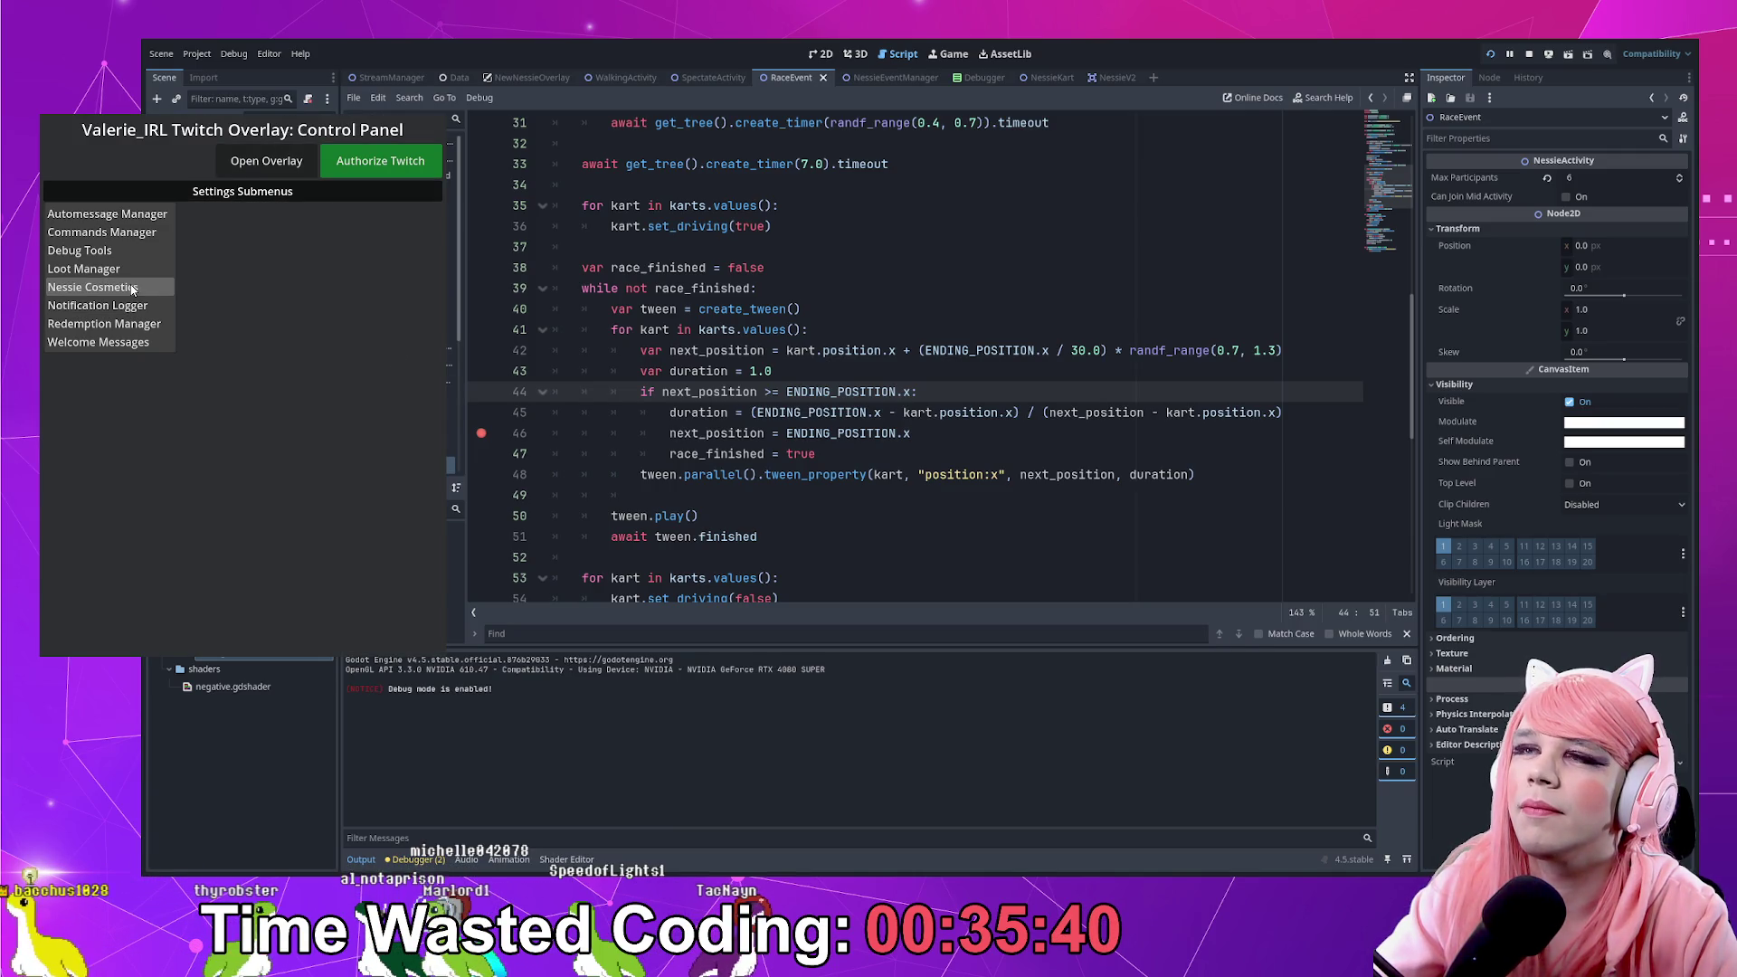
Add three test Nessies from Debug Tools to hit the line-46 breakpoint, then resume
click(128, 257)
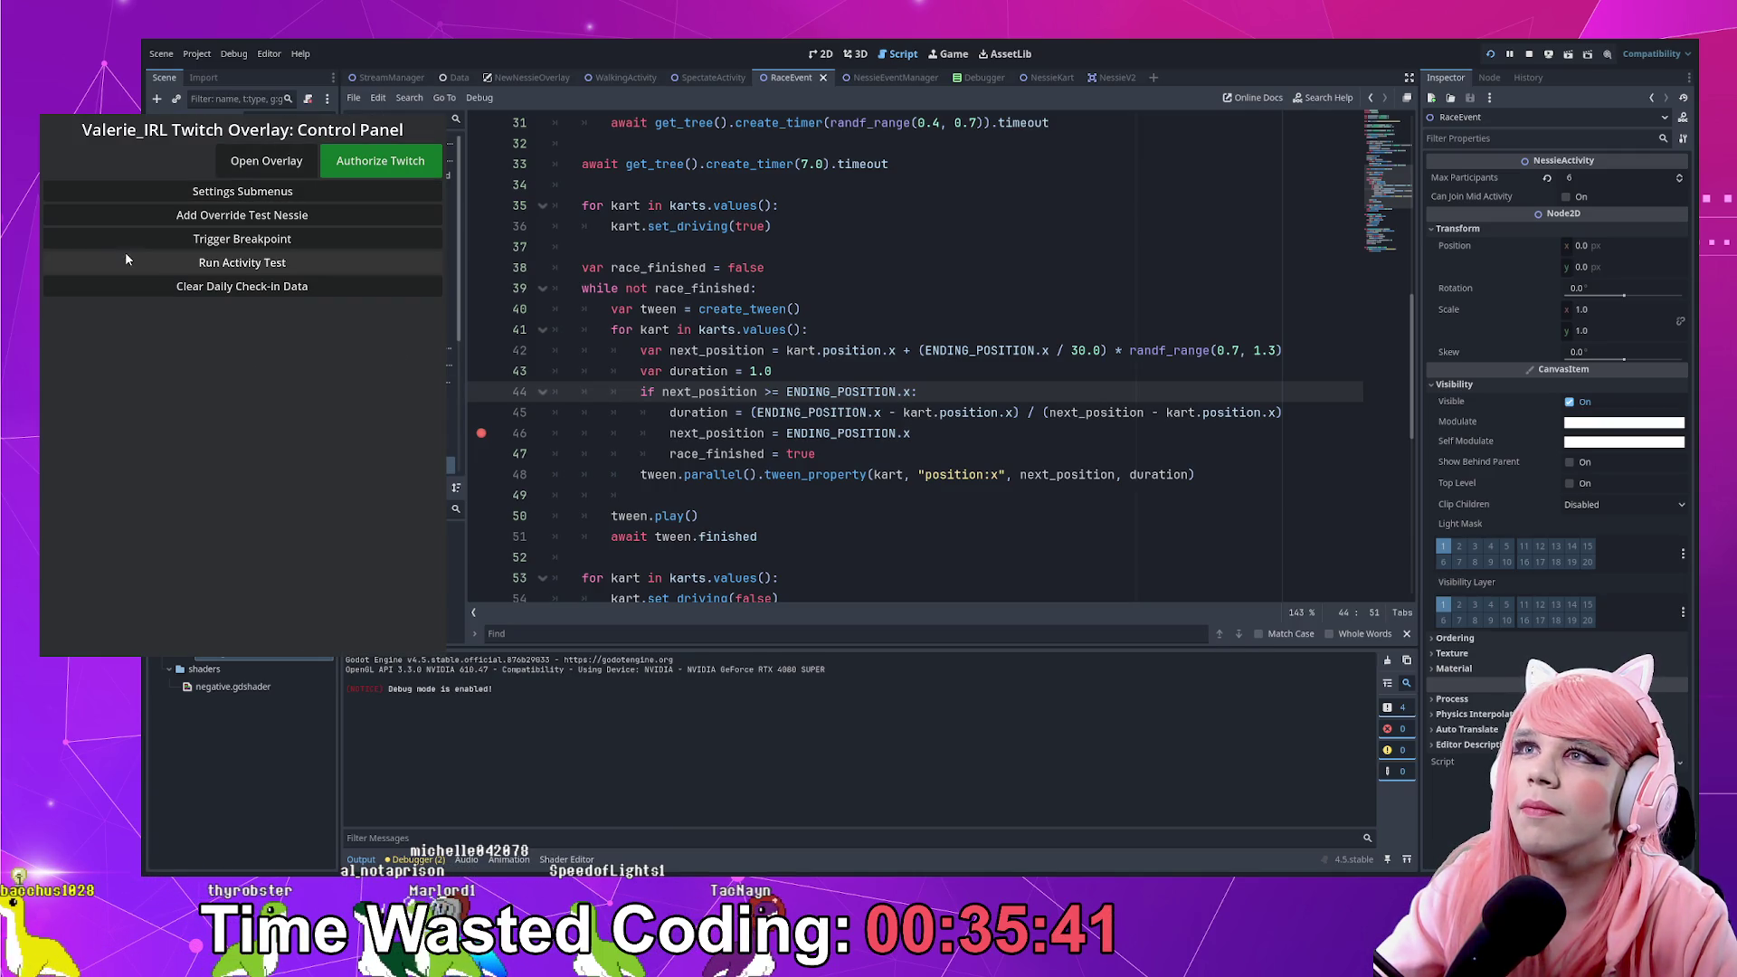
click(260, 221)
click(261, 220)
click(261, 221)
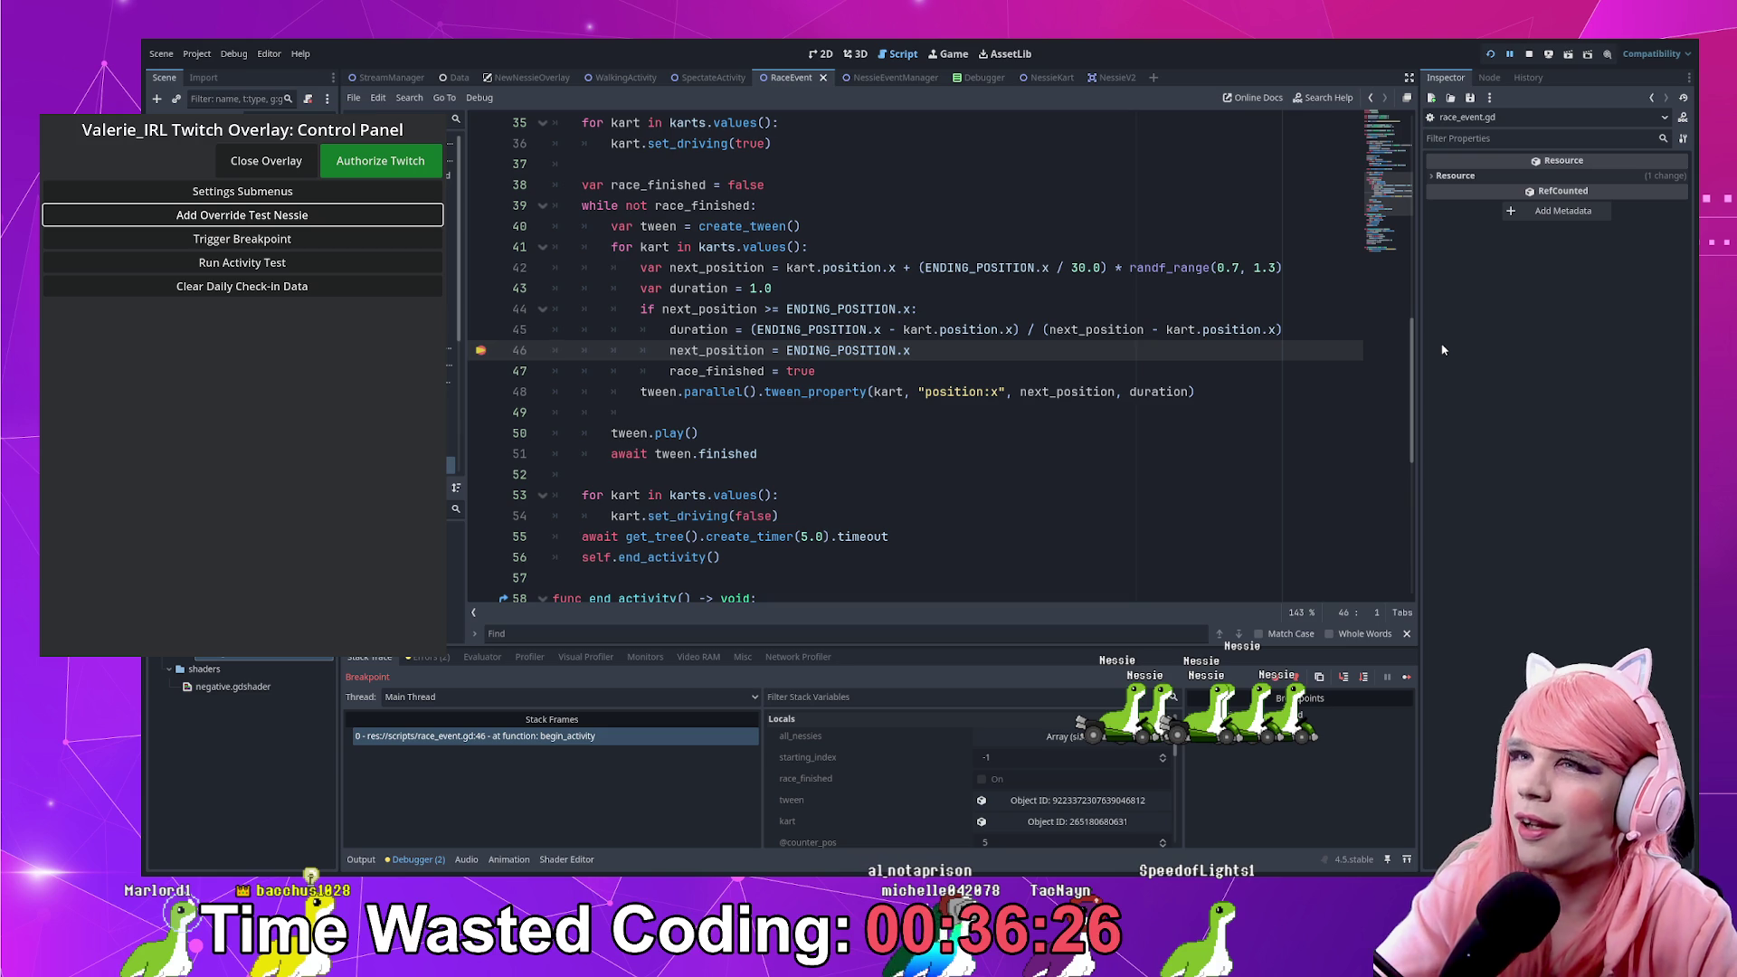
click(1405, 681)
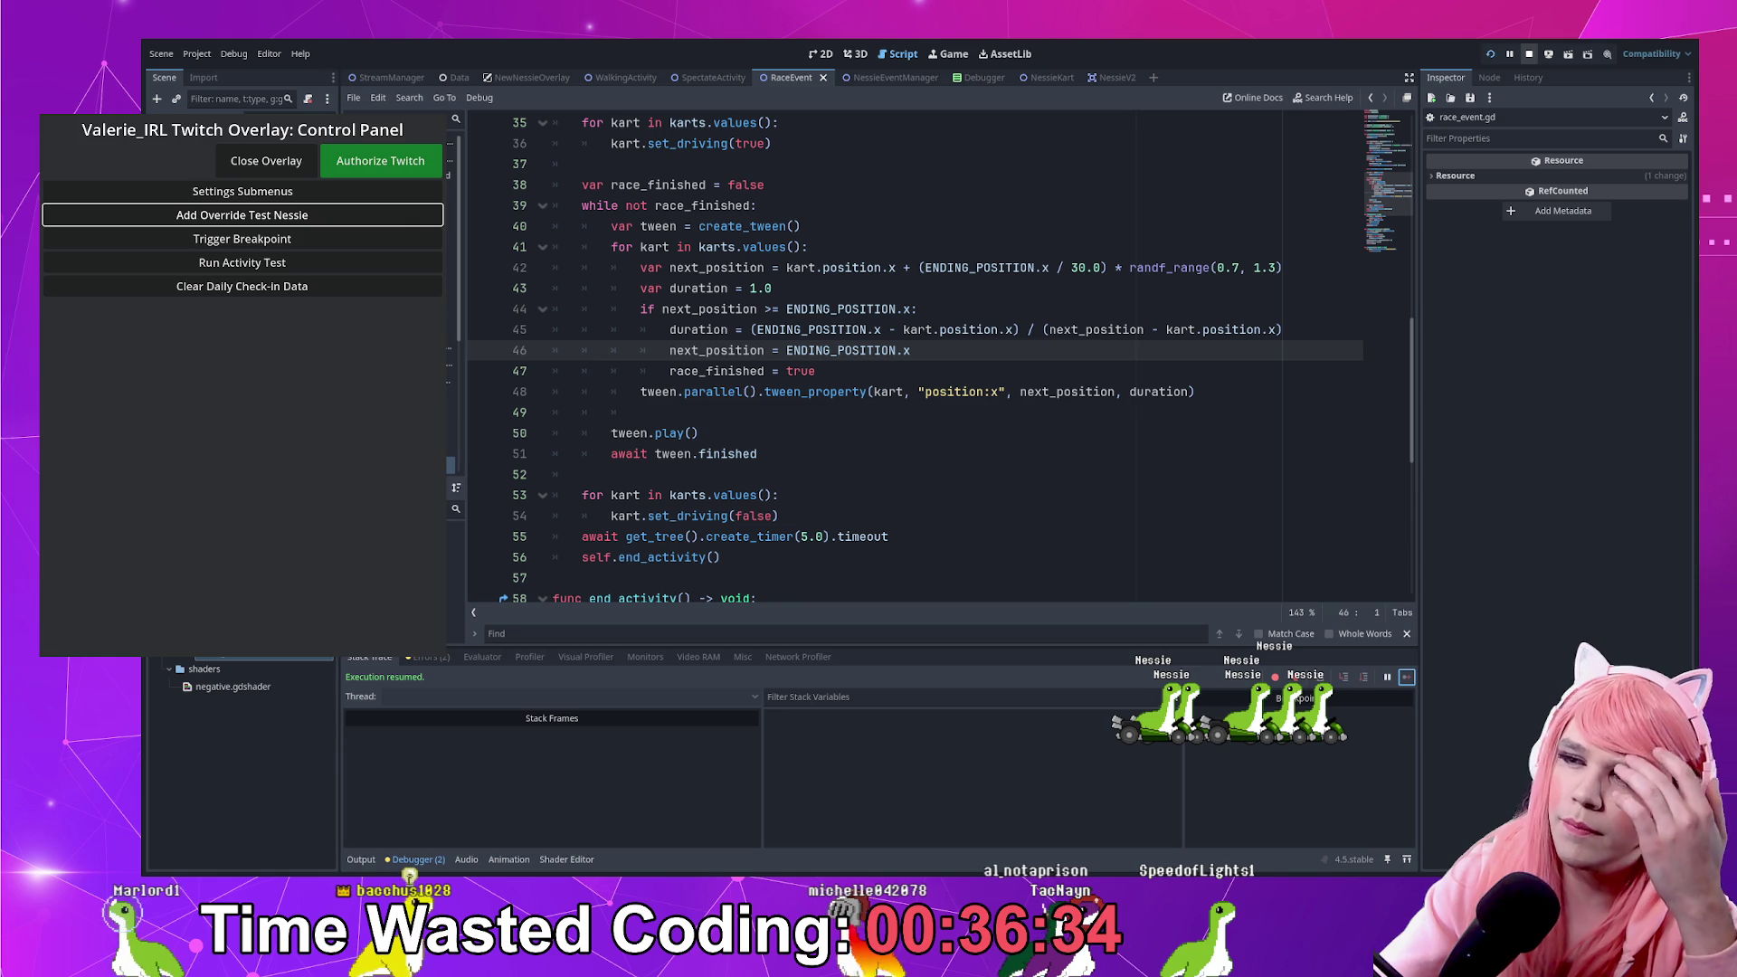
Stop the running overlay with F8 and return to line 51 of race_event.gd
key(F8)
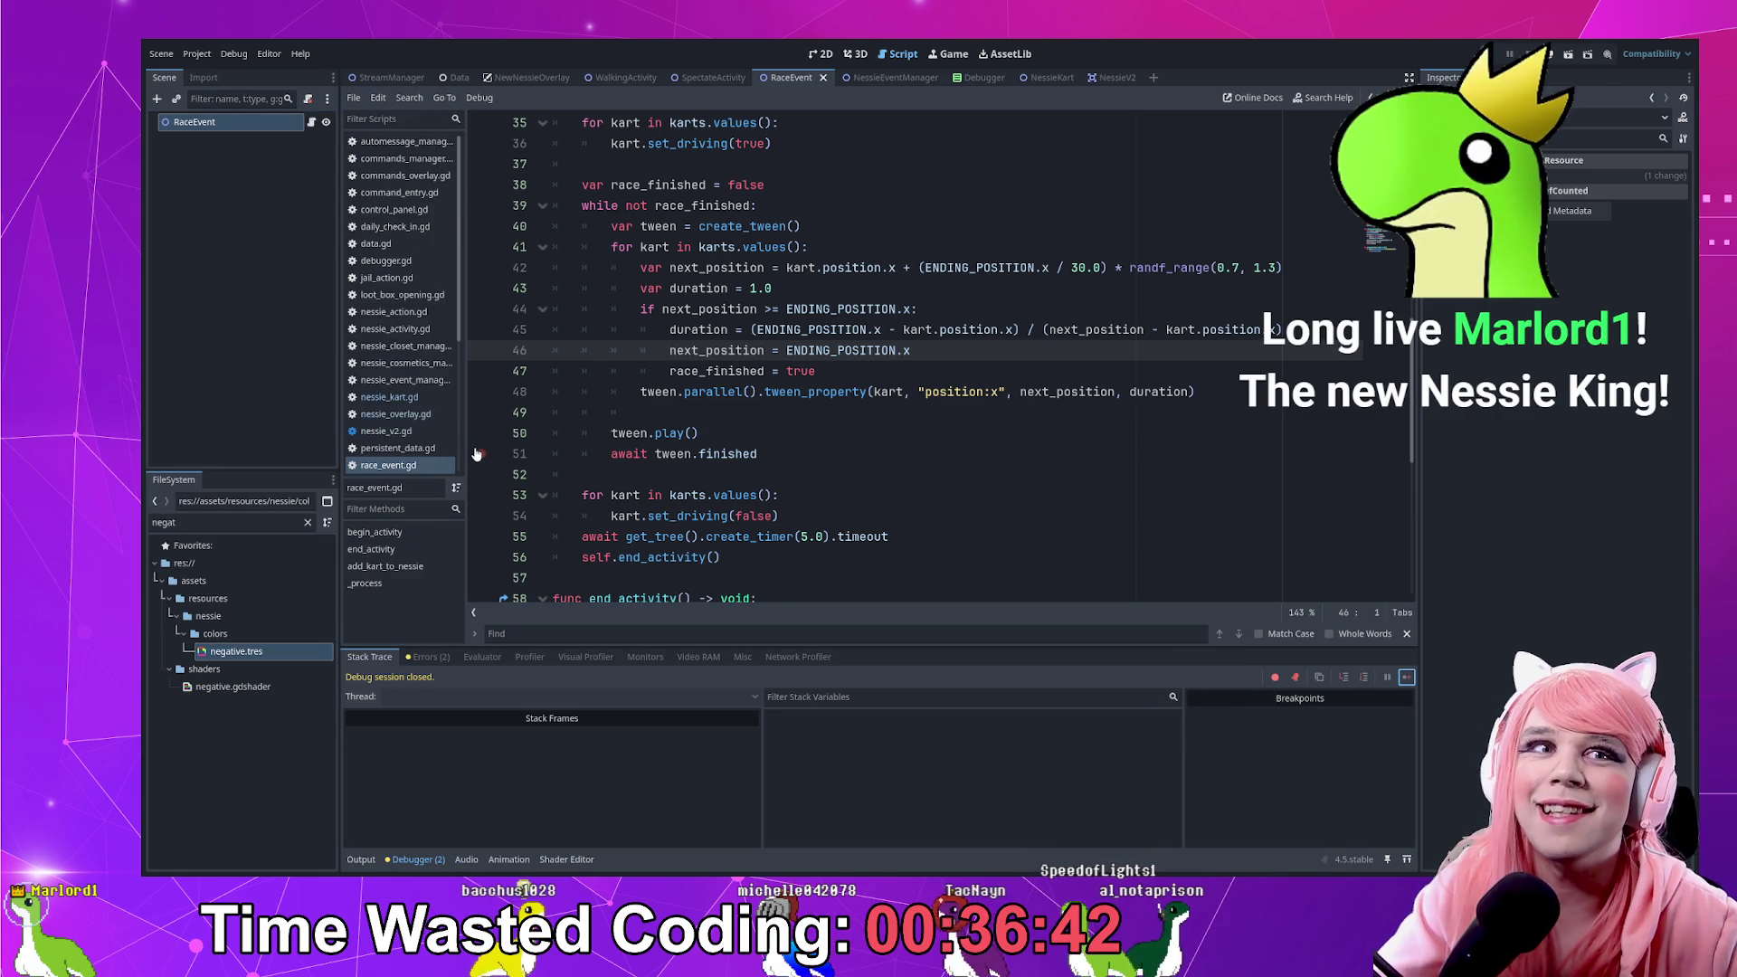
click(820, 457)
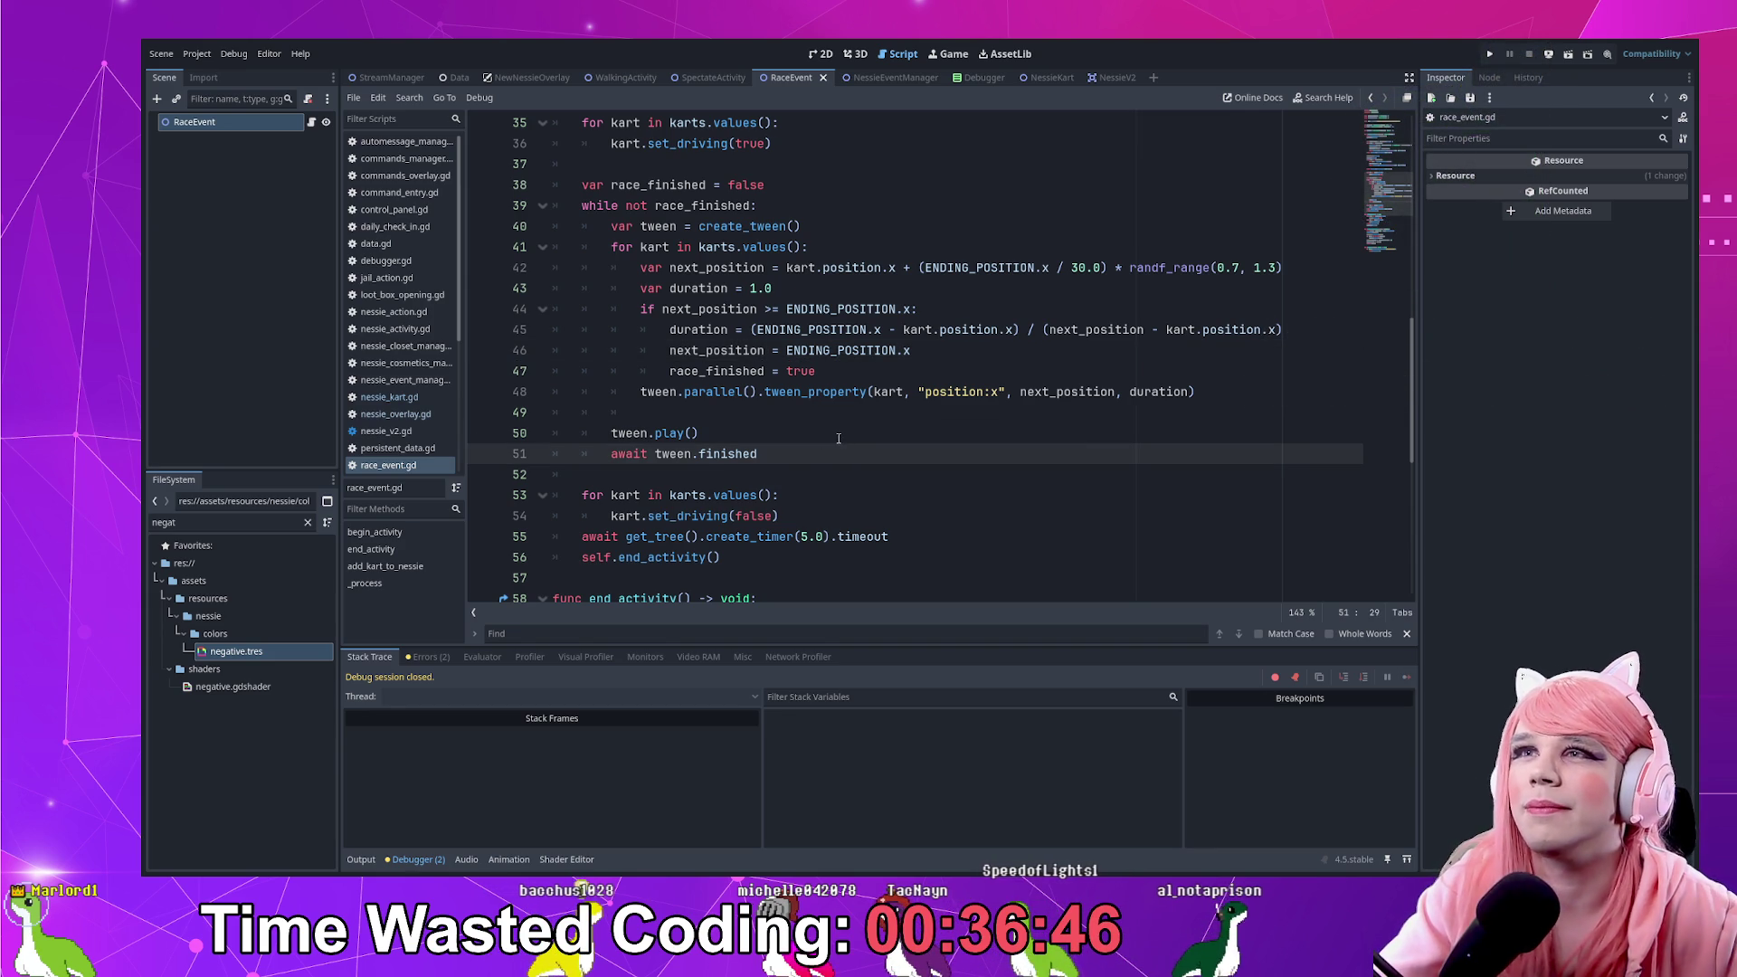
Step through lines 46–49 of the tween loop, selecting tween_property on line 48
click(841, 375)
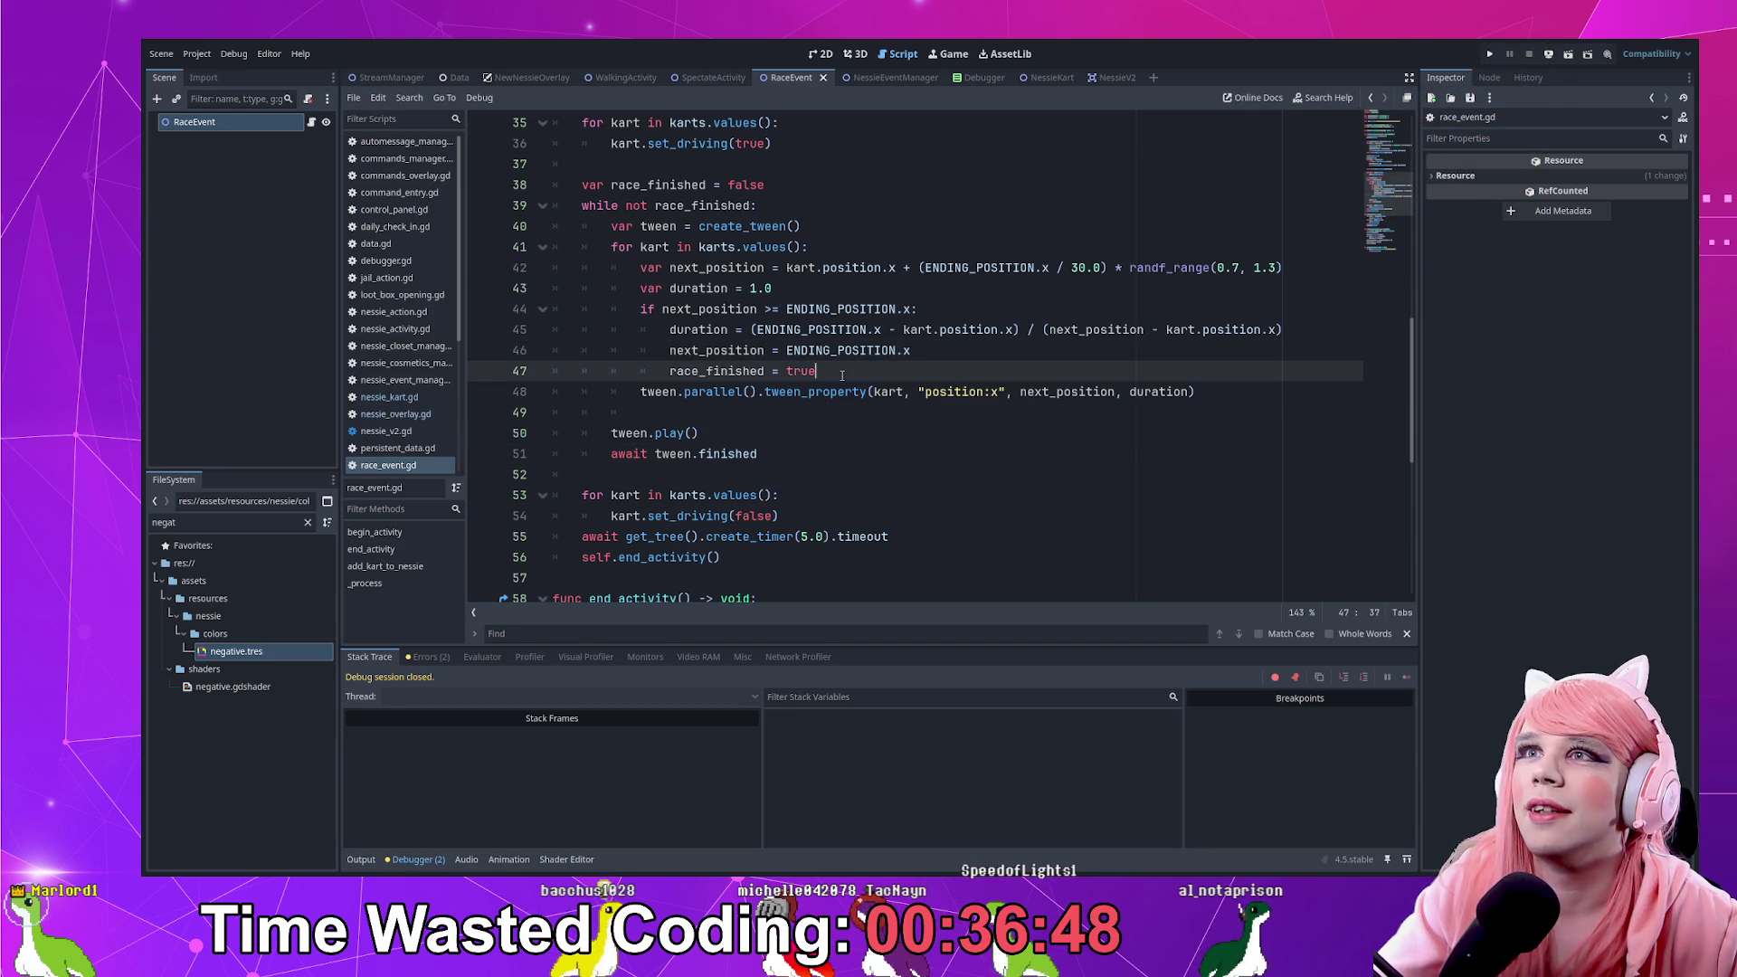
double_click(817, 391)
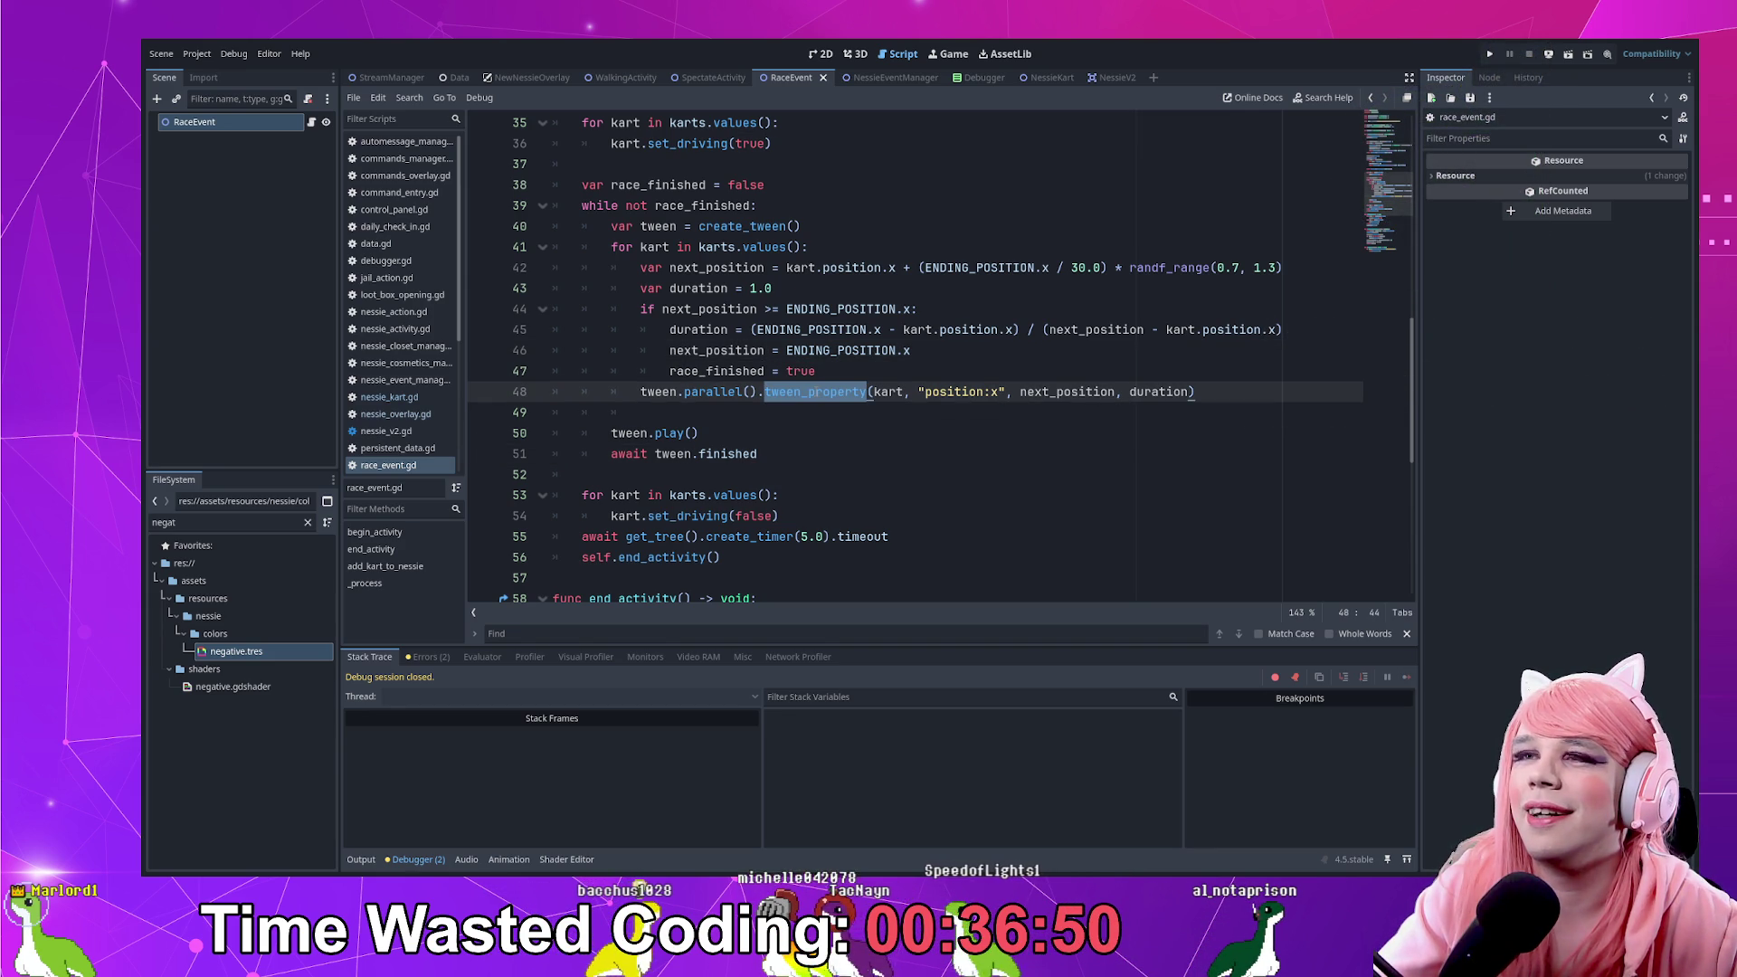
shift+click(846, 415)
click(845, 414)
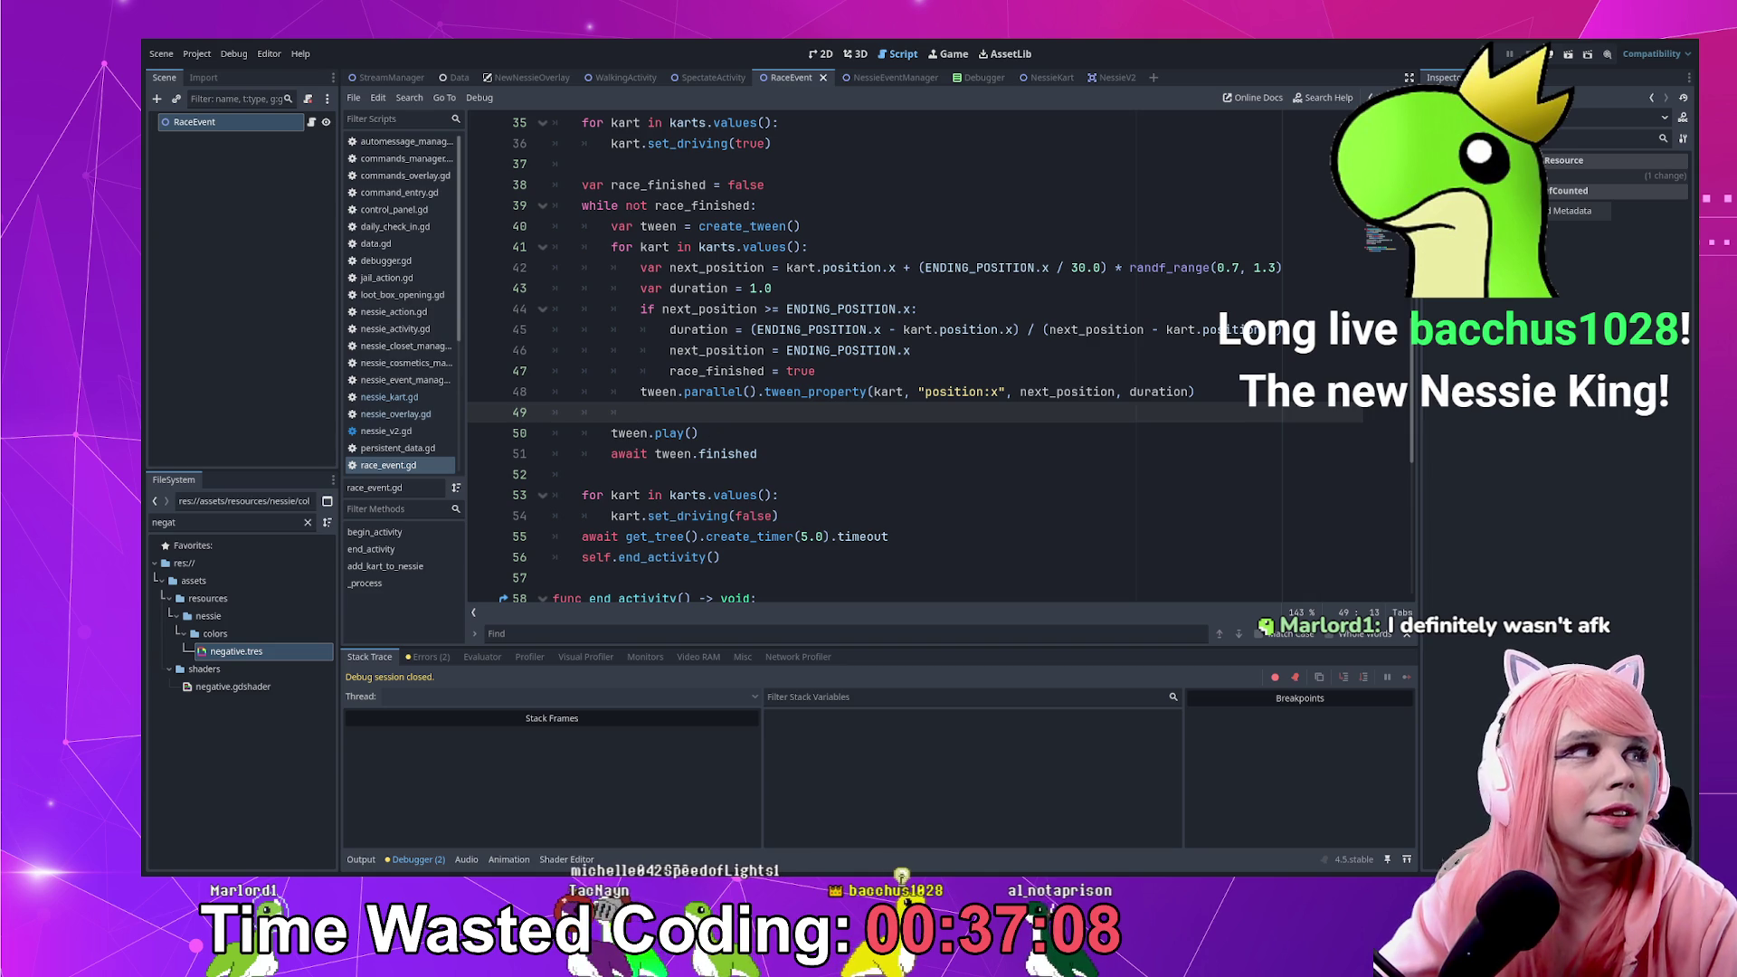
click(892, 374)
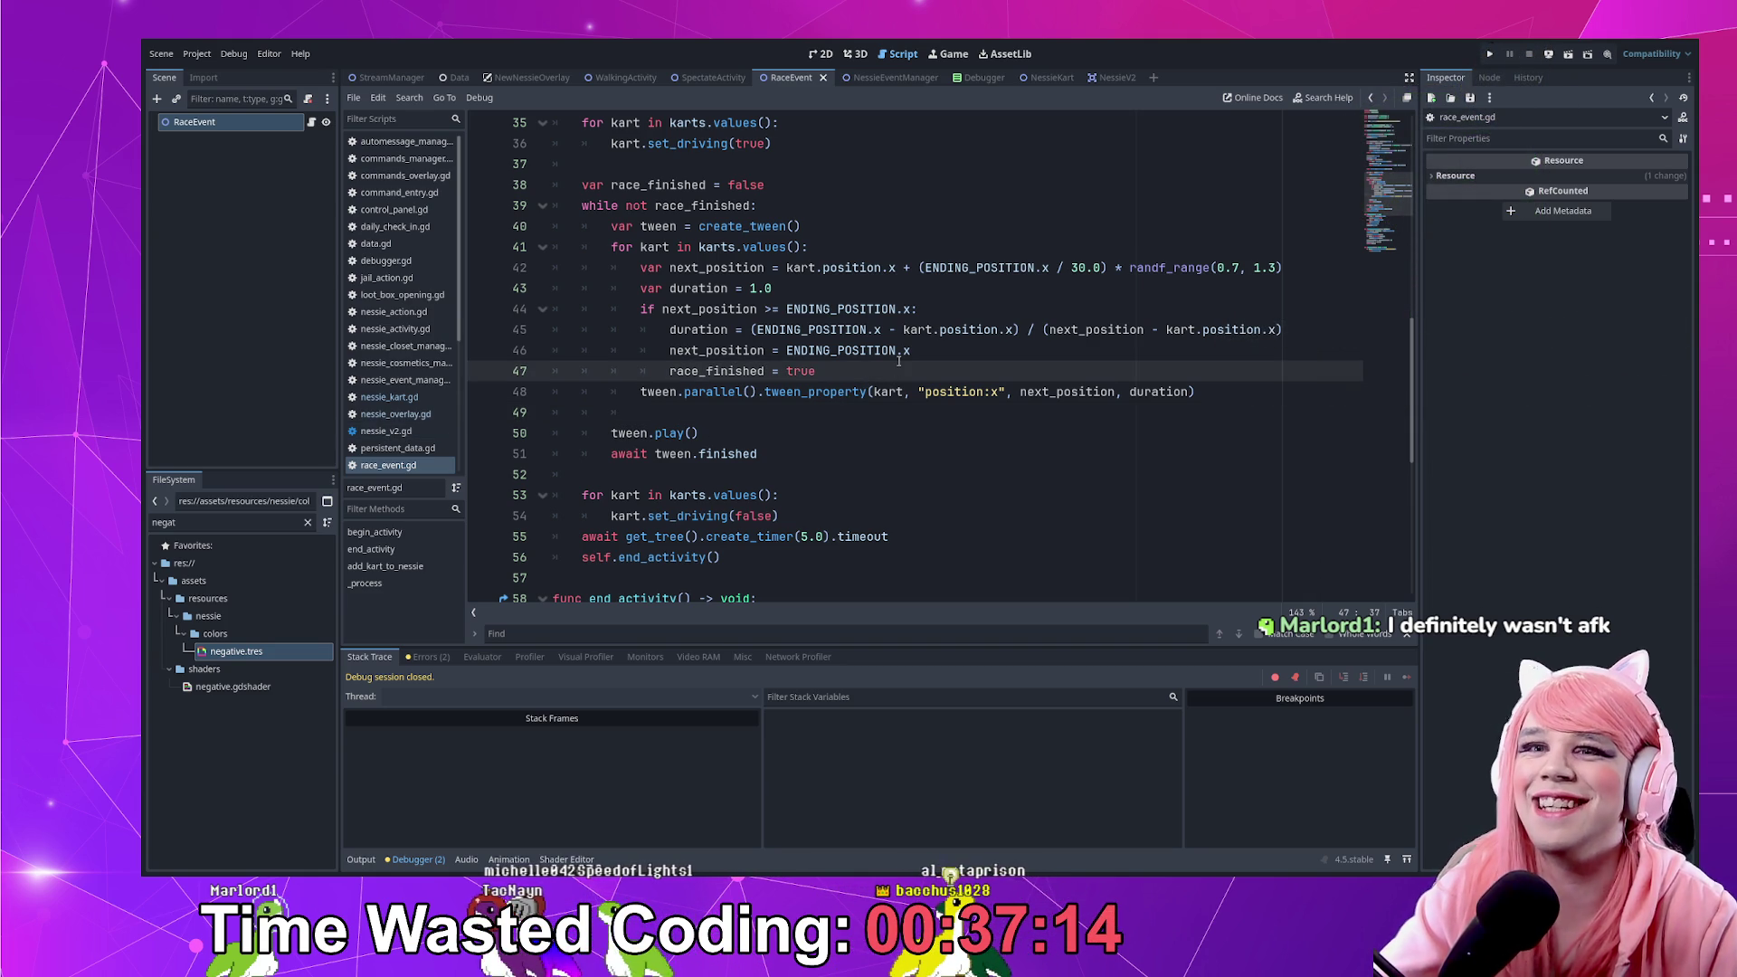
click(961, 349)
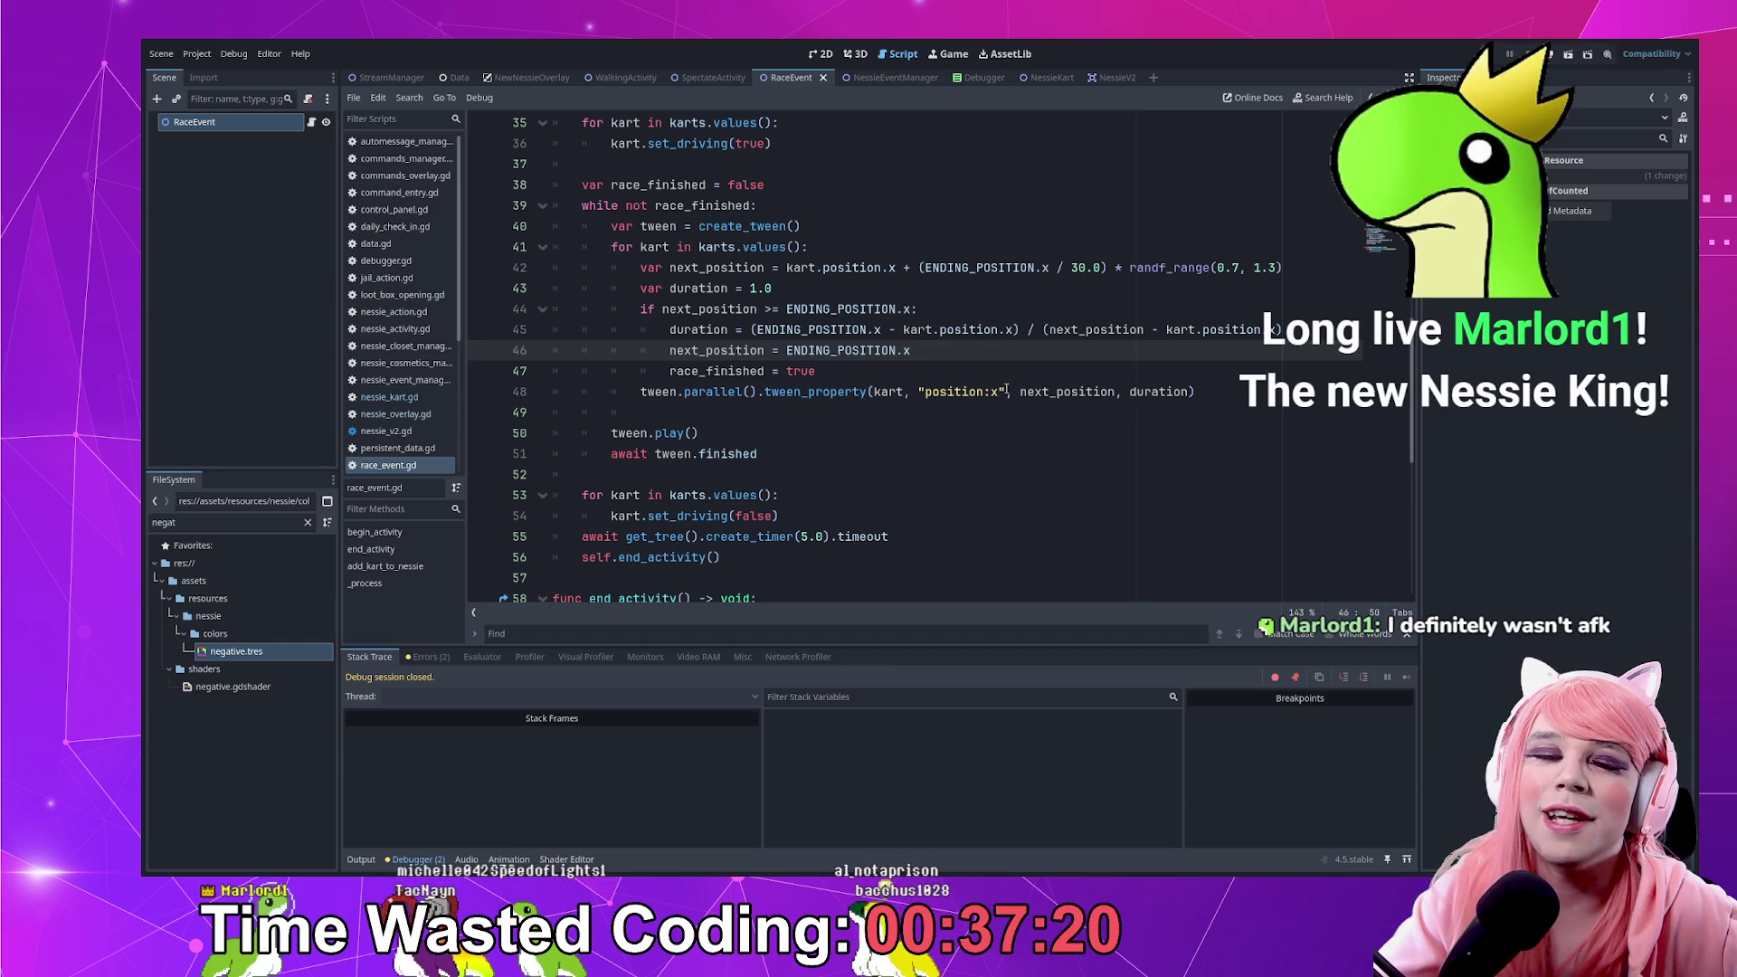
click(1033, 379)
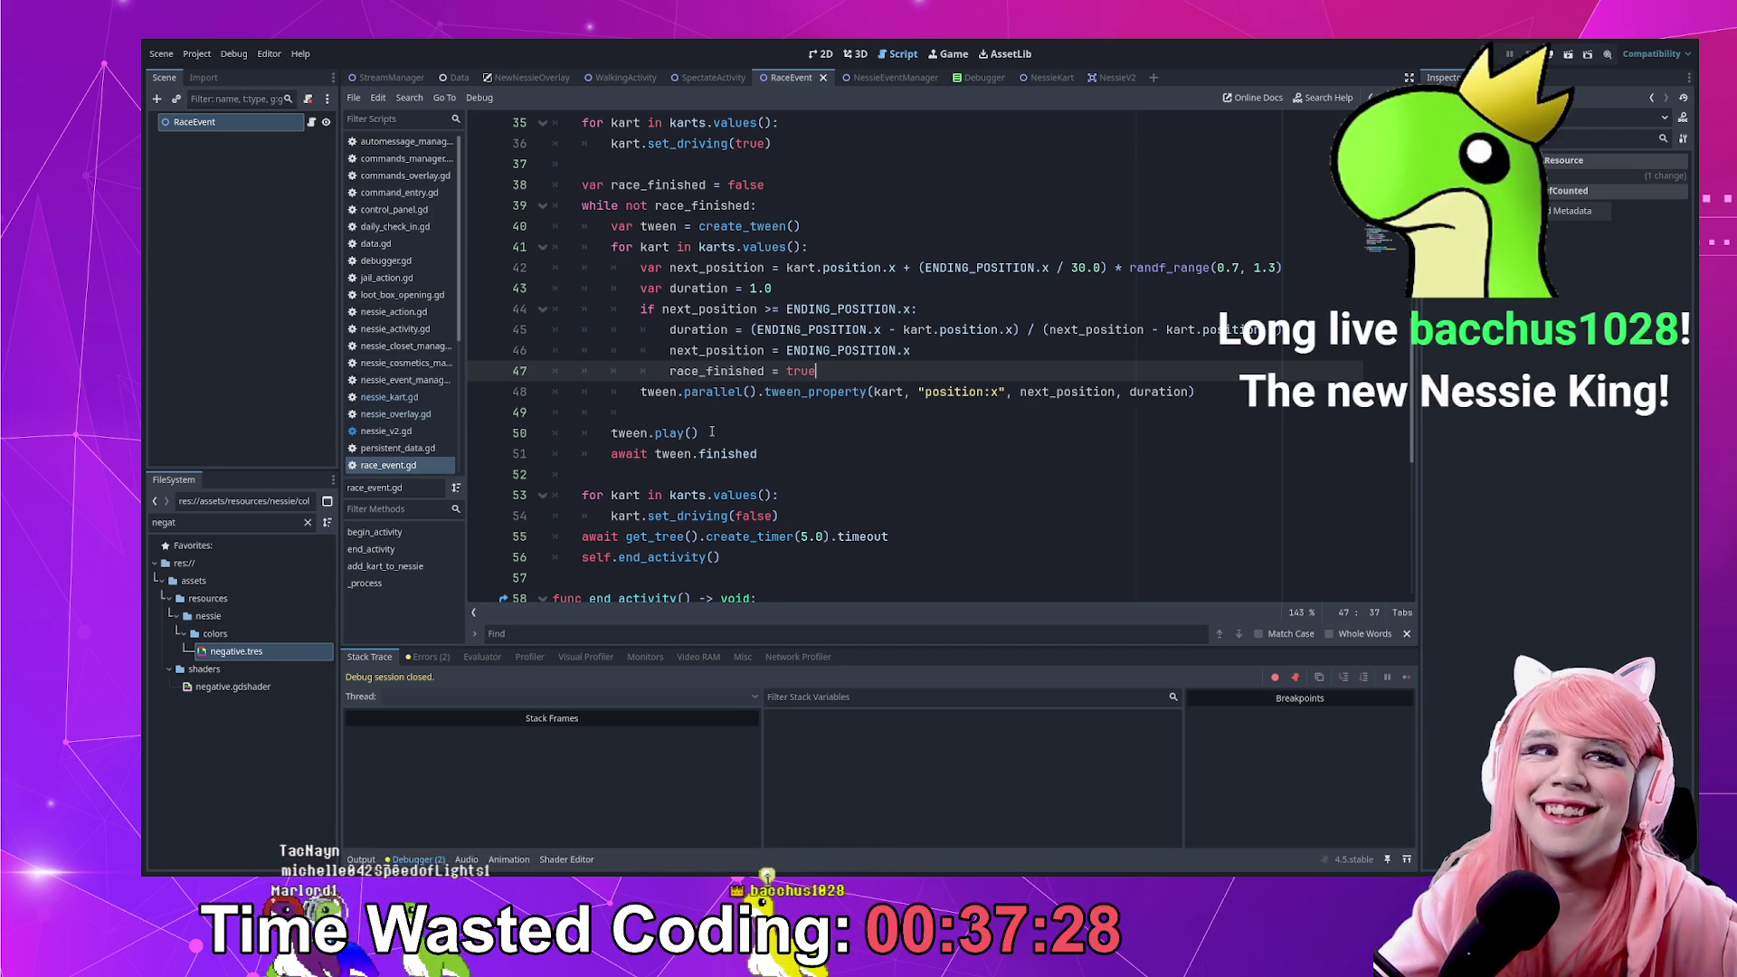
Check tween_property's documentation on line 48, then move down to line 51
click(742, 401)
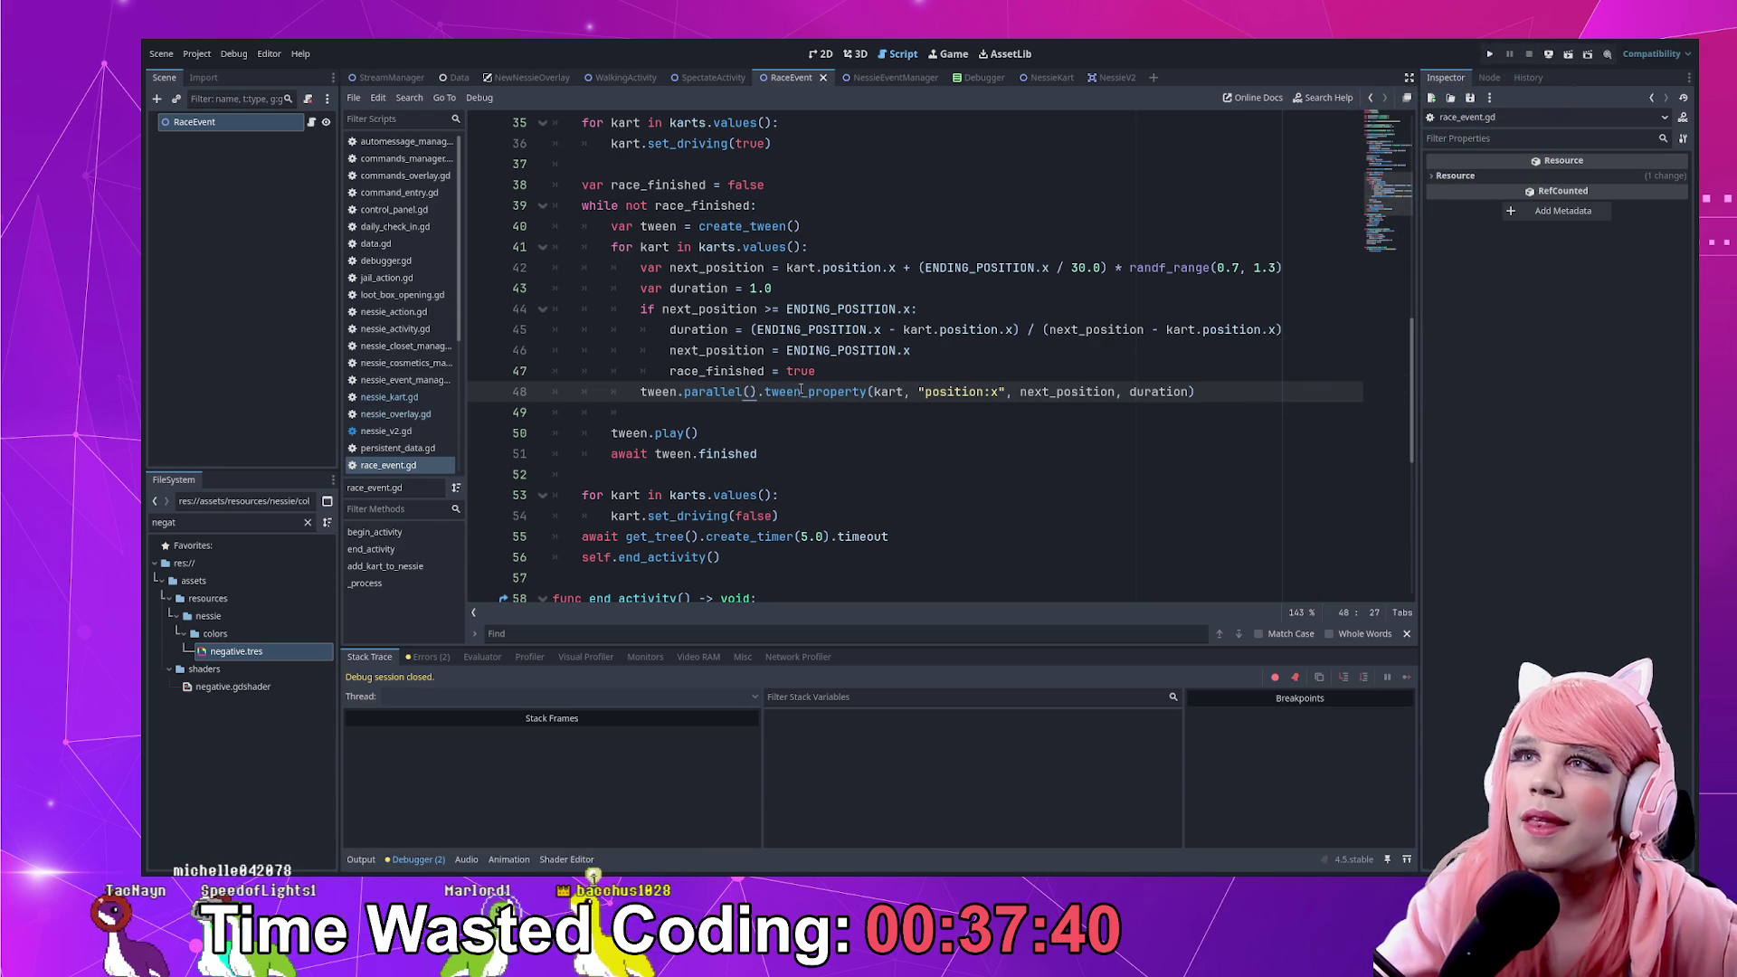
click(813, 392)
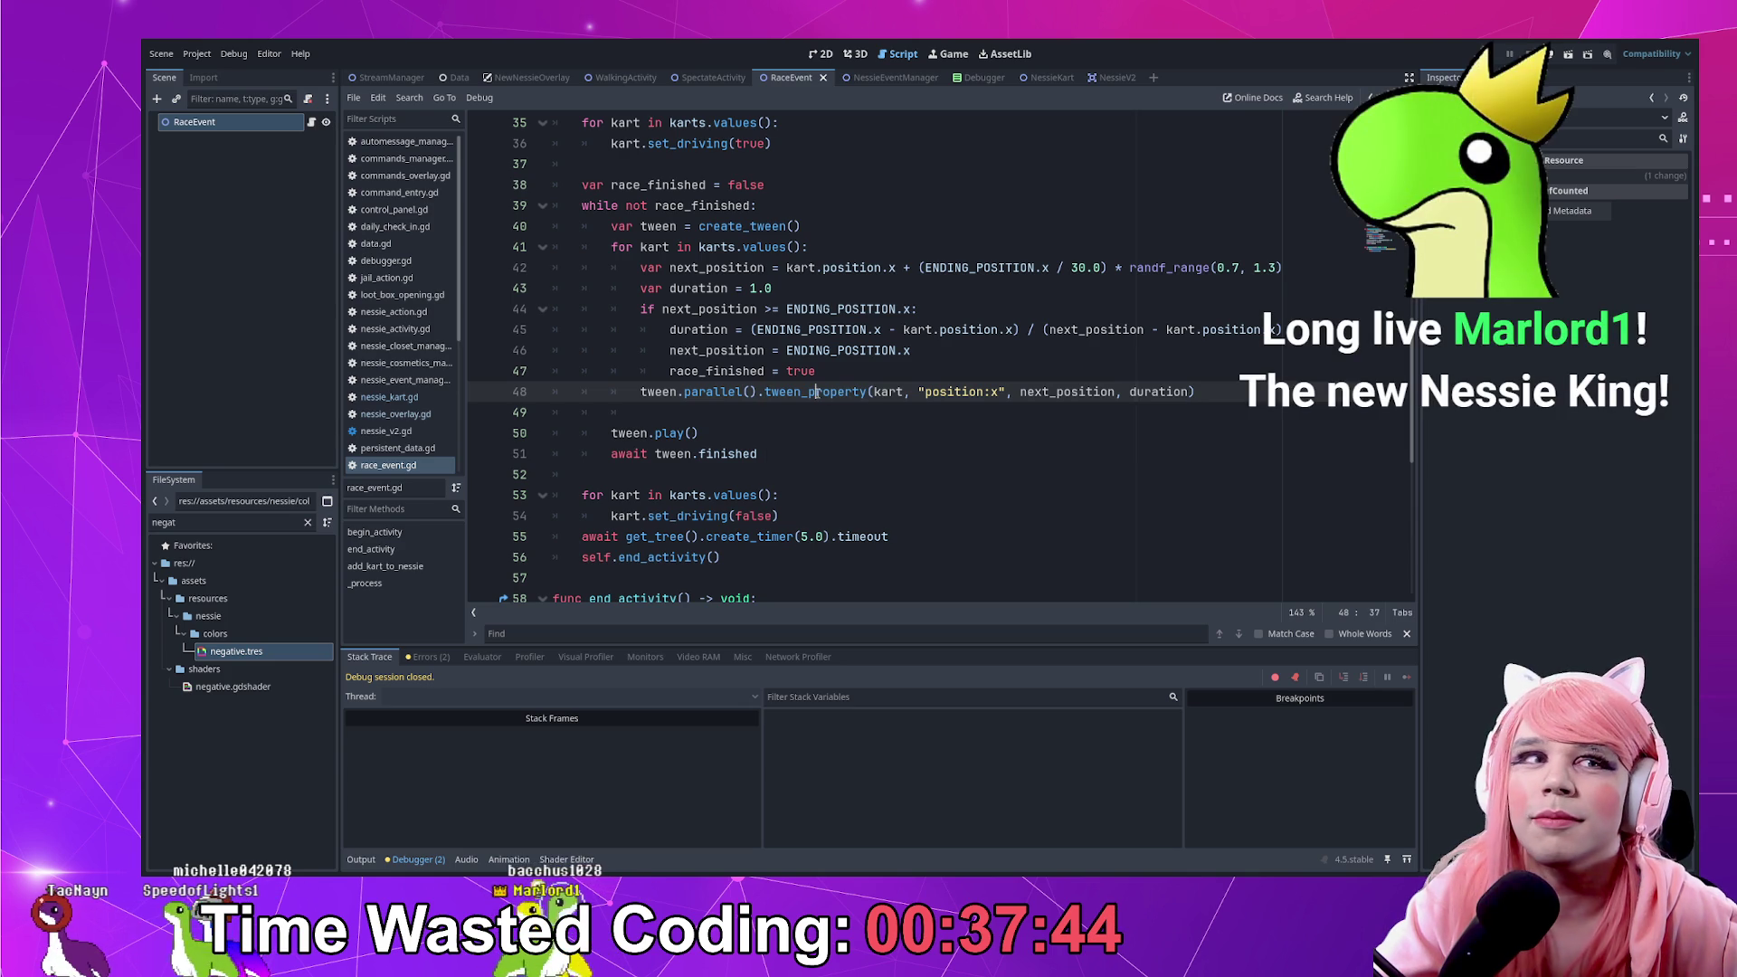
click(866, 378)
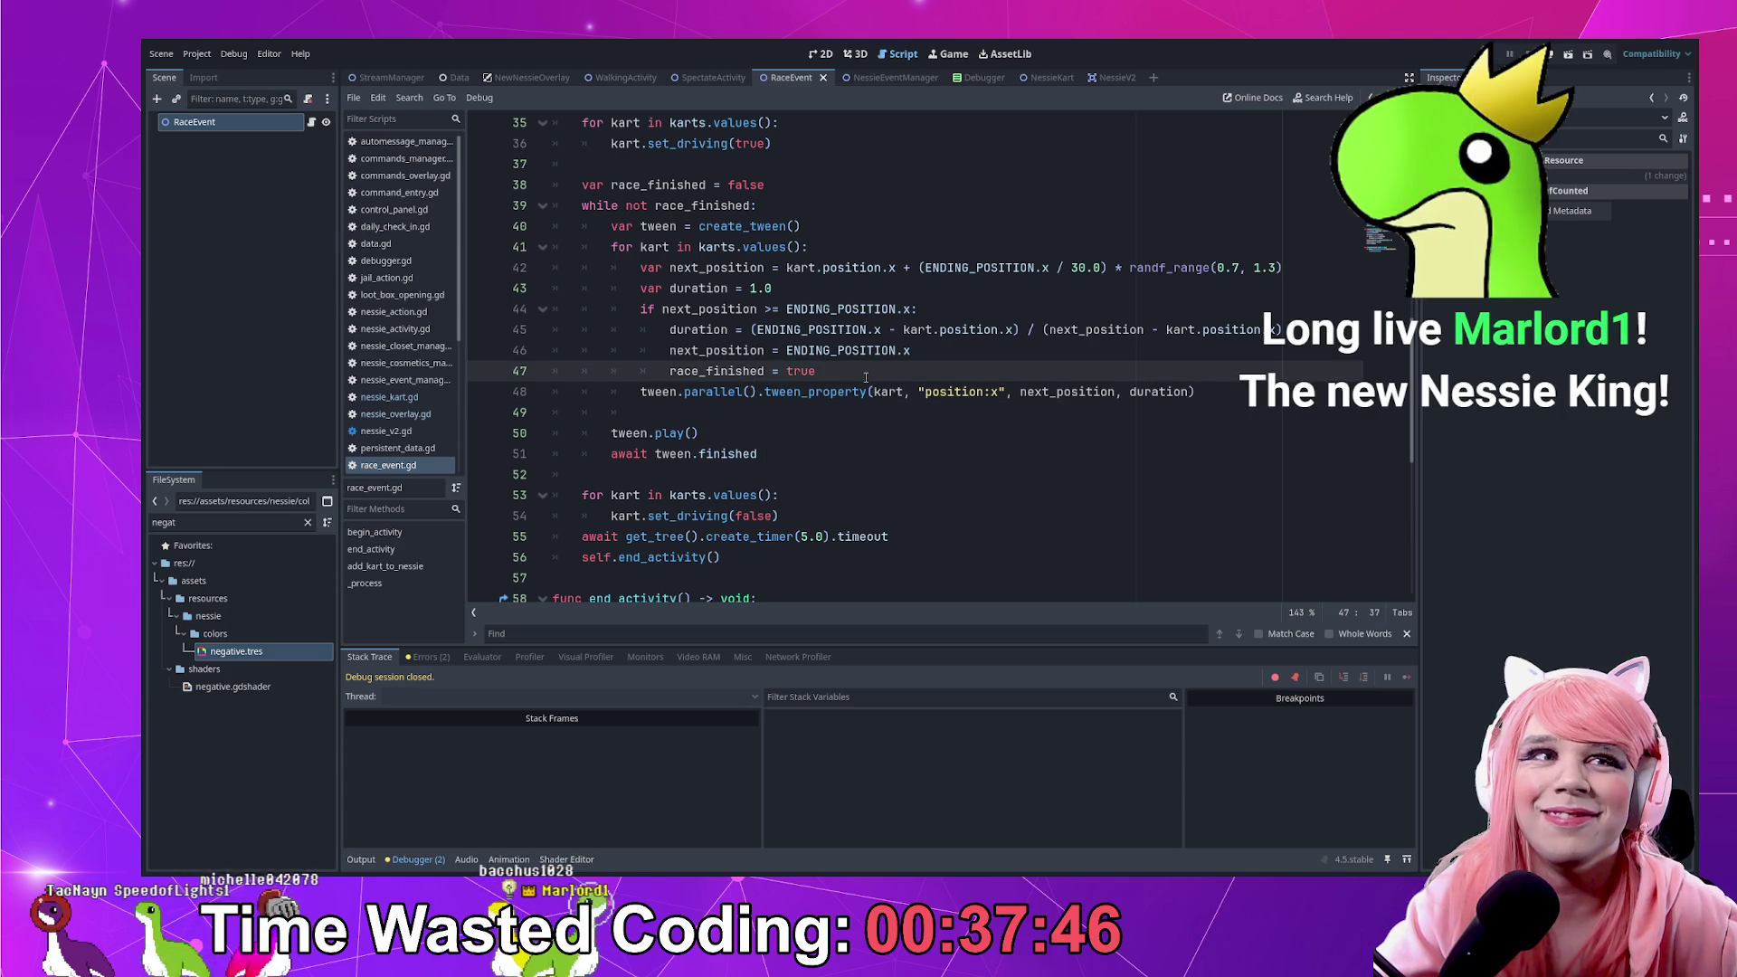
key(Down)
key(End)
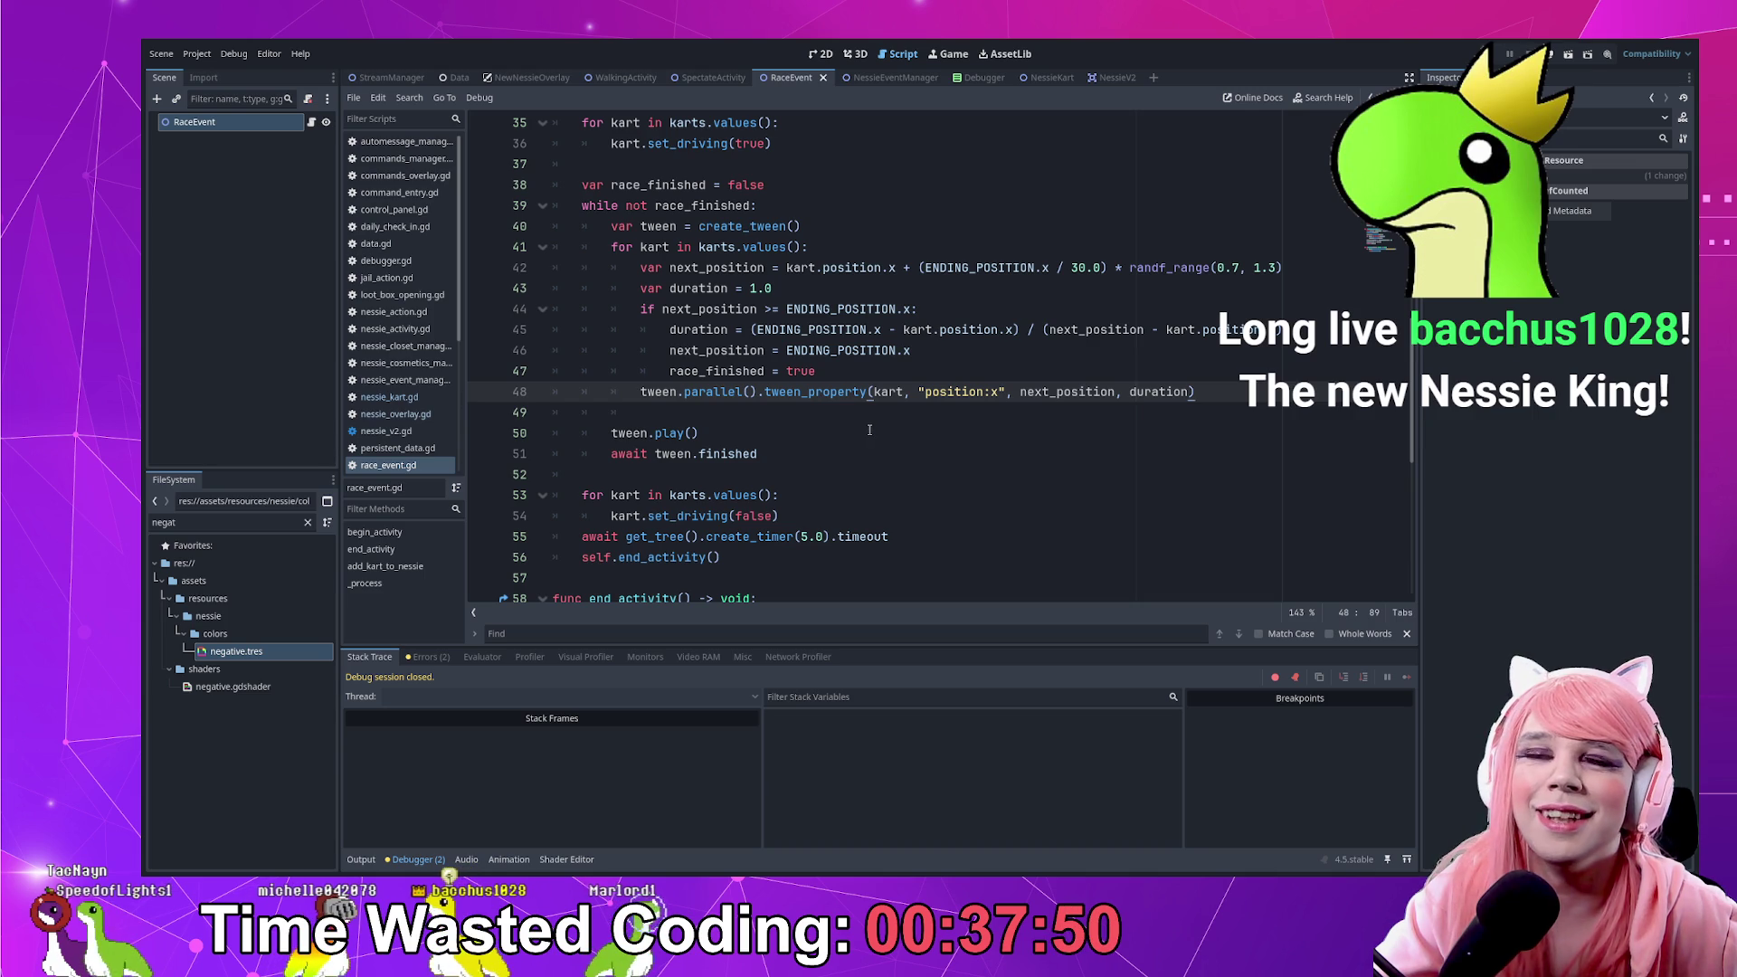
click(869, 433)
click(899, 448)
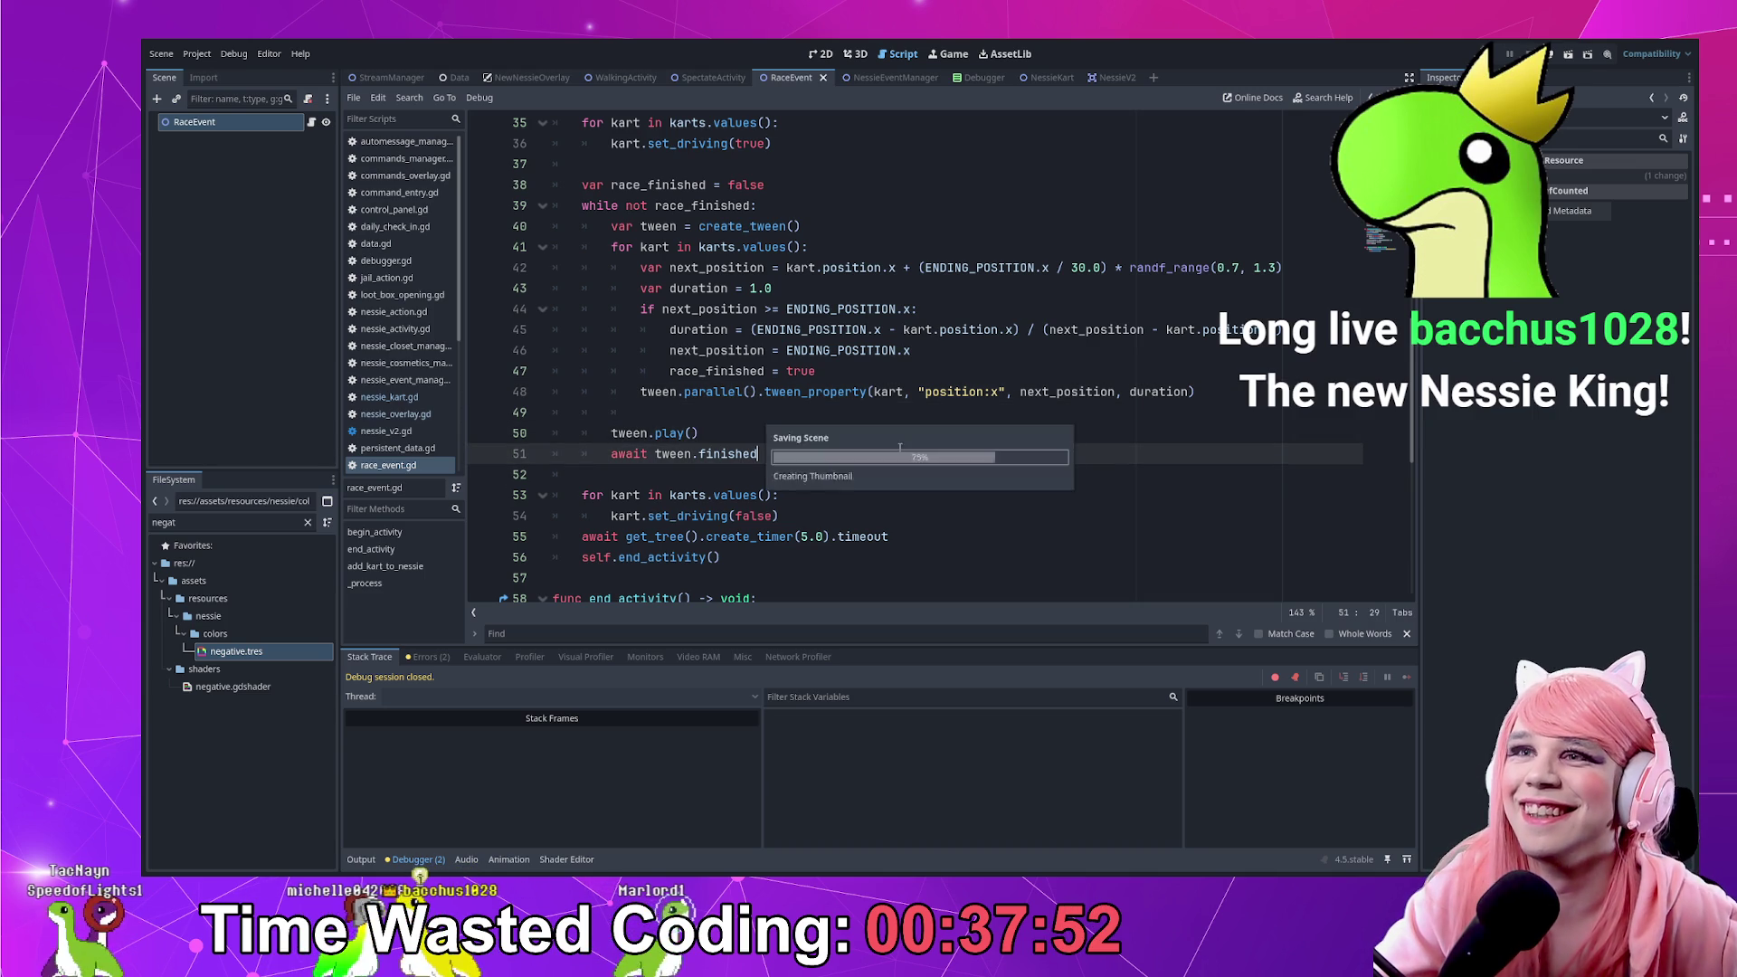
scroll(902, 448, down, 3)
scroll(891, 447, up, 1)
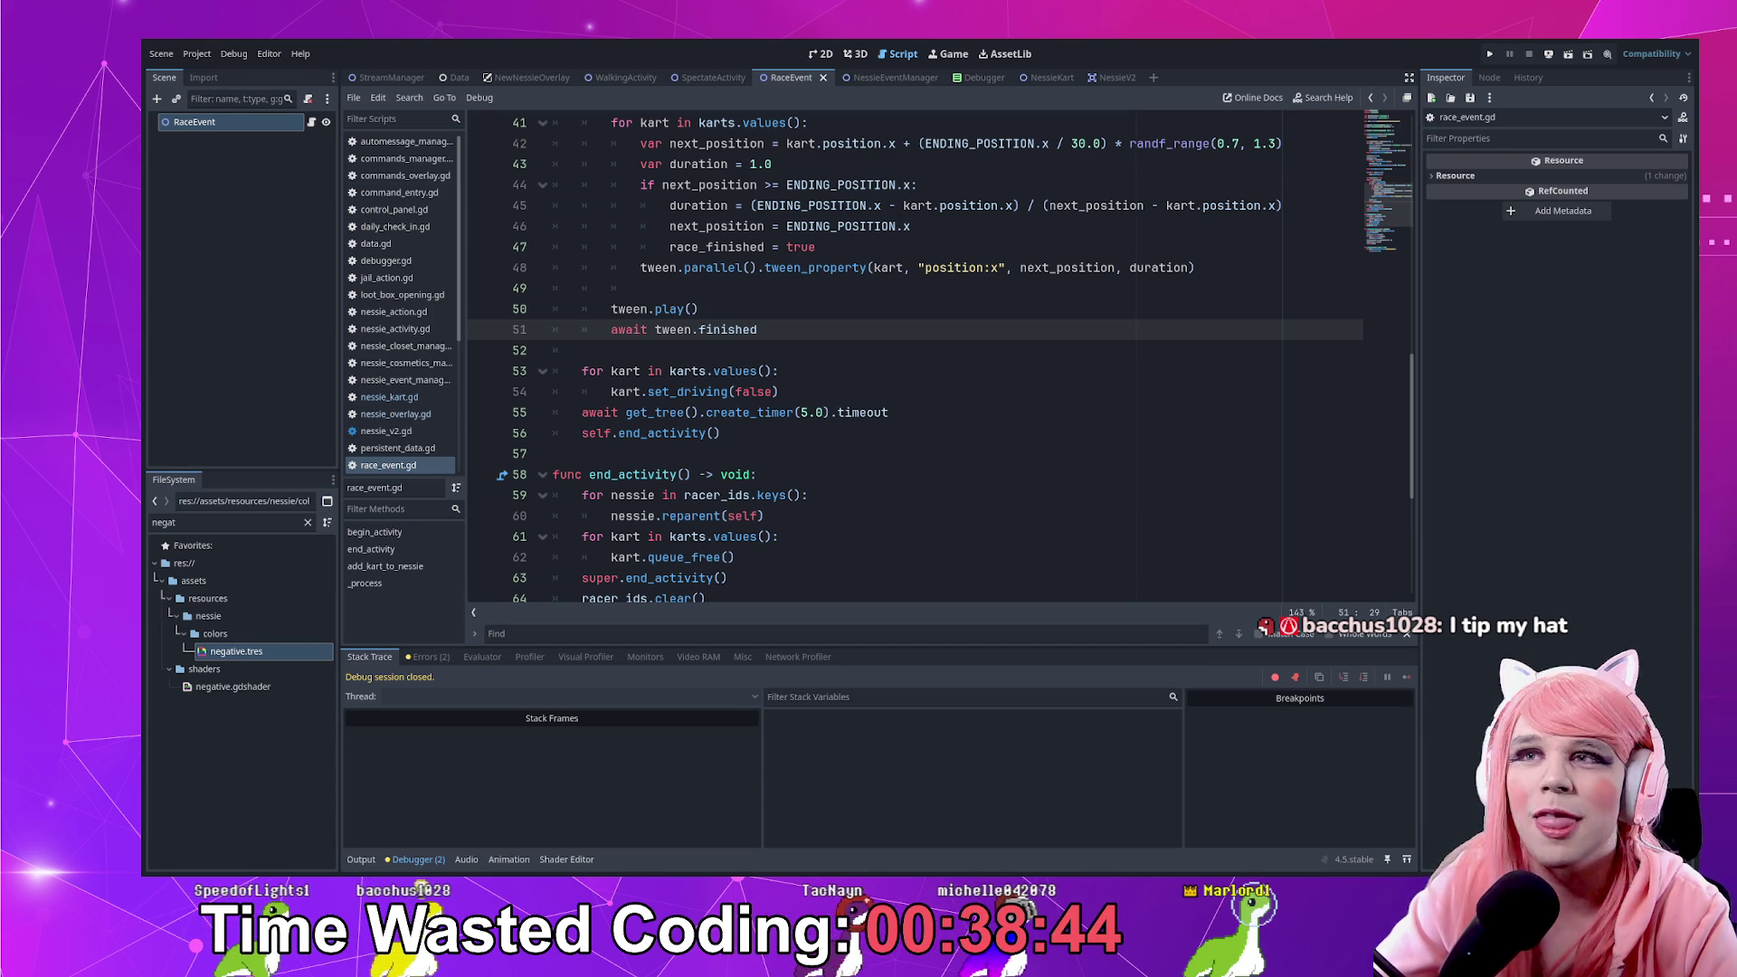
Review end_activity around lines 55–65, then scroll up to the top of race_event.gd
click(946, 411)
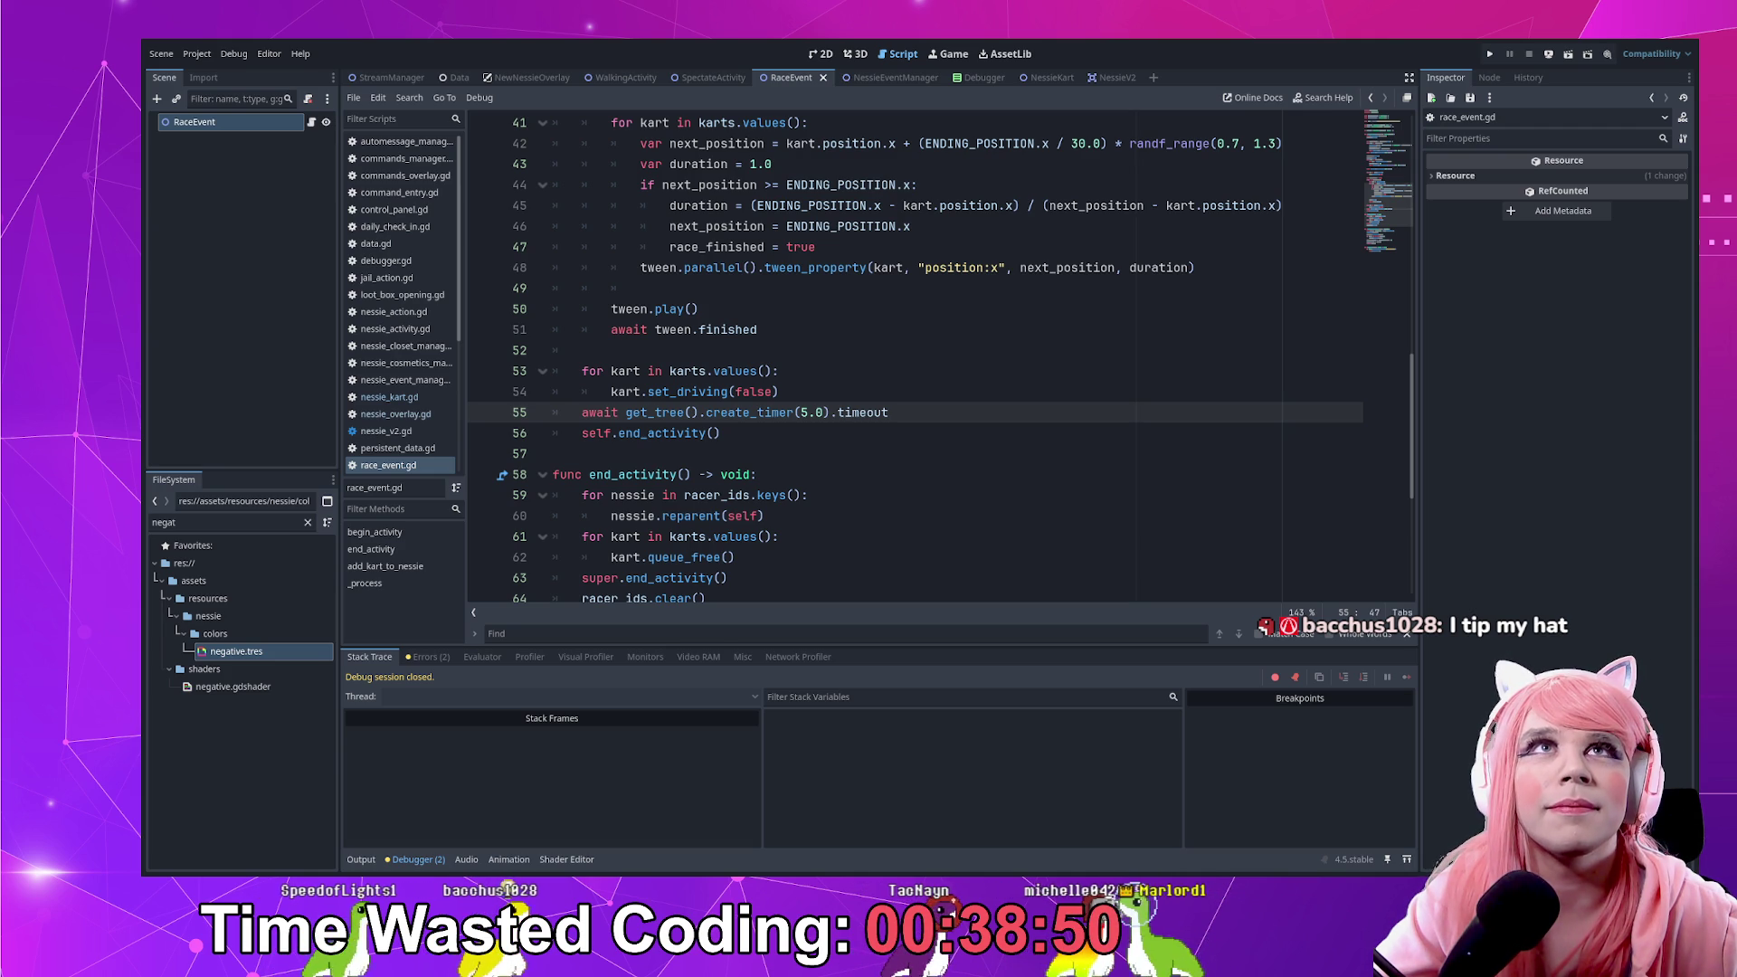
click(938, 593)
click(920, 550)
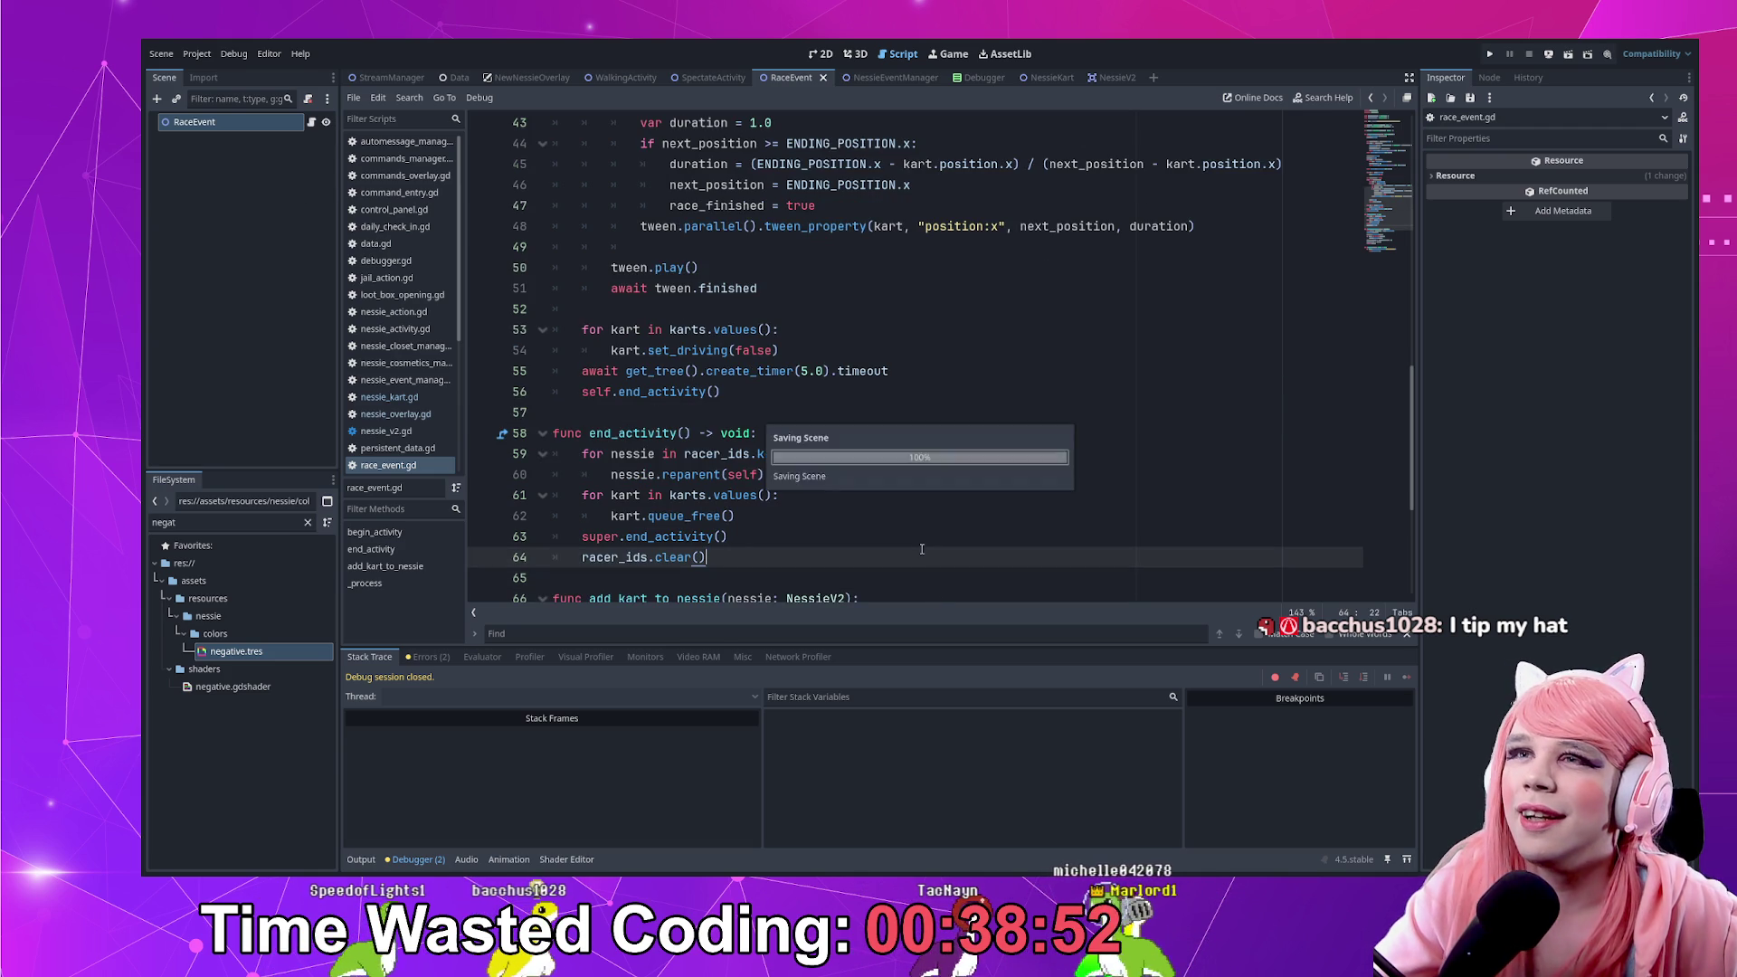
scroll(781, 447, up, 2)
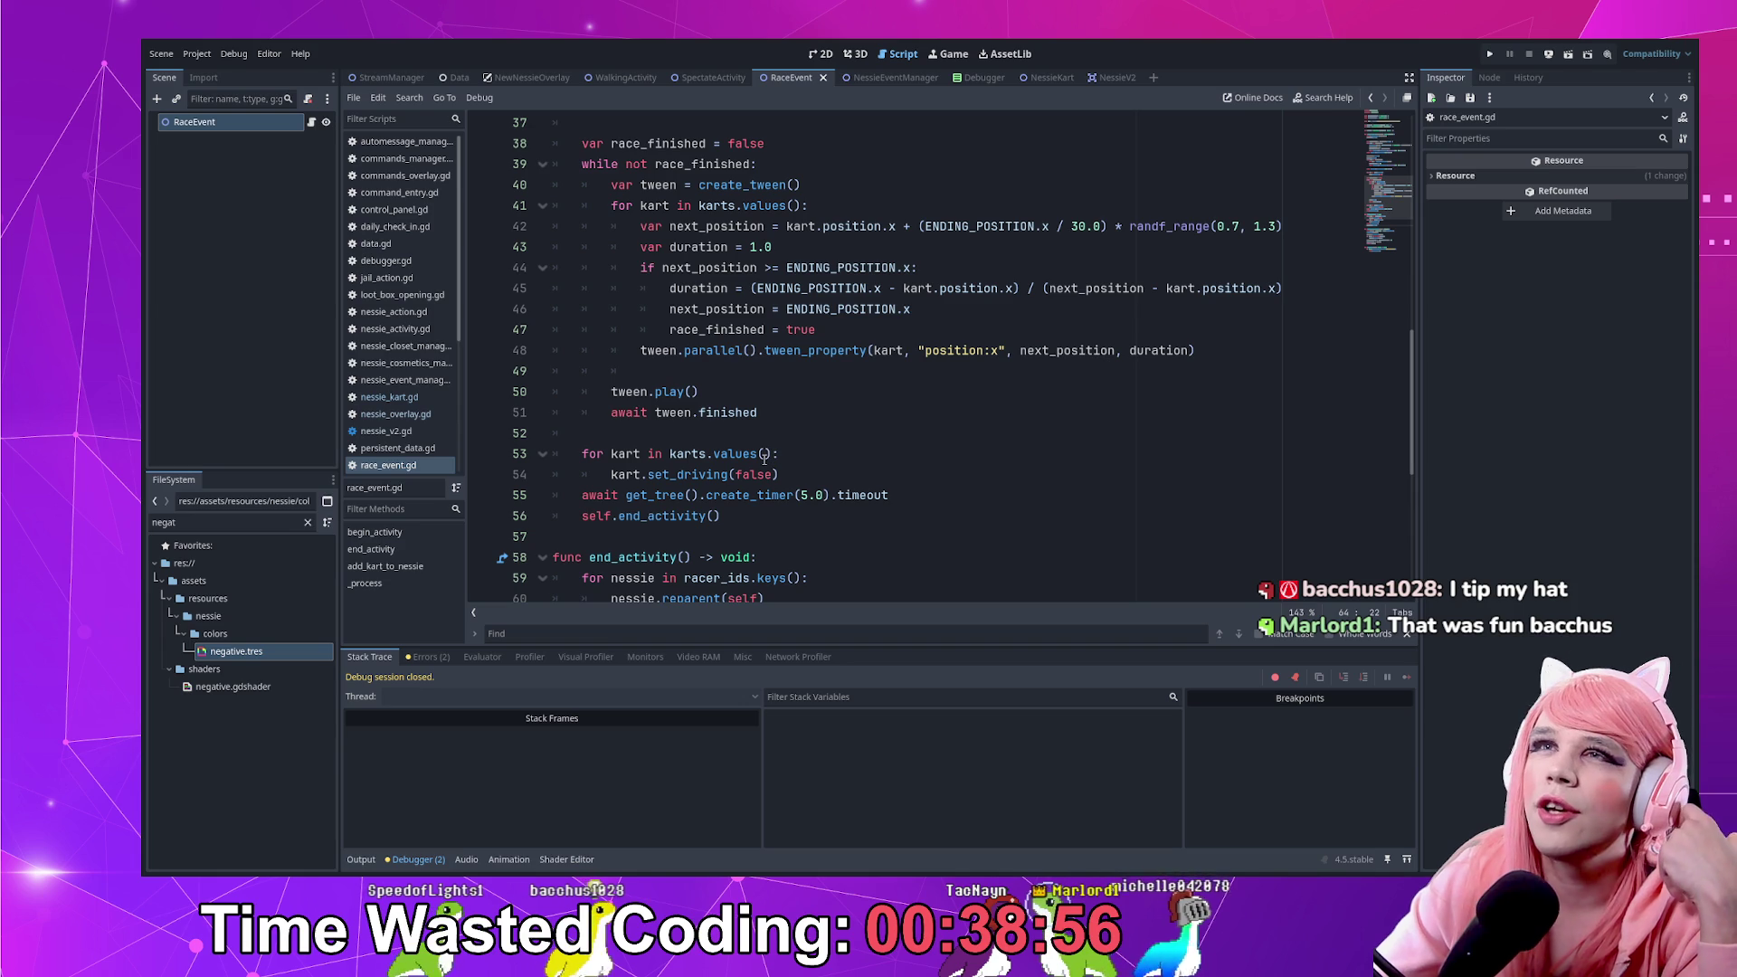
scroll(763, 460, up, 2)
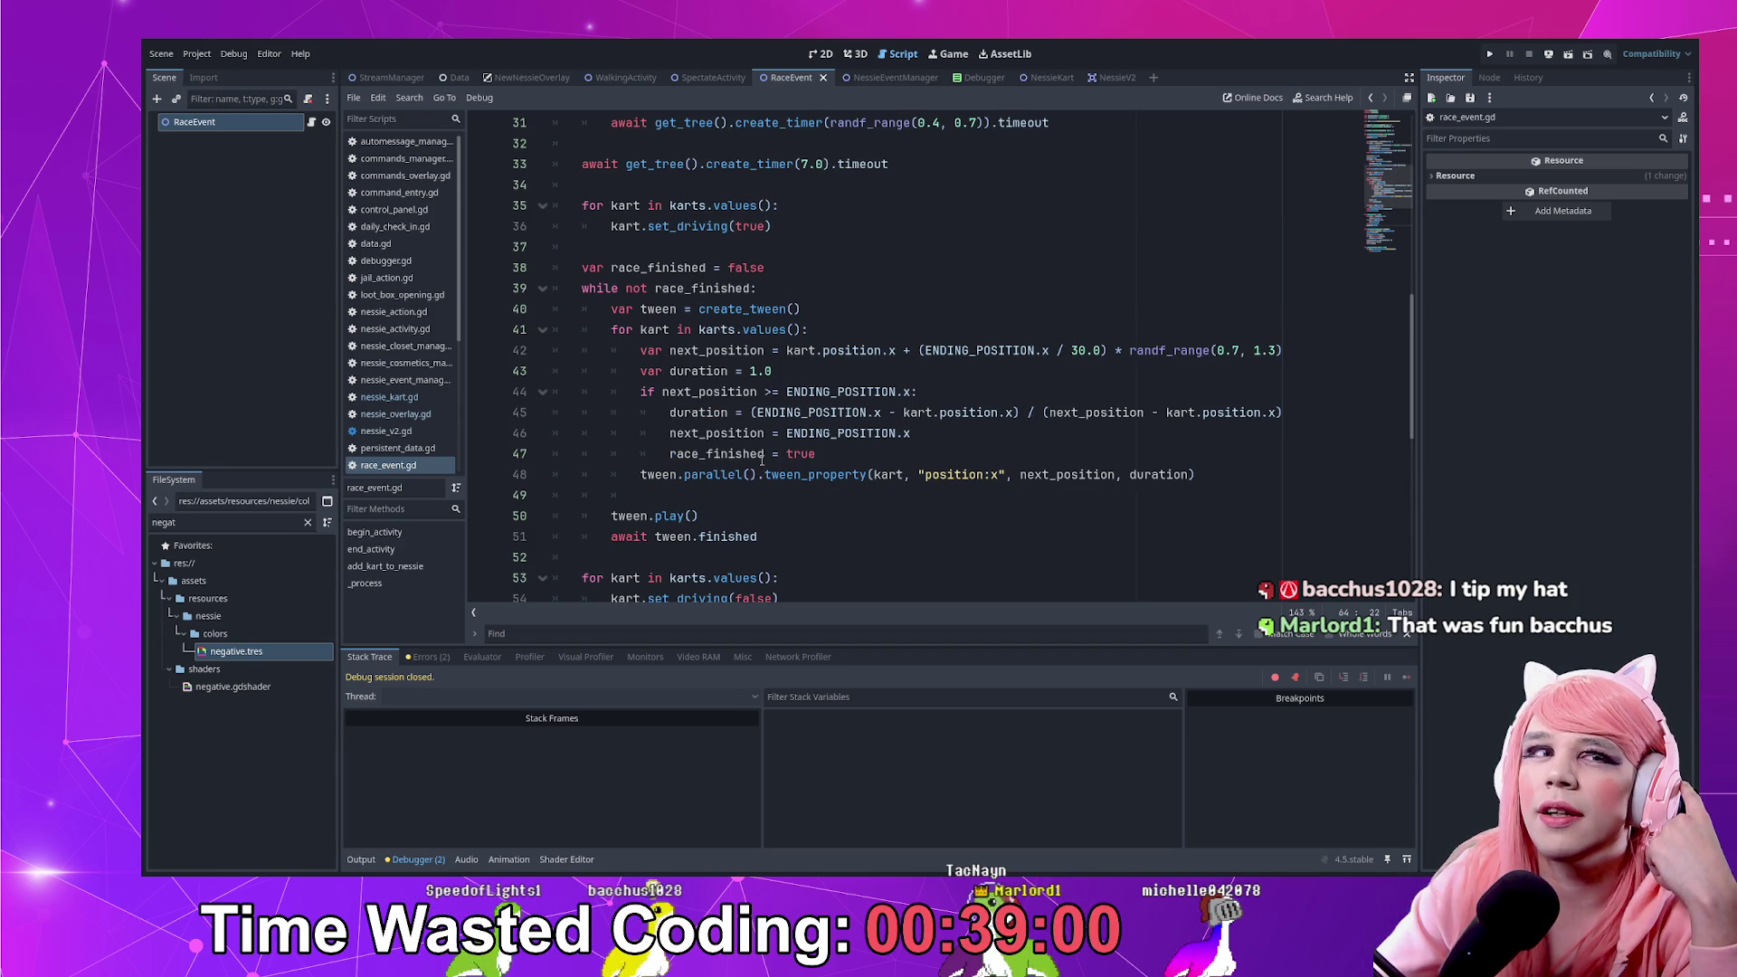
scroll(762, 460, up, 2)
scroll(762, 459, up, 2)
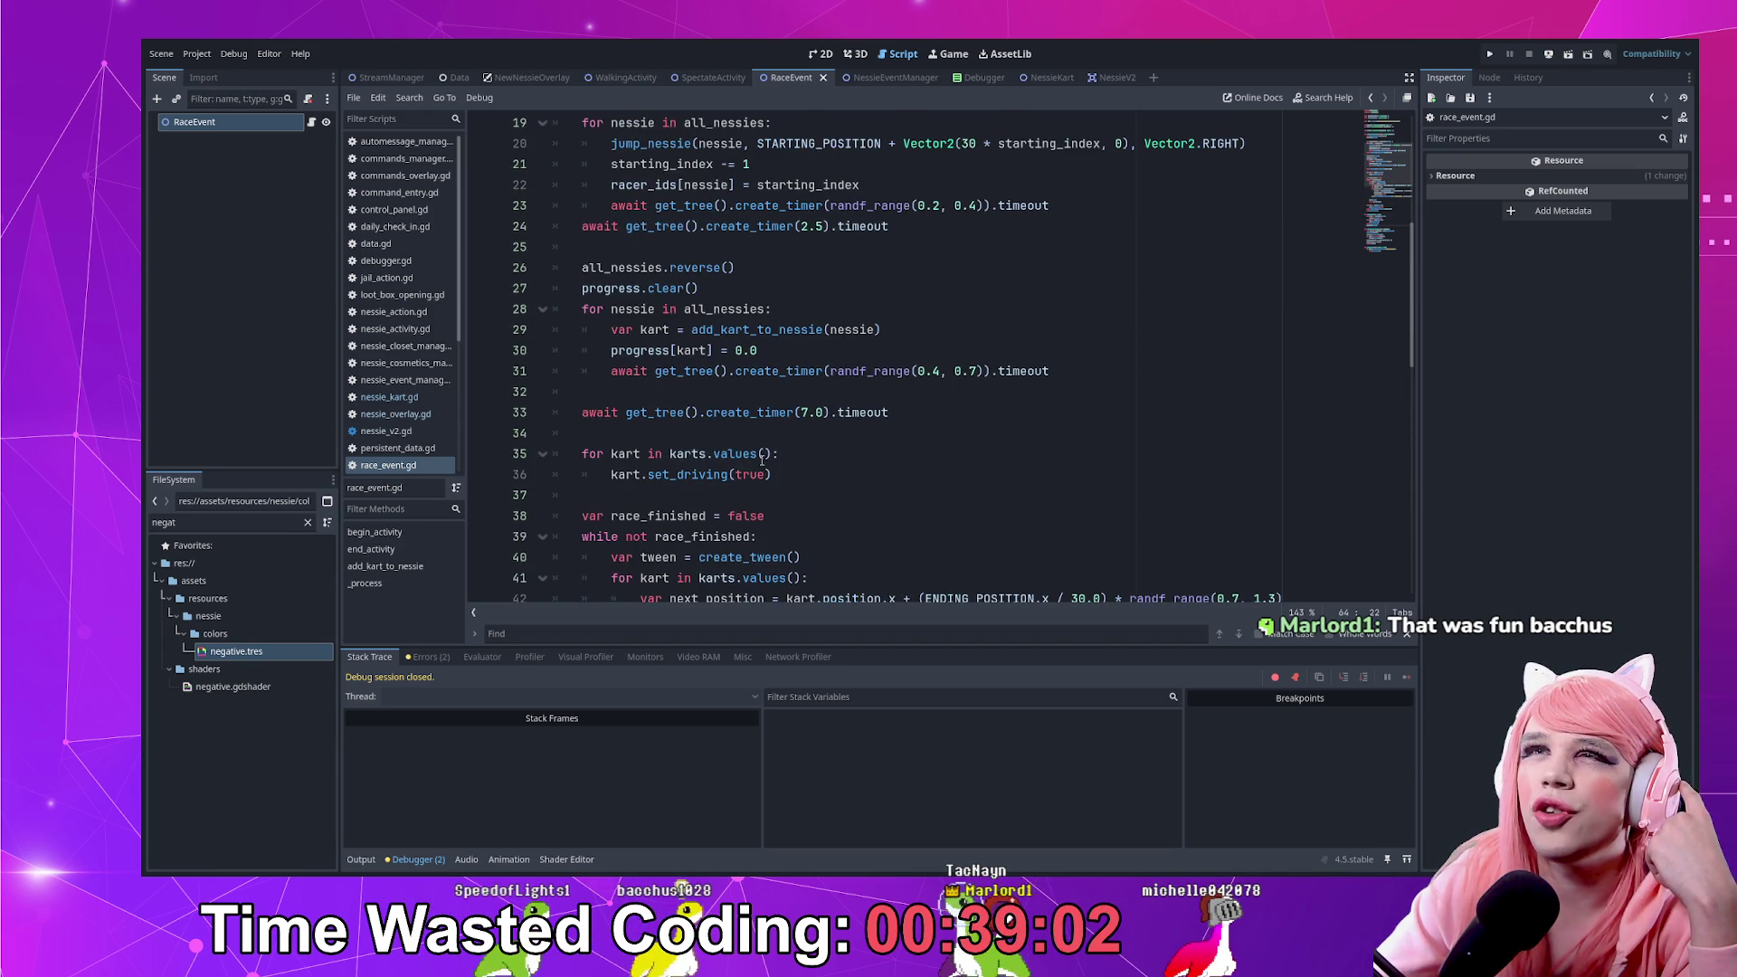
scroll(762, 457, up, 6)
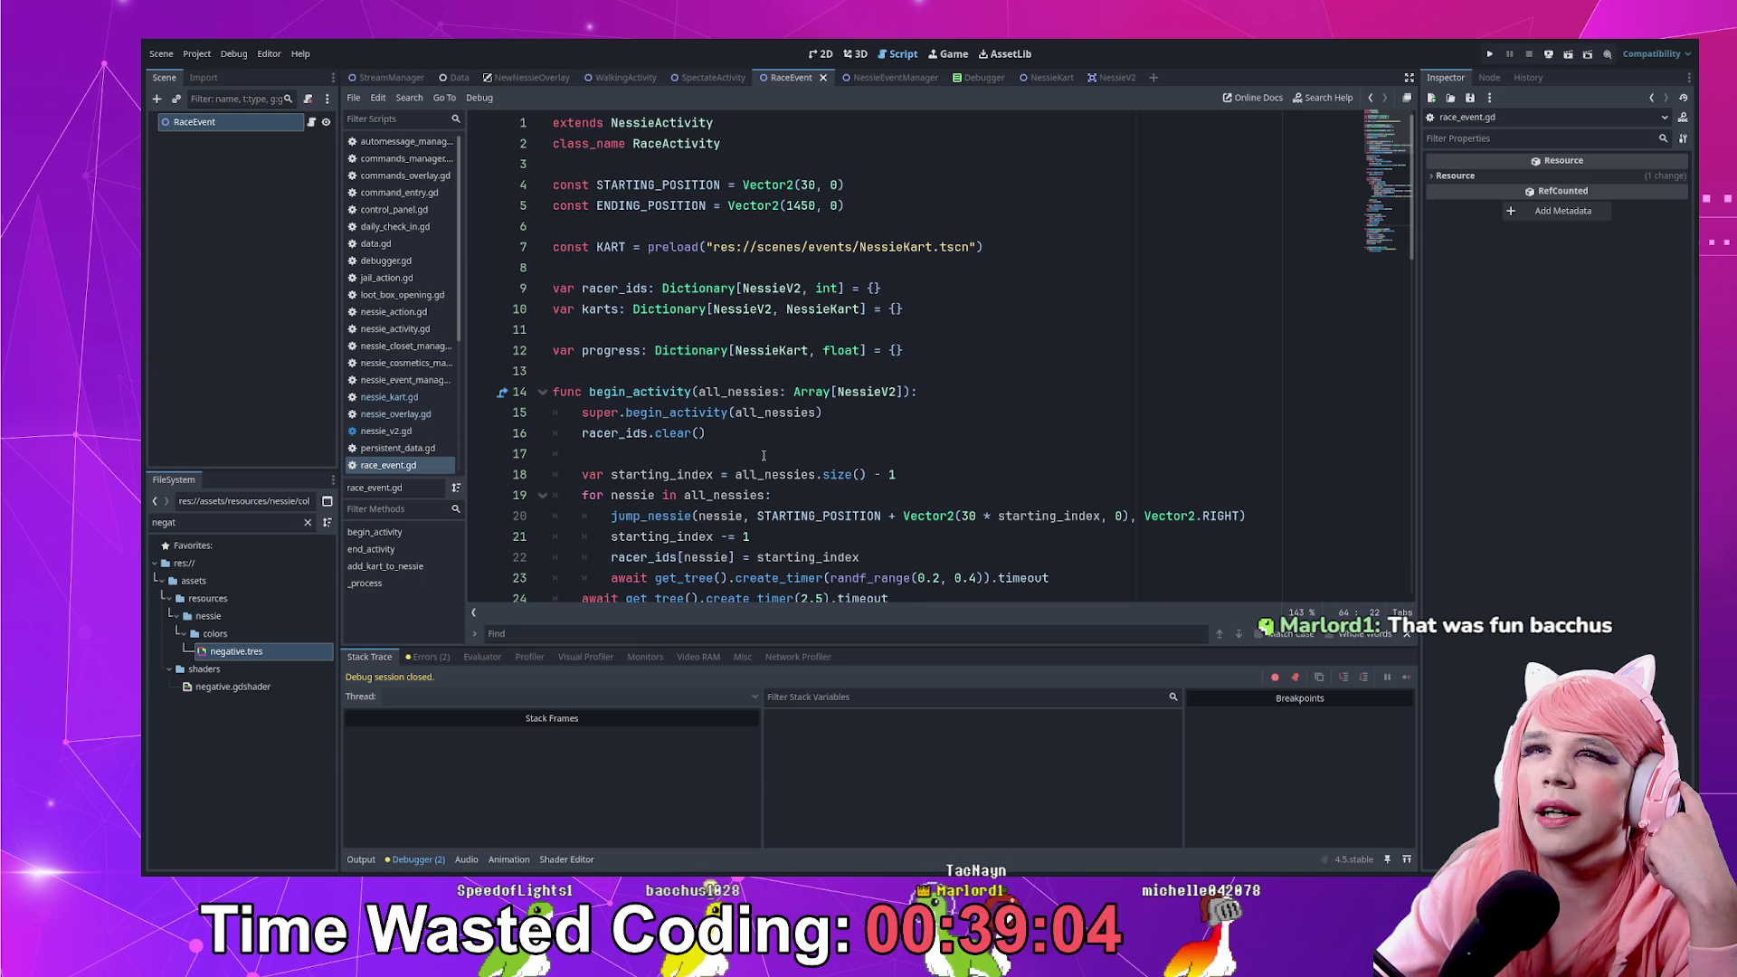
Trace race_finished from begin_activity through line 47 to its declaration
click(724, 433)
scroll(778, 417, down, 11)
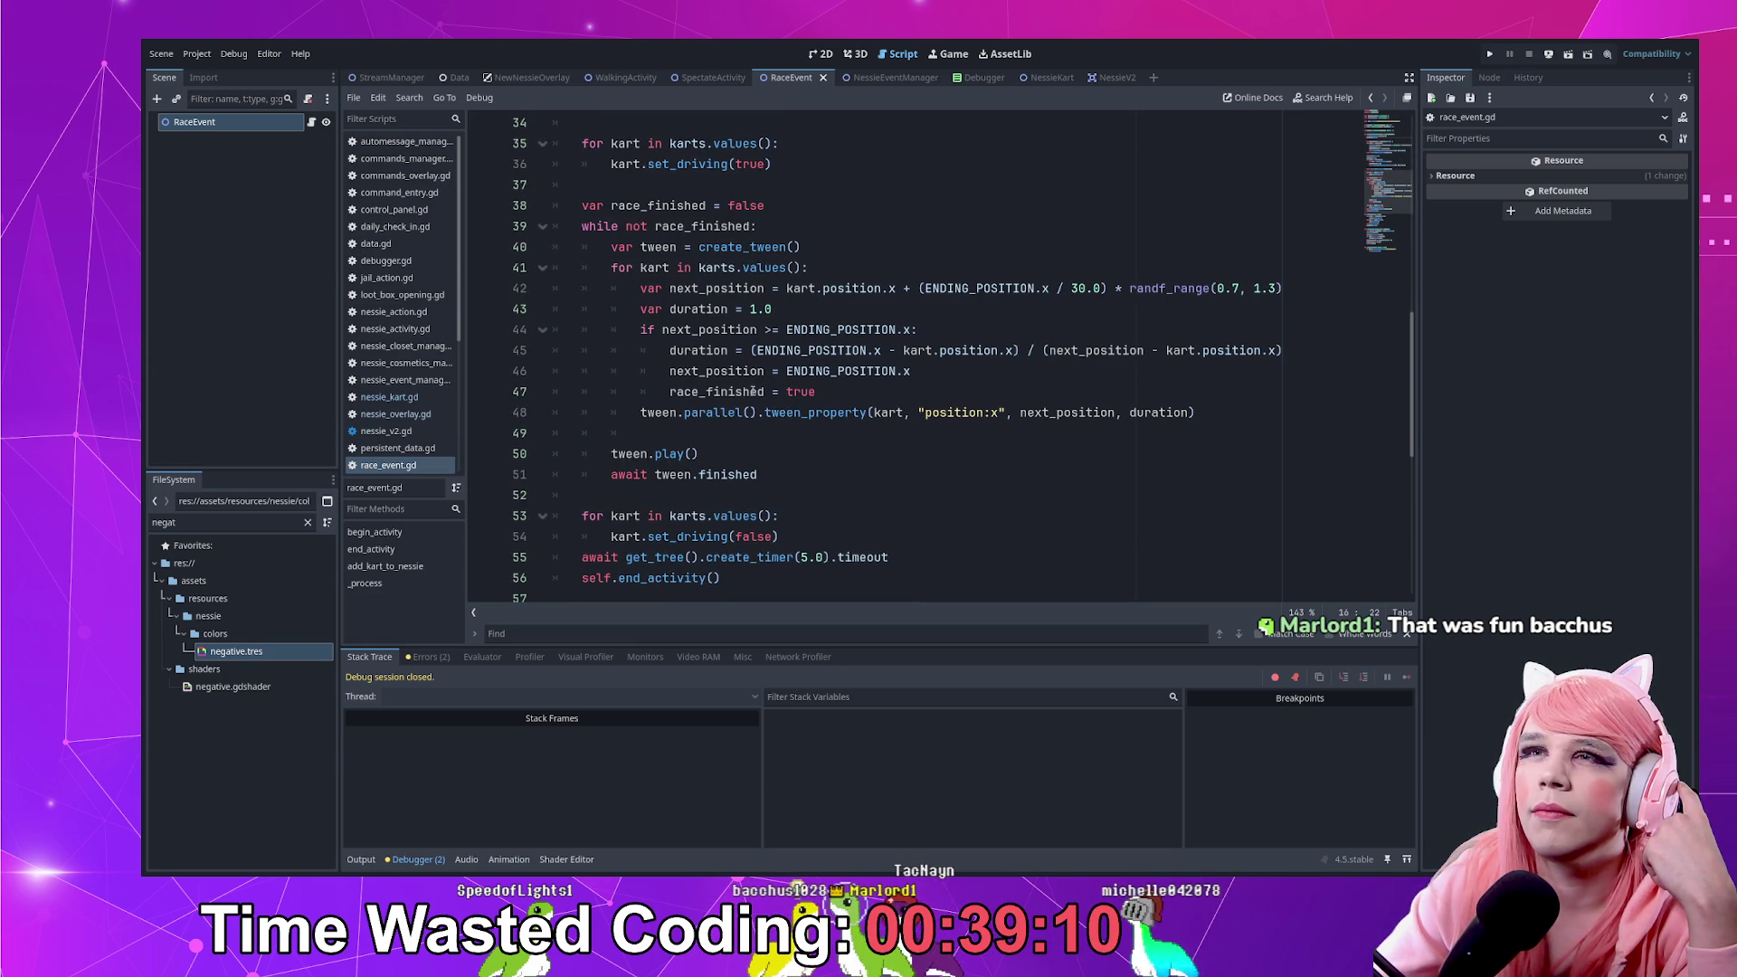
double_click(753, 391)
click(857, 393)
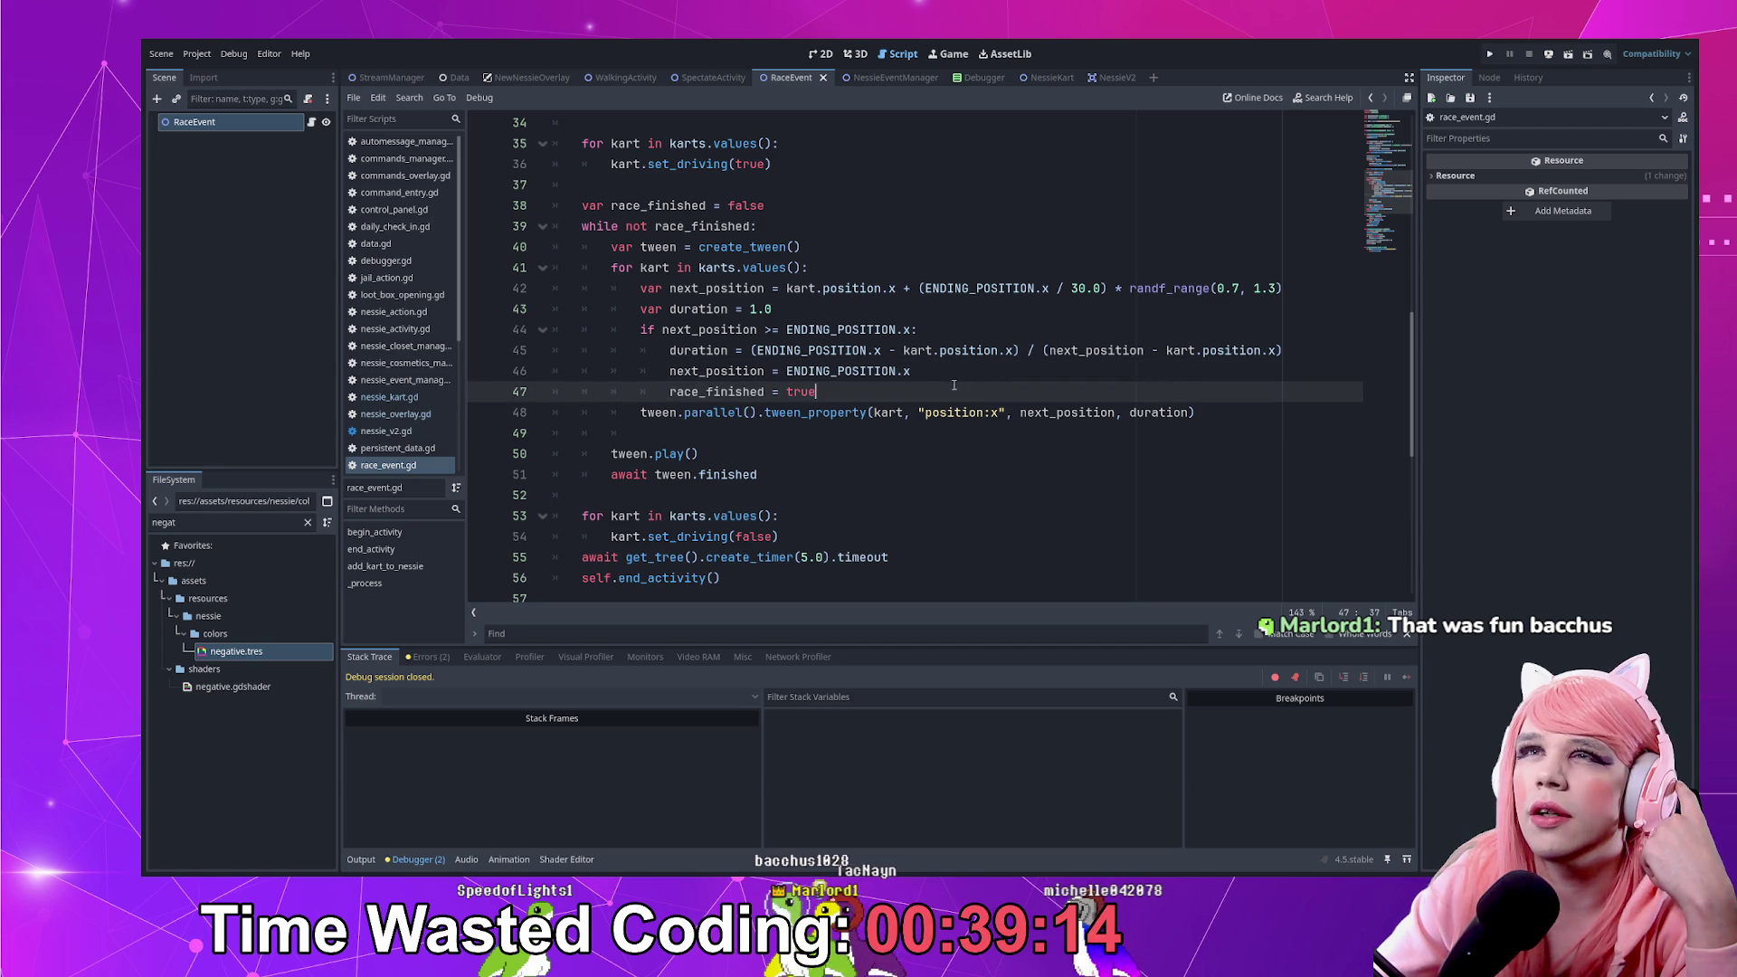
click(814, 210)
Replace the race_finished declaration with a winner = null variable
key(ctrl+shift+Return)
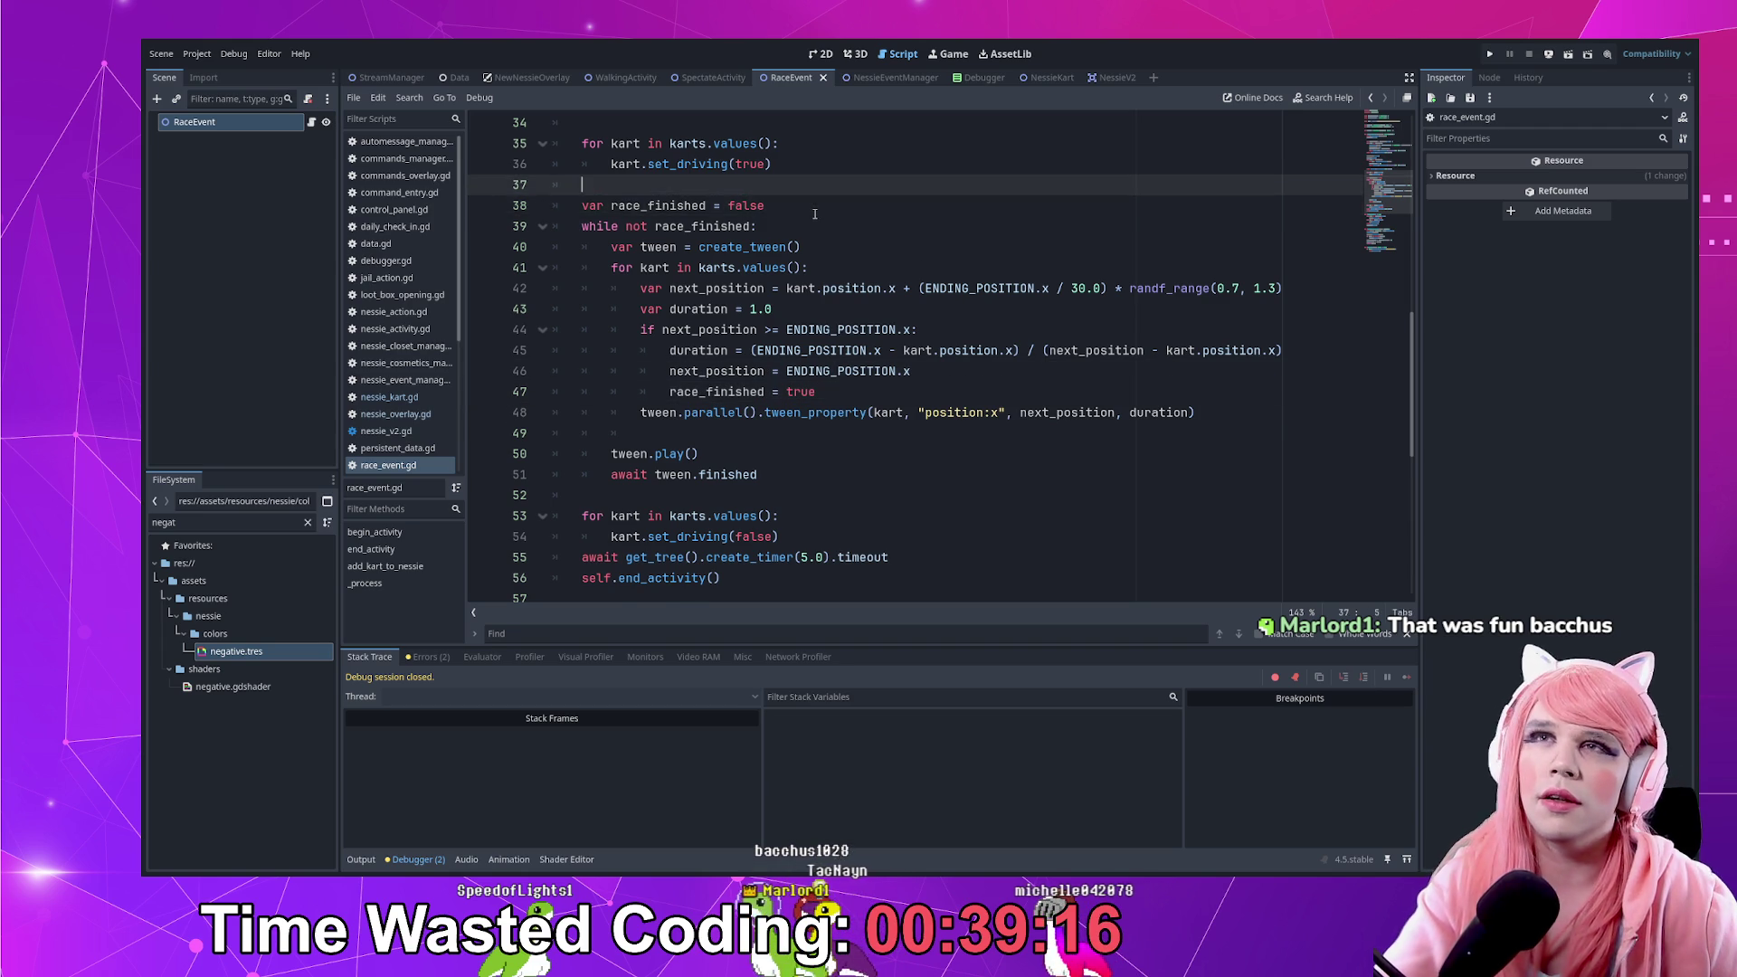
text(varwinner)
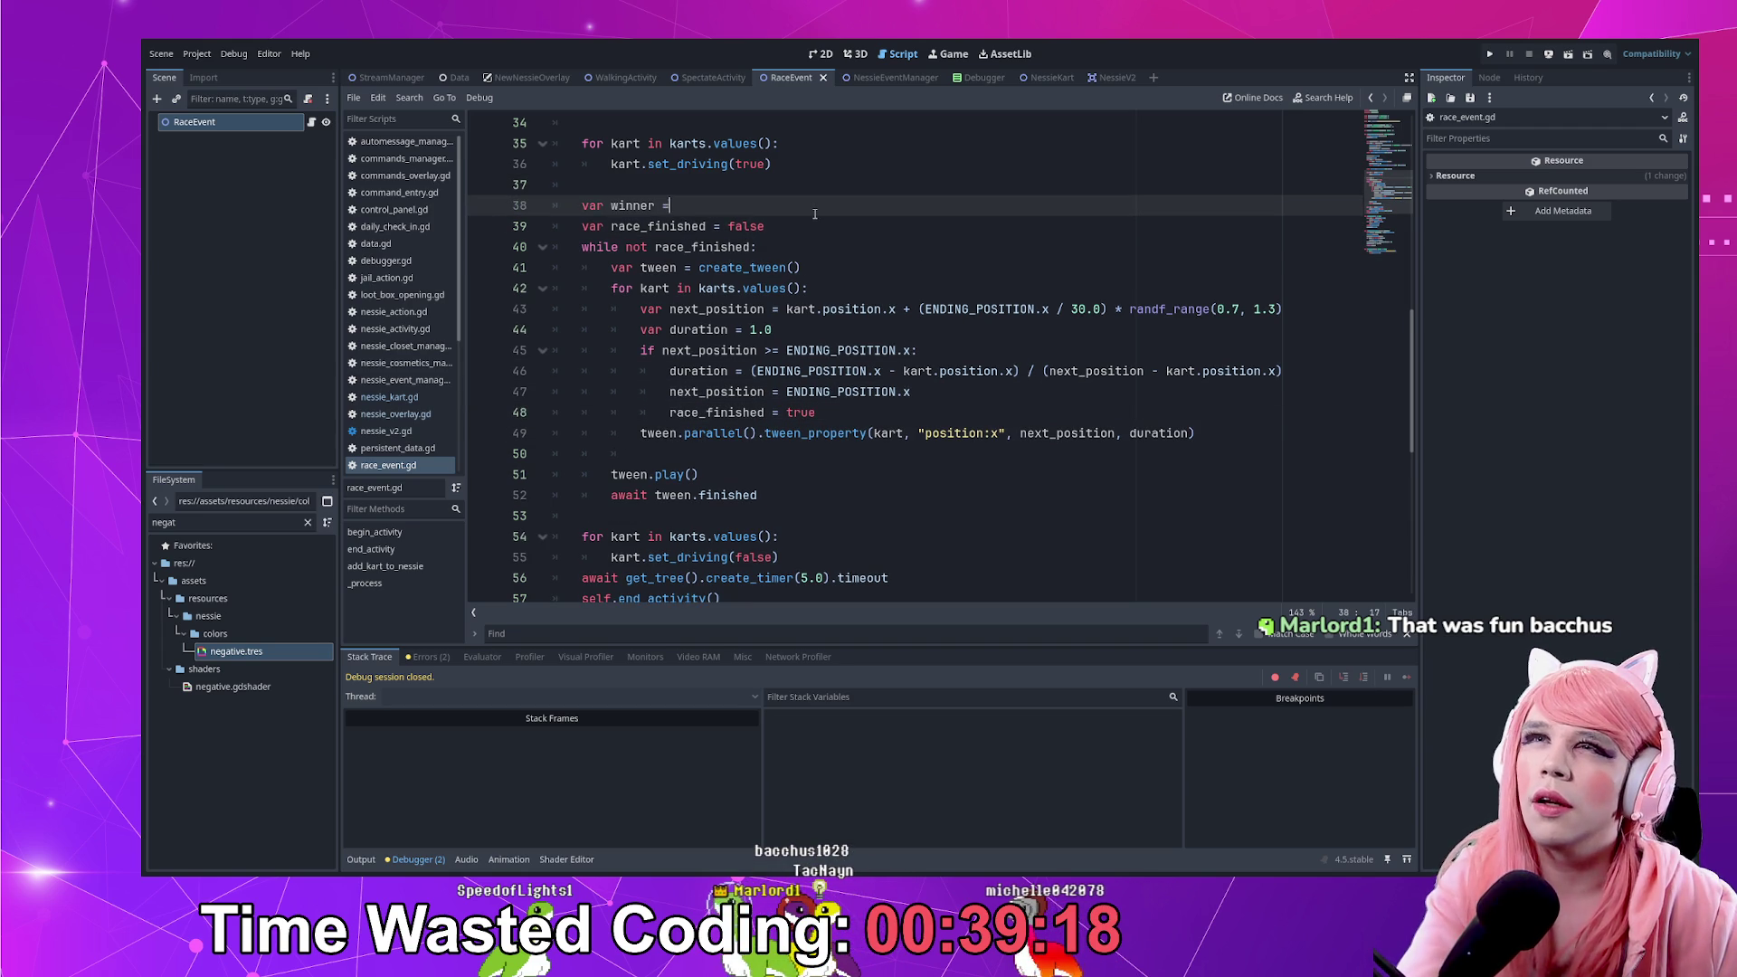
text( = null)
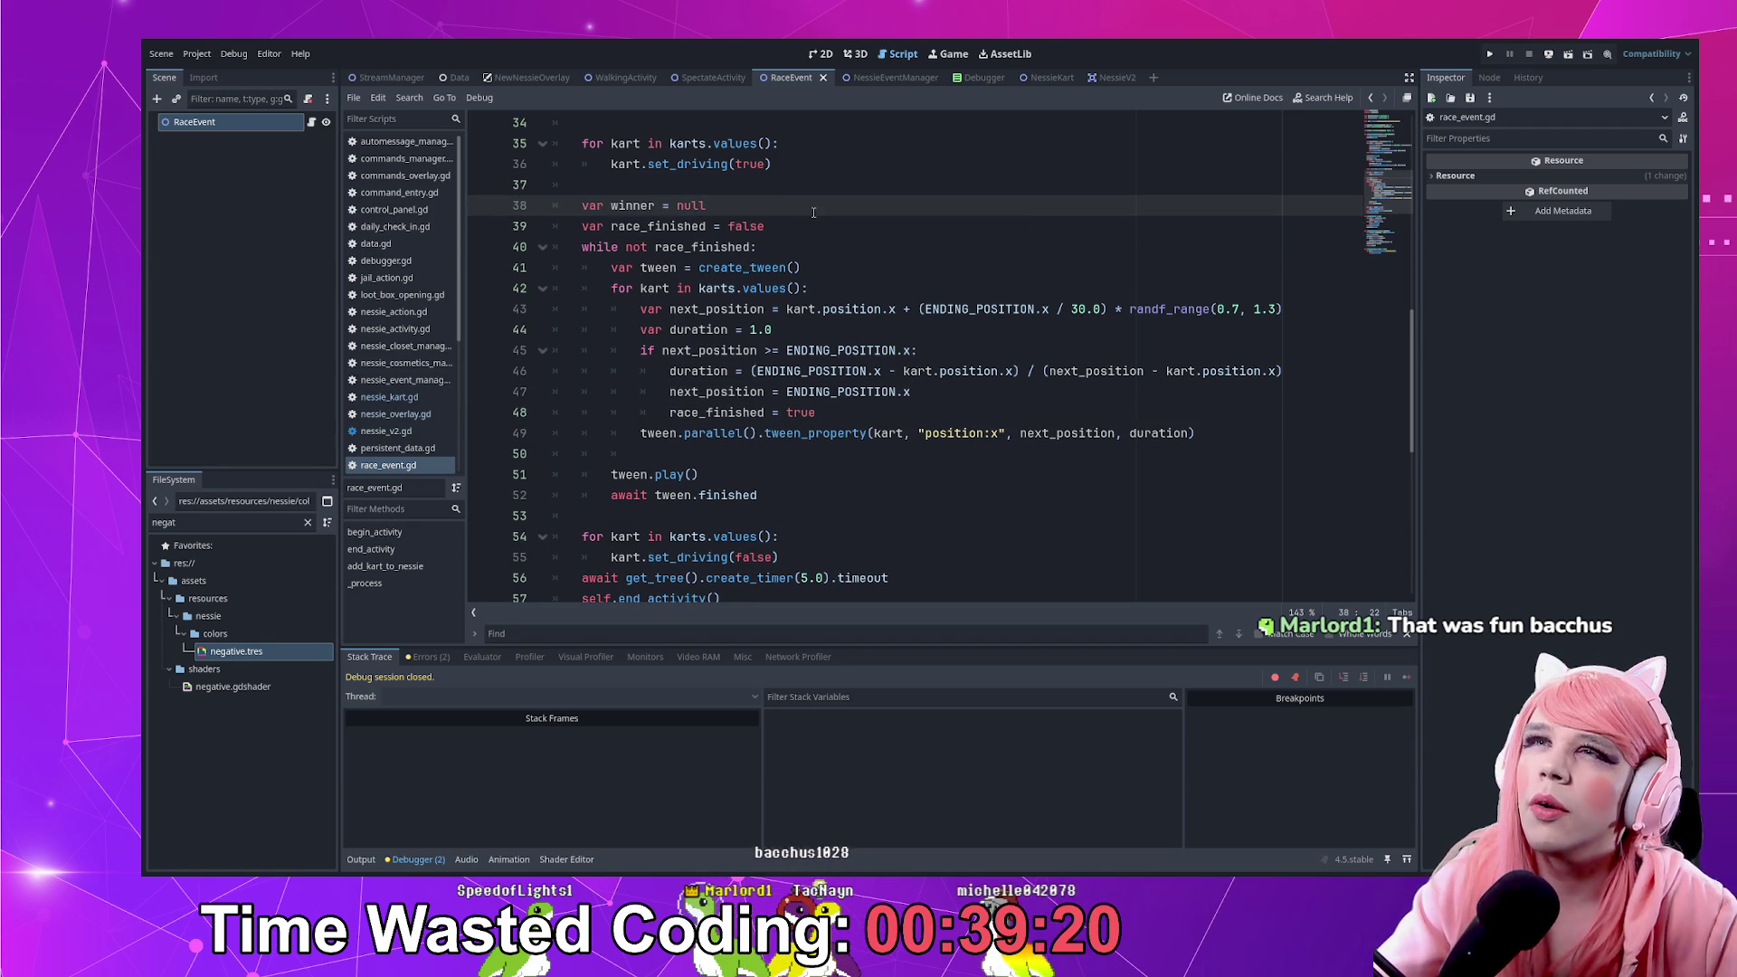
key(Down)
key(ctrl+shift+k)
double_click(634, 206)
key(ctrl+c)
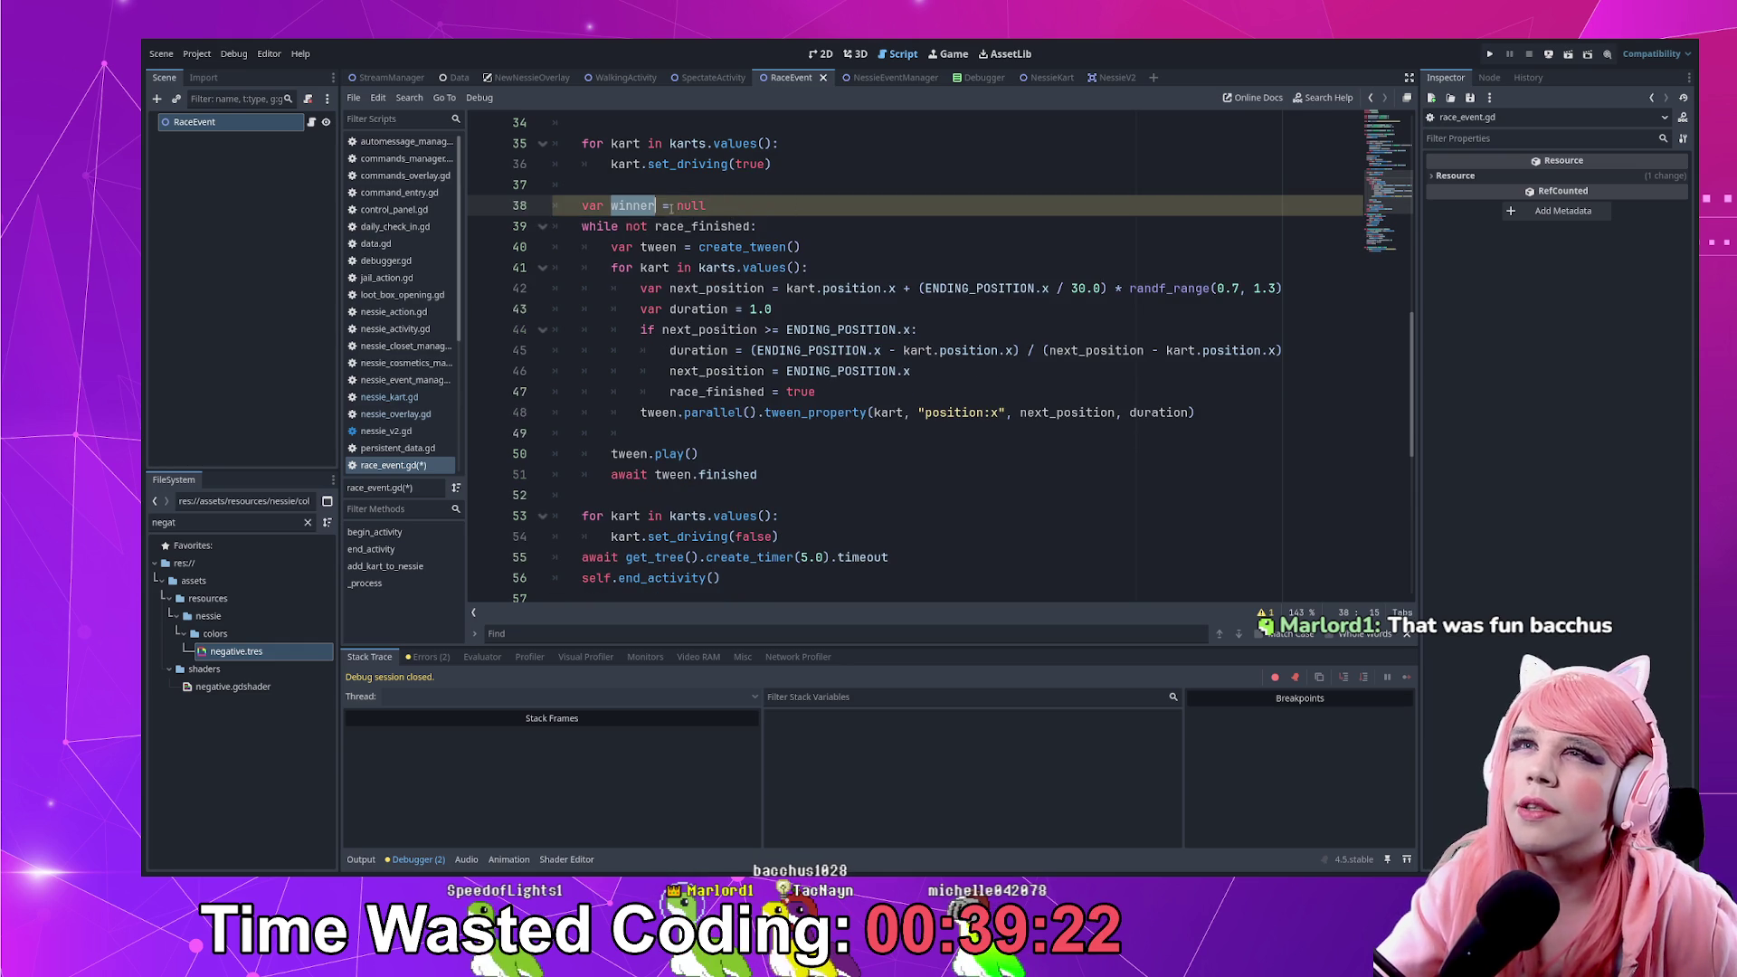
Change the race loop condition to while winner == null
double_click(689, 222)
key(ctrl+v)
key(ctrl+Left)
key(ctrl+BackSpace)
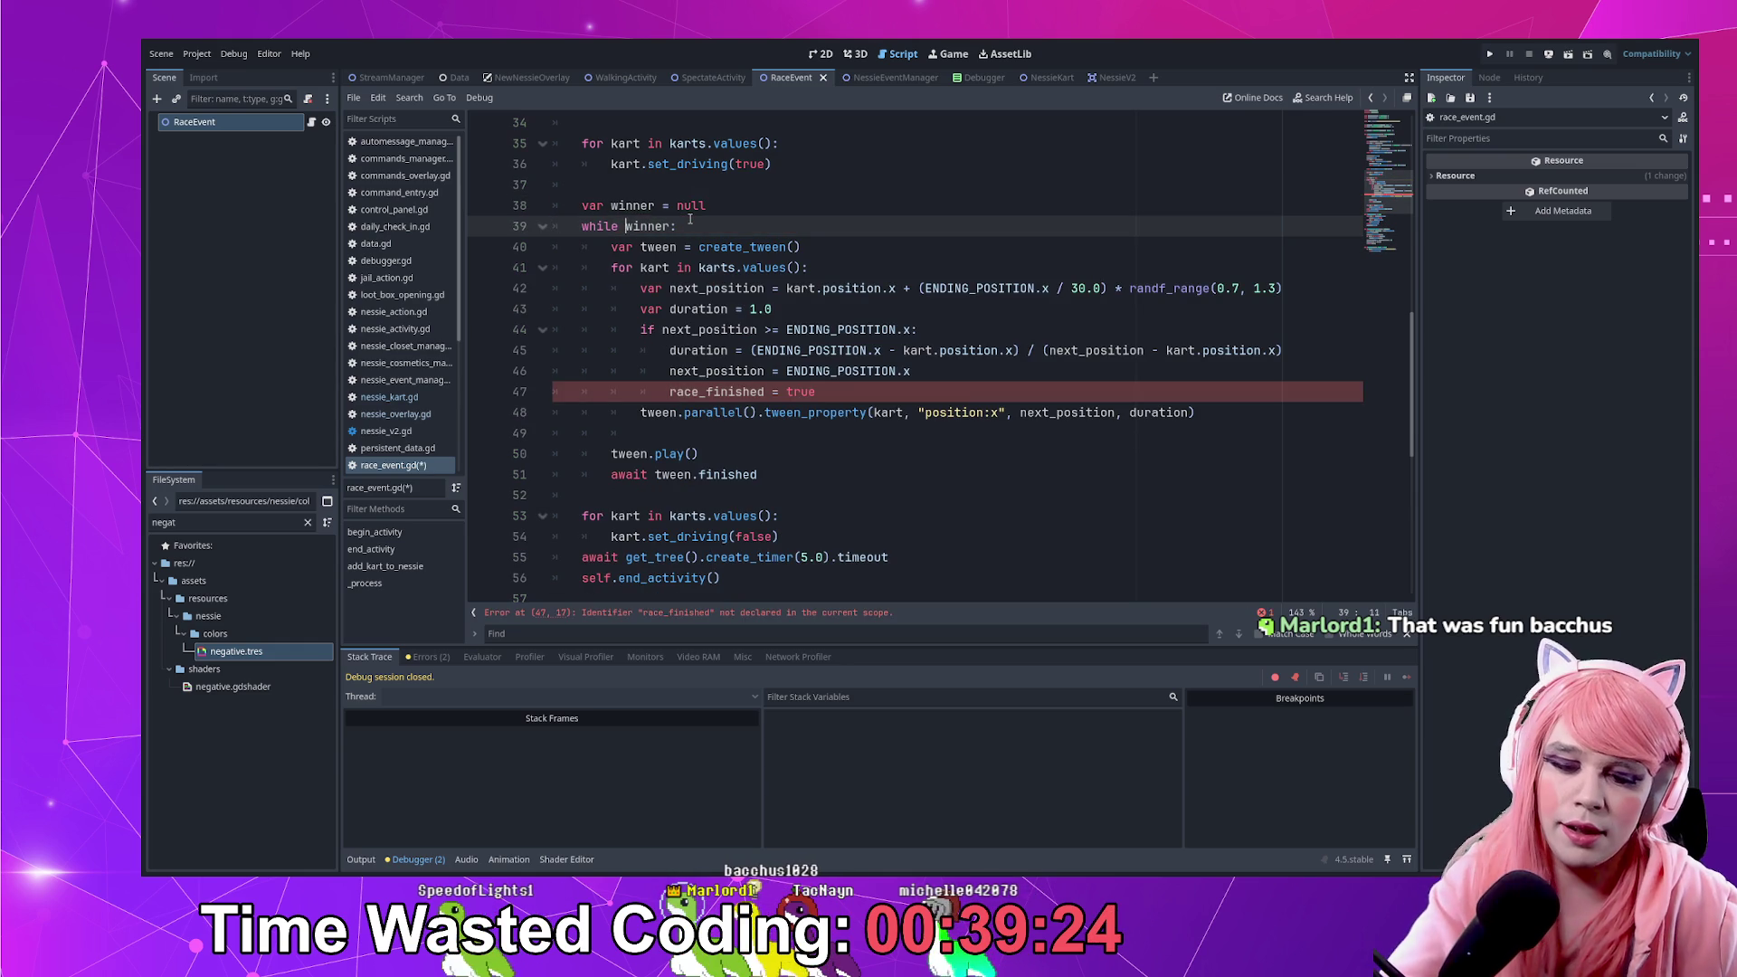
key(ctrl+Right)
text(== nul)
key(Return)
Replace race_finished = true on line 47 with winner = kart., then switch to NessieKart
scroll(679, 272, up, 1)
double_click(658, 289)
key(ctrl+c)
drag(670, 454, 883, 457)
key(ctrl+v)
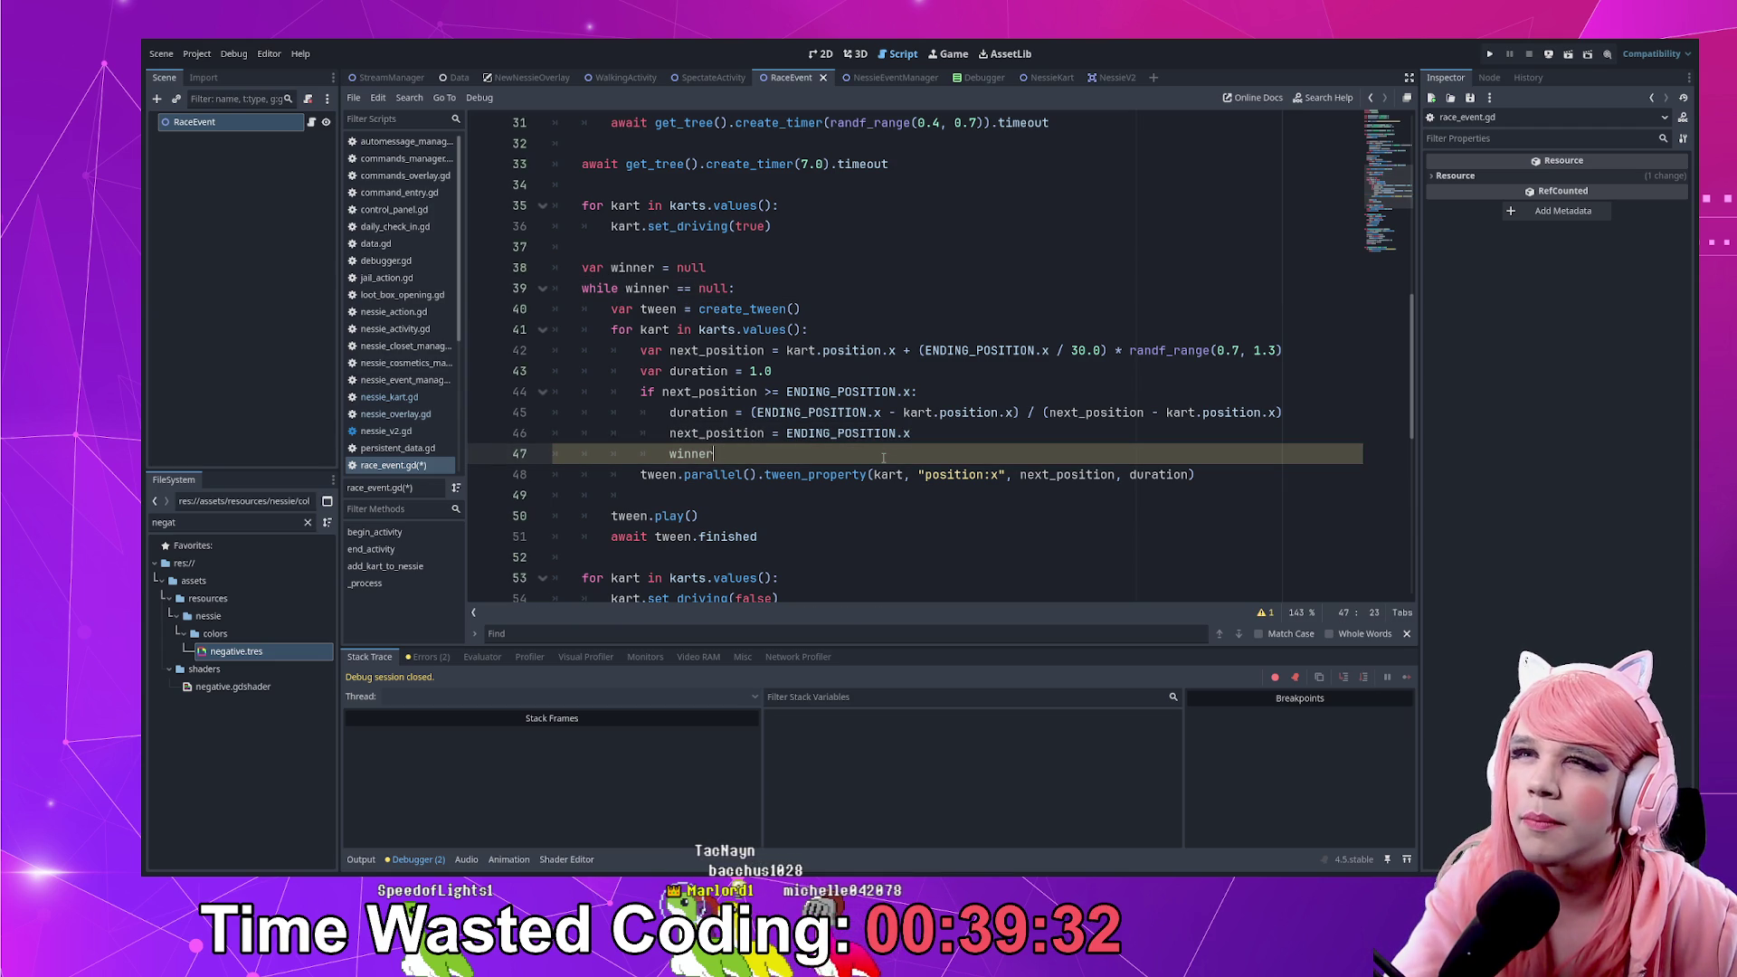
key(BackSpace)
text(= )
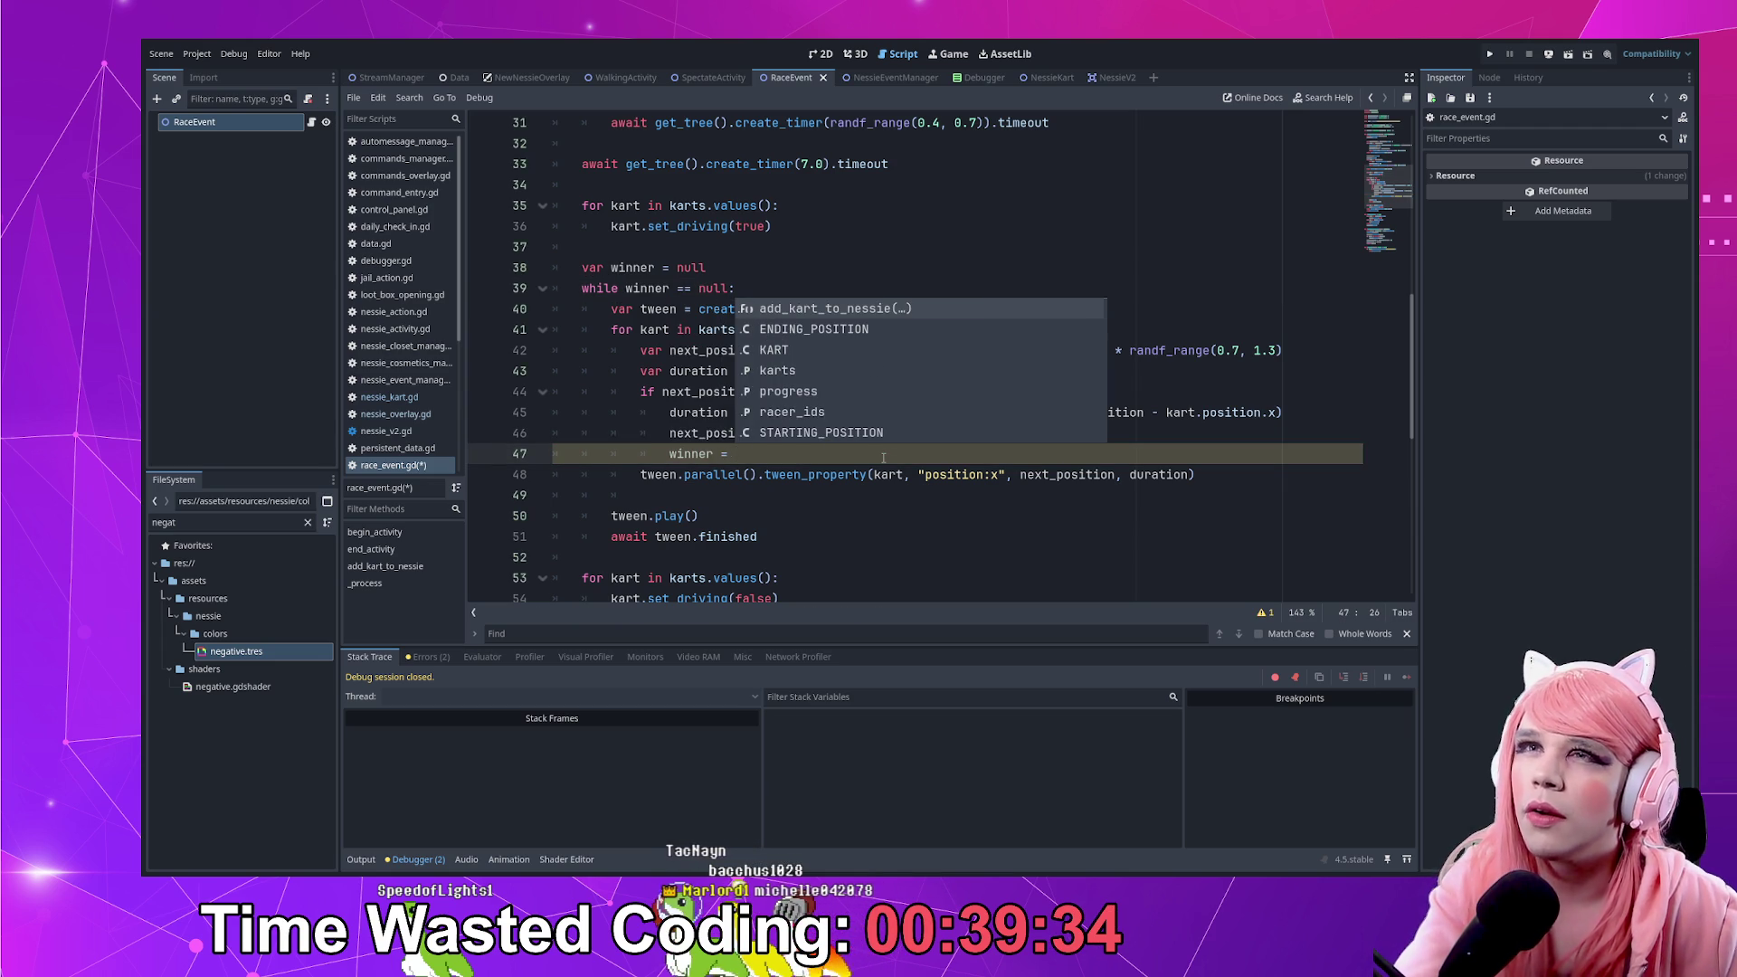
text(kart.)
click(913, 246)
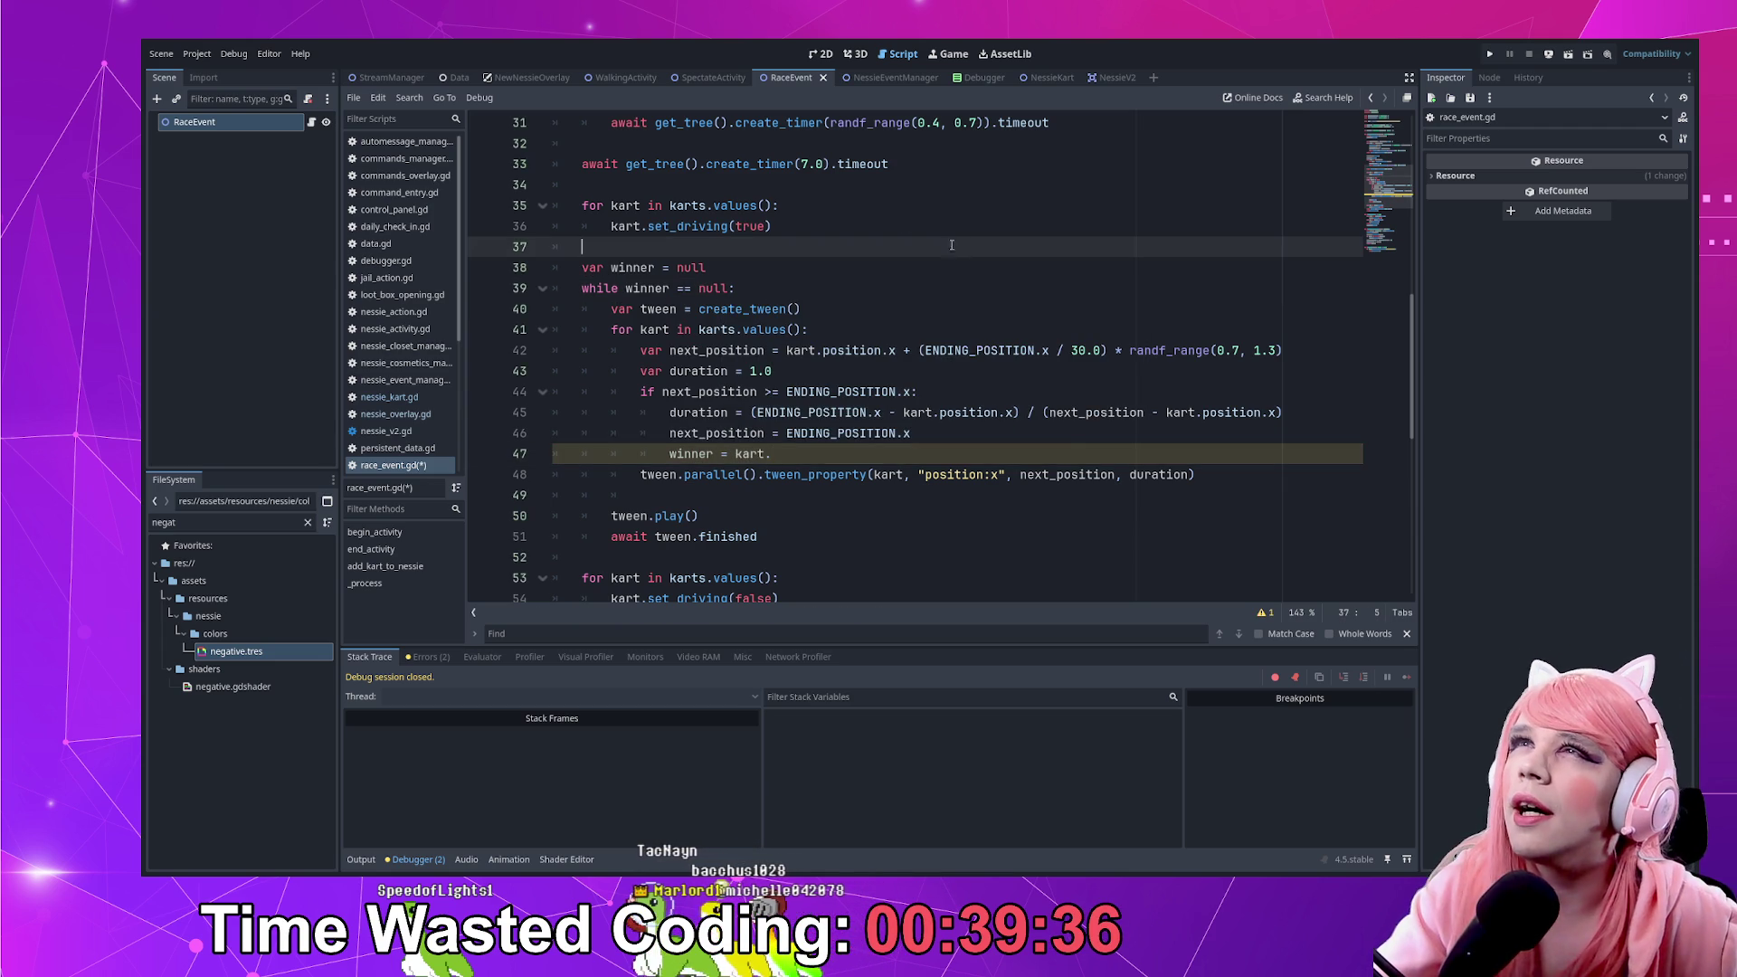
click(1047, 79)
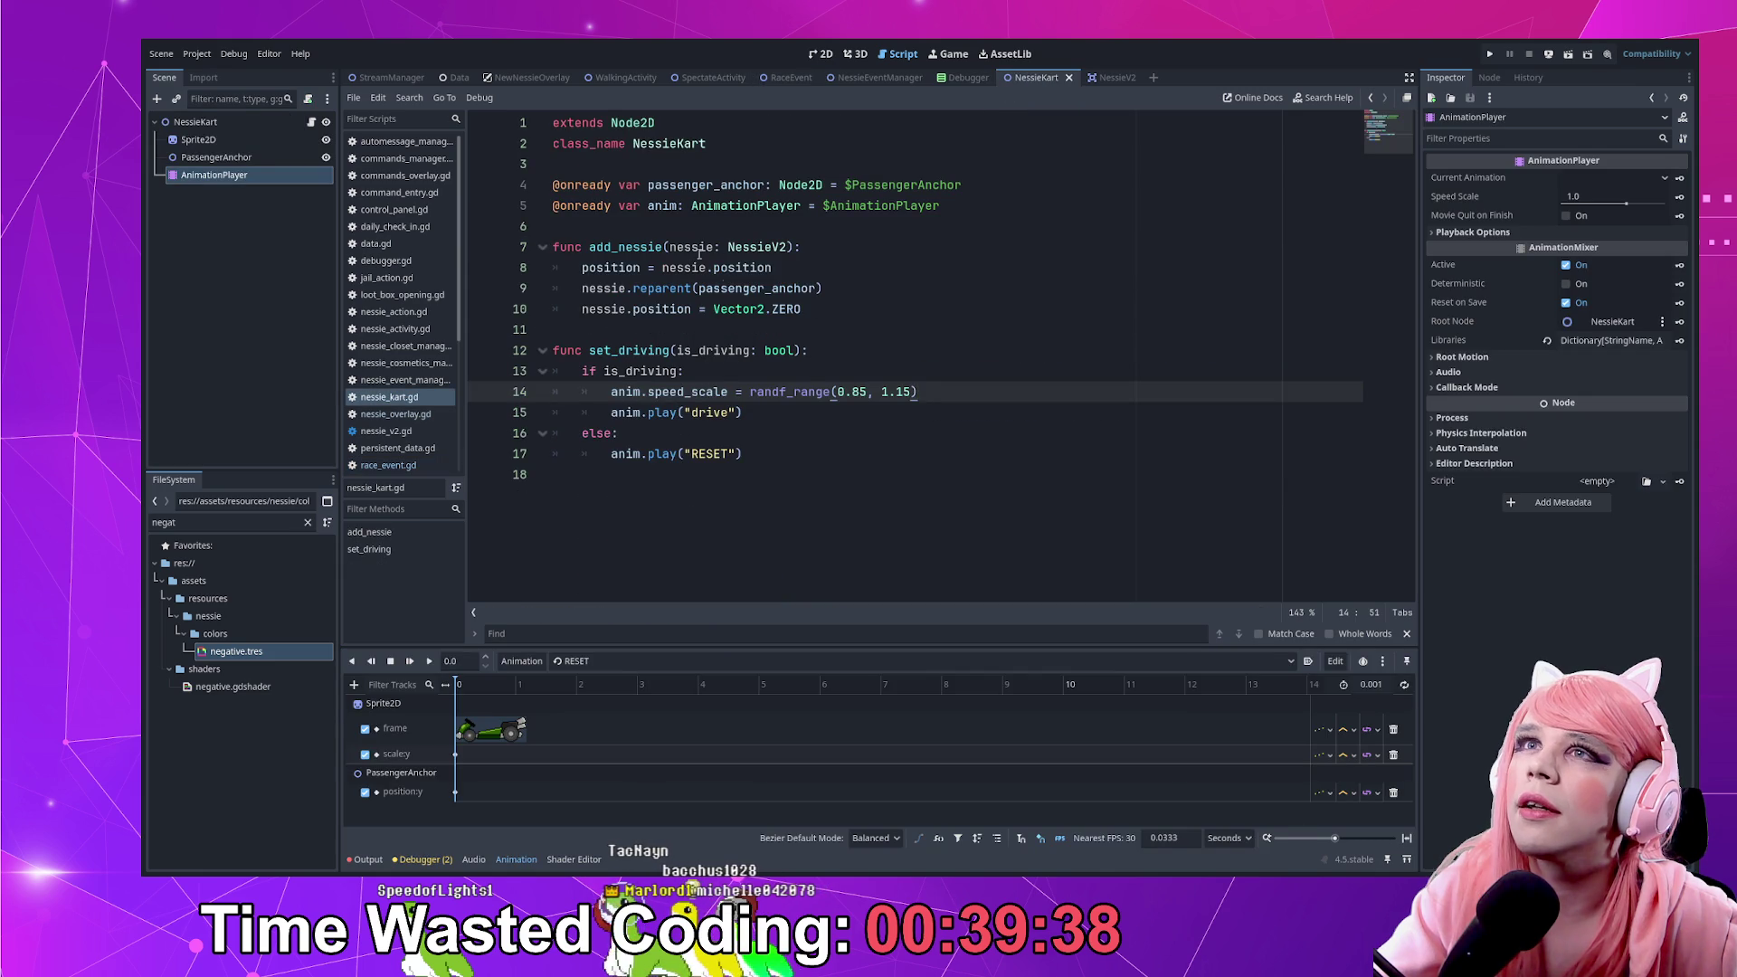
Insert a new variable line below the NessieKart class name
double_click(638, 246)
click(1004, 161)
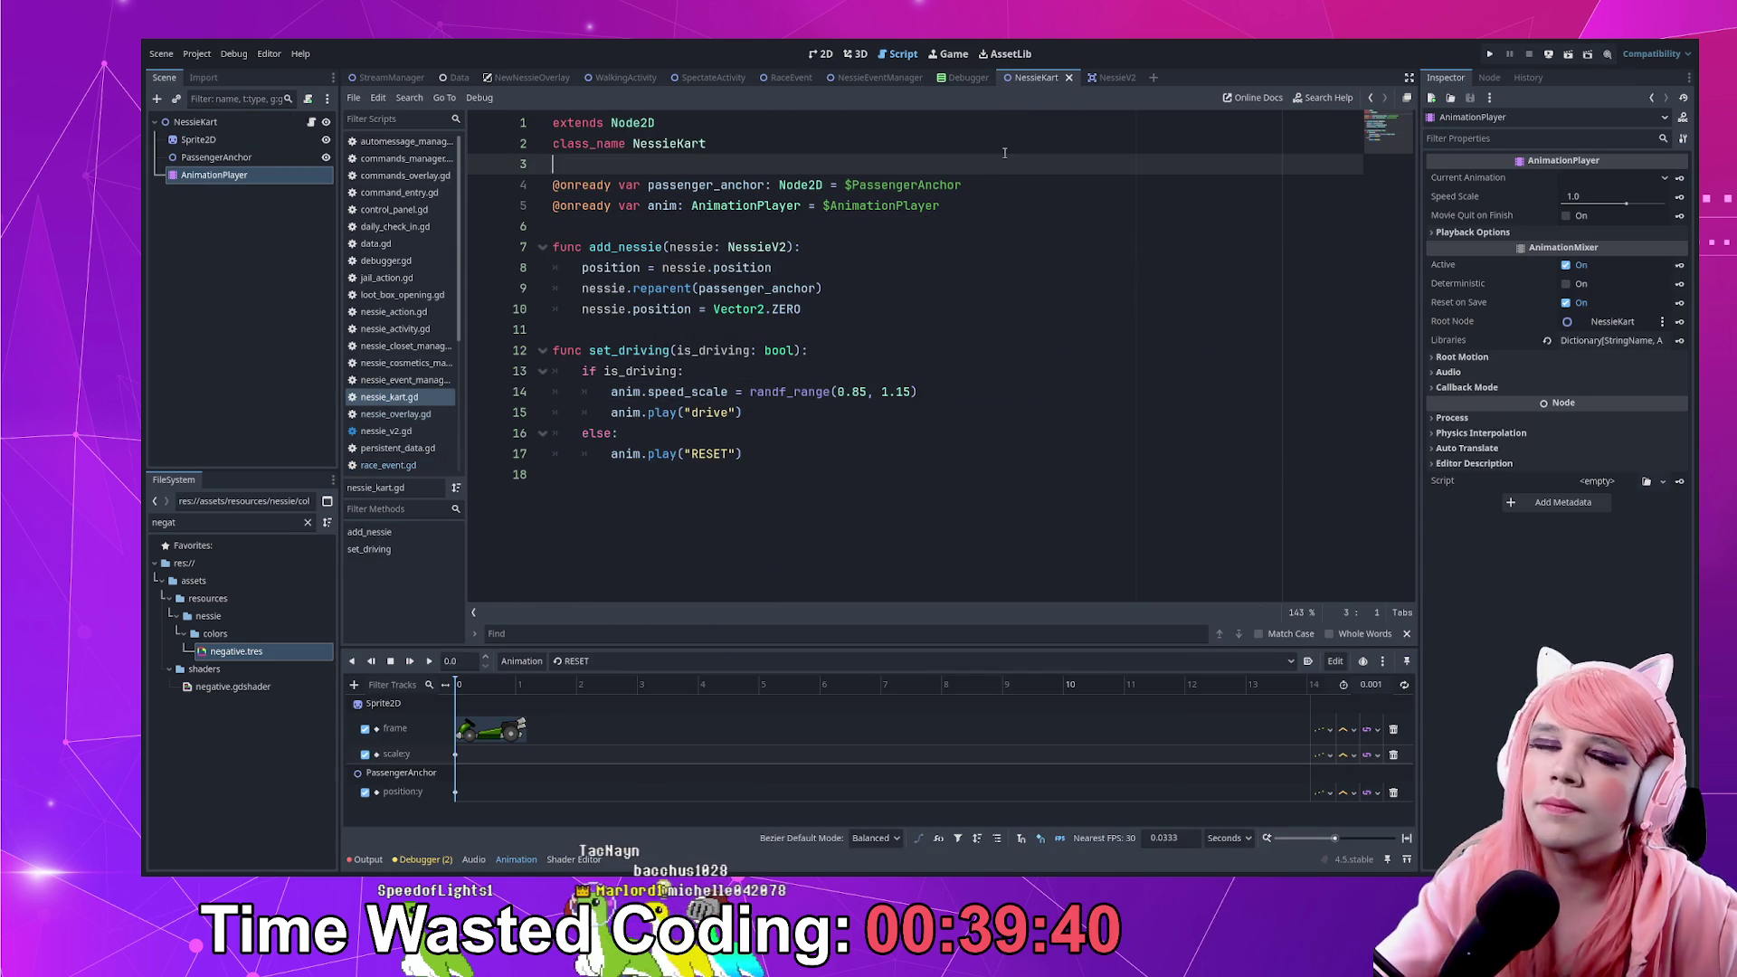
key(Return)
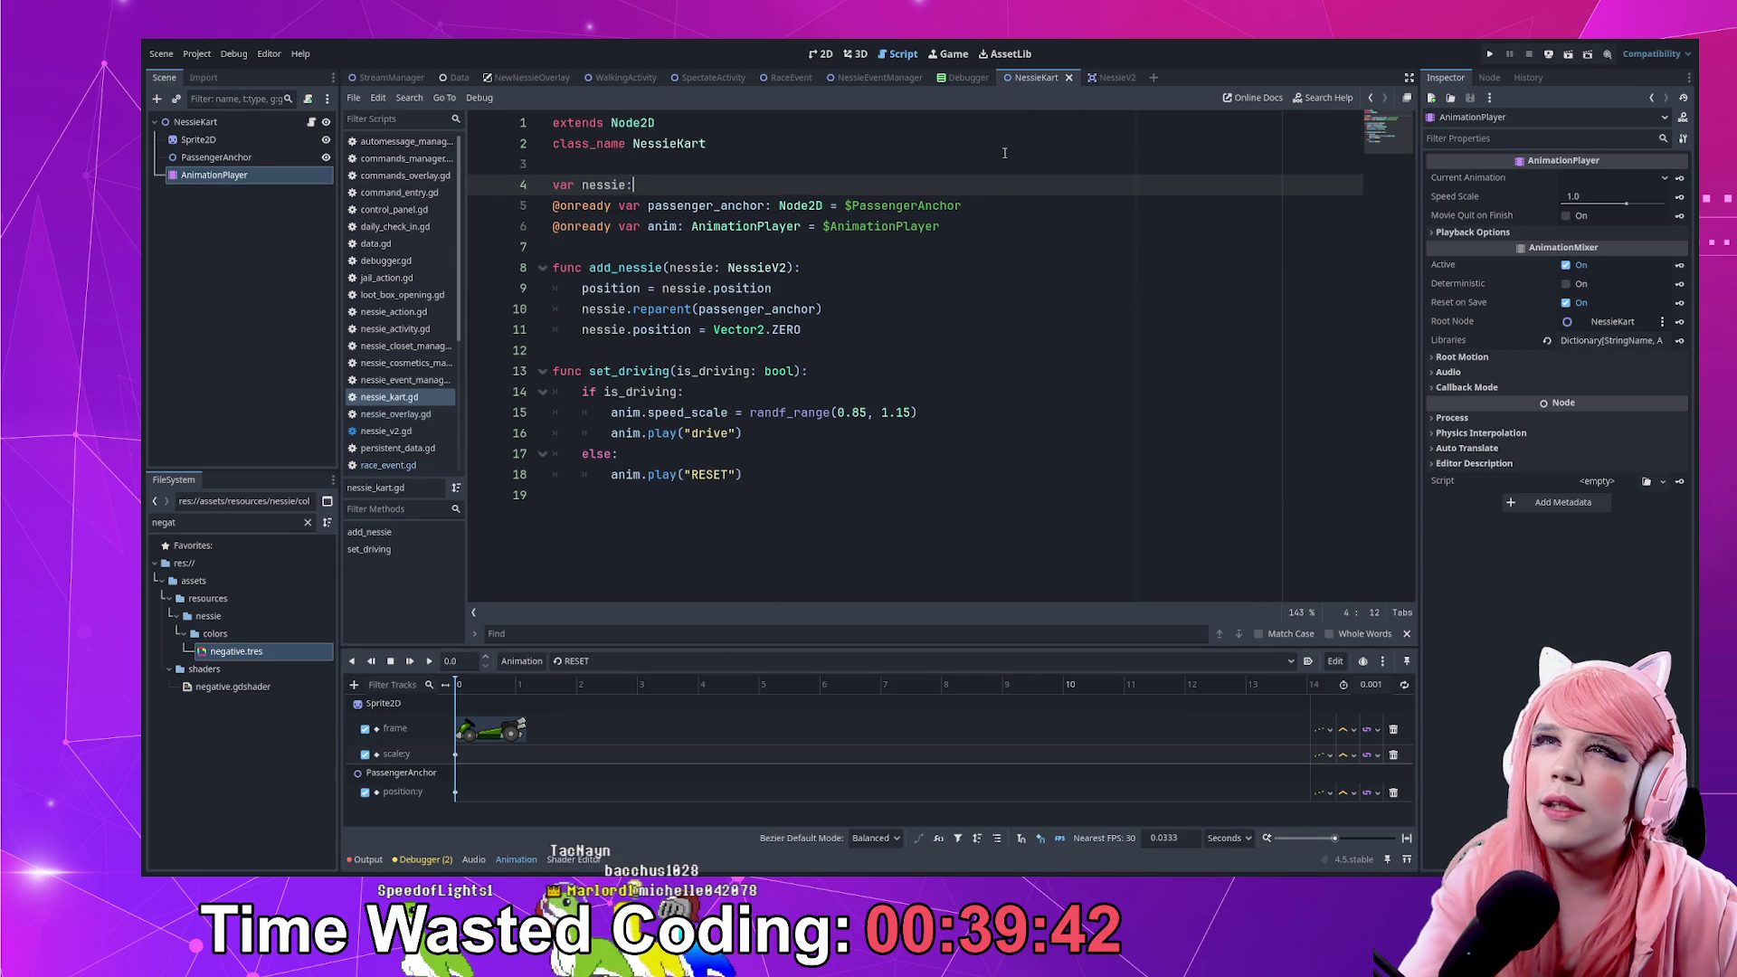
text(var nessie: NessieV)
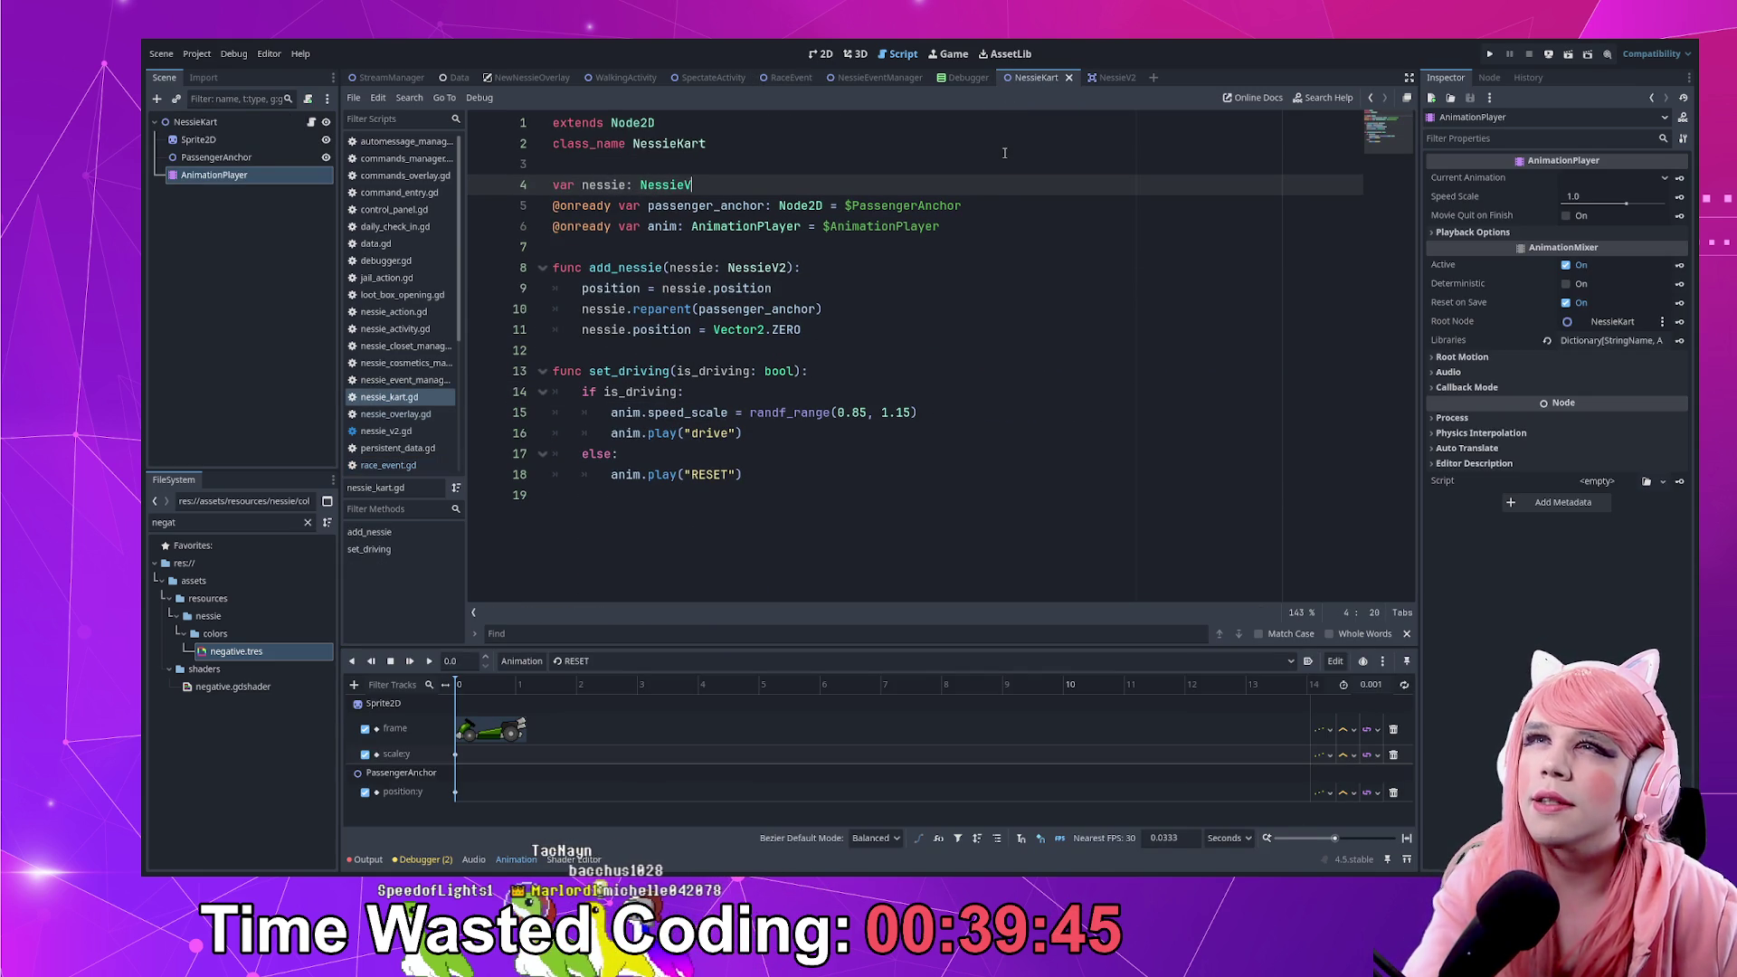
text(2)
Make add_nessie end with self.passenger = nessie
click(852, 336)
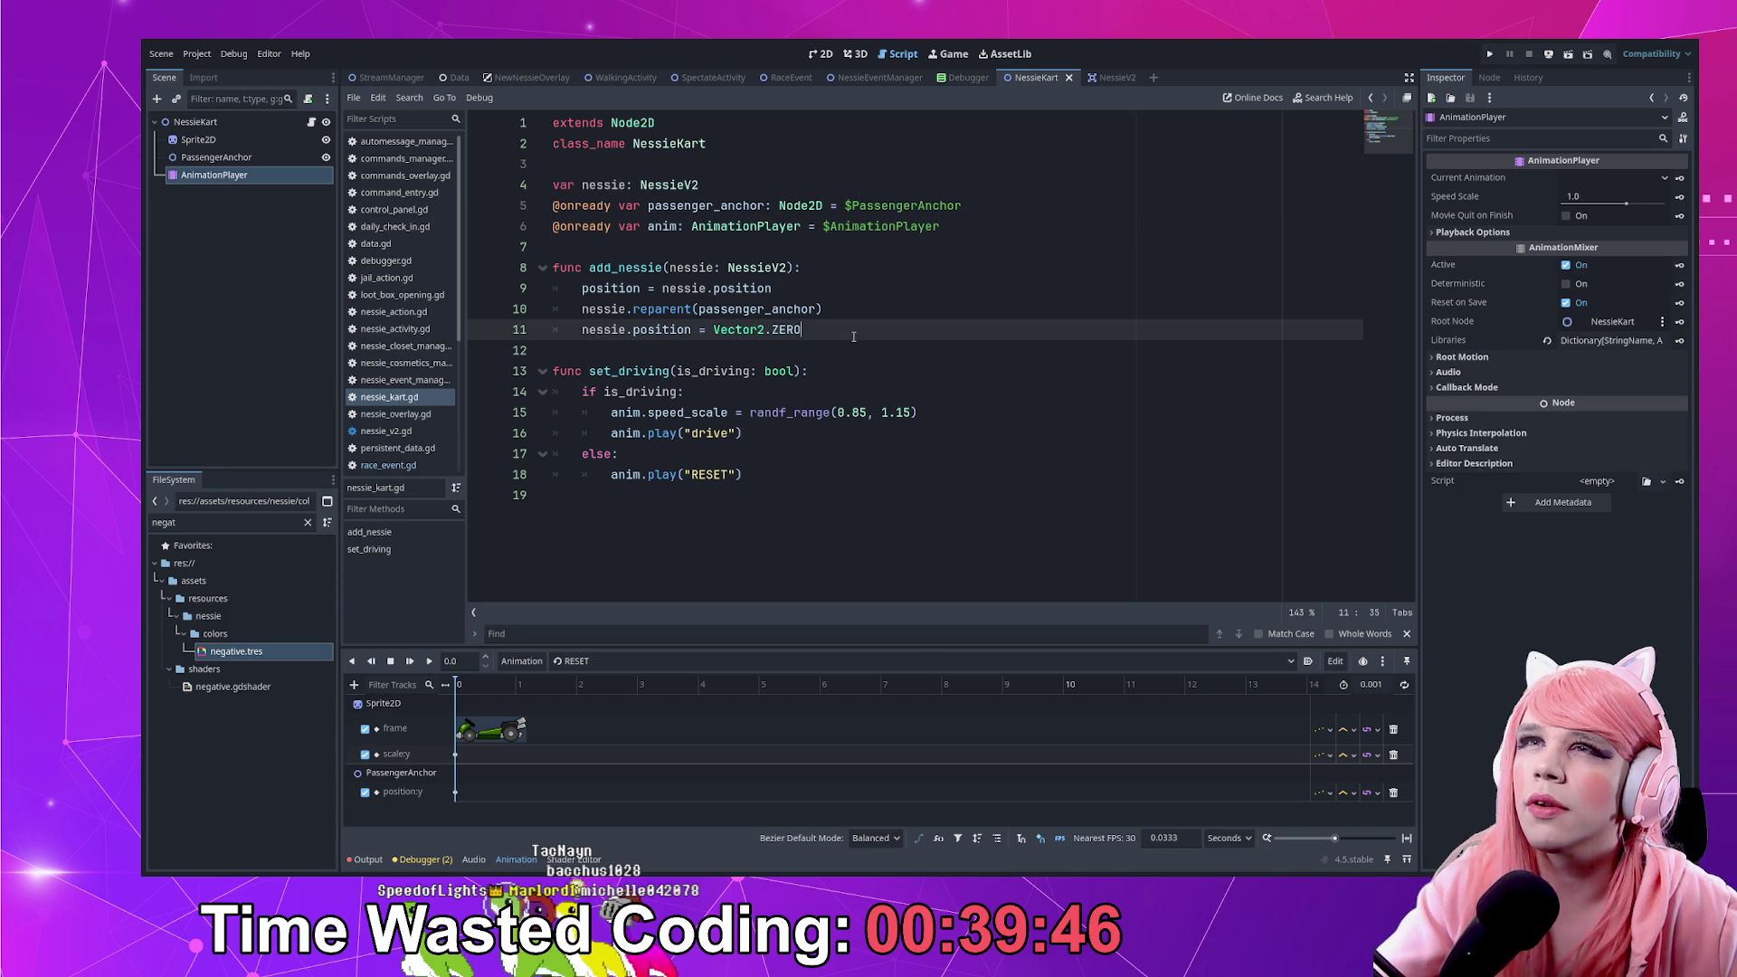
key(Return)
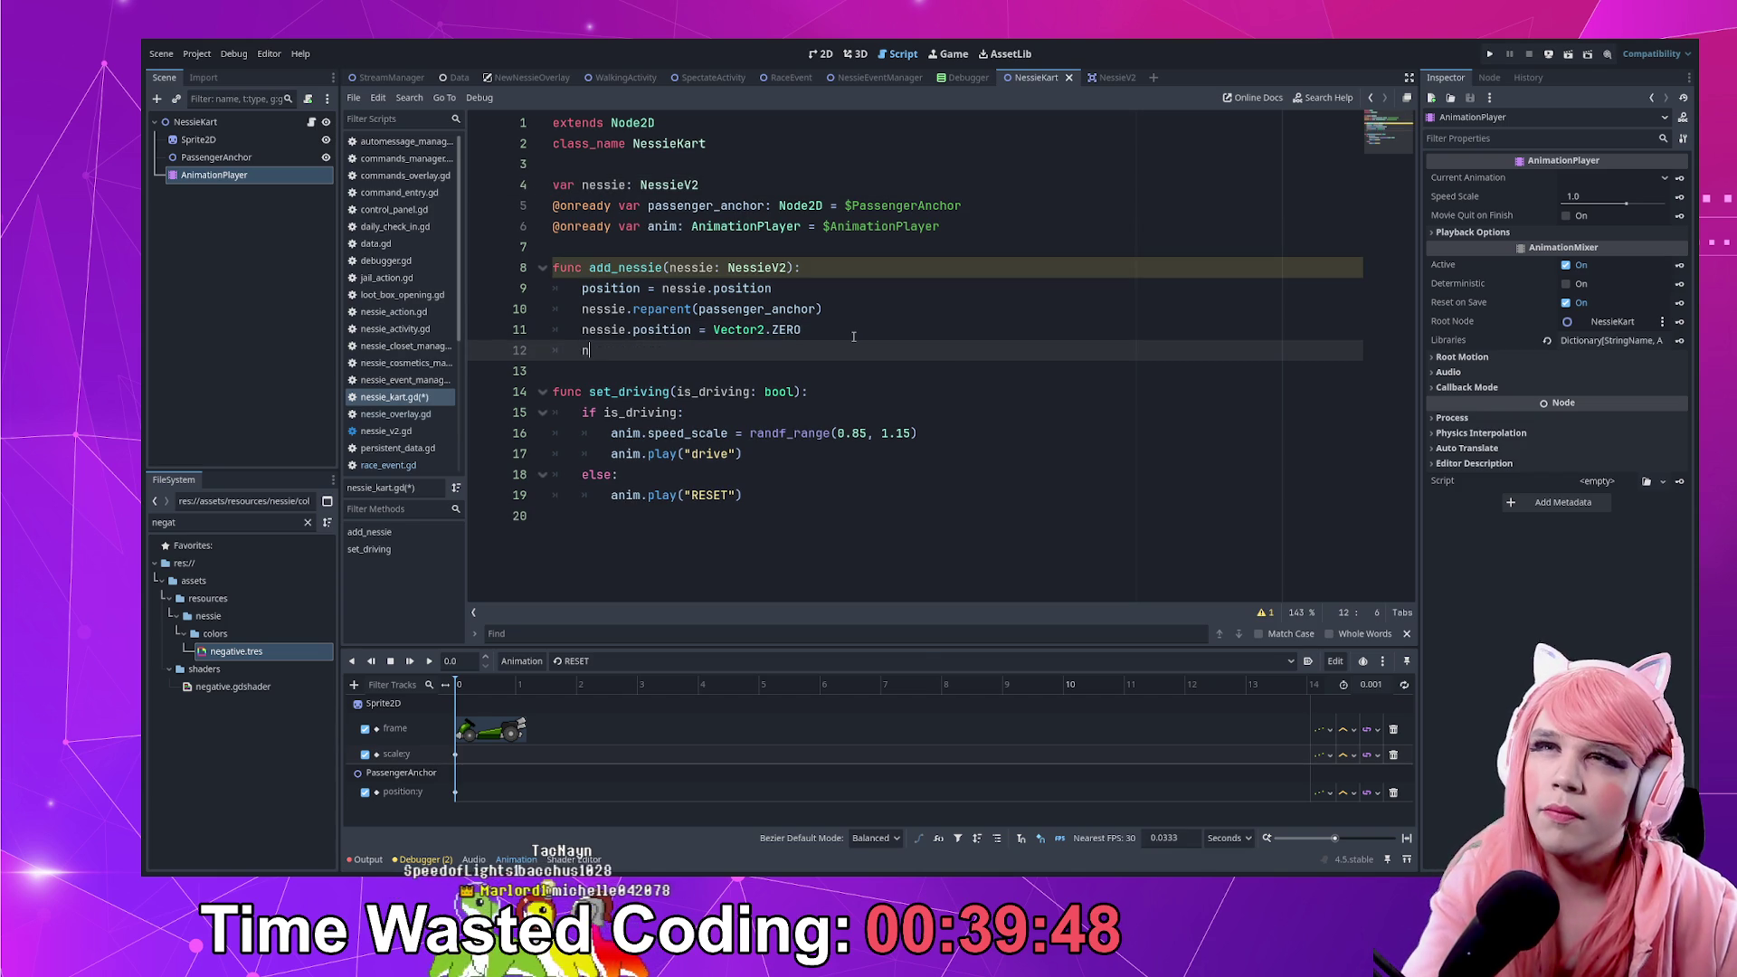
text(essie)
text(.)
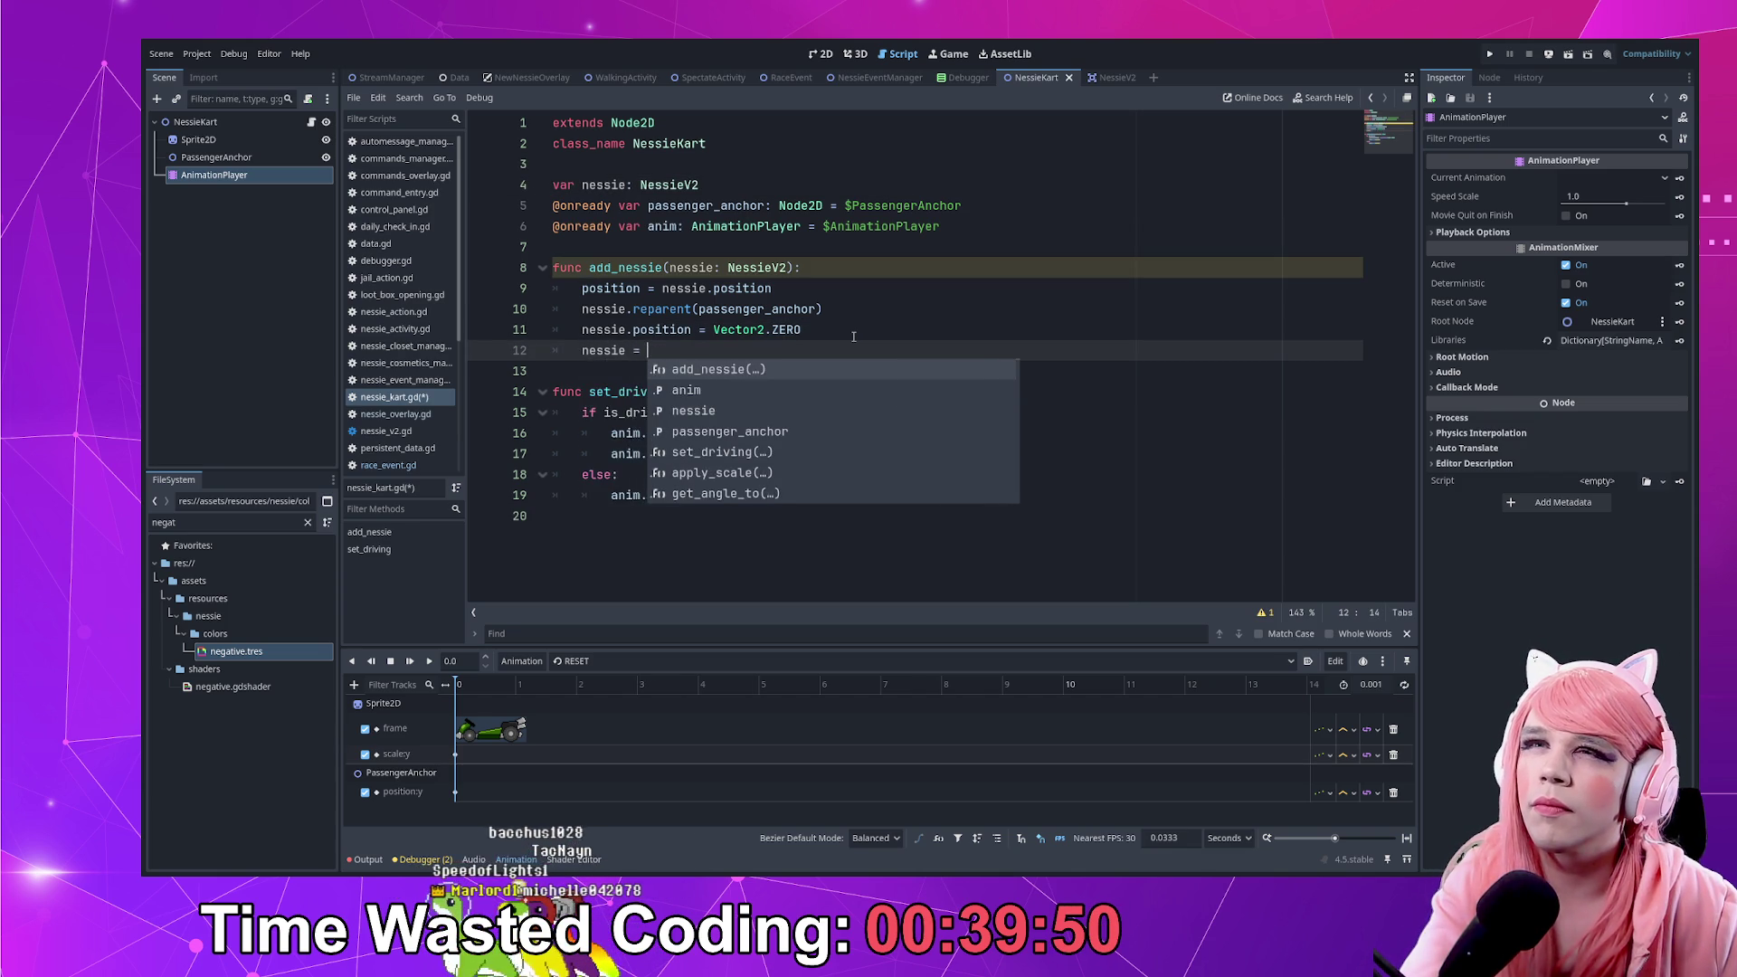
key(BackSpace)
key(BackSpace)
key(BackSpace)
key(Return)
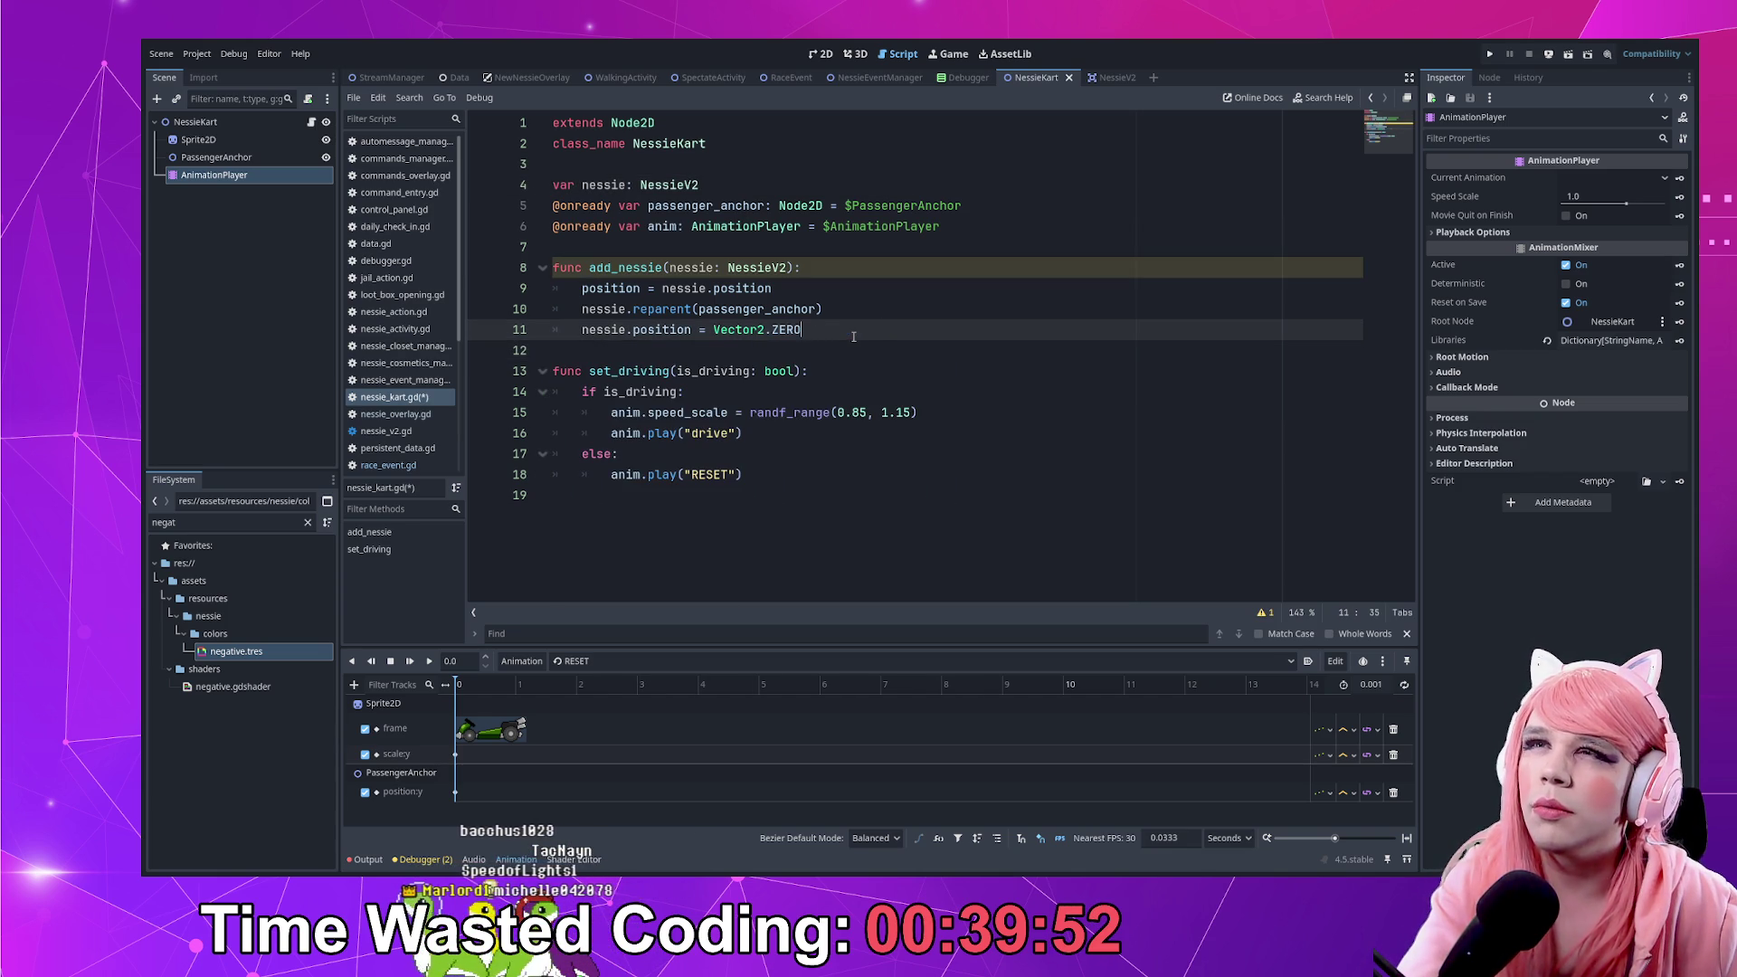
key(Down)
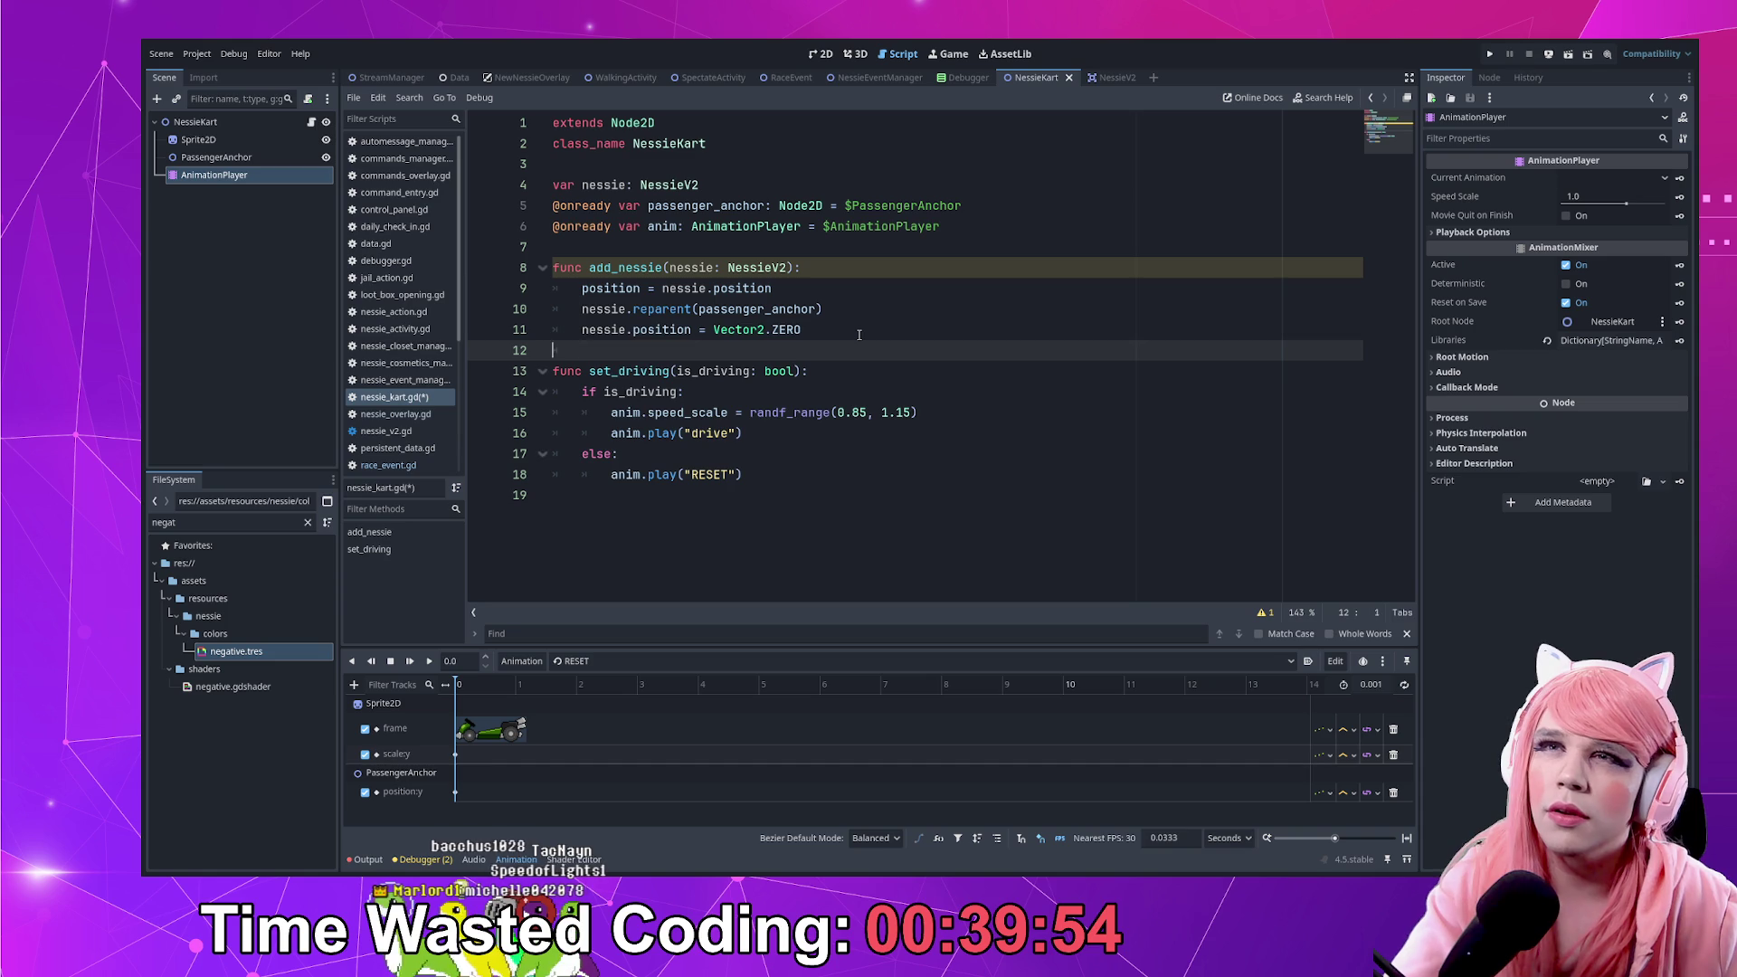
key(Up)
key(End)
key(Return)
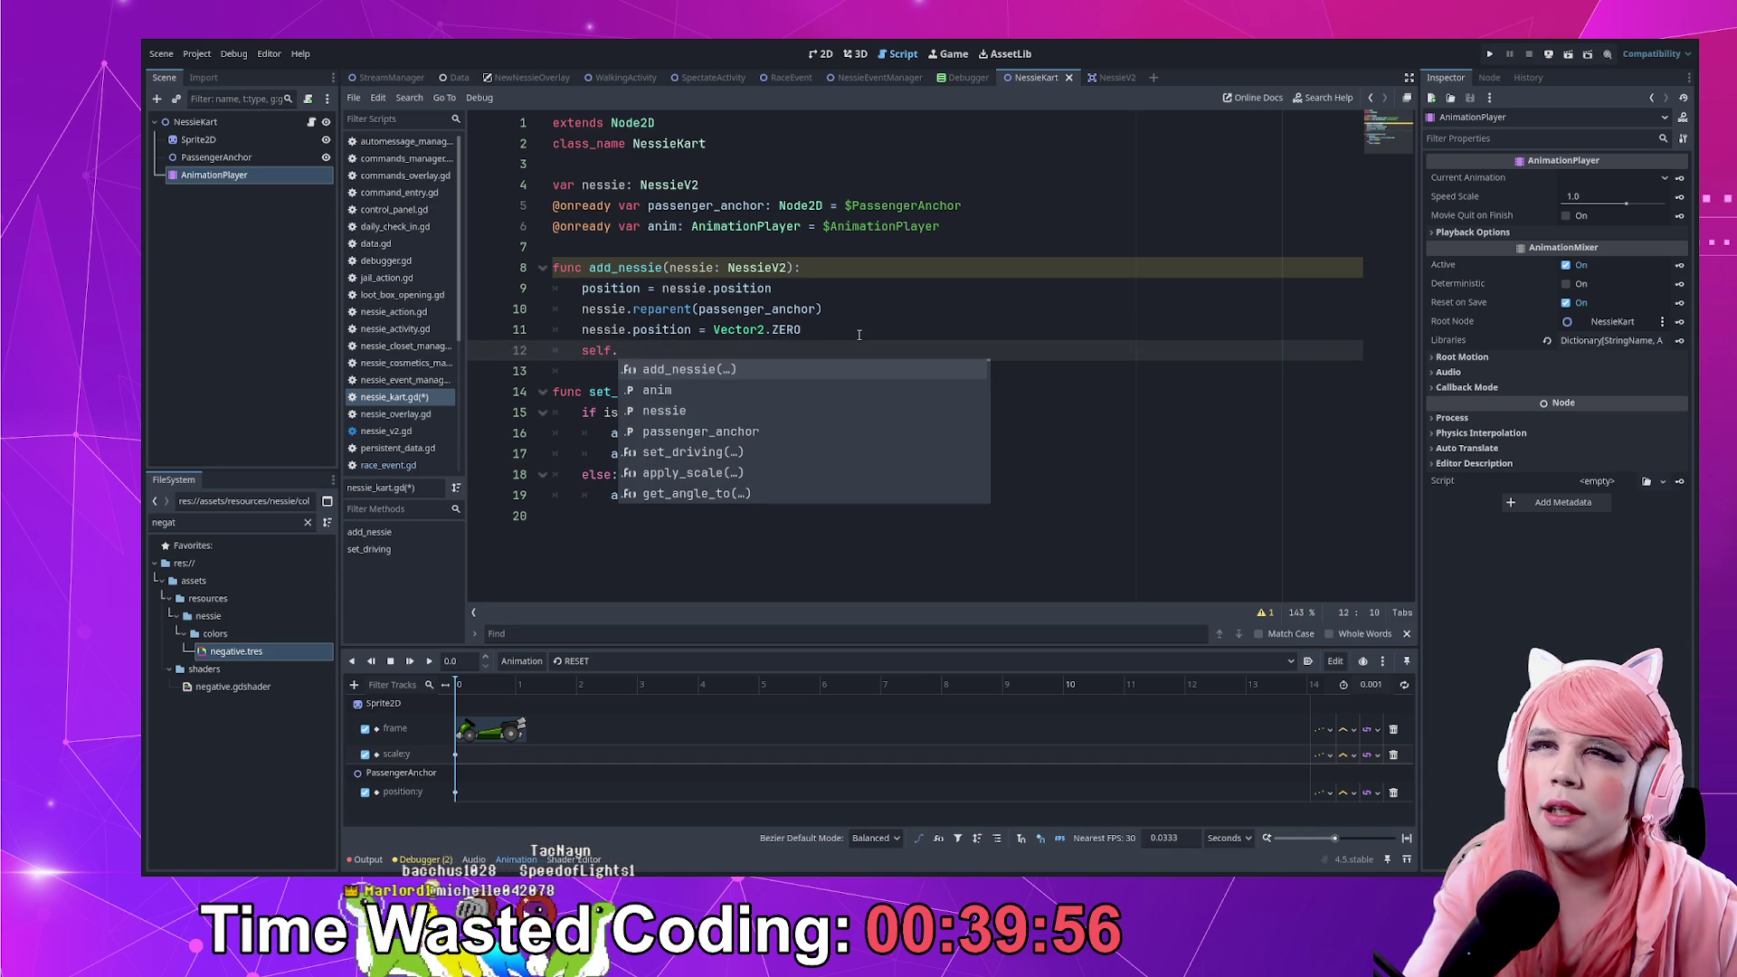
text(passenger )
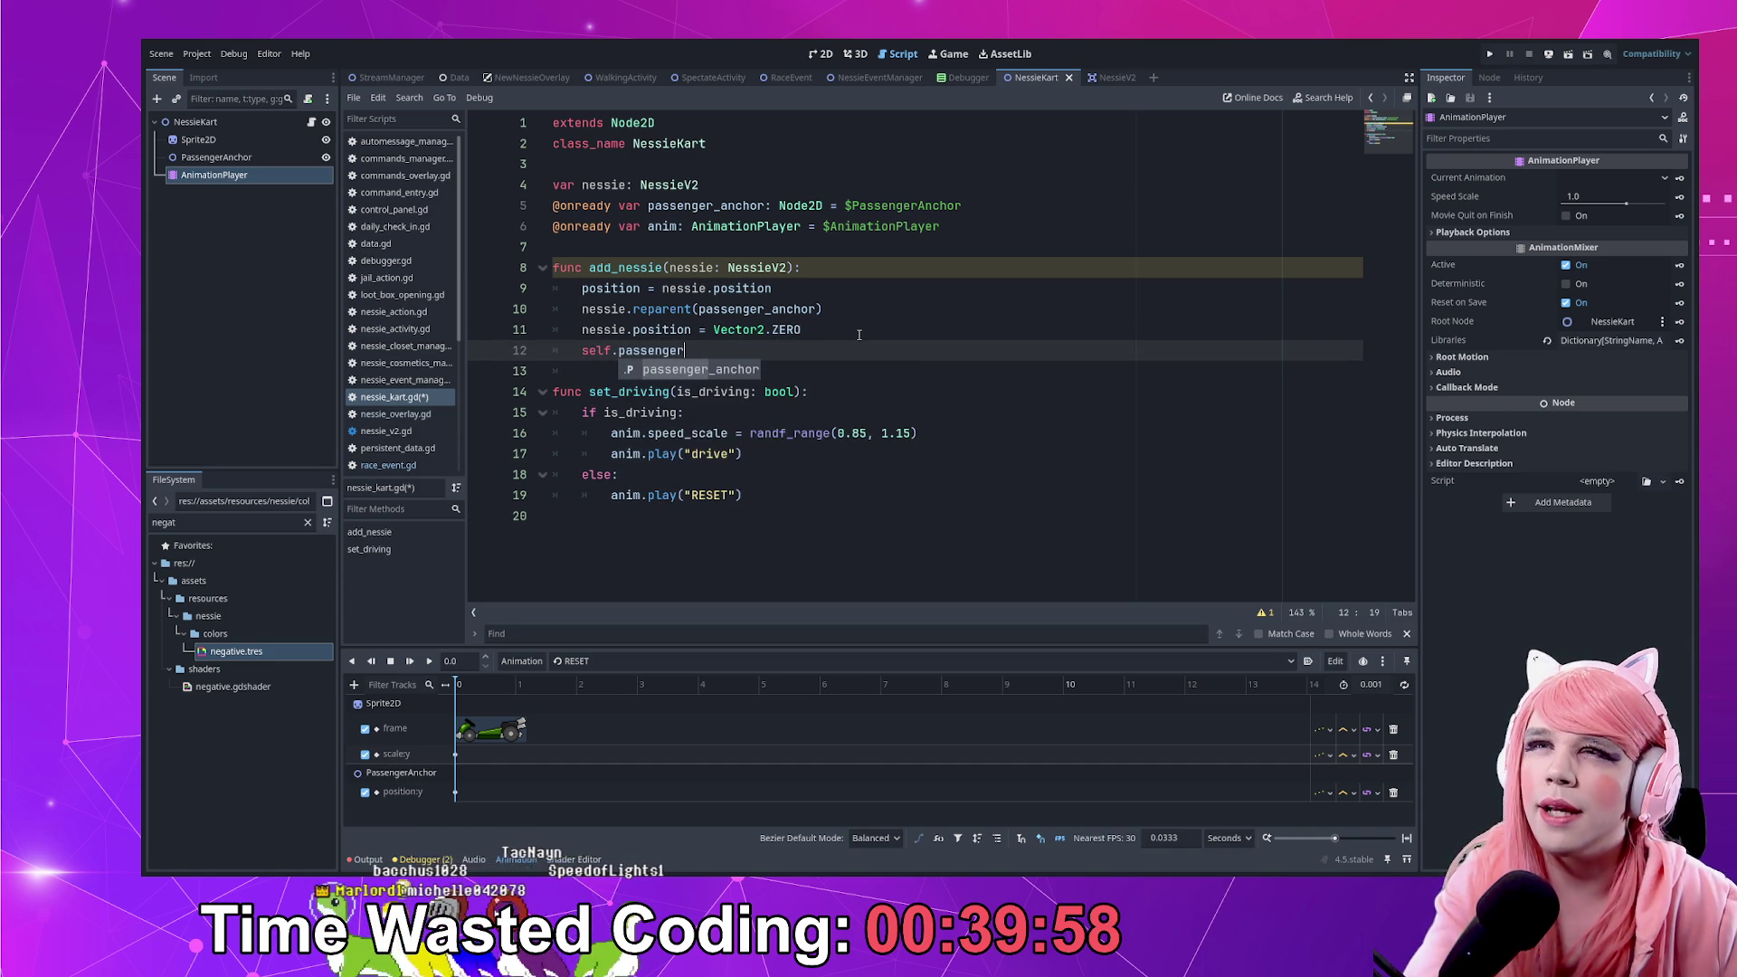
text(= nessie)
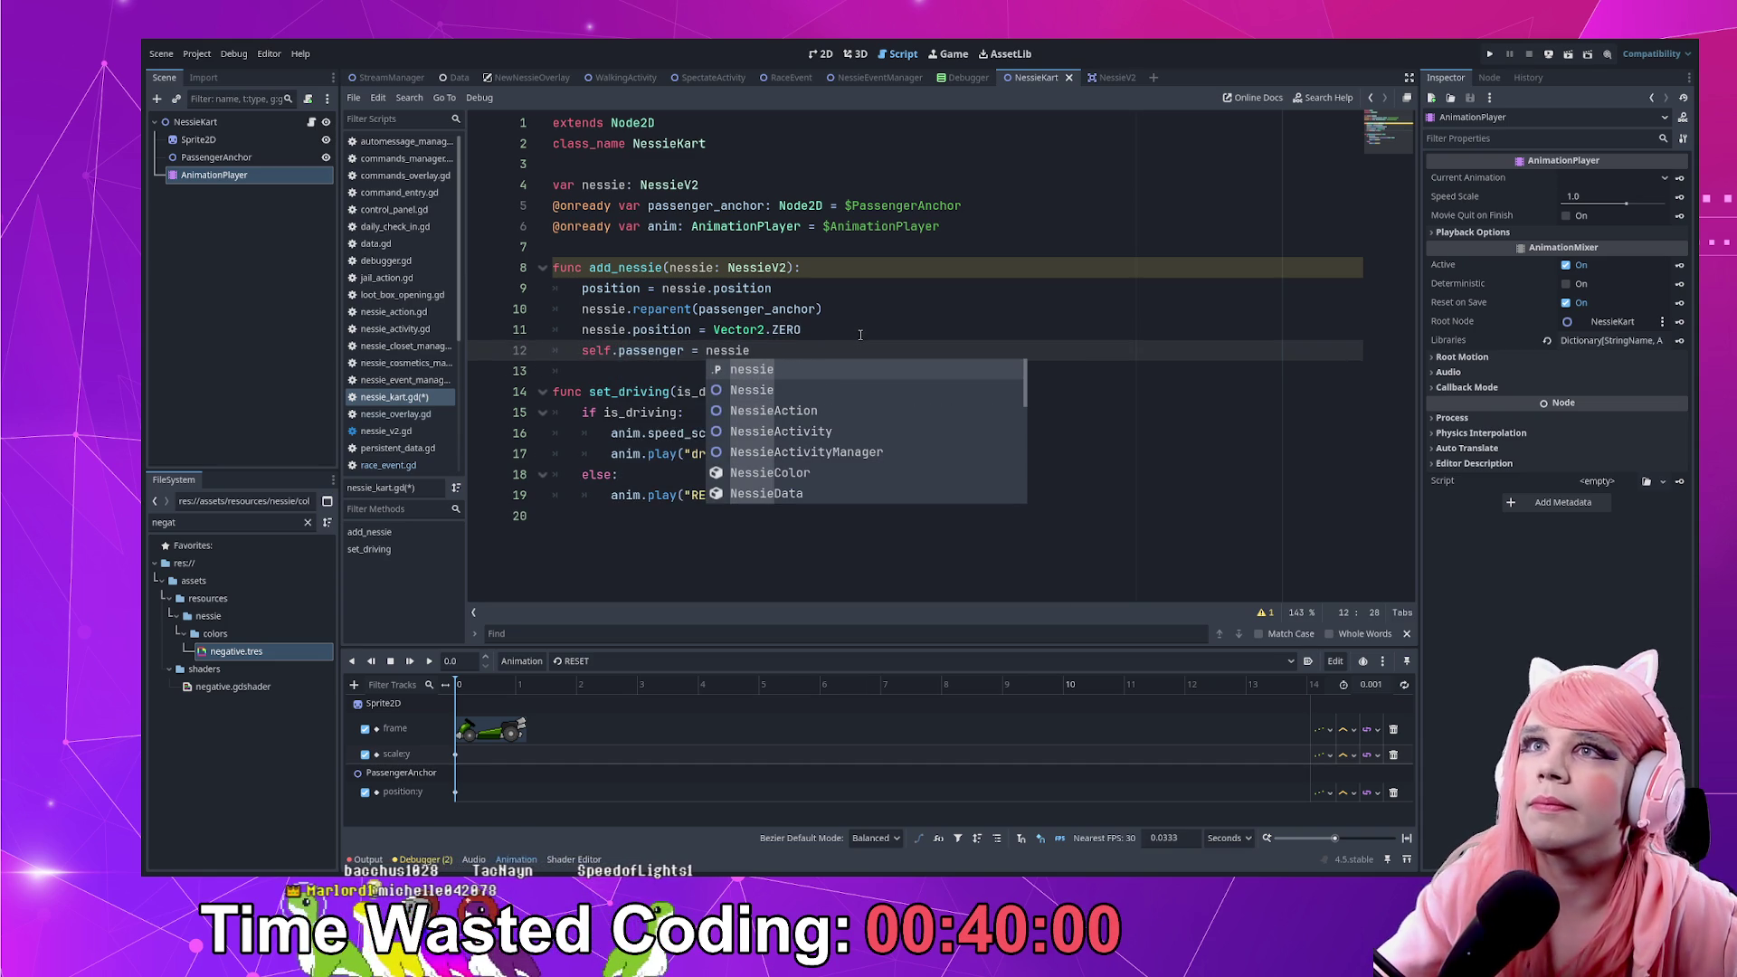
key(Escape)
Name the new variable passenger: NessieV2, save, and return to race_event.gd
double_click(602, 184)
text(passenger)
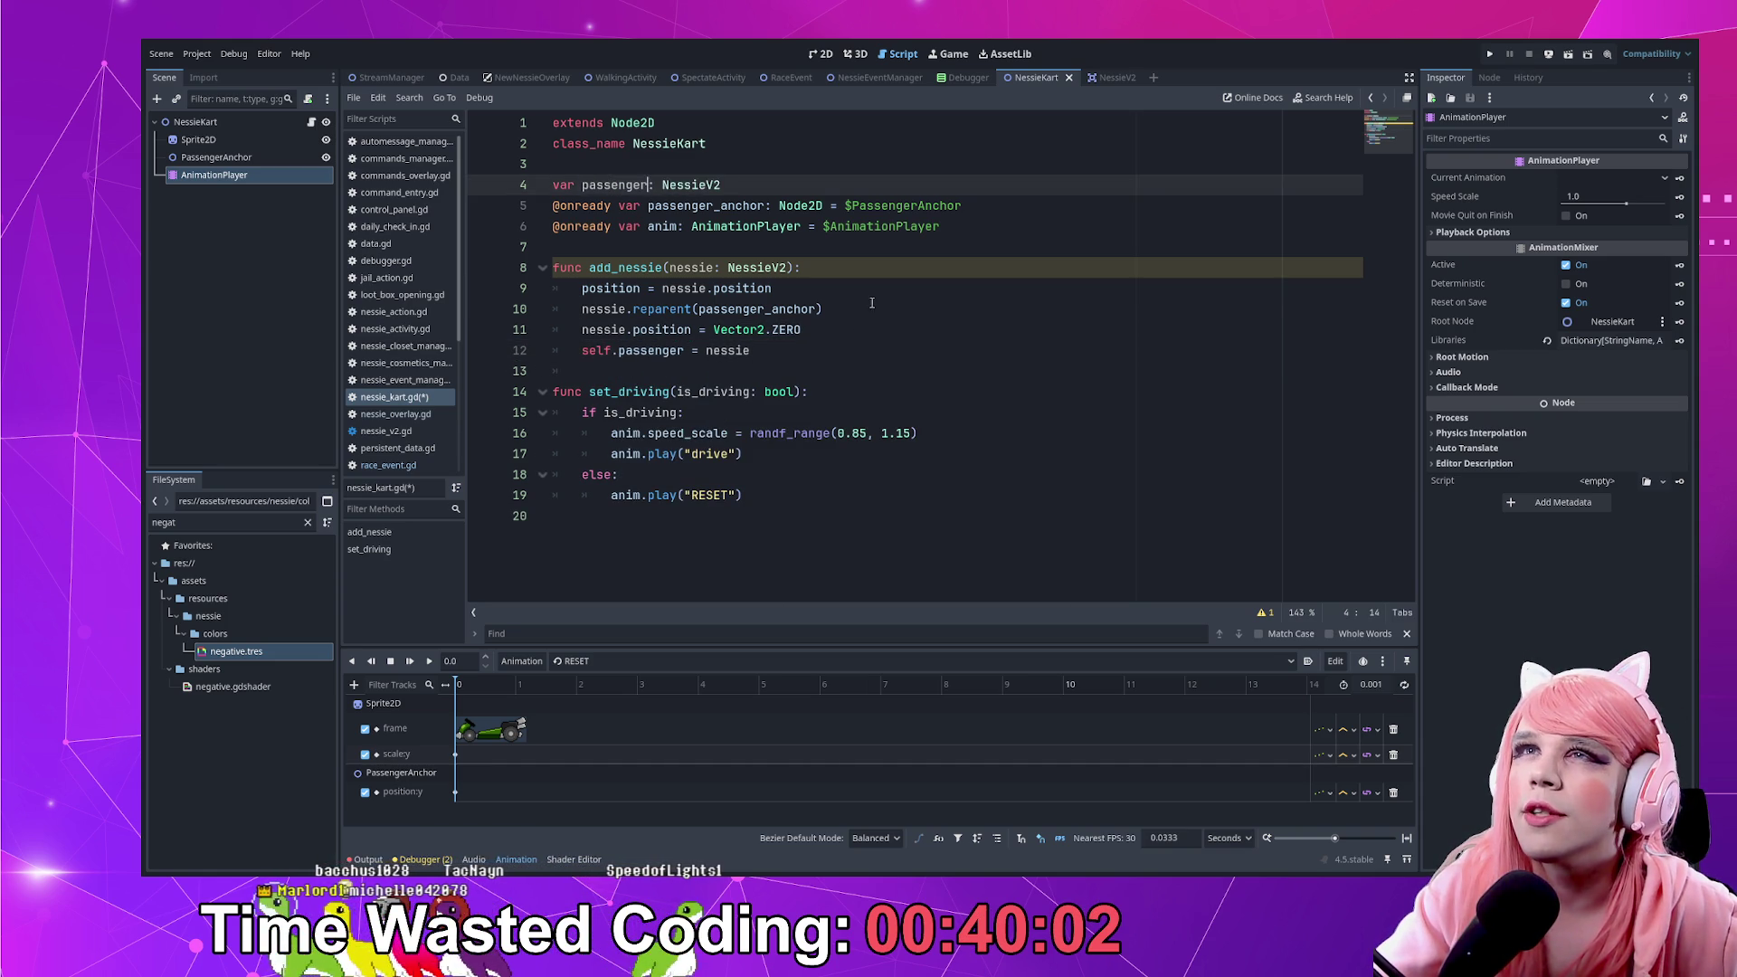
click(905, 312)
key(ctrl+s)
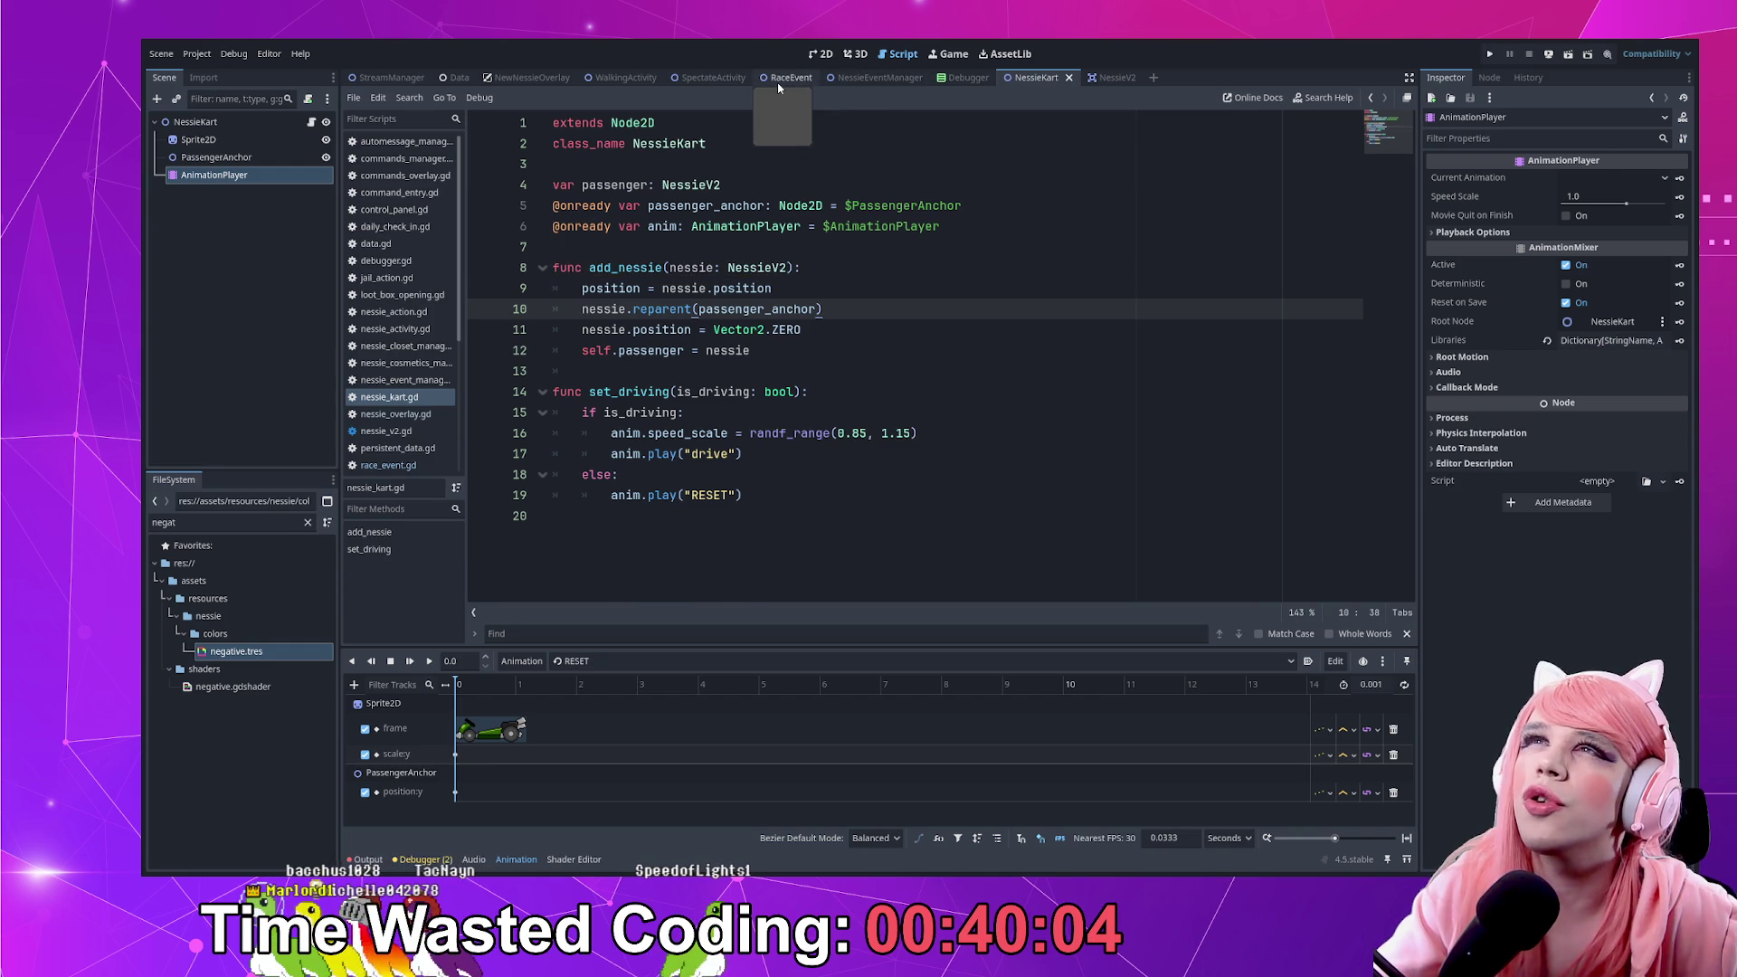
click(785, 77)
Complete line 47 as winner = kart.passenger and move below the awaited tween
click(828, 447)
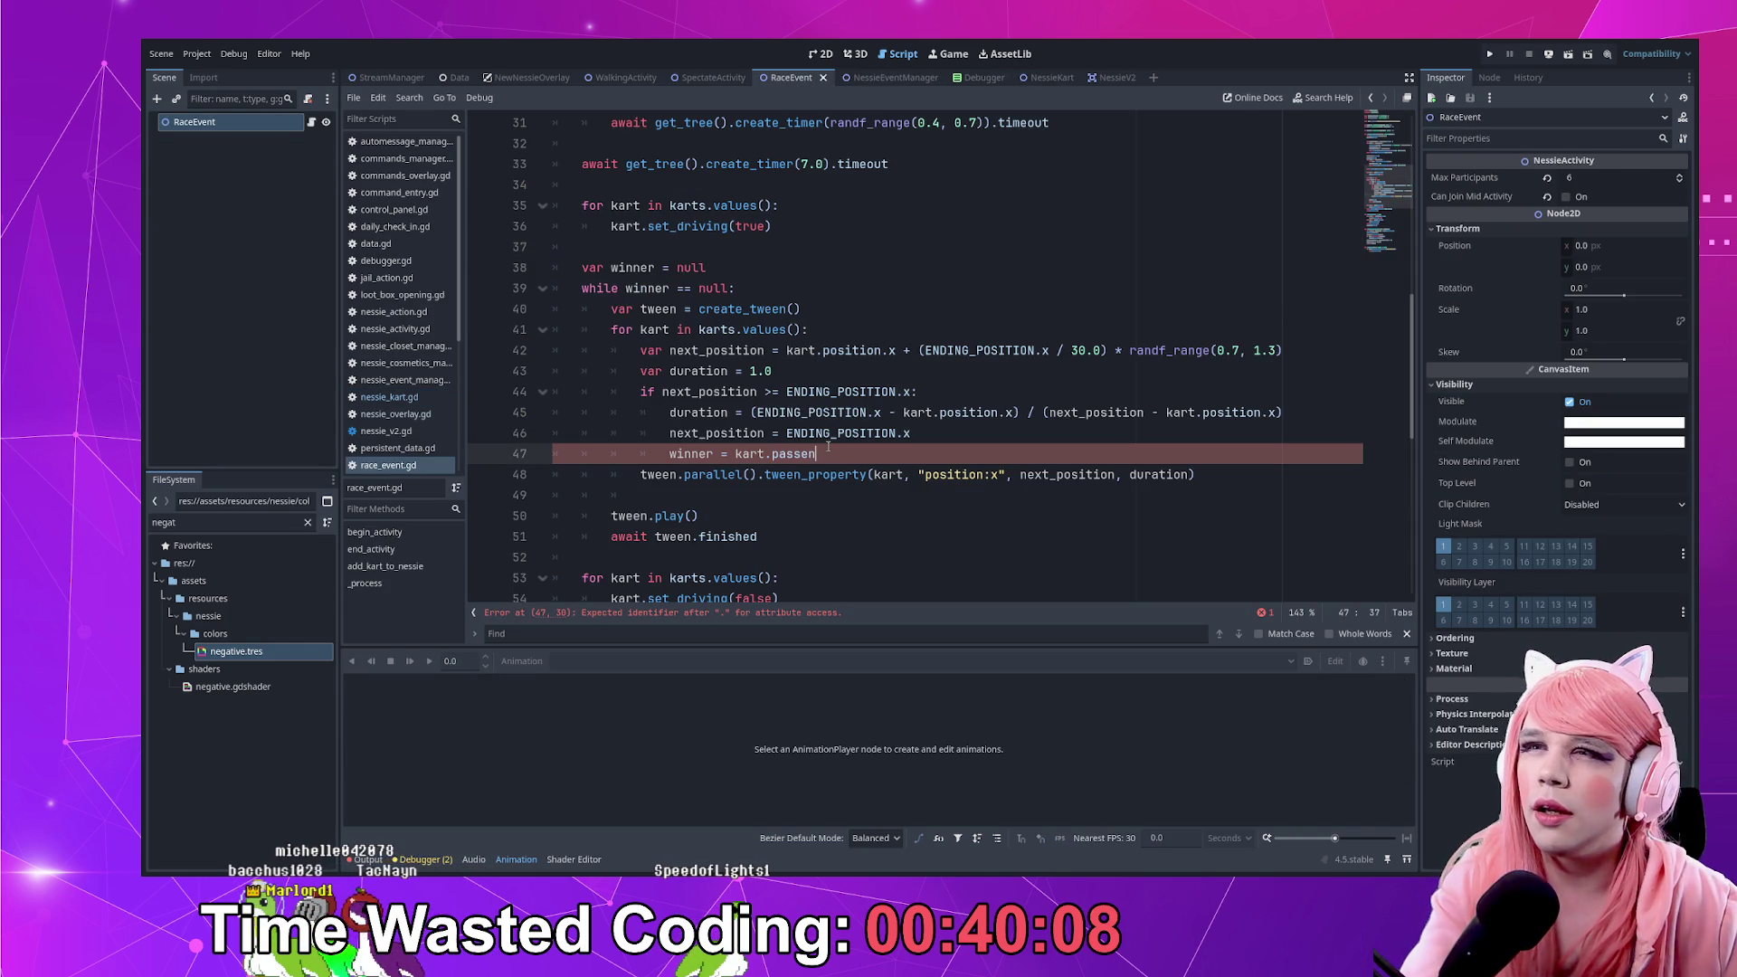
key(ctrl+s)
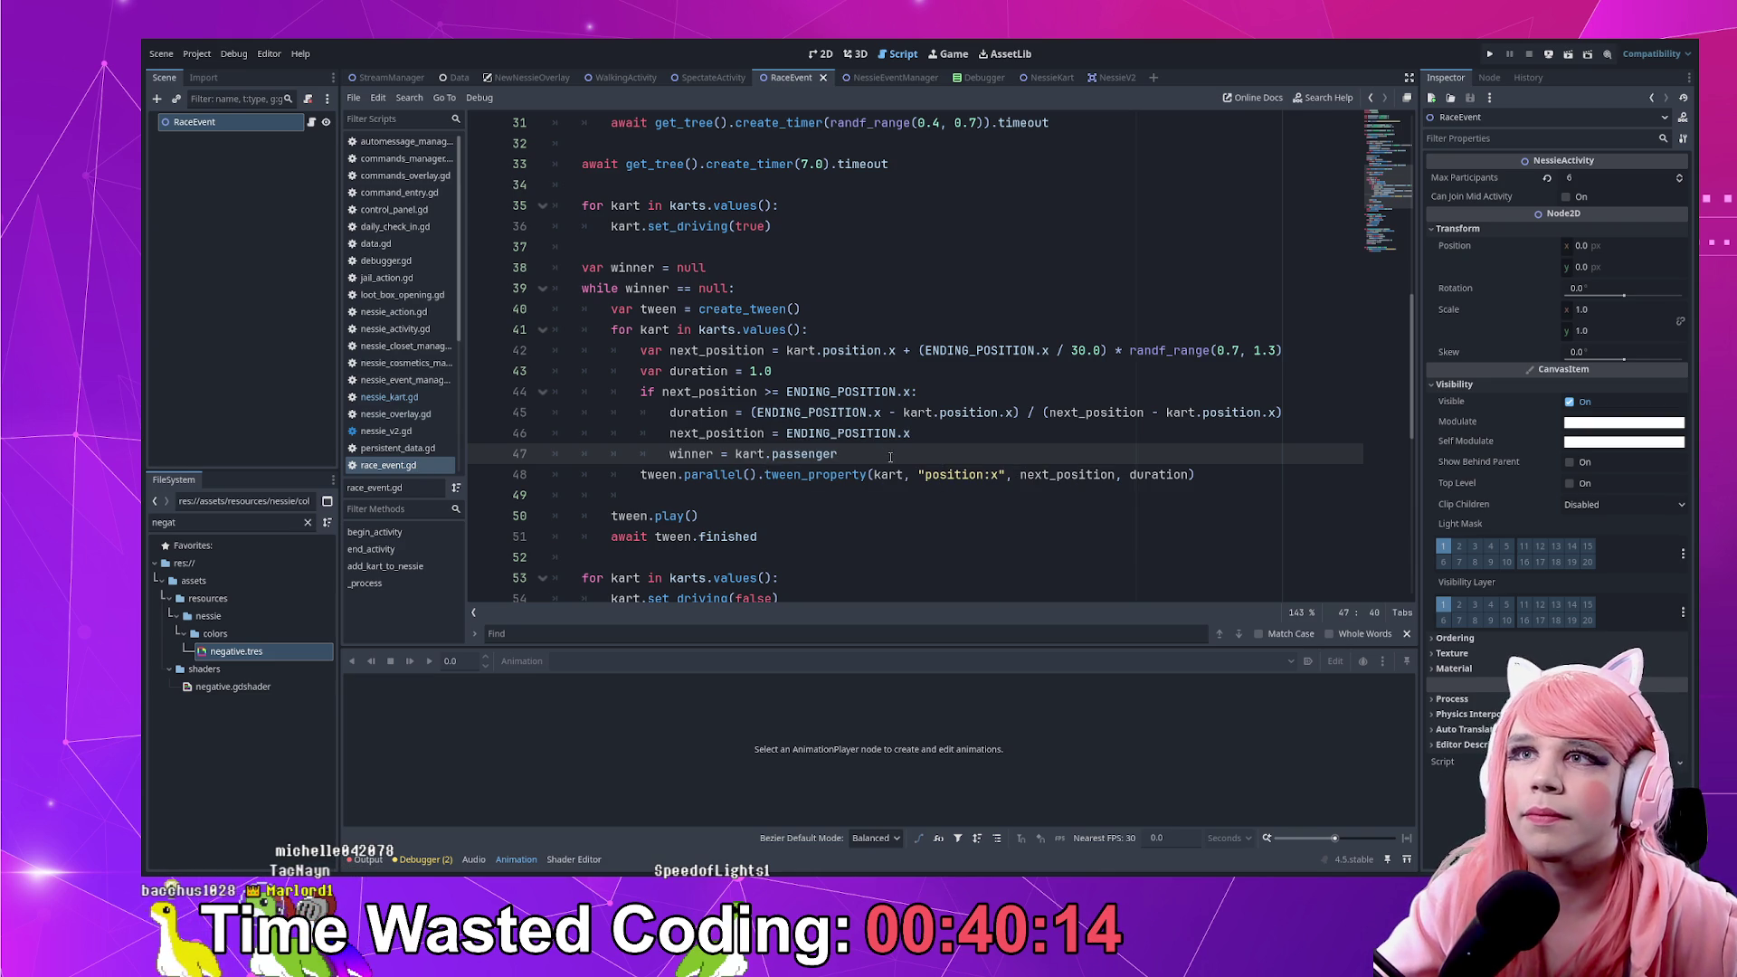
click(852, 493)
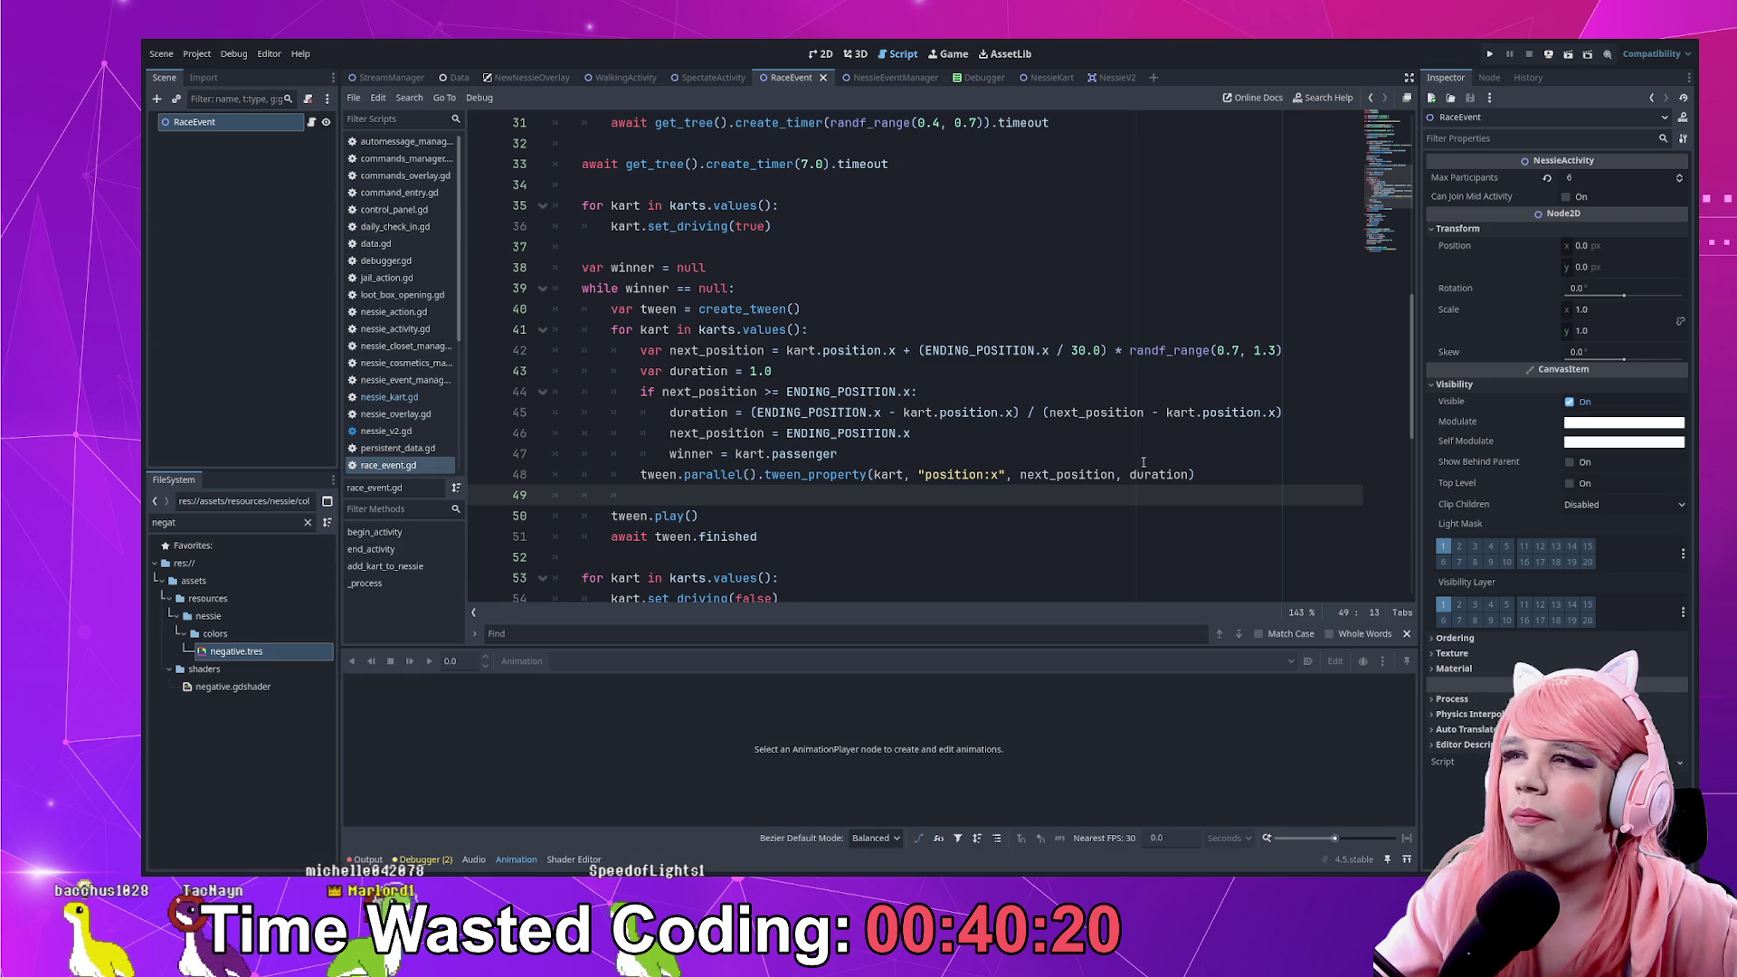
click(1205, 472)
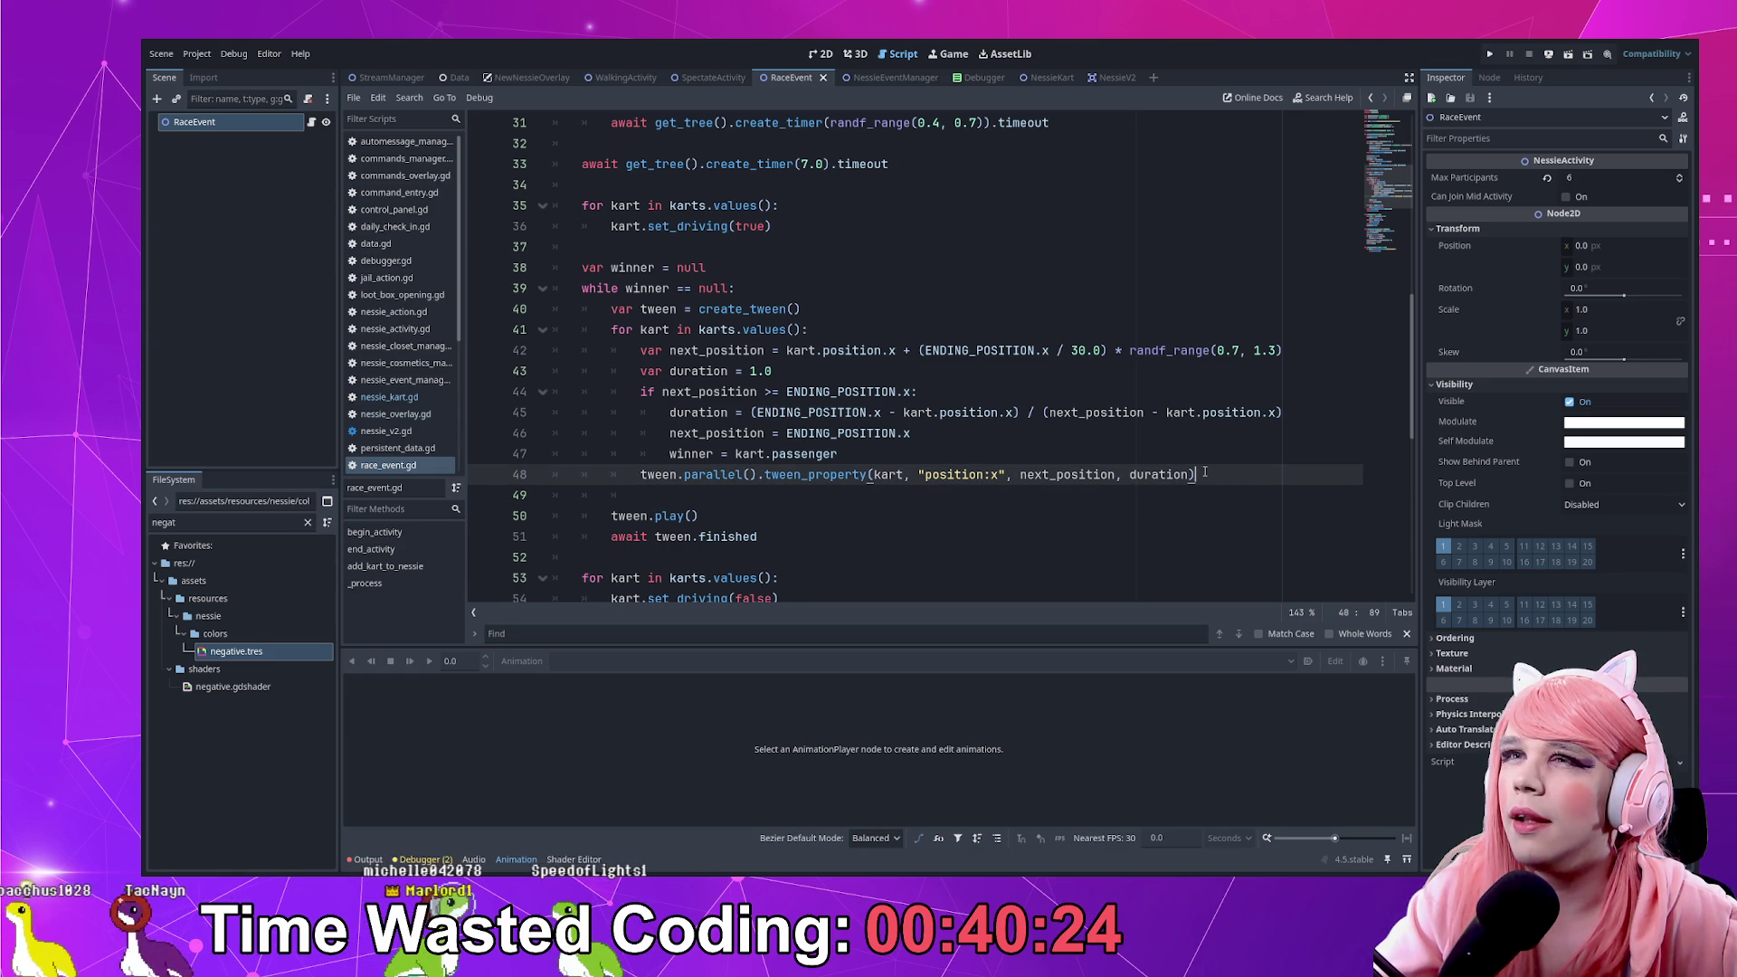
key(Down)
key(Down)
key(Down)
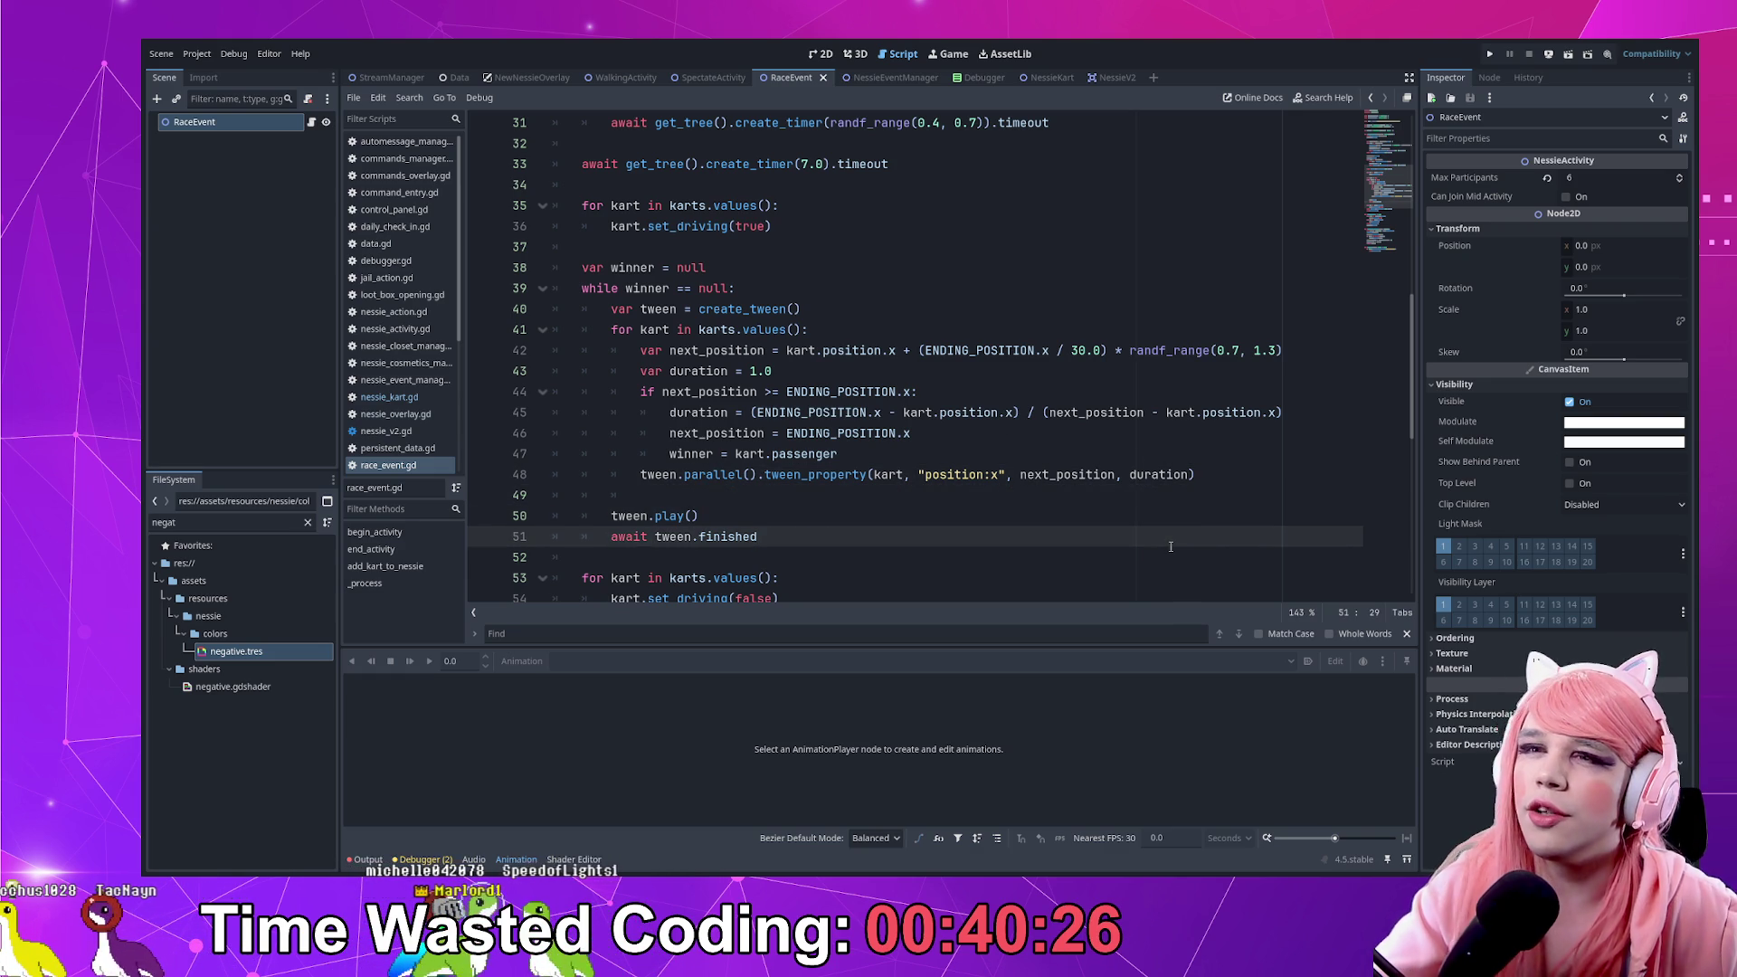
key(Down)
key(Down)
key(Up)
Create a second tween with create_tween() after the race loop
key(Down)
key(Up)
key(Return)
key(Return)
key(Up)
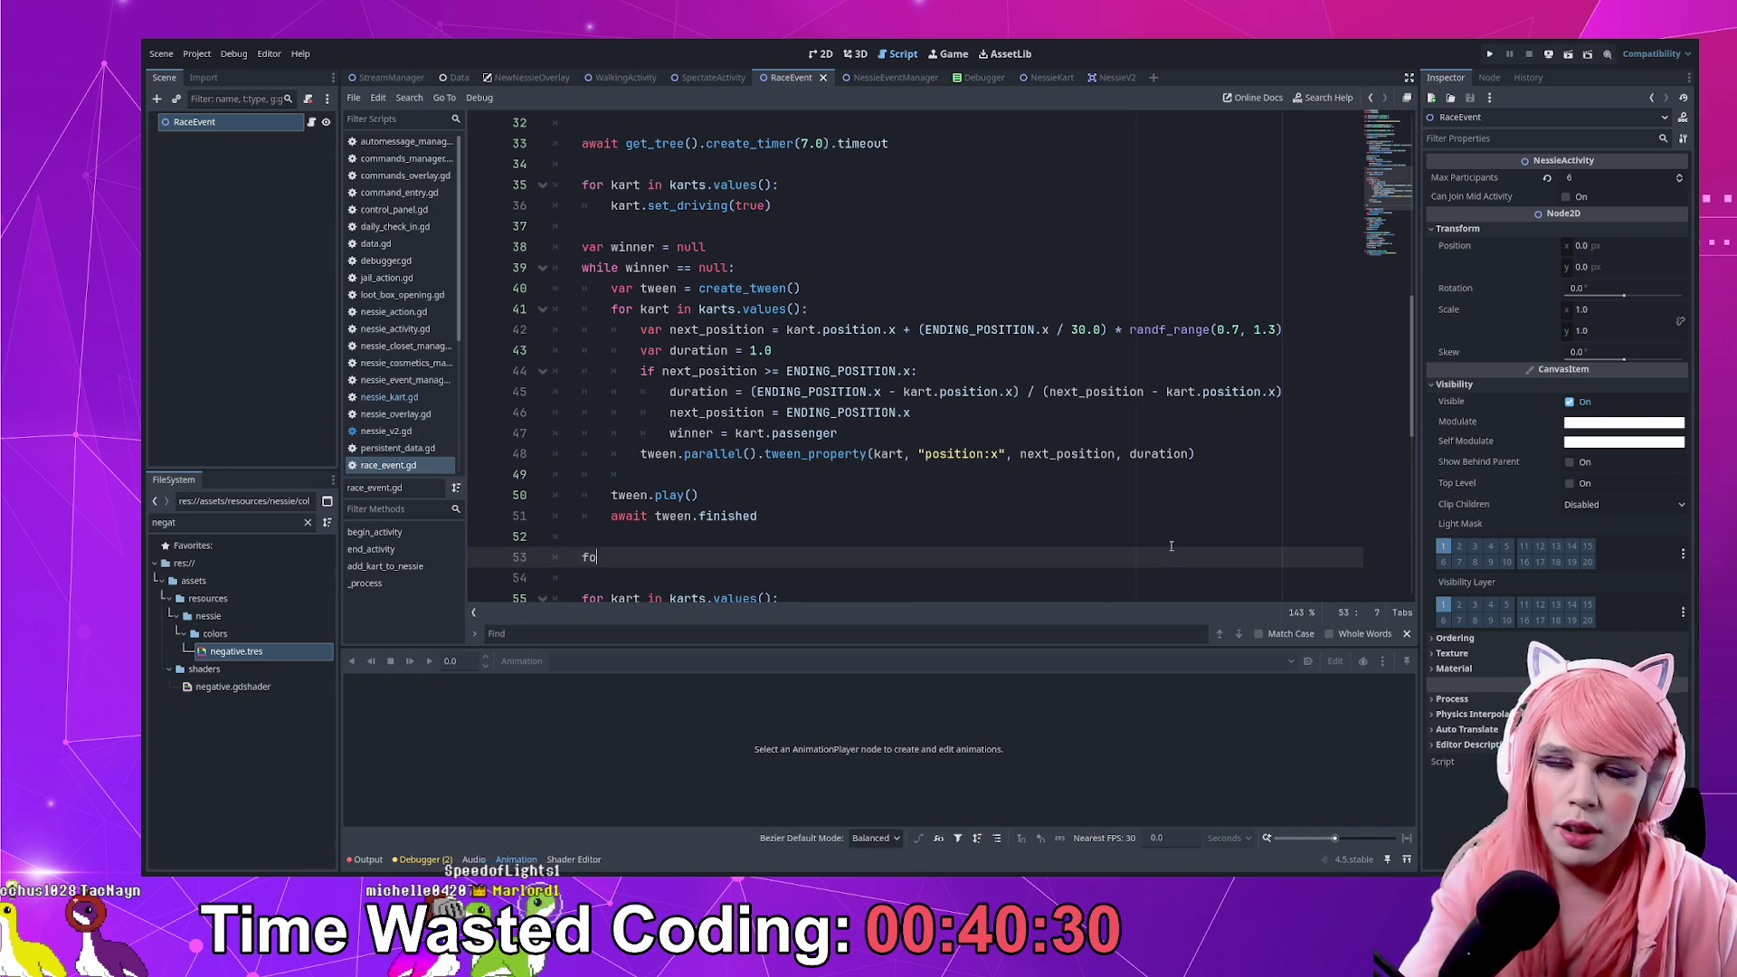
text(r)
key(BackSpace)
key(BackSpace)
key(BackSpace)
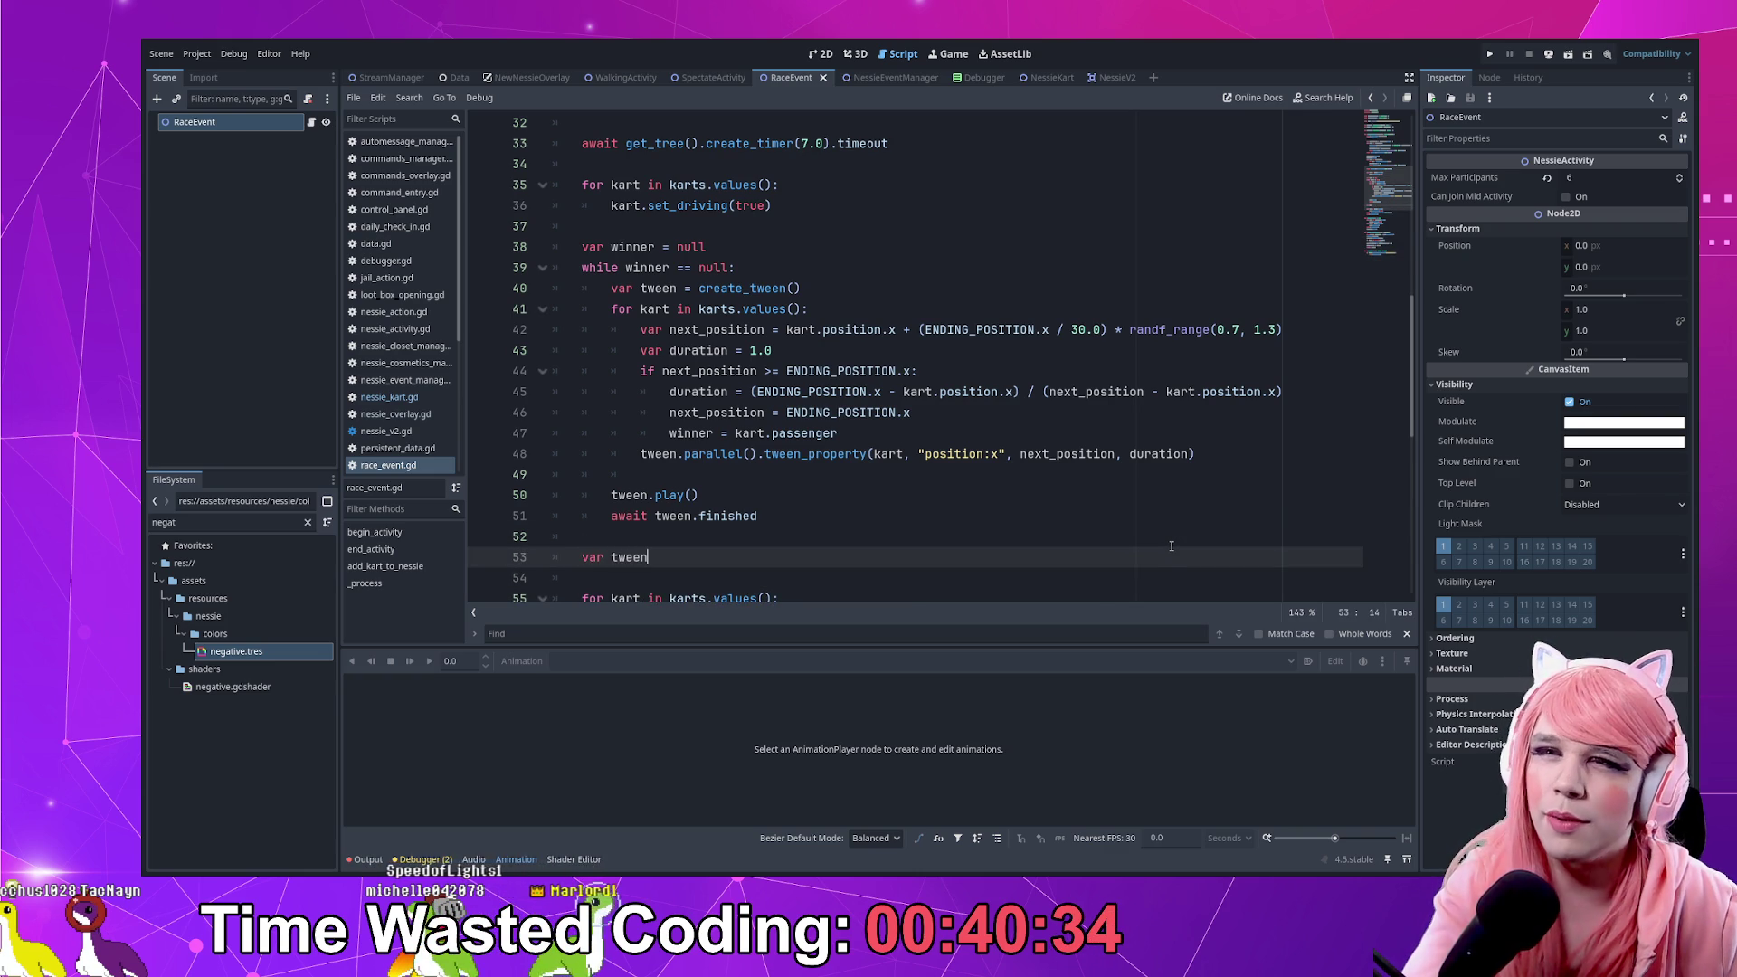
text( = create_tw)
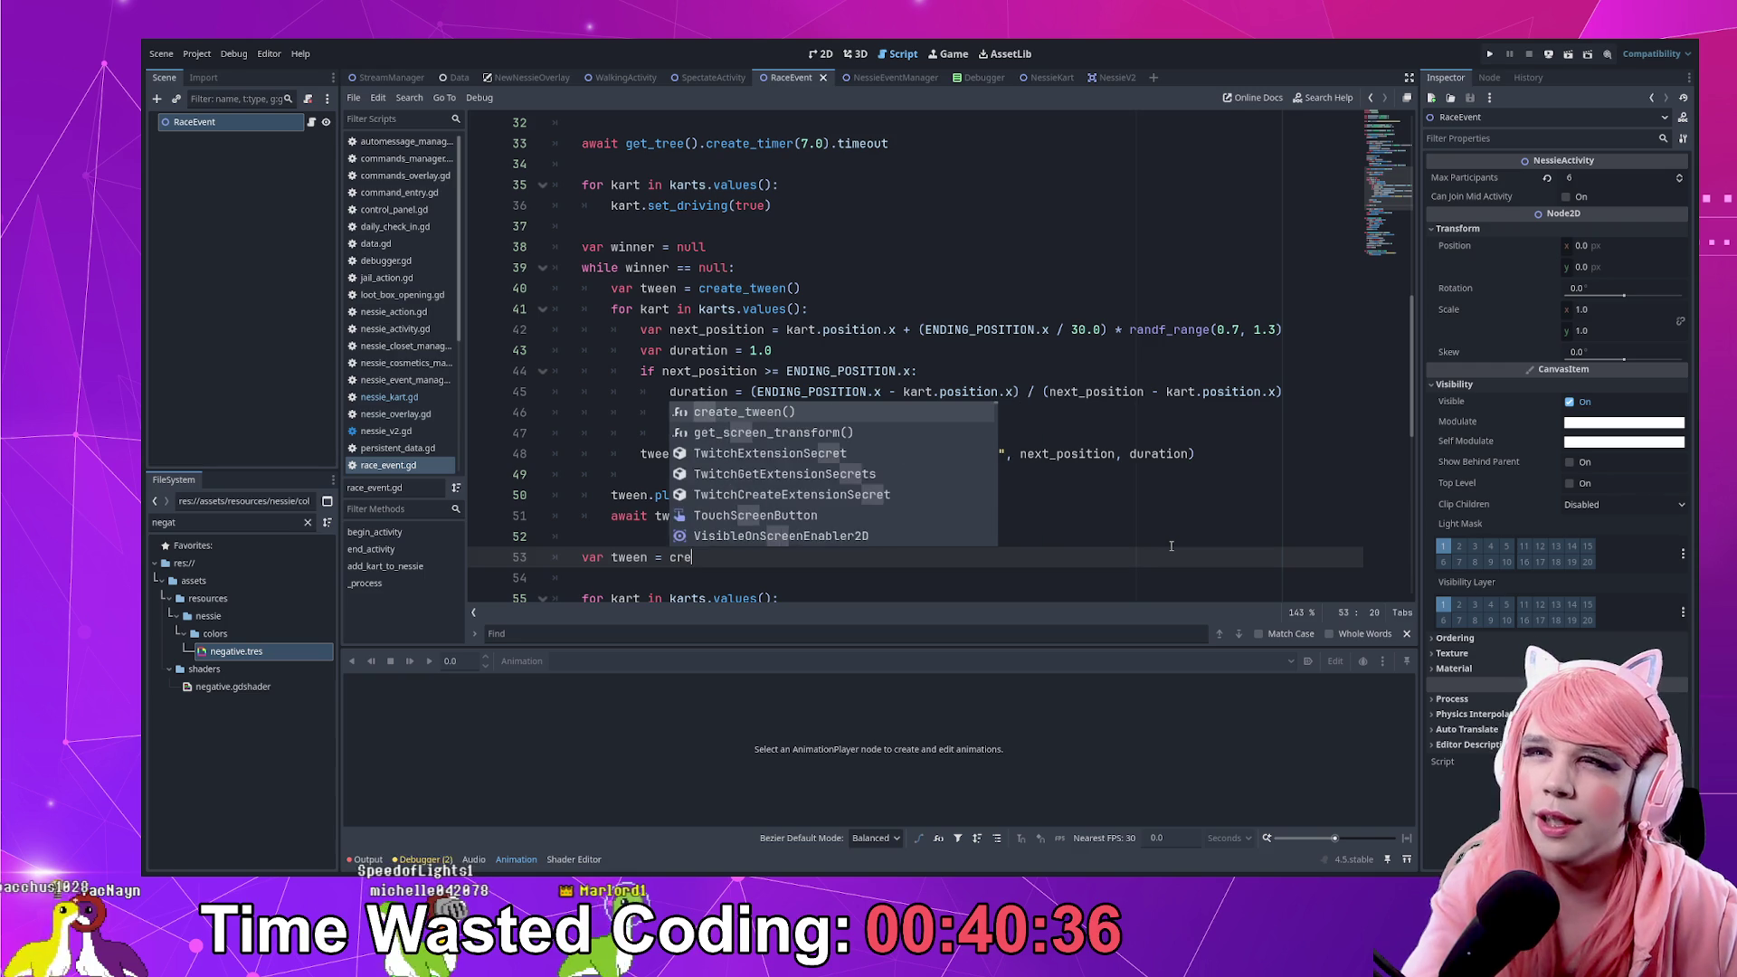
key(Return)
key(Return)
Add a for kart in karts.values(): loop calling tween.parallel(), fixing the 'far' typo
text(far ka)
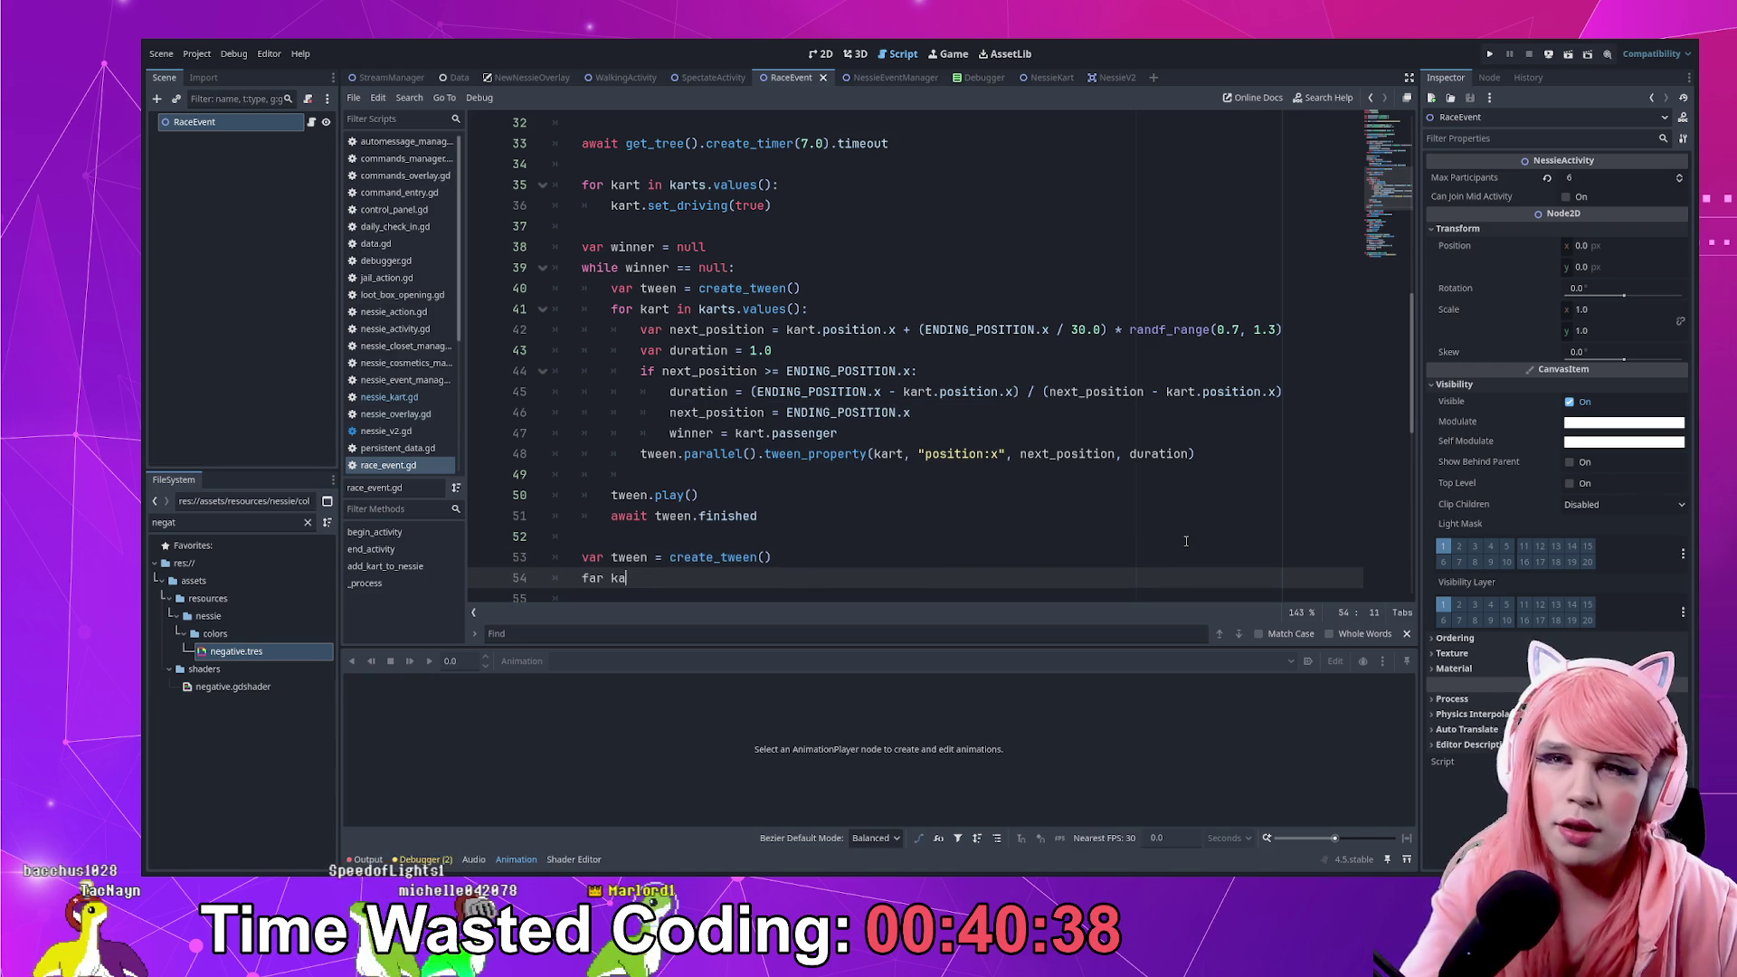
text(rt in karts.v)
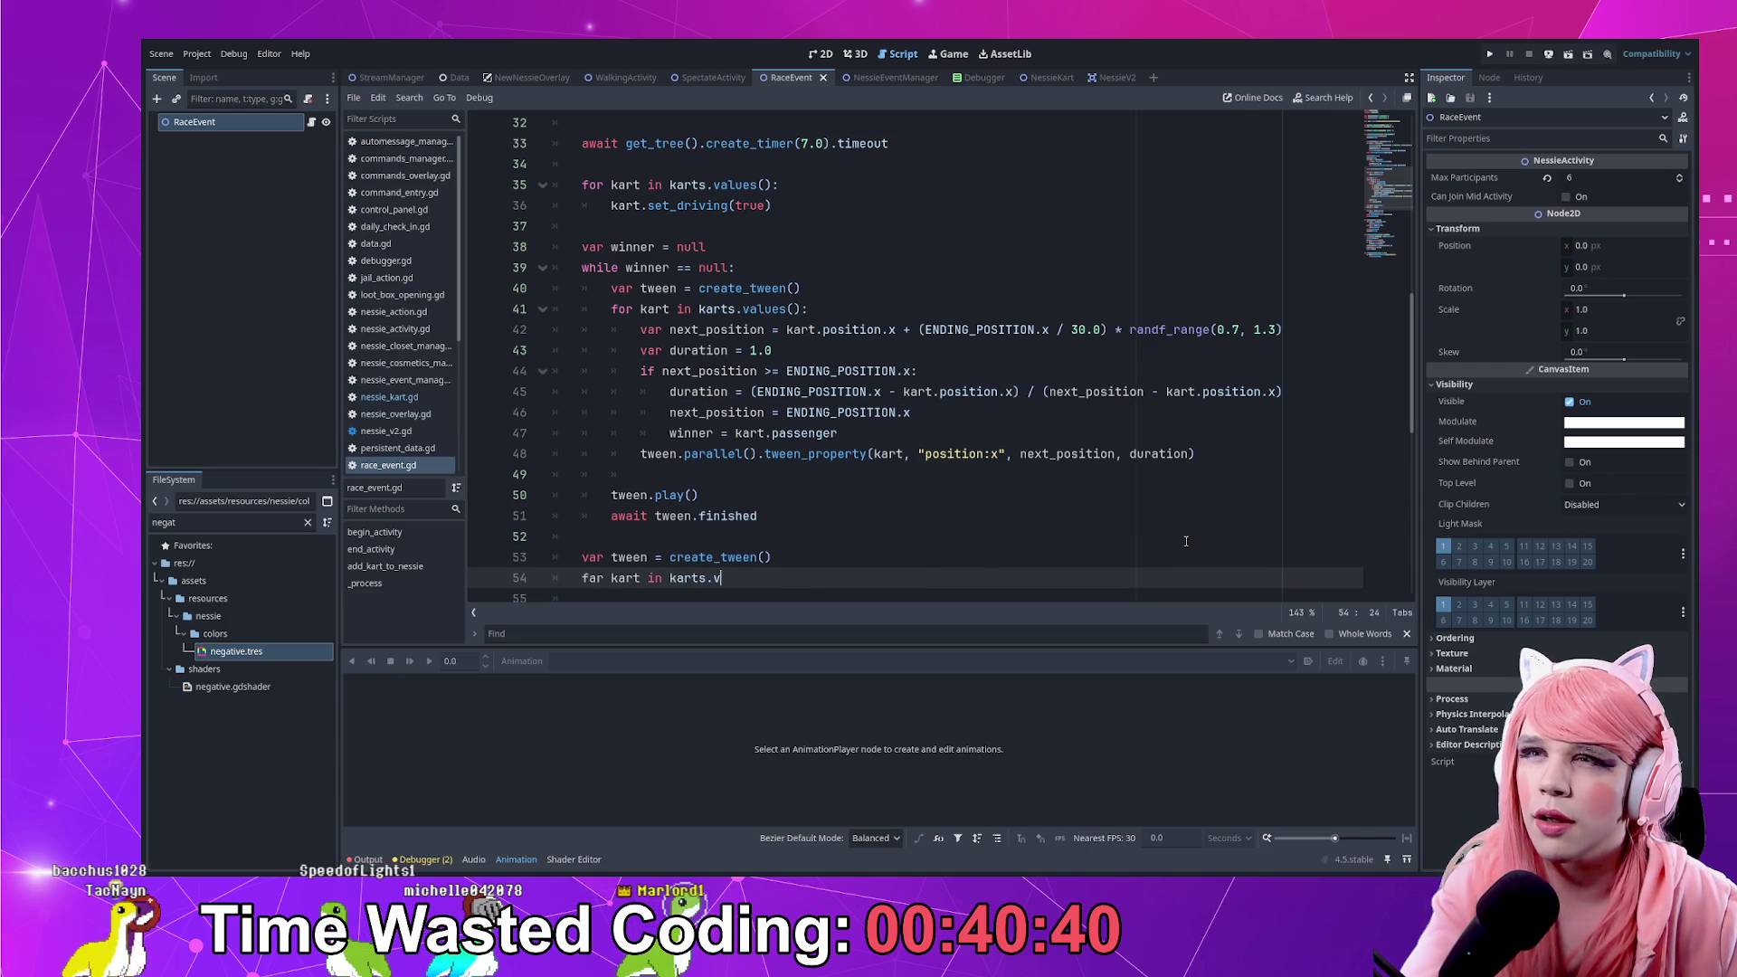
text(alues():)
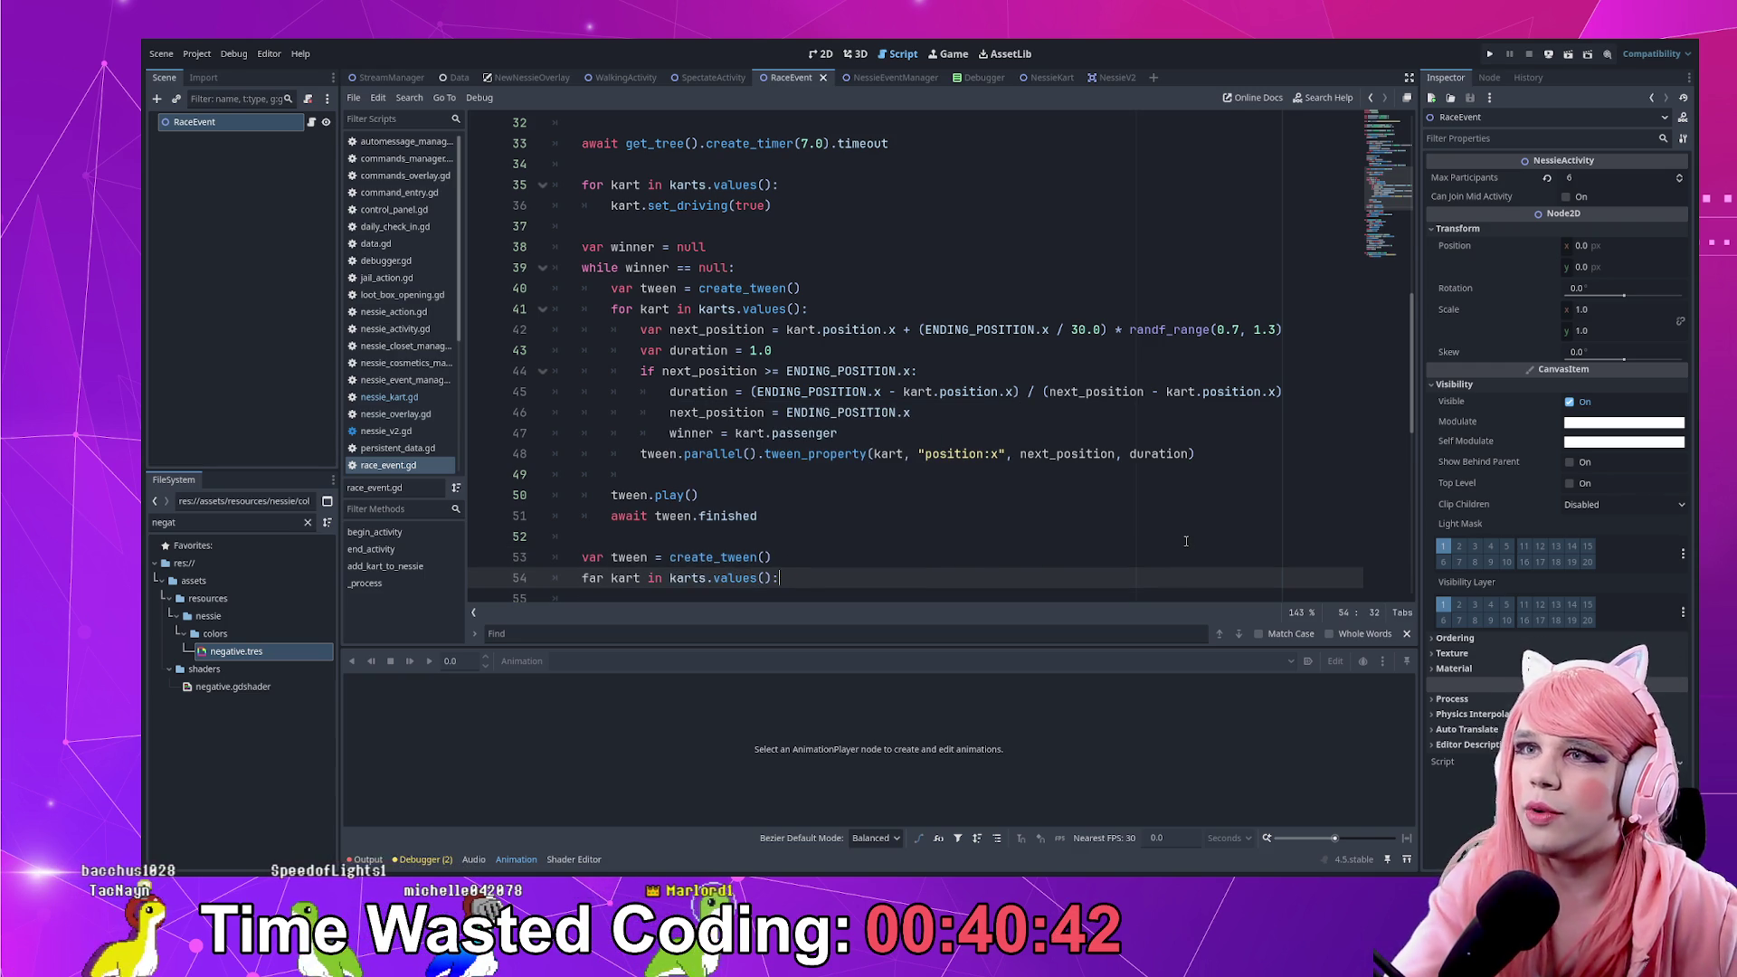
key(Return)
scroll(1186, 541, down, 2)
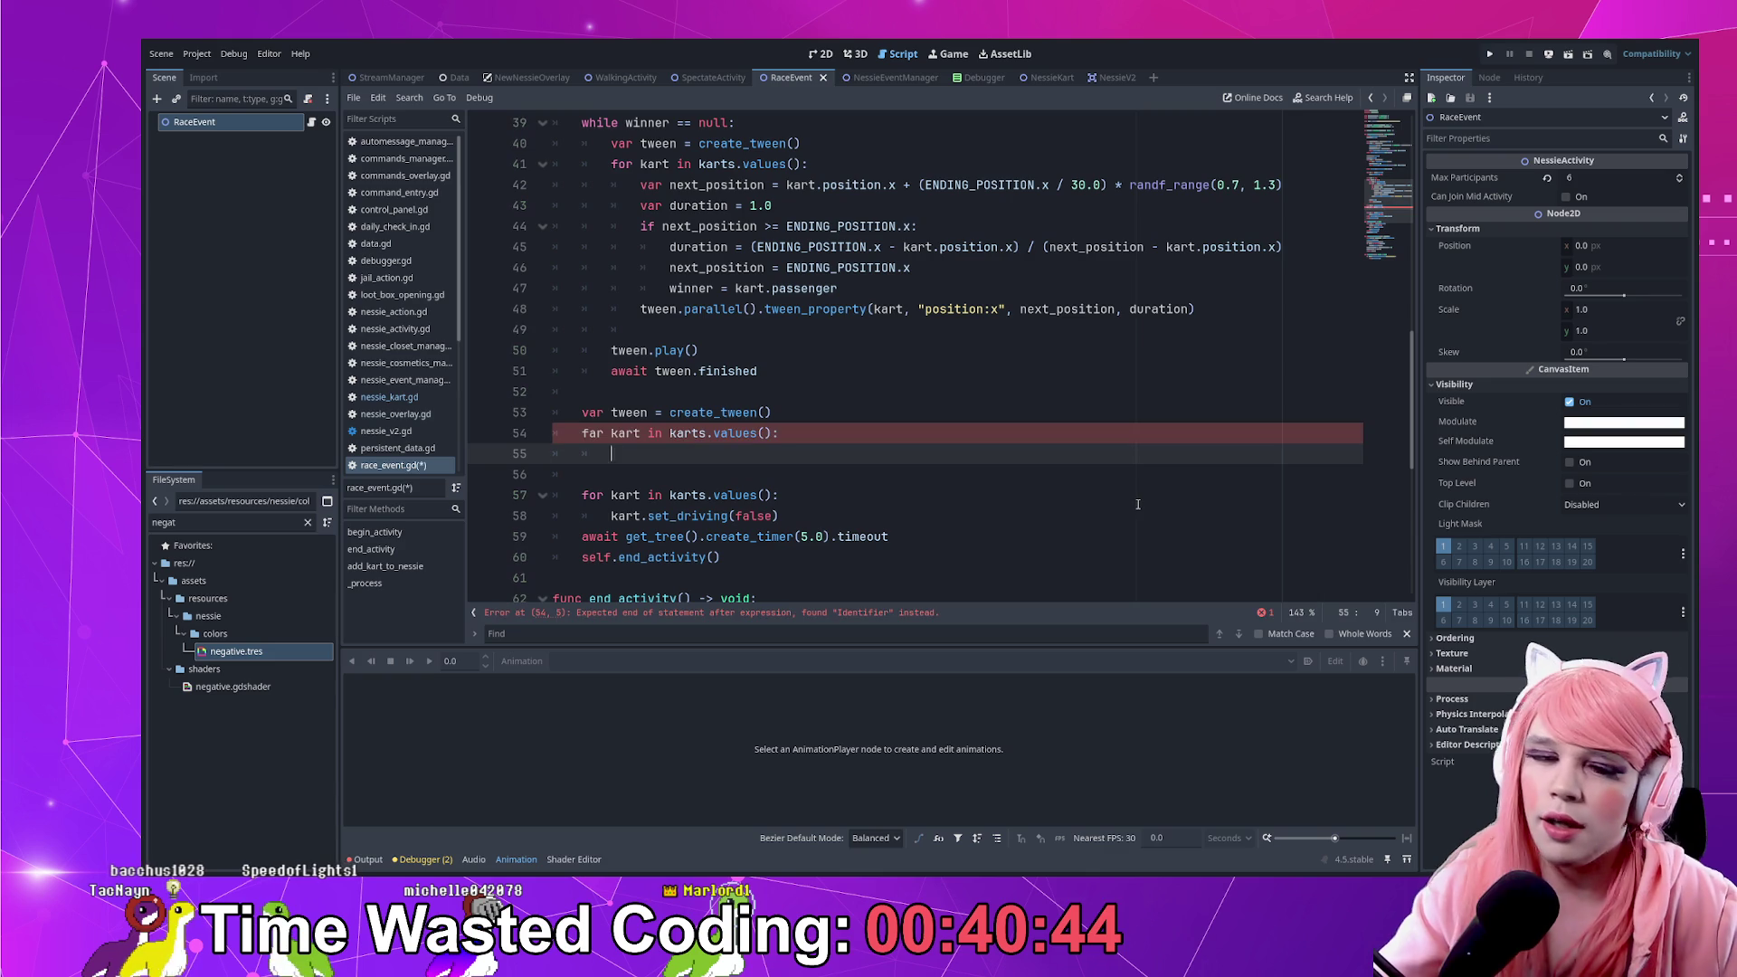
text(tween.paralel)
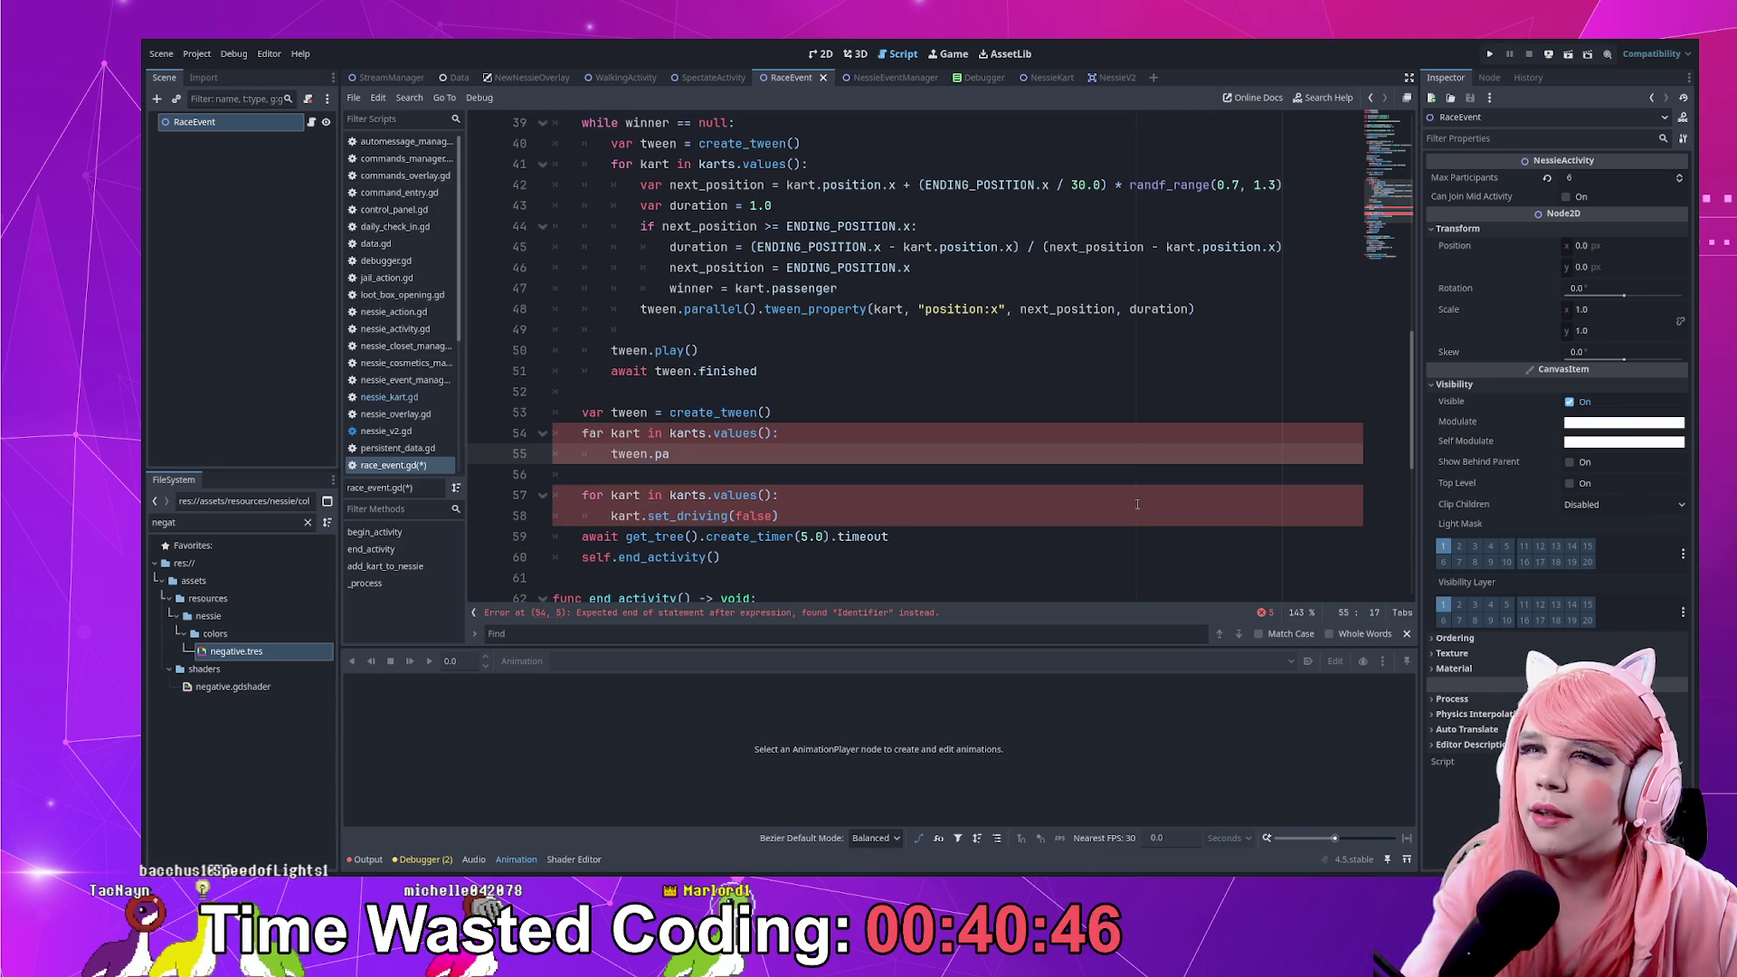
key(Return)
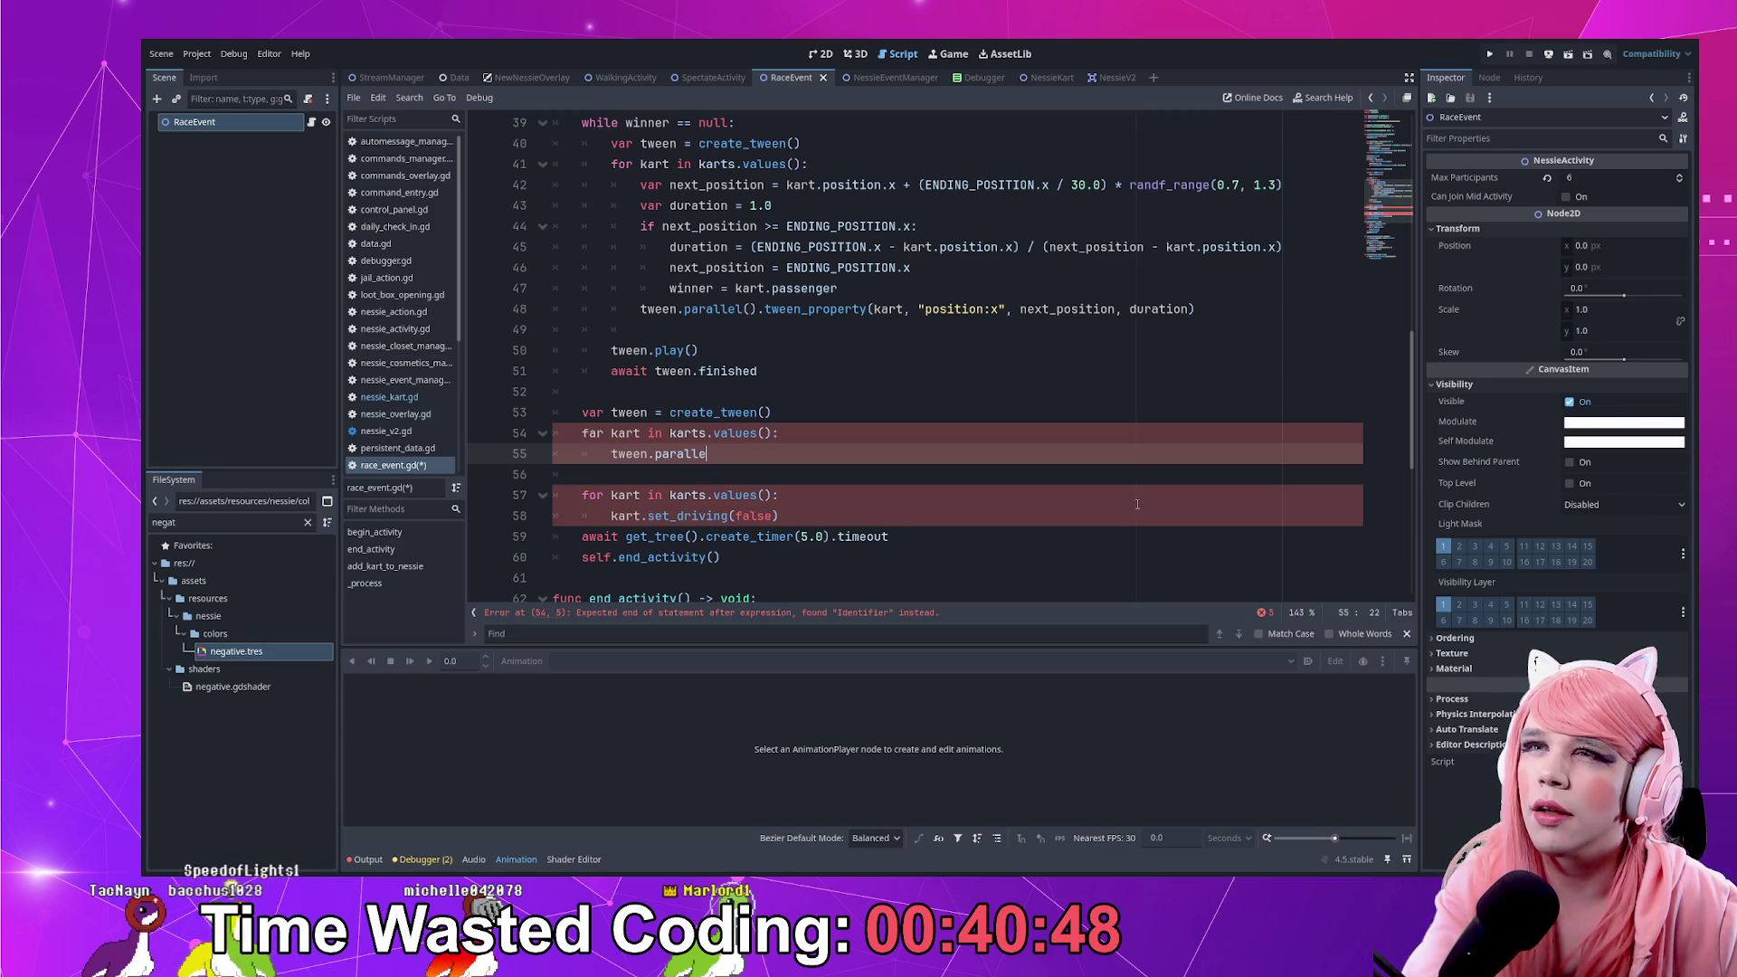
text(l().t)
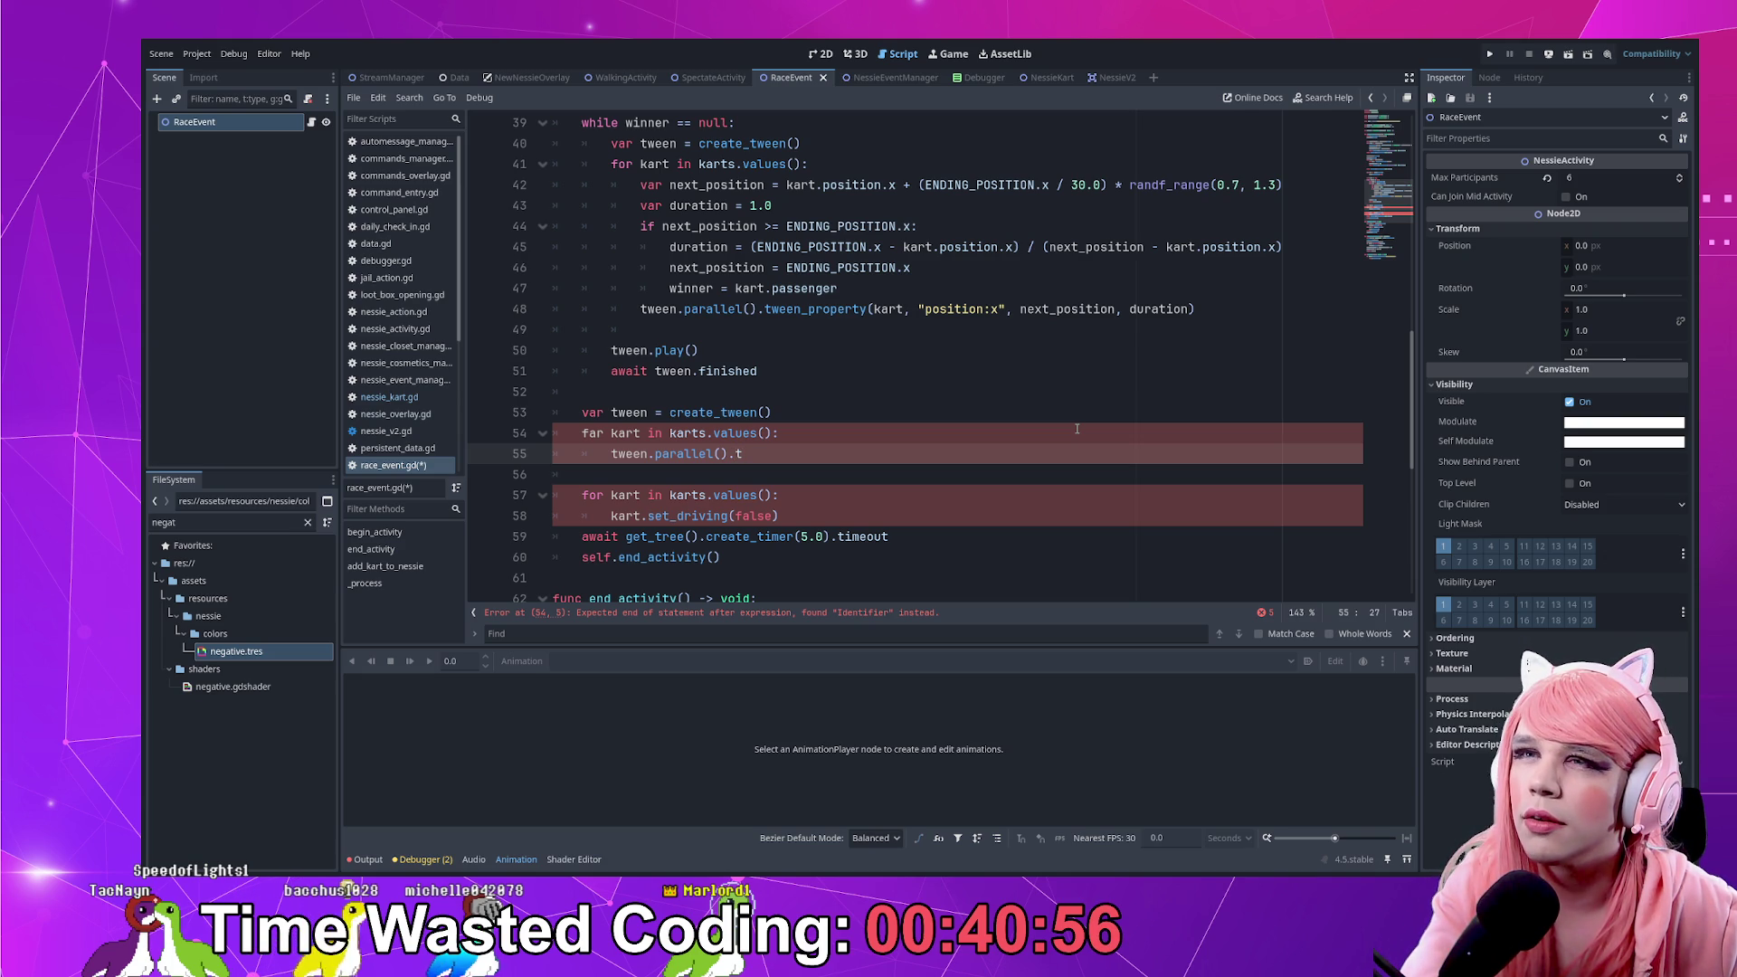
key(Up)
key(Home)
key(Right)
key(Right)
key(Right)
key(Left)
key(BackSpace)
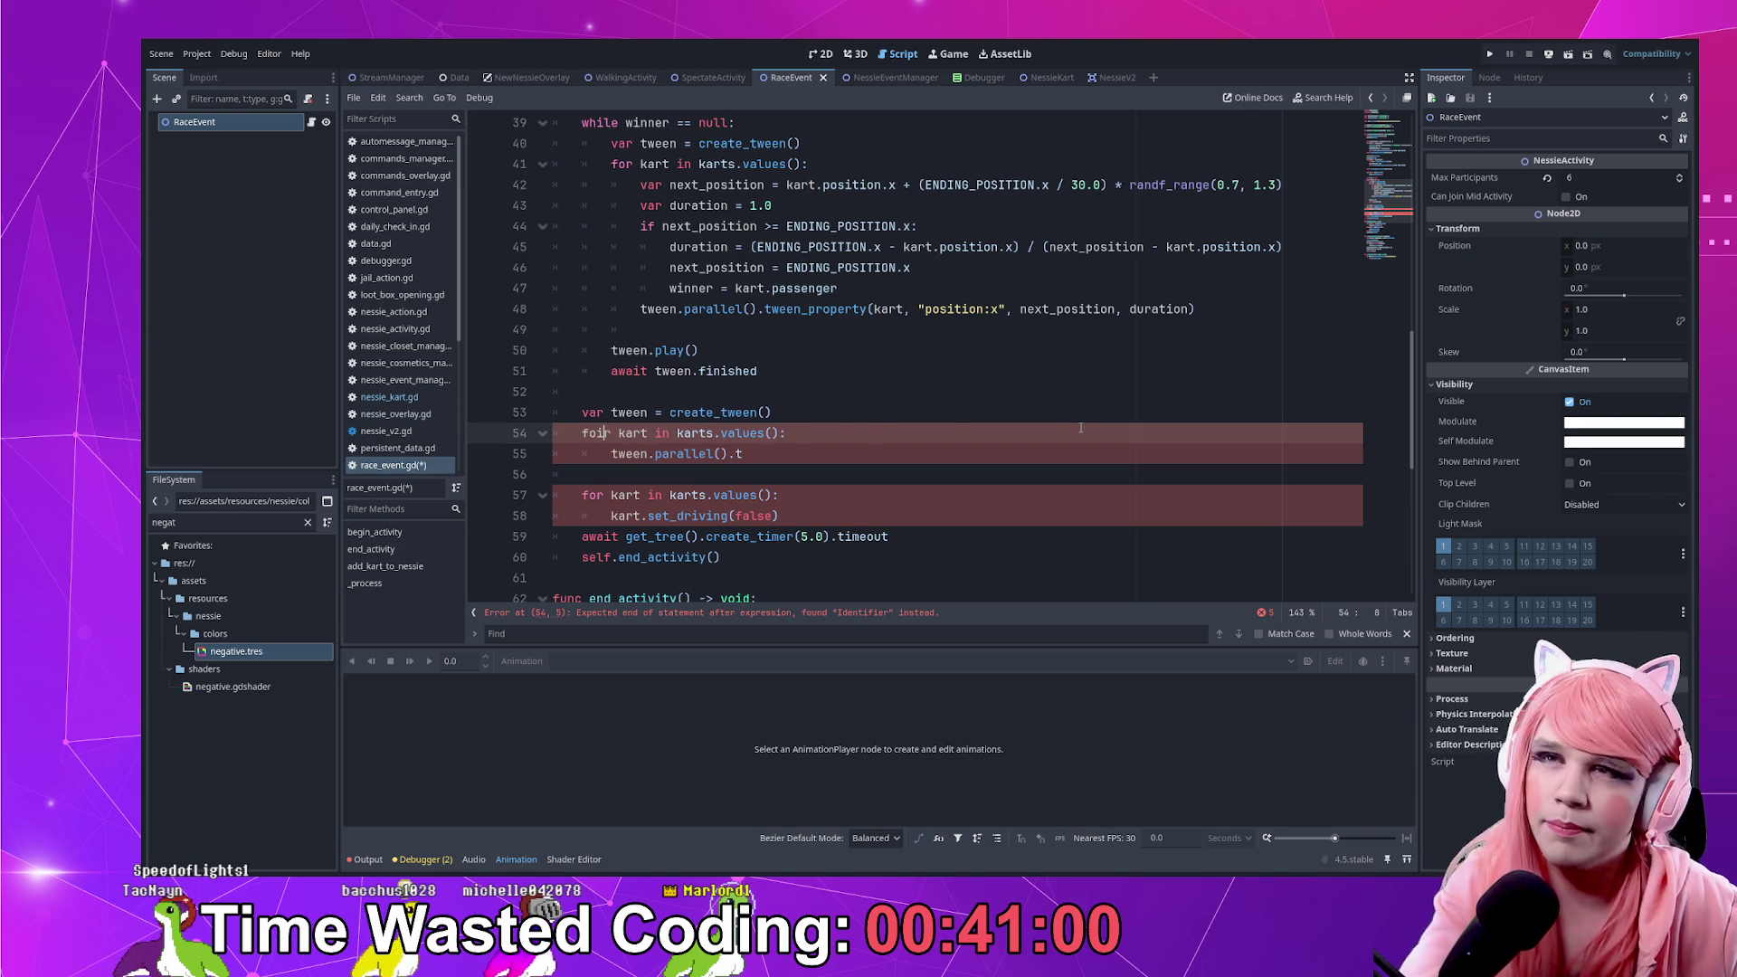
text(o)
Chain tween_property(kart, "position.x", kart.position.x + ) onto the parallel call
key(Escape)
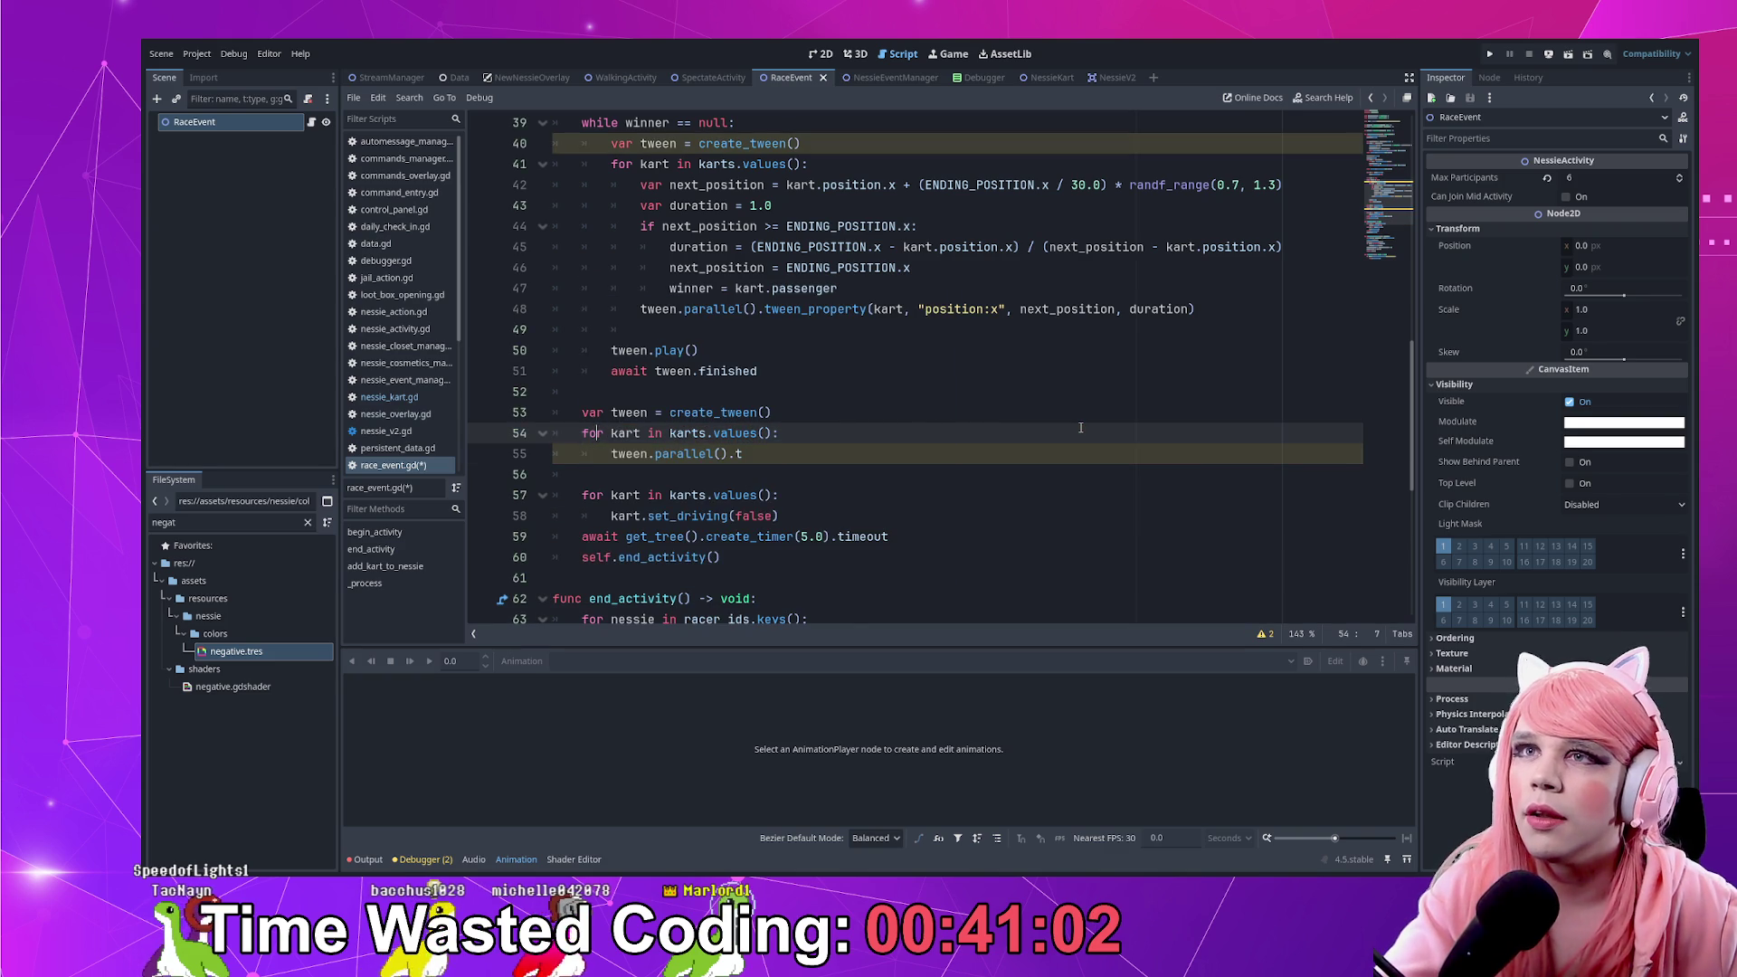
key(Down)
key(End)
text(e)
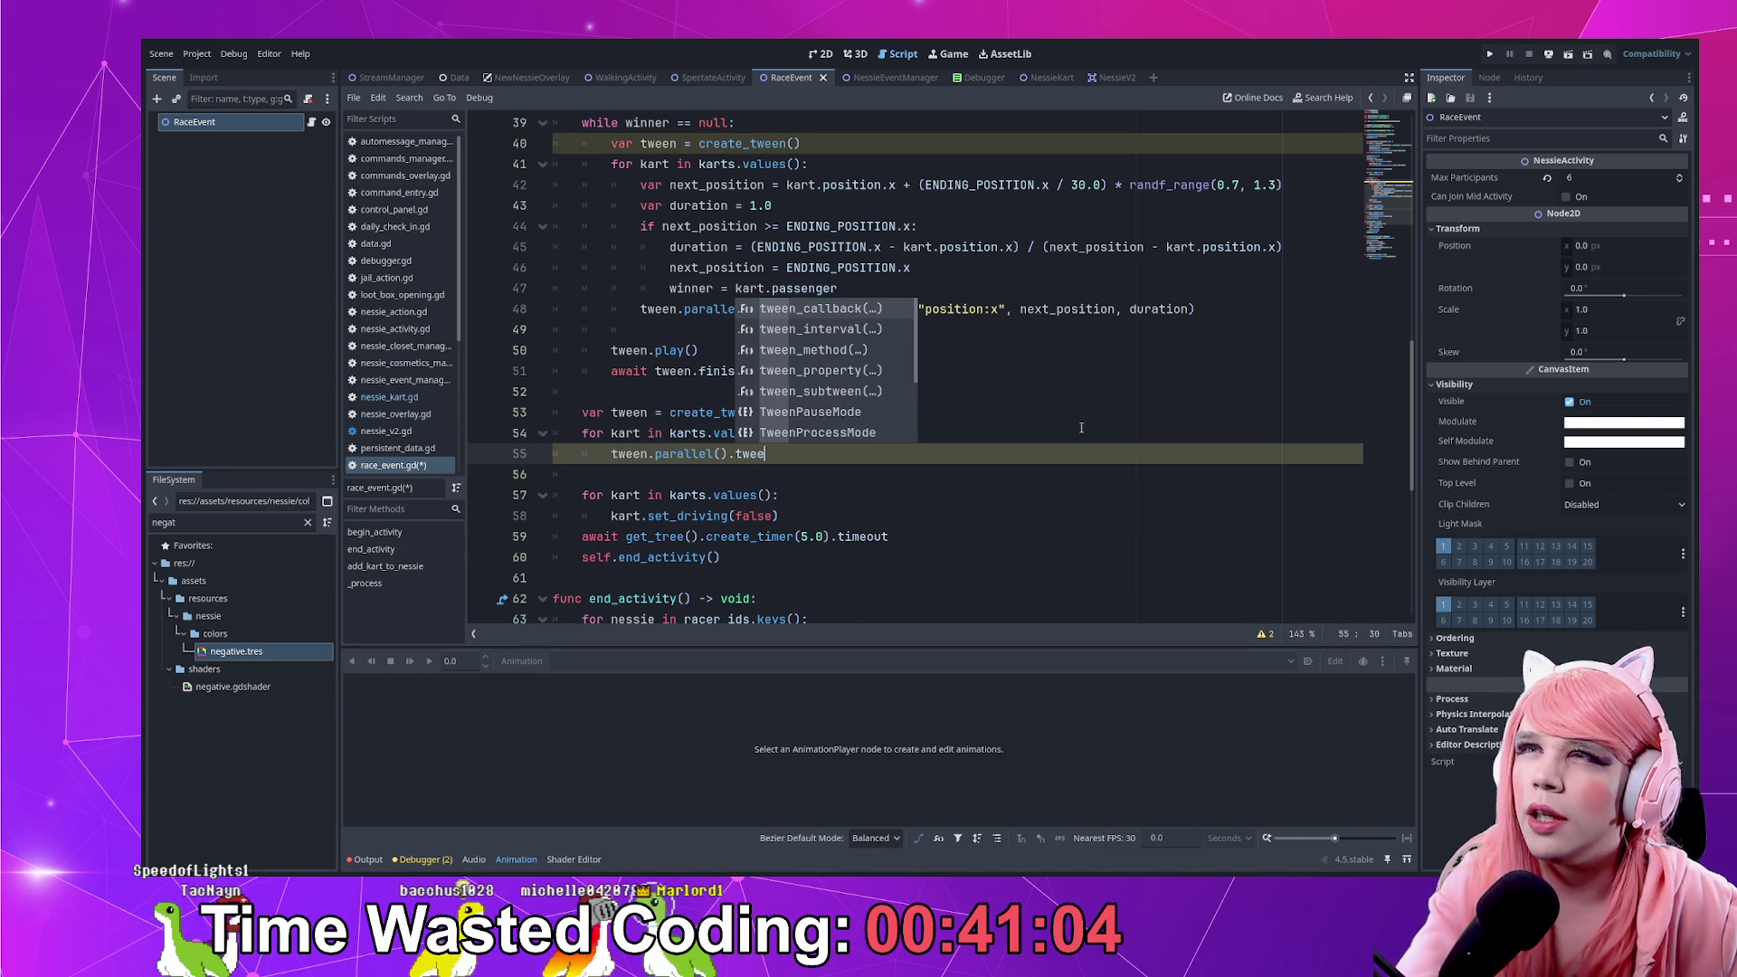
key(Down)
key(Down)
key(Down)
key(Return)
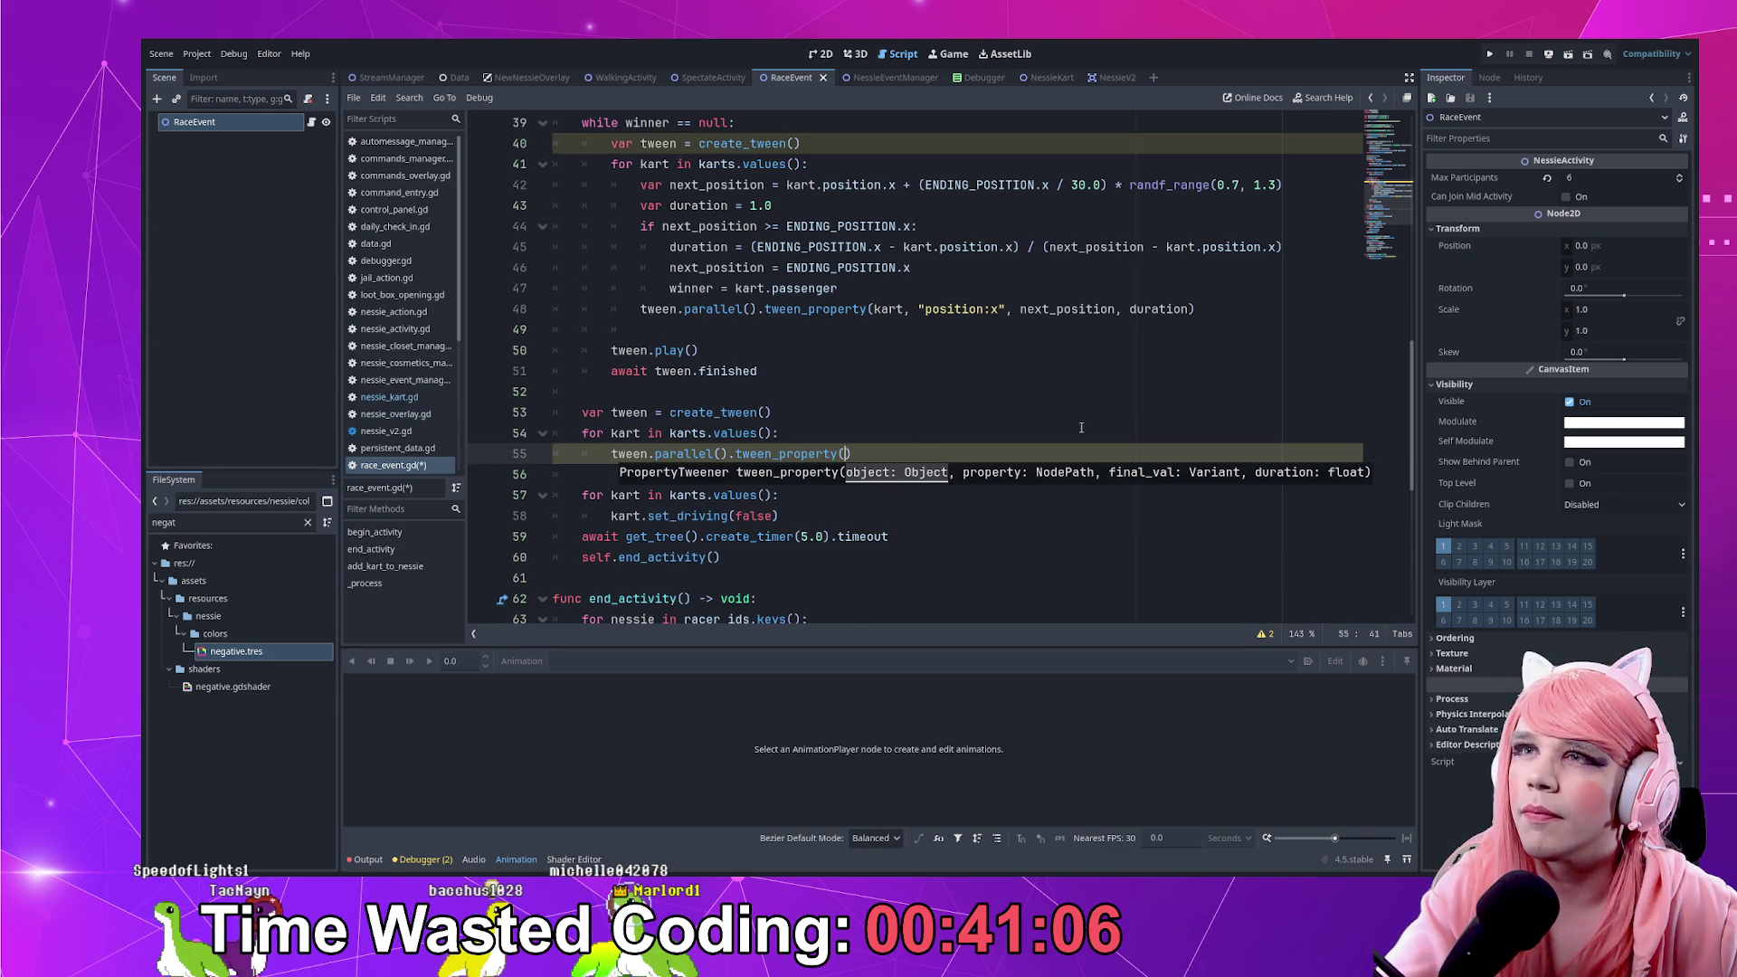
text(kart, ")
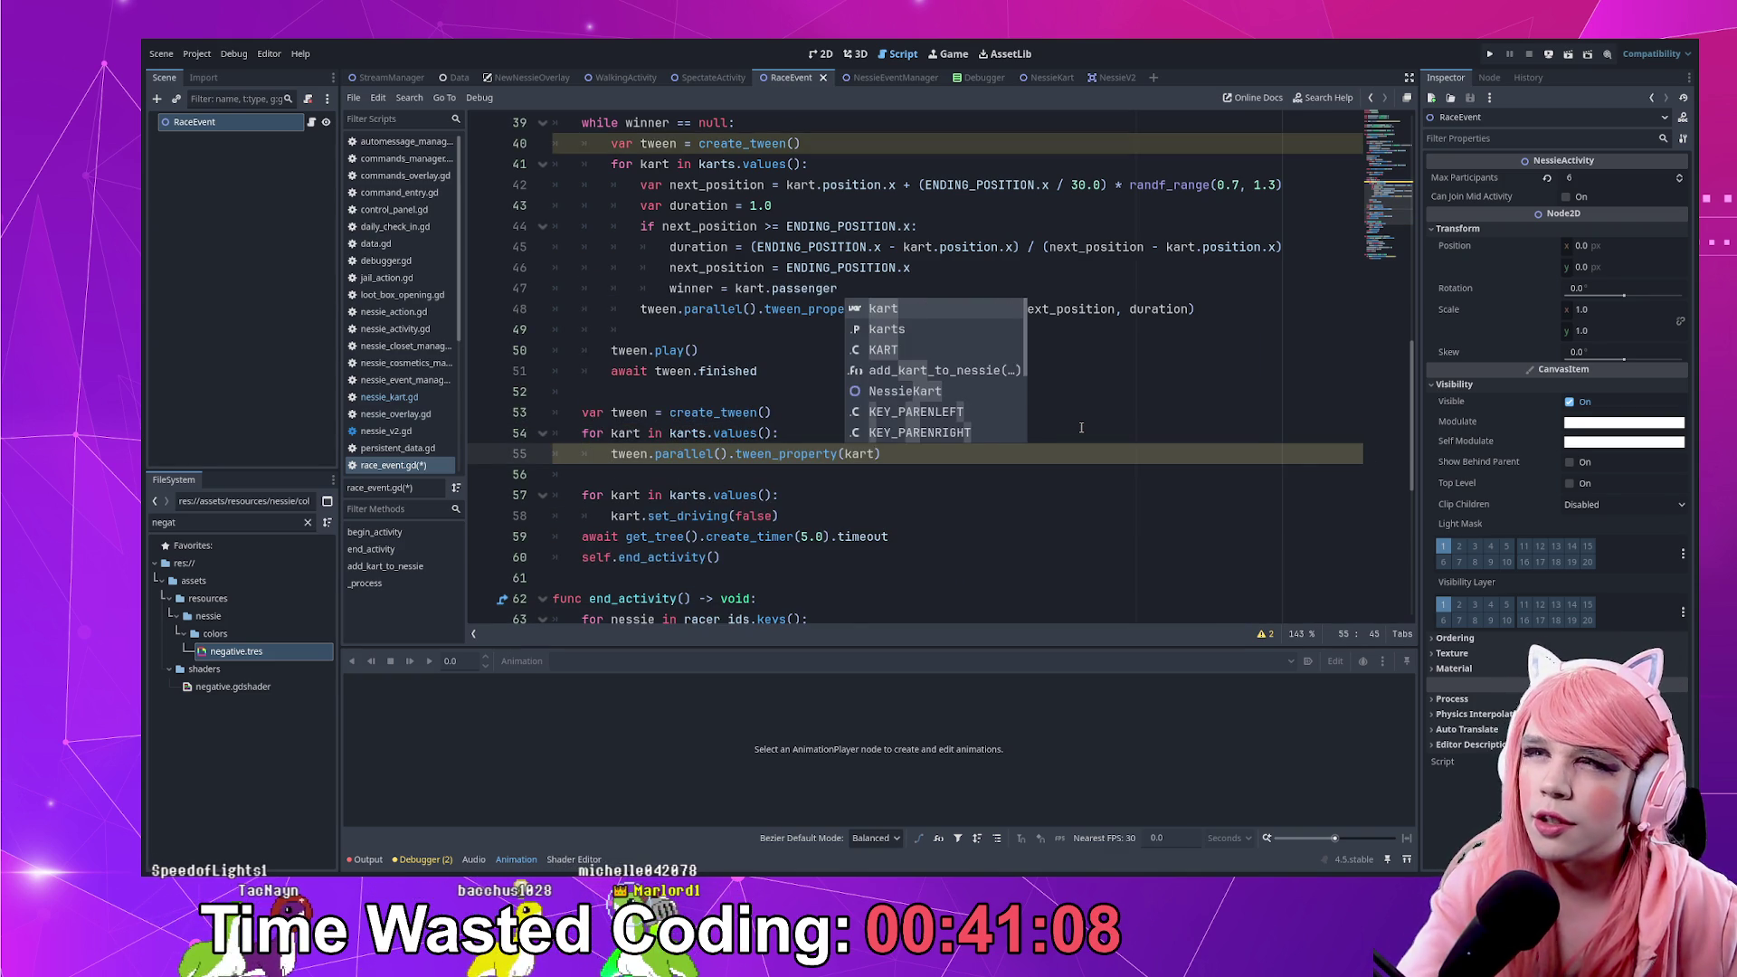
text(positi)
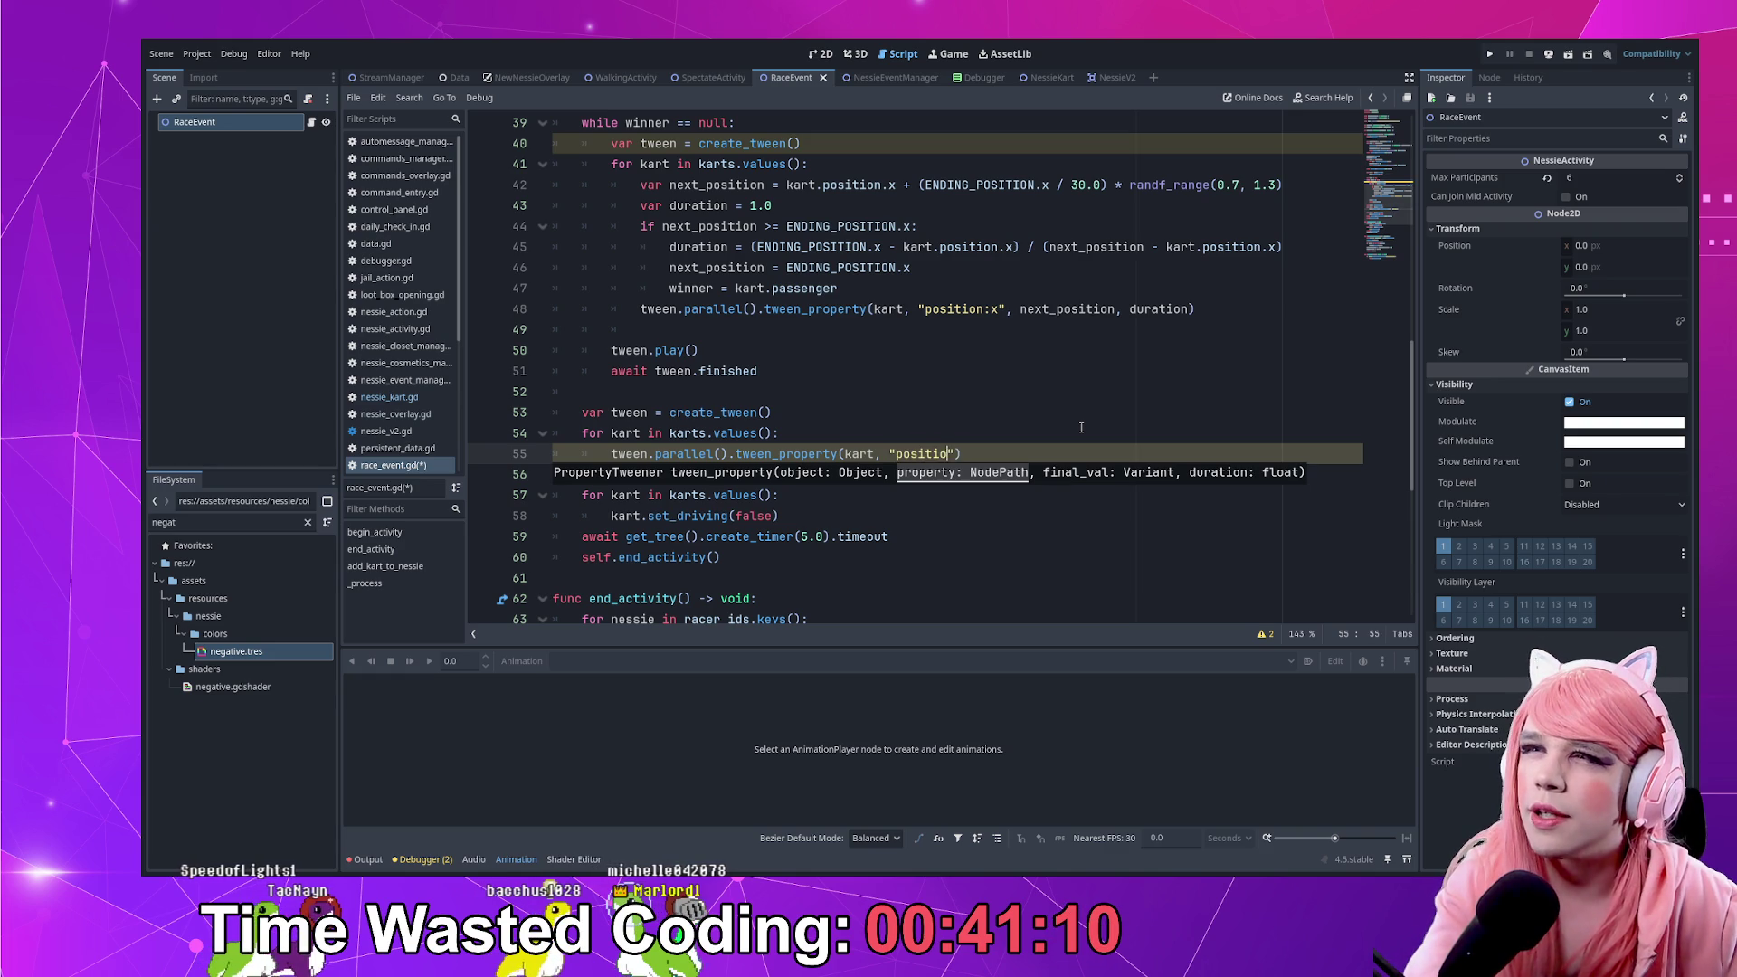
text(on.x)
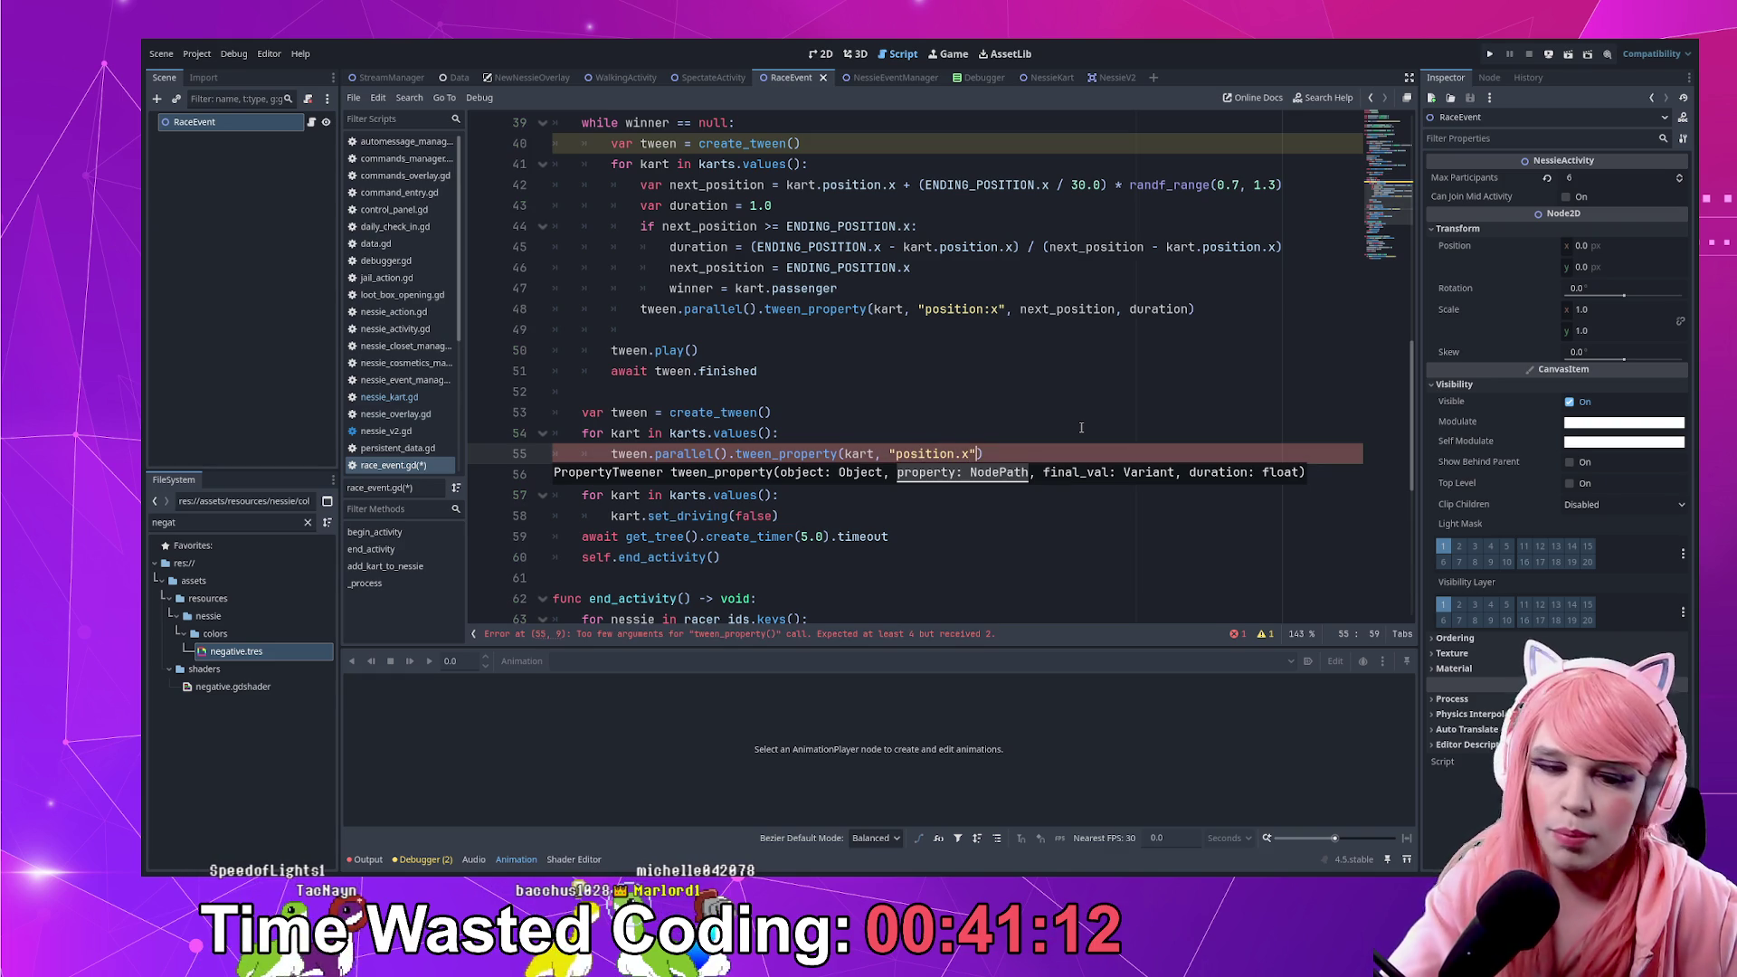
text(", kart.position)
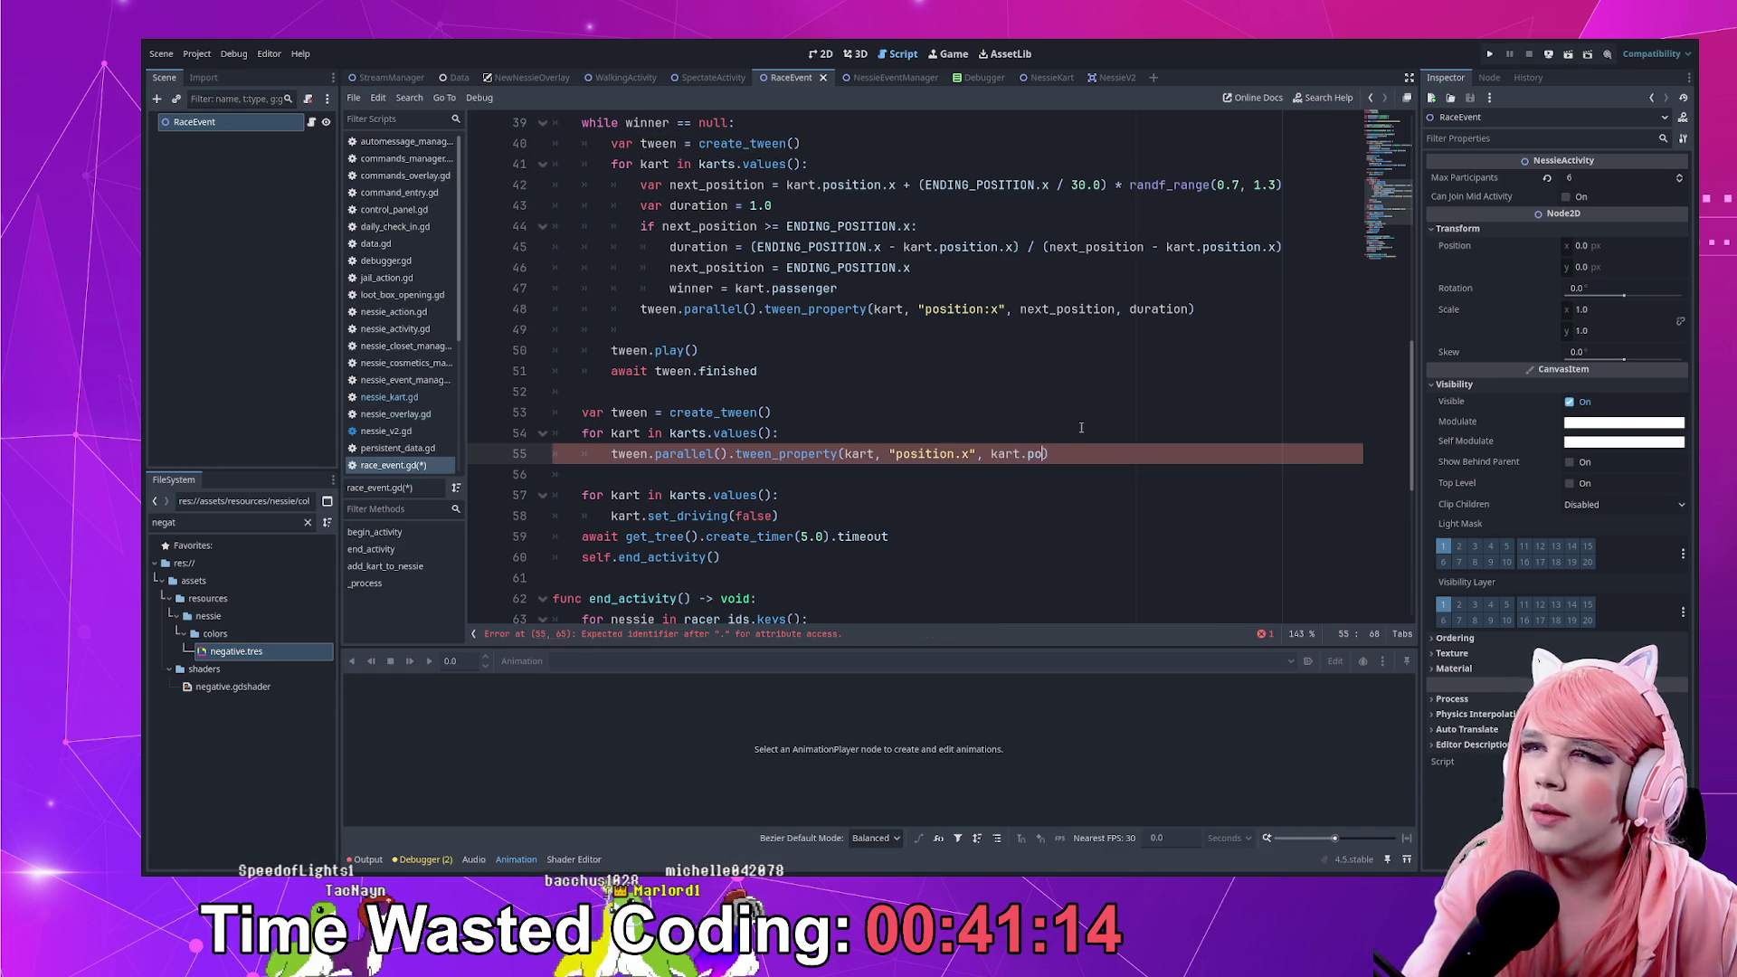
text(.x )
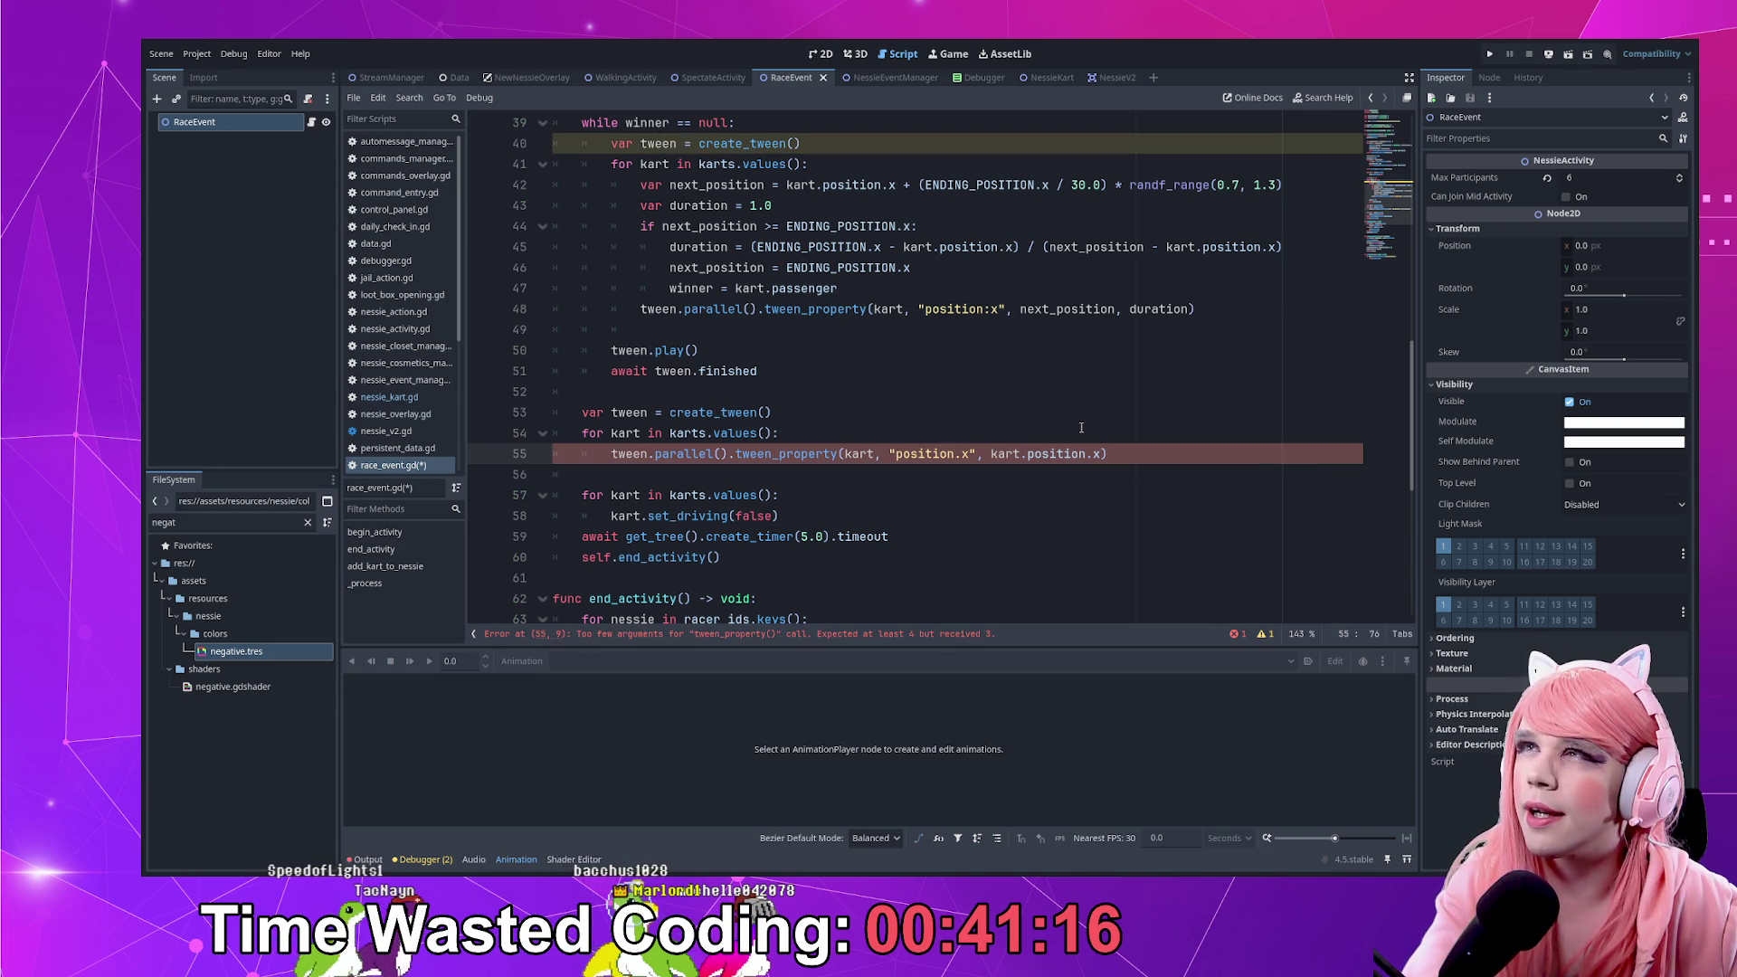
text(+)
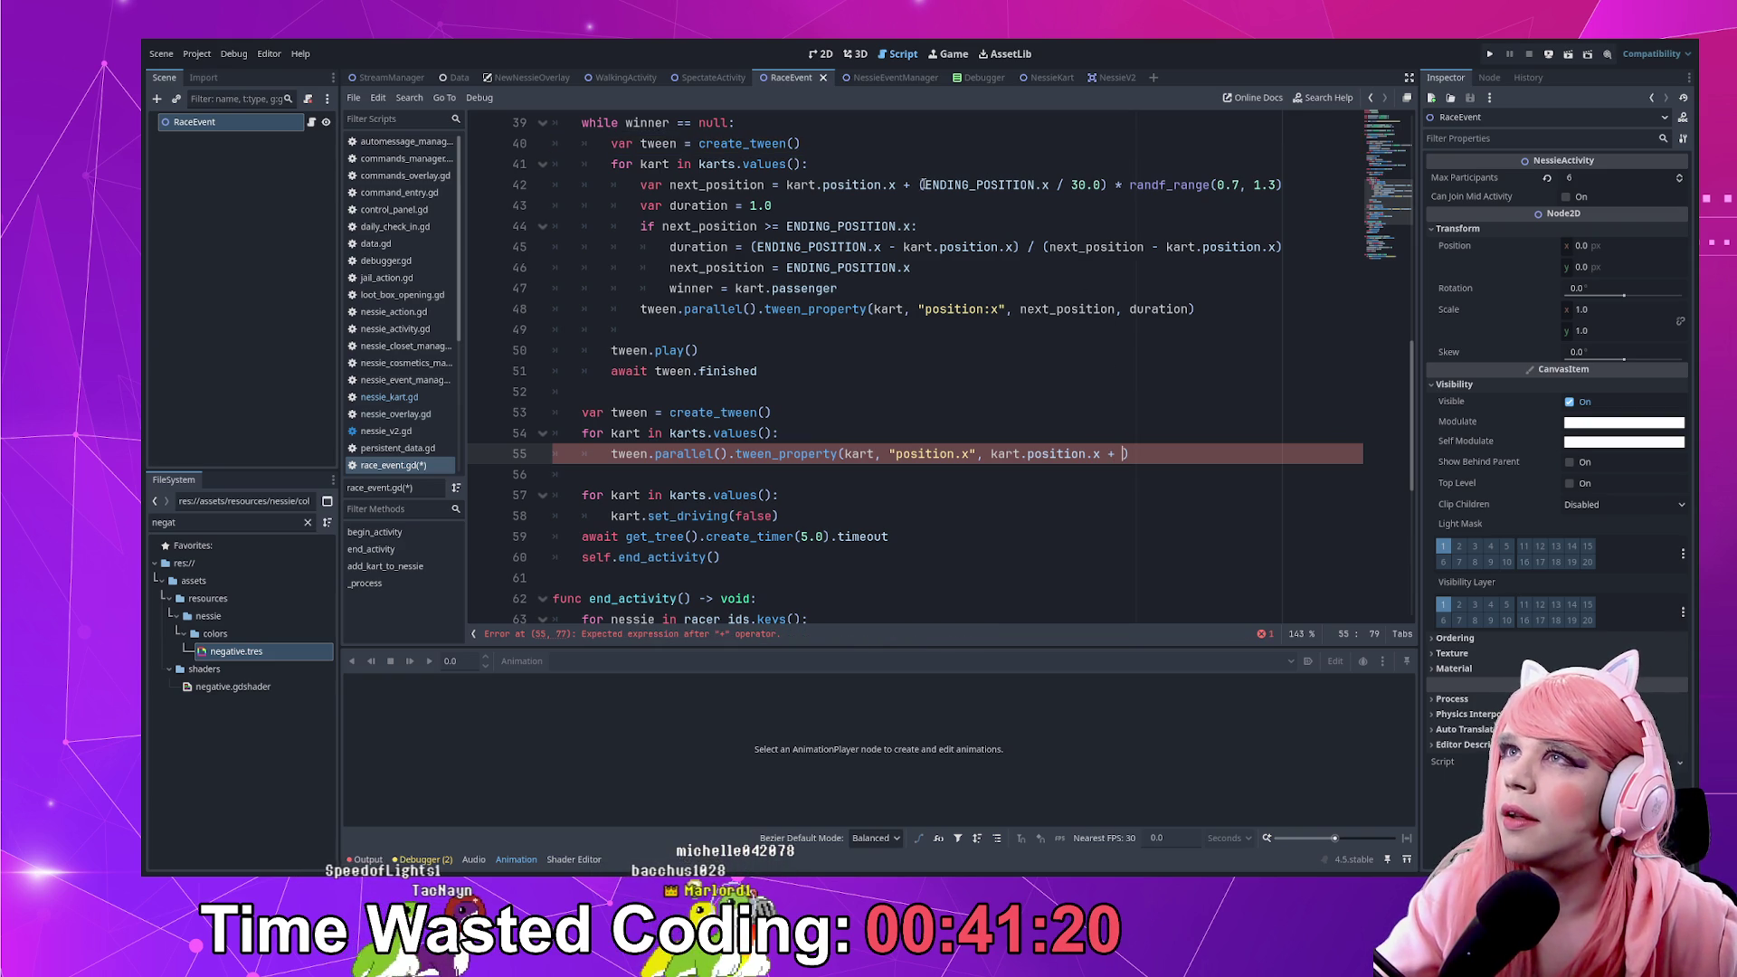
drag(924, 184, 1101, 185)
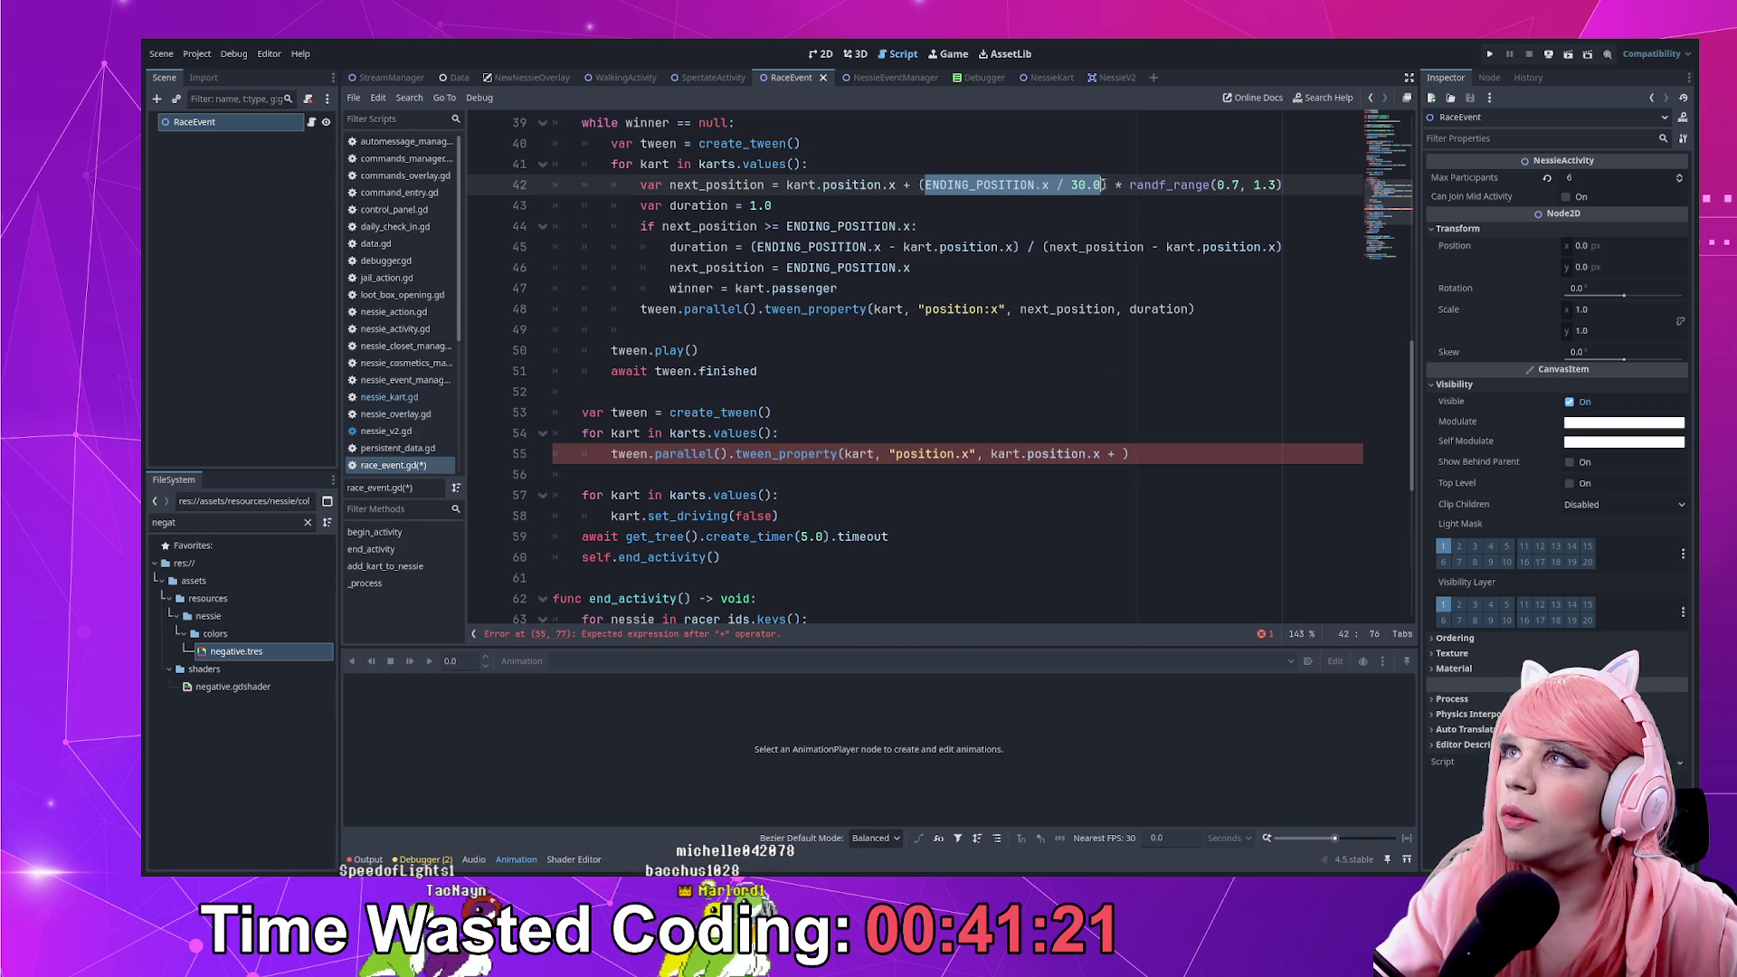
Finish line 55 with offset ENDING_POSITION.x / 10.0 and a 3.0 second duration
key(ctrl+c)
click(1124, 455)
key(ctrl+v)
key(BackSpace)
text(1)
key(End)
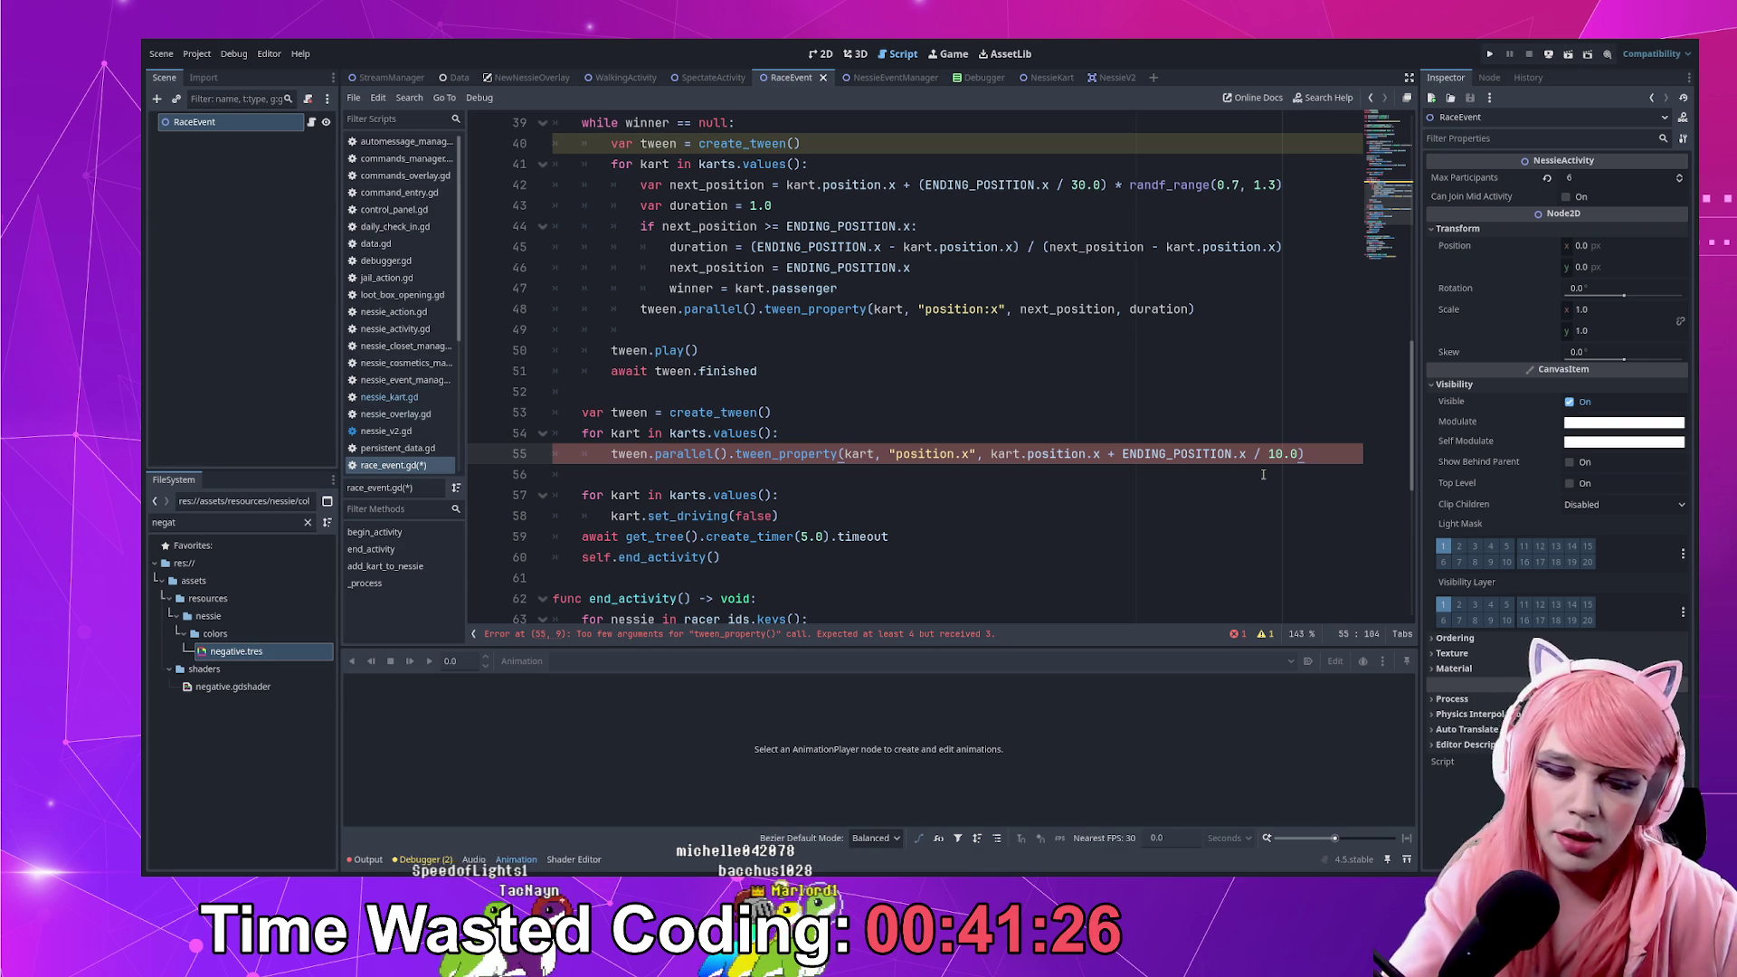
text(, 3.0)
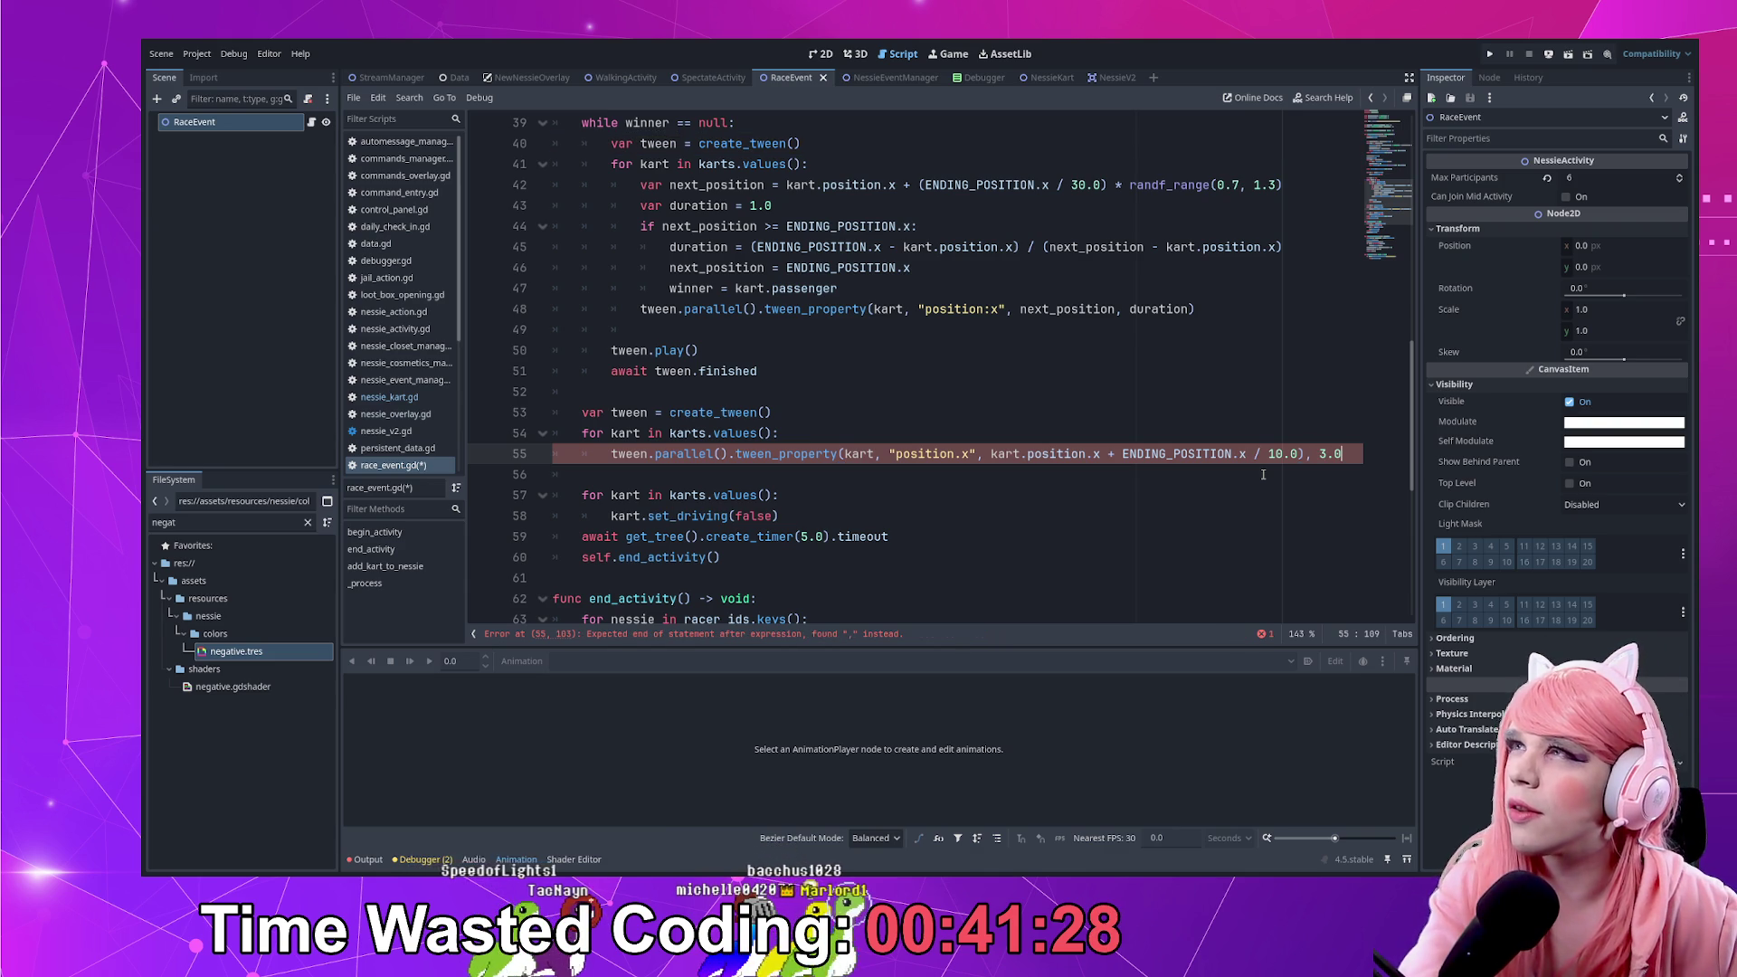
text())
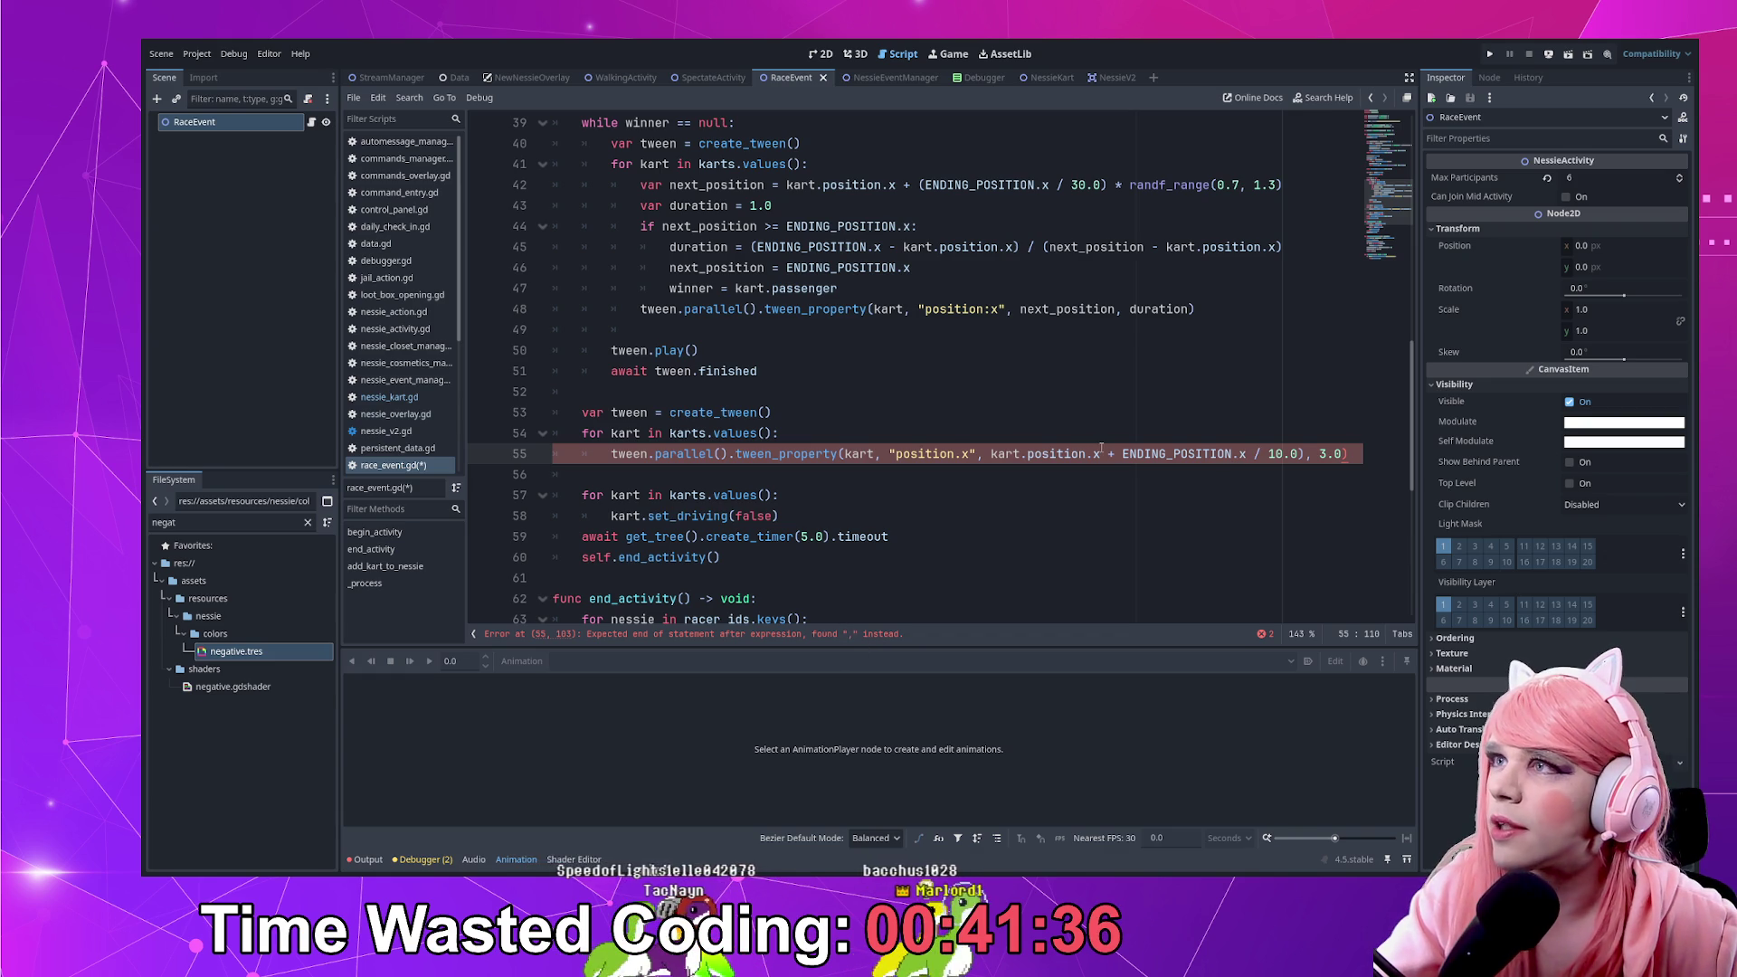
Check the finished tween_property line and save race_event.gd
click(765, 453)
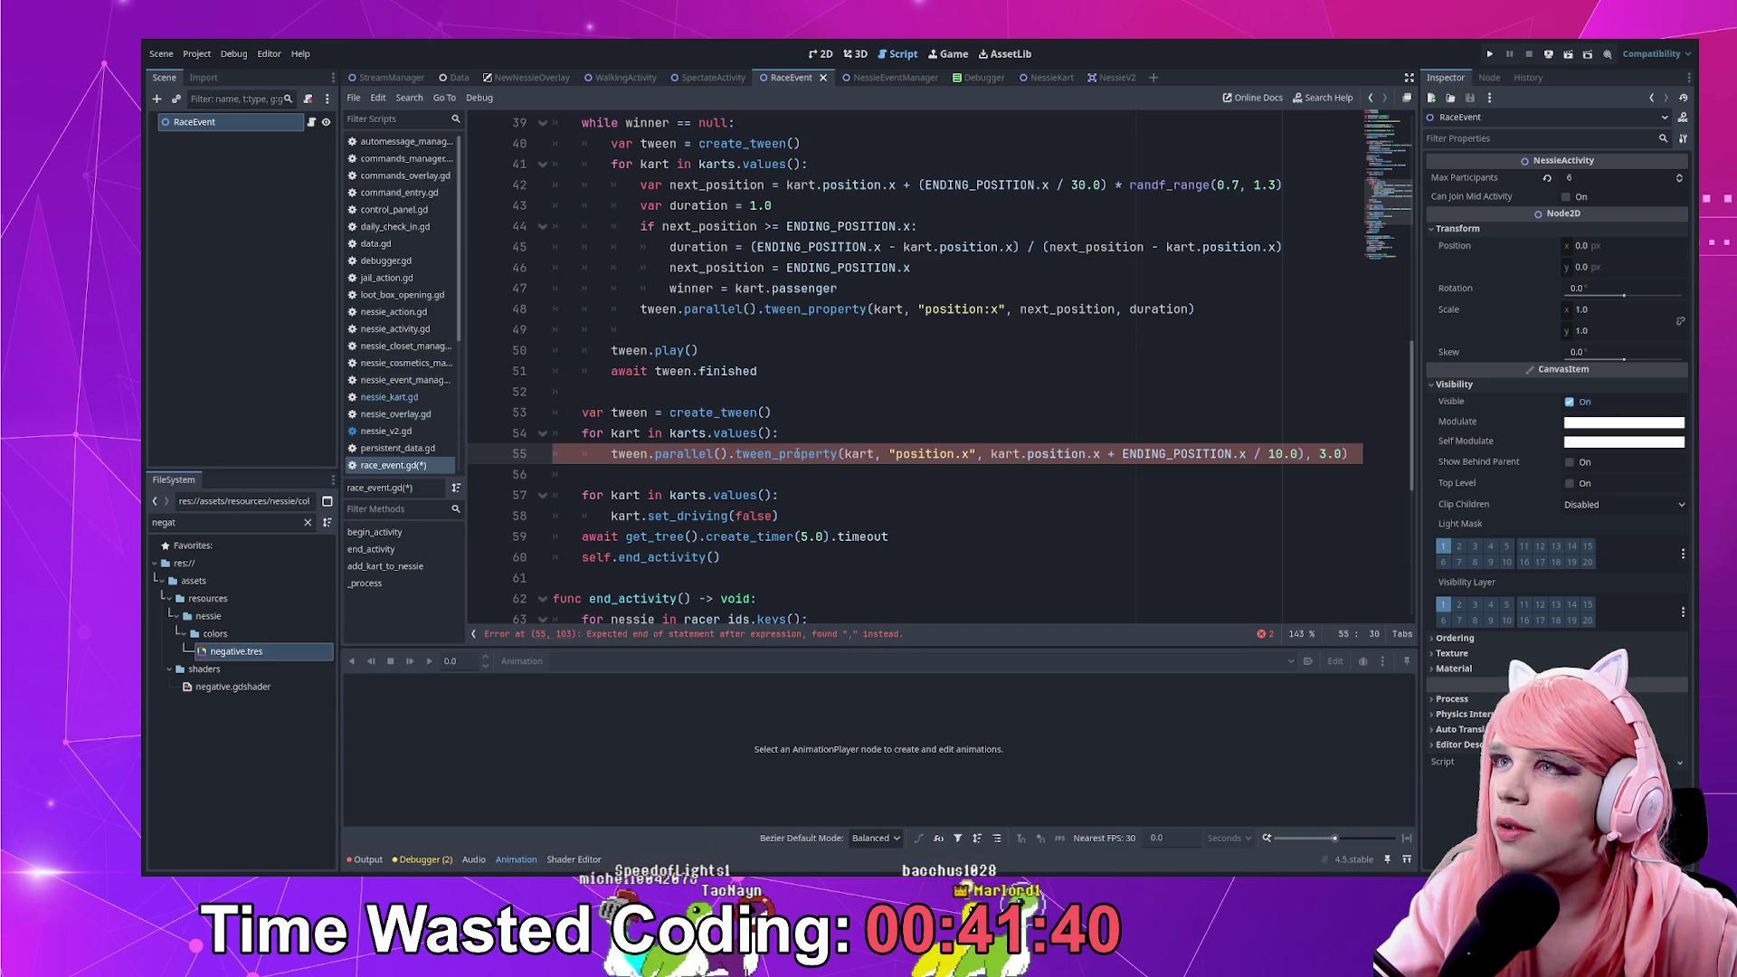
click(1024, 389)
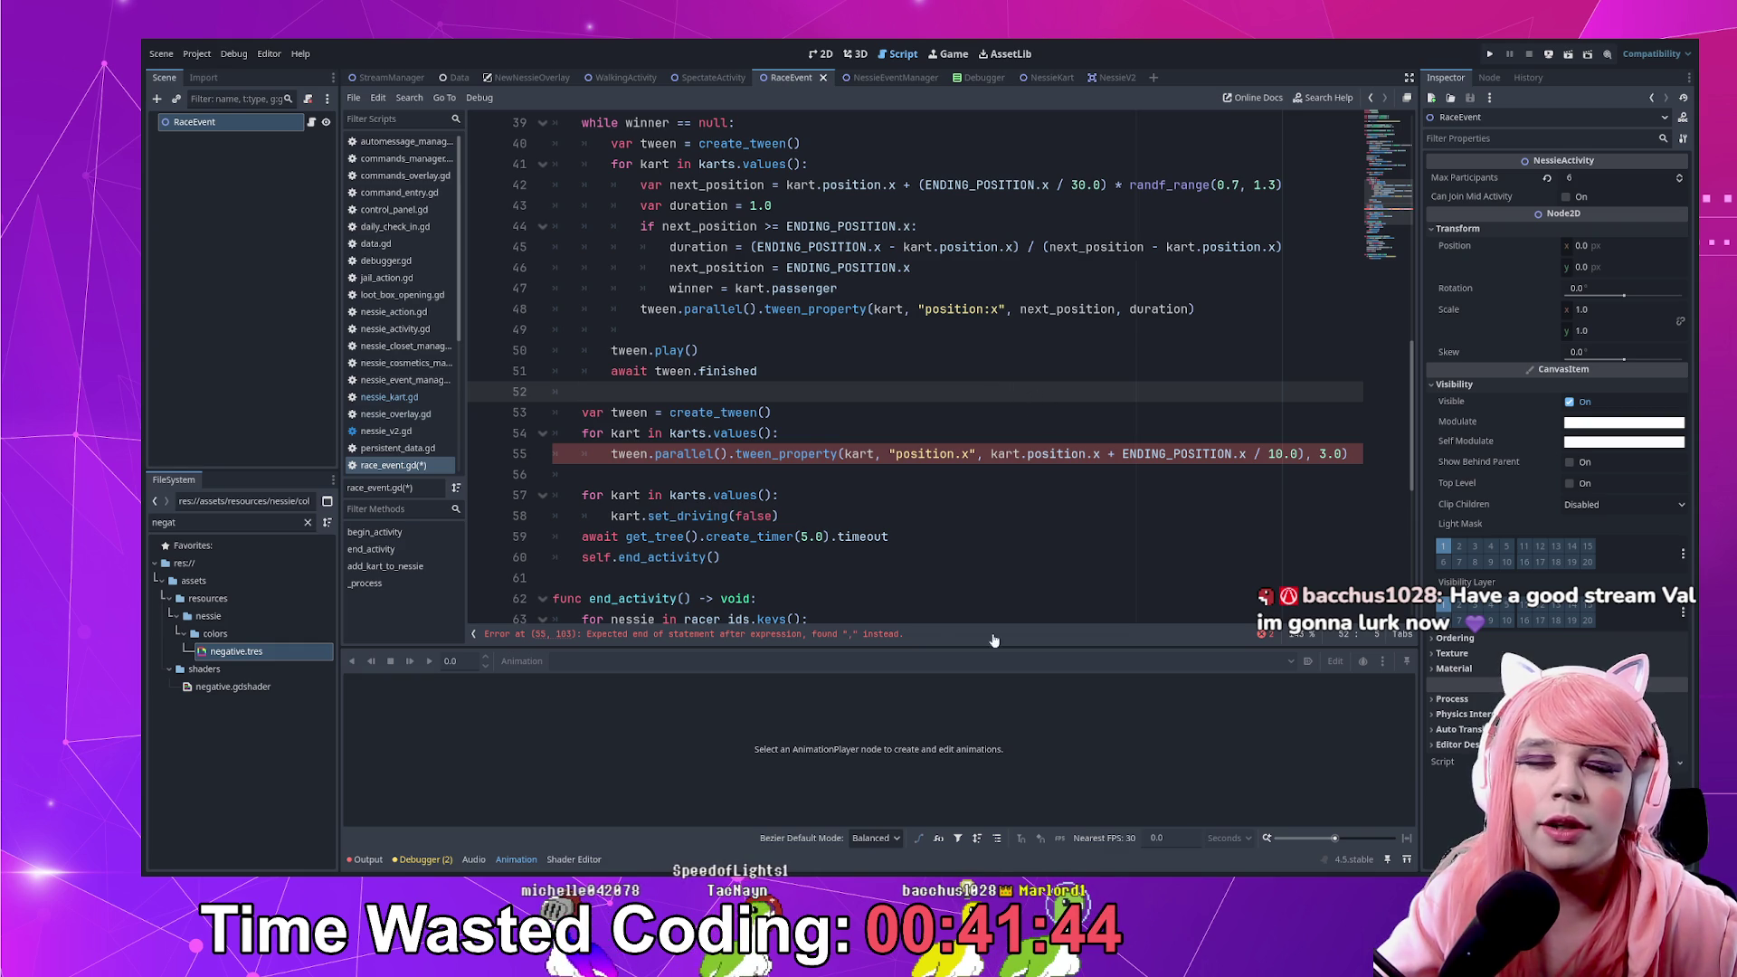
scroll(940, 606, down, 1)
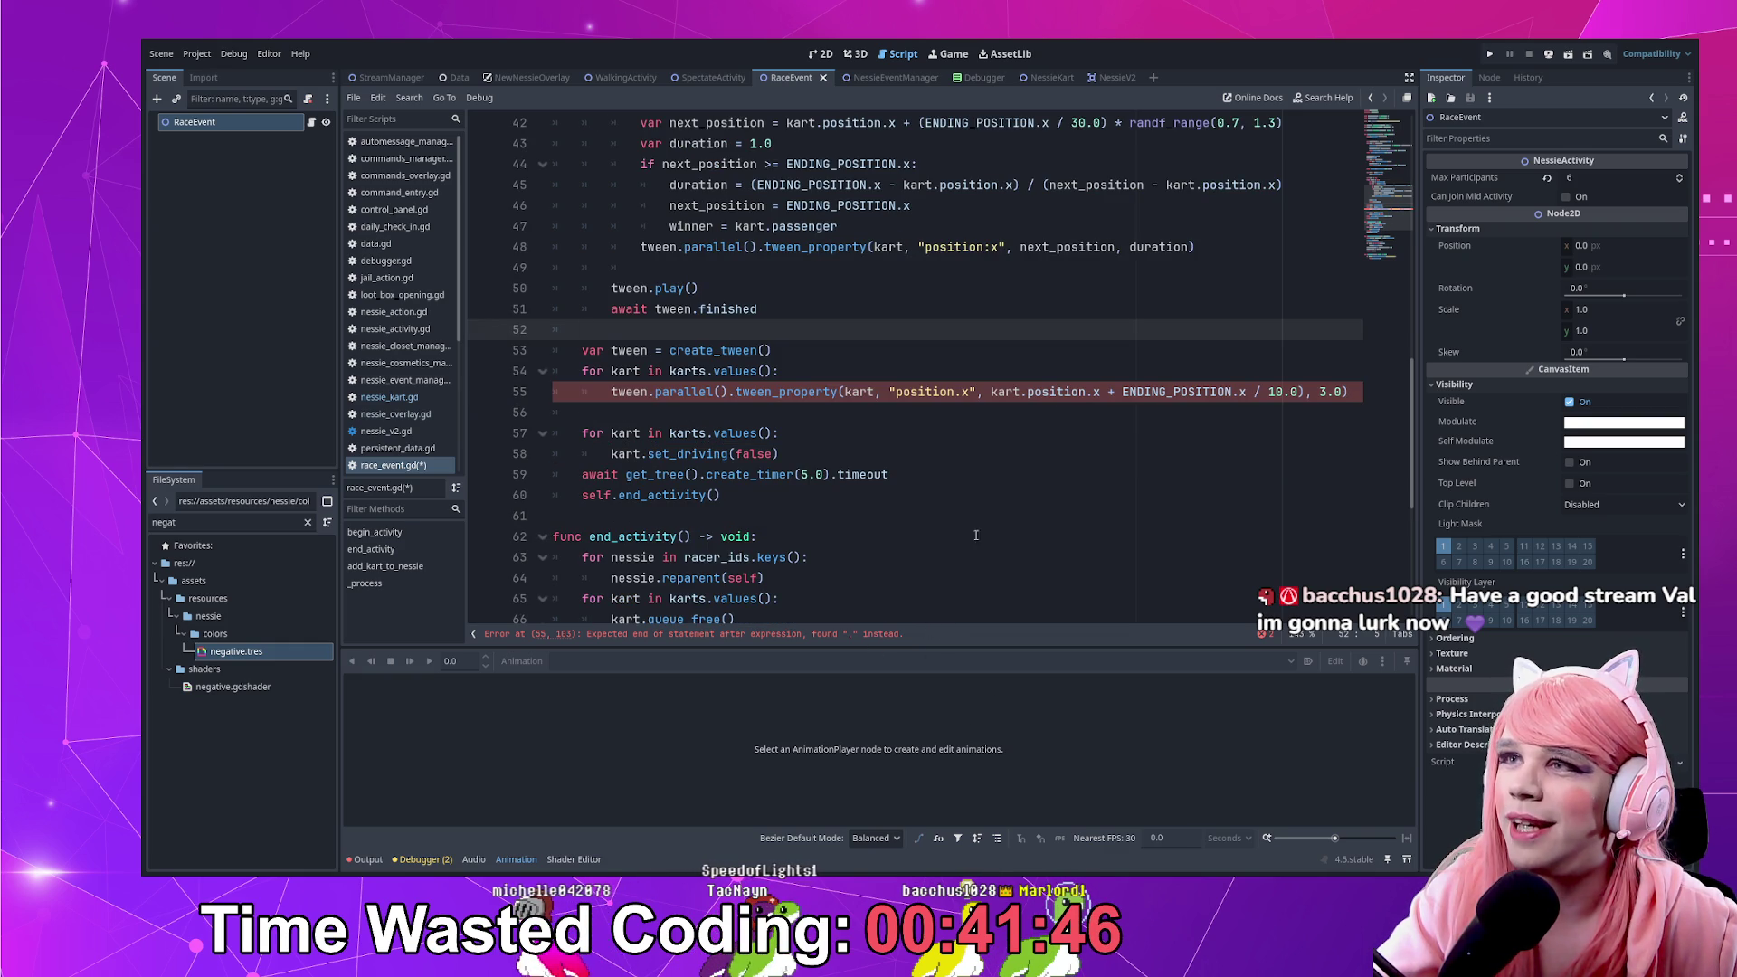
click(1282, 392)
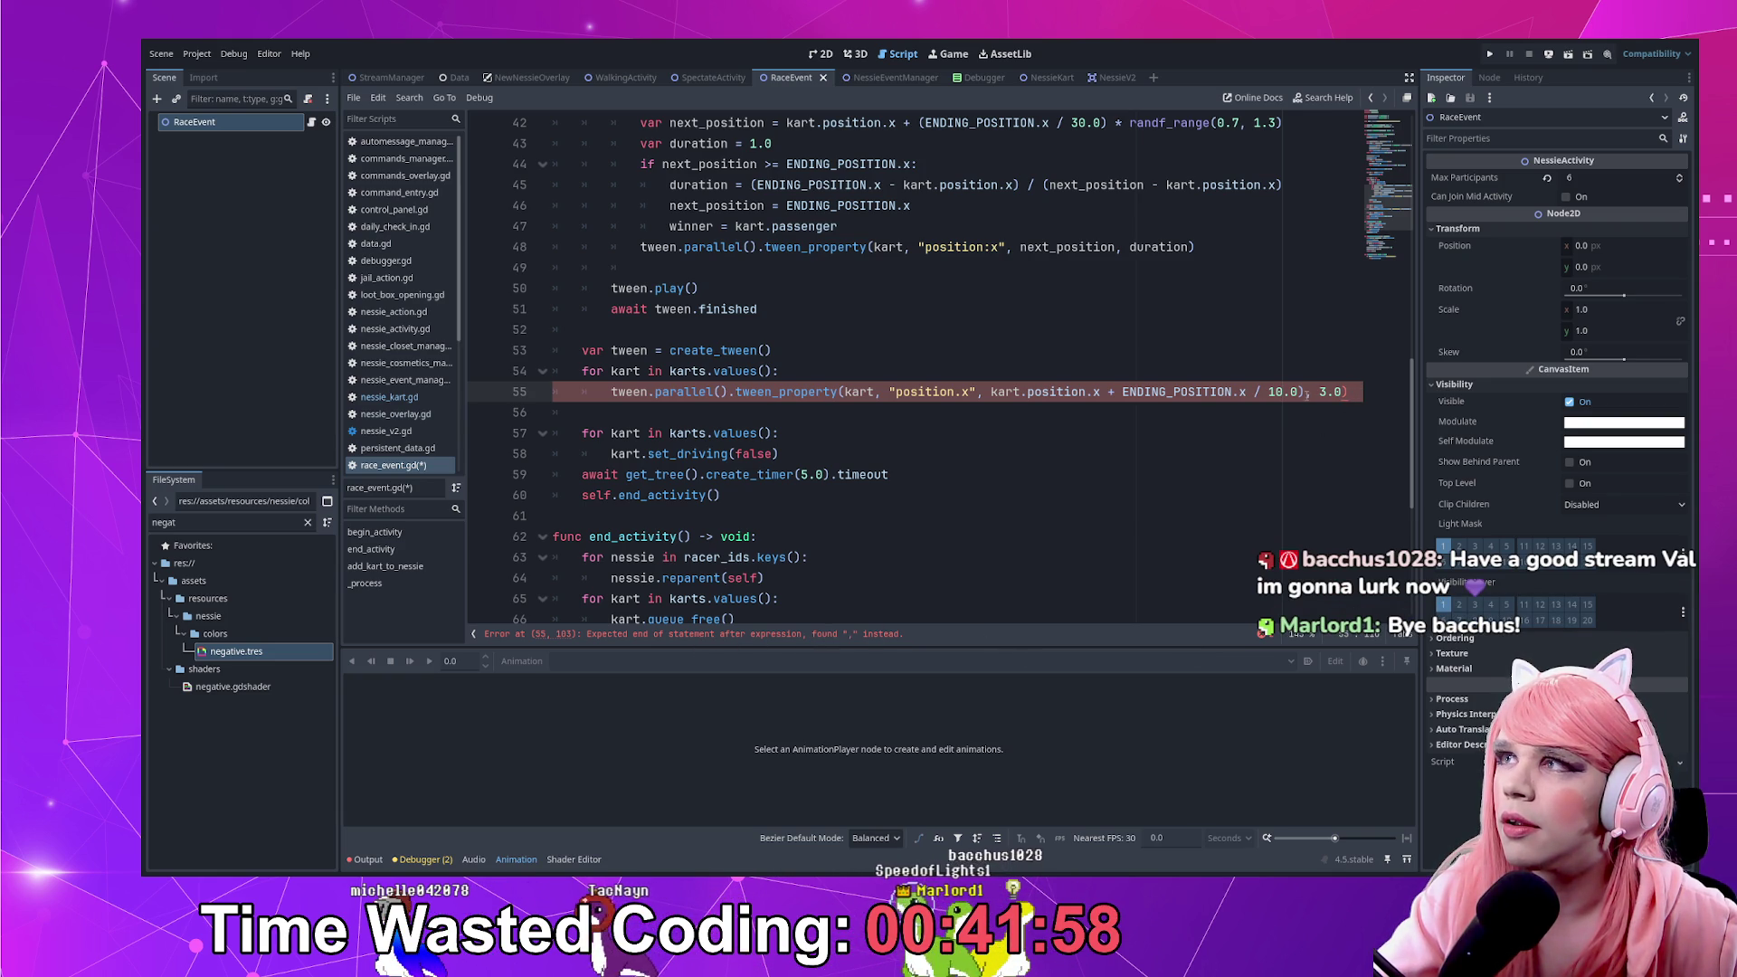
click(1347, 392)
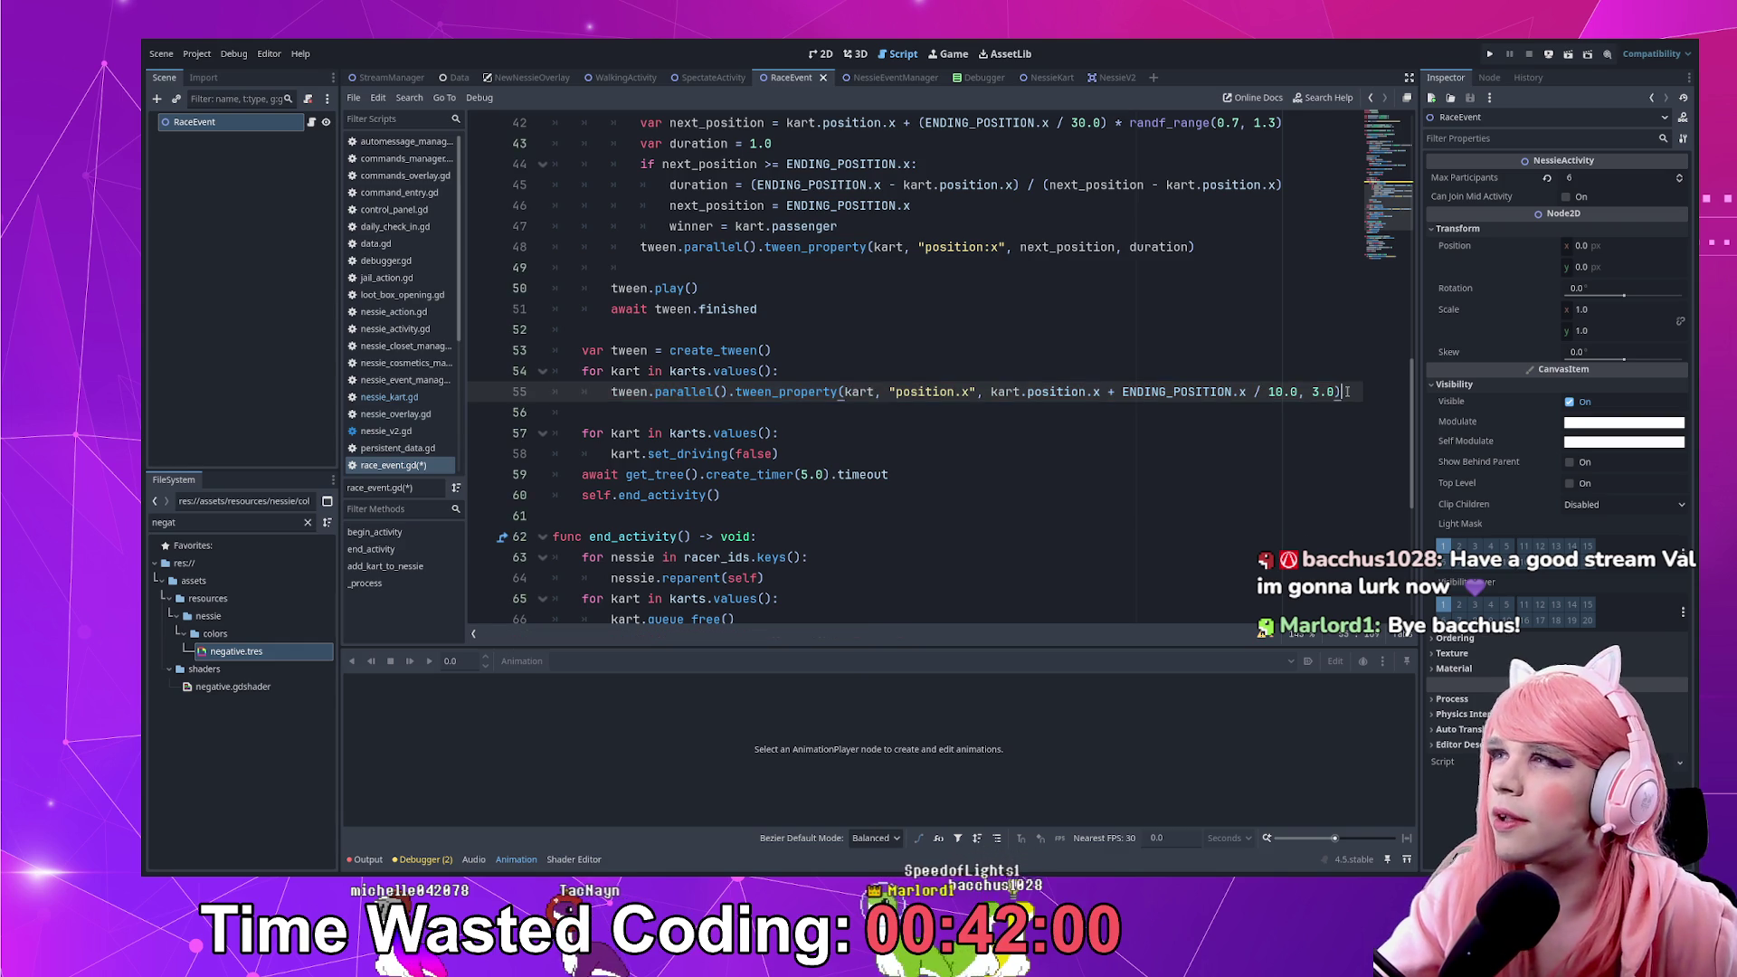
key(ctrl+s)
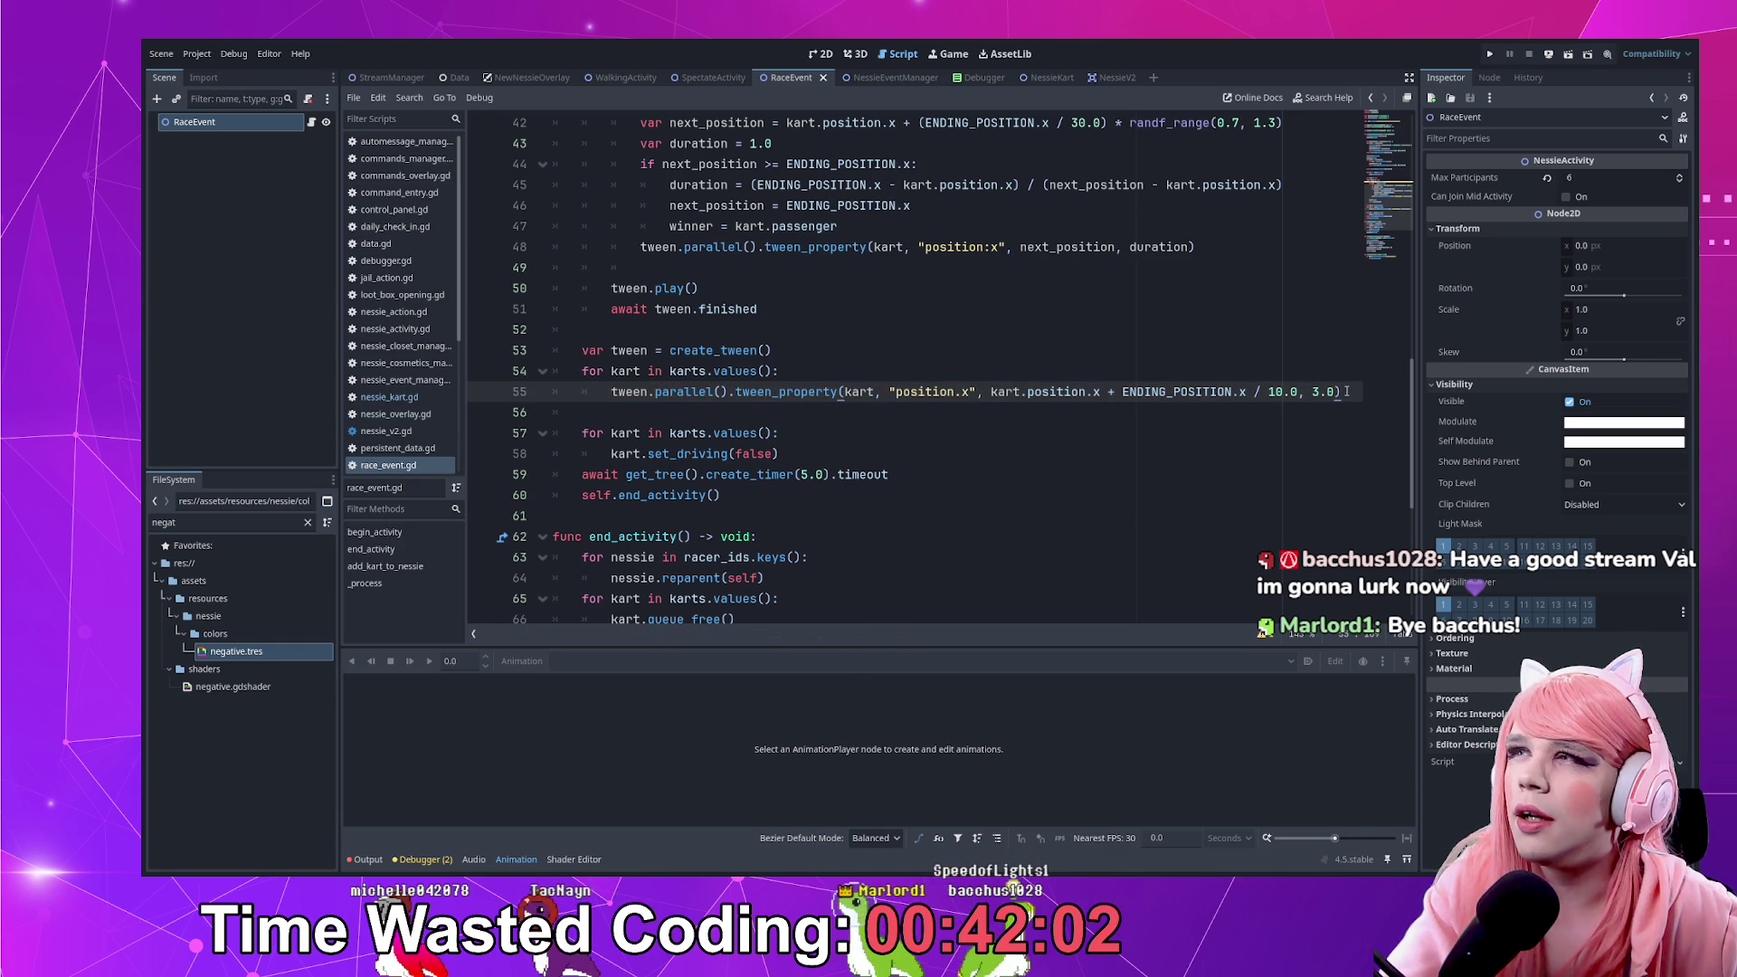
Add tween.play() and await tween.finished after the tween loop
key(Return)
key(BackSpace)
text(tween.play())
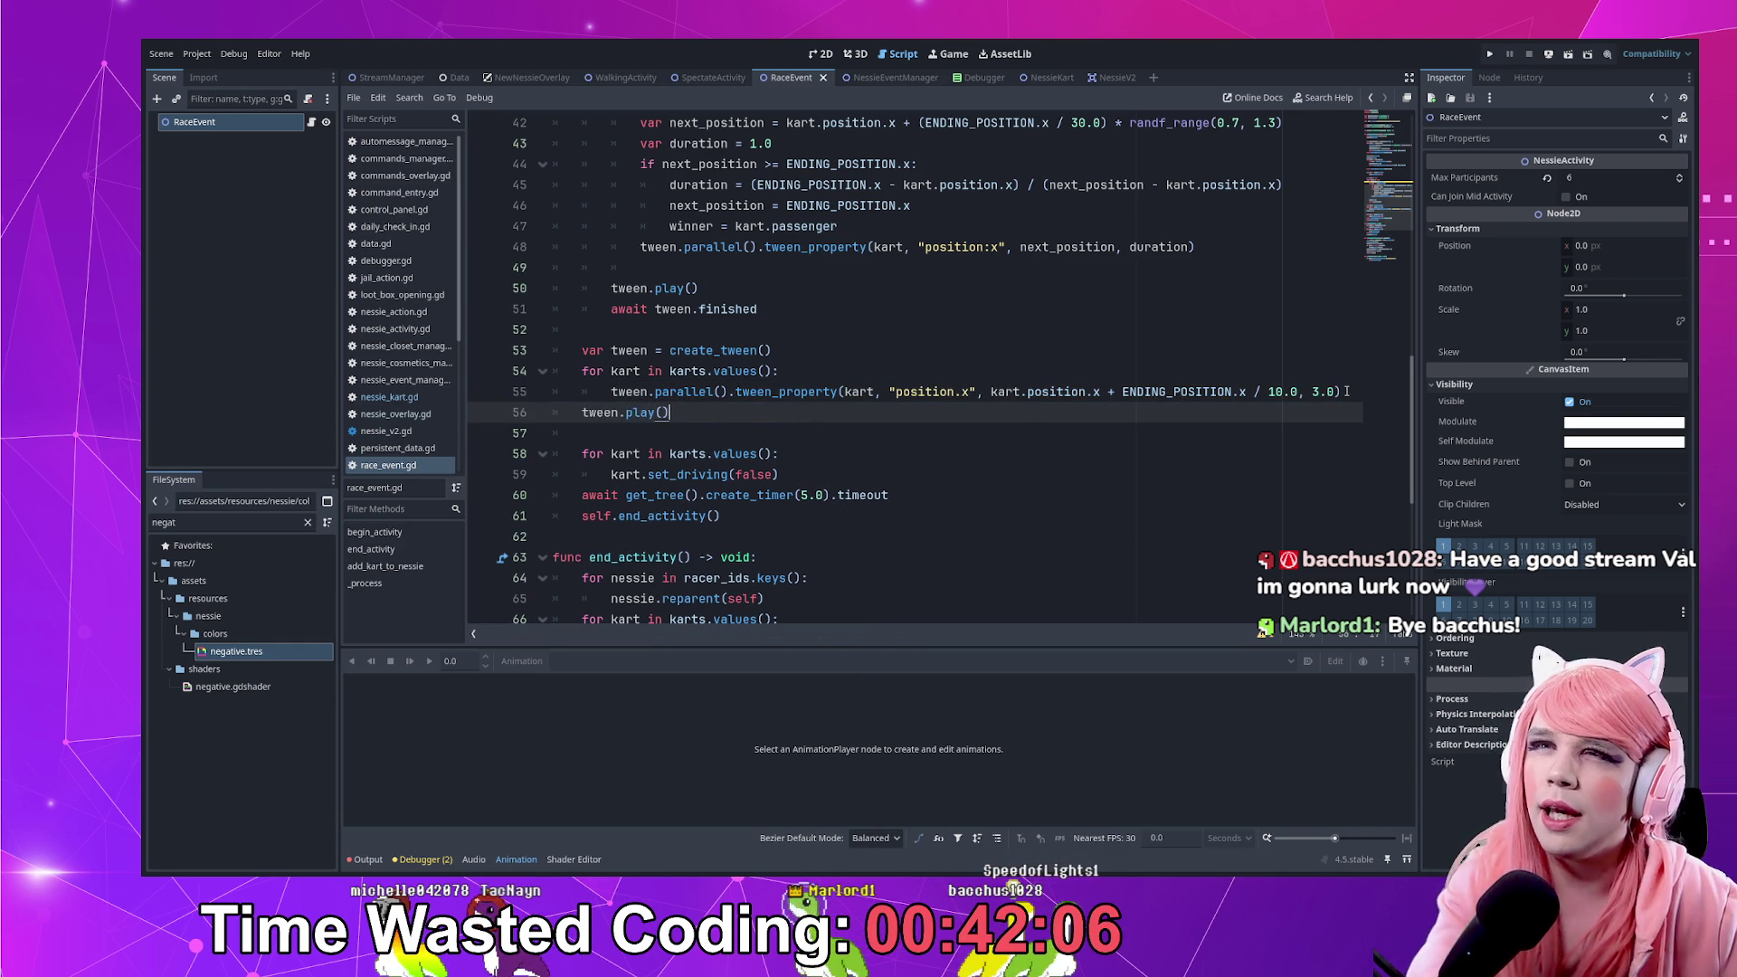
key(Return)
text(aw)
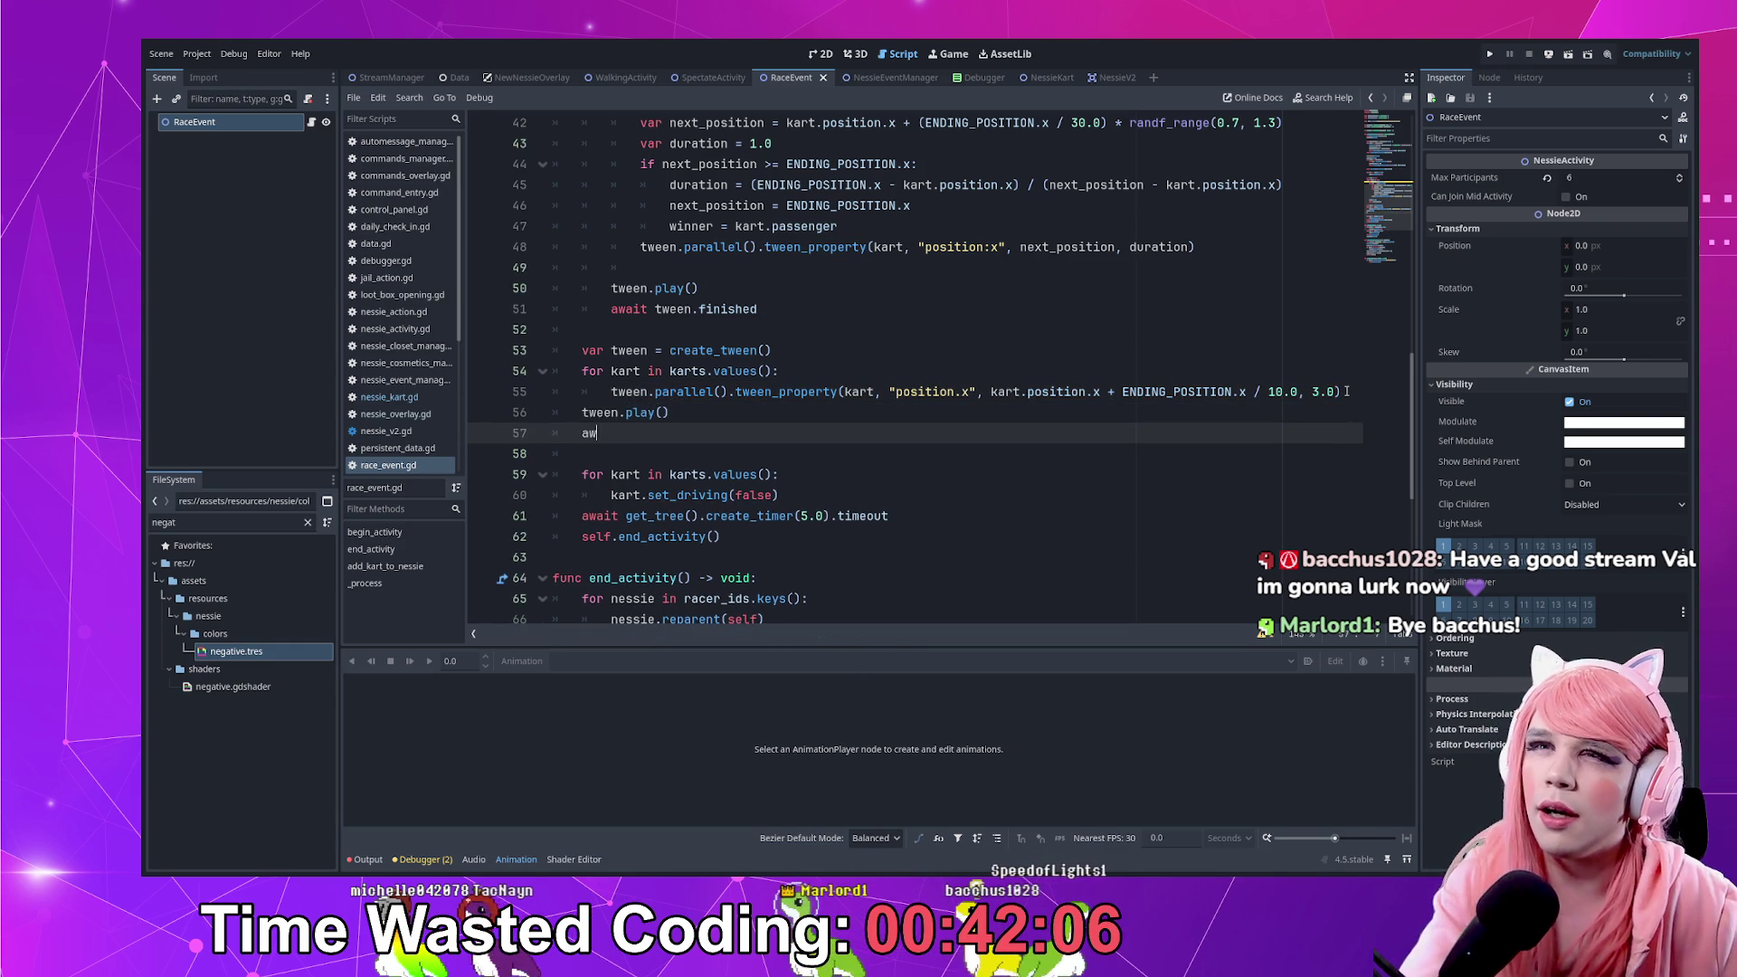
text(finis)
key(Escape)
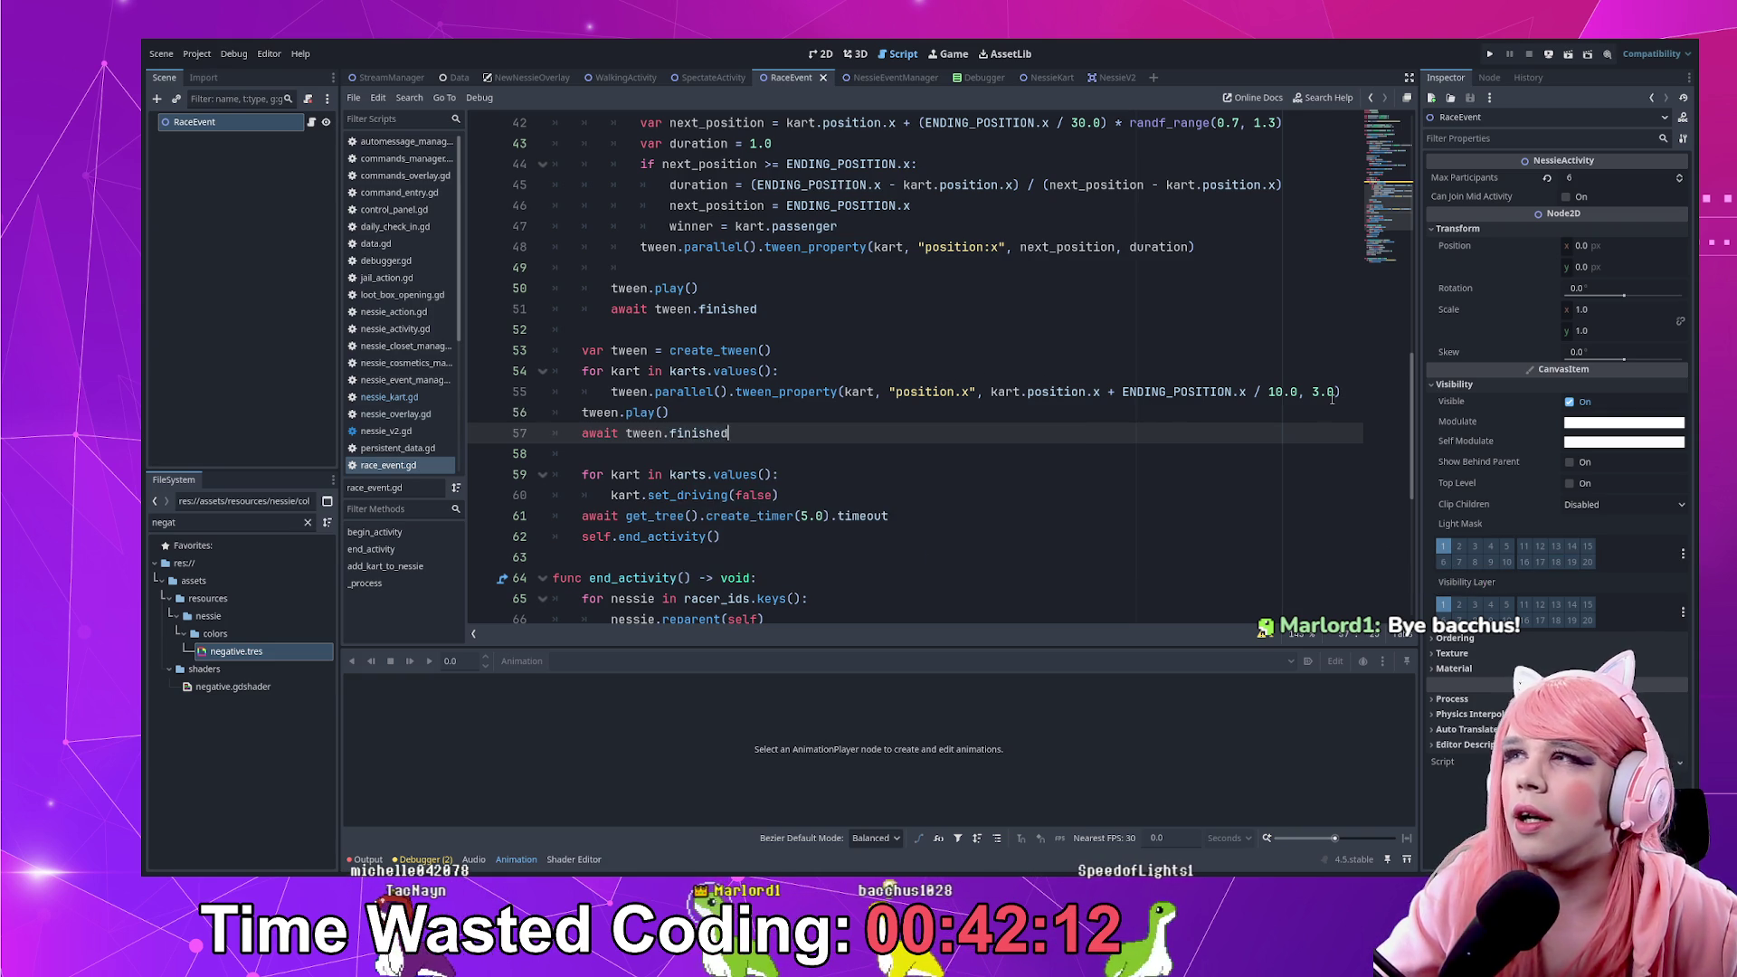
click(1344, 391)
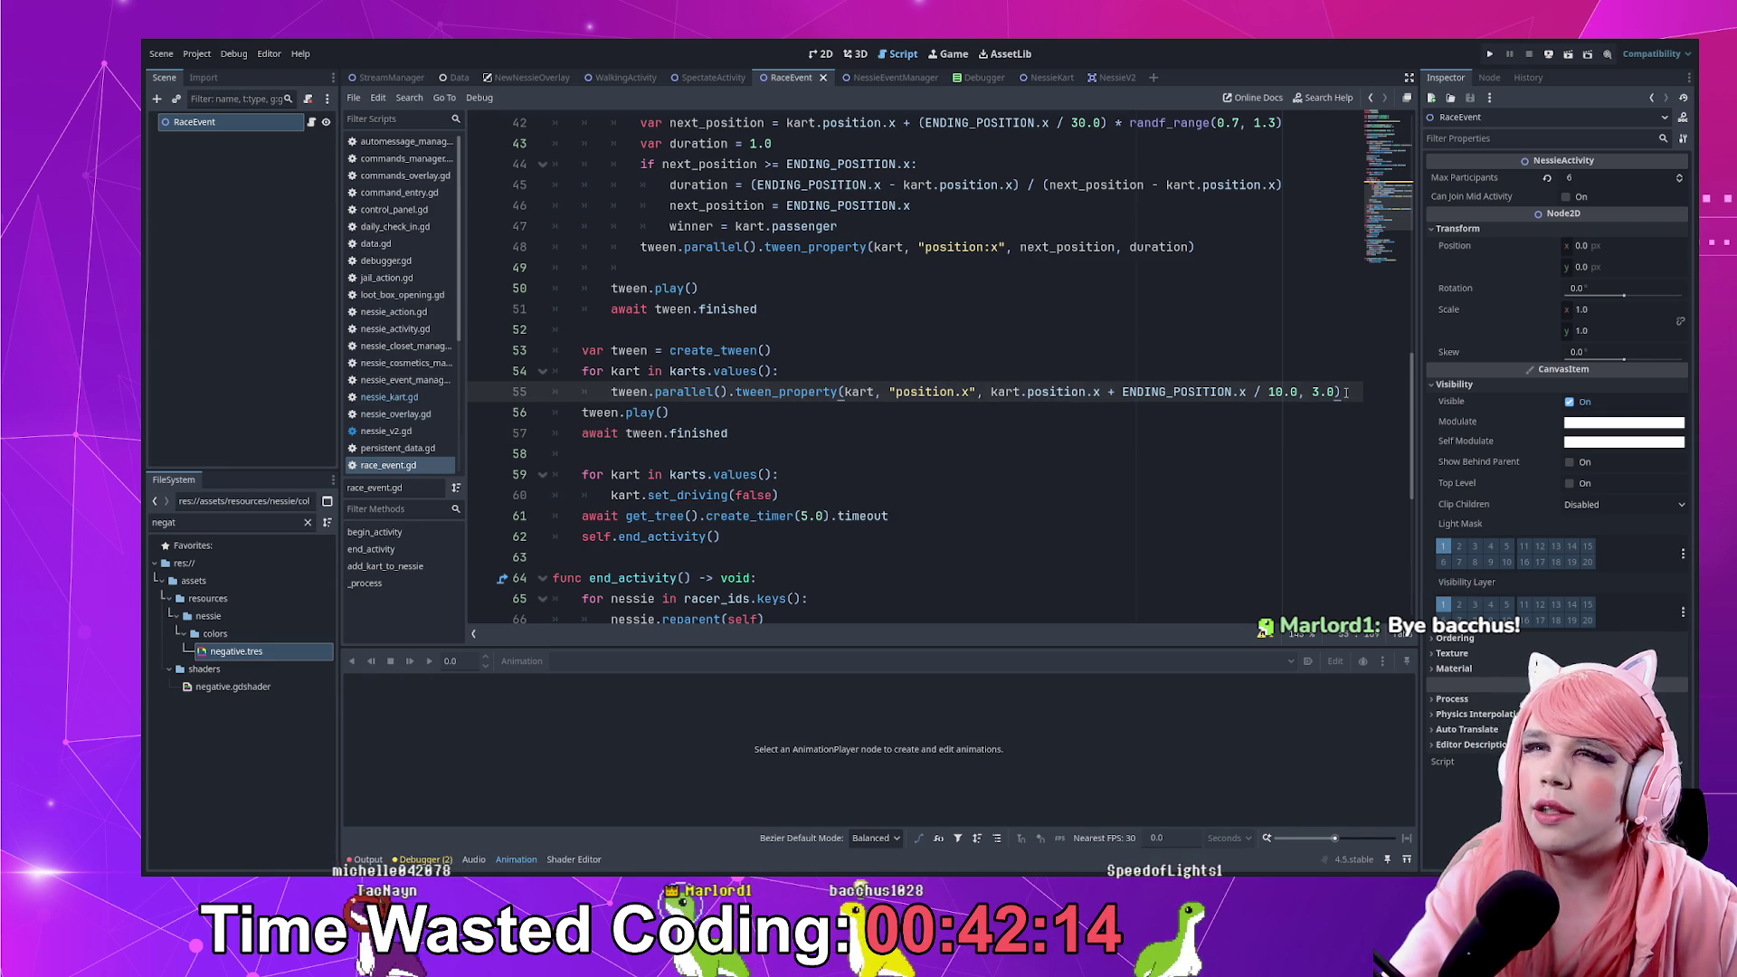
Chain set_ease(Tween.EASE_OUT) and a set_trans call onto line 55's tween_property
text(.set))
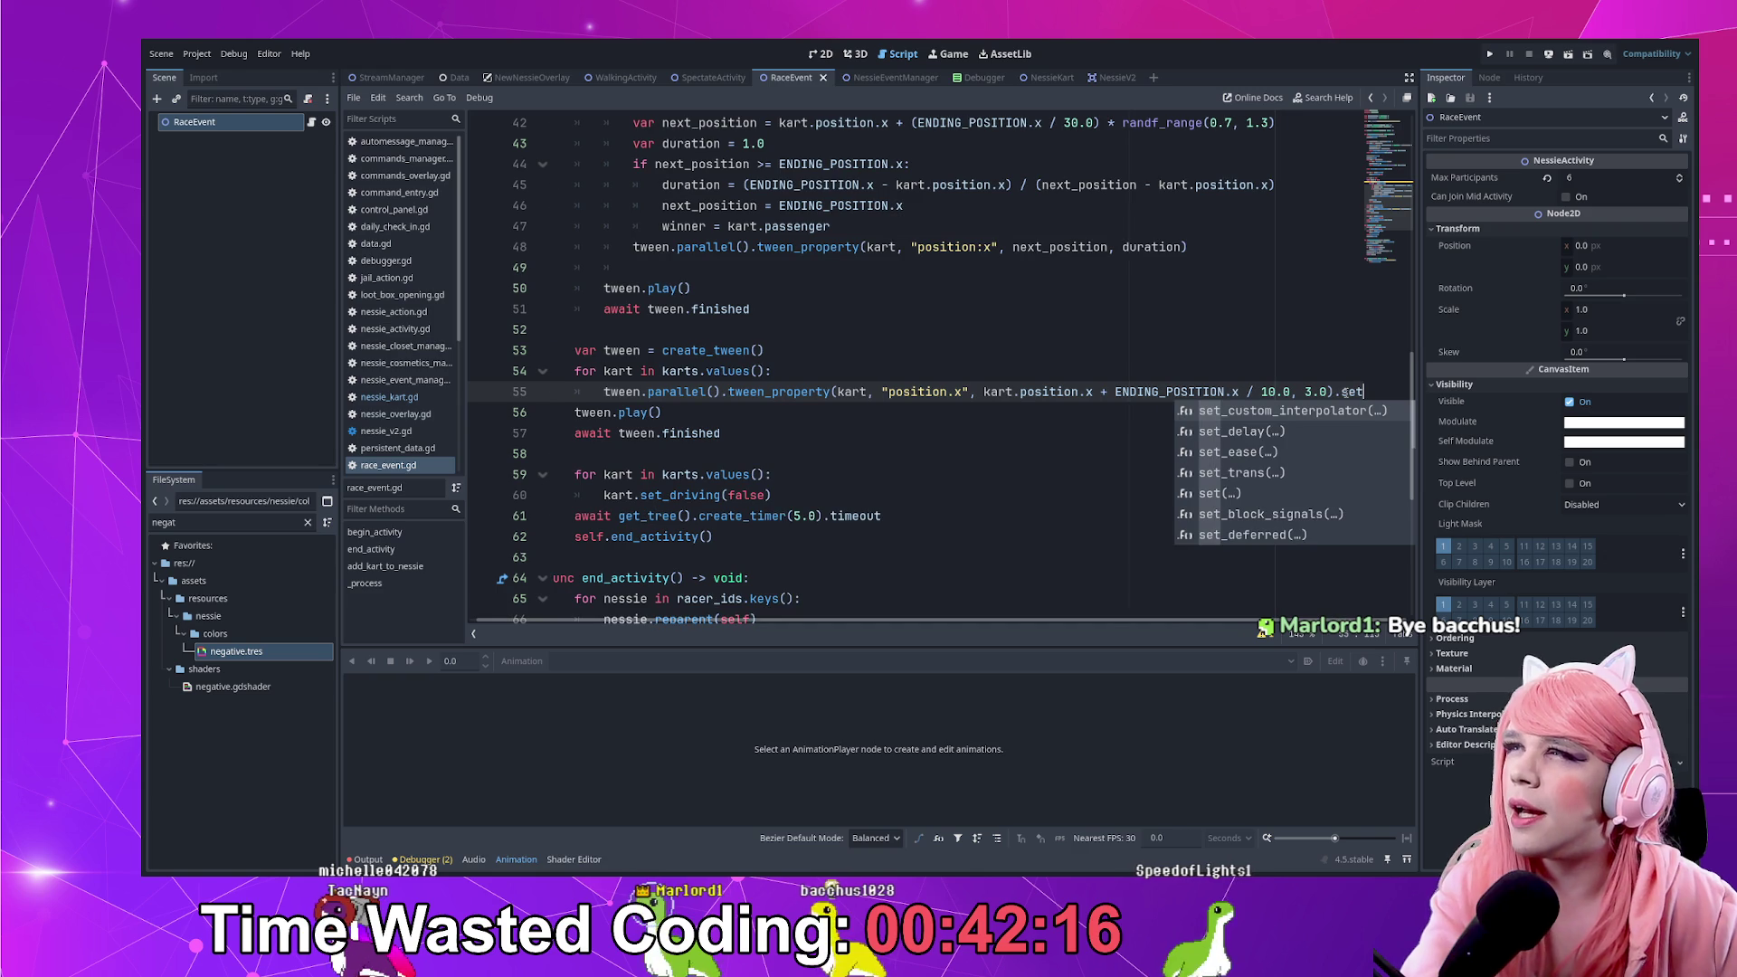
key(BackSpace)
text(_eas)
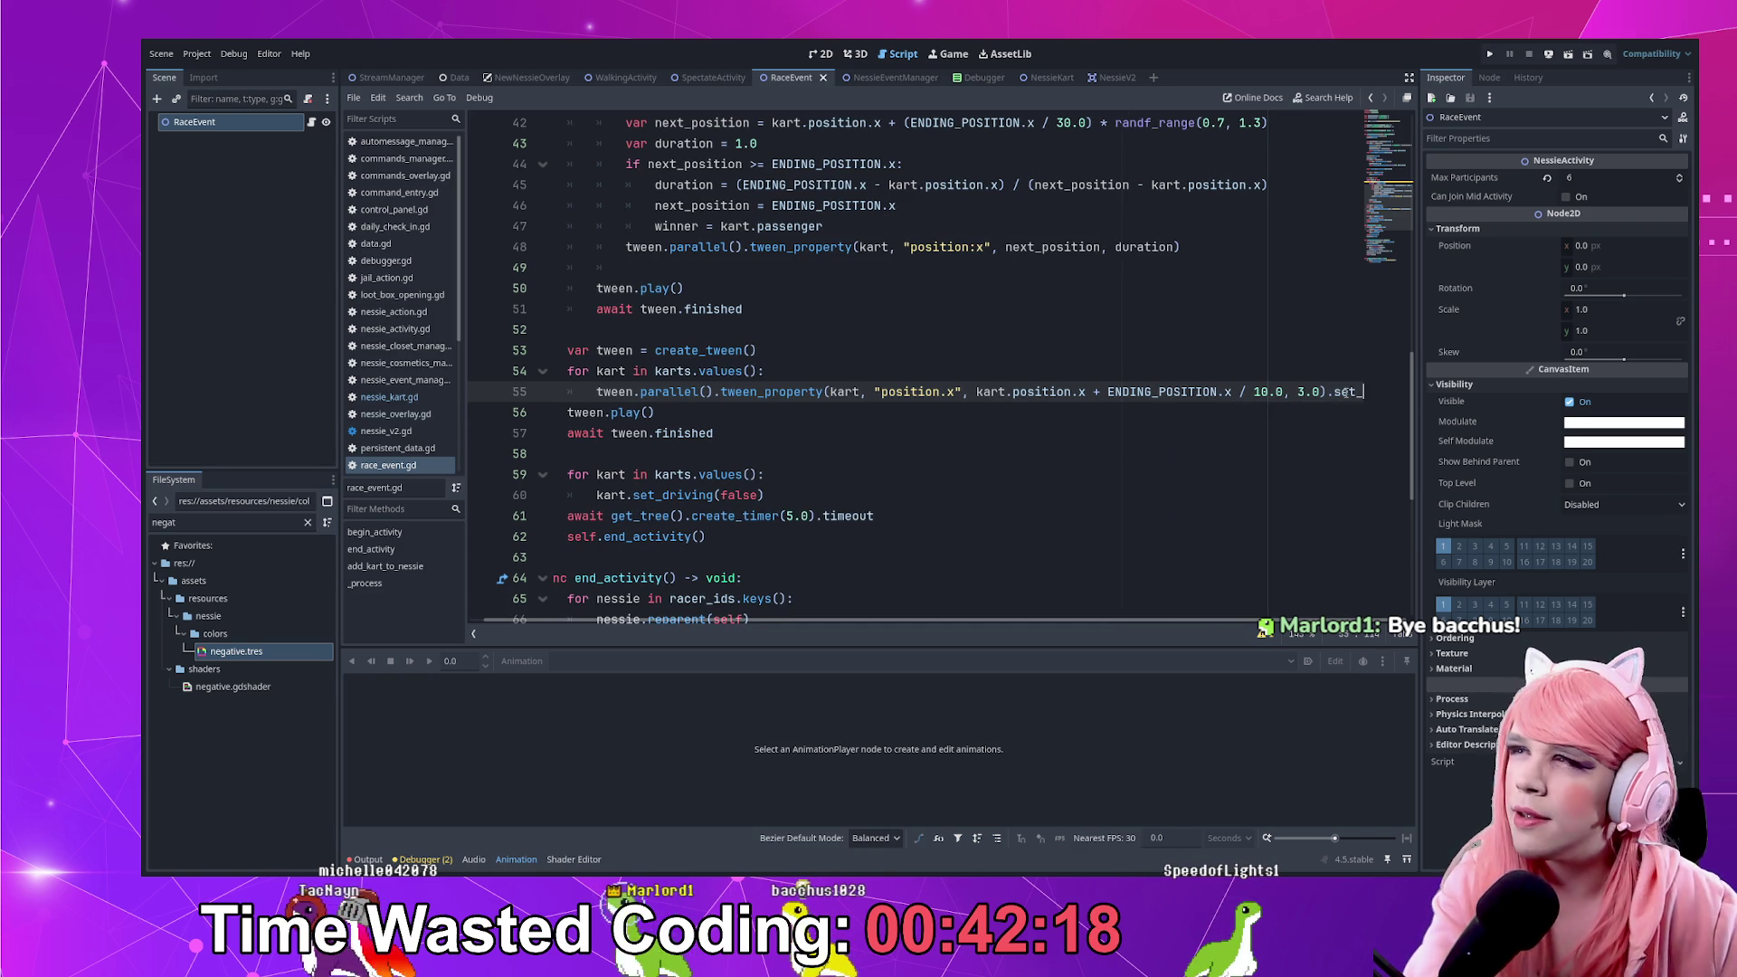
key(Return)
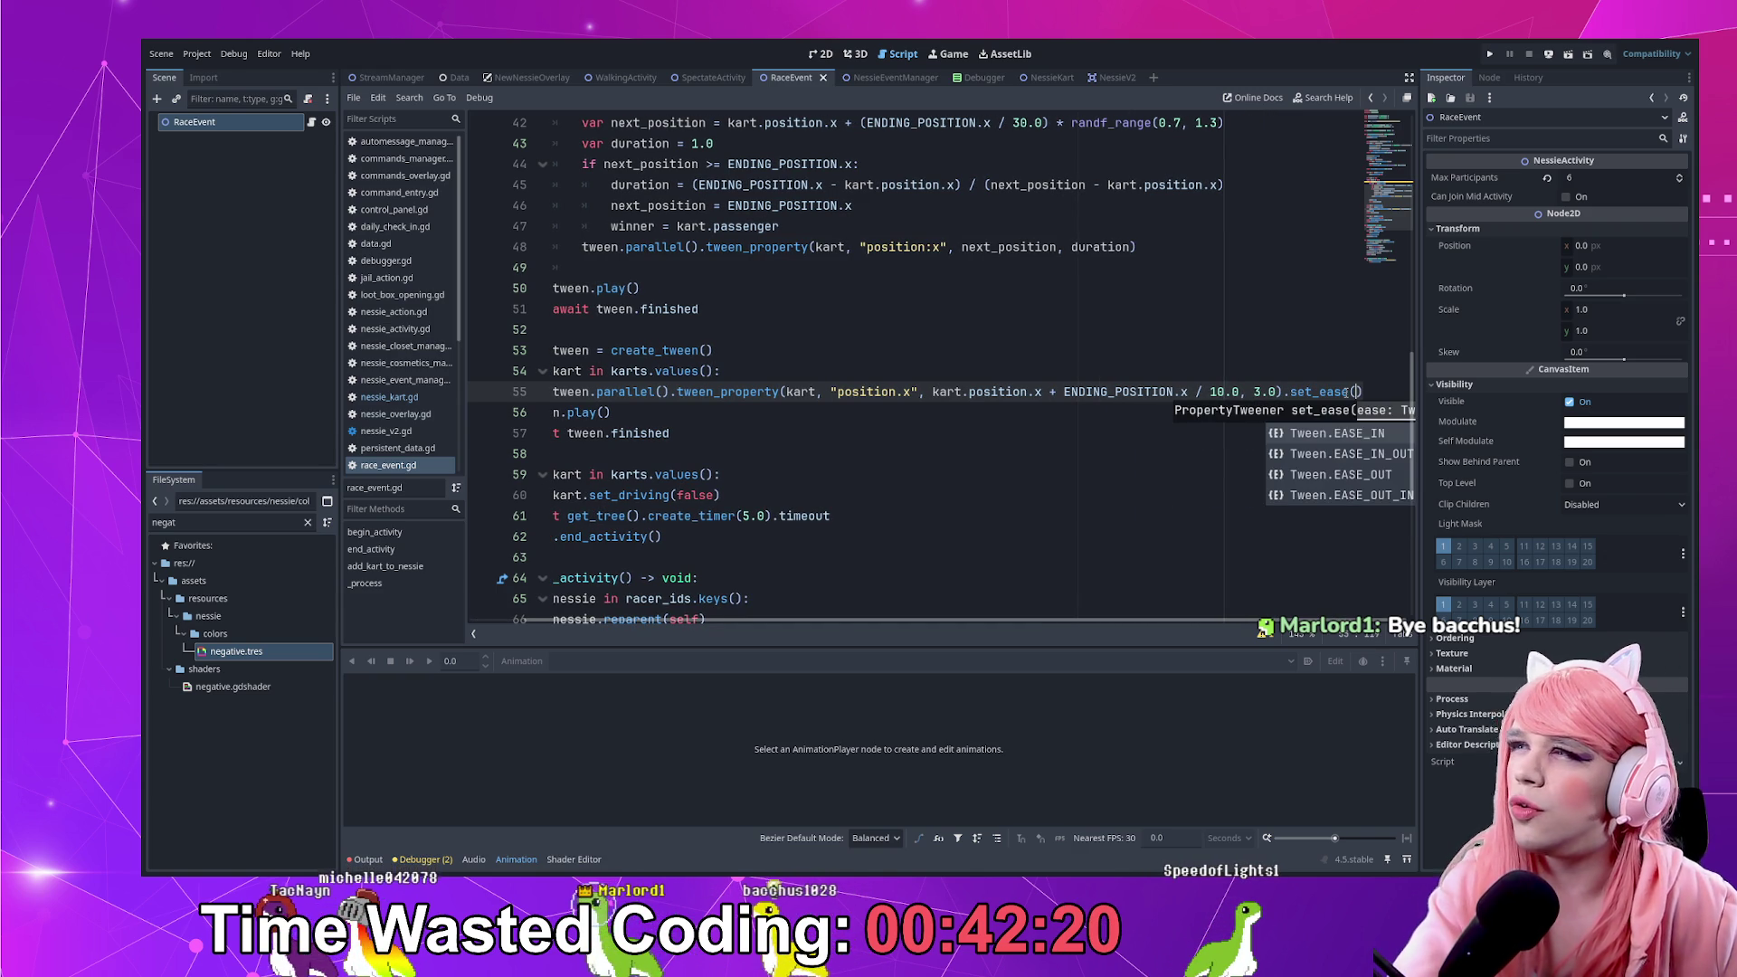
key(Down)
key(Return)
key(End)
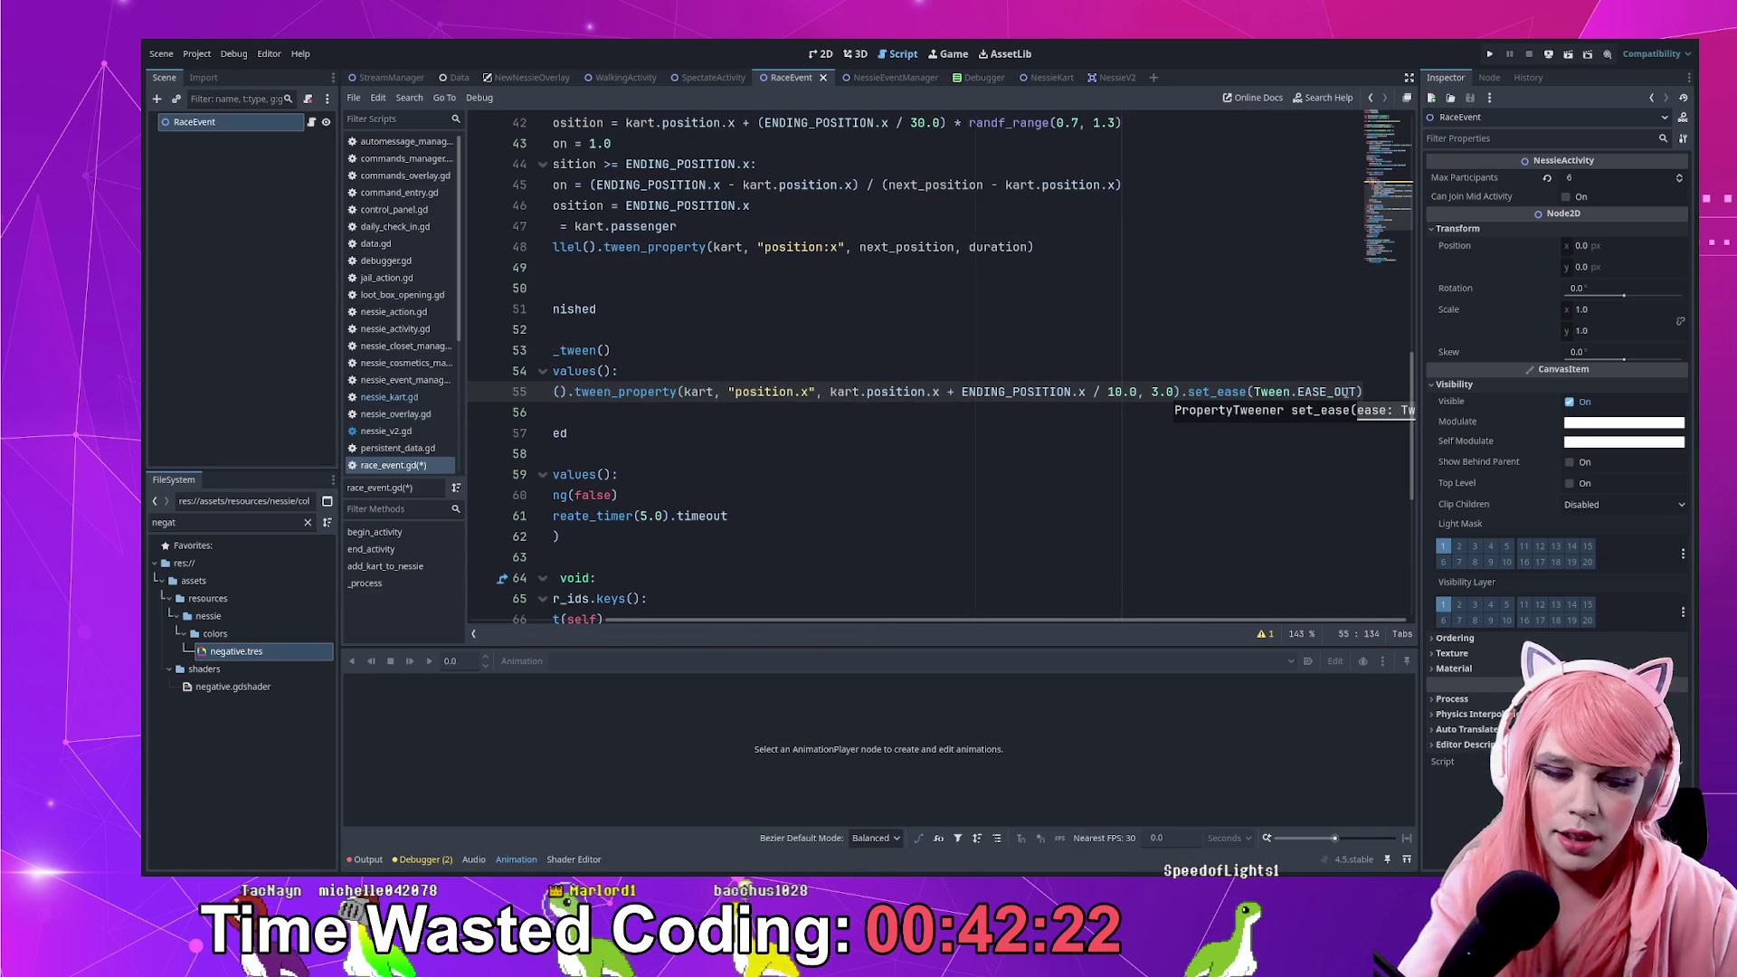
text(.set_)
text(trans()
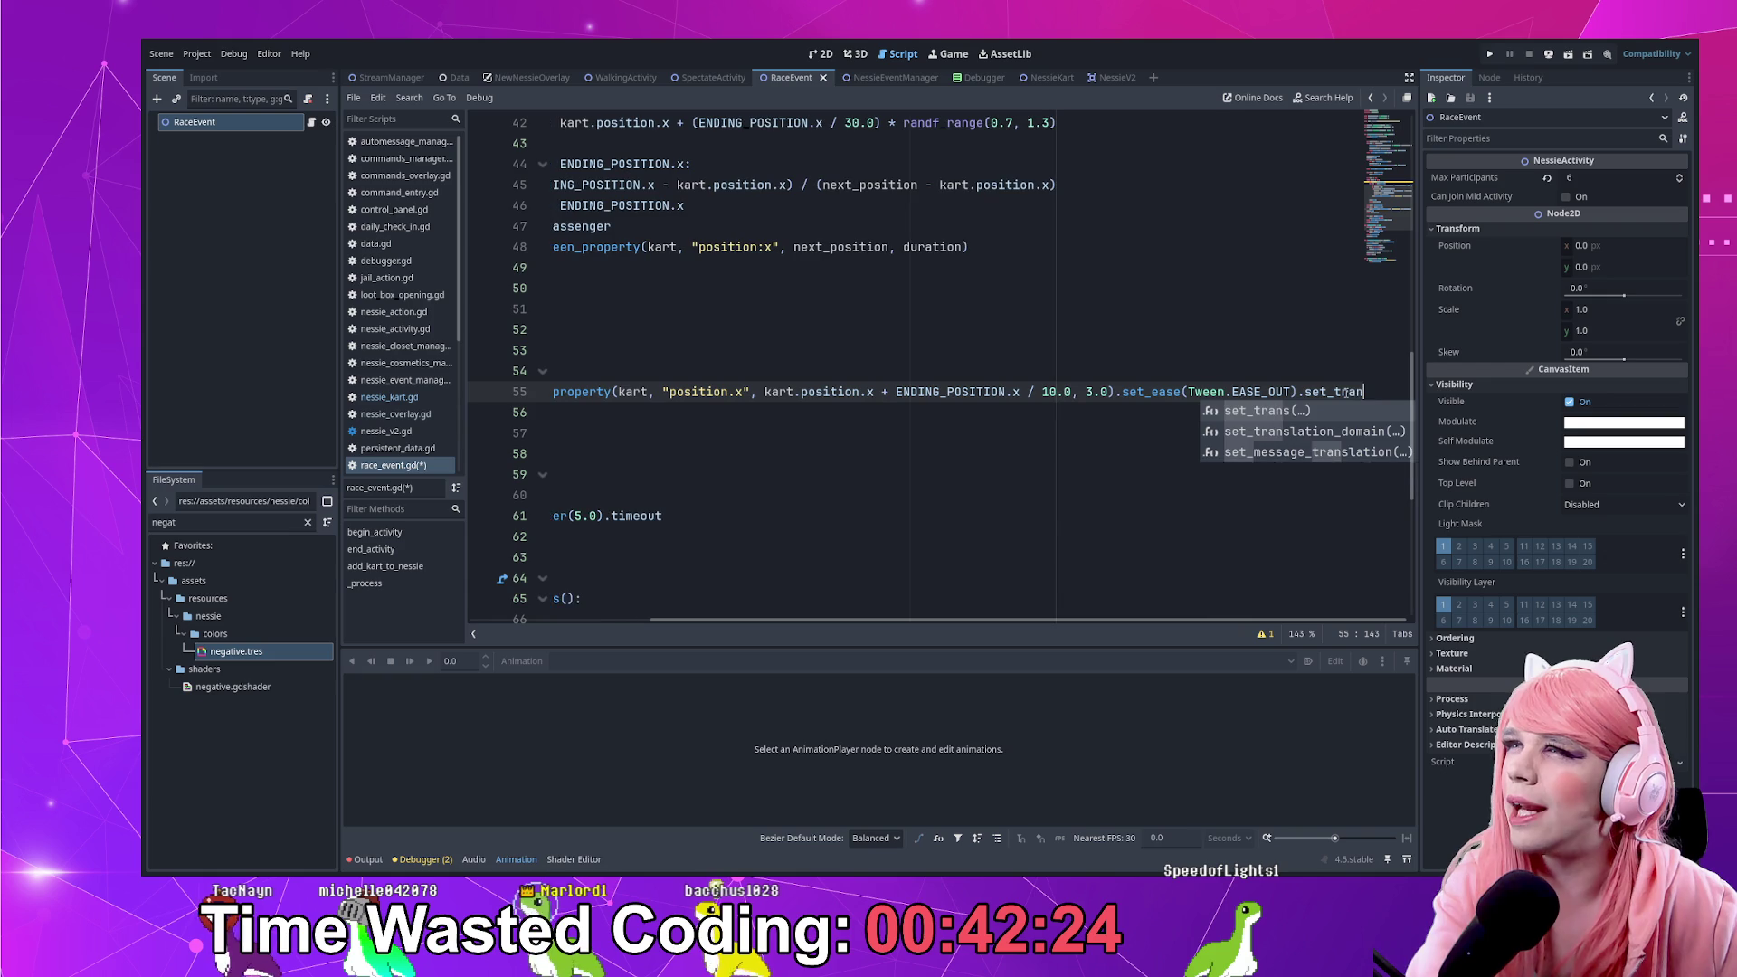
key(Return)
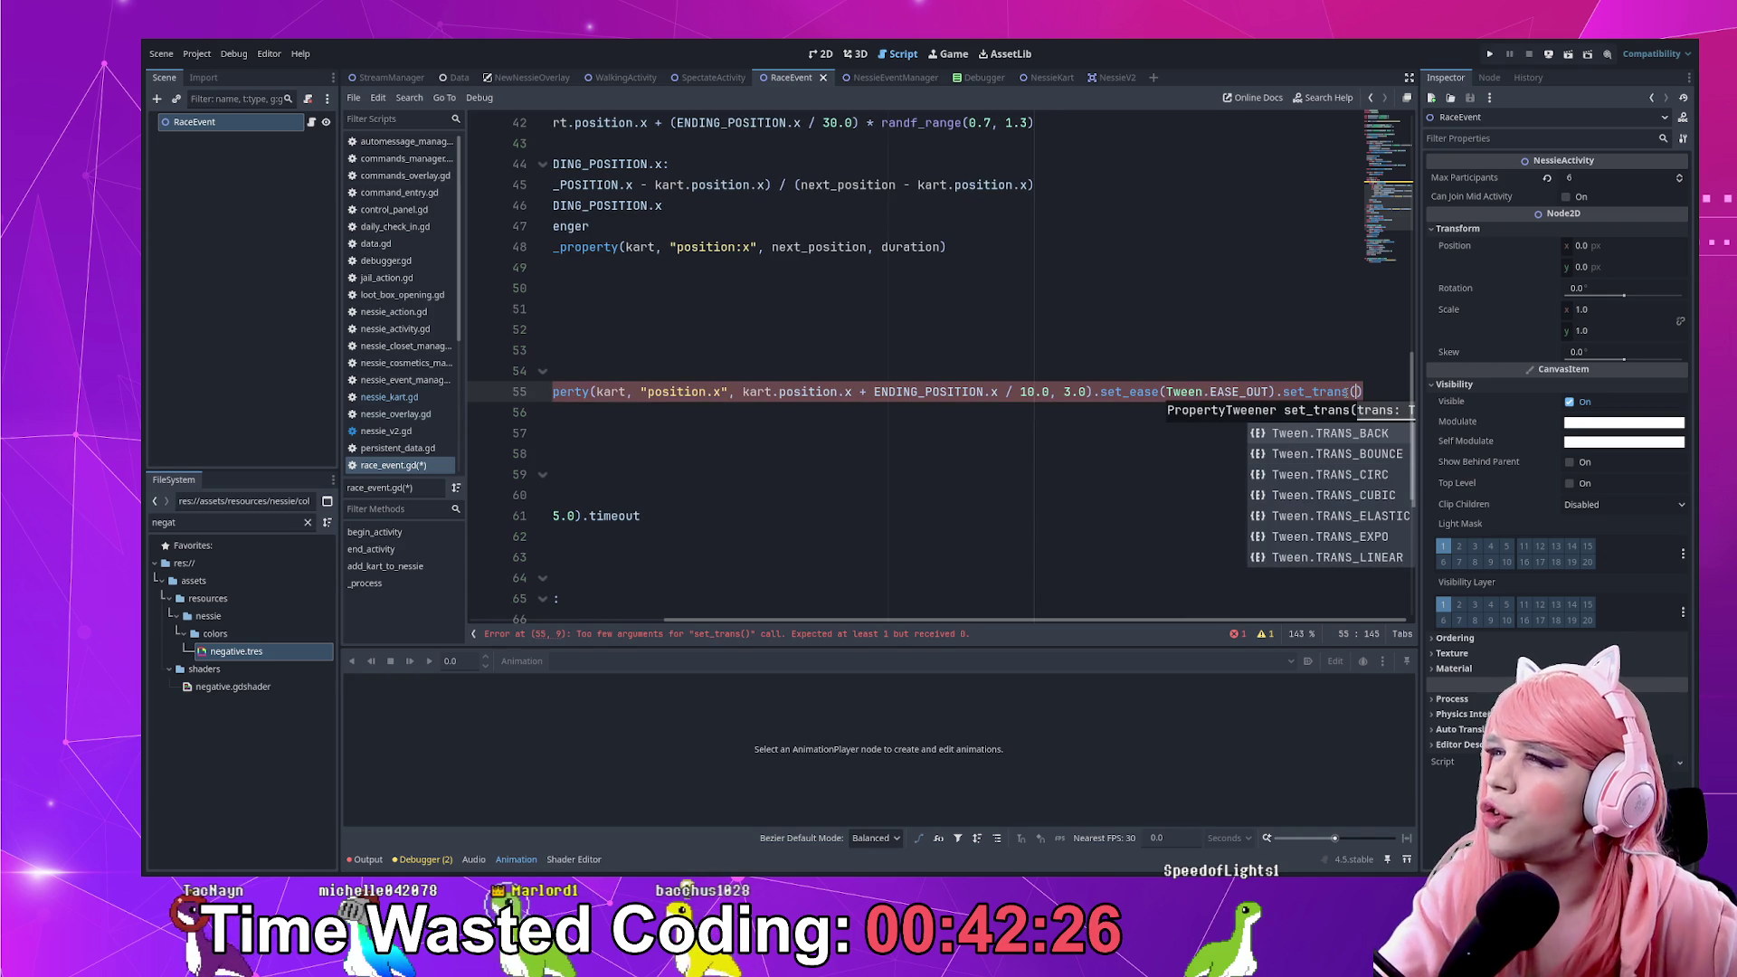
key(Down)
key(Down)
key(Down)
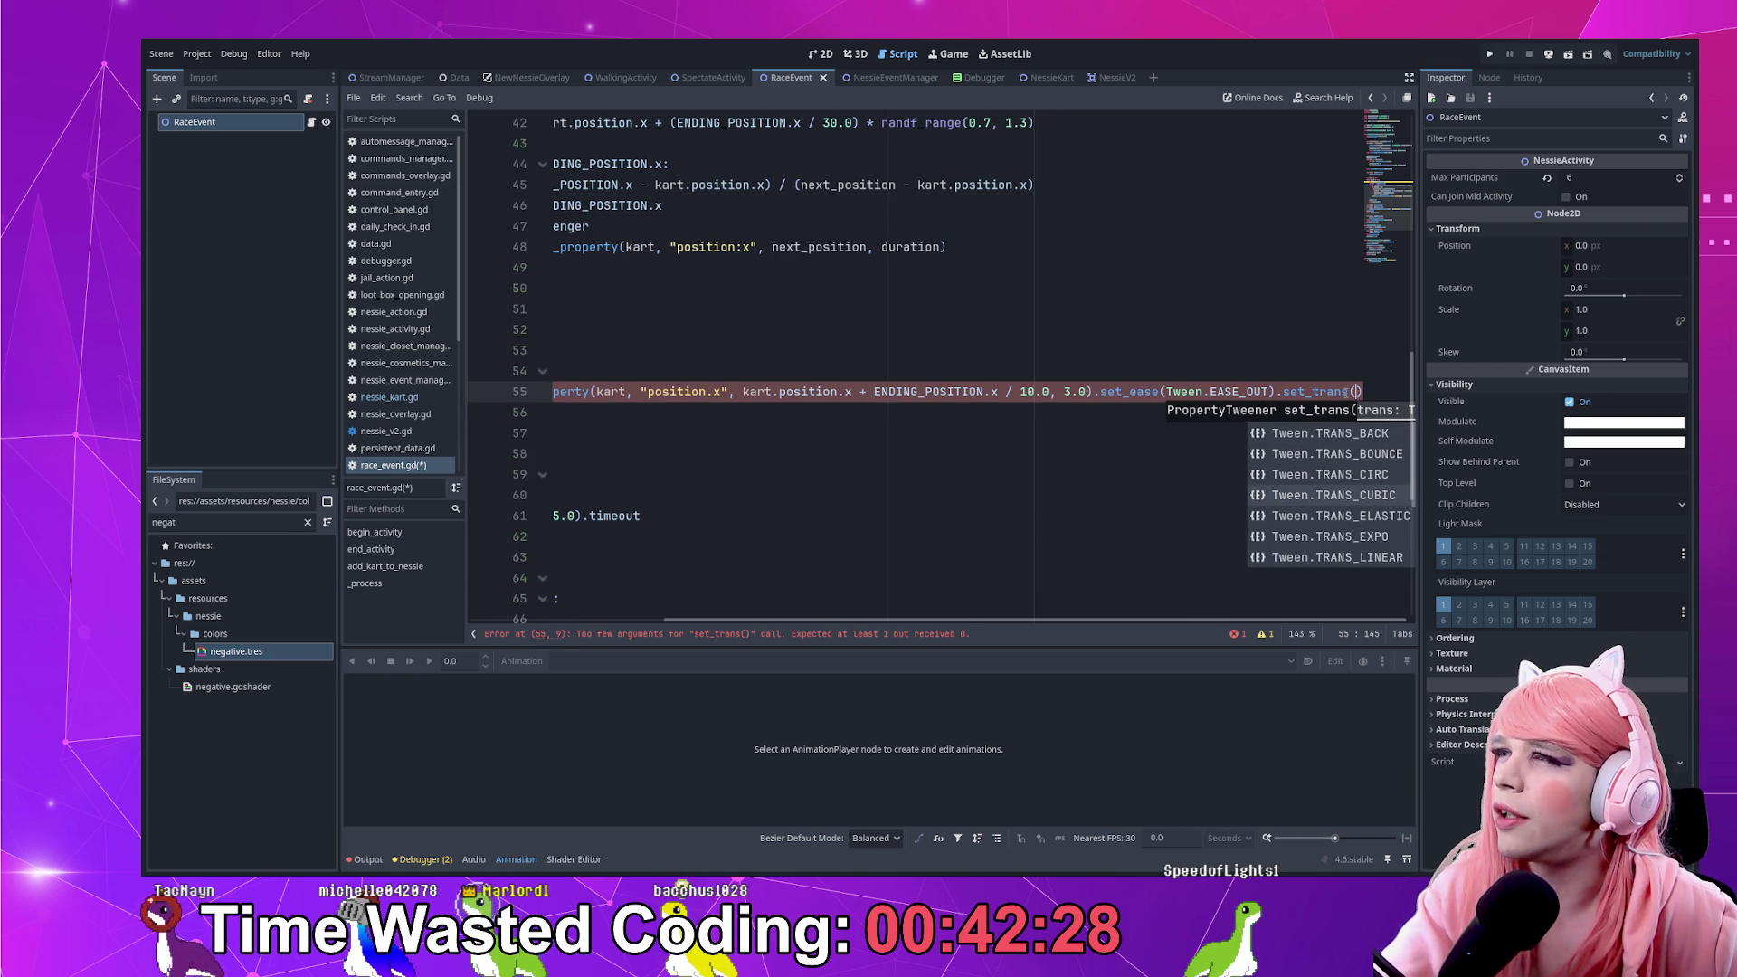
key(Escape)
Save the script and run the project to test the race
key(Home)
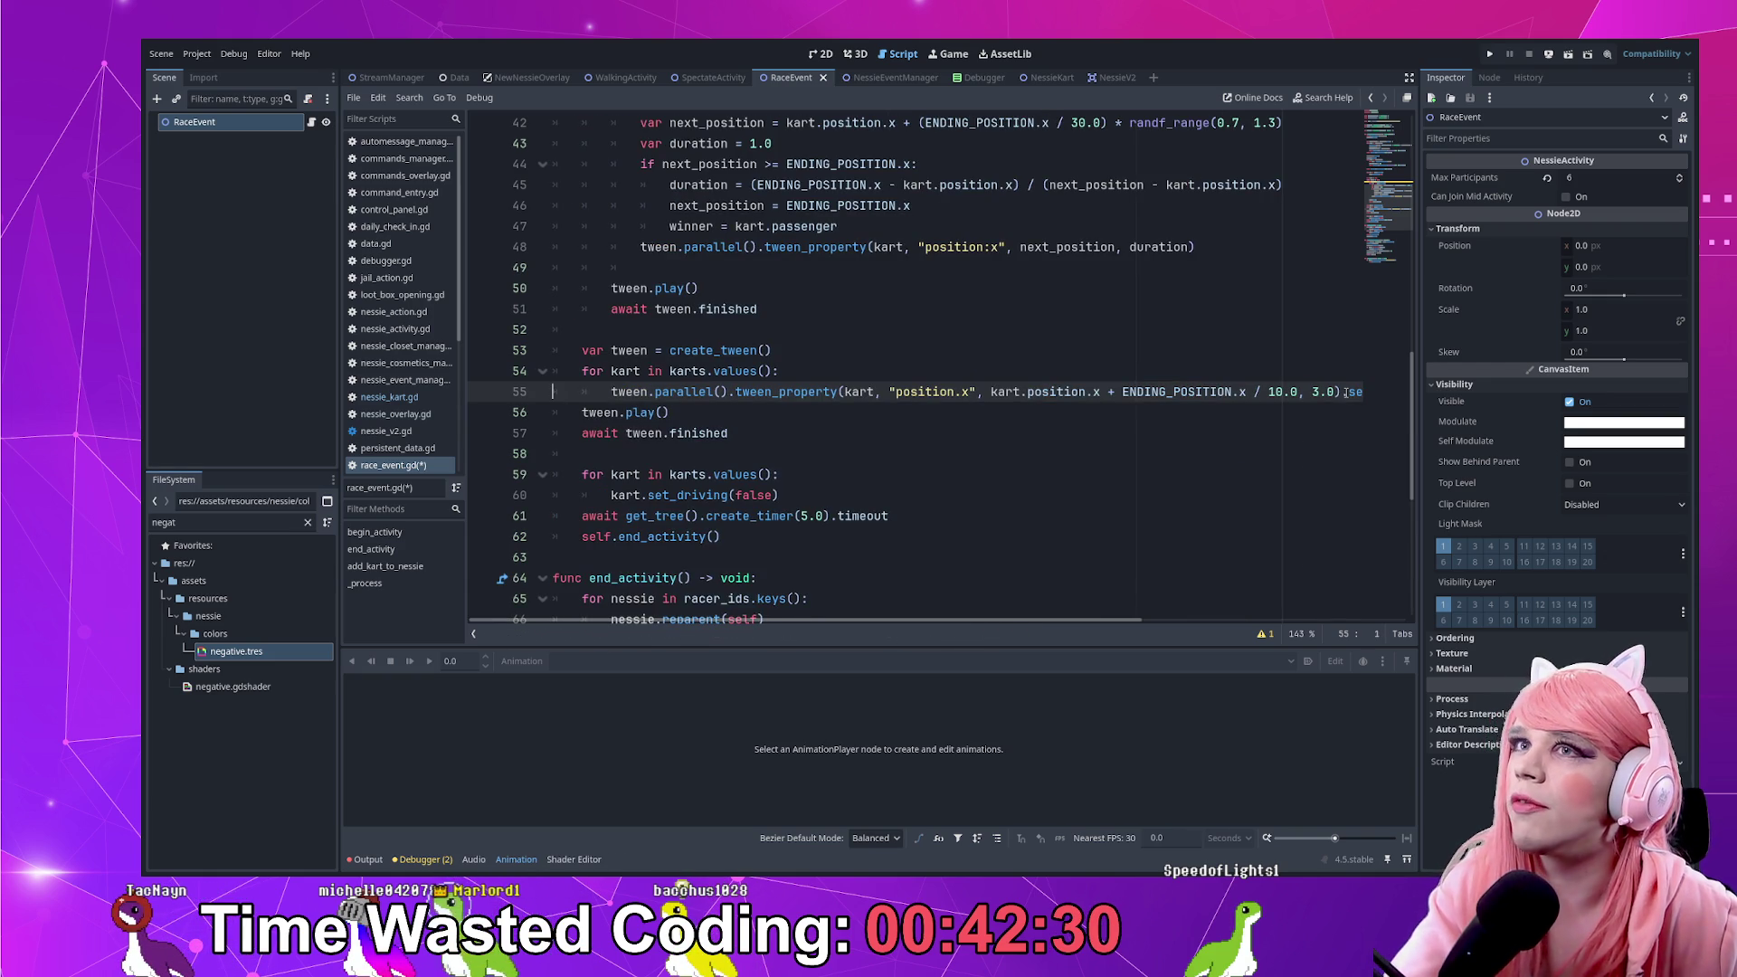
key(ctrl+s)
click(1491, 56)
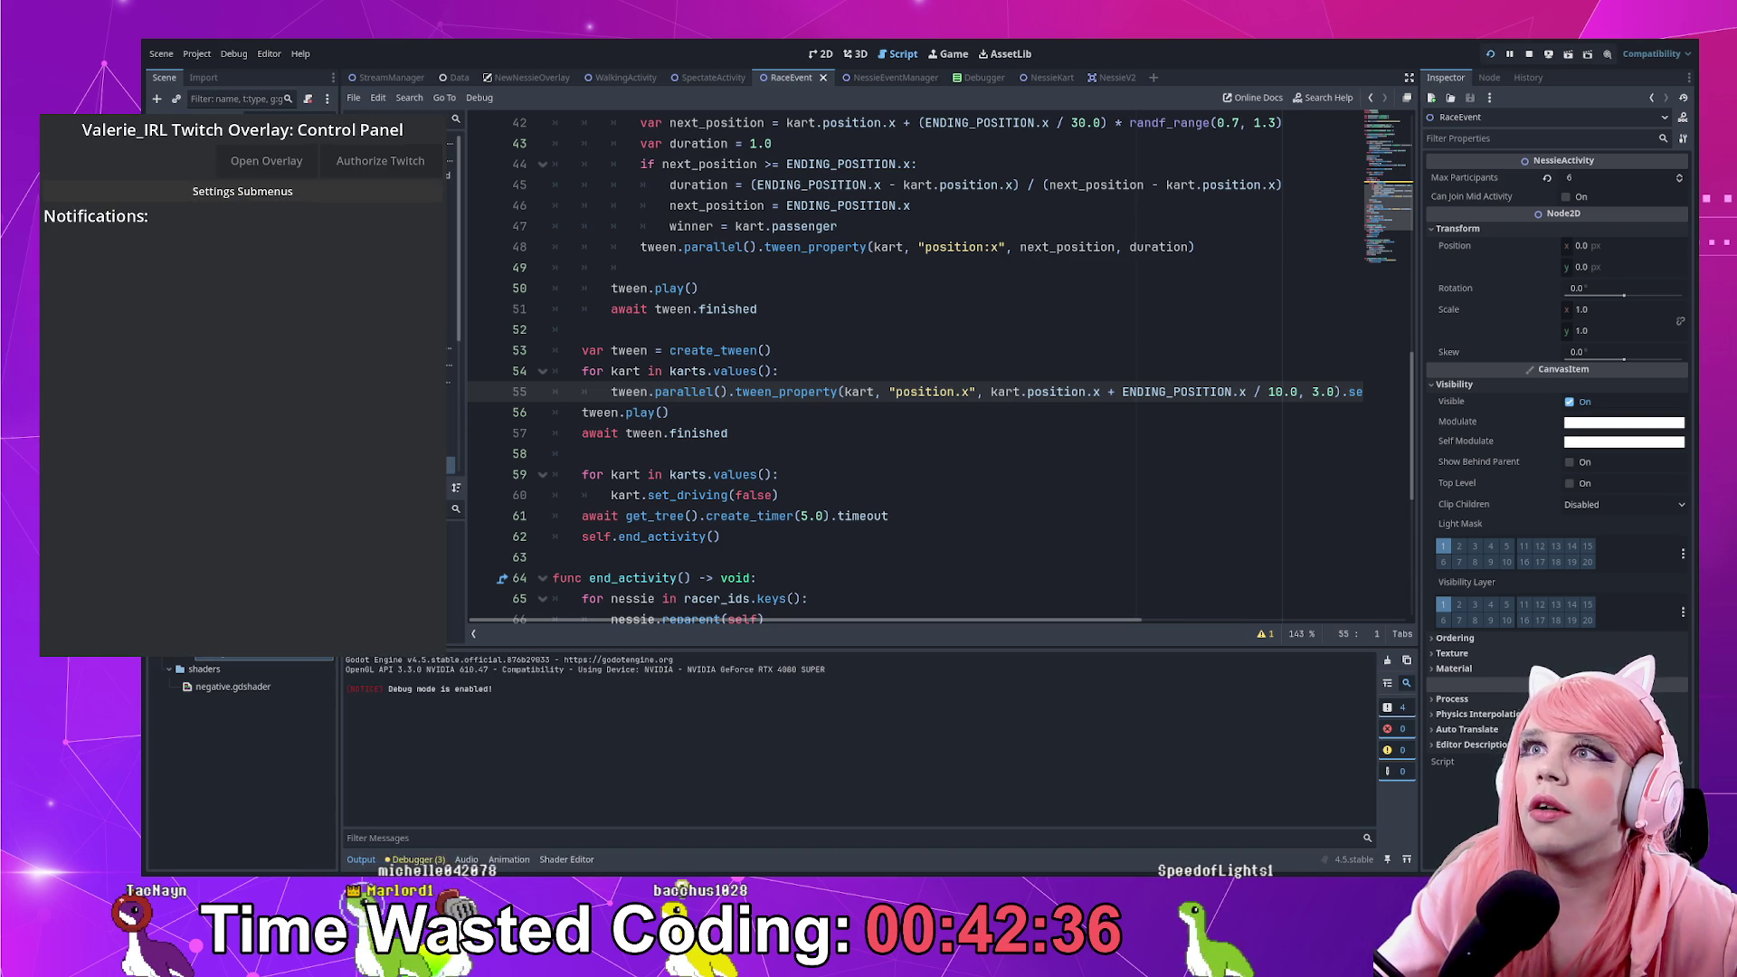
View the Nessie Cosmetics settings in the running Control Panel, then stop the game with F8
click(248, 193)
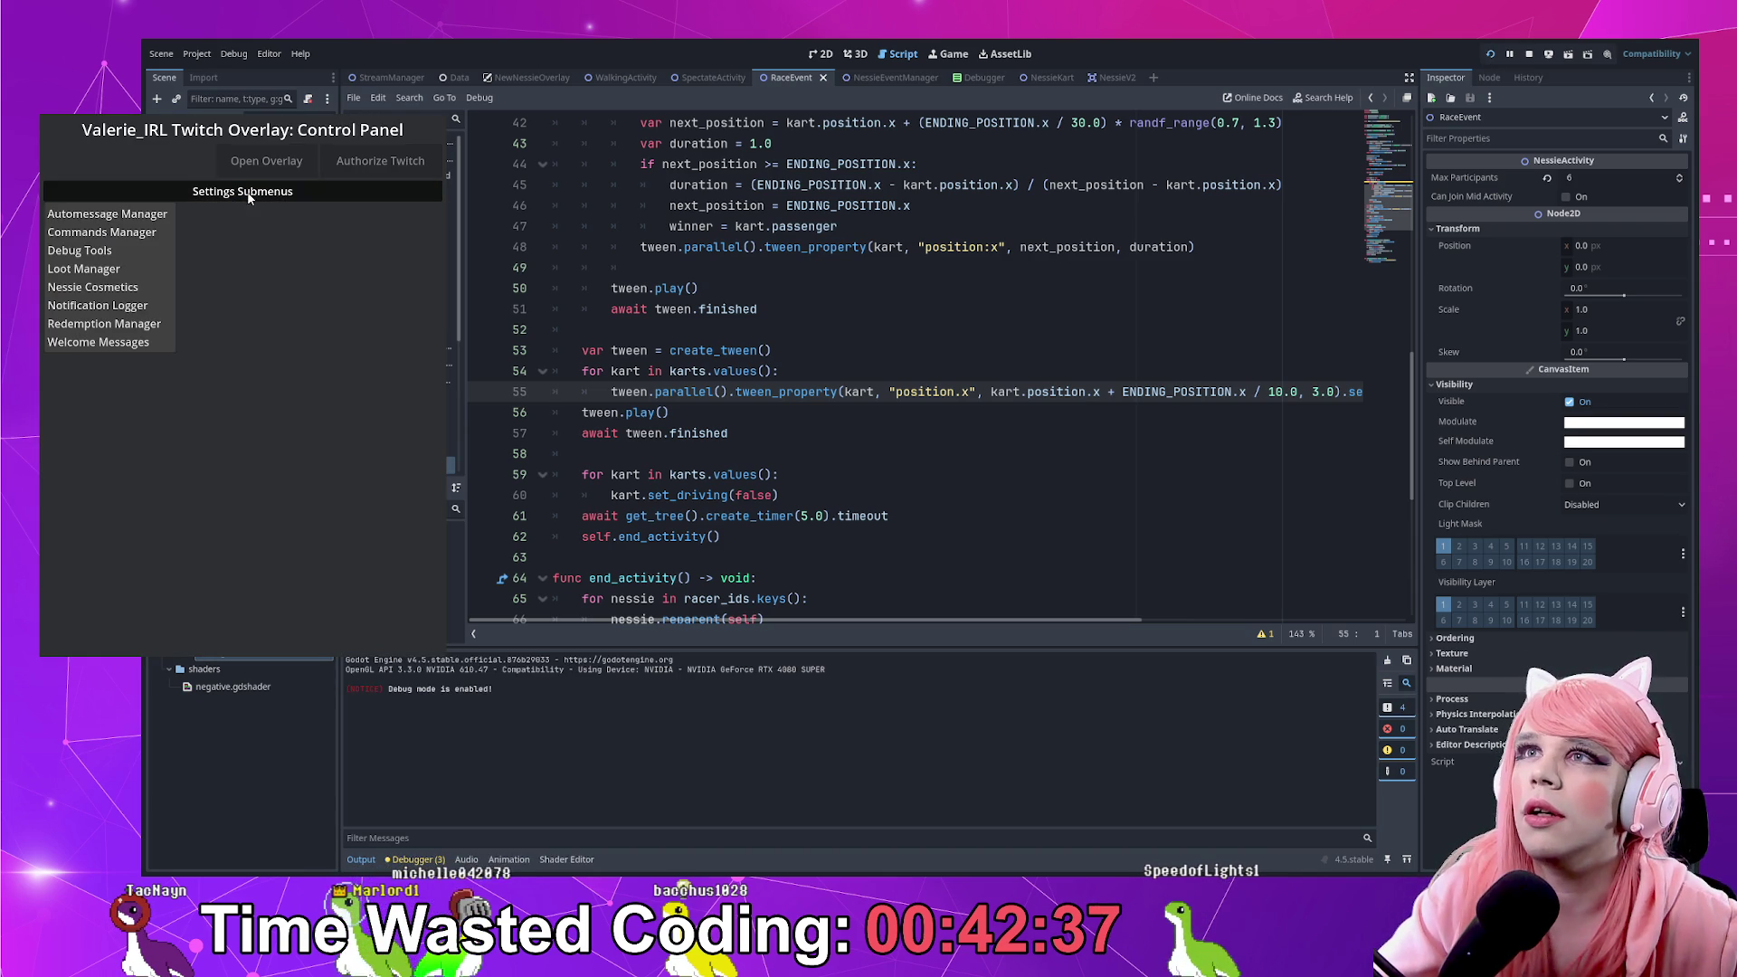
click(123, 291)
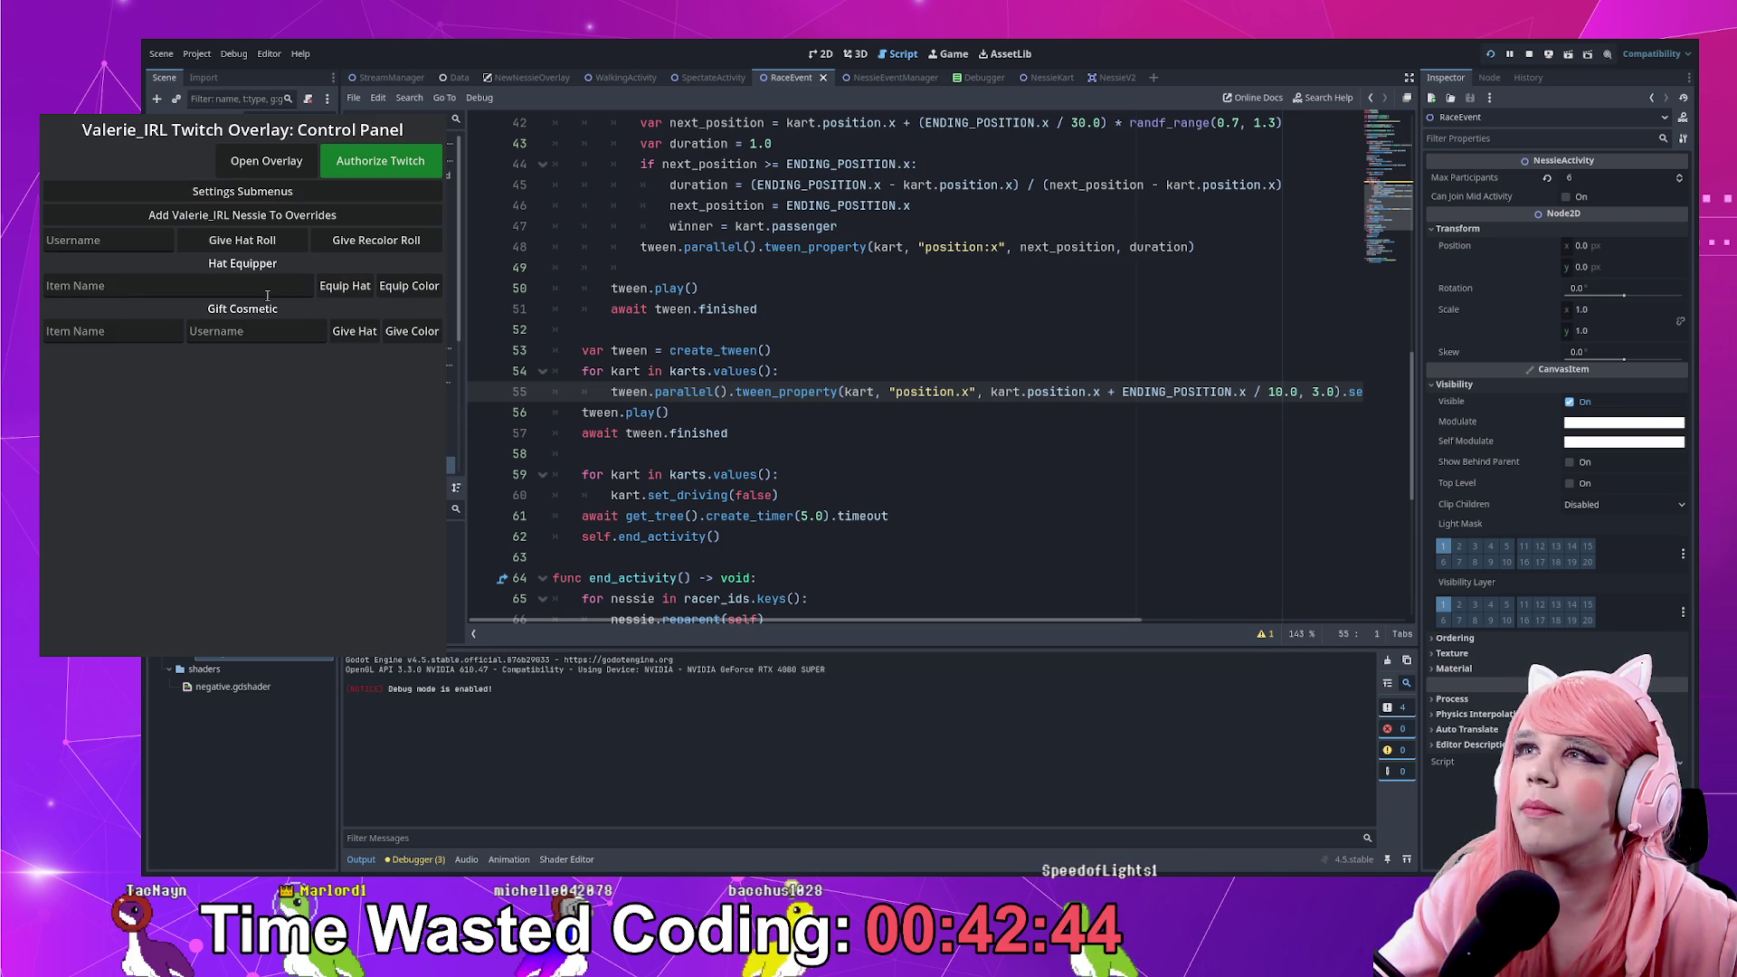
key(F8)
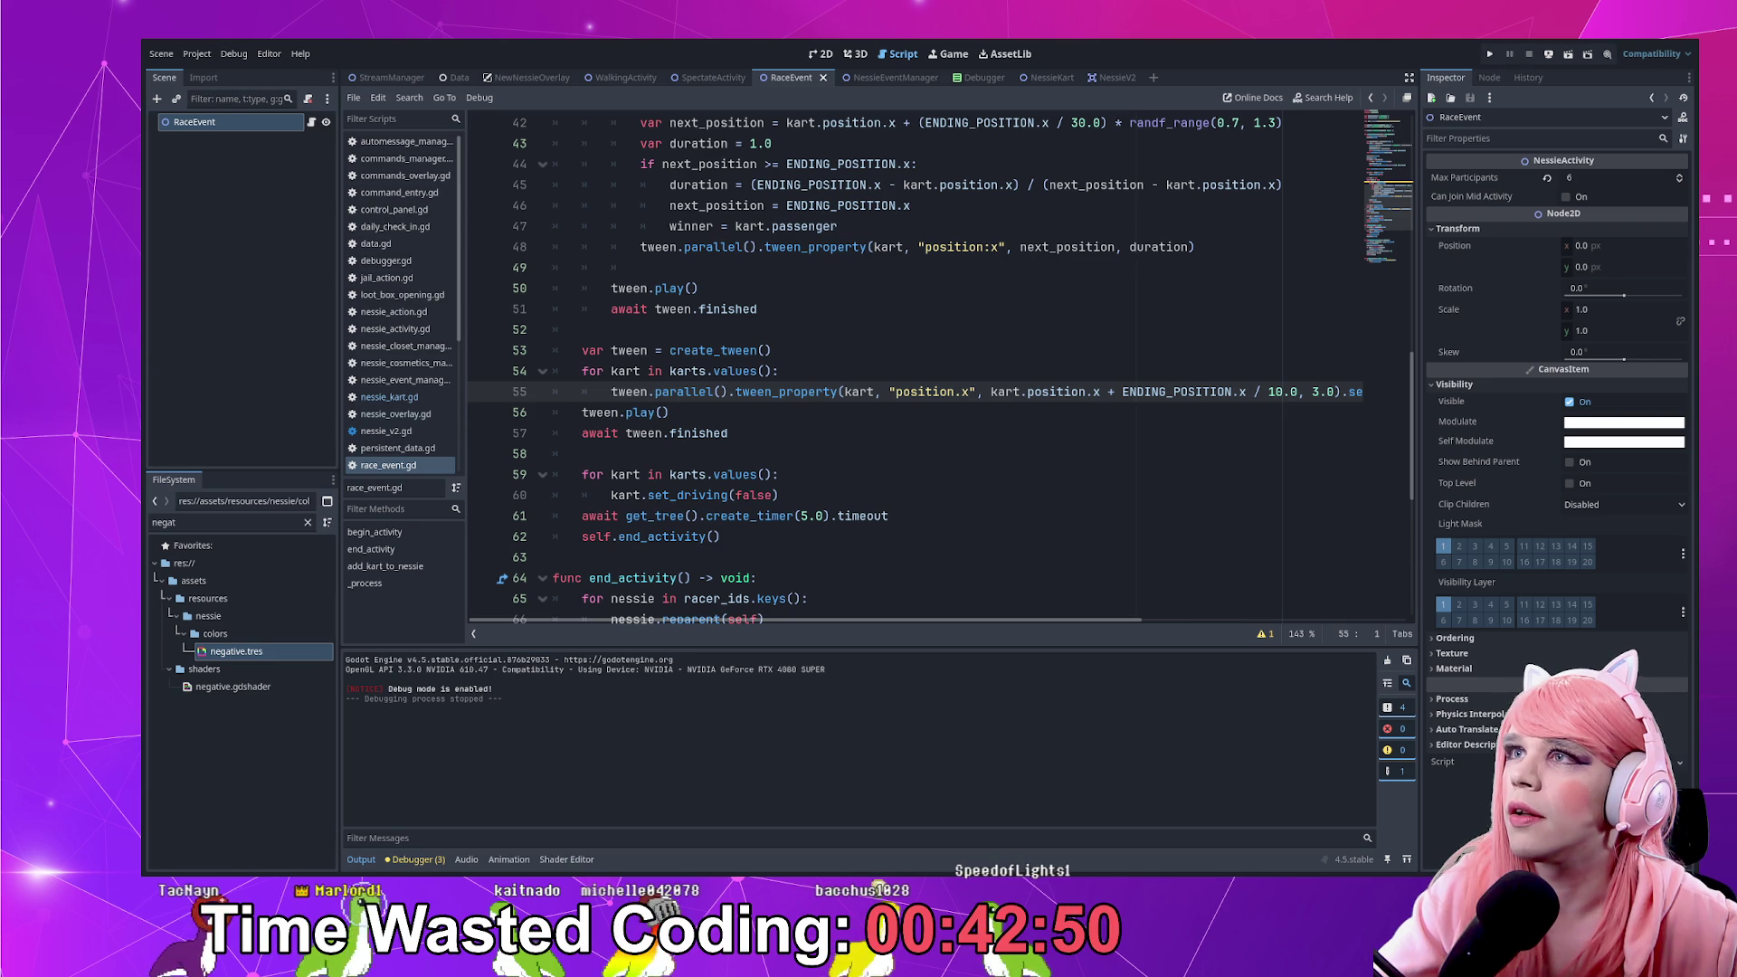
click(991, 392)
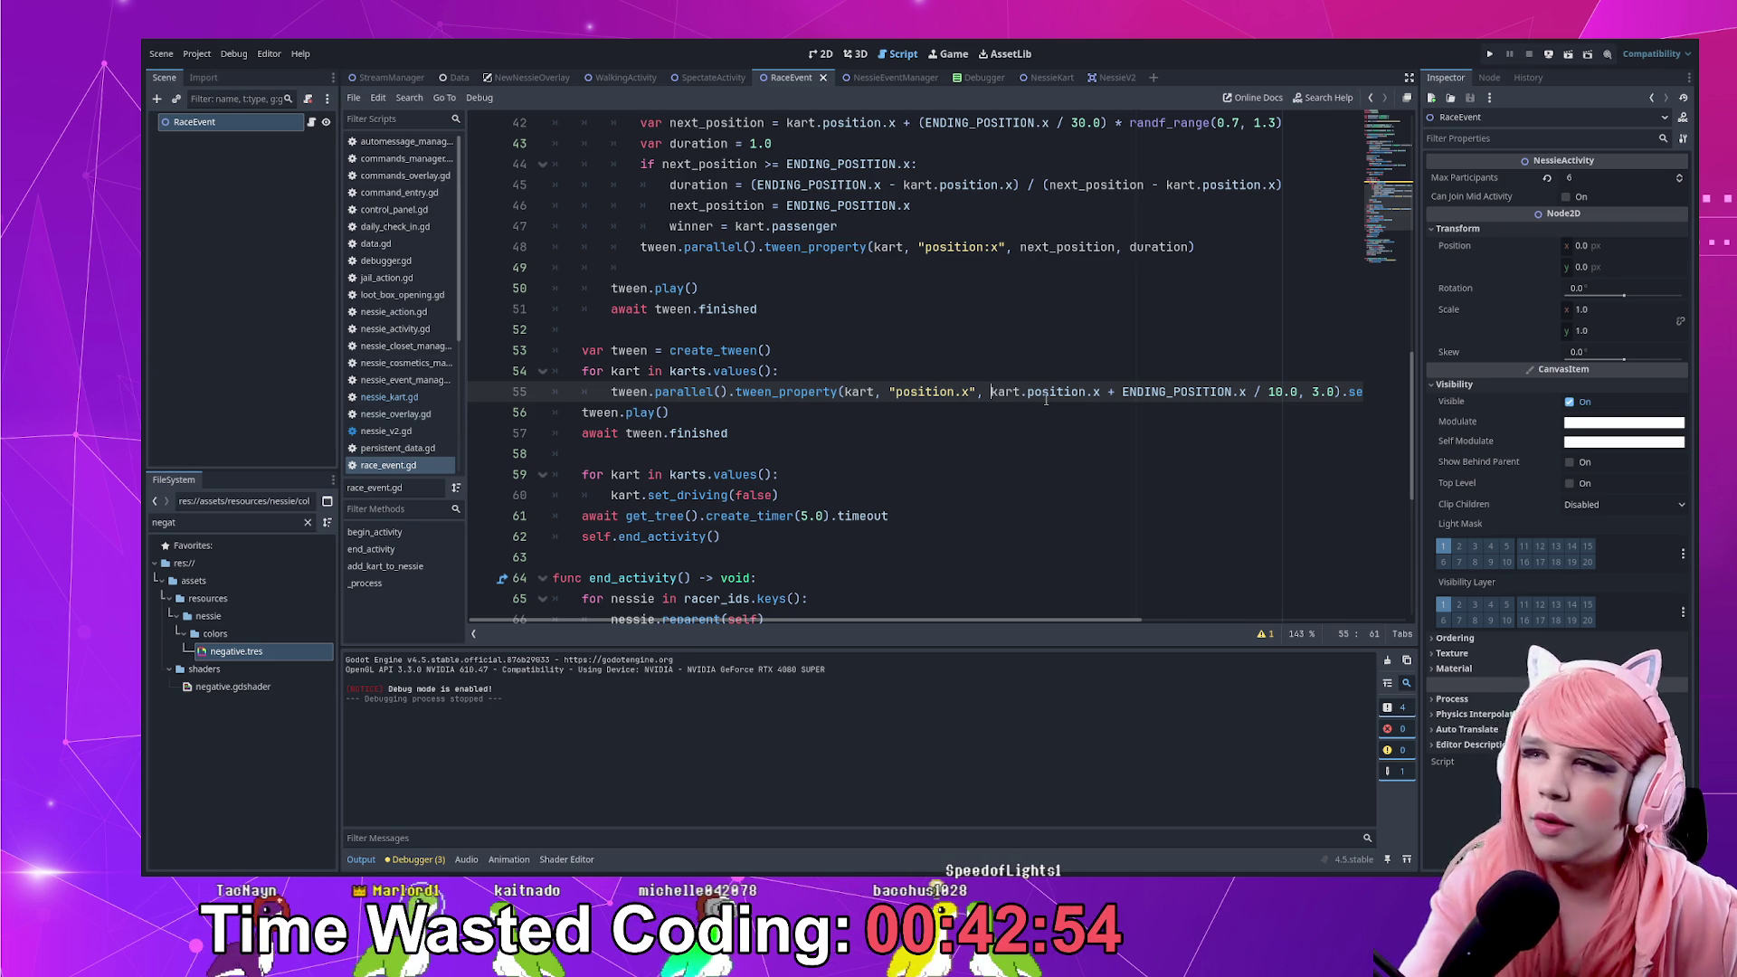
Multiply line 55's (ENDING_POSITION.x / 10.0) offset by randf_range(0.86, 1.15) and relaunch the project
click(1123, 392)
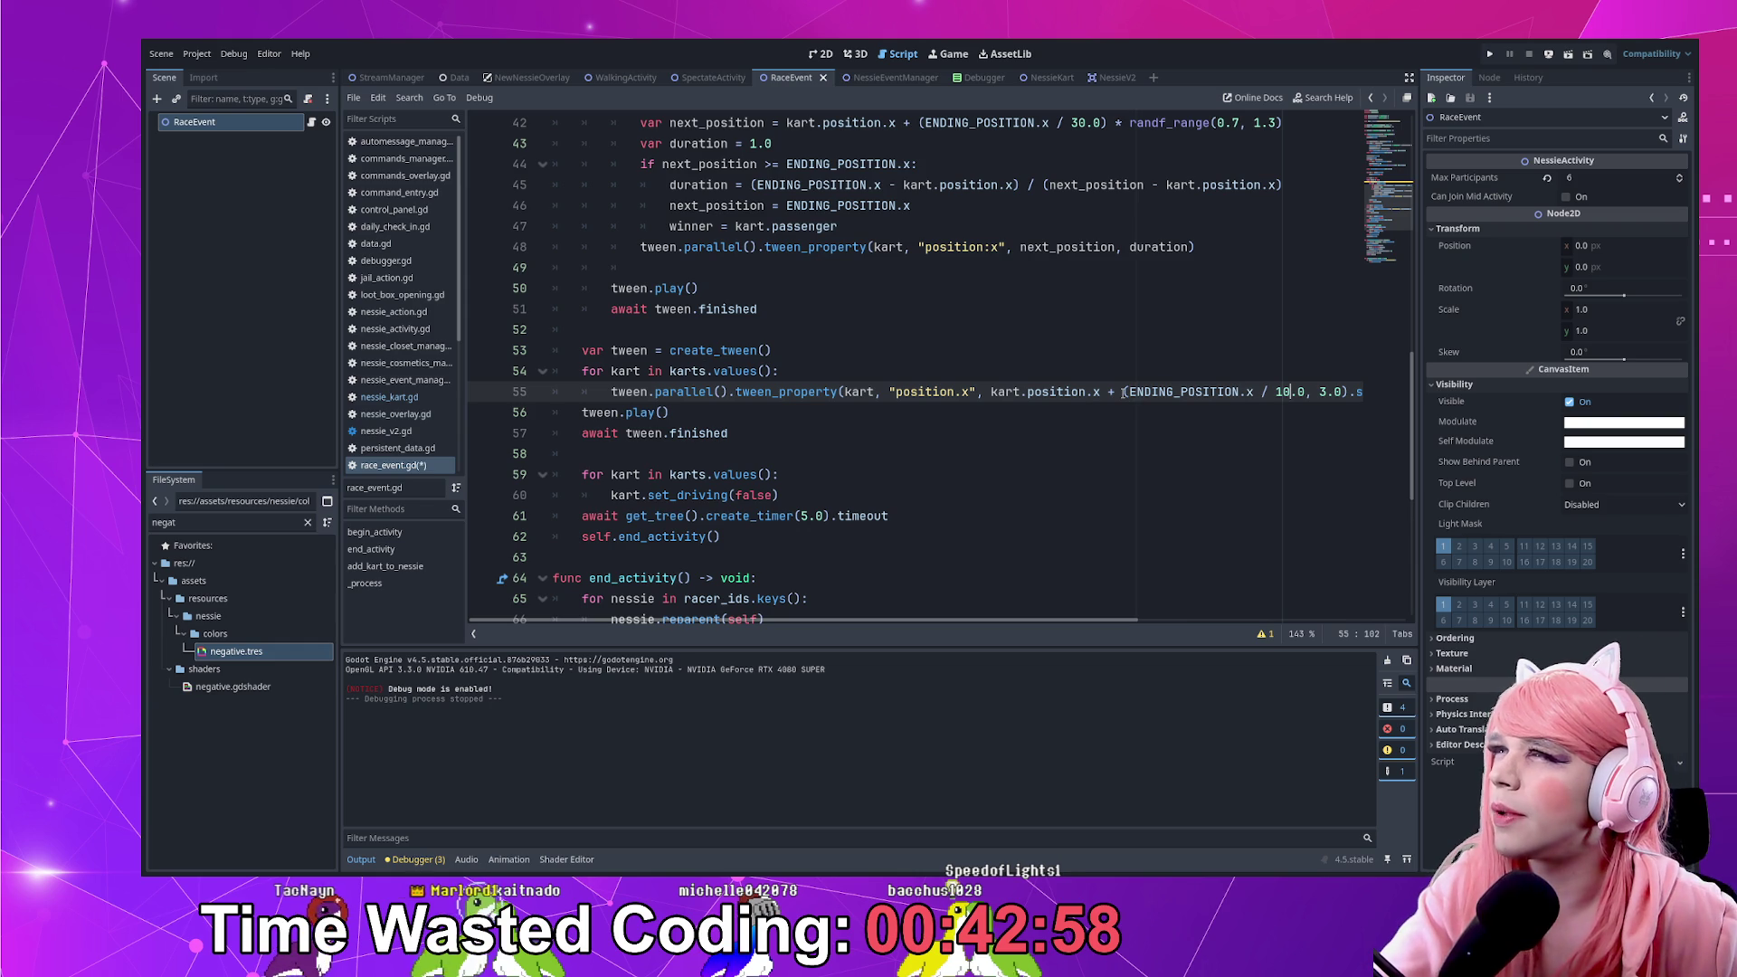
key(Right)
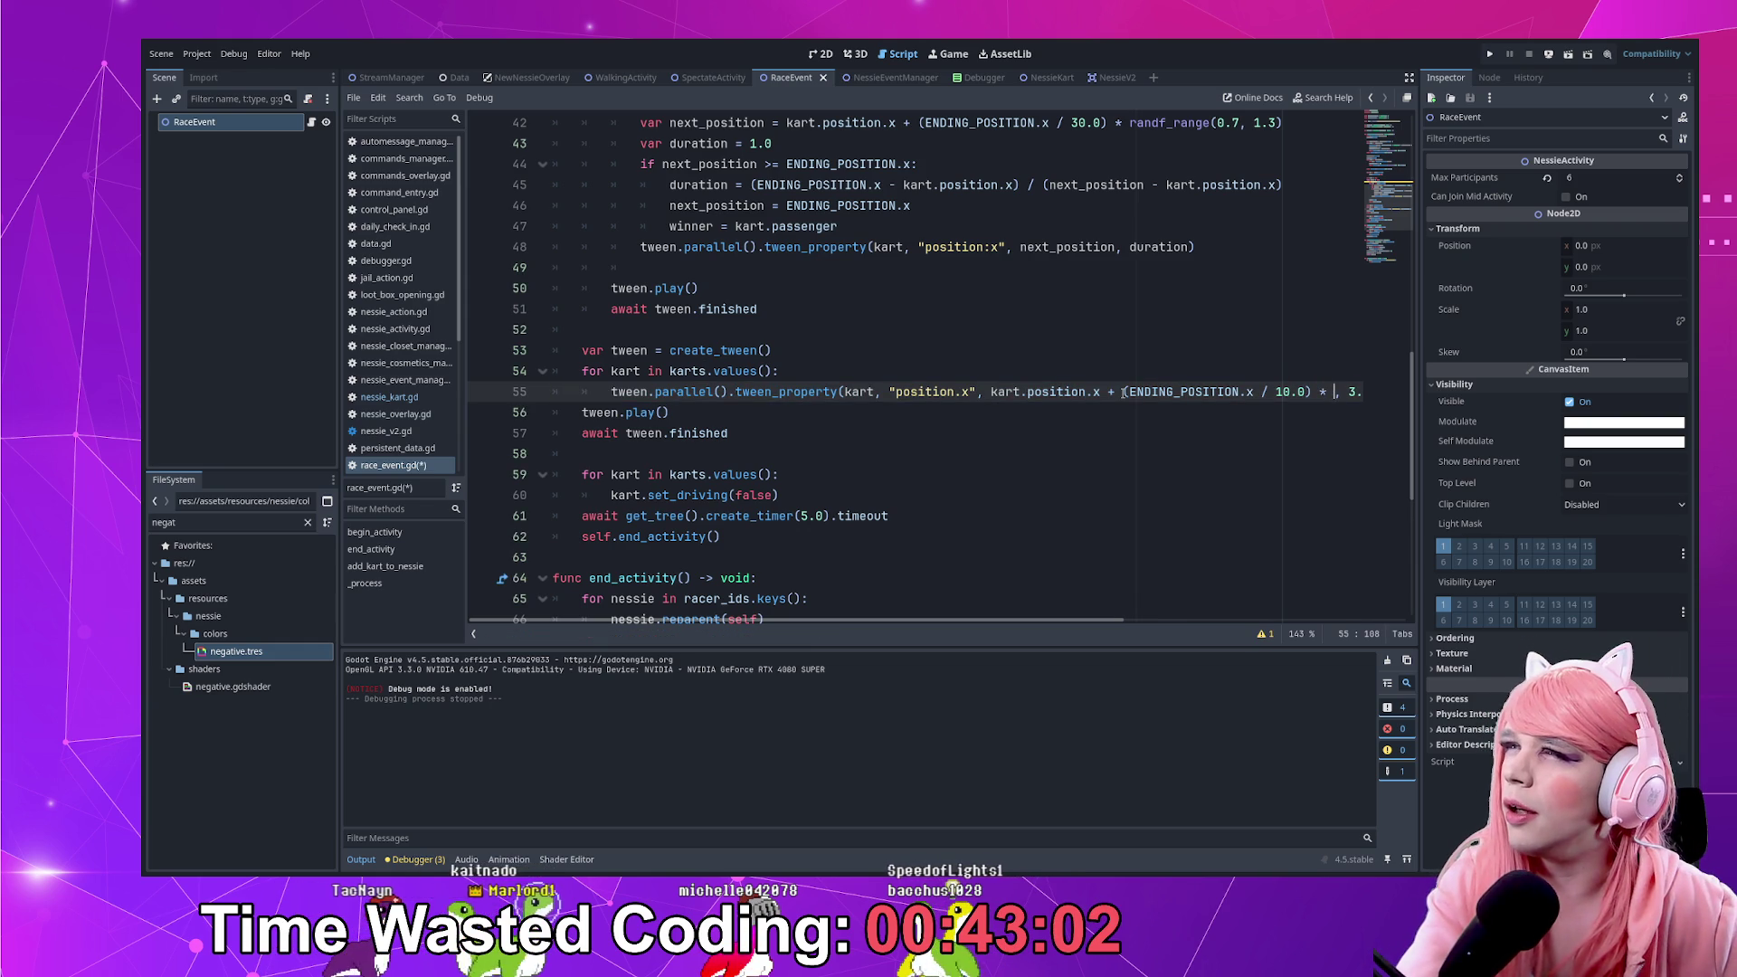
text(rand)
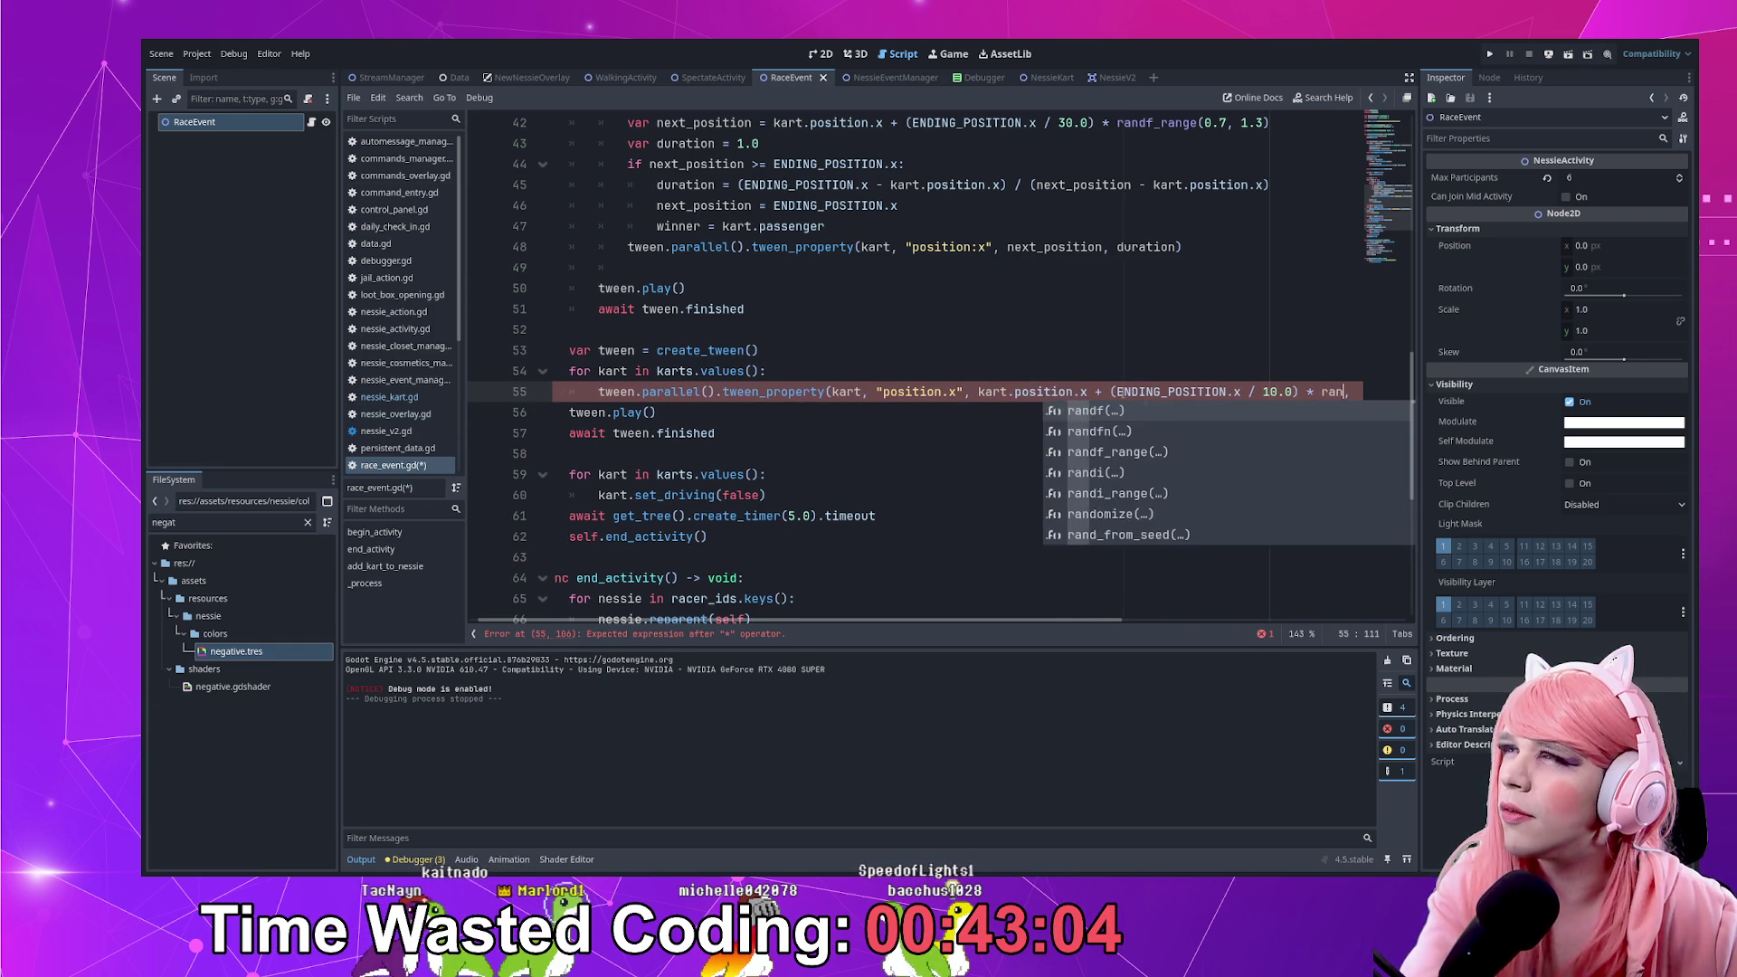
text(f_r)
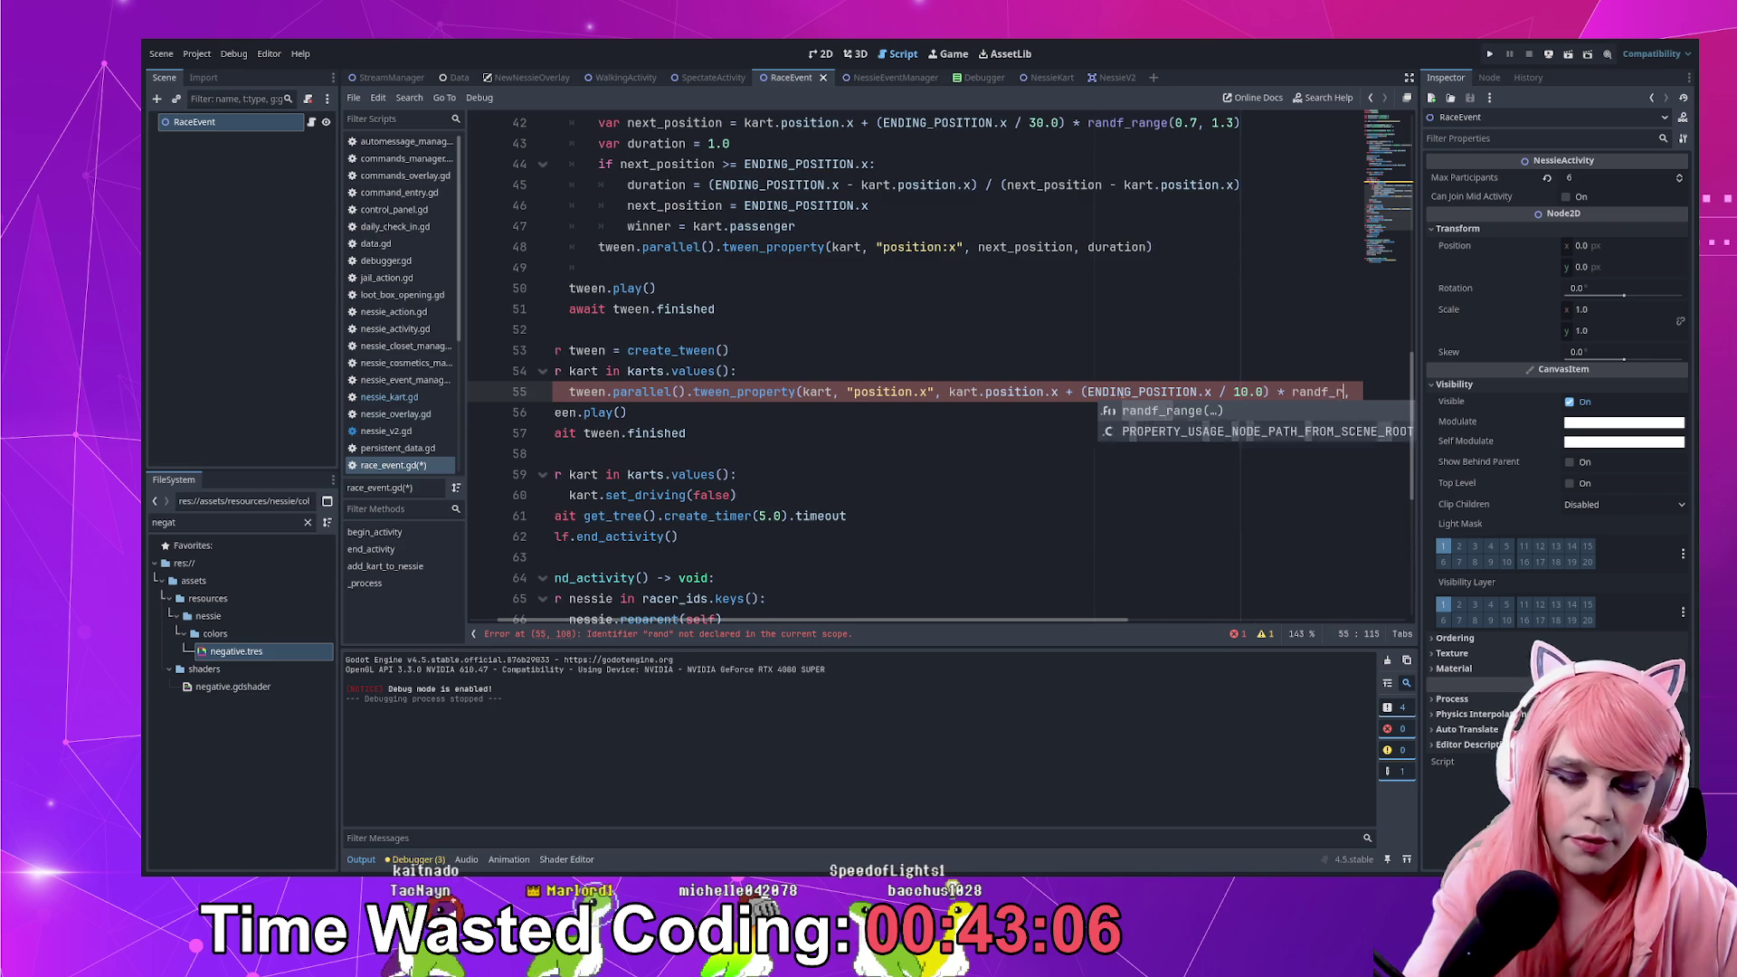
key(Return)
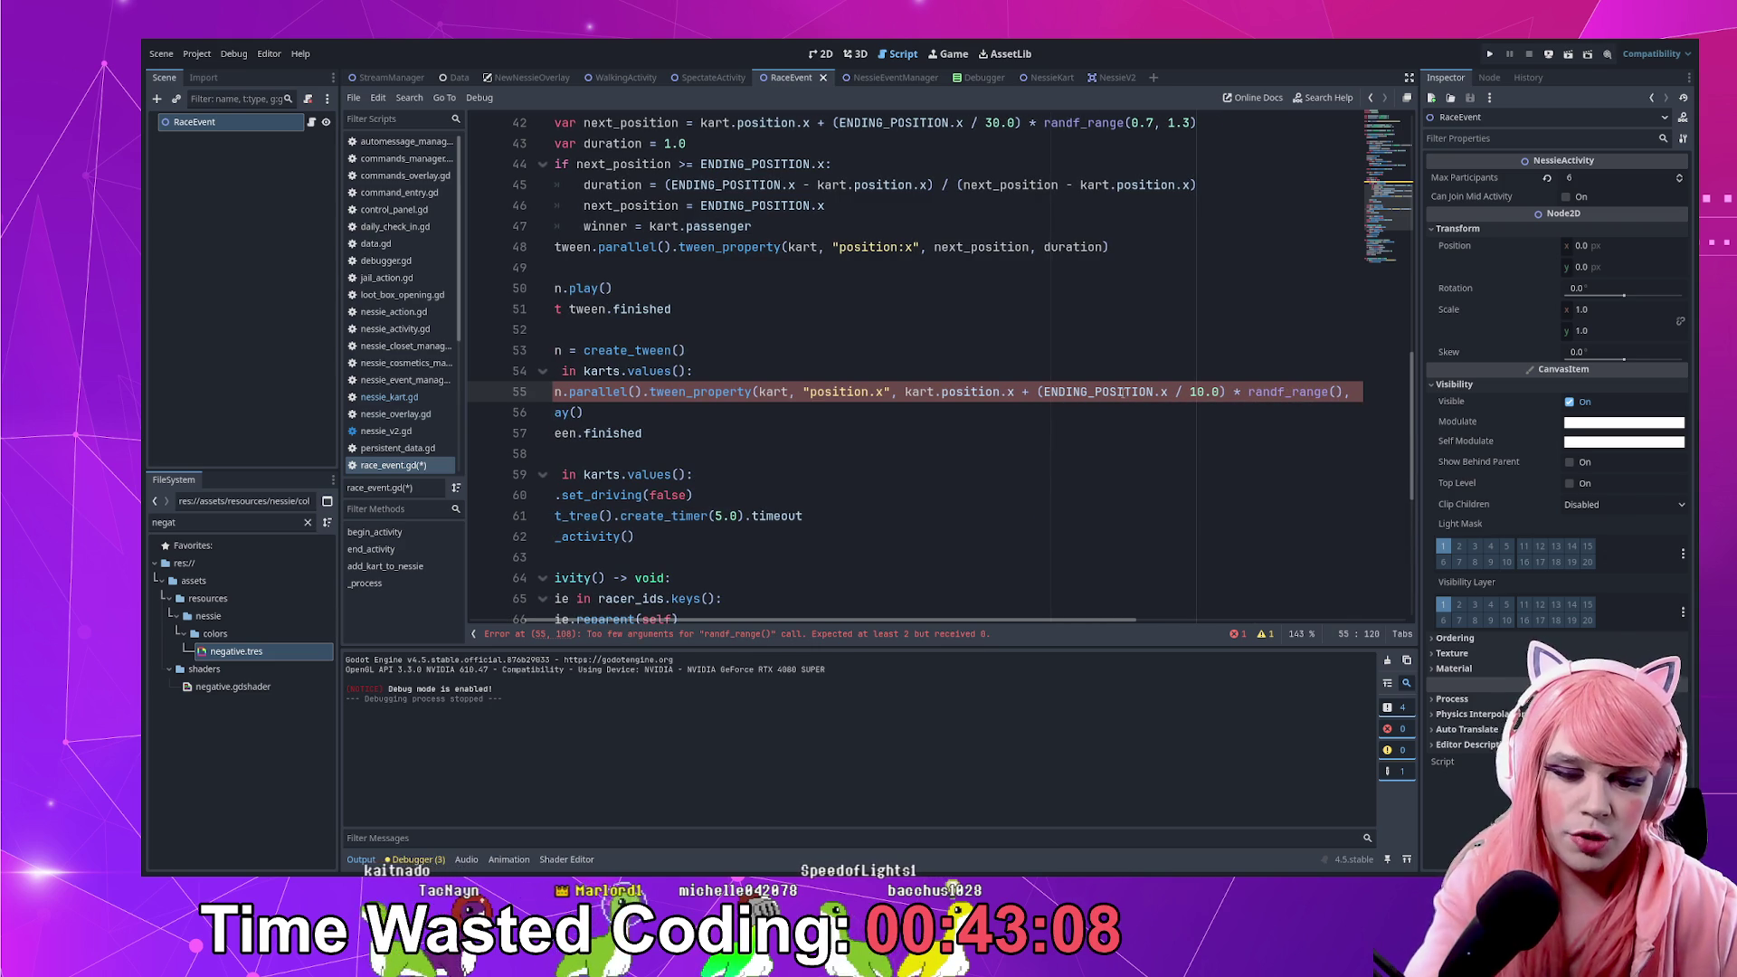
text(0.86)
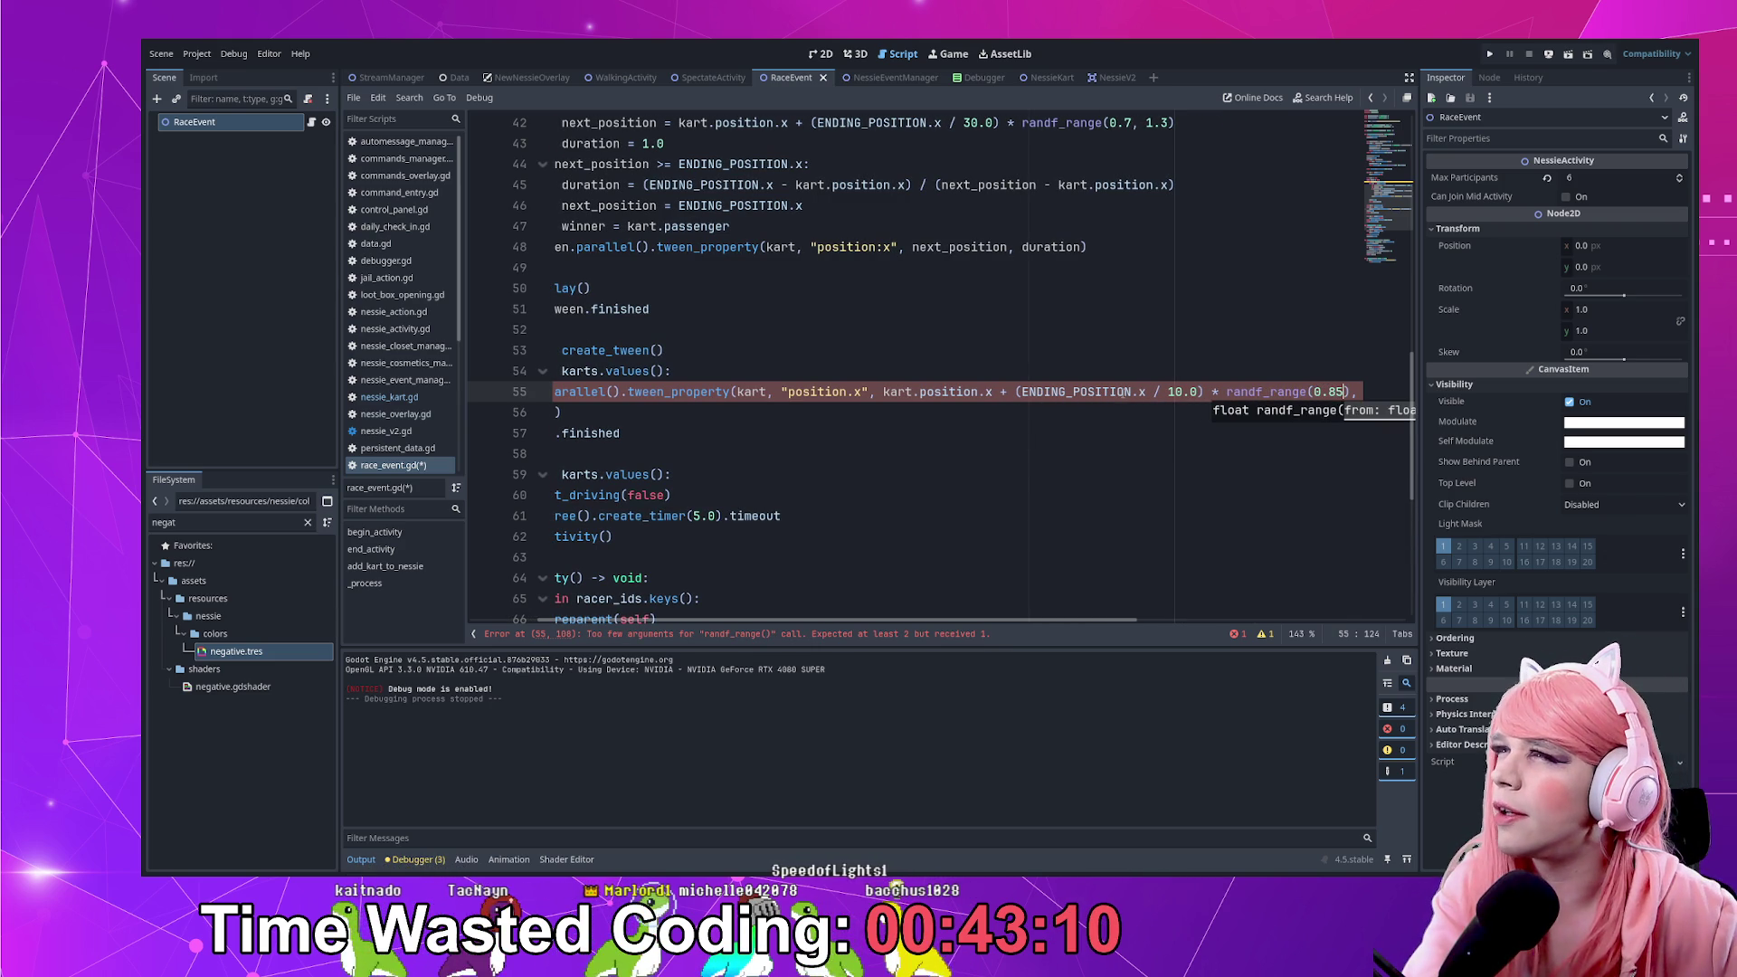
text(, )
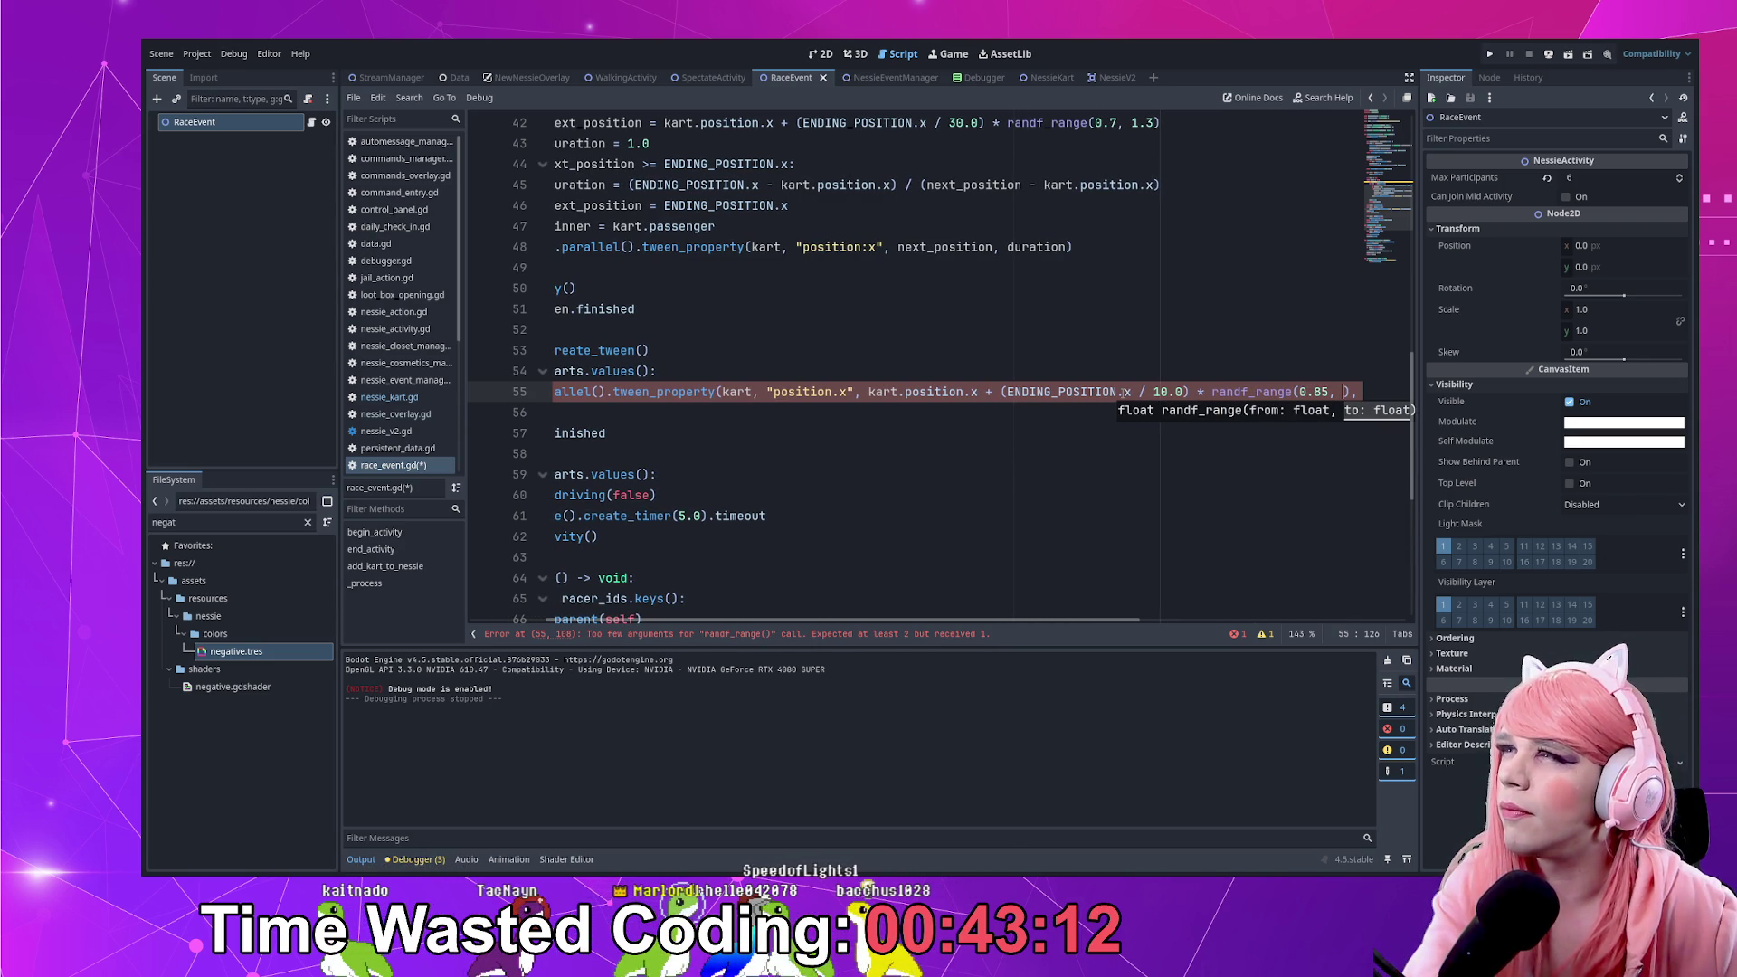
text(1.15)
key(End)
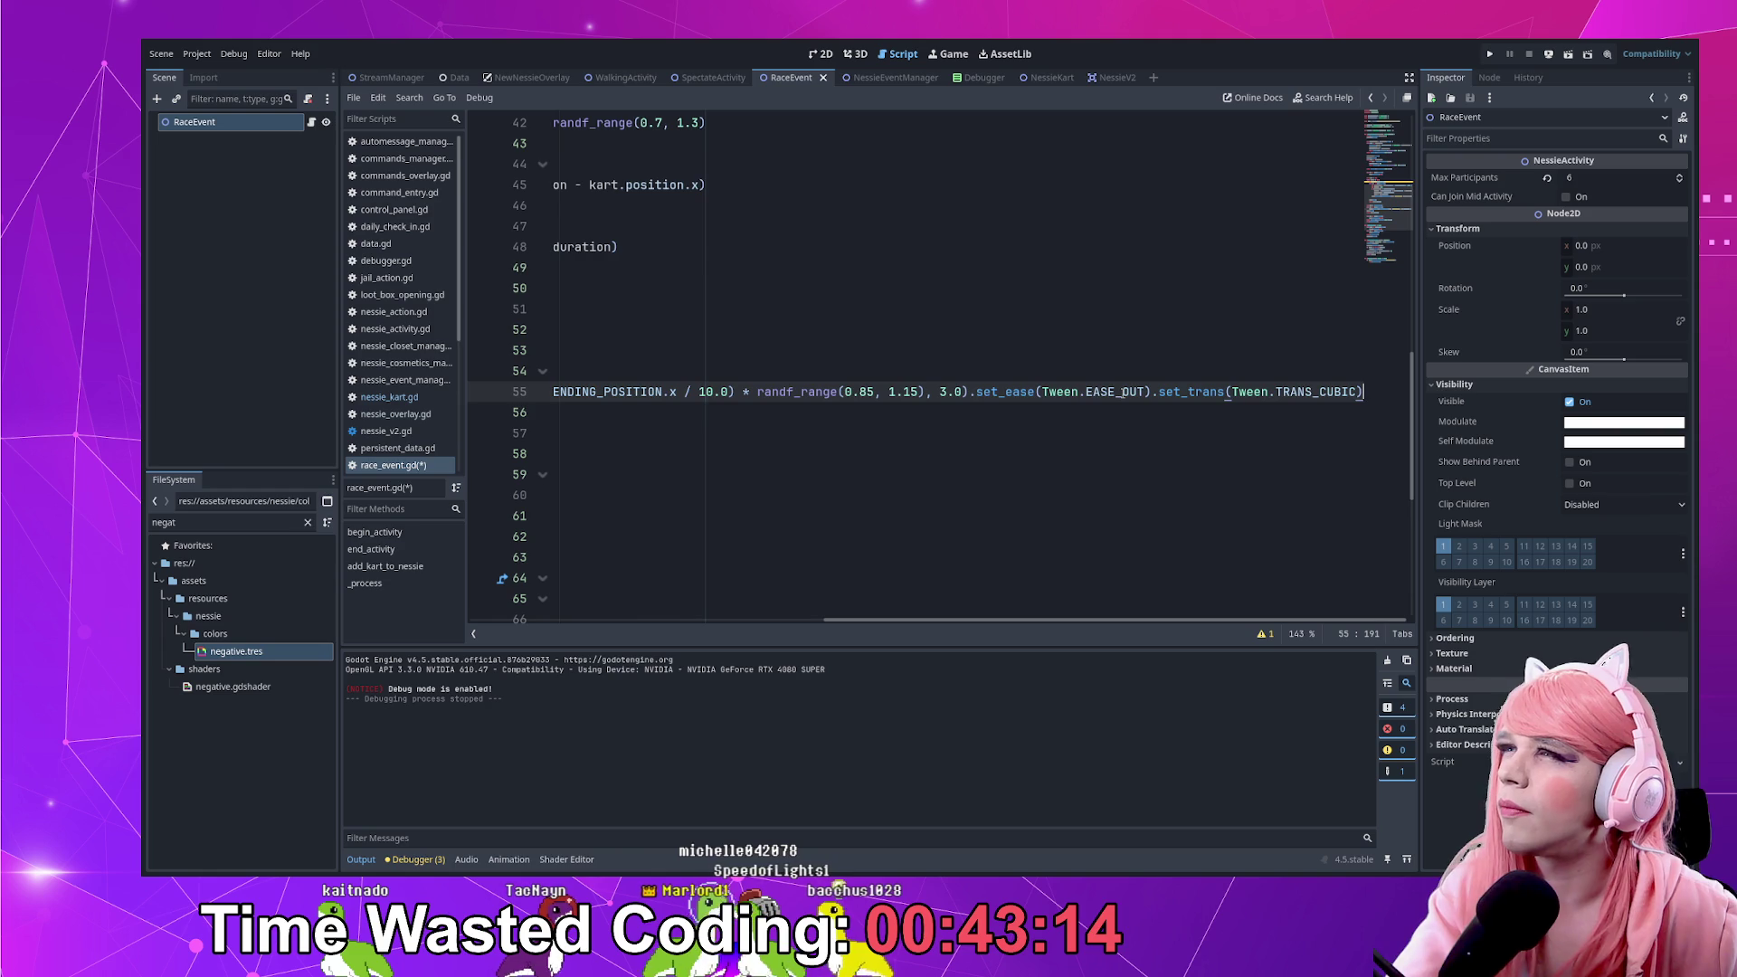
key(Home)
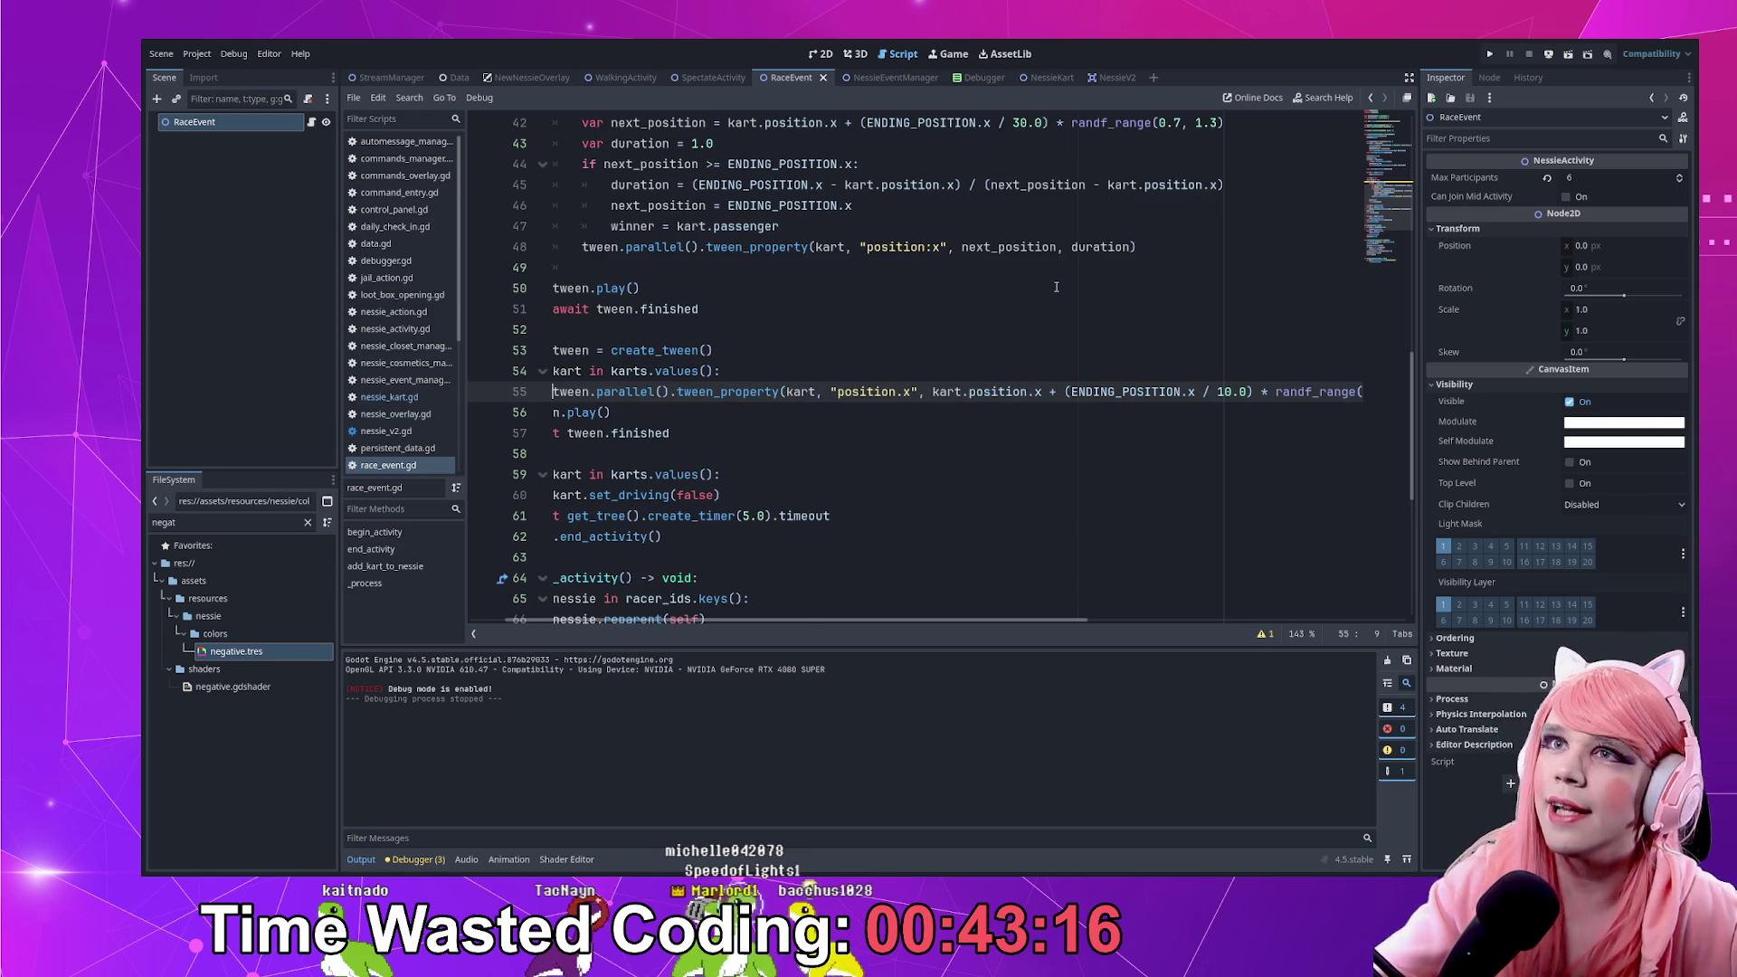
key(Home)
click(1491, 54)
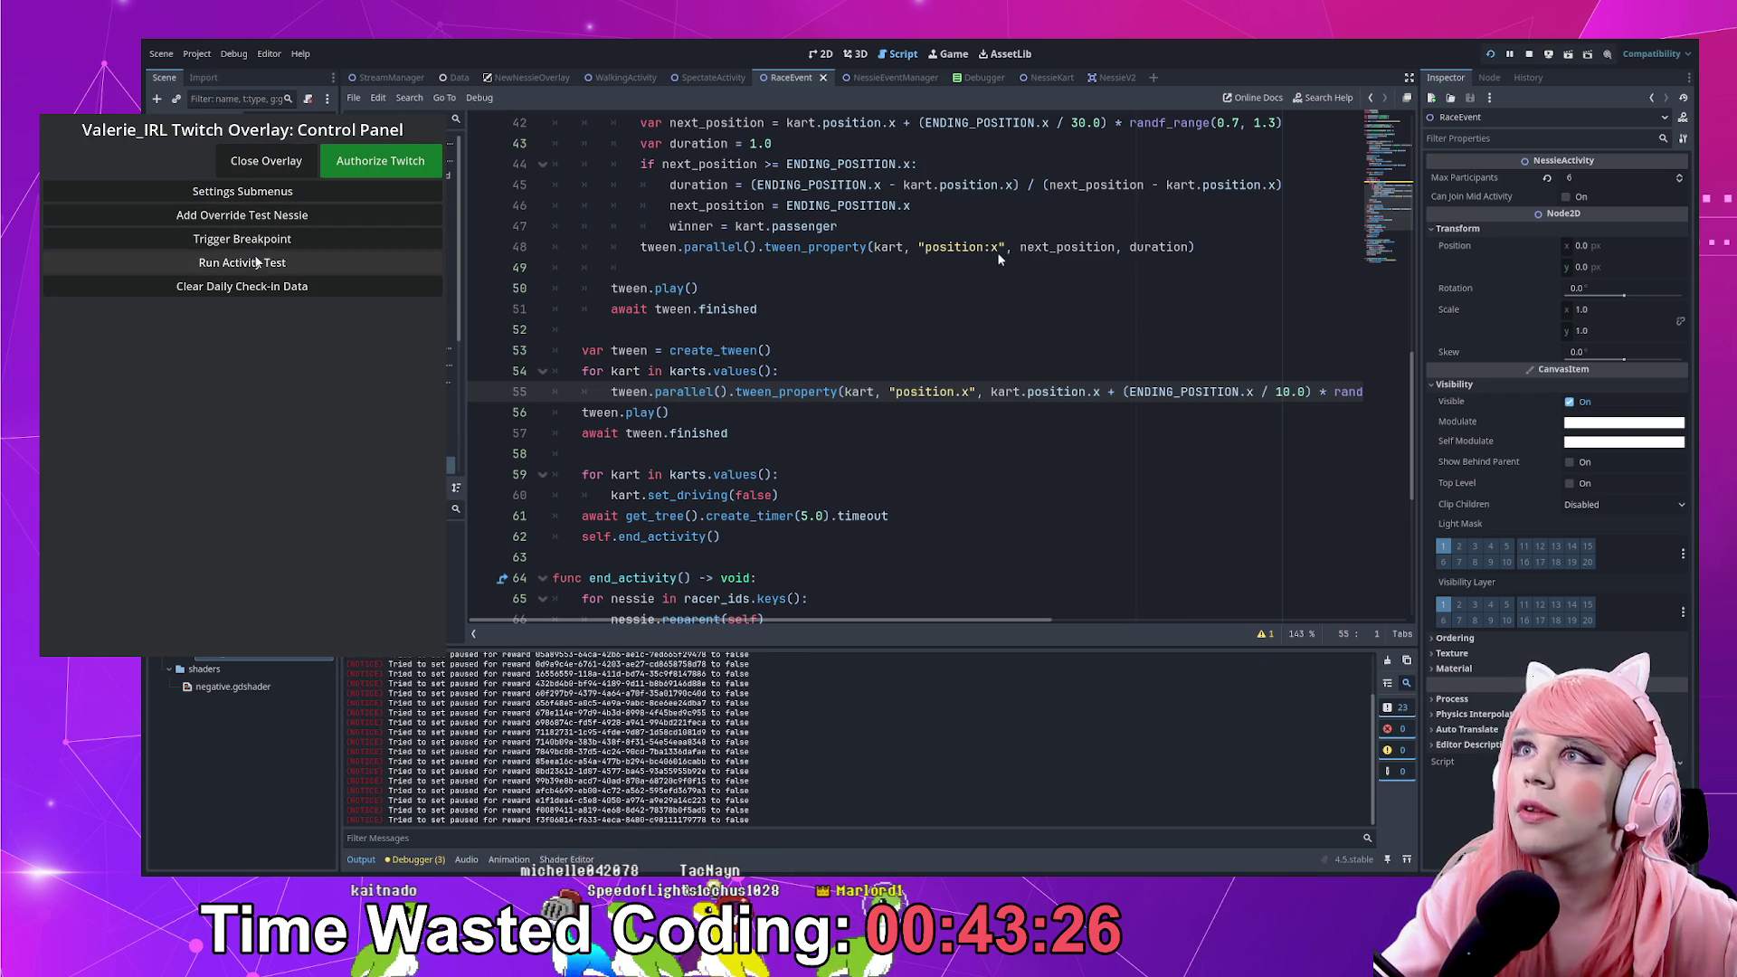
Add override test Nessies and start the race activity test, hitting the set_ease null-value error
click(288, 215)
click(288, 215)
click(288, 215)
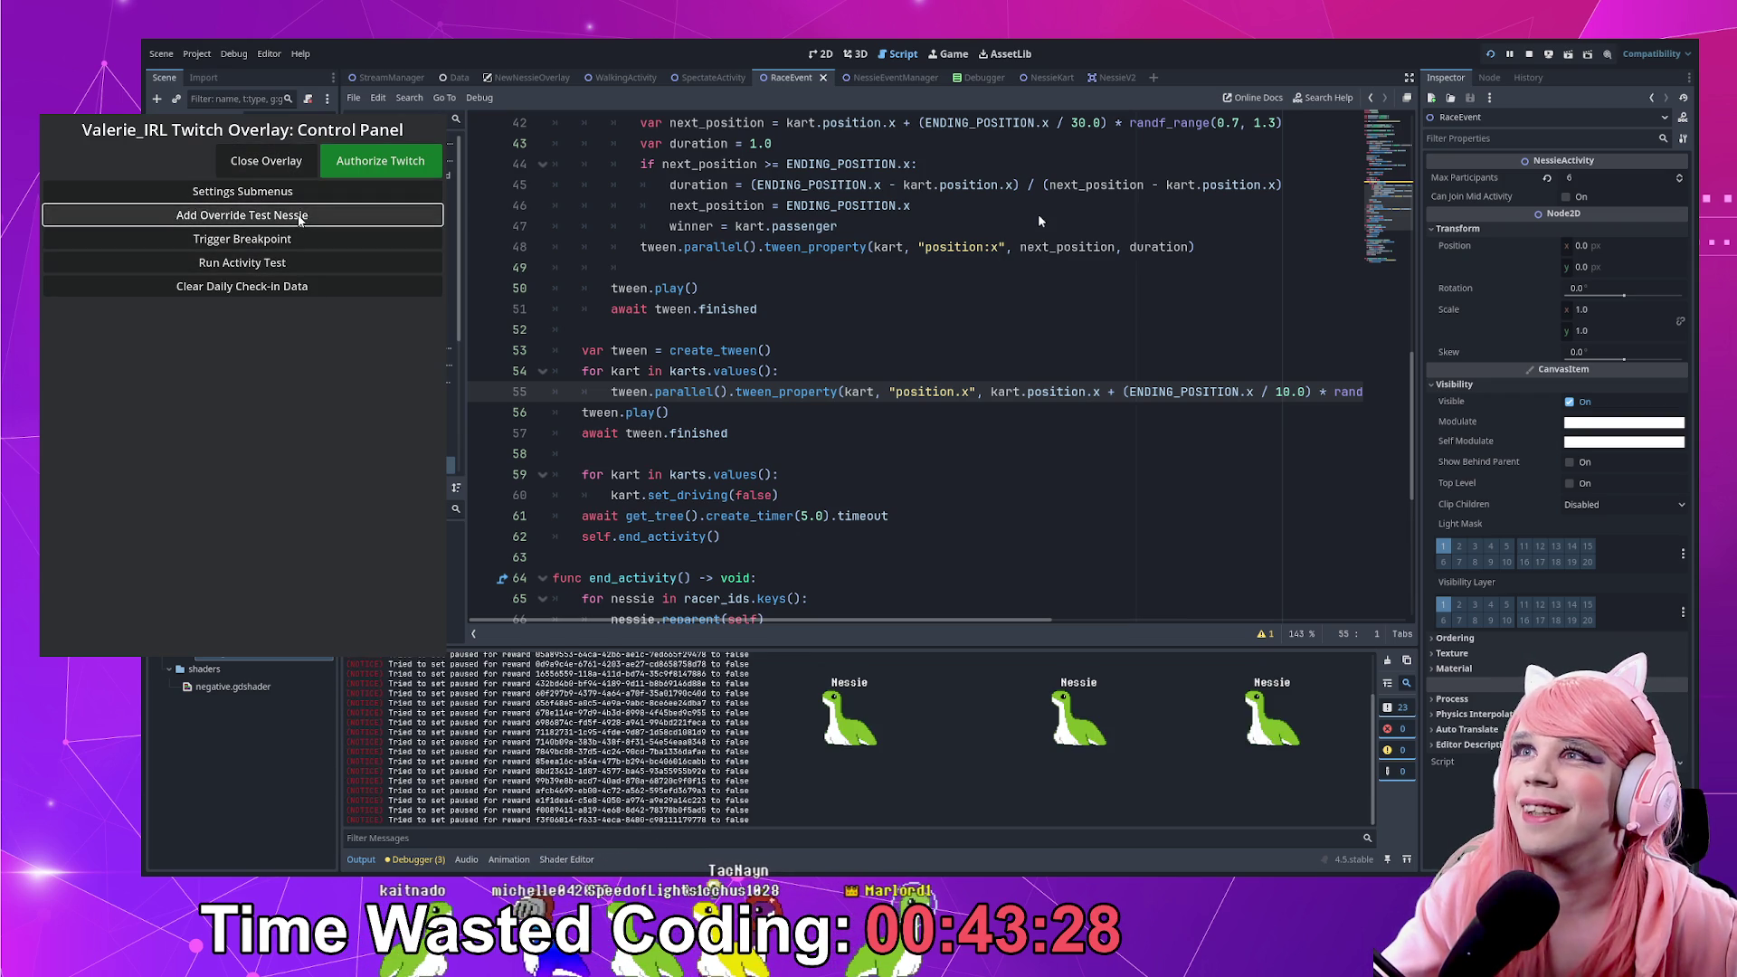
click(287, 215)
click(287, 215)
click(287, 216)
click(282, 263)
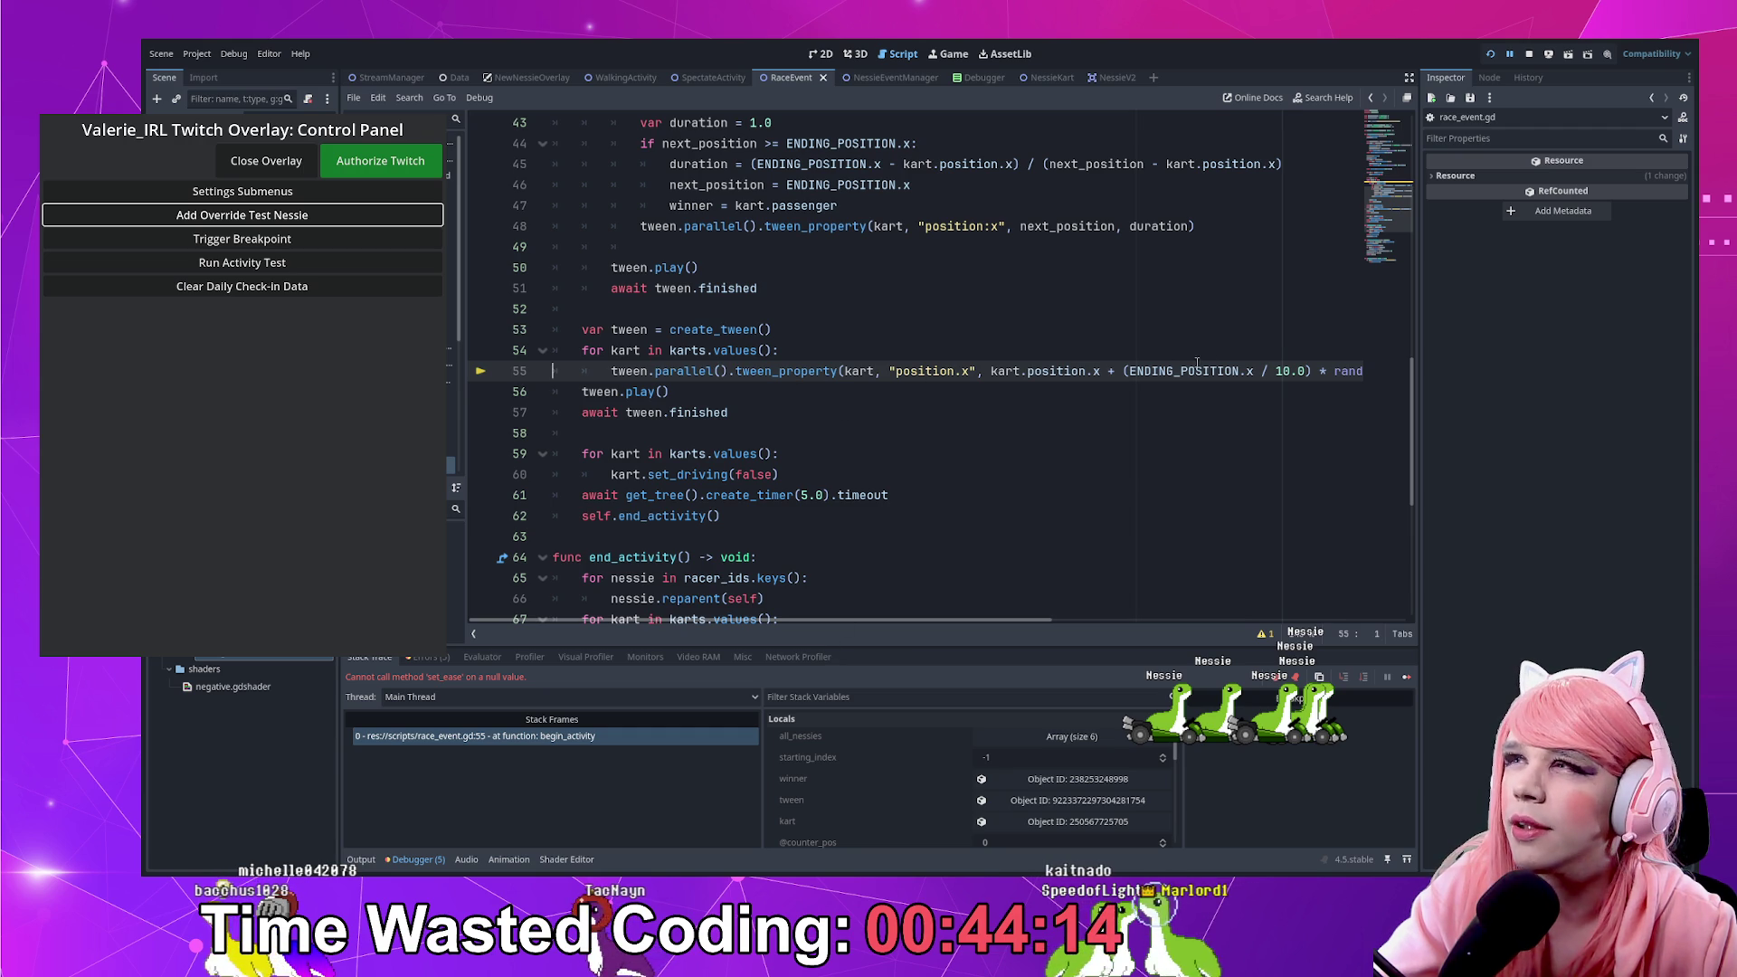
Inspect line 55's parentheses to find where tween_property ends and the easing chain begins
drag(1322, 370, 1361, 371)
click(1149, 371)
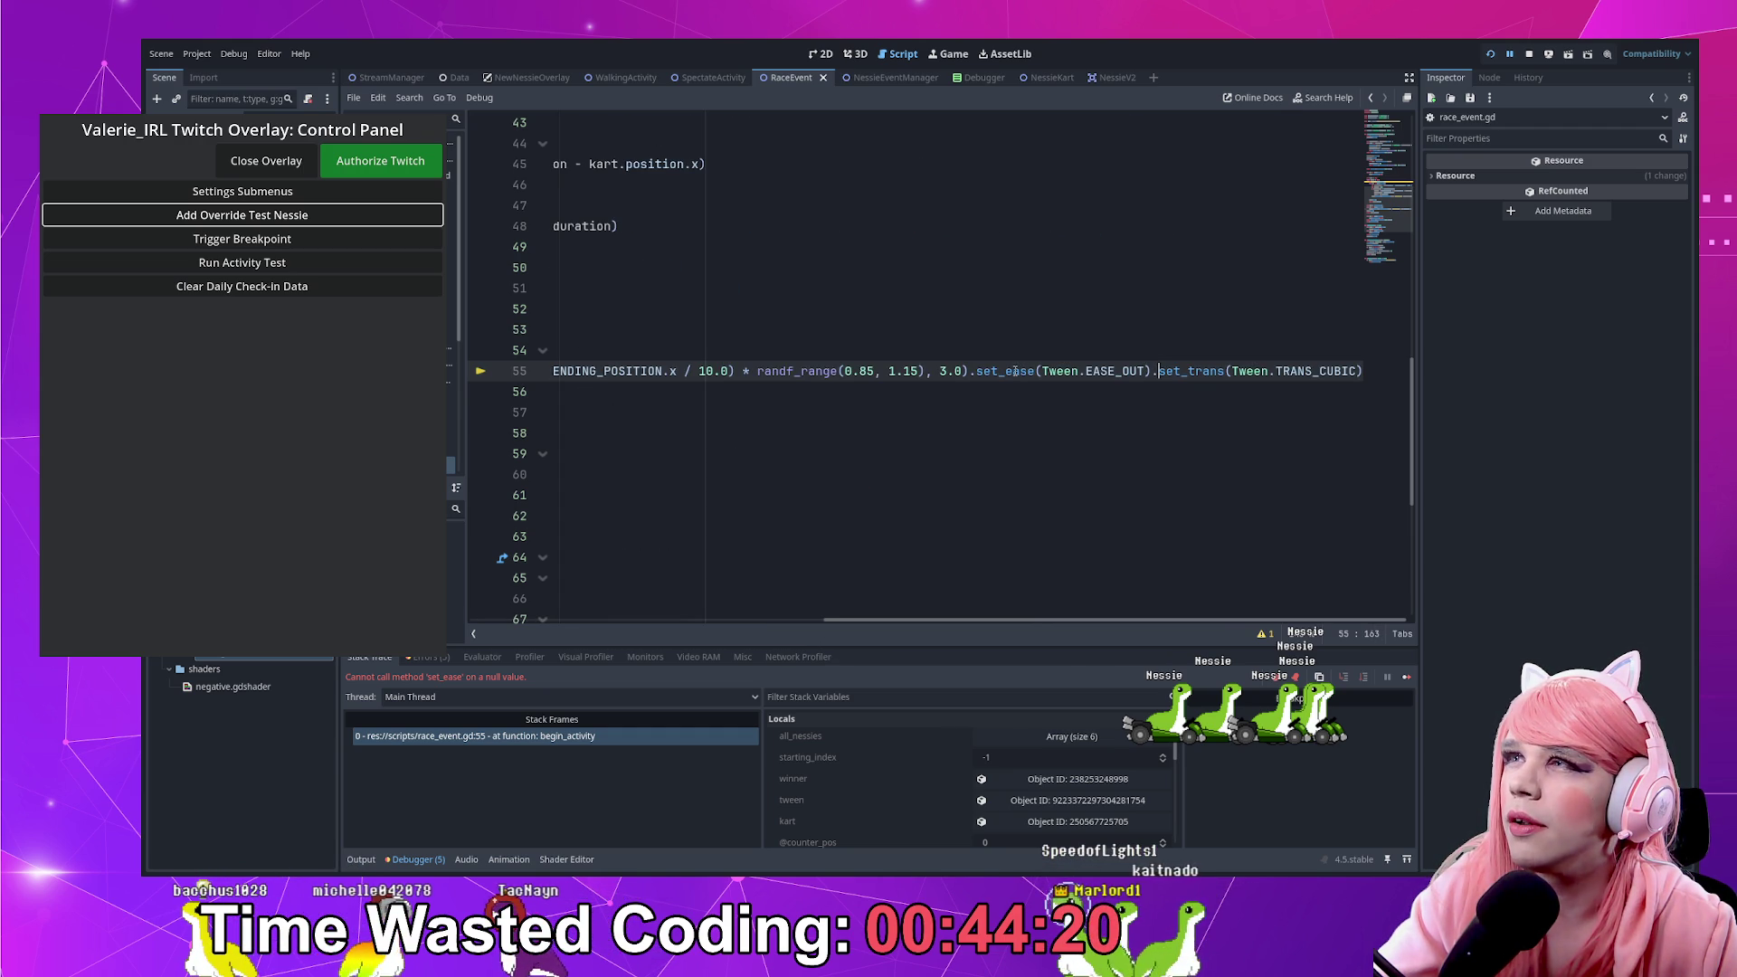
mouse_move(921, 371)
mouse_down()
mouse_move(542, 371)
mouse_move(683, 356)
mouse_up()
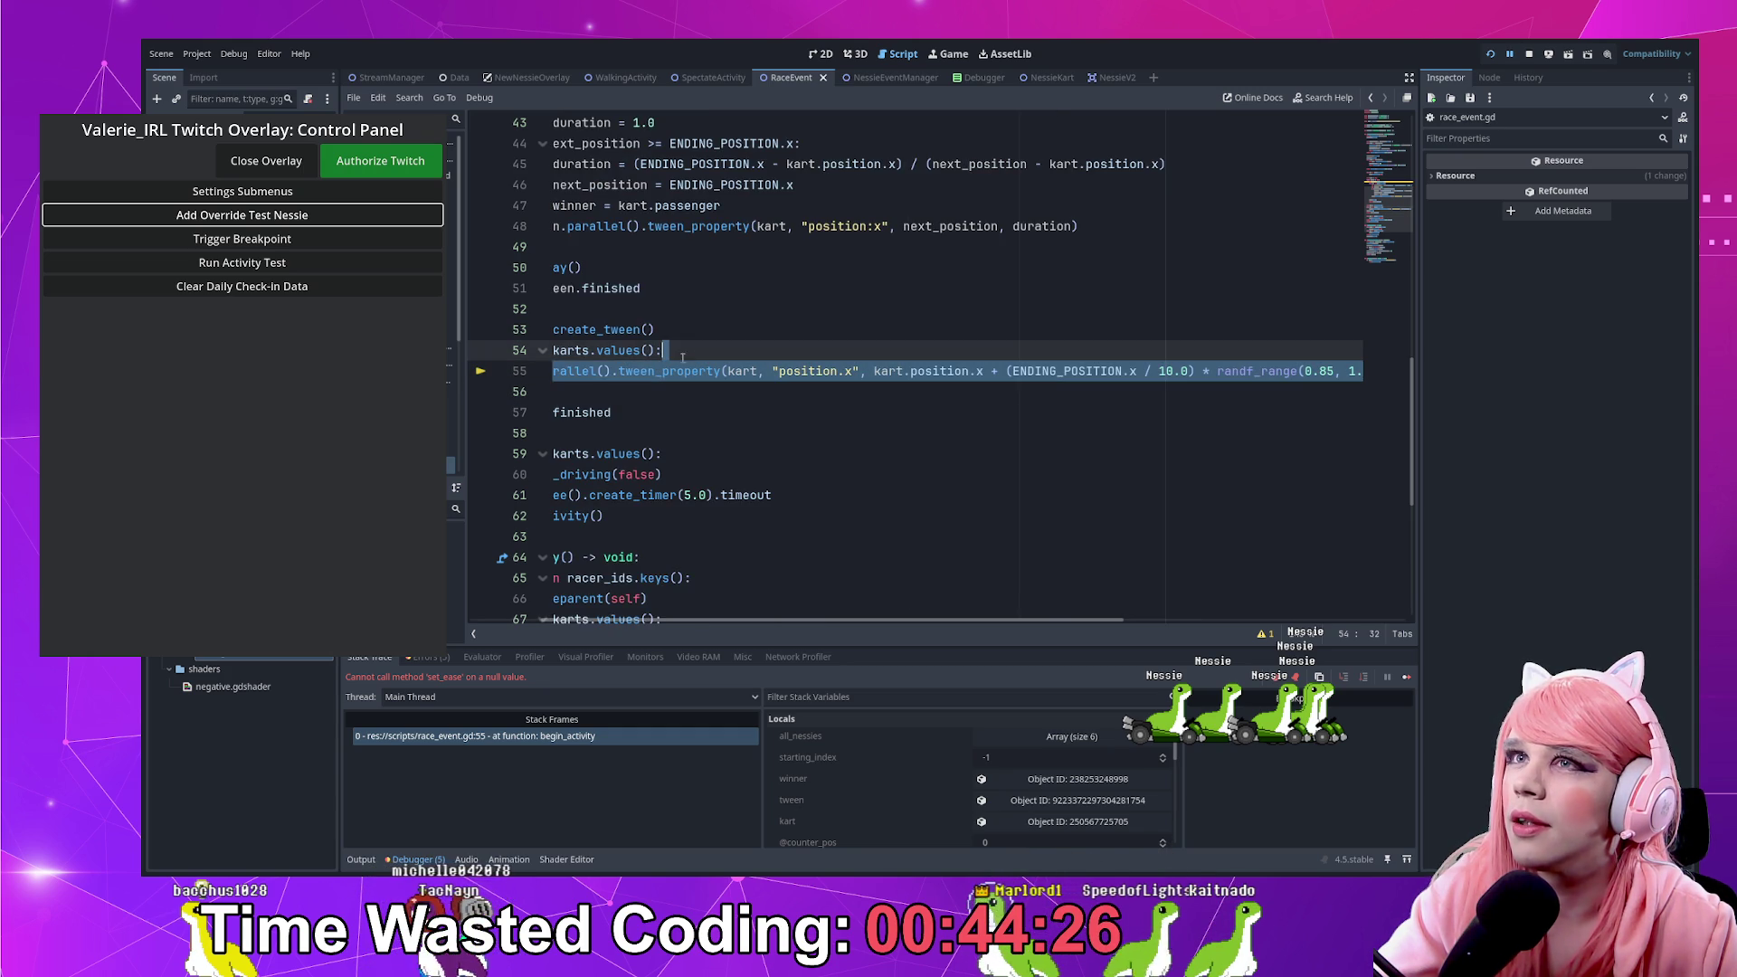
click(971, 372)
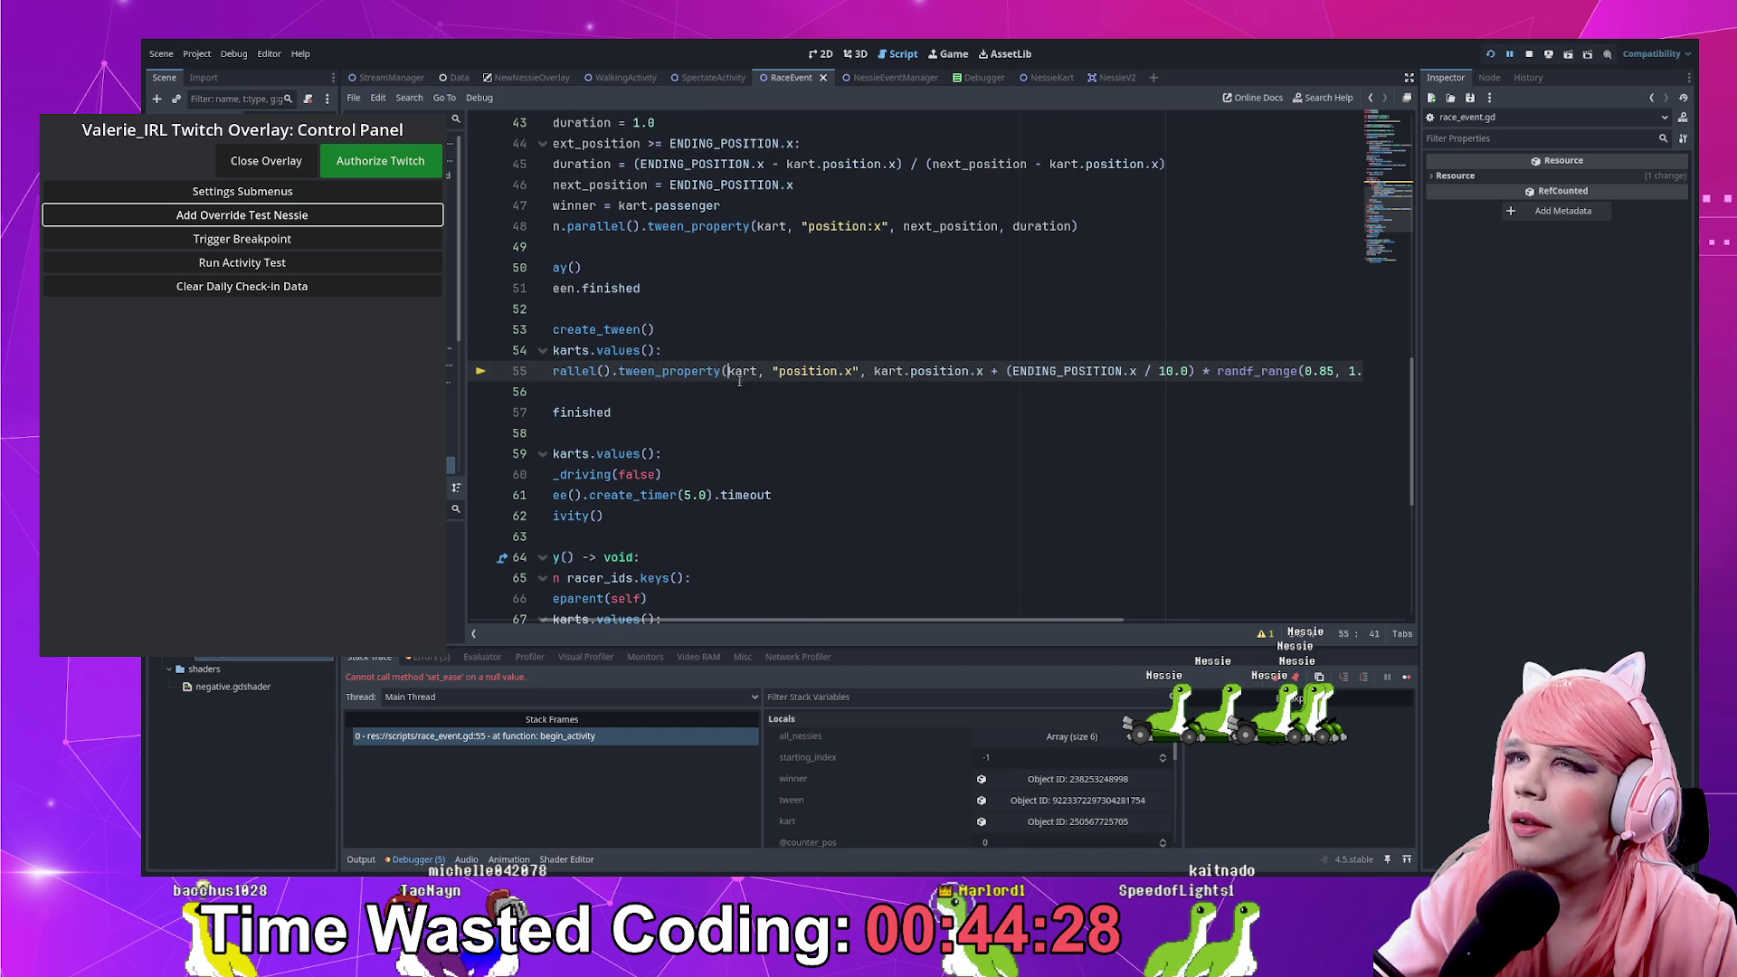
click(726, 371)
drag(851, 620, 1075, 632)
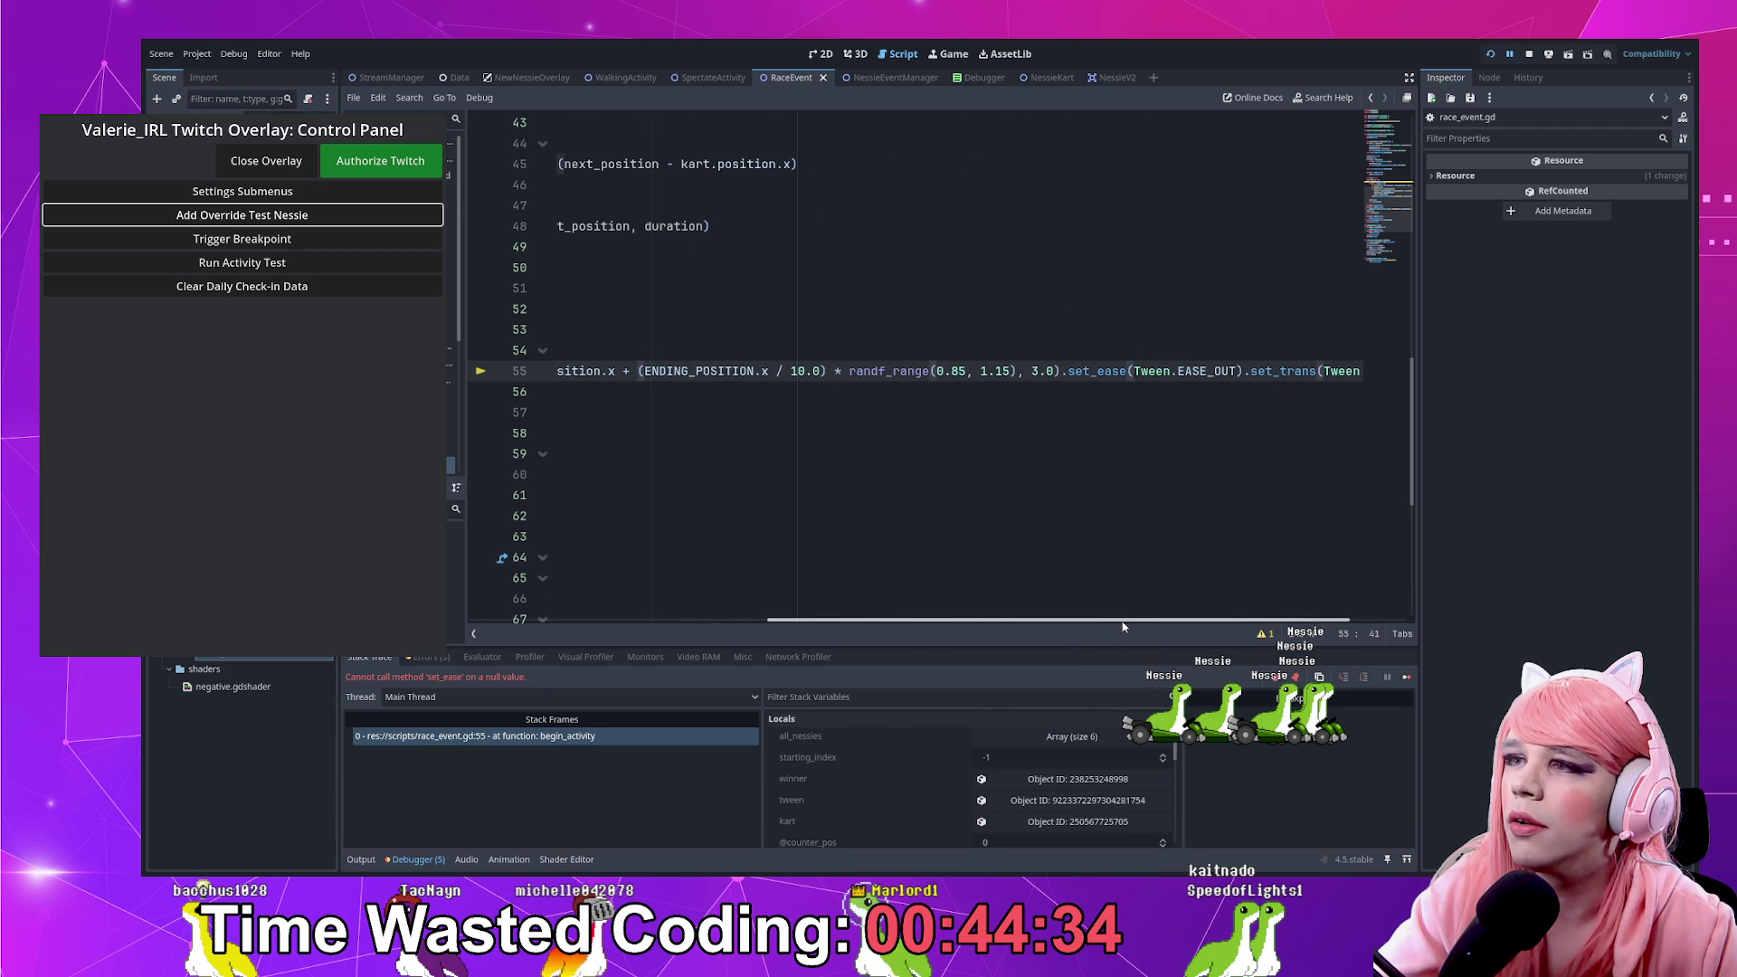
click(1016, 370)
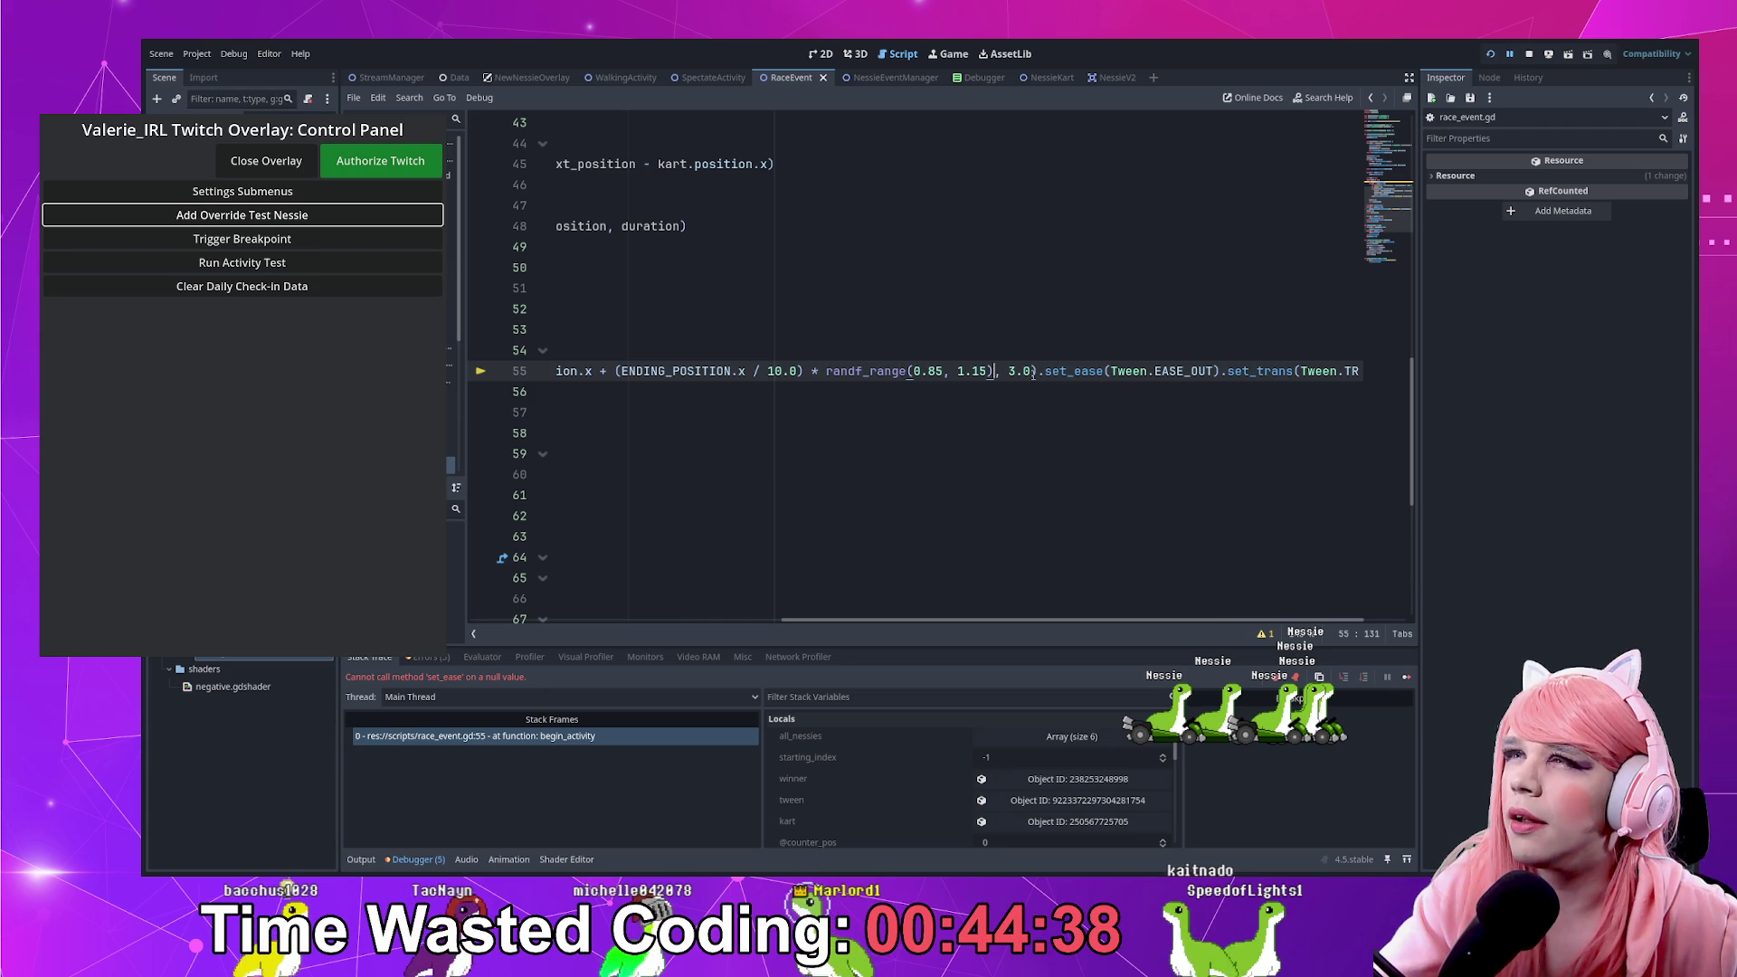
mouse_move(1118, 623)
mouse_down()
mouse_move(802, 623)
mouse_move(1133, 623)
mouse_up()
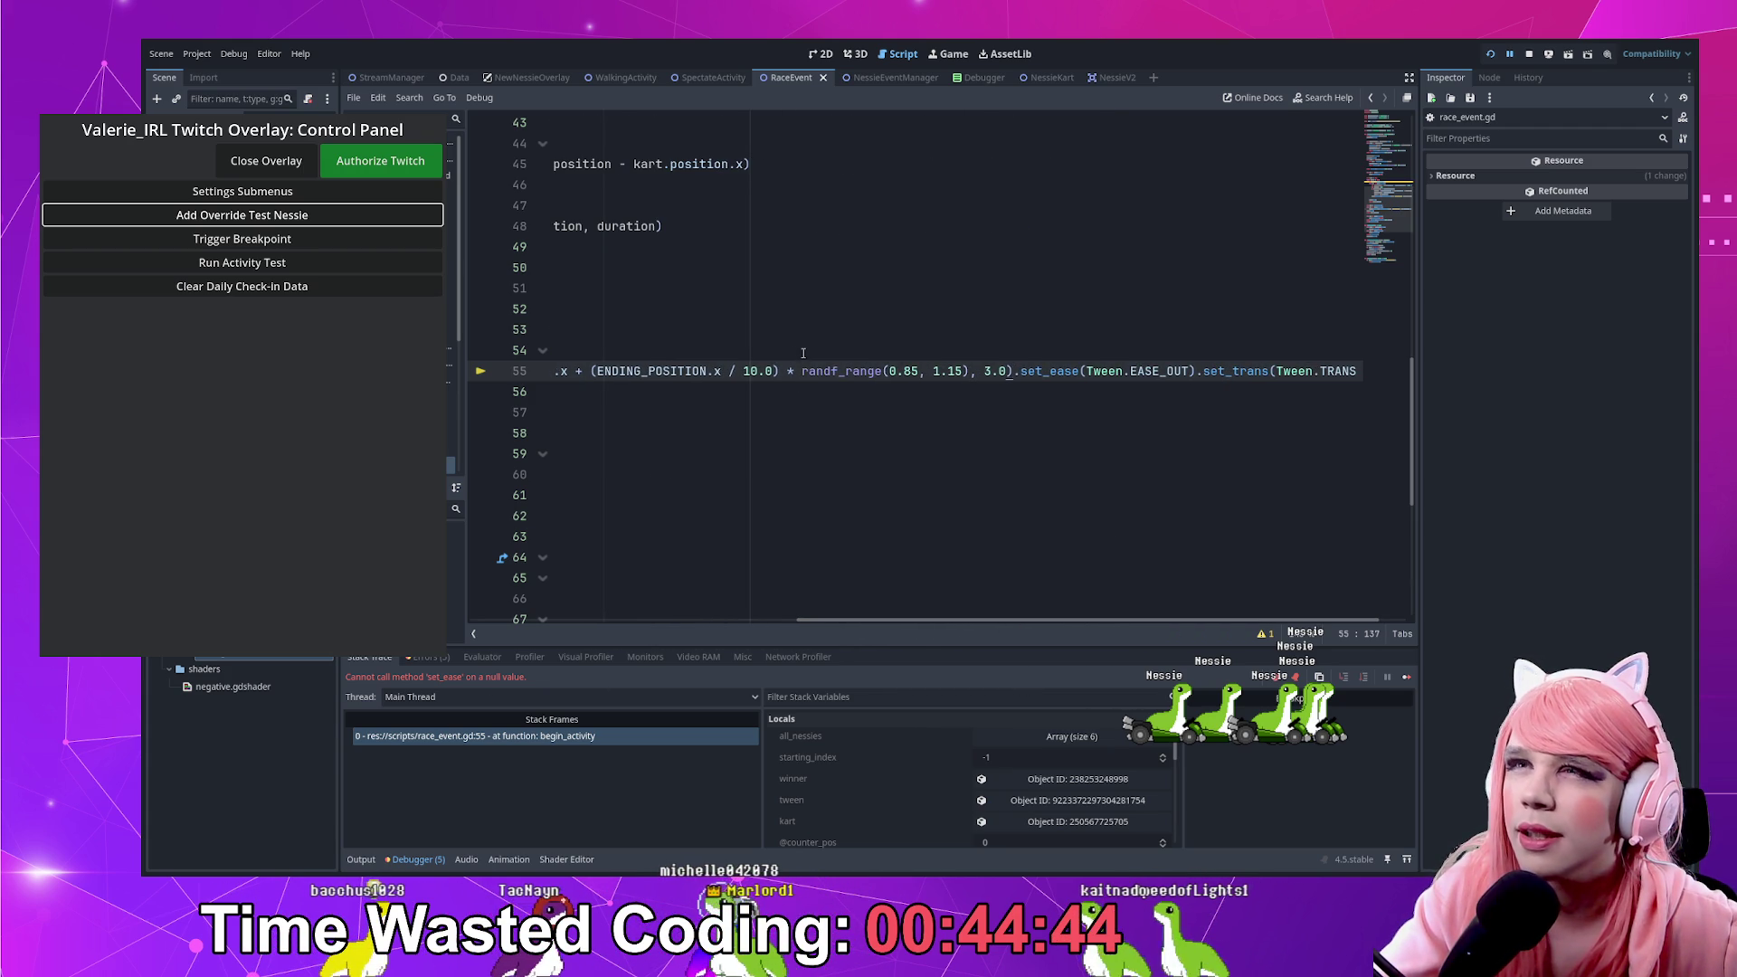
drag(932, 623, 615, 623)
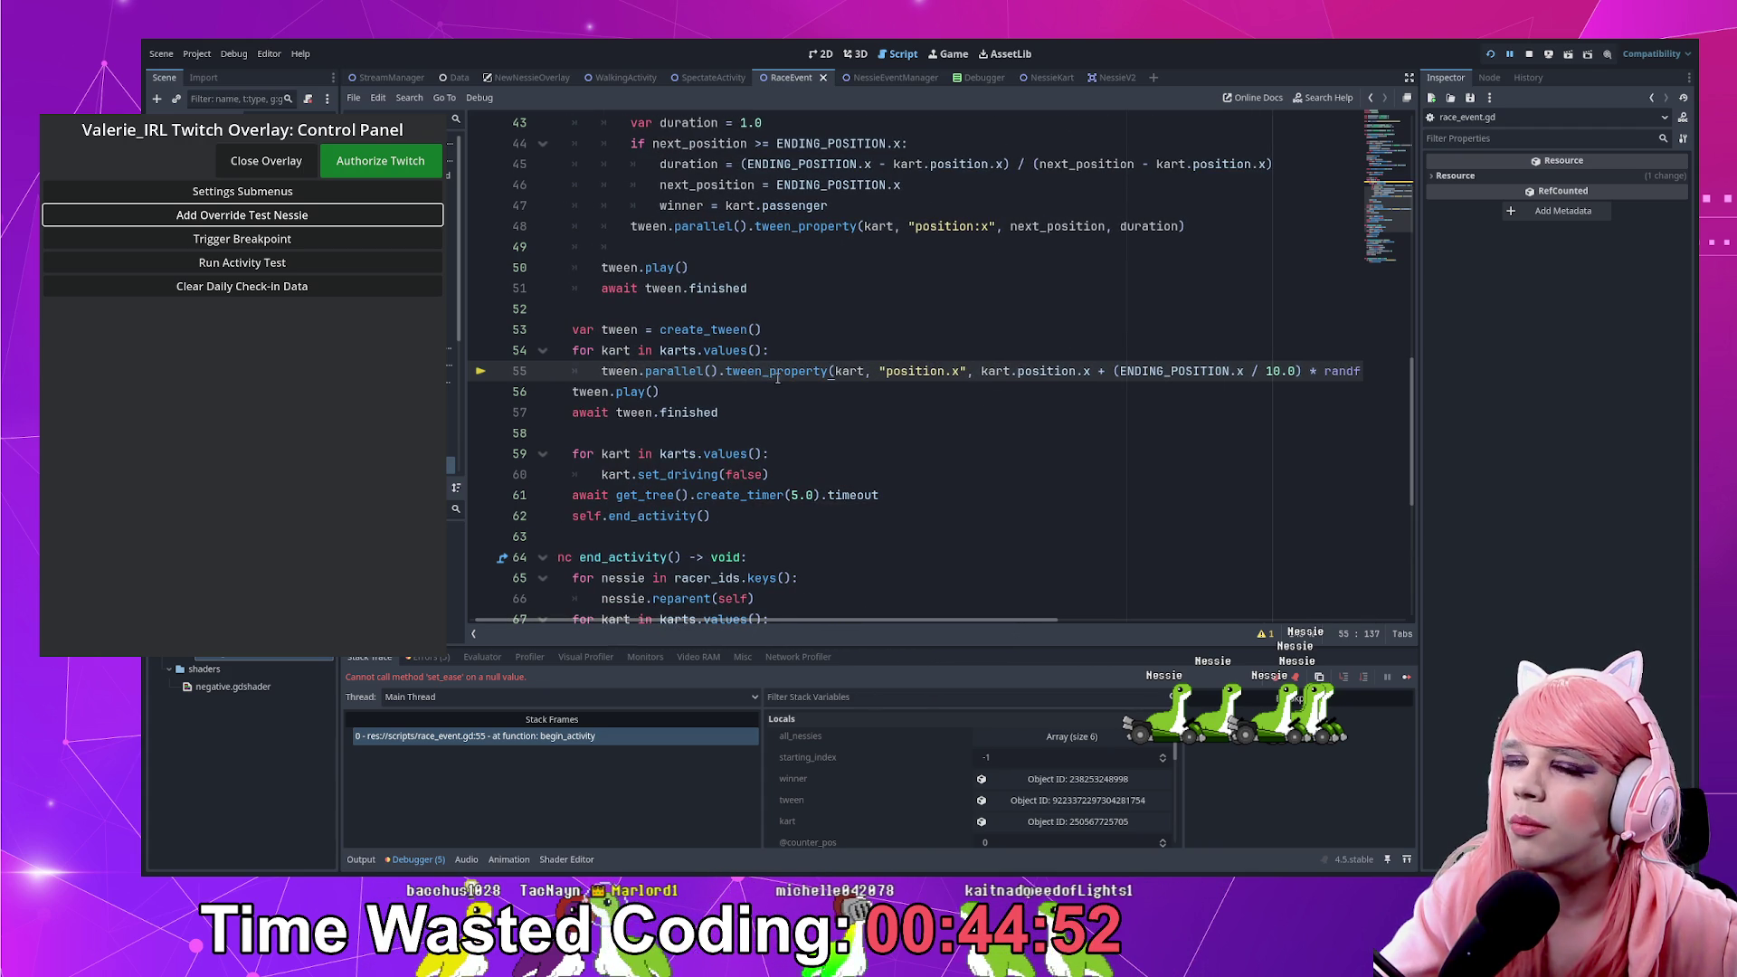
drag(773, 624, 830, 622)
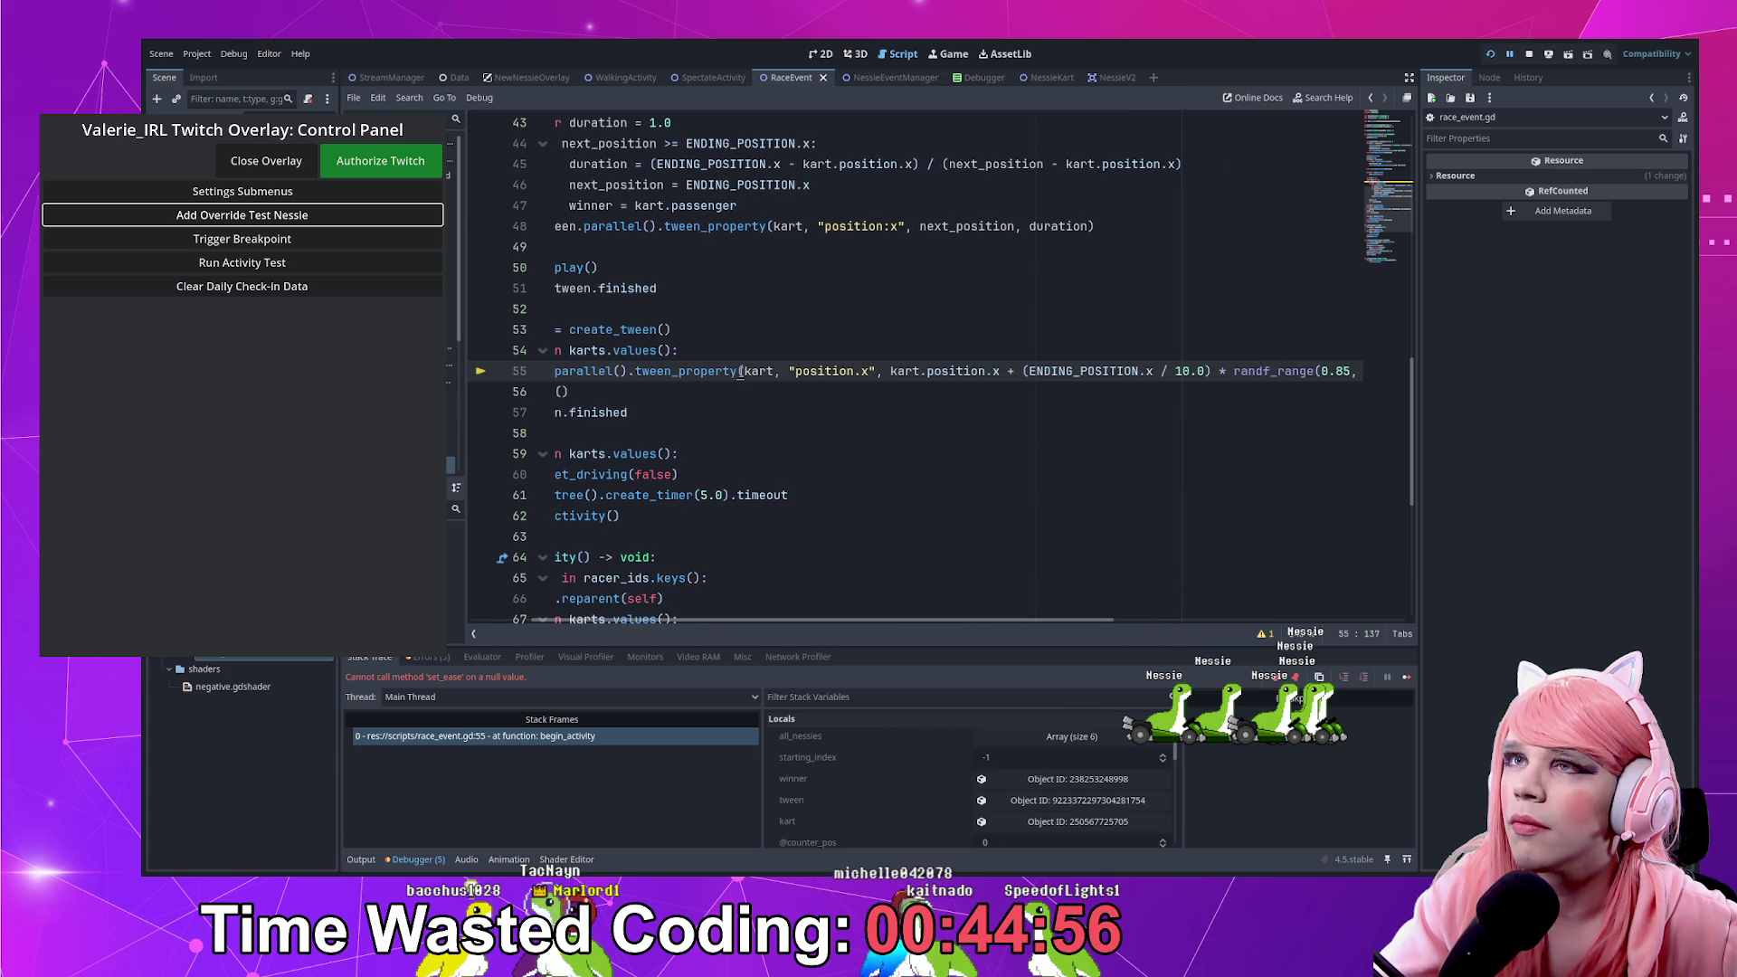
drag(840, 625, 979, 615)
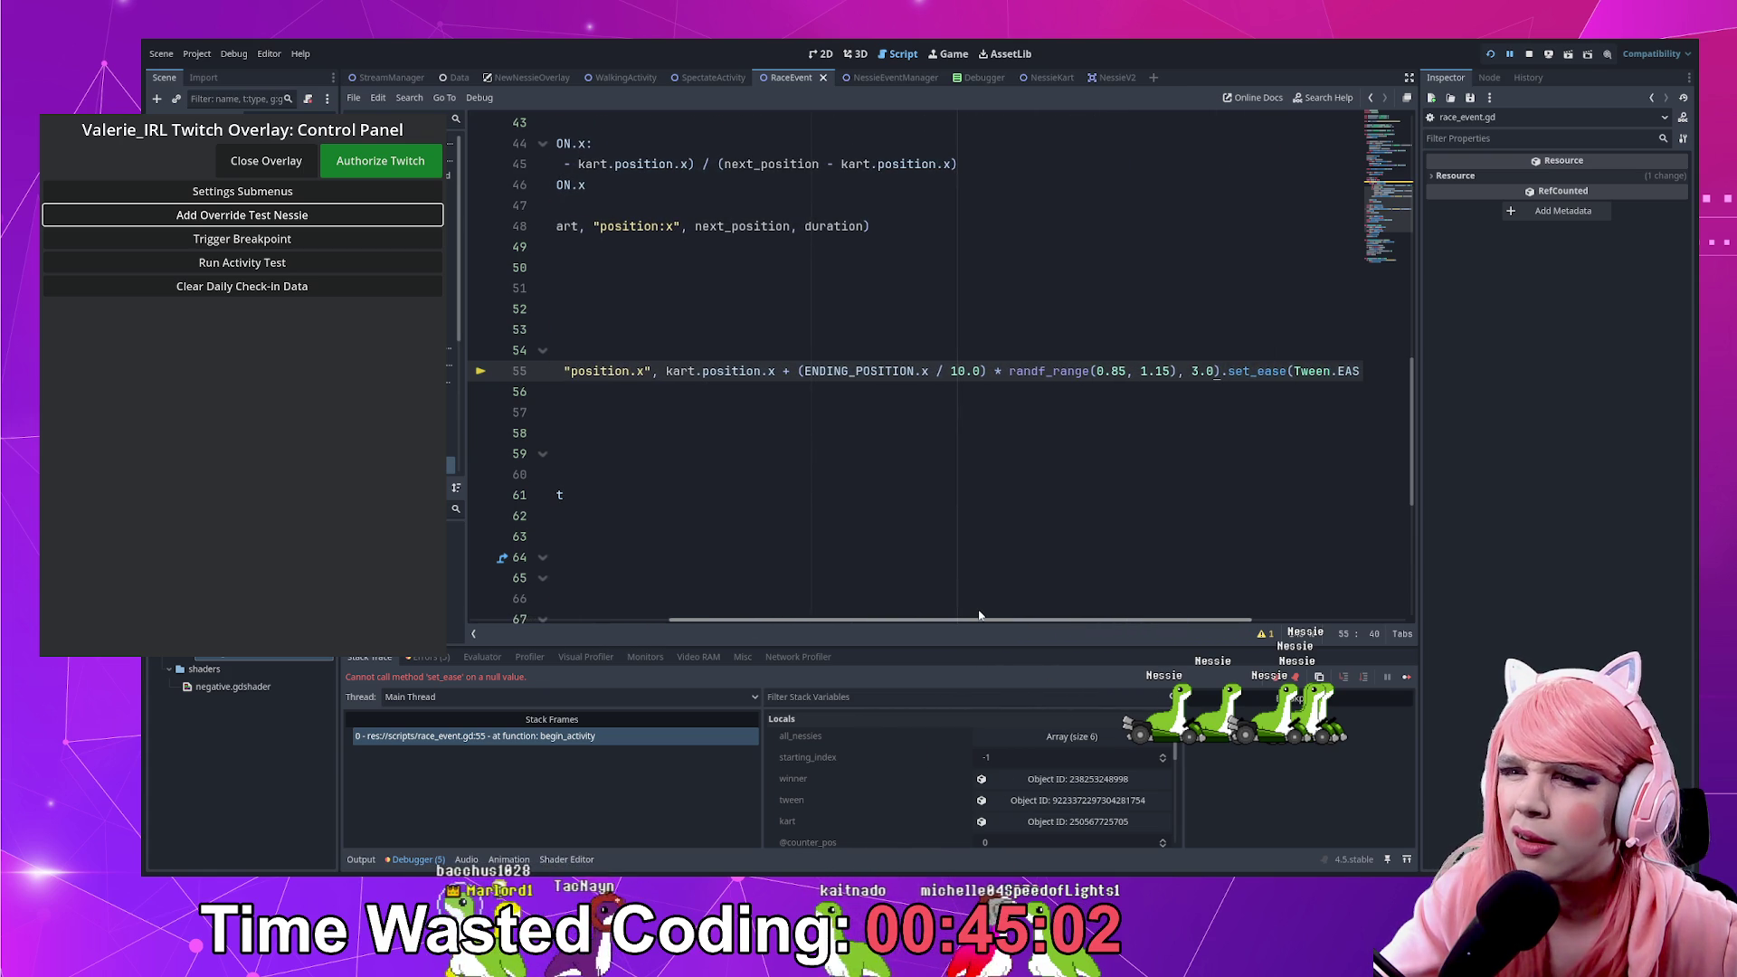
drag(979, 616, 775, 619)
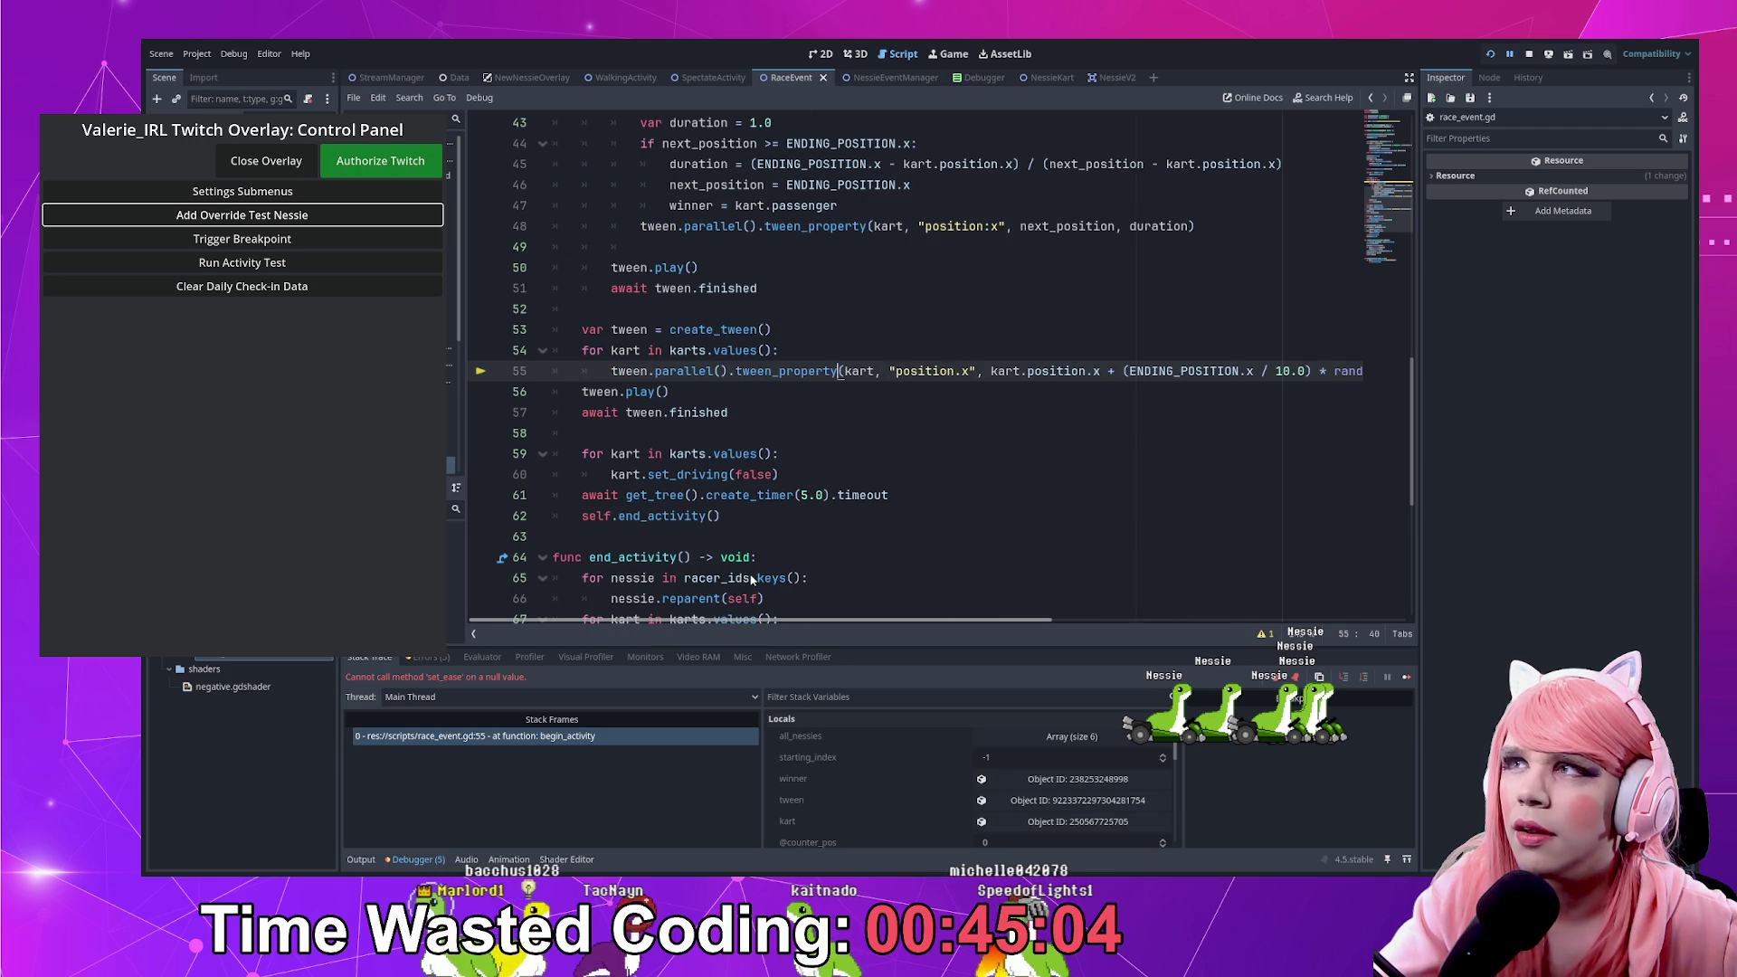
scroll(751, 579, right, 5)
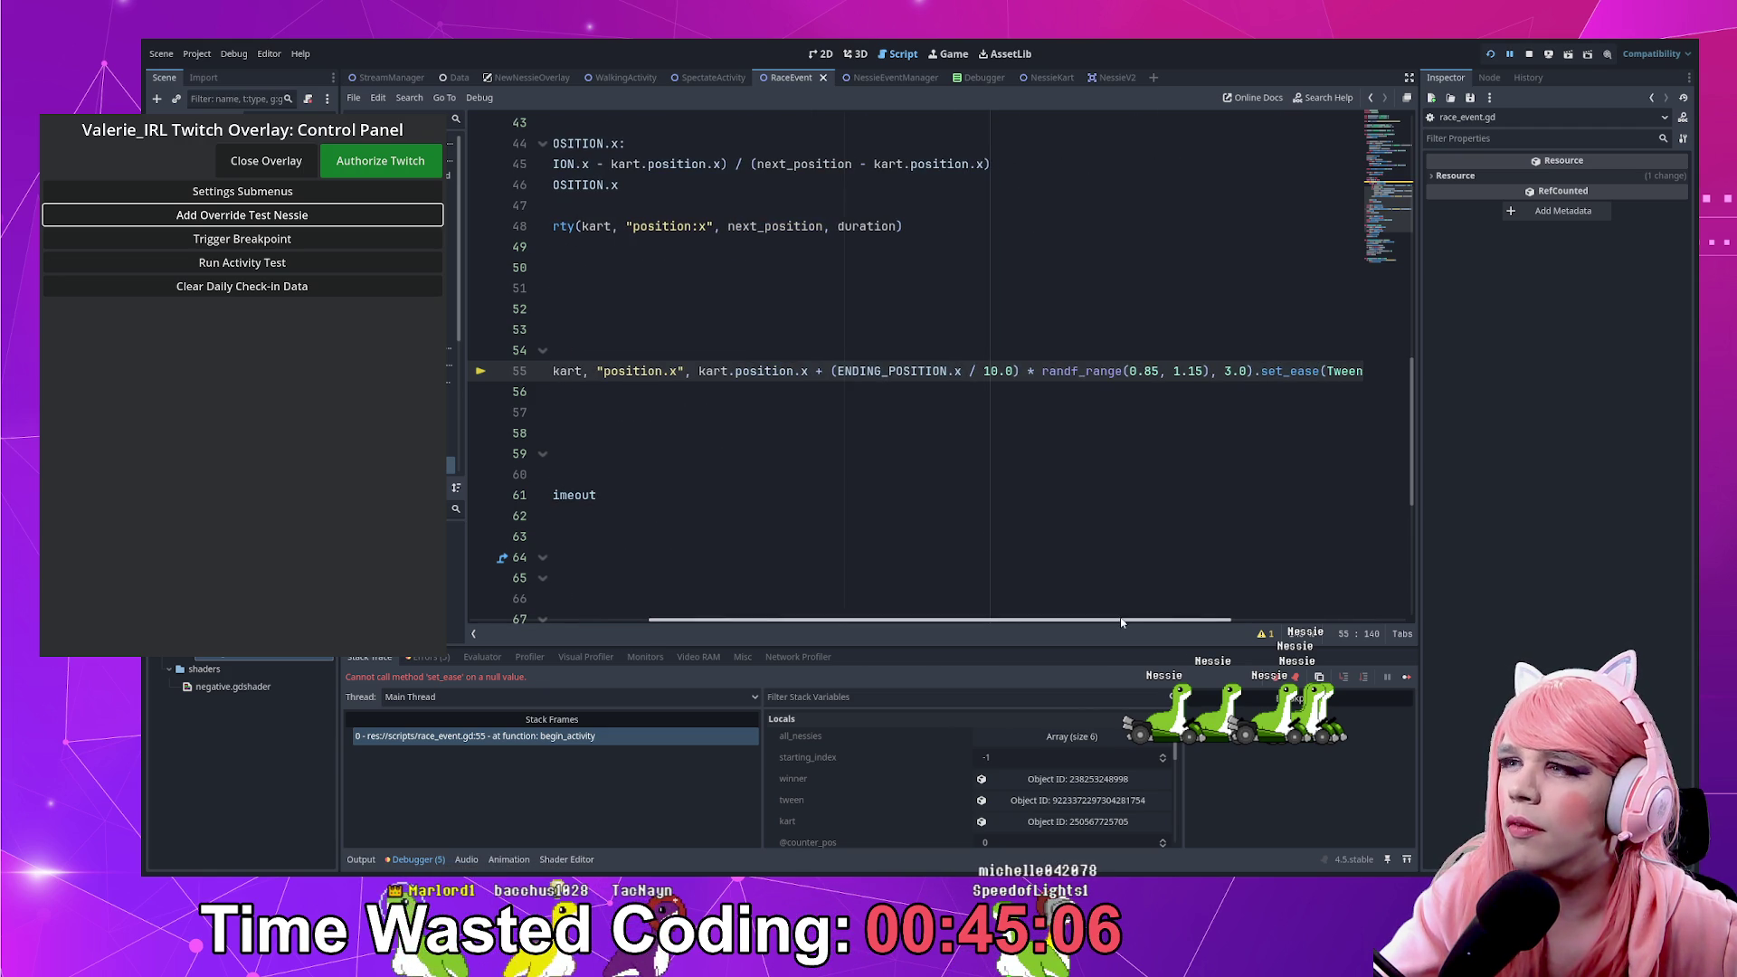
scroll(1285, 616, right, 5)
scroll(1285, 616, right, 1)
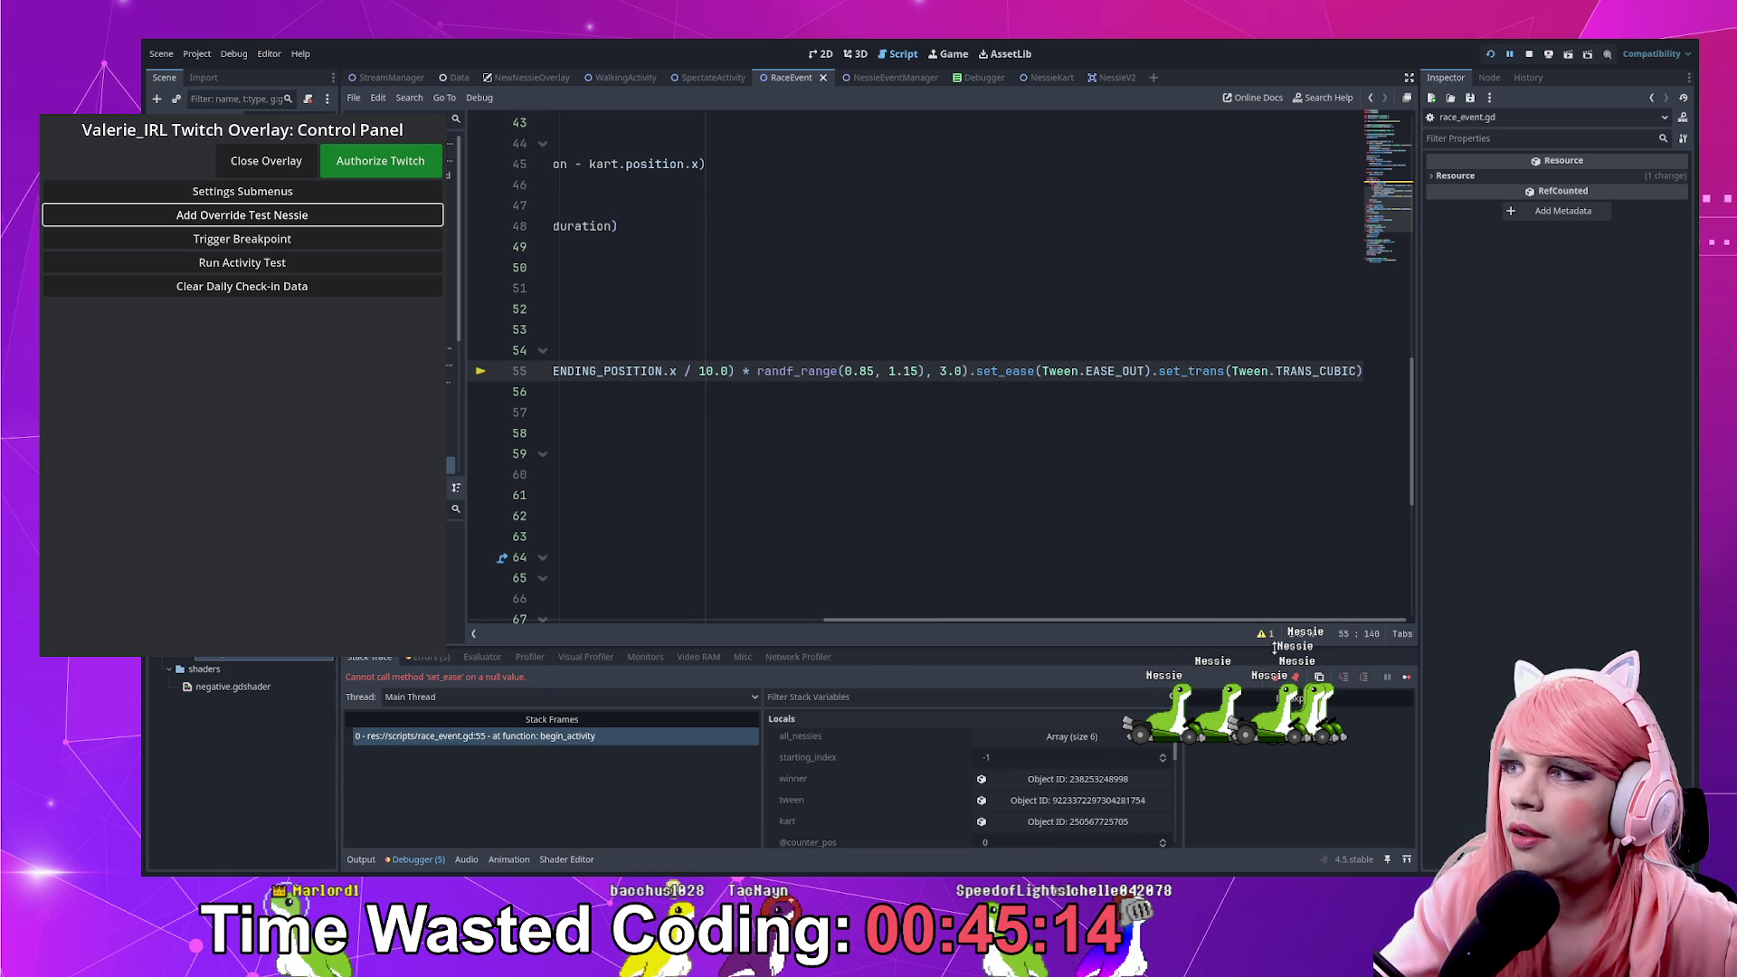
mouse_move(1218, 622)
mouse_down()
mouse_move(893, 618)
mouse_move(751, 421)
mouse_up()
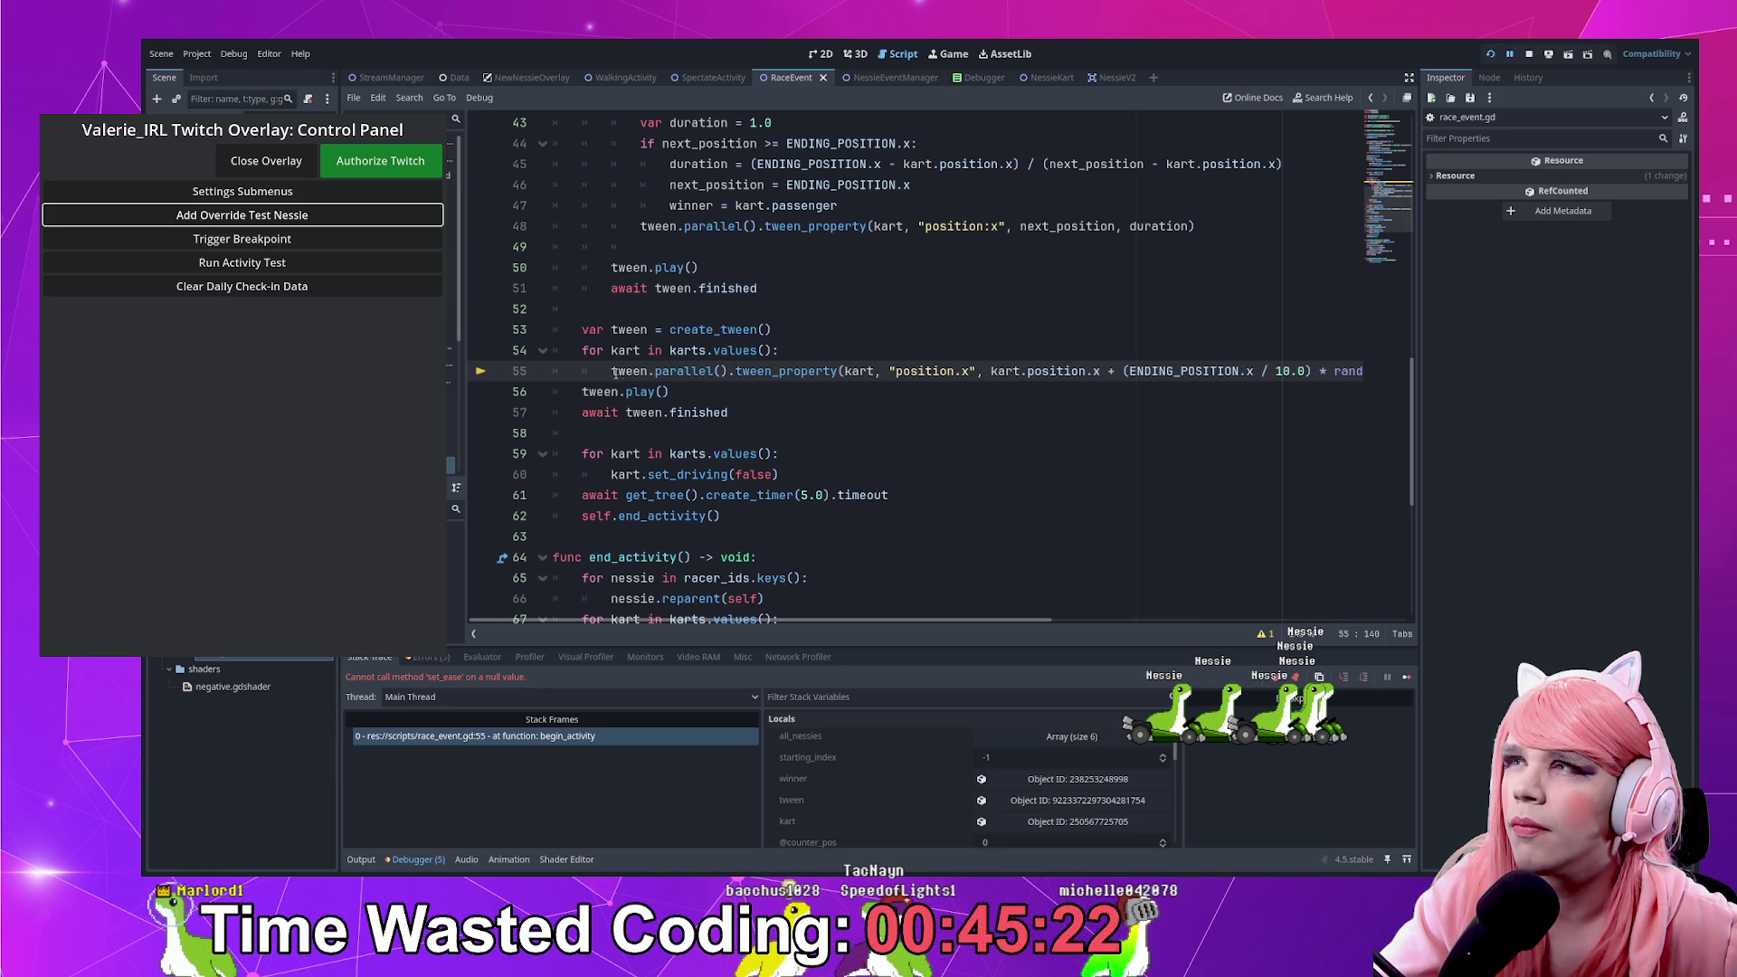
drag(1015, 619, 1346, 619)
Delete the chained set_ease(Tween.EASE_OUT).set_trans(...) calls from the end of line 55
click(1004, 371)
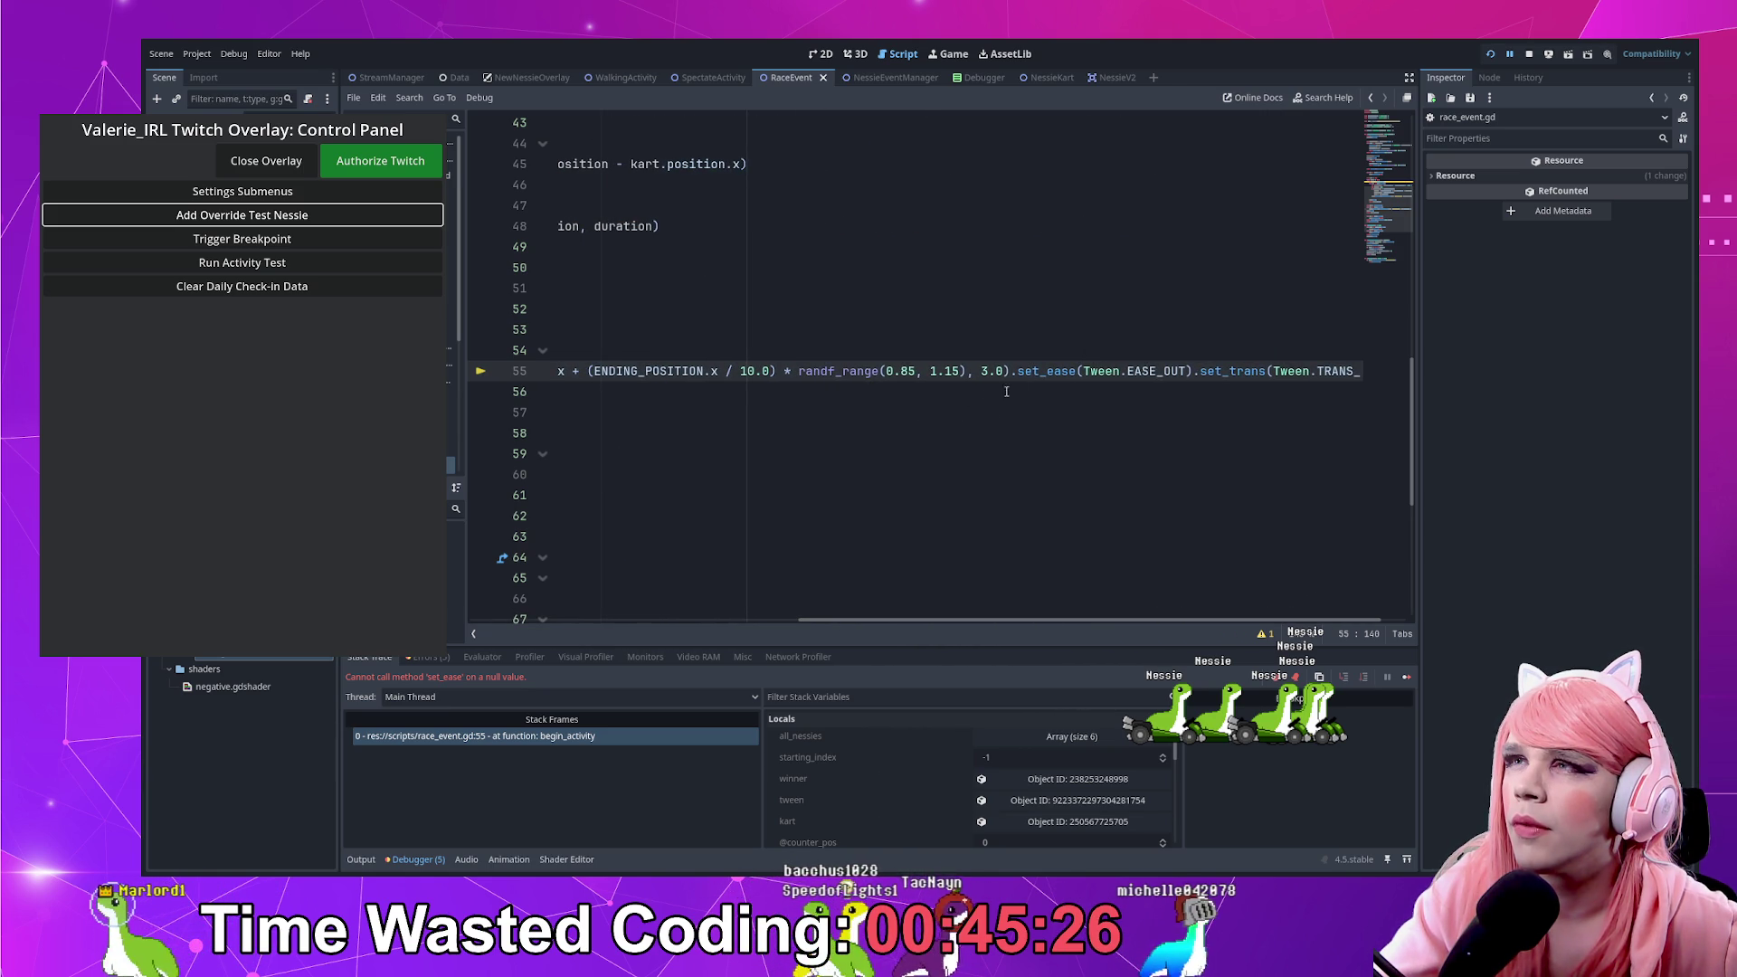
drag(1008, 371, 1363, 371)
key(ctrl+c)
key(BackSpace)
key(Home)
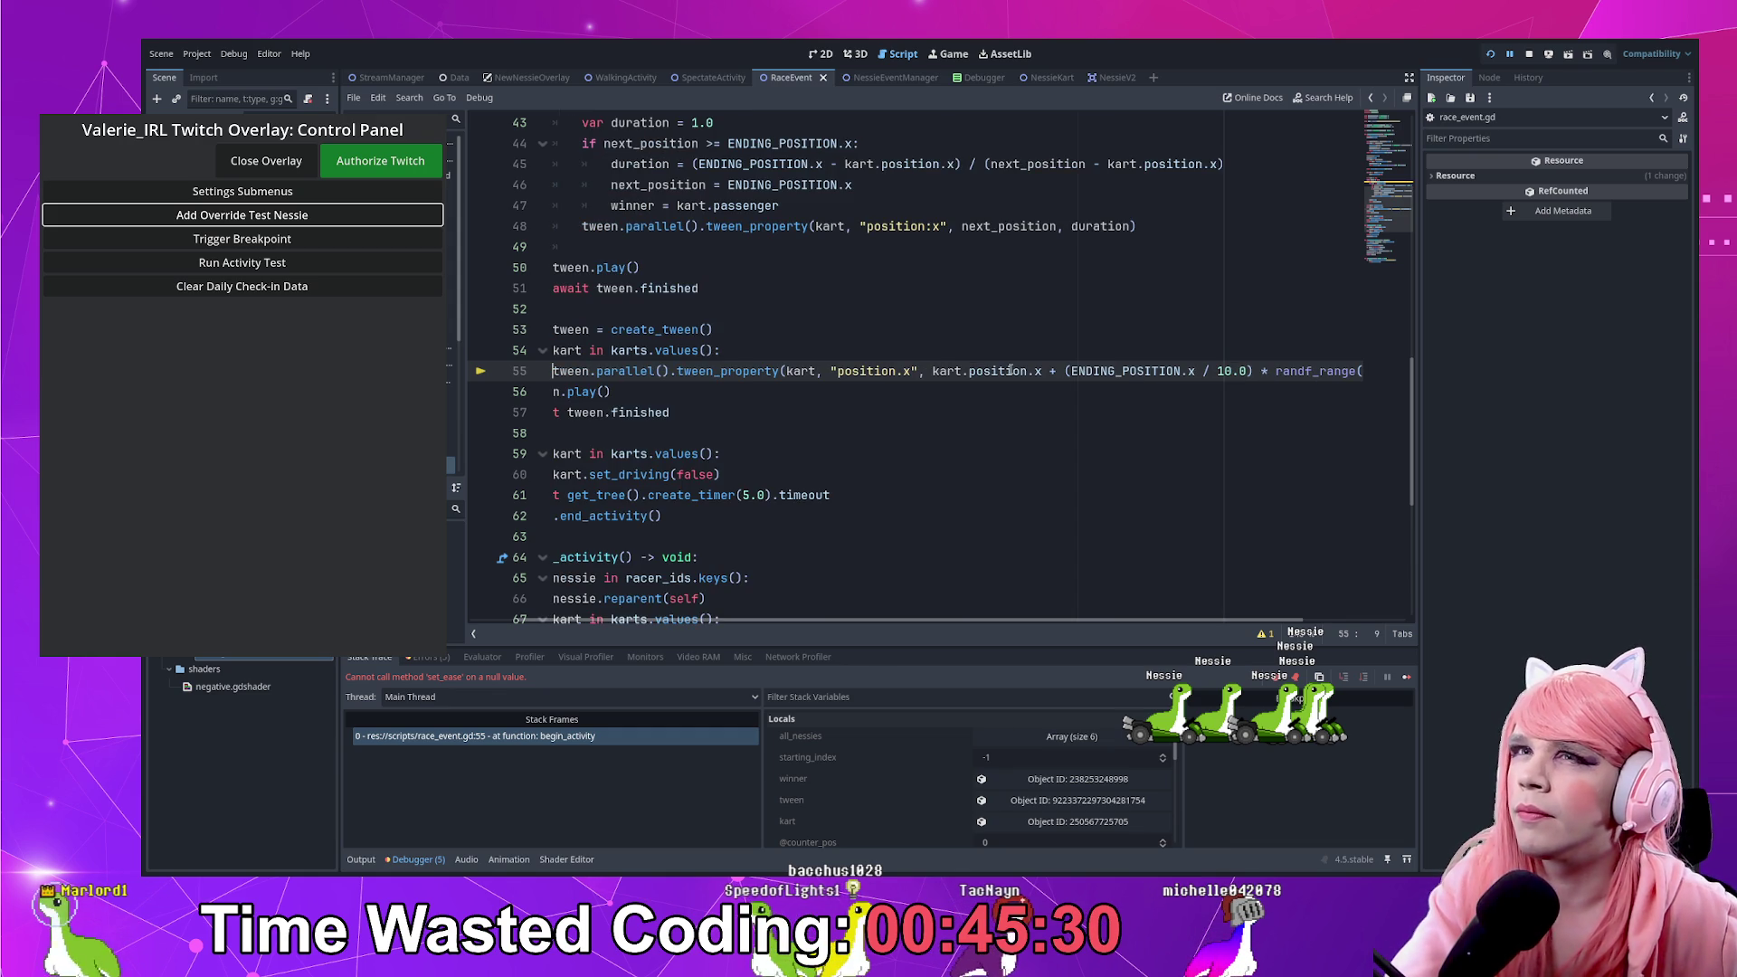
Store the tween in var tweener, chain EASE_OUT and TRANS_CUBIC on it, then restart the project
text(var tweener )
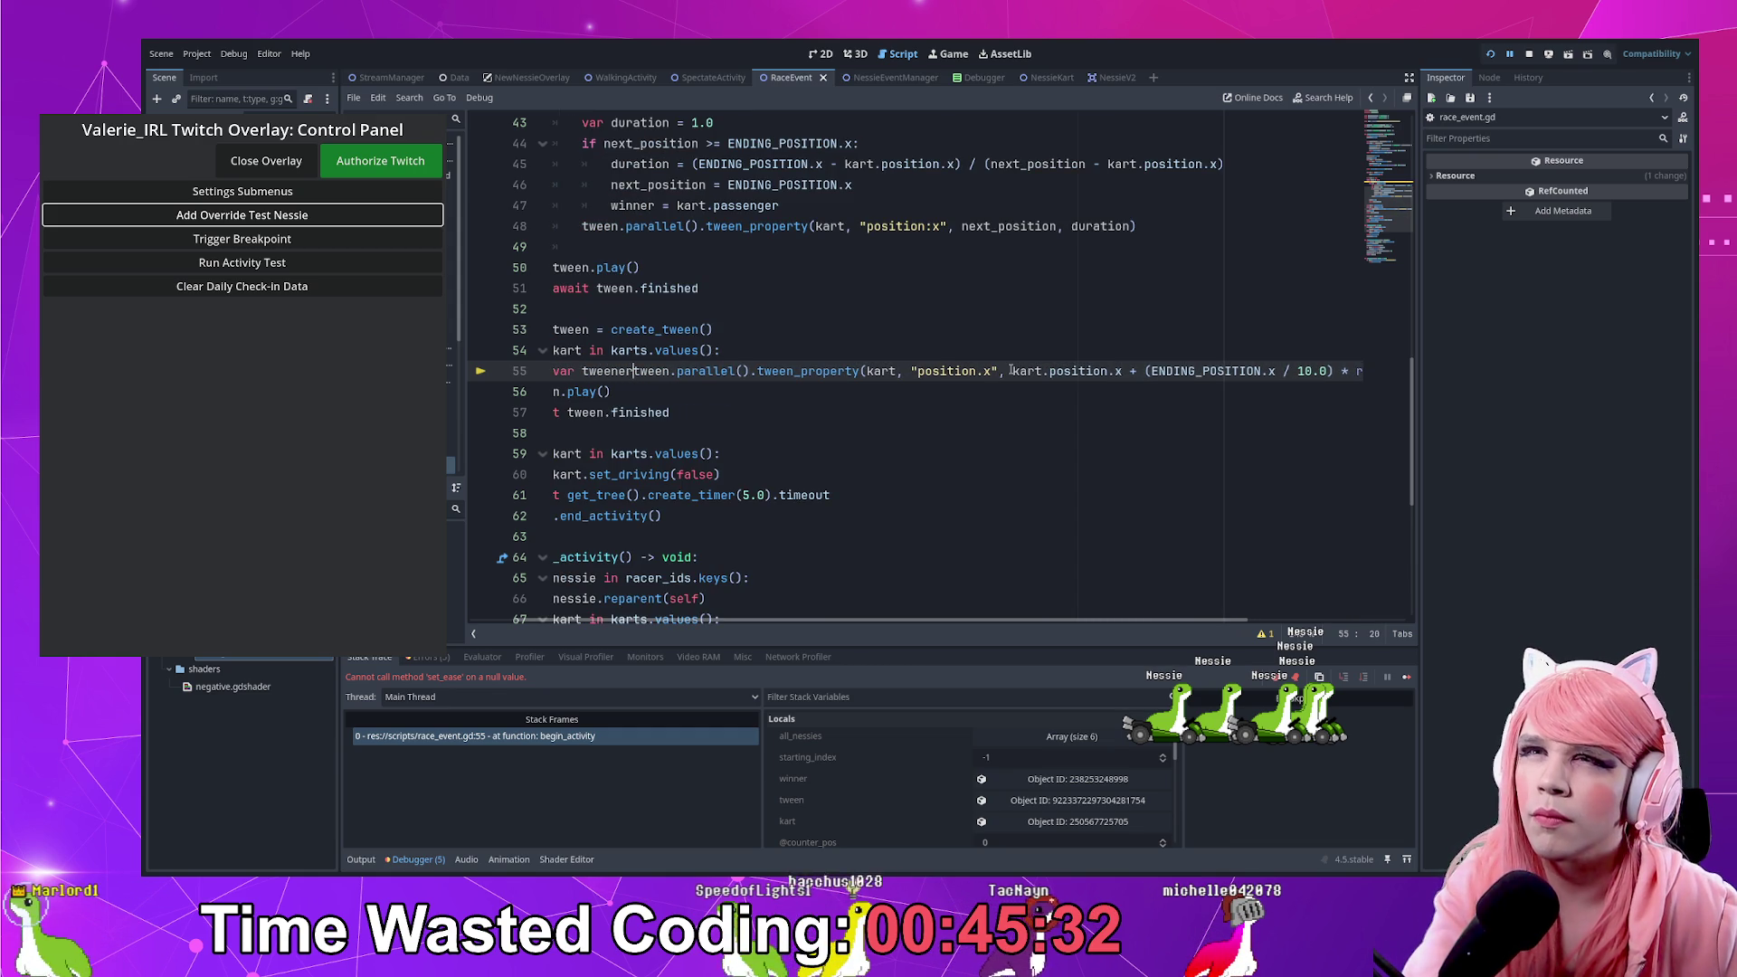
text(=)
key(End)
key(Return)
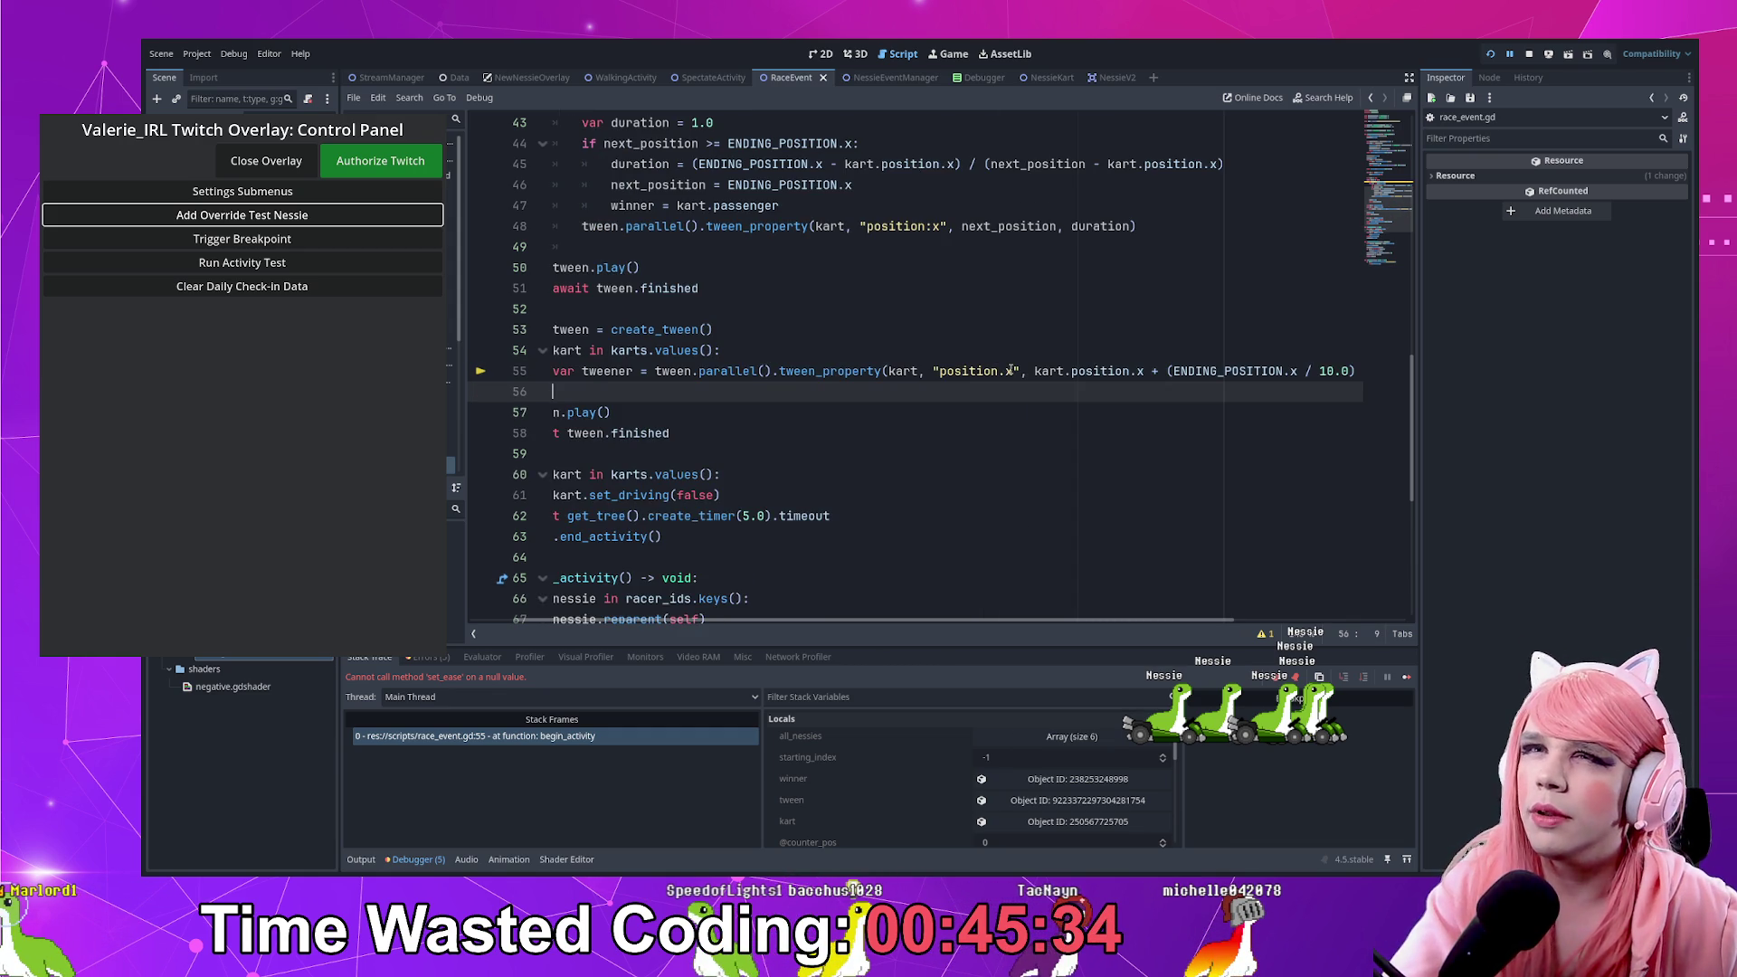
text(tweener.)
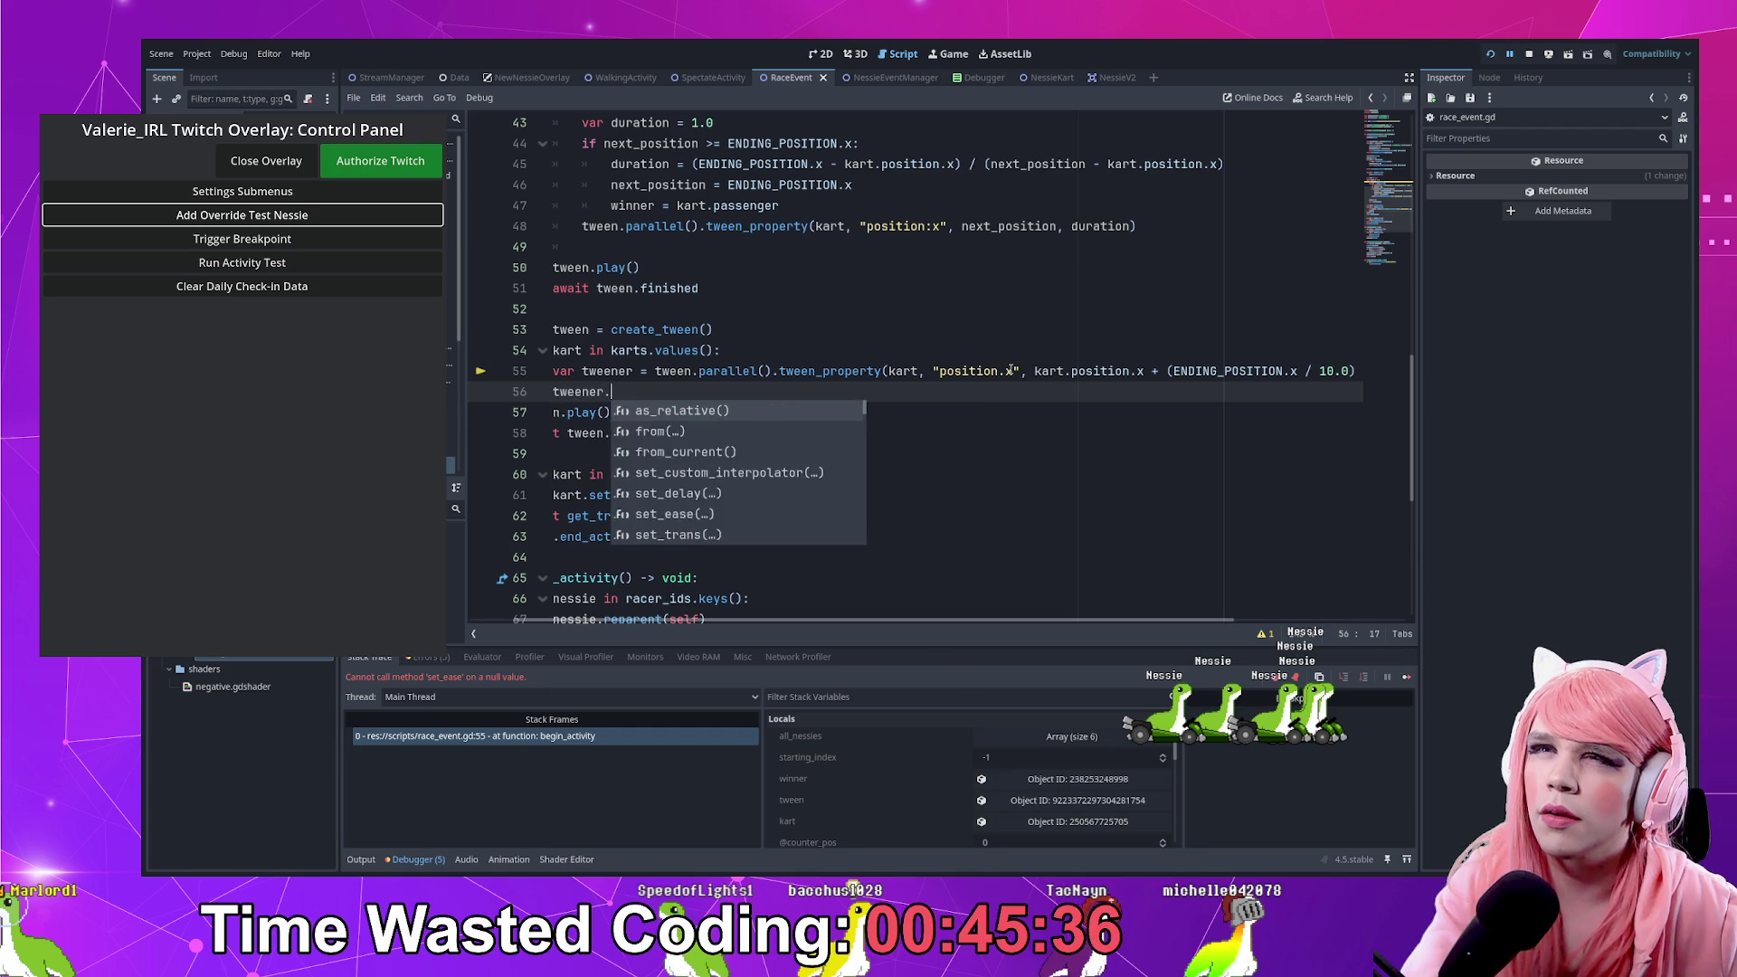
key(ctrl+v)
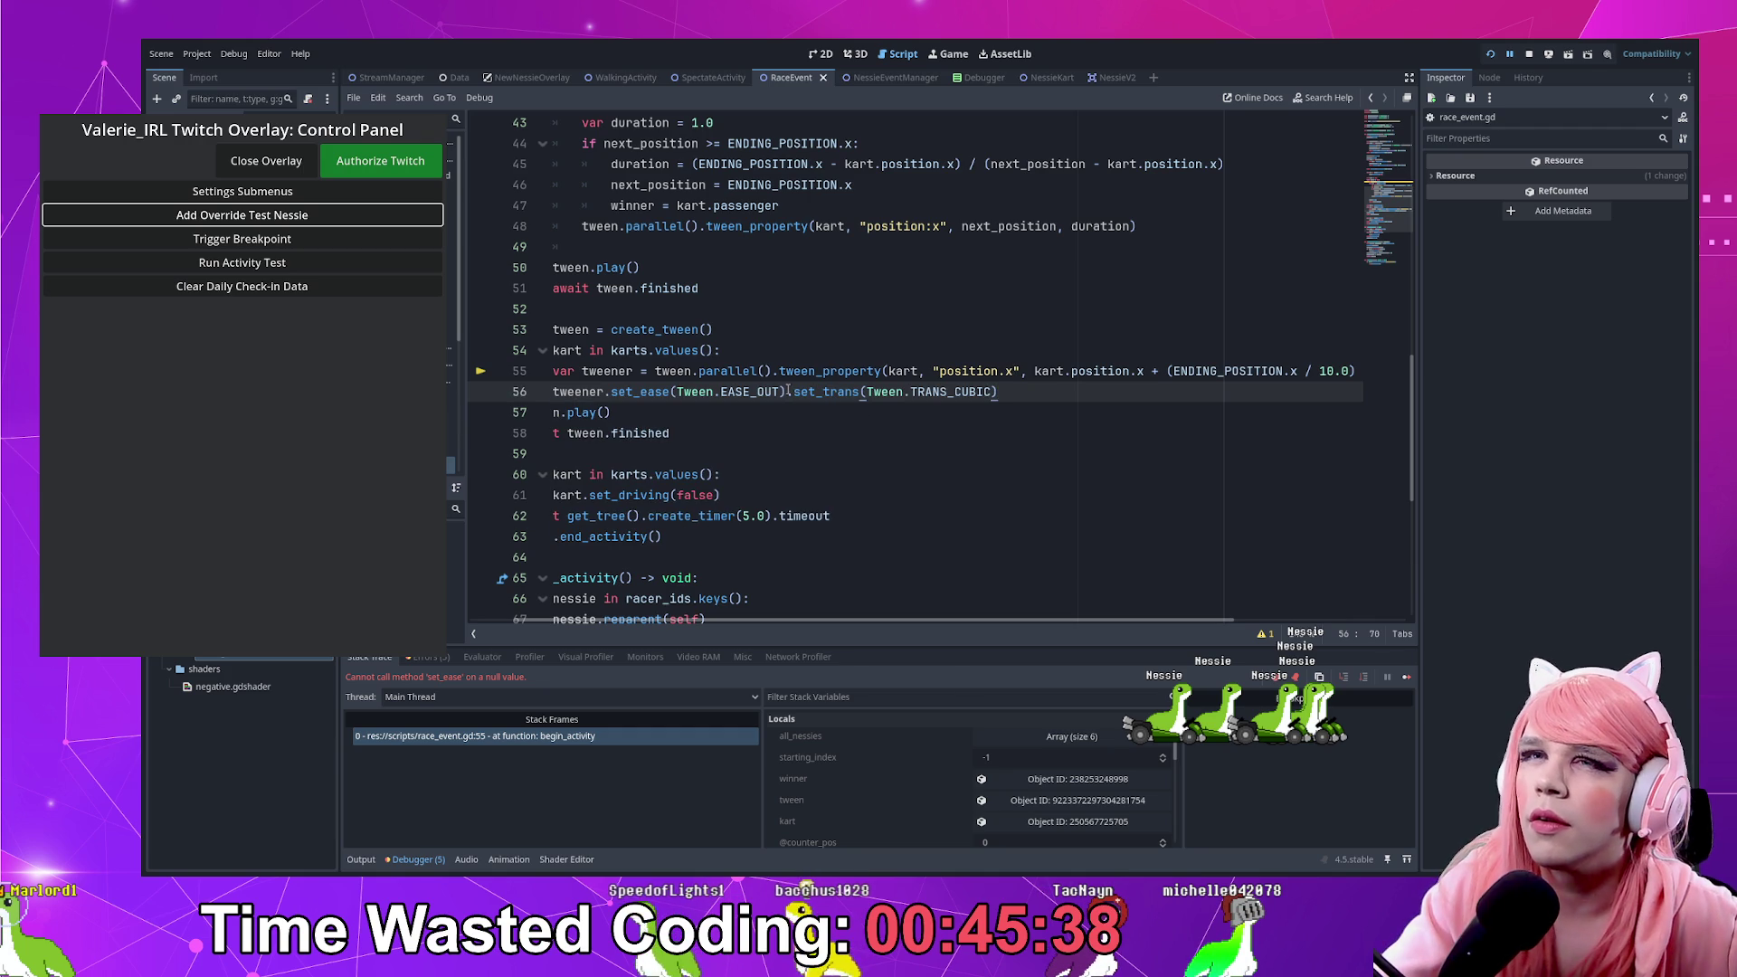
click(1493, 55)
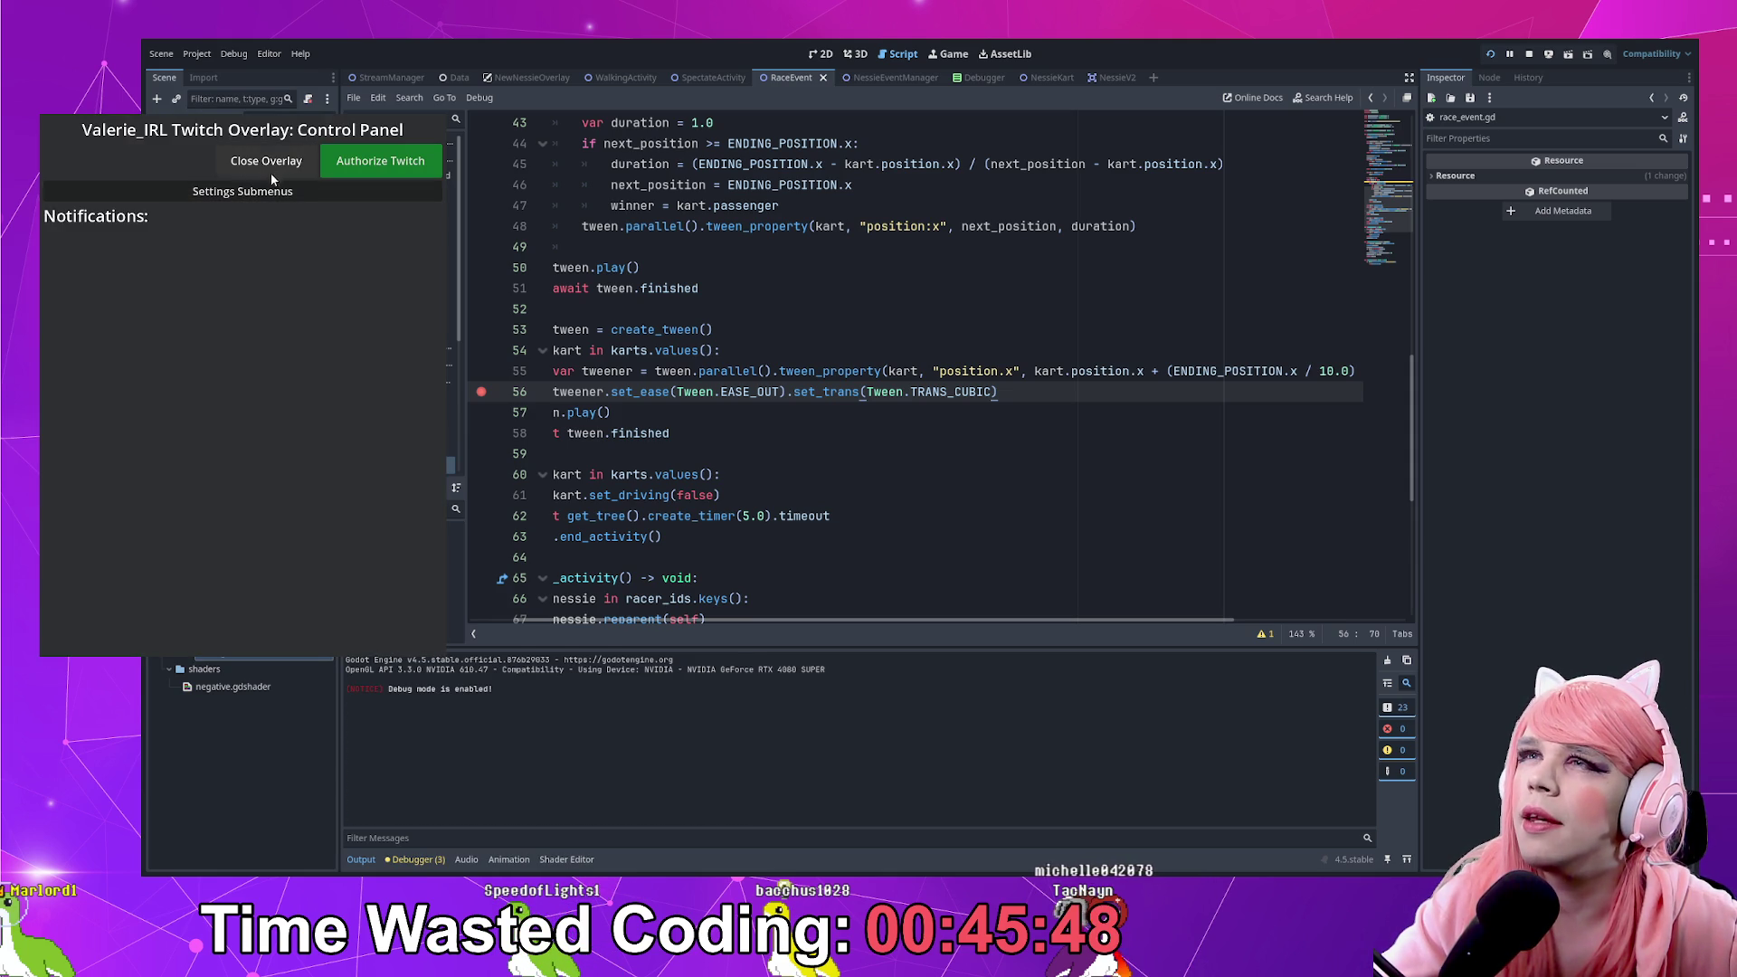
Add a test Nessie in the Control Panel to start the race and hit the line-56 breakpoint
click(181, 214)
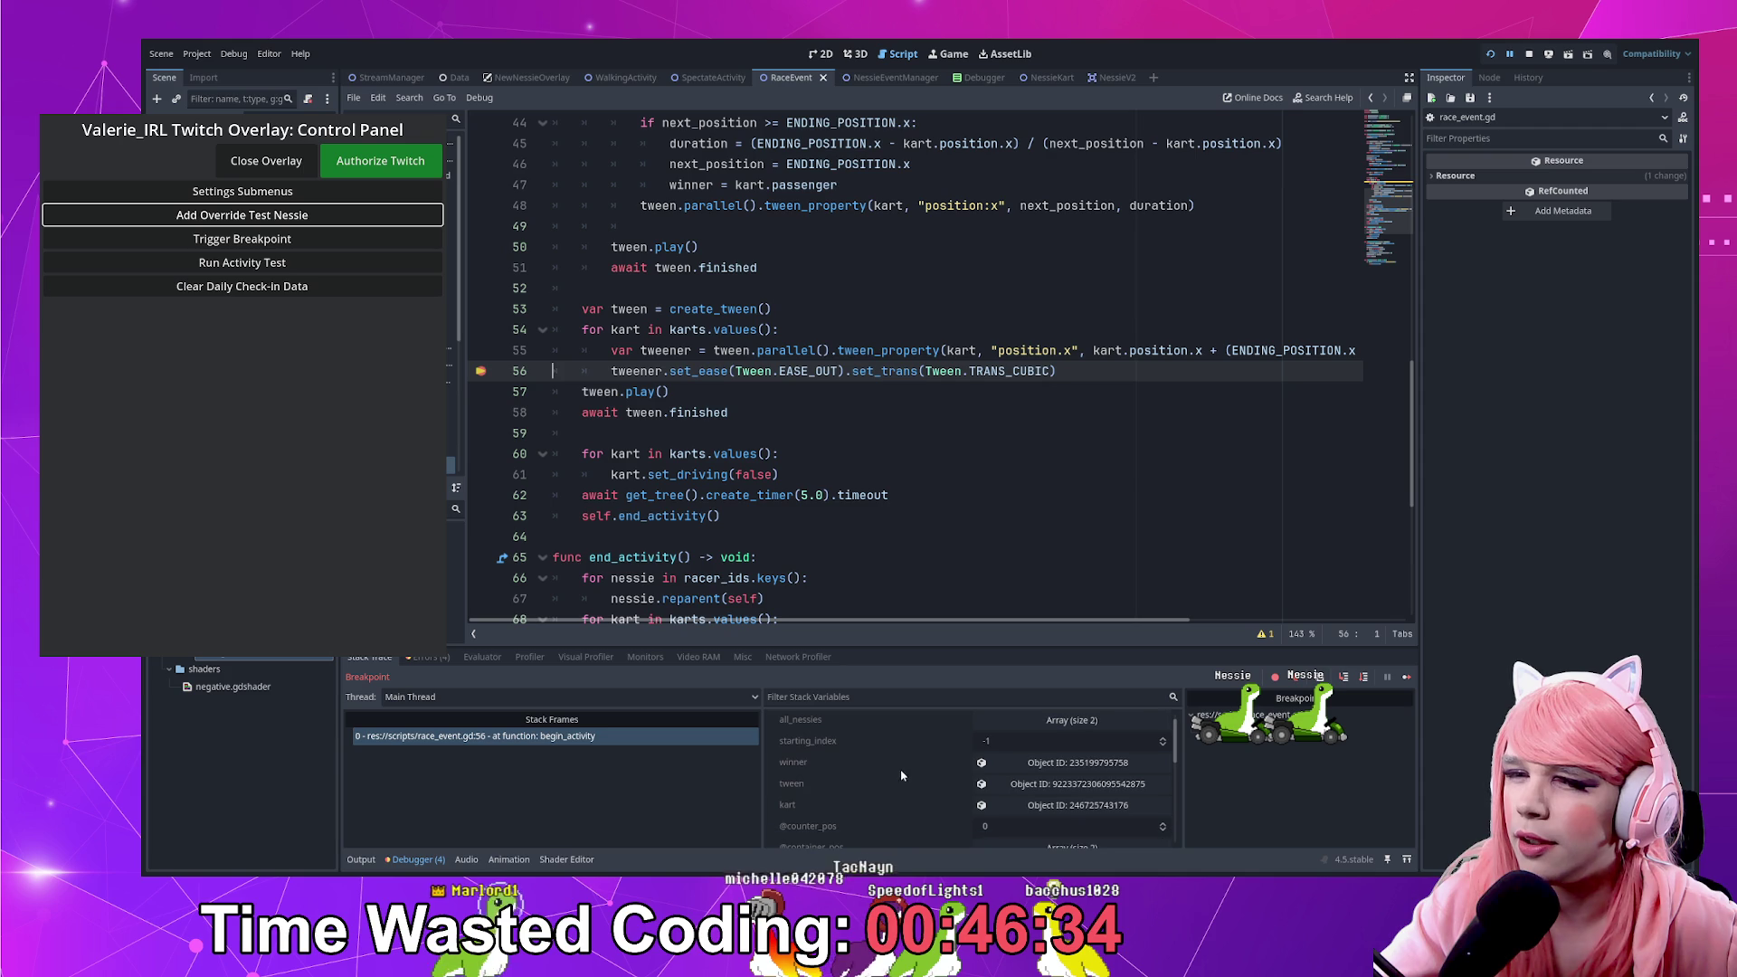
Add tween.set_parallel(true) on a new line after create_tween()
scroll(916, 784, down, 2)
scroll(1008, 826, down, 1)
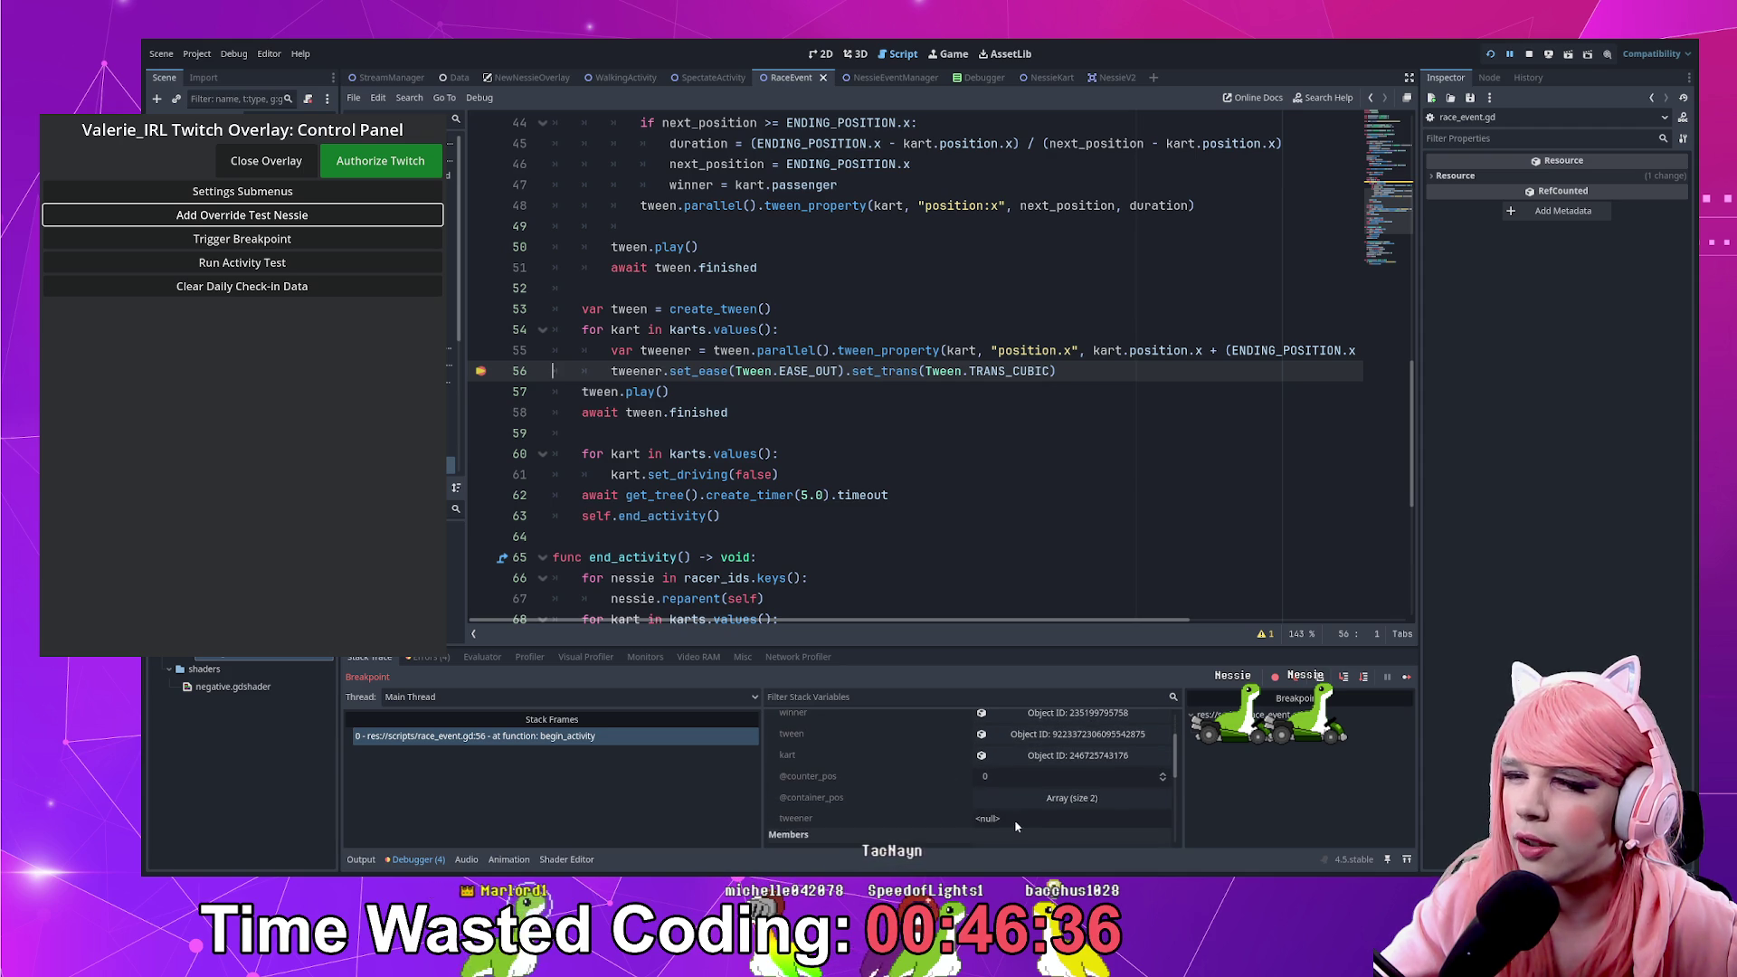
click(881, 350)
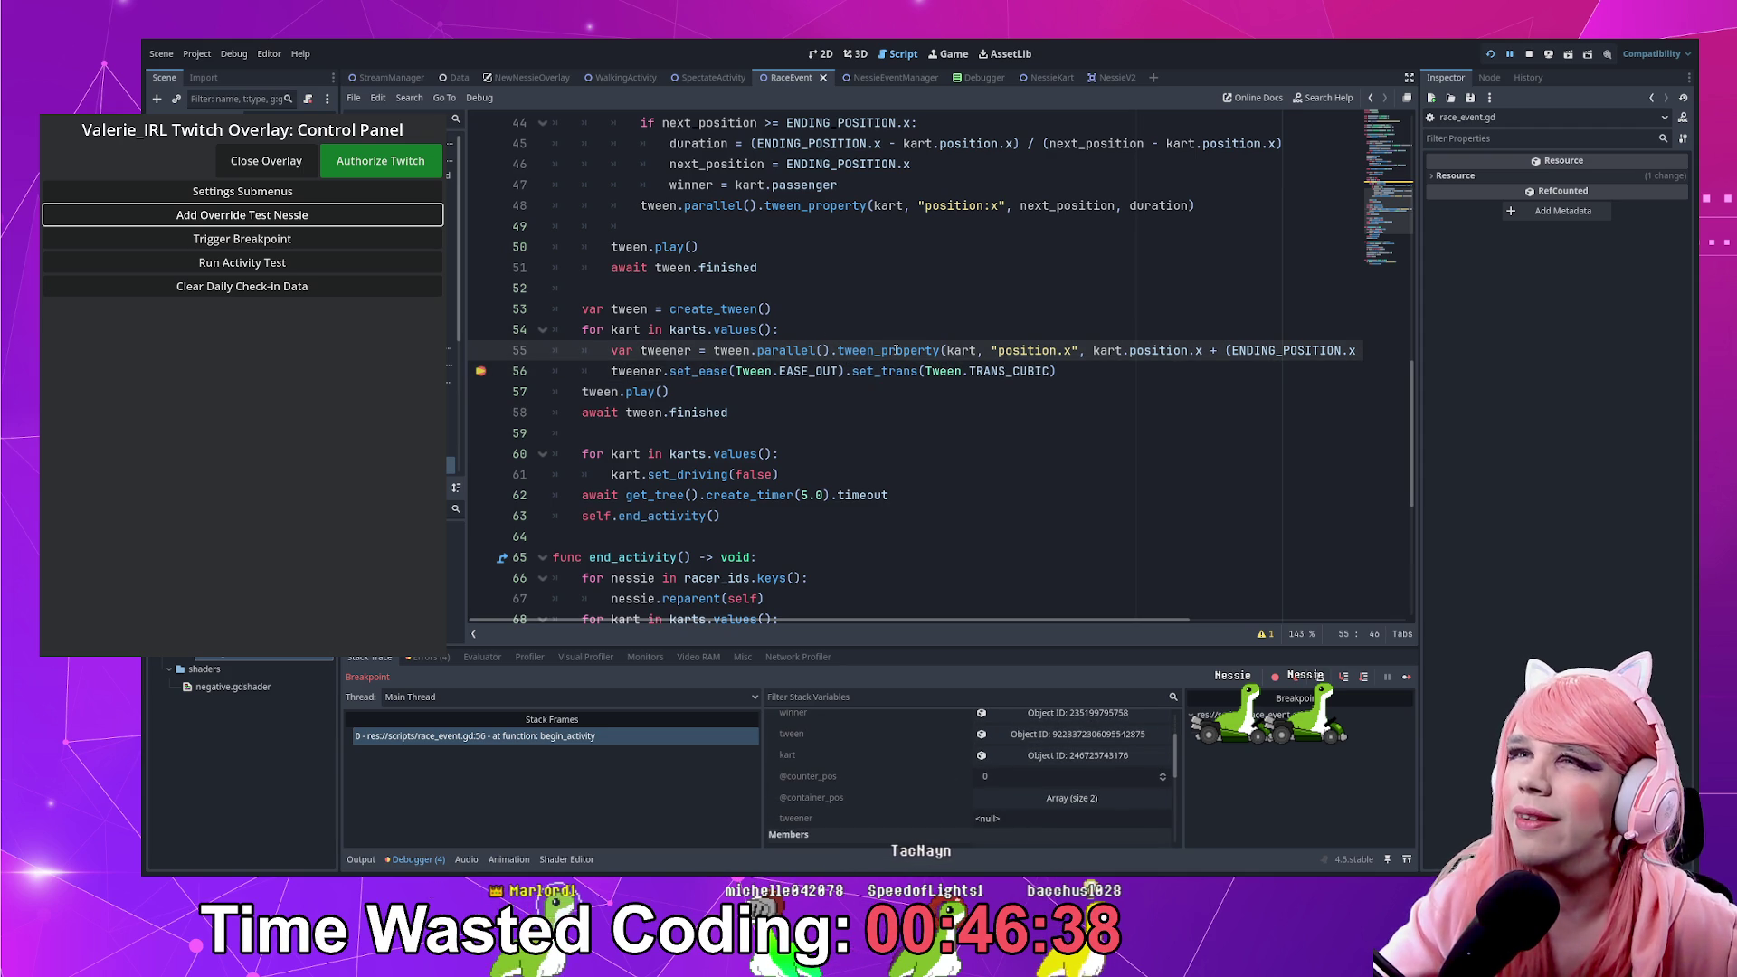
click(835, 304)
key(Return)
text(tween.set))
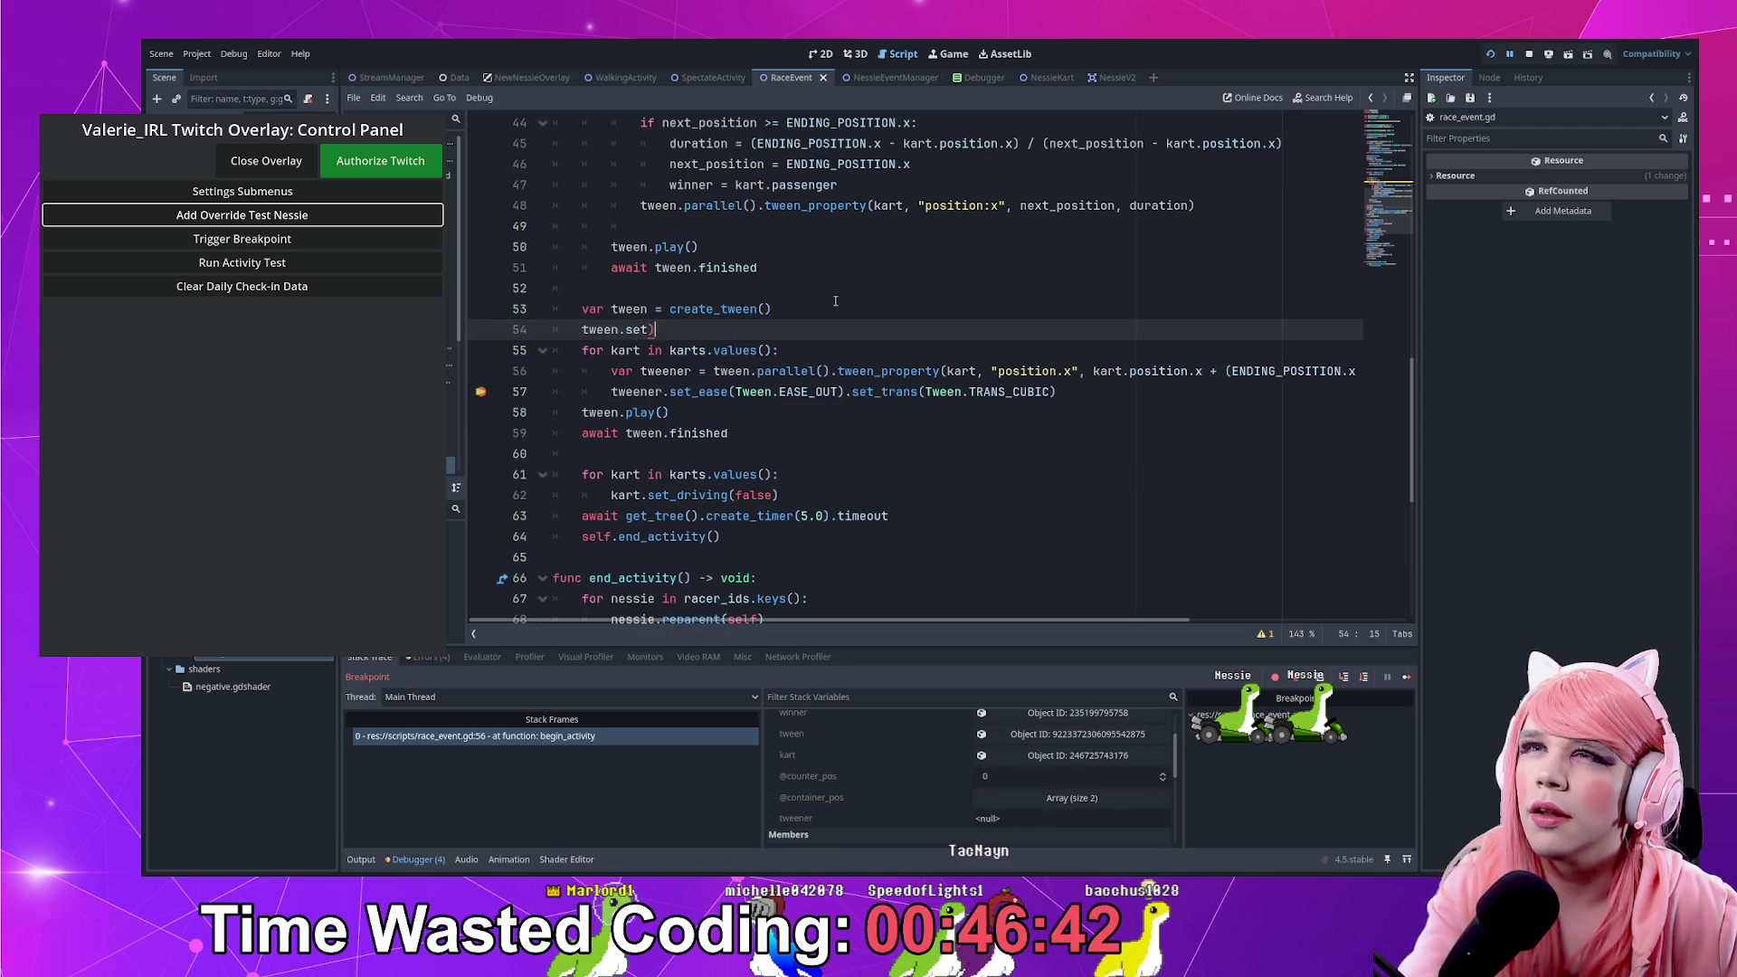
text(par)
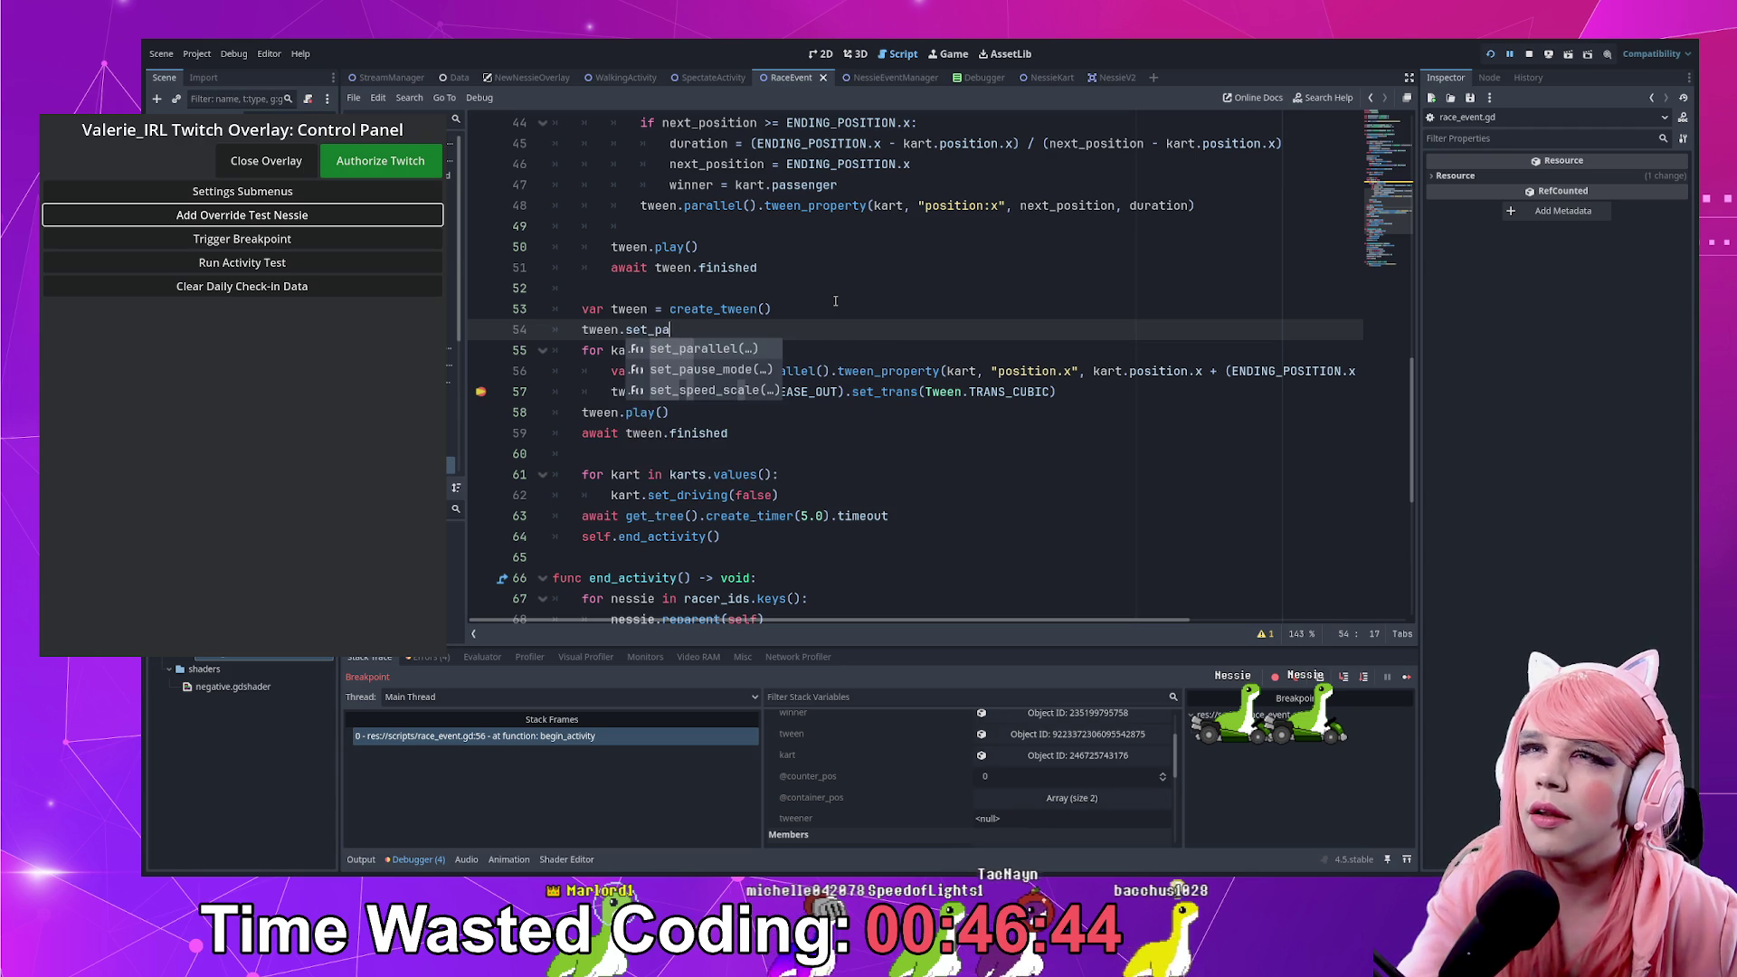
key(Return)
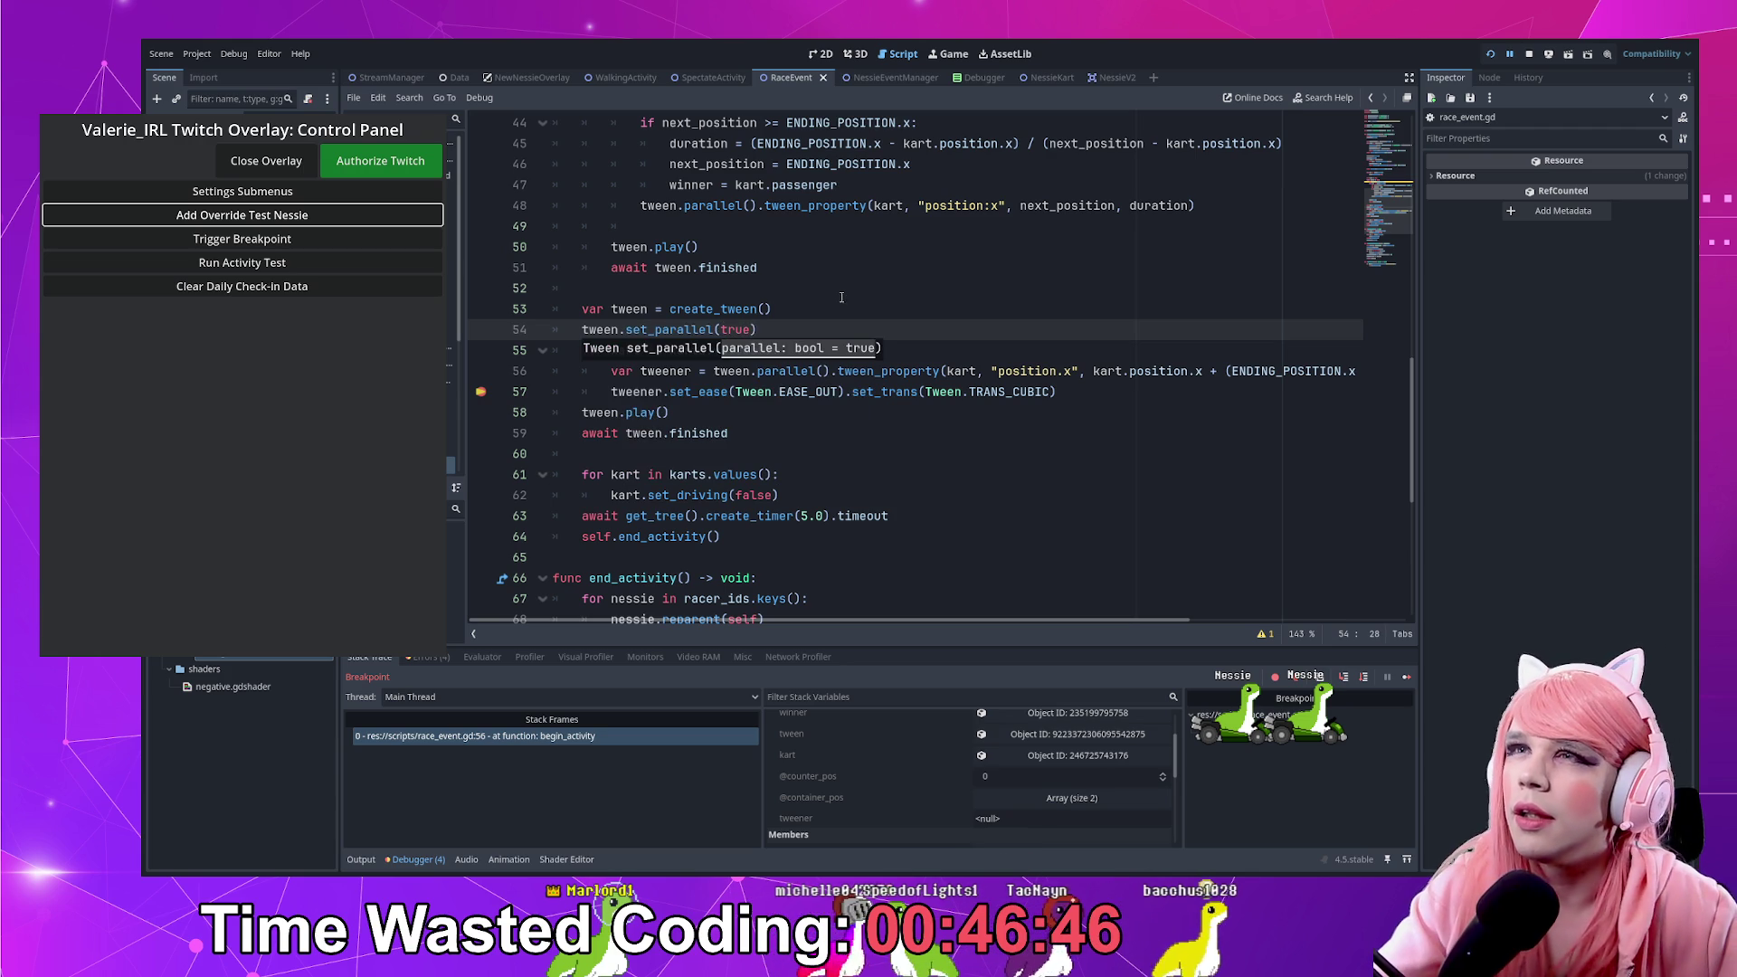
text(ue)
Remove the per-kart .parallel() call from the tween_property line and stop the running session
drag(829, 371, 772, 371)
key(BackSpace)
key(BackSpace)
key(BackSpace)
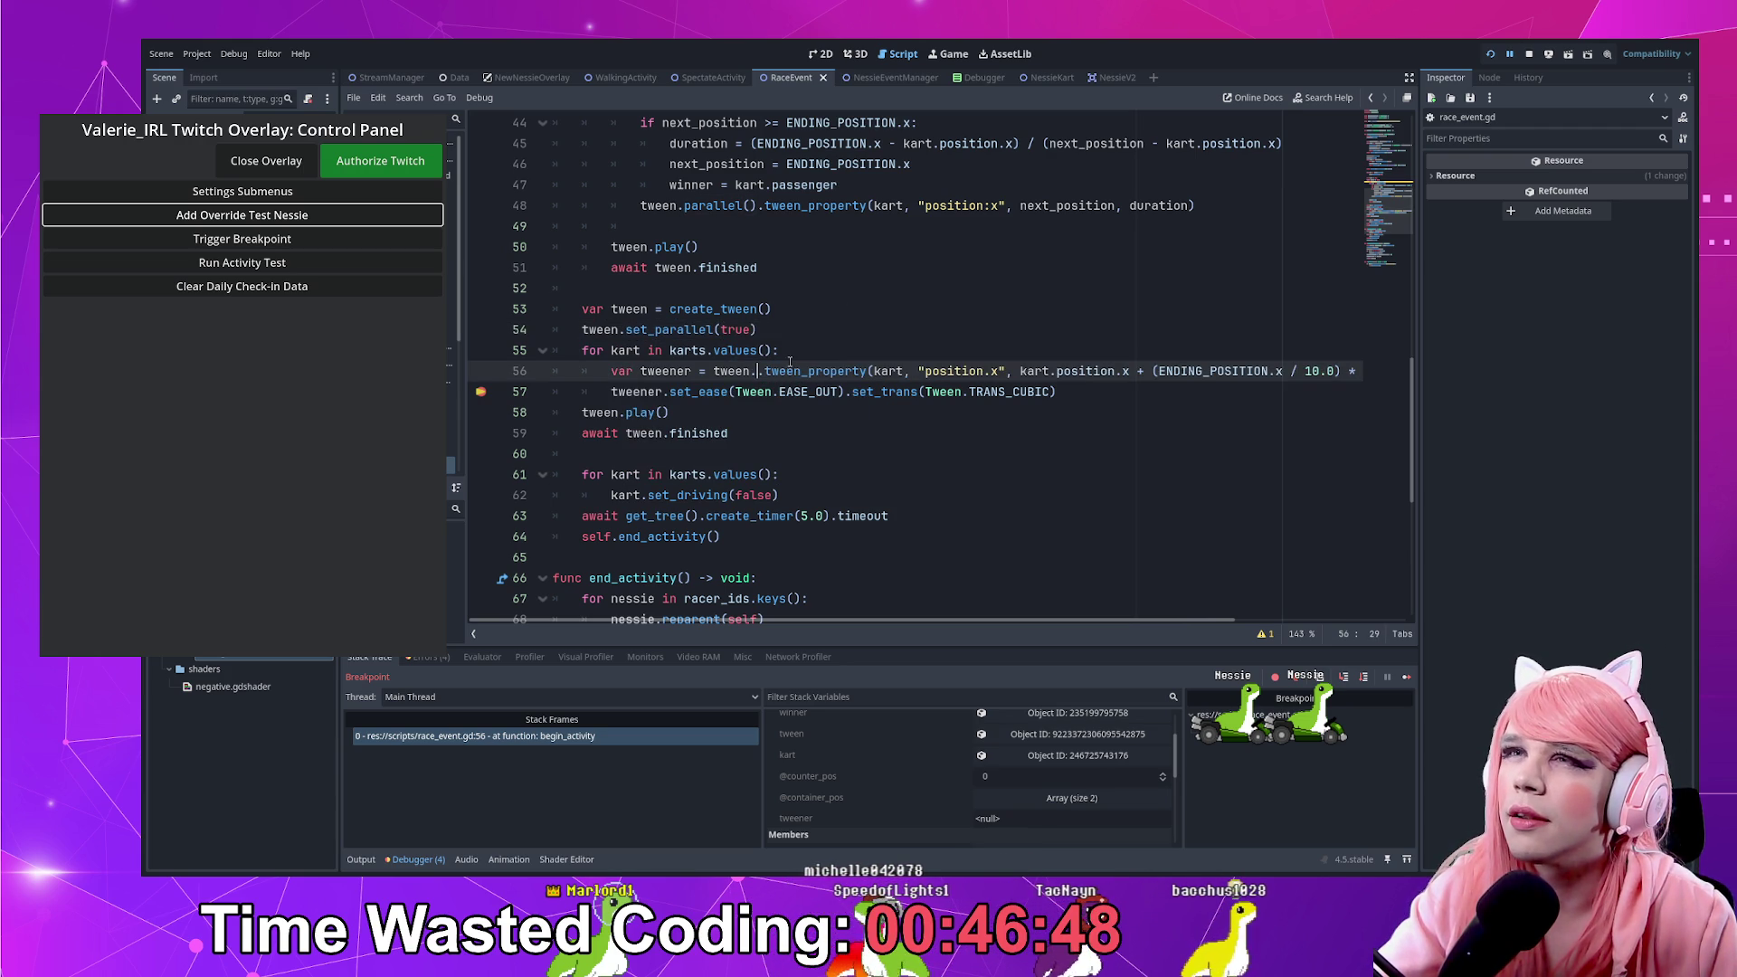
click(830, 350)
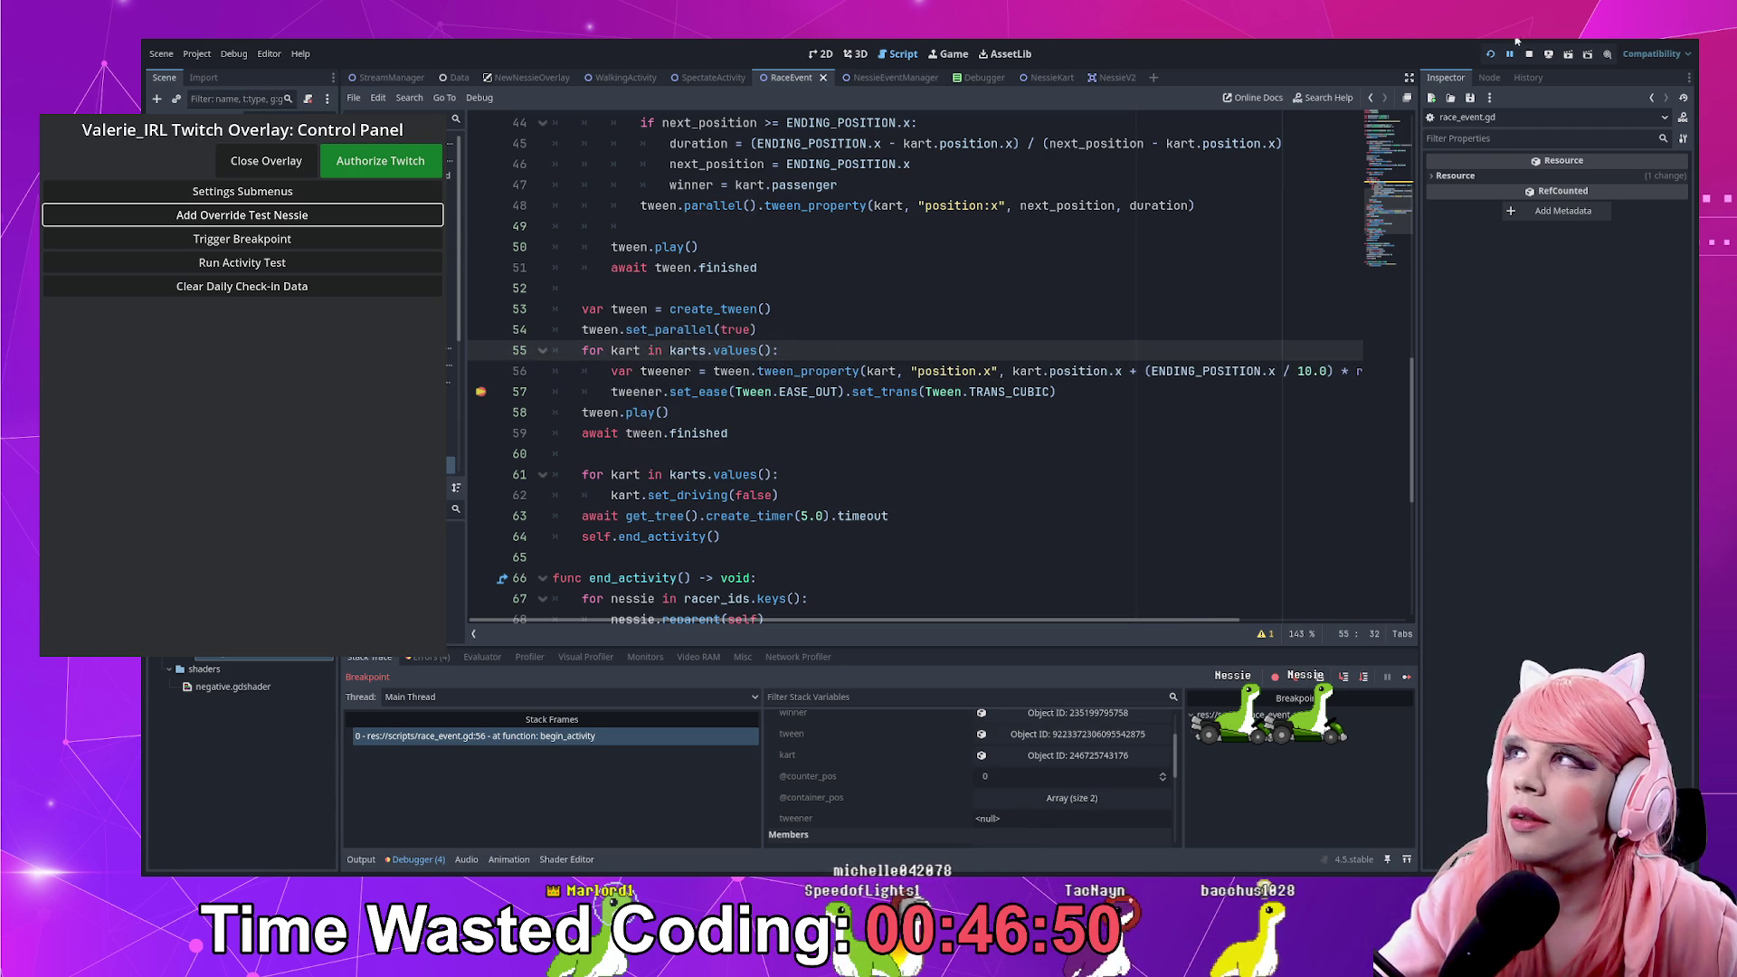
click(1495, 58)
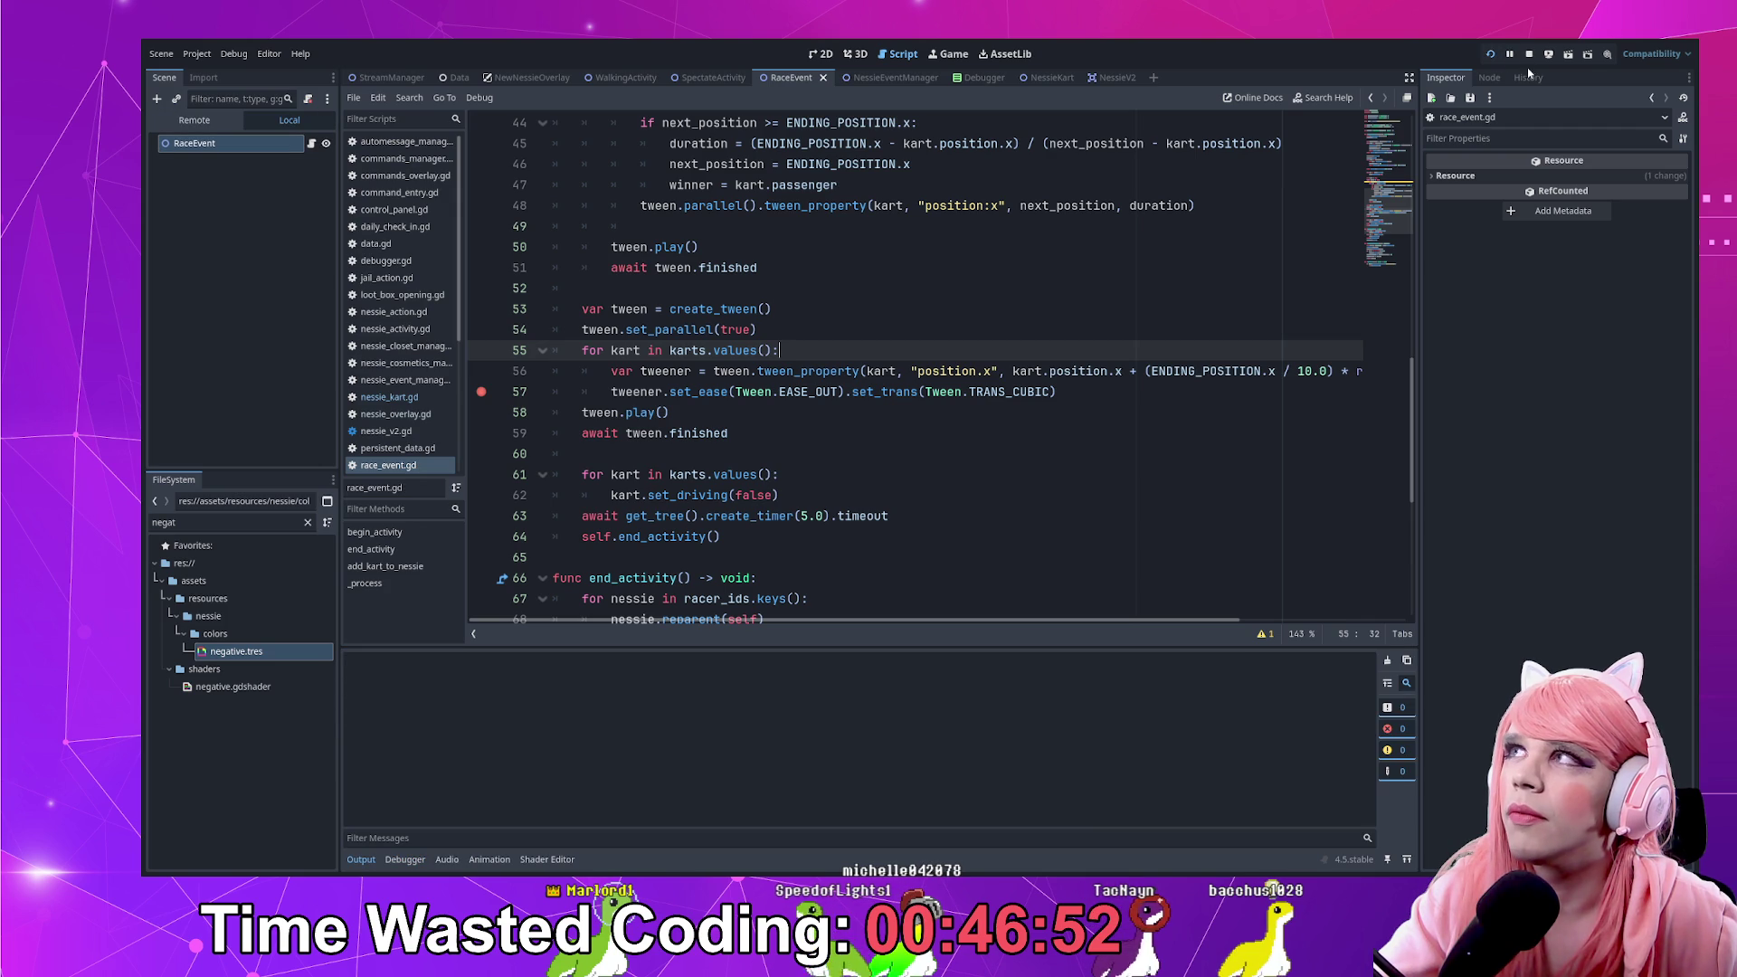
Change line 42's step divisor from 30.0 to 5.0 and relaunch the project
click(1529, 55)
scroll(996, 362, up, 3)
click(1077, 268)
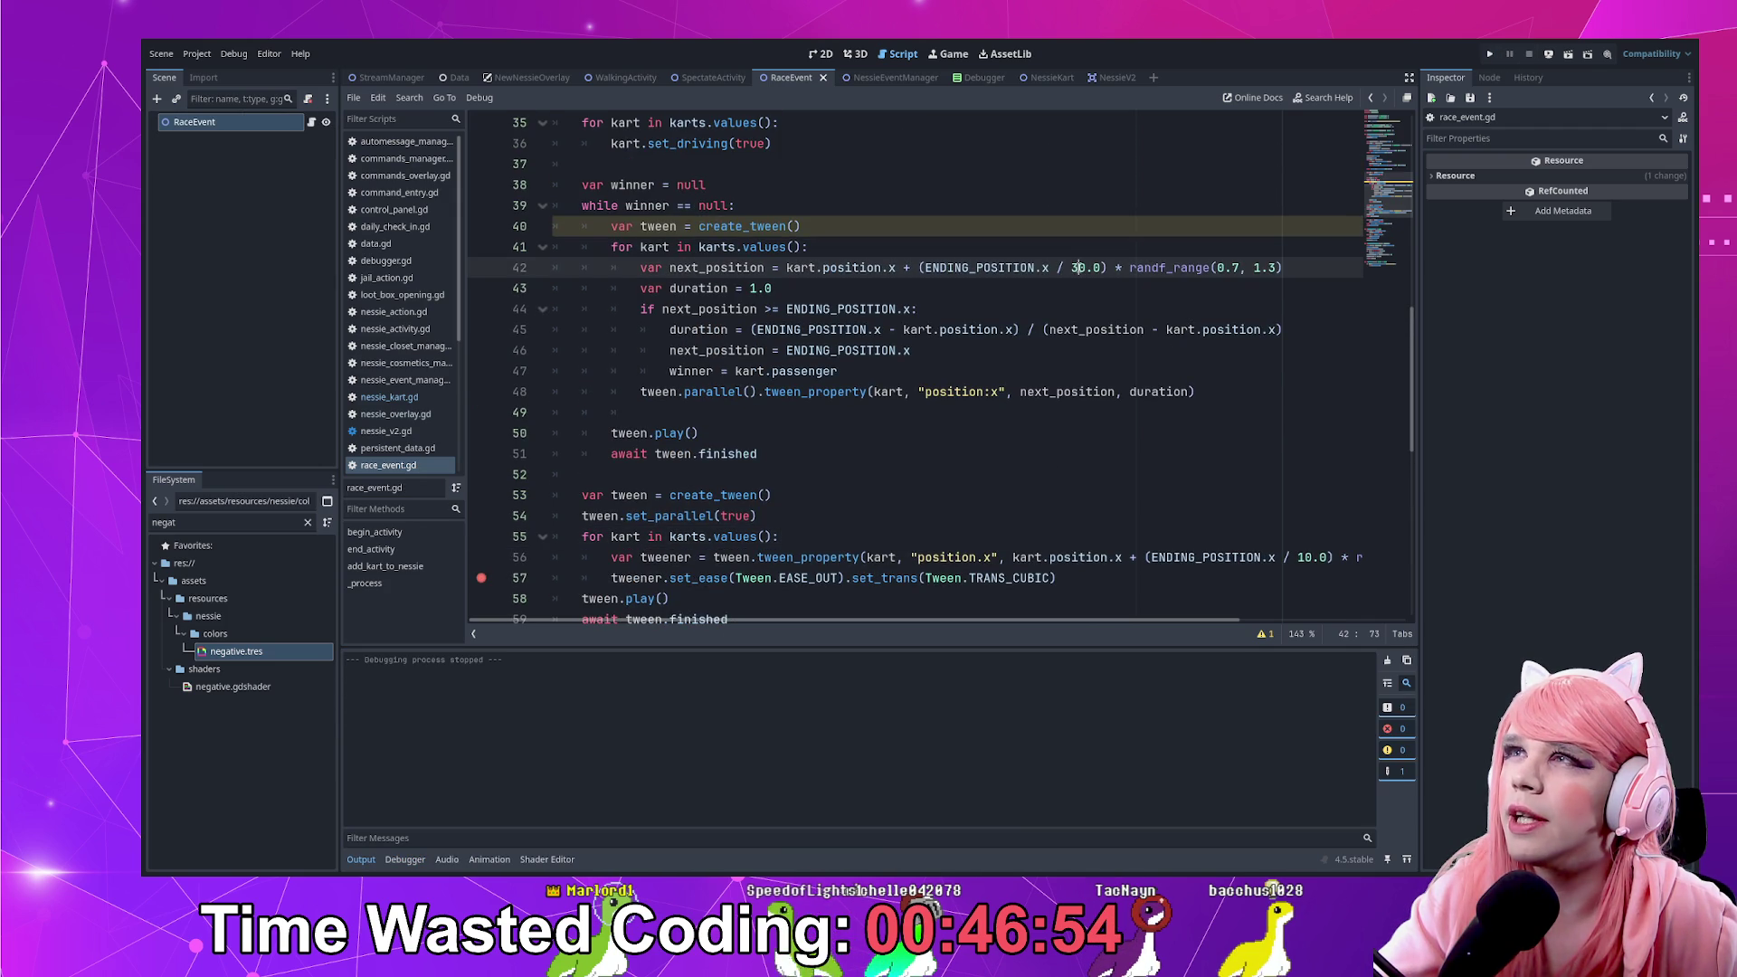
text(5)
click(1109, 306)
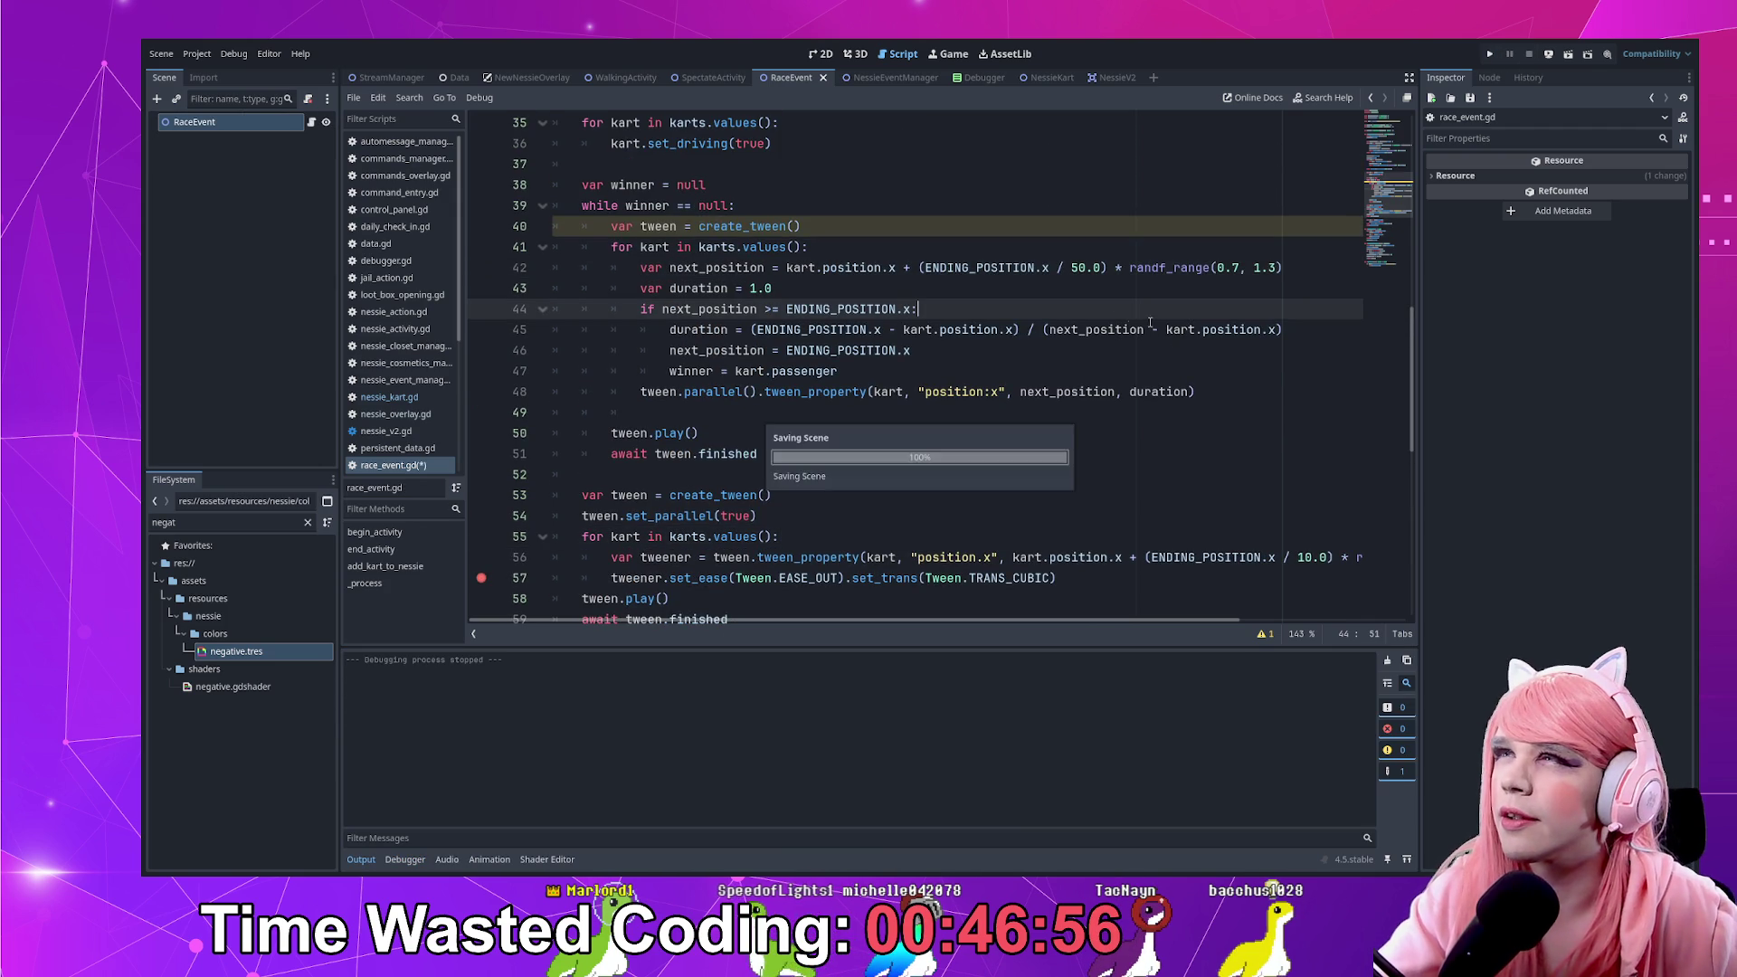
click(1077, 268)
click(1490, 54)
scroll(995, 449, down, 1)
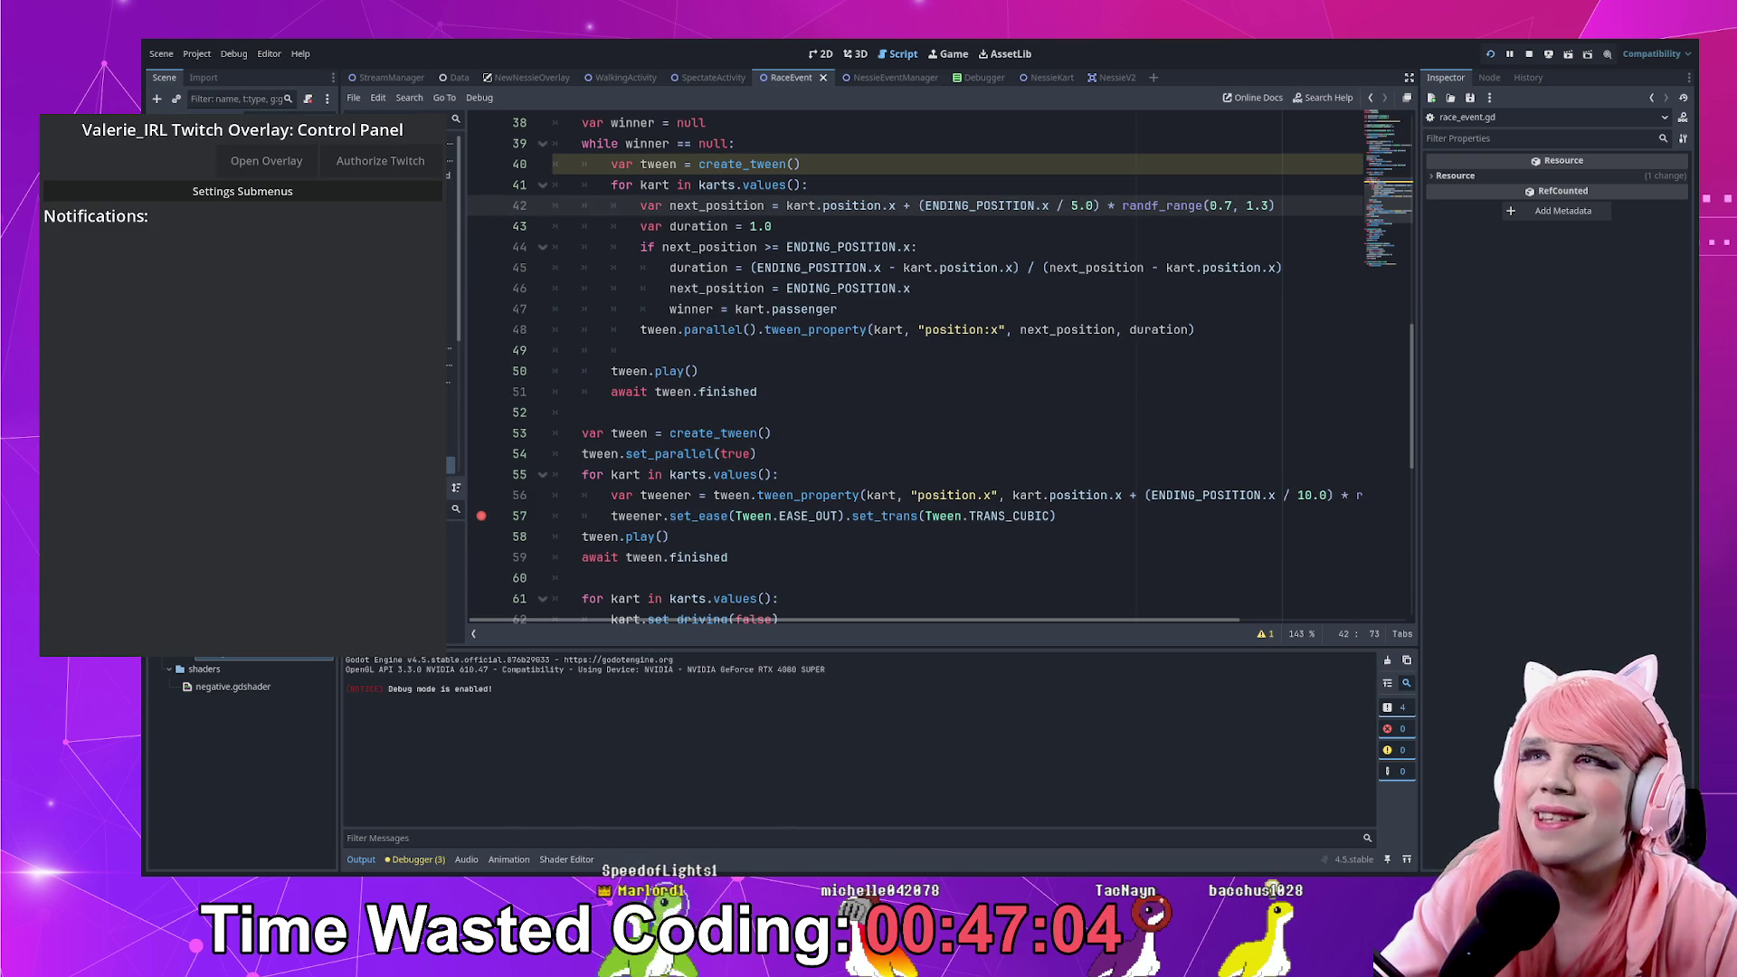
Switch the Control Panel to Debug Tools, open the overlay, and add a test Nessie
click(99, 191)
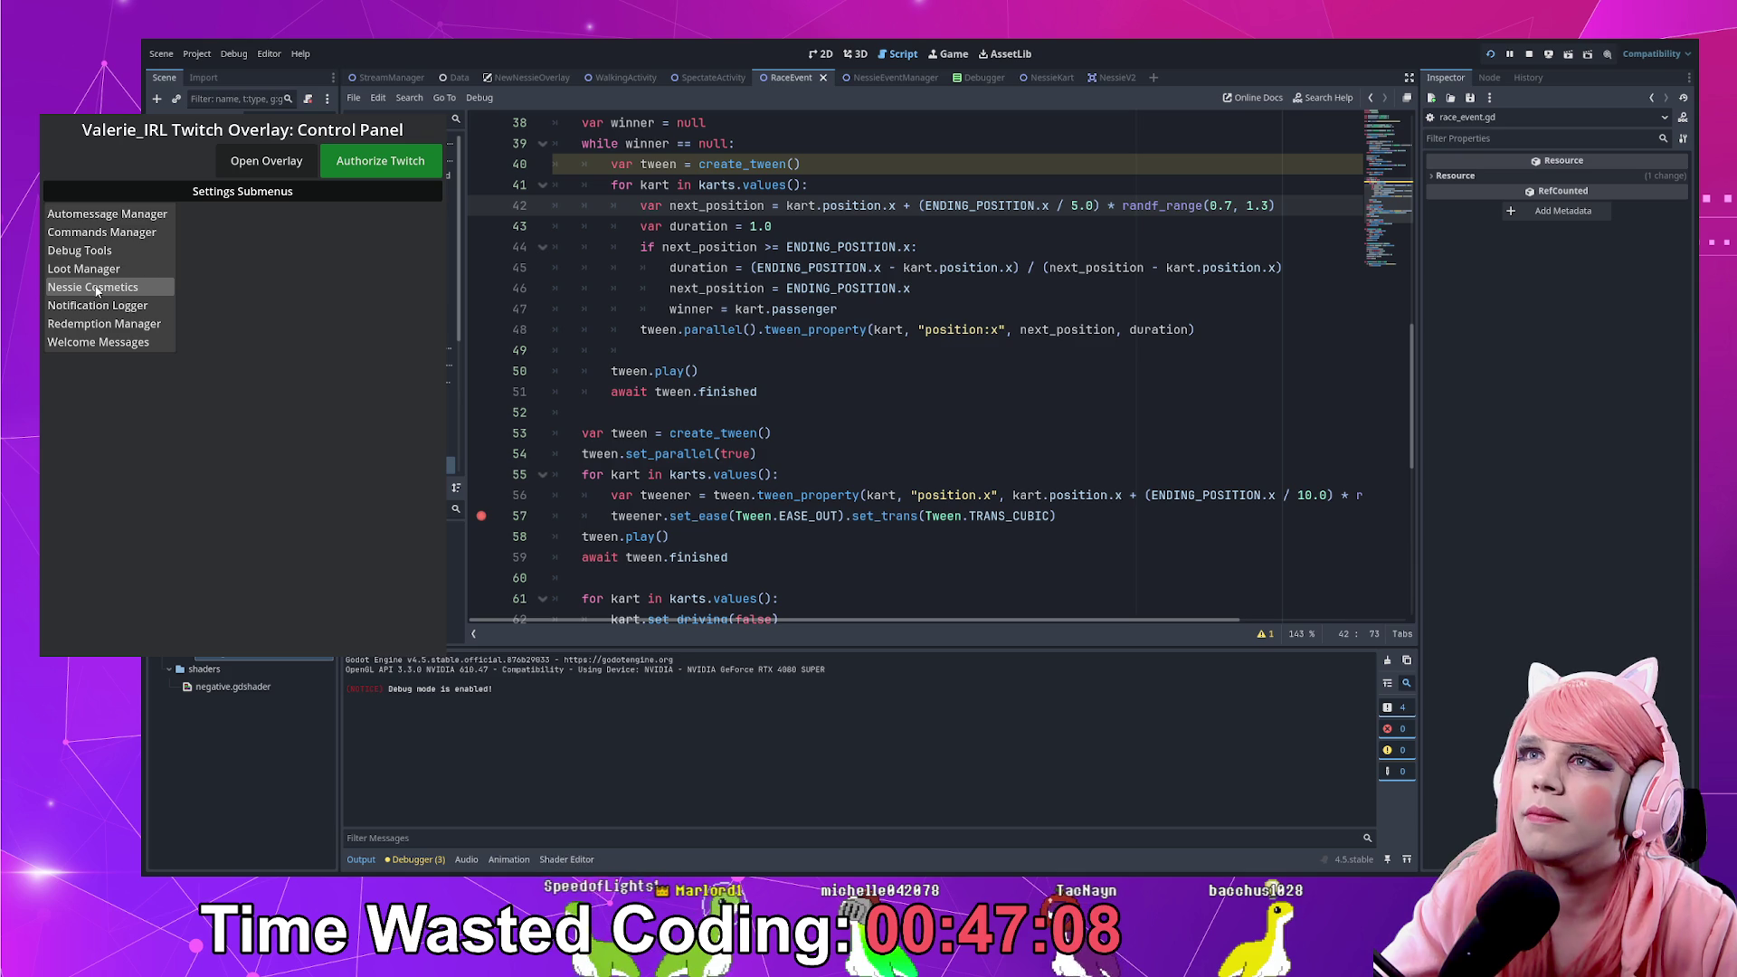
click(109, 251)
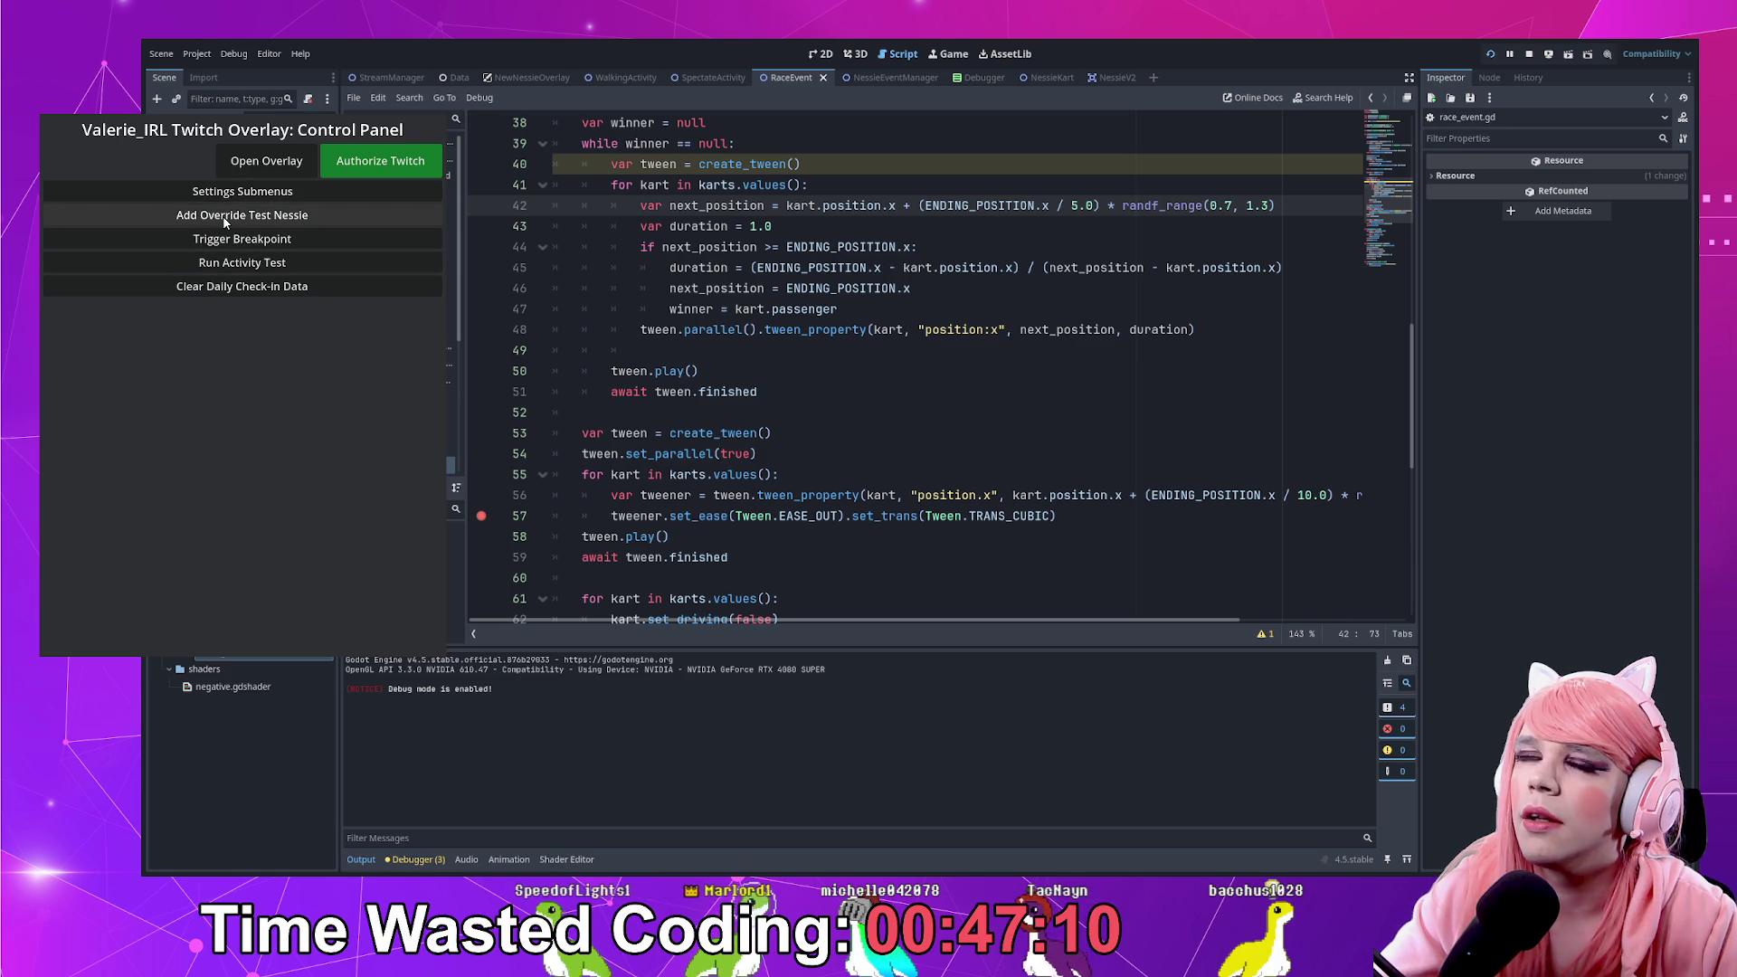
click(266, 160)
click(241, 216)
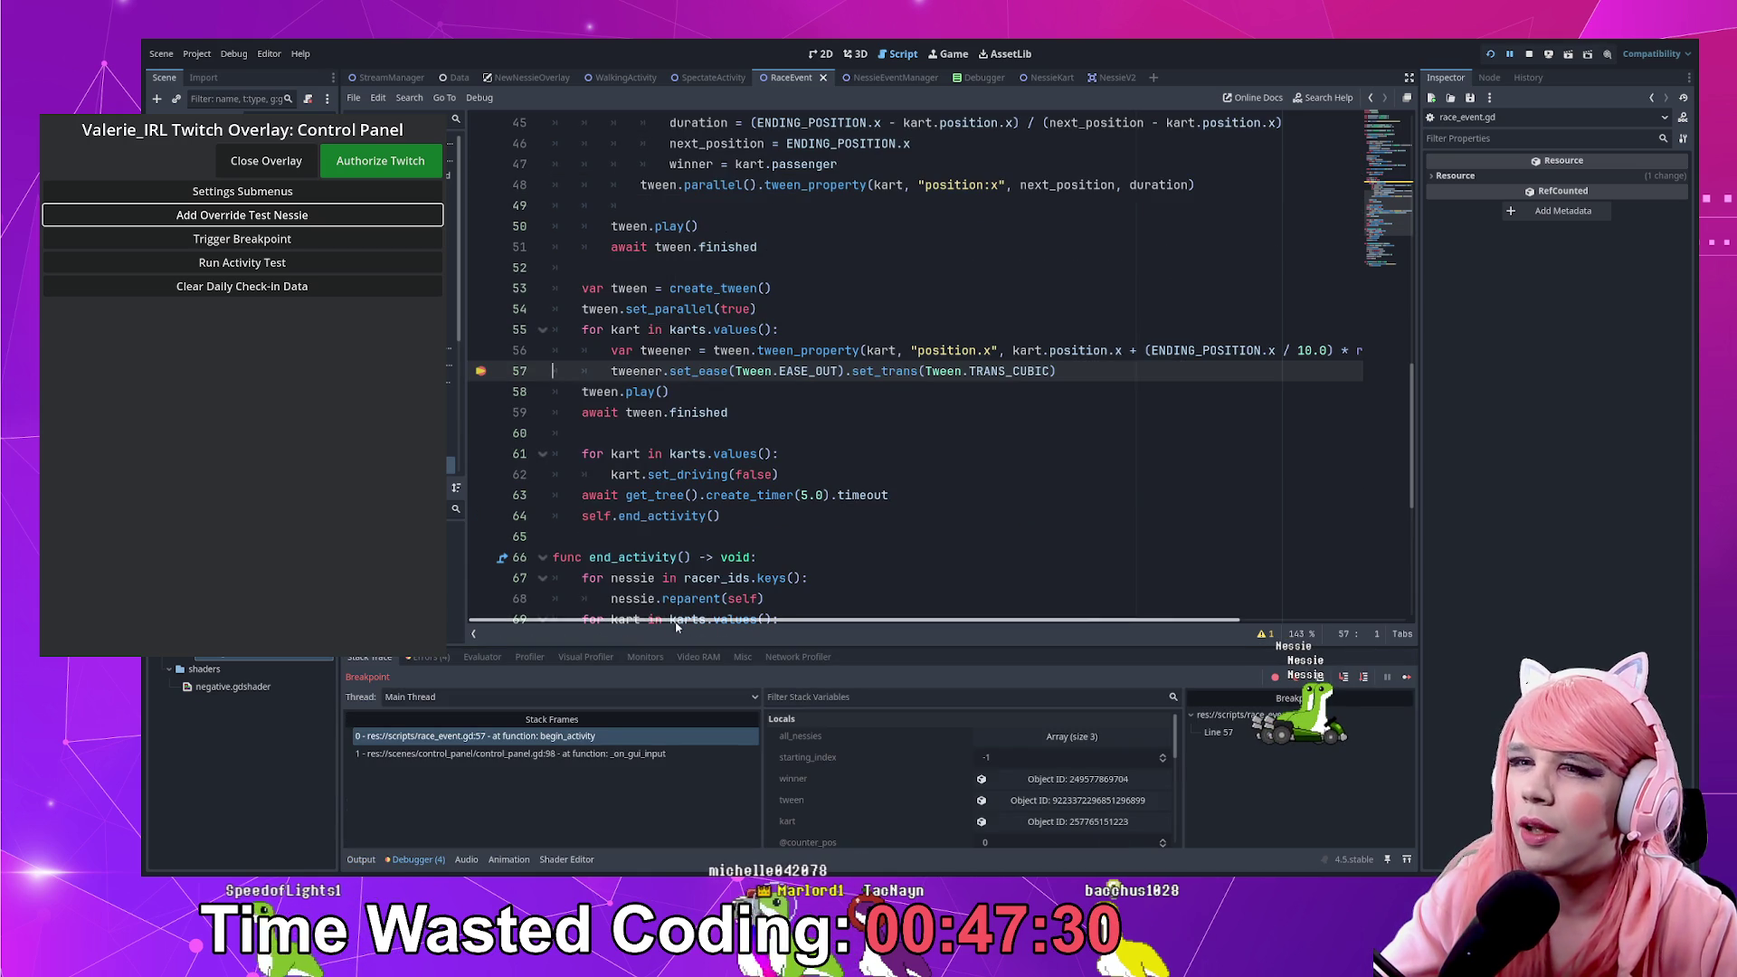
scroll(960, 839, down, 1)
On line 57, move .set_ease(Tween.EASE_OUT) to after .set_trans(Tween.TRANS_CUBIC)
scroll(959, 836, down, 3)
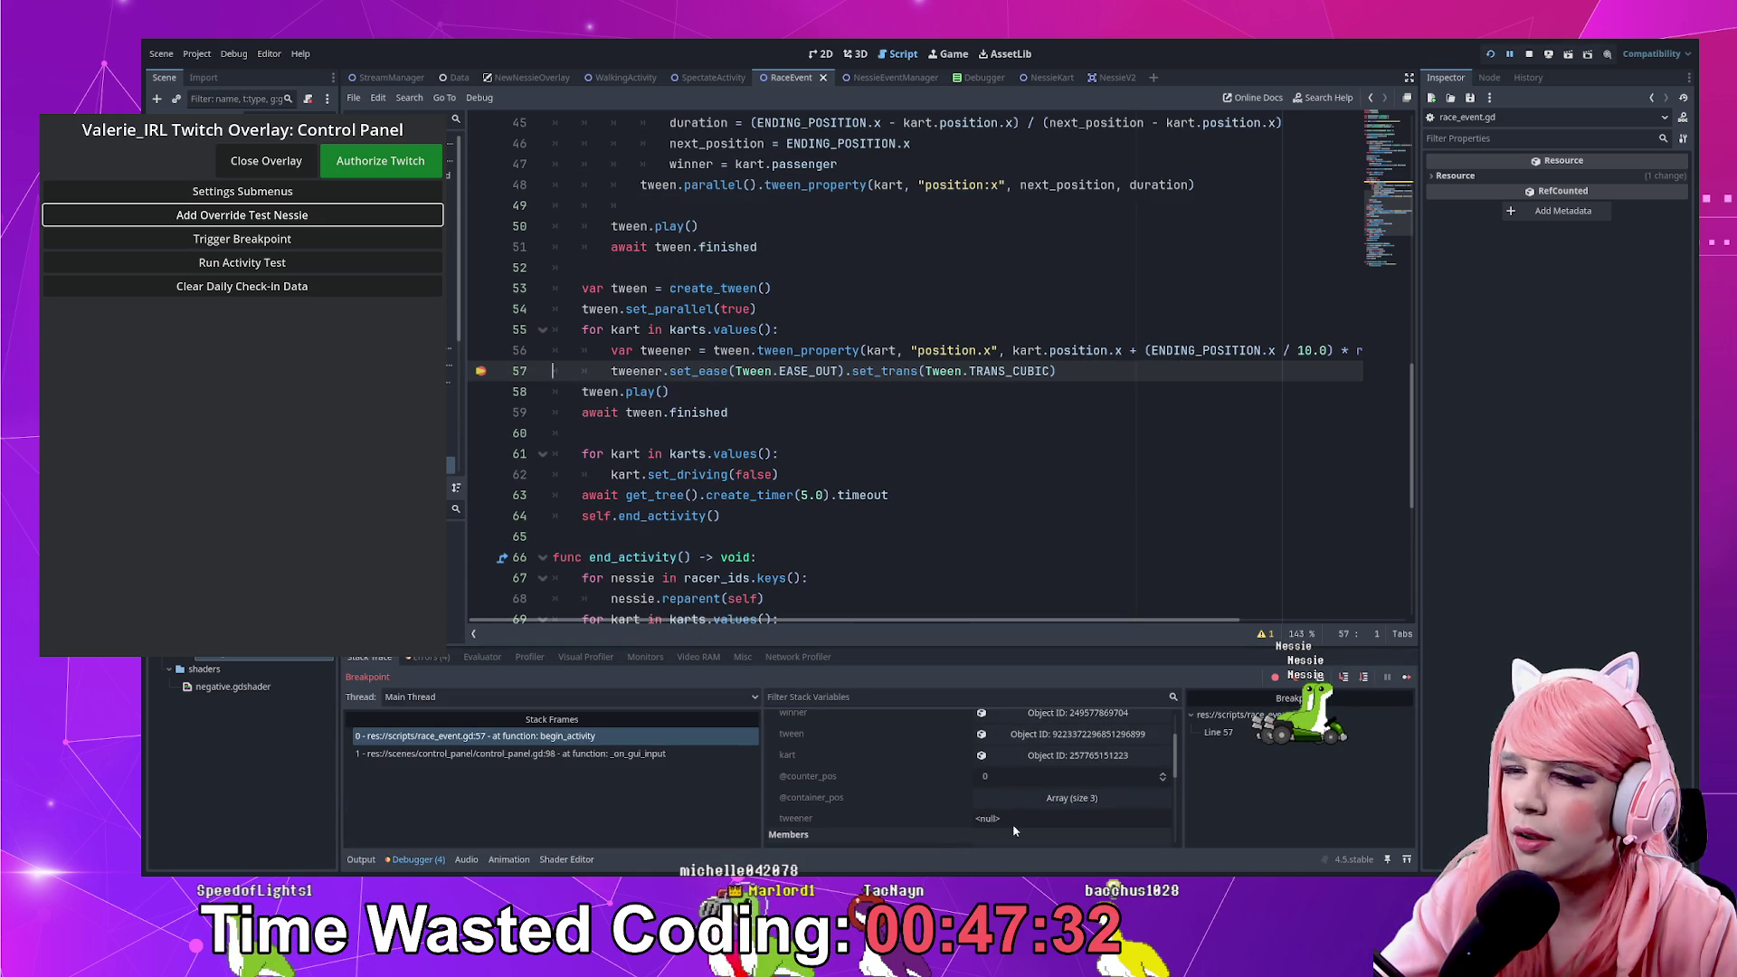
drag(799, 623, 887, 628)
click(759, 350)
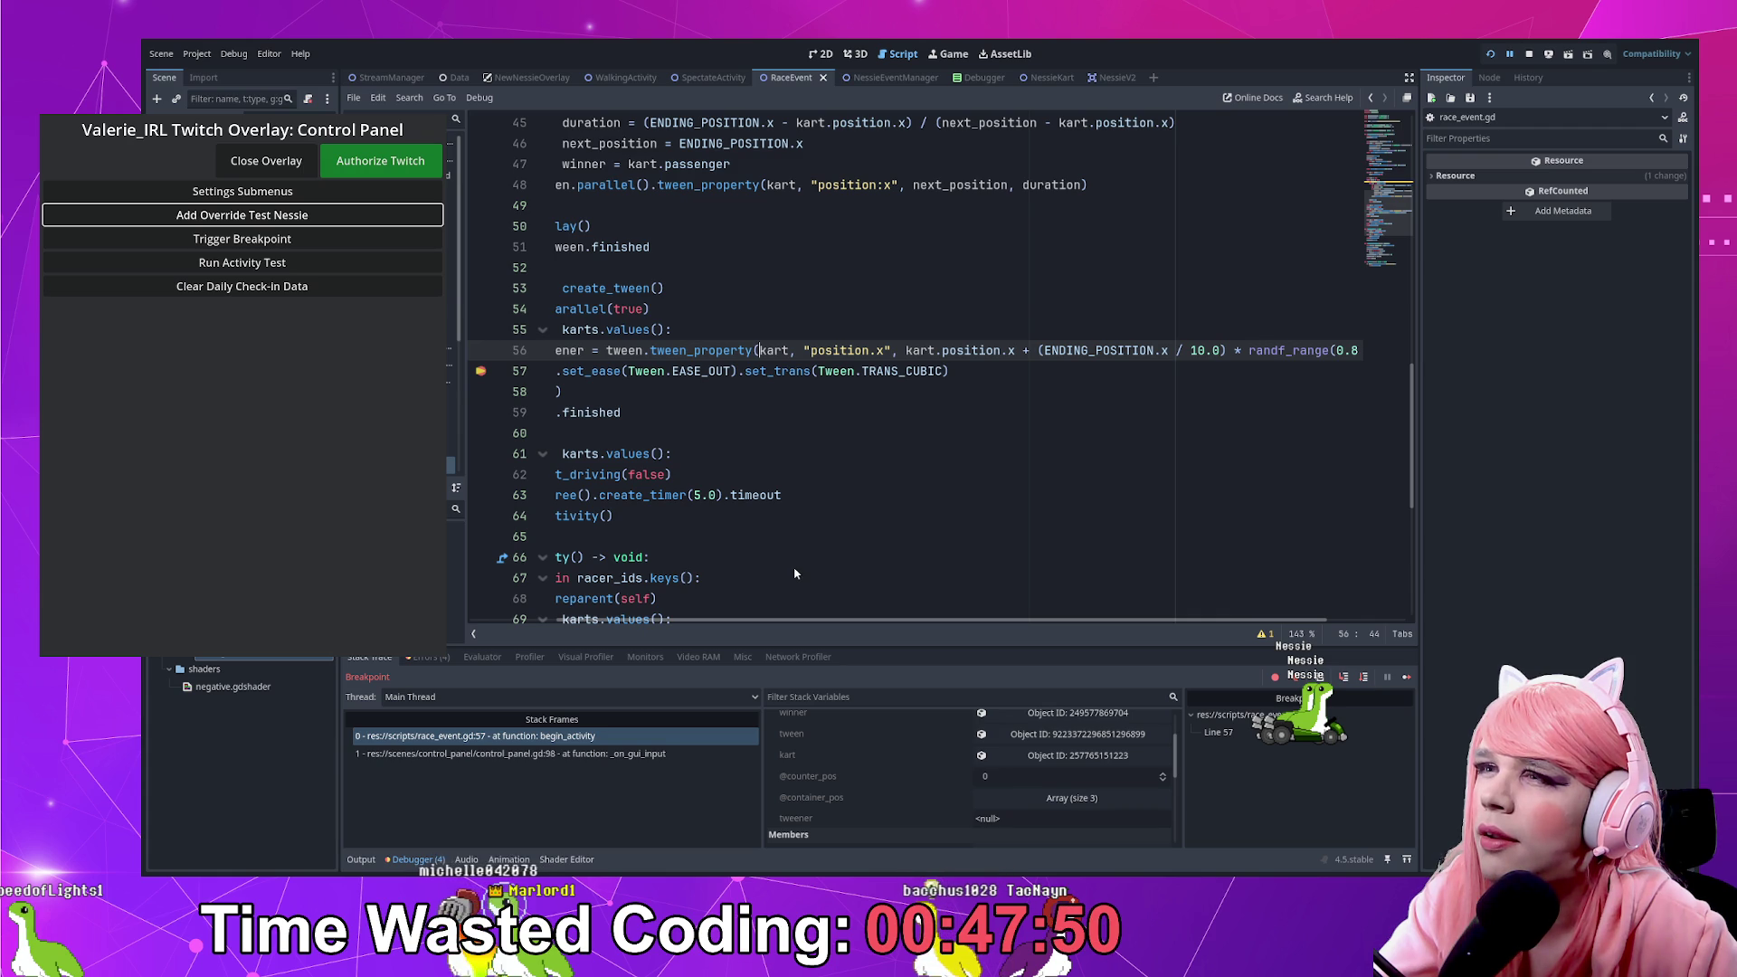
click(1135, 525)
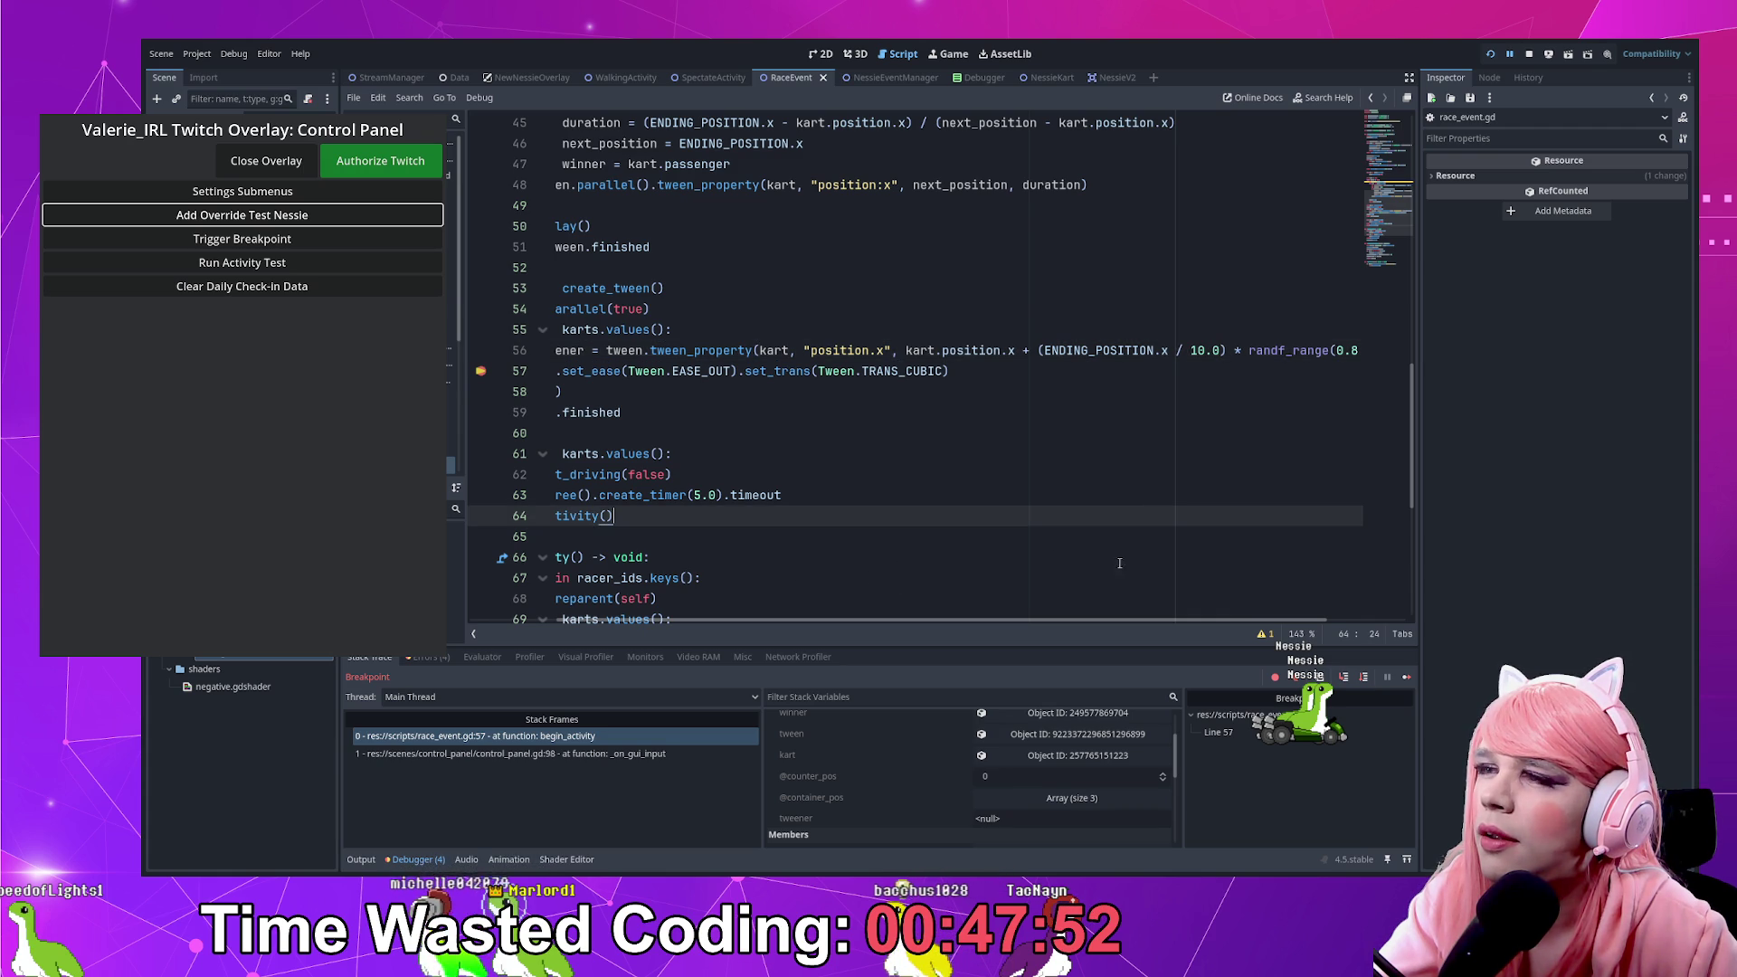
drag(1102, 624, 1310, 605)
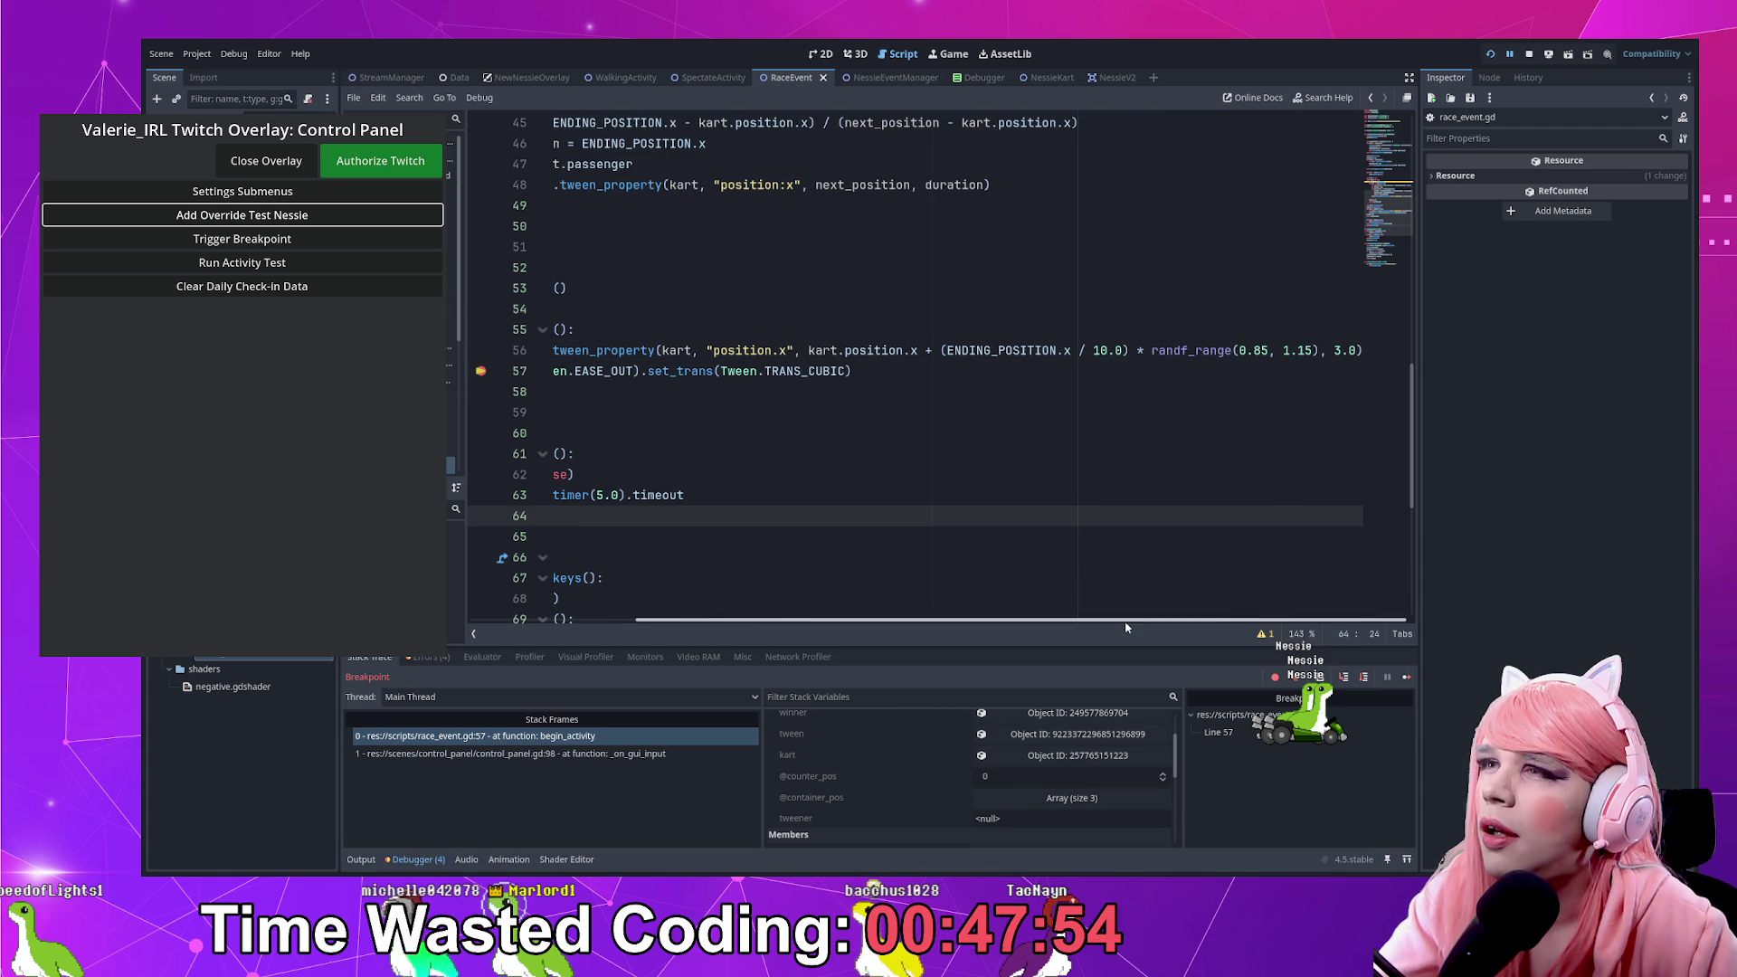
scroll(810, 535, up, 1)
scroll(810, 534, down, 1)
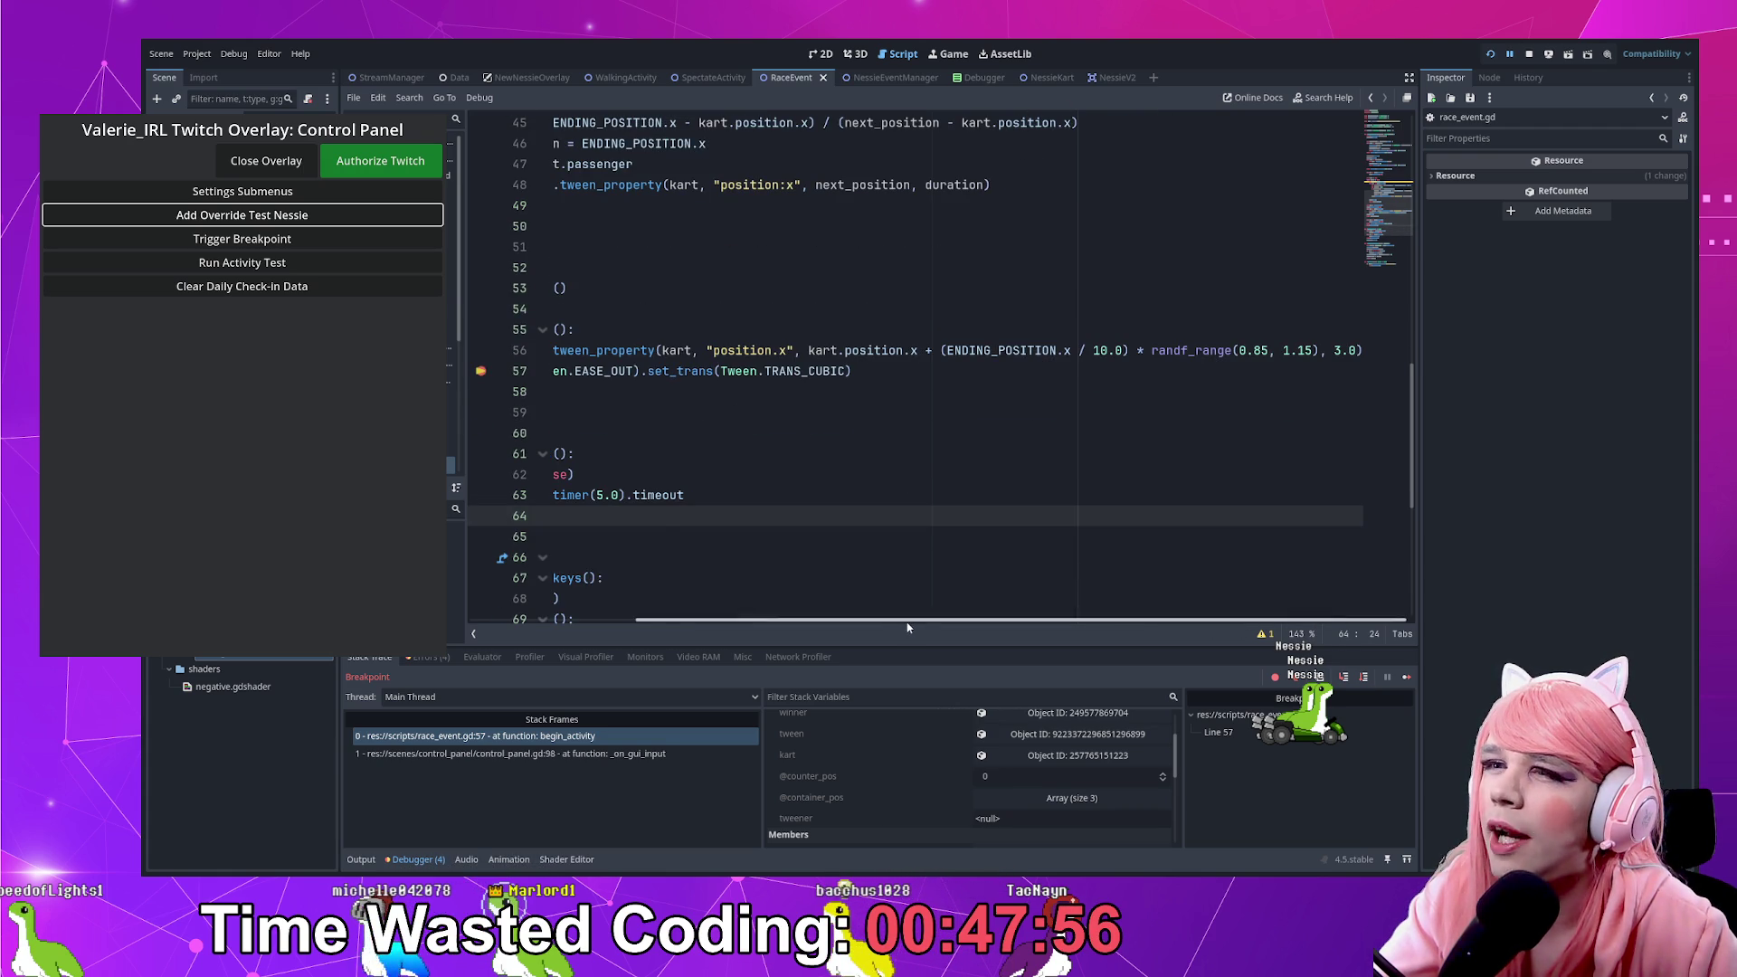
scroll(755, 521, left, 5)
drag(850, 371, 663, 371)
key(BackSpace)
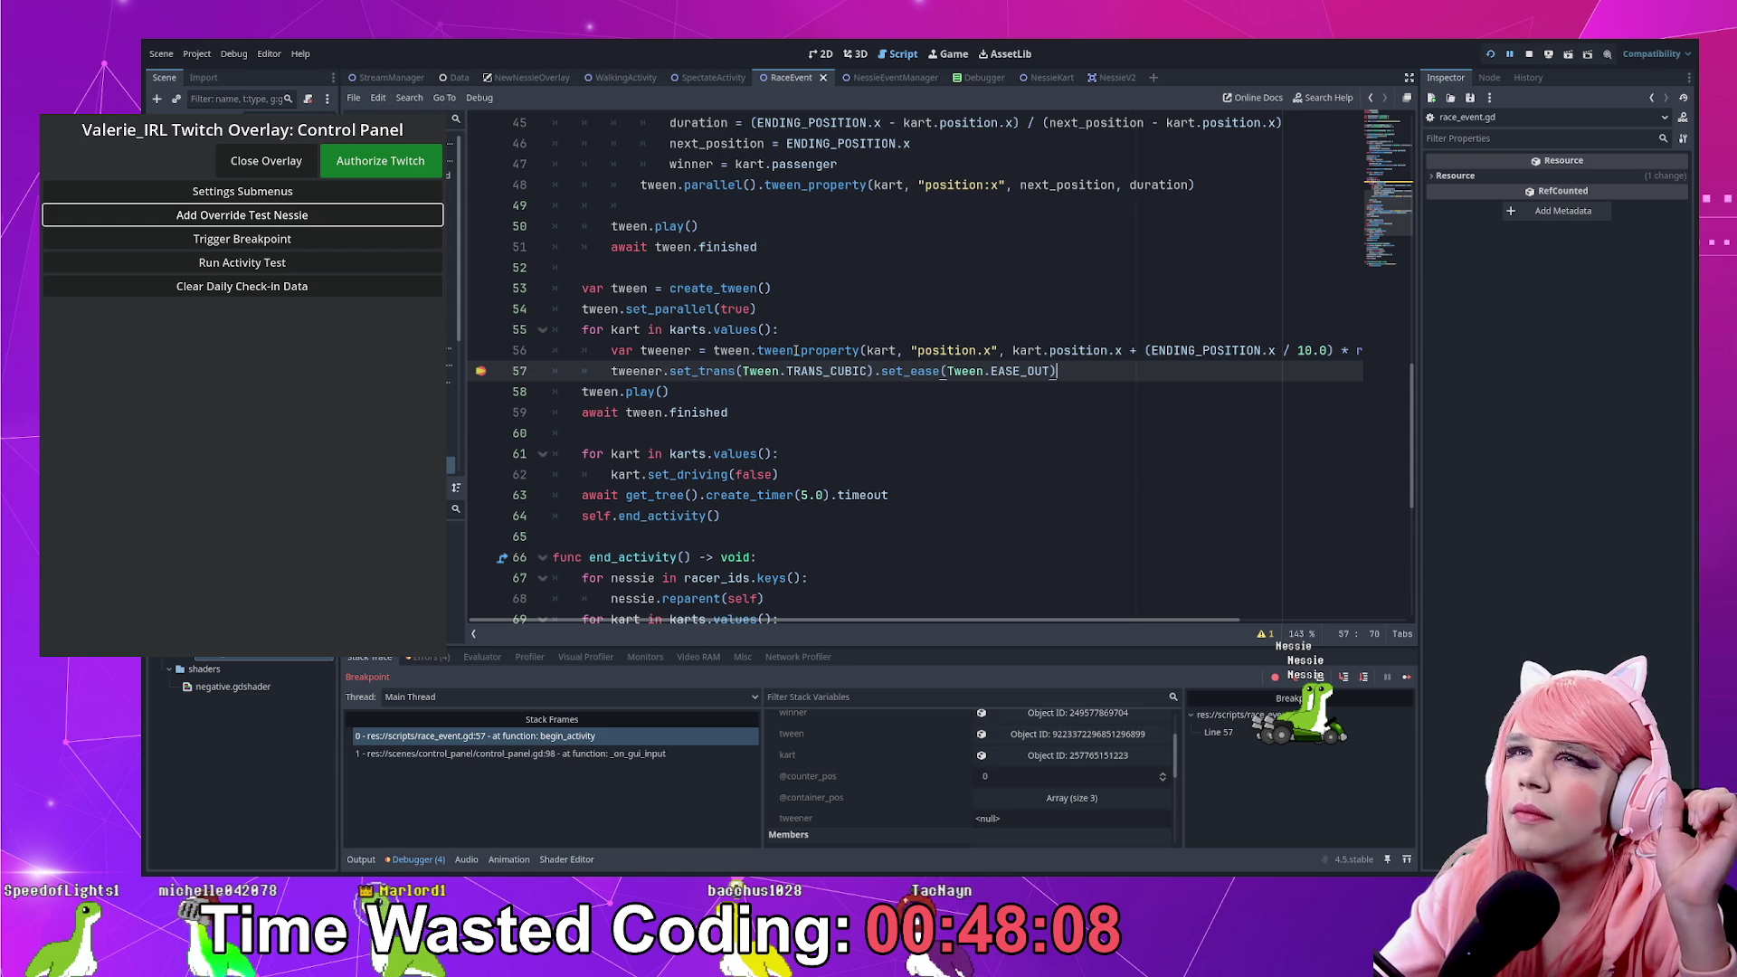
Rename the second tween to end_tween in its declaration, tween_property, play and await lines
double_click(735, 353)
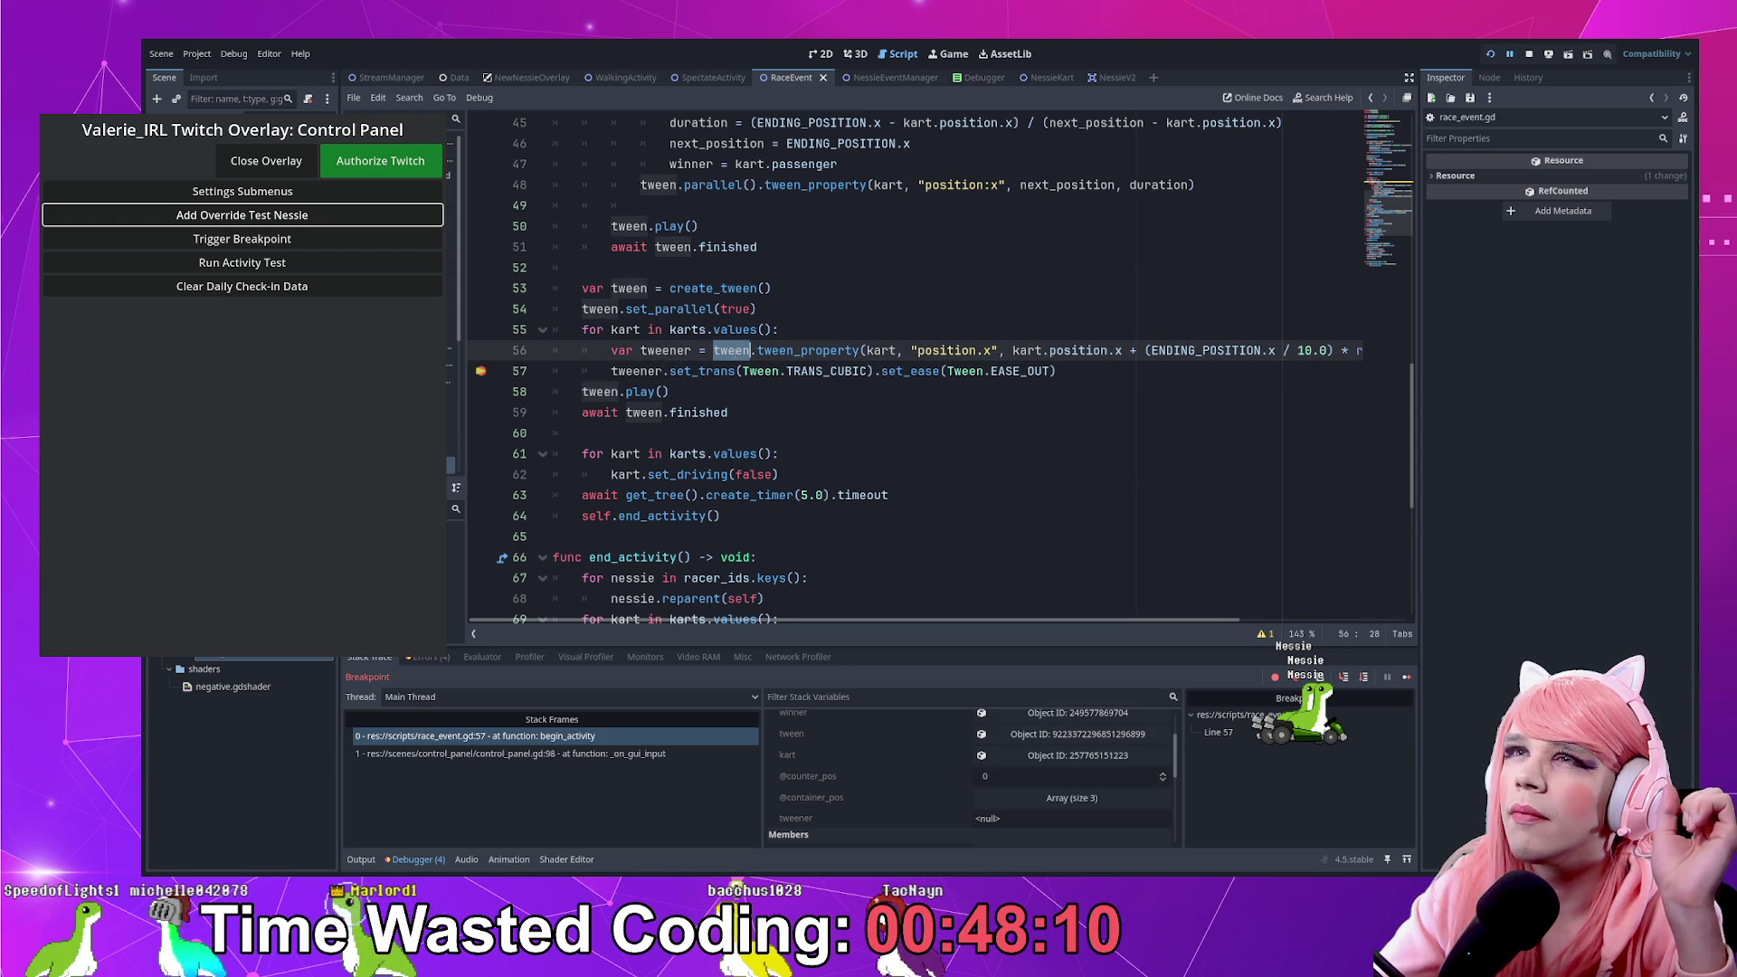
scroll(735, 352, up, 3)
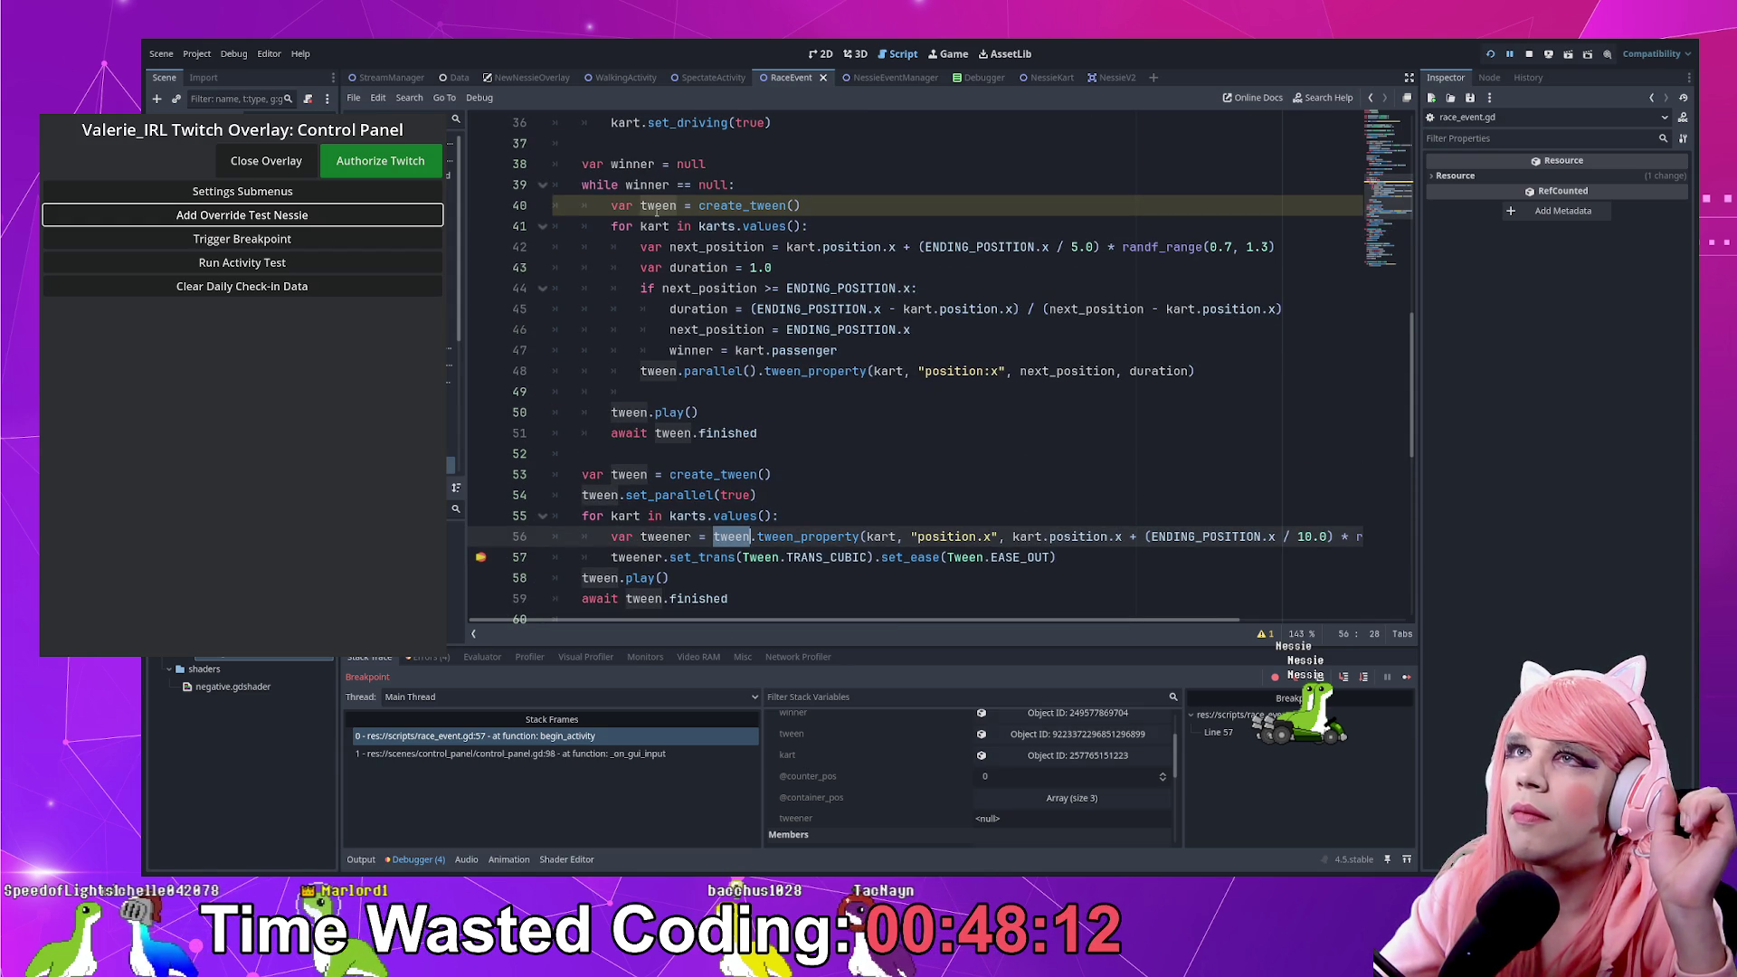
click(613, 475)
text(end)
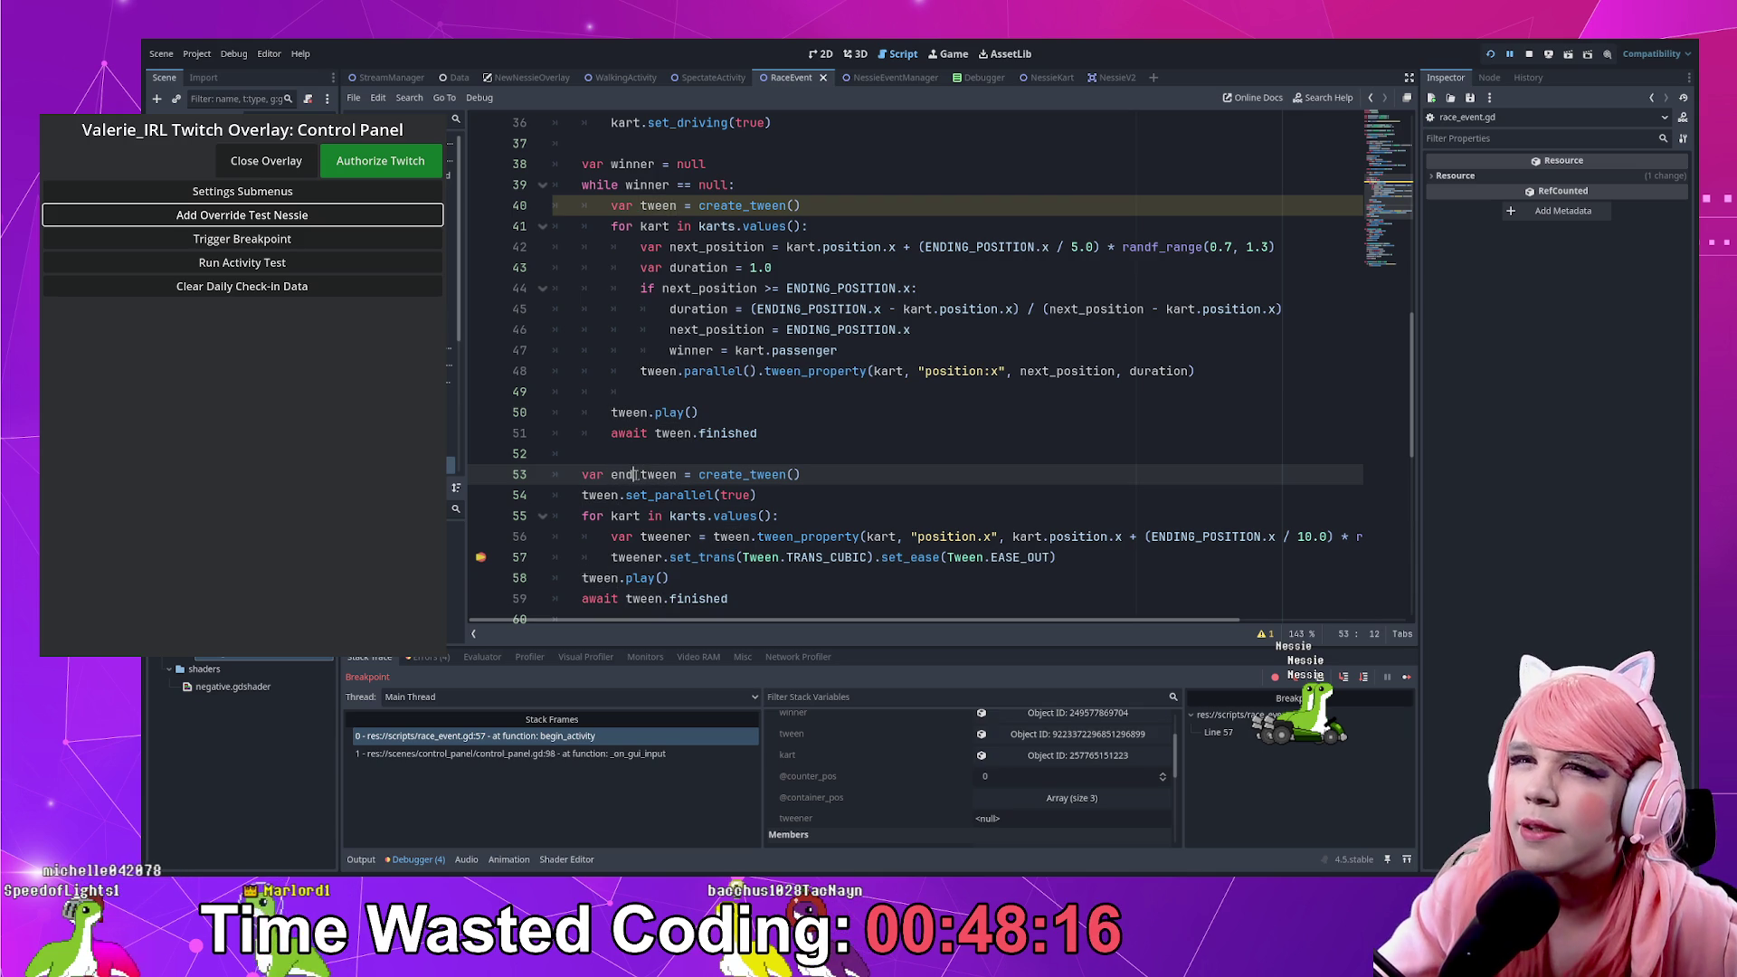
double_click(599, 495)
text(end_tween)
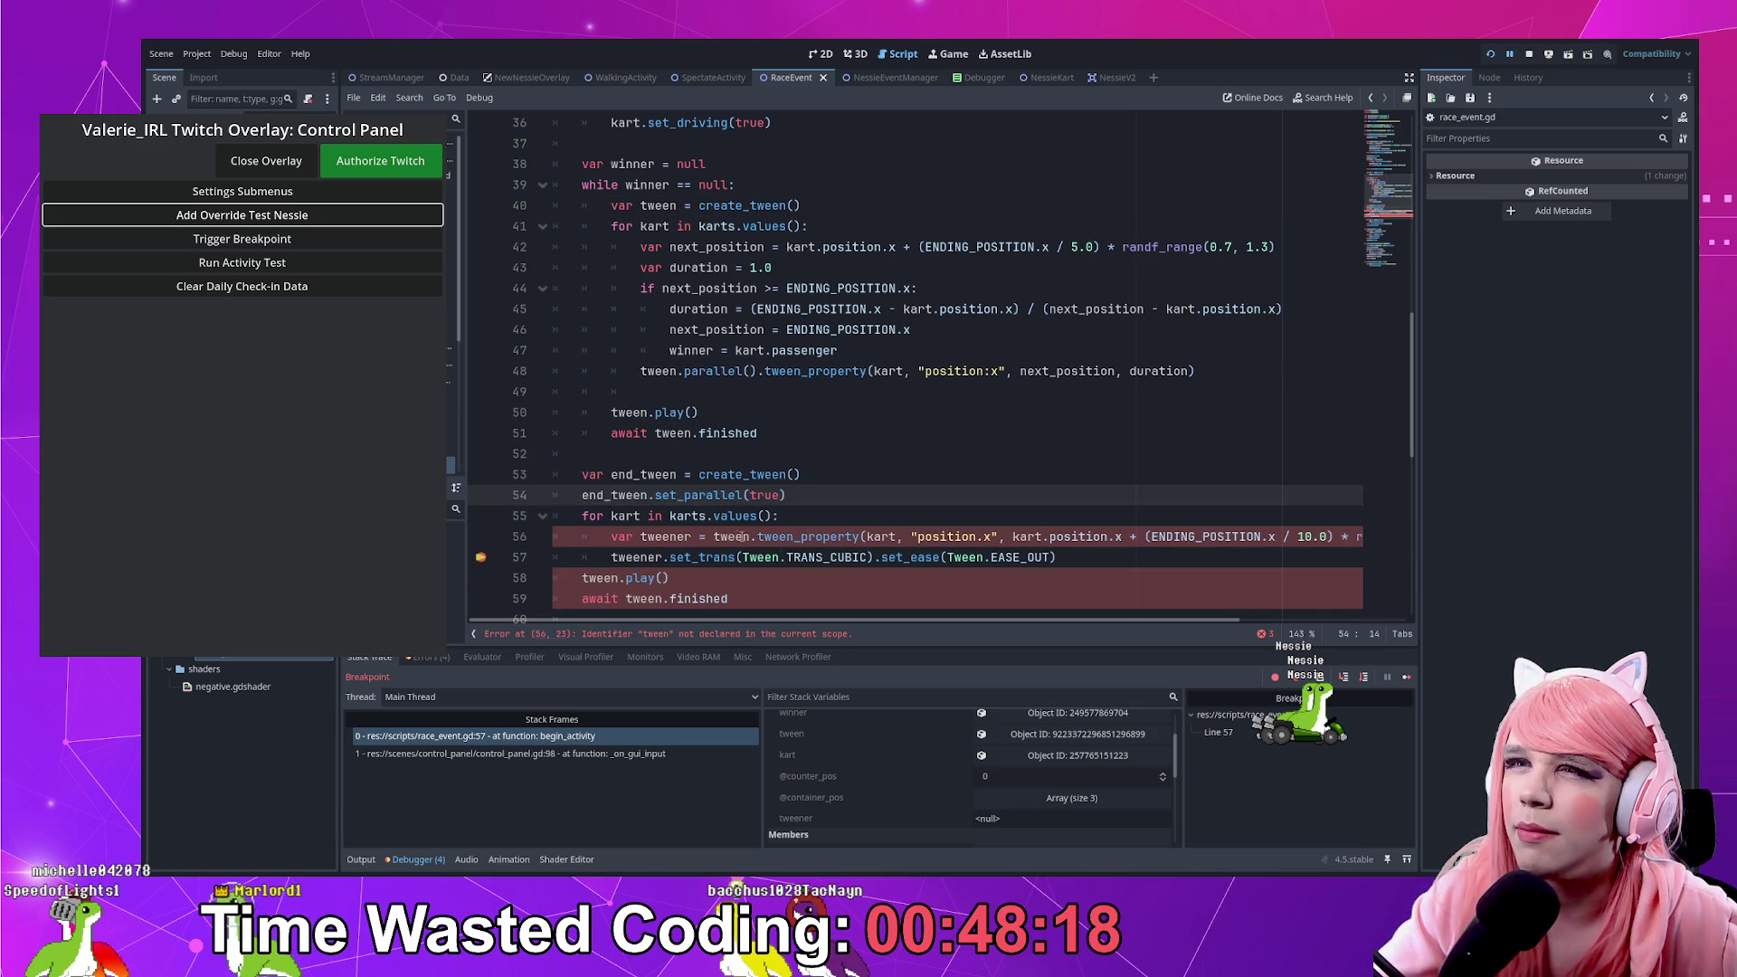
double_click(734, 537)
text(end_tween)
scroll(737, 534, down, 1)
double_click(600, 516)
text(end_tween)
double_click(643, 536)
text(end_tween)
Stop the running project and relaunch it with the renamed tween
scroll(737, 552, down, 1)
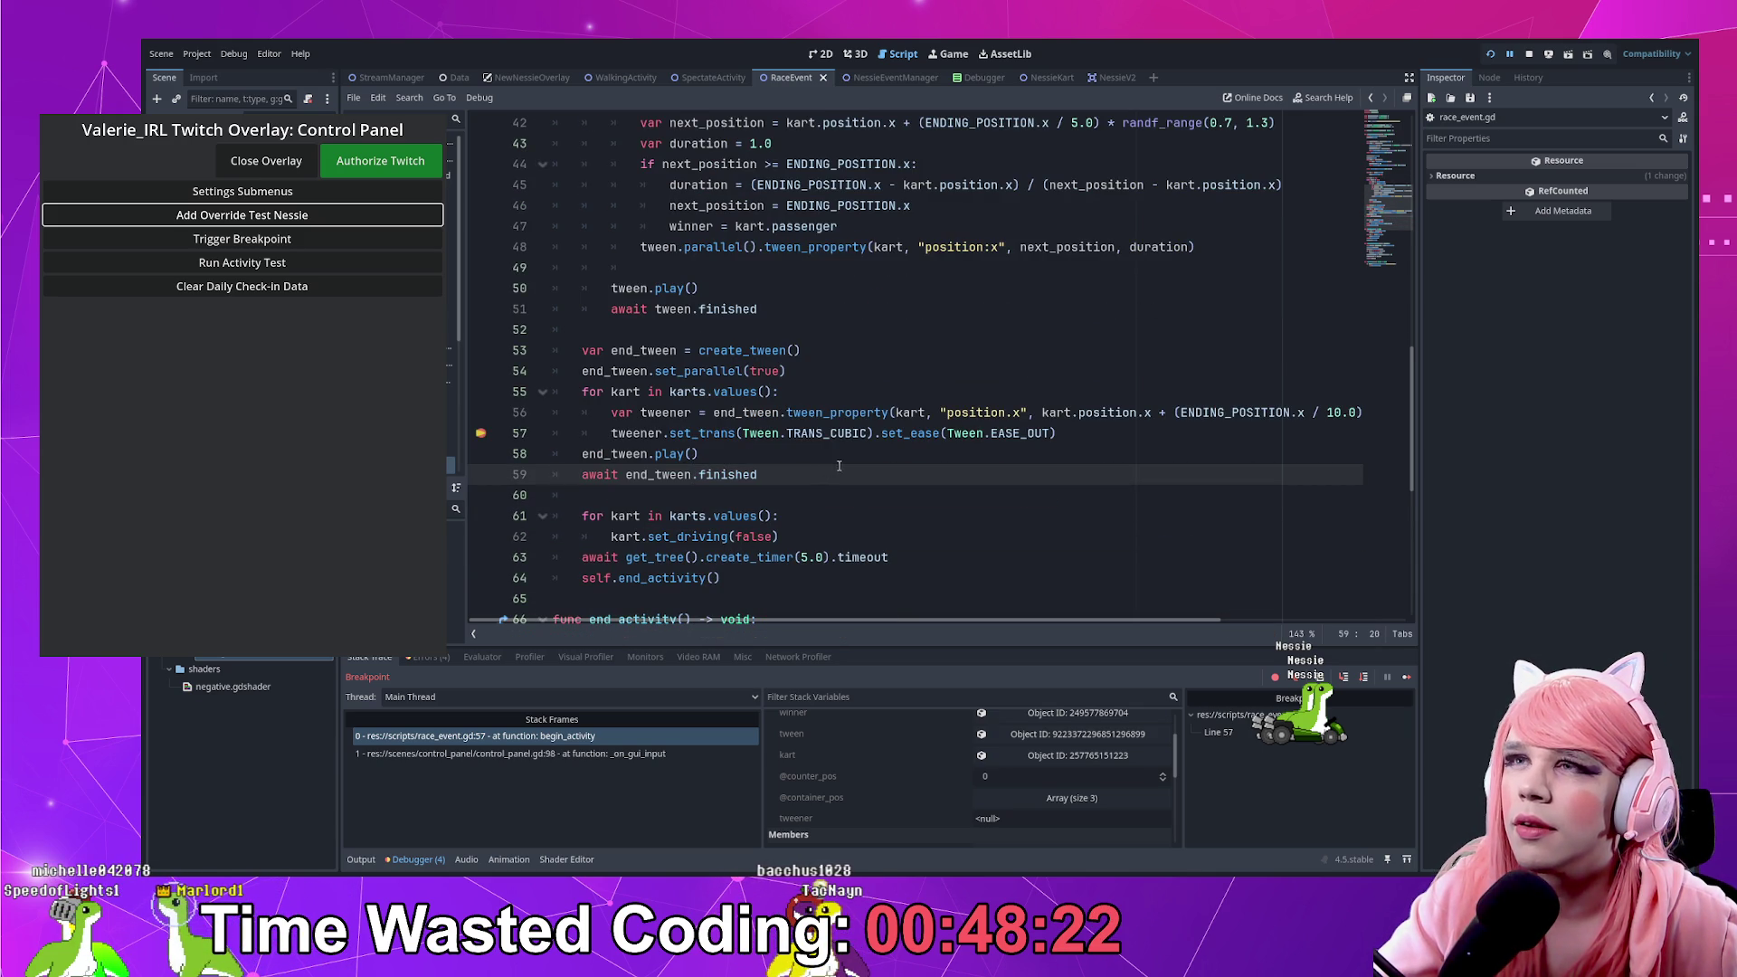
click(1529, 53)
click(1491, 55)
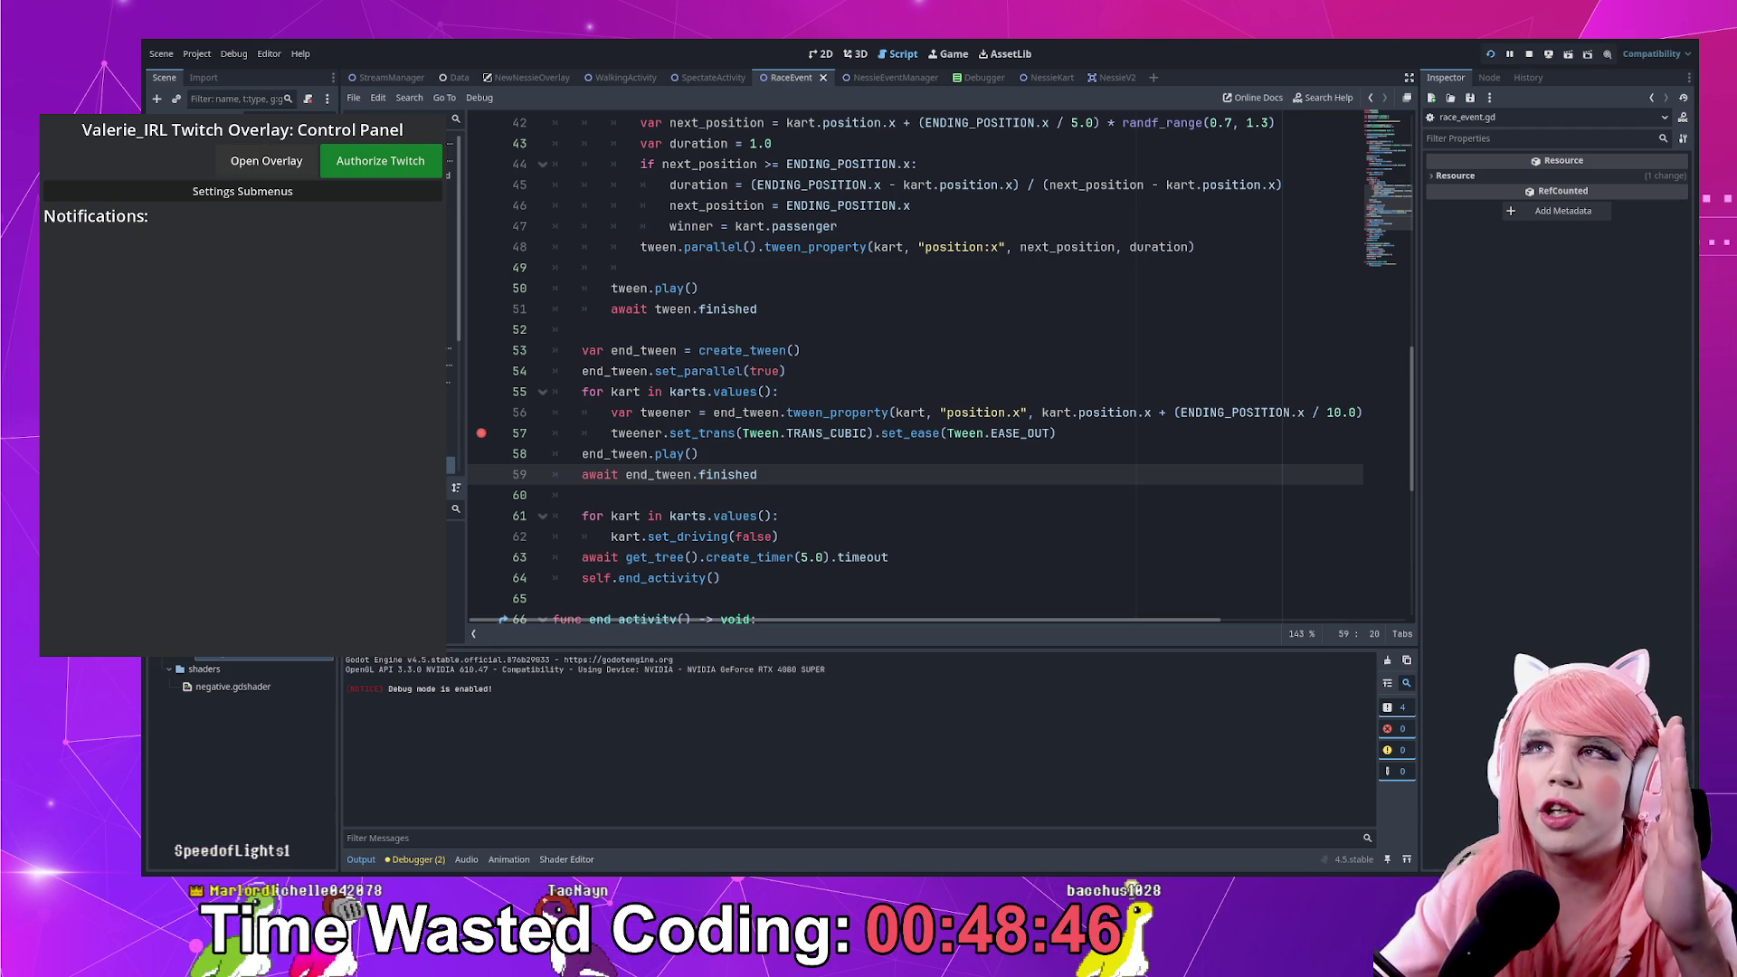
Switch the control panel to Debug Tools, open the overlay, and add a test Nessie
click(243, 191)
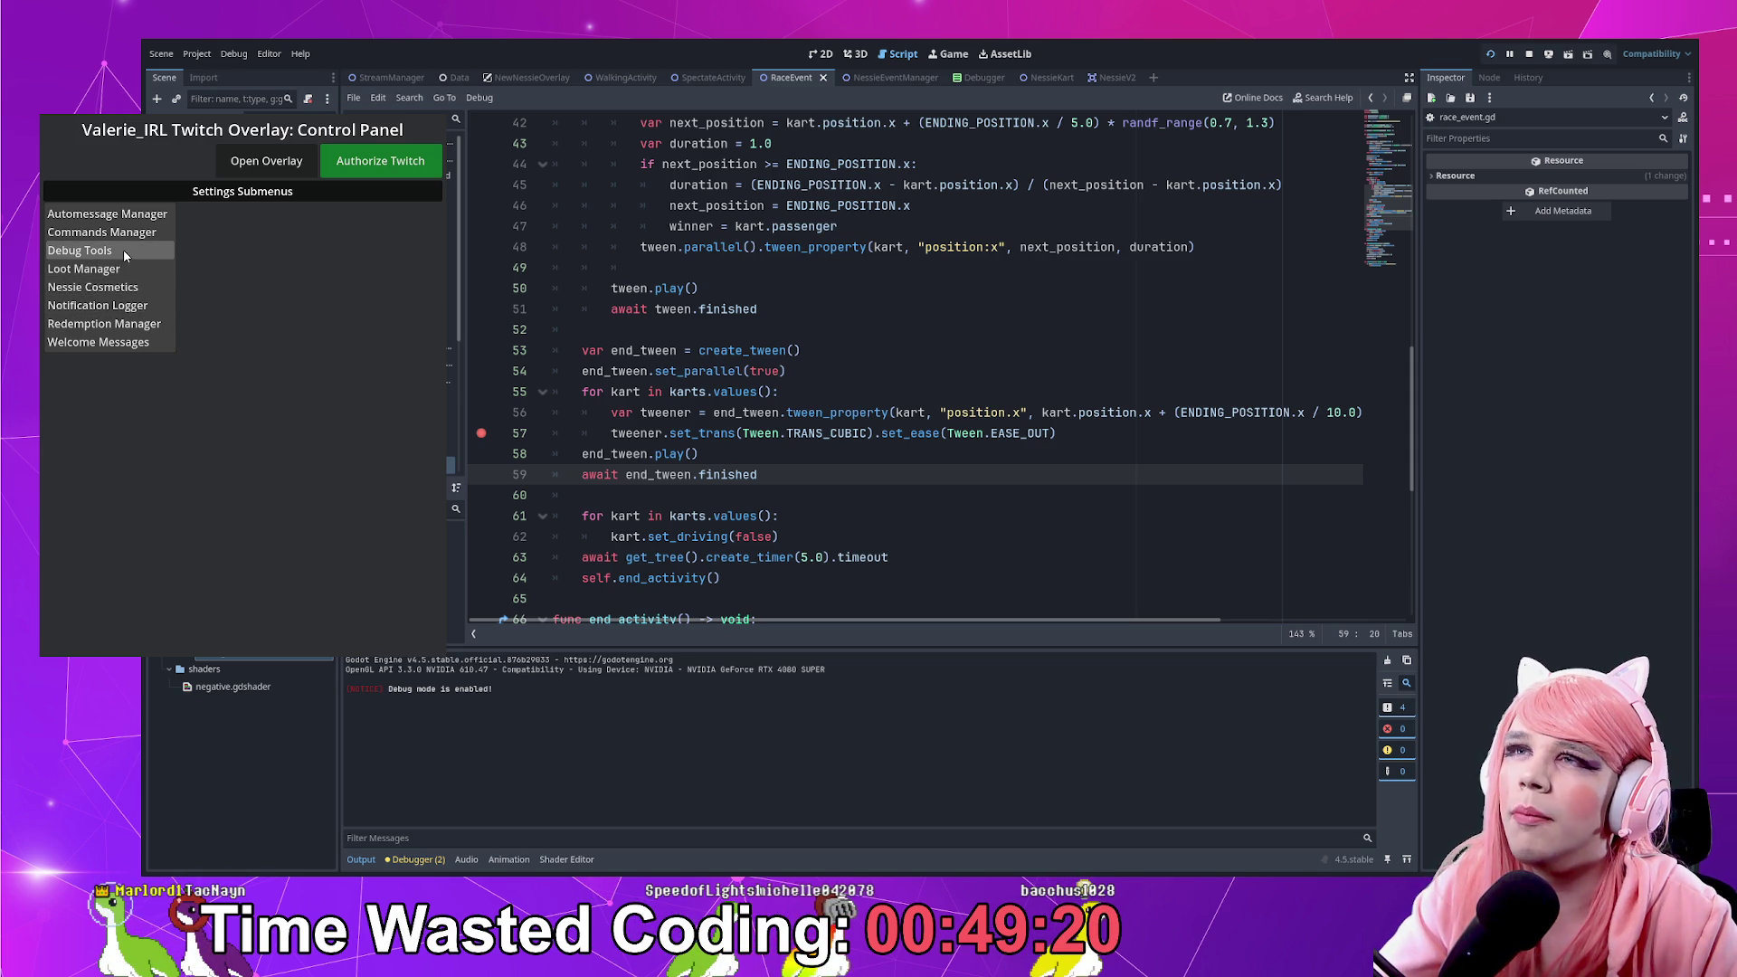
click(123, 250)
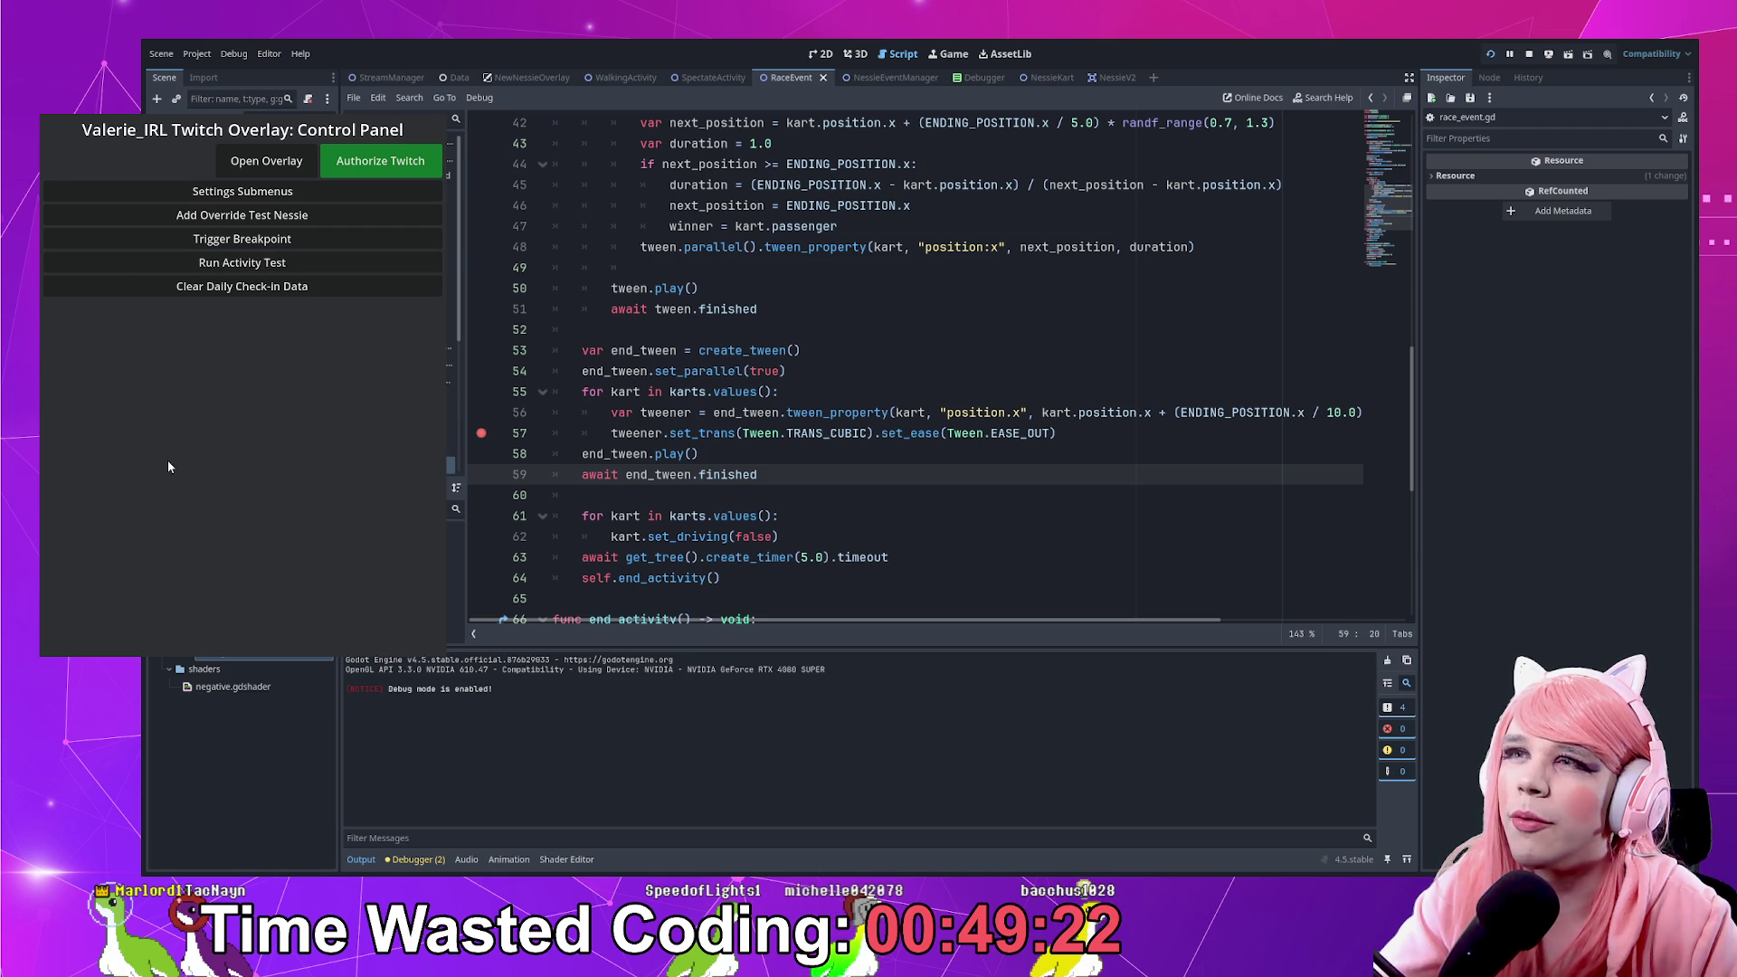
click(264, 163)
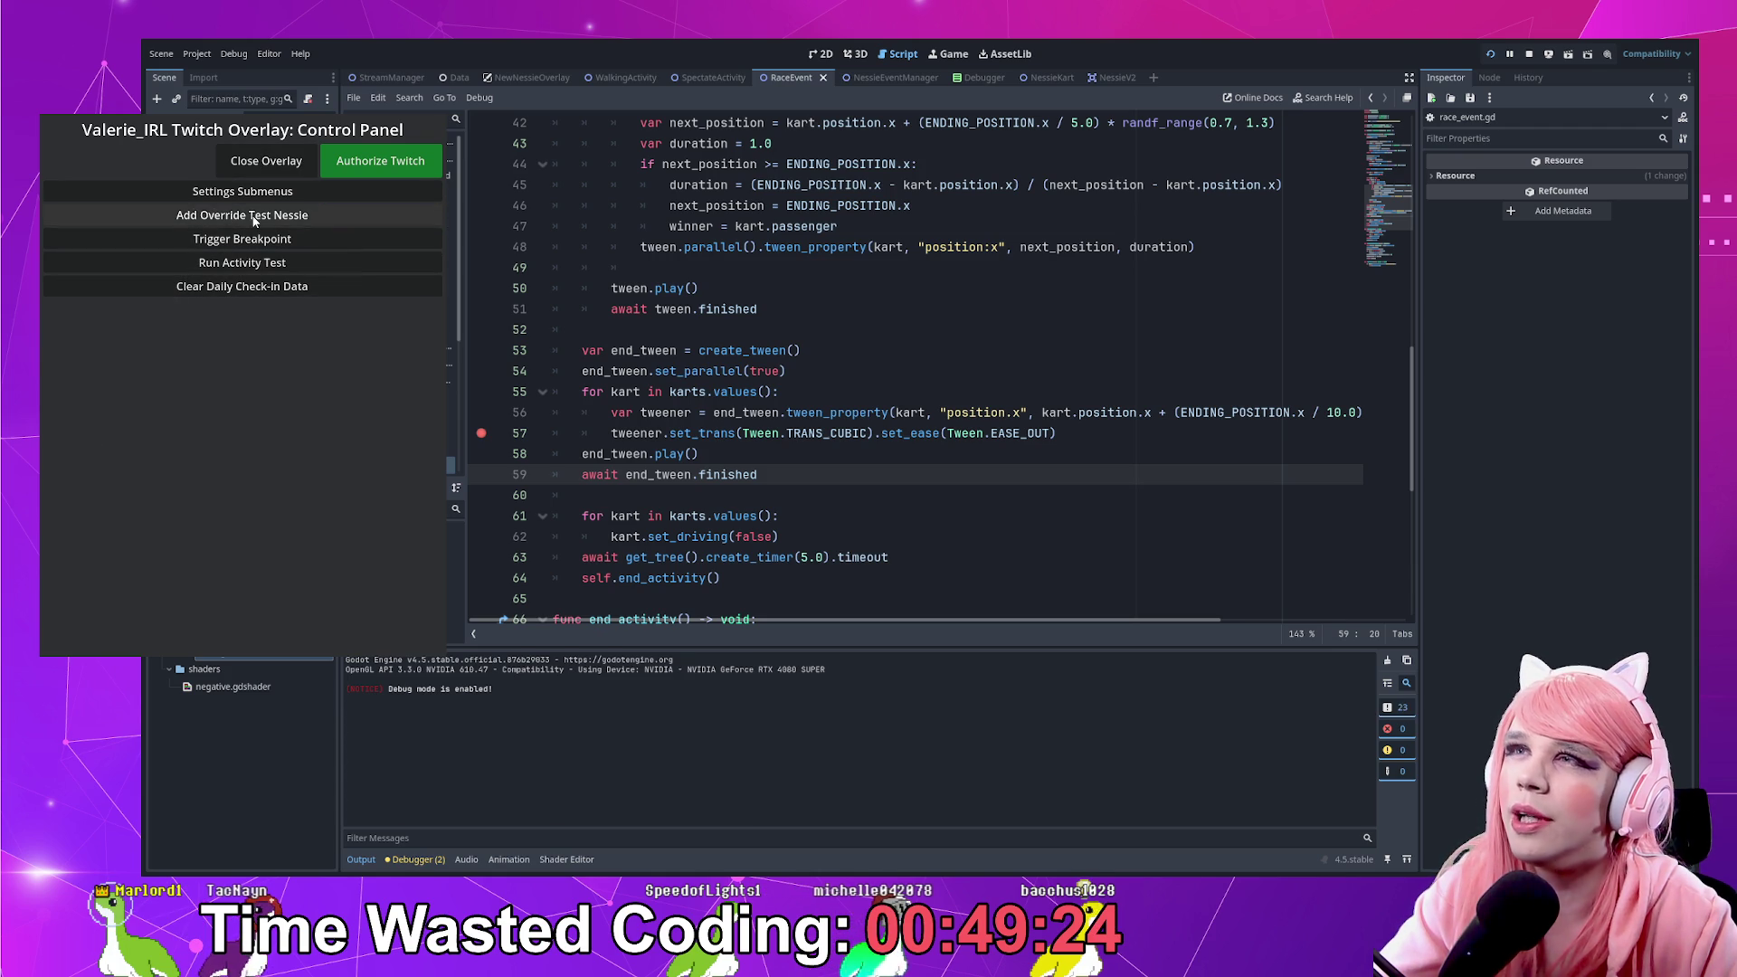
click(254, 220)
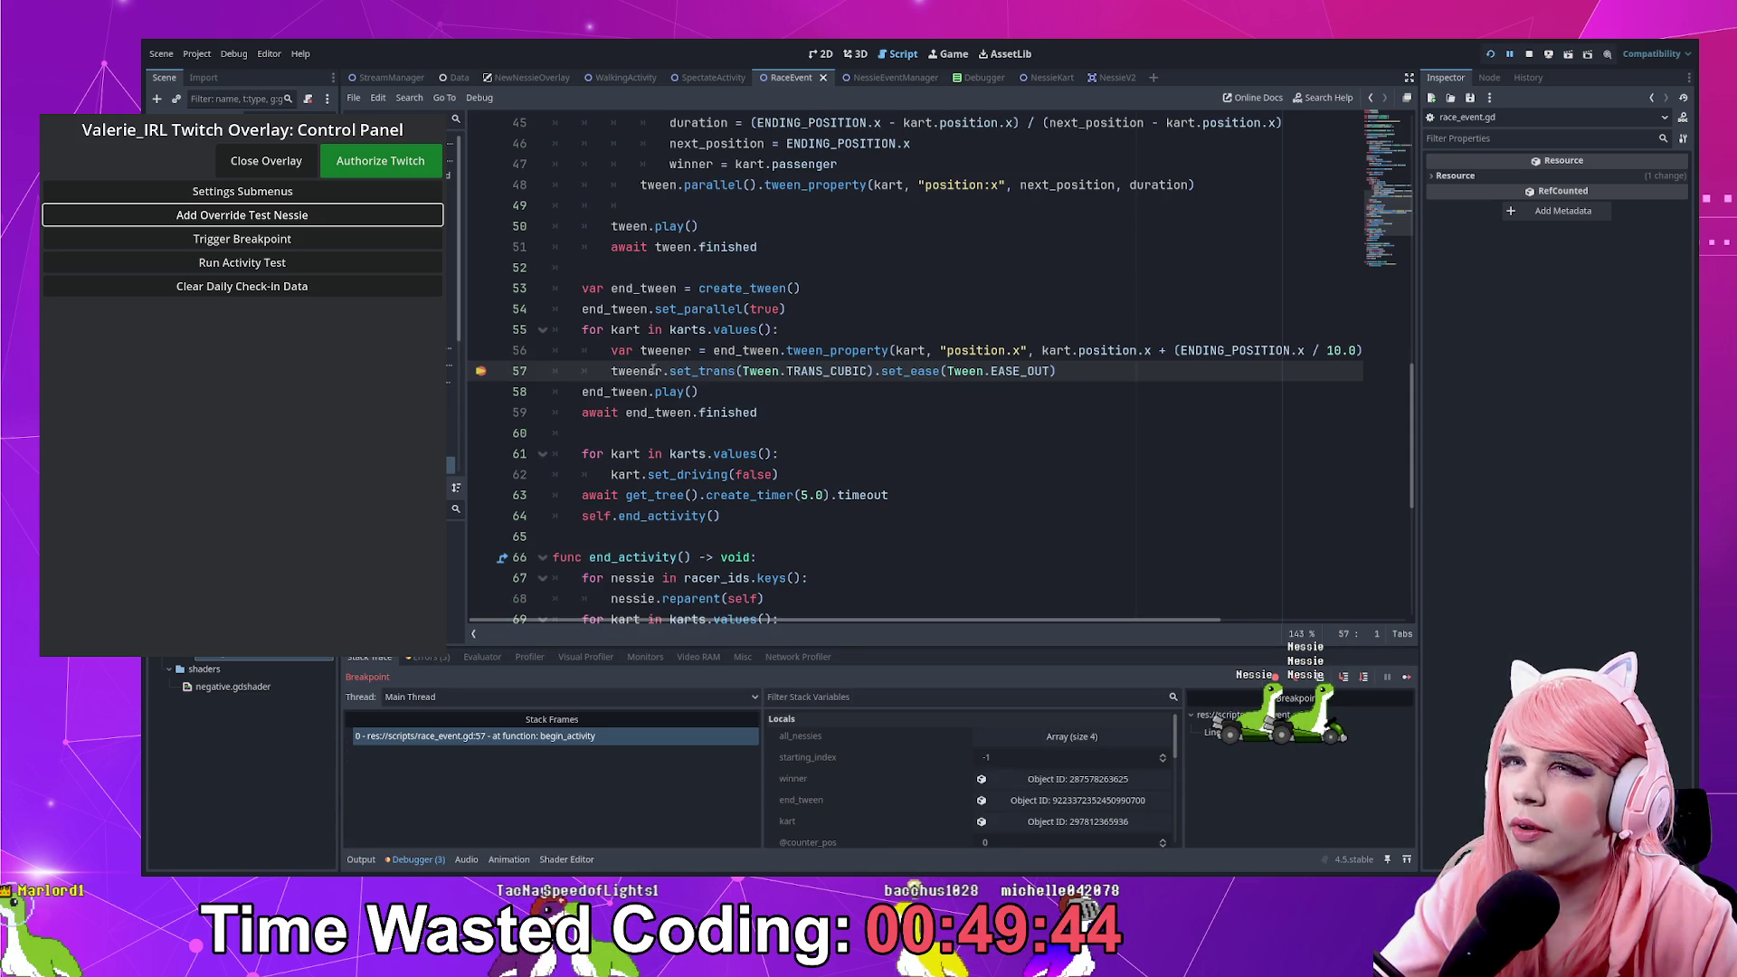
Change position.x to "position:x" in the tween_property call on line 56
scroll(937, 774, down, 3)
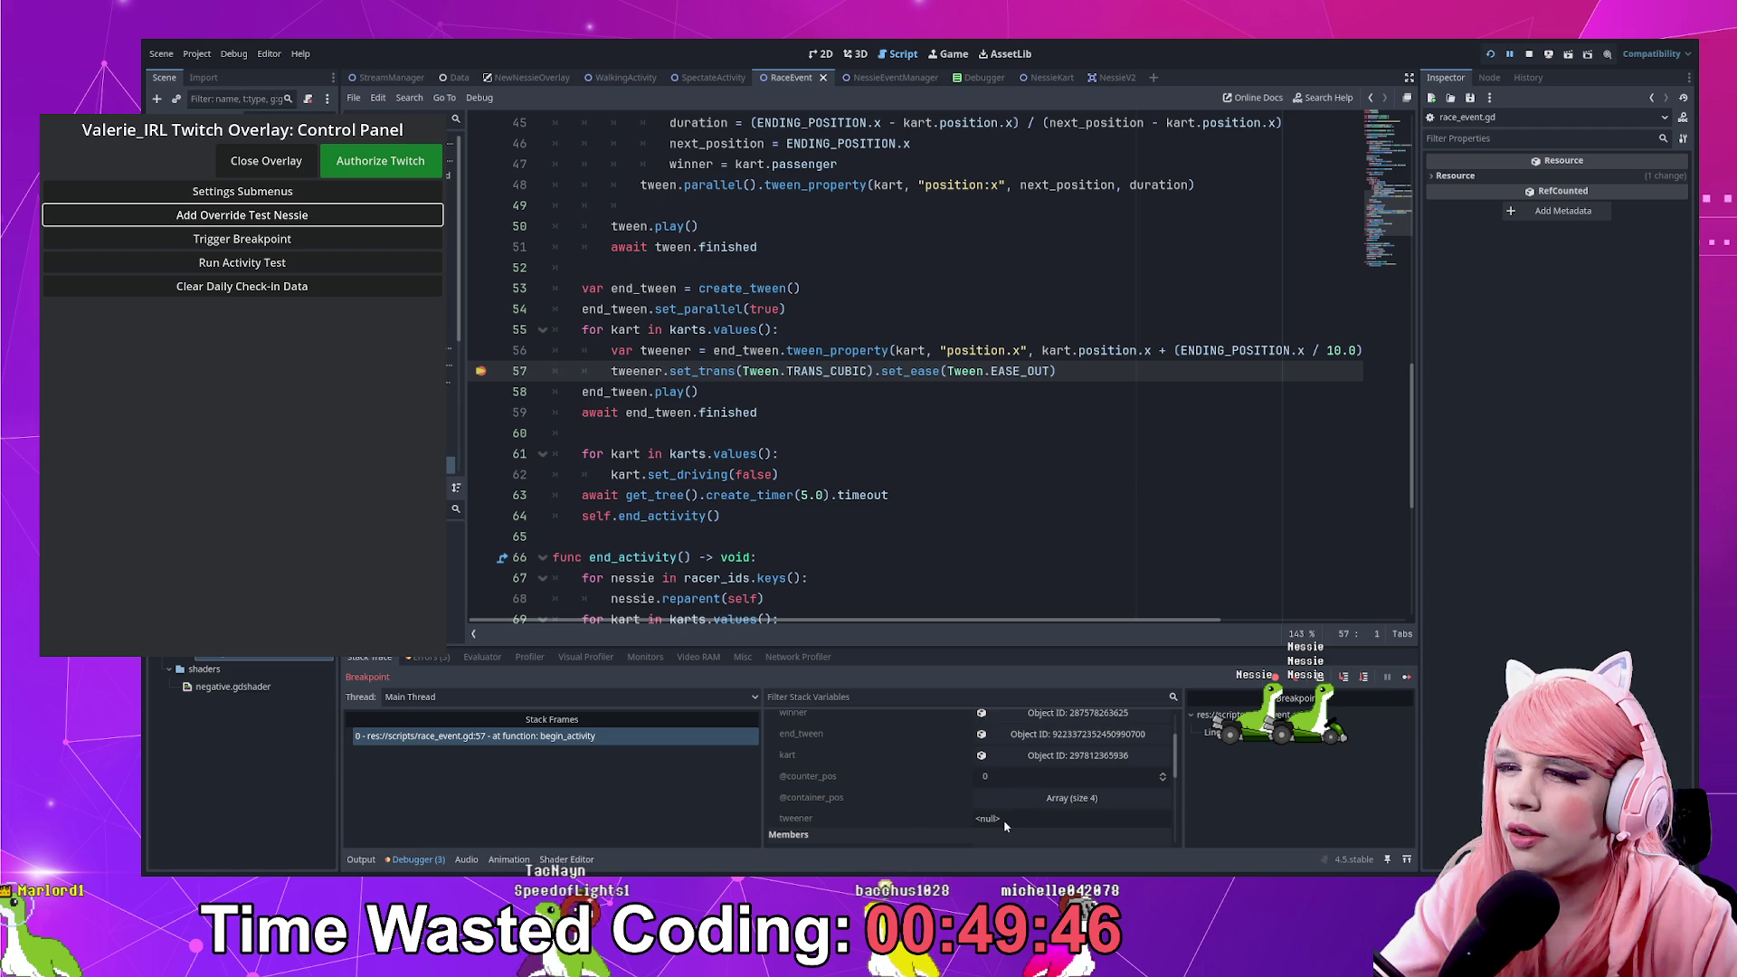
double_click(837, 351)
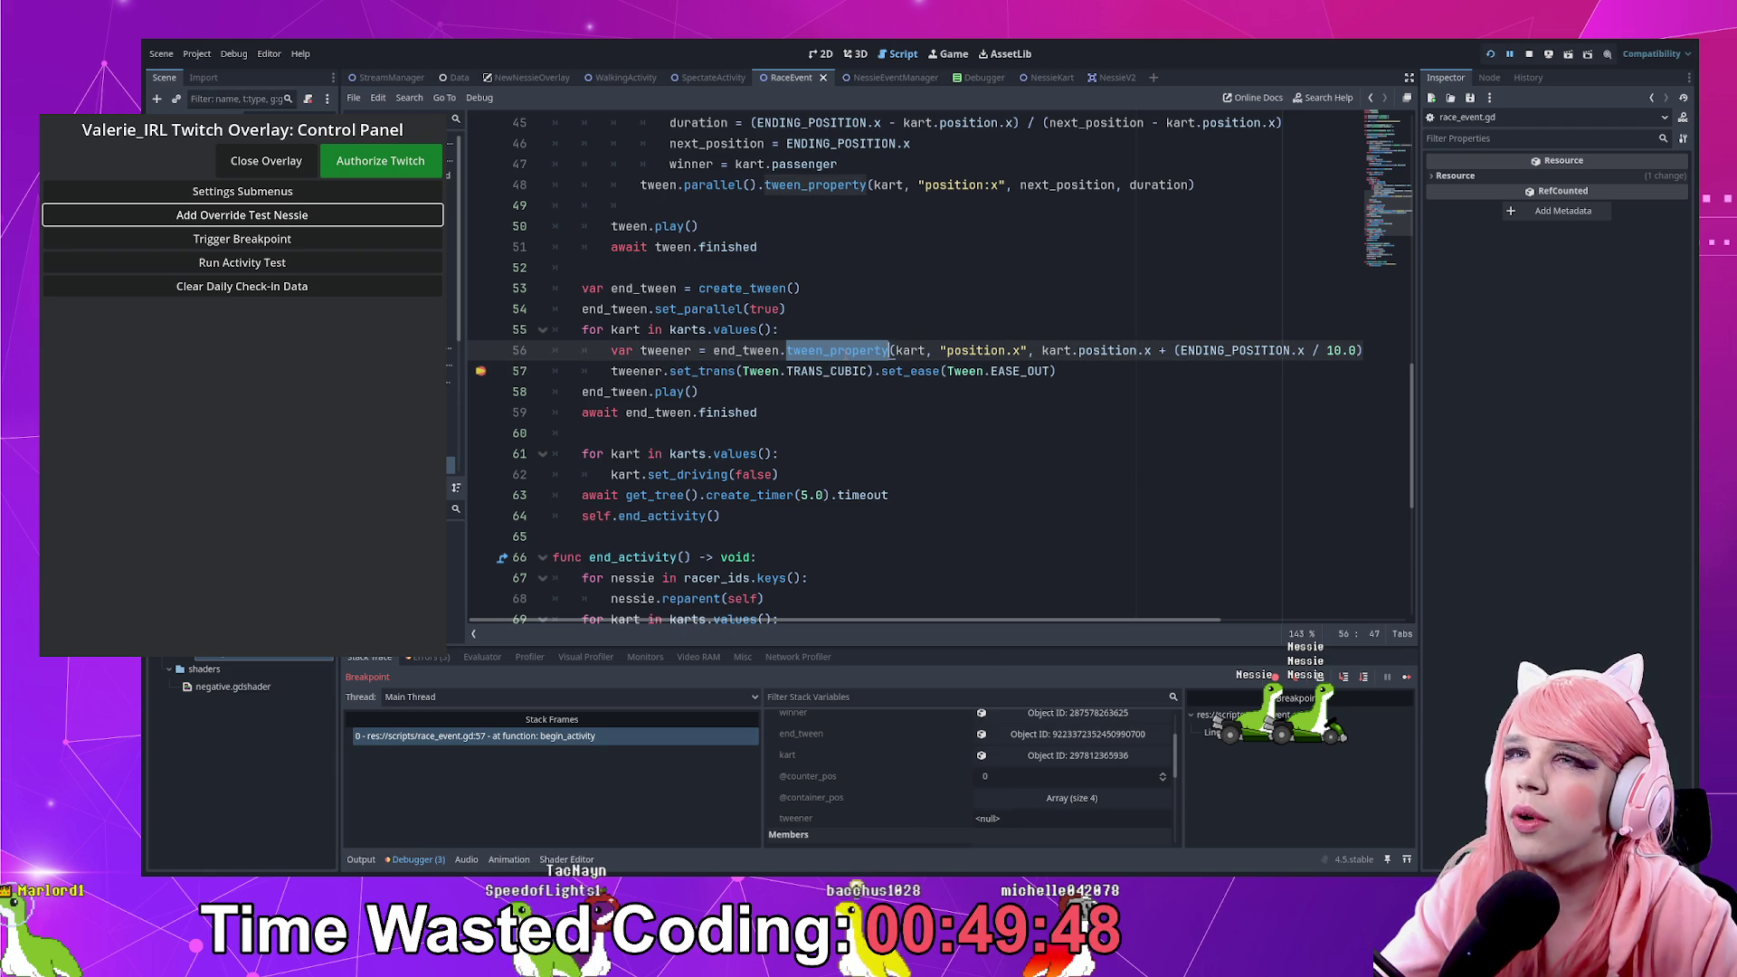
drag(866, 623, 993, 622)
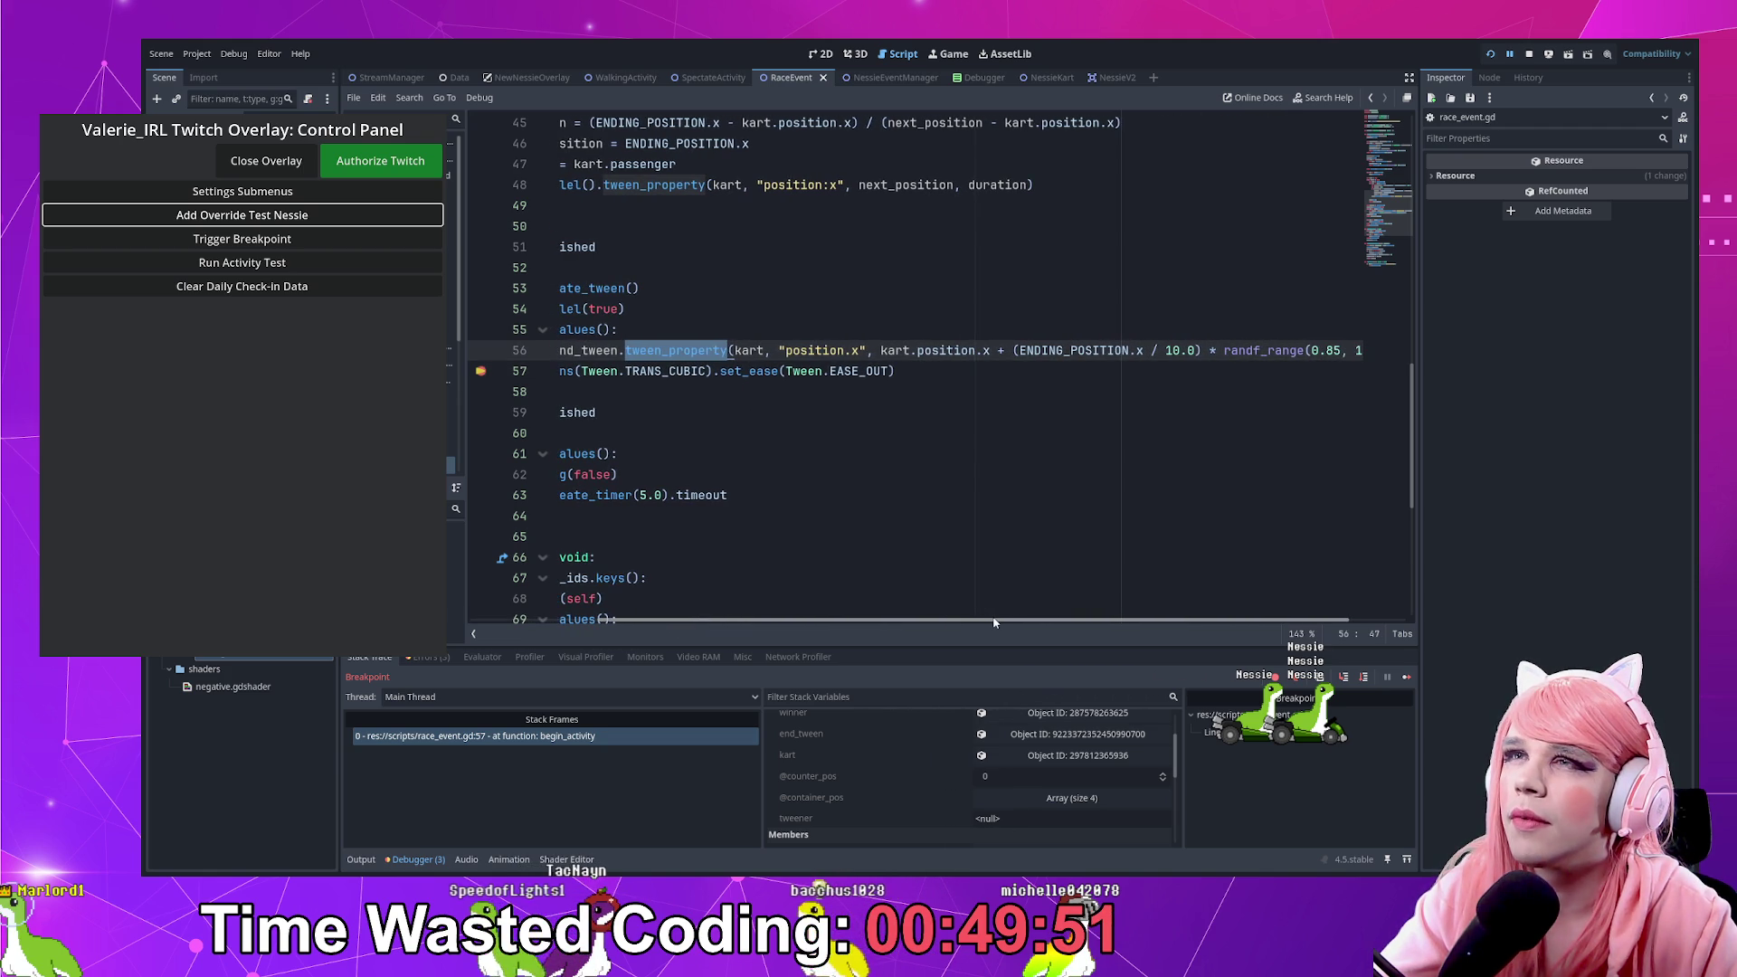
click(845, 350)
key(BackSpace)
text(:)
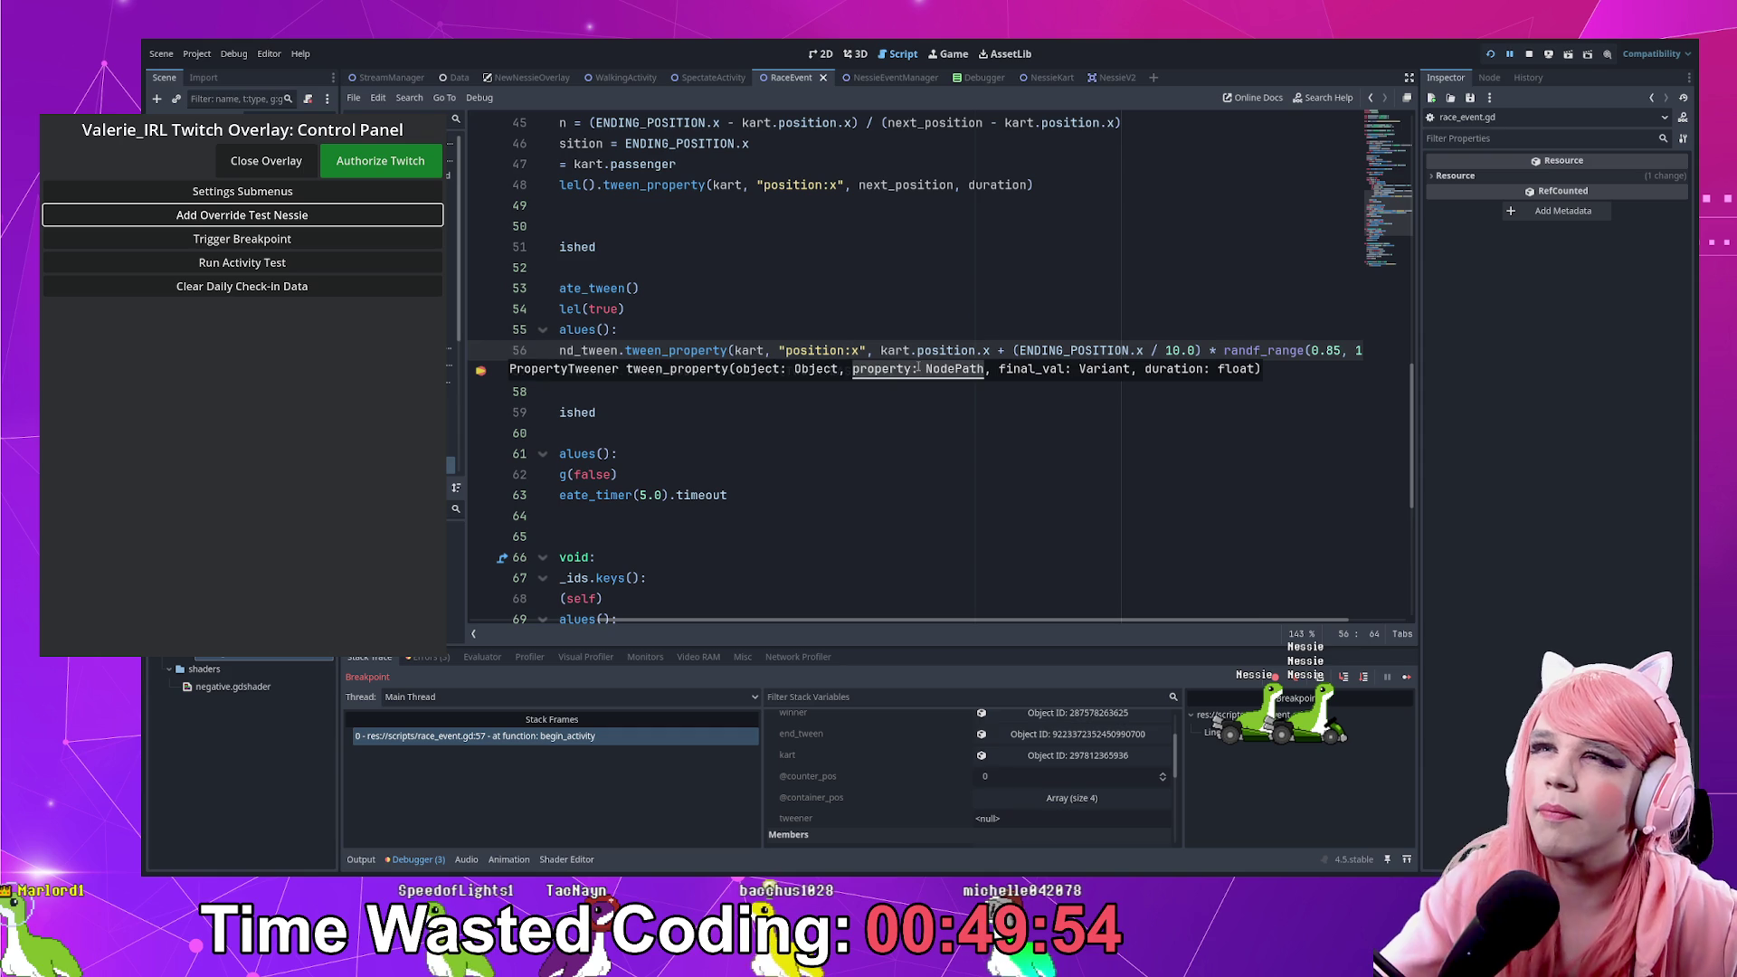
drag(1097, 623, 959, 623)
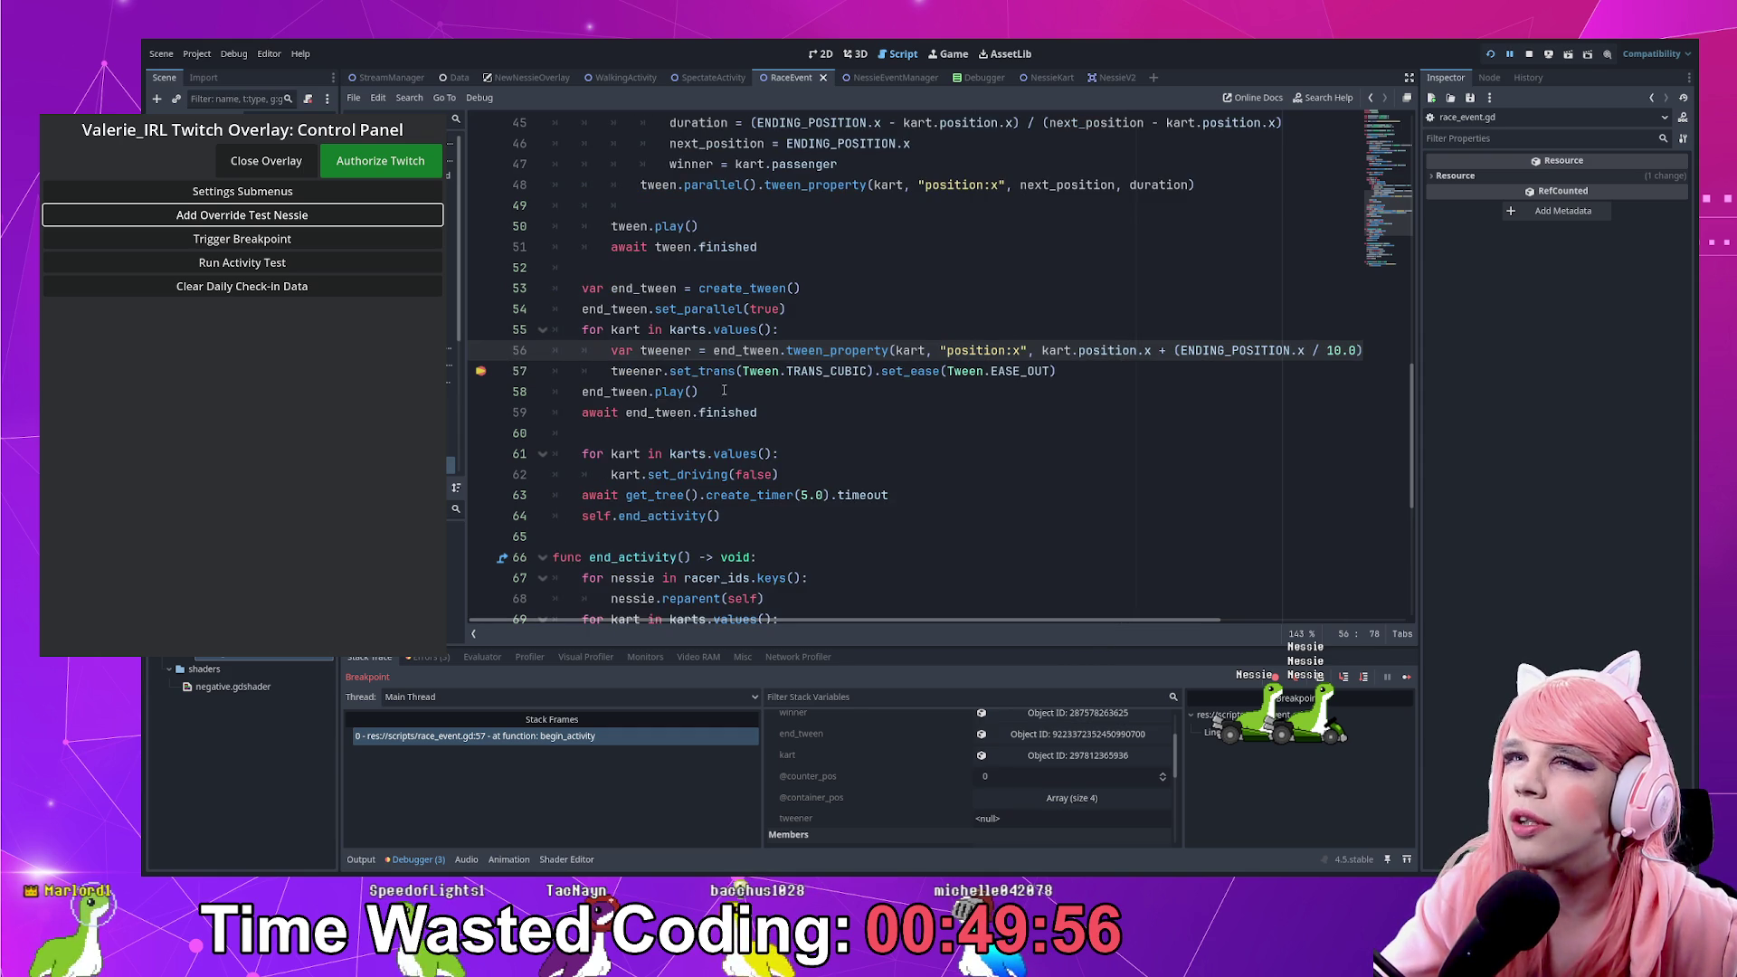
Join the set_trans call onto line 56 and delete 'var tweener = ' from it
click(669, 370)
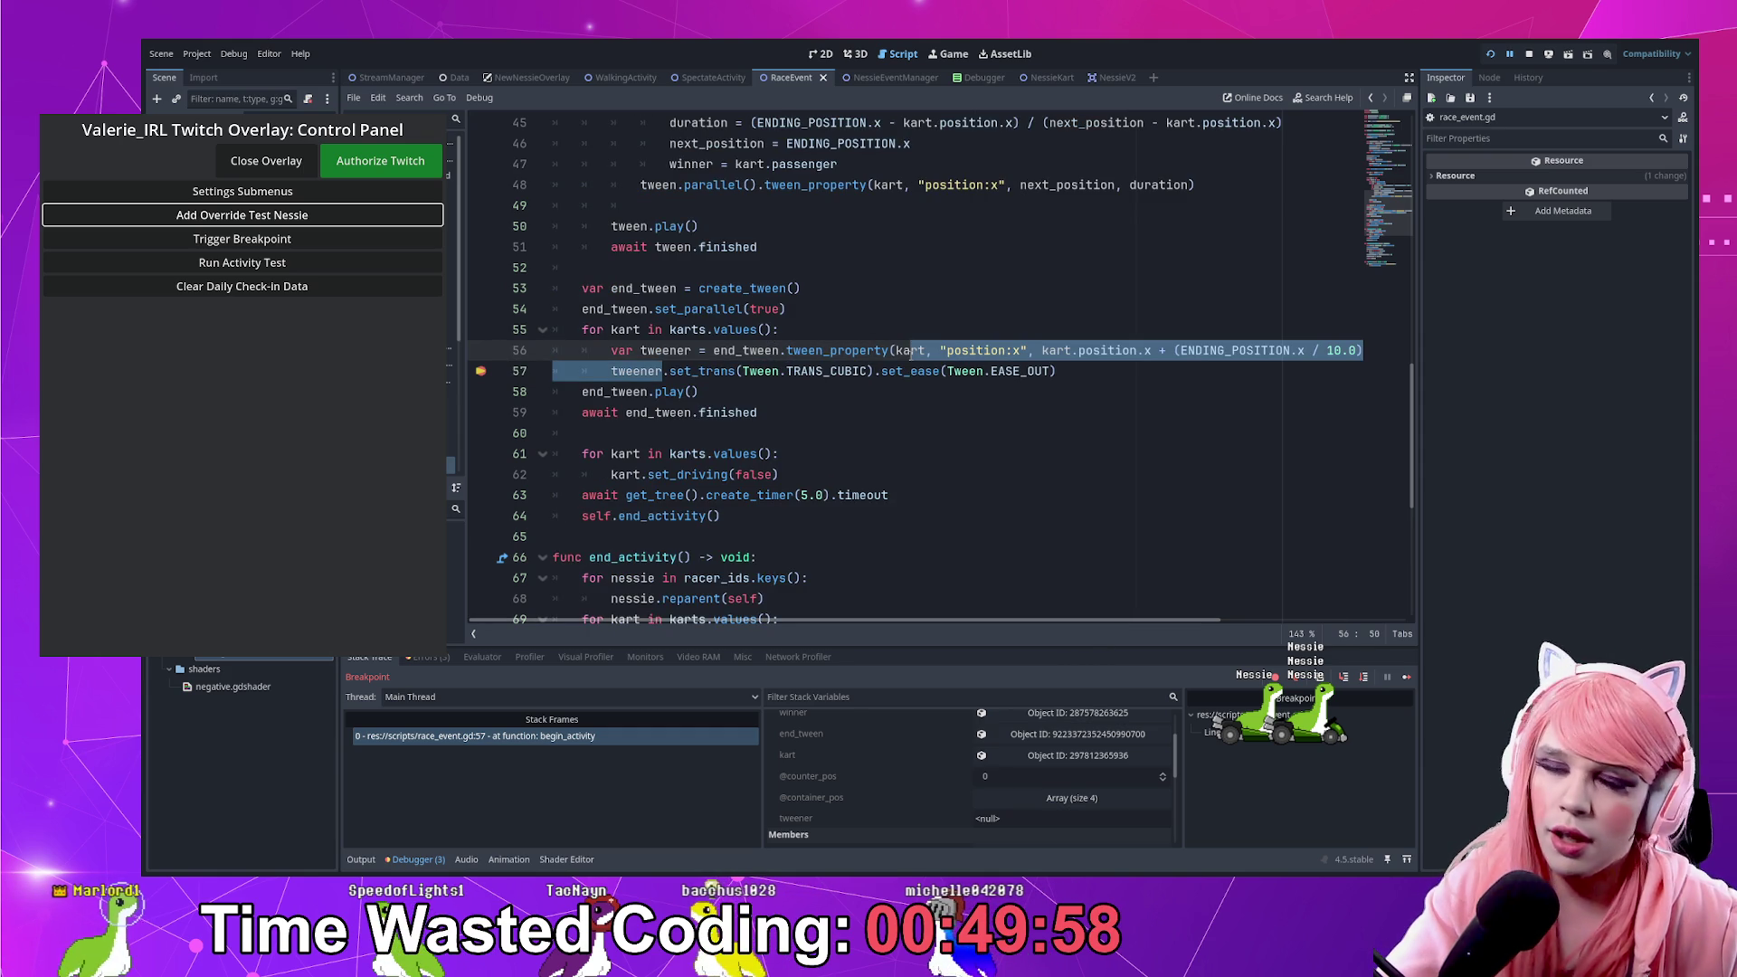
key(ctrl+BackSpace)
key(ctrl+BackSpace)
key(Home)
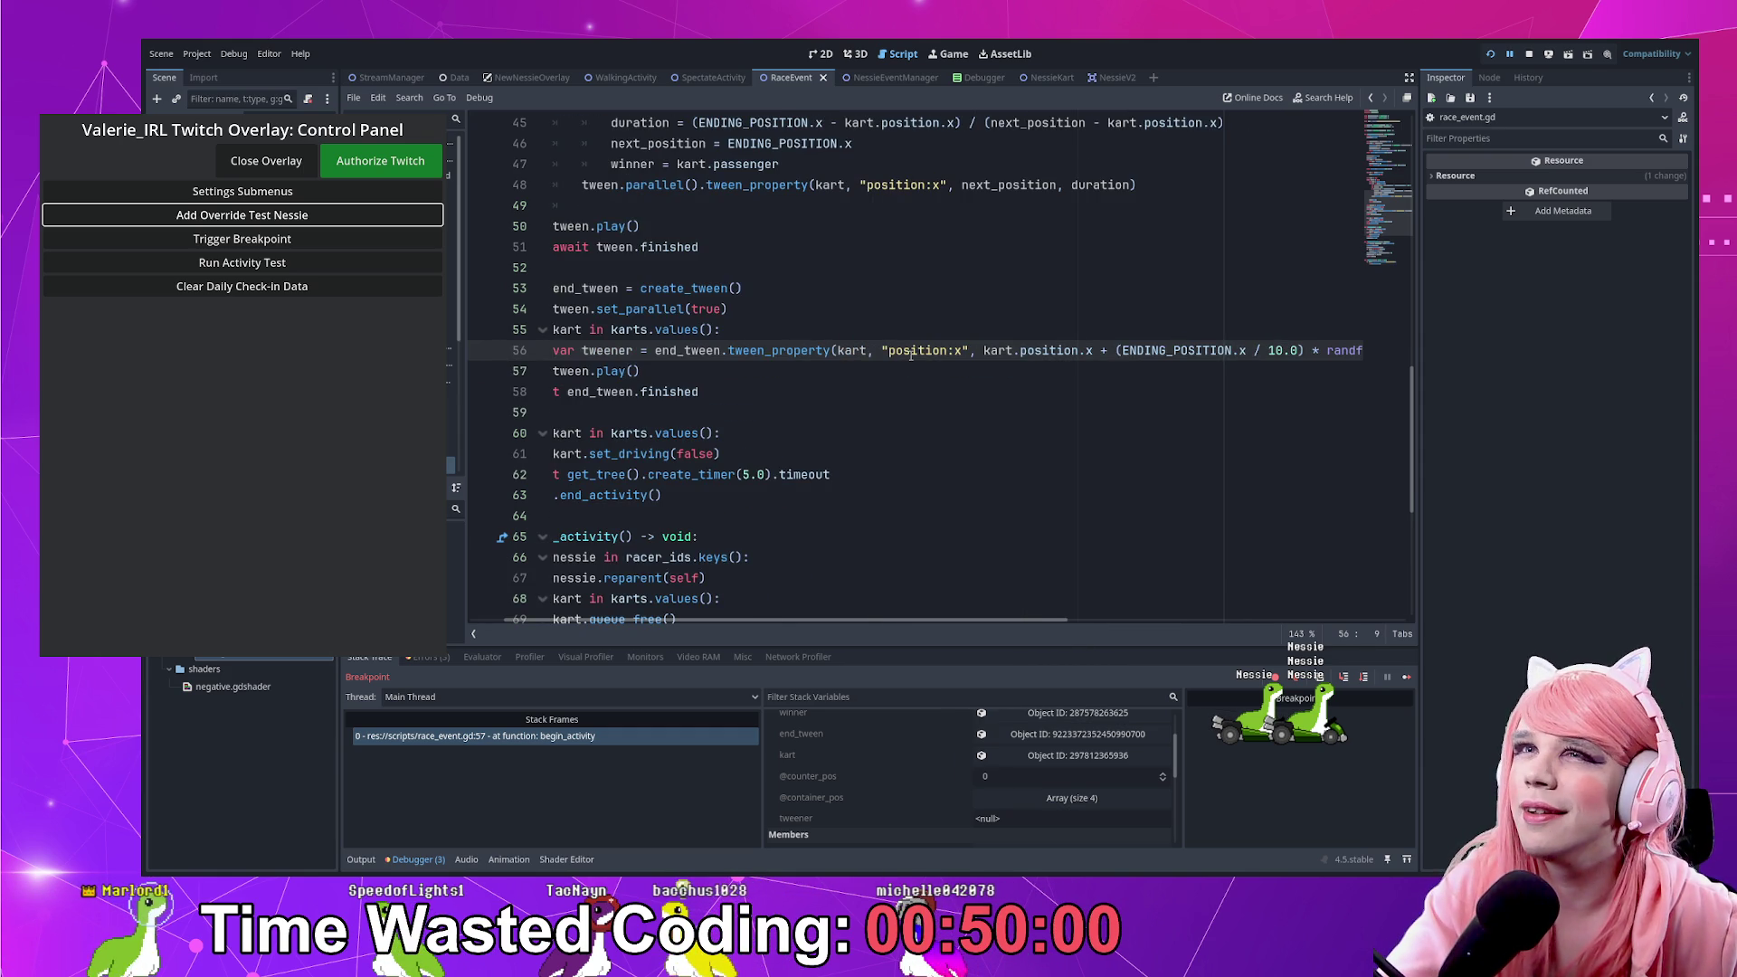
key(ctrl+shift+Right)
key(ctrl+shift+Left)
key(BackSpace)
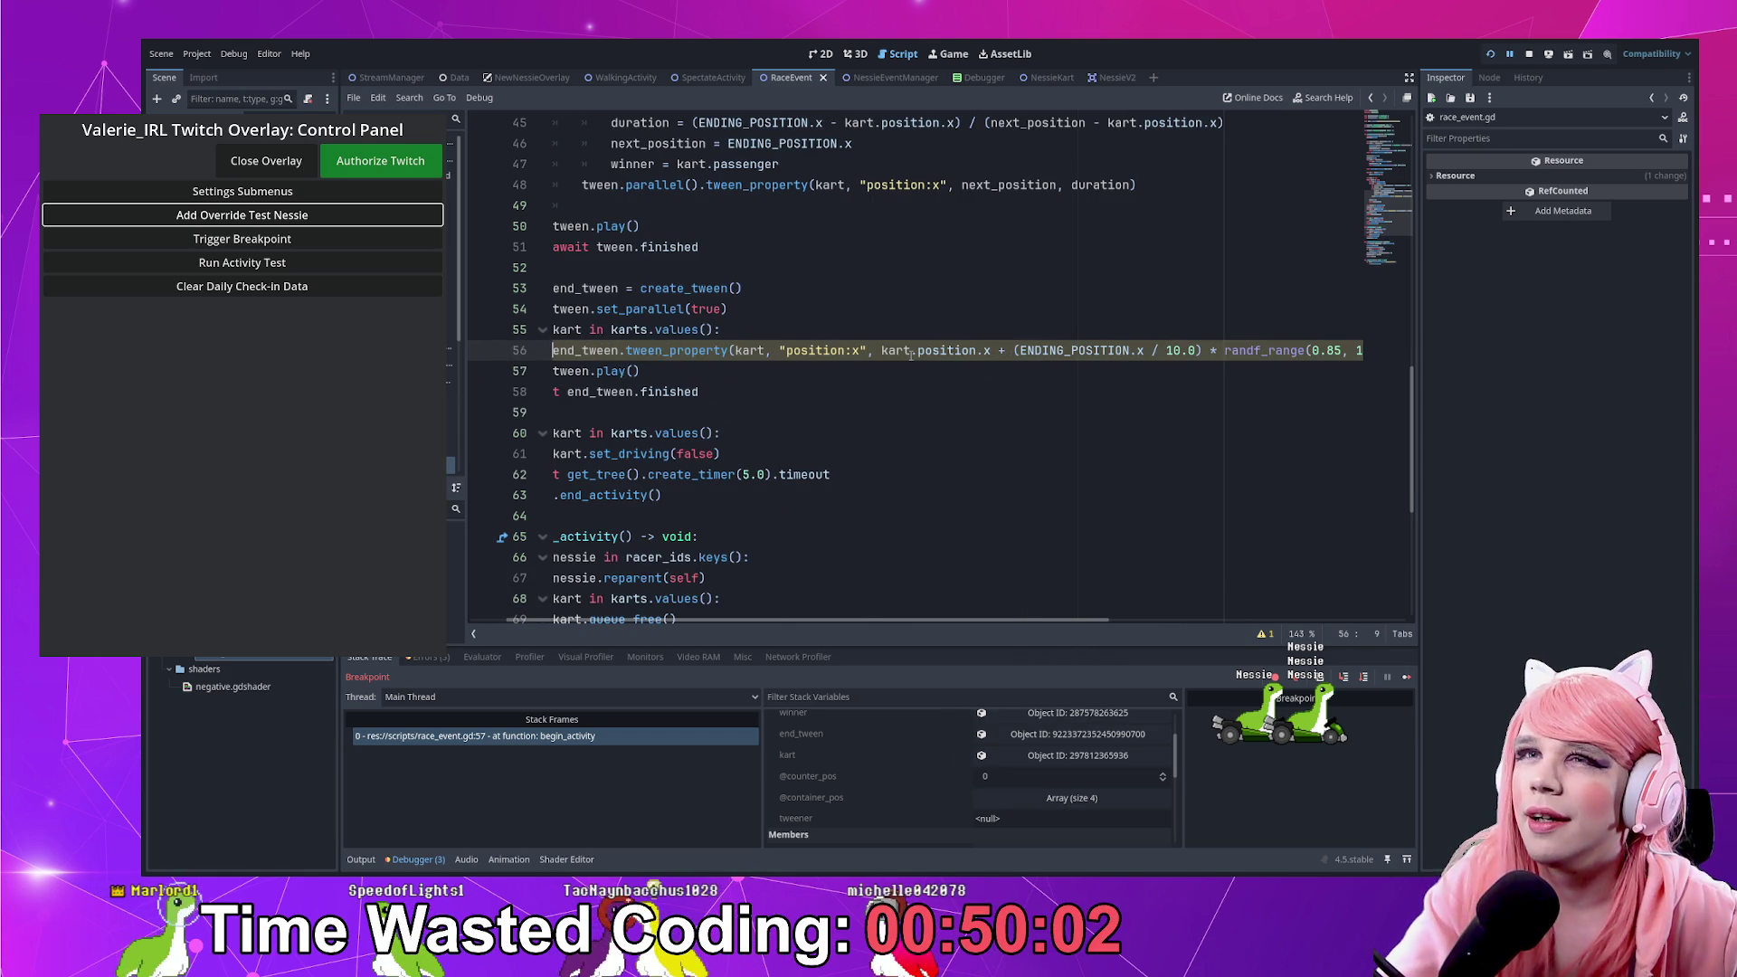
scroll(759, 614, left, 2)
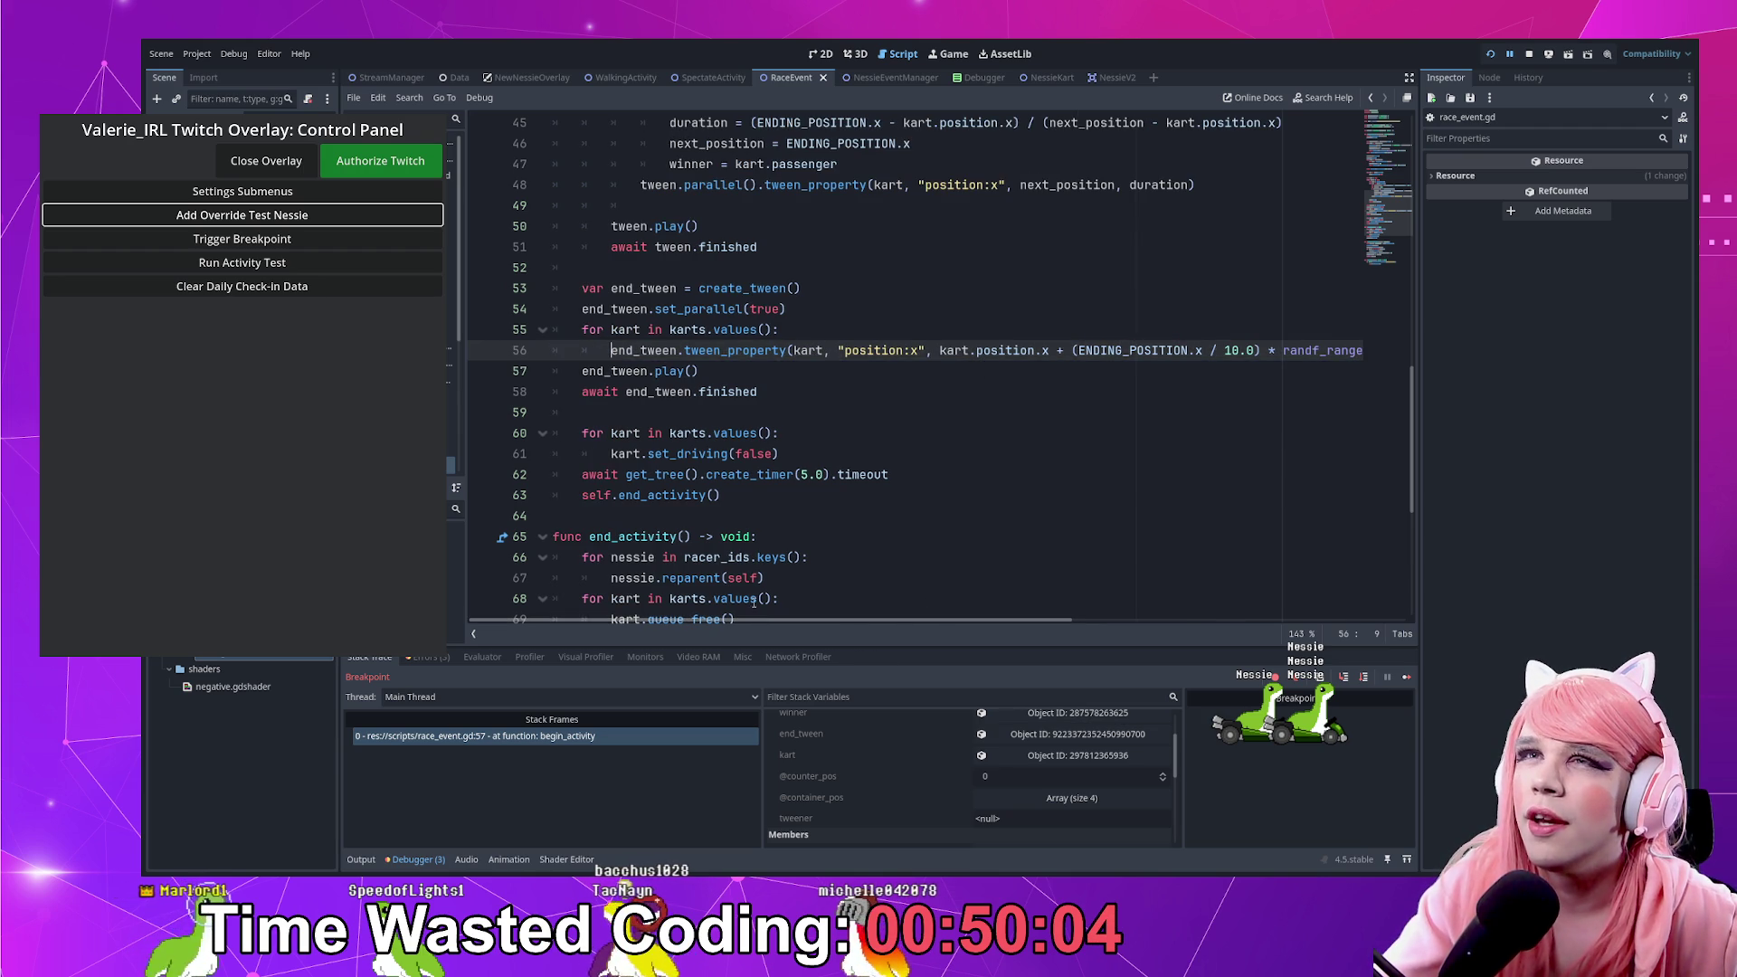
Rename end_tween back to tween in all its uses and stop the running game
key(ctrl+shift+Right)
text(twee)
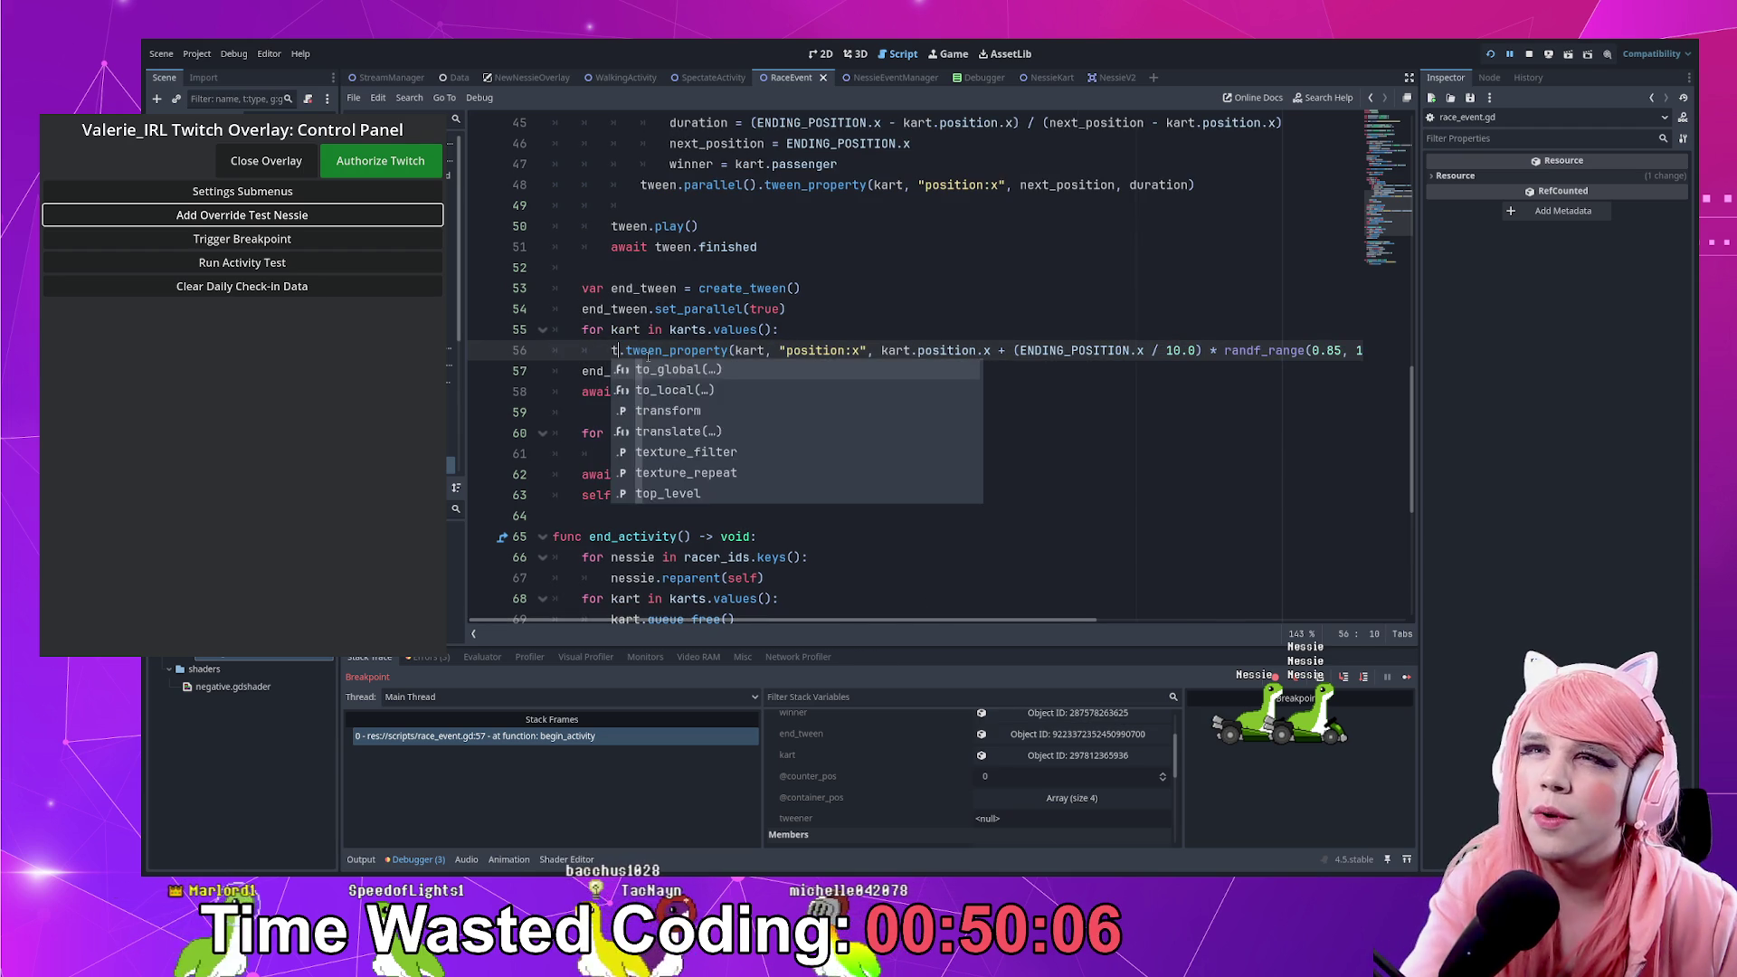
text(n)
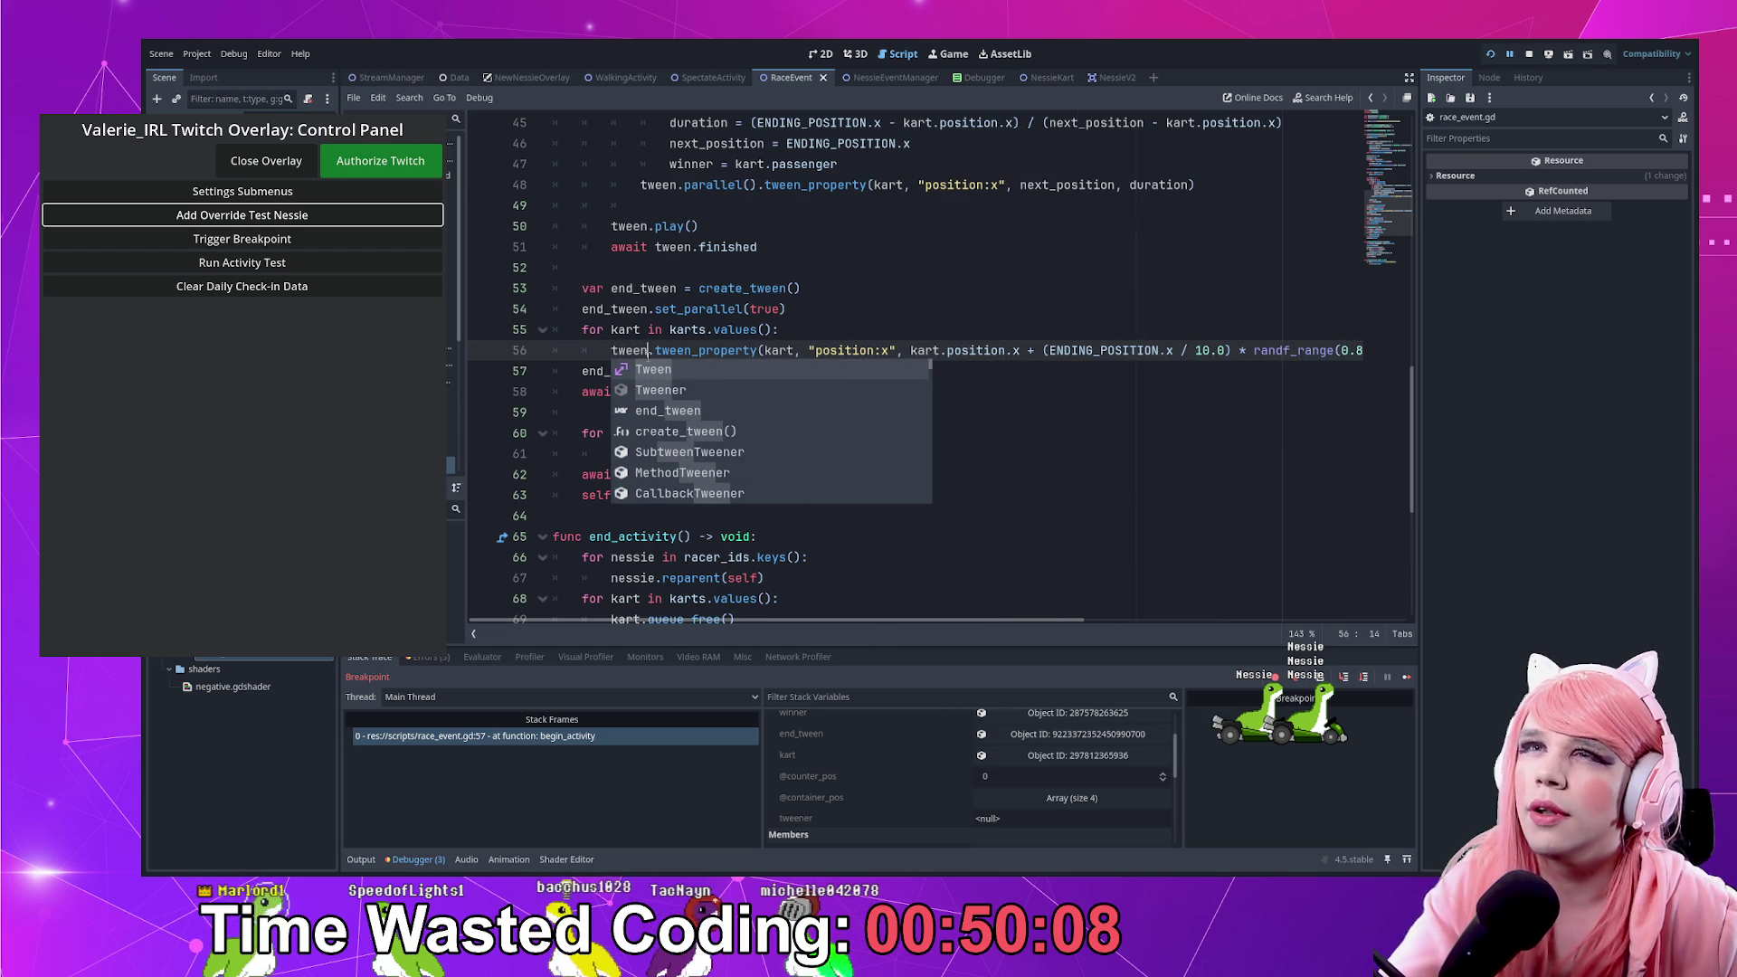
key(Escape)
key(Up)
key(Up)
key(ctrl+shift+Left)
text(tween)
double_click(615, 371)
text(tween)
double_click(658, 392)
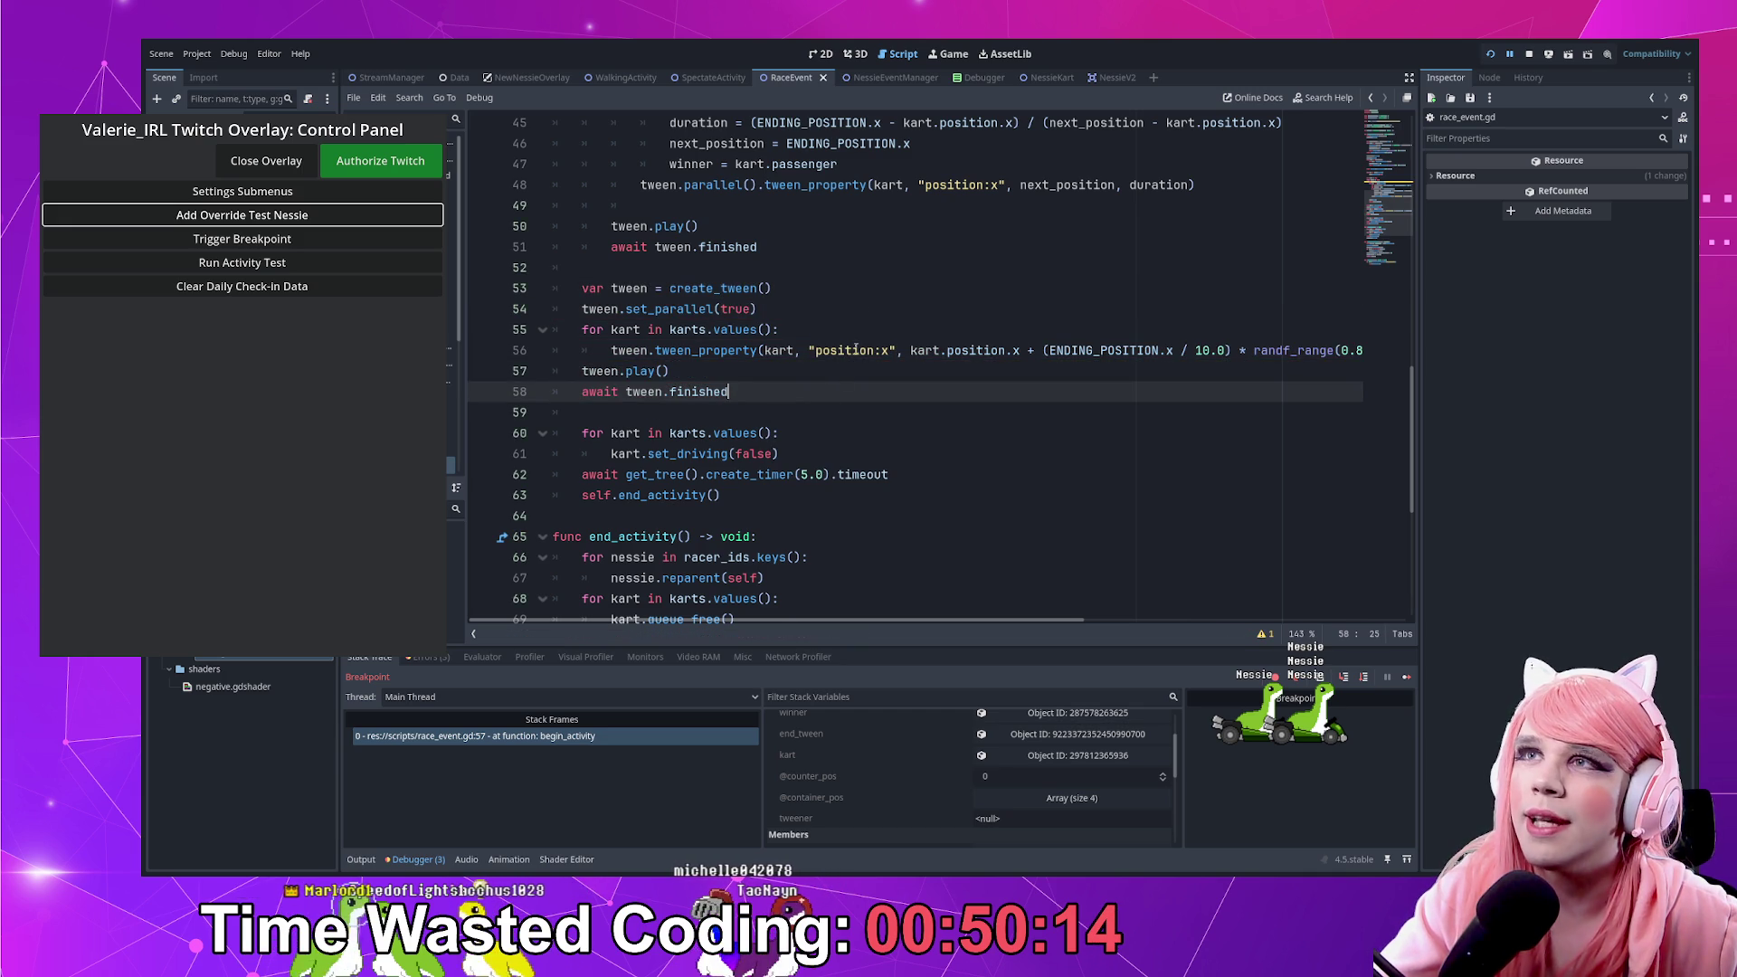
scroll(926, 272, up, 1)
drag(924, 246, 985, 247)
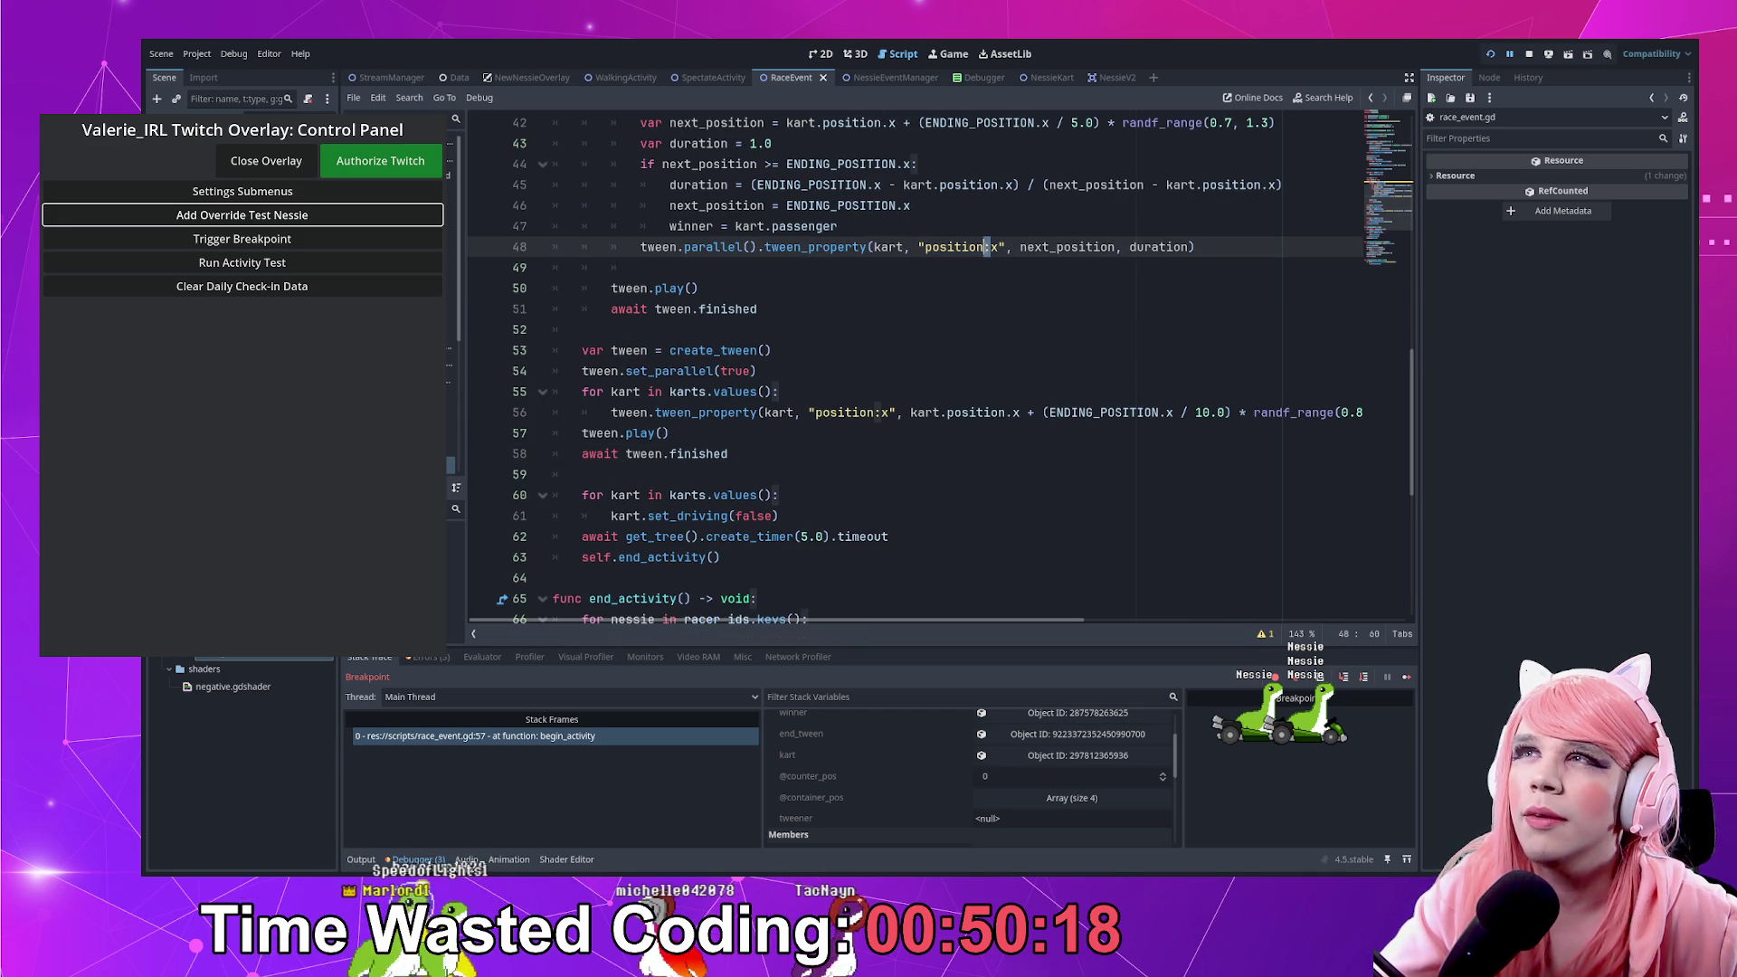
click(1527, 55)
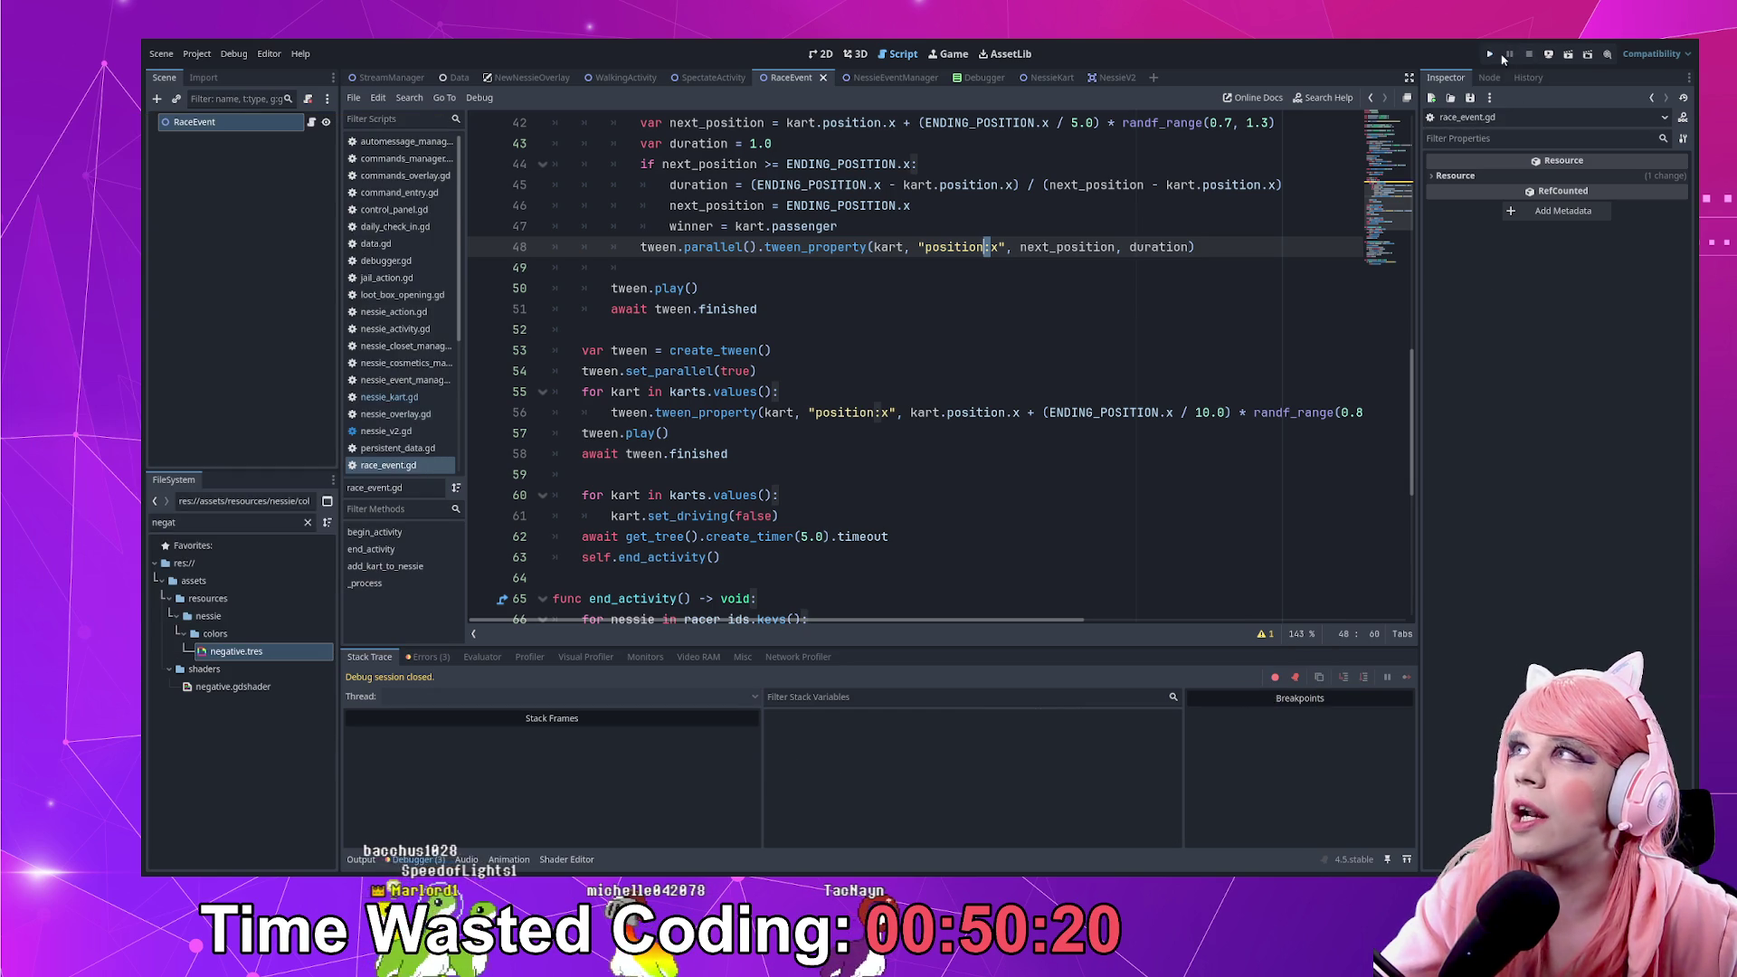
Rerun the game, show Debug Tools, and add three test Nessies to the overlay
click(1490, 56)
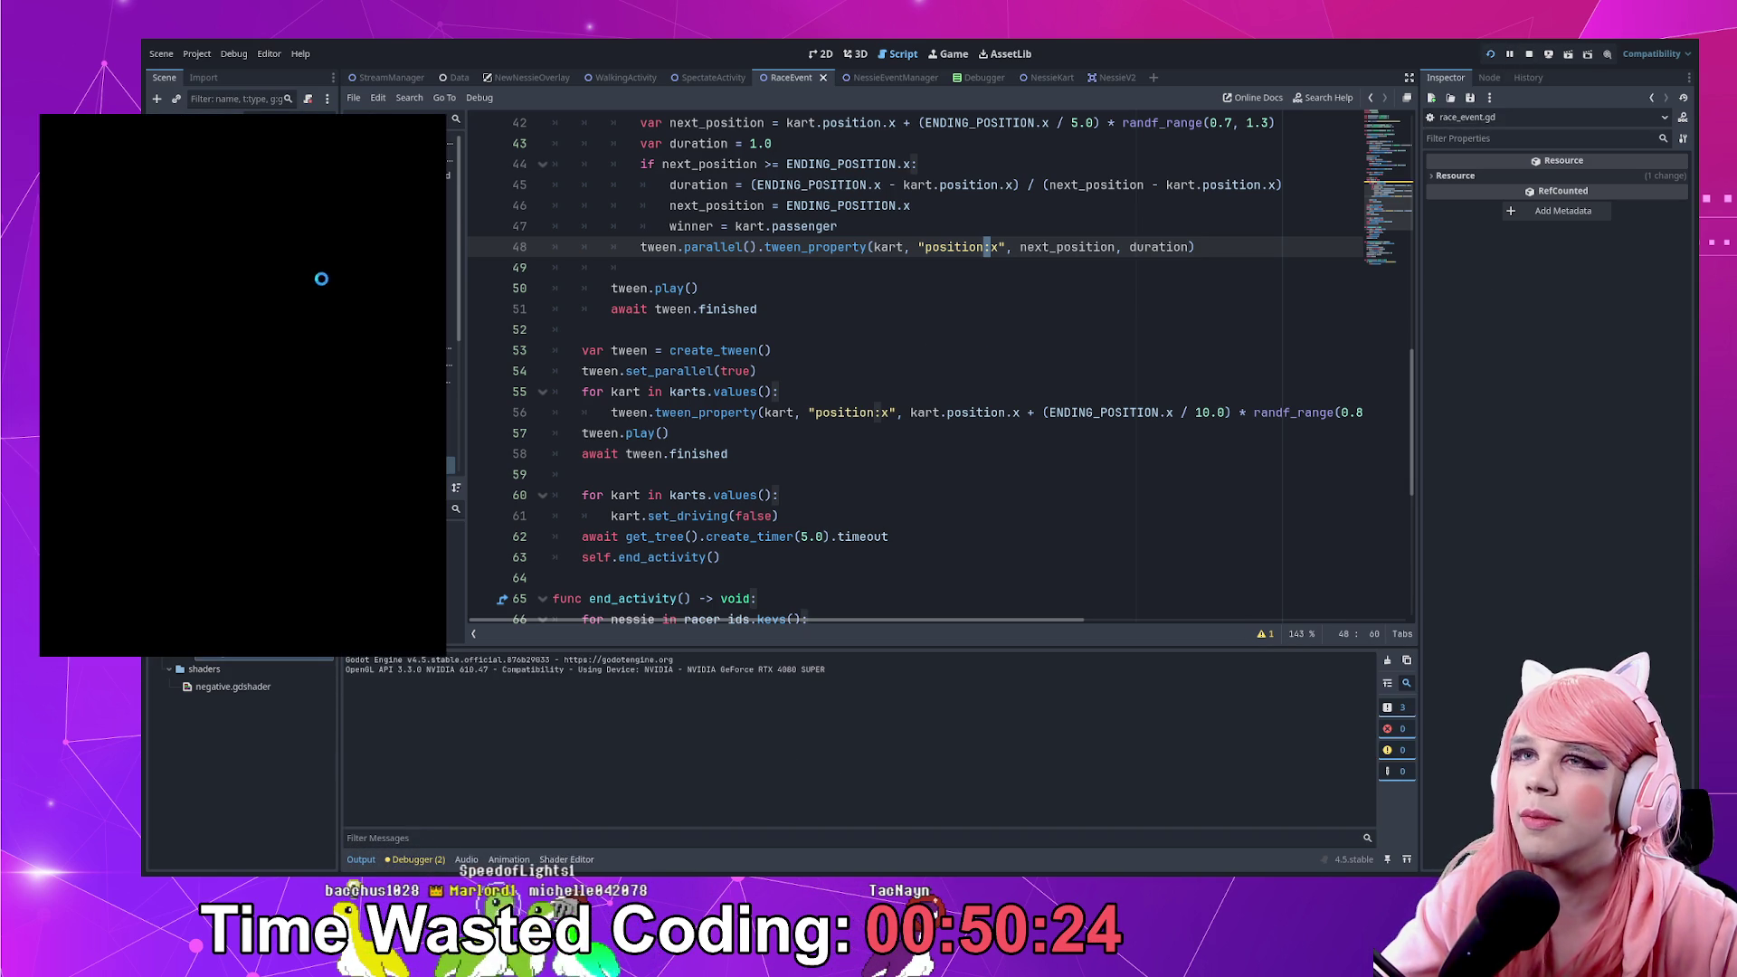
click(278, 191)
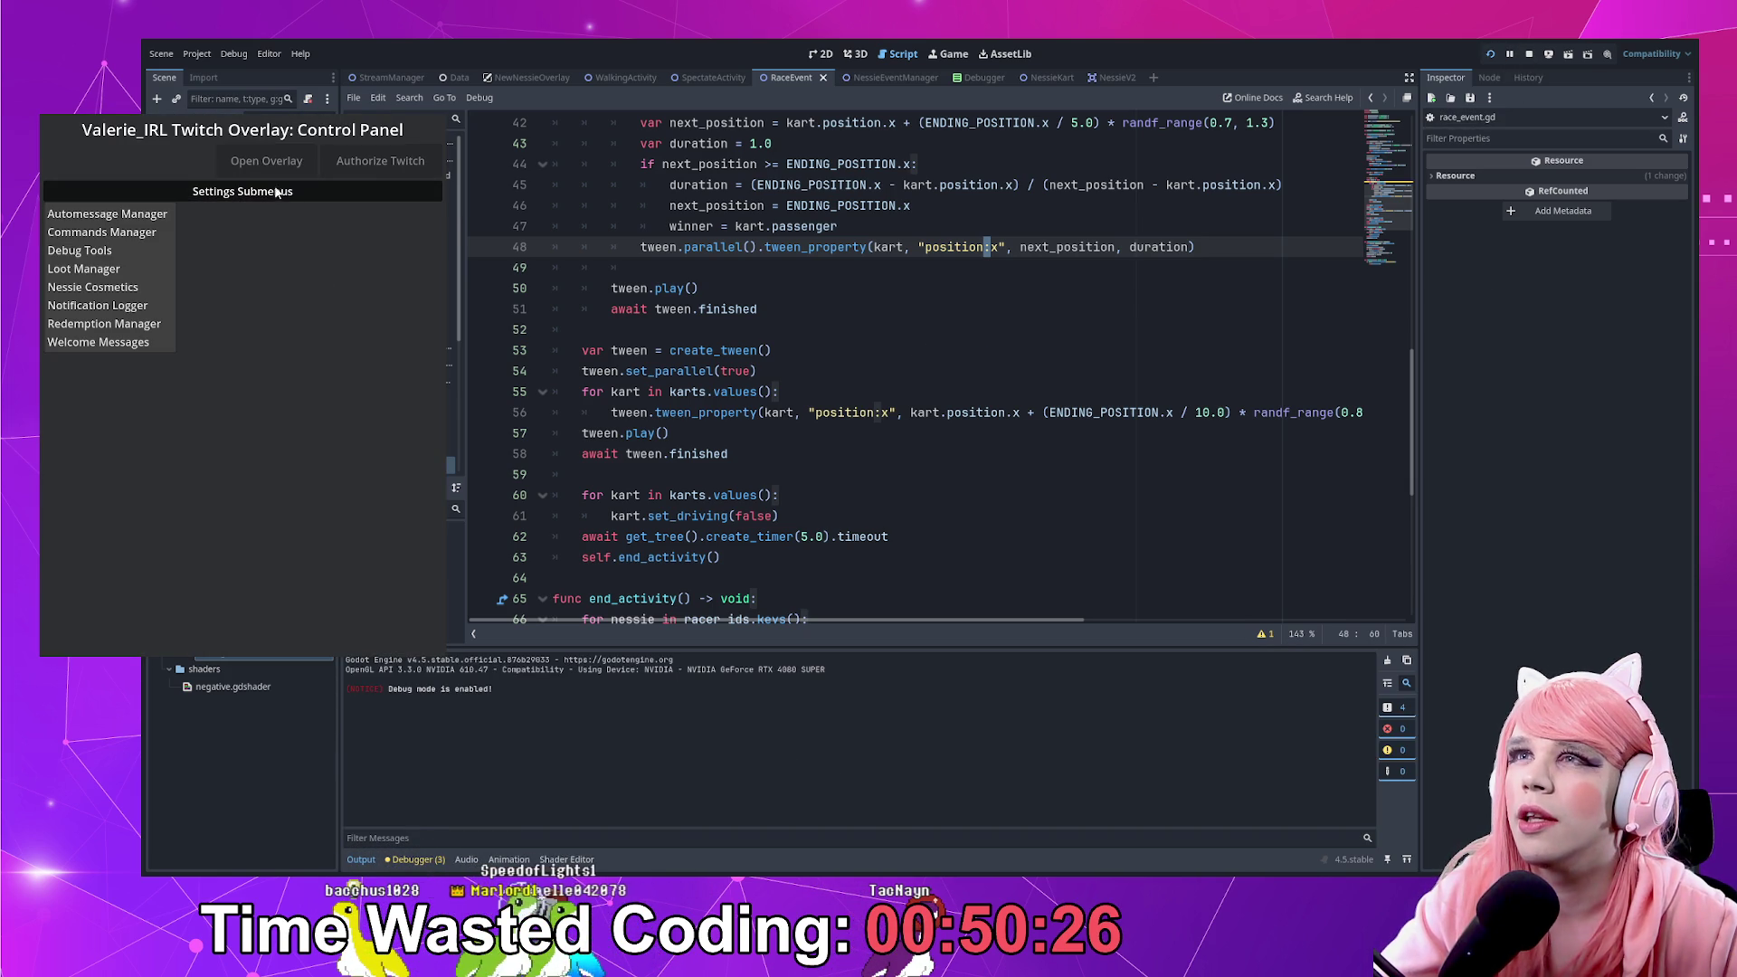
click(118, 253)
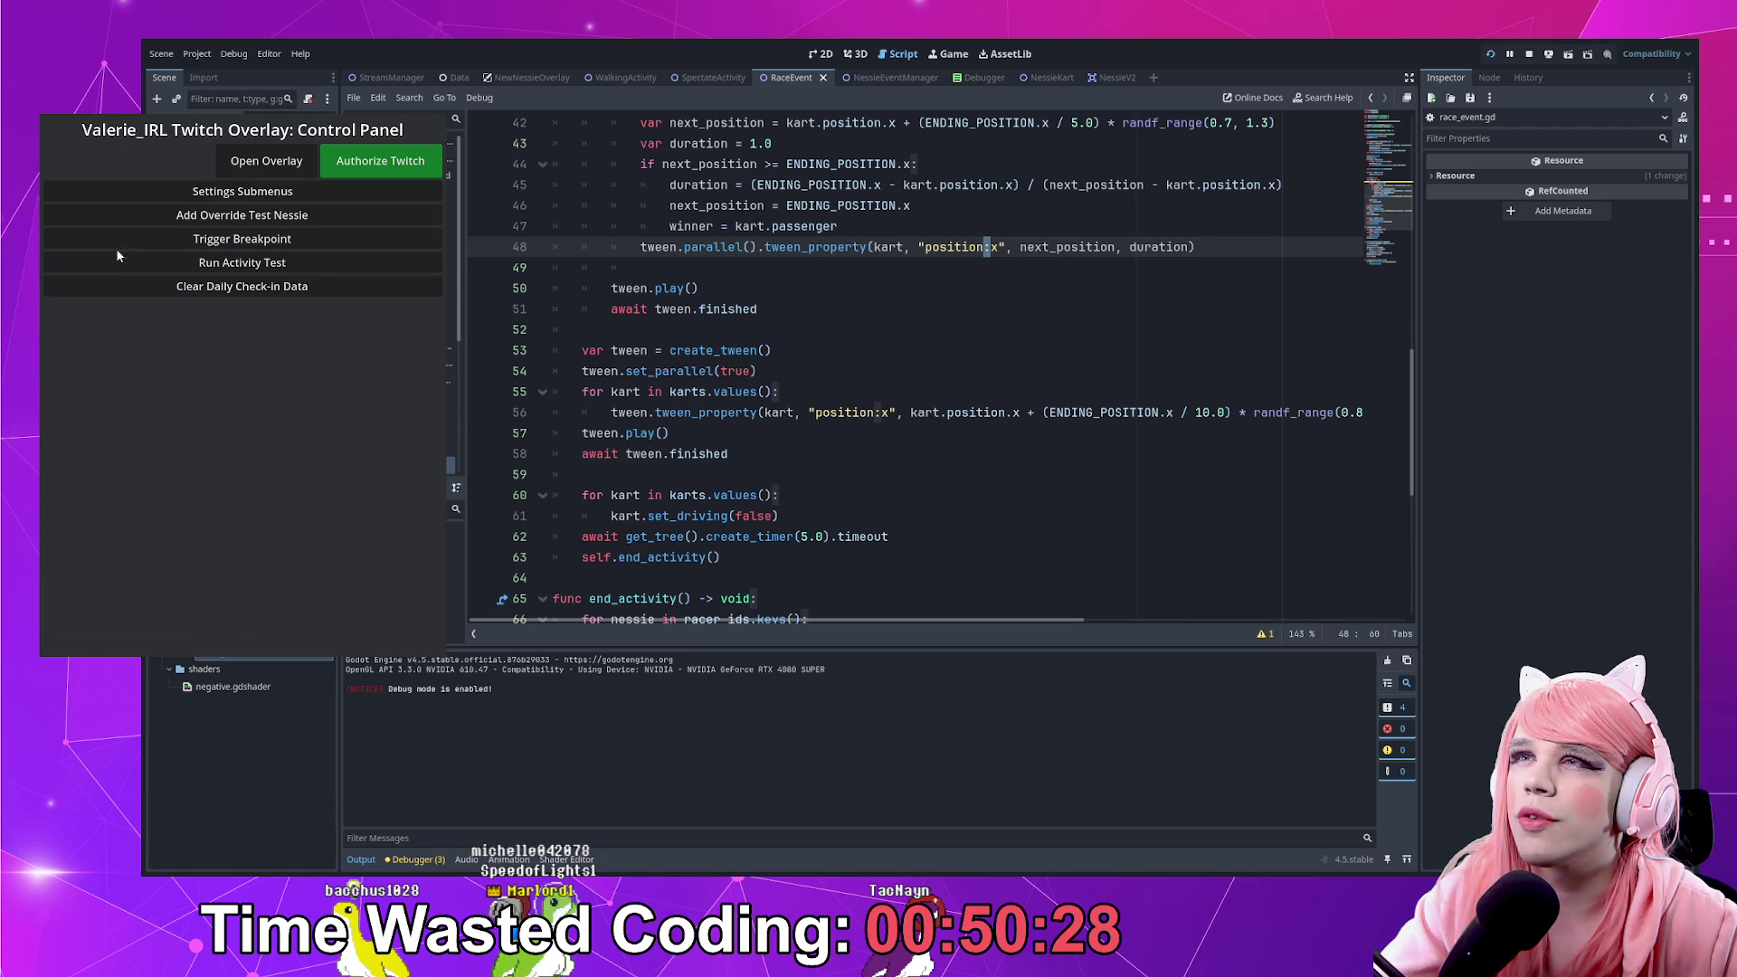
click(250, 216)
click(253, 216)
click(260, 217)
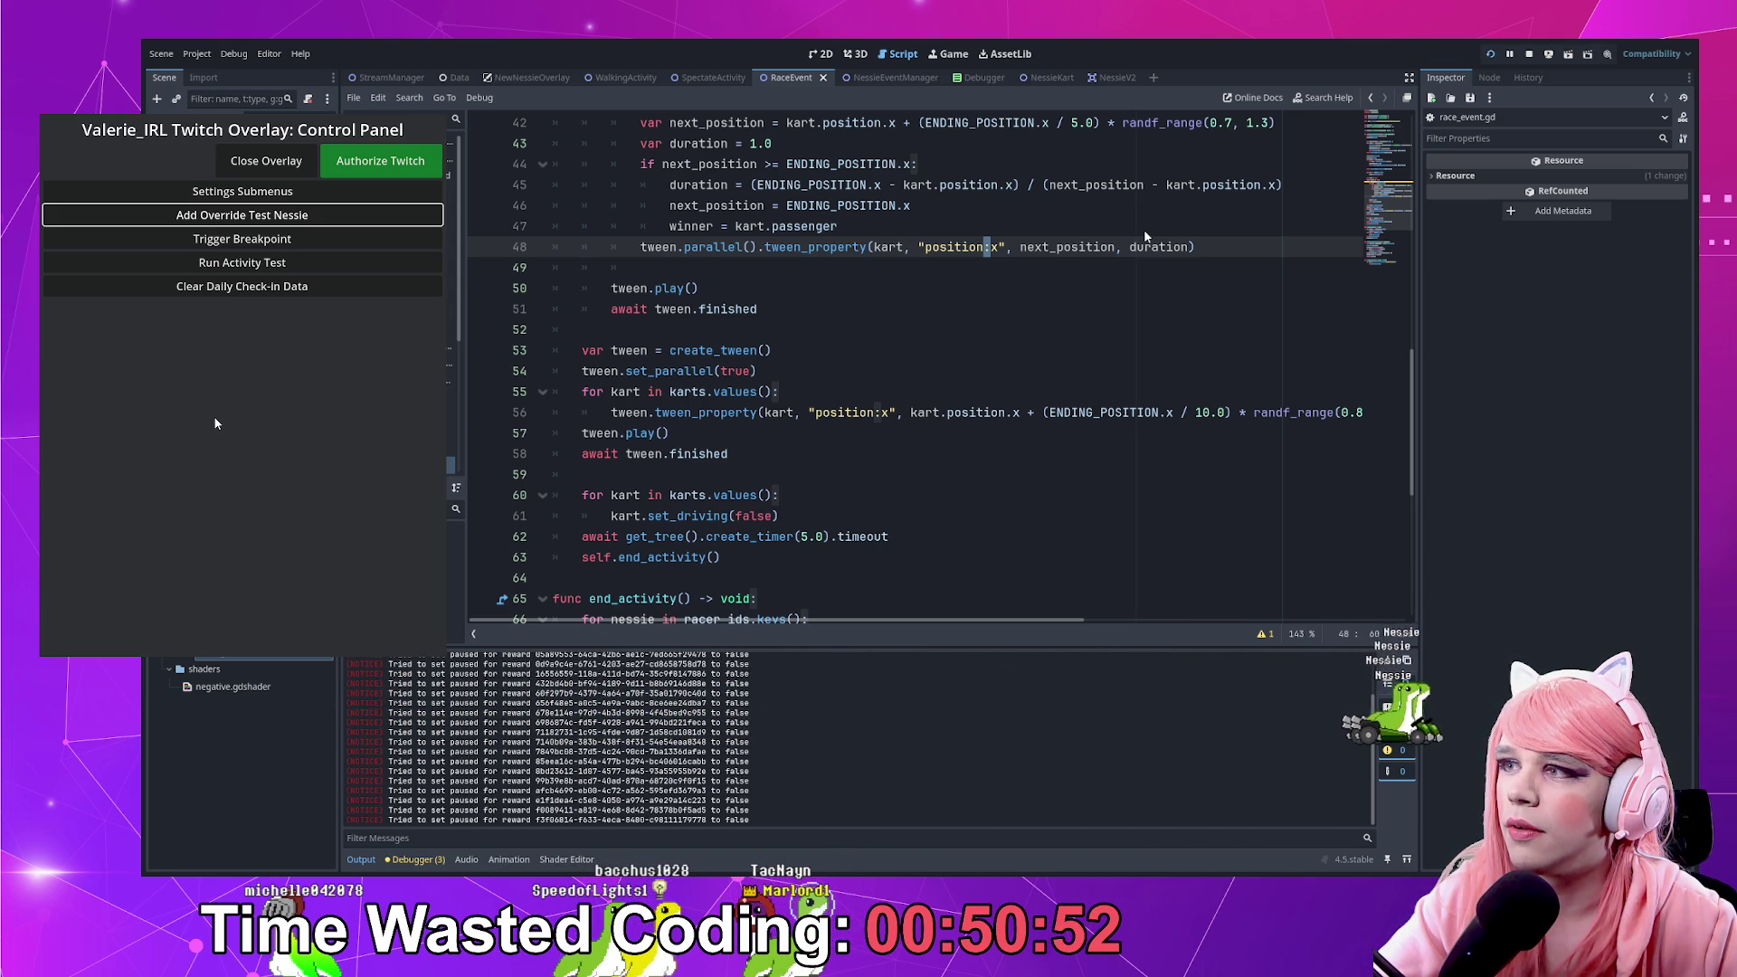
Close the overlay, change line 42's step to ENDING_POSITION.x / 30.0, and restart the game
click(266, 160)
click(752, 357)
scroll(875, 348, up, 4)
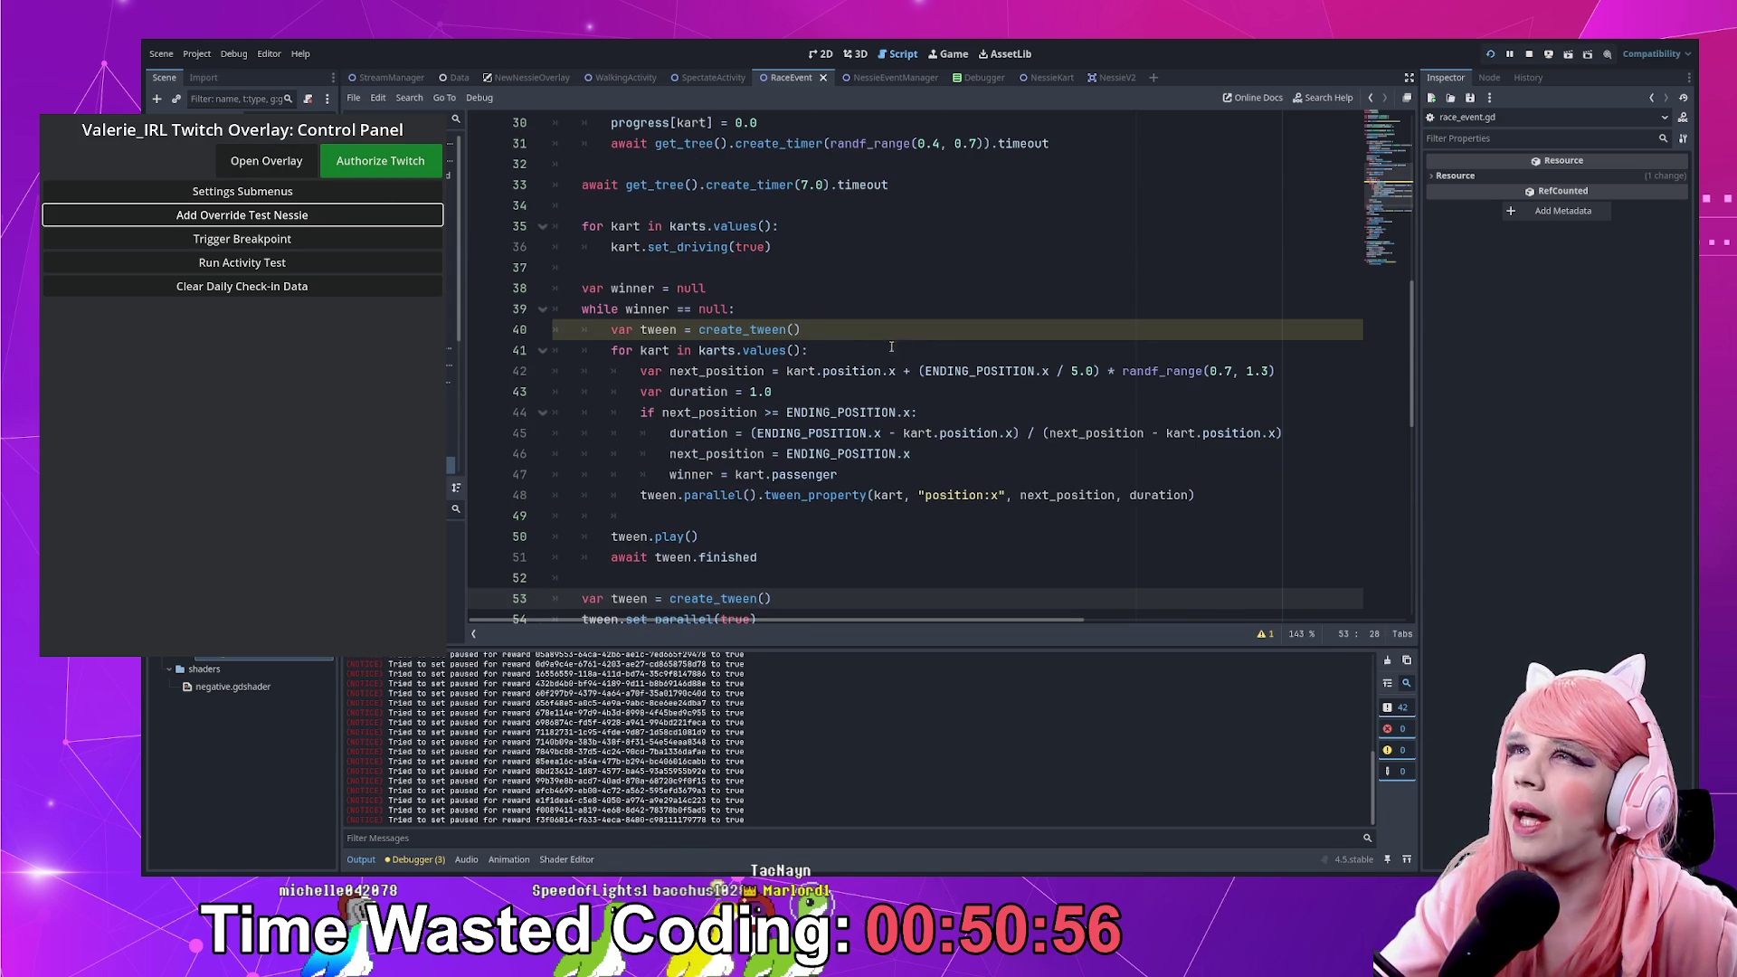
click(1071, 372)
text(30)
click(1491, 56)
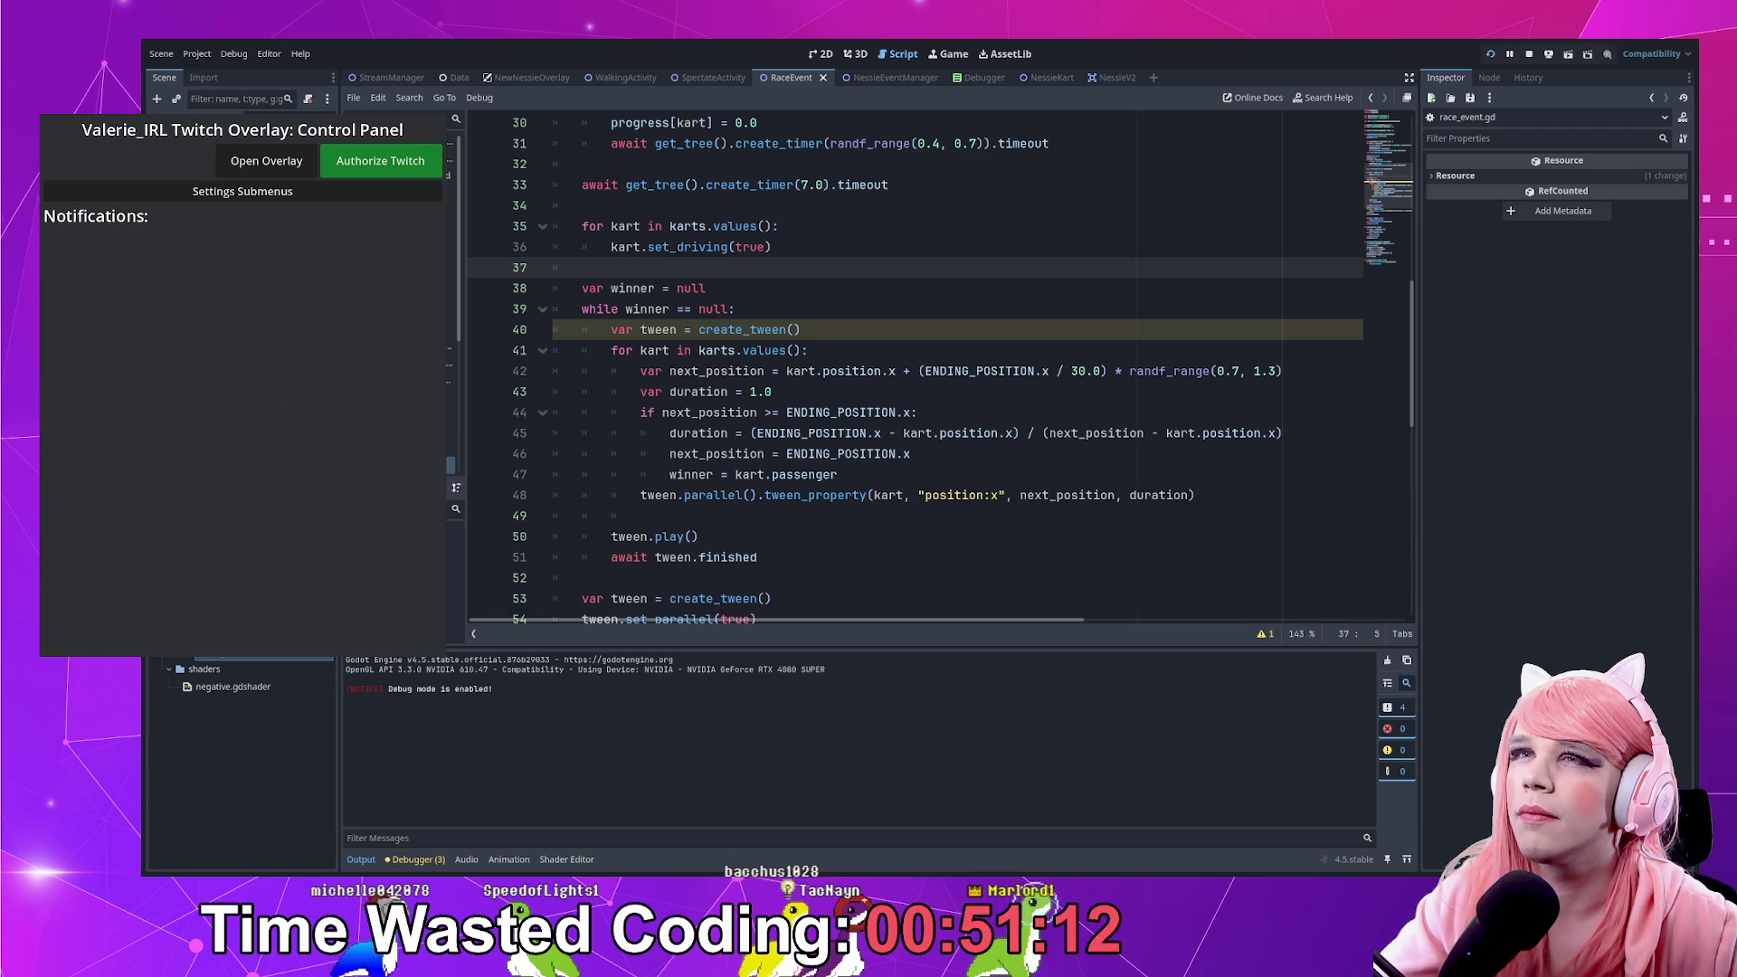
Show Debug Tools in the relaunched game and add several test Nessies to race
click(264, 193)
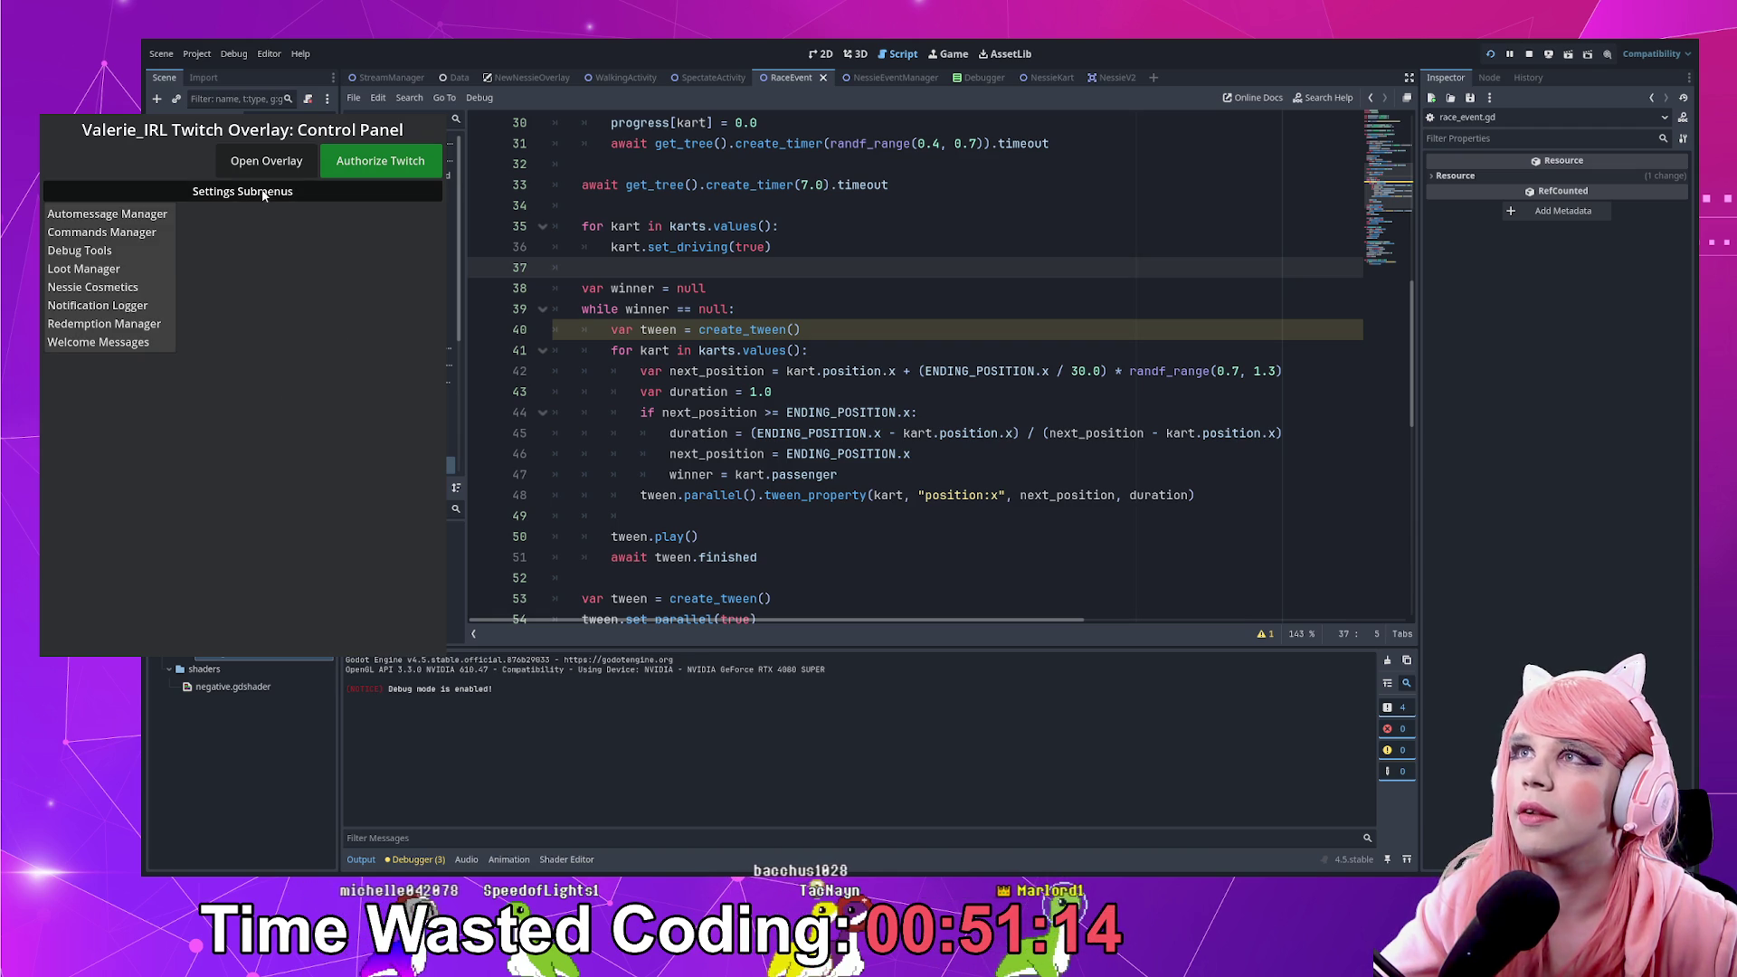
click(80, 250)
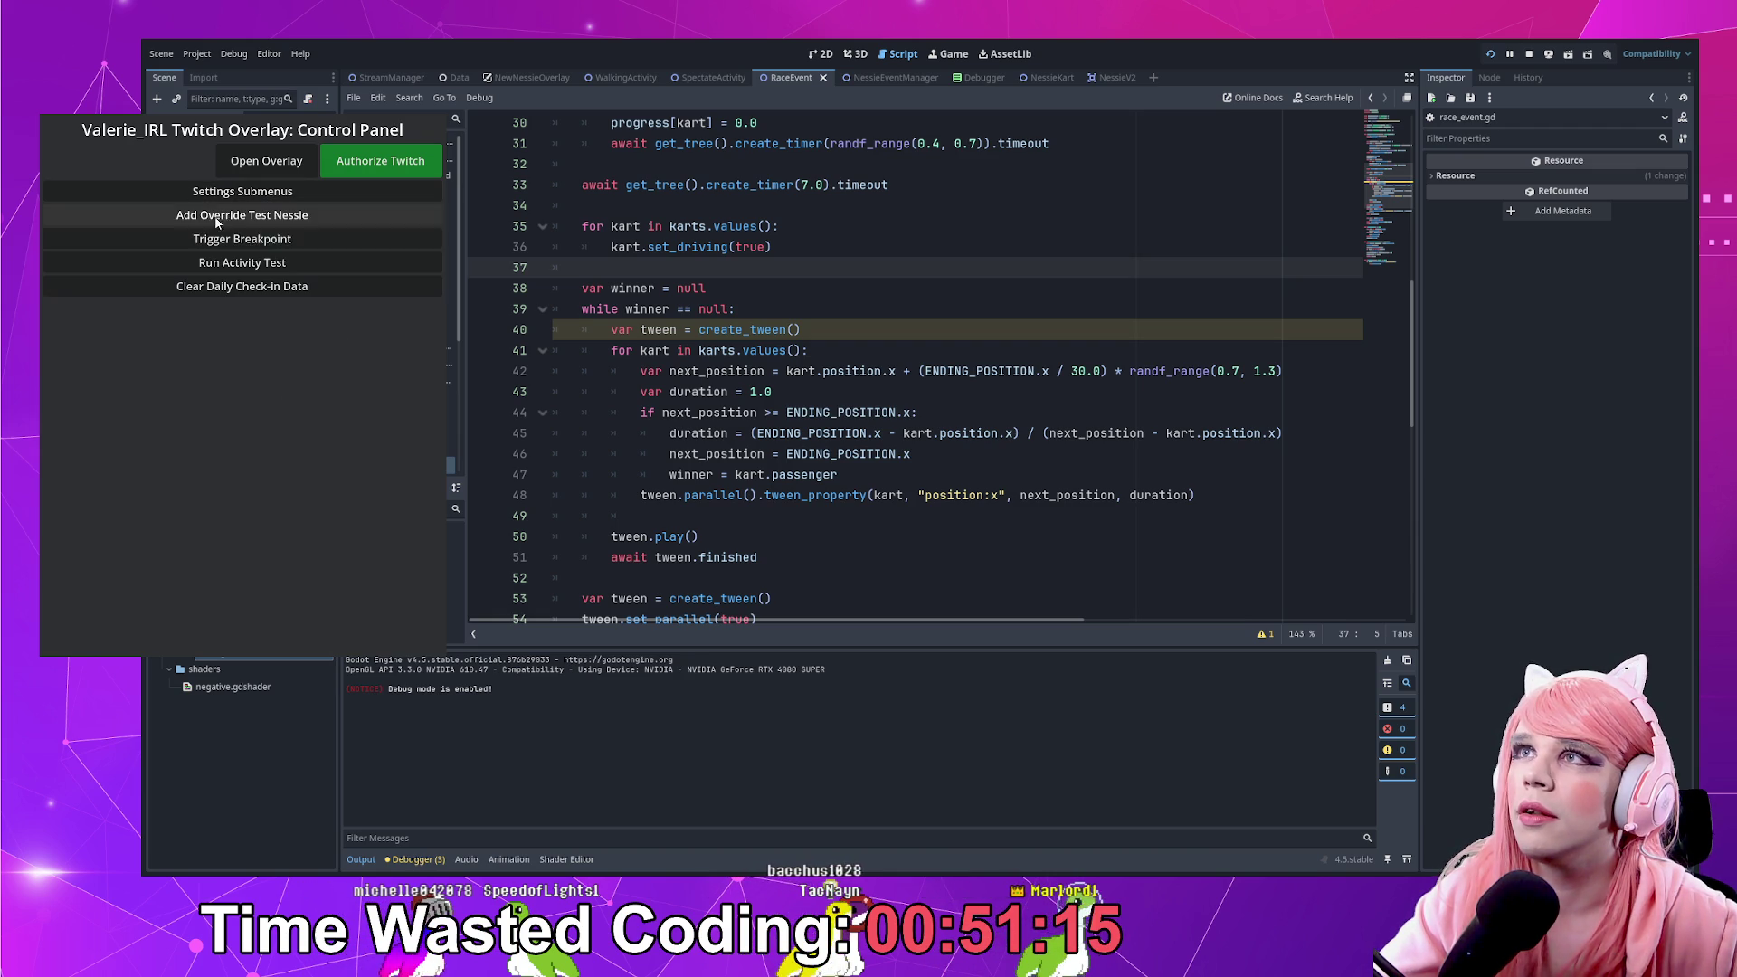
click(266, 214)
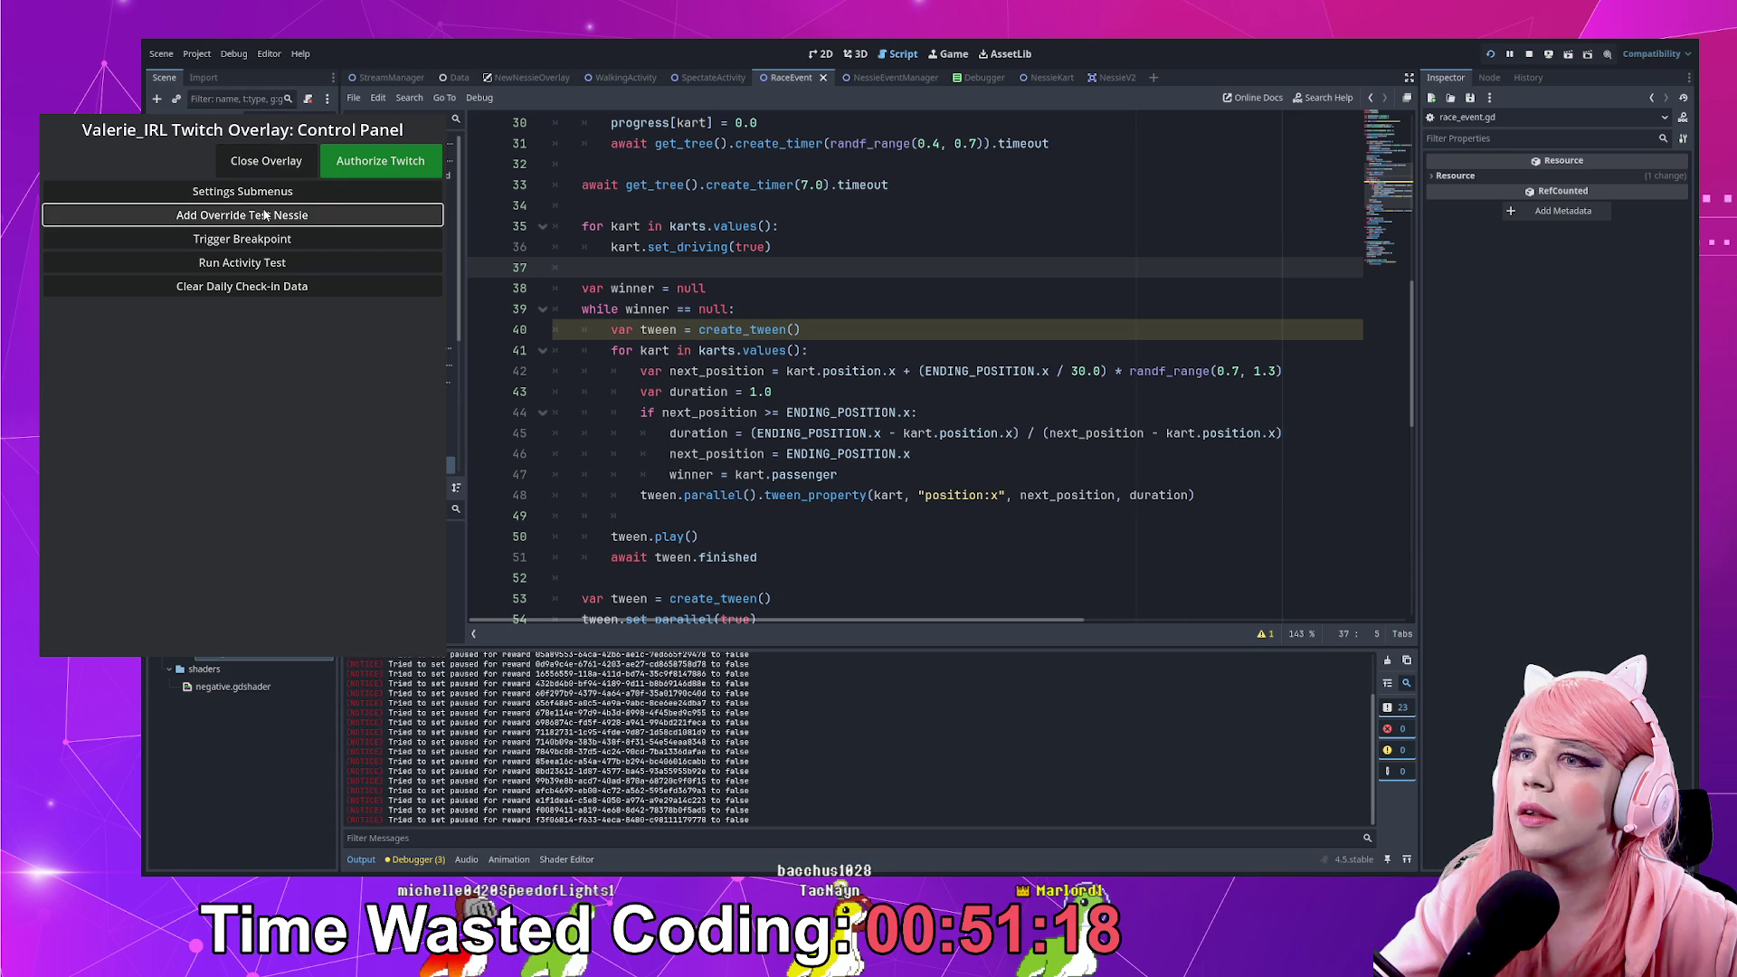
click(265, 214)
click(265, 214)
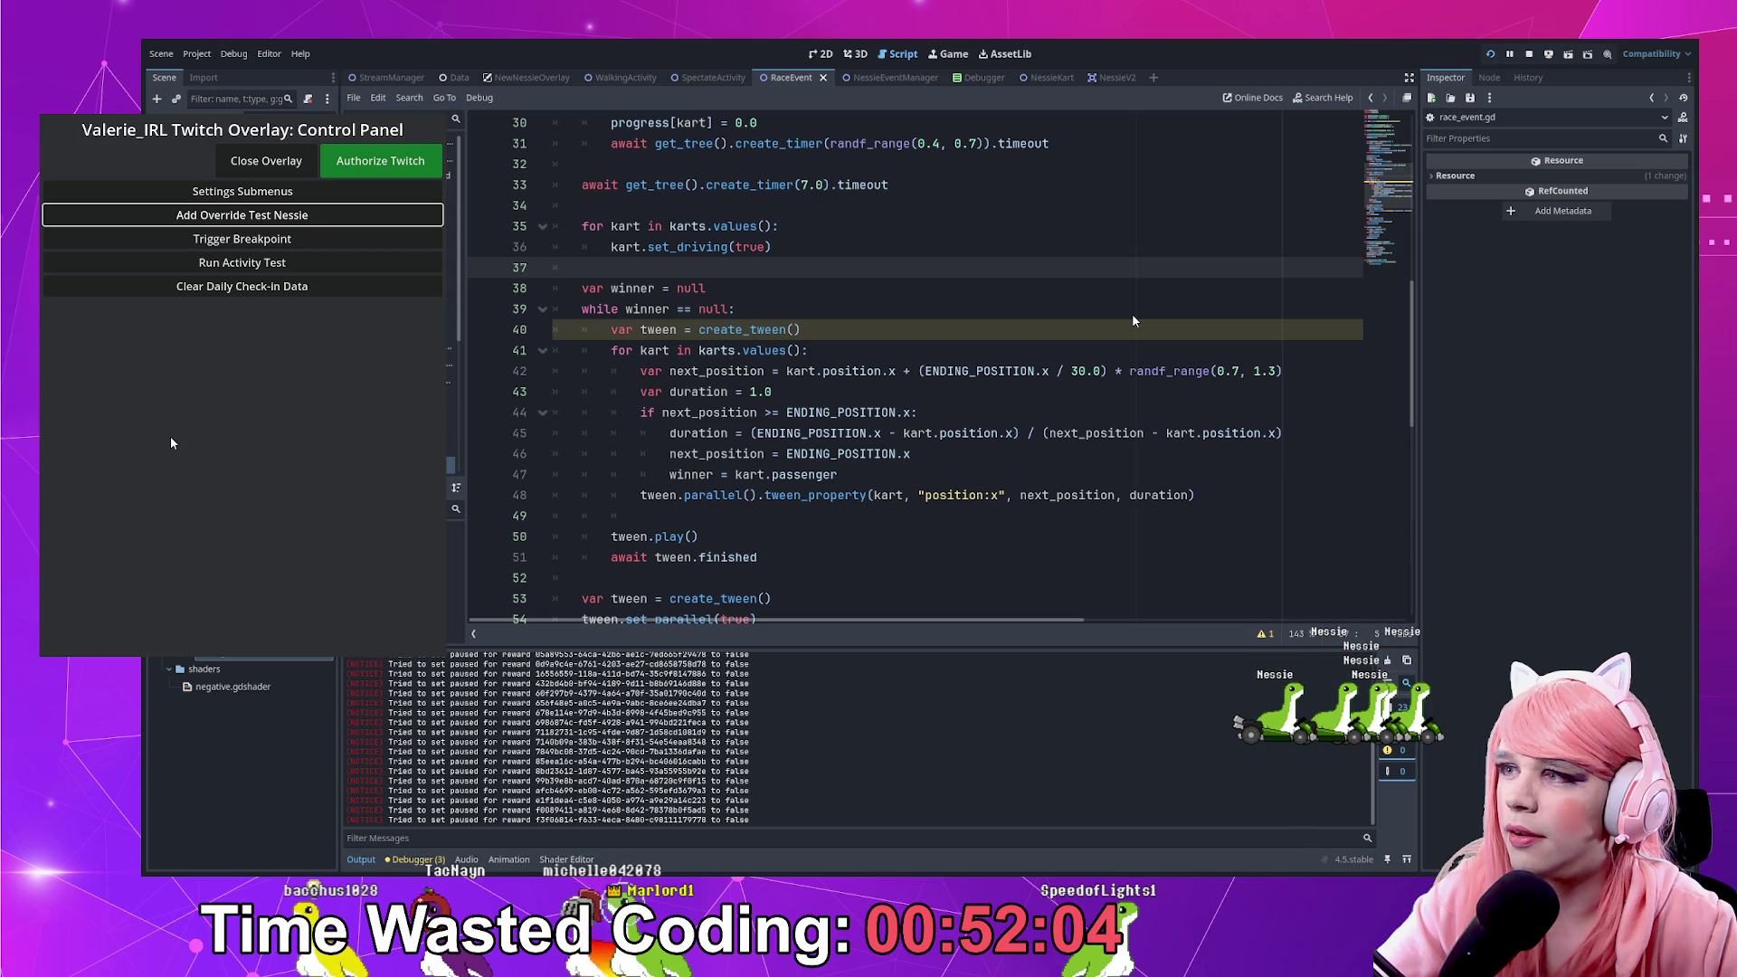
Close the overlay and change the start tween's TRANS_CUBIC to TRANS_SINE
click(294, 161)
click(829, 412)
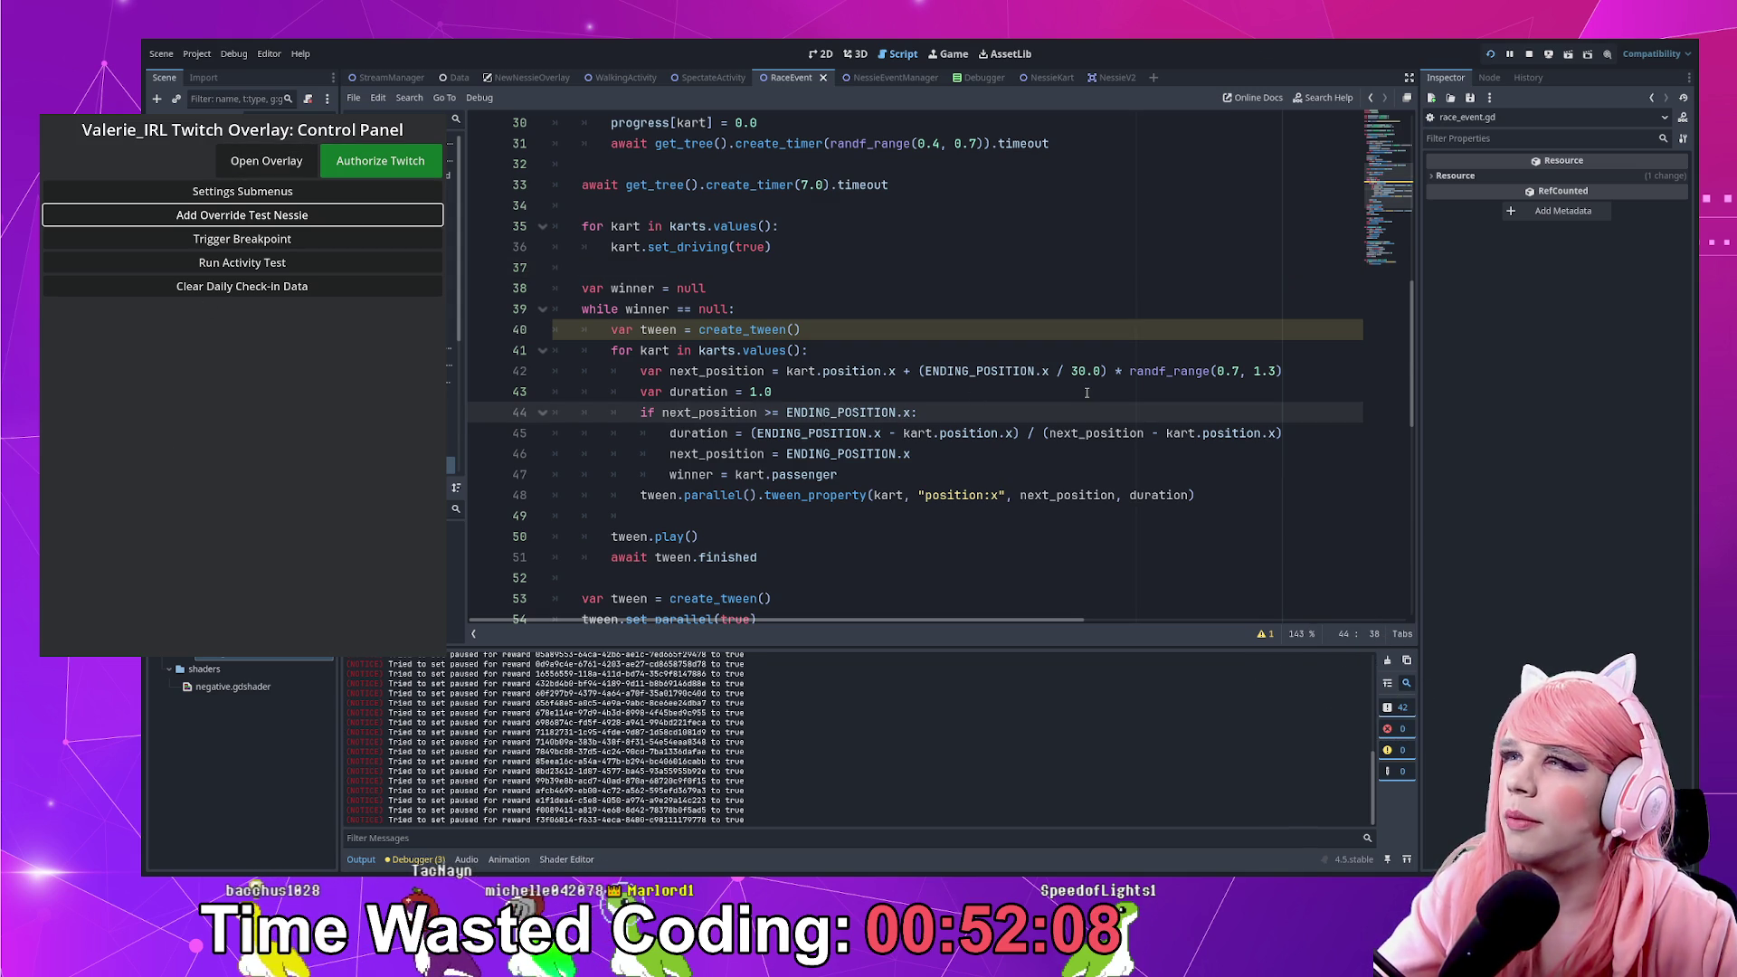
scroll(1086, 393, down, 5)
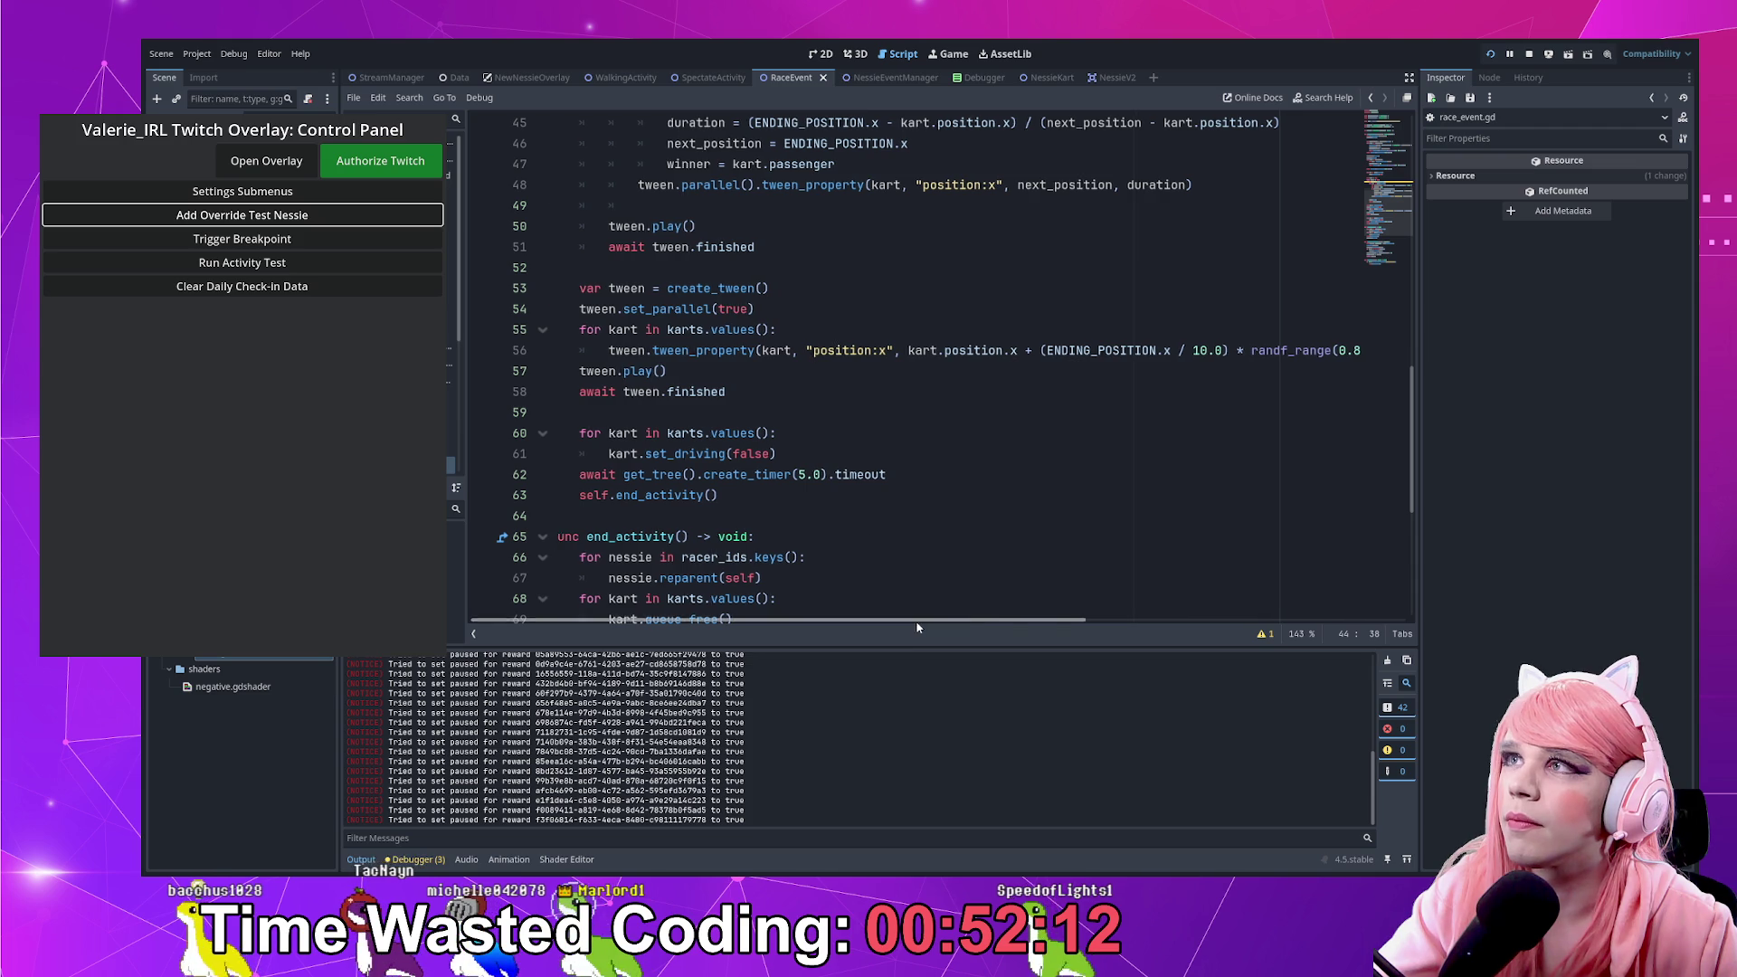
scroll(912, 602, right, 10)
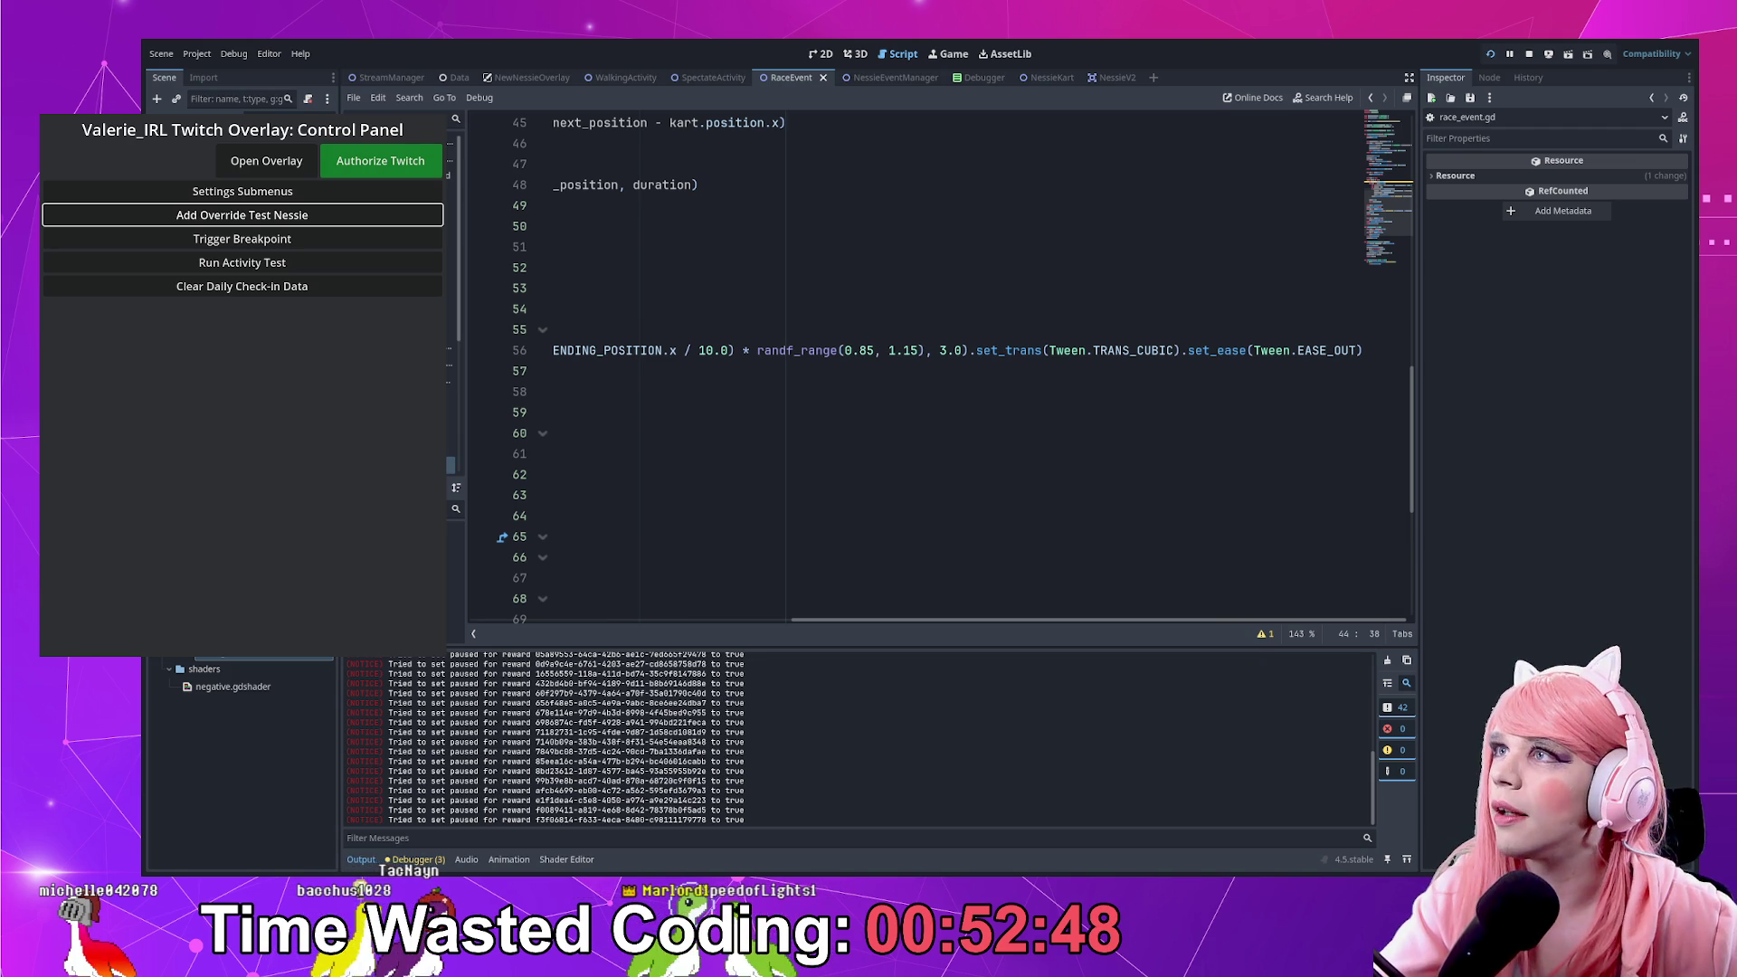
double_click(1145, 350)
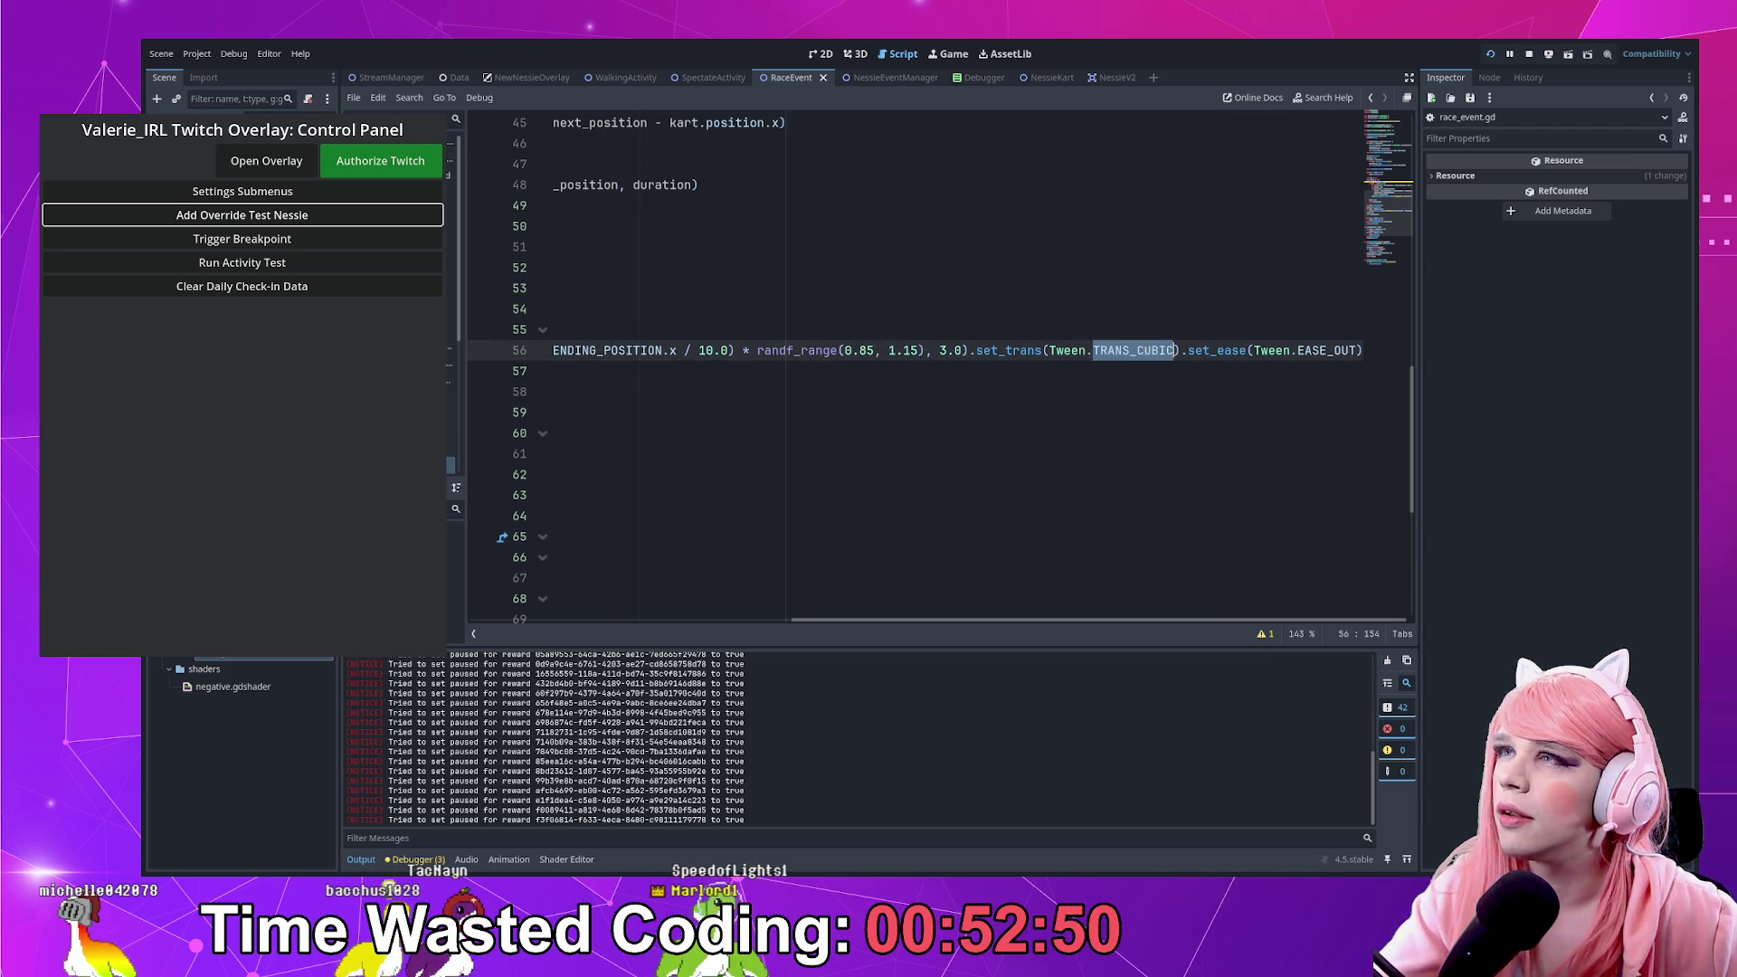
text(TRANS_S)
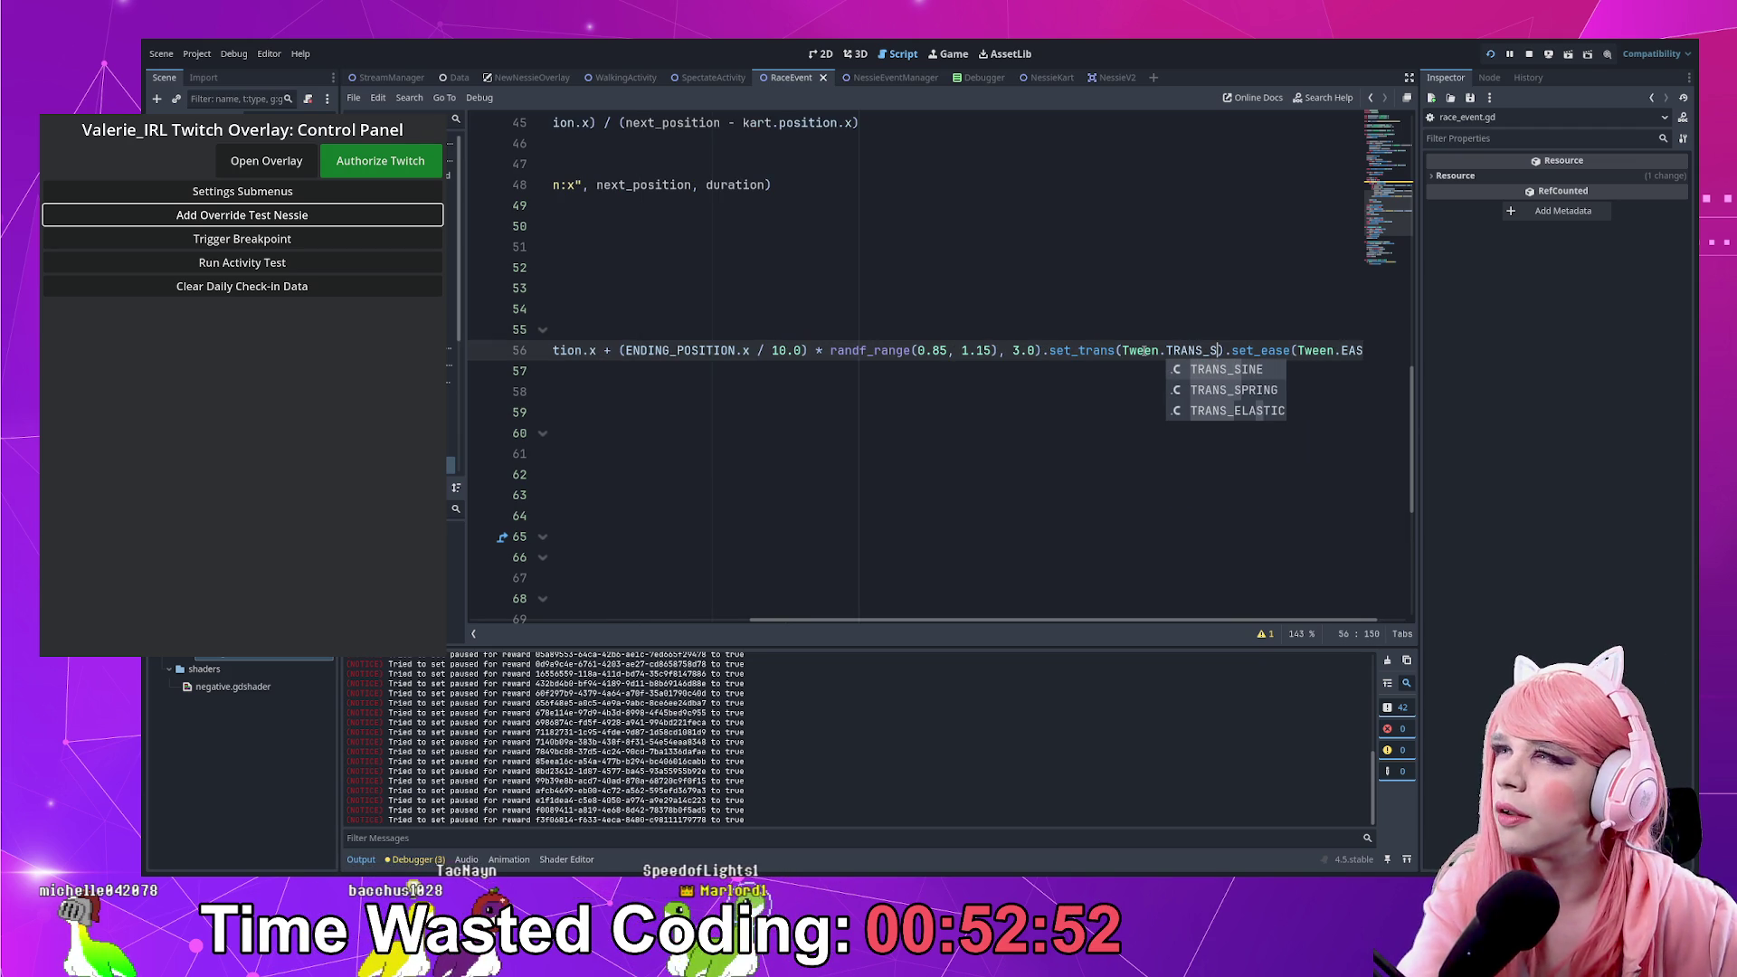
key(Return)
Change the start tween's ENDING_POSITION.x divisor on line 56 from 10.0 to 8.0
key(Home)
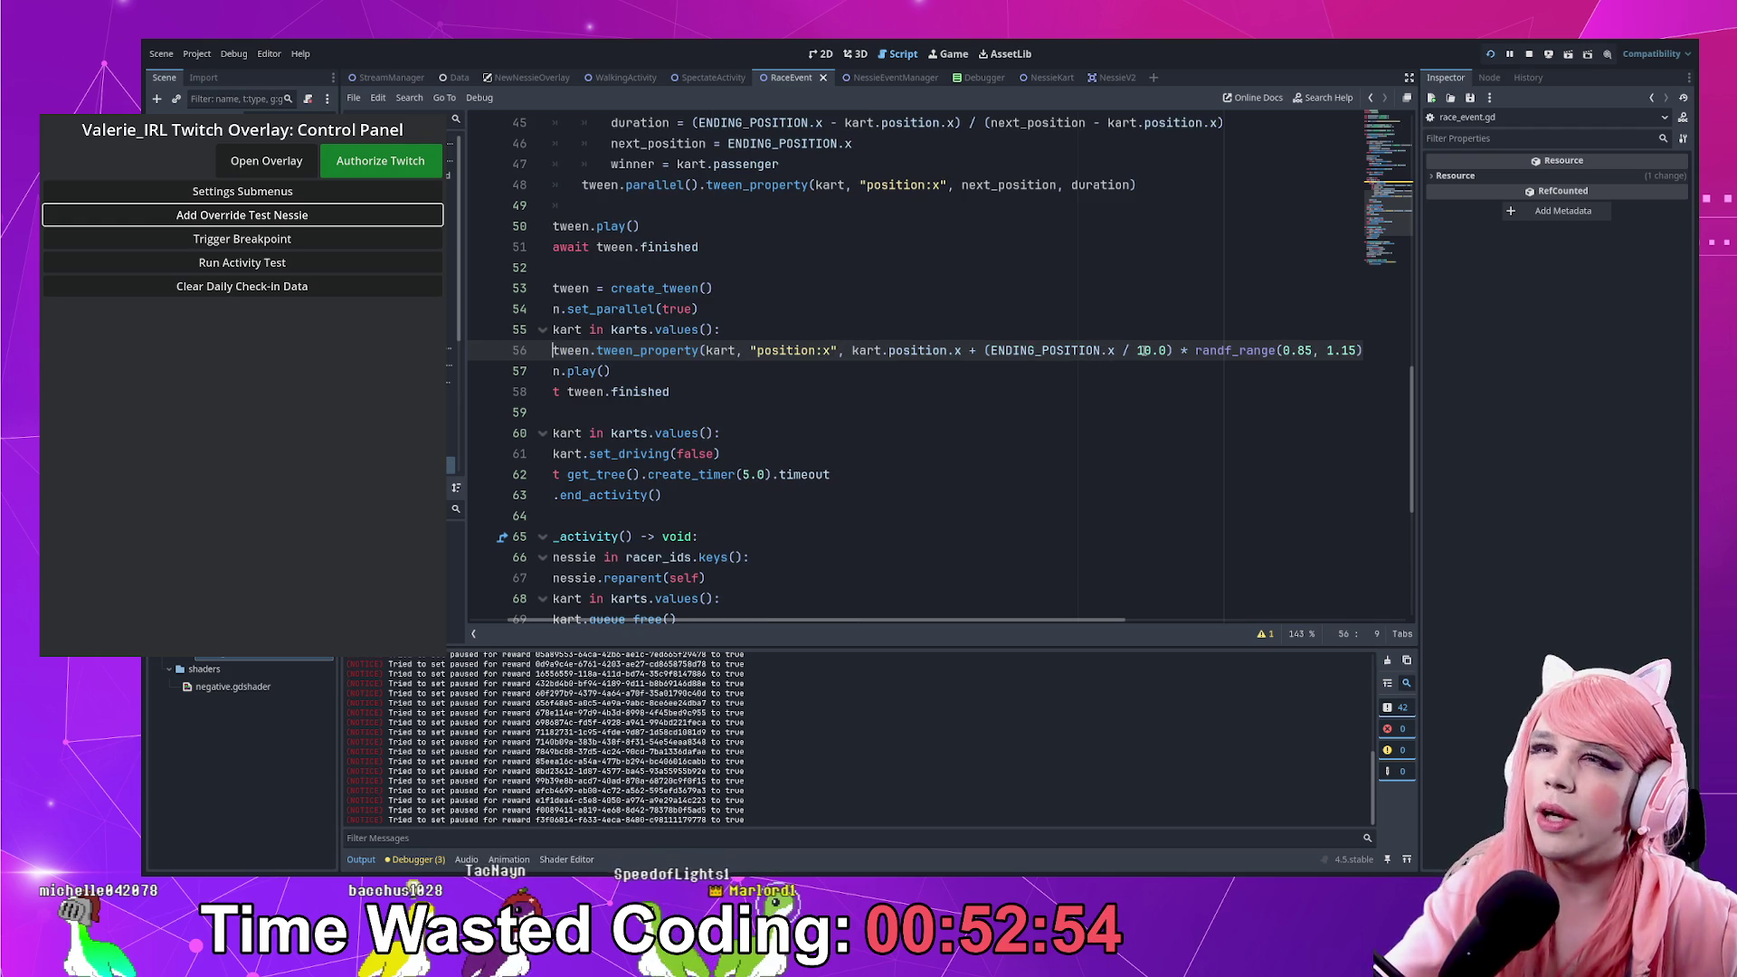
key(Home)
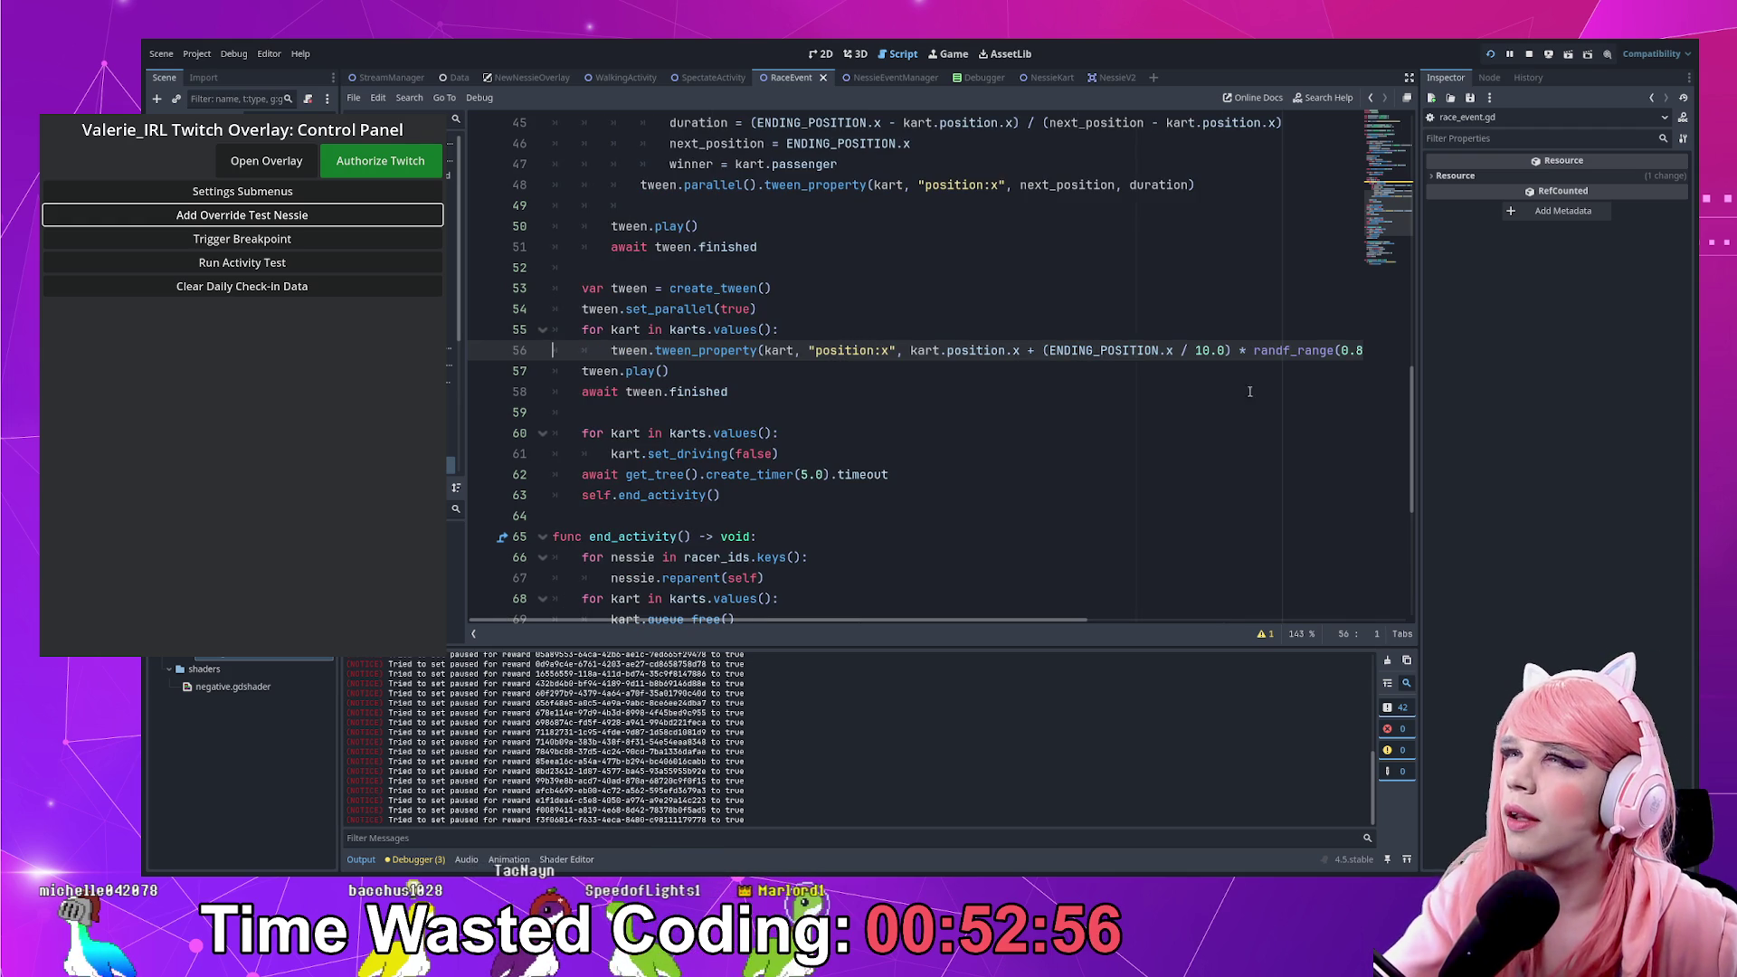
scroll(832, 349, right, 5)
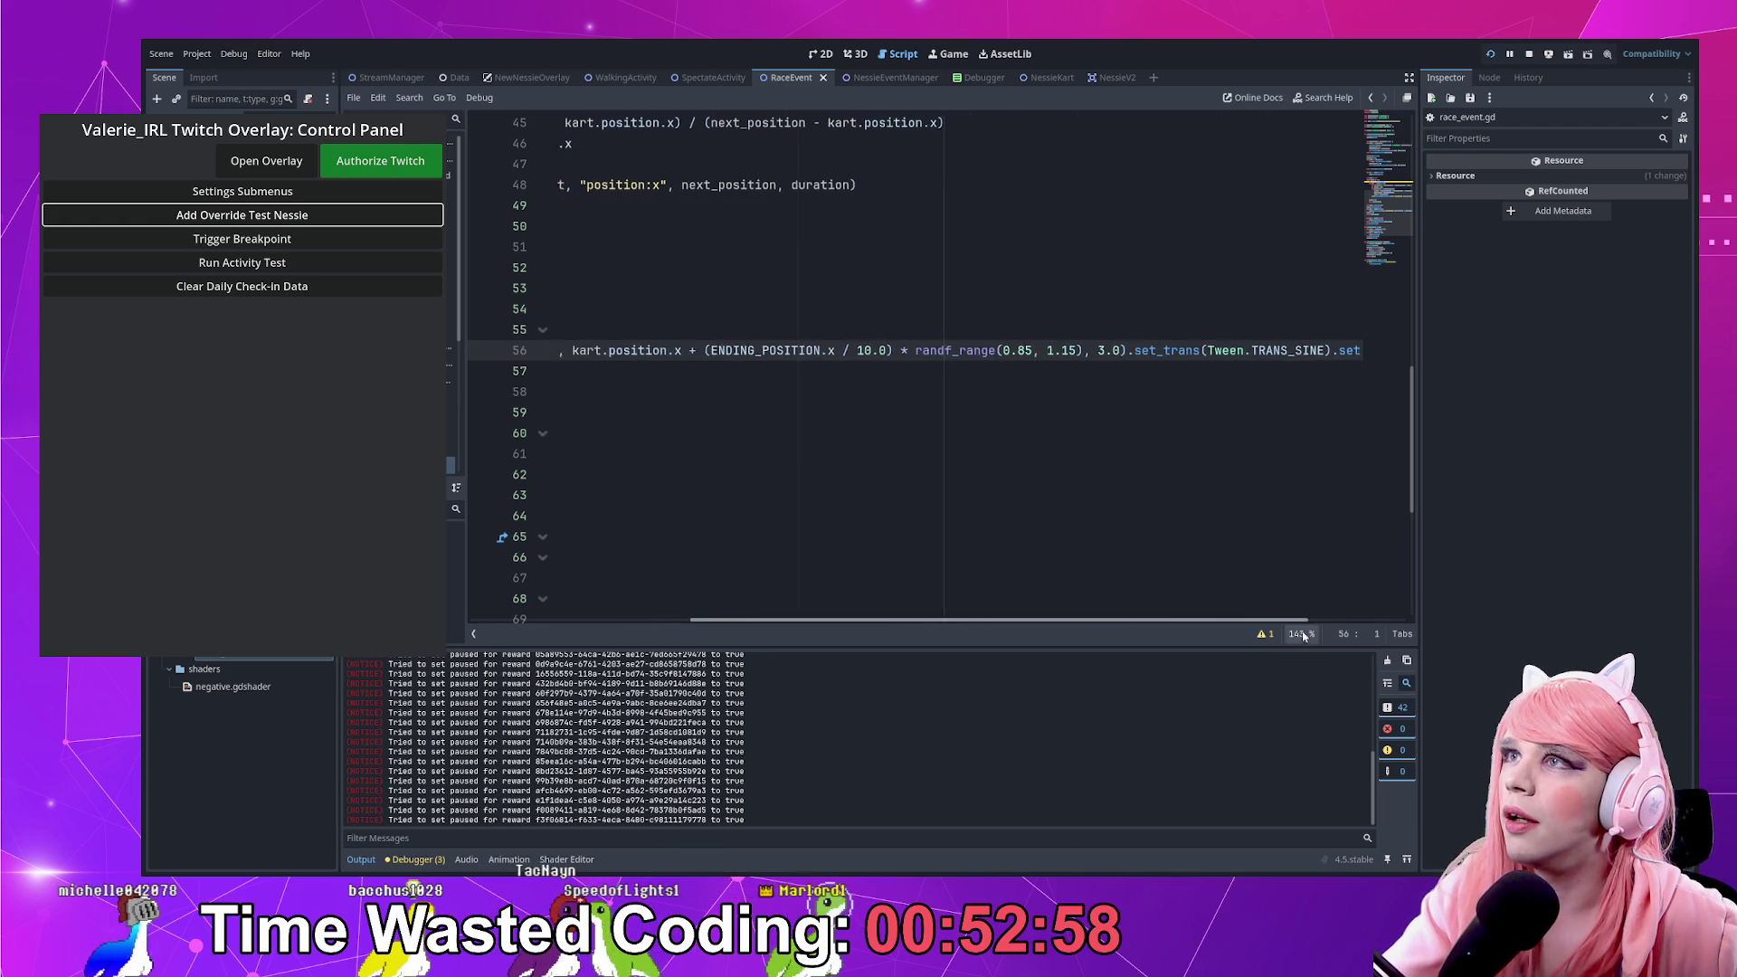
click(854, 350)
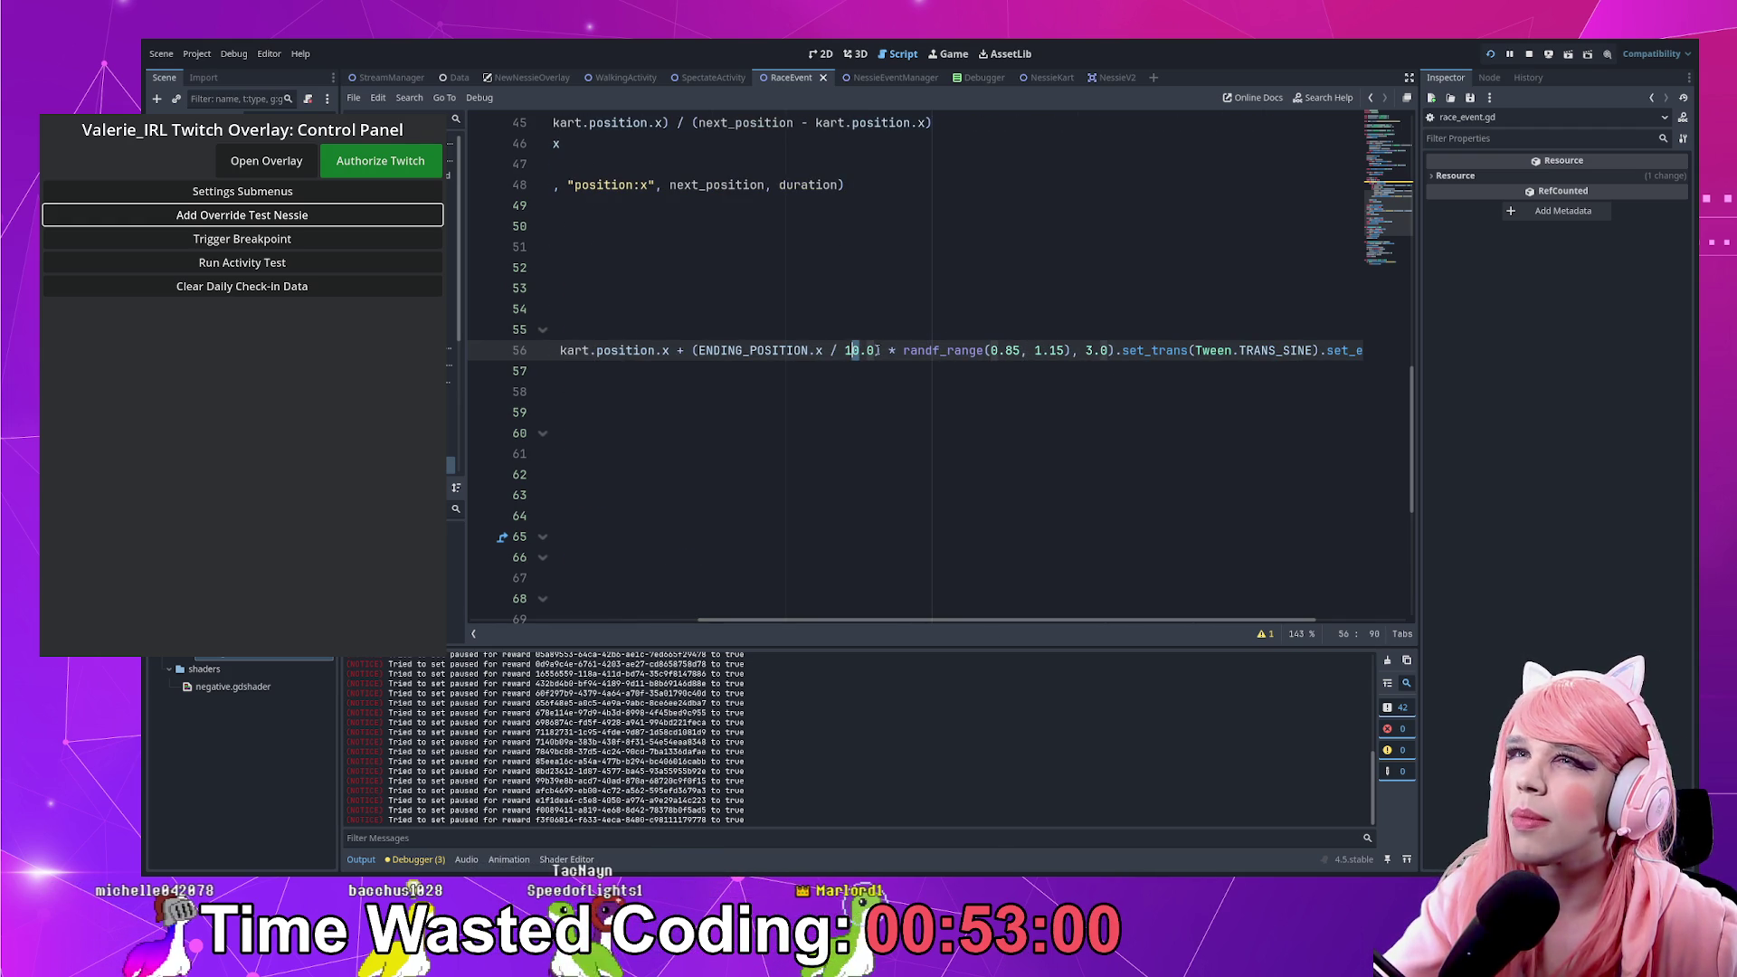
key(Delete)
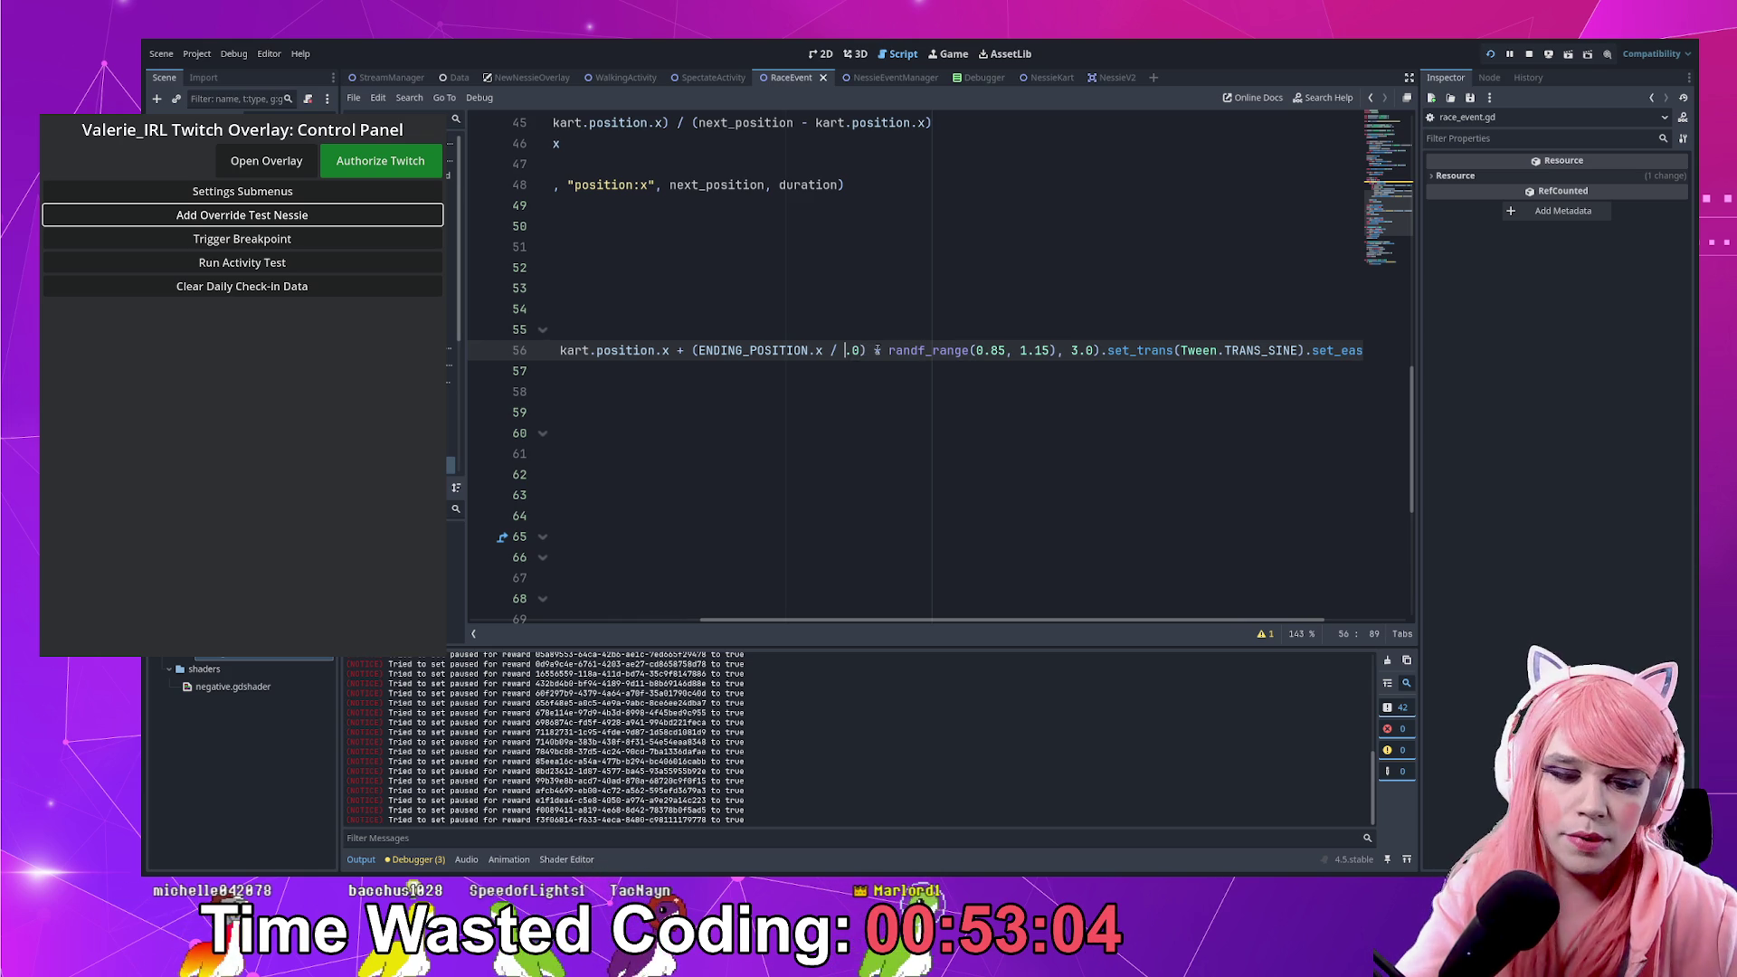
key(BackSpace)
text(8)
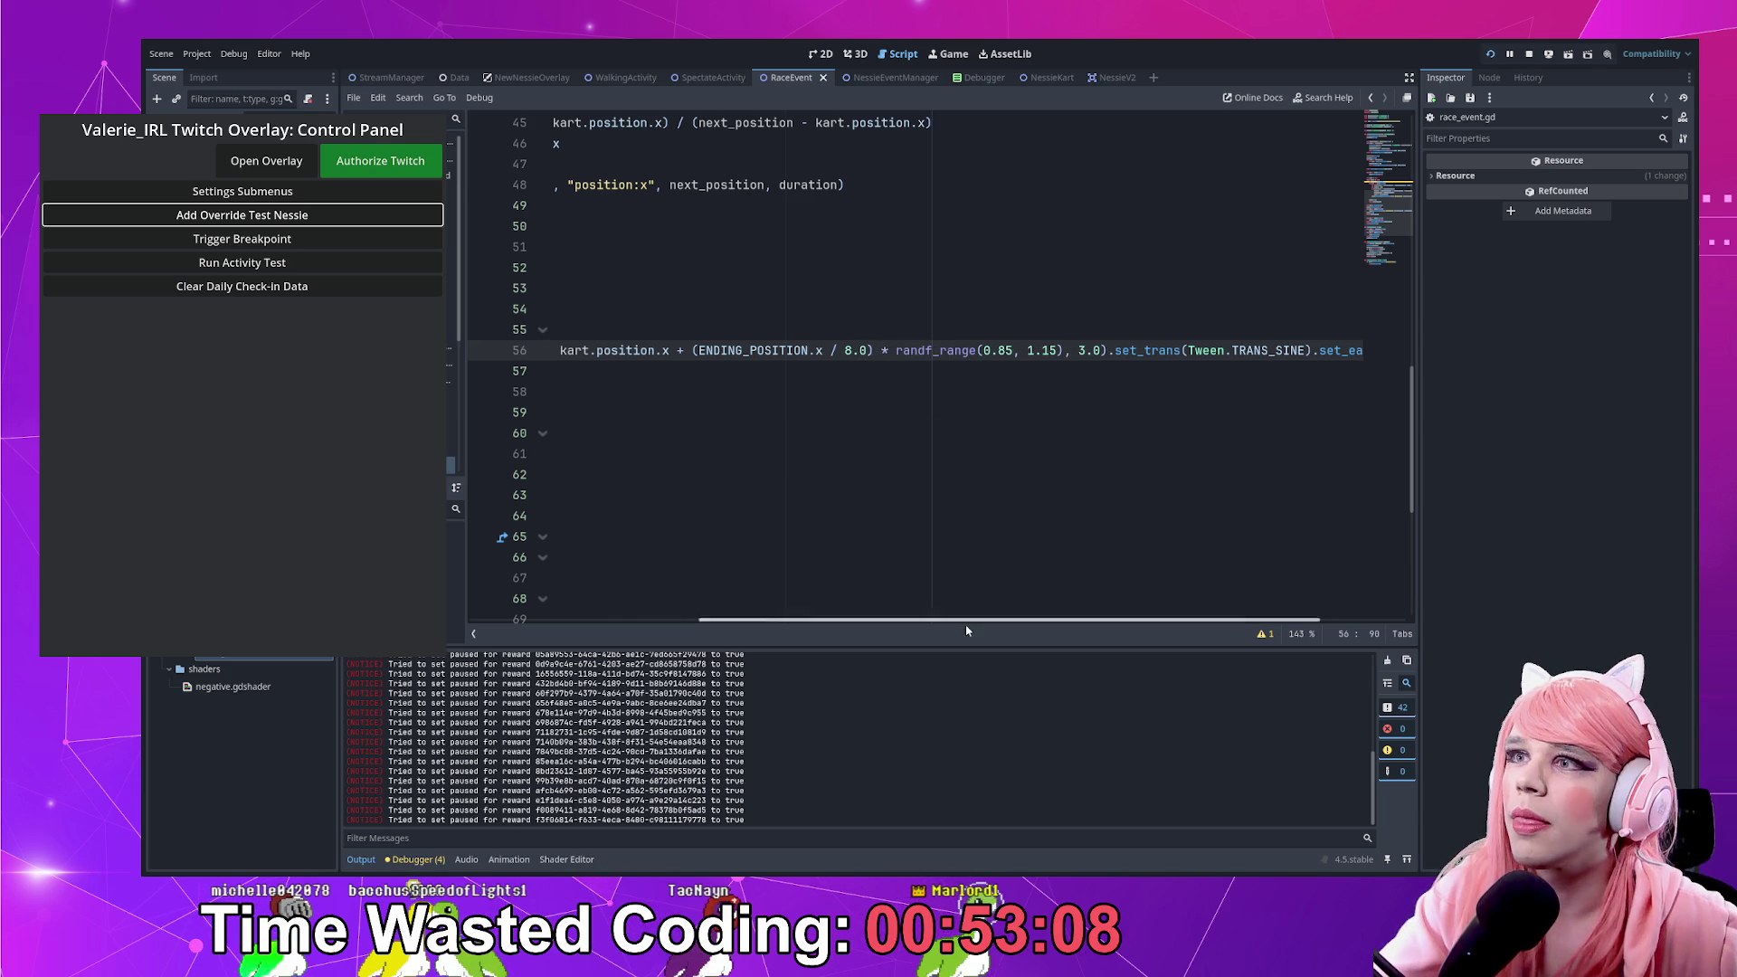
Select the start tween's ENDING_POSITION.x / 8.0 distance and stop the running project with F8
drag(986, 621, 887, 631)
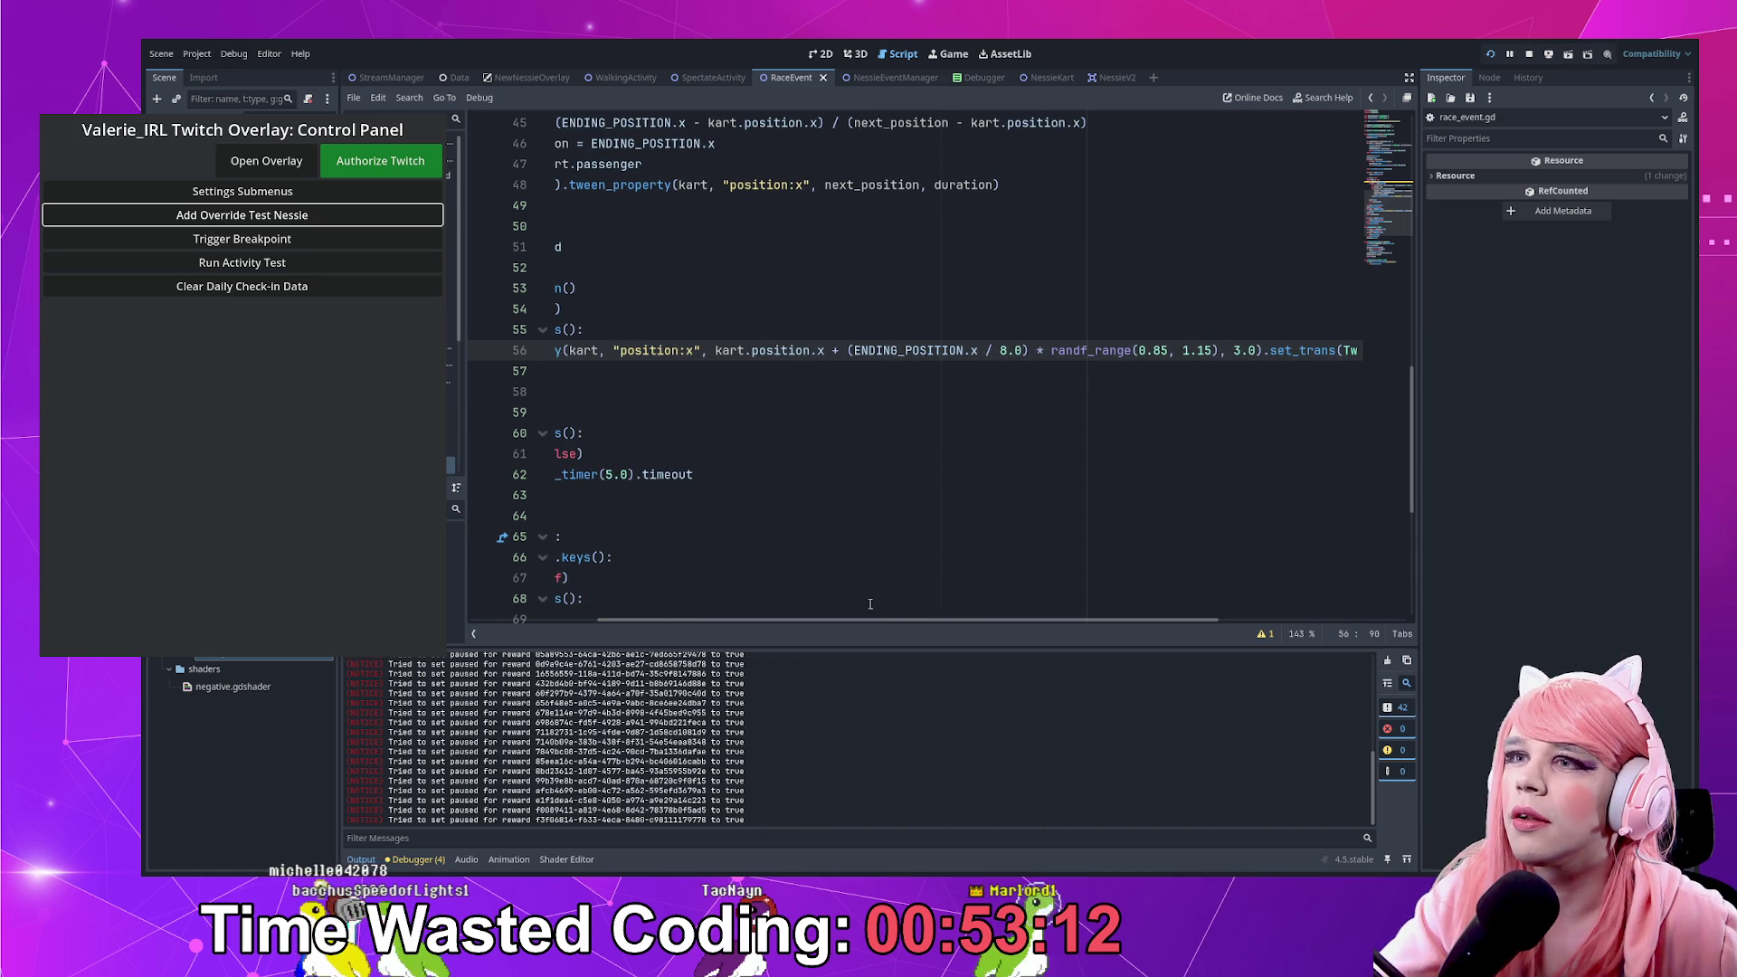
scroll(944, 348, left, 2)
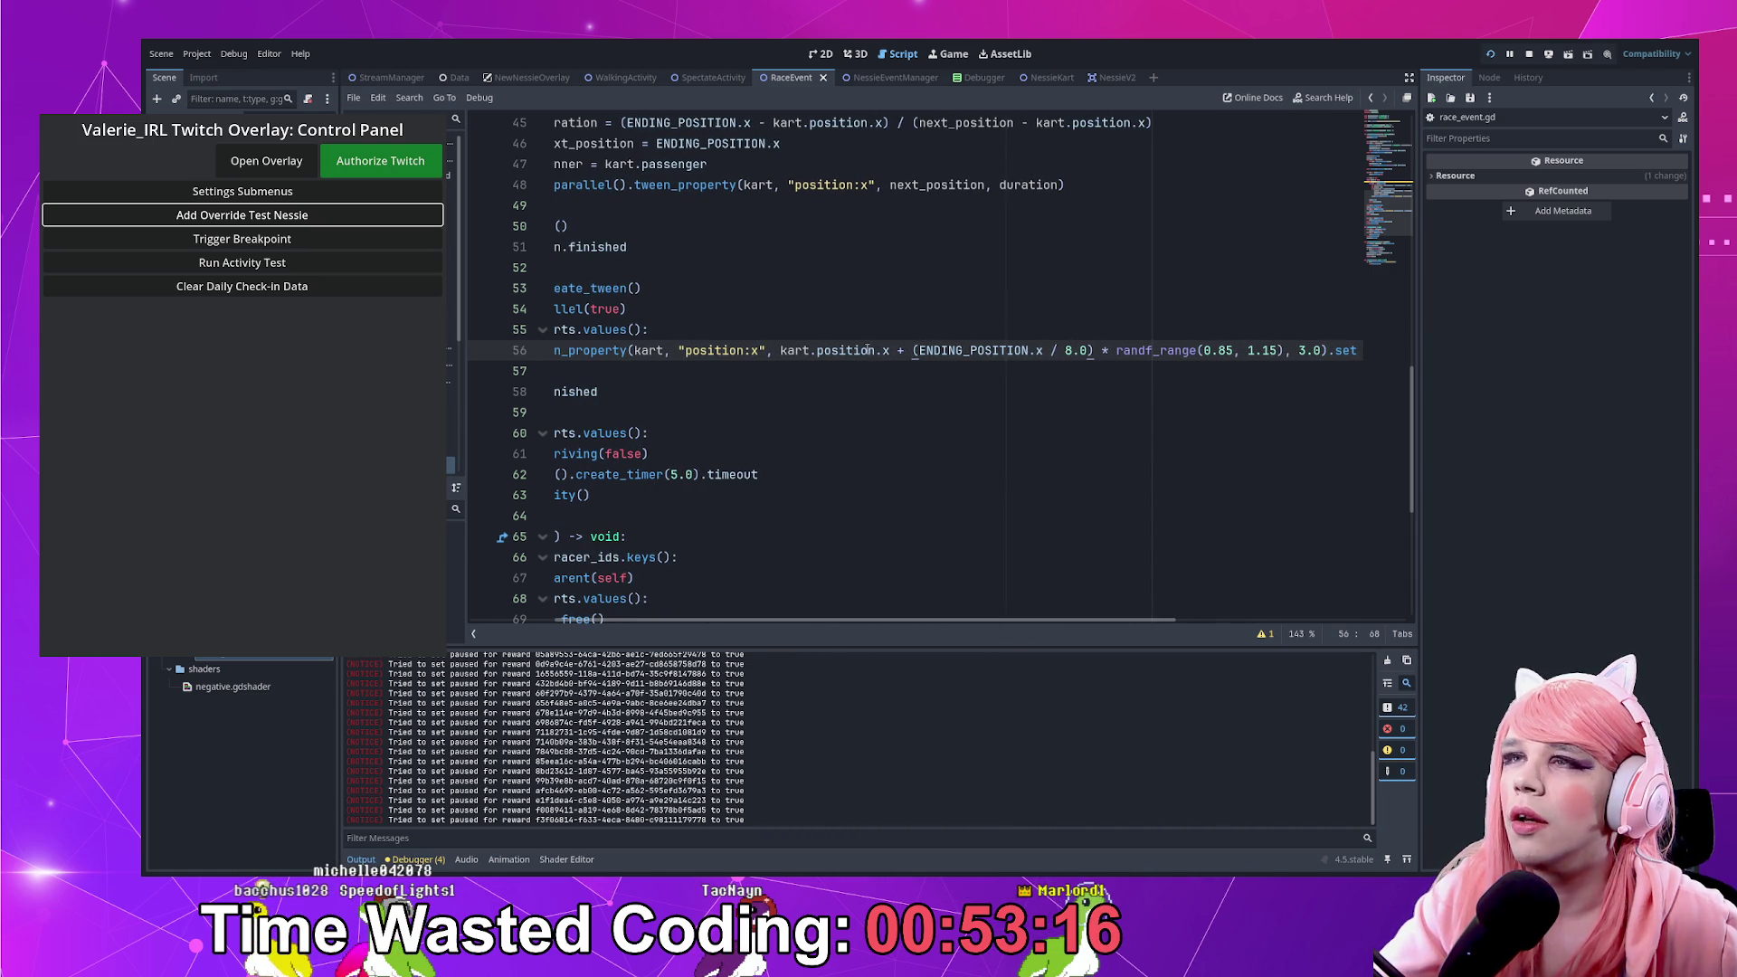
mouse_move(786, 350)
mouse_down()
mouse_move(1357, 353)
mouse_move(1013, 354)
mouse_up()
click(1003, 359)
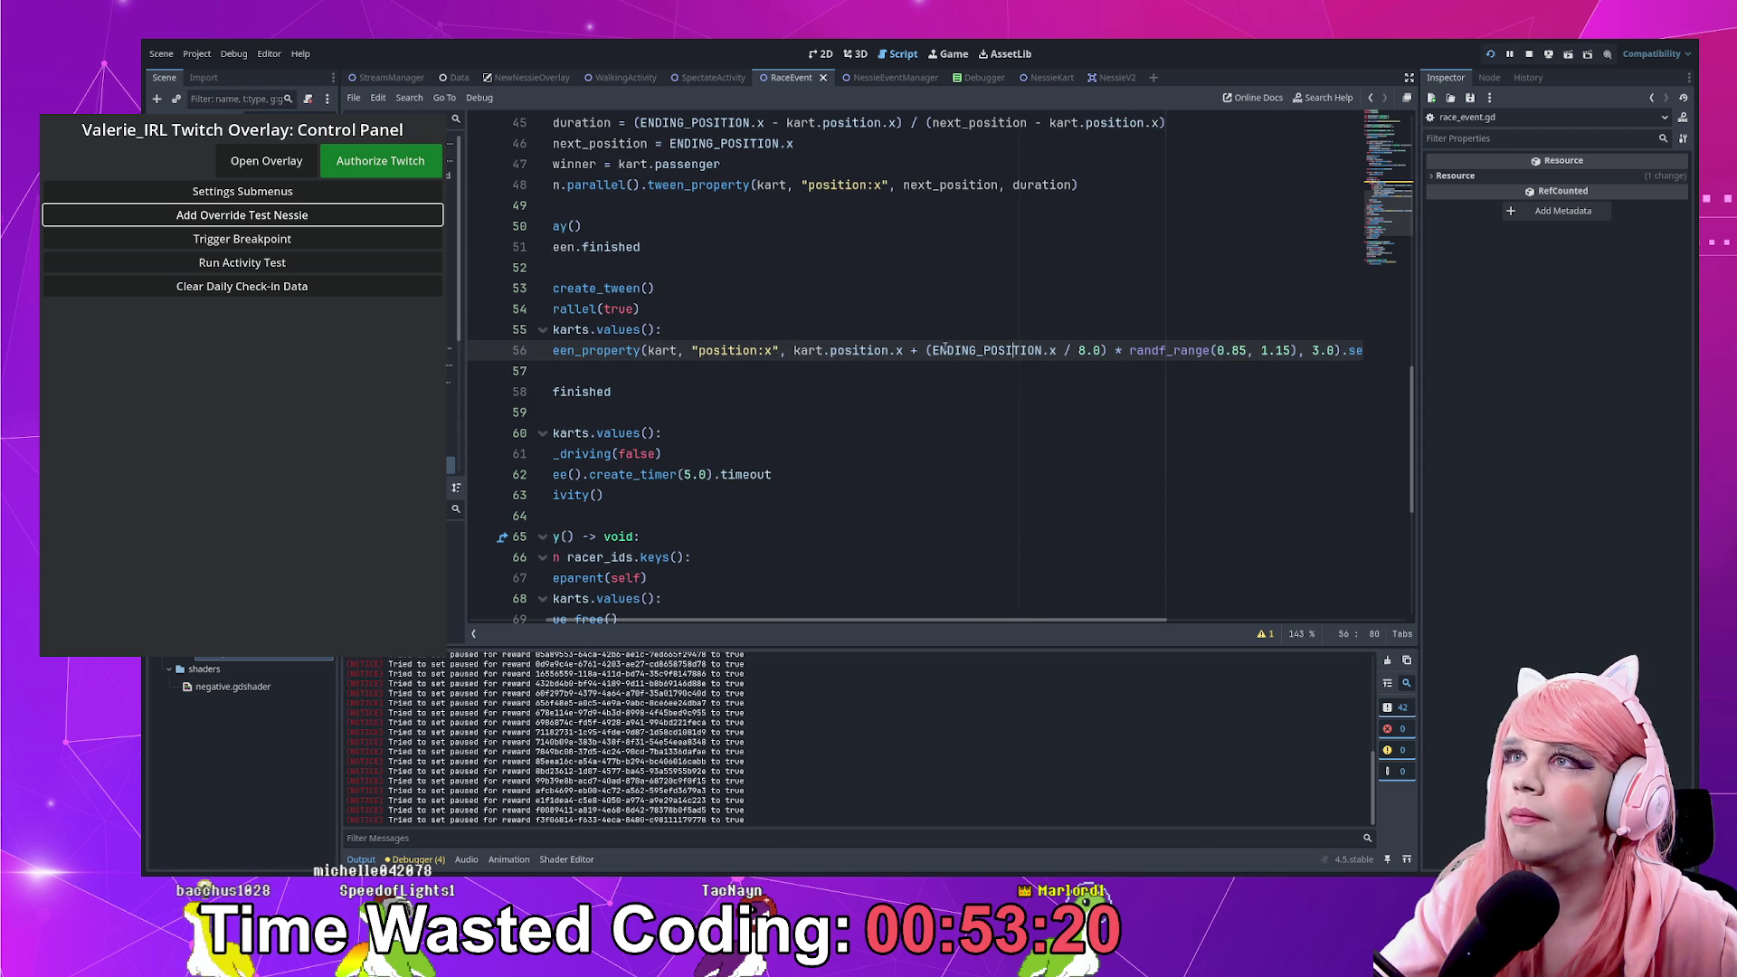
scroll(923, 334, up, 2)
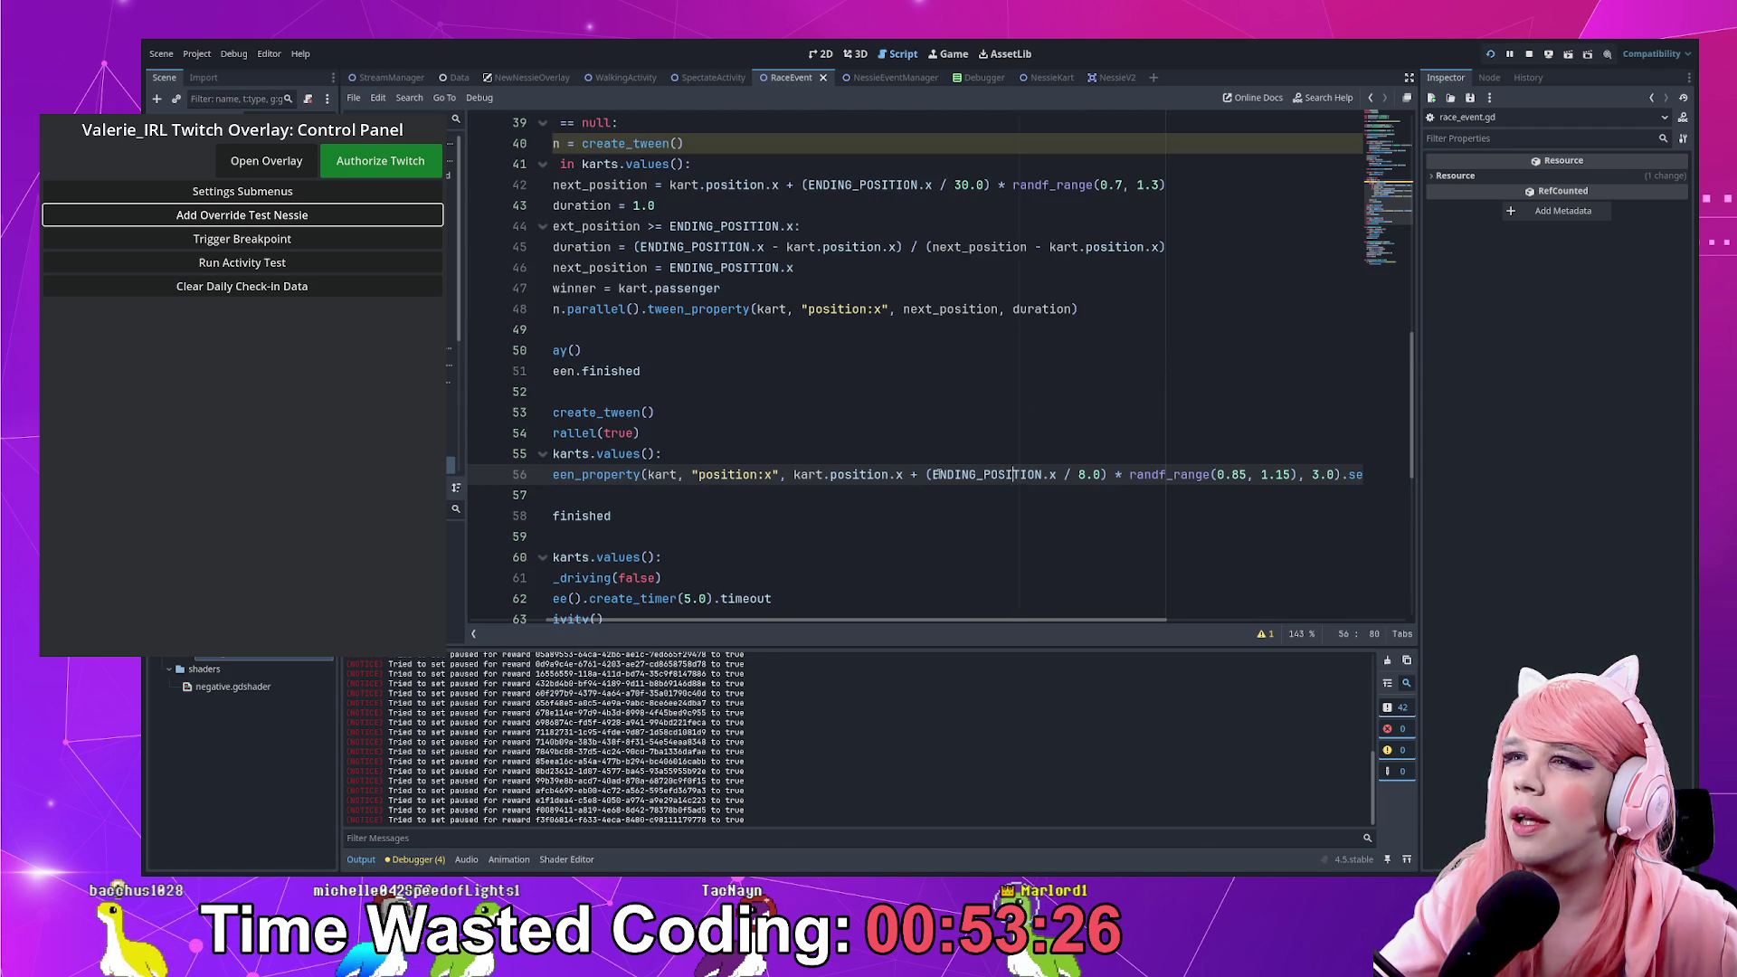
double_click(1013, 474)
shift+click(1079, 474)
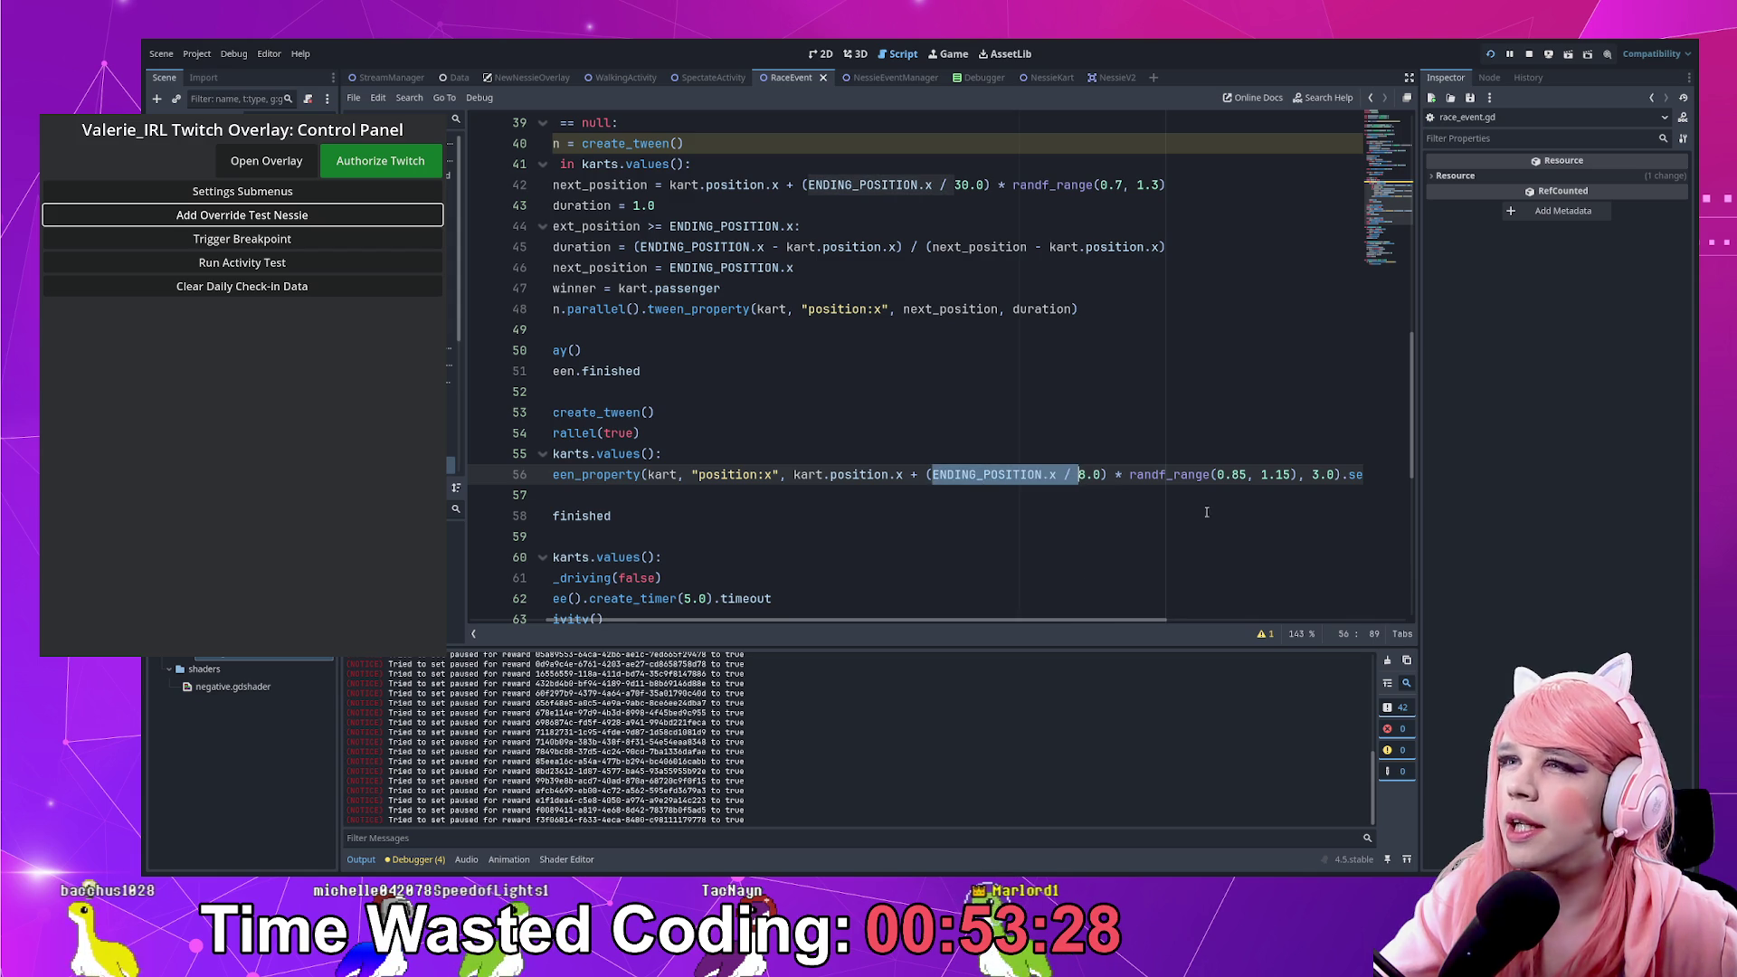
key(F8)
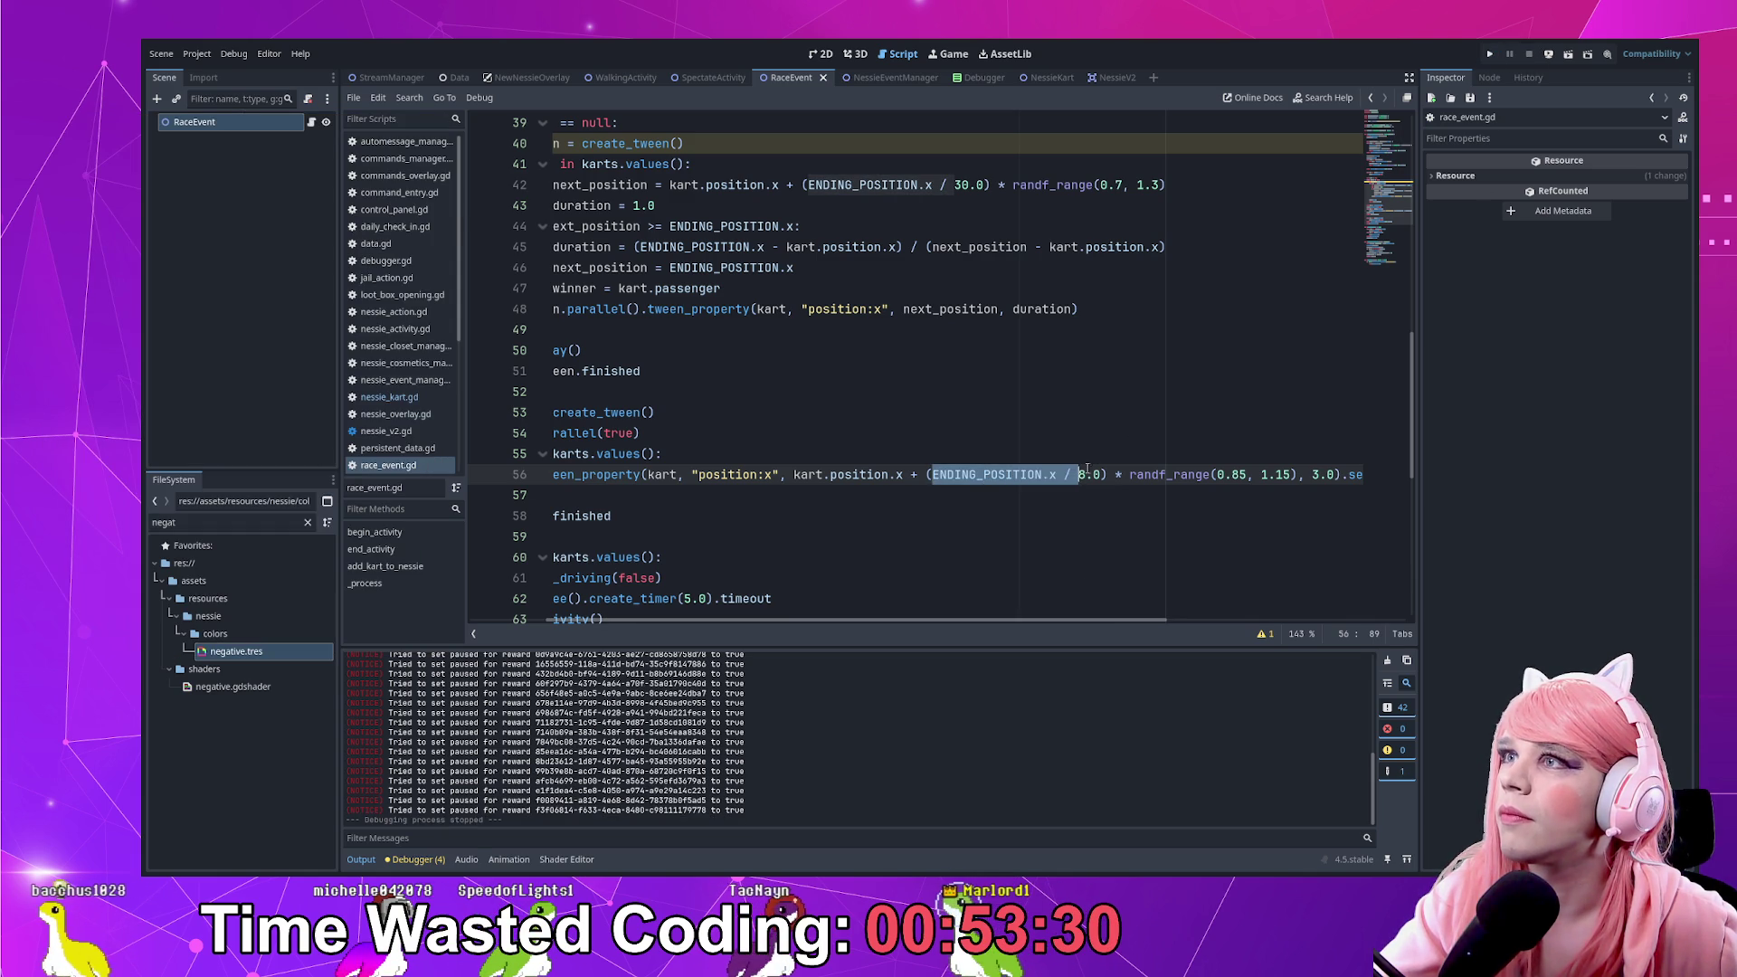
Compare with the race loop's 30.0 divisor and change the start divisor to 12.0
click(1091, 470)
click(977, 184)
double_click(977, 184)
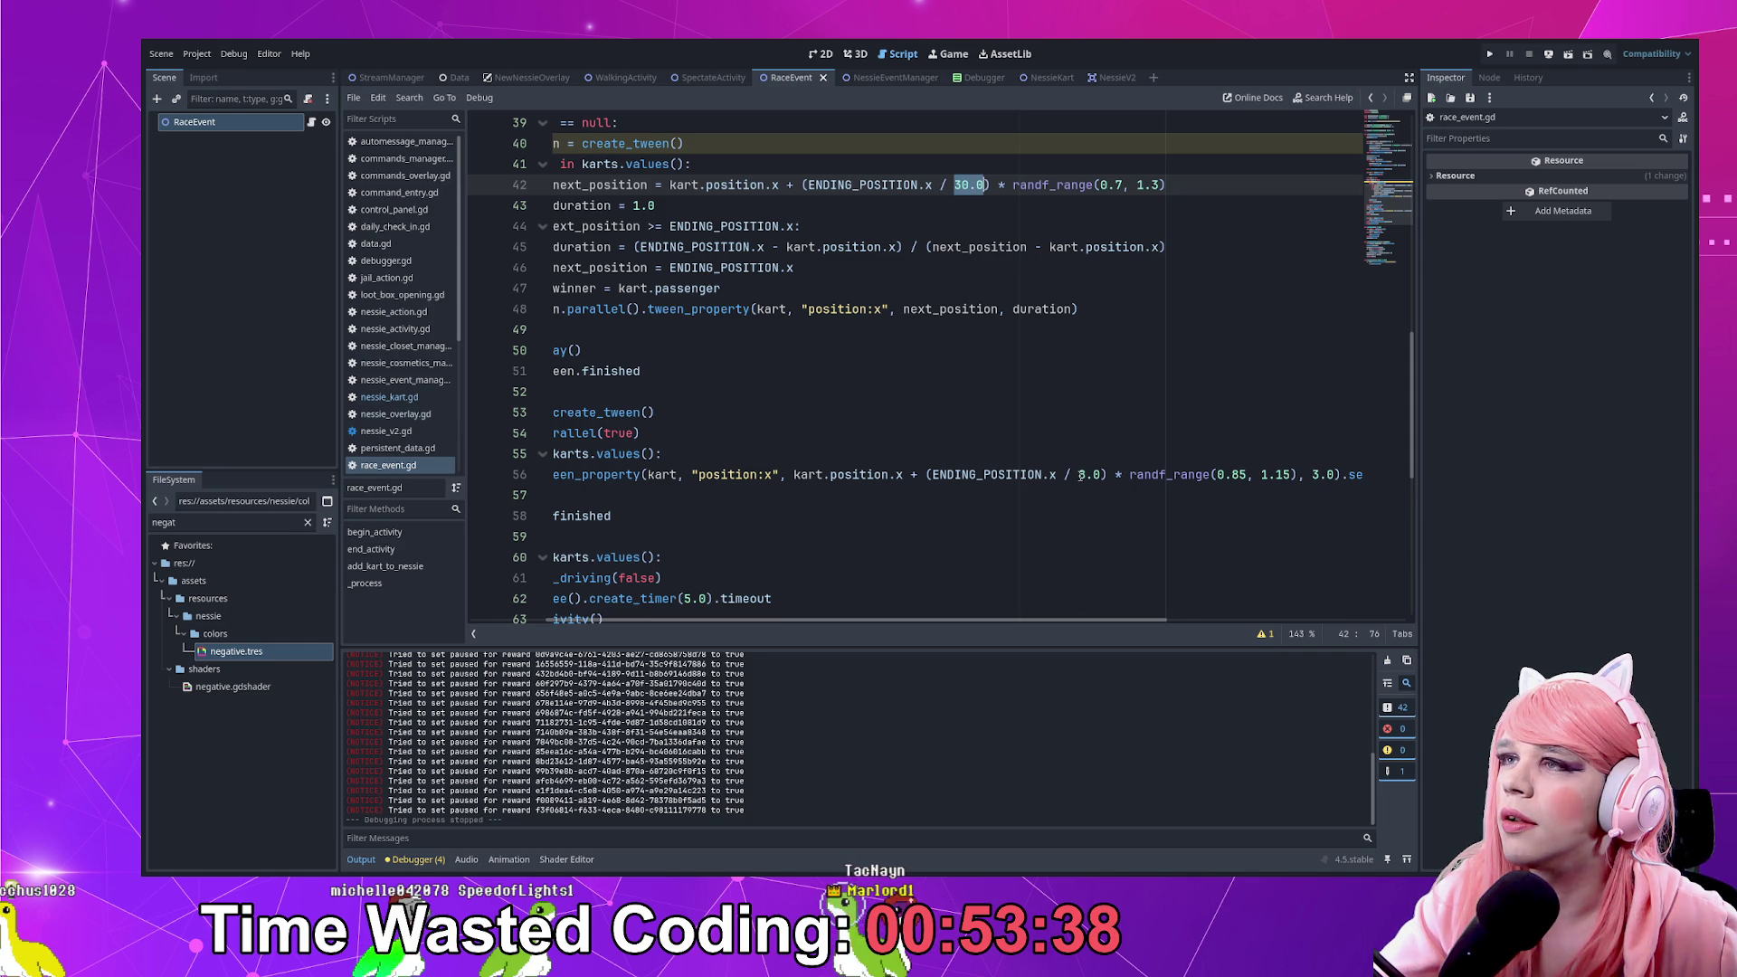
click(1079, 474)
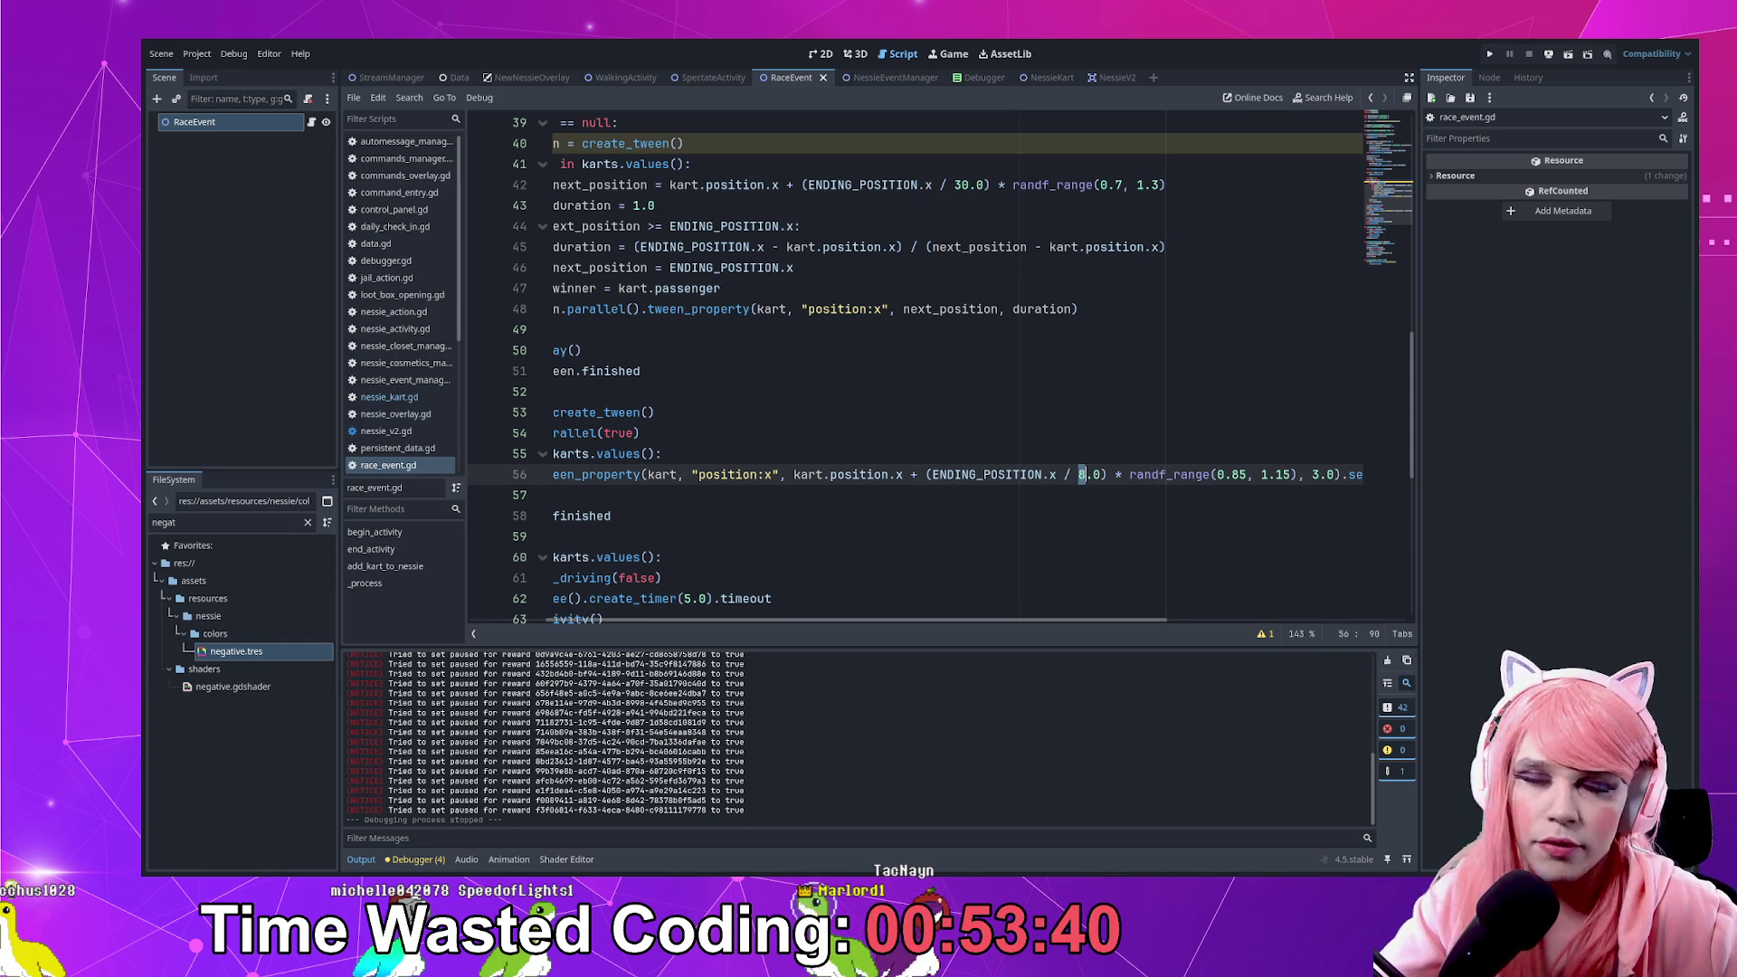
text(12)
key(Delete)
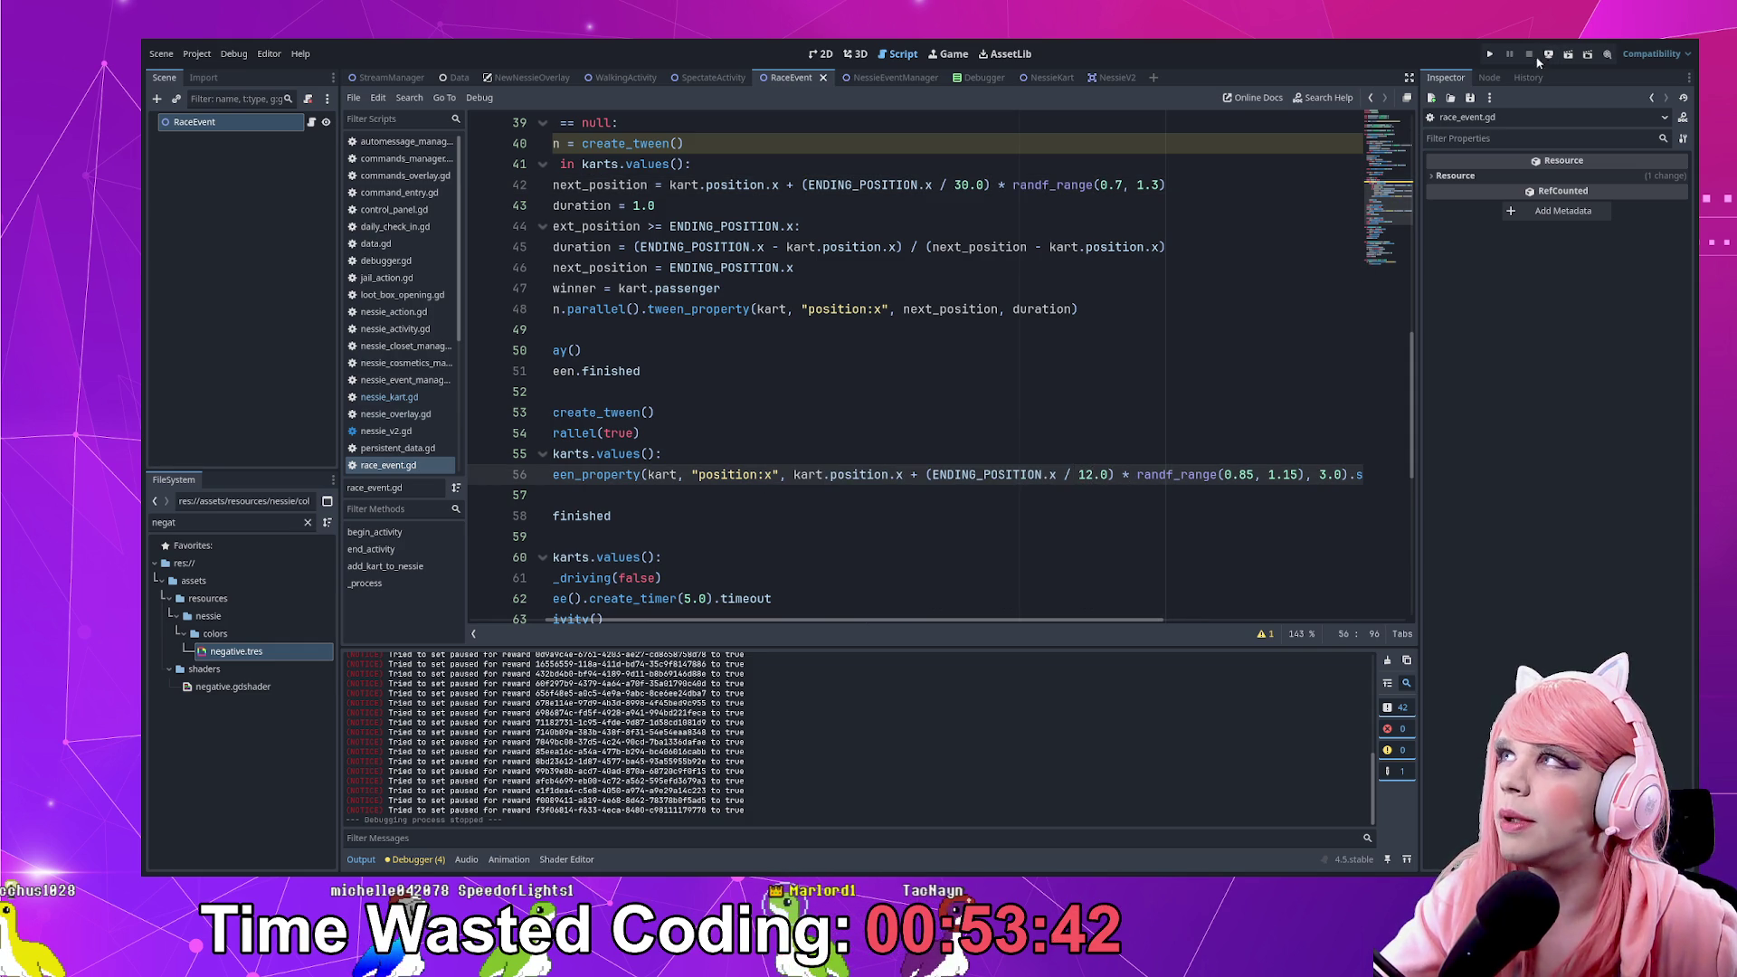
Run and stop the project, then view the script's shadowing warning details
click(1491, 53)
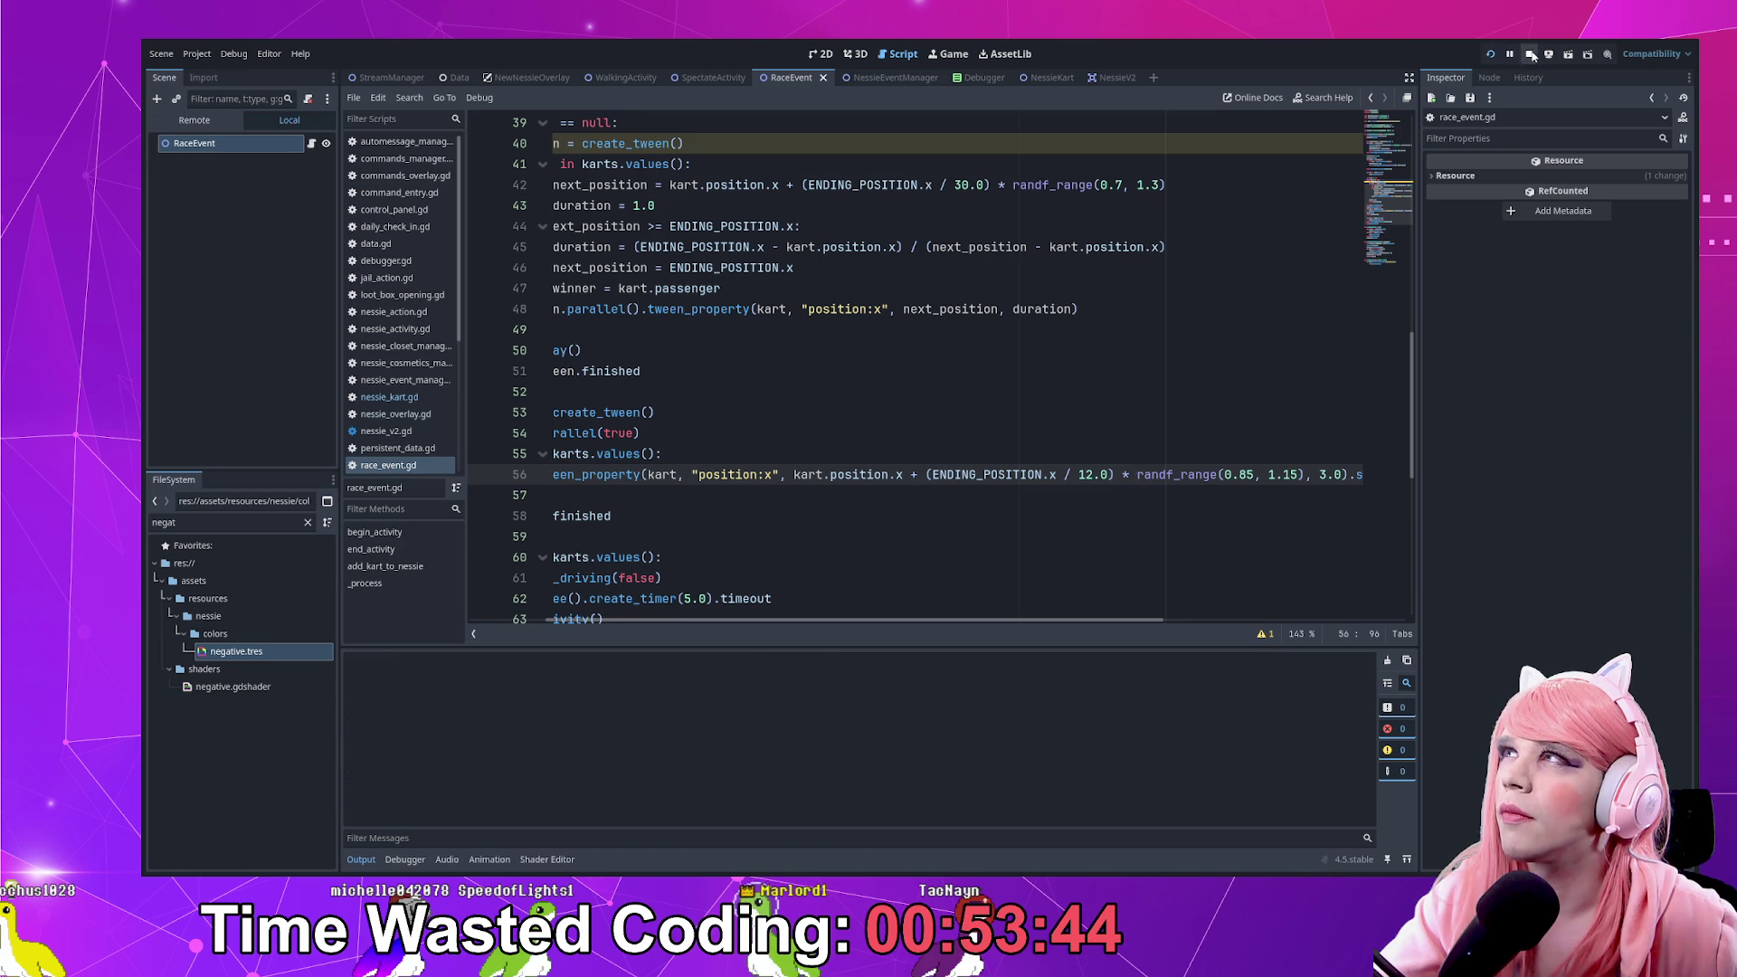
click(1529, 55)
drag(909, 625, 837, 624)
scroll(839, 336, up, 3)
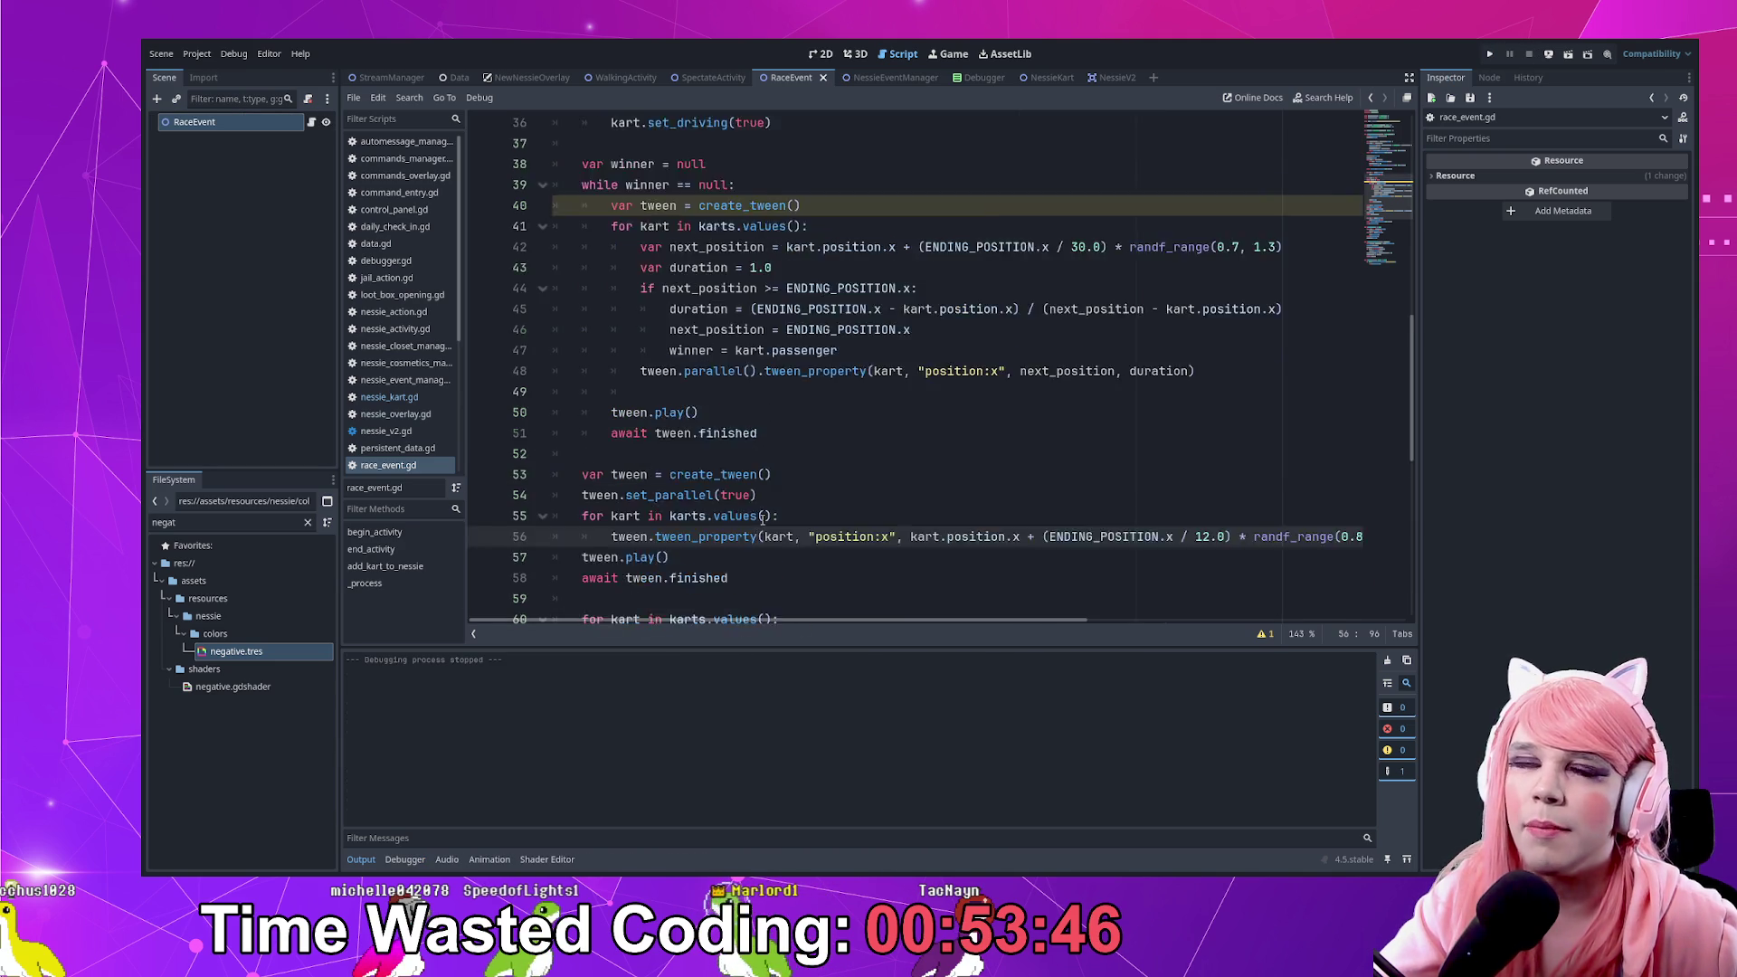
click(1263, 633)
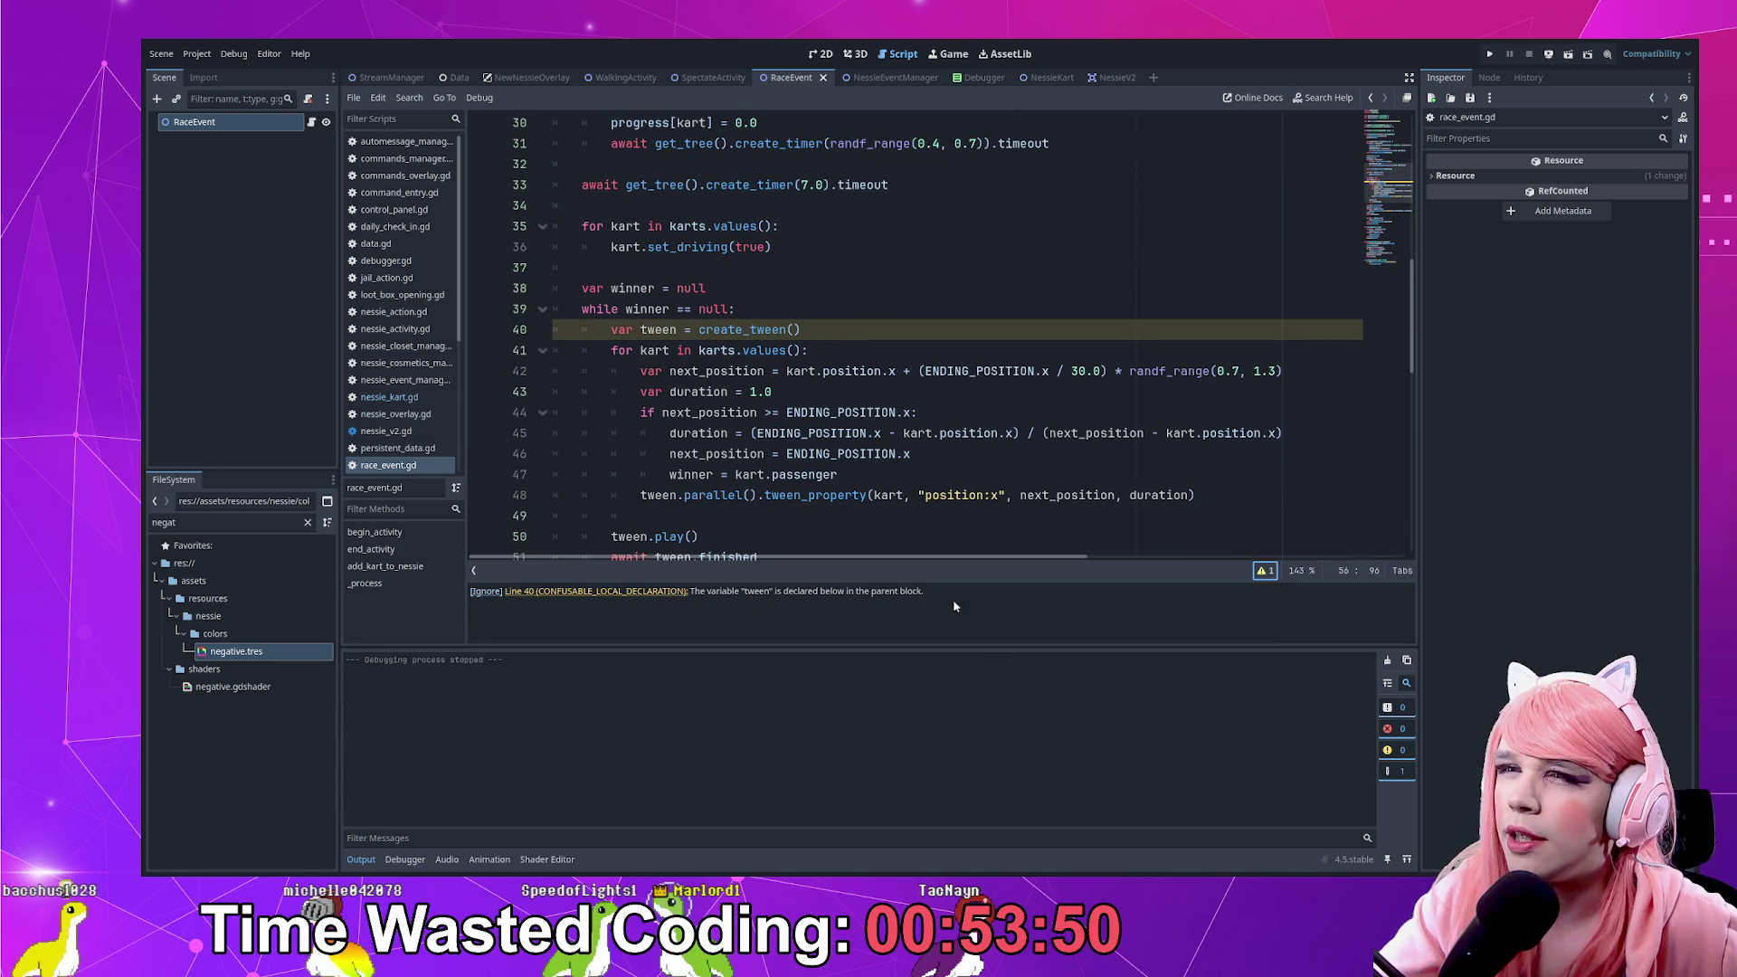
double_click(715, 453)
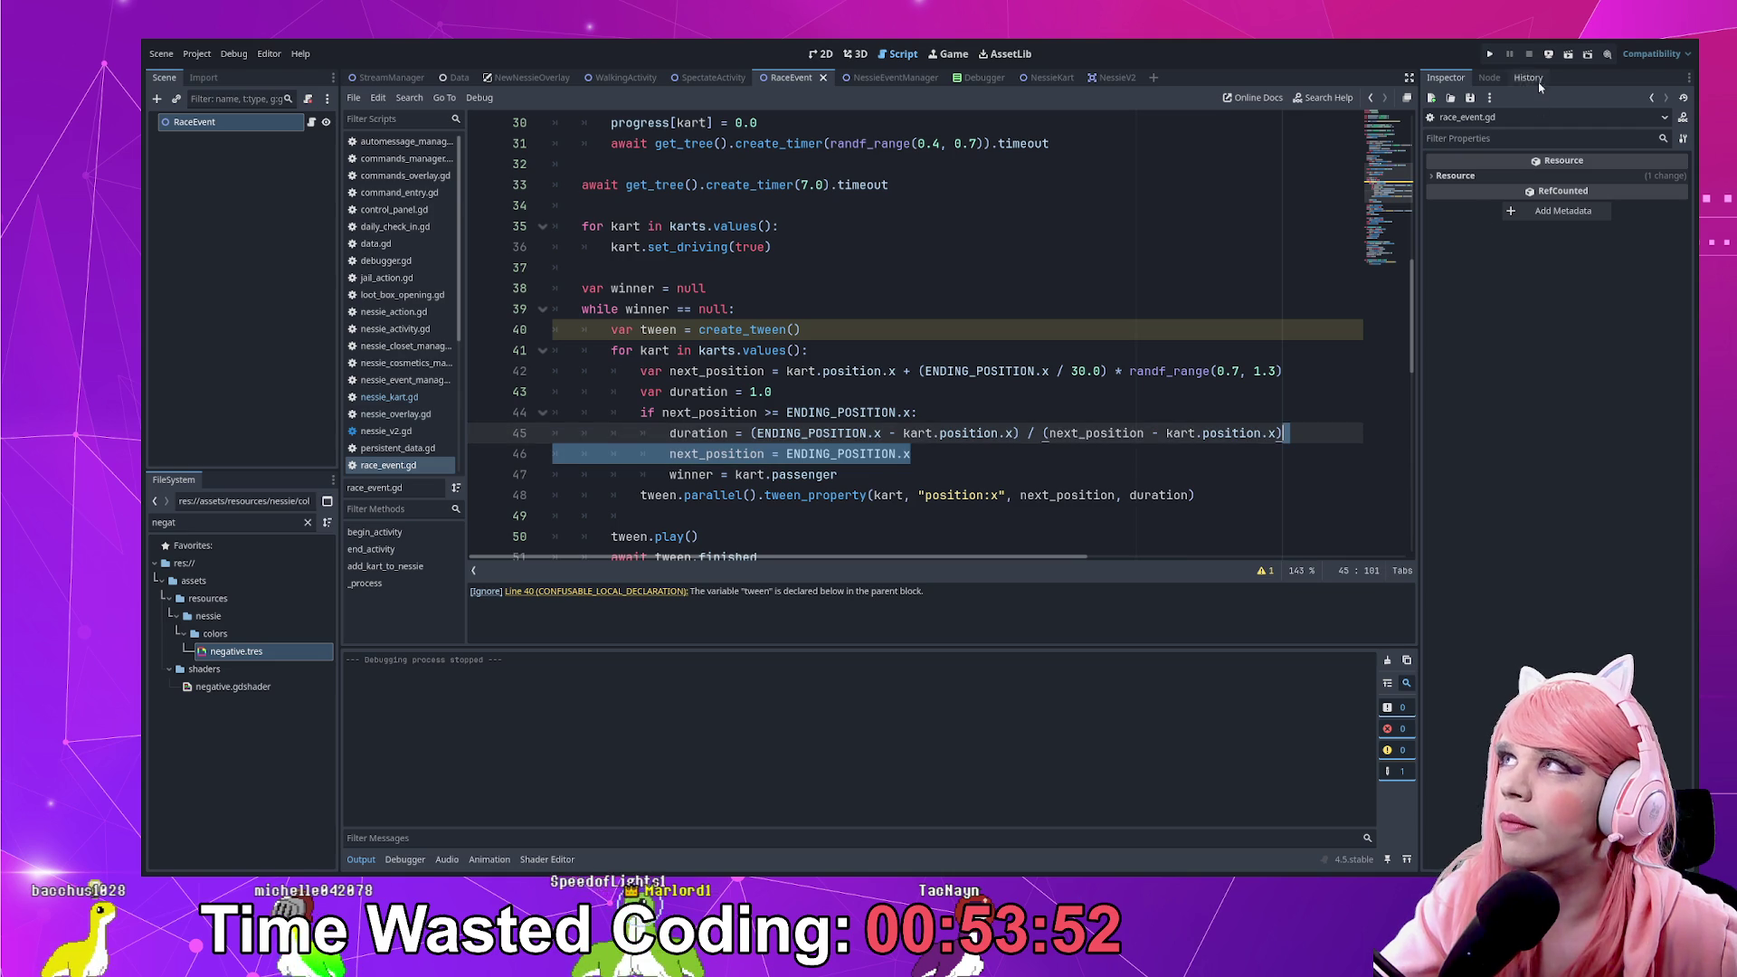
Rename the race loop's tween to kart_tween in every use, then save the script
click(796, 370)
click(641, 329)
text(kart_)
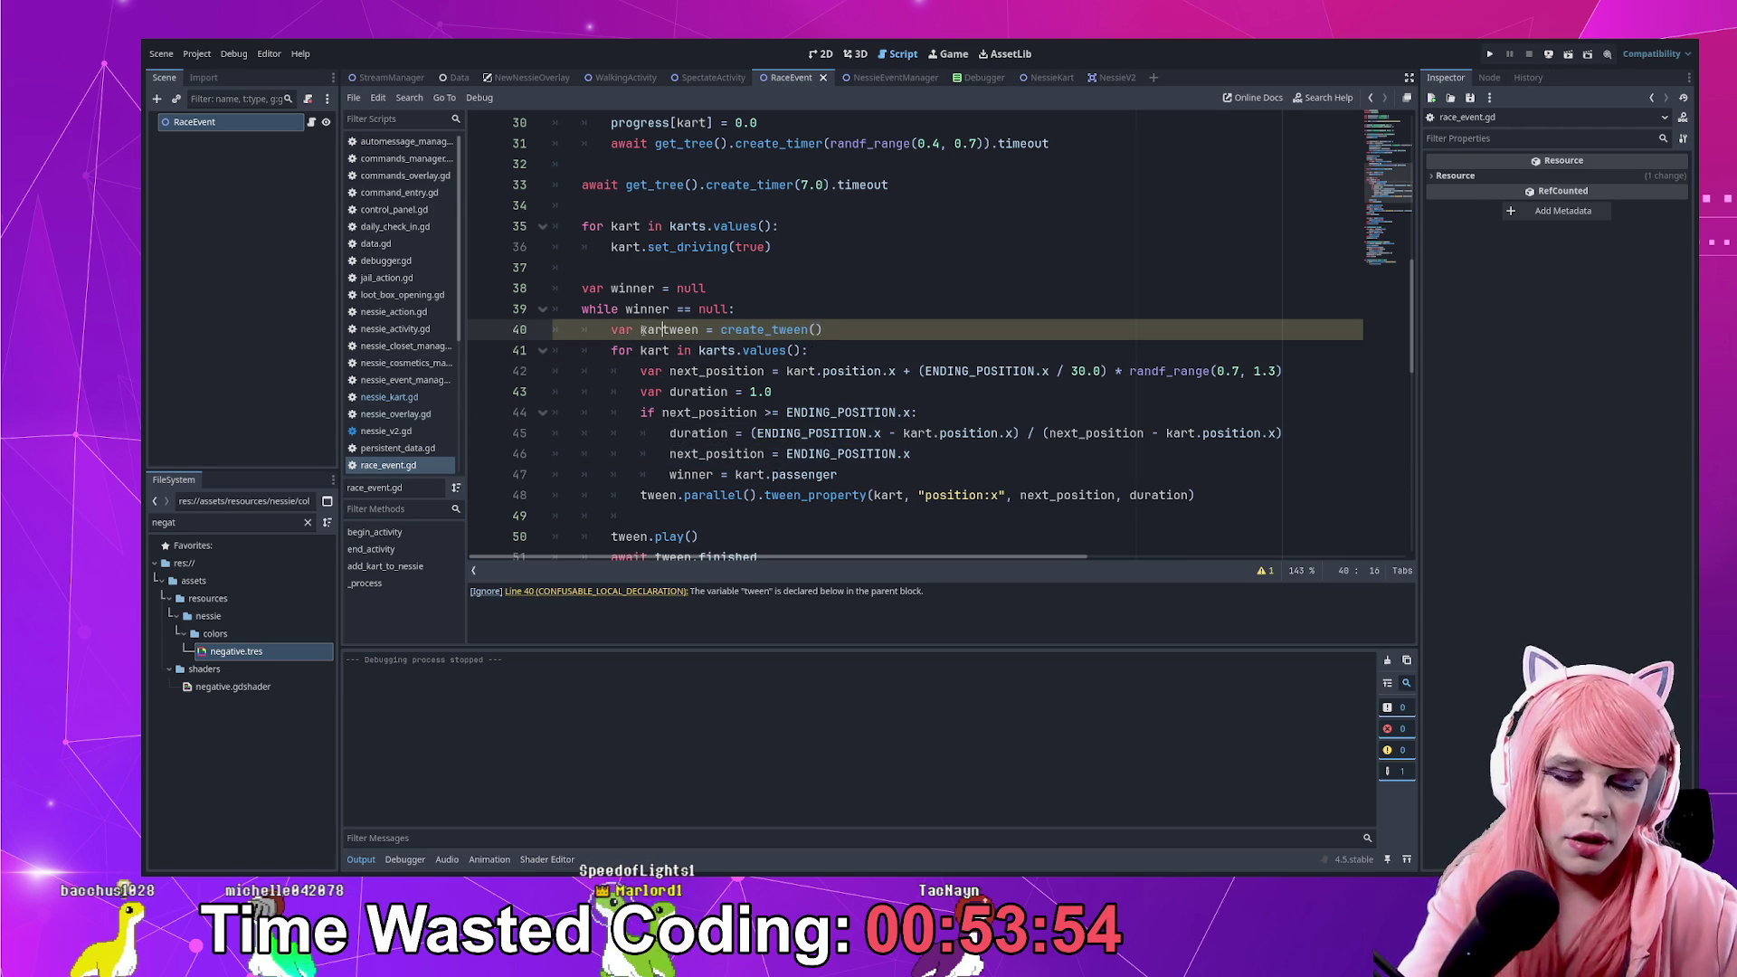
double_click(671, 329)
key(ctrl+c)
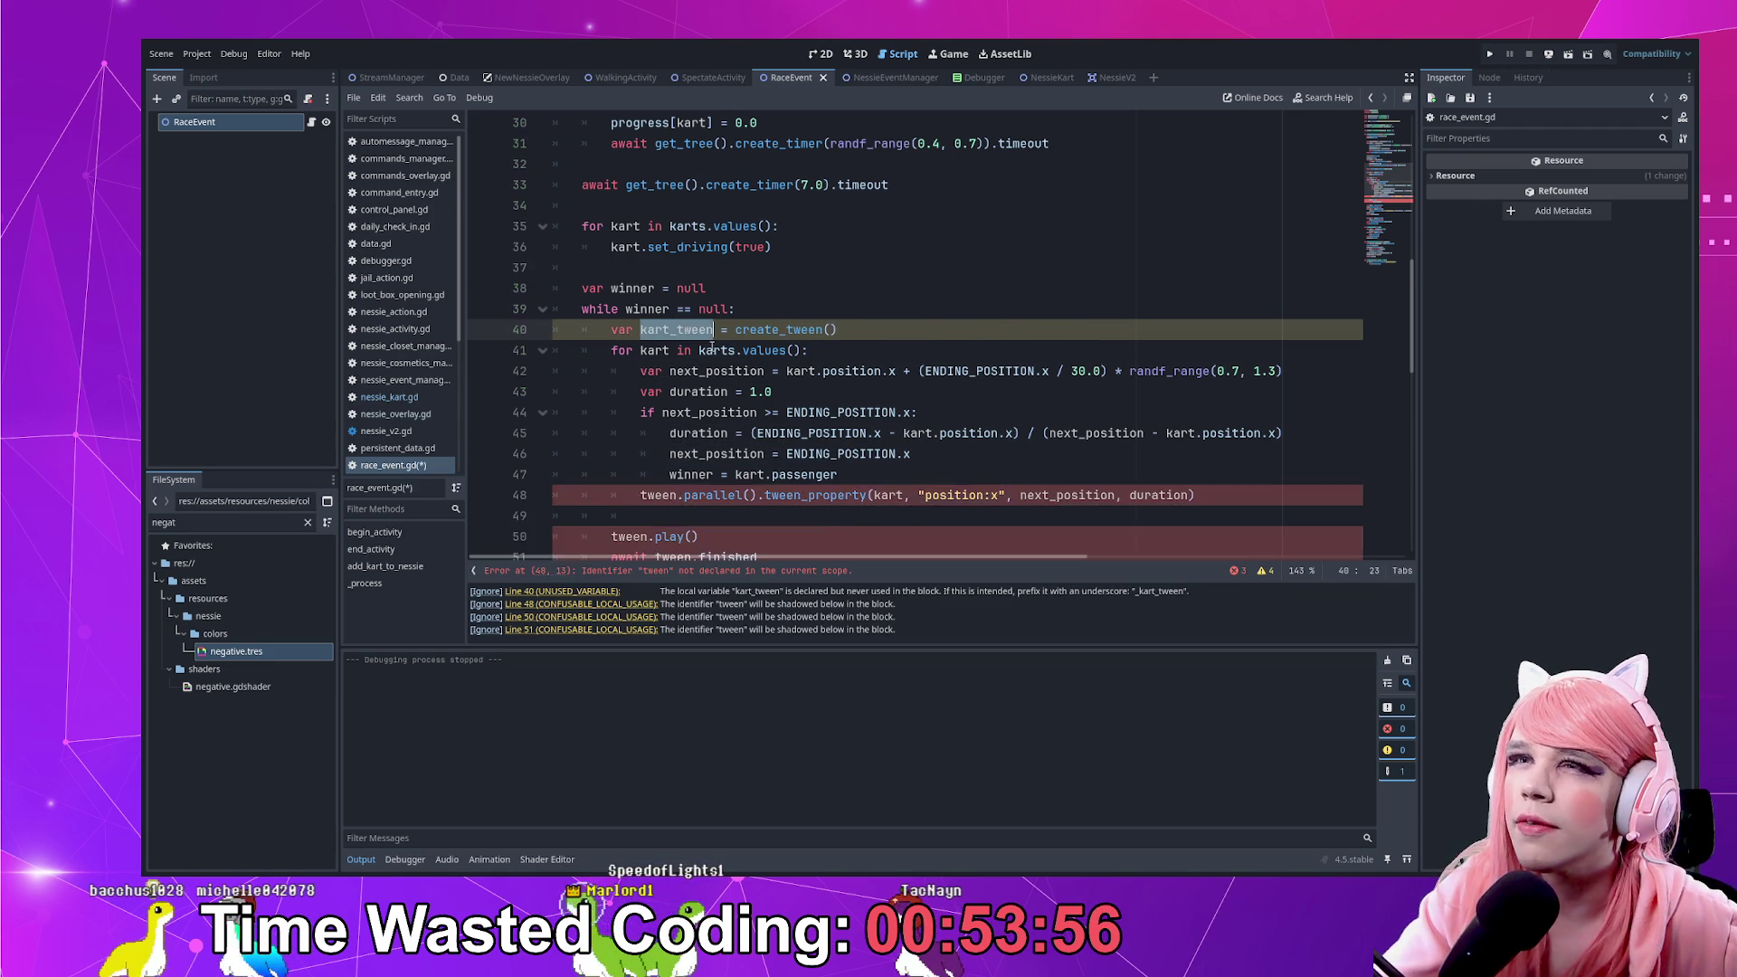
scroll(635, 433, down, 1)
double_click(651, 433)
key(ctrl+v)
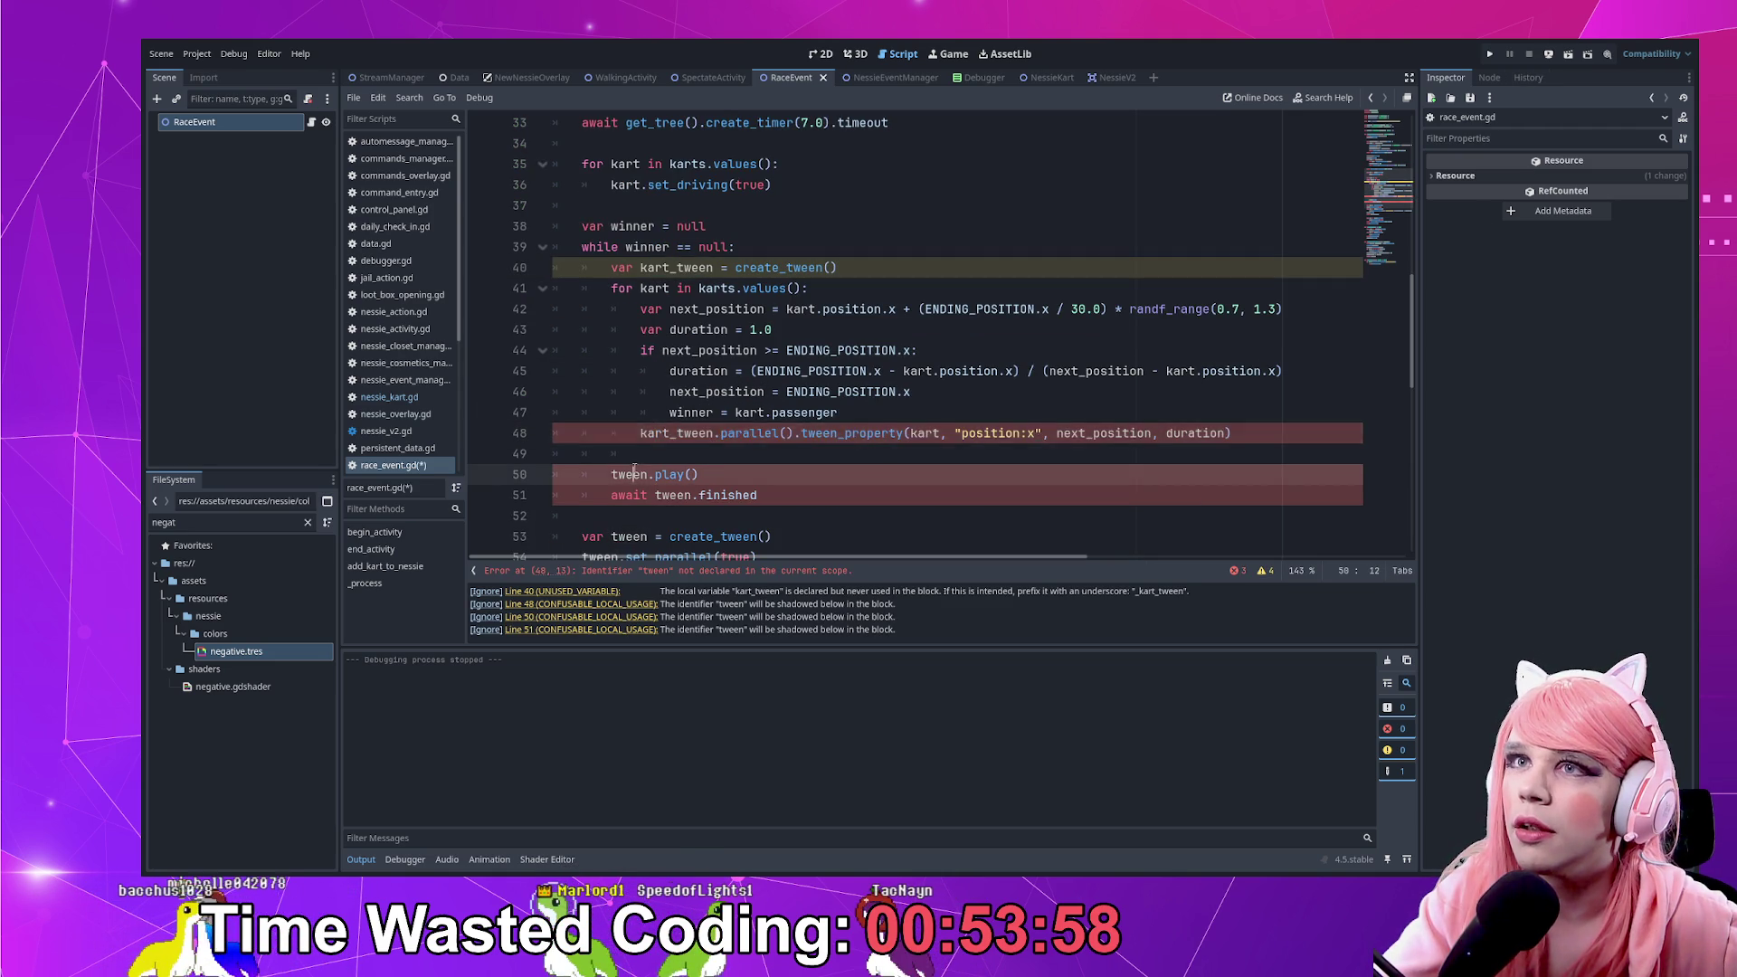
double_click(657, 474)
key(ctrl+v)
scroll(687, 495, down, 3)
double_click(687, 495)
double_click(673, 287)
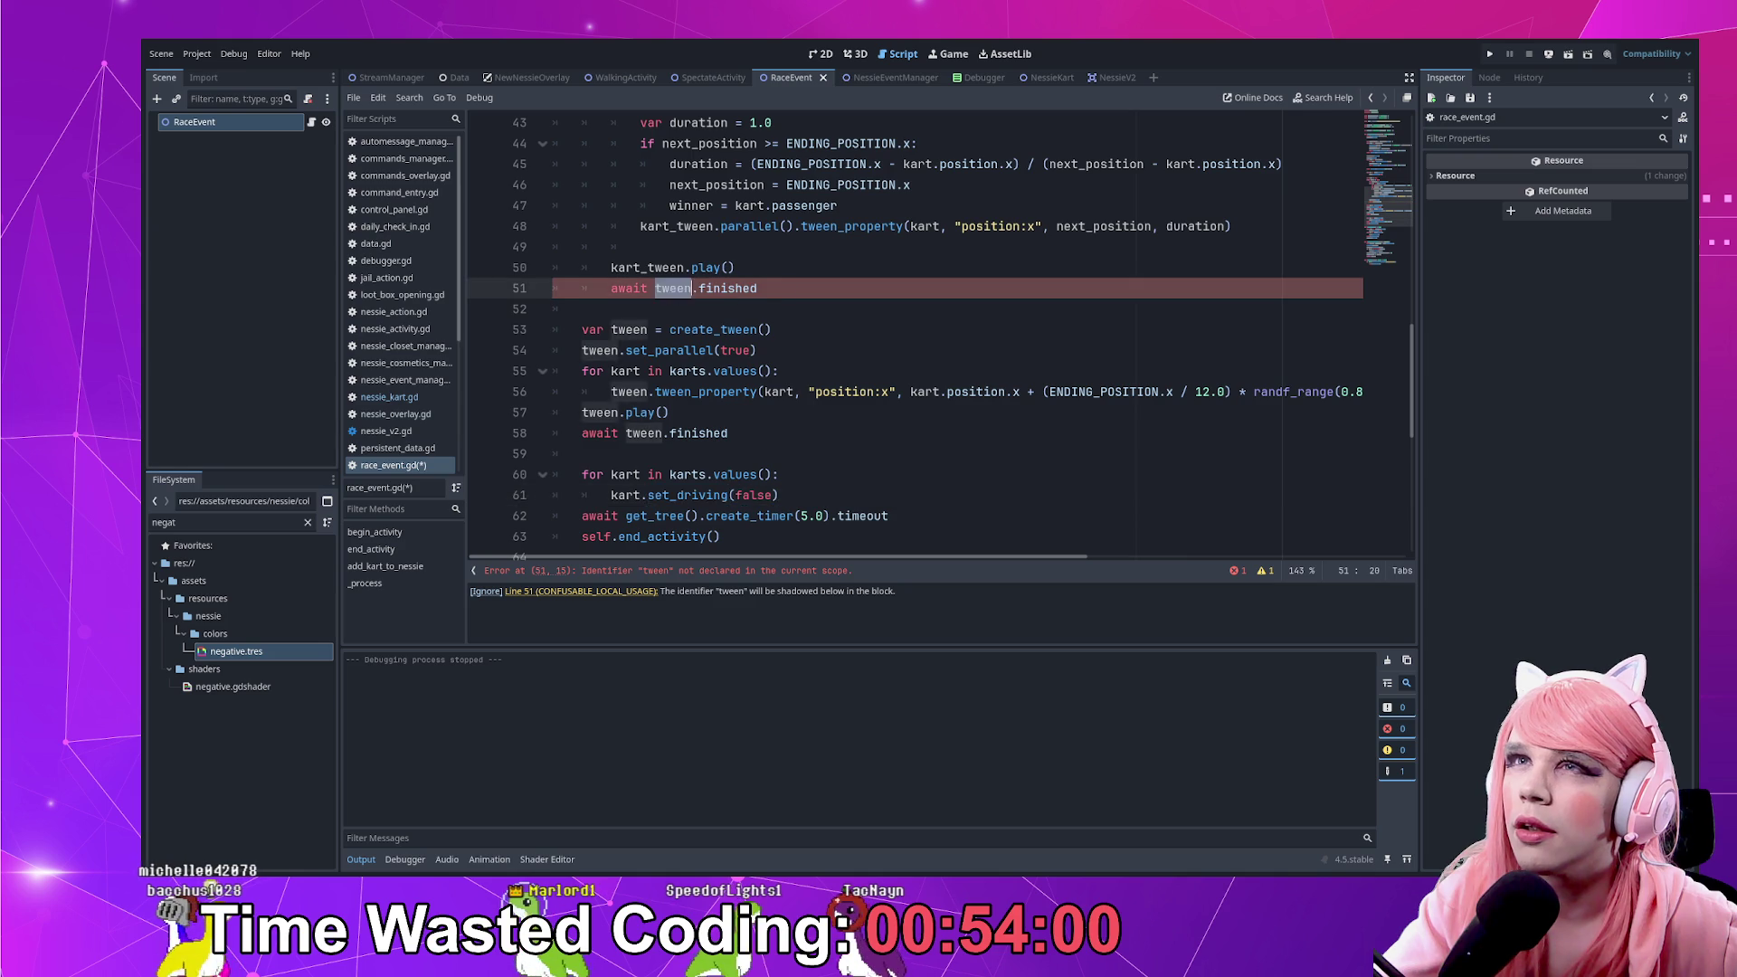
key(ctrl+v)
scroll(755, 331, up, 2)
key(ctrl+s)
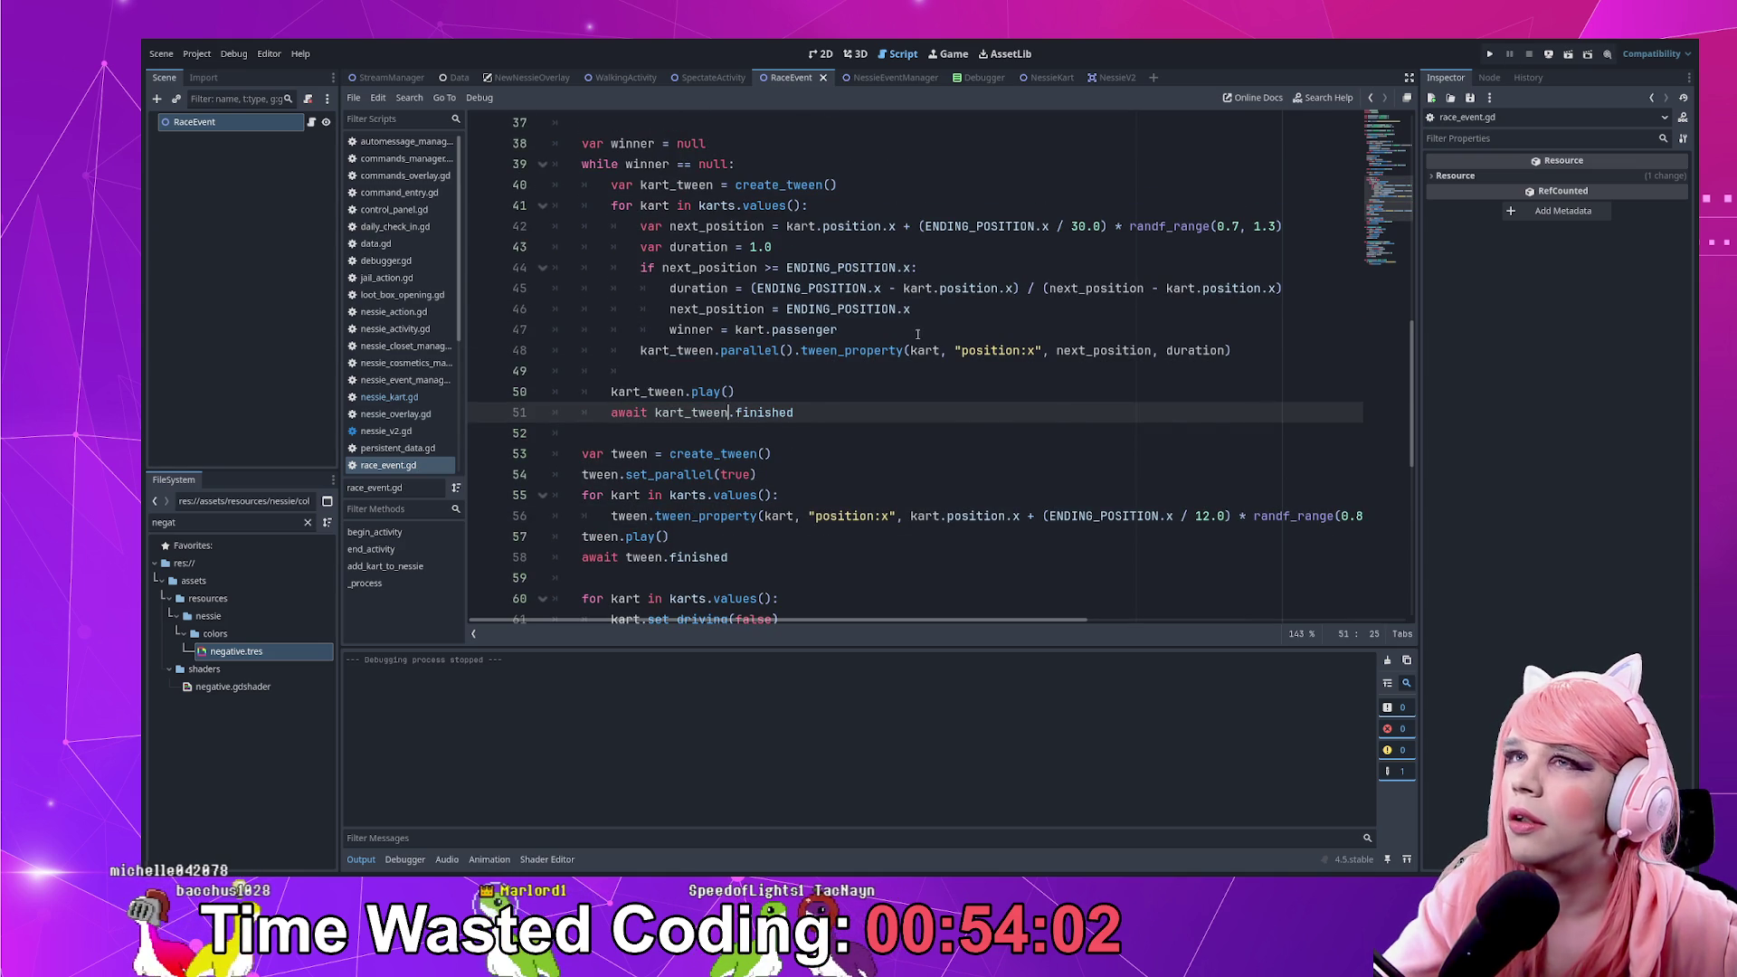
Move the caret to the blank line above var winner = null
scroll(706, 289, up, 2)
click(784, 263)
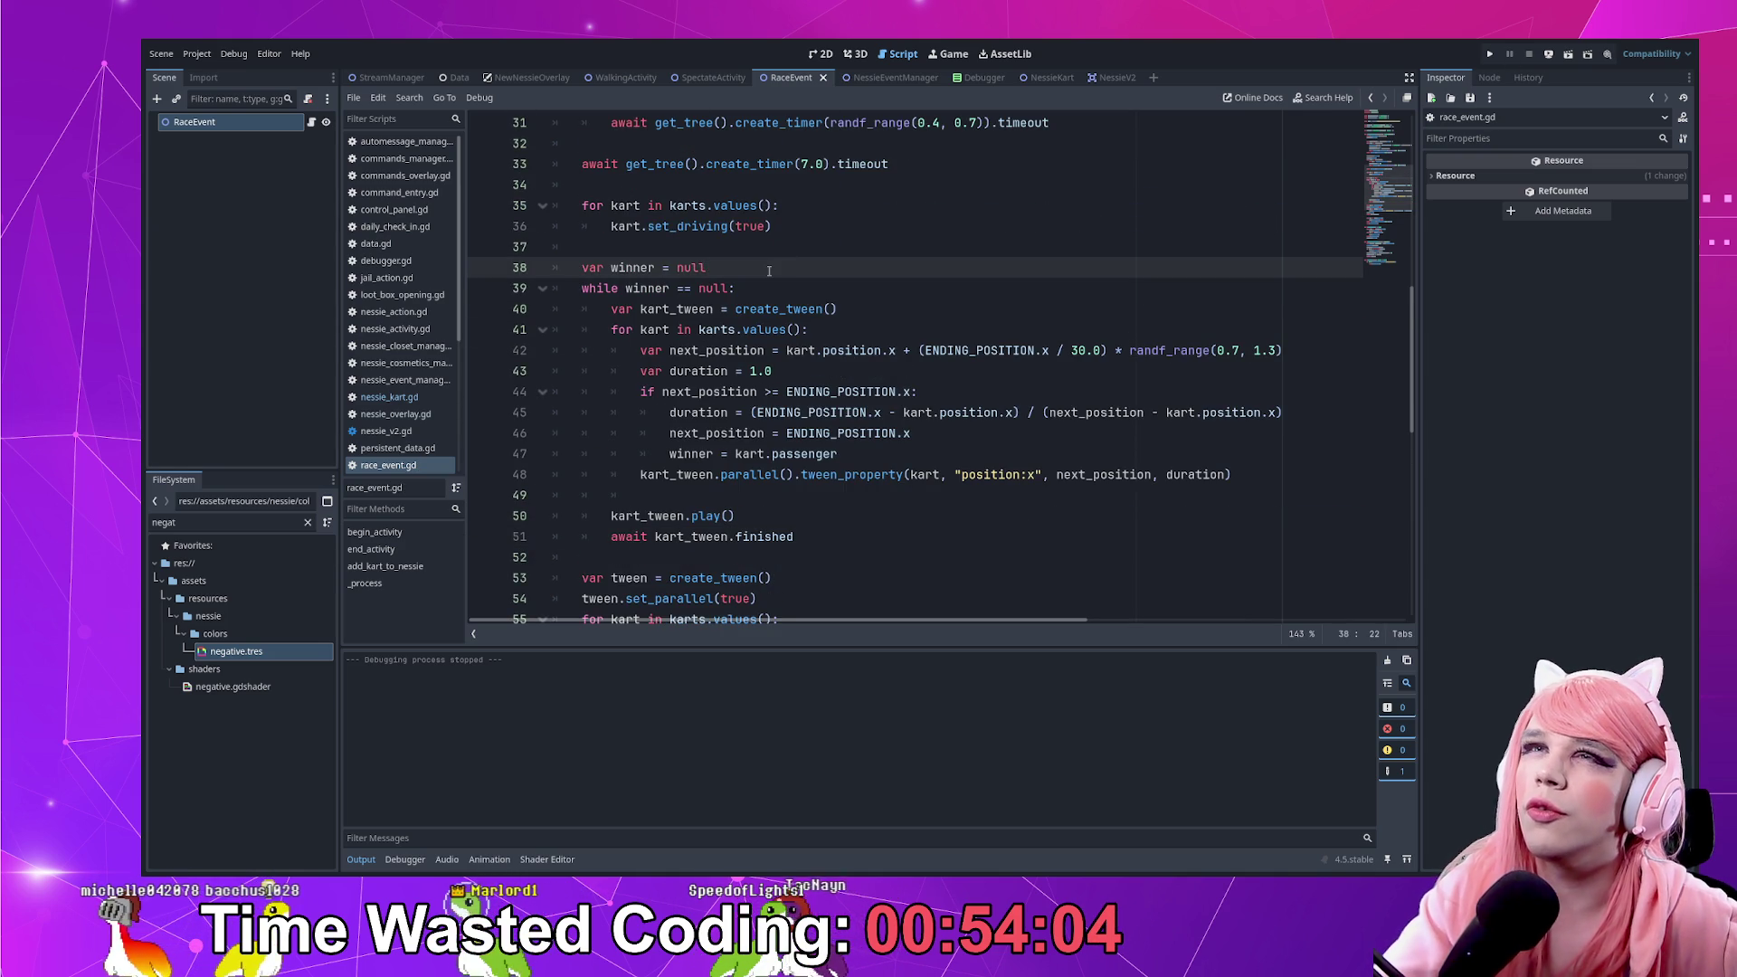
key(Up)
Declare var initial_tween = create_tween() on a new line above the kart loop
key(Down)
key(Down)
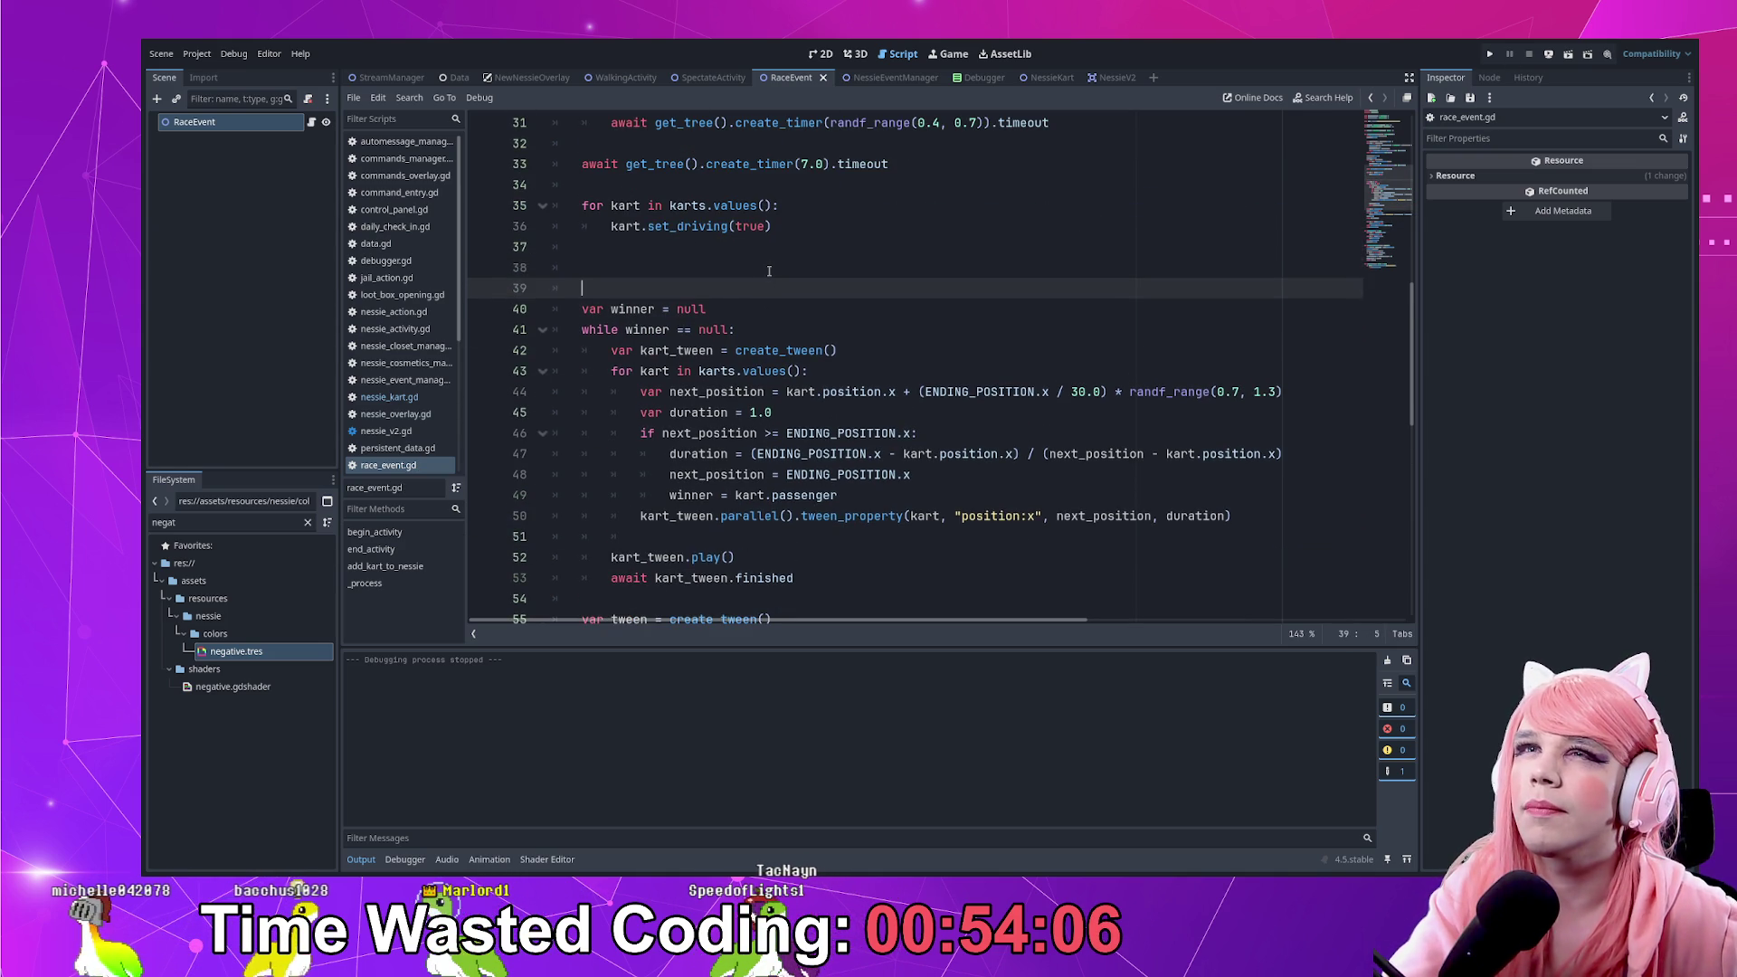
key(Up)
key(Up)
key(Up)
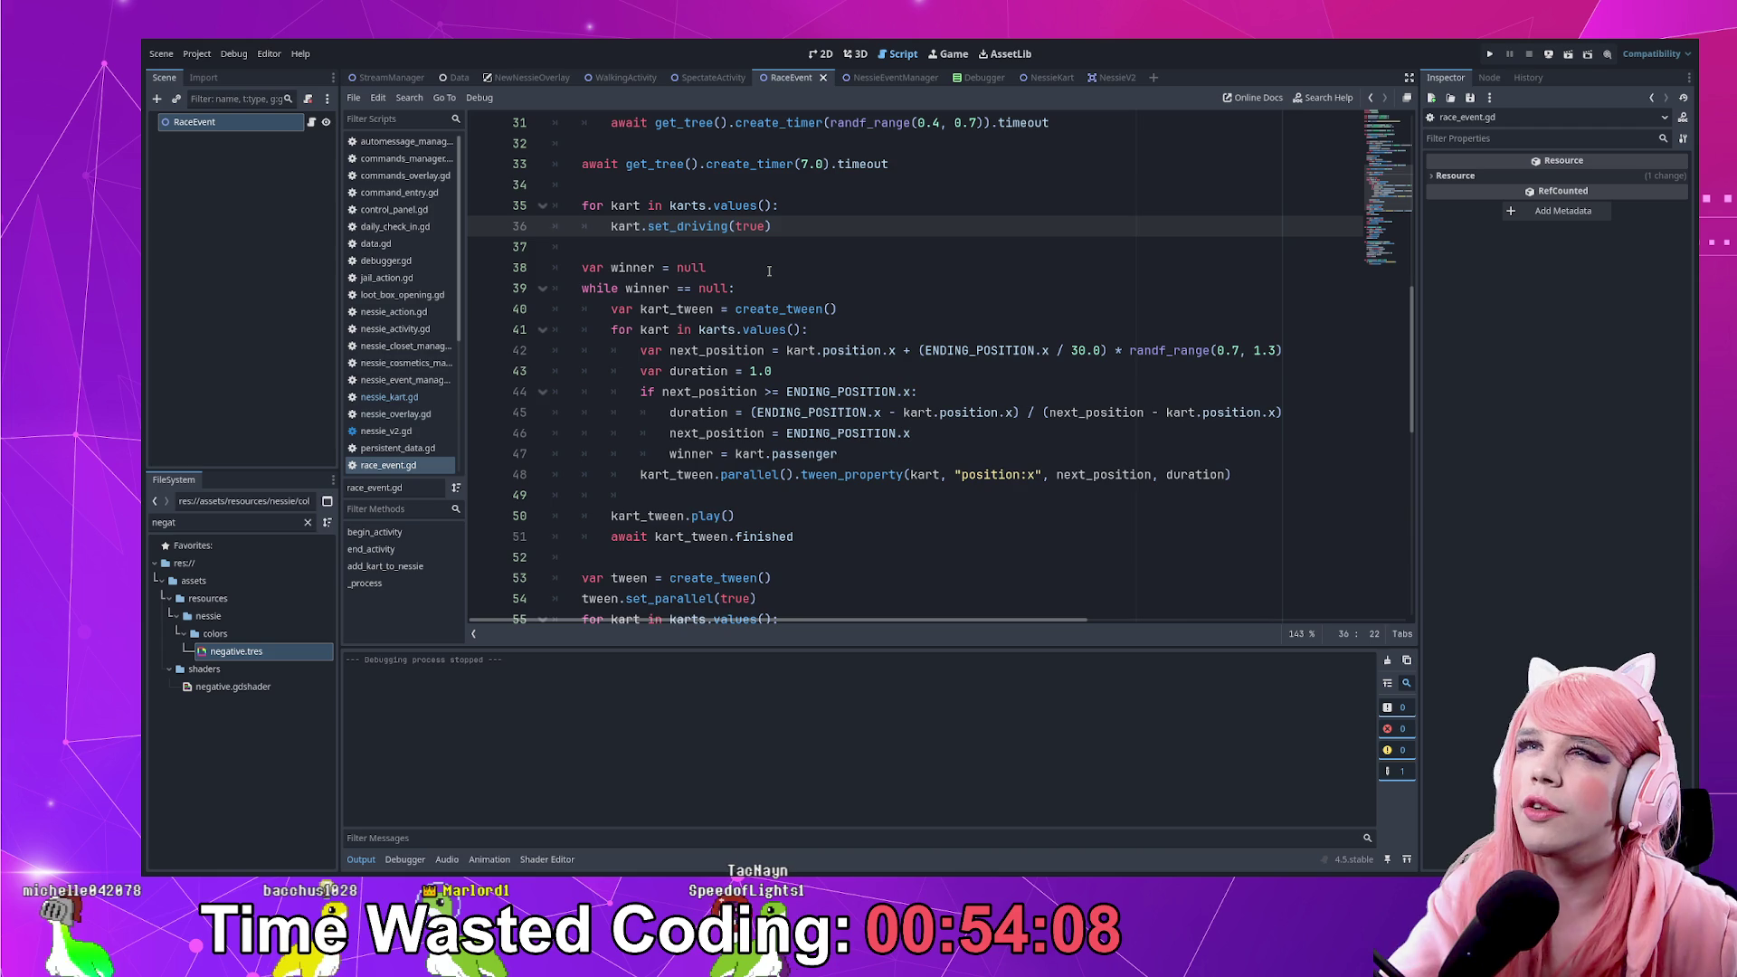
key(Return)
text(v)
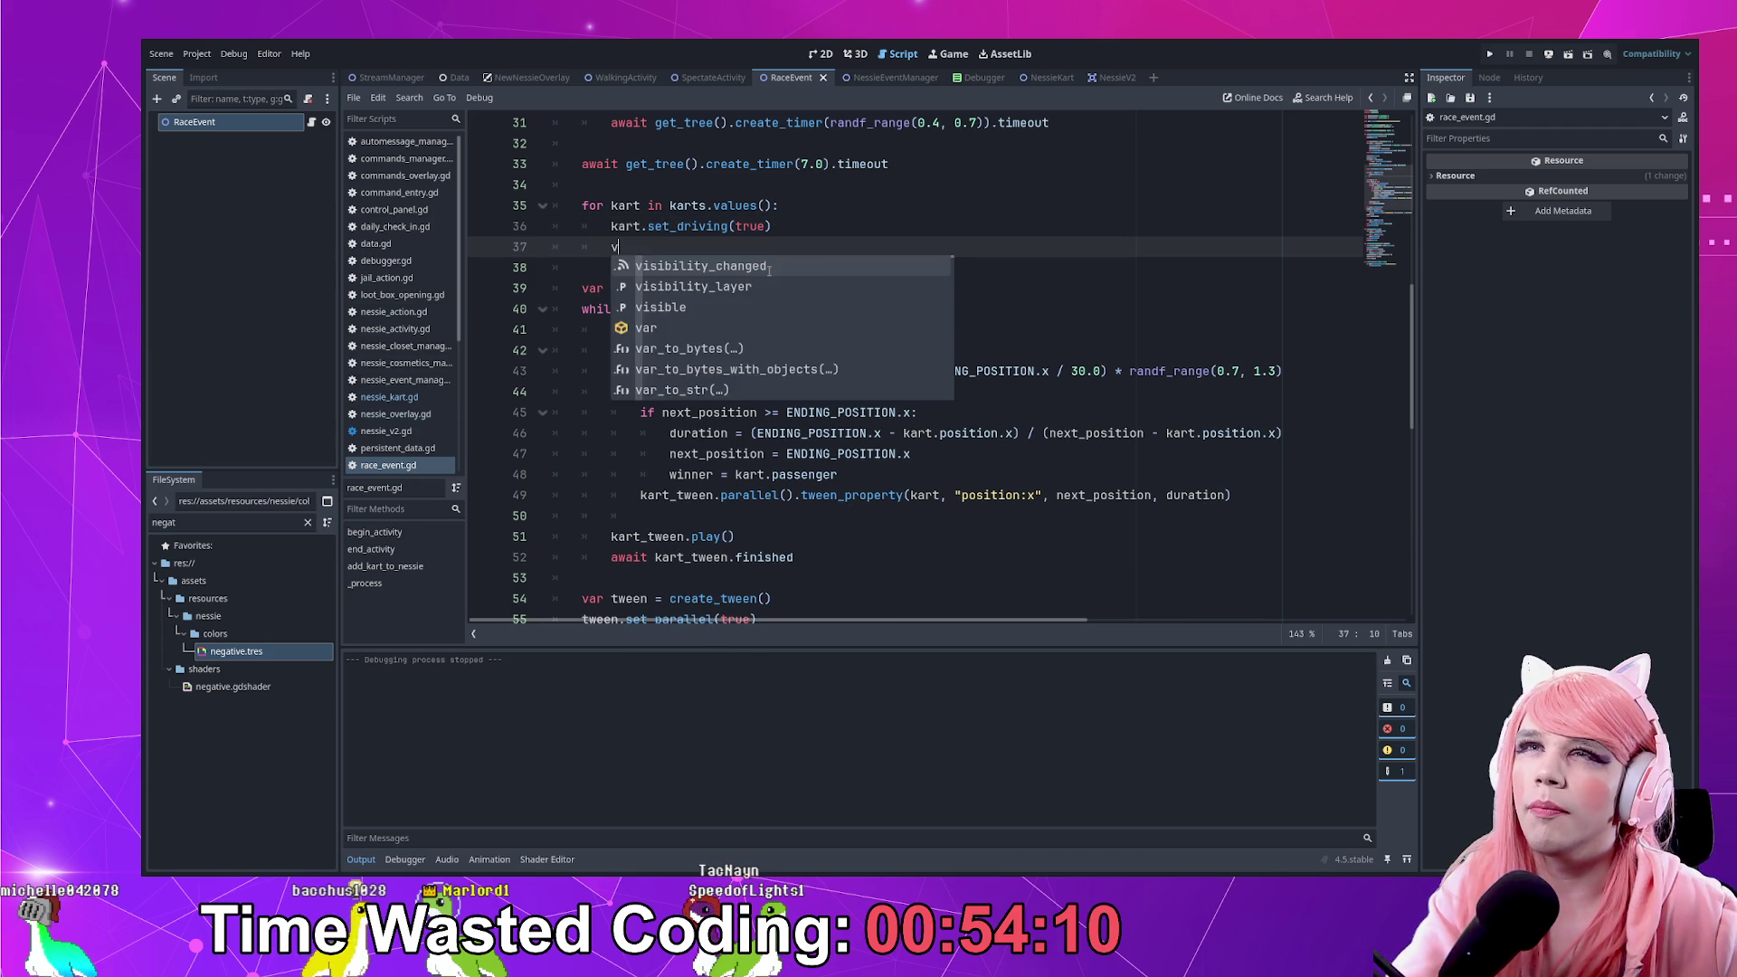
key(BackSpace)
key(Up)
key(Up)
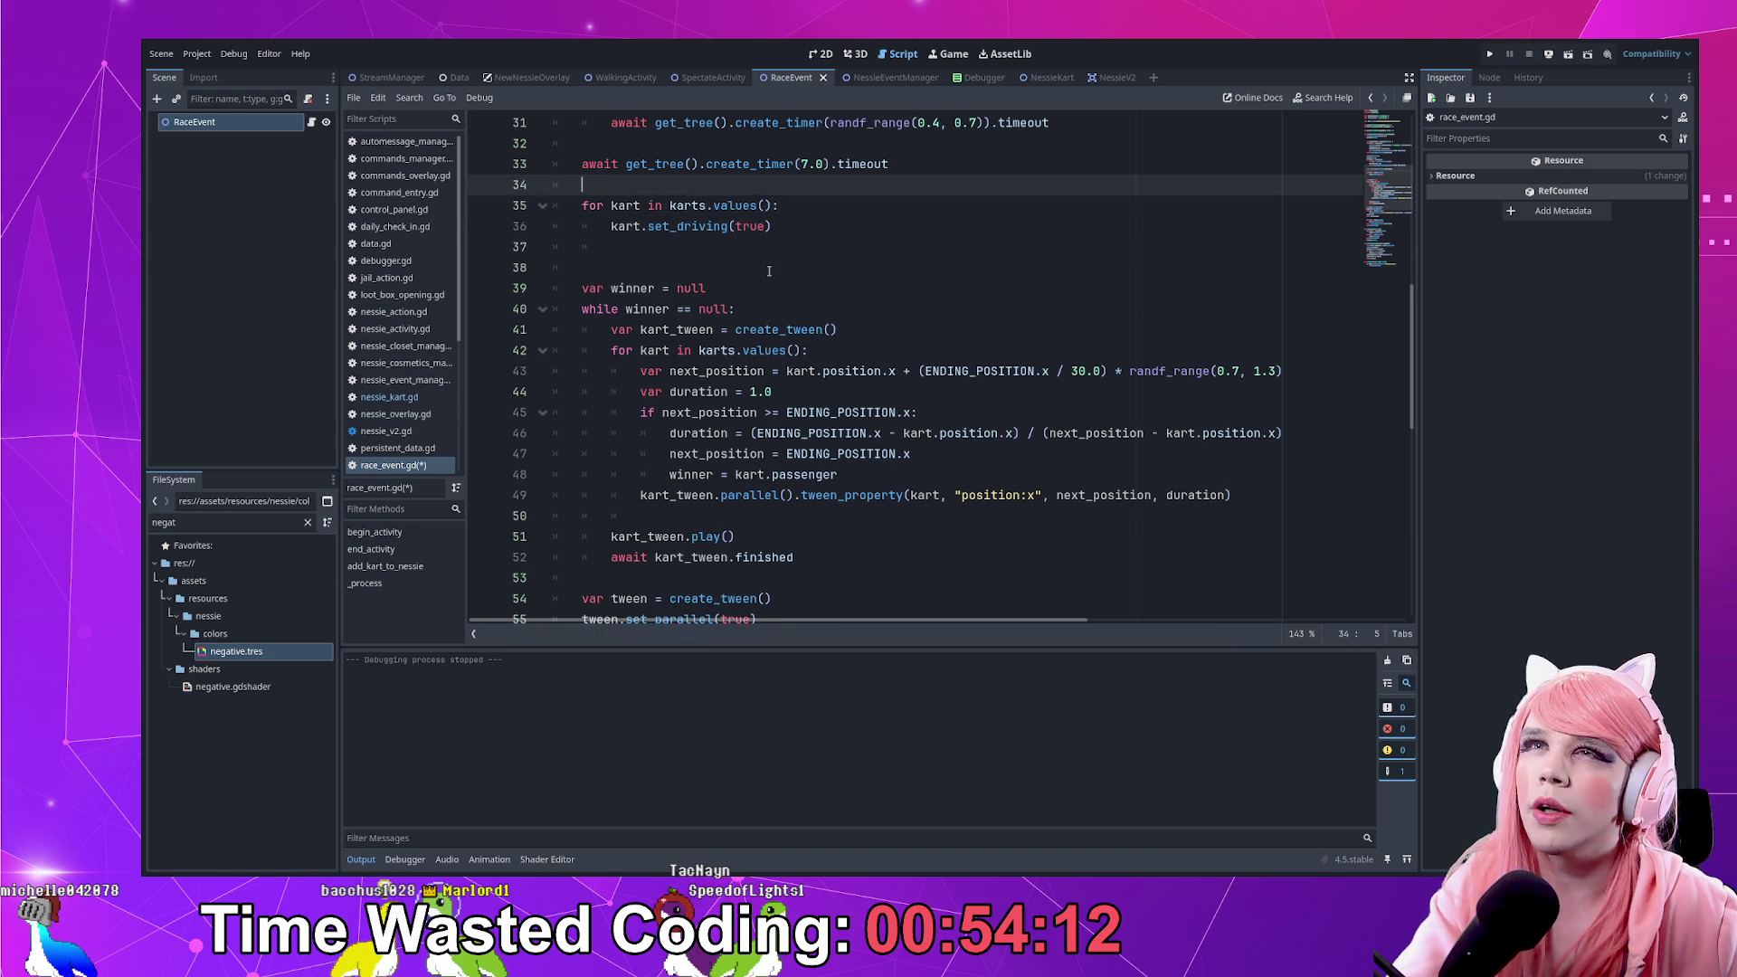
key(ctrl+shift+Return)
text(initial_tween())
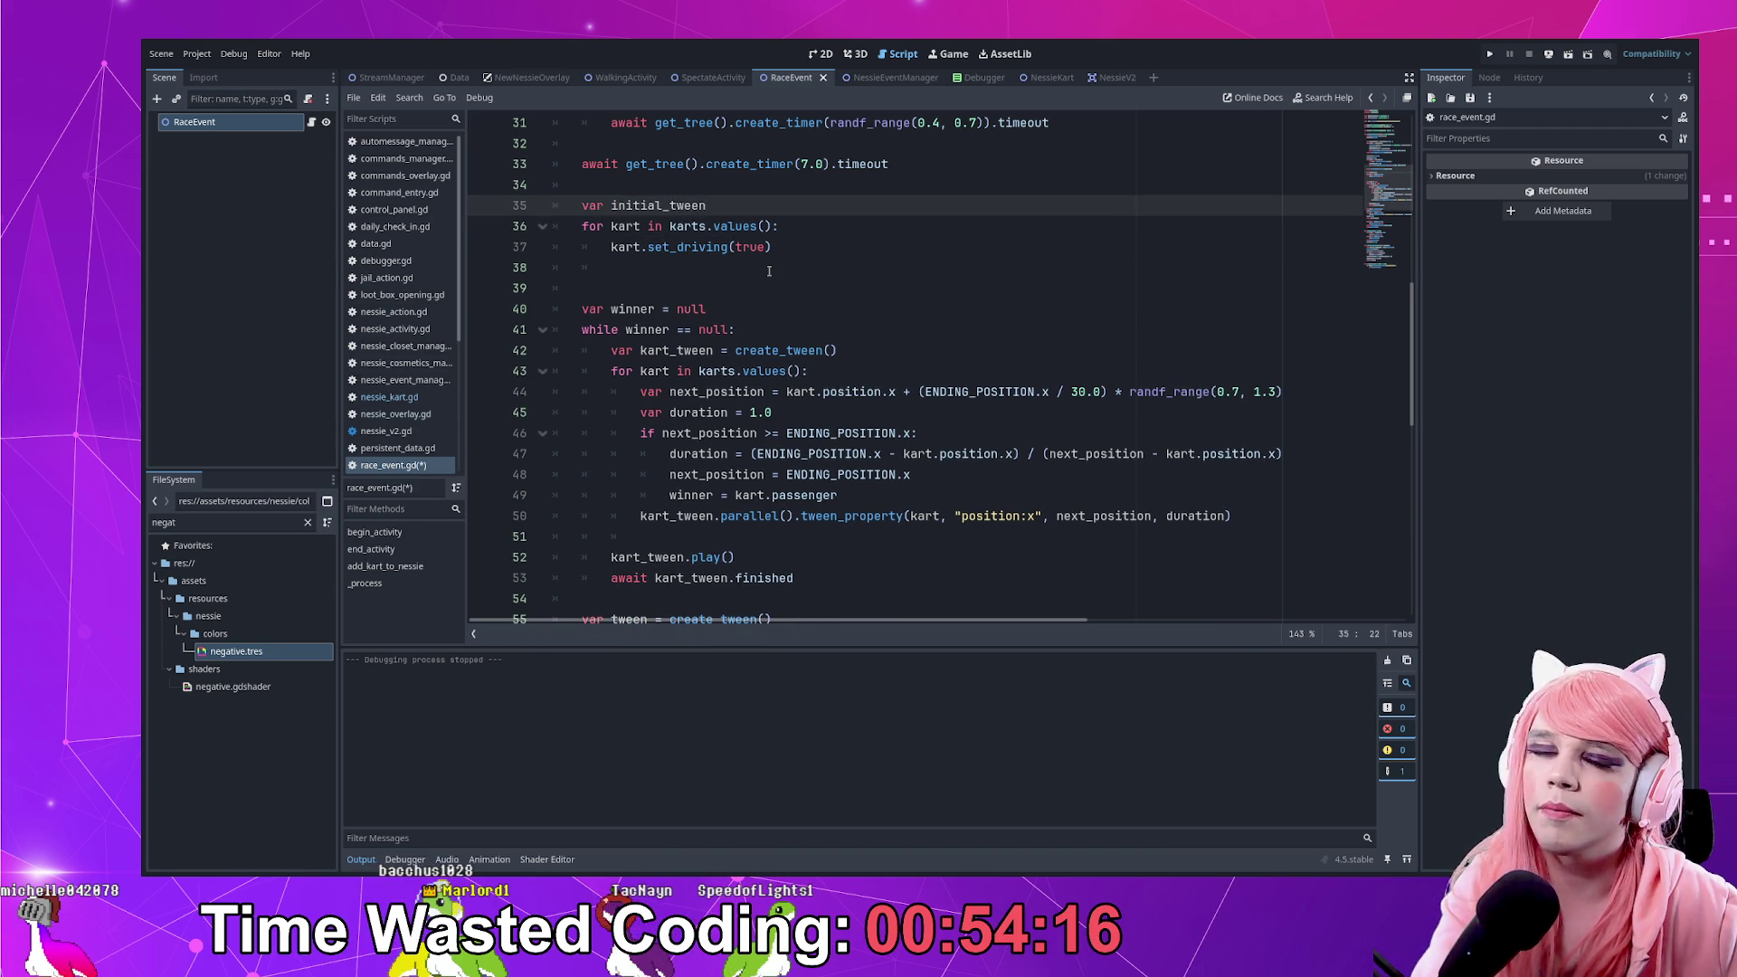
key(BackSpace)
key(BackSpace)
text(= )
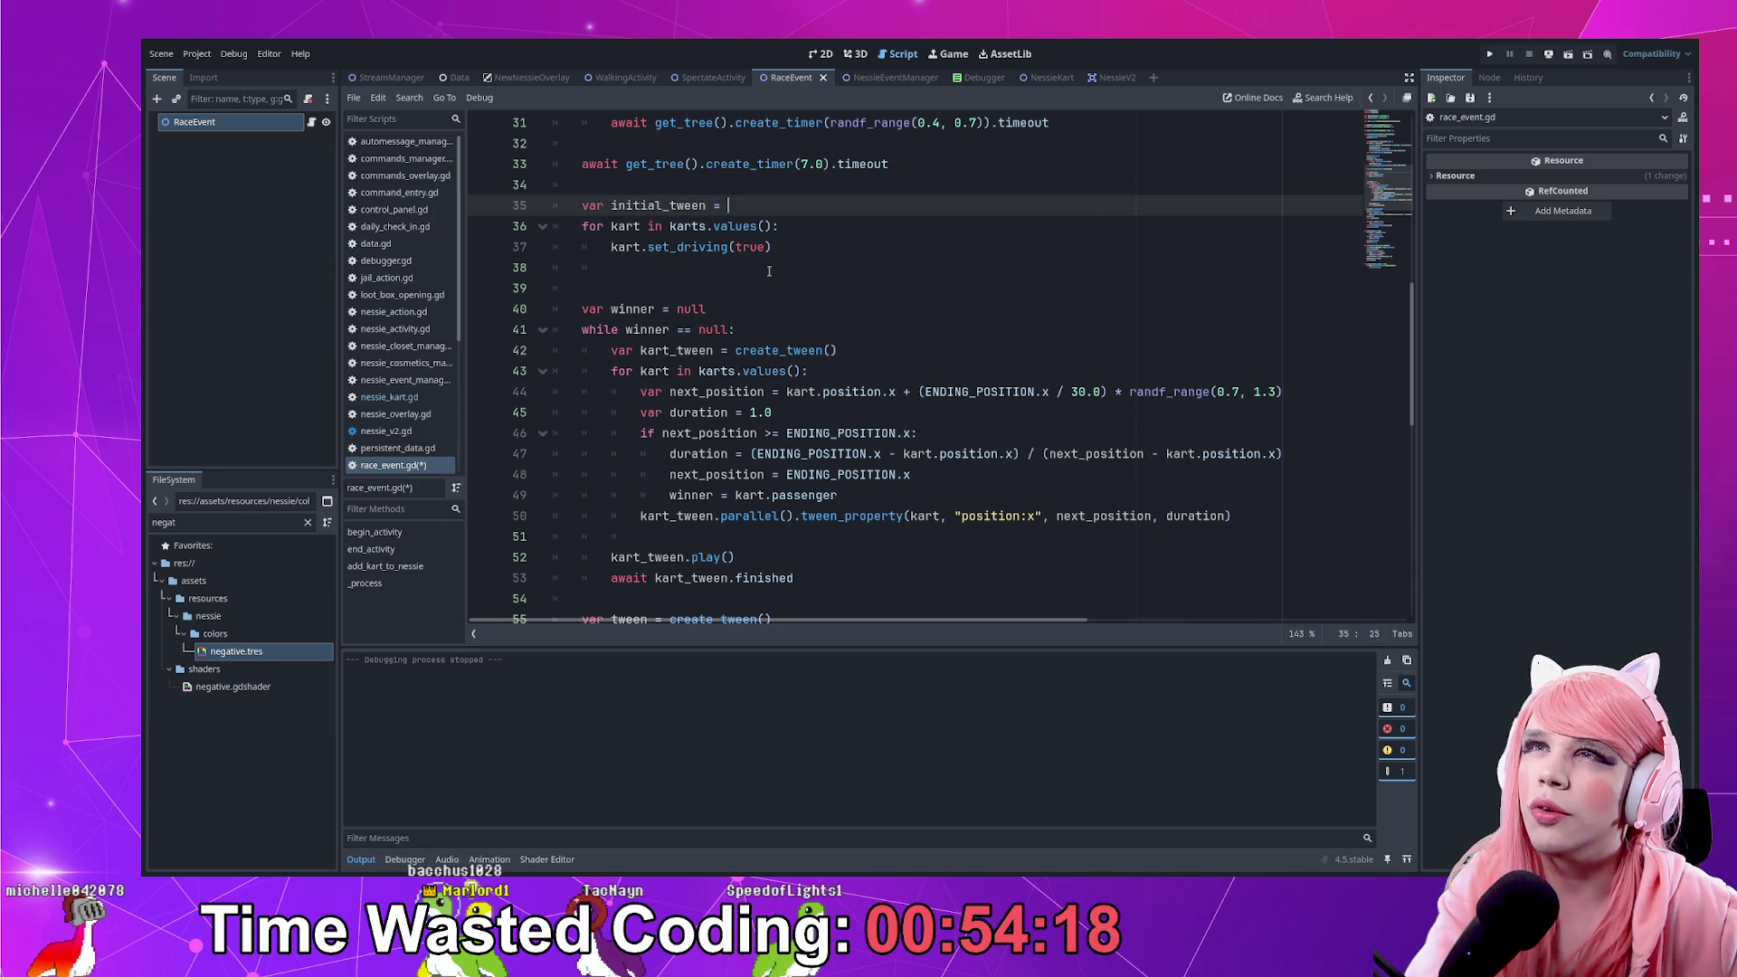
text(crea)
key(Return)
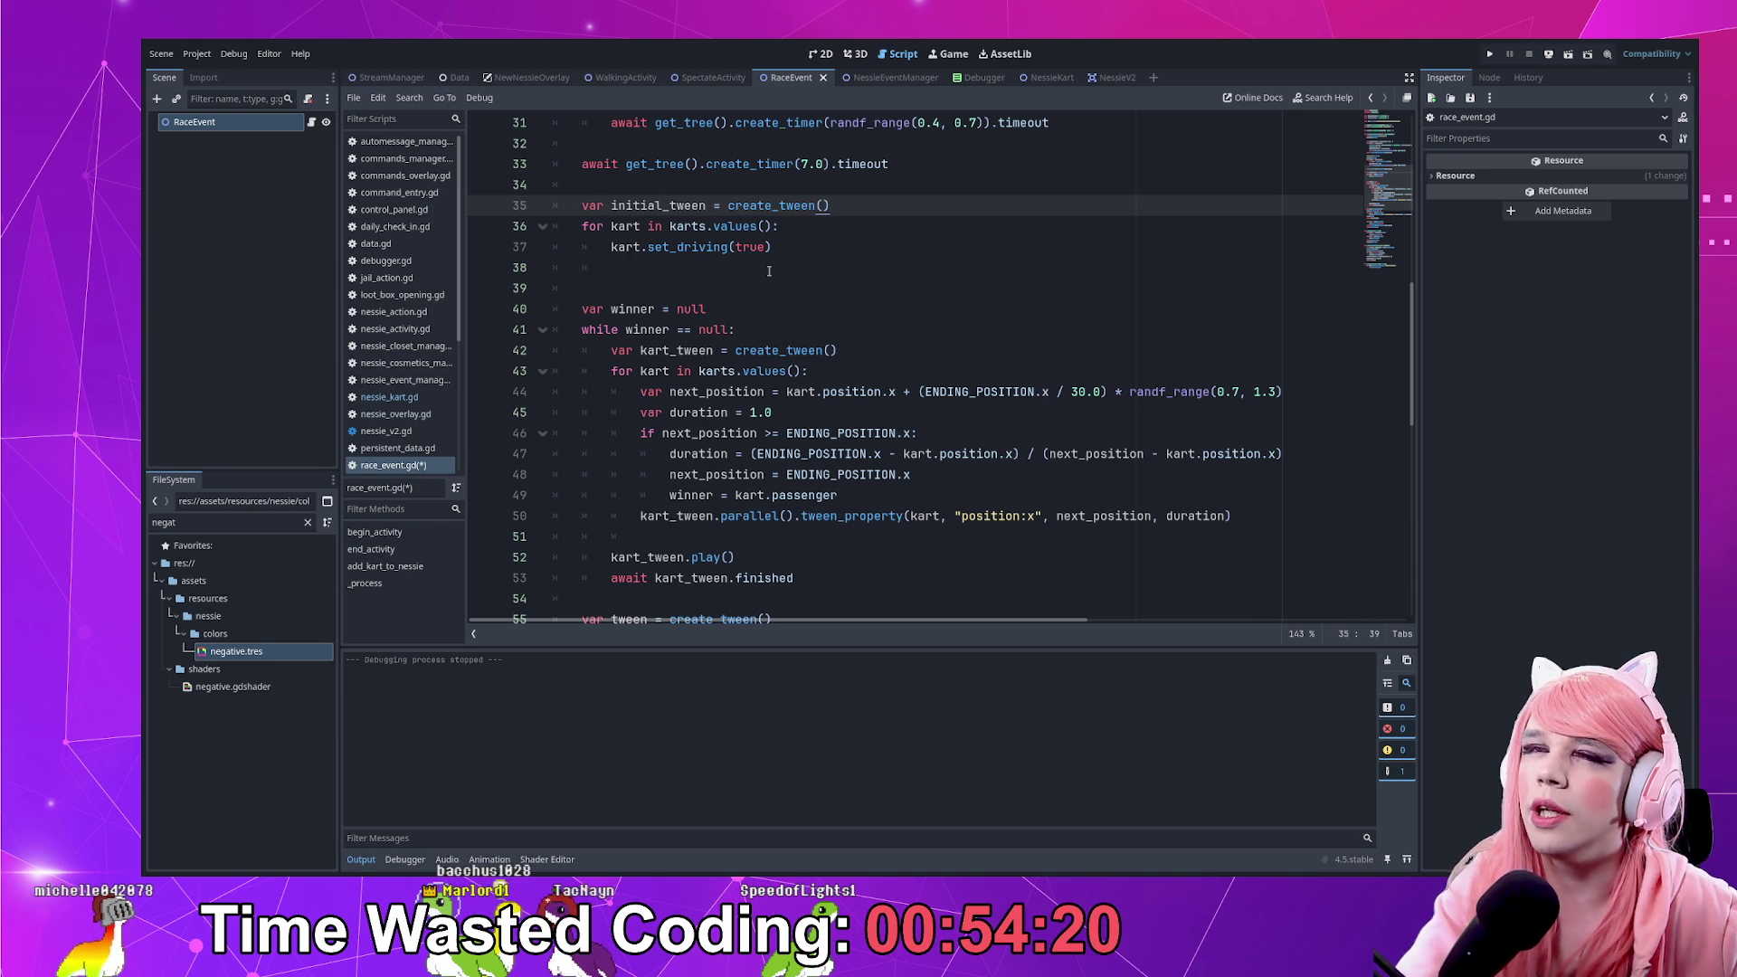
After the loop, play the tween and await its finished signal
key(Down)
key(Down)
key(Down)
key(BackSpace)
text(tween)
key(Escape)
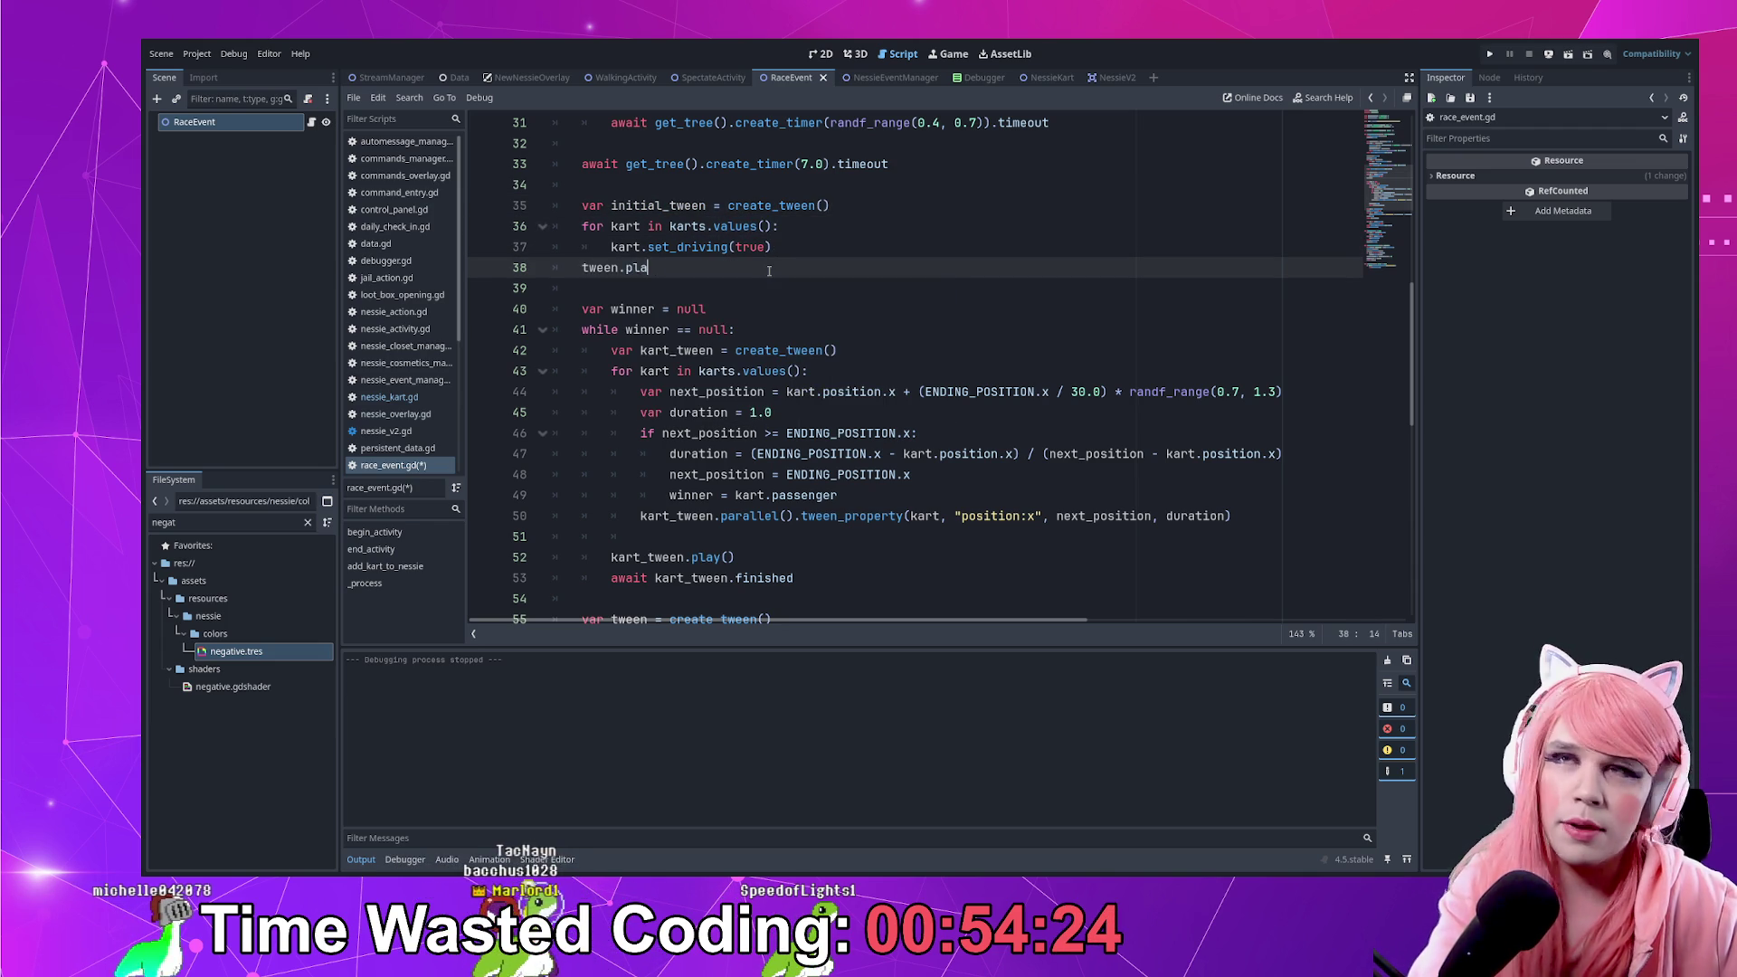
text(y)
key(Return)
key(Return)
text(await  )
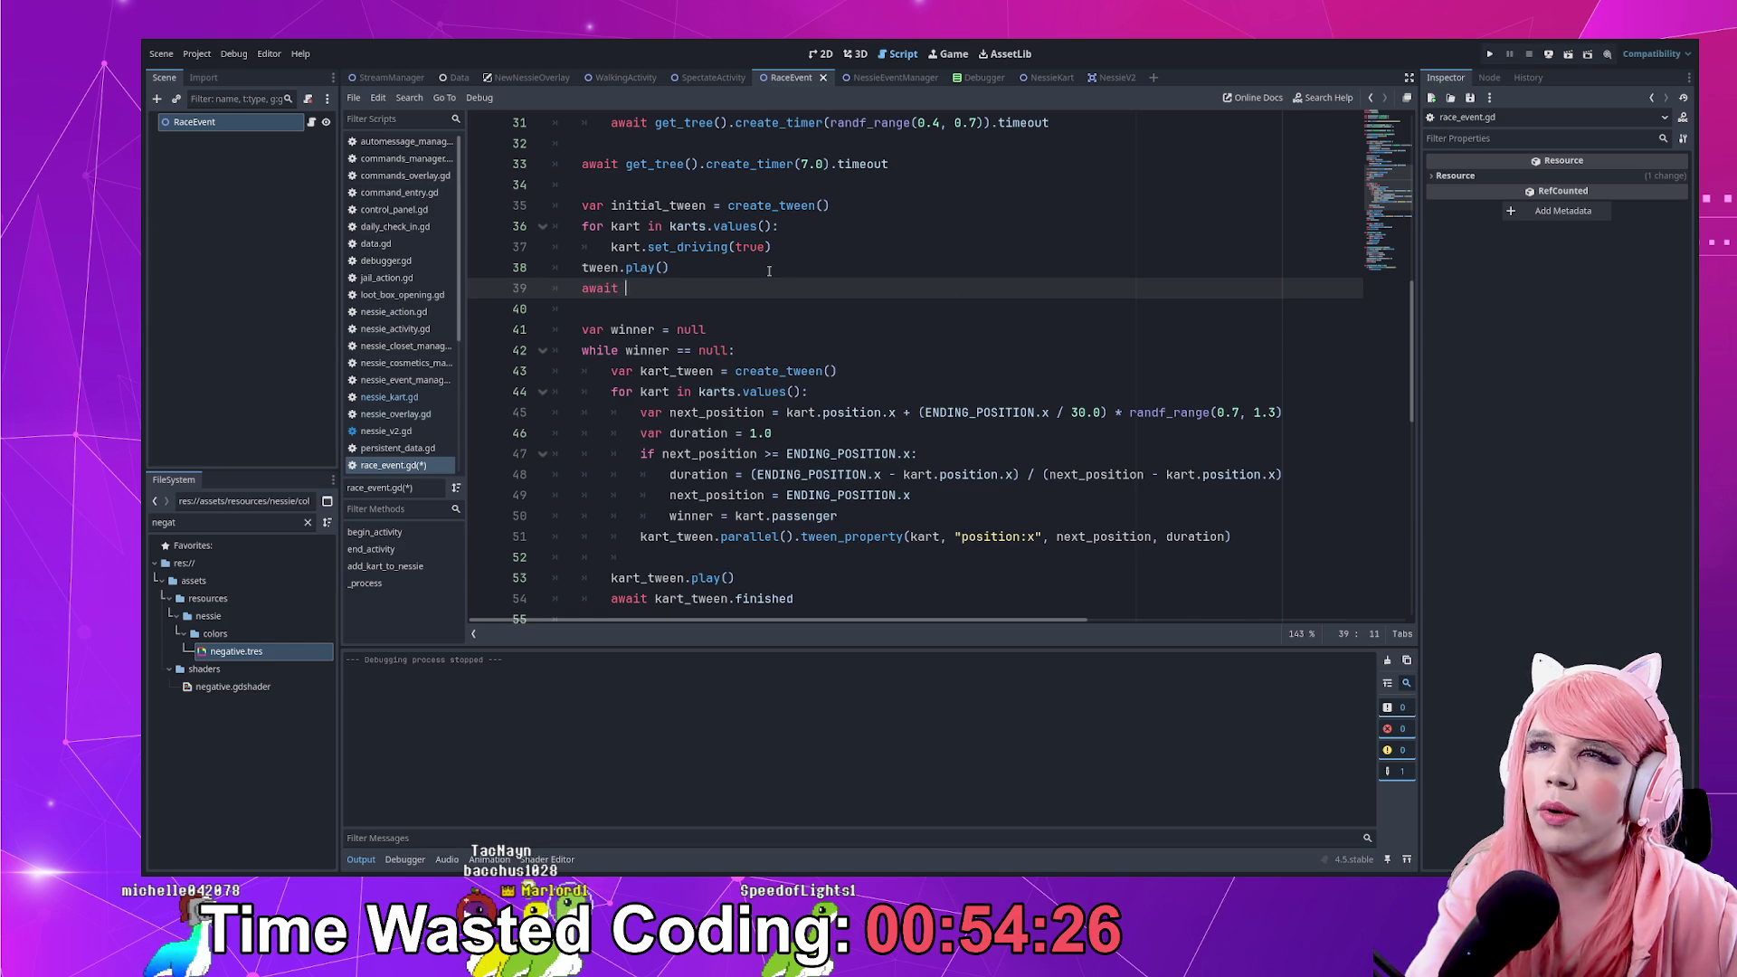
text(we)
text(n.finished)
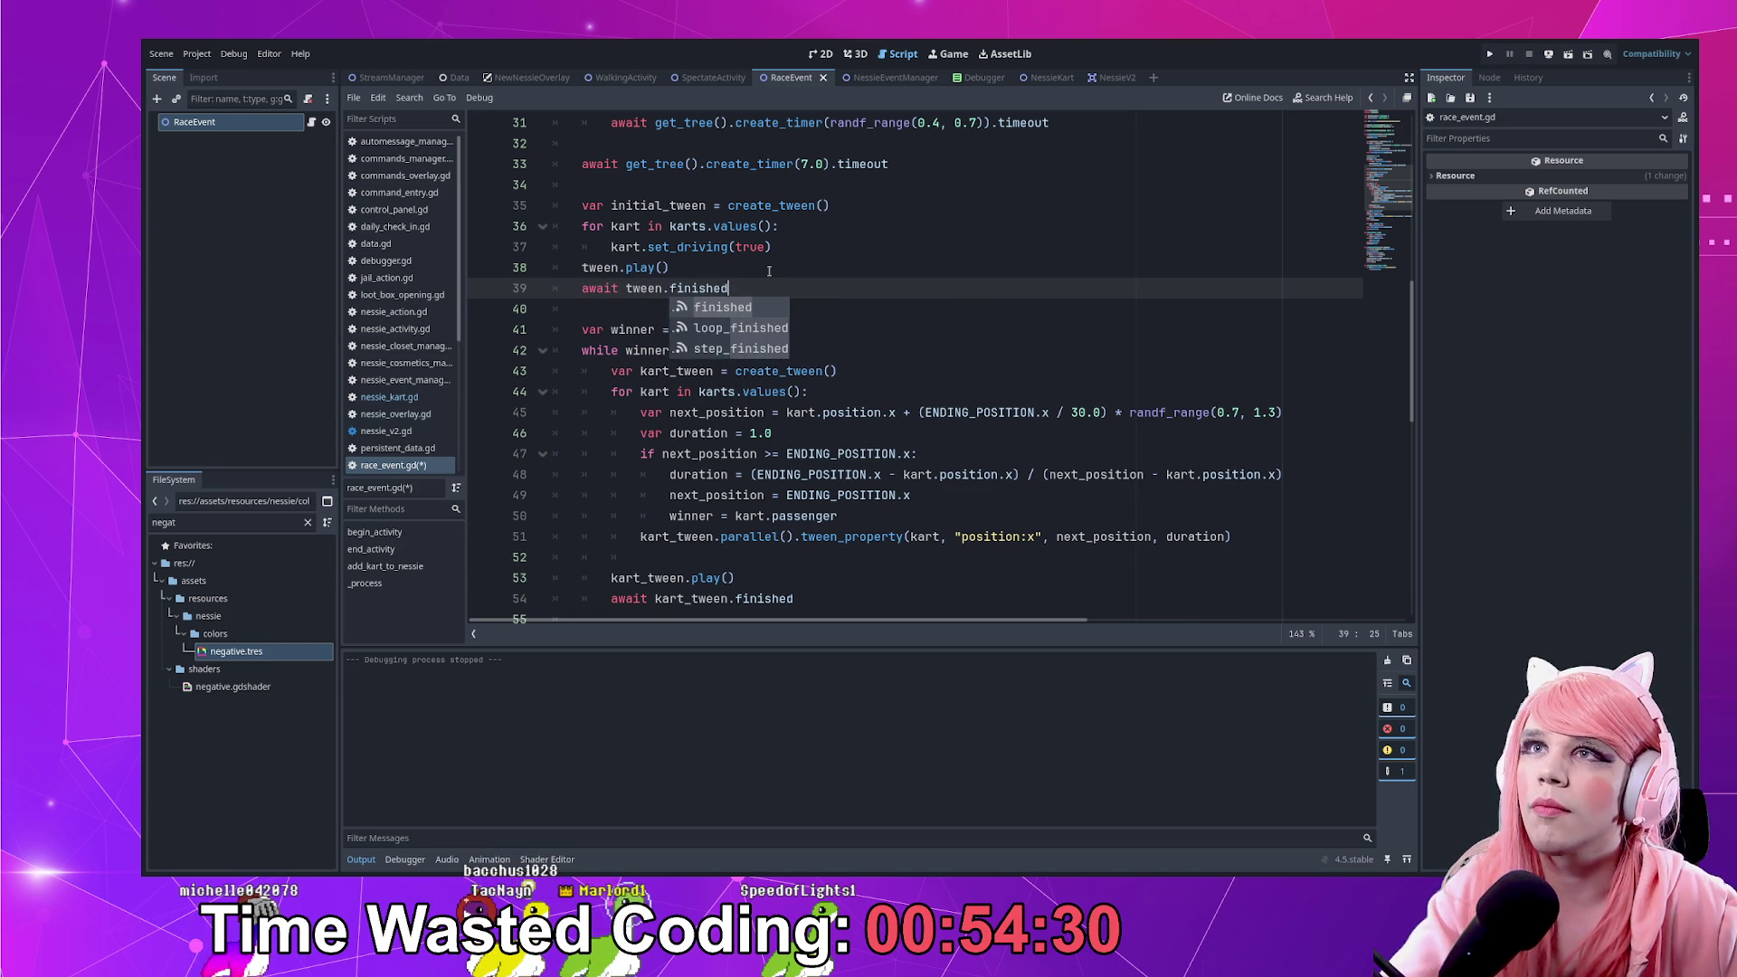
key(Escape)
Inside the kart loop, add a parallel tween_property call on the kart's "position:x"
key(Up)
key(Up)
key(End)
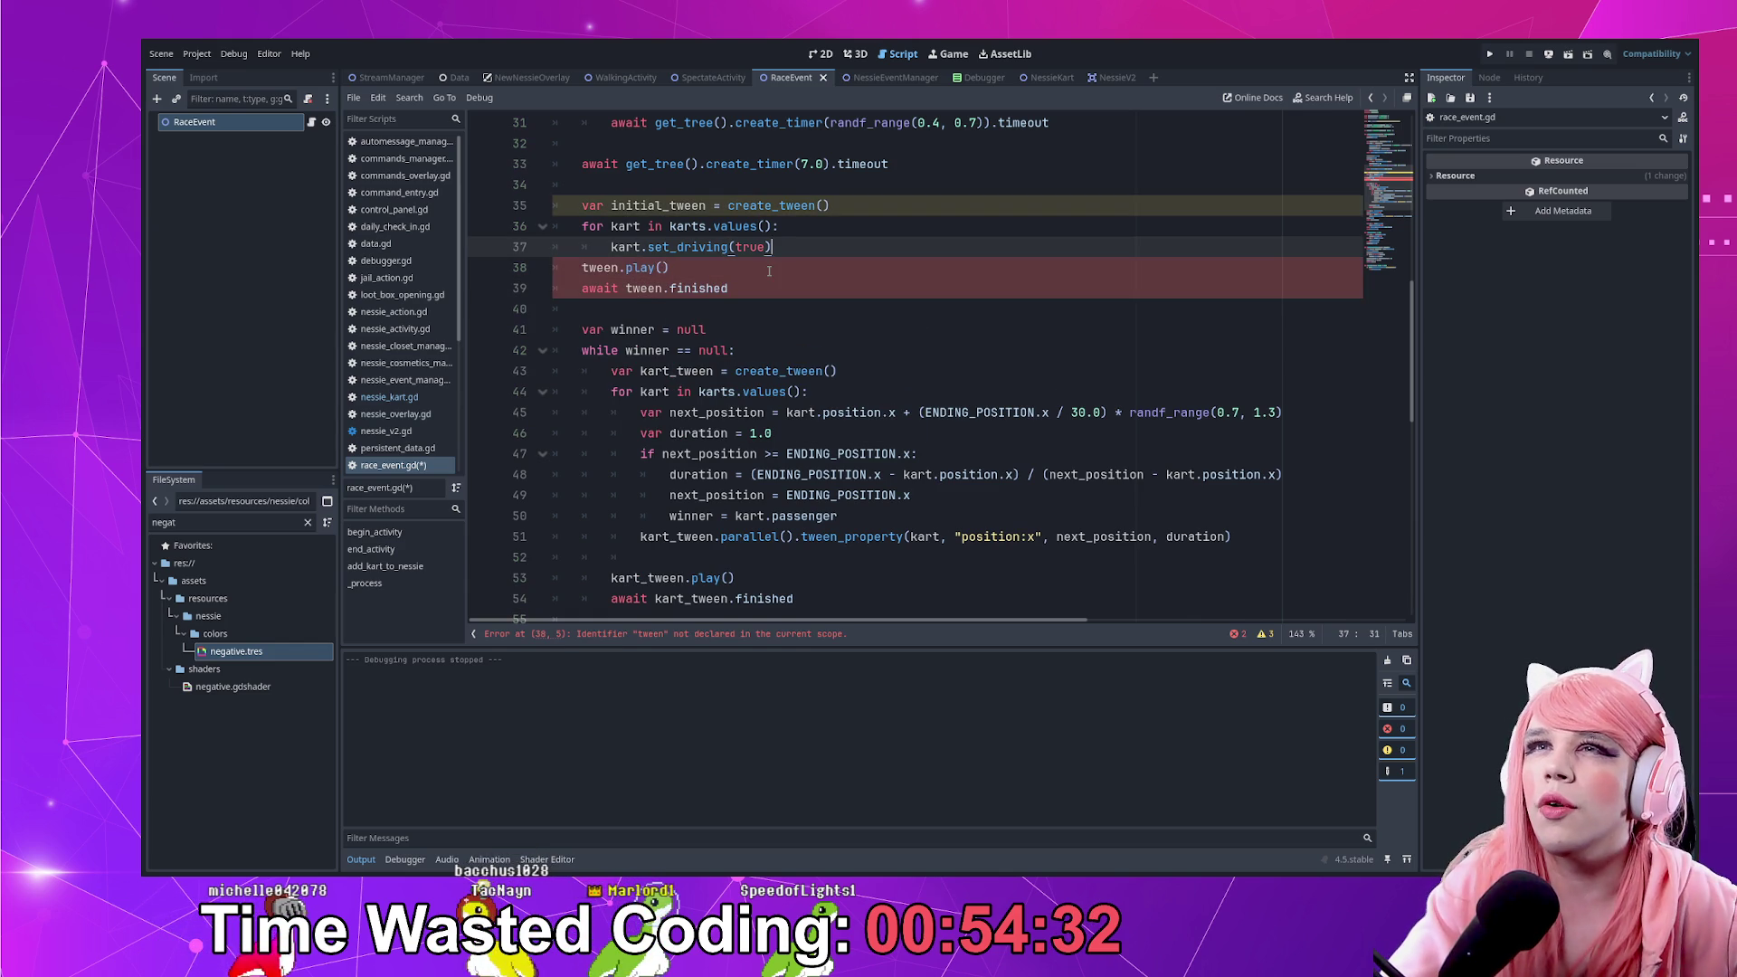
key(Return)
text(tween.parallel())
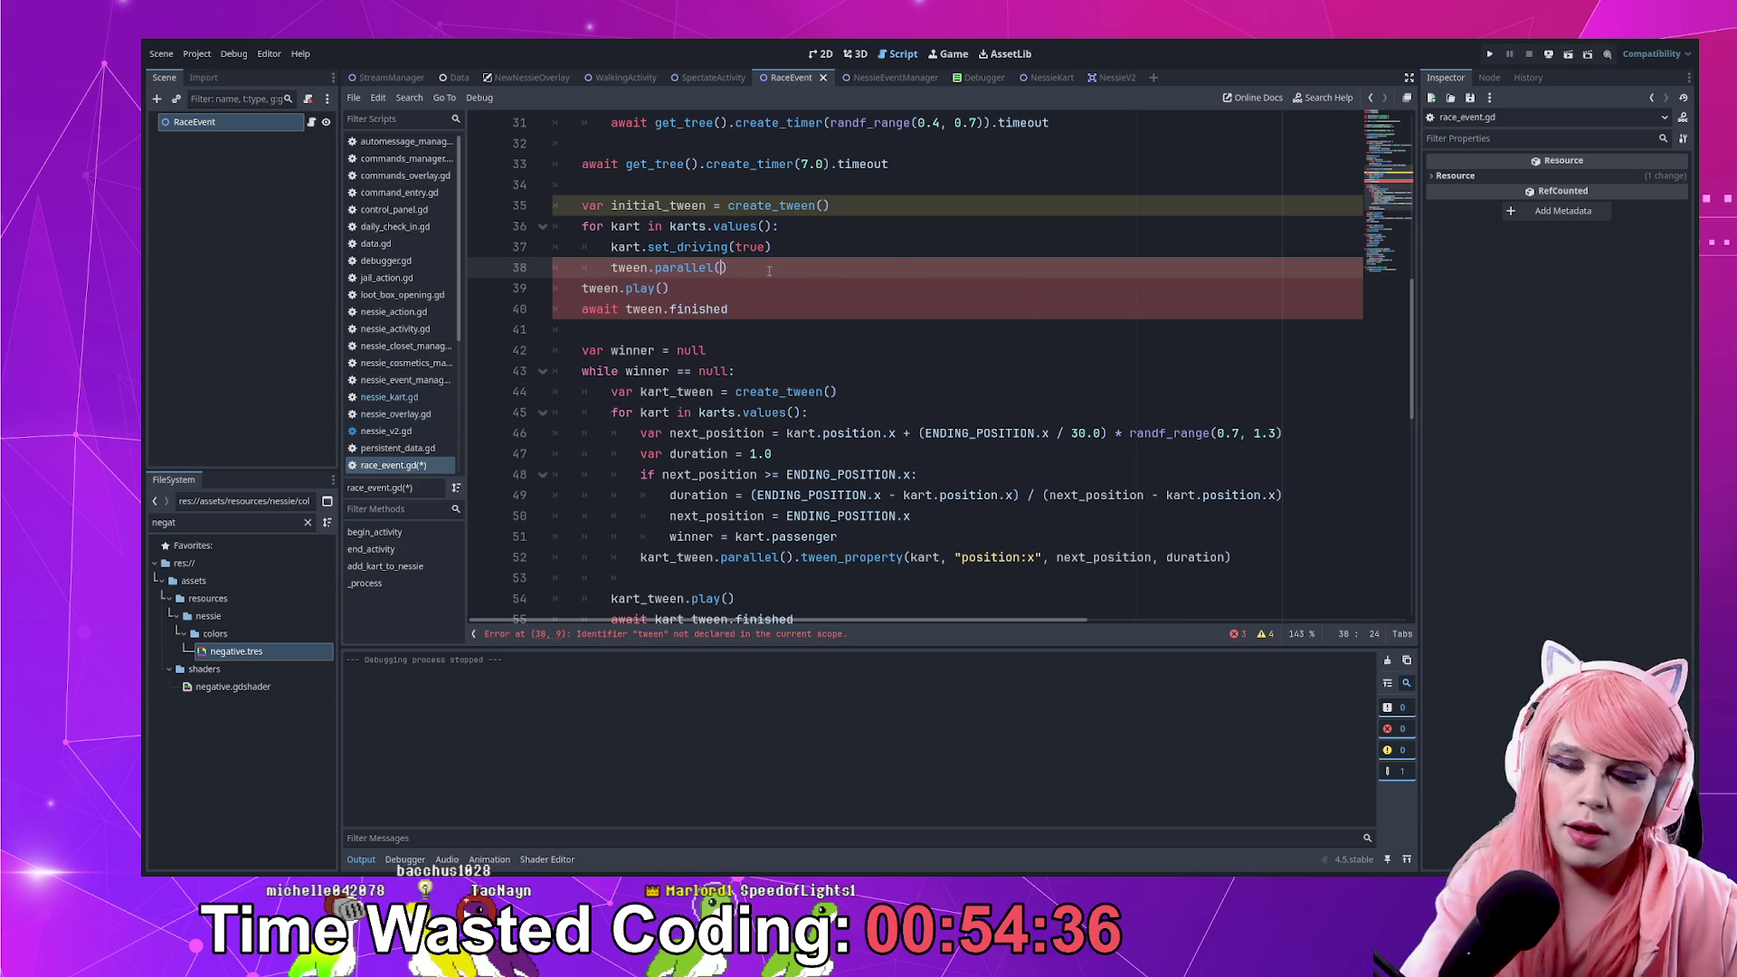
text(kart, ")
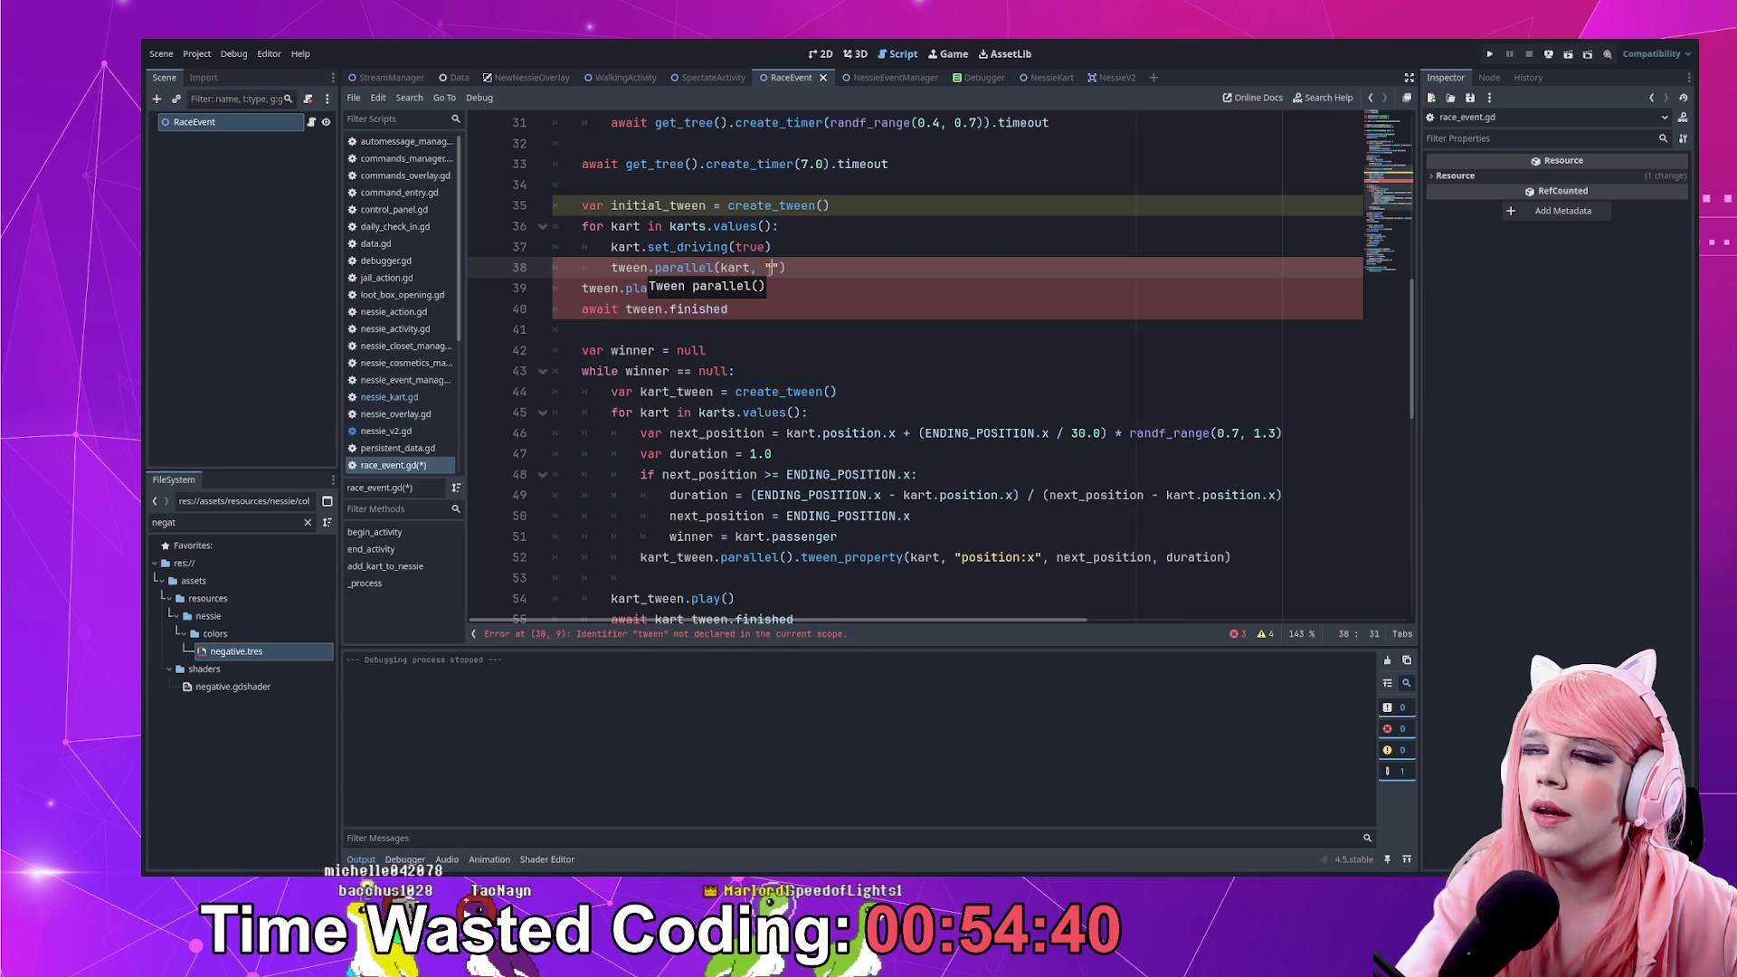
text(position:x)
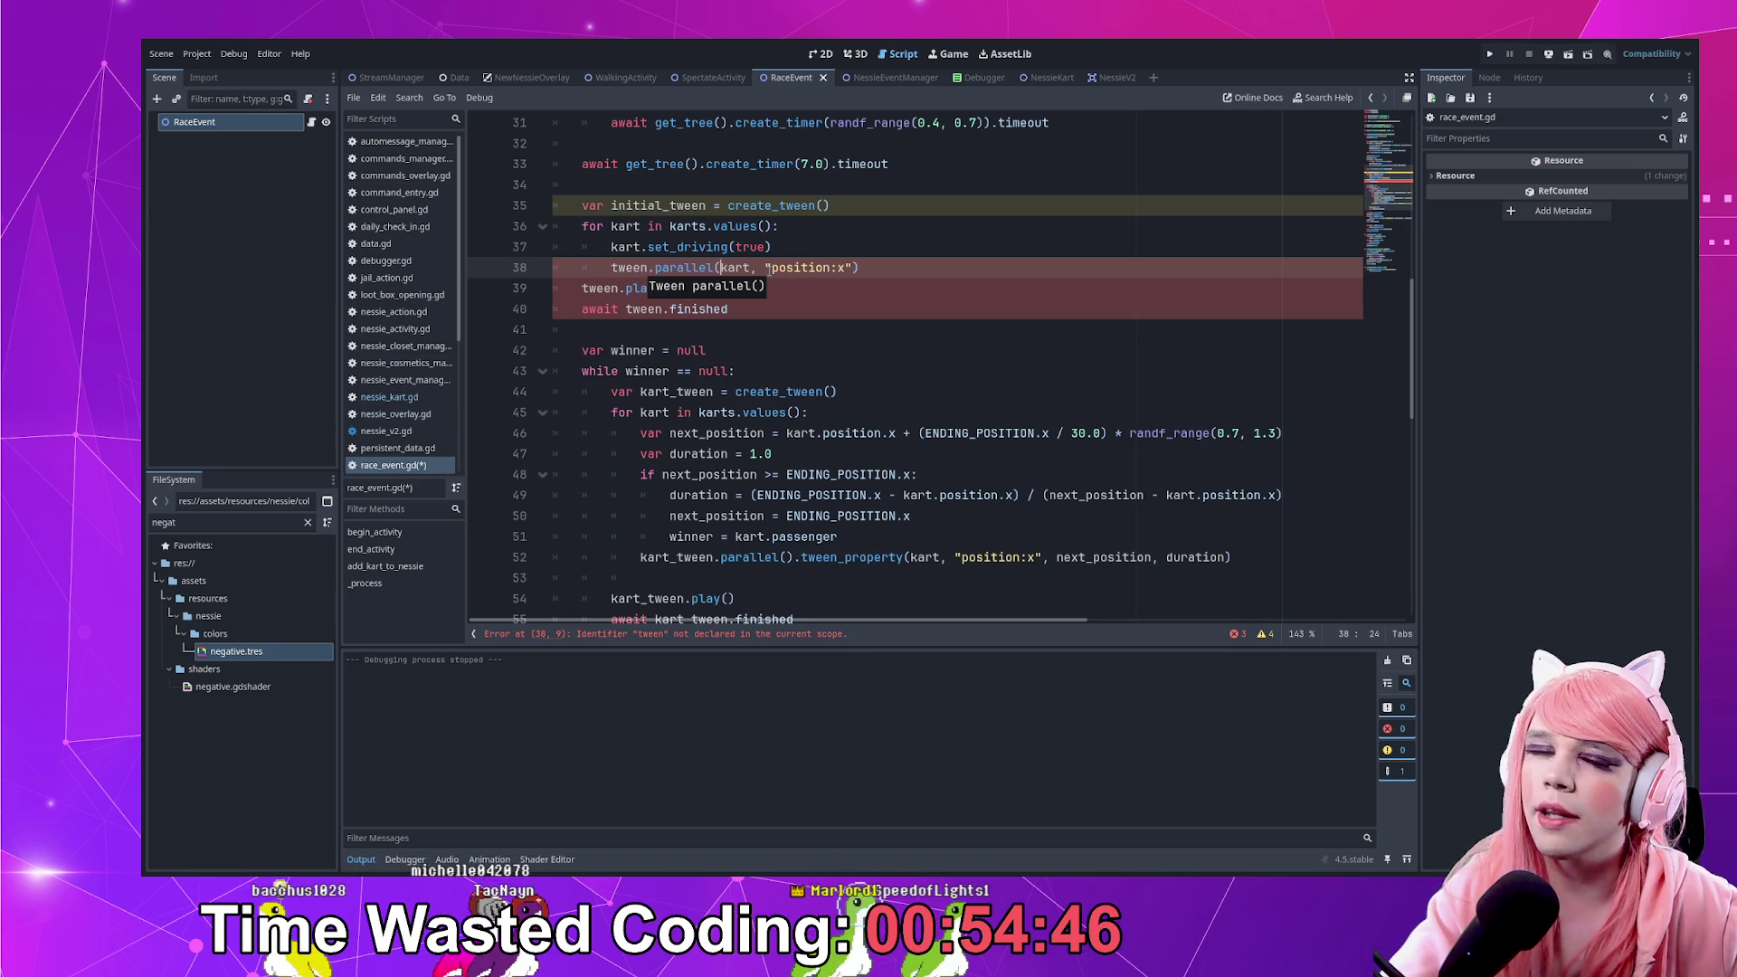
text().tween)
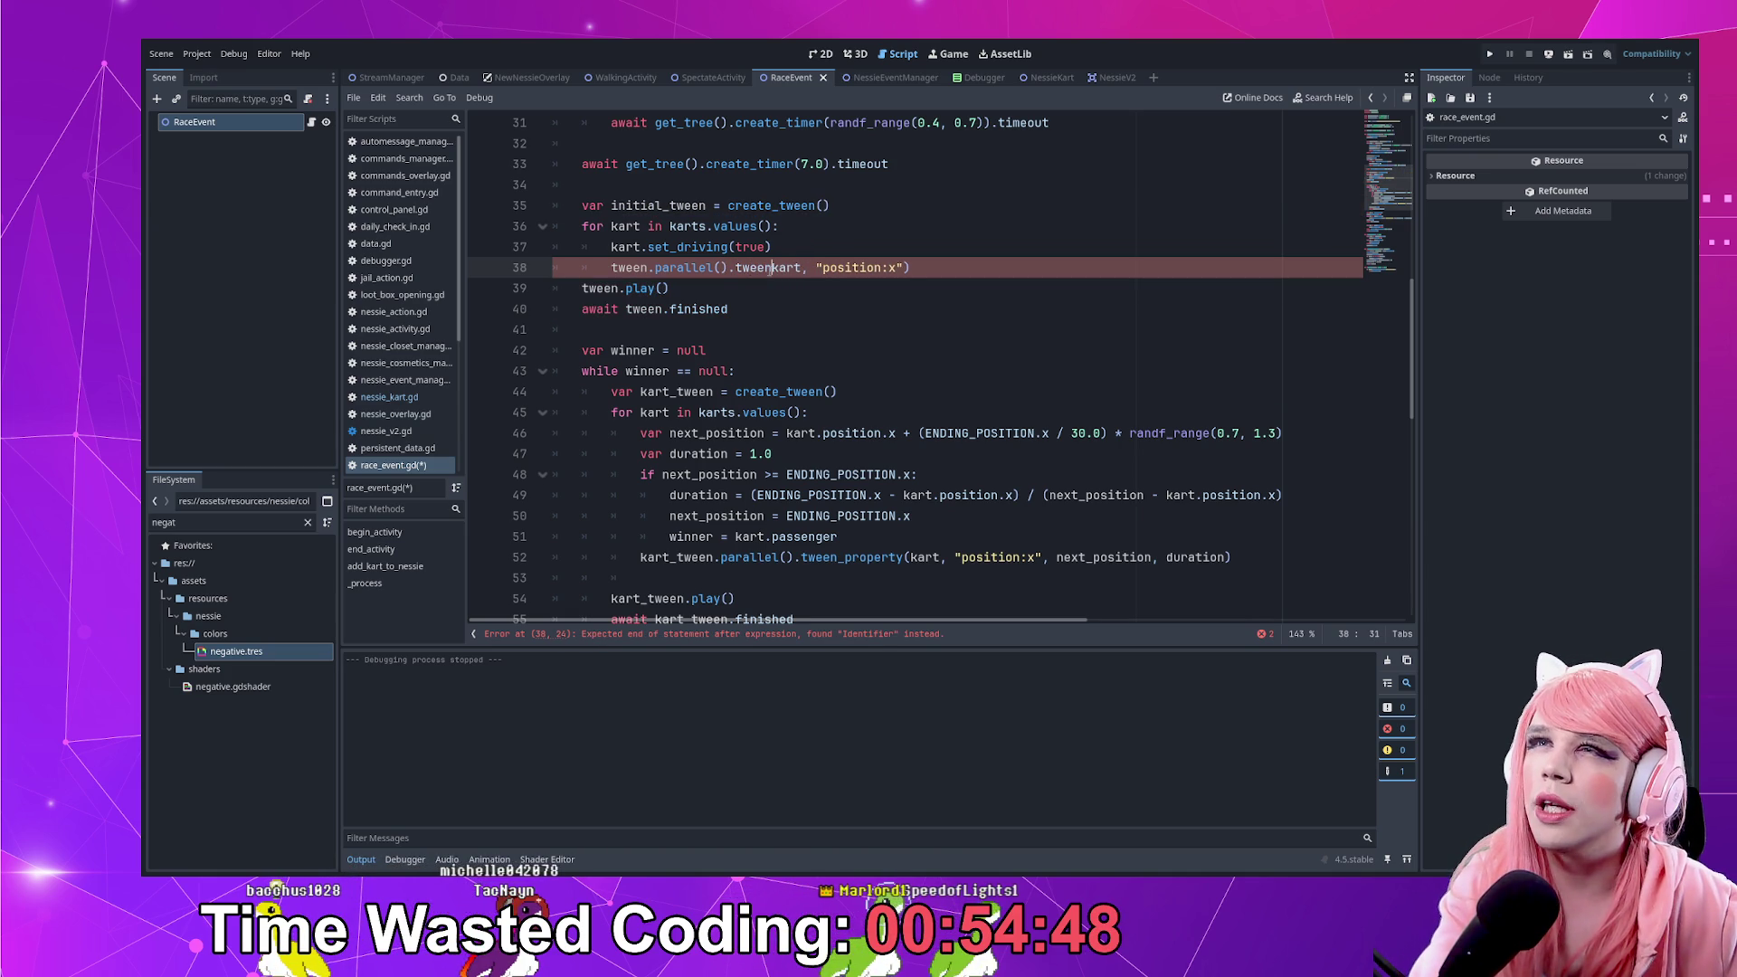
text(_pro)
key(Return)
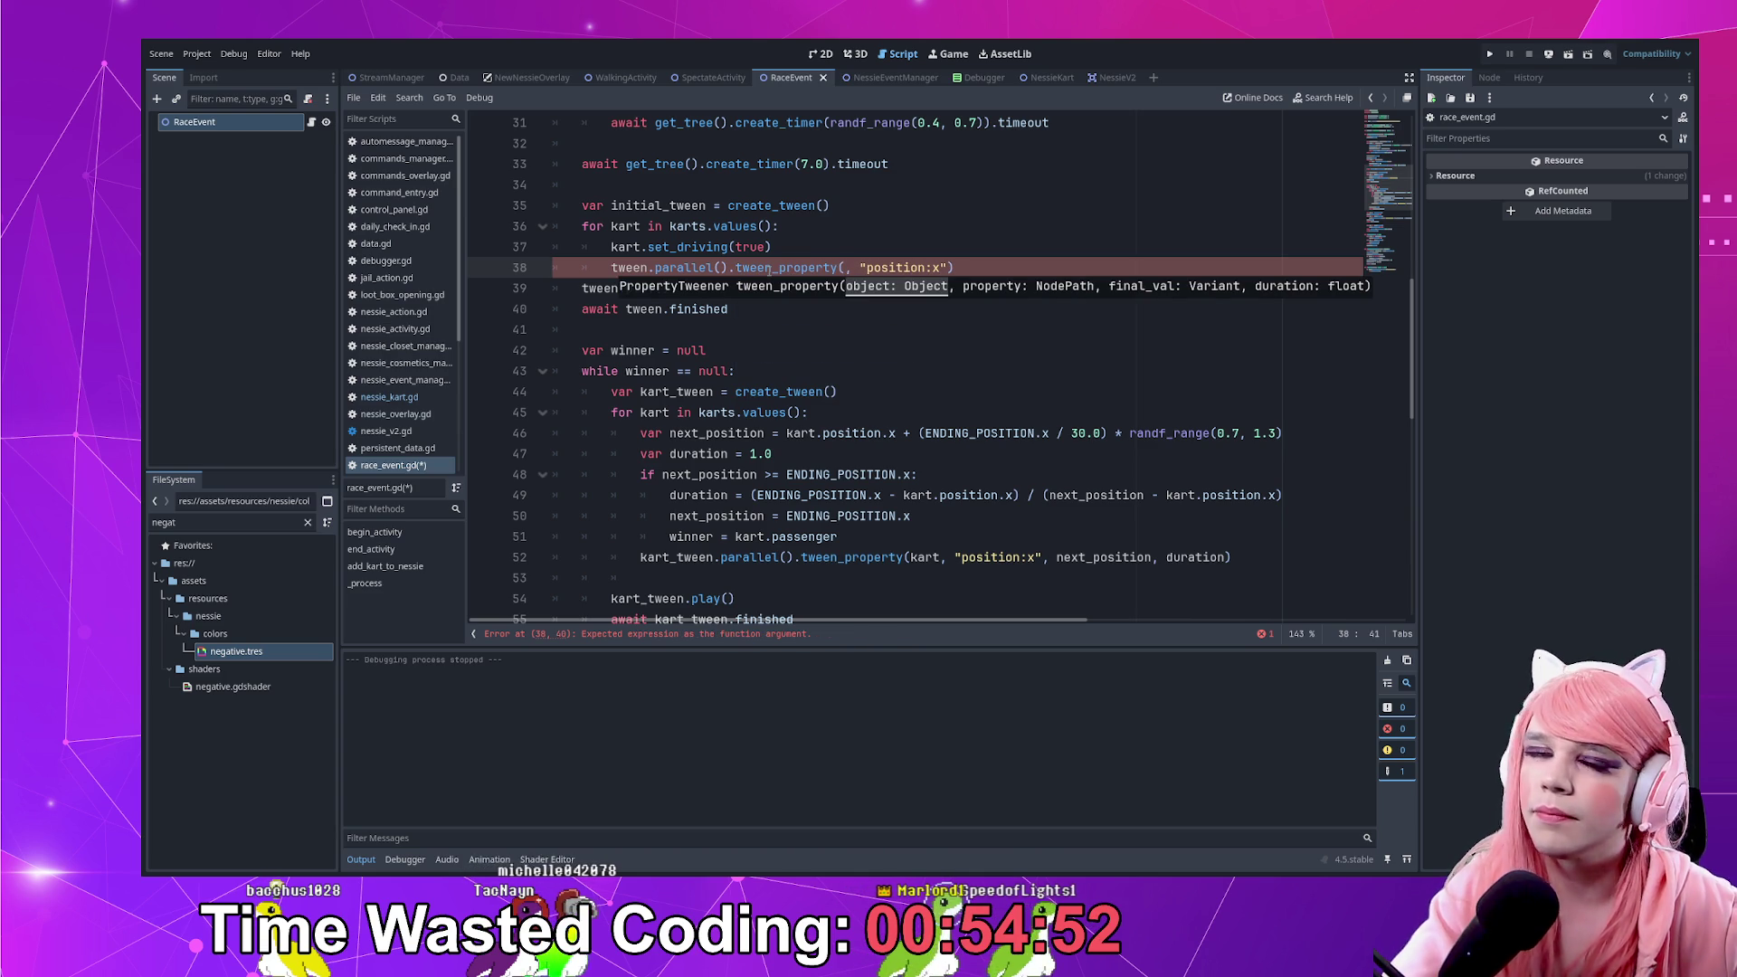
key(End)
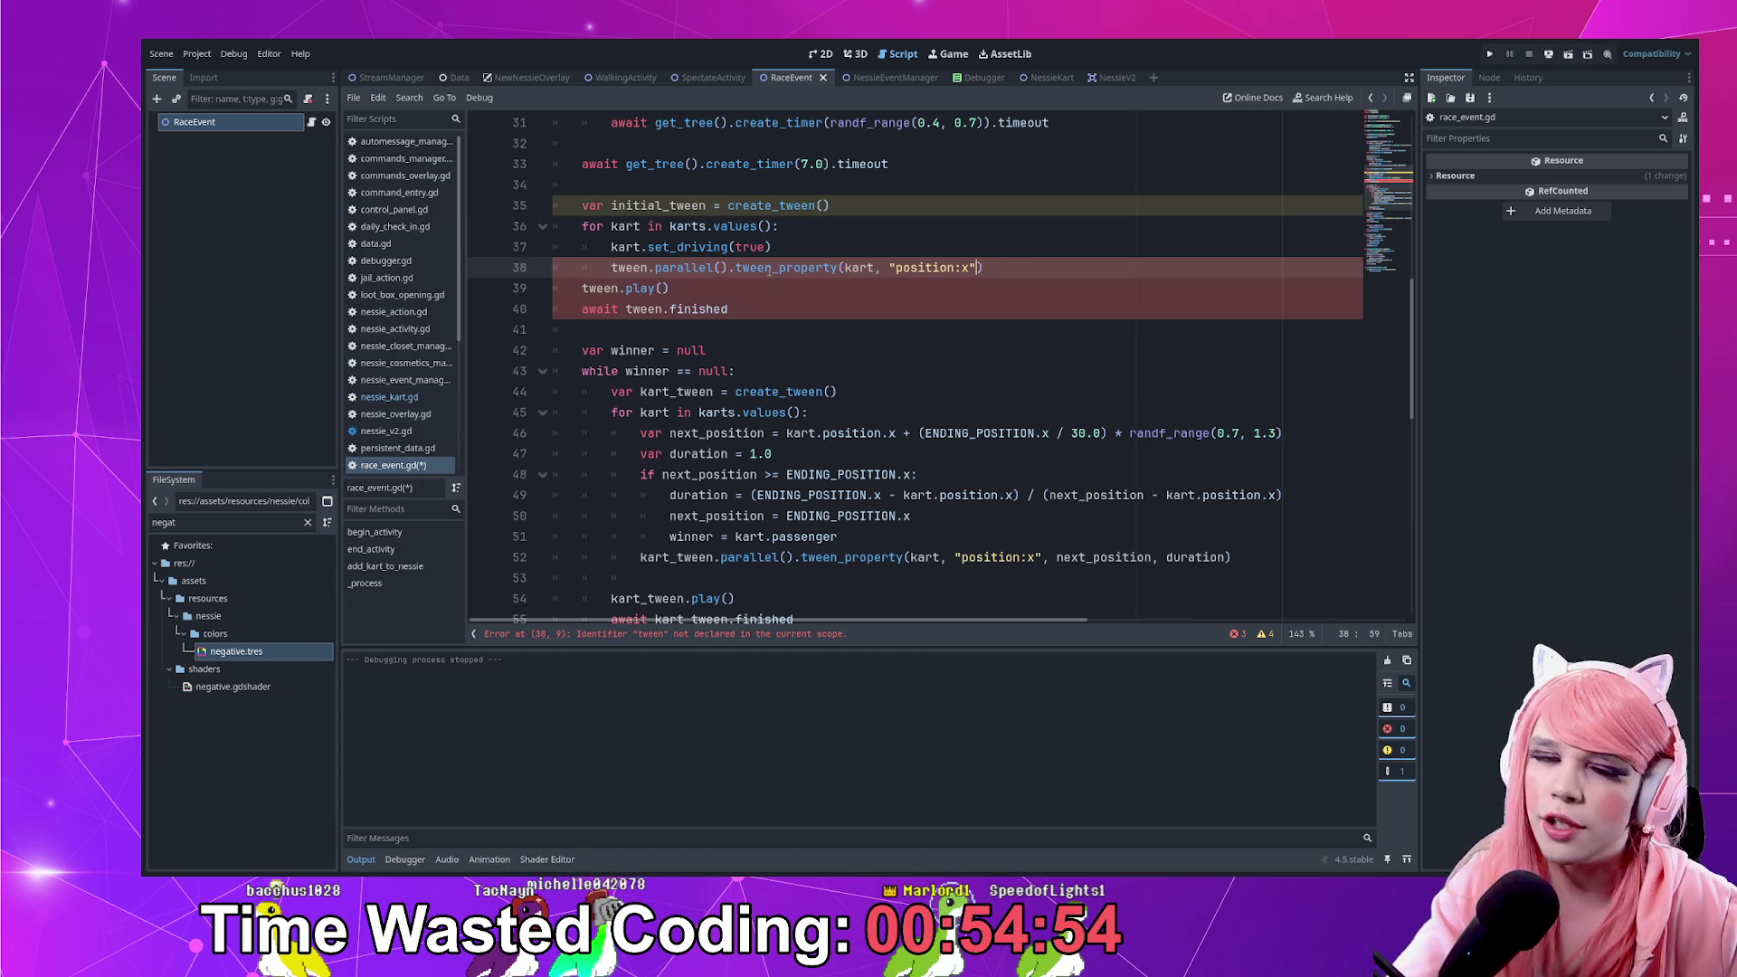
text(,)
key(BackSpace)
key(BackSpace)
text(kart.position.x,)
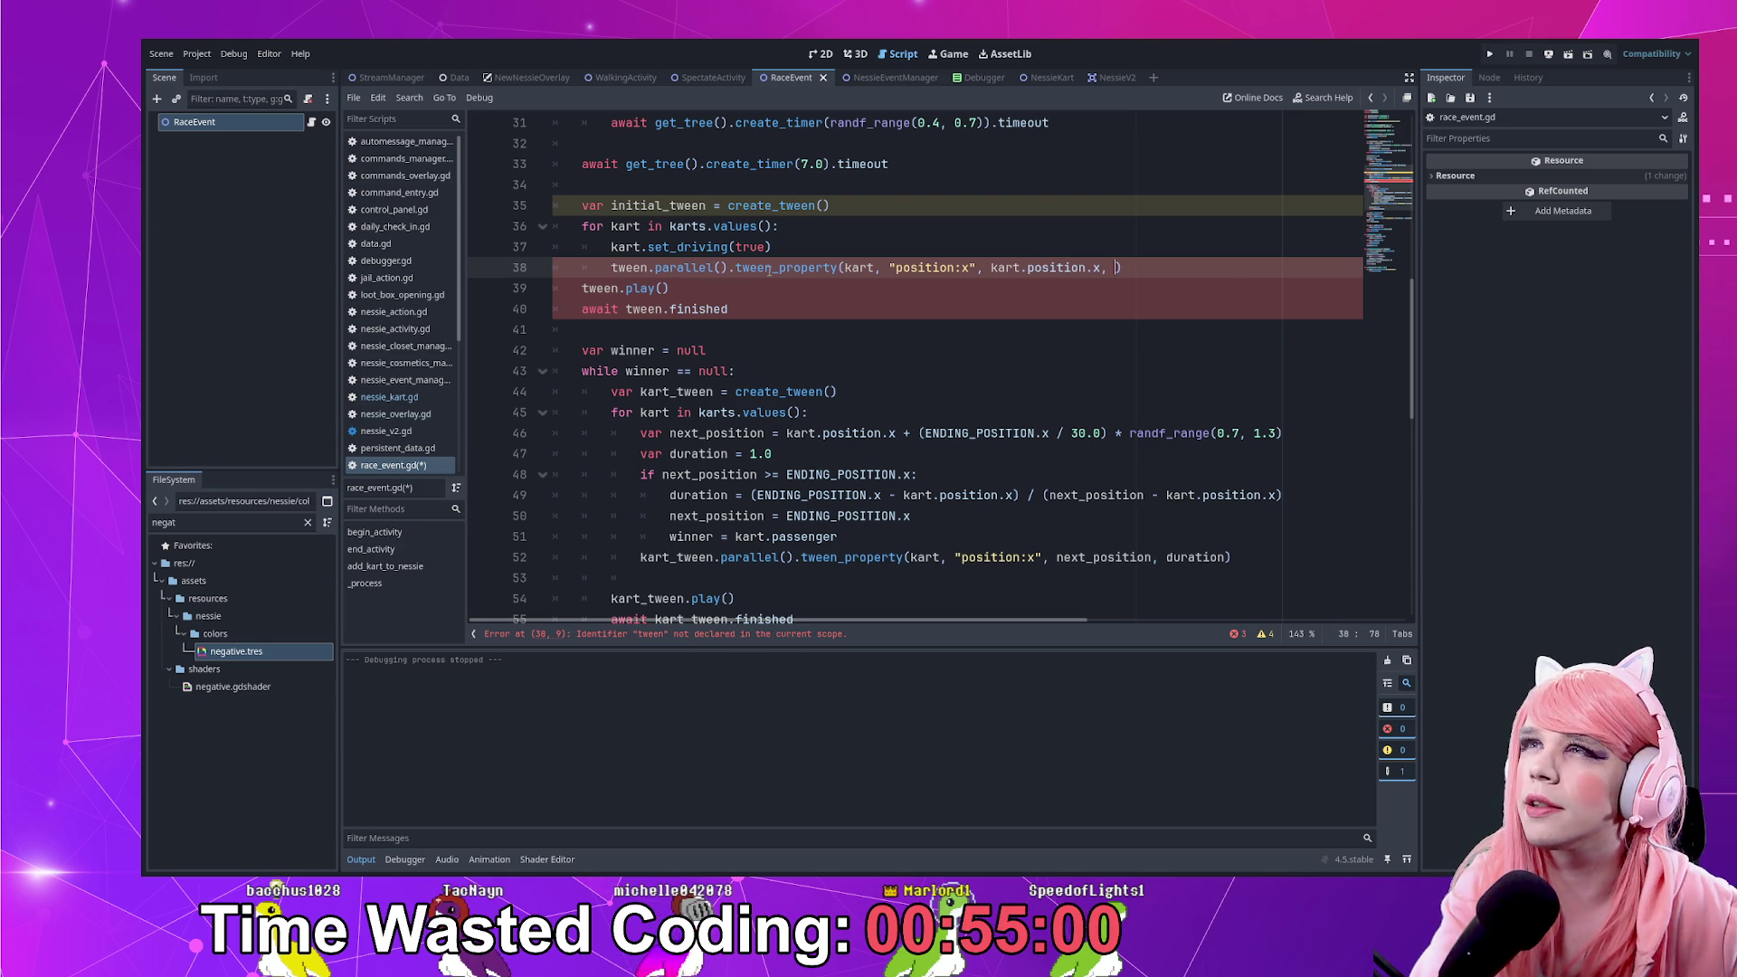
key(BackSpace)
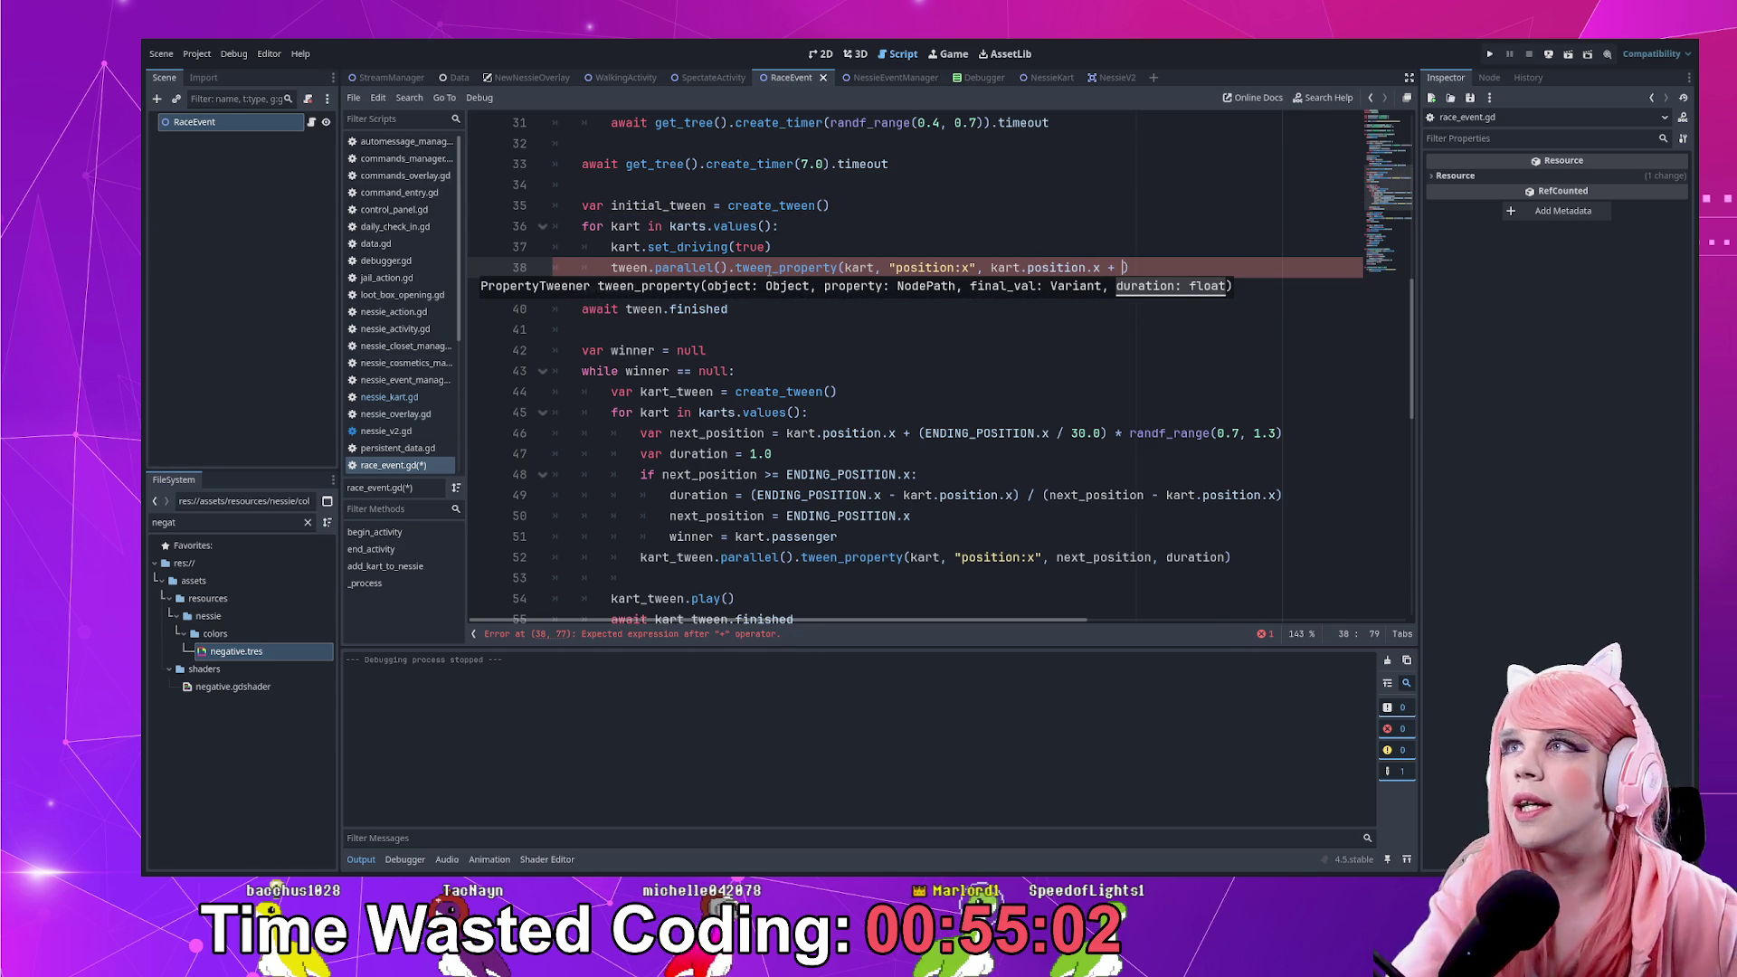
key(BackSpace)
key(BackSpace)
key(BackSpace)
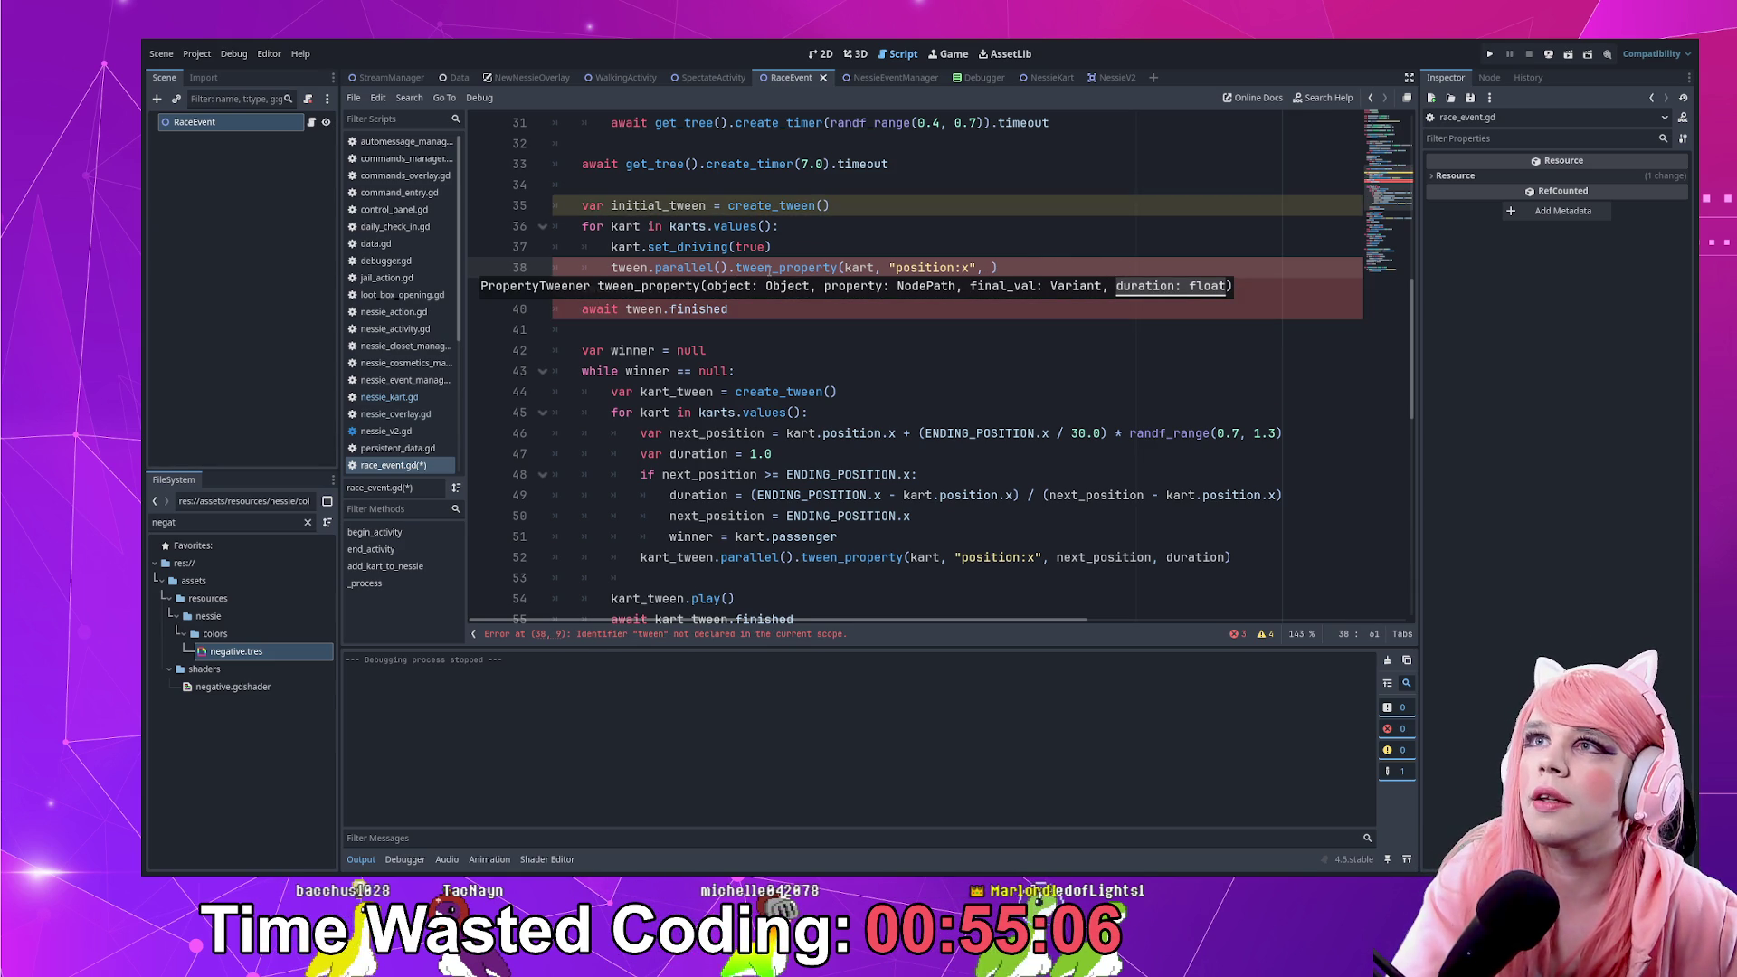
Set the tween target to STARTING_POSITION.x plus the kart spacing multiplied by a count
scroll(768, 268, up, 10)
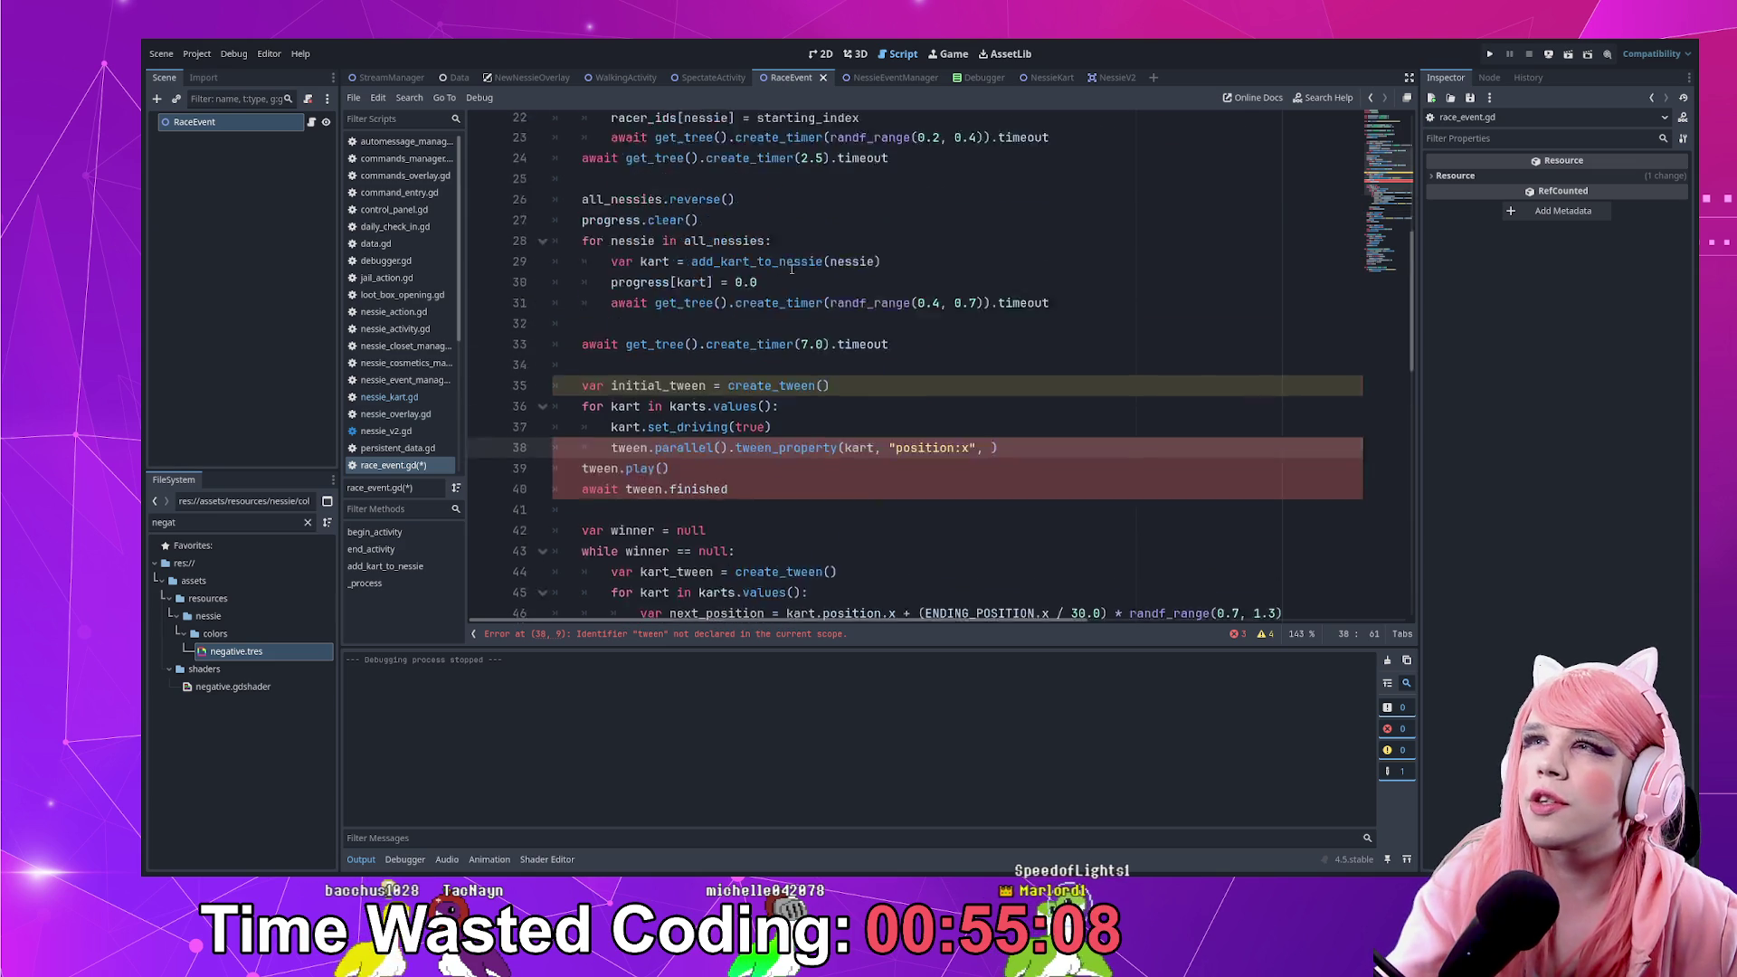
click(720, 185)
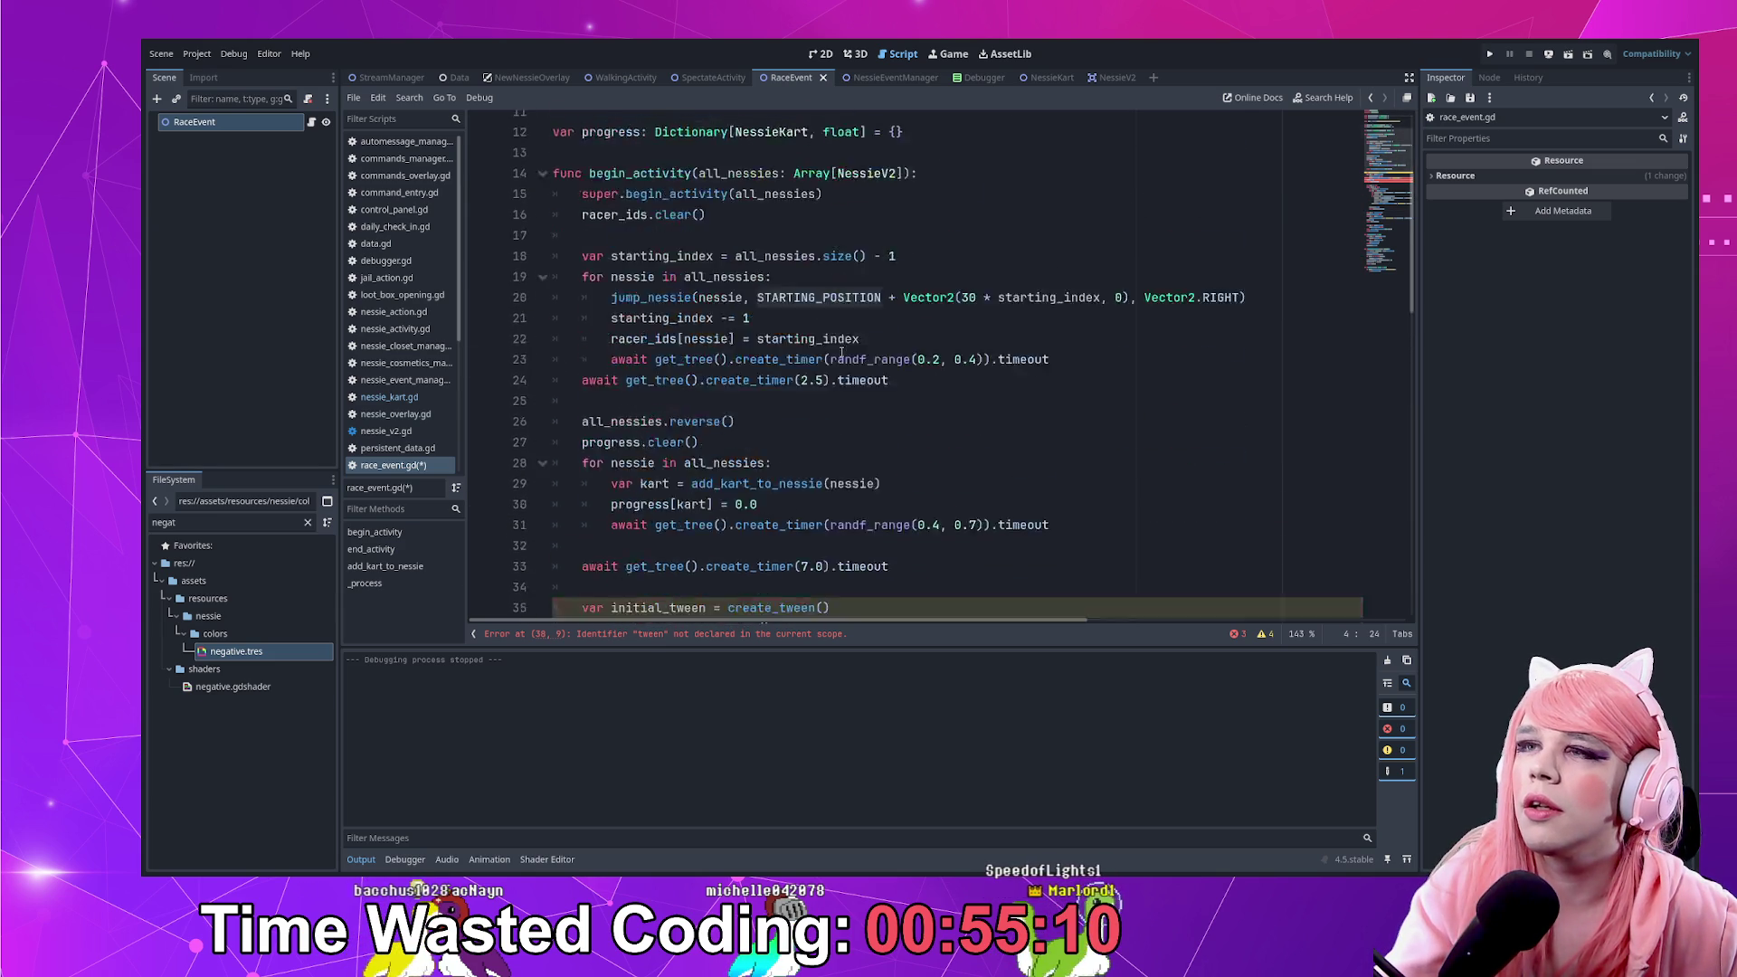
scroll(983, 450, down, 7)
click(990, 453)
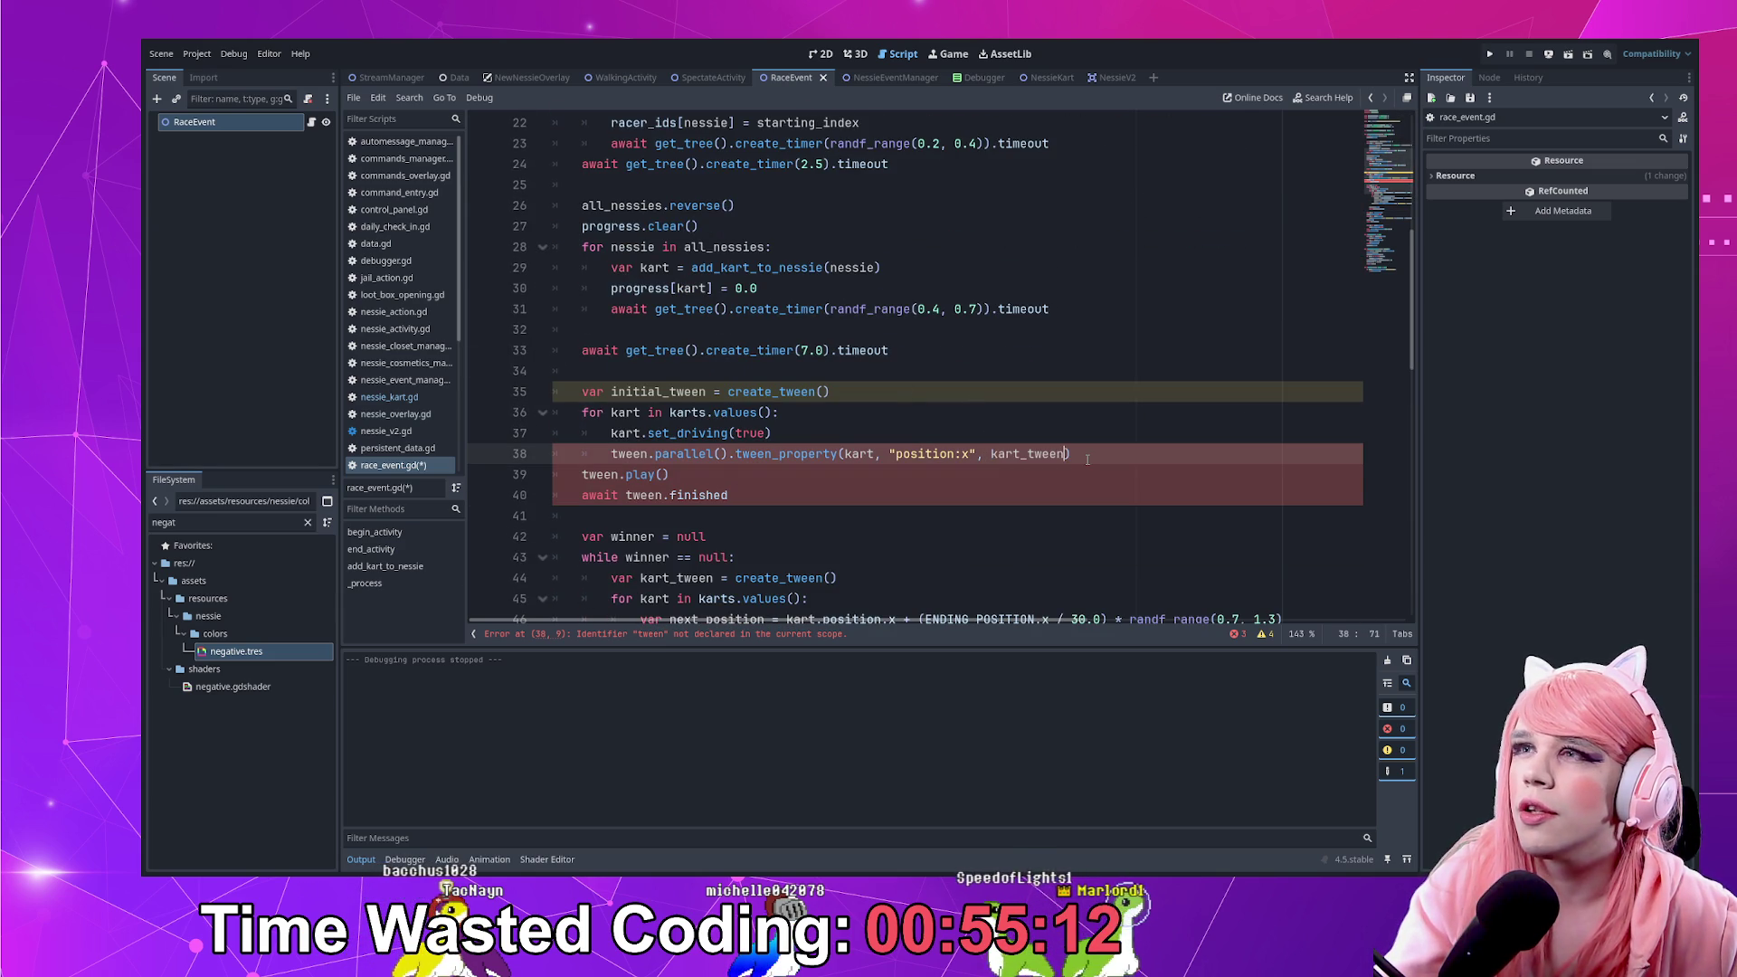
text(STAR)
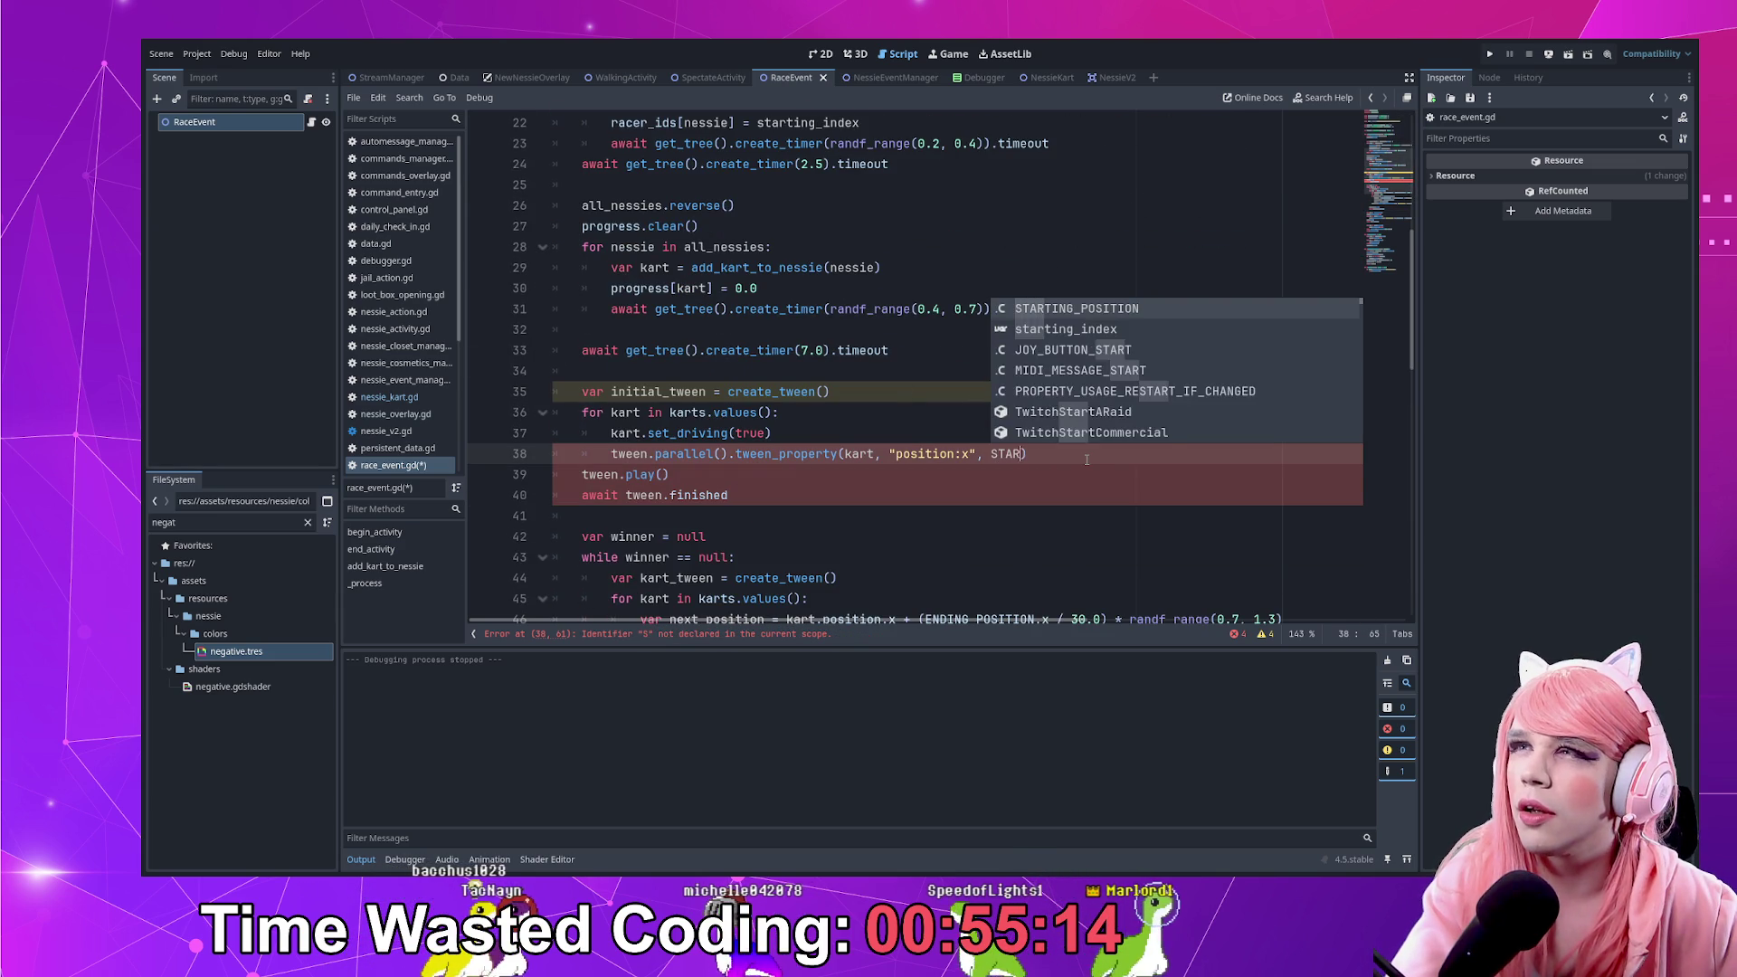
key(Return)
text(.)
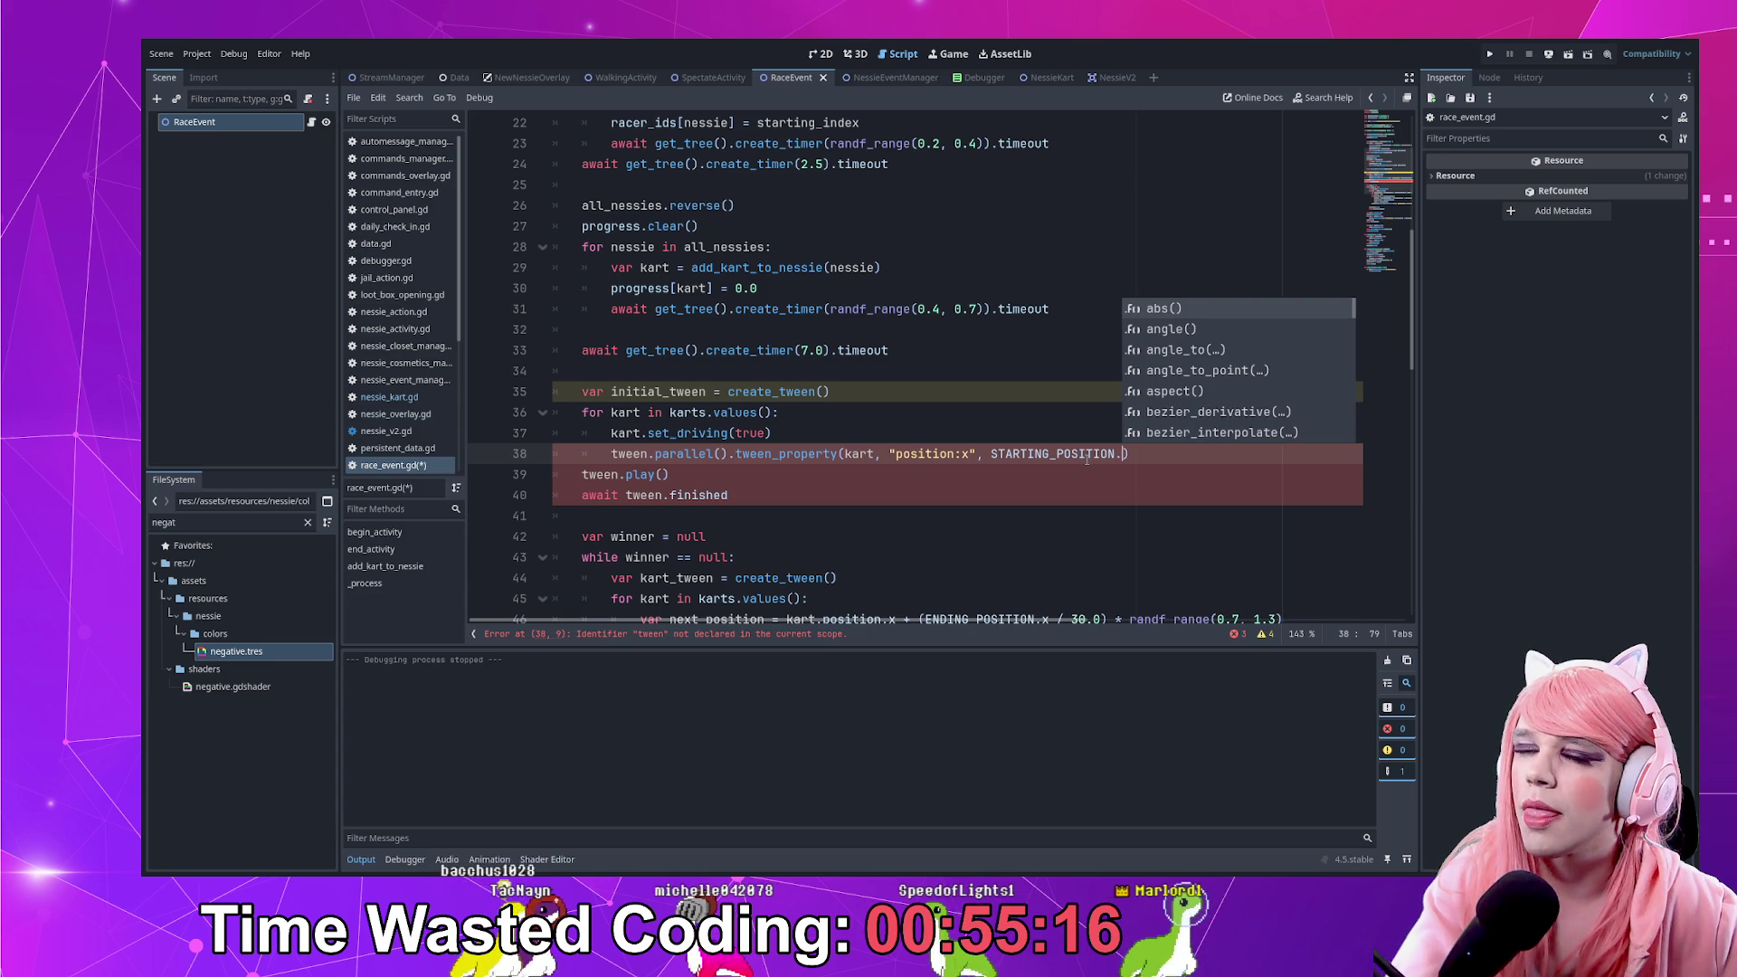
text(x +)
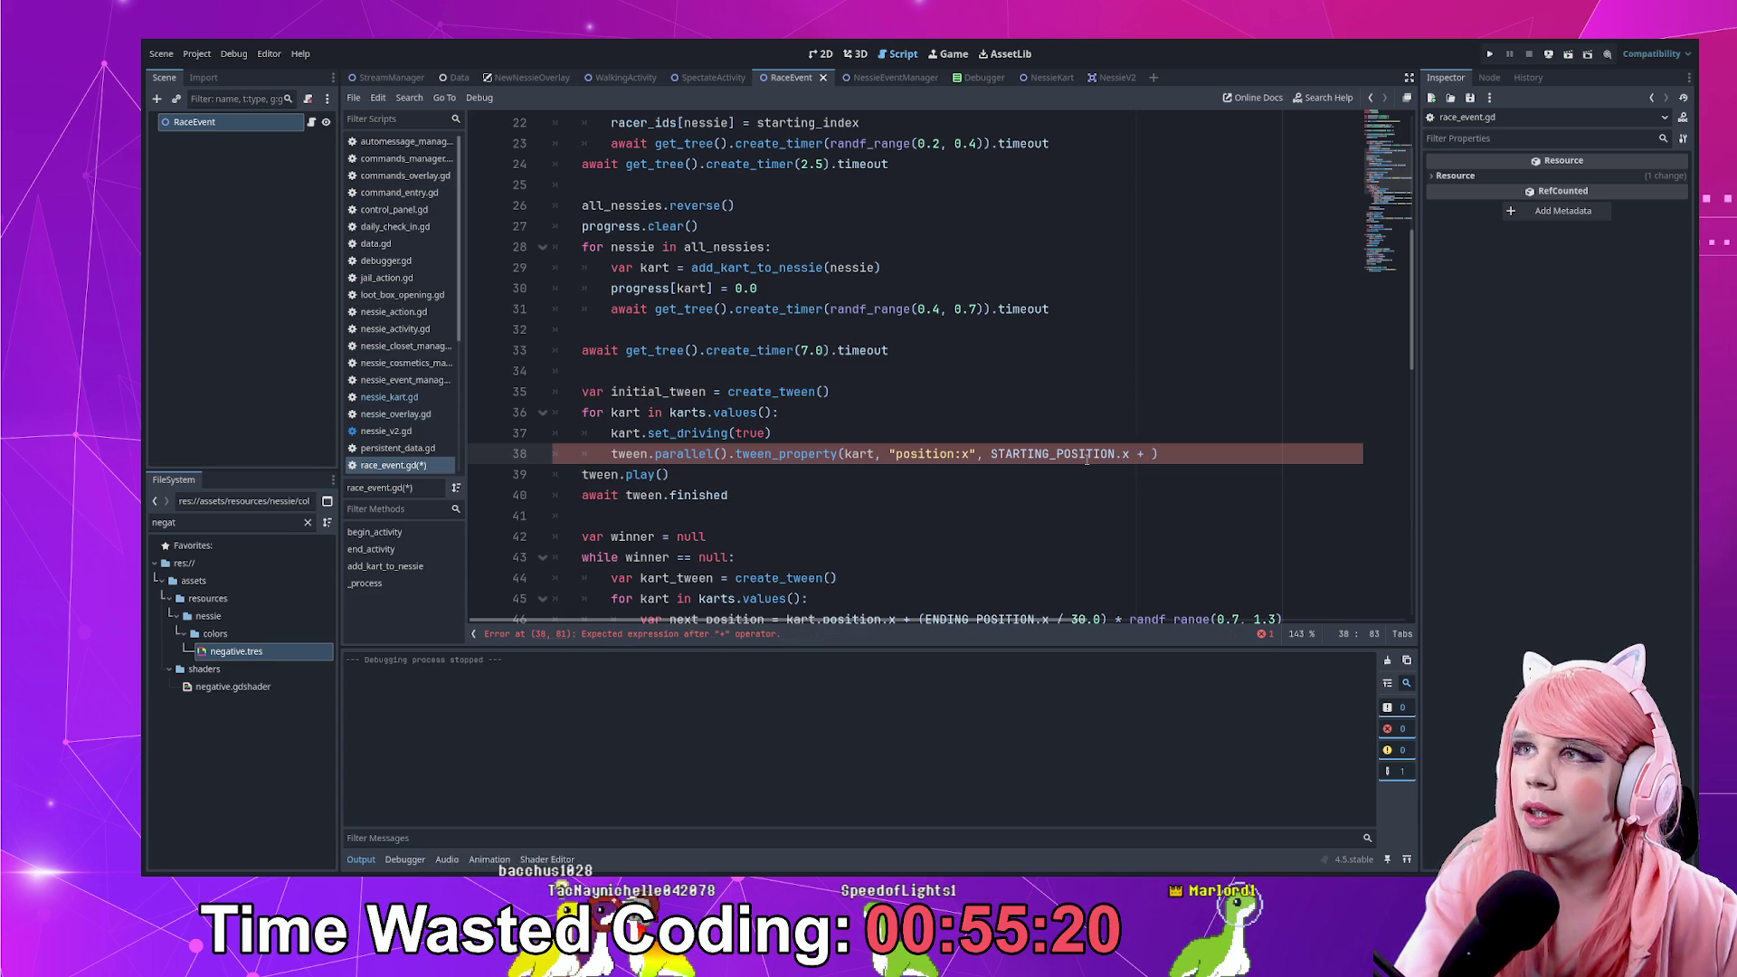
scroll(861, 348, up, 5)
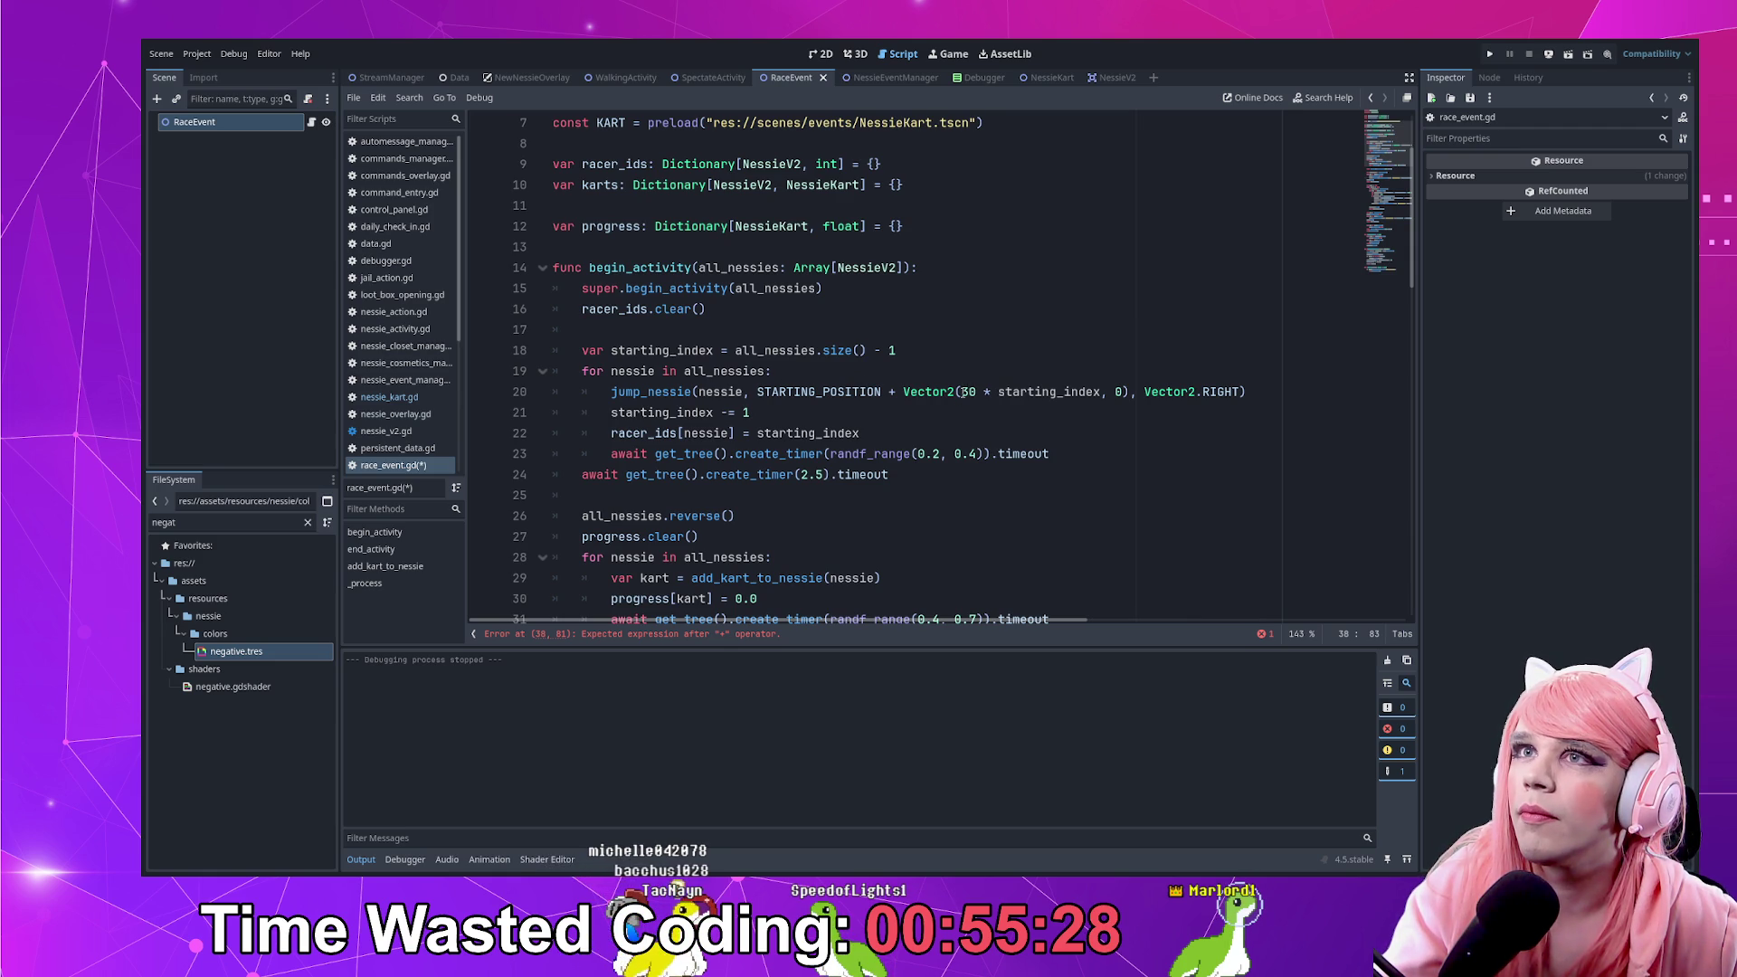
click(963, 392)
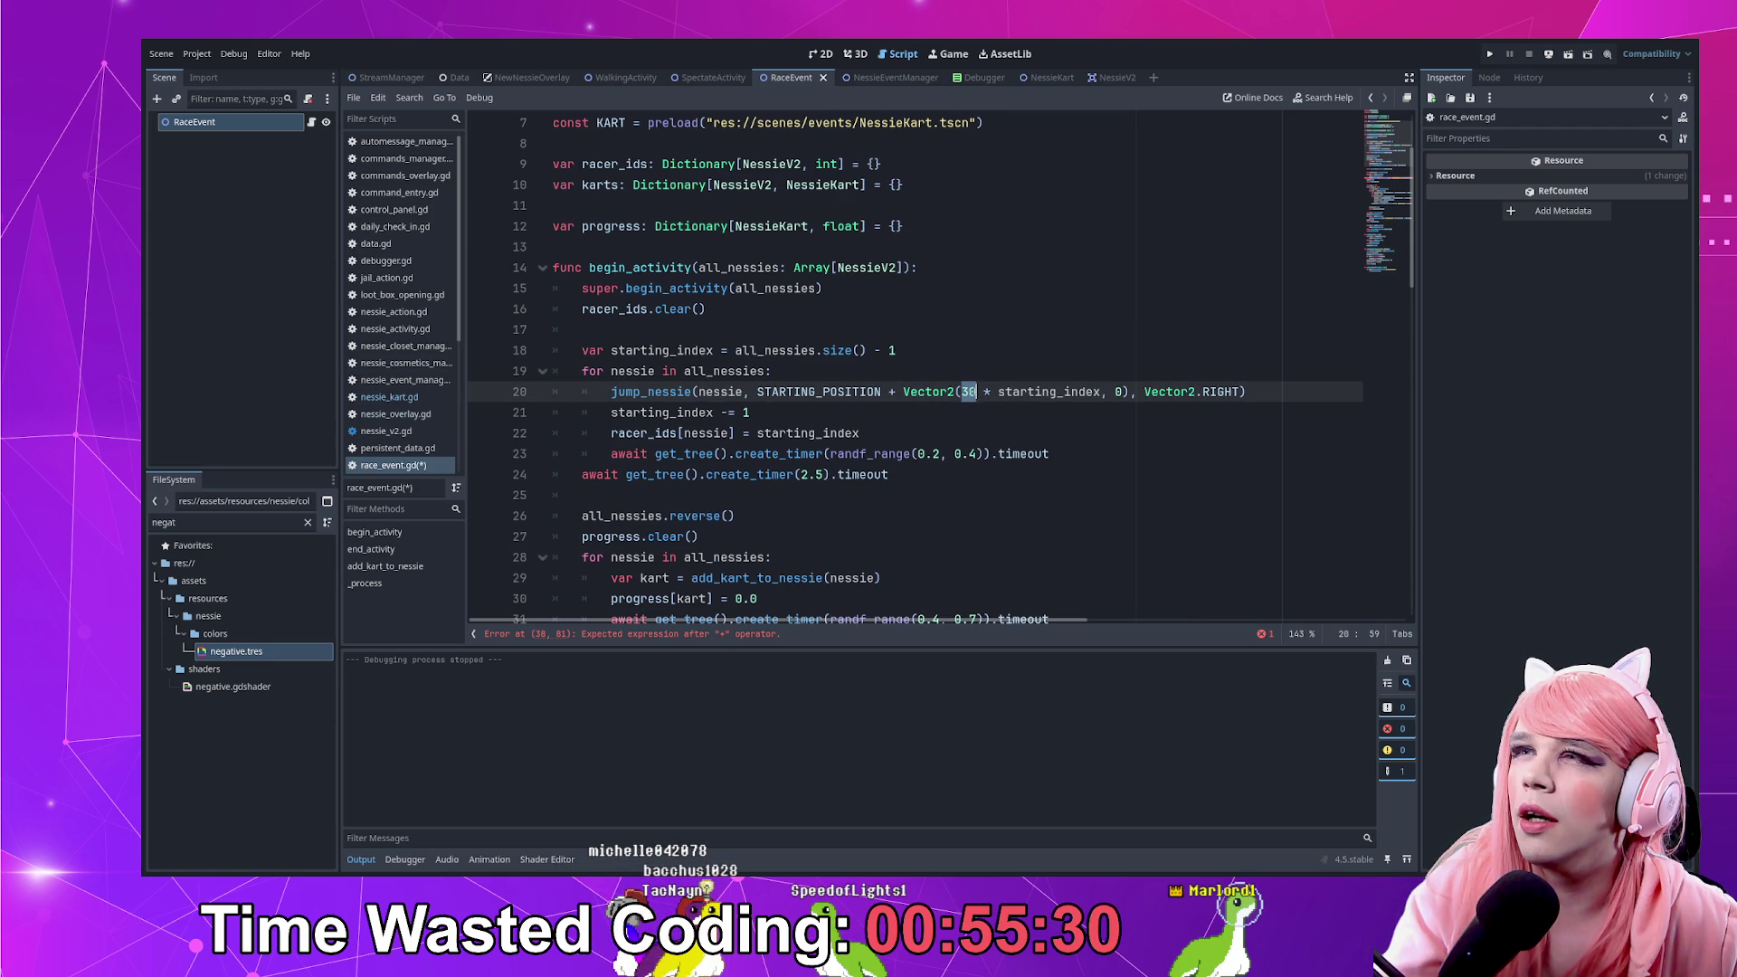
scroll(978, 394, down, 4)
click(1154, 520)
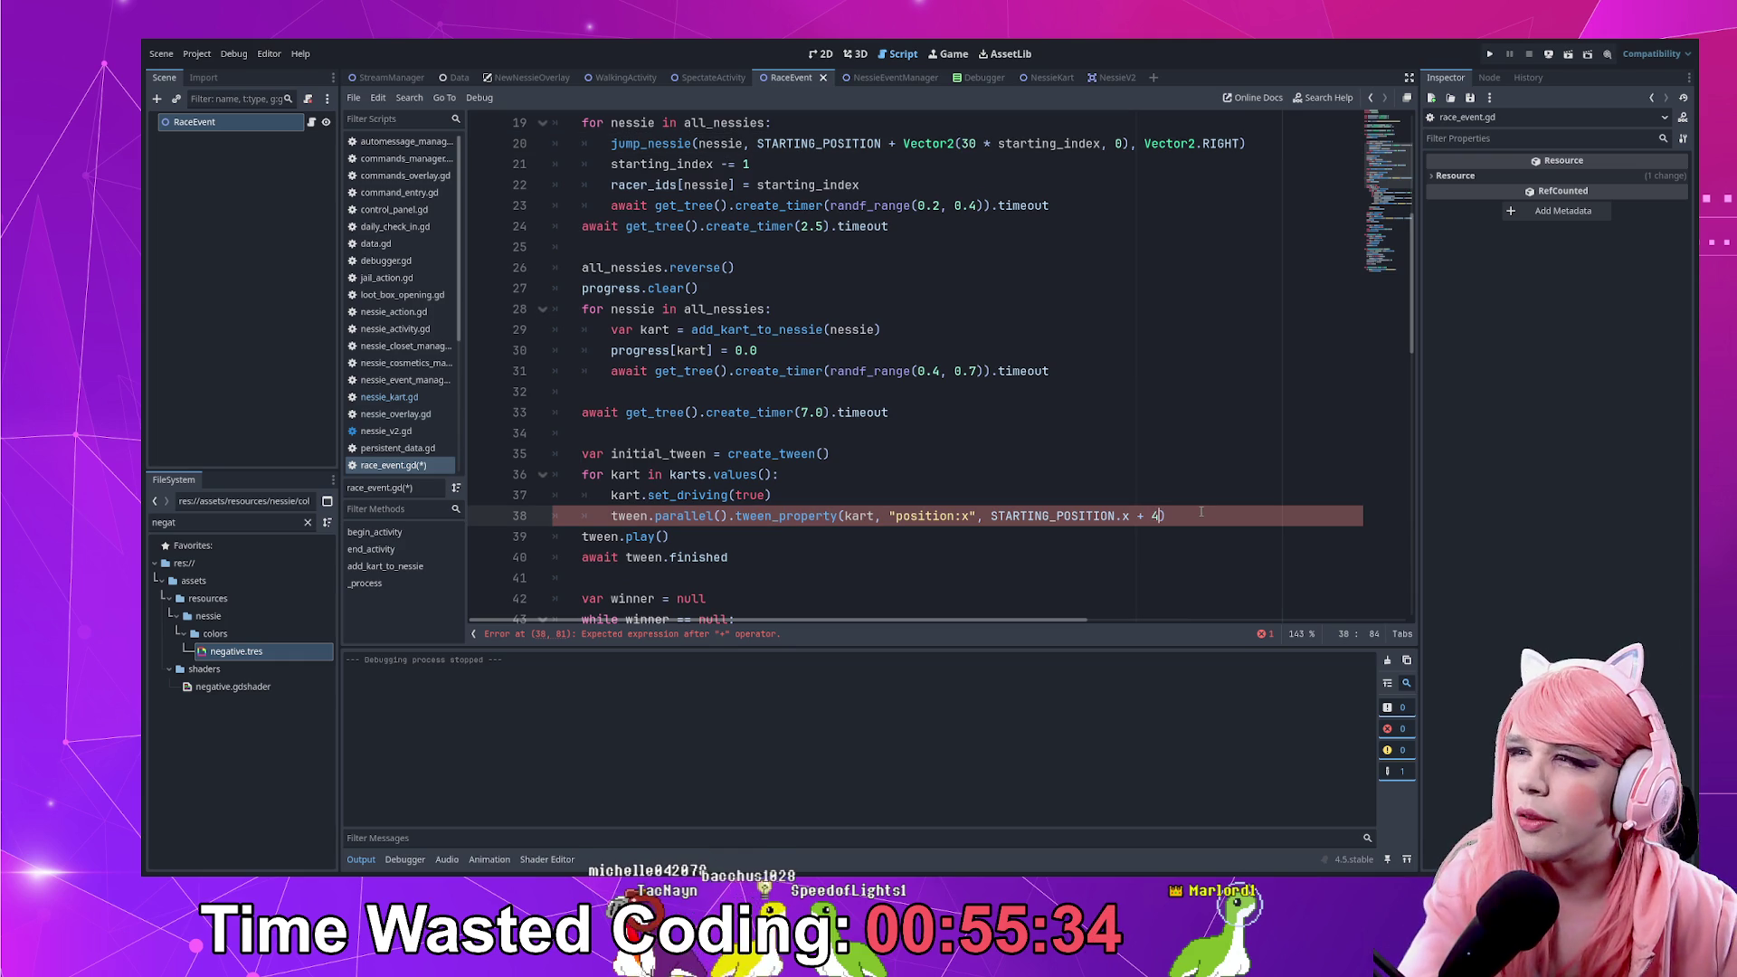
text(*)
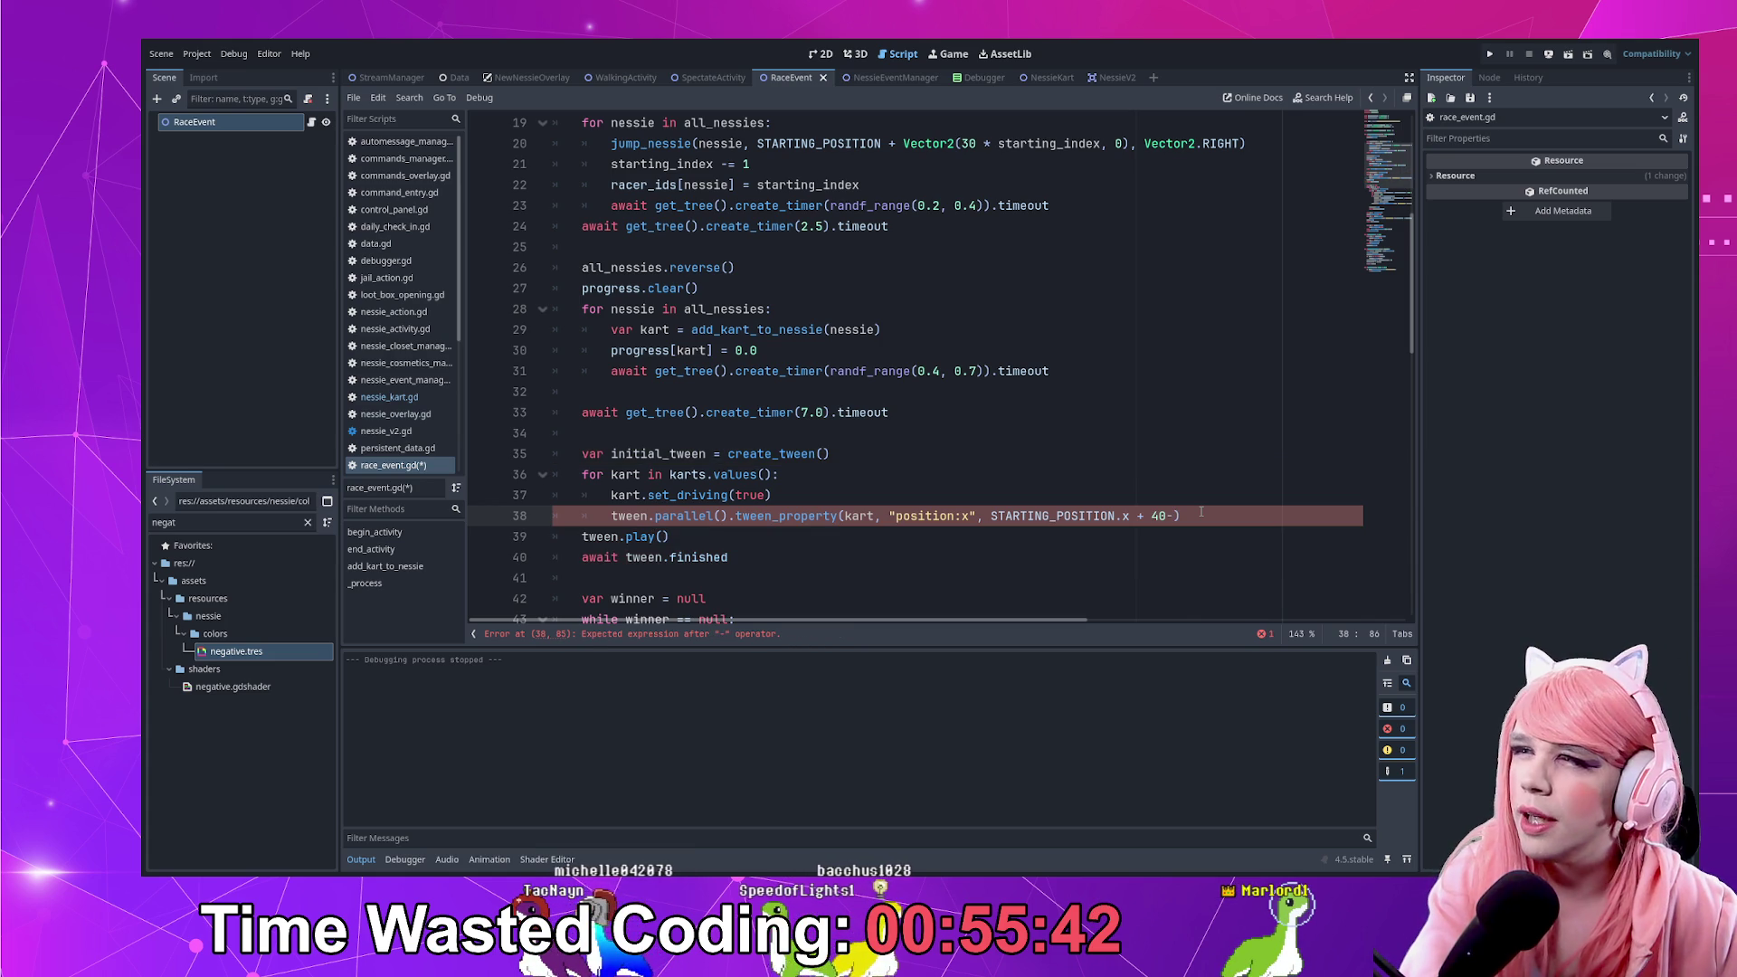
text(*)
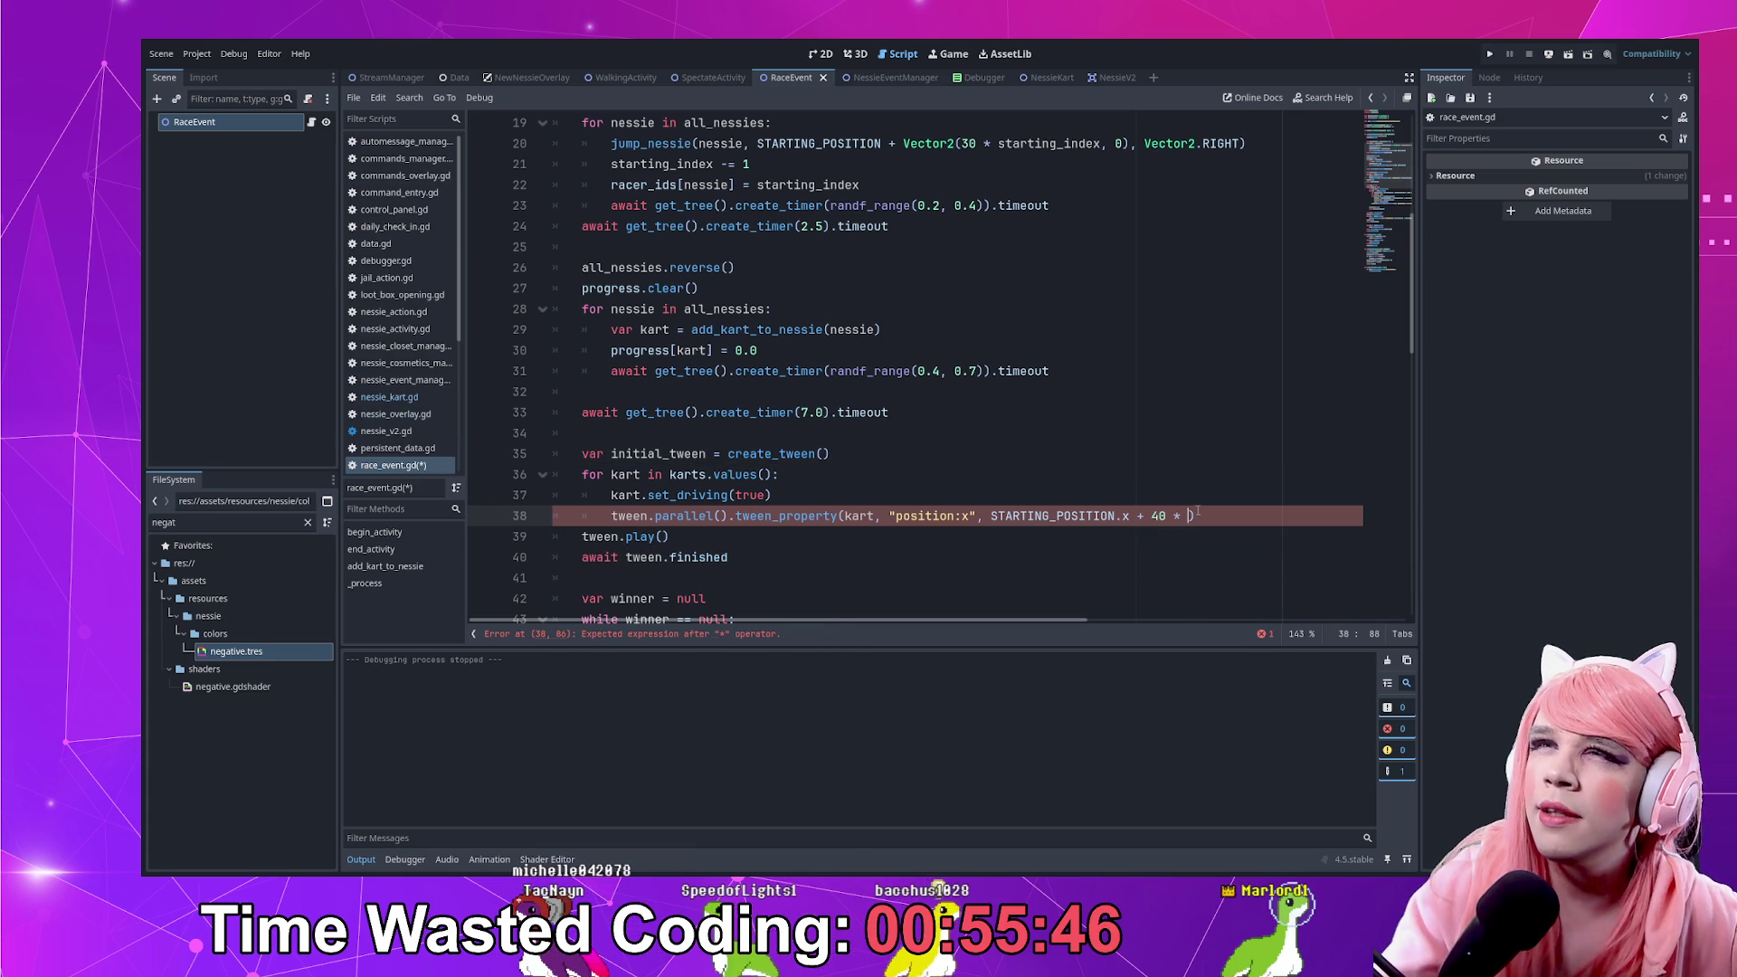
Finish the target with the kart list's values().size() and a 2.5-second duration, then view the errors
double_click(724, 310)
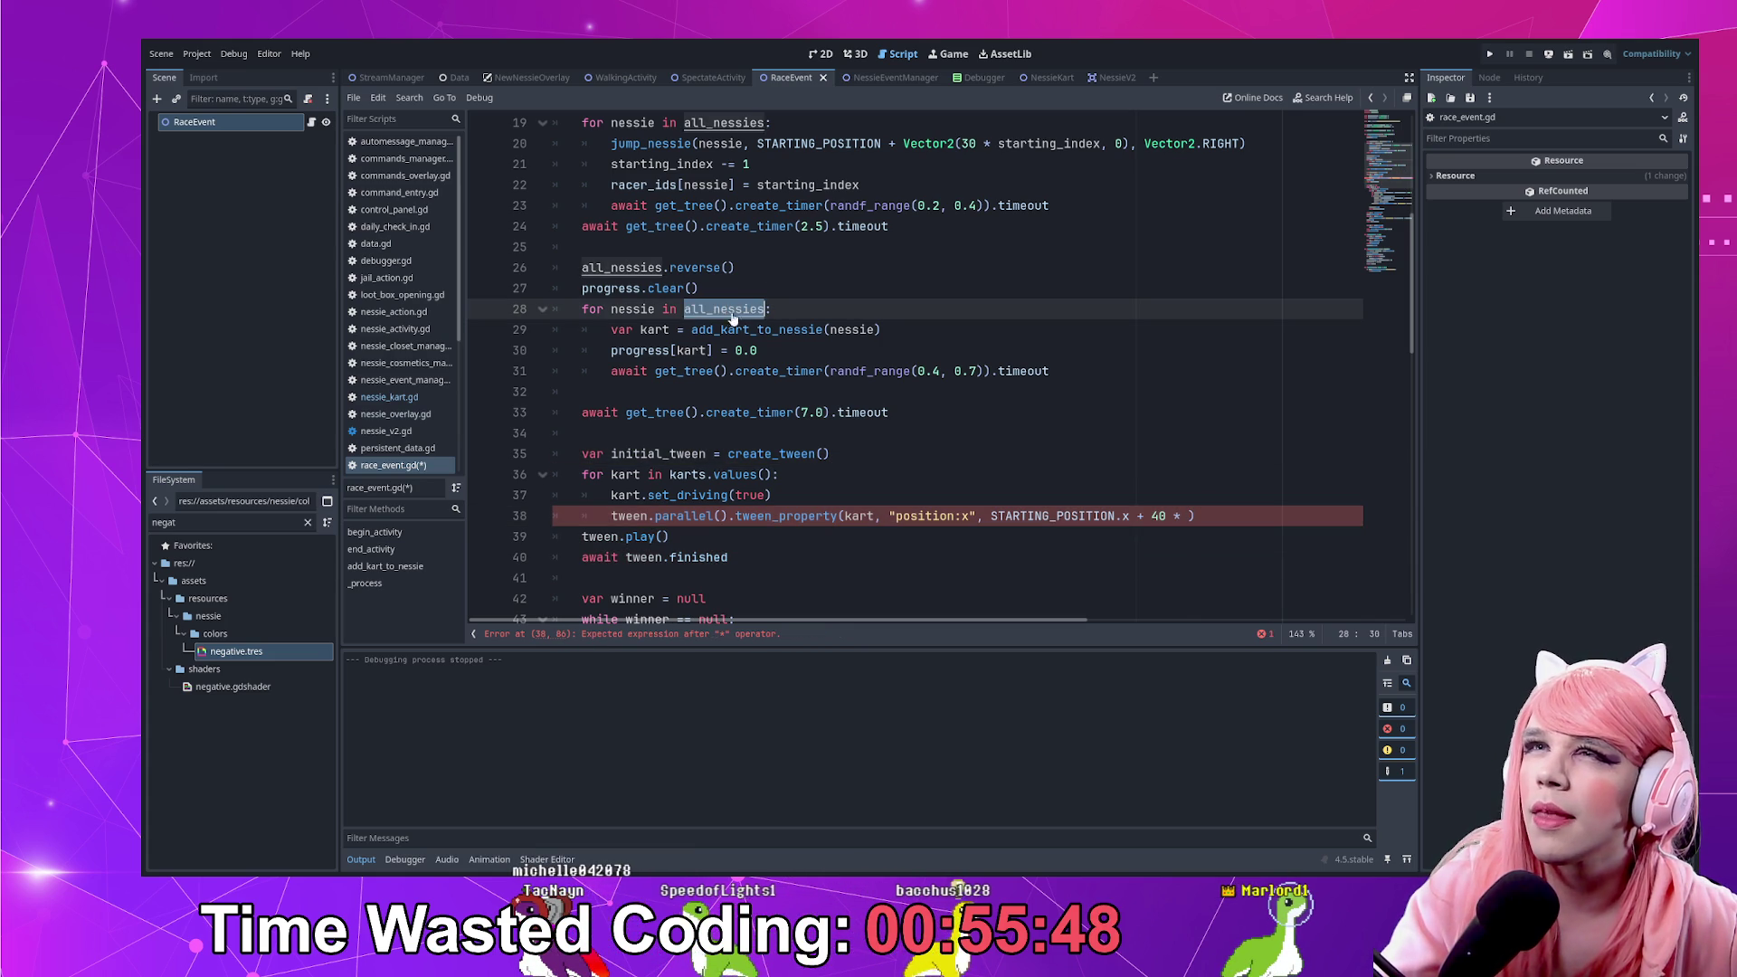
key(ctrl+c)
click(1191, 516)
key(ctrl+v)
text())
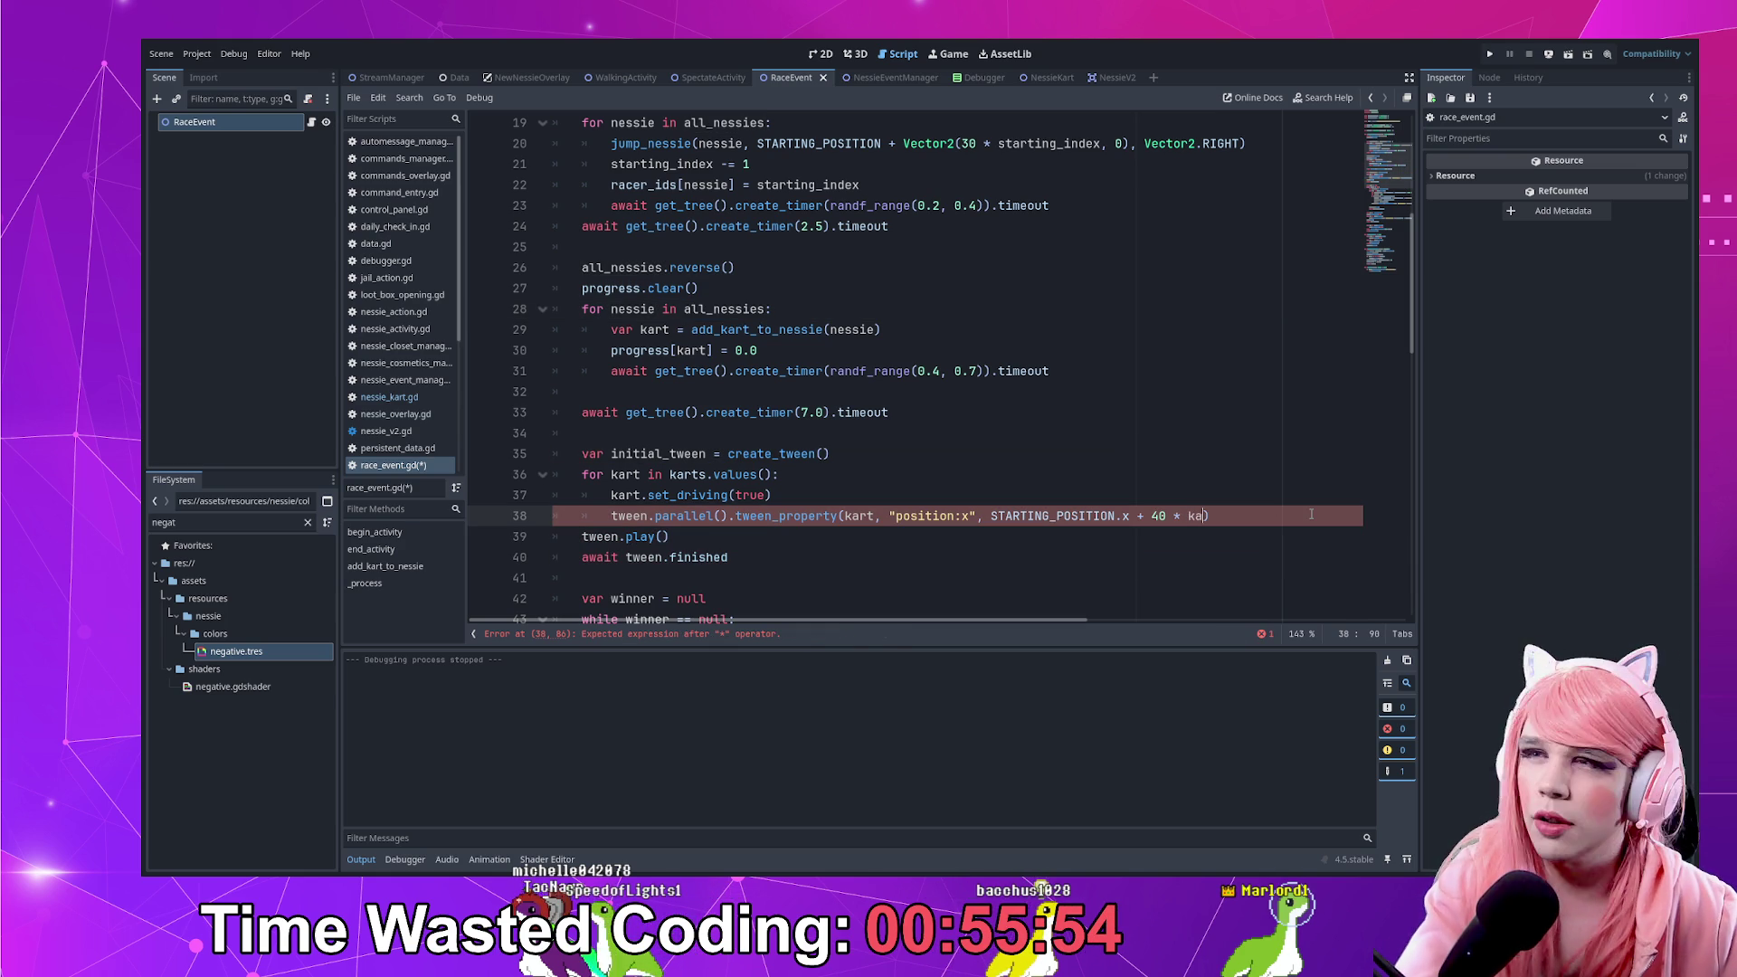
text(rt)
text(.si)
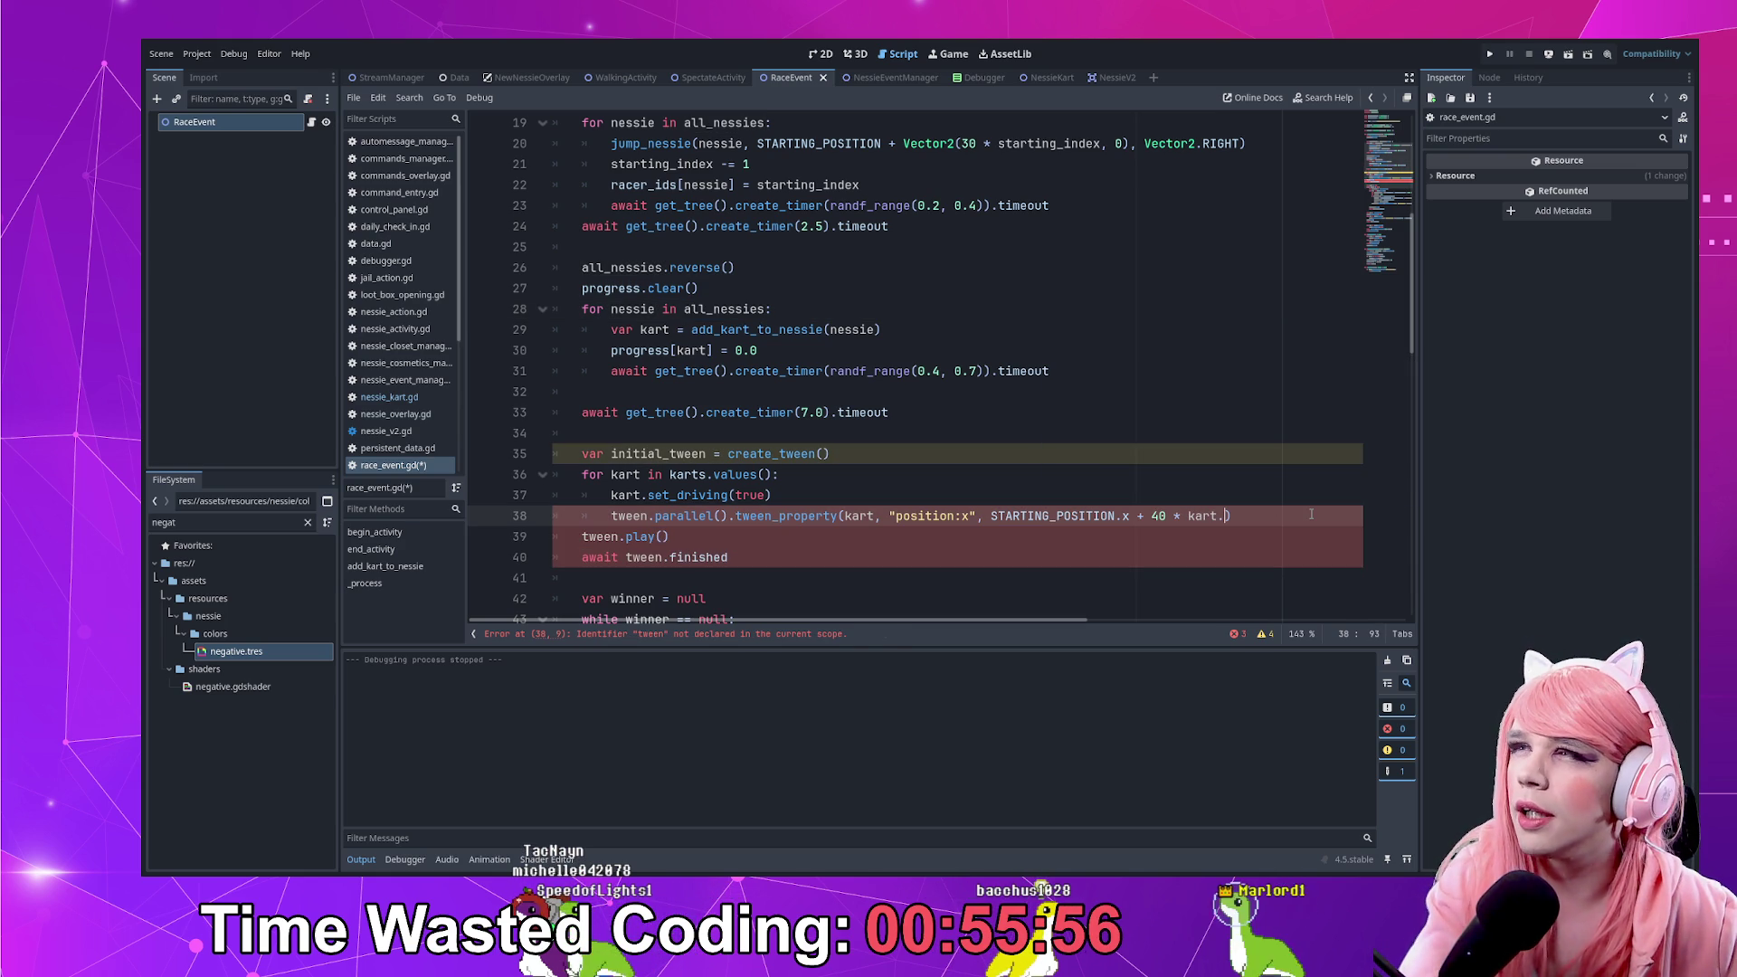
key(BackSpace)
key(BackSpace)
key(BackSpace)
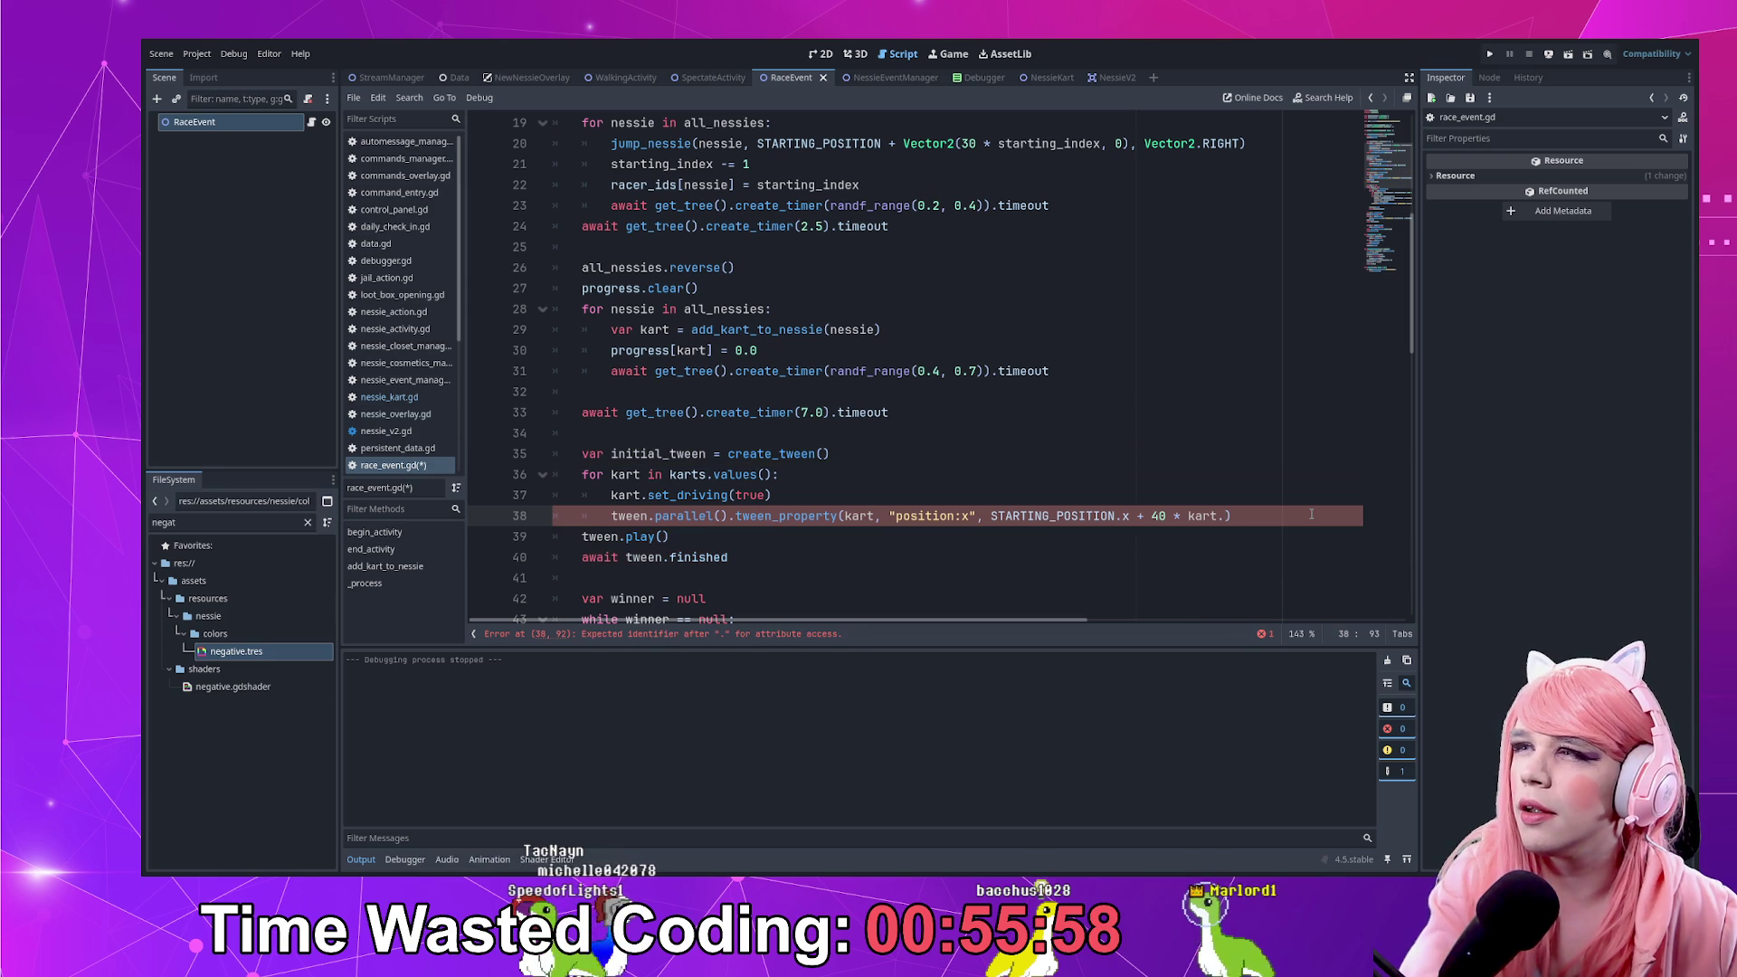
text(values)
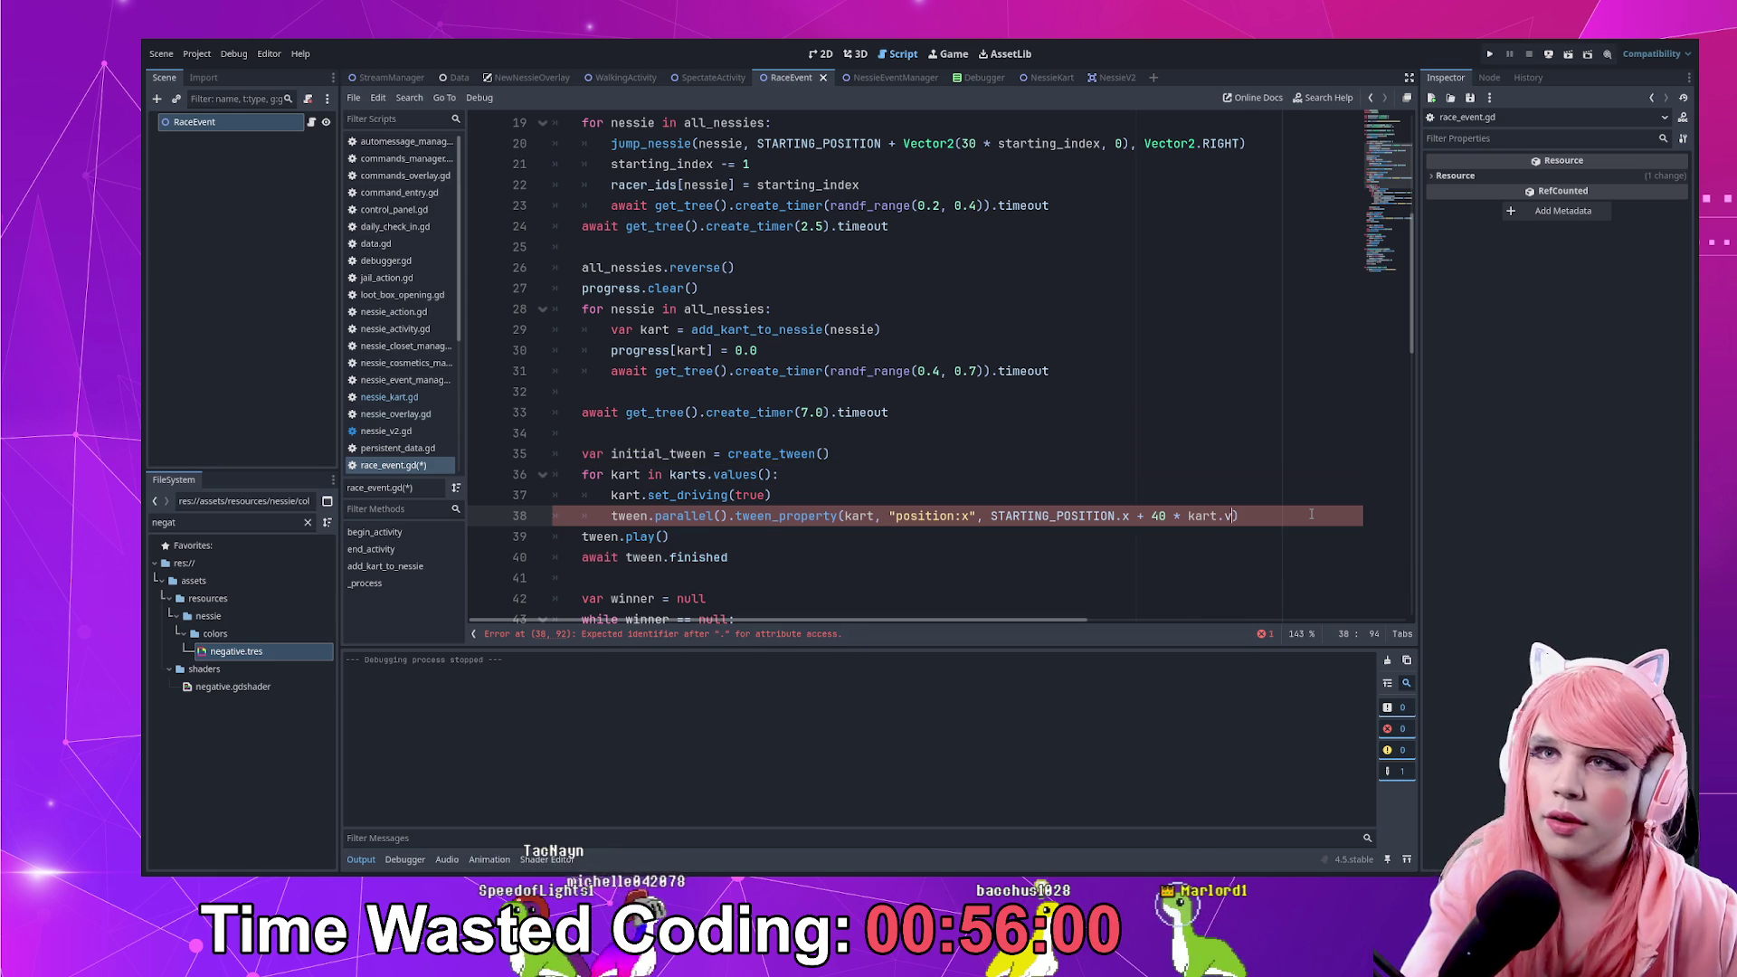
text(())
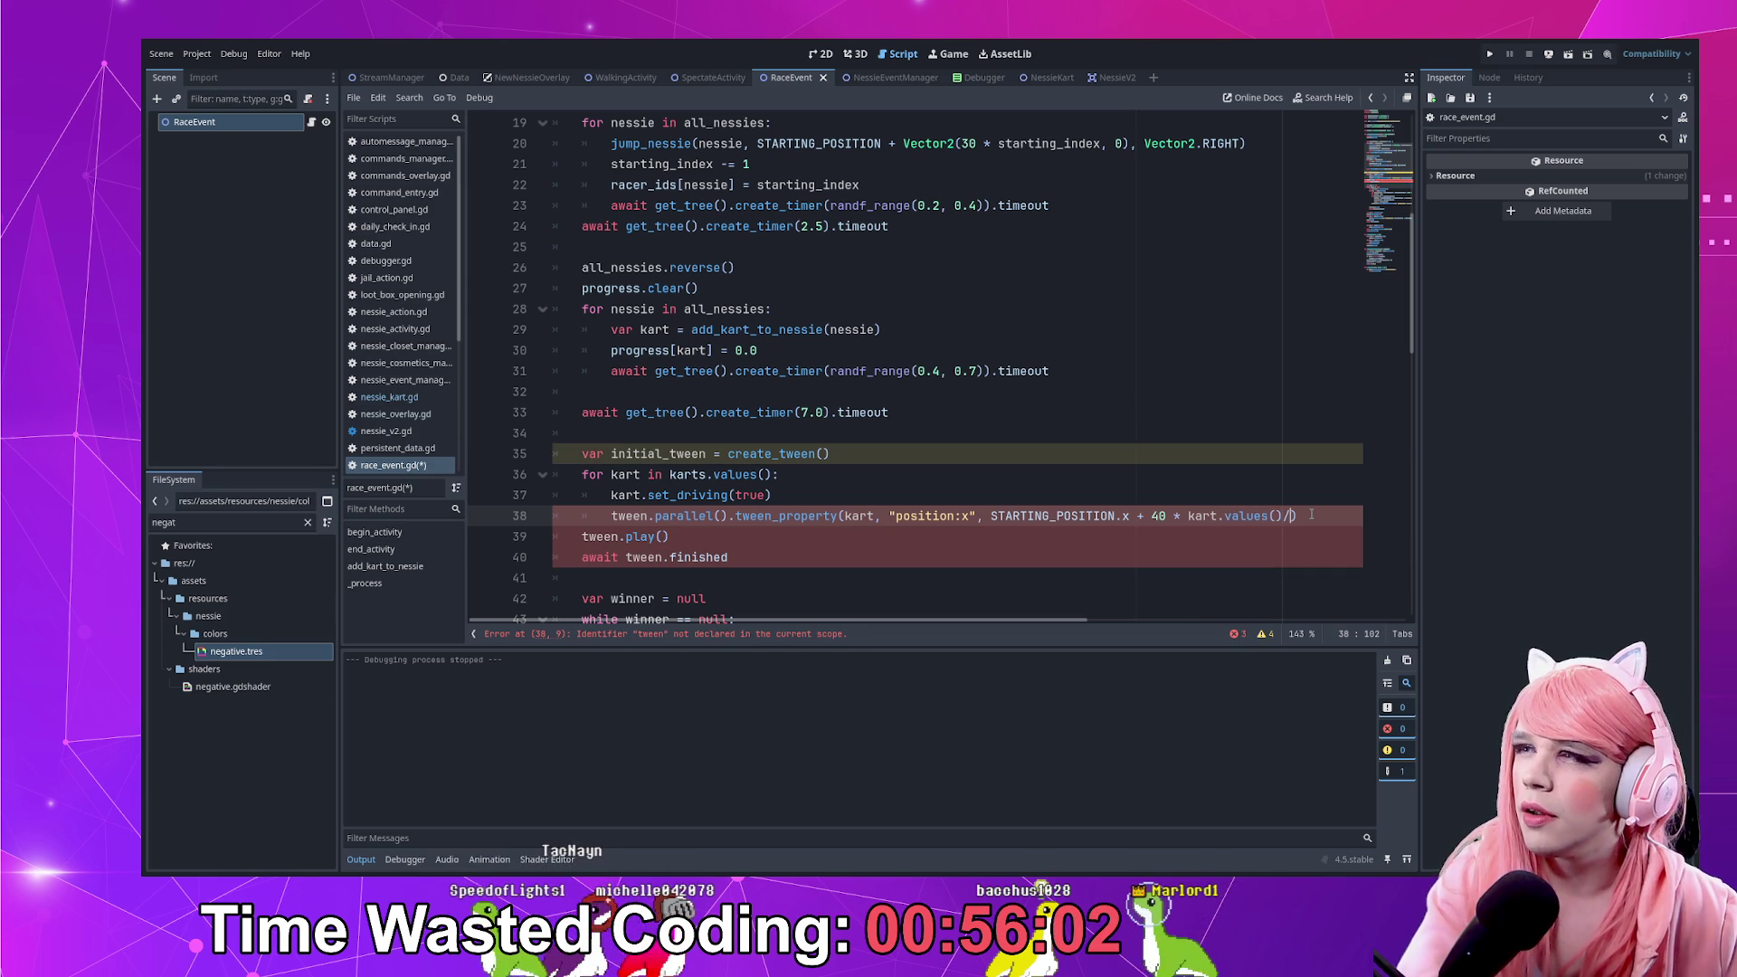
text(.size())
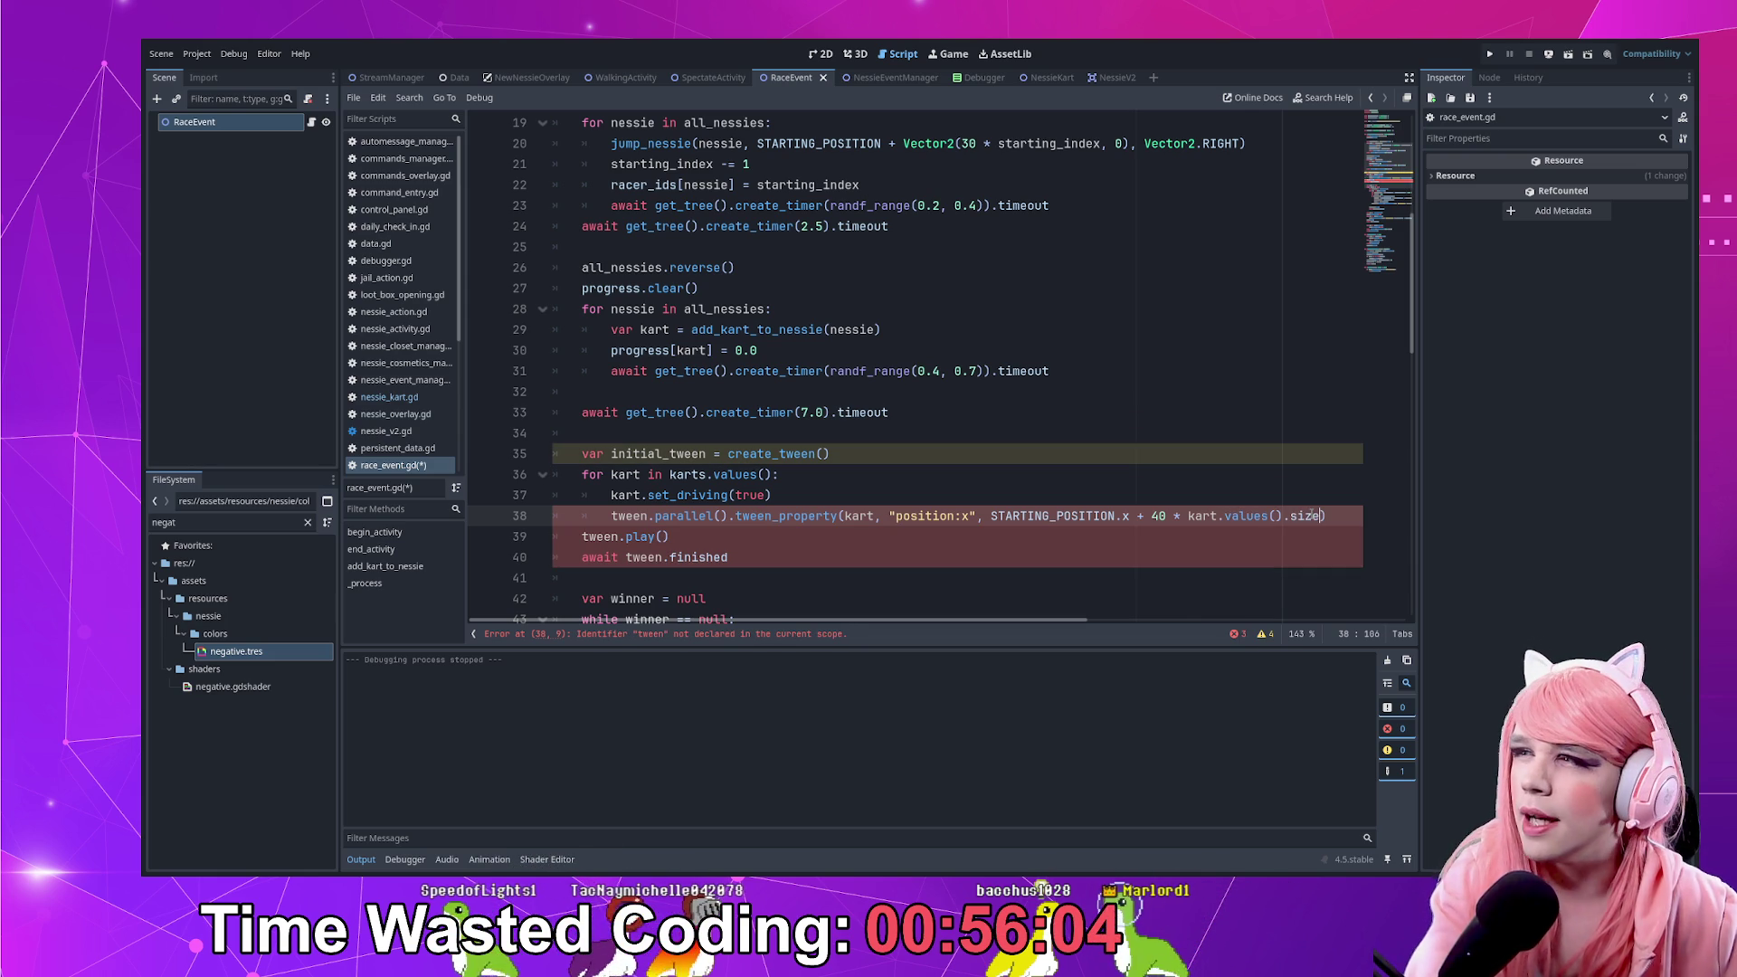
text(,)
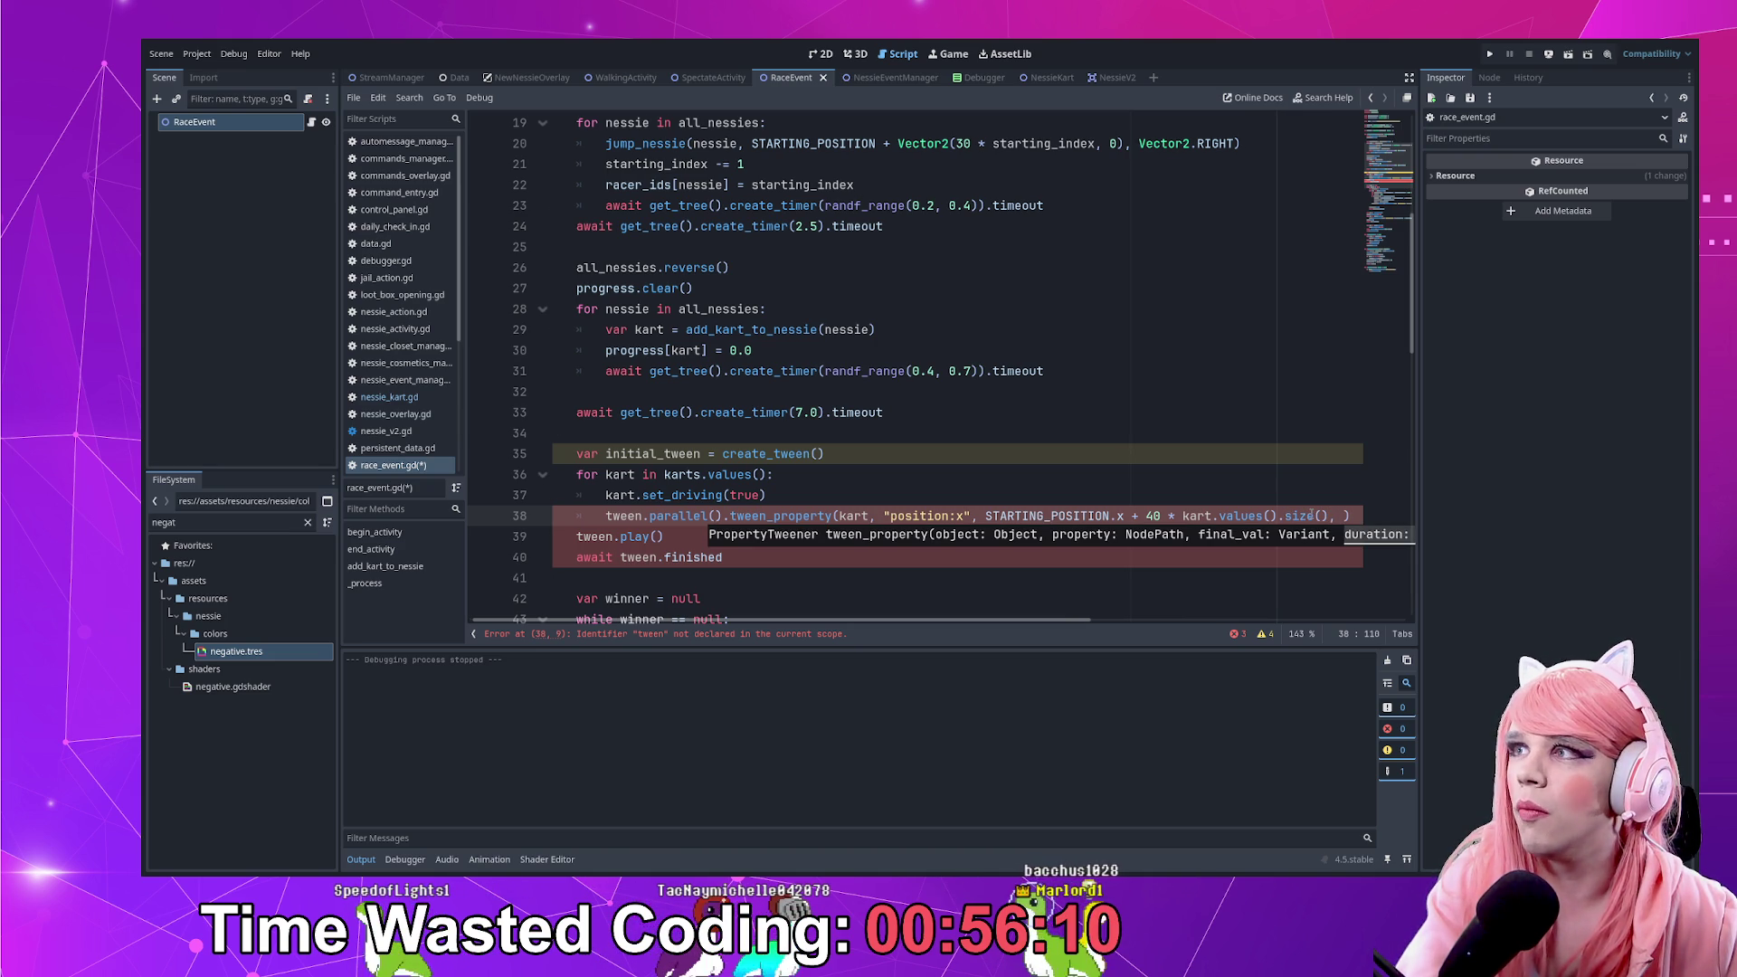
text( 2.5)
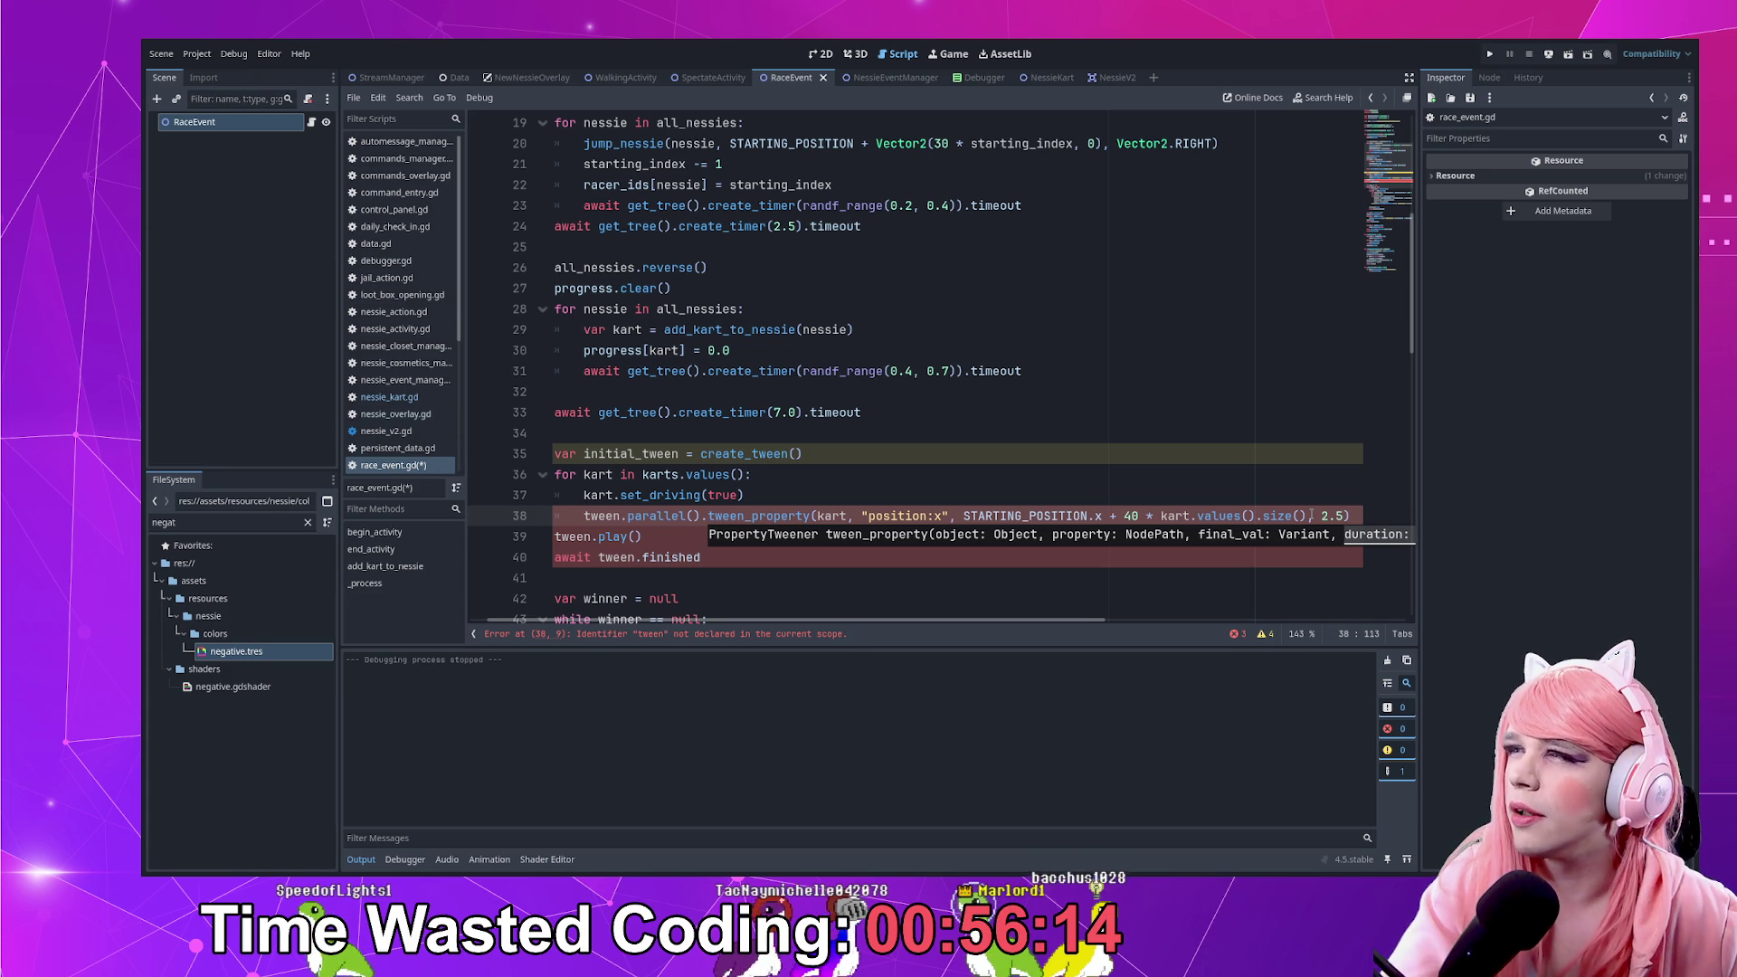
text())
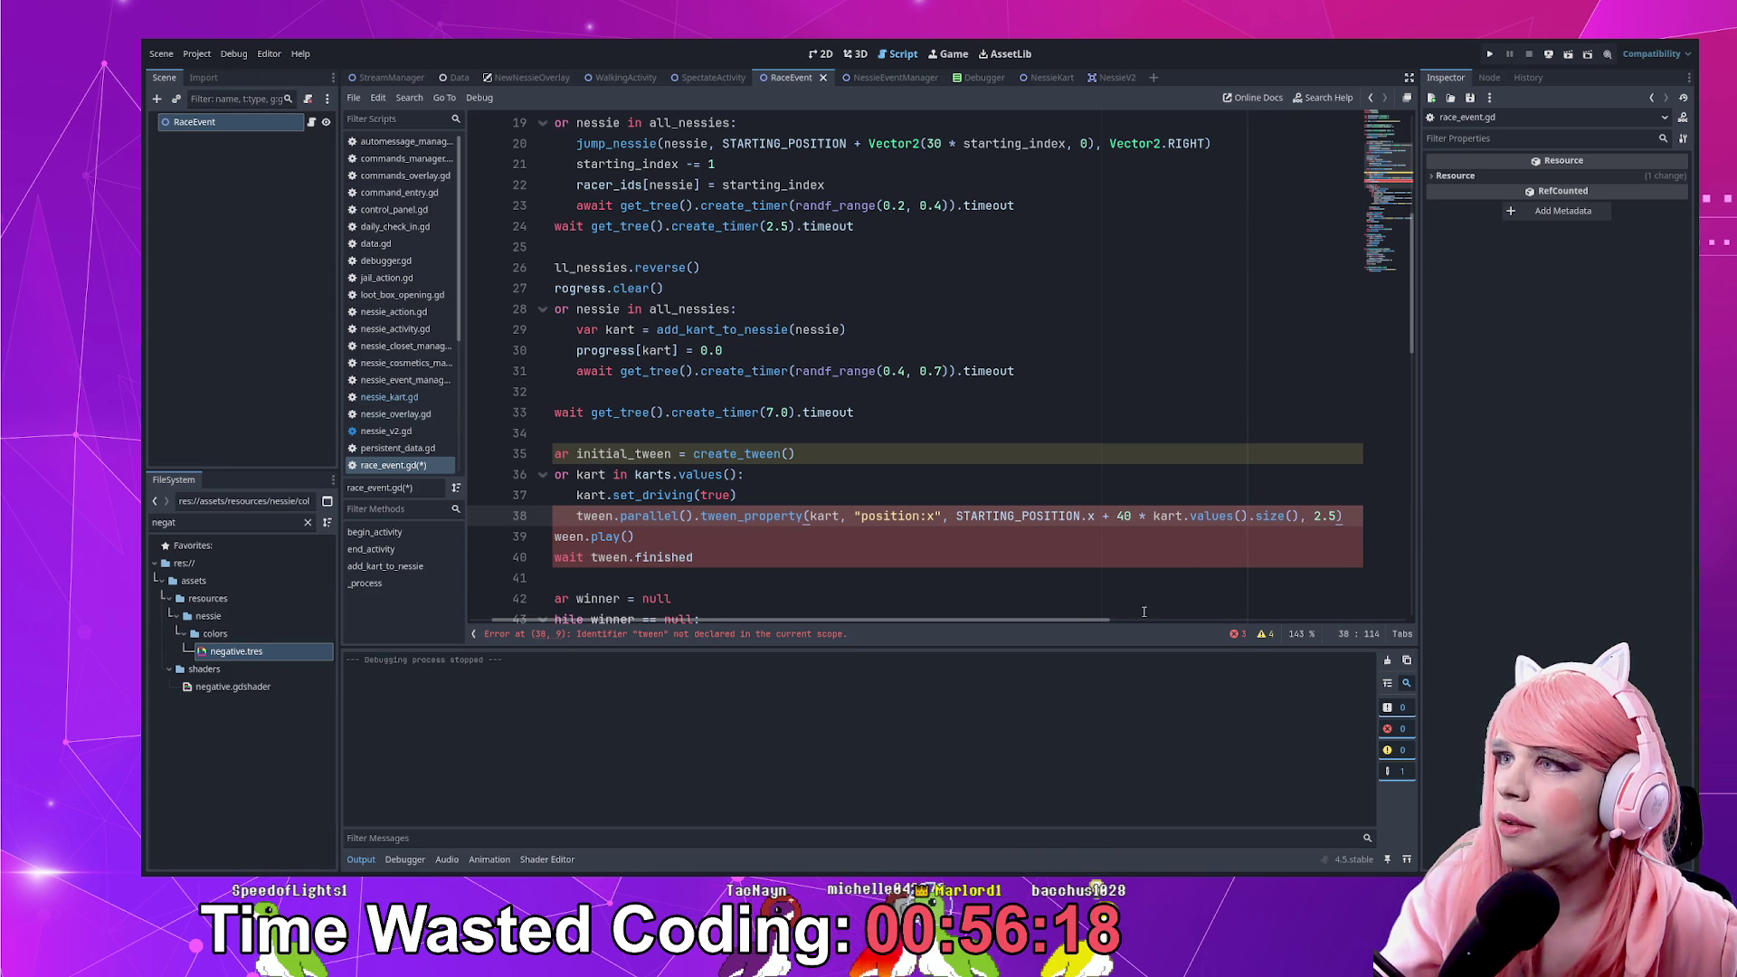
click(1234, 633)
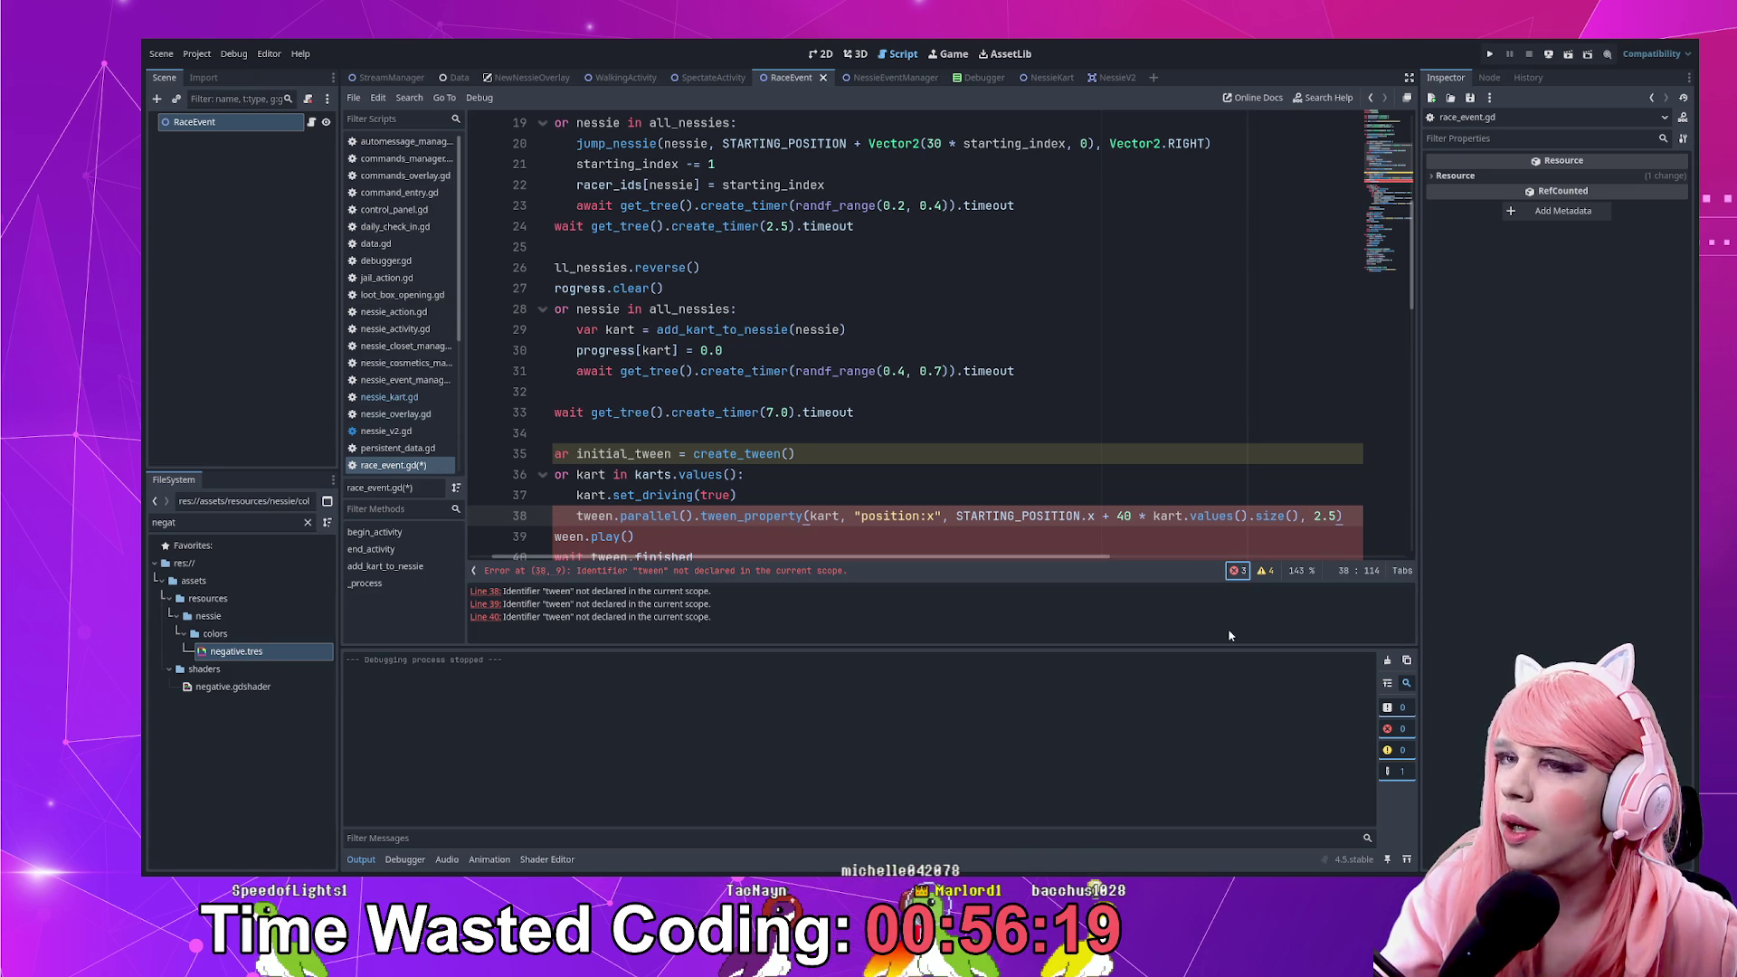
Replace the undeclared tween with initial_tween on lines 38–40 and save
double_click(624, 453)
key(ctrl+c)
double_click(594, 515)
key(ctrl+v)
double_click(570, 536)
key(ctrl+v)
scroll(636, 541, down, 1)
double_click(615, 495)
key(ctrl+v)
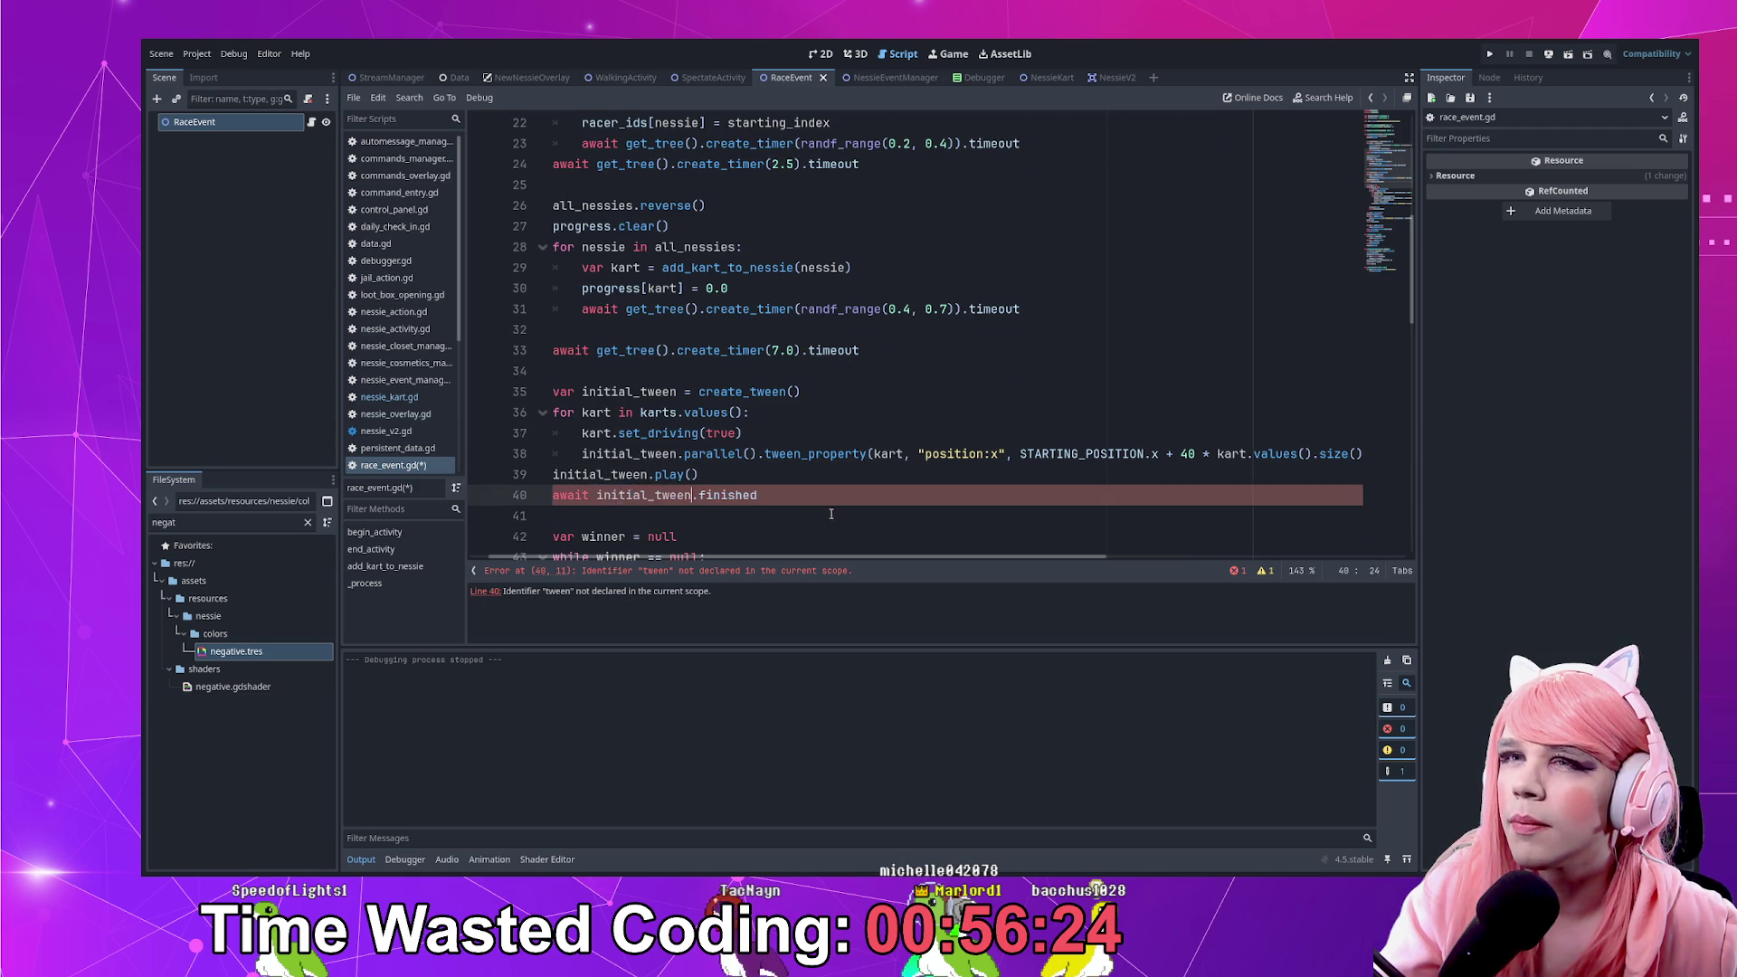
scroll(995, 506, up, 1)
click(1311, 516)
key(ctrl+s)
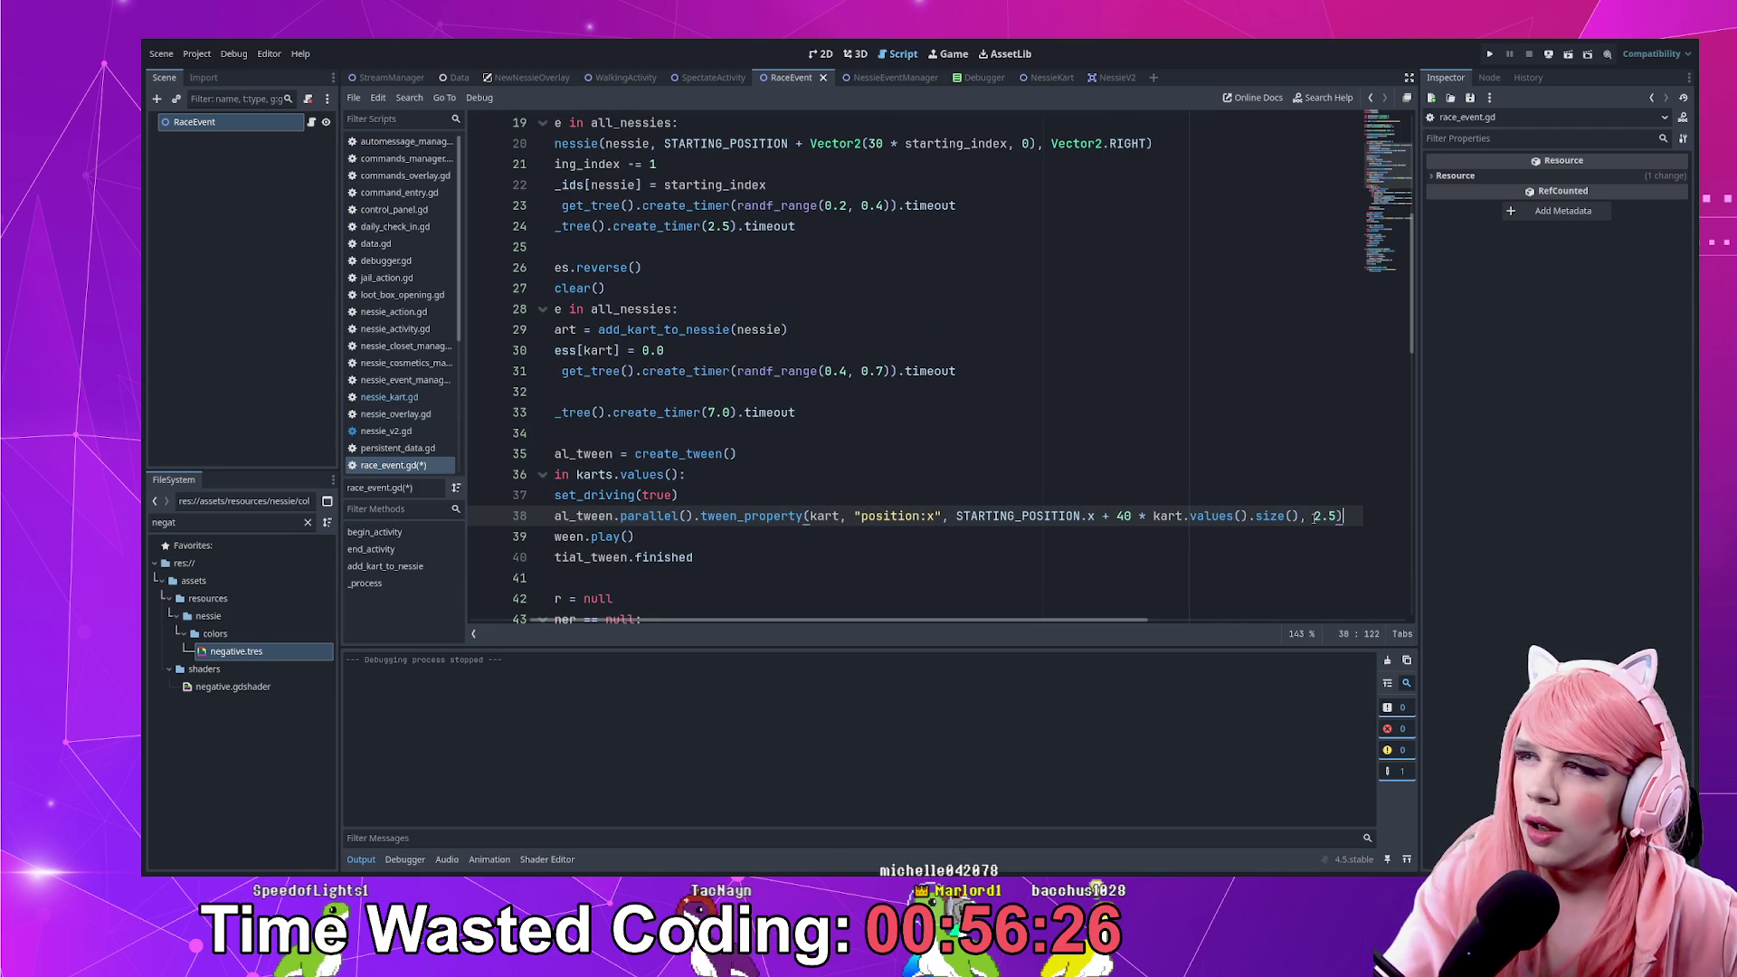
Chain .set_trans(Tween.TRANS_SINE) onto the tween_property line 38
key(Home)
key(Home)
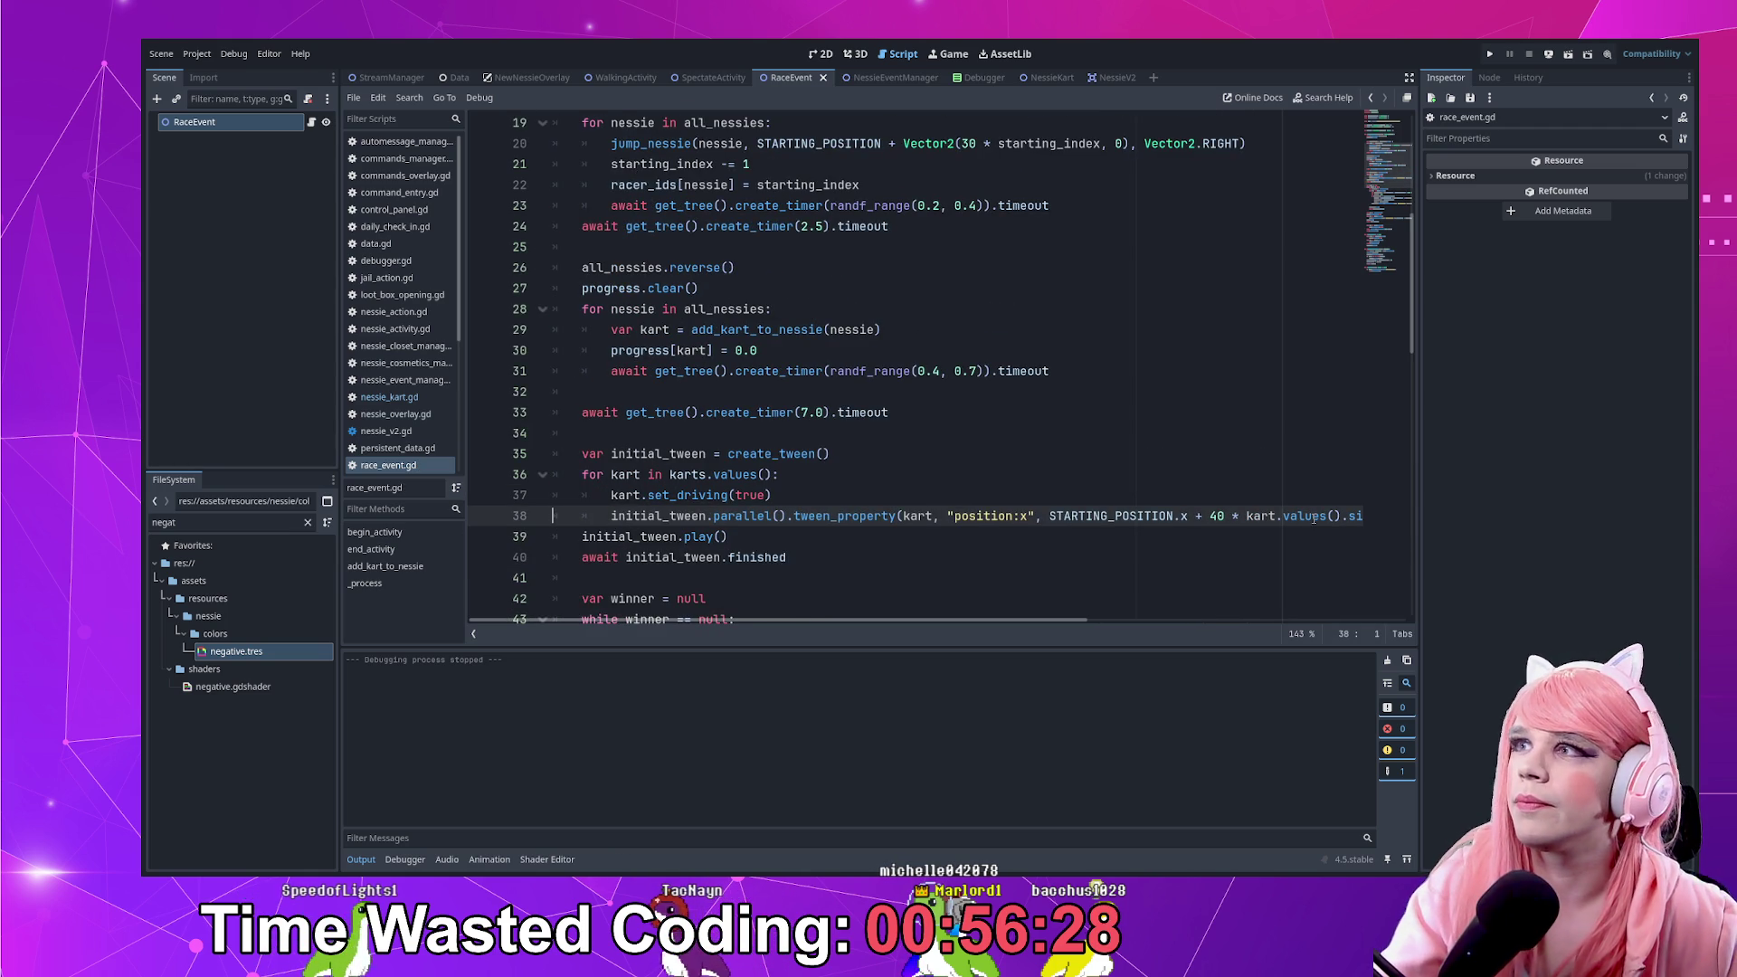
key(End)
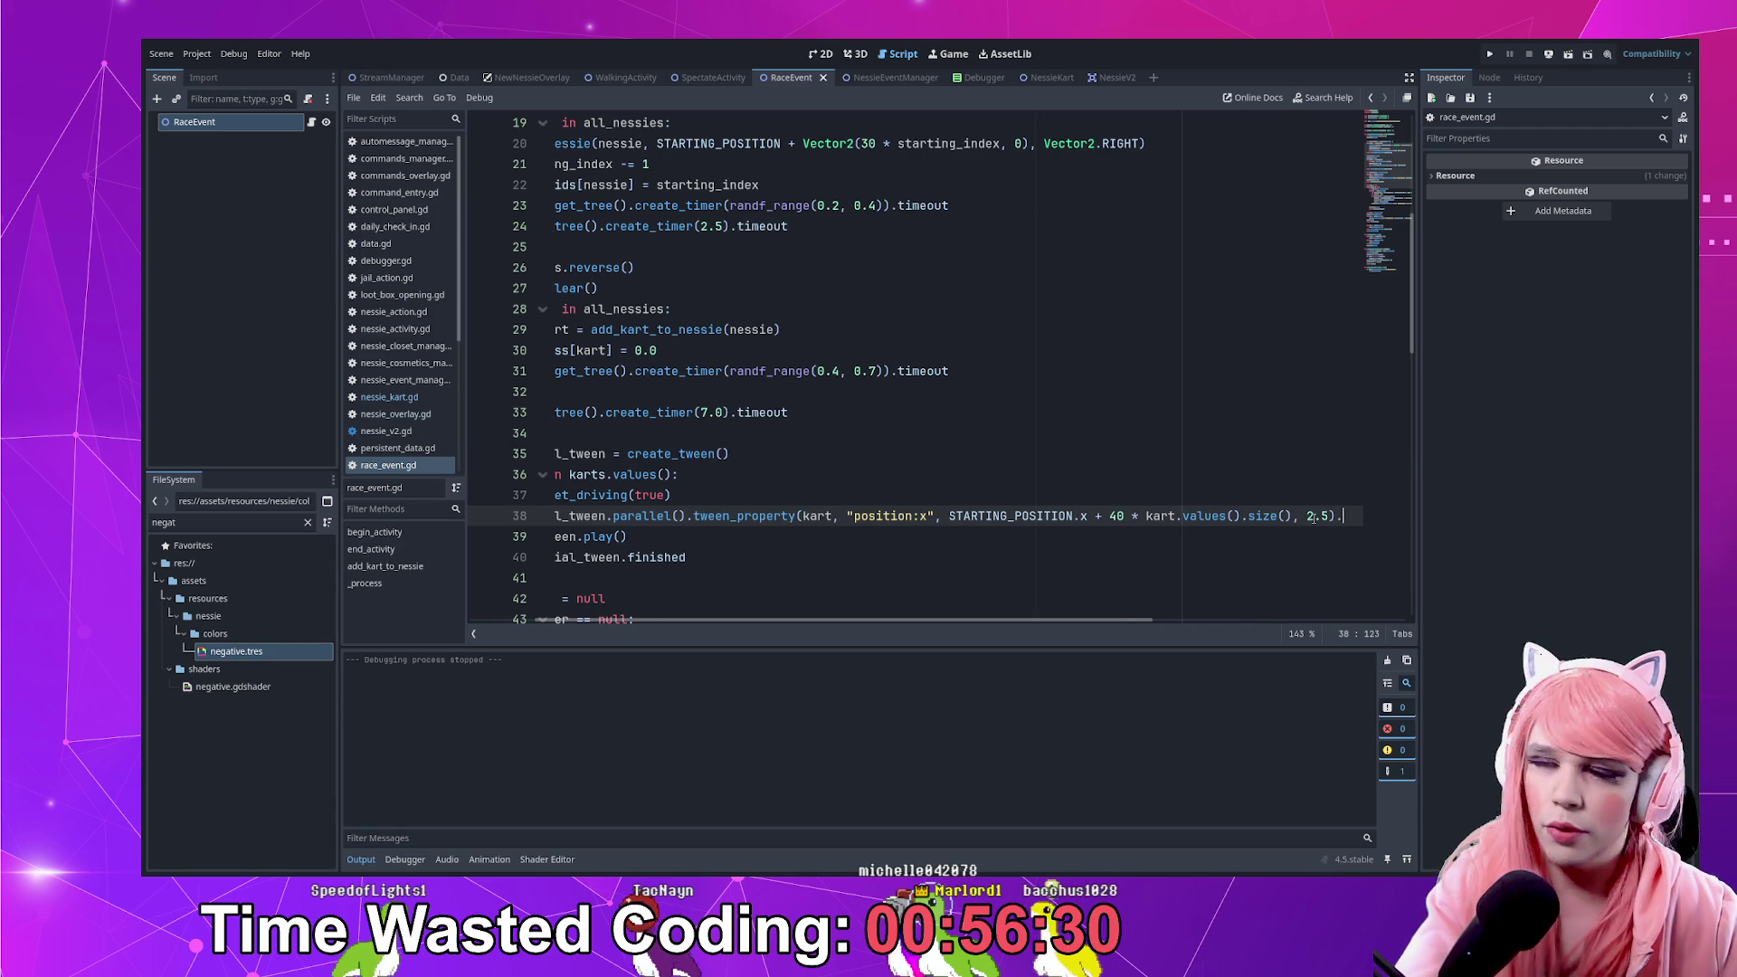
text(set)
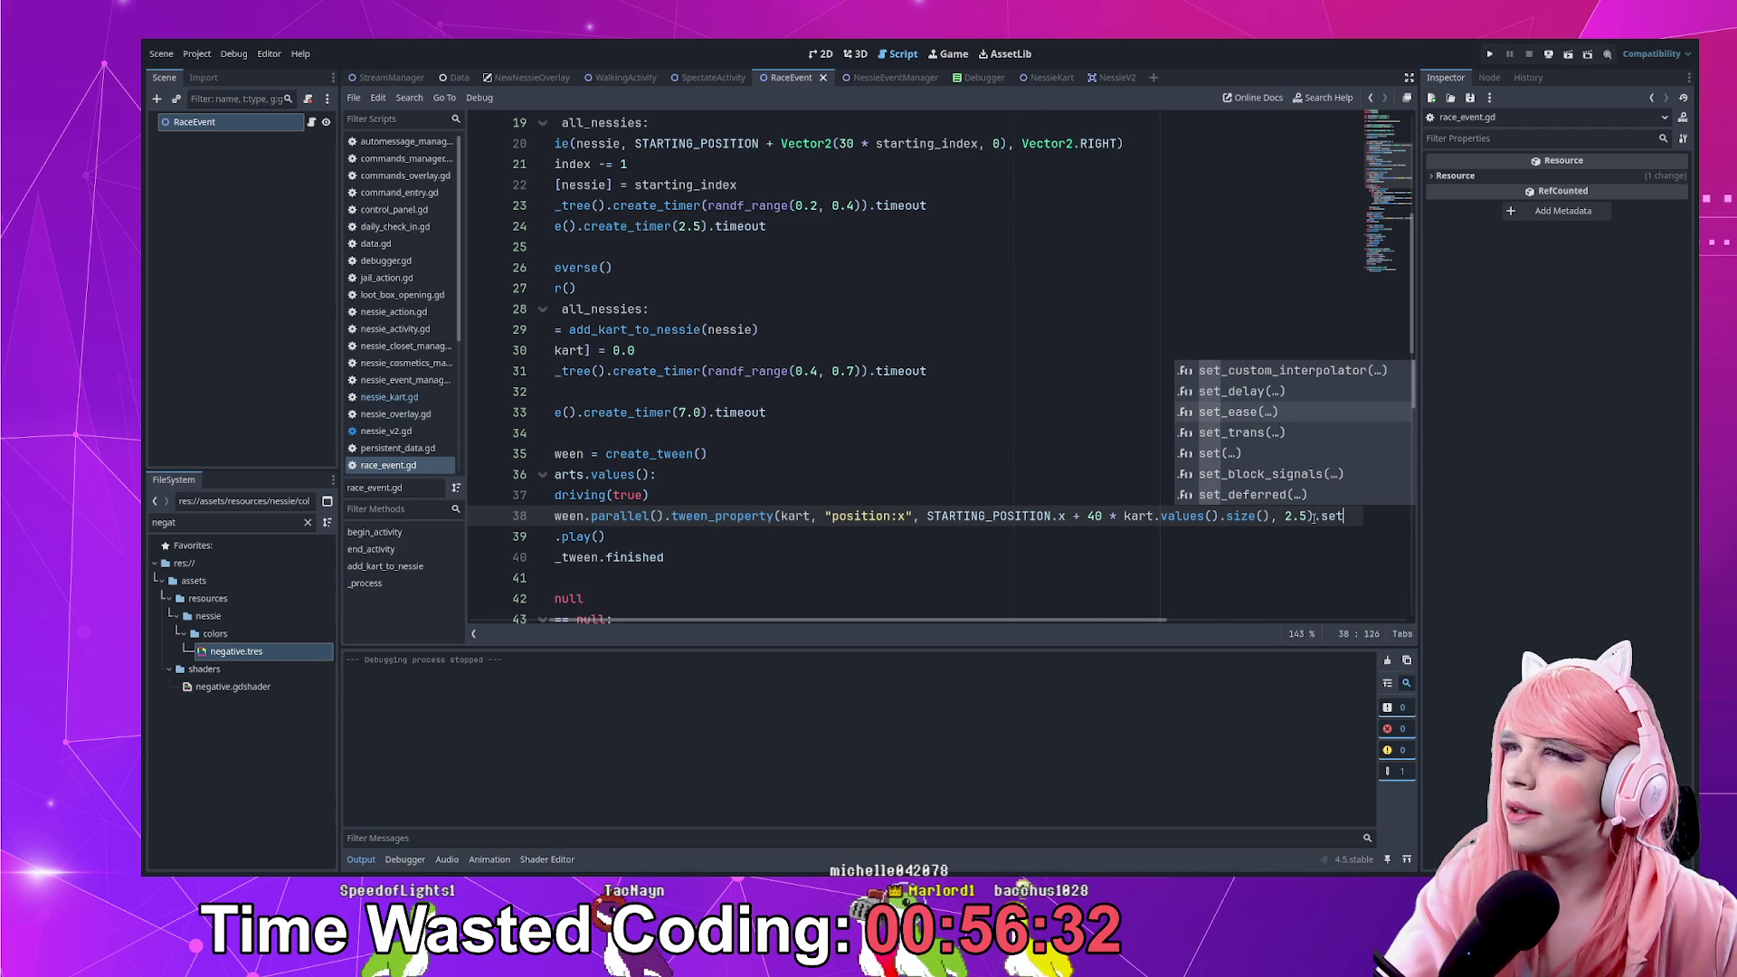
key(Down)
key(Return)
key(Down)
key(Down)
key(Down)
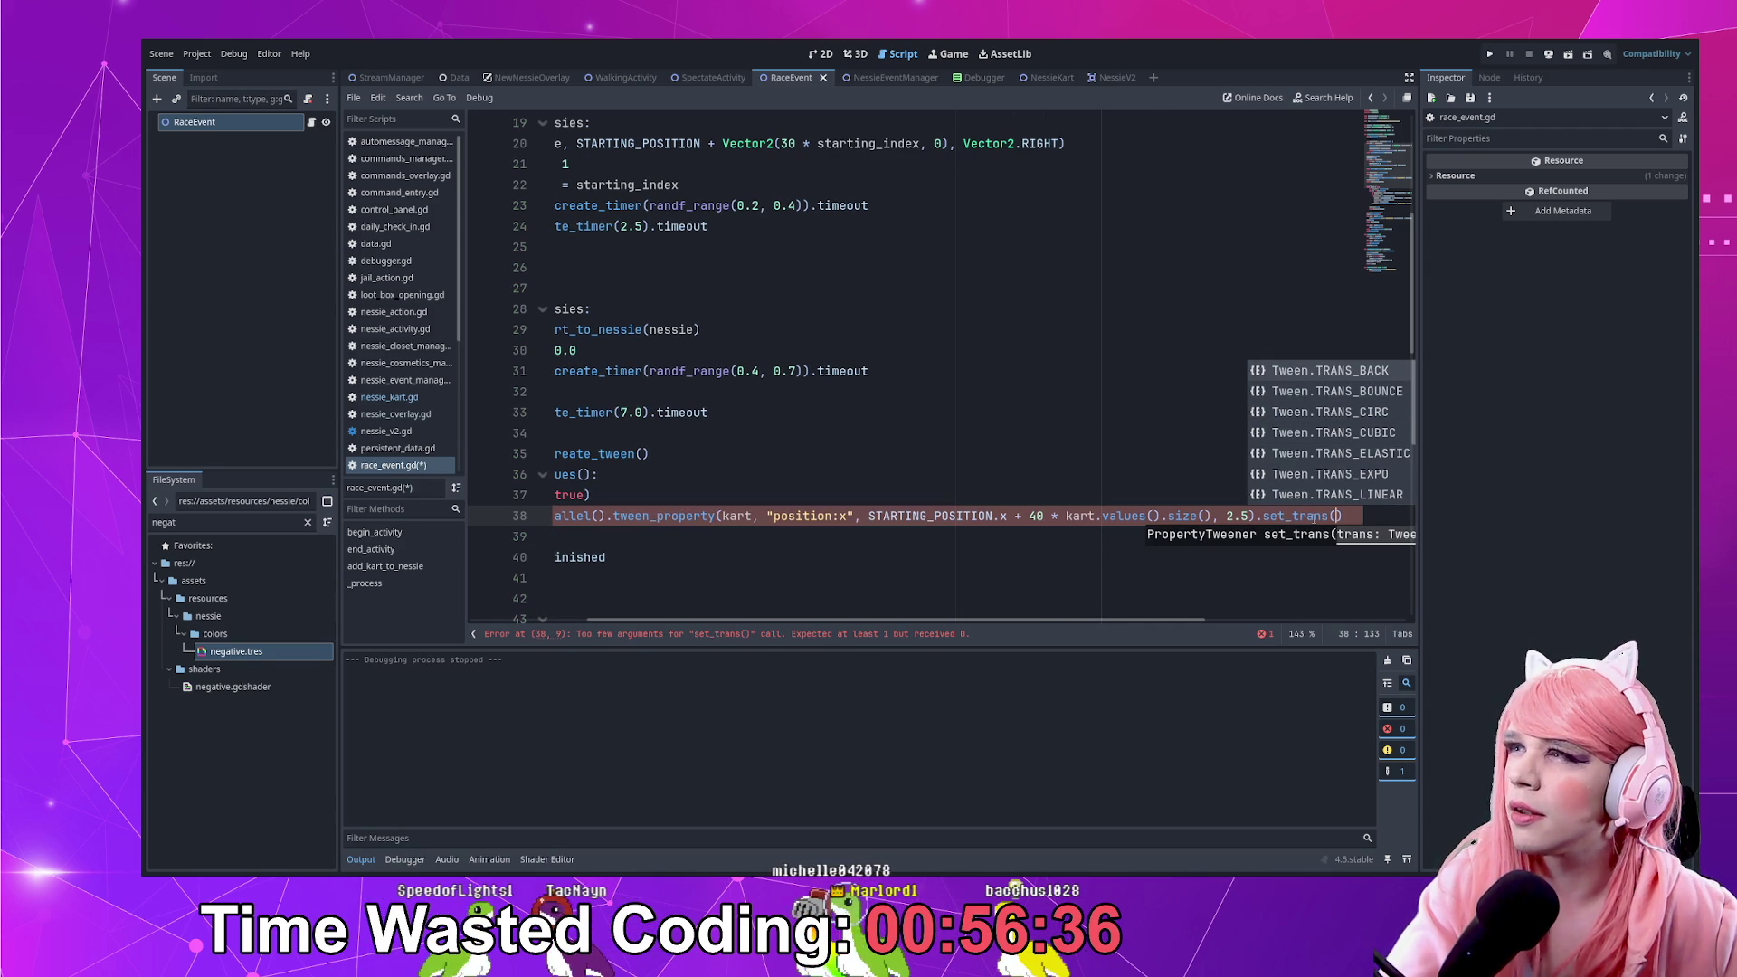
text(sin)
key(BackSpace)
key(BackSpace)
key(BackSpace)
text(Tra)
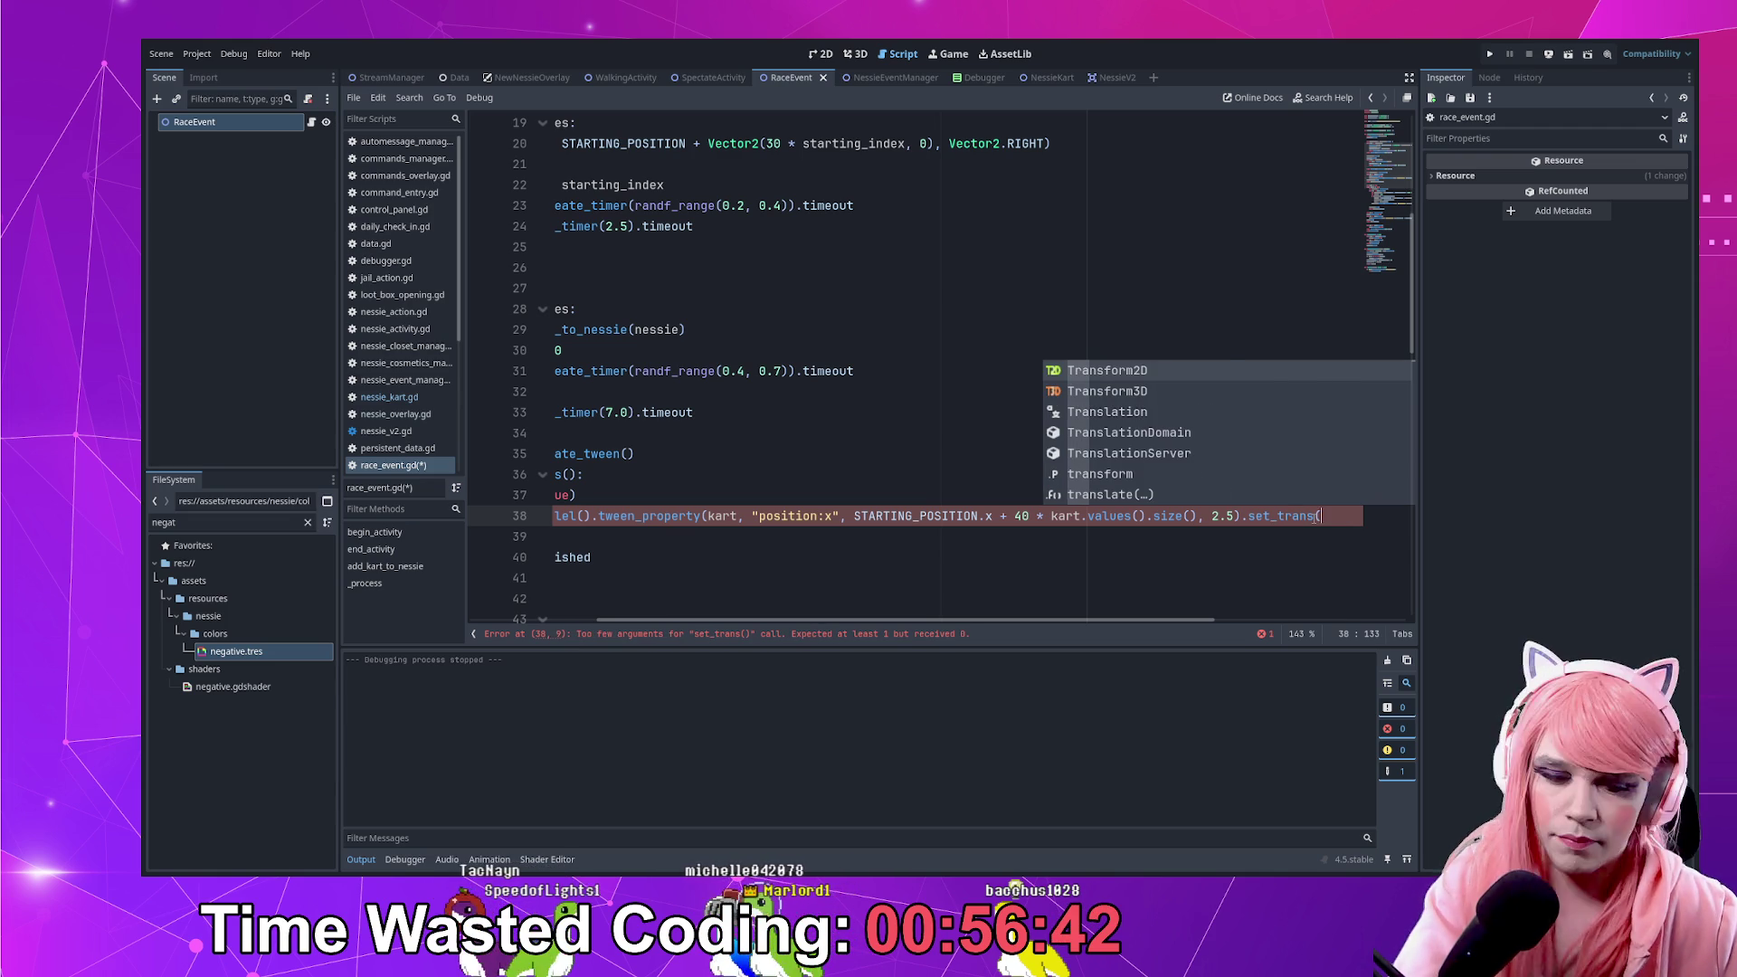
key(Escape)
key(ctrl+space)
key(Down)
key(Down)
key(Down)
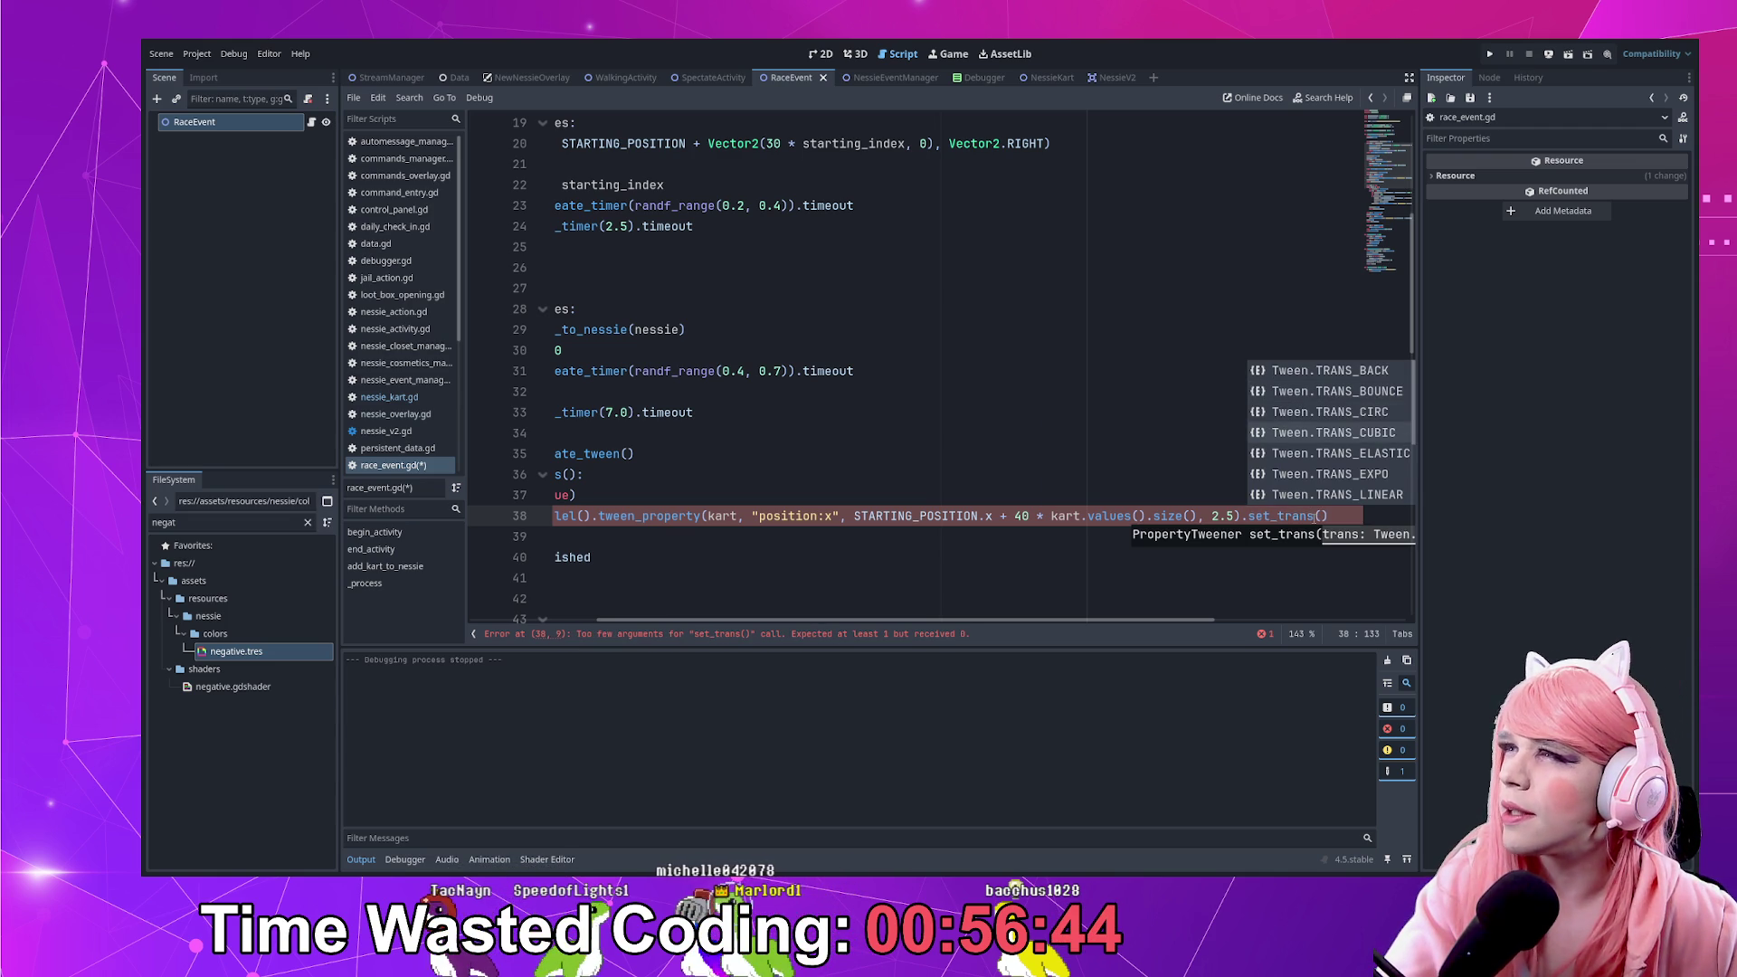
key(Down)
key(Down)
key(Down)
key(Return)
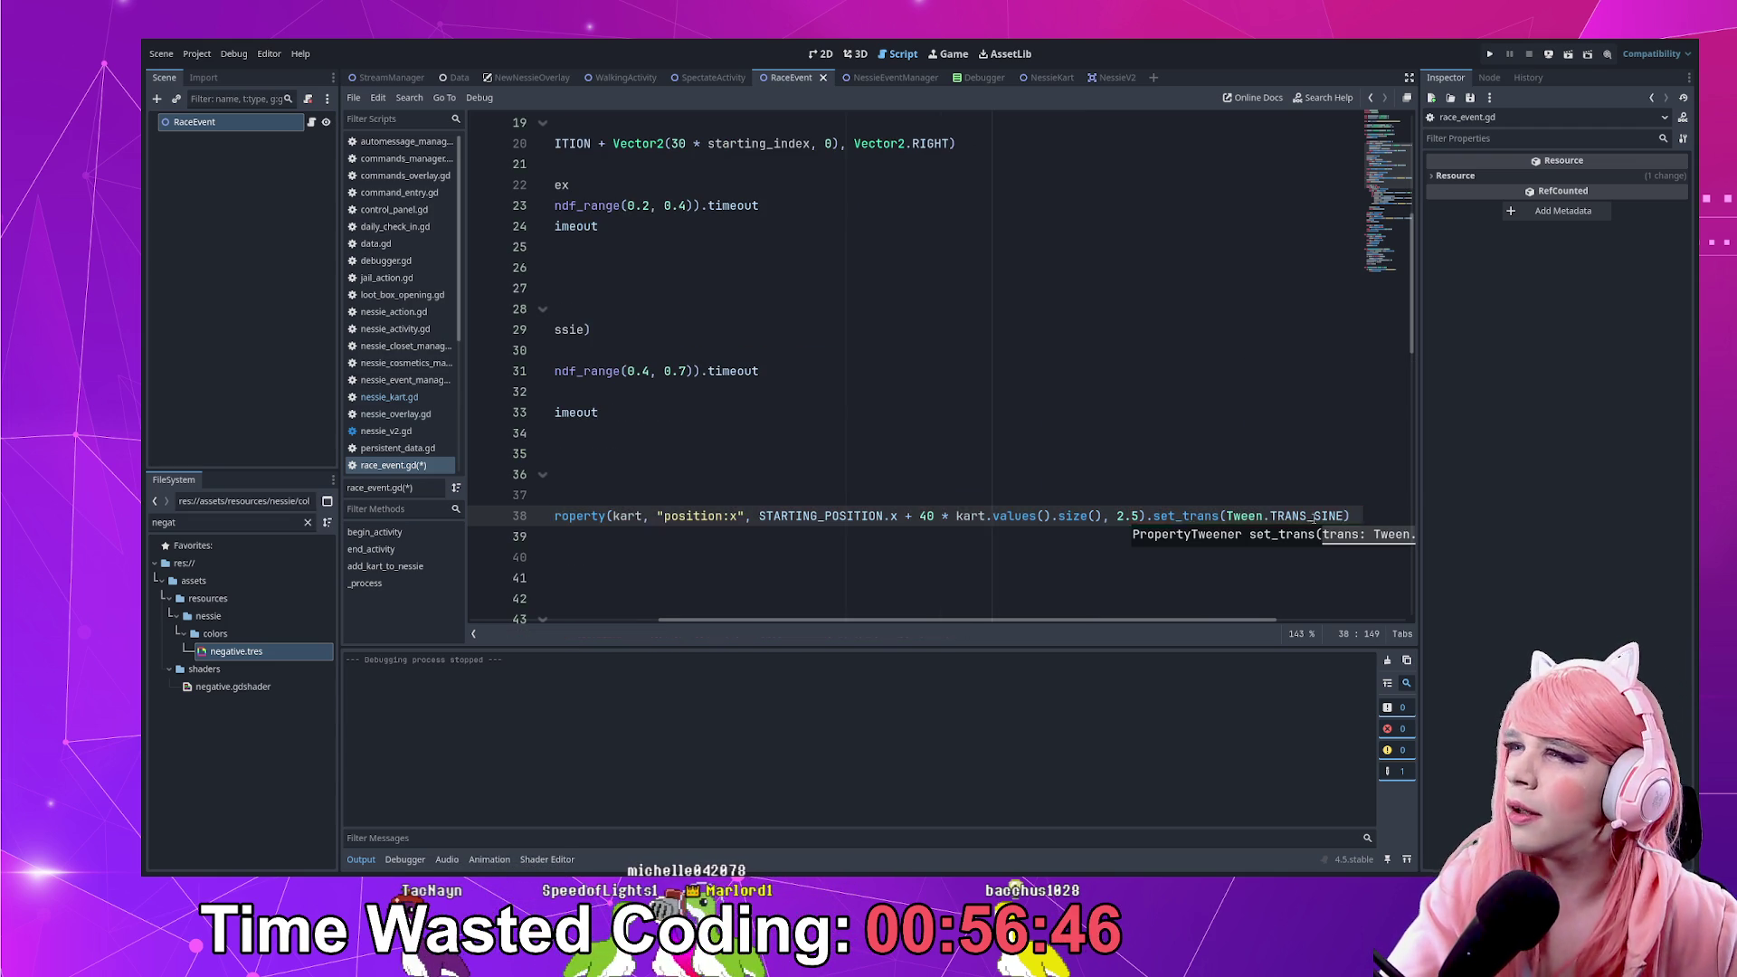
Append .set_ease(Tween.EASE_IN) to line 38 and save the script
text(.set_)
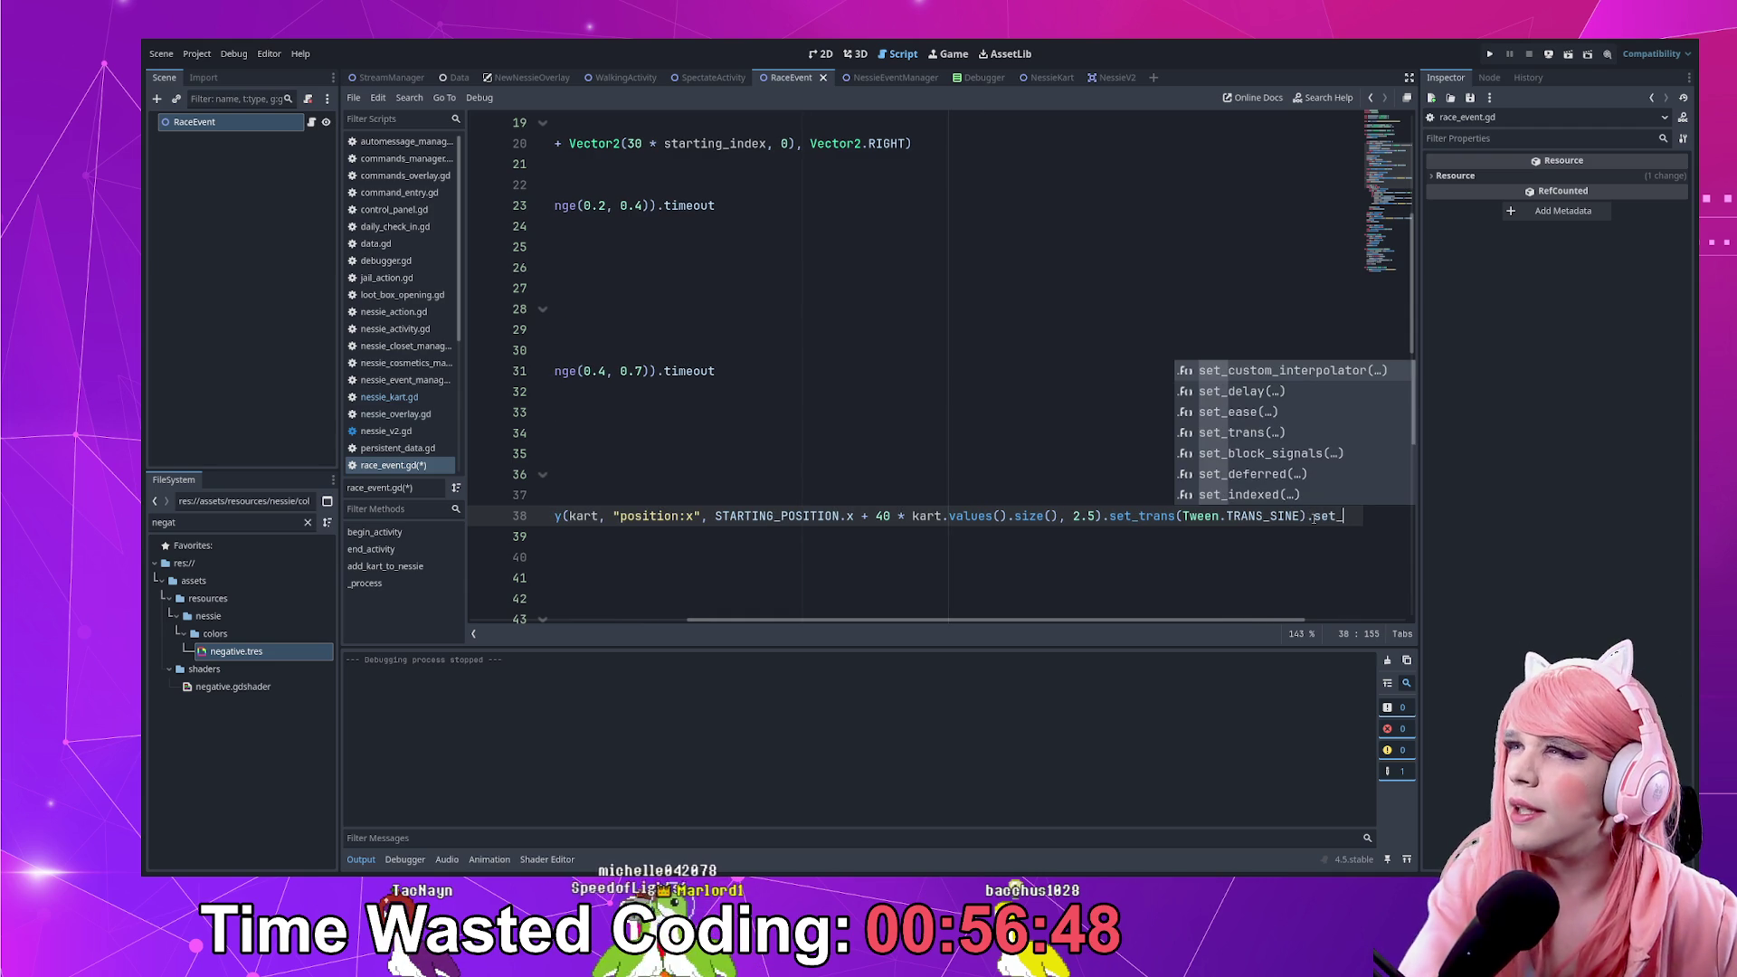
text(eat)
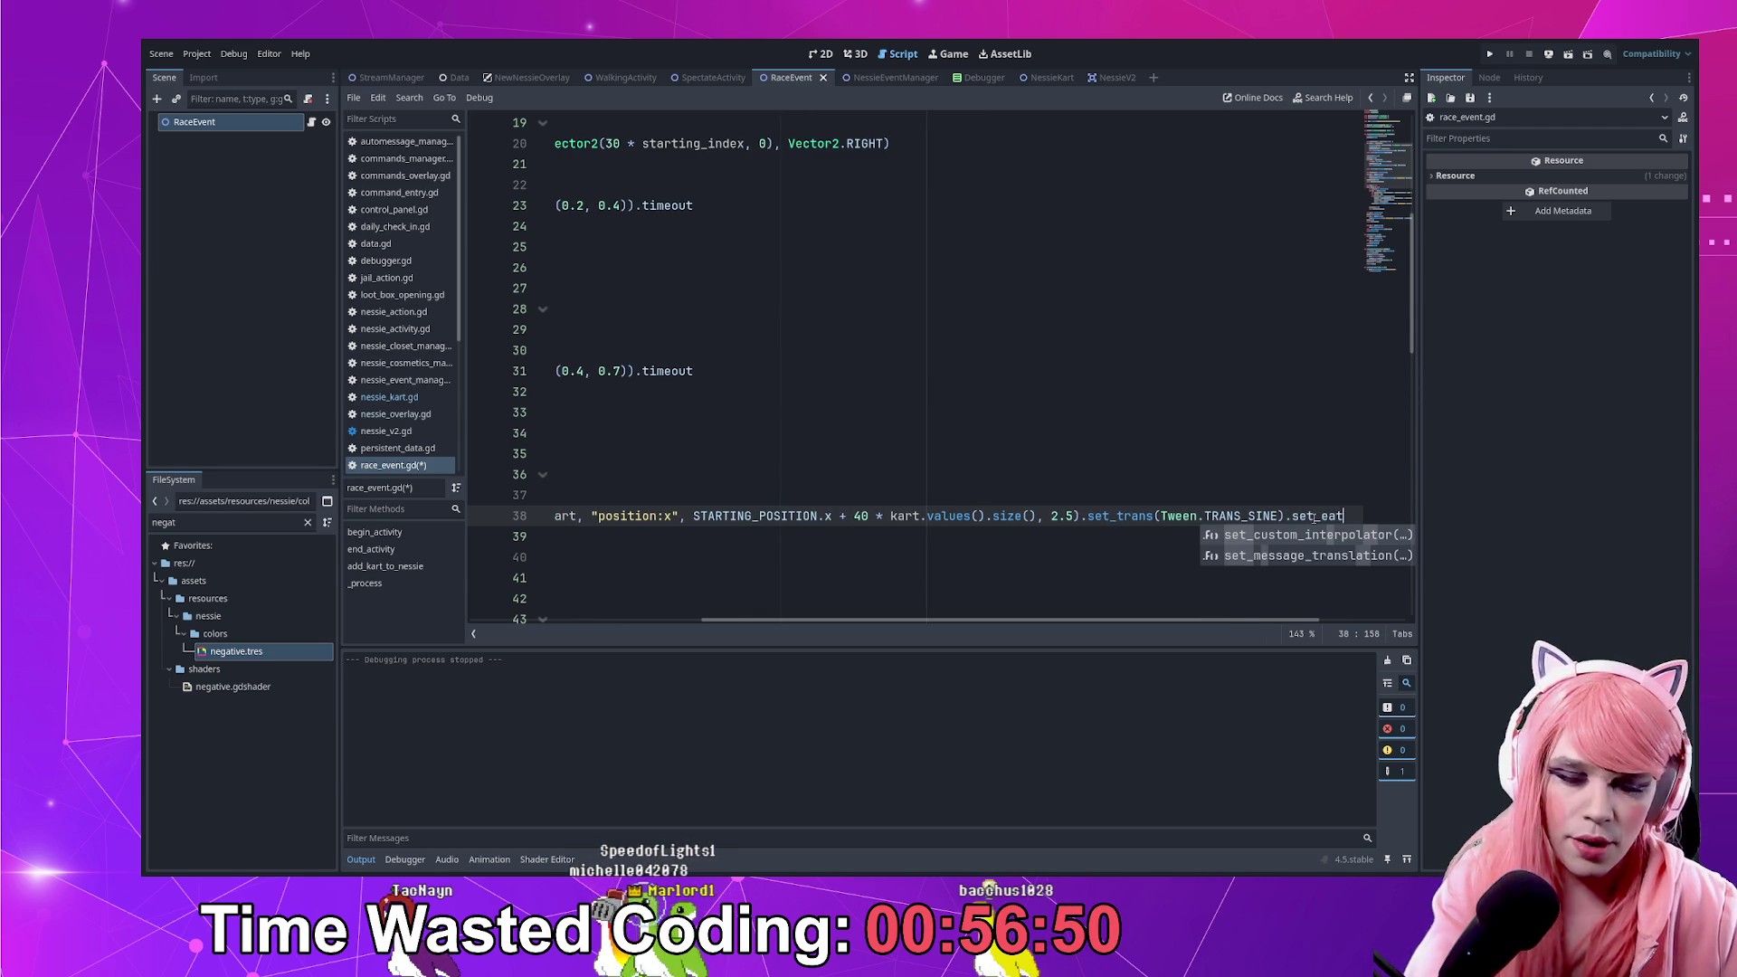
key(BackSpace)
key(Return)
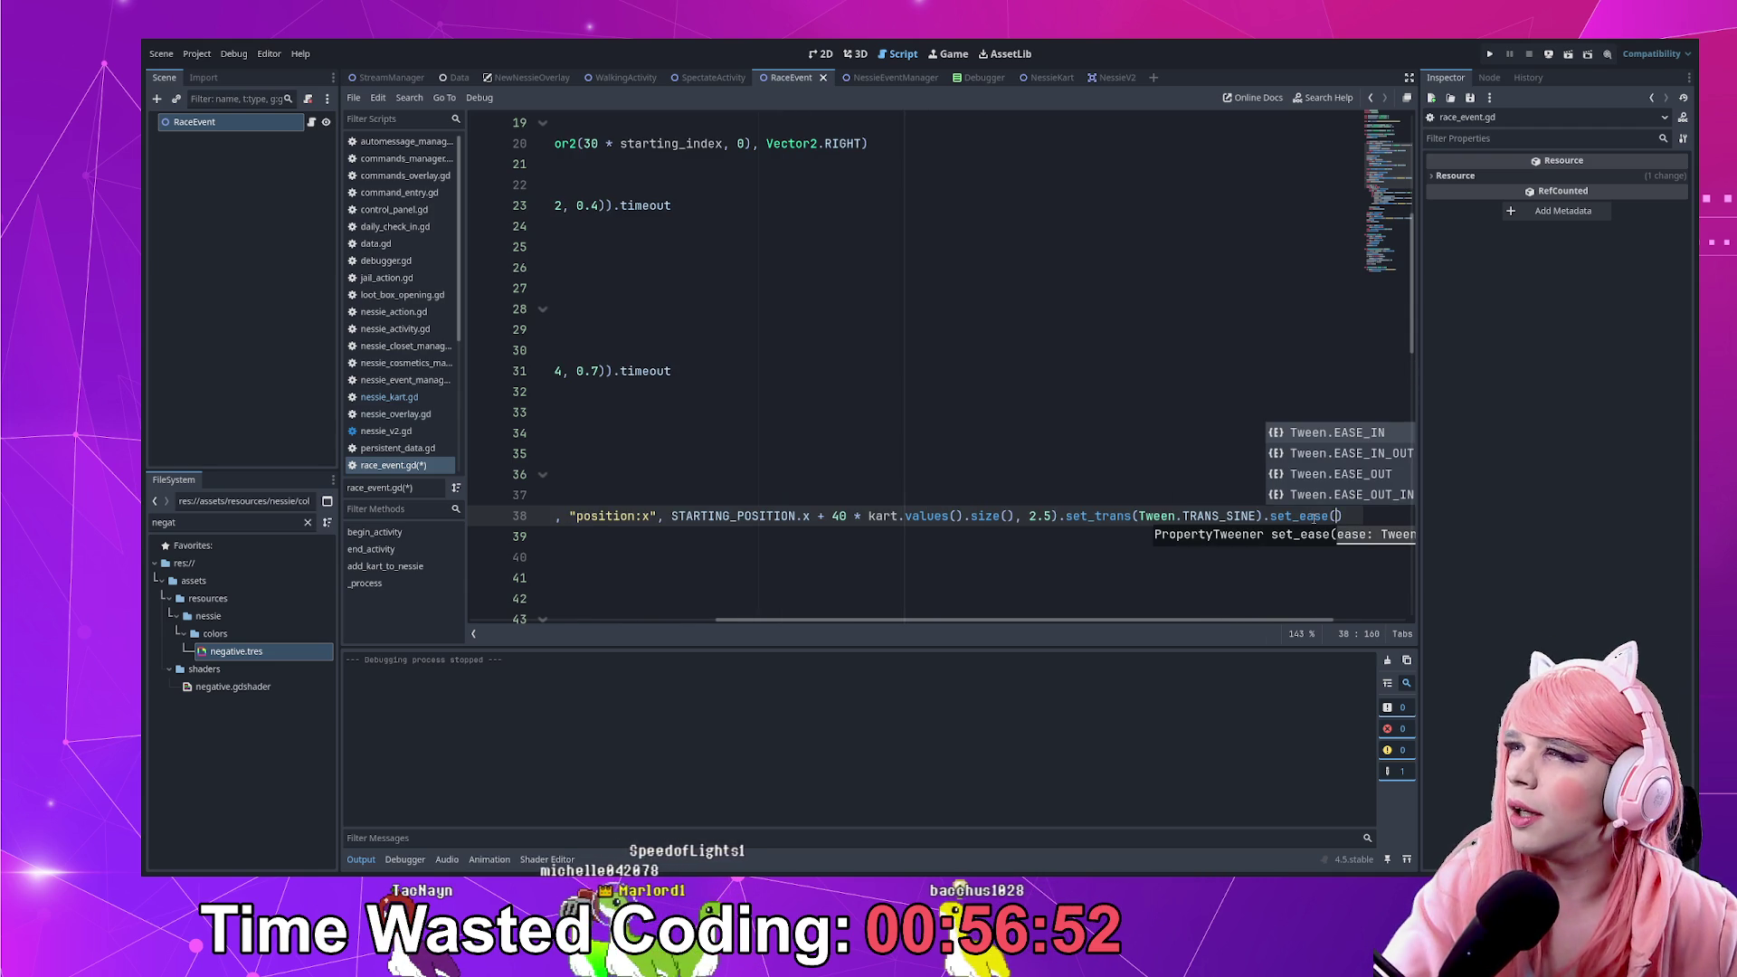
key(Up)
key(Up)
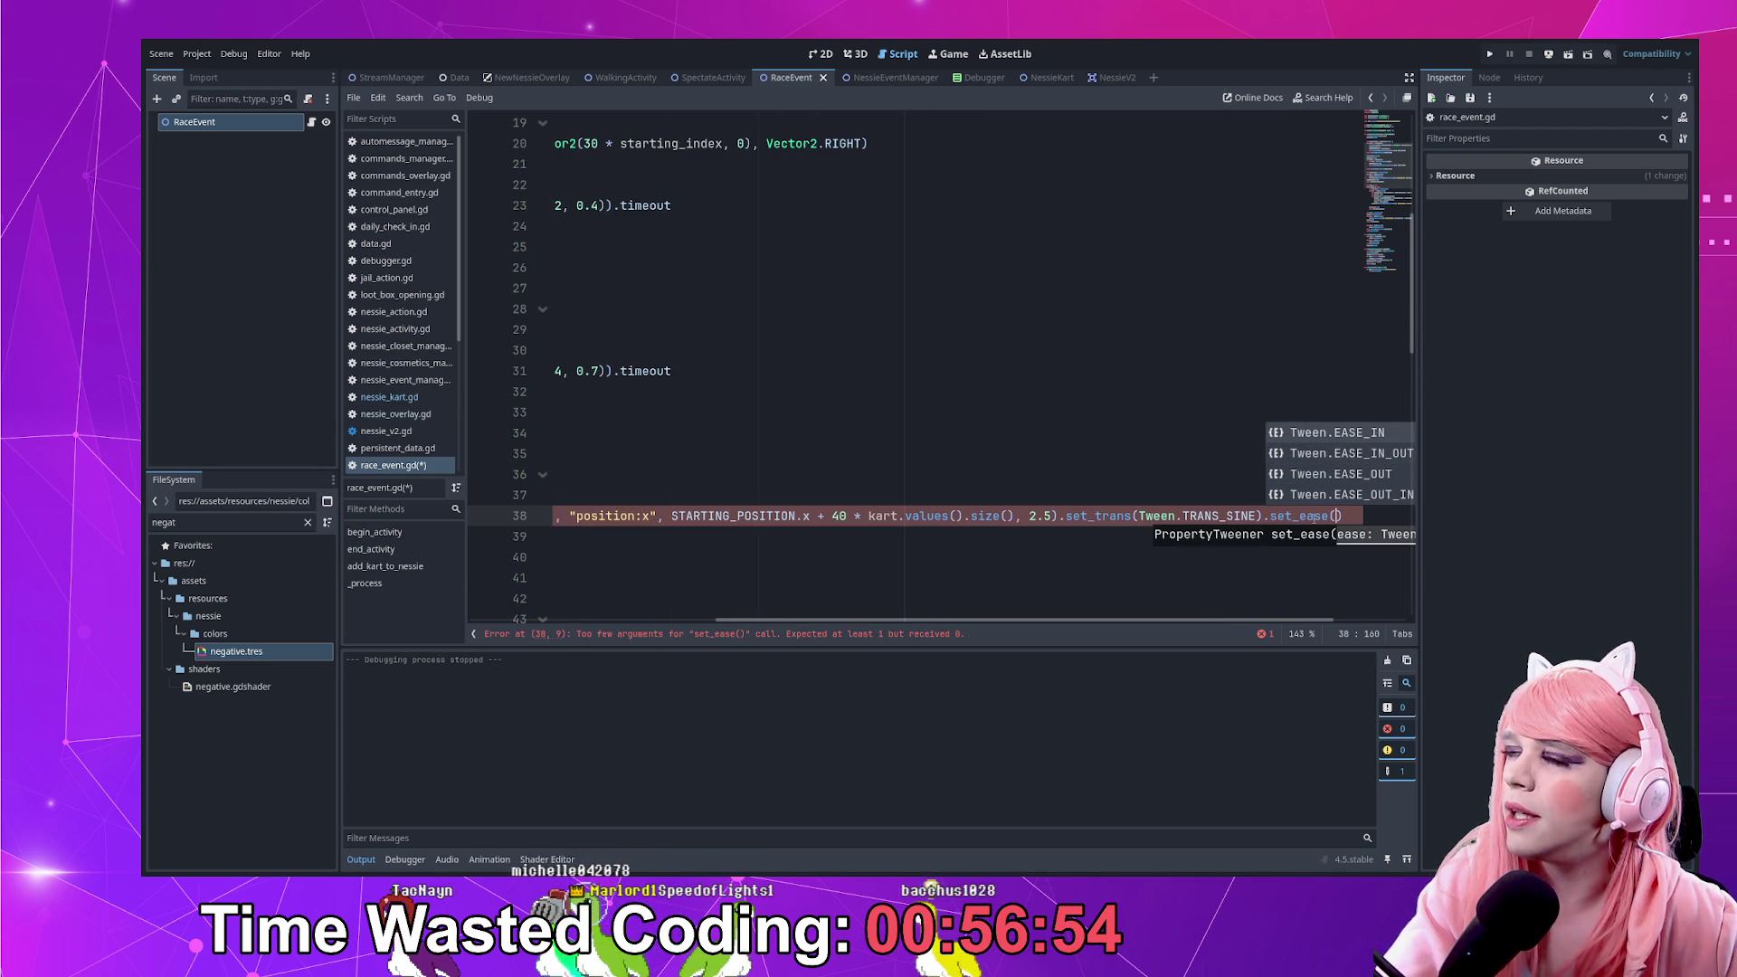
key(Return)
key(Home)
key(Home)
key(End)
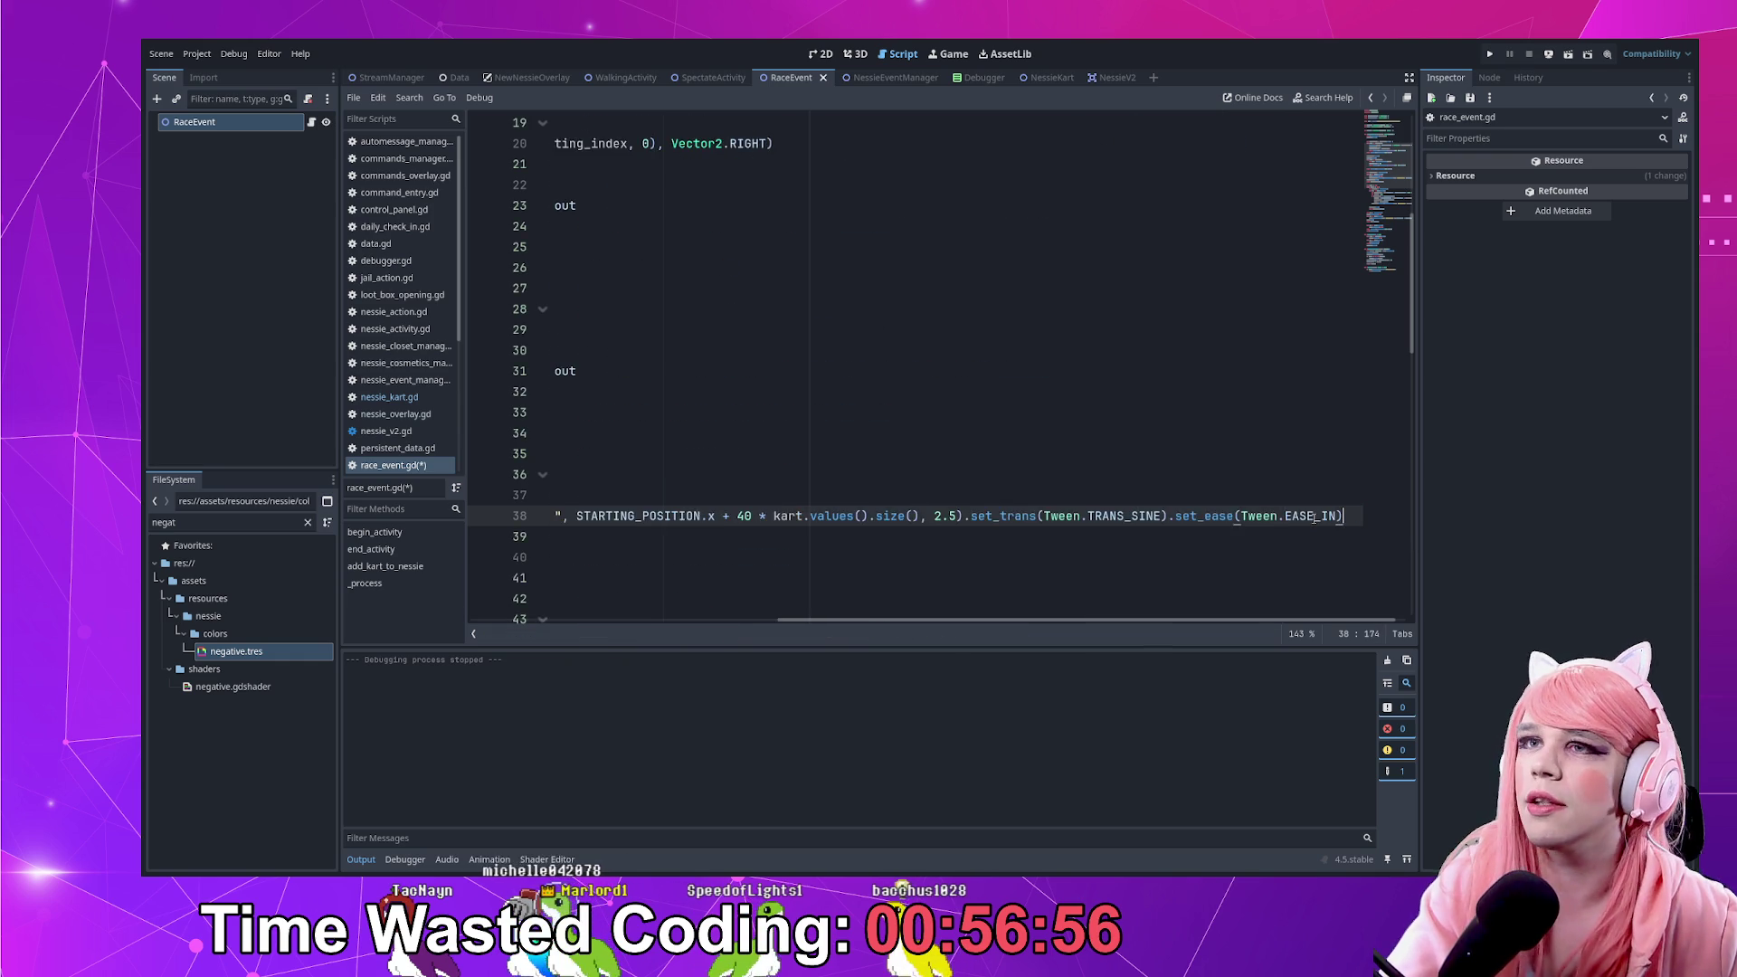
key(Home)
key(Home)
key(ctrl+s)
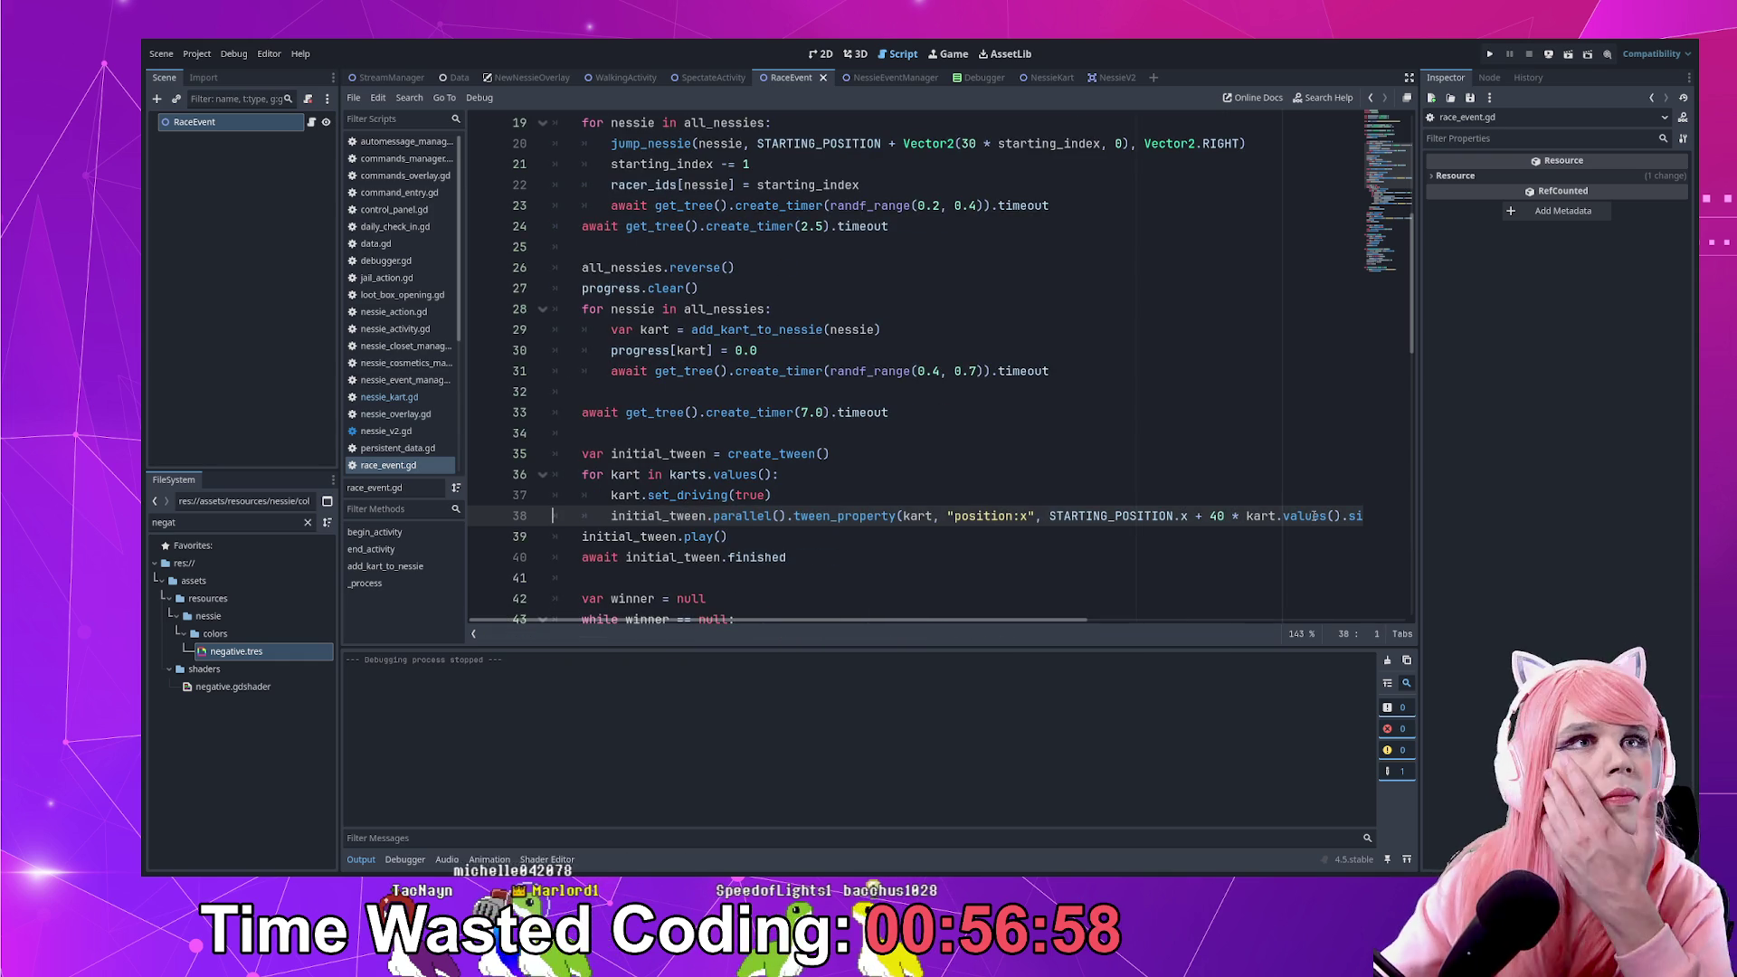
Run the project, open the overlay, spawn a test Nessie and run the activity test
click(1489, 55)
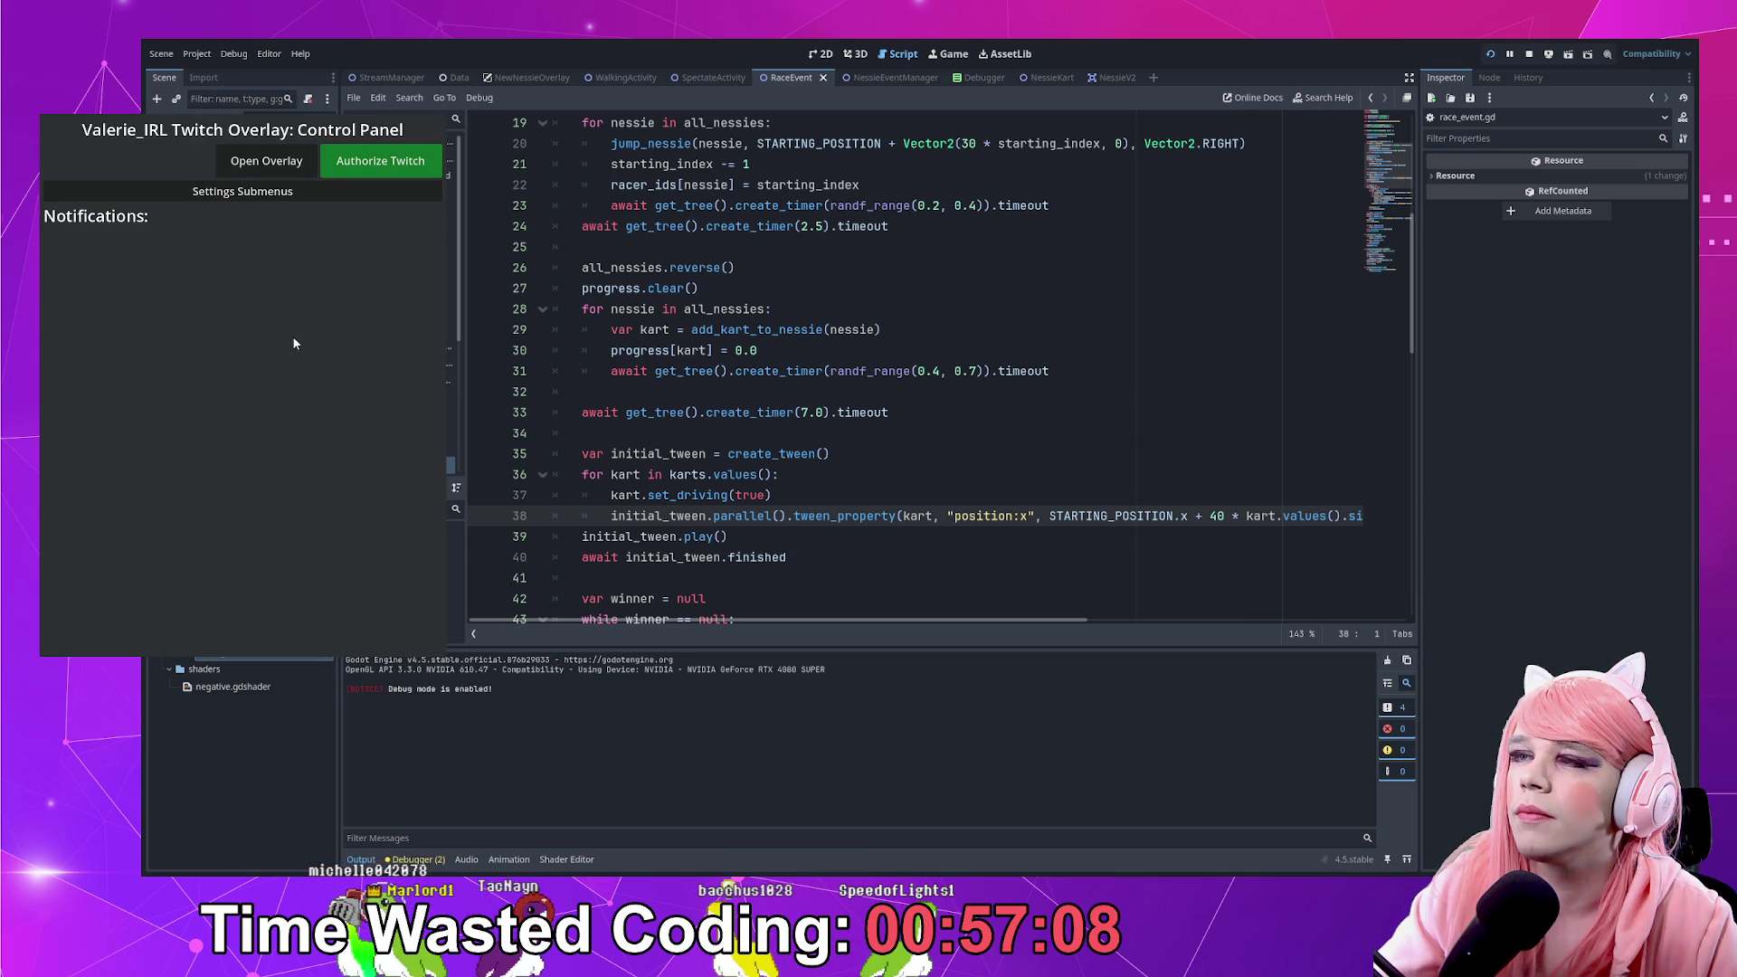
click(266, 160)
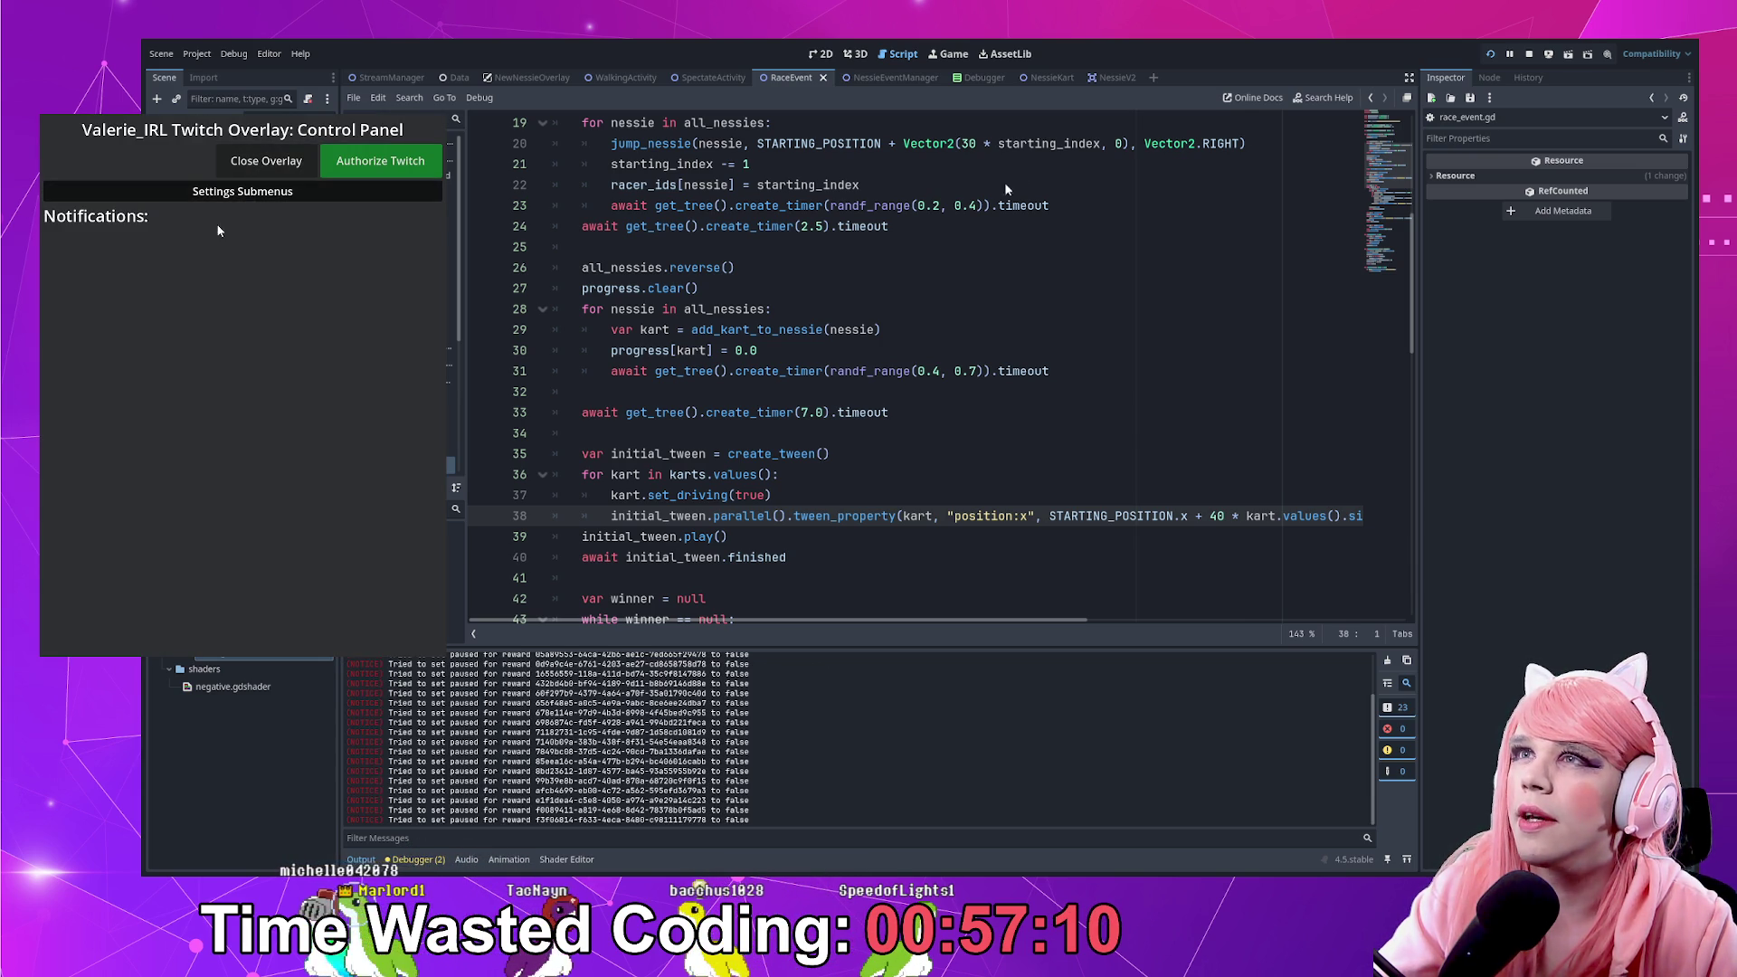
click(243, 191)
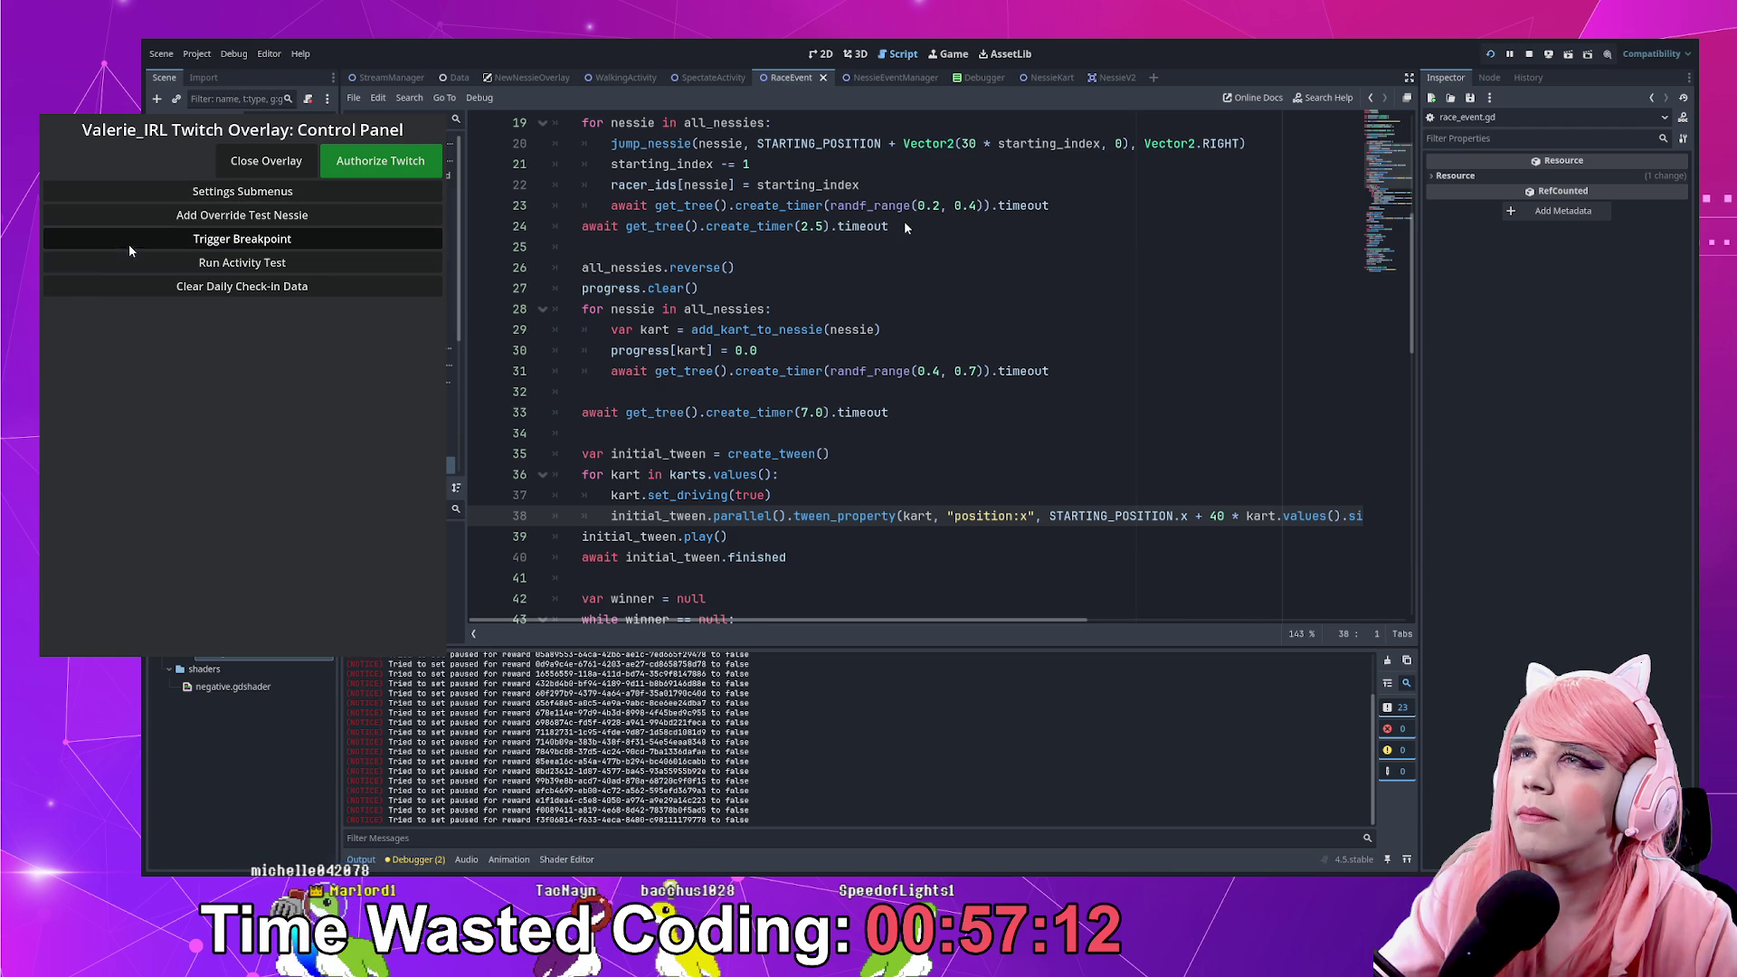
click(242, 238)
key(F12)
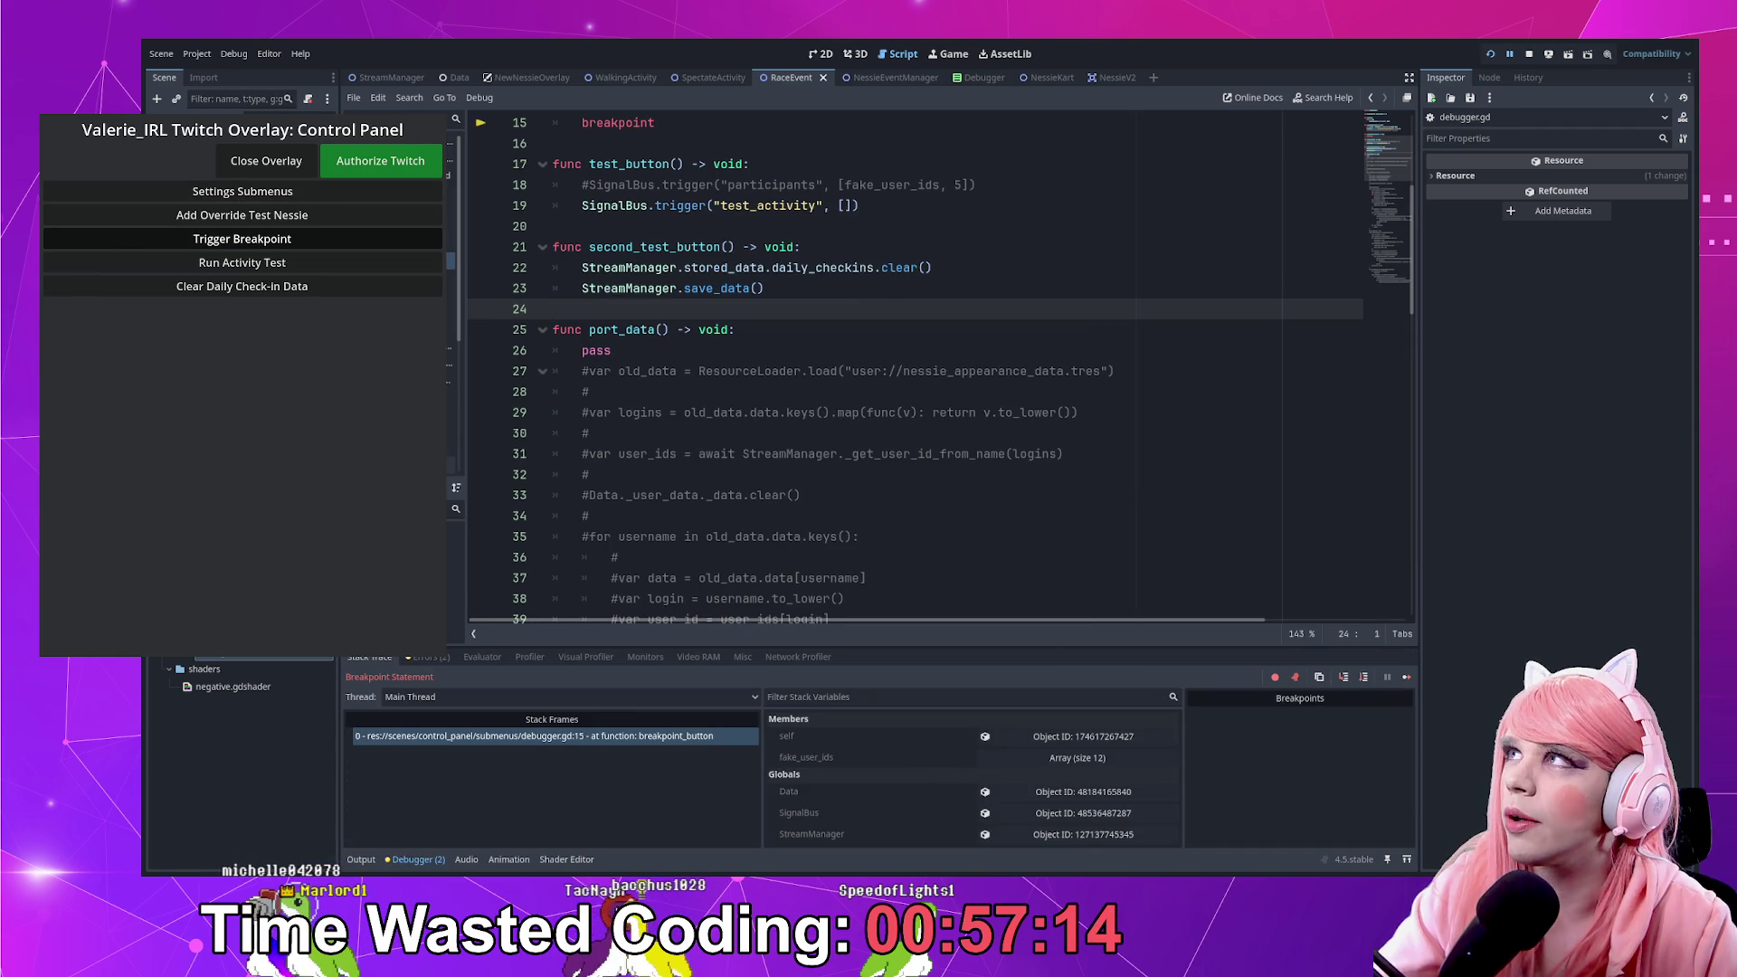
click(254, 208)
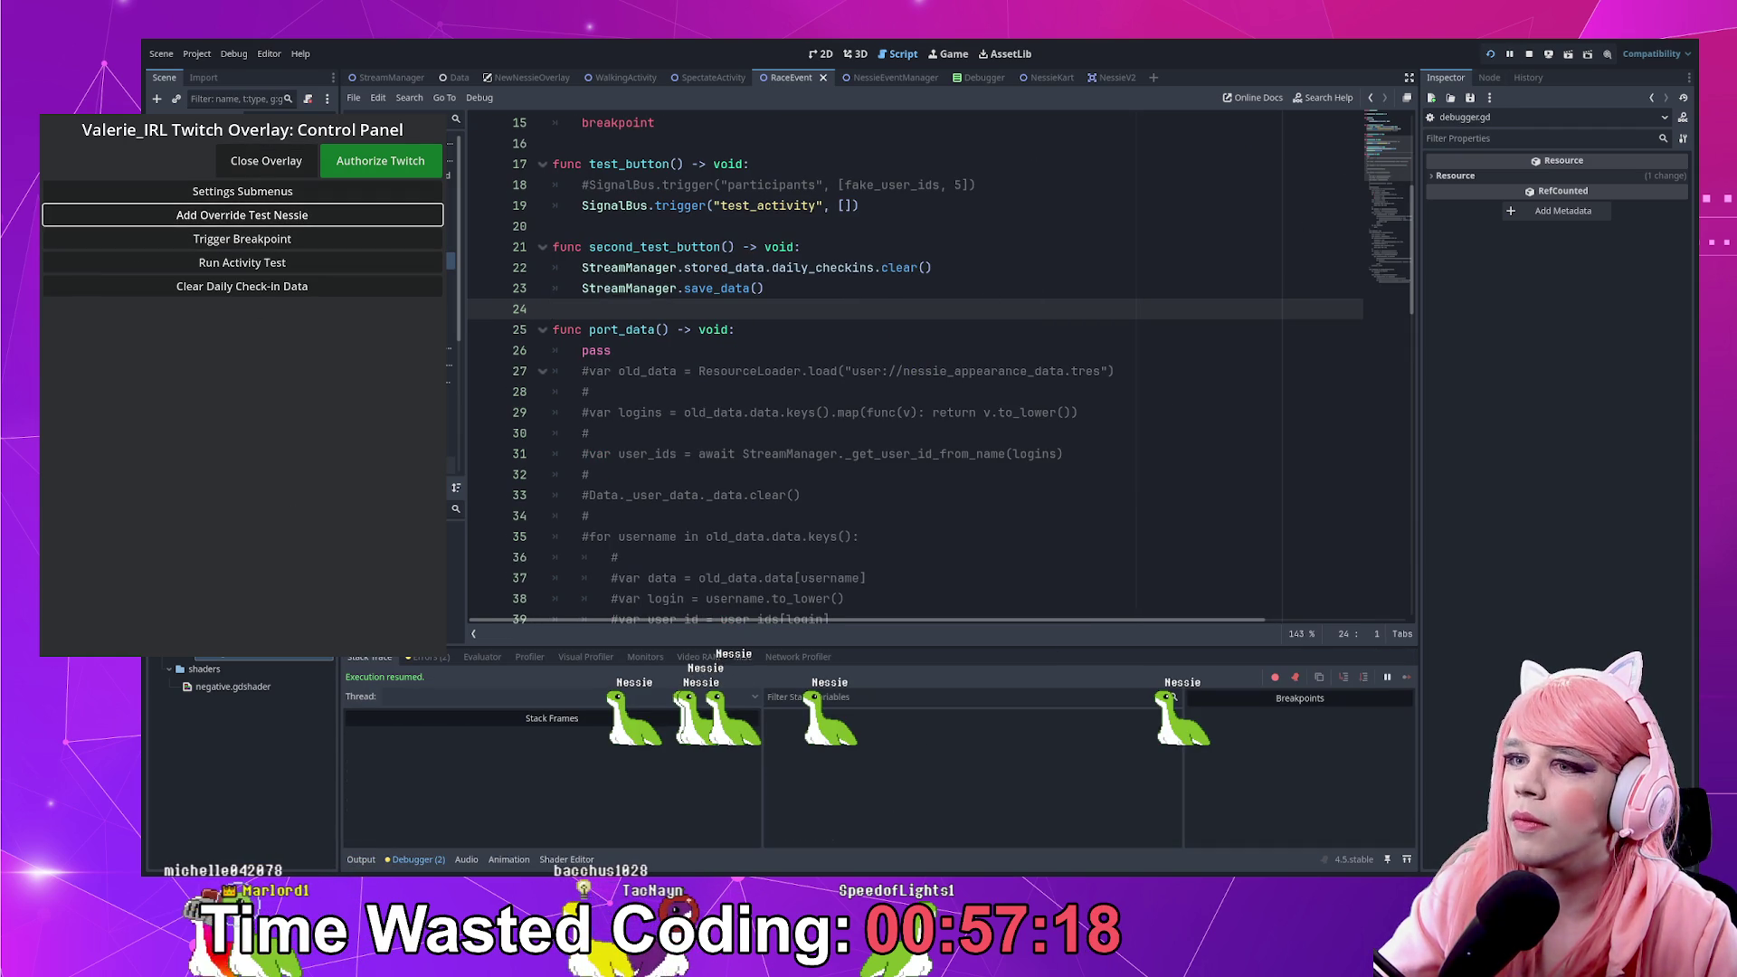
click(243, 263)
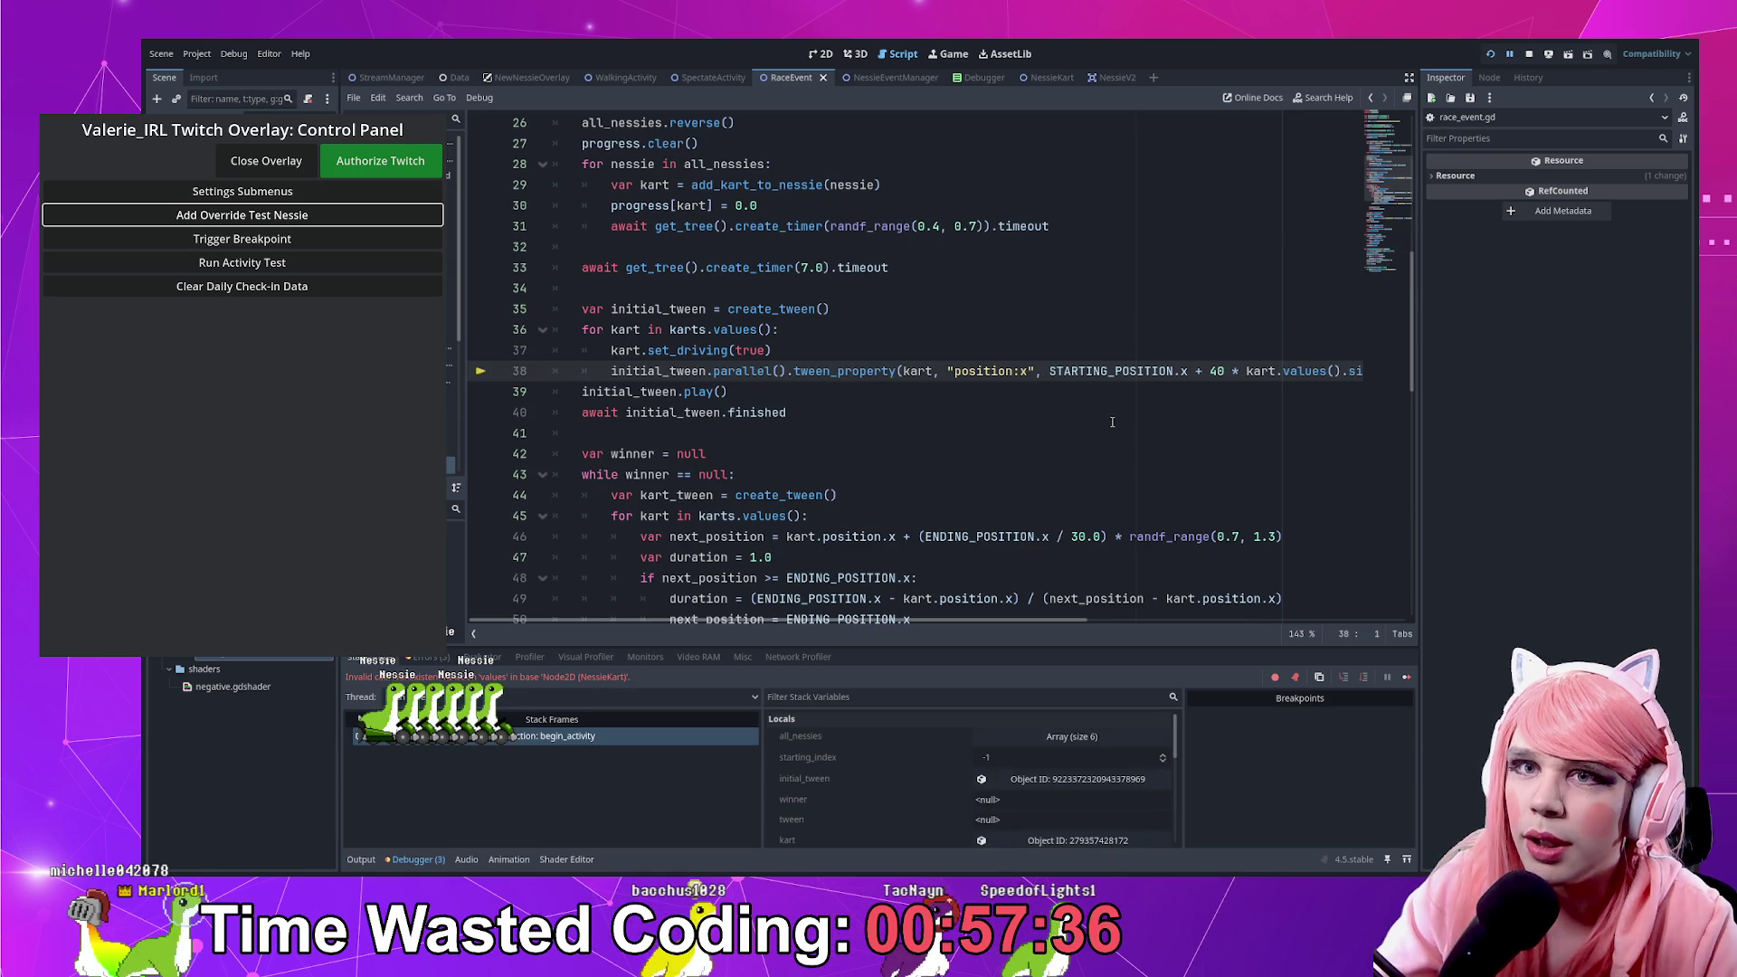
Correct line 38 to use karts.values() and stop the running project
double_click(1303, 371)
click(1277, 373)
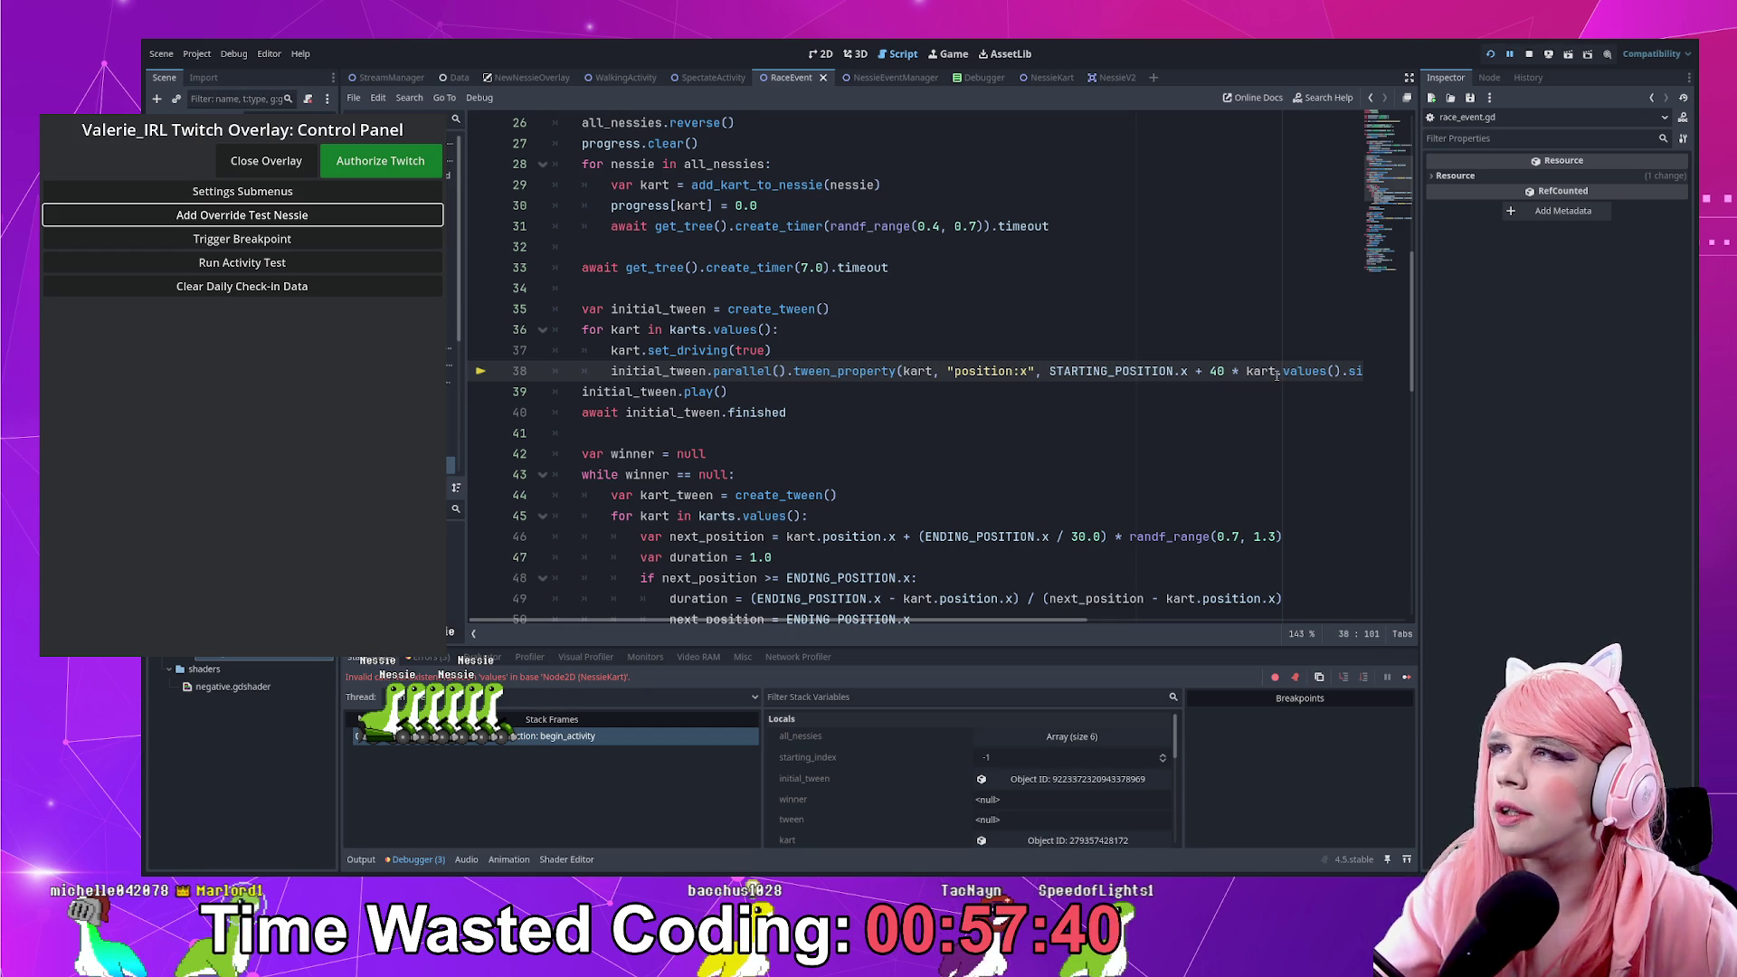
text(s)
click(1528, 55)
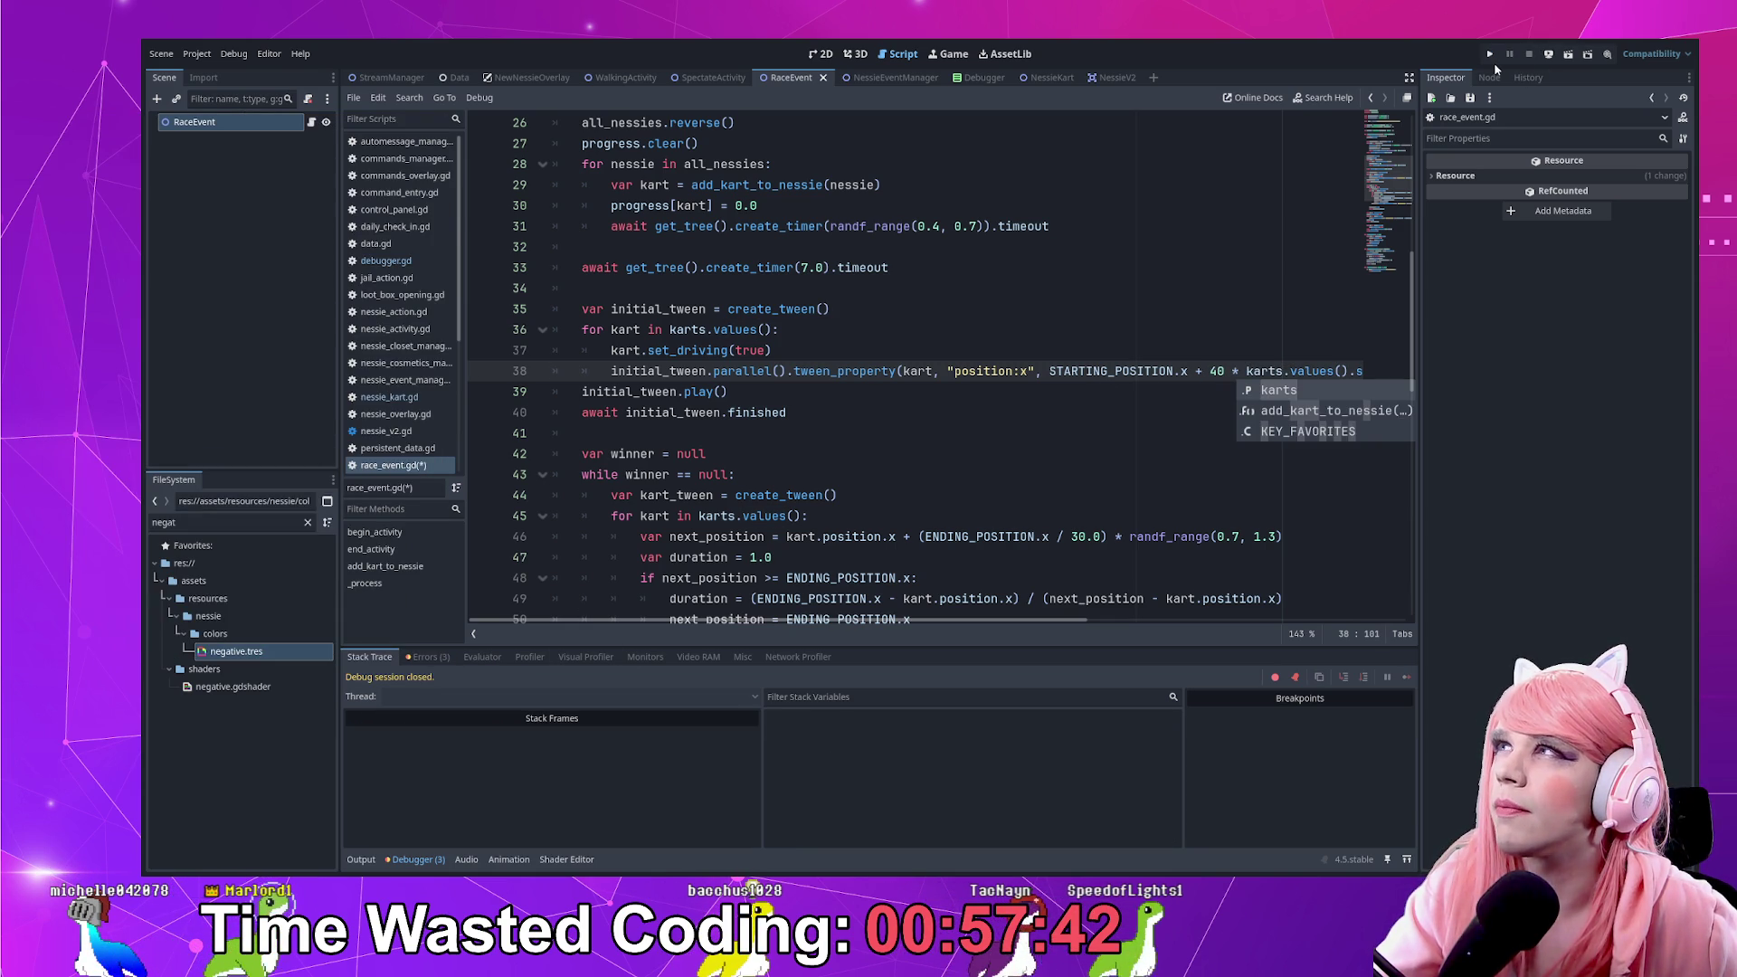
Relaunch the project, open the overlay and add two override test Nessies
click(1490, 55)
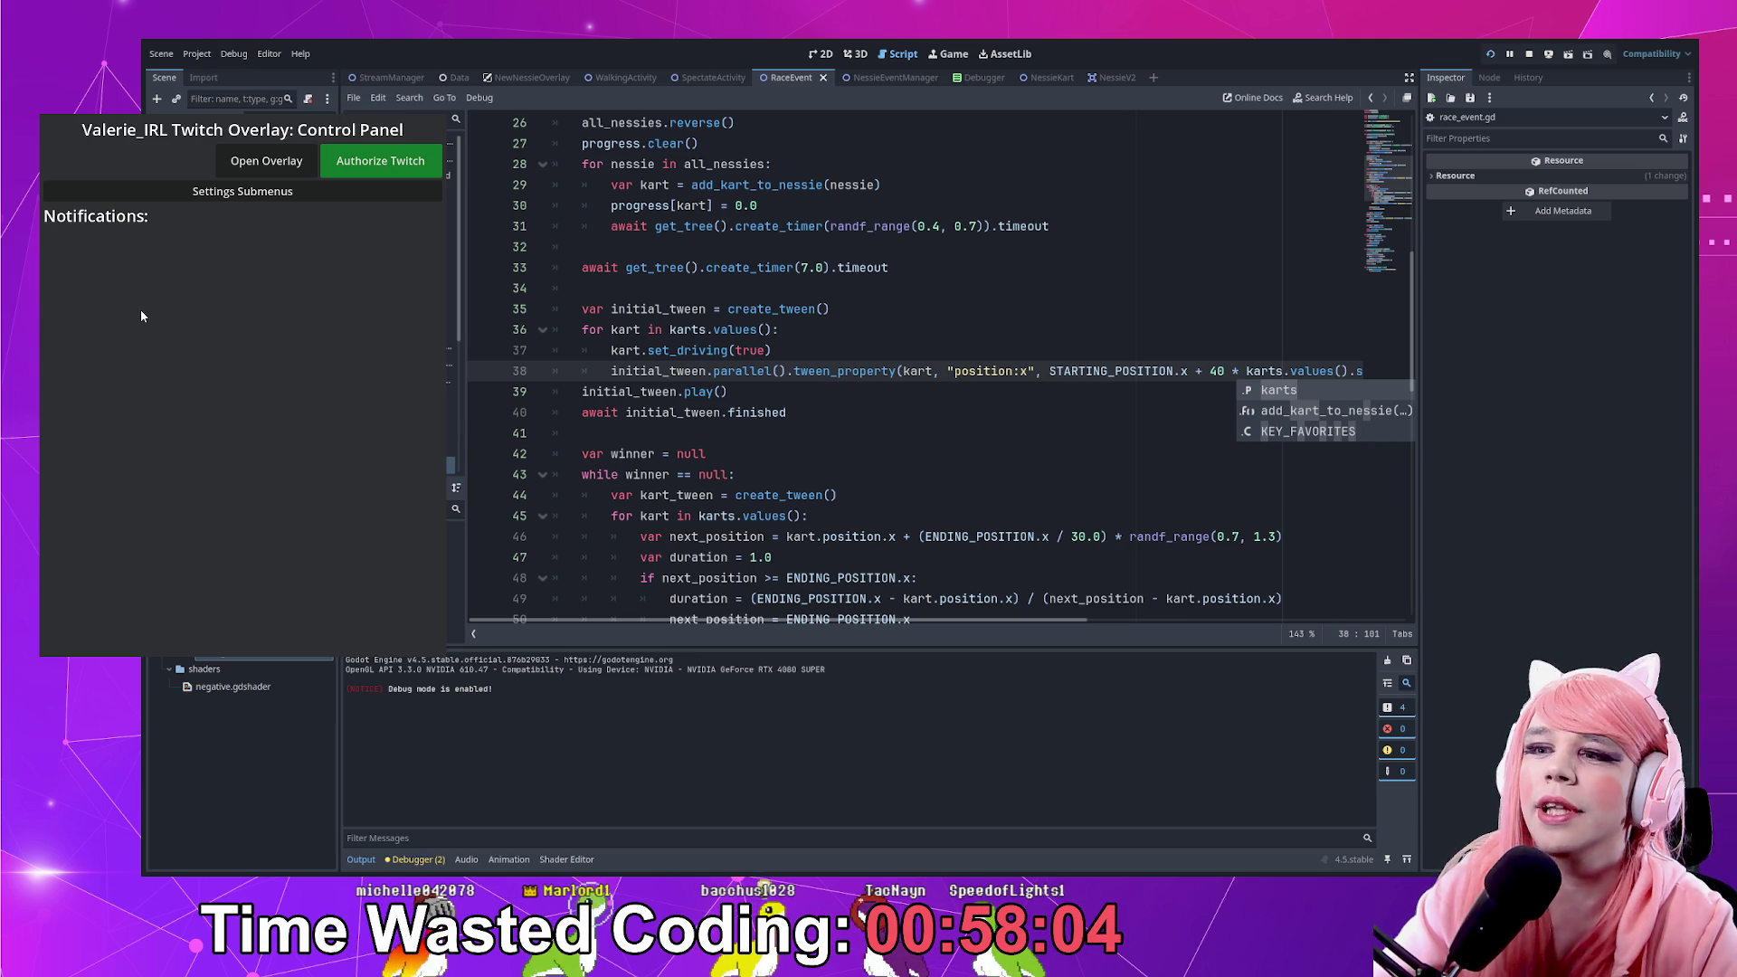
click(265, 160)
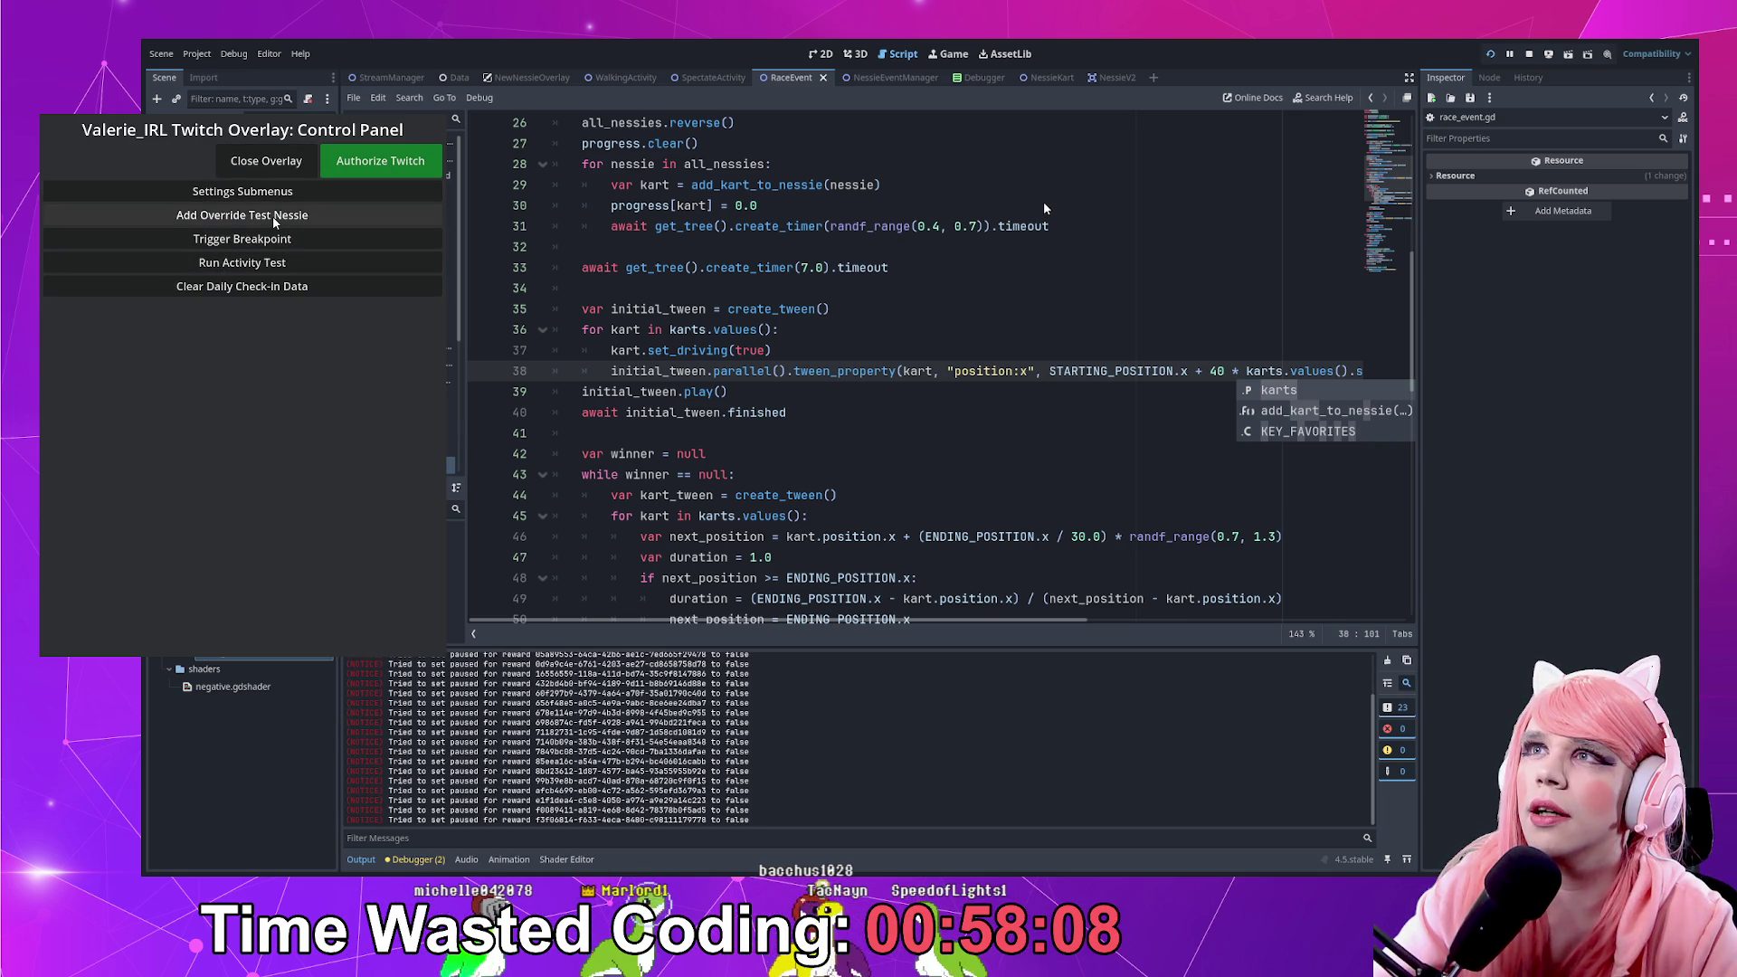
click(274, 217)
click(274, 217)
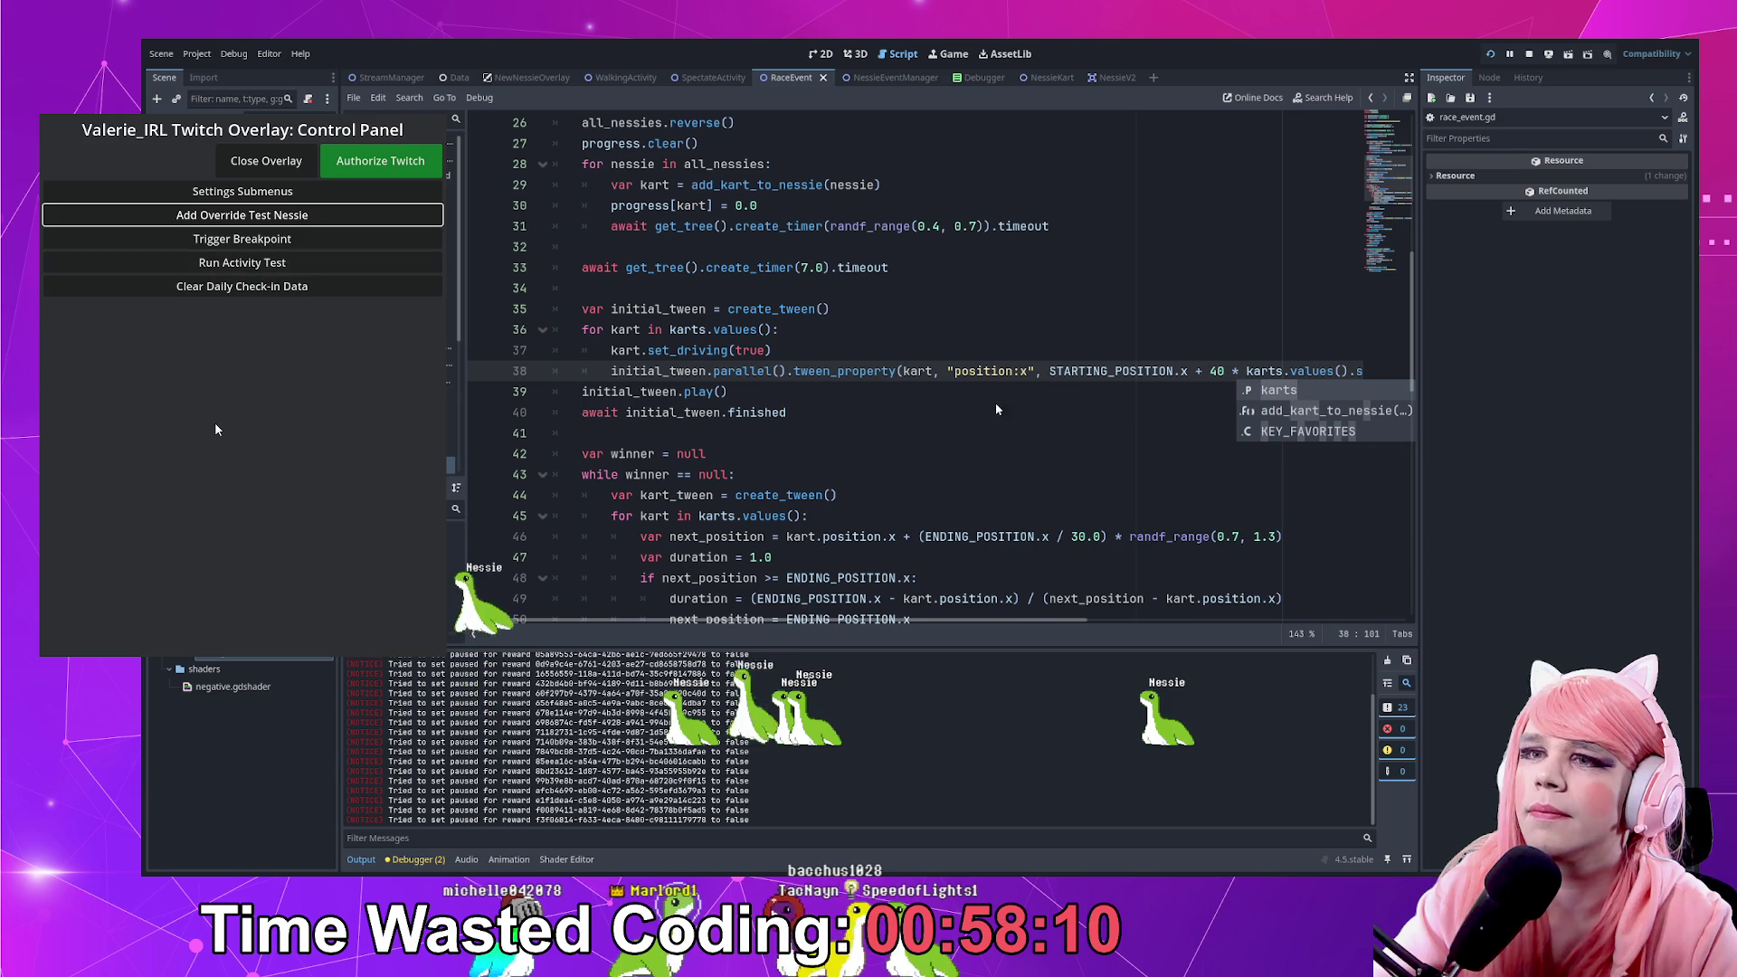
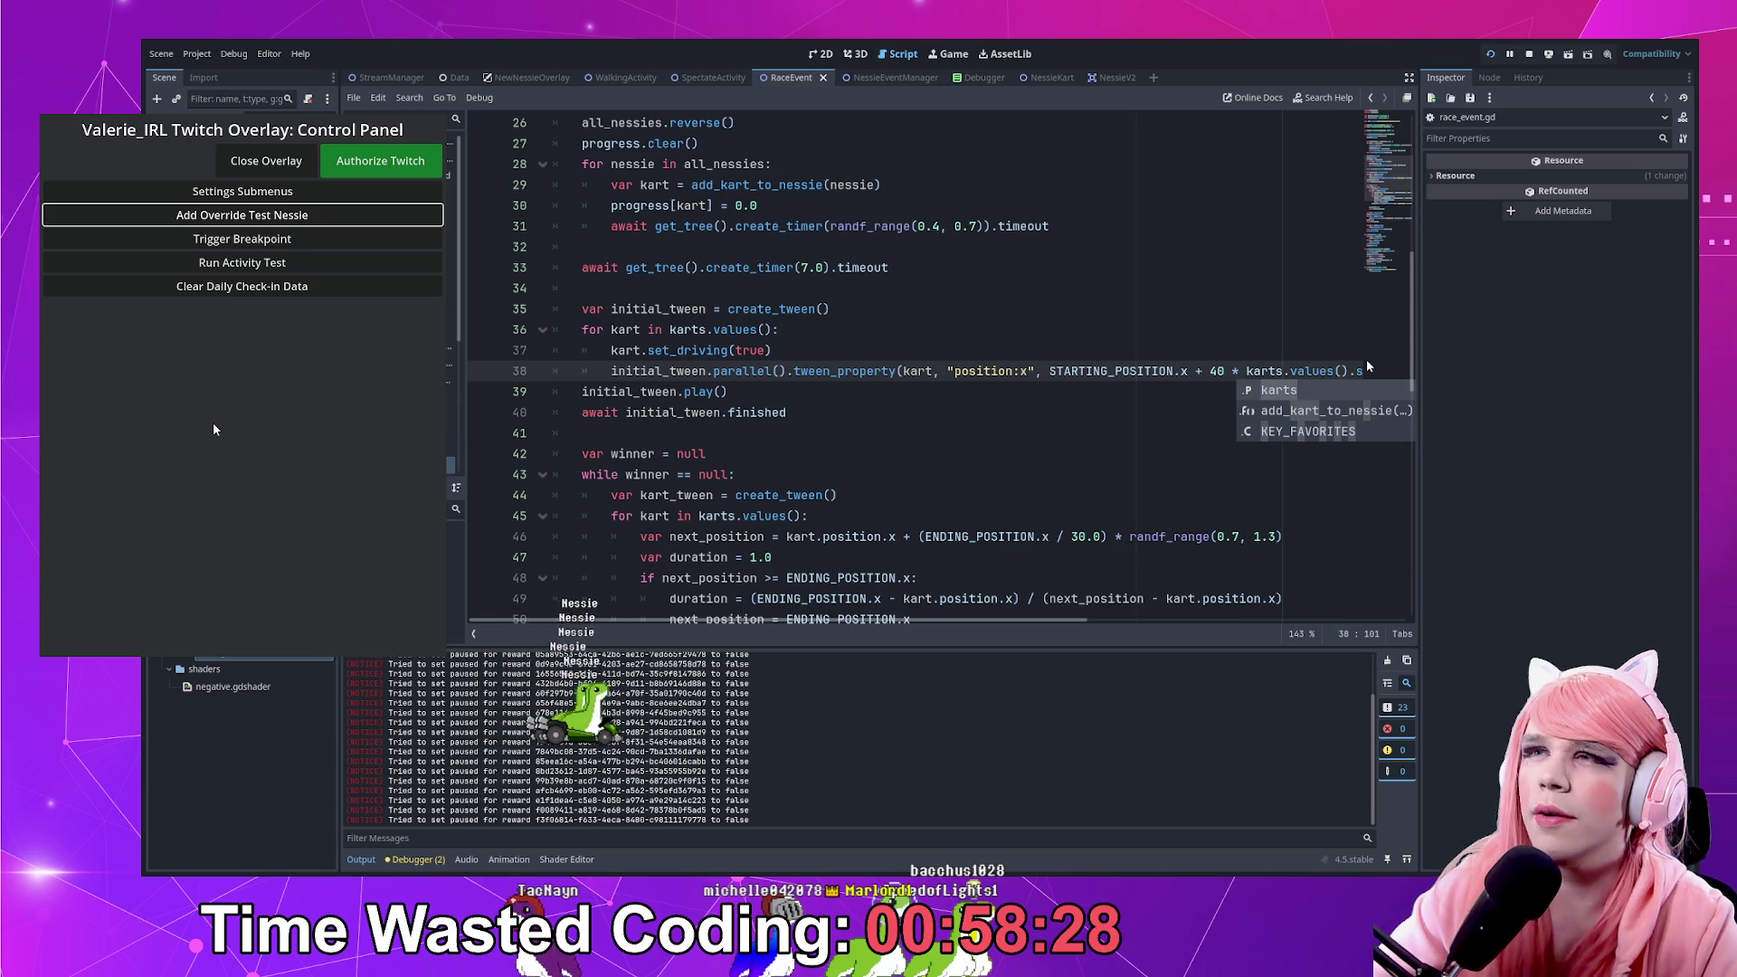
Stop the test run and change line 46's step divisor from 30.0 to 25.0
click(299, 168)
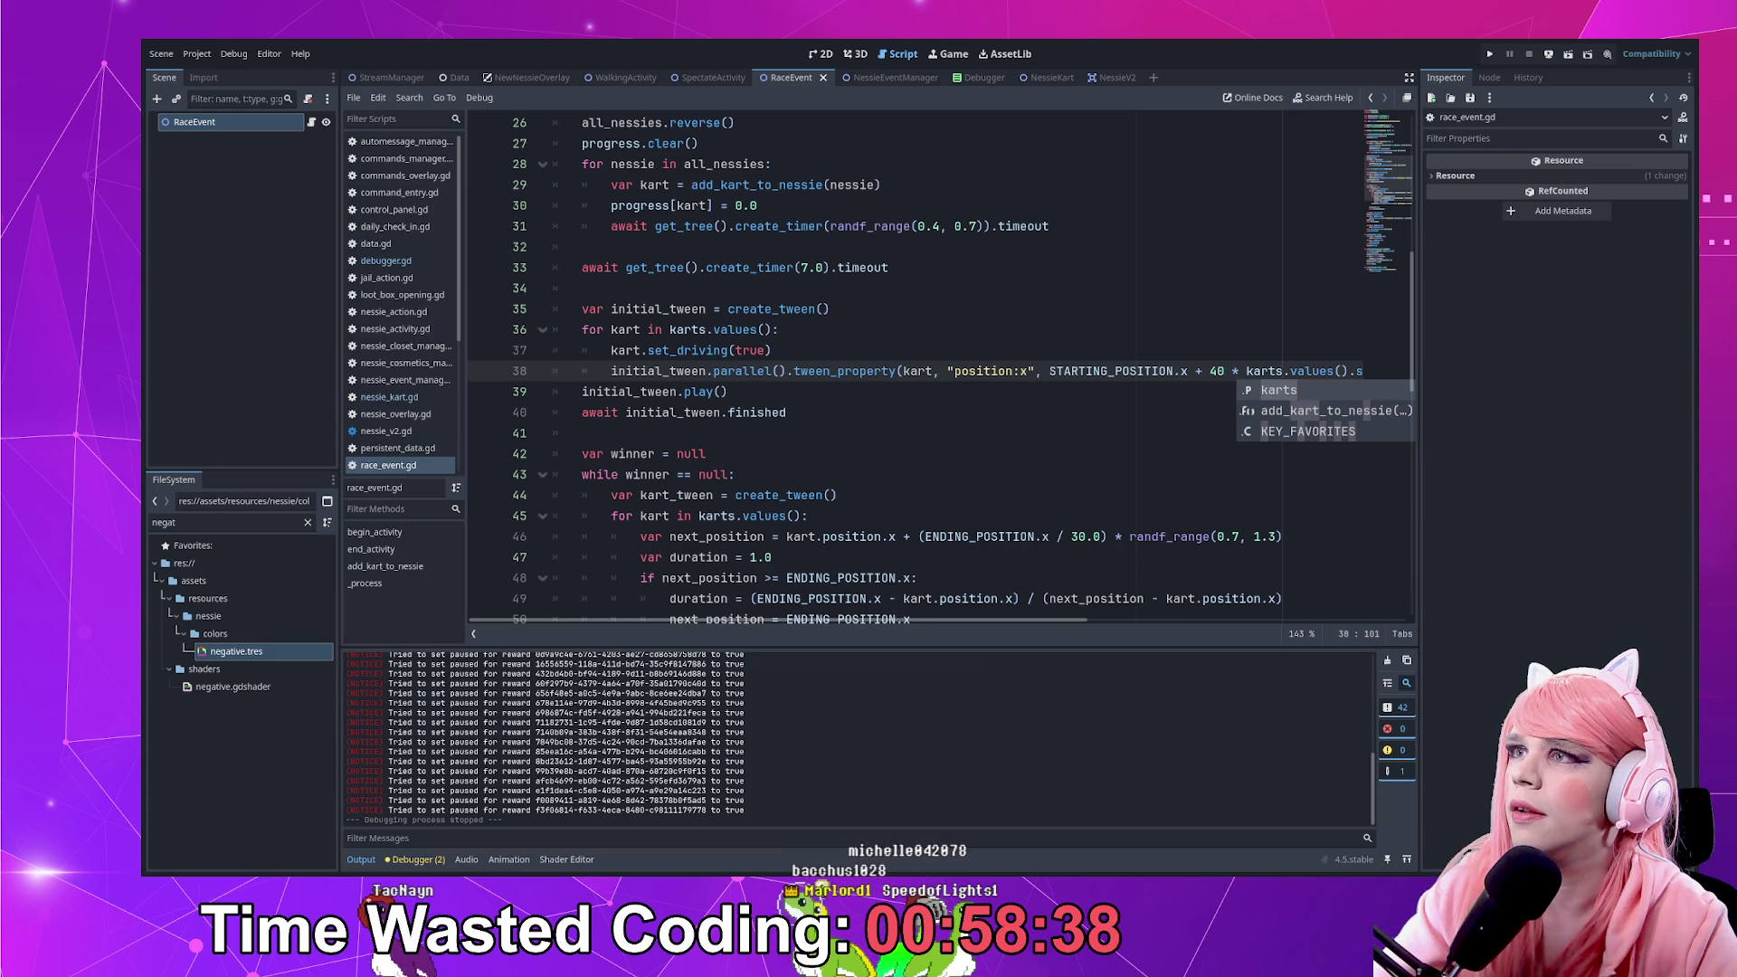
click(1210, 372)
drag(1217, 373, 1224, 374)
text(5)
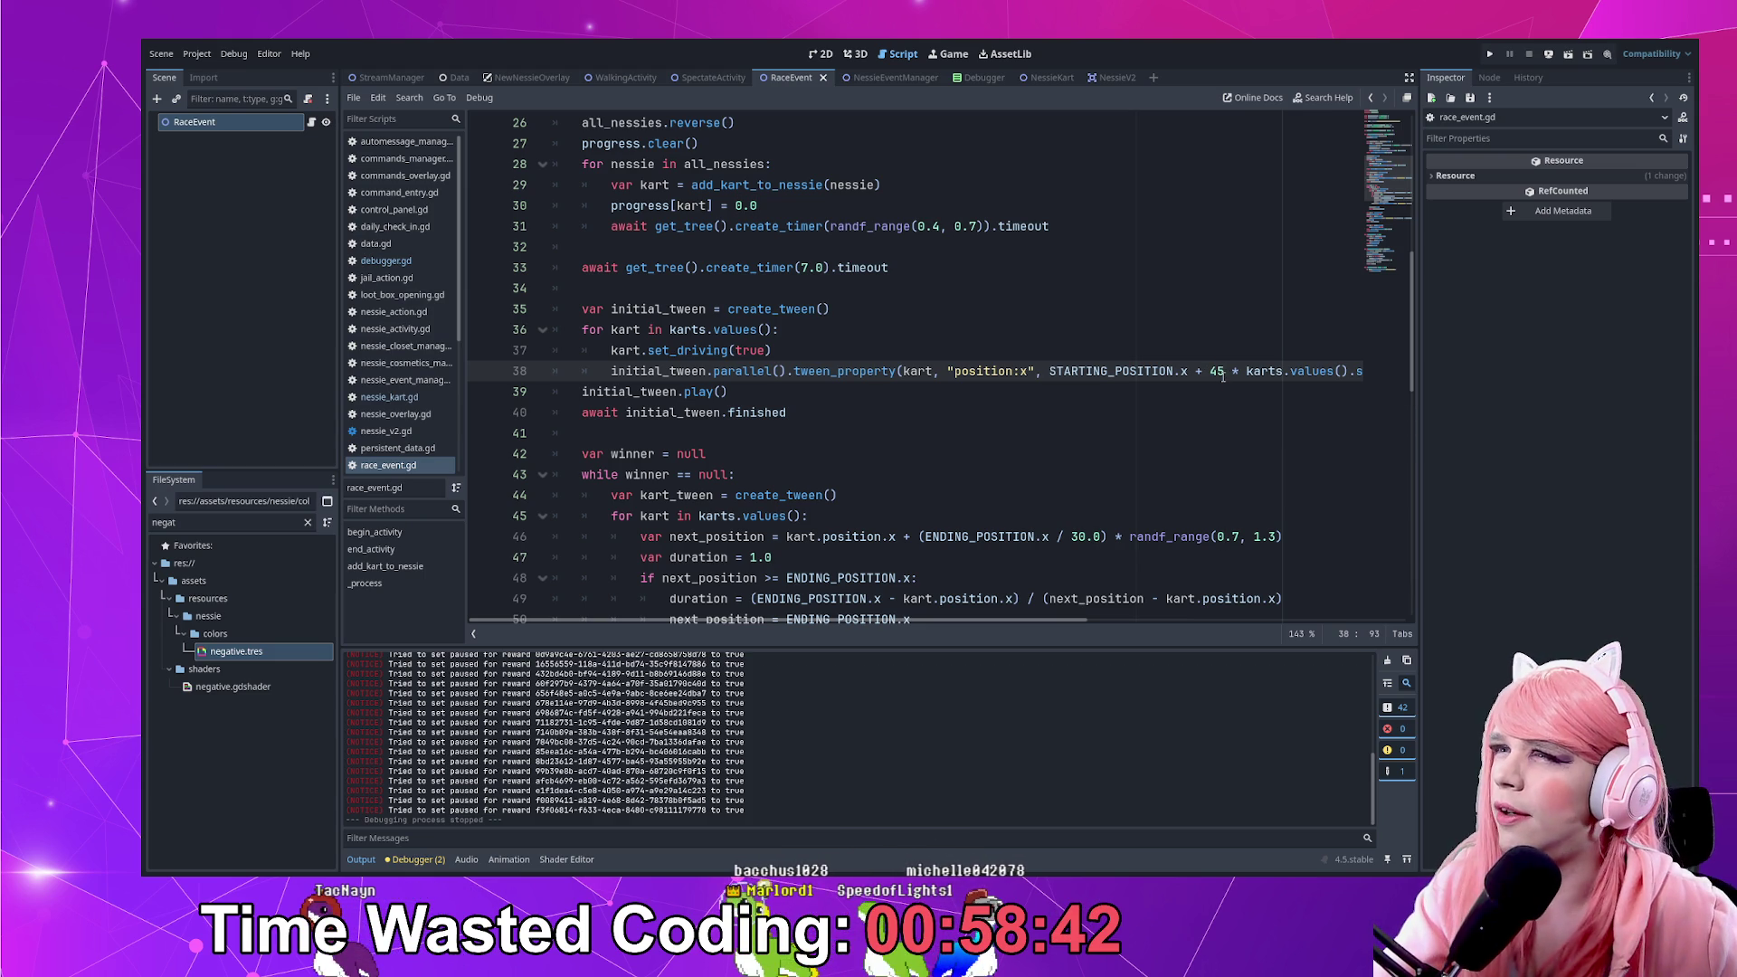
click(1076, 537)
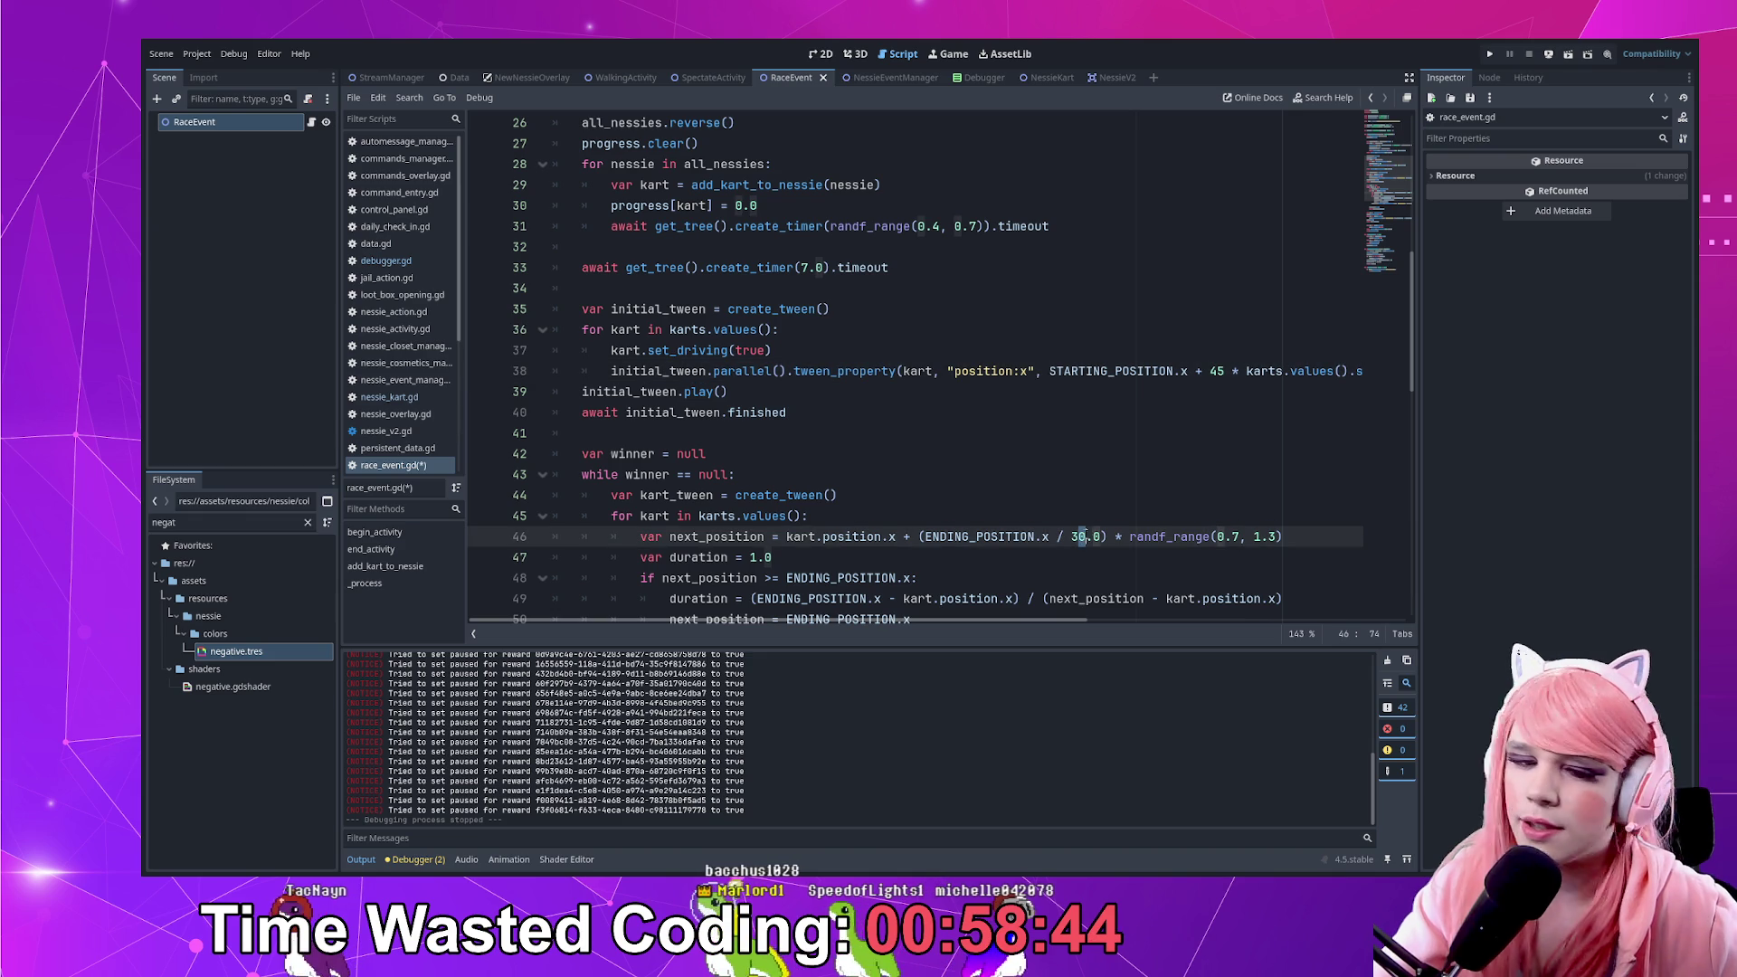
key(BackSpace)
key(BackSpace)
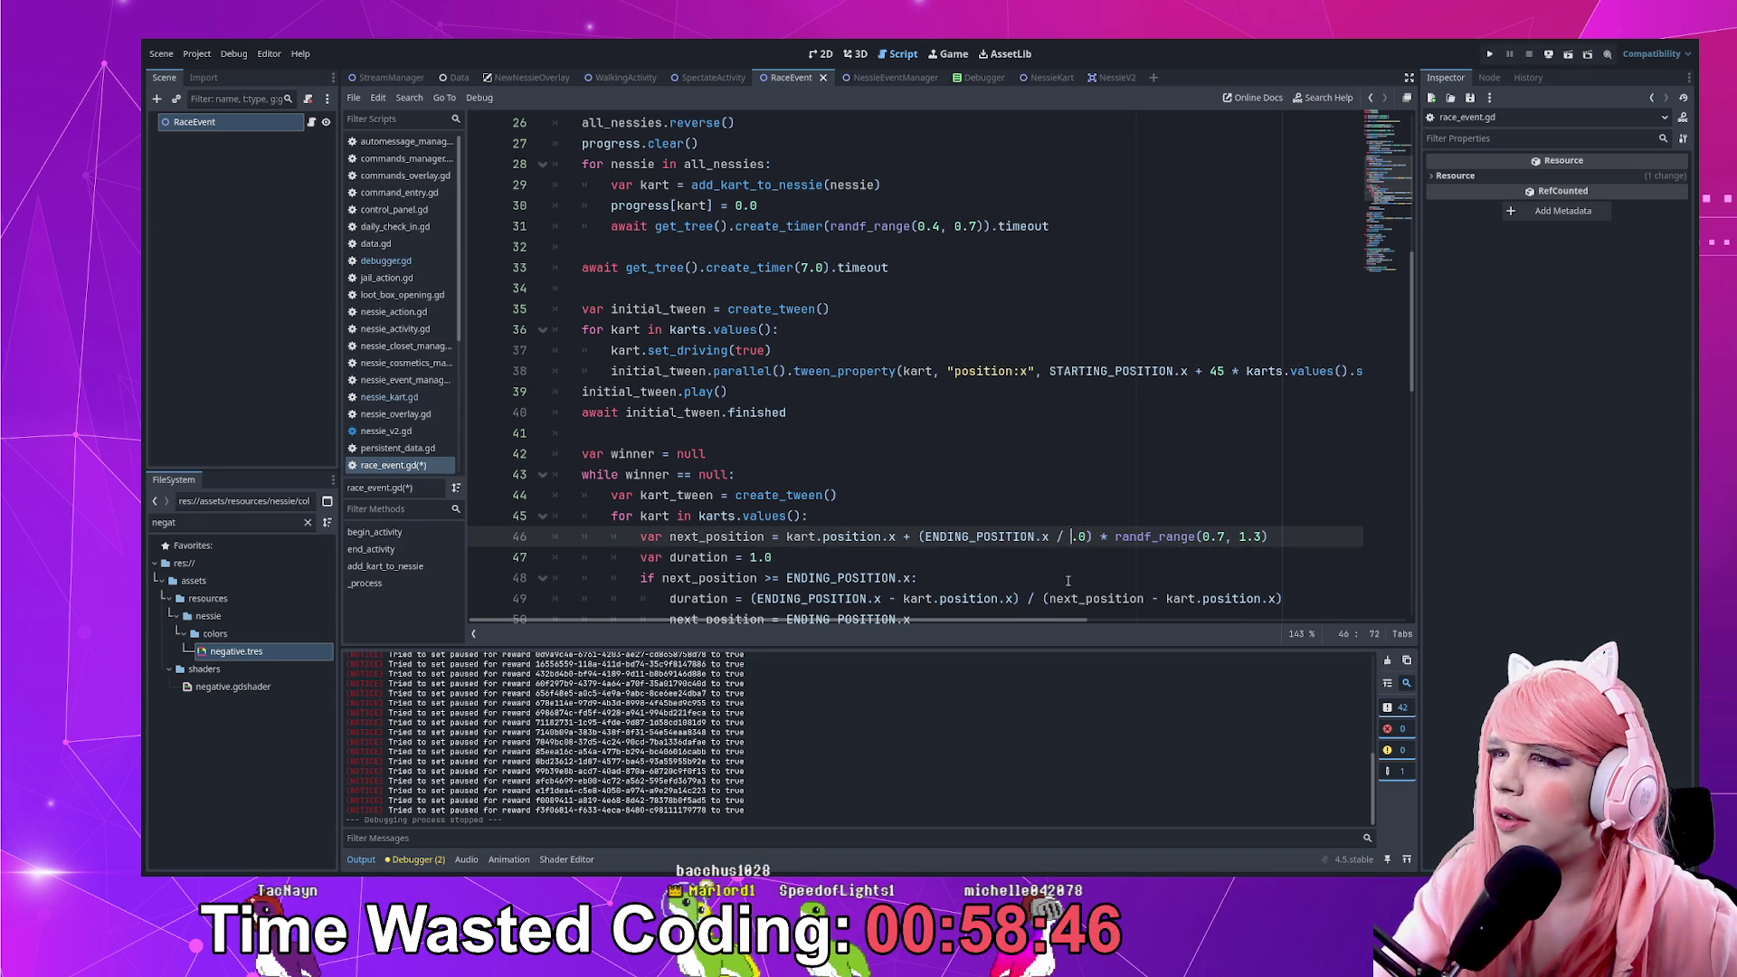
mouse_move(1042, 620)
mouse_down()
mouse_move(1293, 619)
mouse_move(1042, 616)
mouse_up()
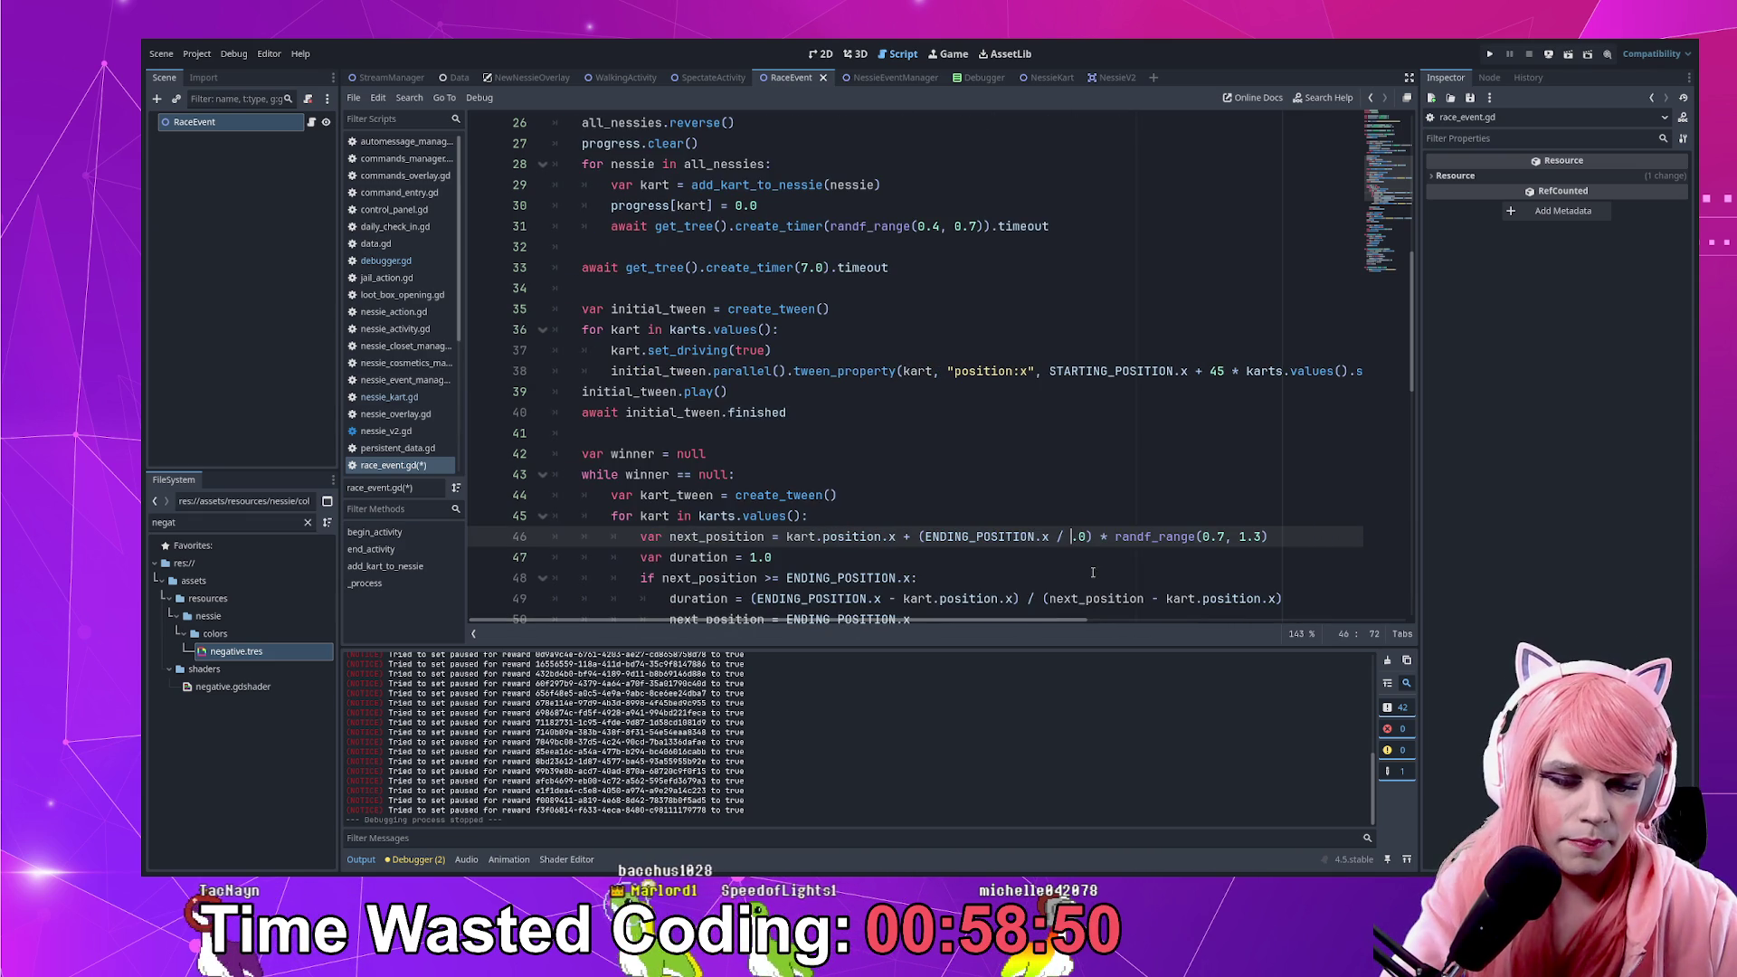
text(25)
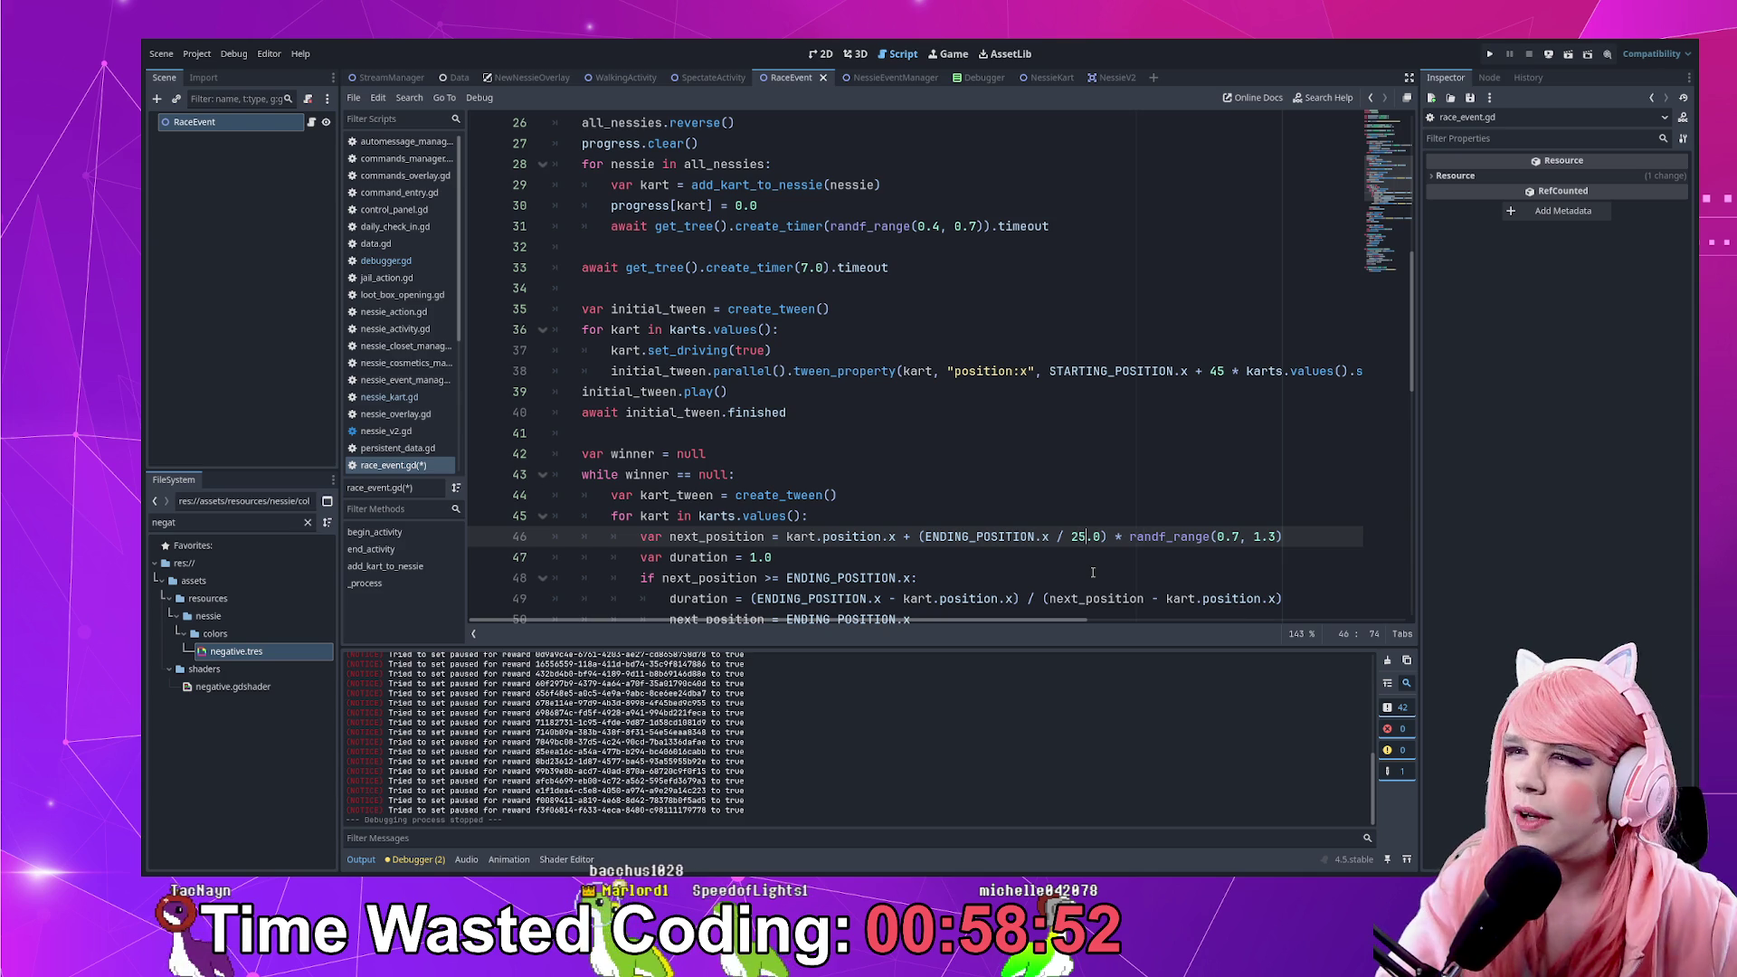
Rewrite line 38's spread as randf_range(0.8, 1.2) * (45 * karts.size()) and save with Ctrl+S
key(Home)
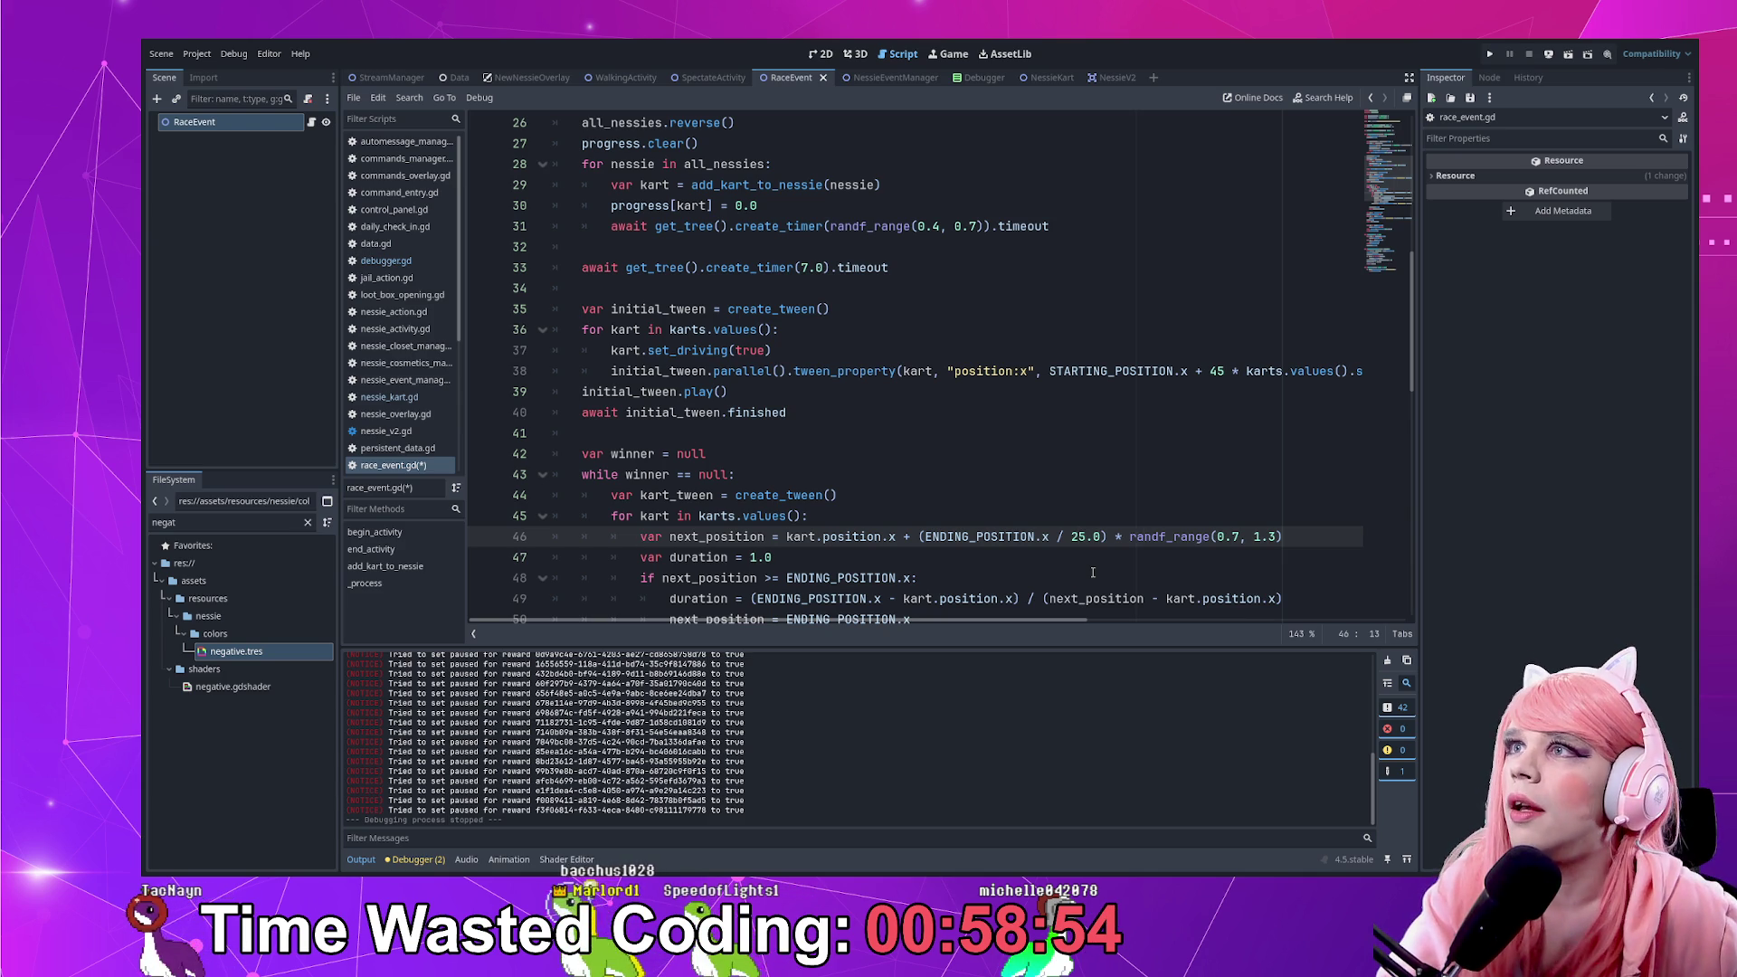
key(Up)
key(Up)
key(Up)
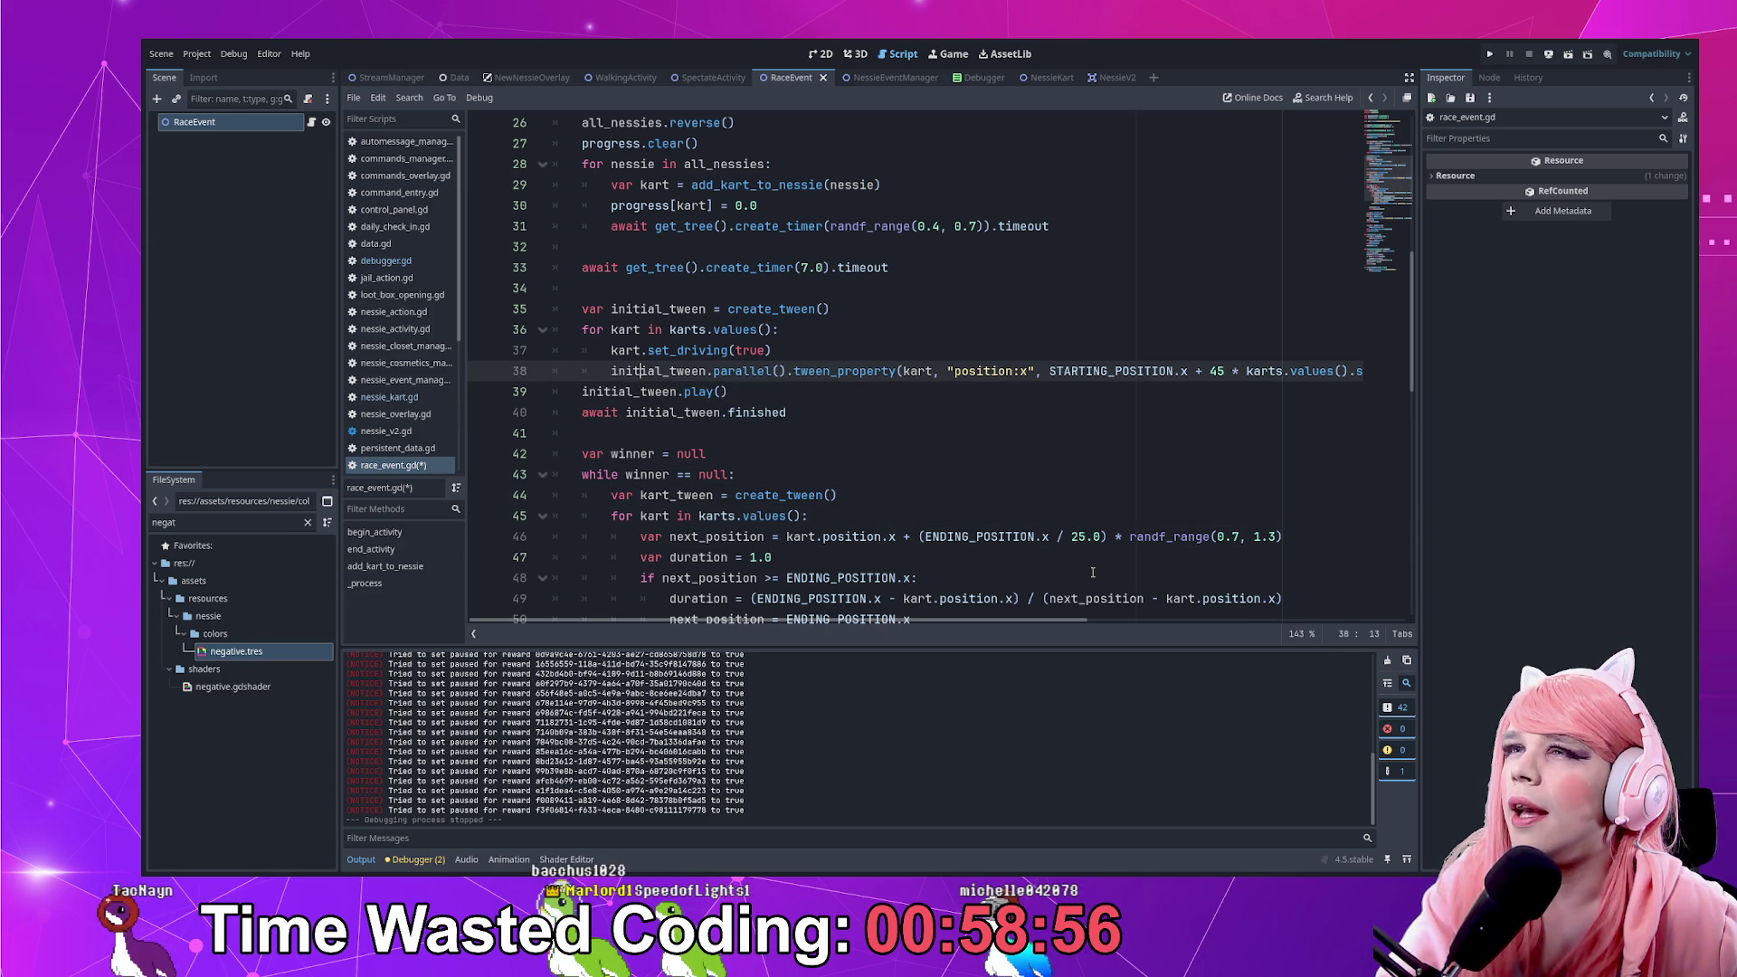
key(End)
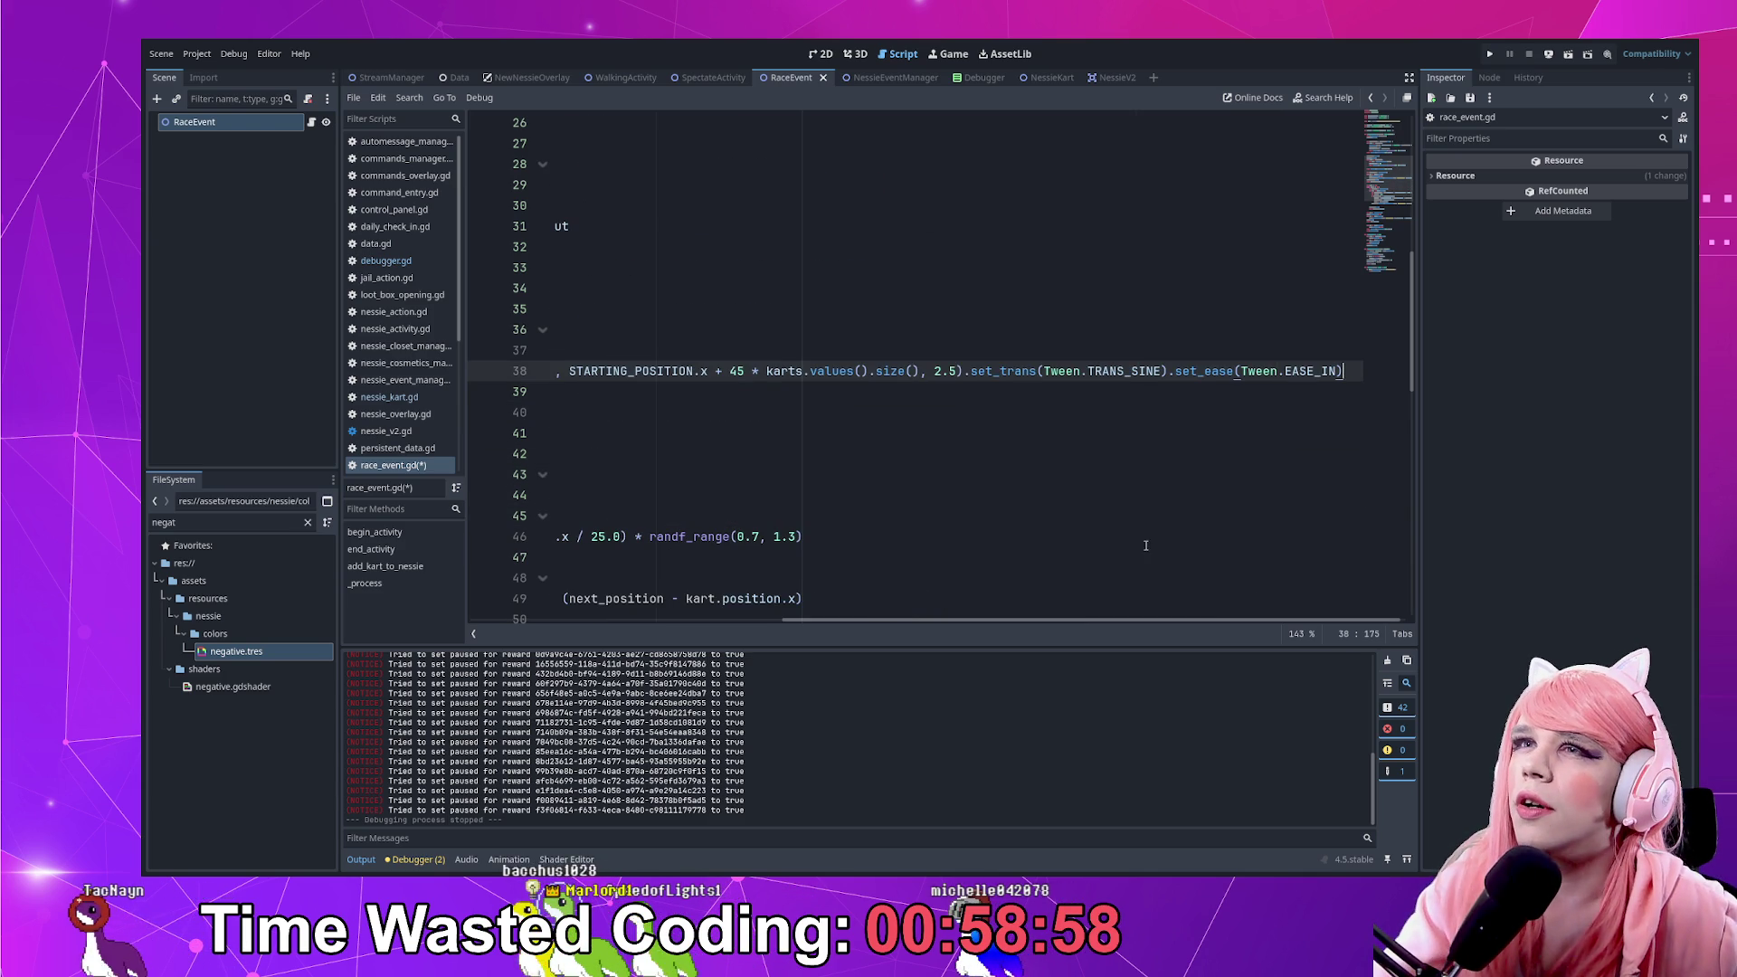
click(743, 371)
text())
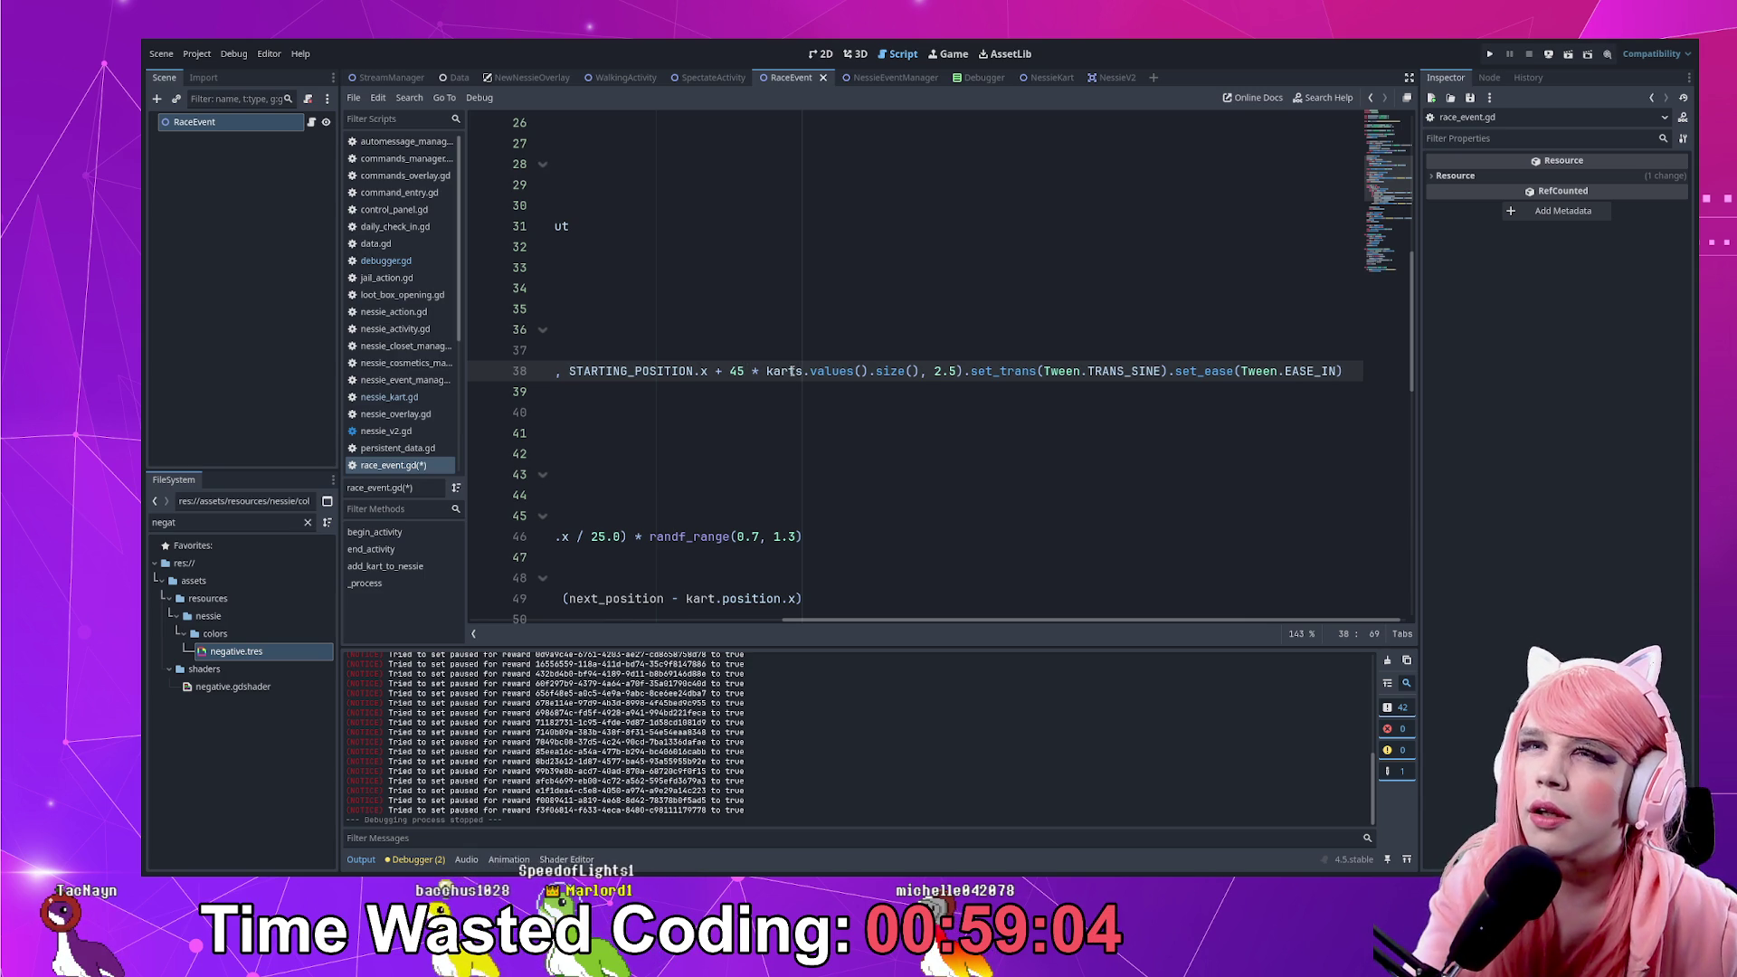
text(()
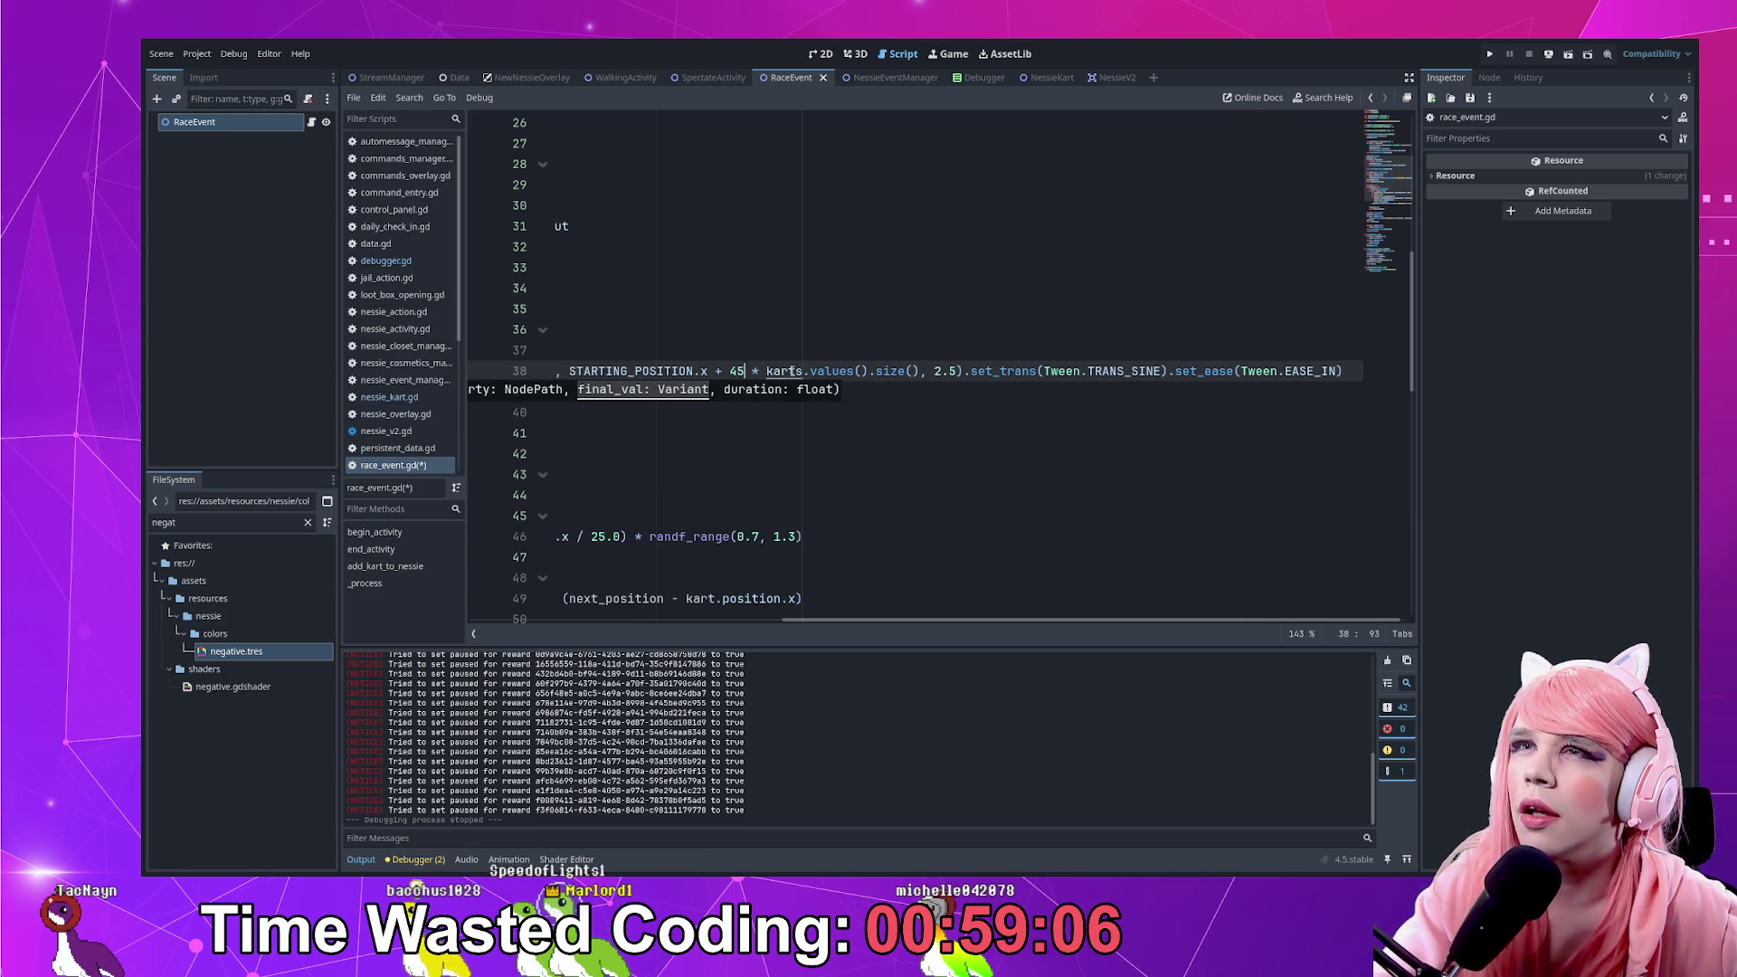
text(()
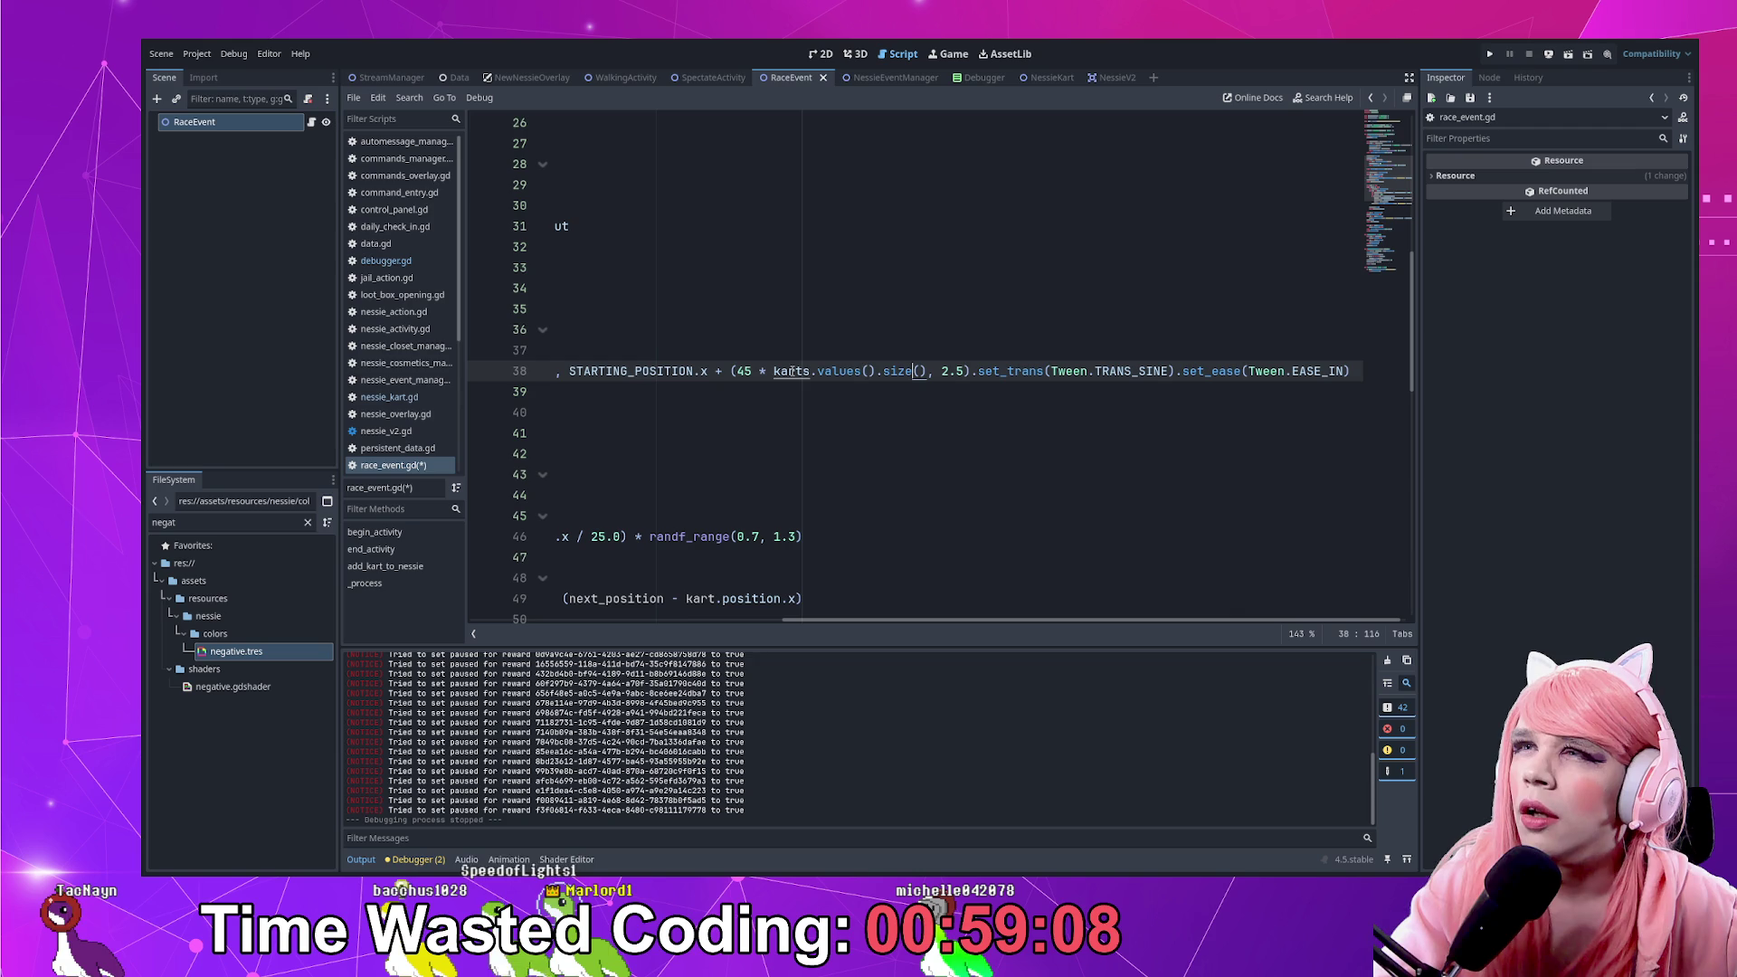
text())
key(Left)
key(Left)
key(Left)
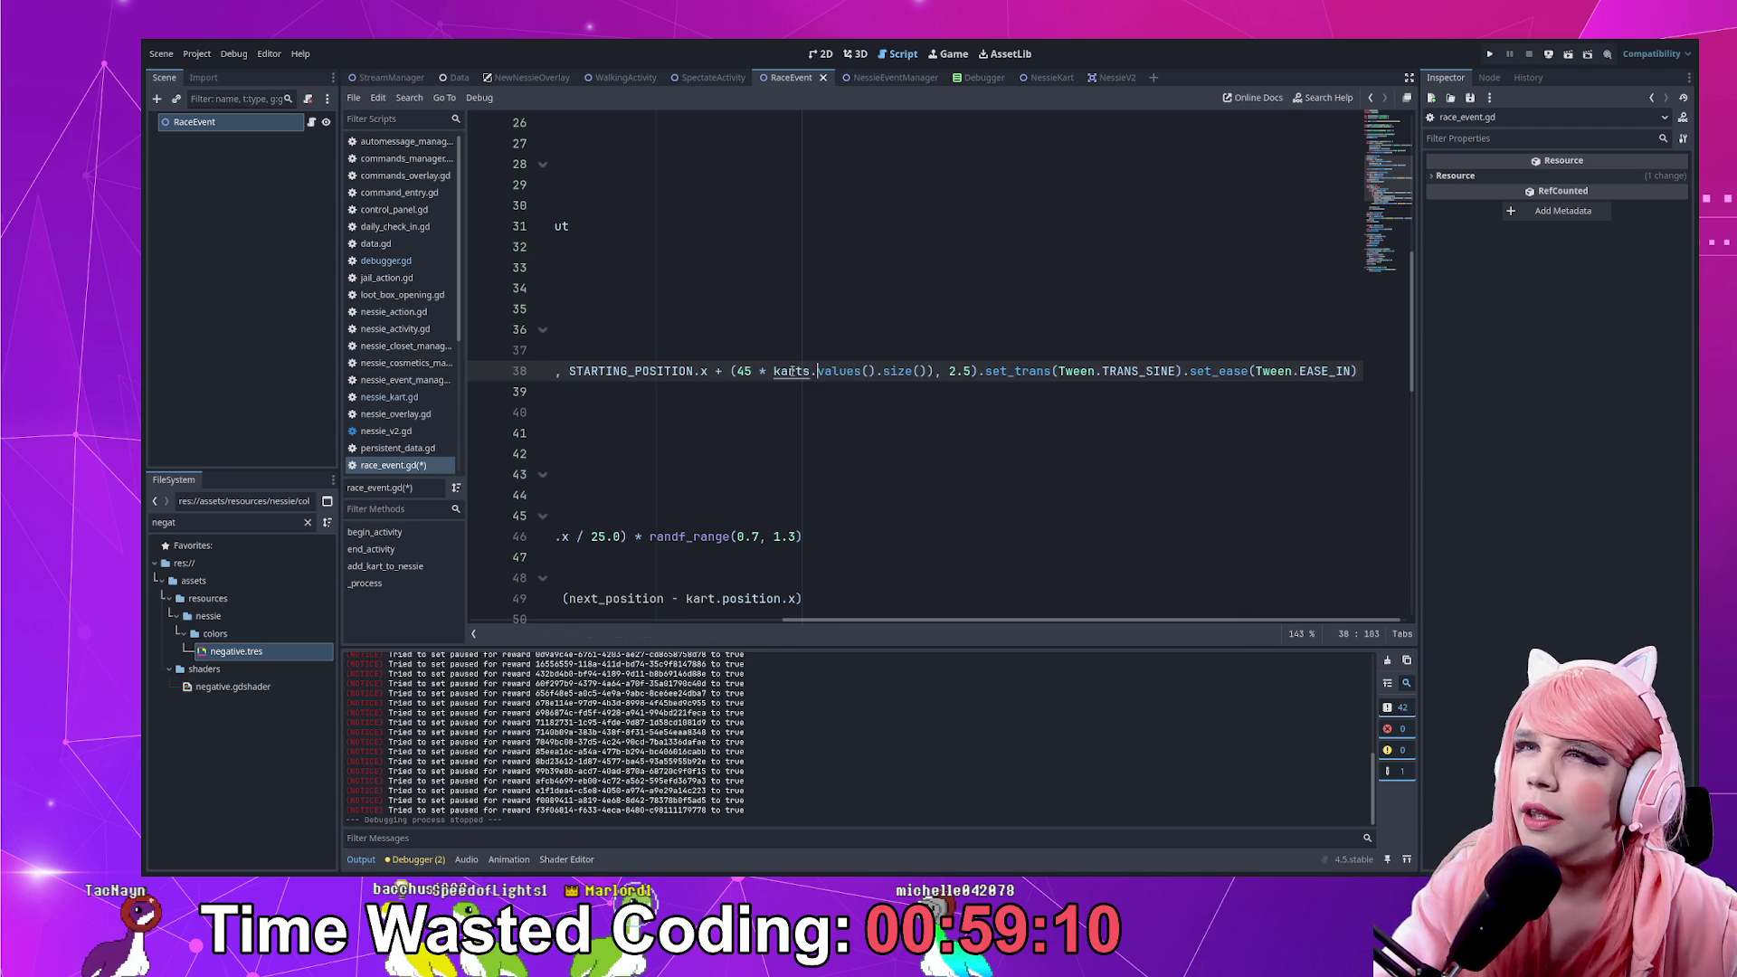
text(ran)
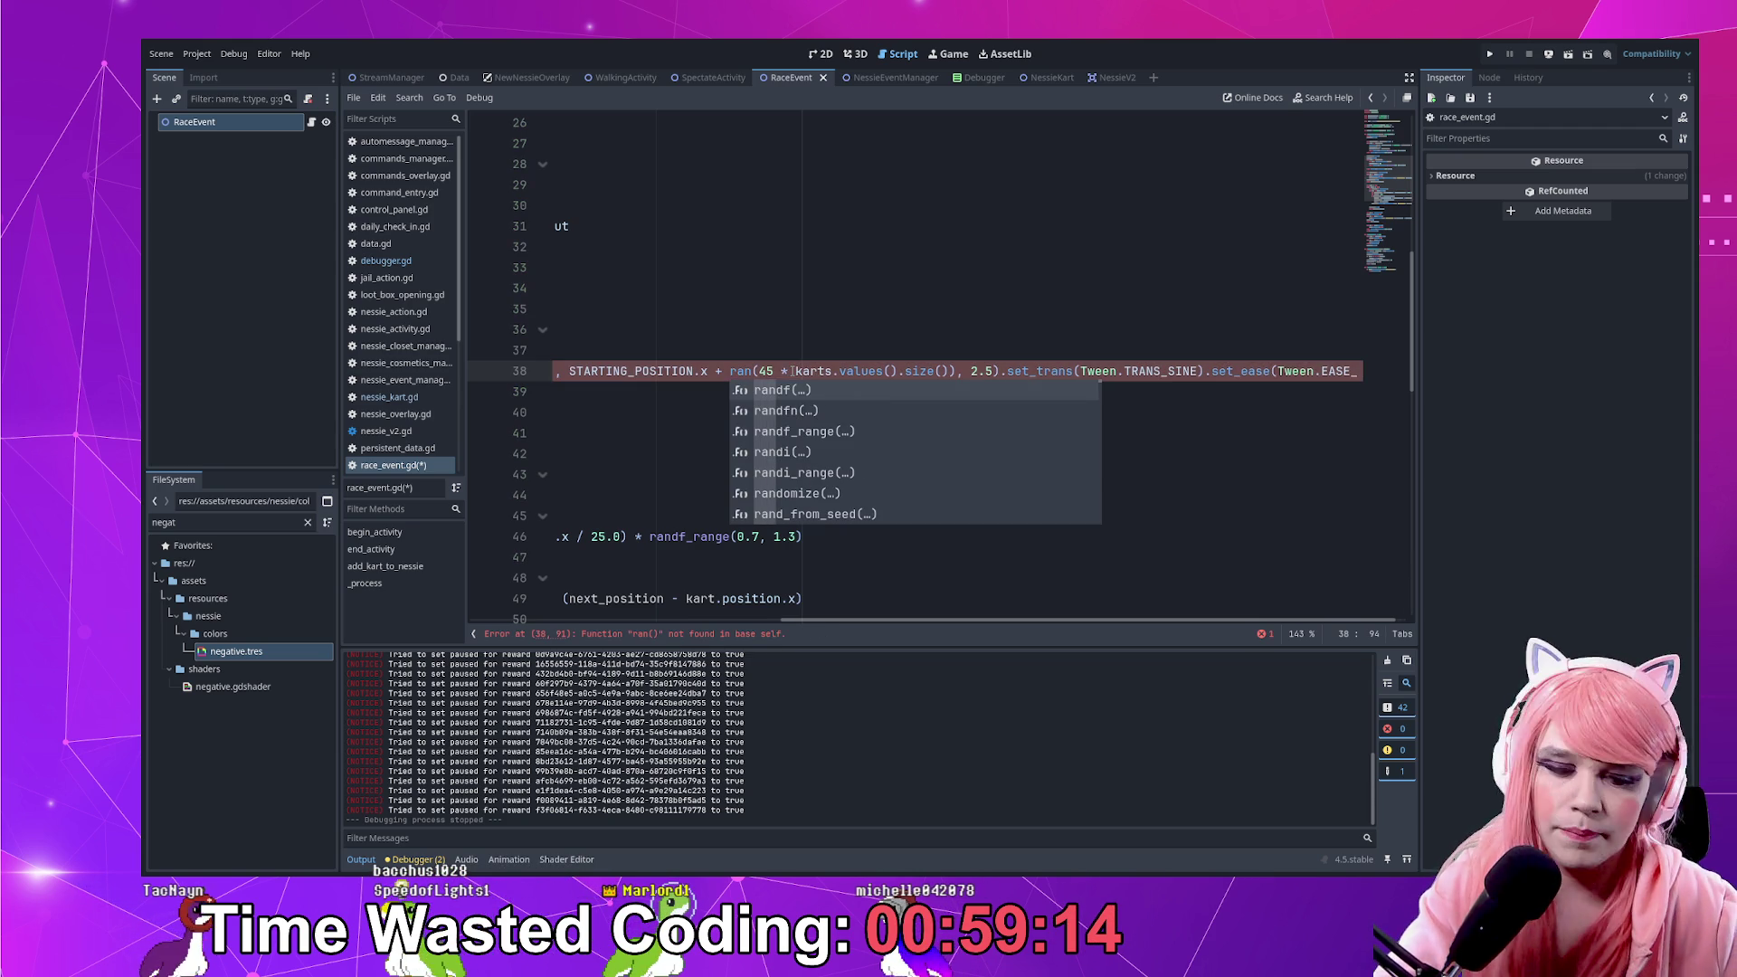
text(df_range)
text((0.))
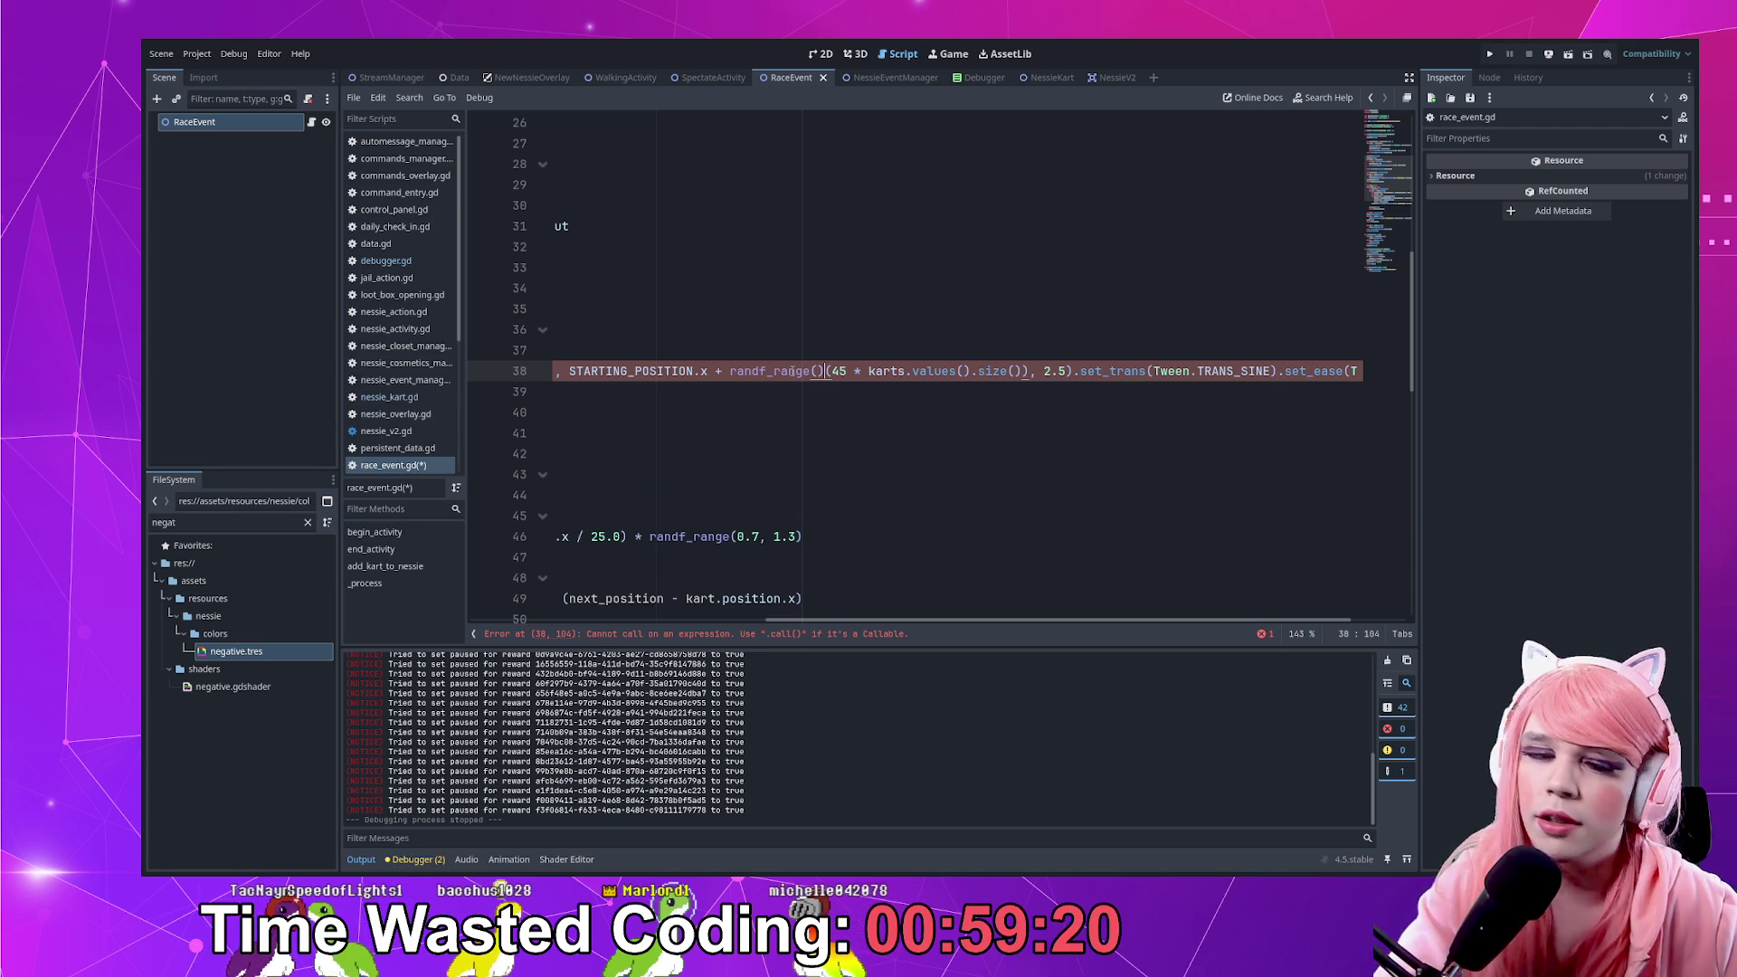
text( * (45 * karts)
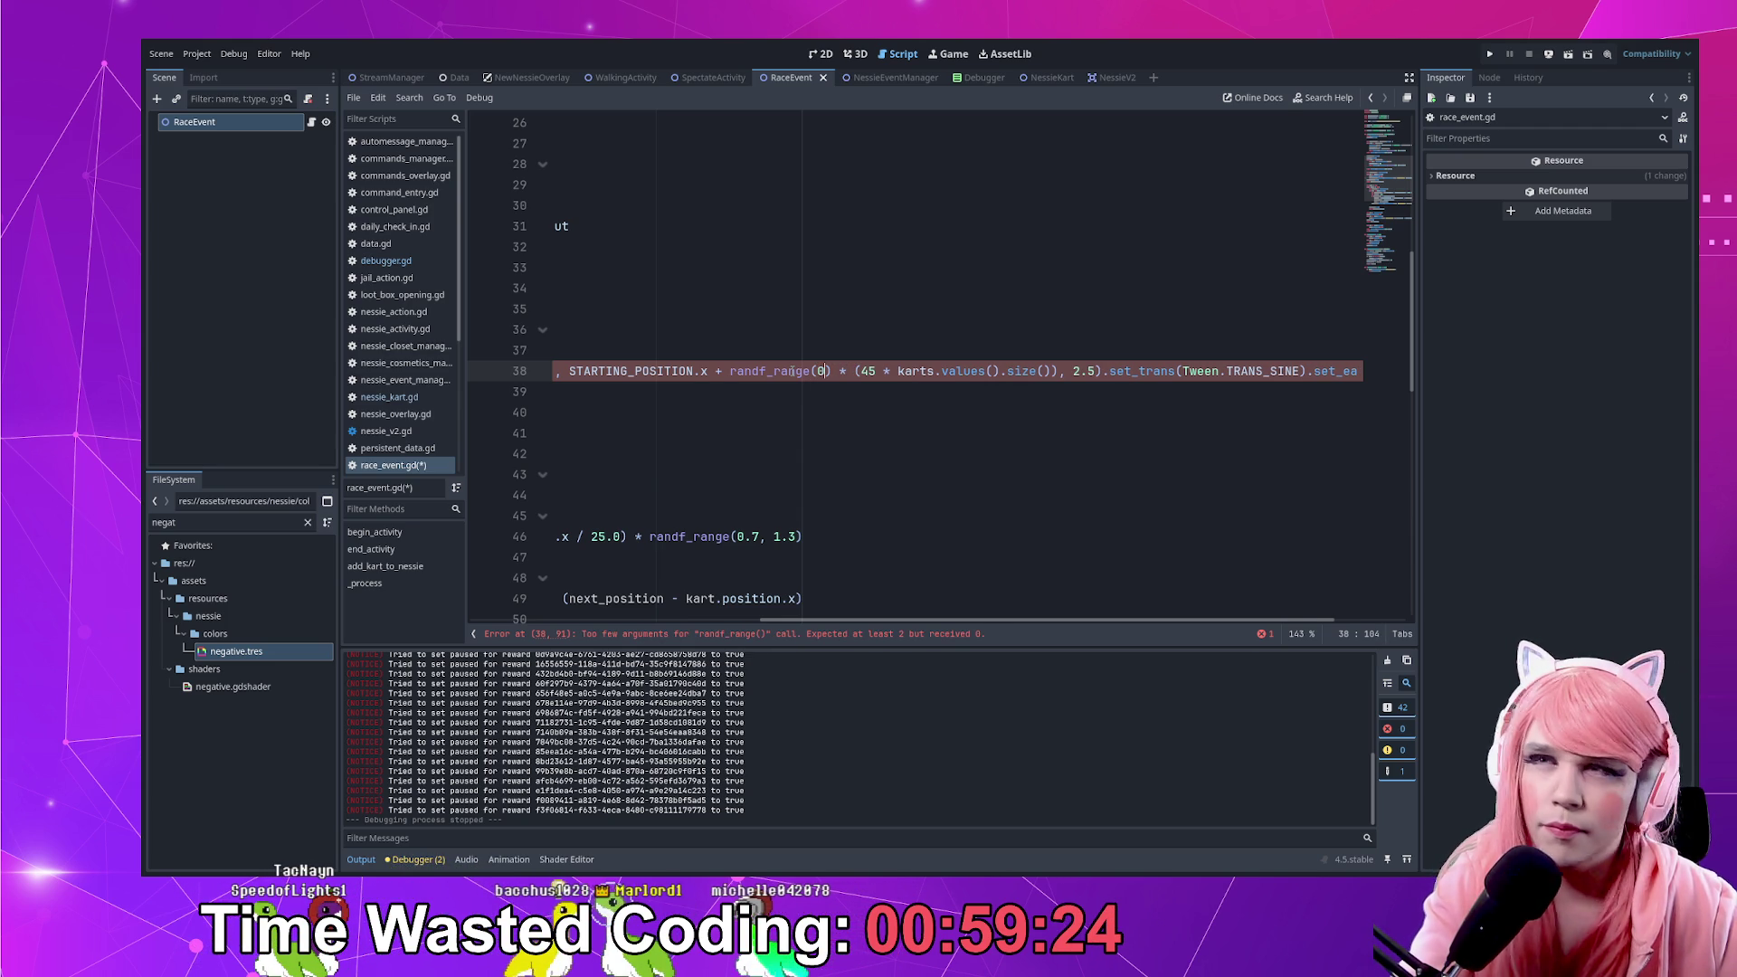
text(.8, 1.2)
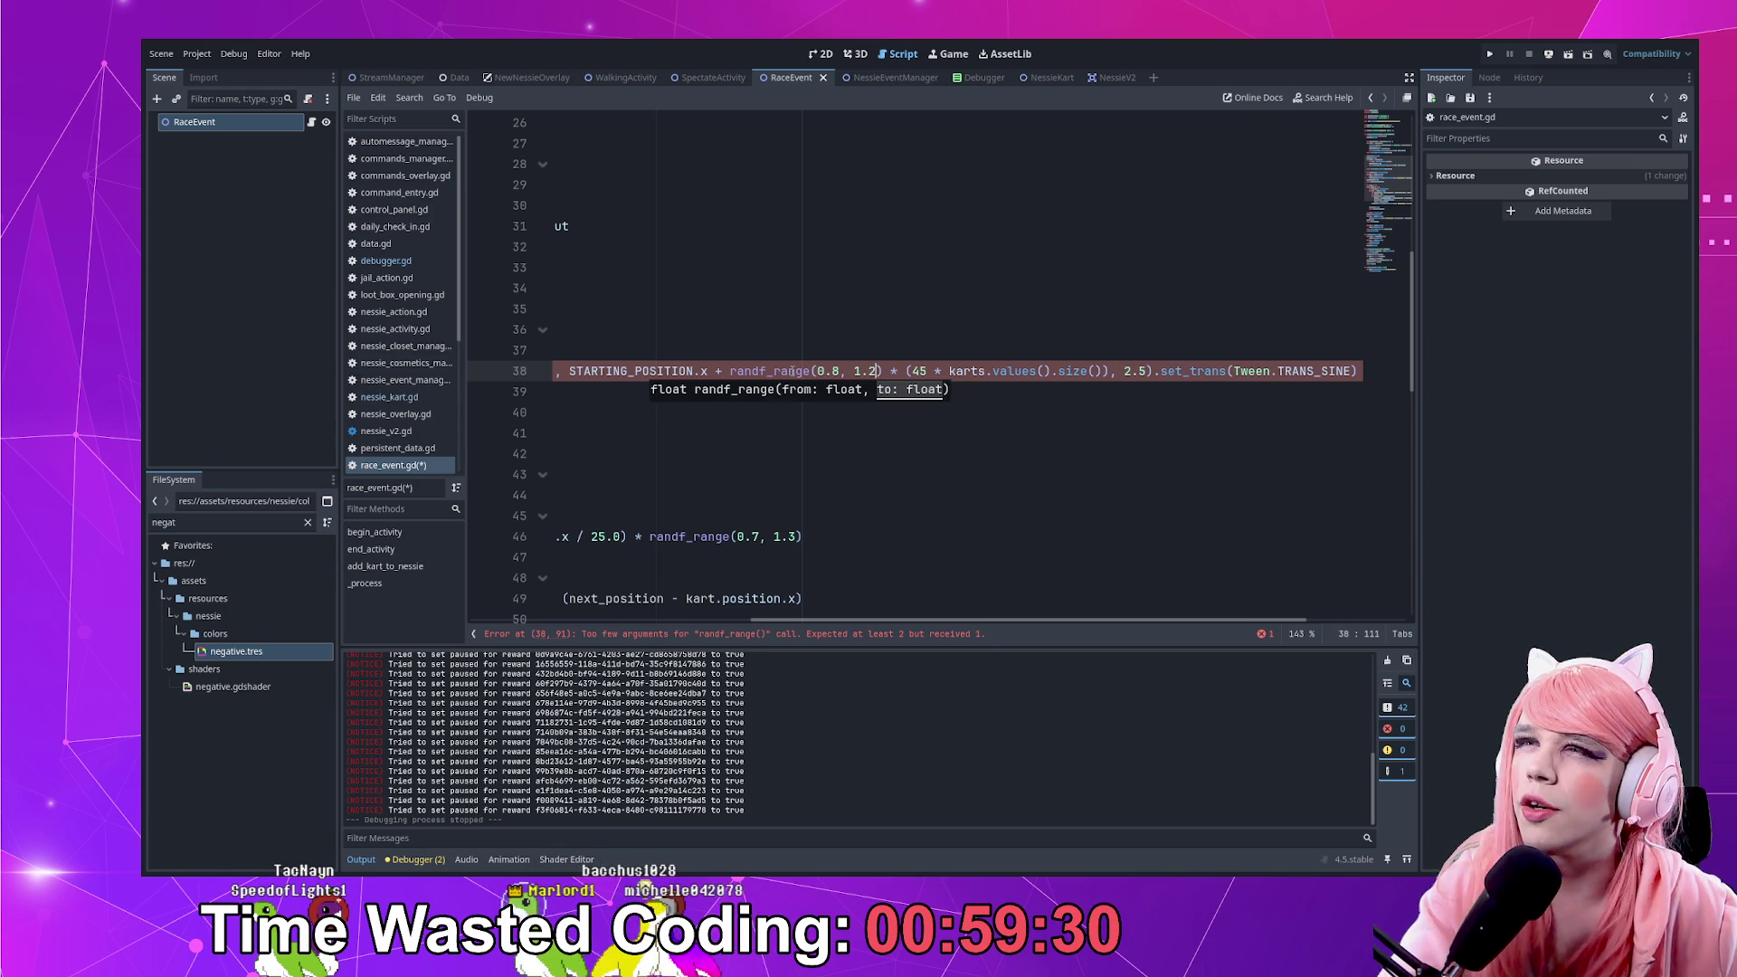
key(Home)
key(End)
key(Home)
key(ctrl+s)
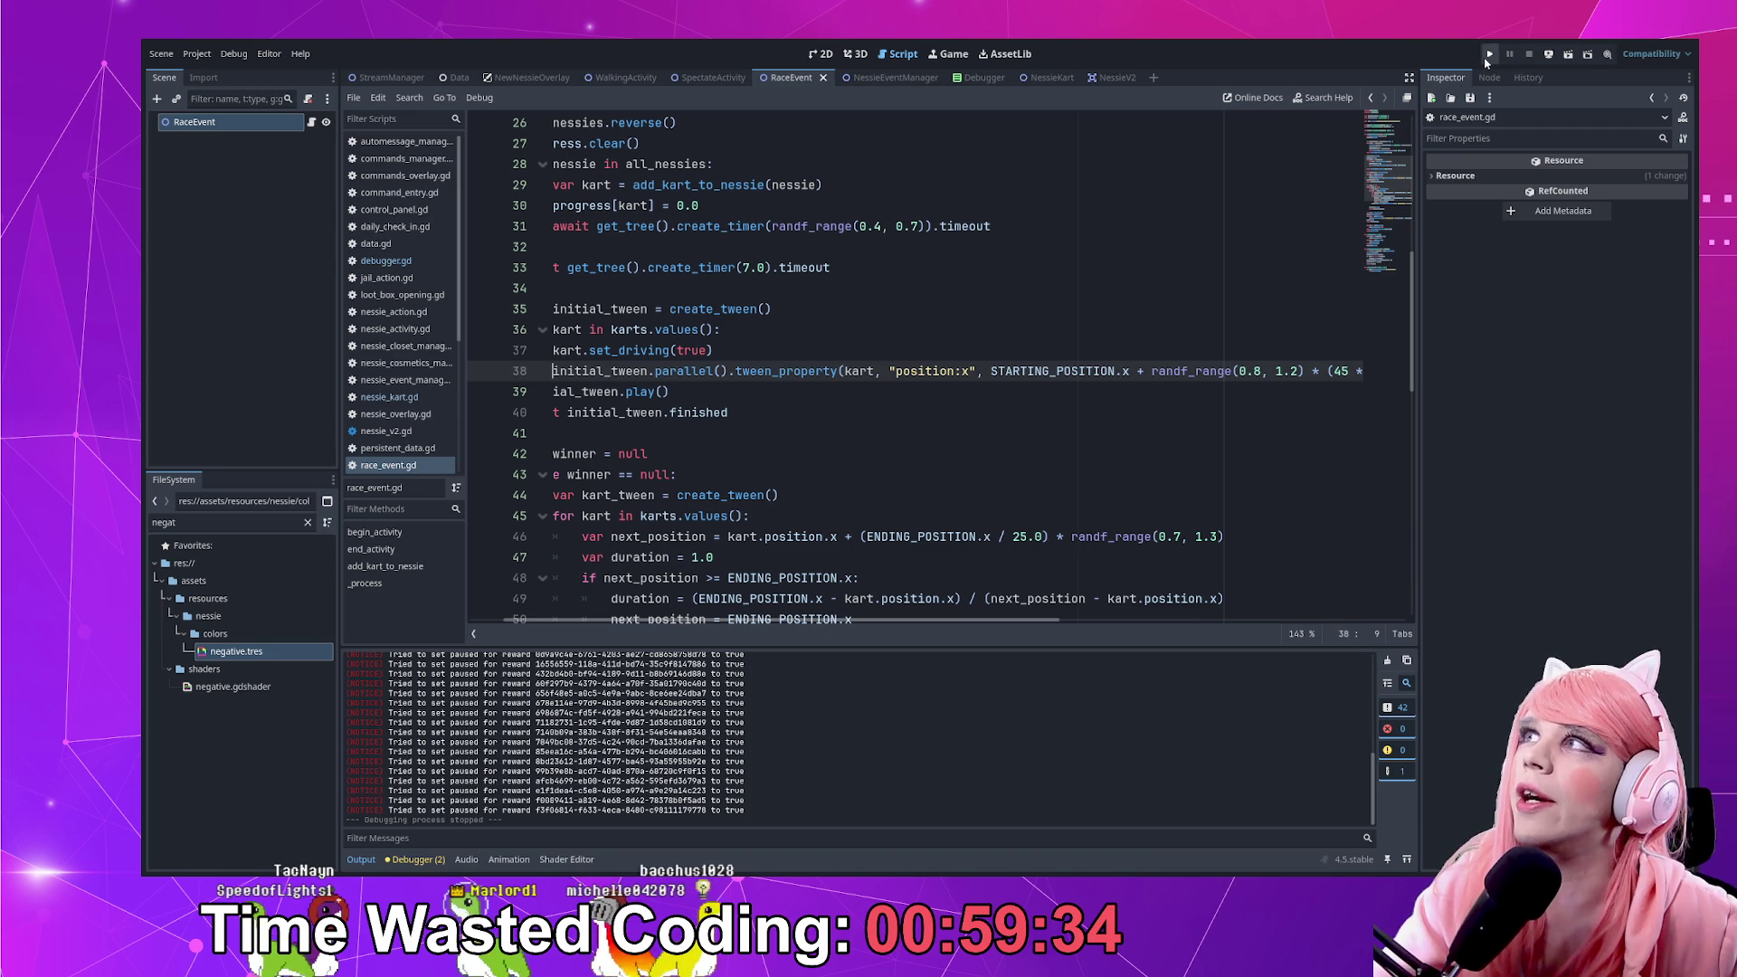
Run the project and spawn test Nessies to watch the kart race, then close the overlay and stop
click(1489, 55)
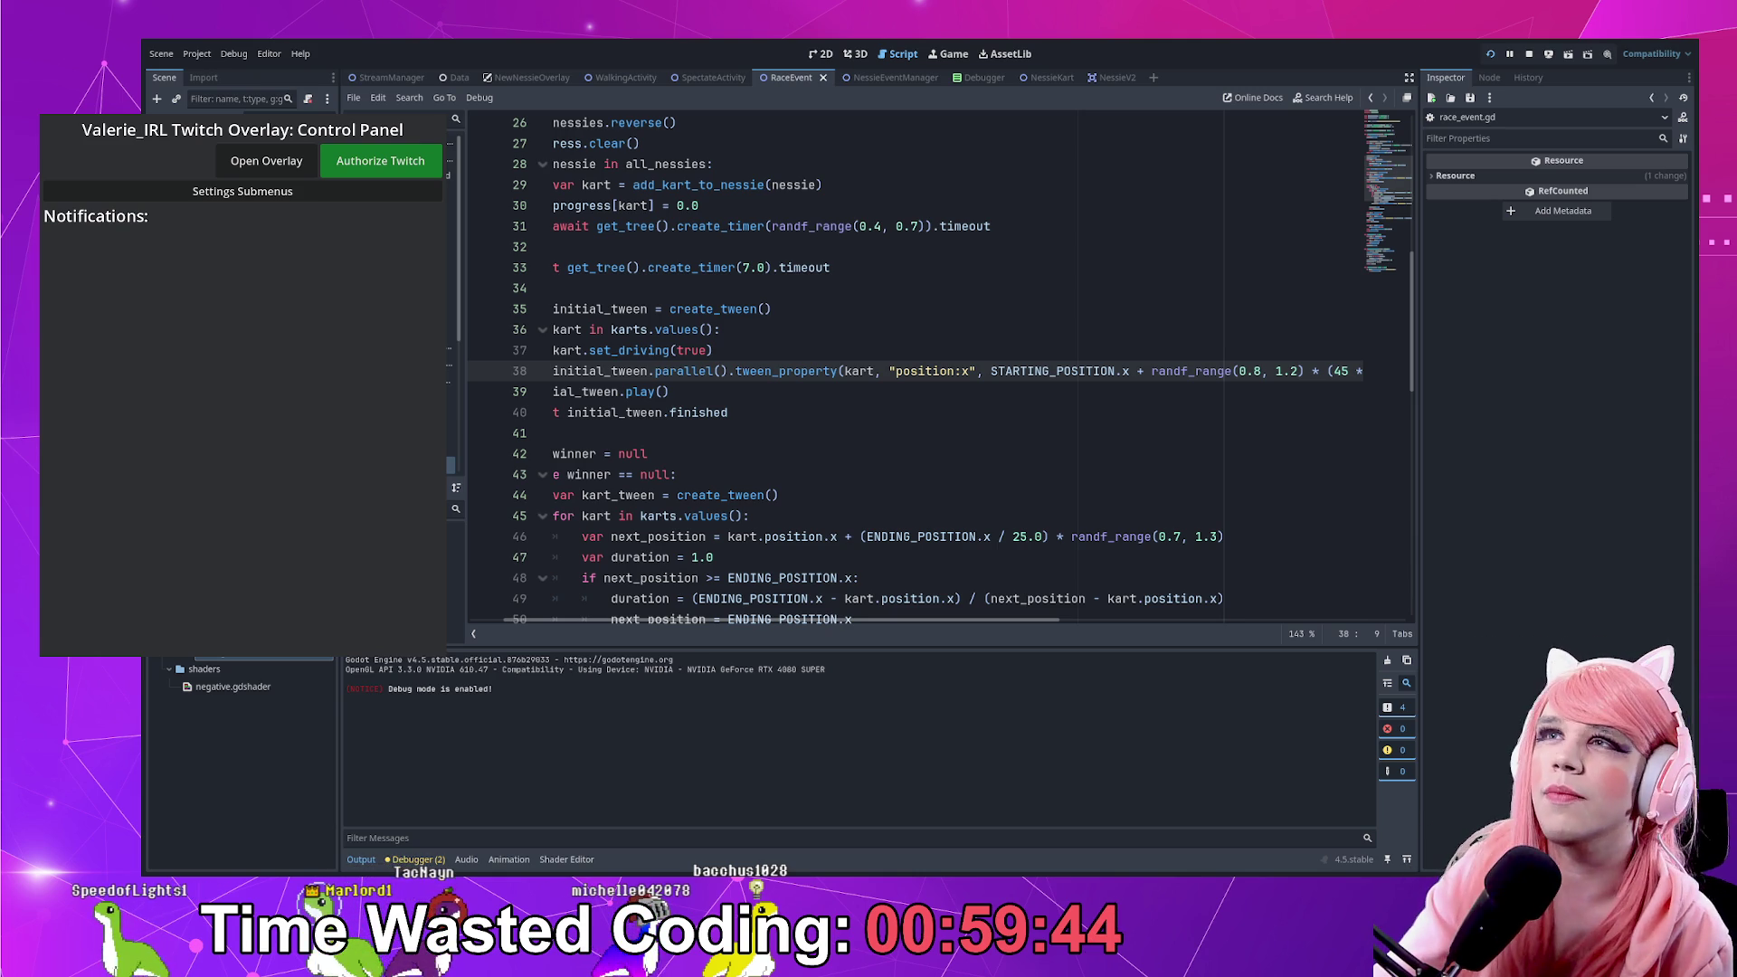
click(266, 160)
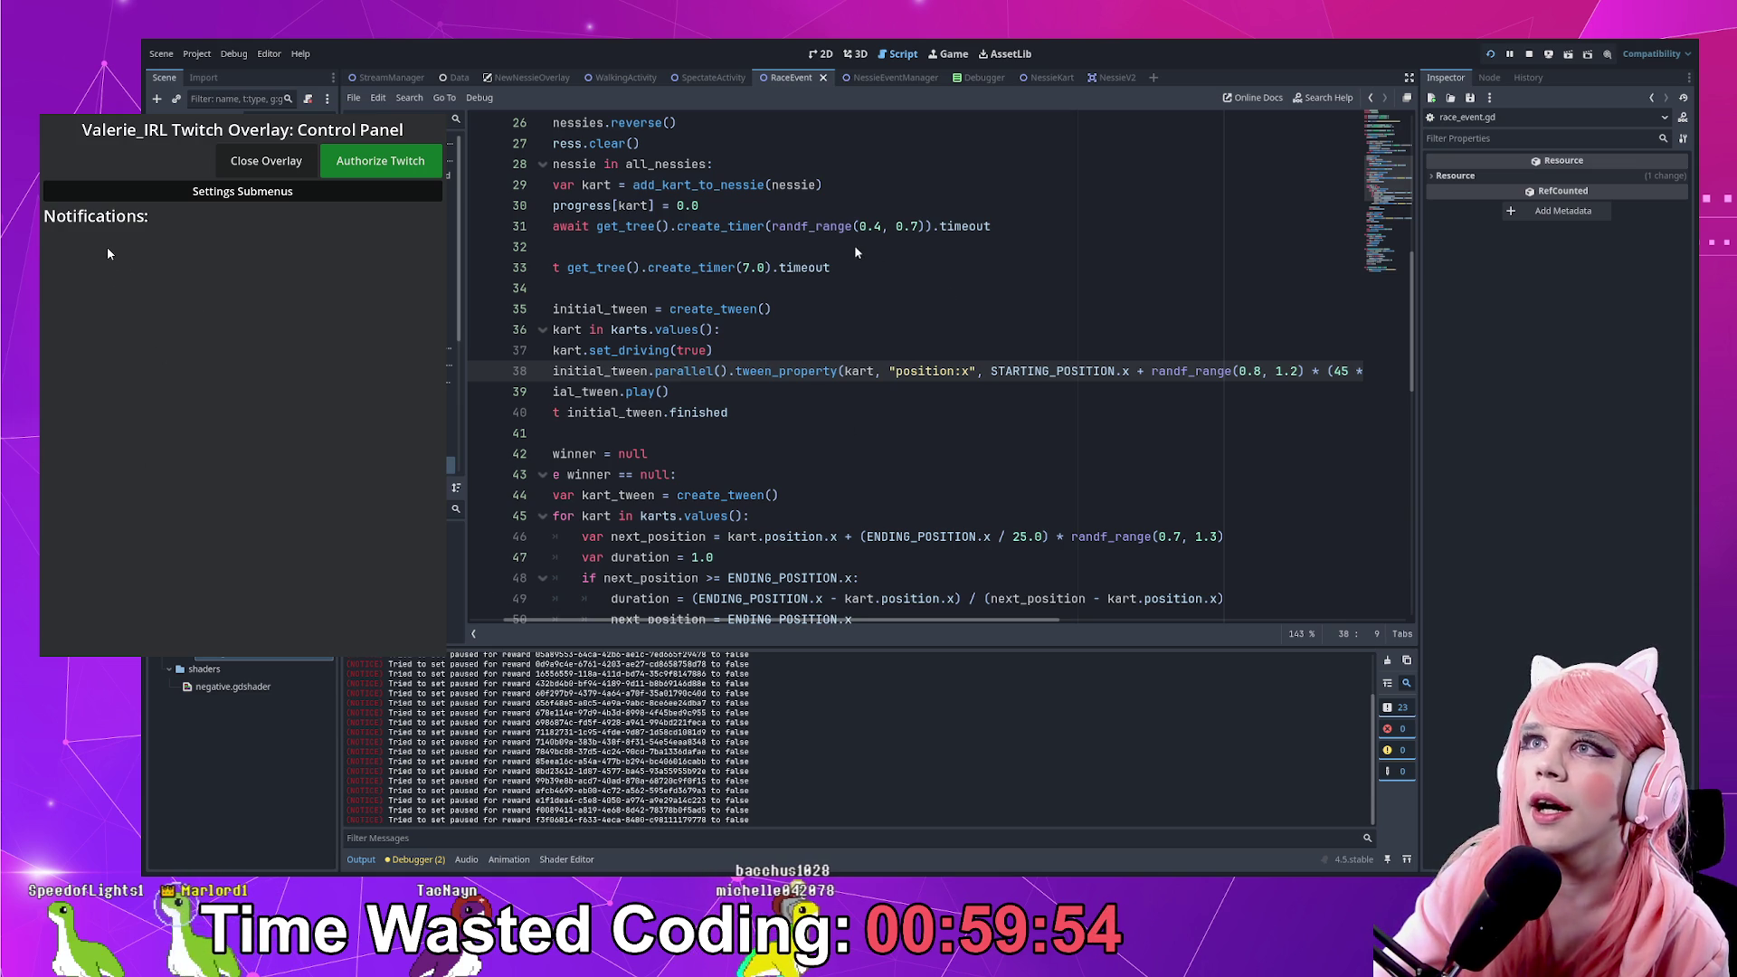
click(265, 216)
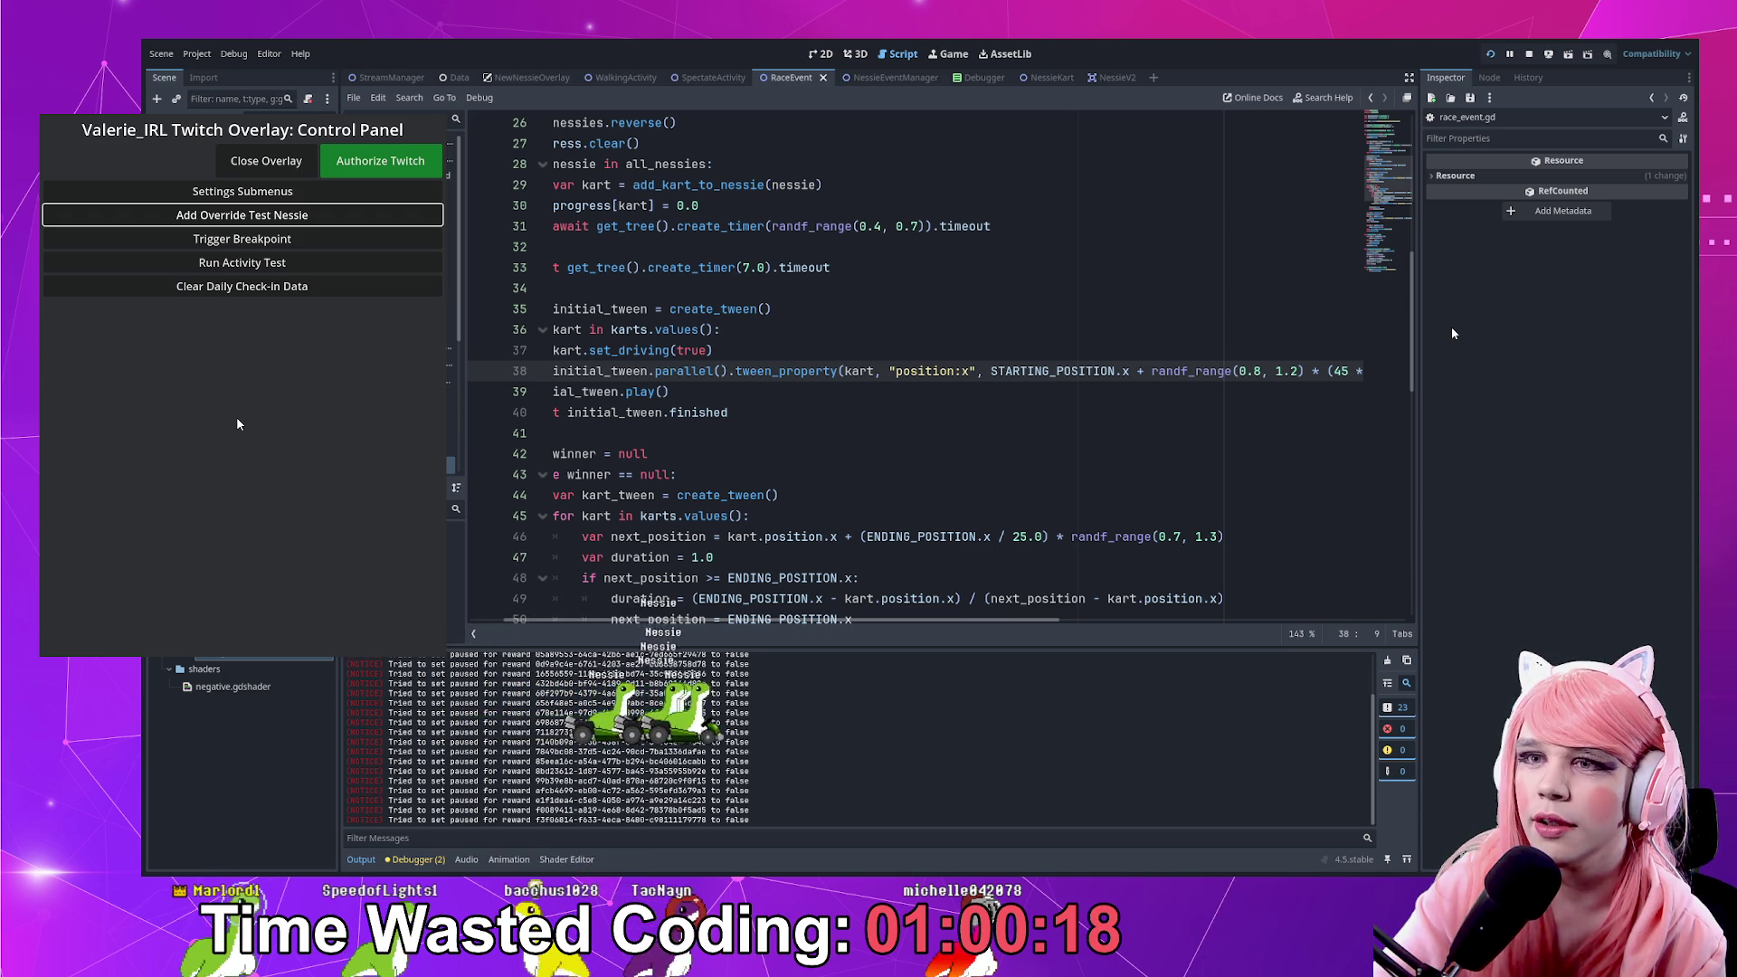
click(302, 174)
key(alt+F4)
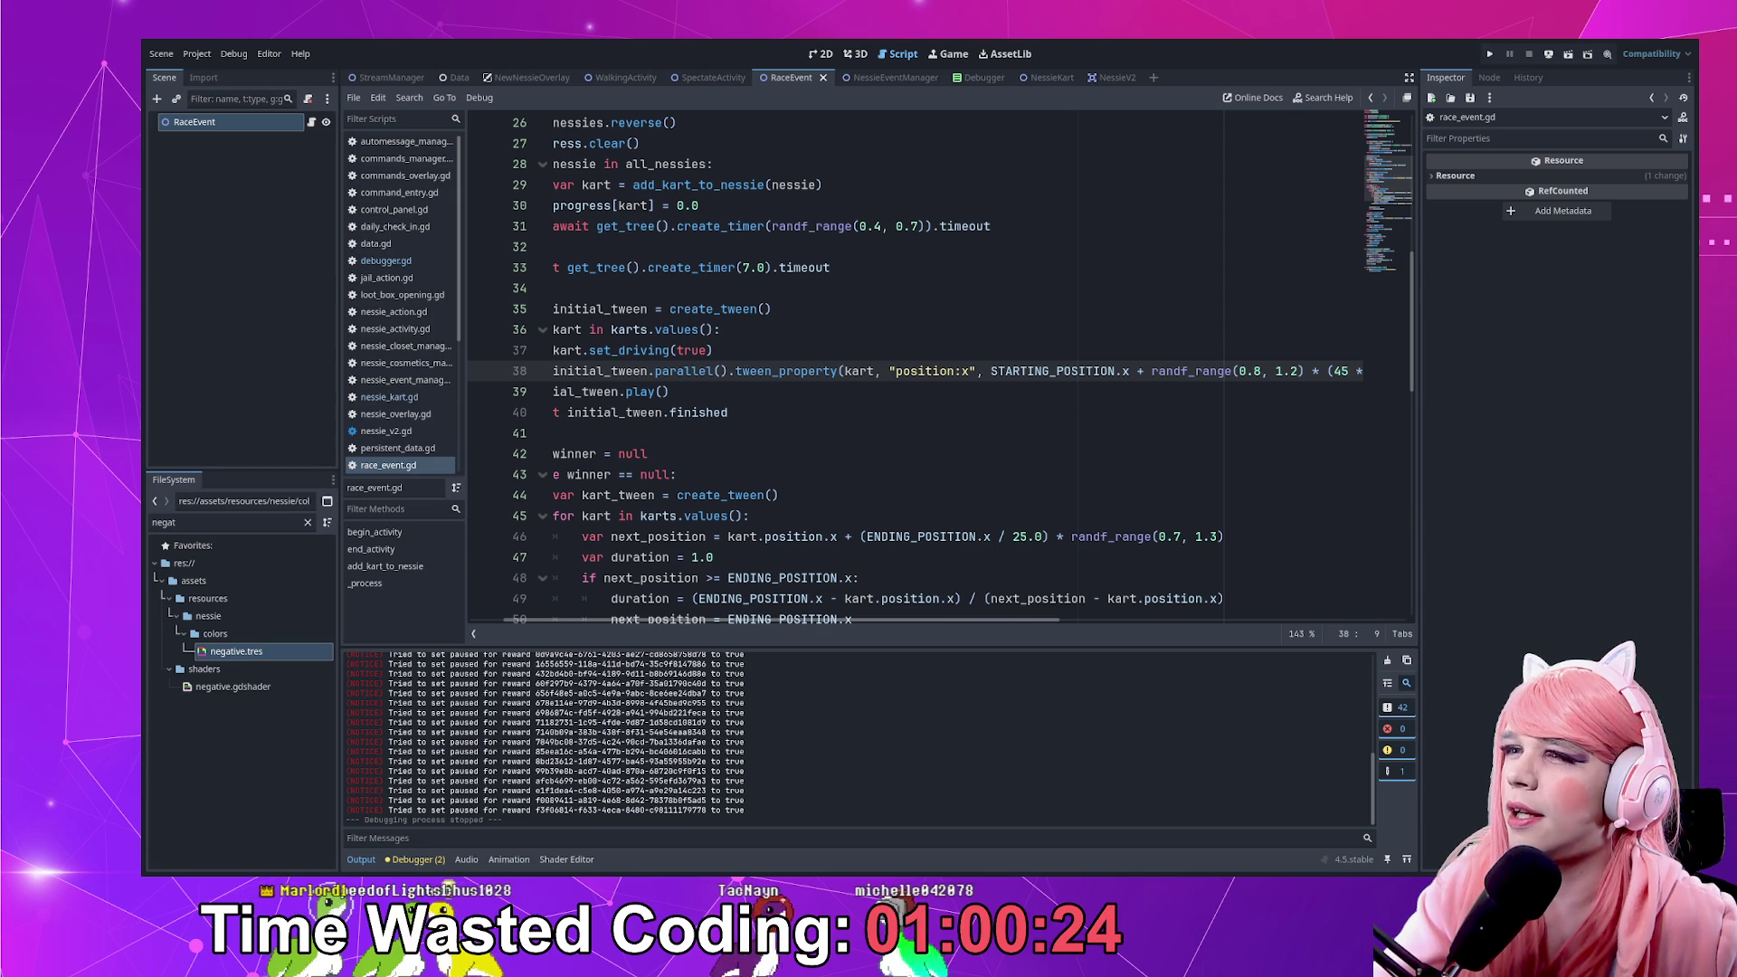
Set line 38's tween duration to 5.0, rerun, and race spawned test Nessies before stopping with F8
drag(905, 620, 1418, 624)
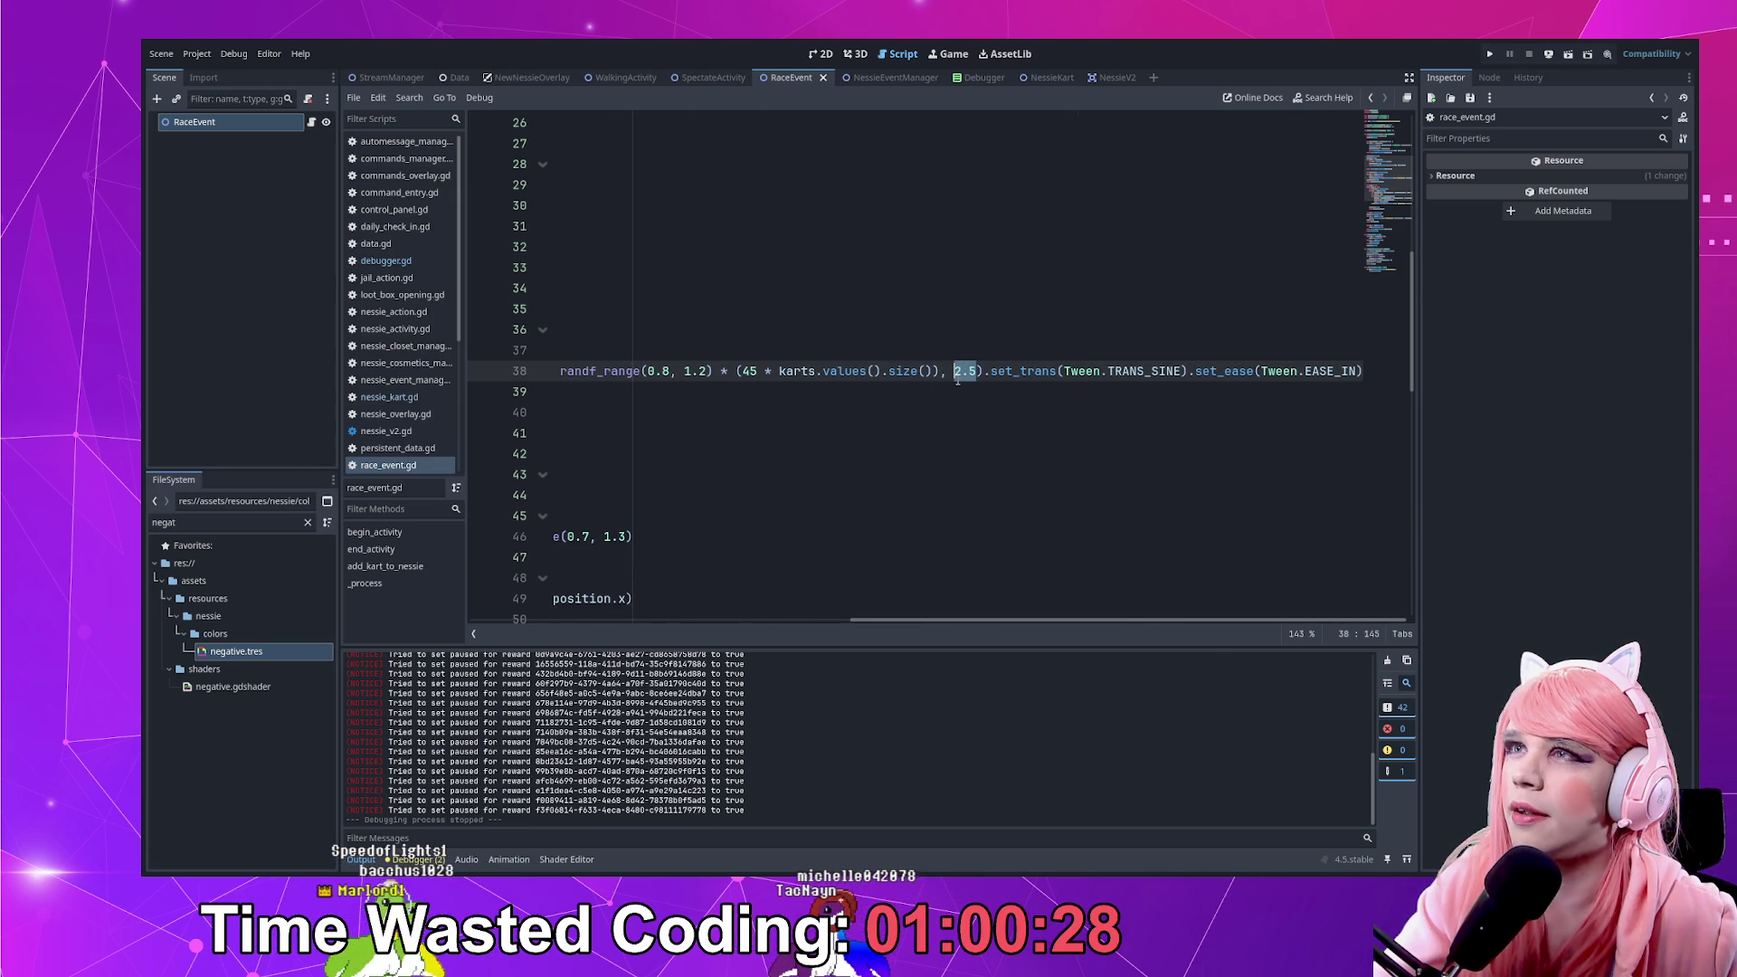
text(5.0)
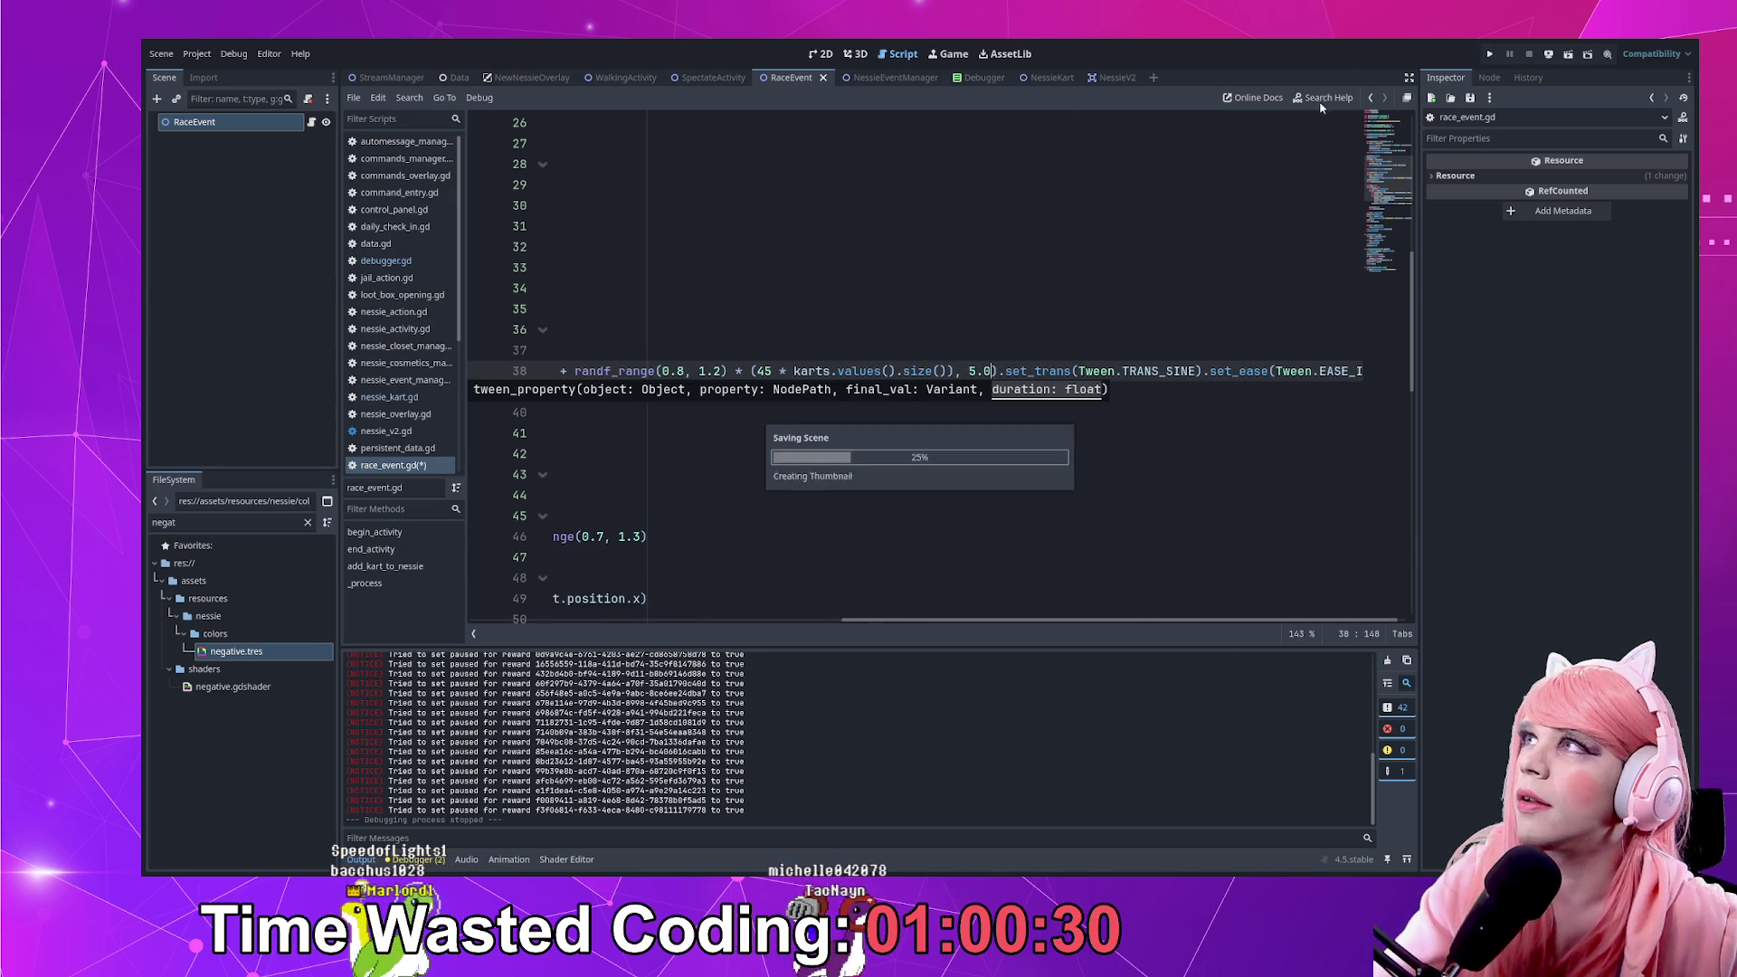
click(1490, 55)
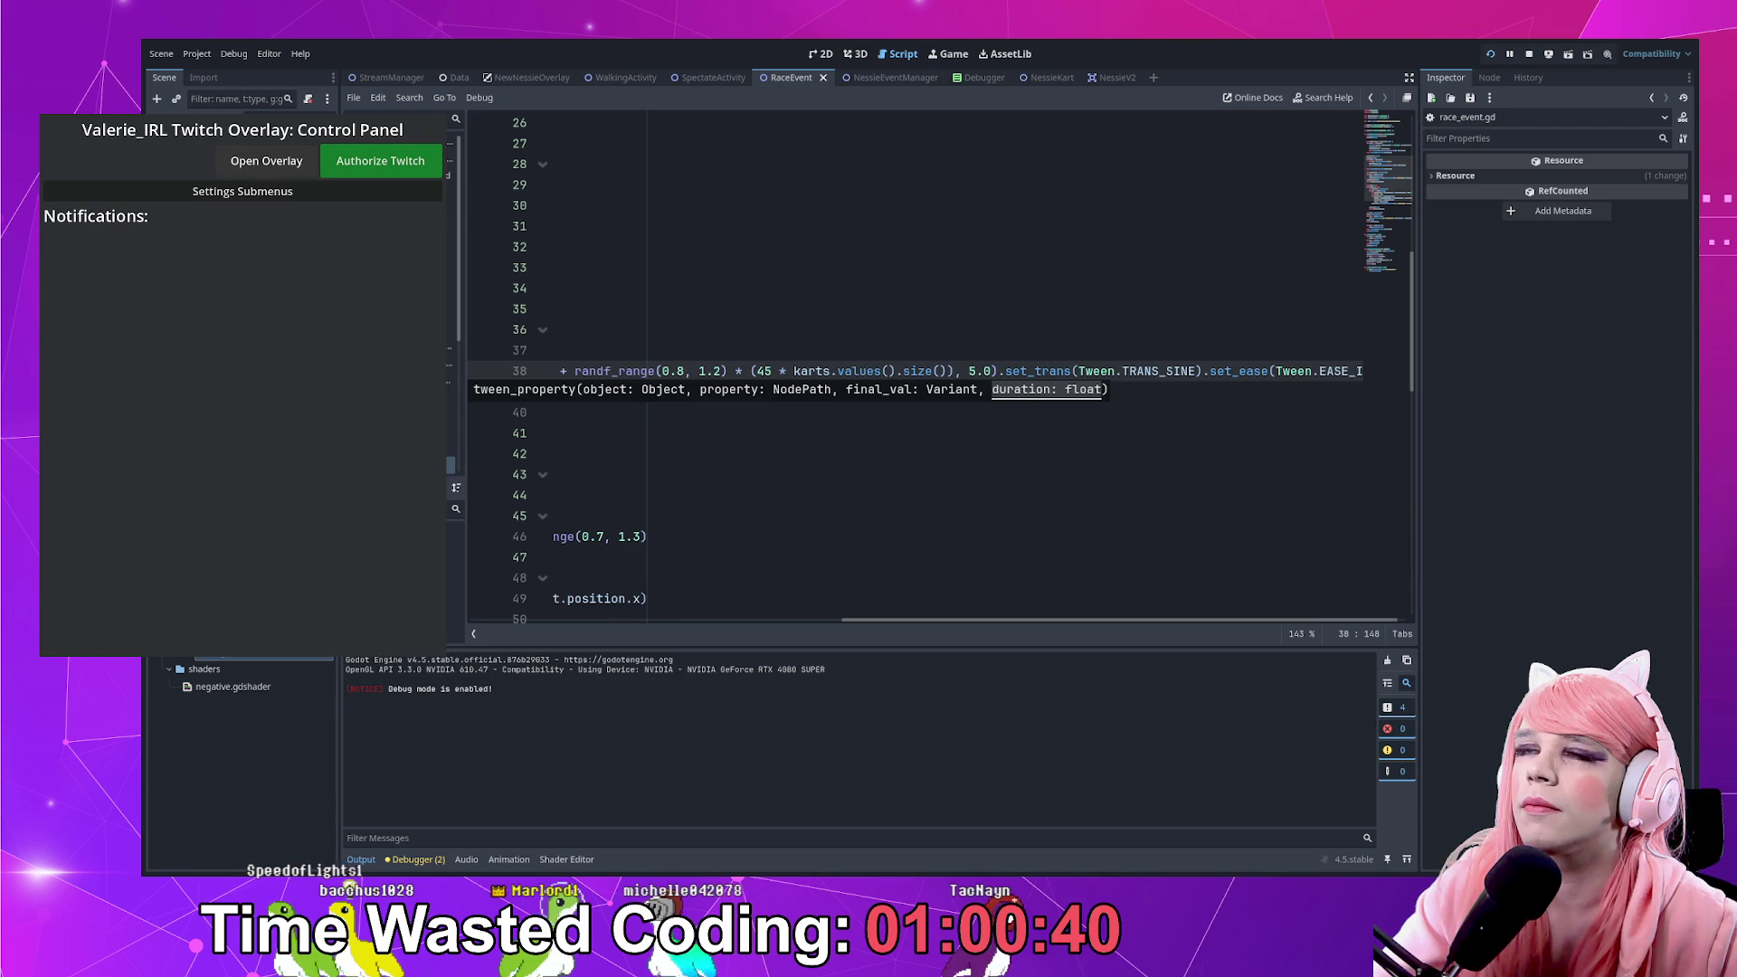
click(266, 161)
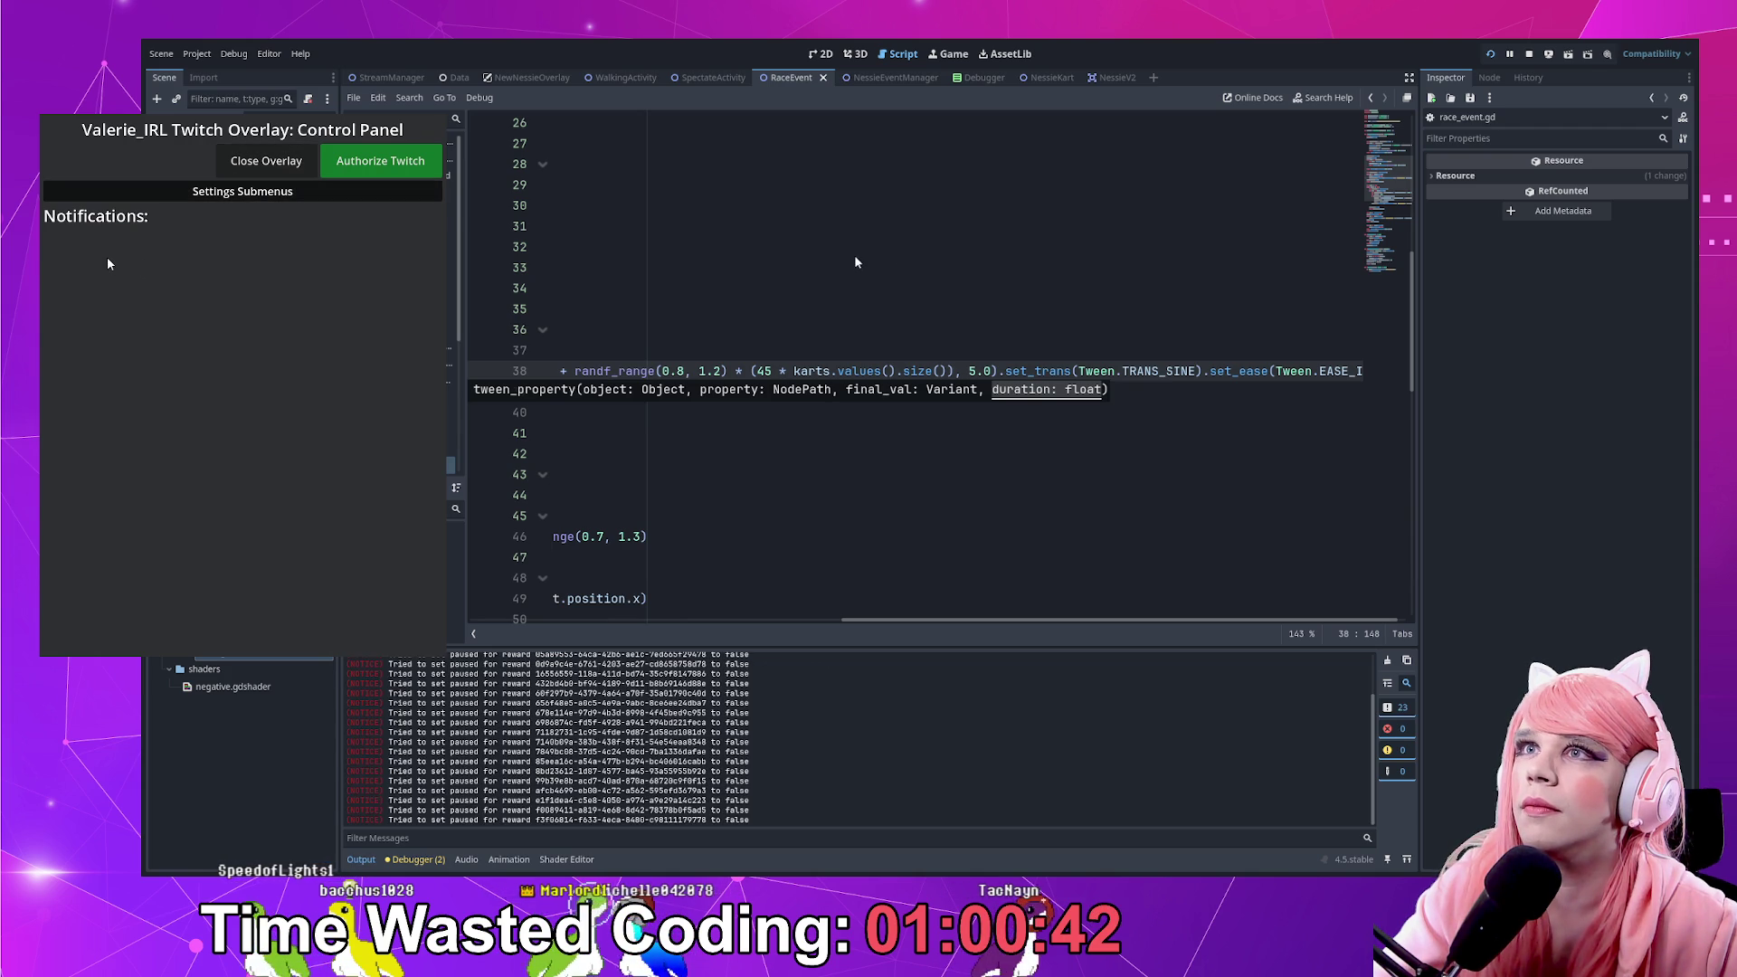
mouse_move(239, 262)
click(242, 215)
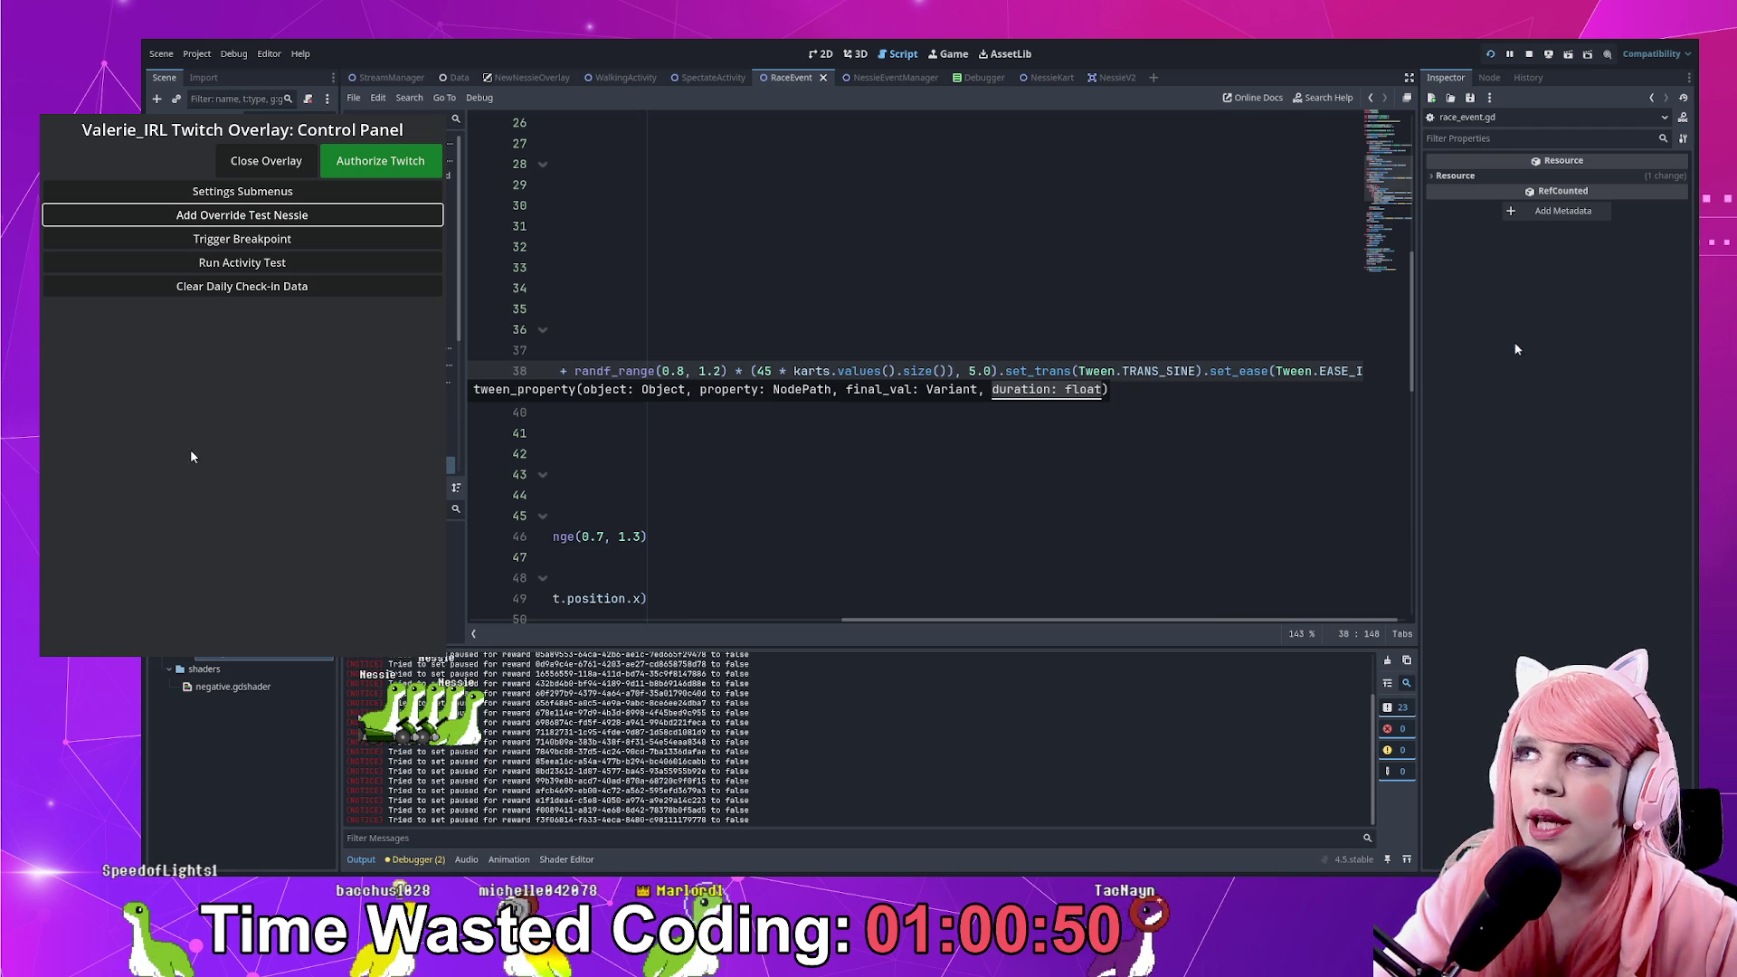
key(F8)
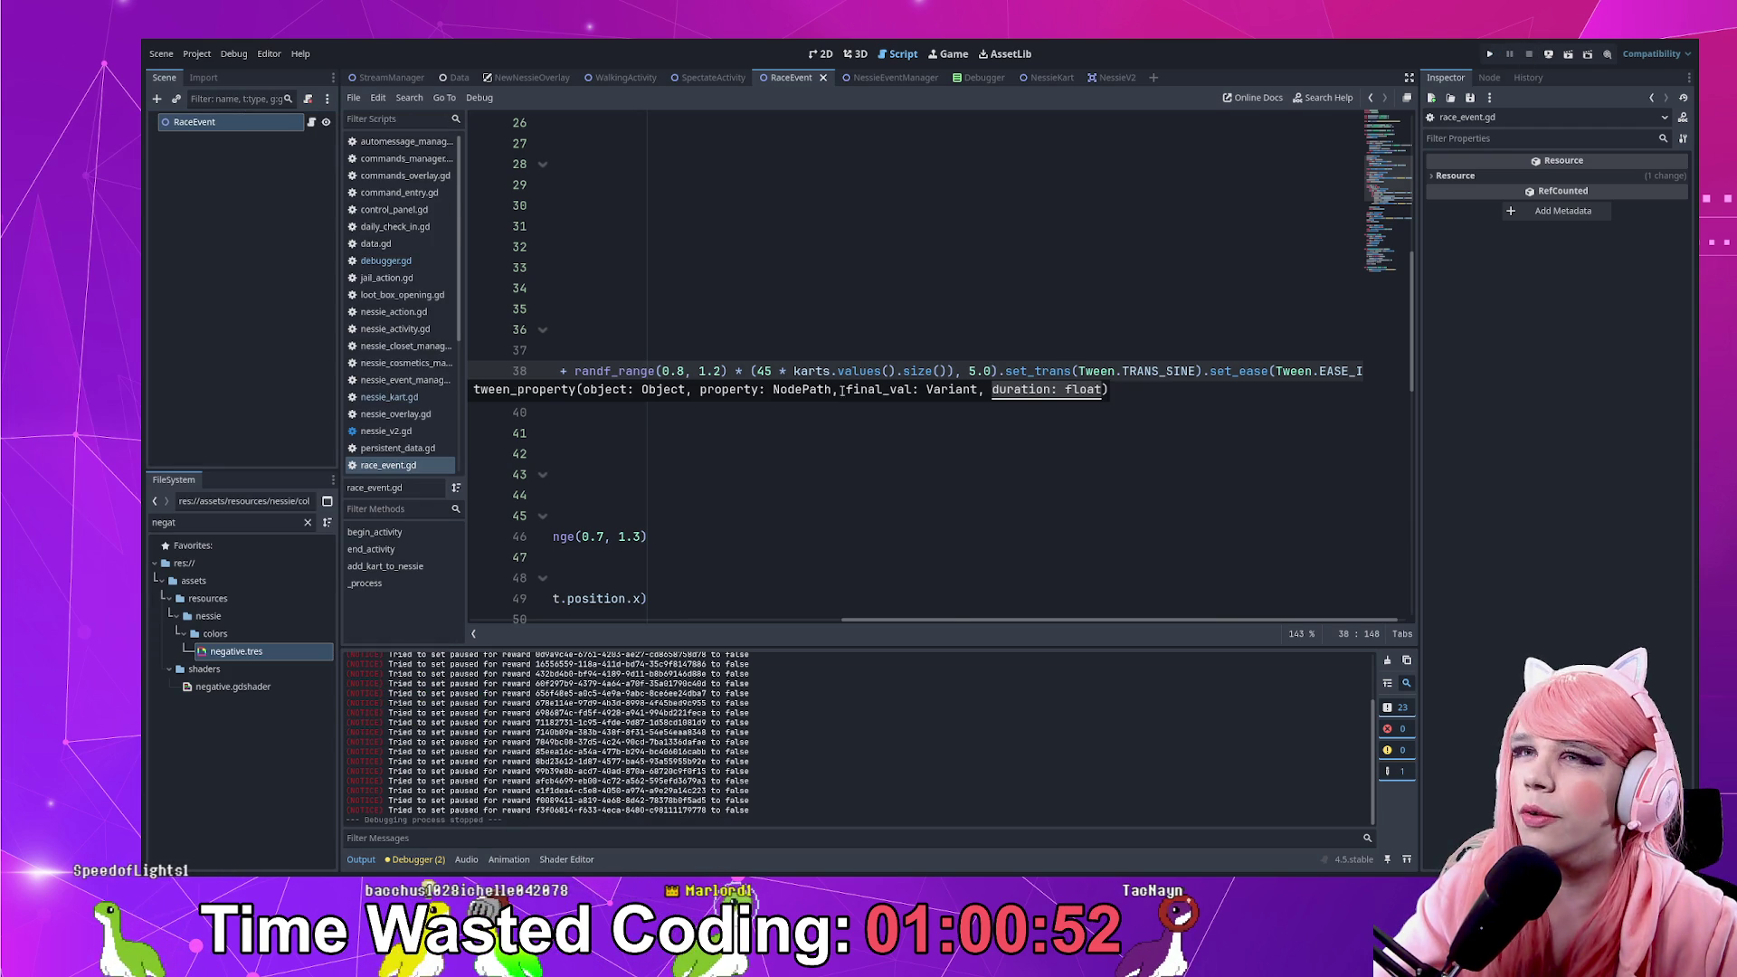
Shorten line 33's create_timer wait from 7.0 to 0.5 seconds
drag(951, 620, 525, 620)
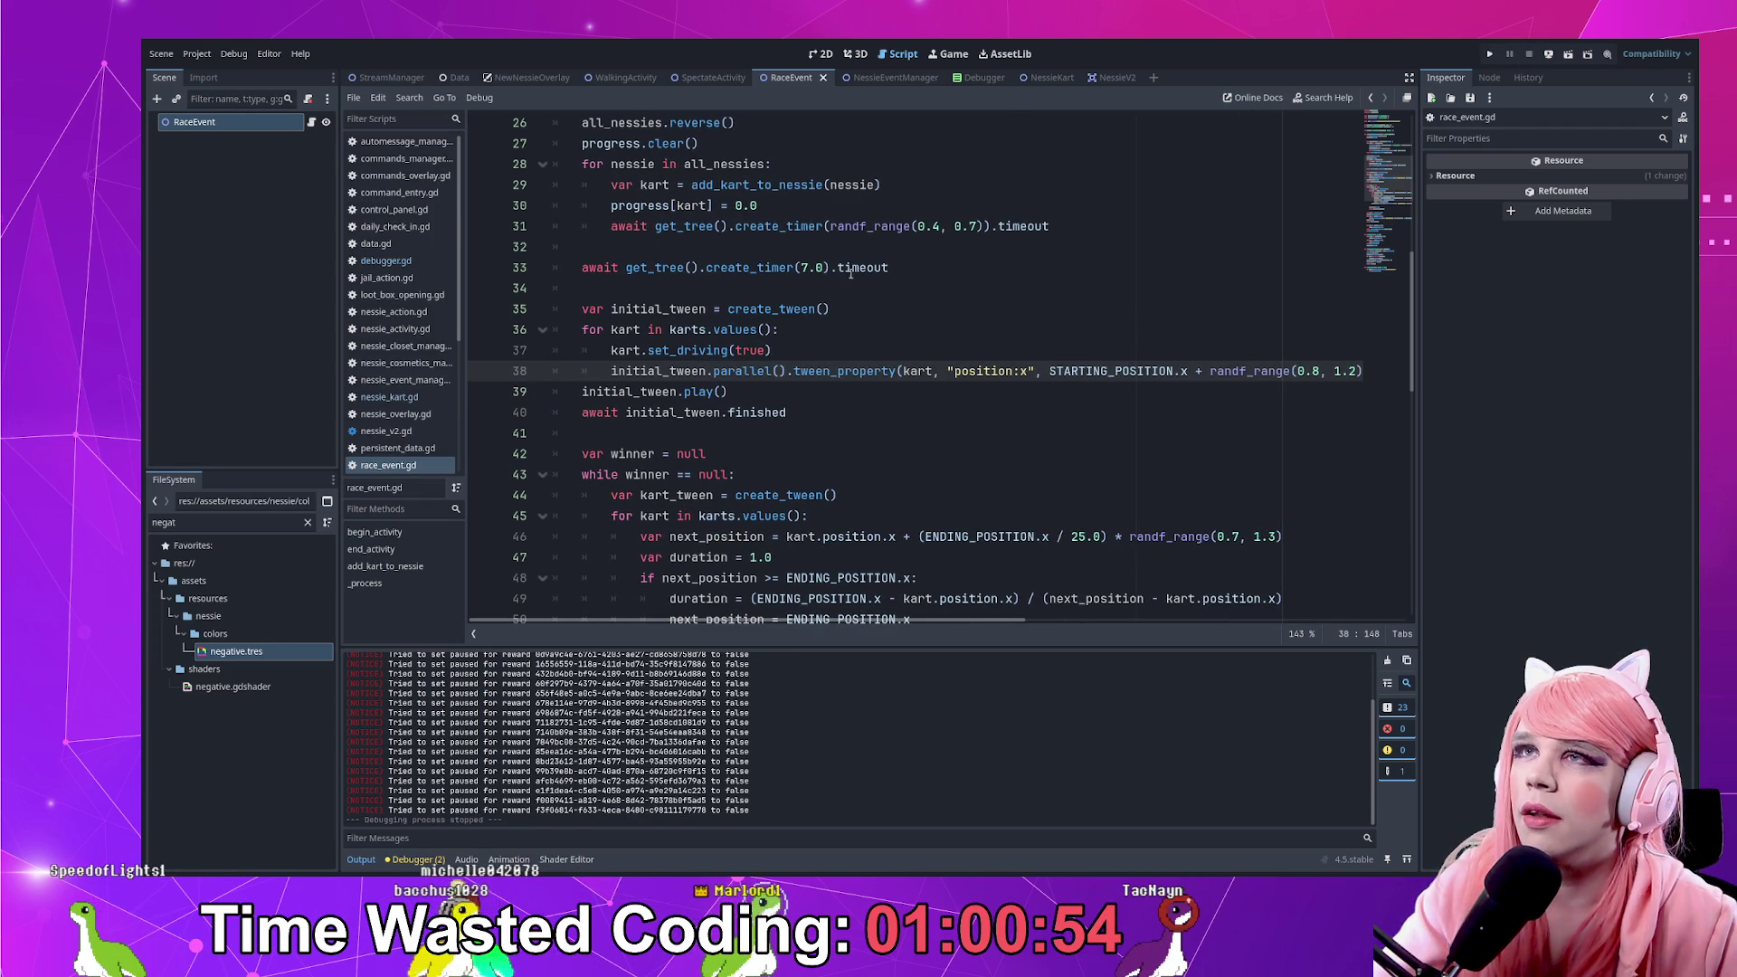
click(802, 267)
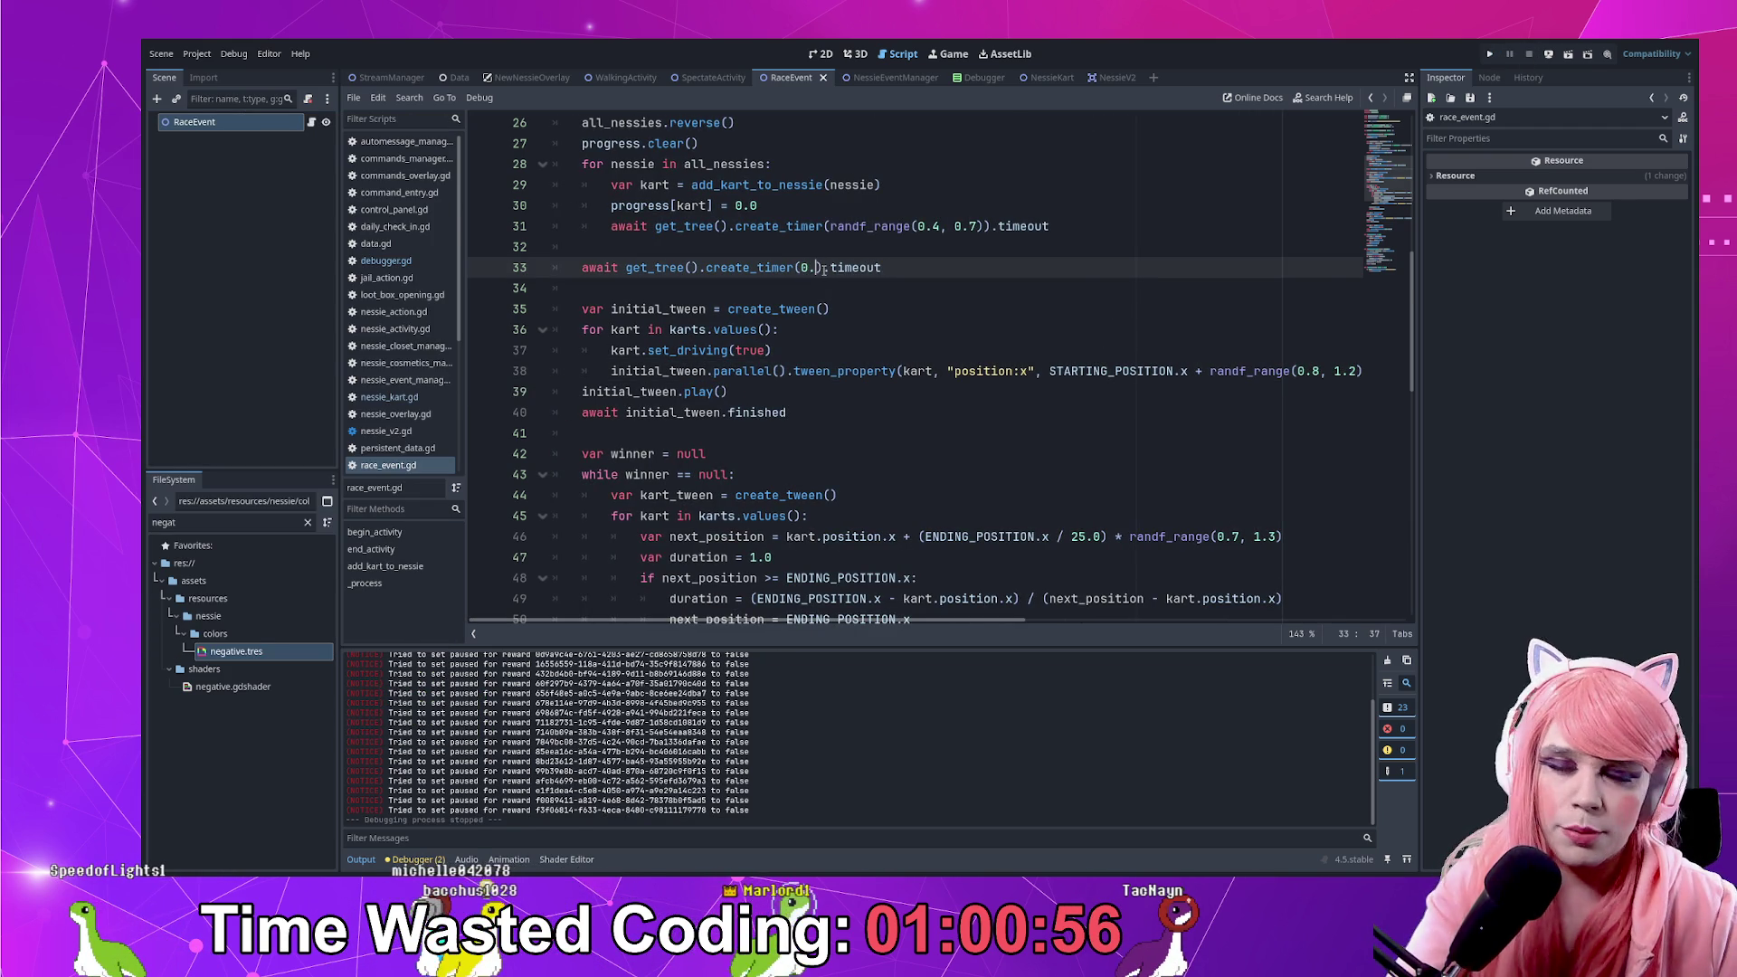
text(5)
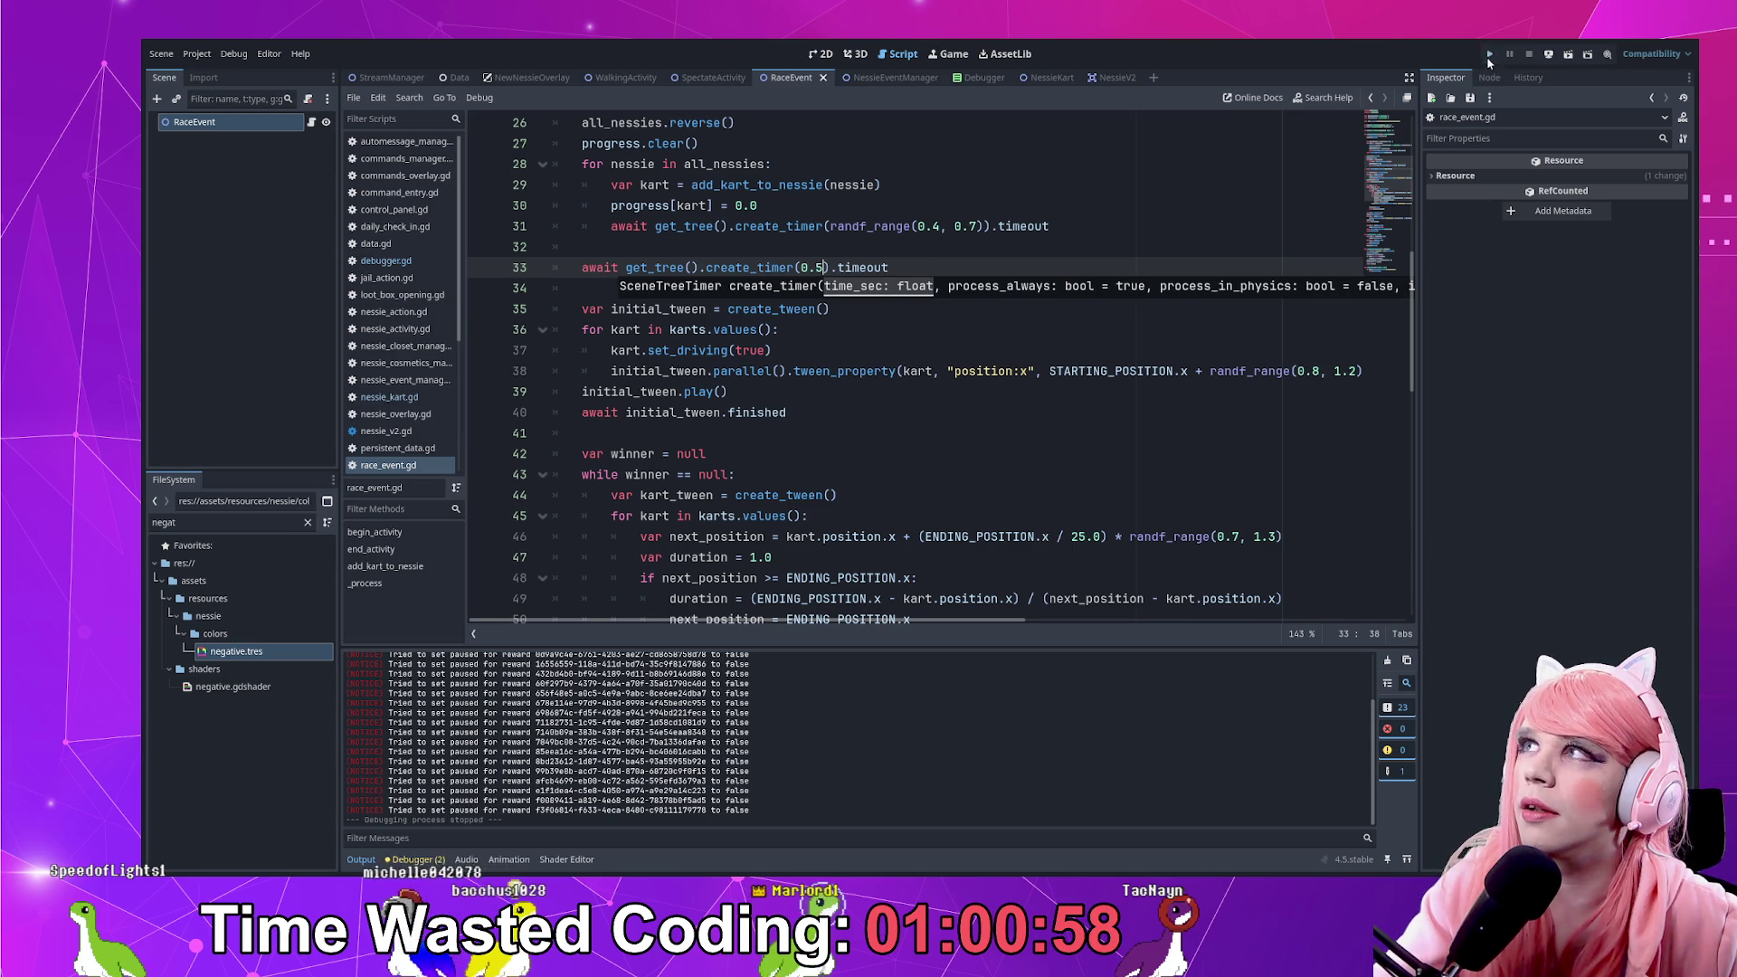
Run the project, open the overlay's debug tools and spawn four test Nessies to race
click(1489, 54)
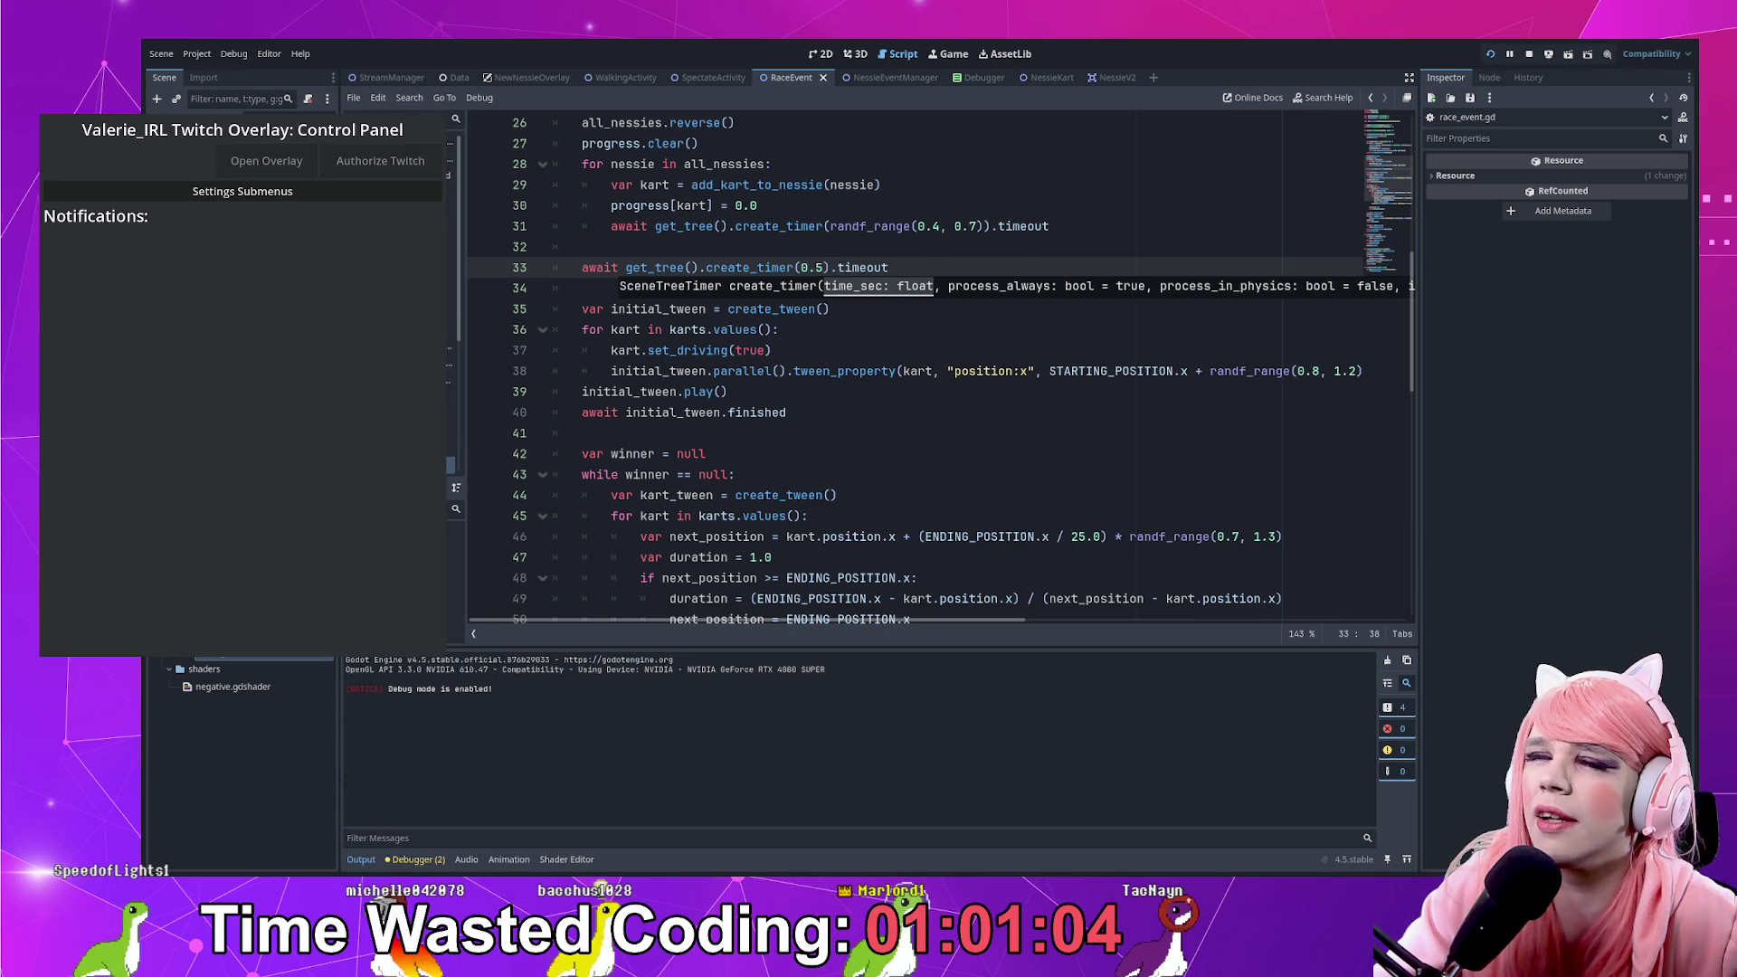
click(237, 165)
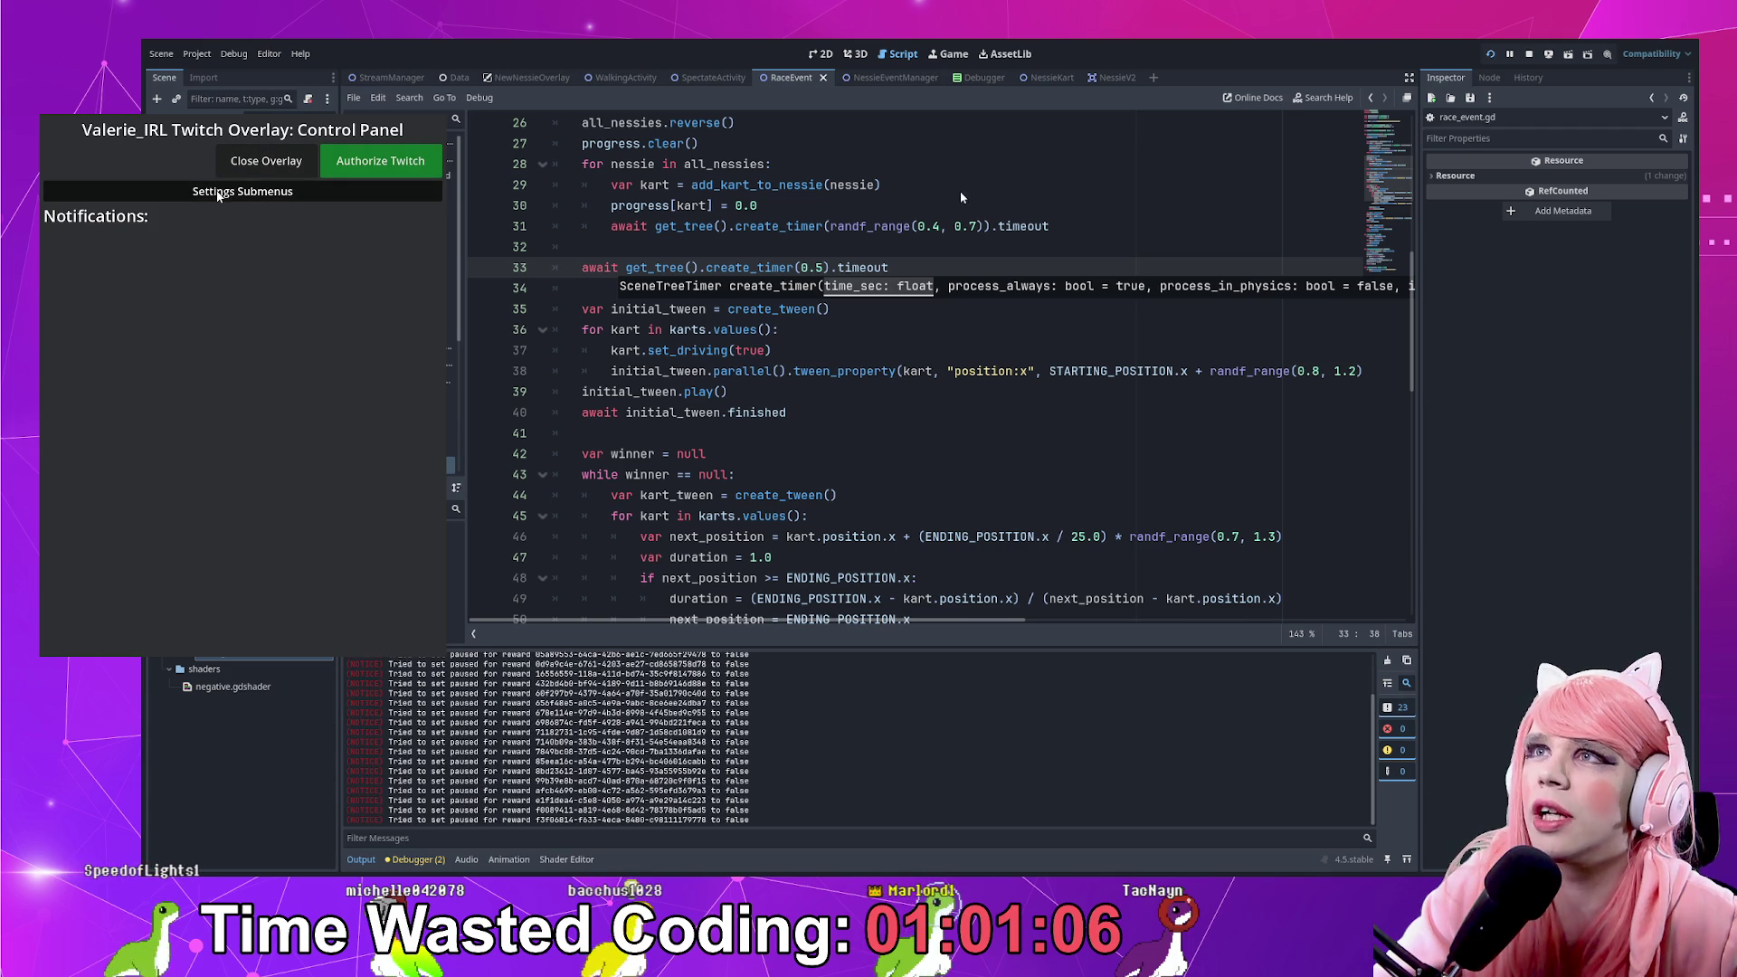
click(223, 192)
click(254, 219)
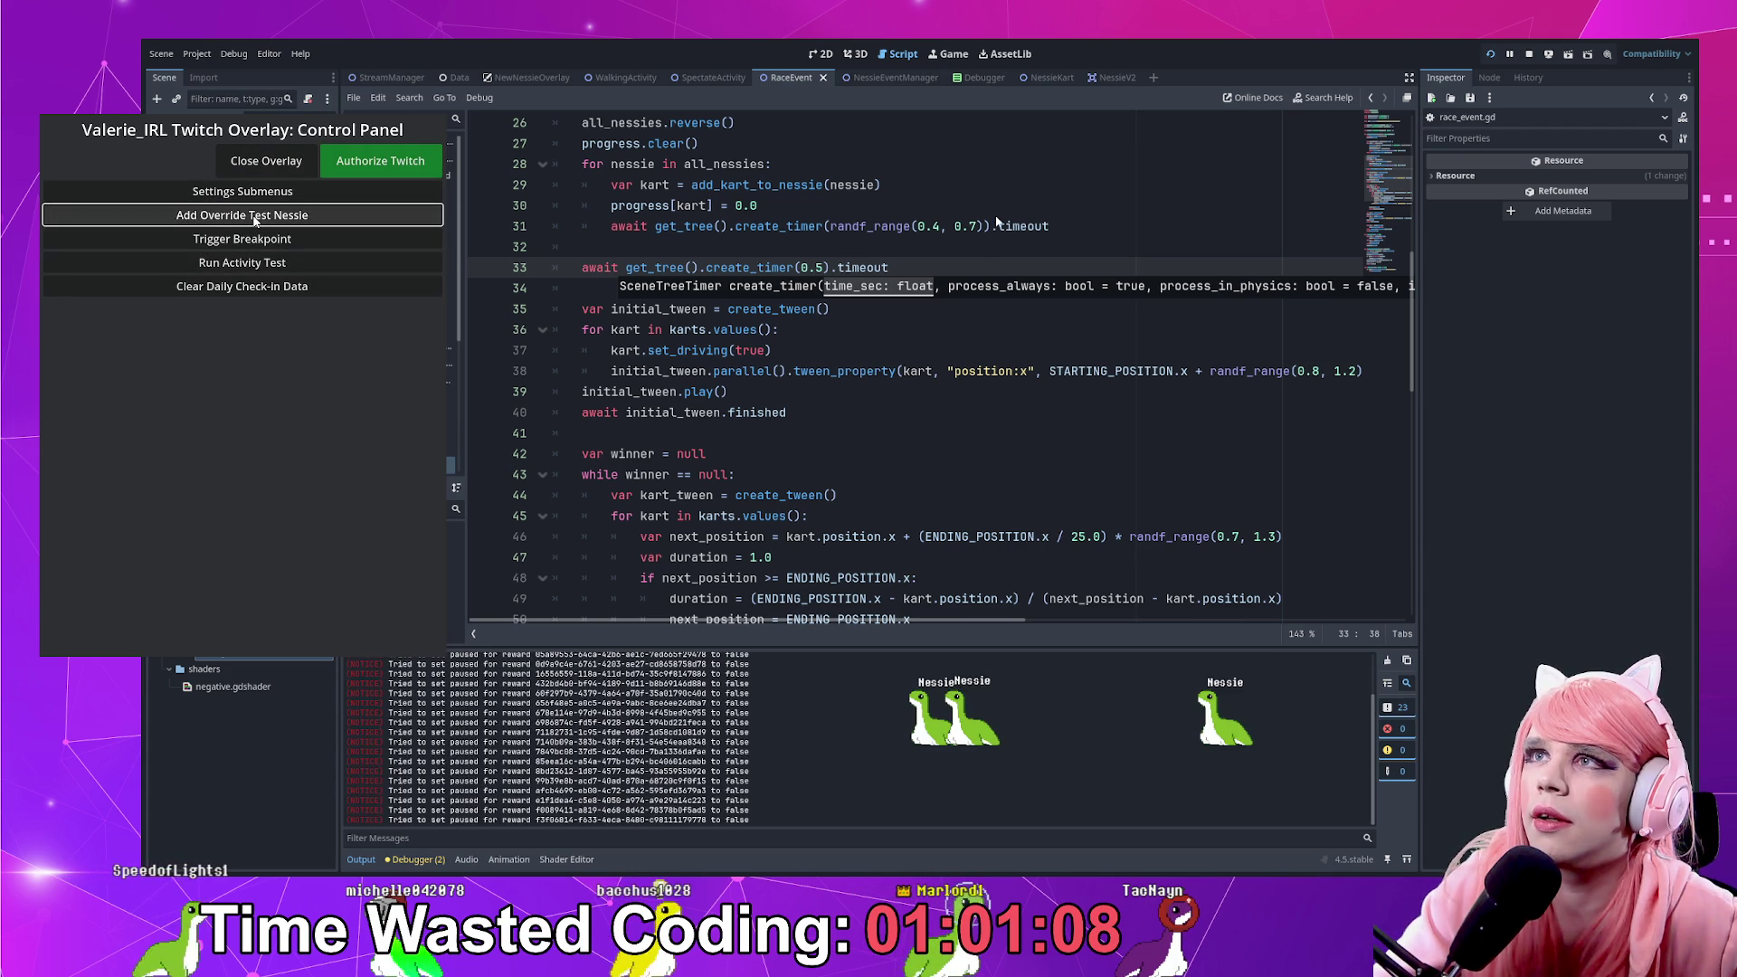
click(255, 219)
click(254, 219)
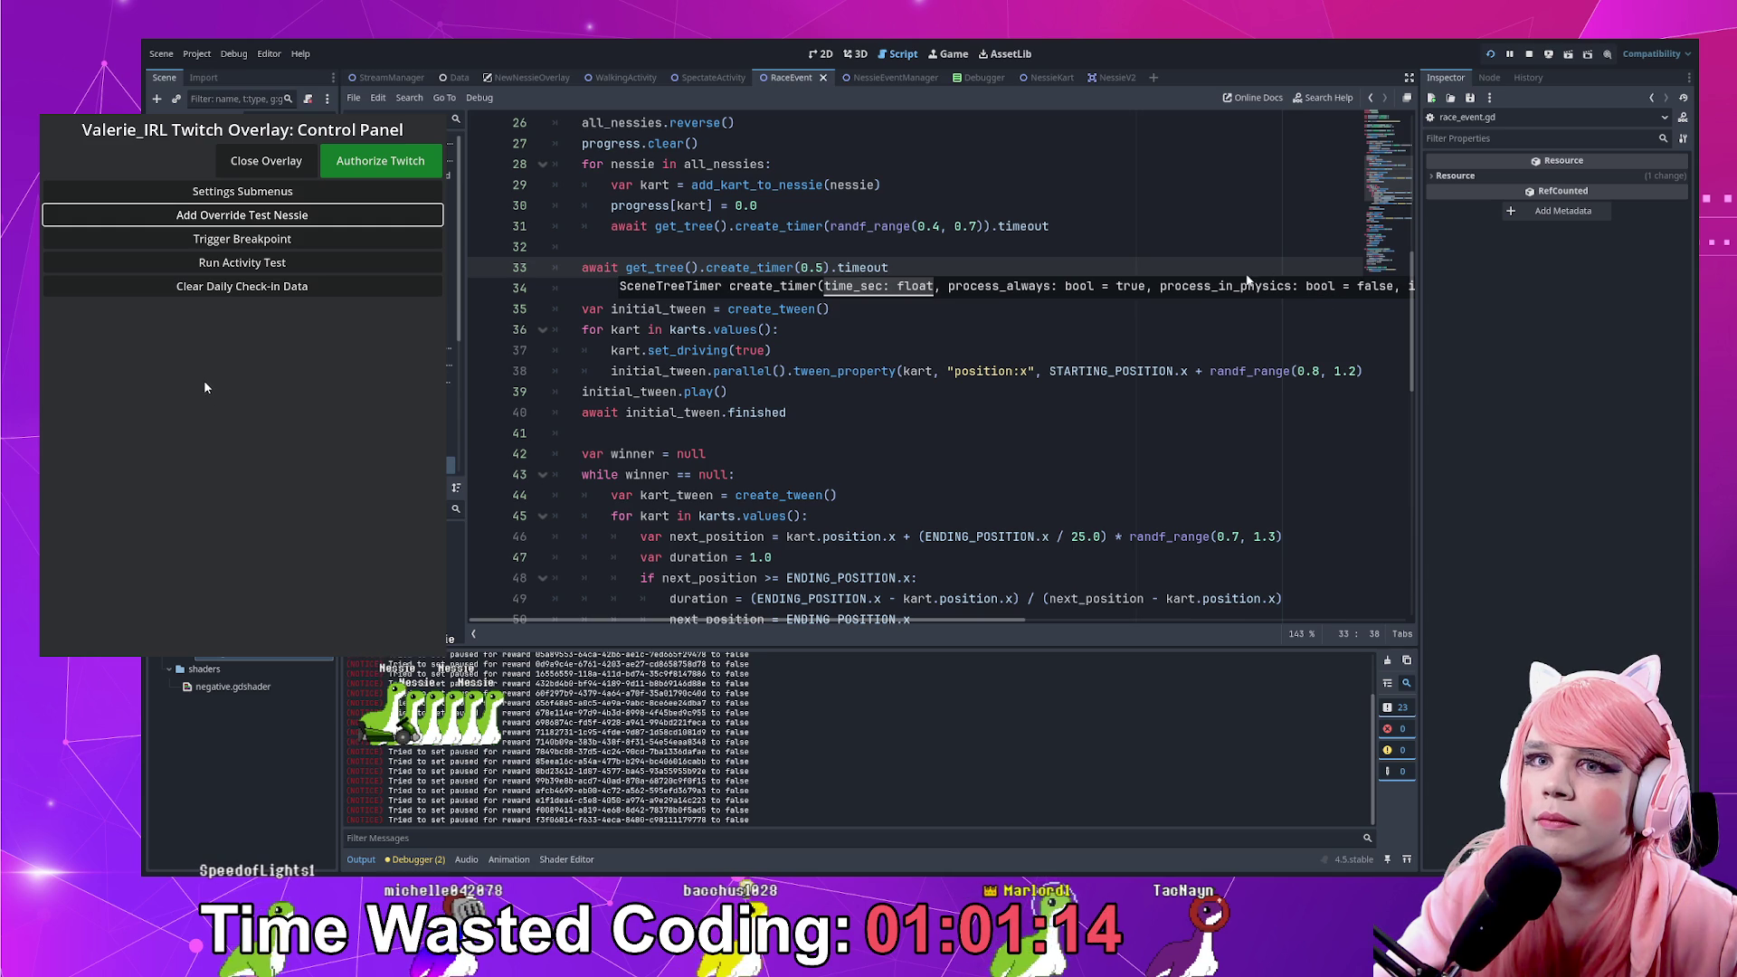
click(241, 217)
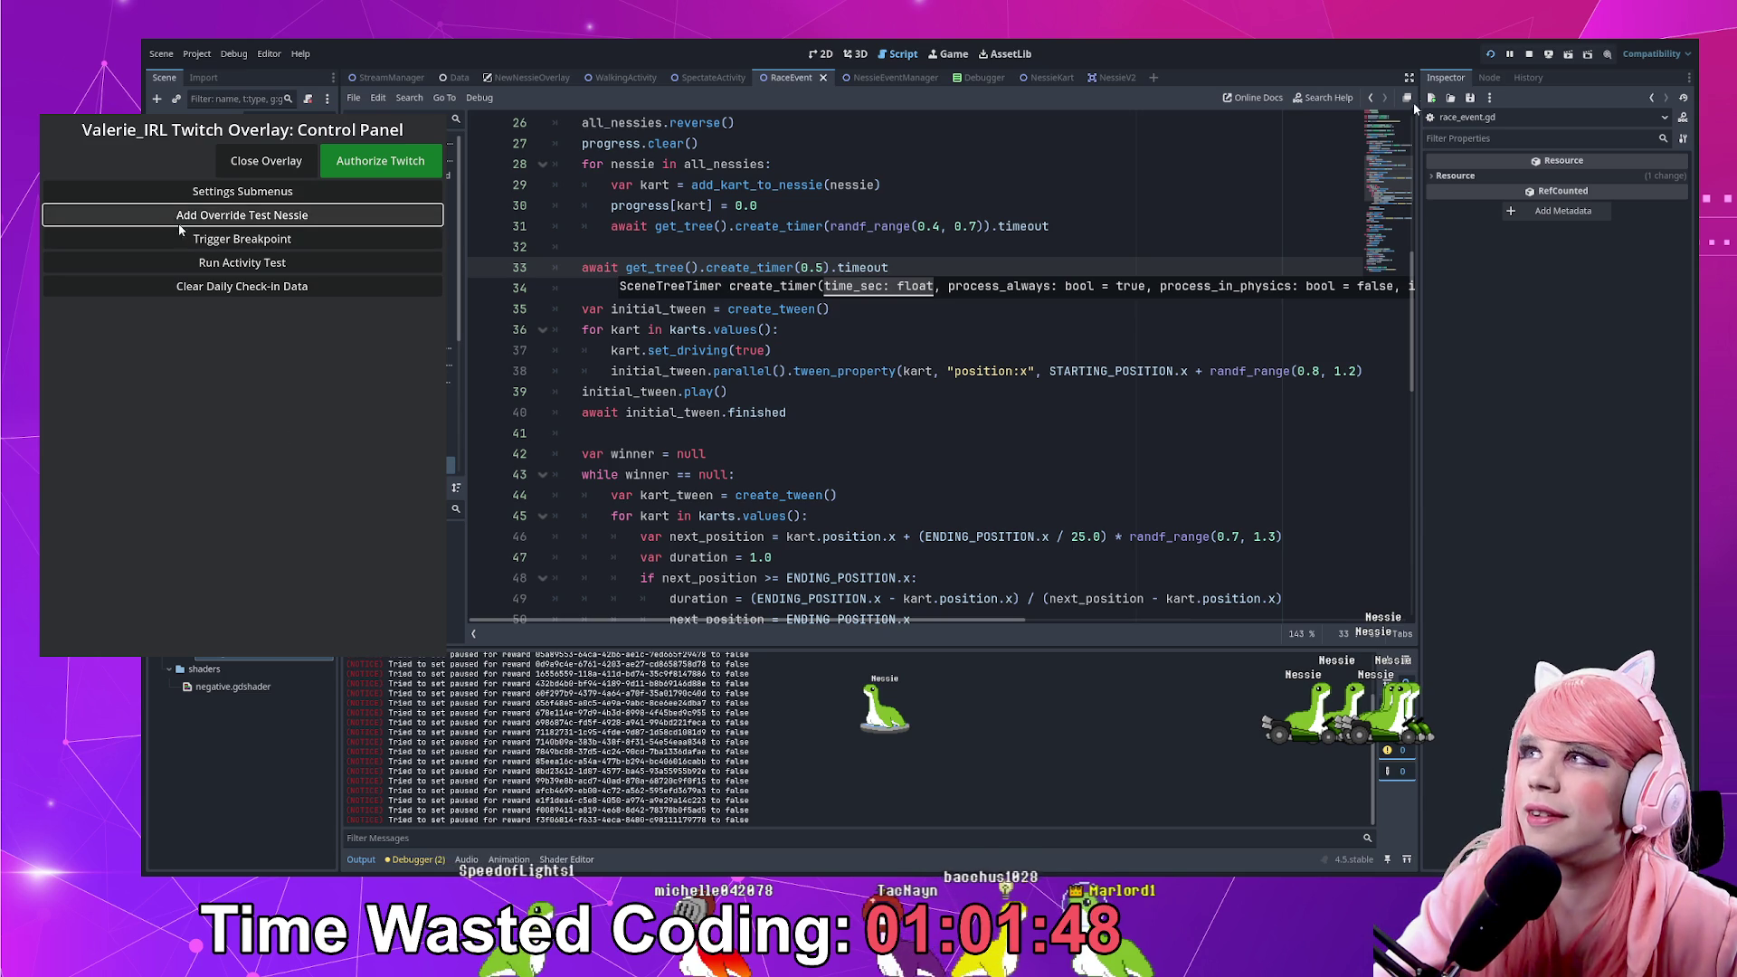
click(1488, 55)
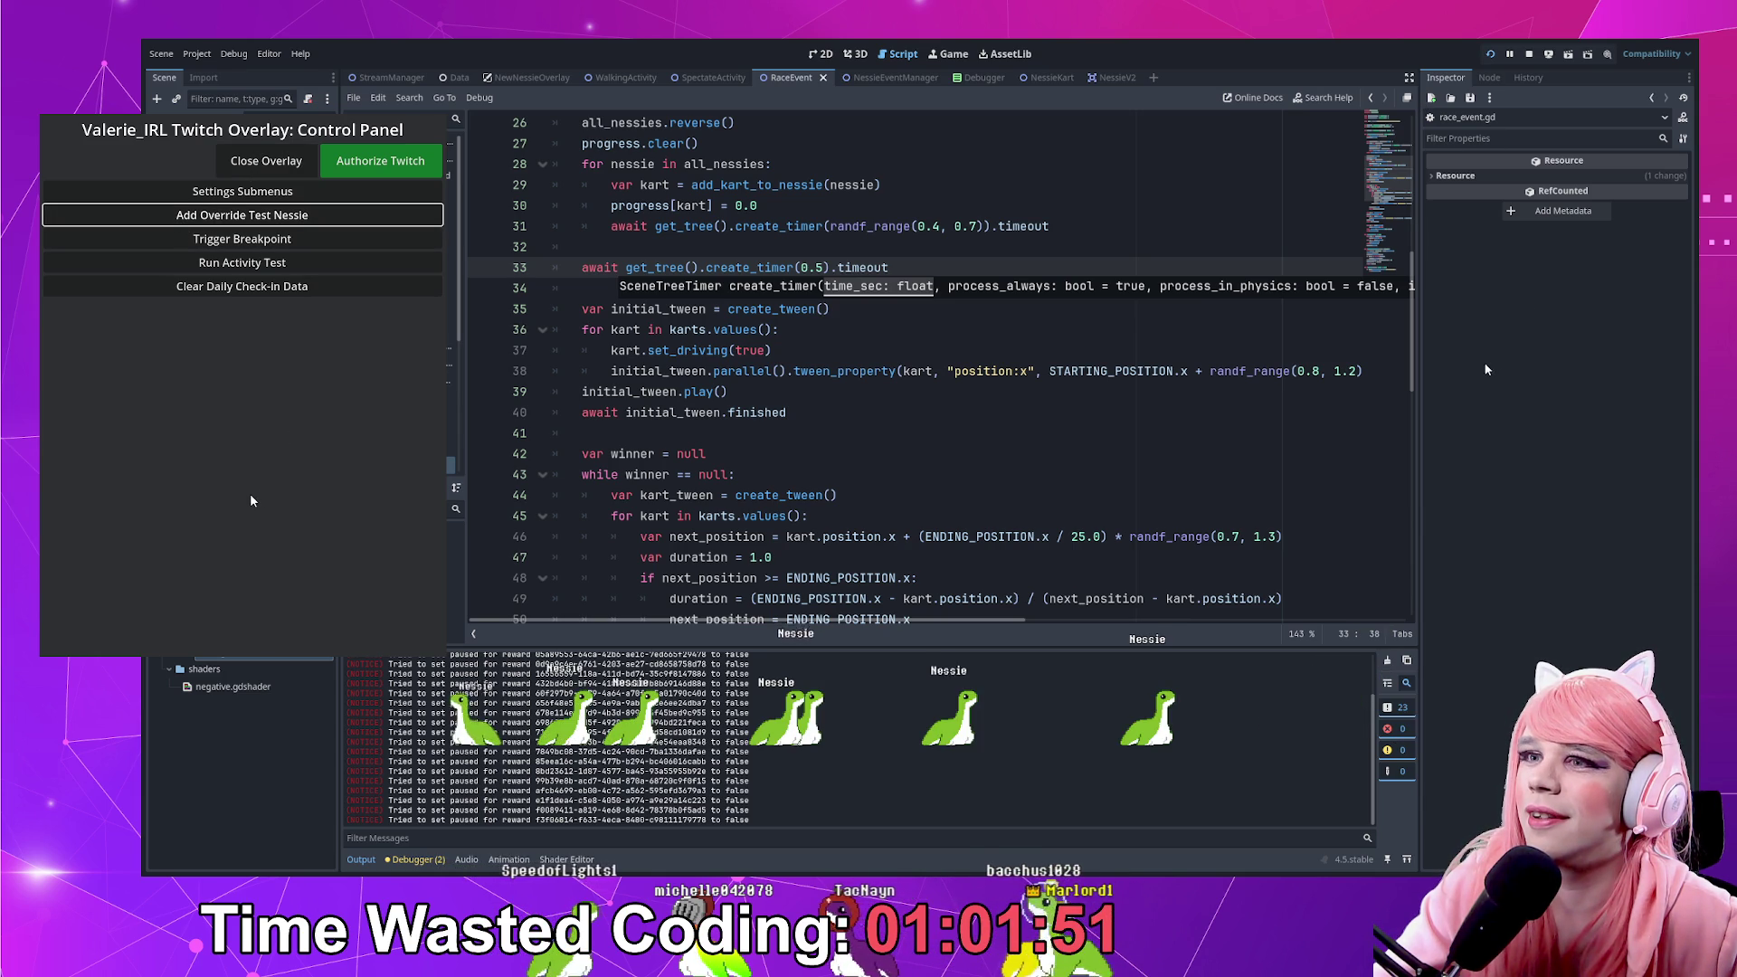
Launch the Run Activity Test, which halts on a freed-instance error at kart.set_driving on line 37
click(232, 265)
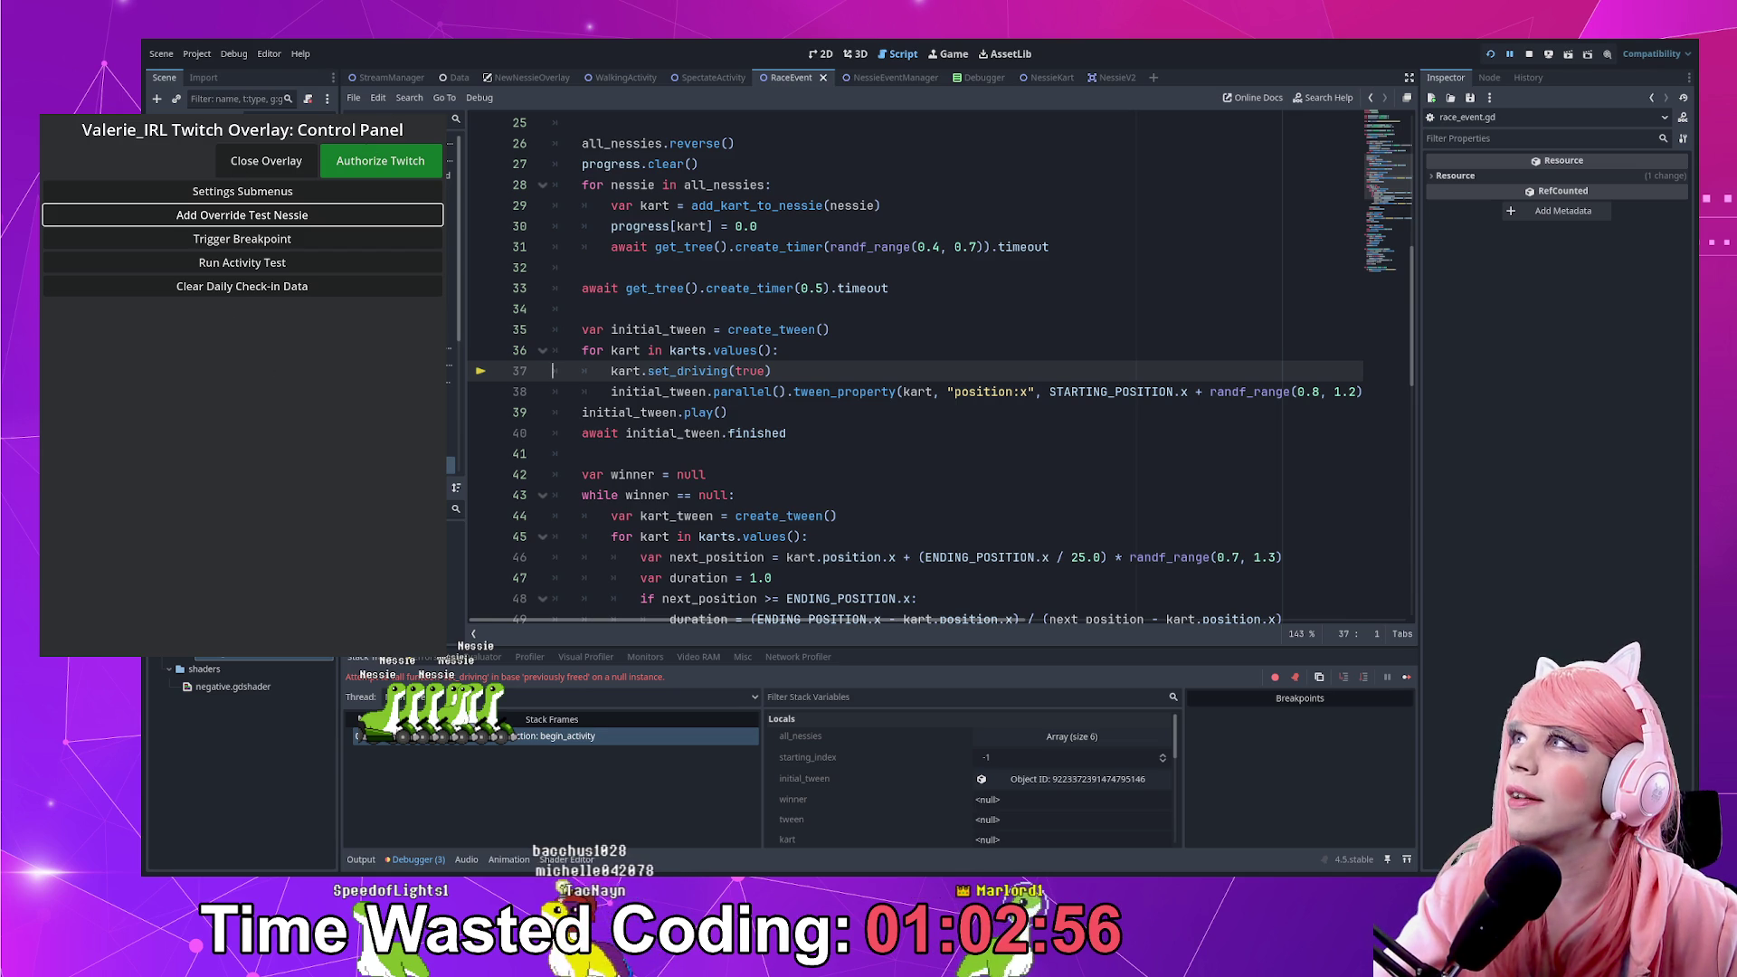
Stop and rerun with F8/F5, open Debug Tools and the overlay, spawn test Nessies, then close it
key(F8)
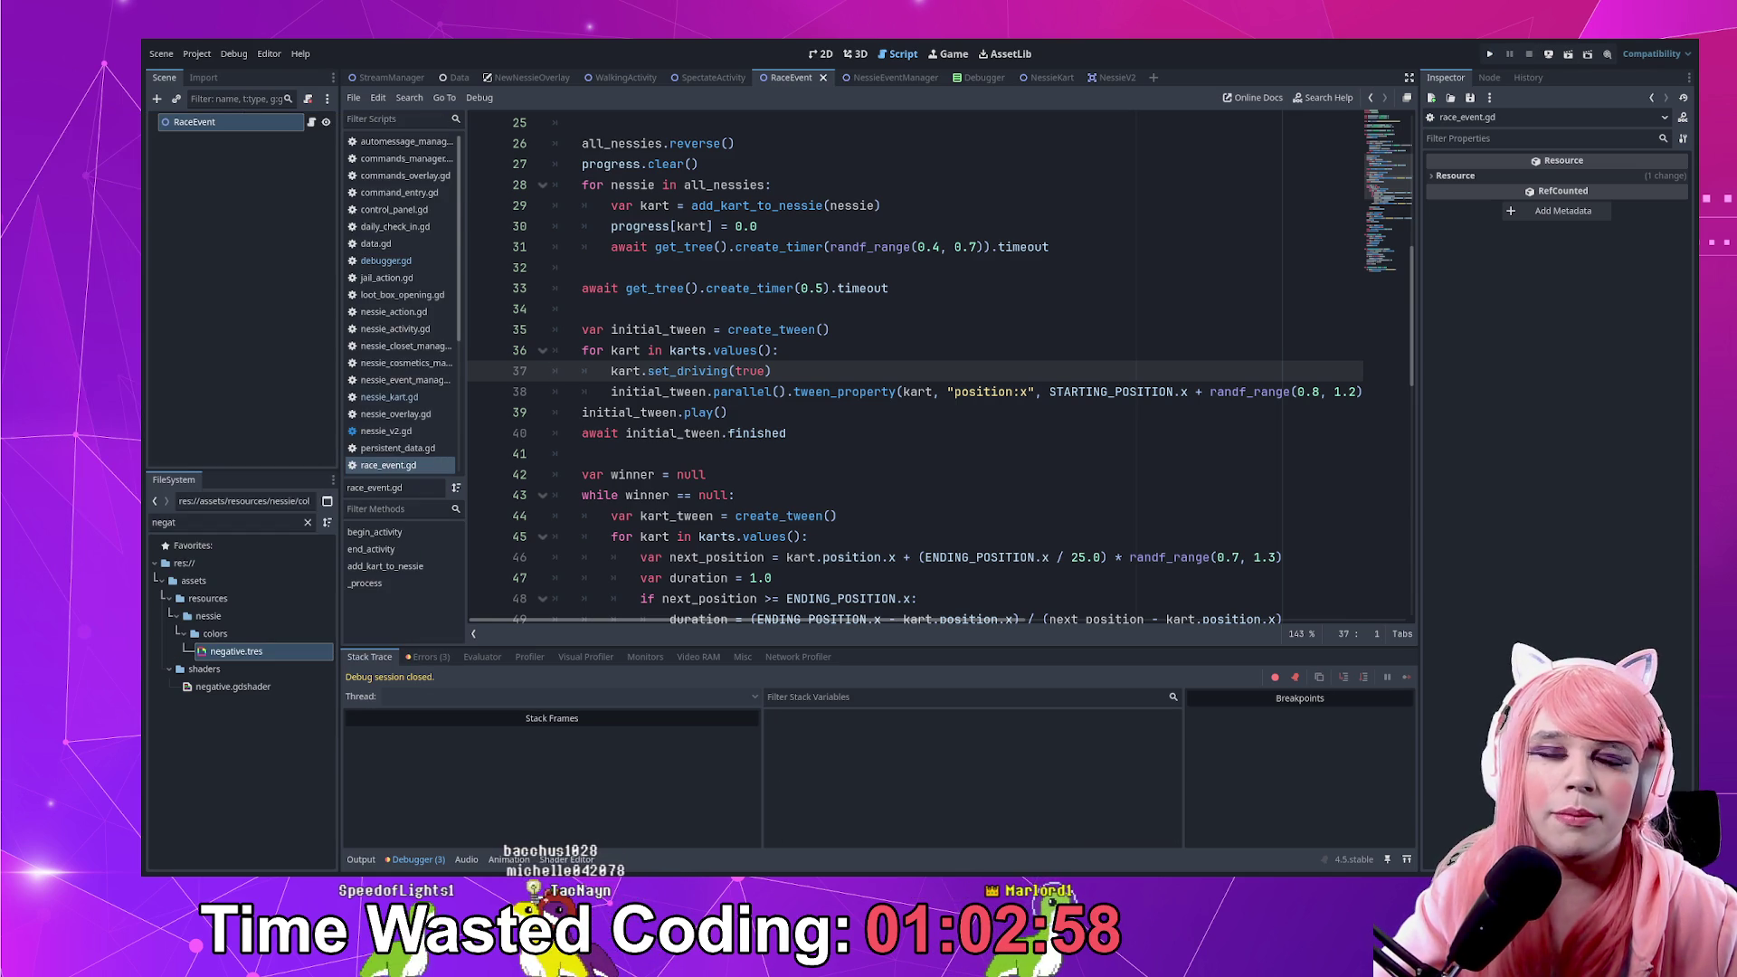
key(F5)
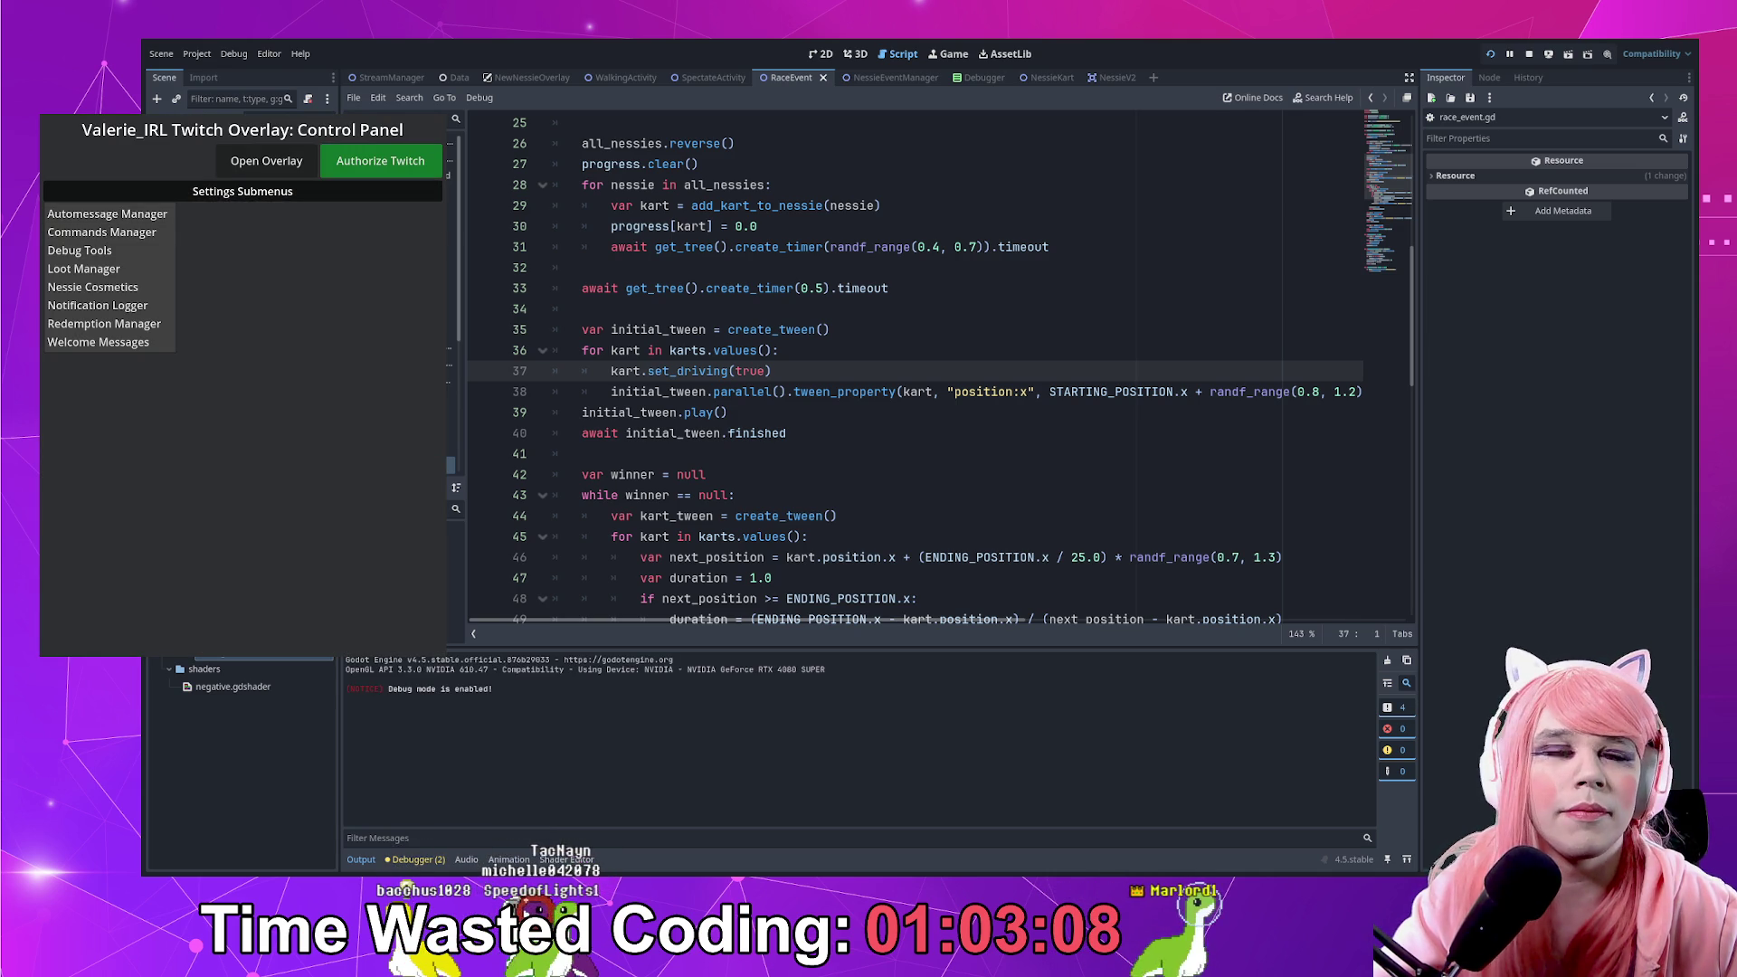
click(97, 305)
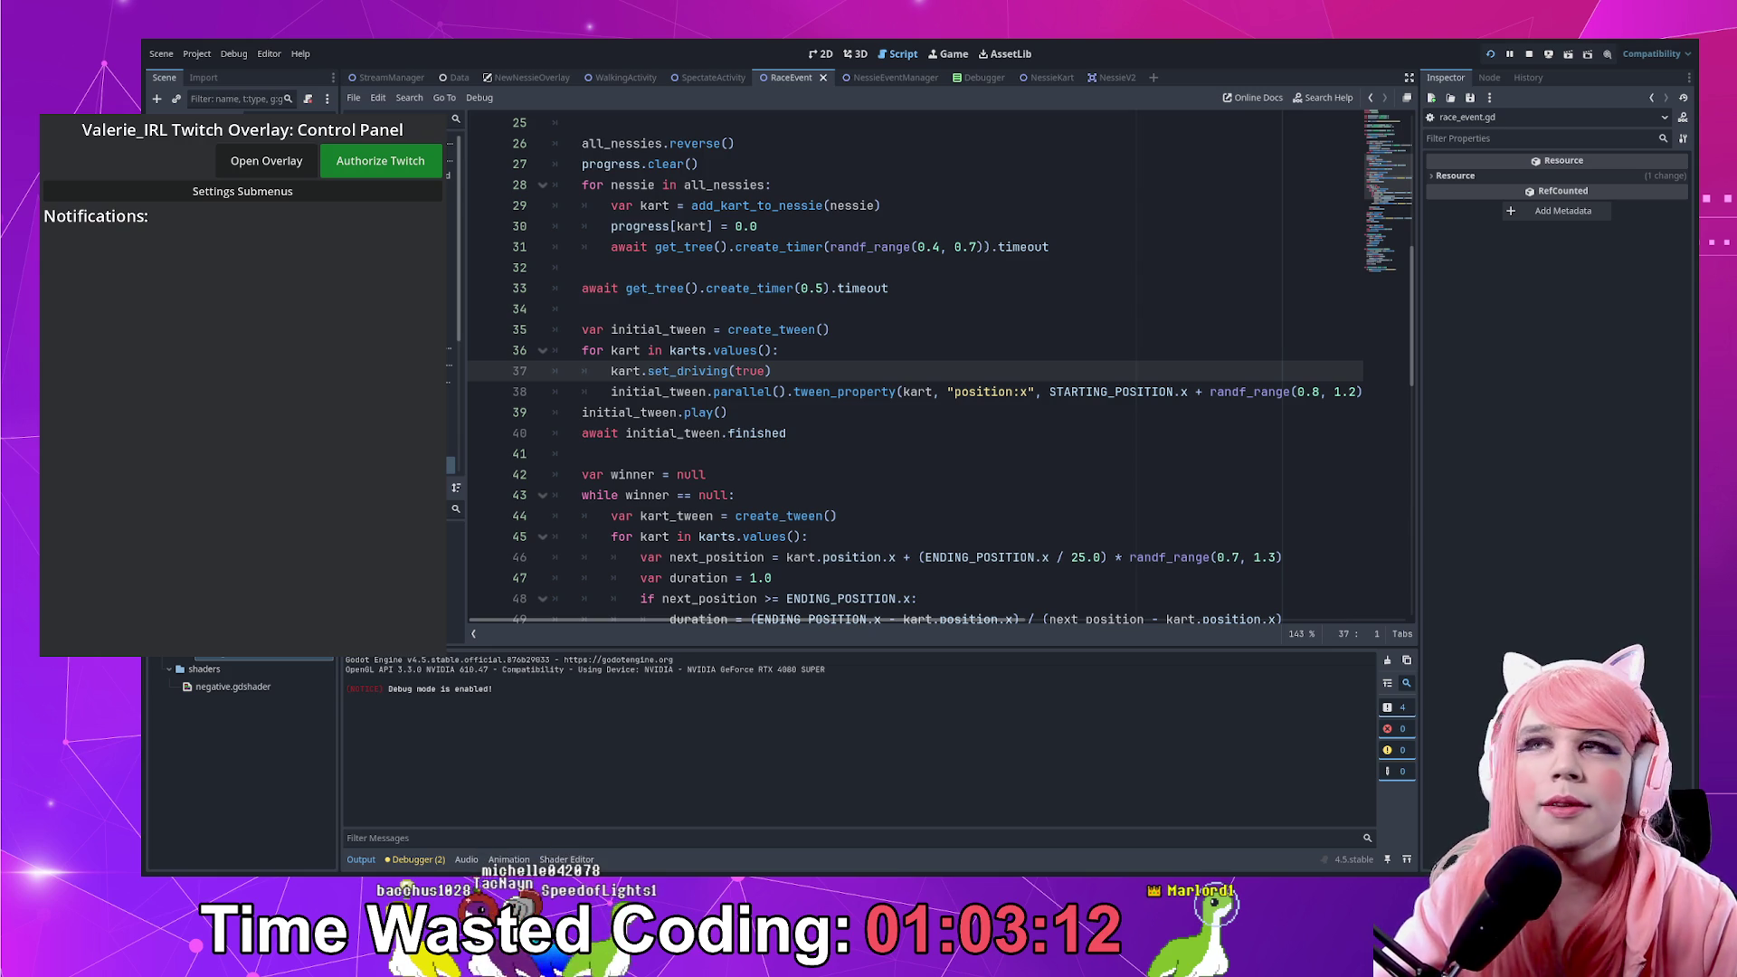
click(208, 191)
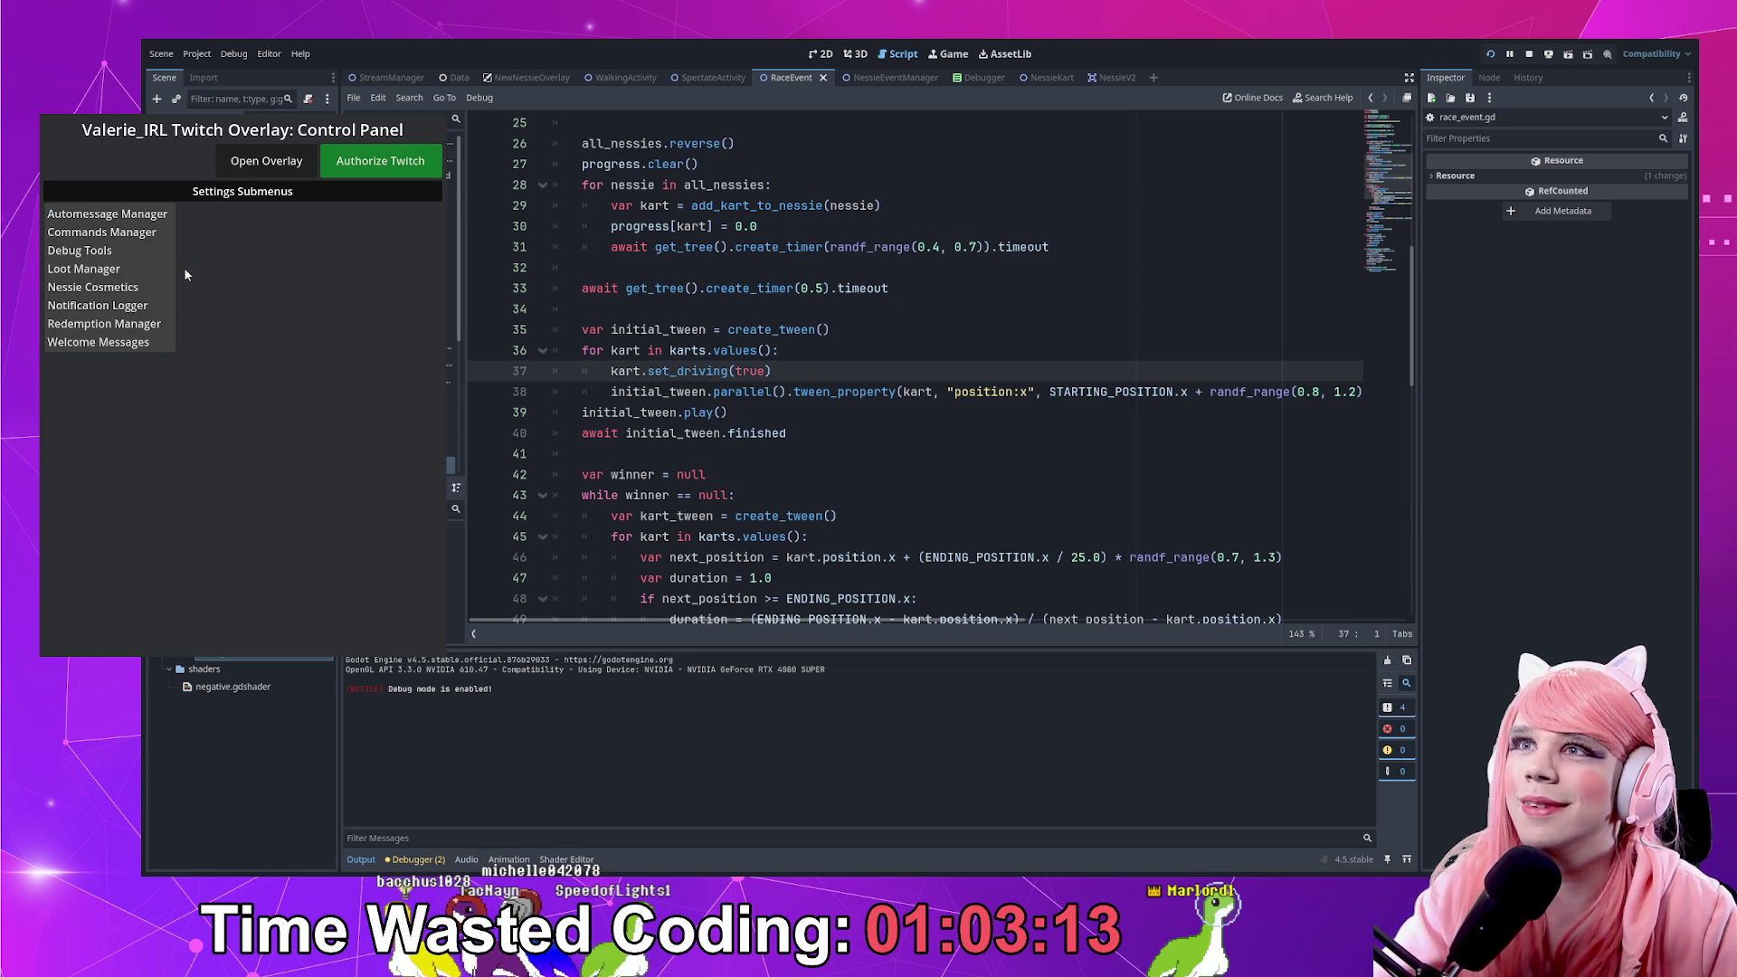
click(103, 257)
click(266, 160)
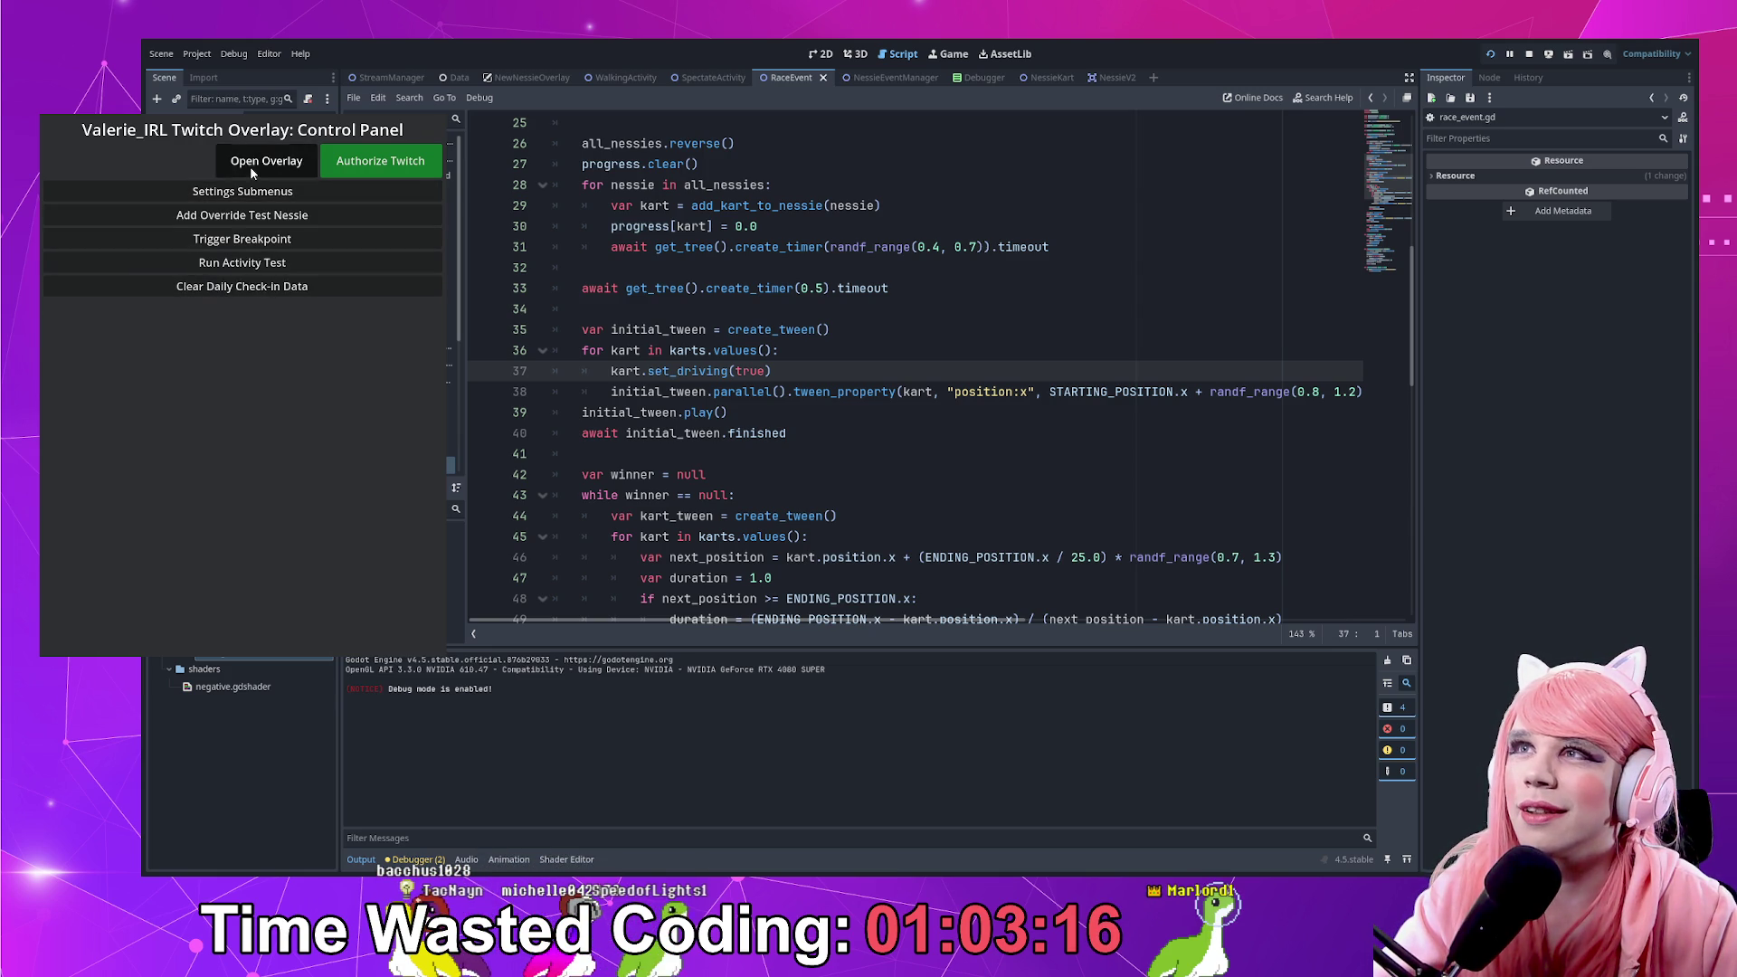
click(238, 215)
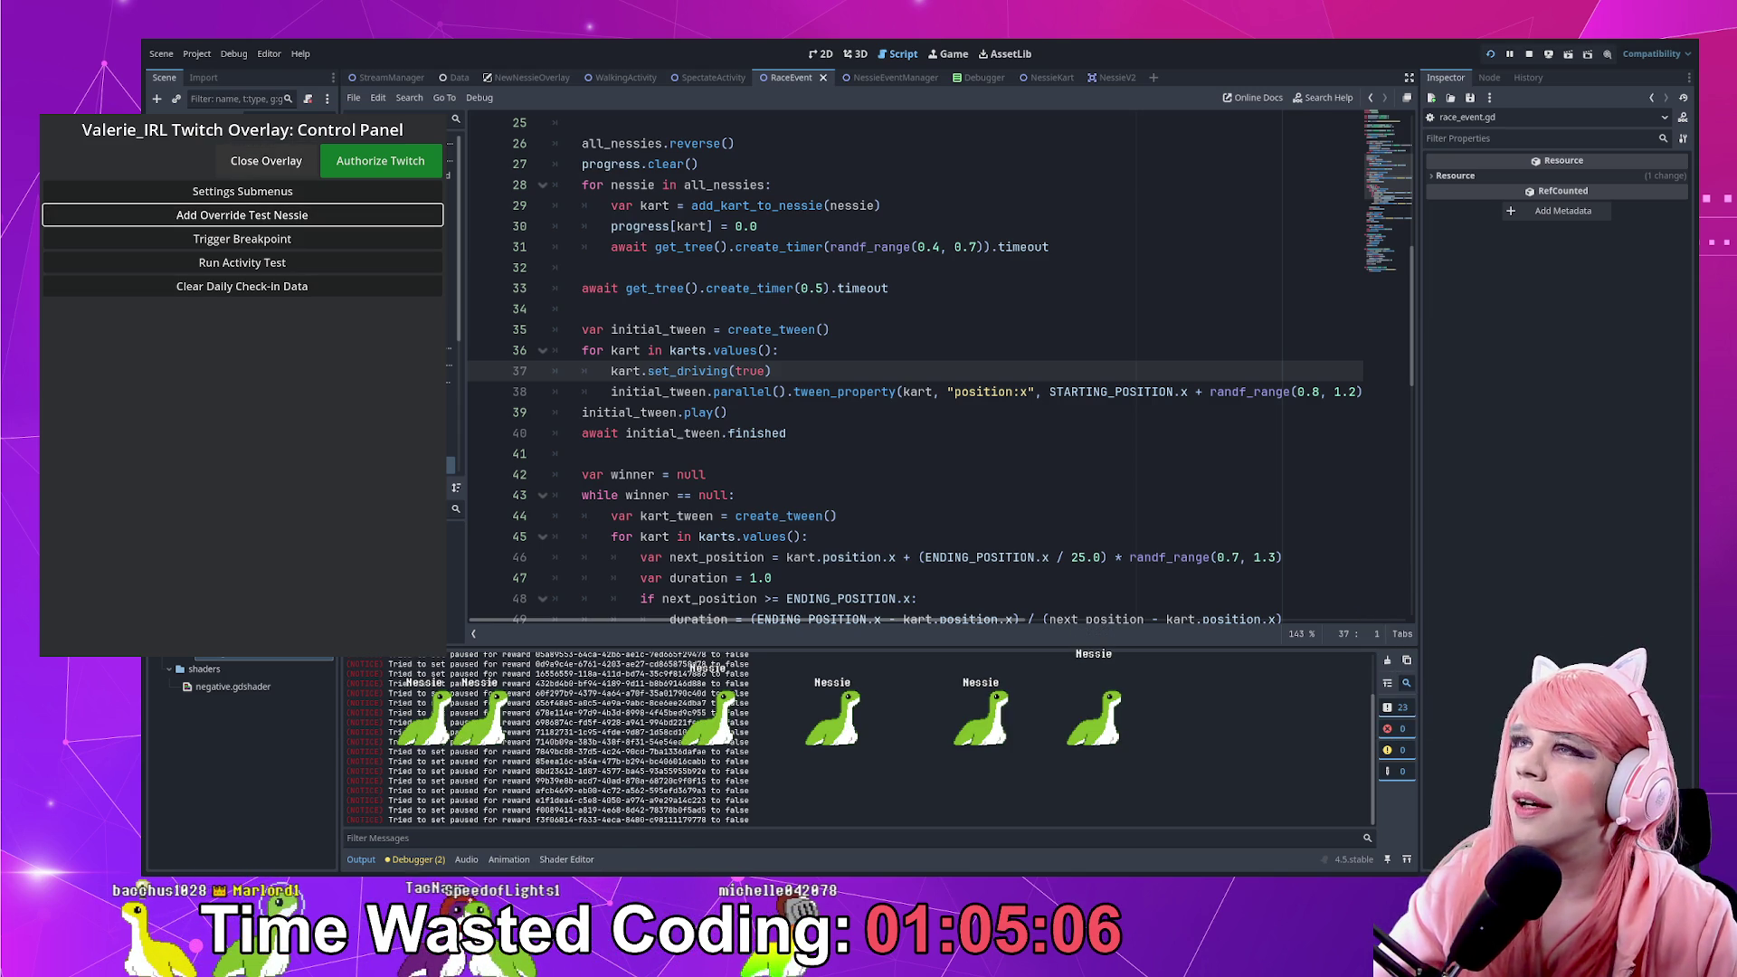
click(239, 163)
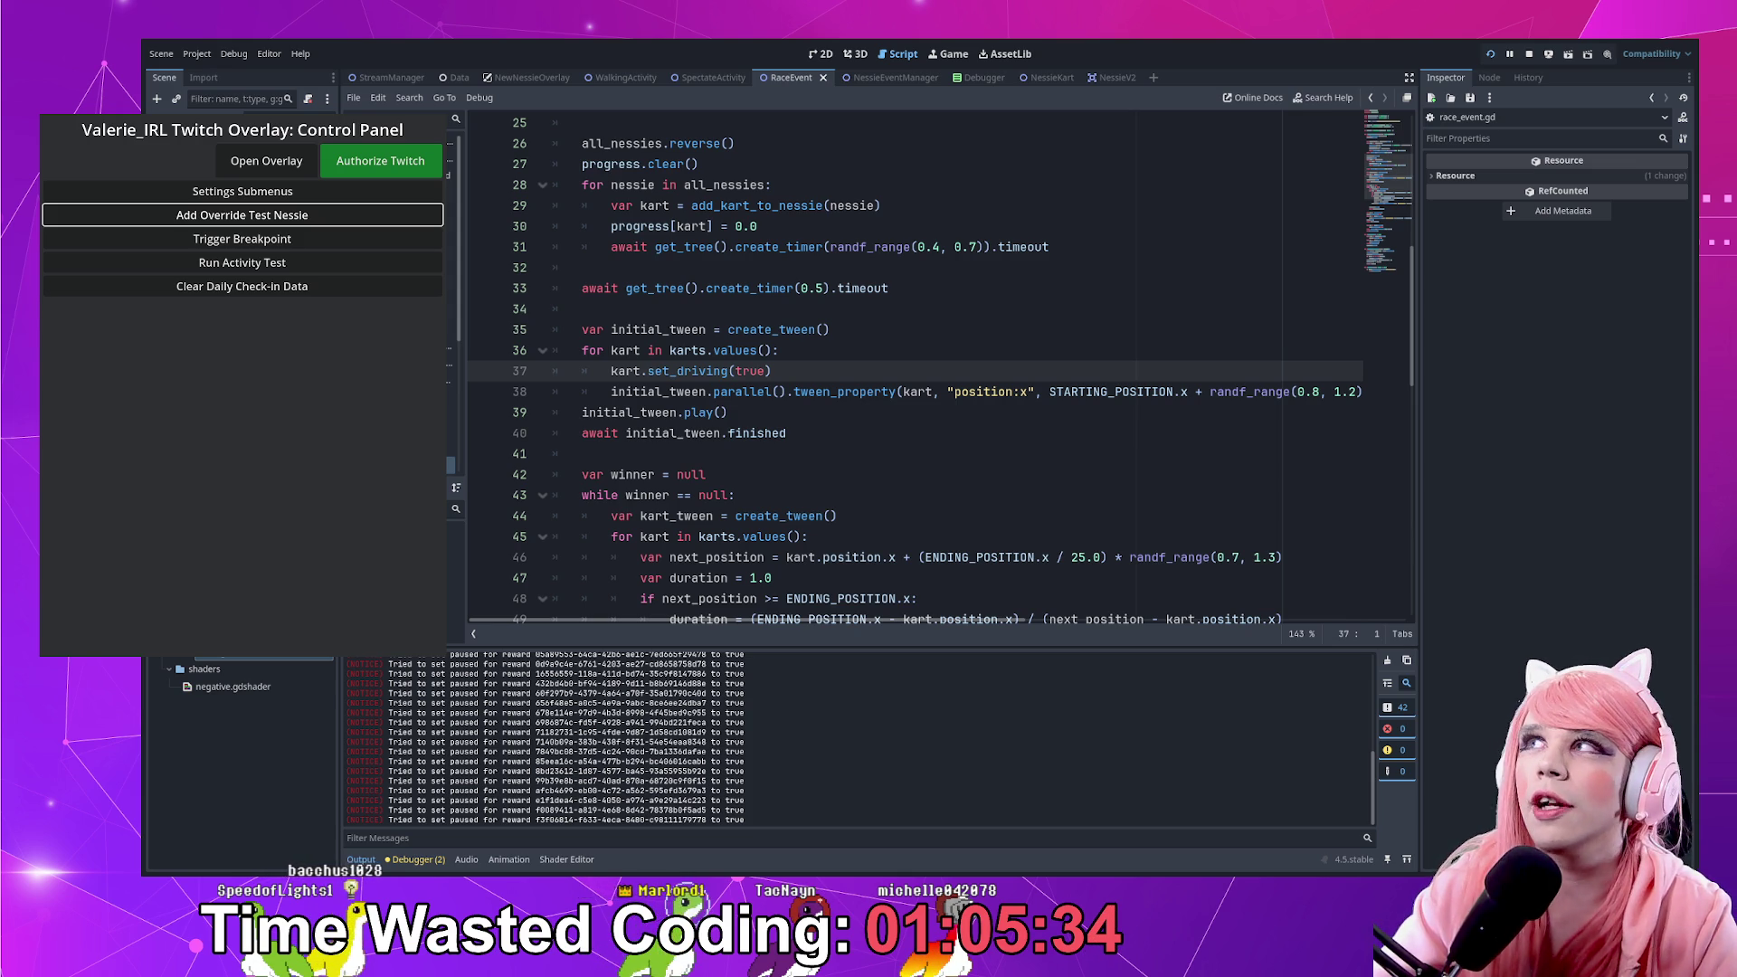
End the debug session with F8, returning to race_event.gd in the editor
key(F8)
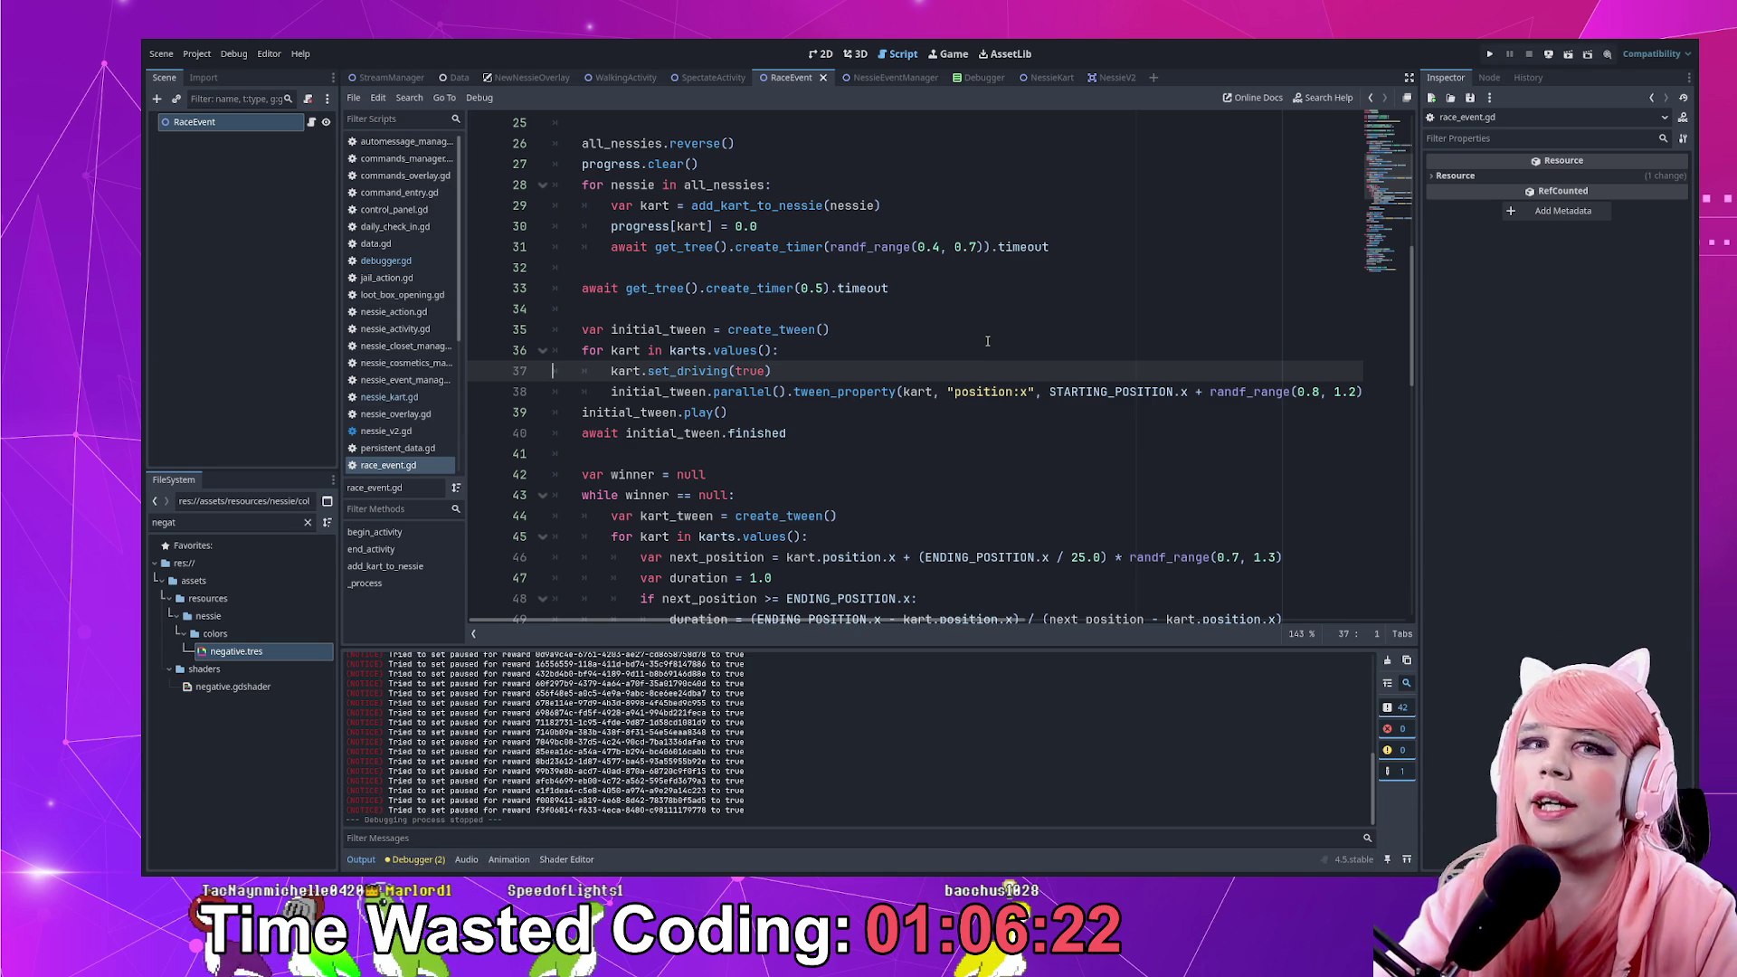
Delete the var progress dictionary declaration and its blank line
click(830, 441)
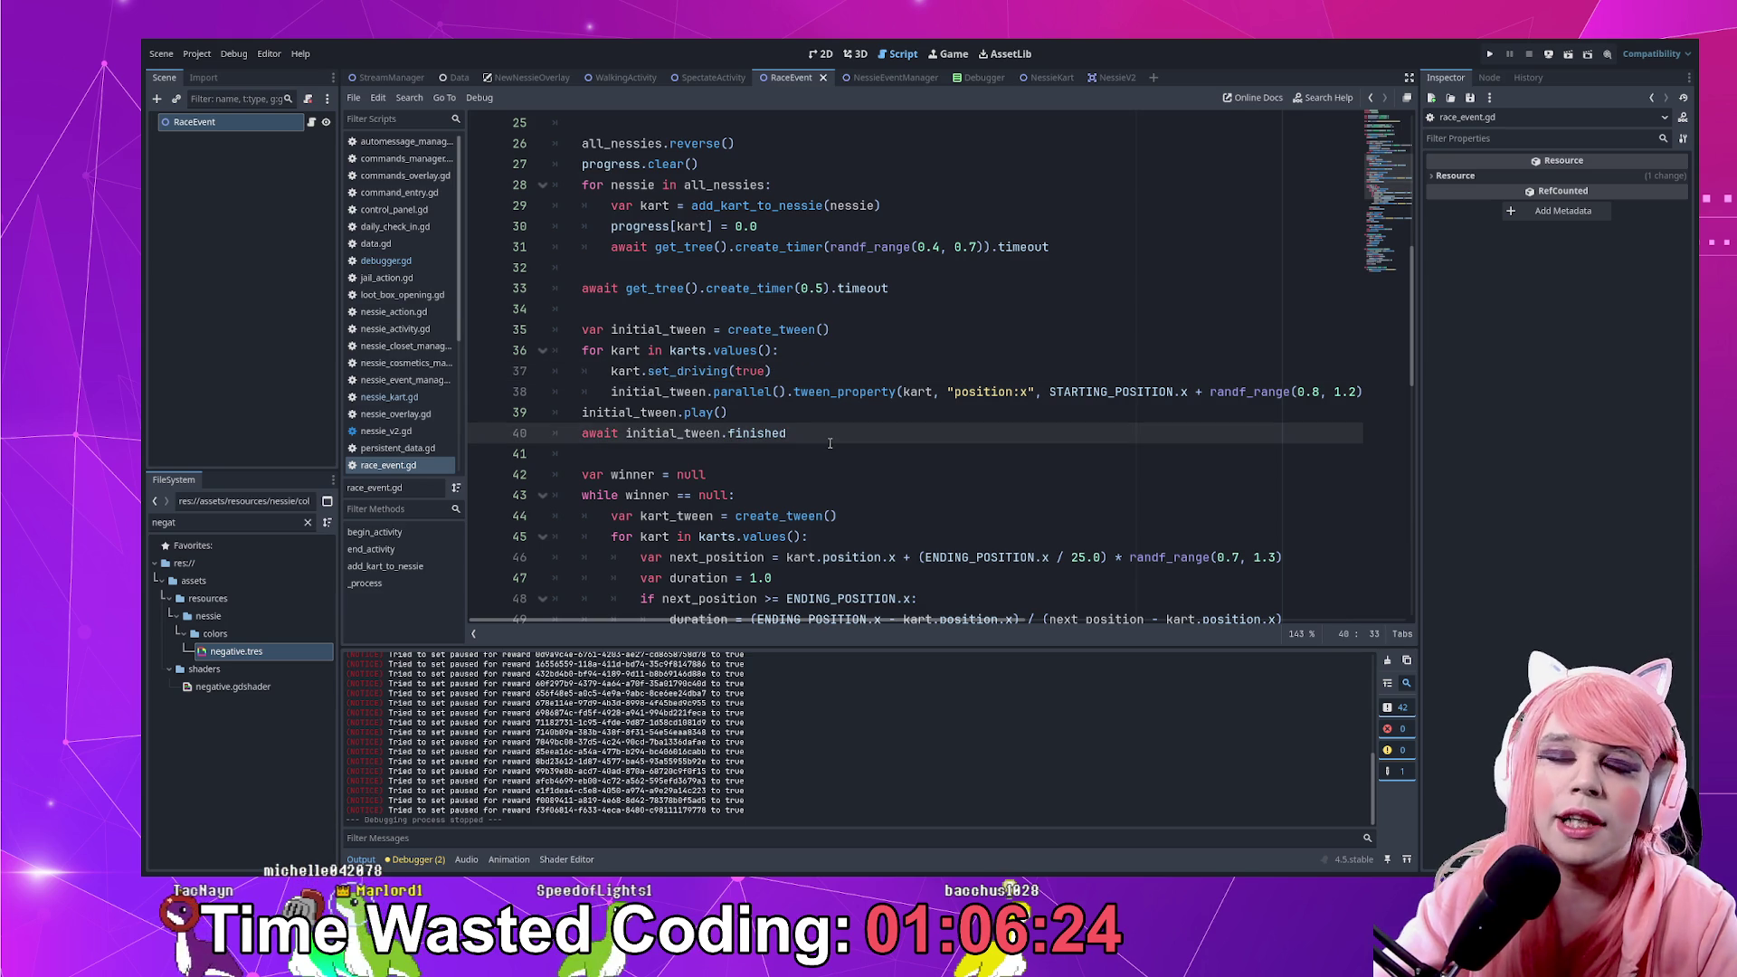
scroll(797, 386, up, 5)
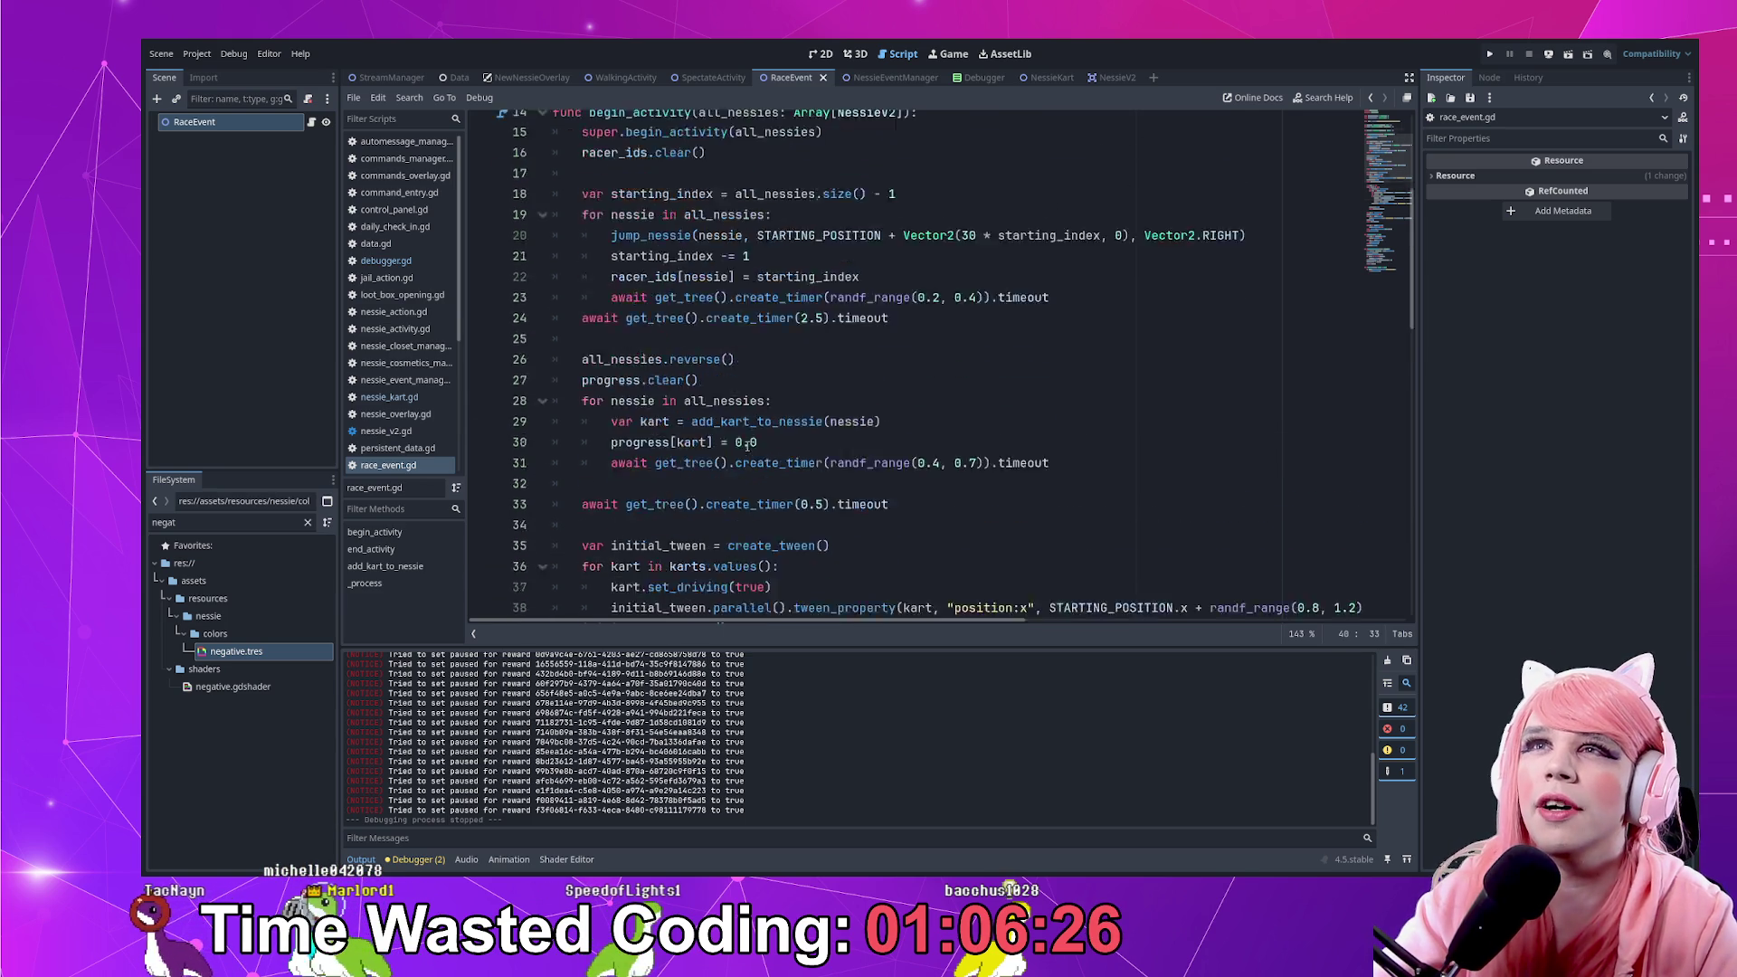
scroll(631, 262, up, 3)
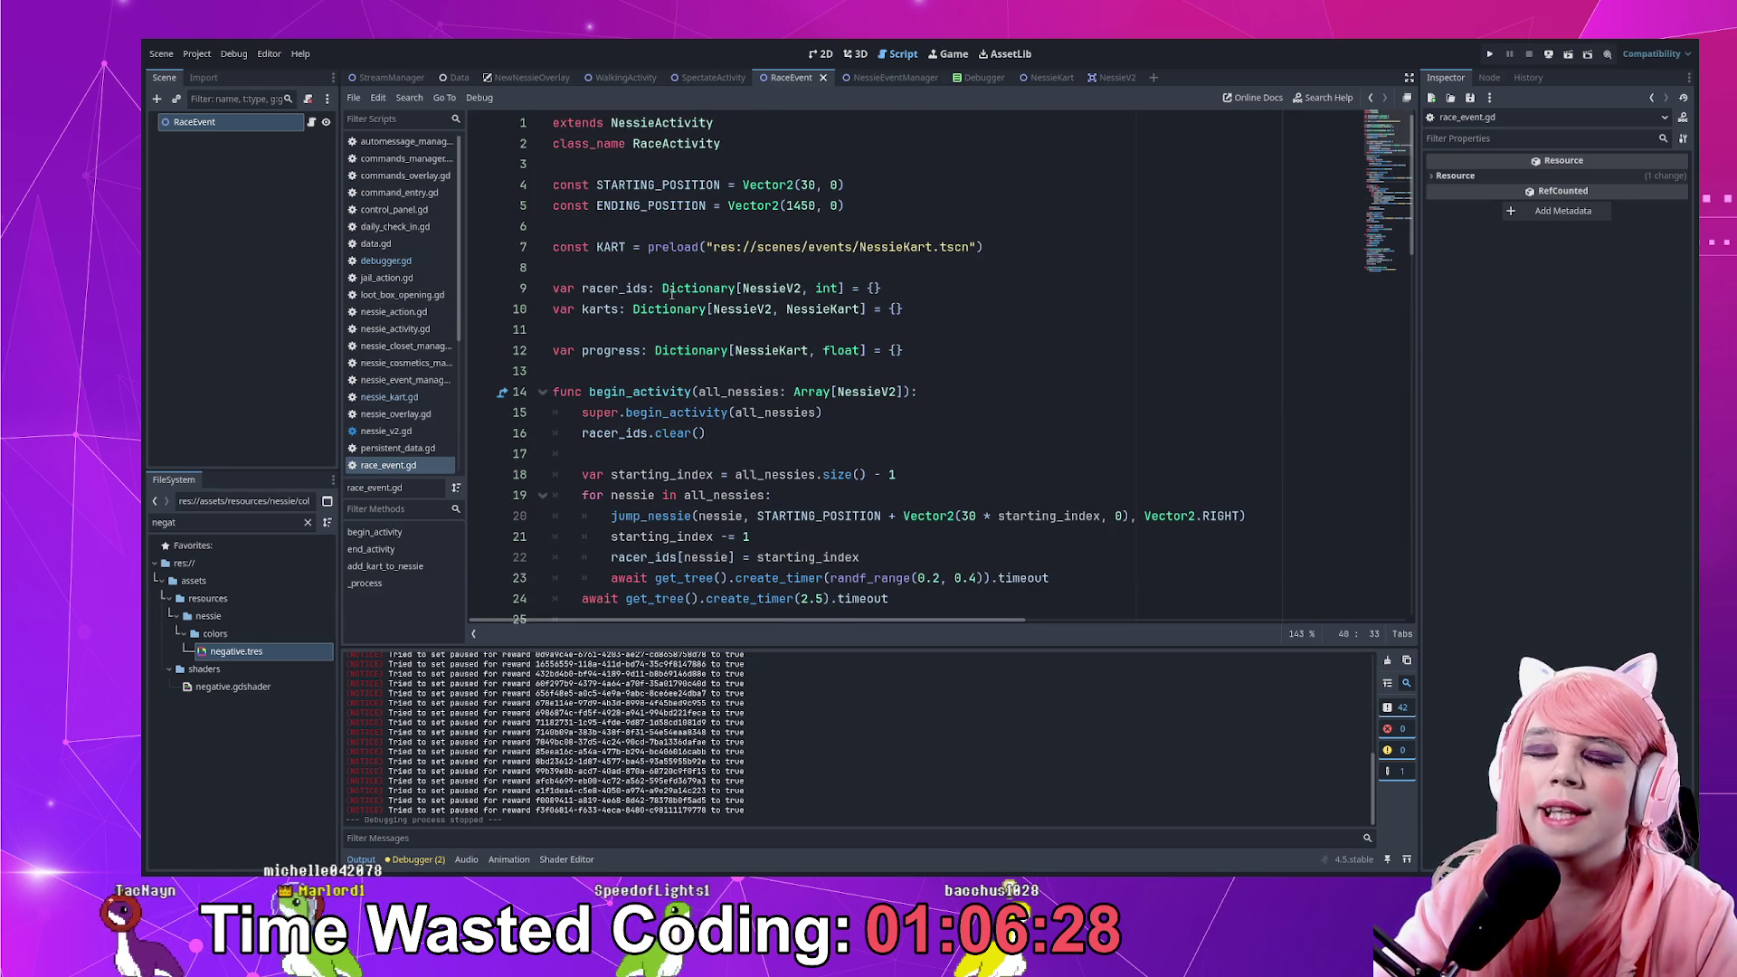
click(624, 352)
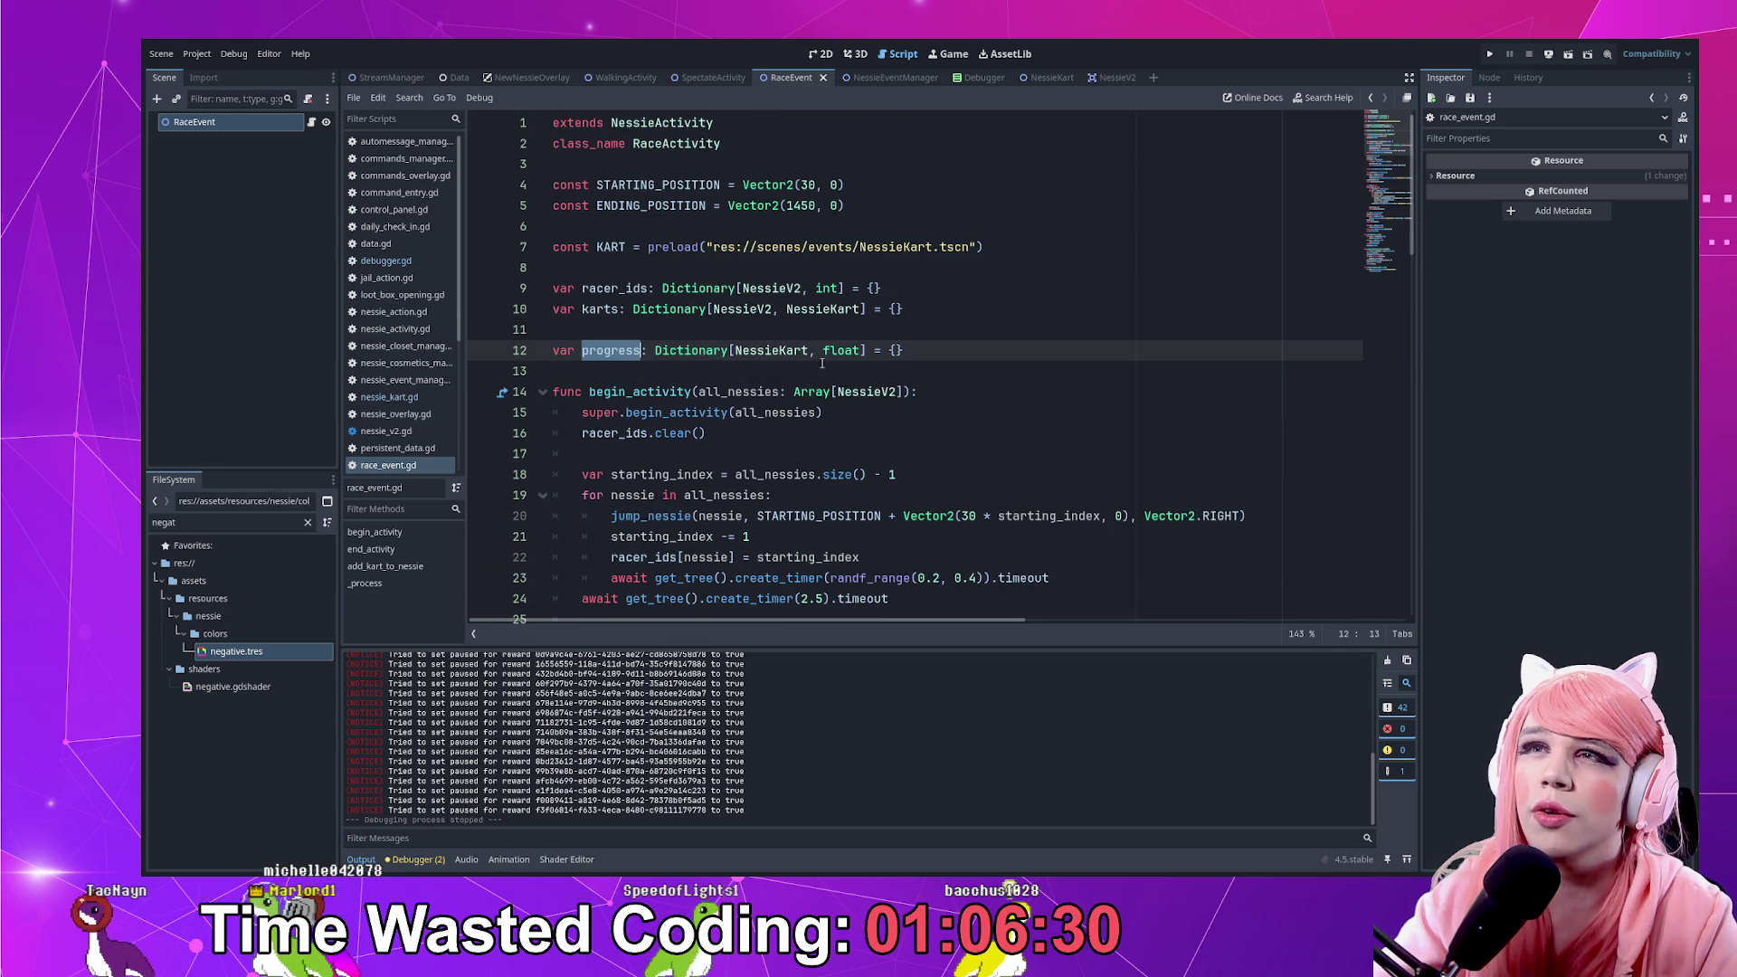
drag(948, 359, 932, 312)
key(BackSpace)
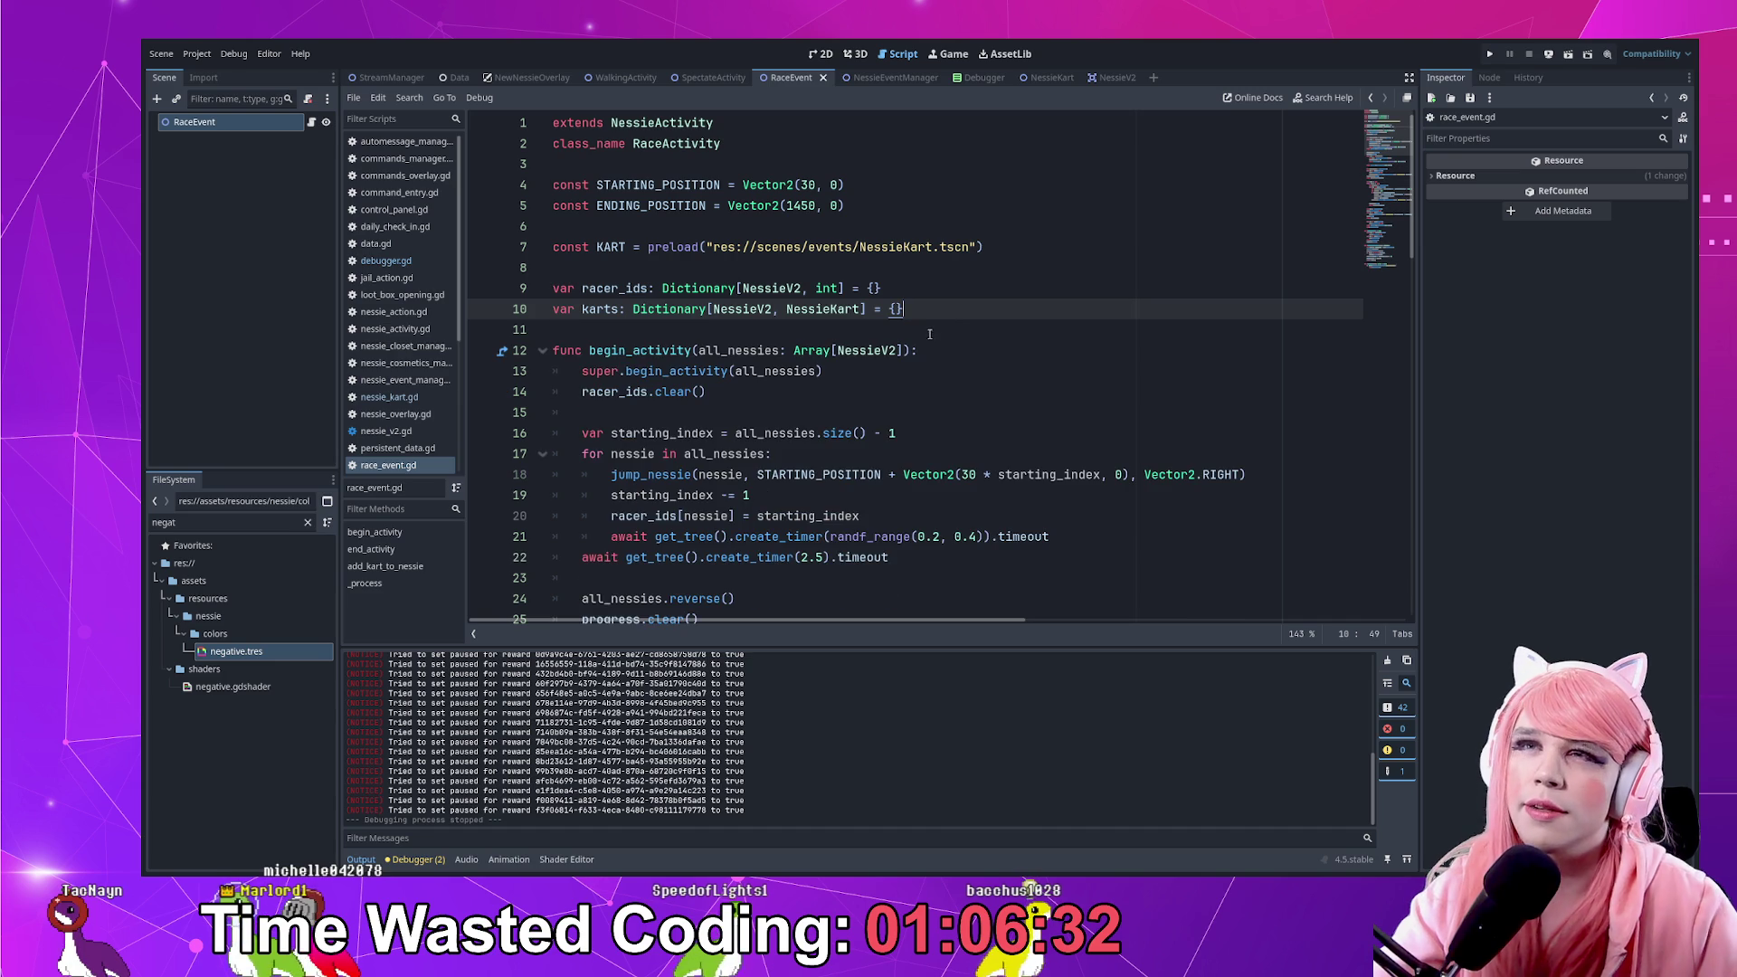
Delete the progress.clear() and progress[kart] = 0.0 lines, then save race_event.gd
scroll(705, 457, down, 1)
drag(791, 559, 791, 541)
key(BackSpace)
scroll(792, 542, down, 1)
scroll(792, 542, down, 1)
drag(932, 474, 933, 452)
key(BackSpace)
key(ctrl+s)
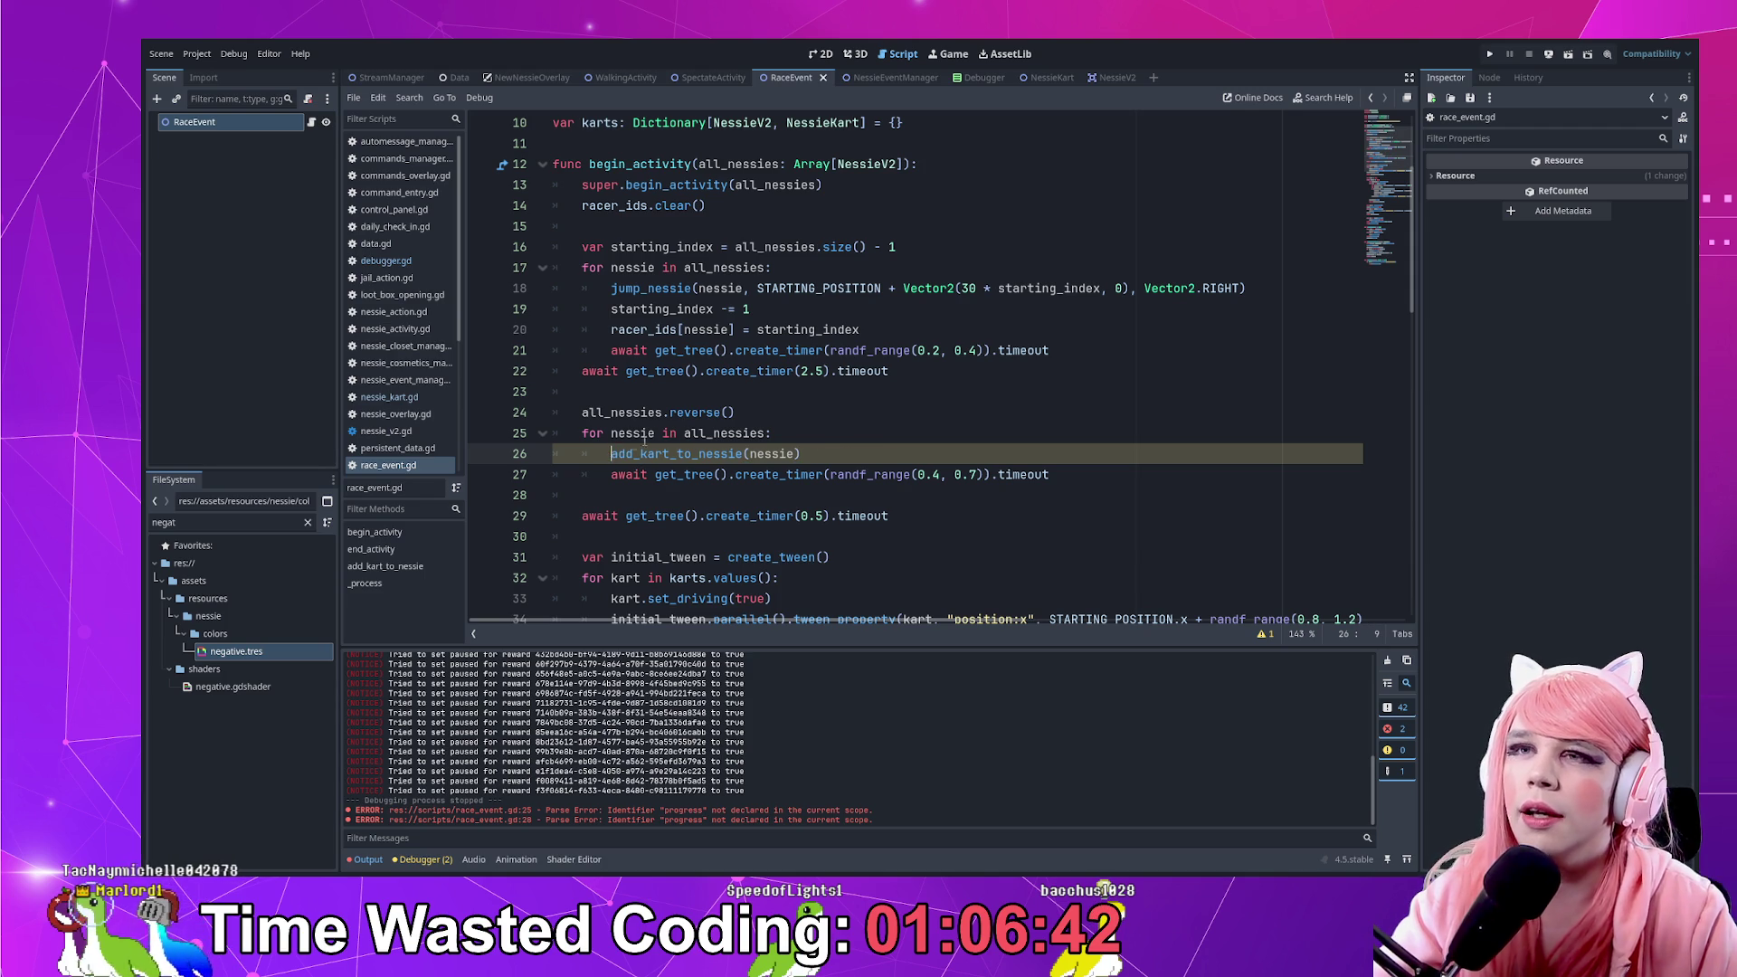
click(882, 449)
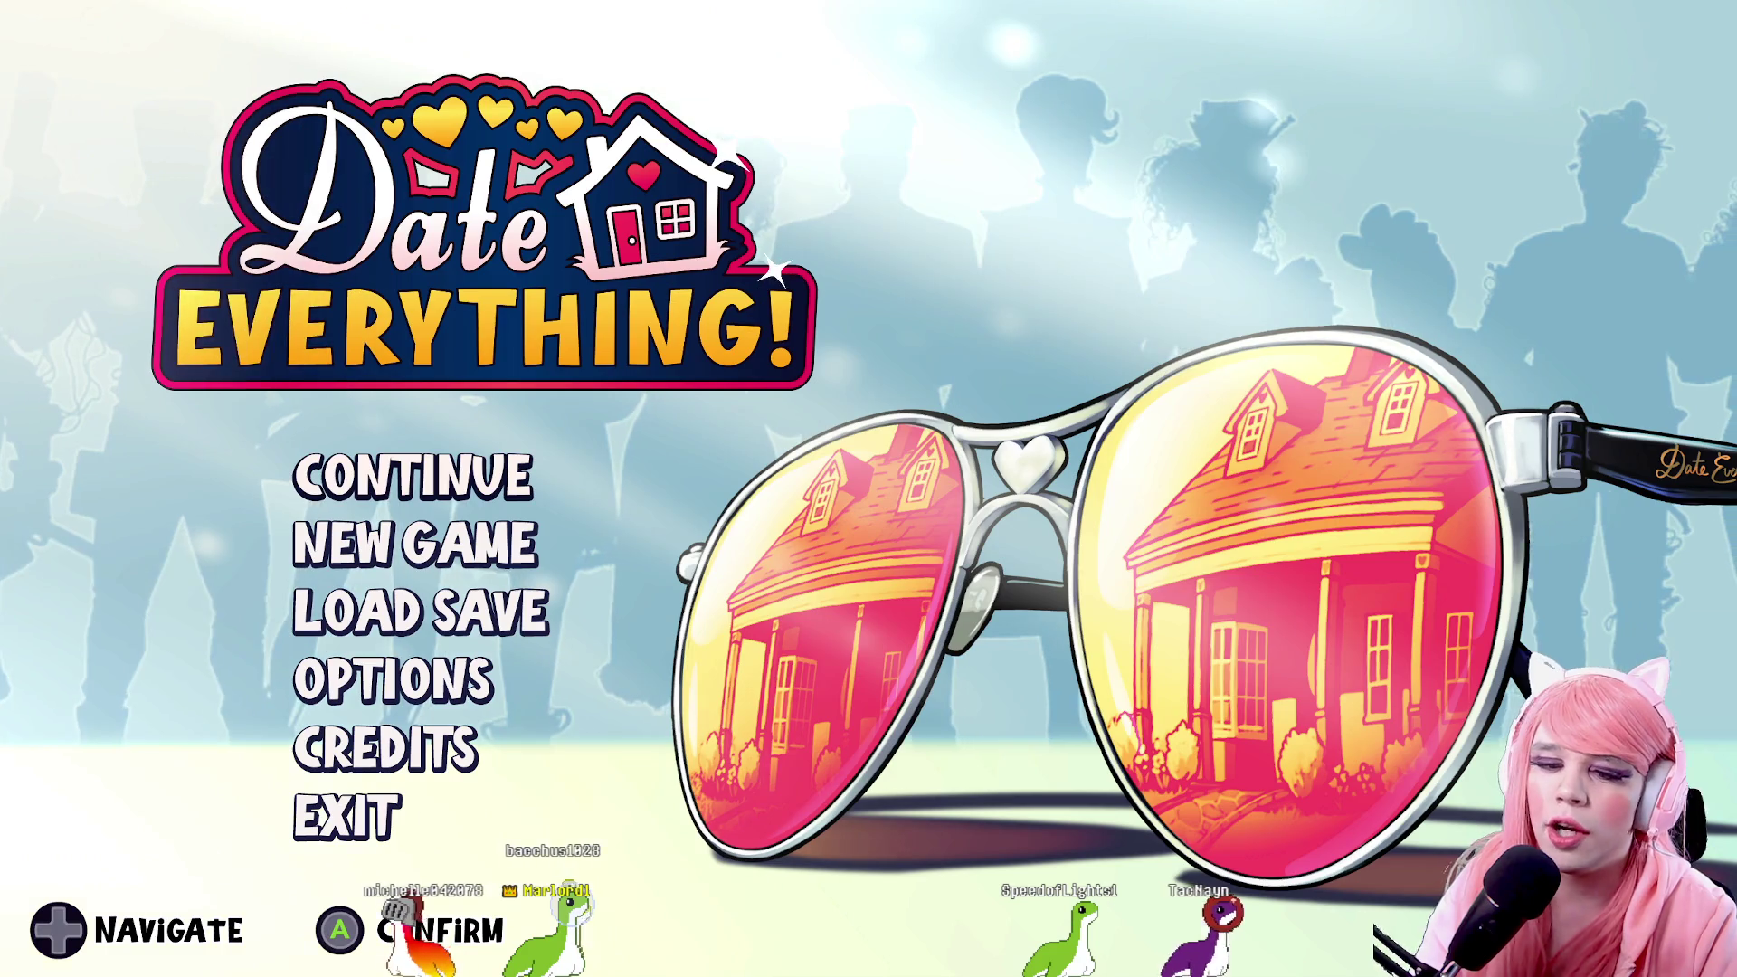
Continue the Thursday save, check the S.P.E.C.S. stats on the phone, then open the Date-A-Dex
key(Return)
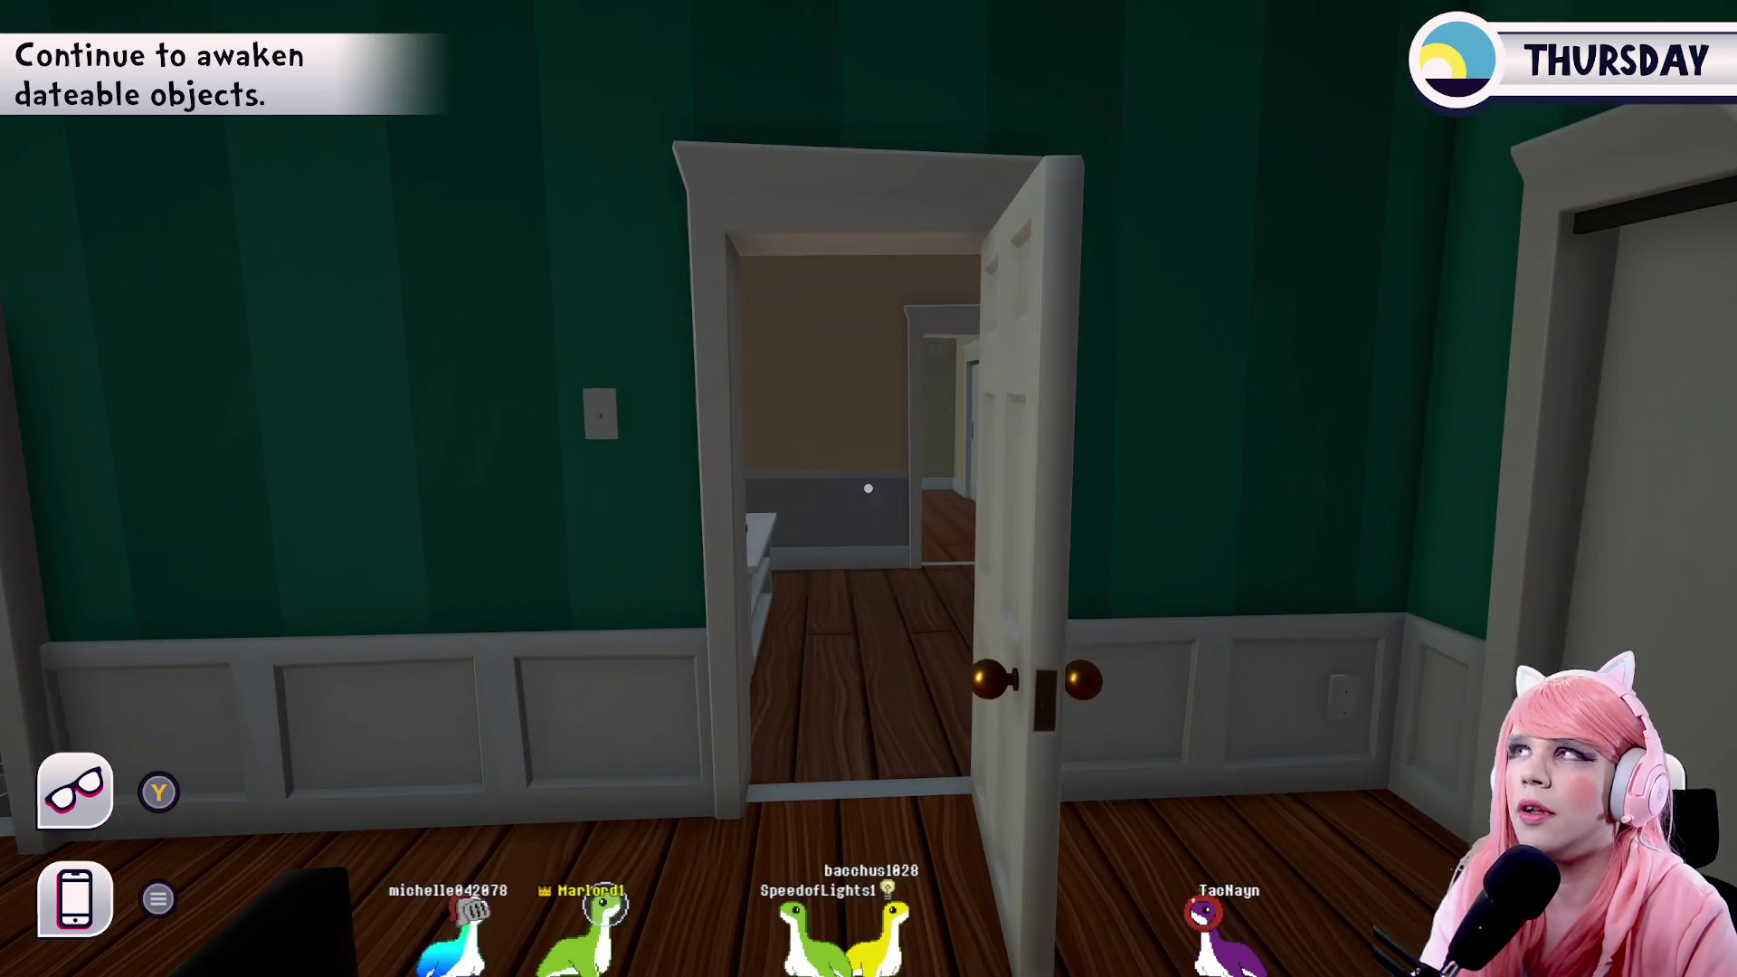
key(Escape)
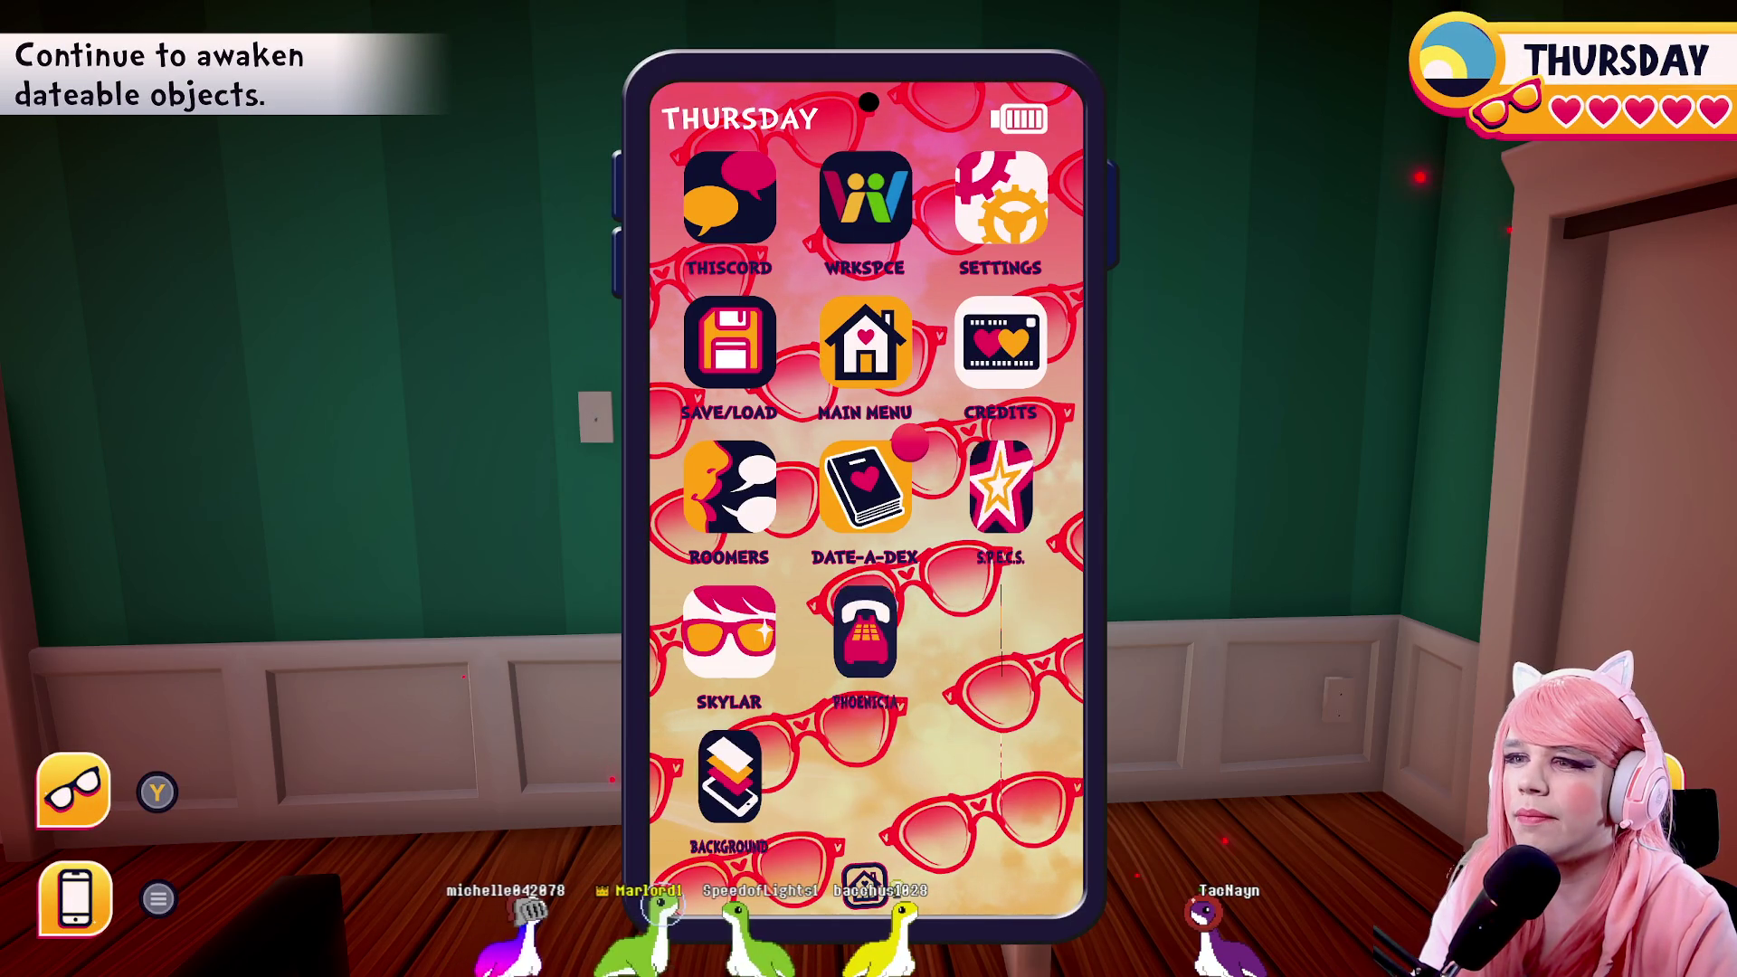
key(Up)
key(Down)
key(Right)
key(Return)
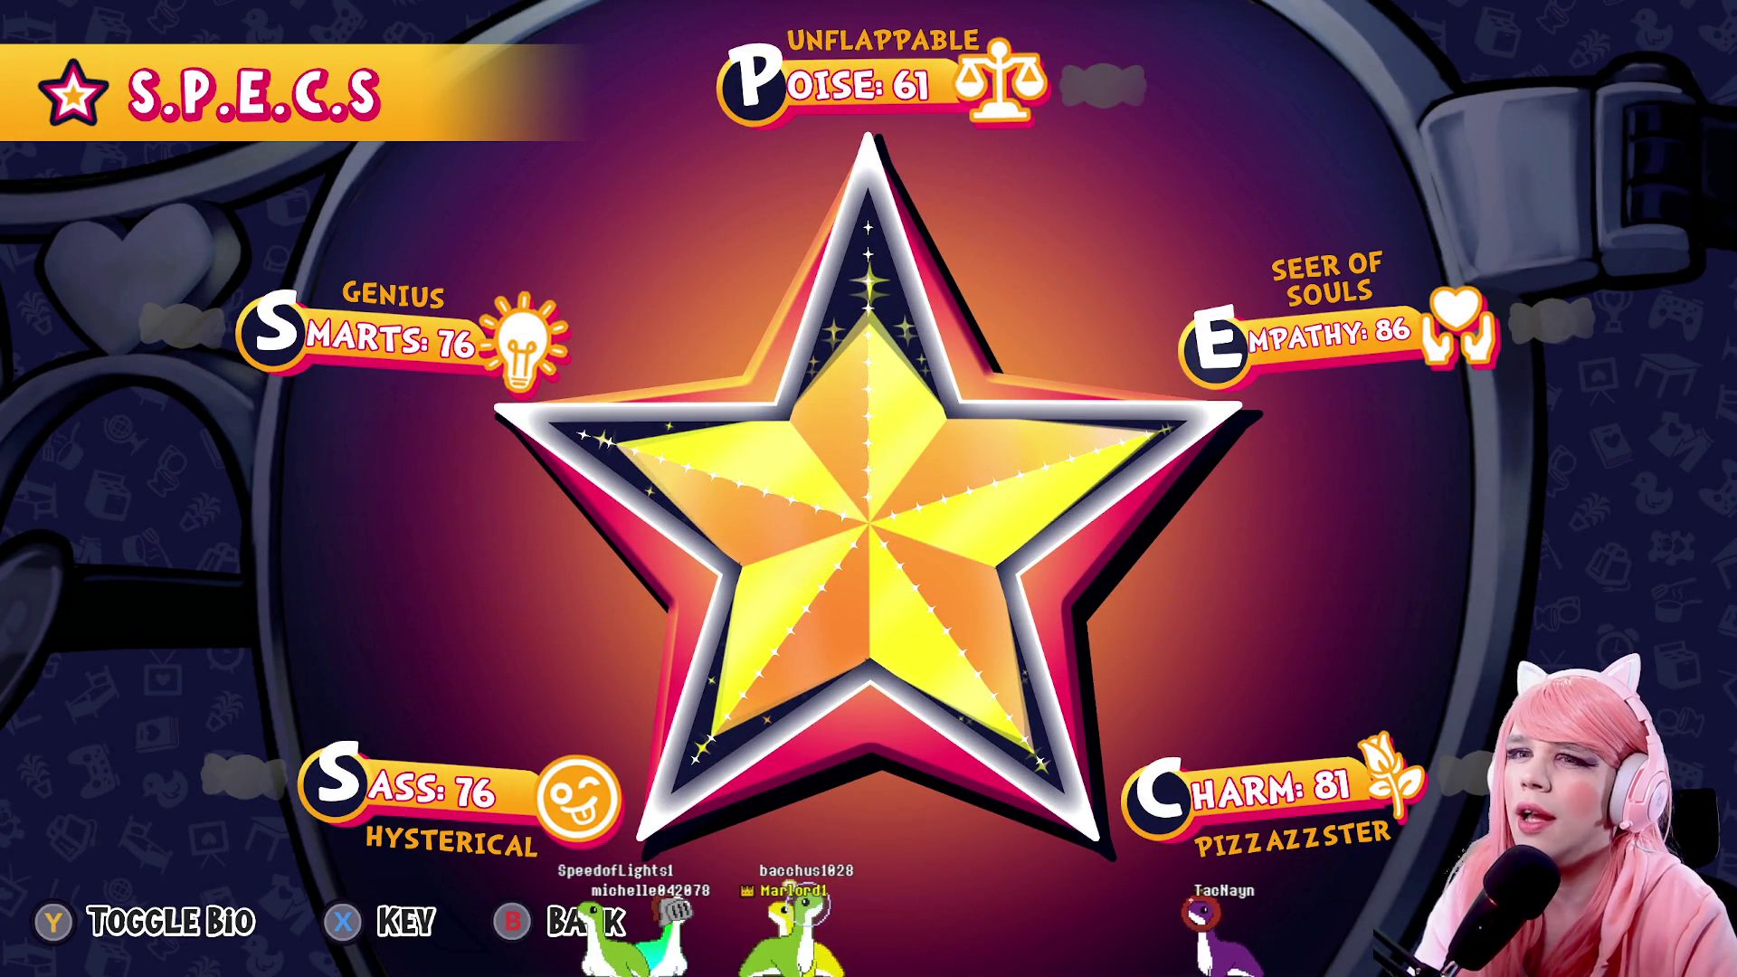
key(Escape)
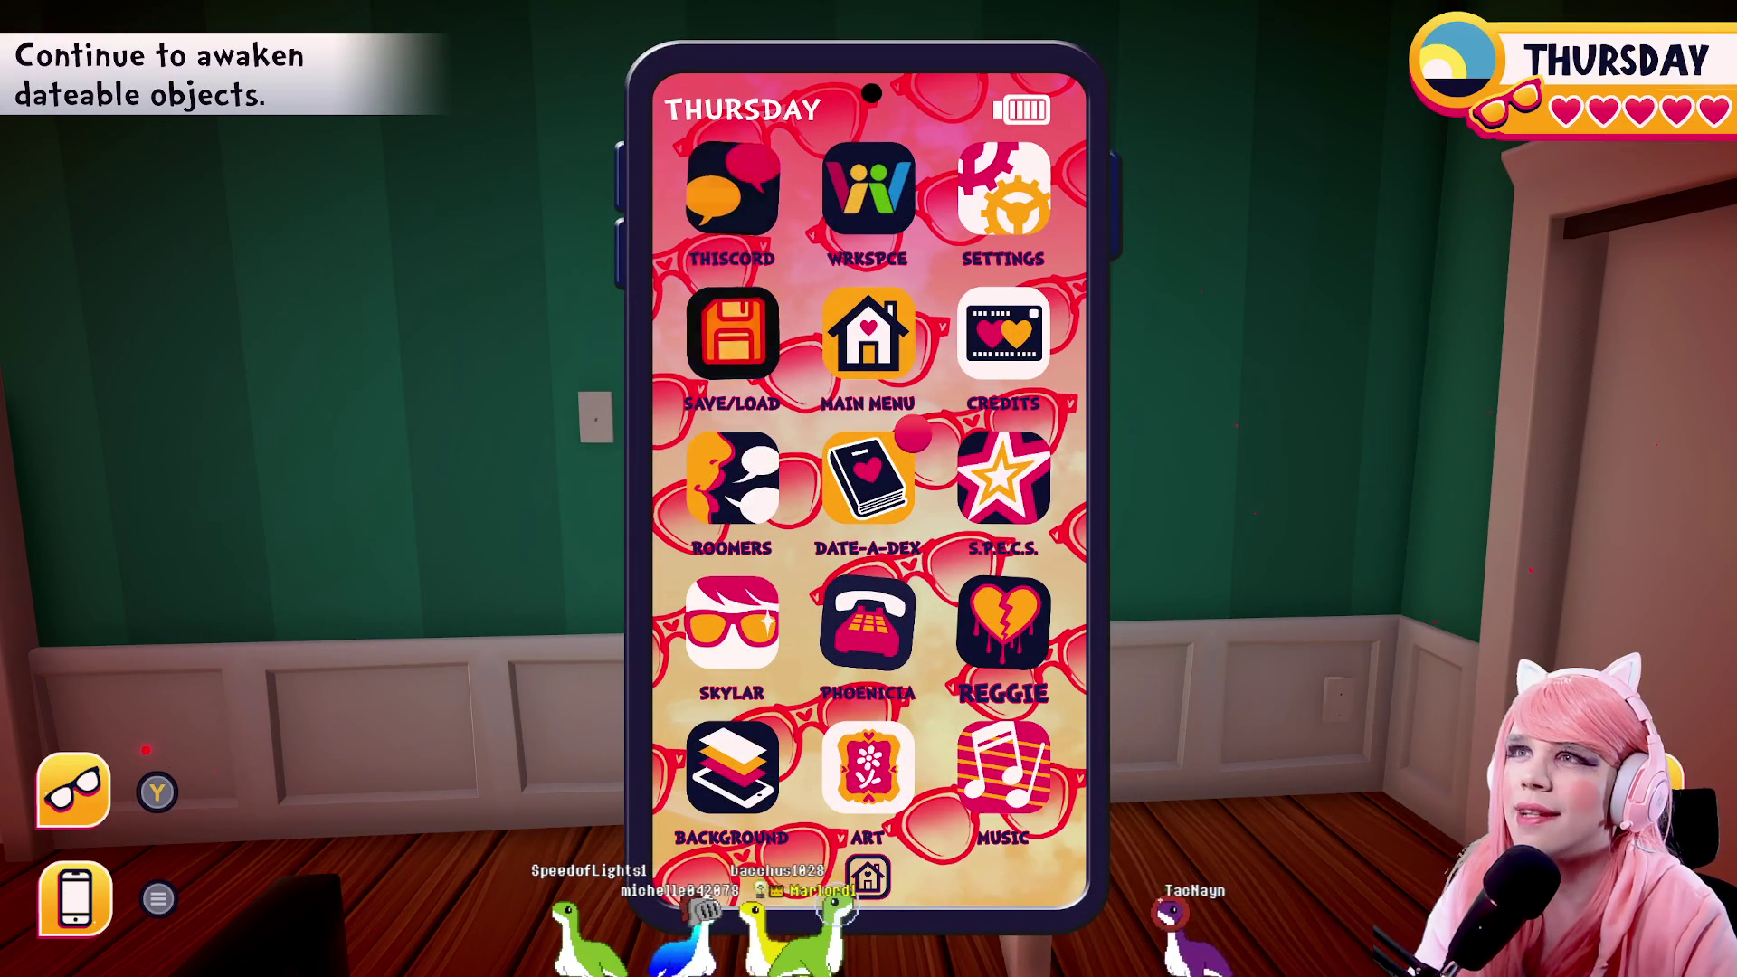
key(Return)
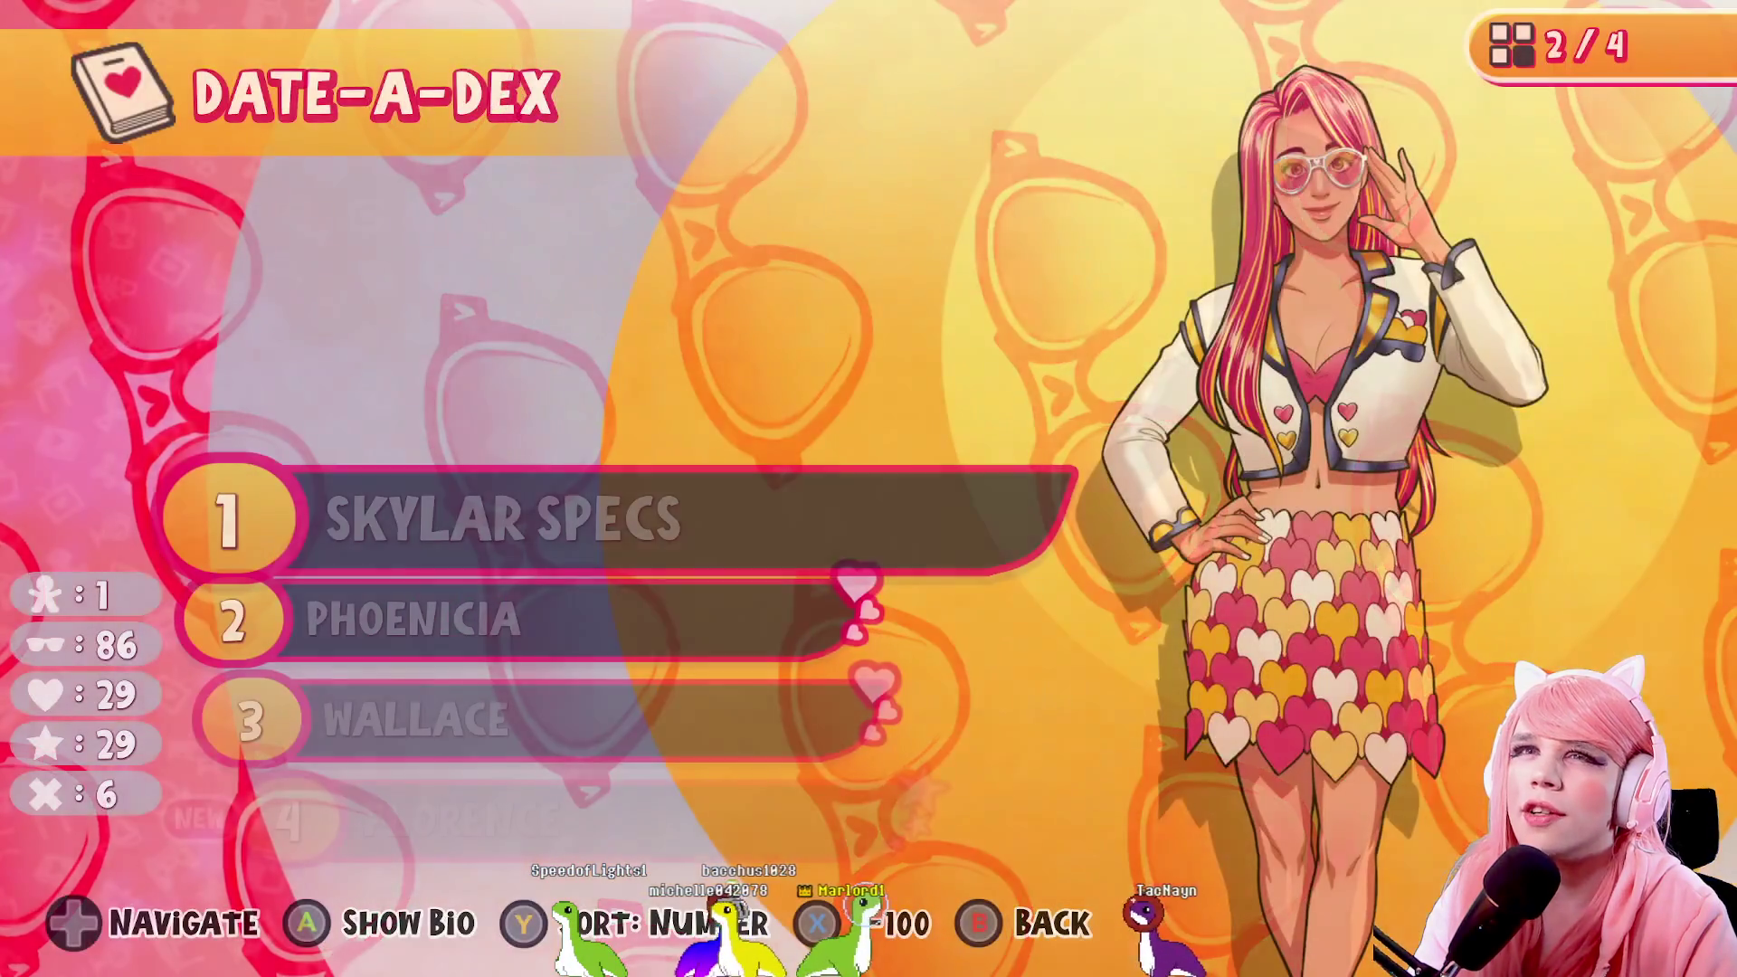
Read the Curt & Rod and Timothy Timepiece bios in the Date-A-Dex
key(Down)
key(Down)
key(Down)
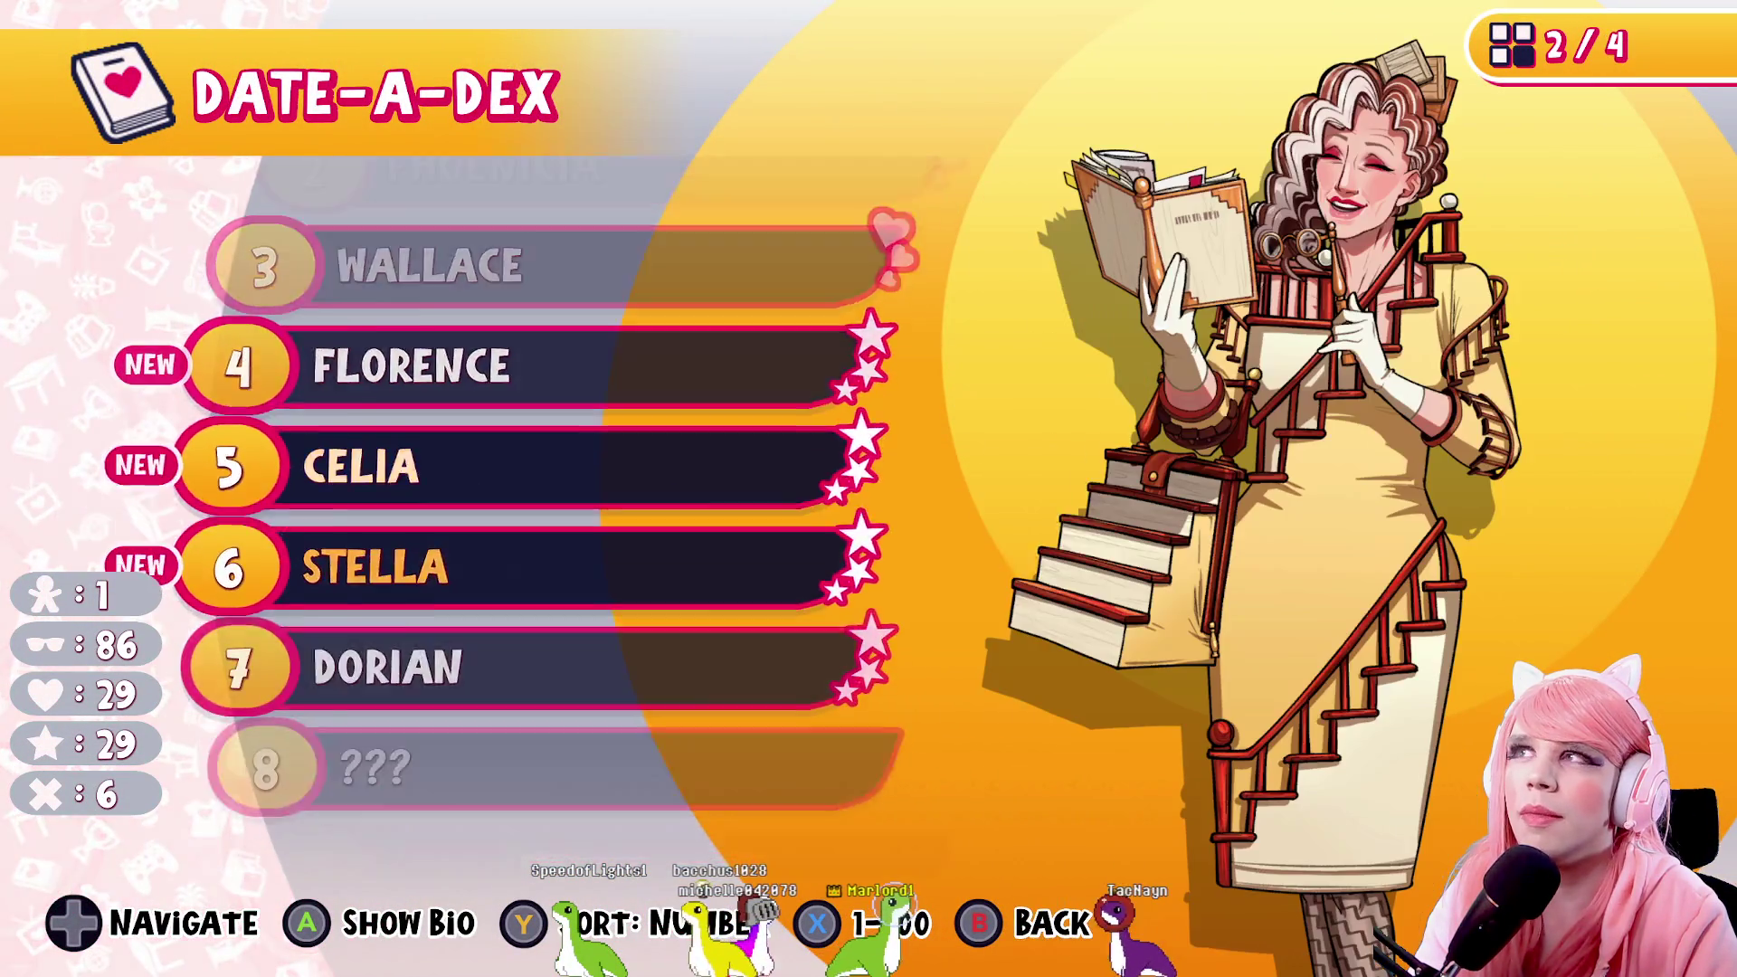
key(Down)
key(Down)
key(Down)
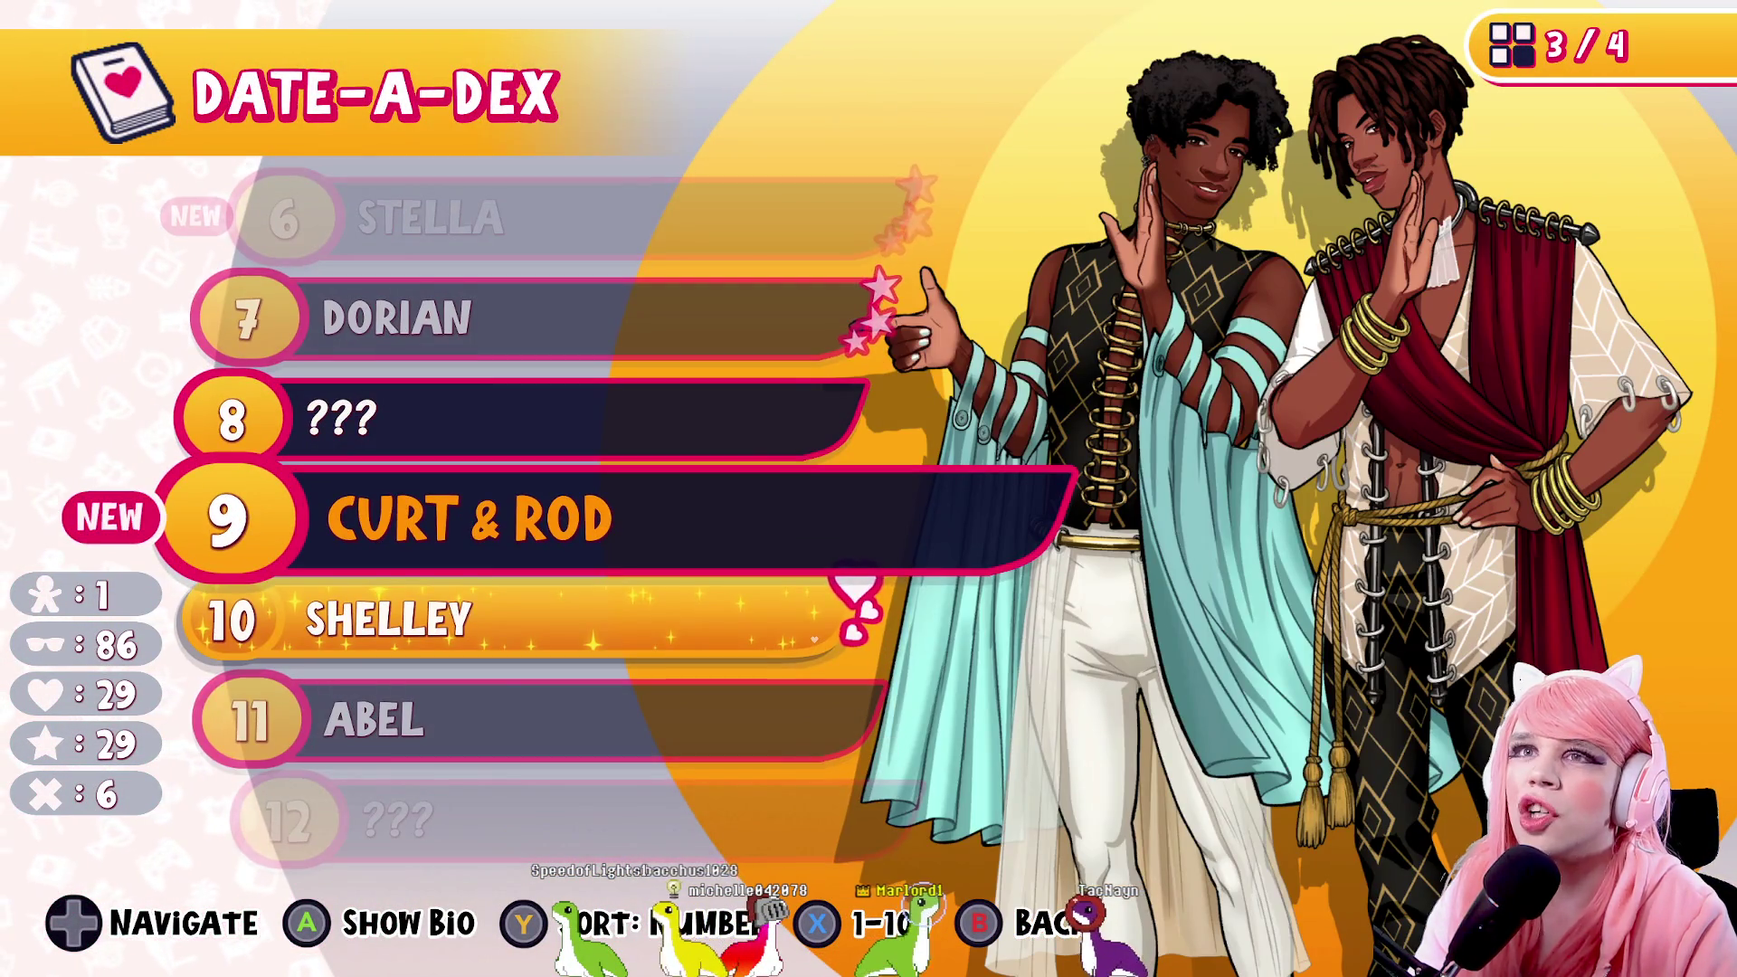
key(Return)
key(Escape)
key(Down)
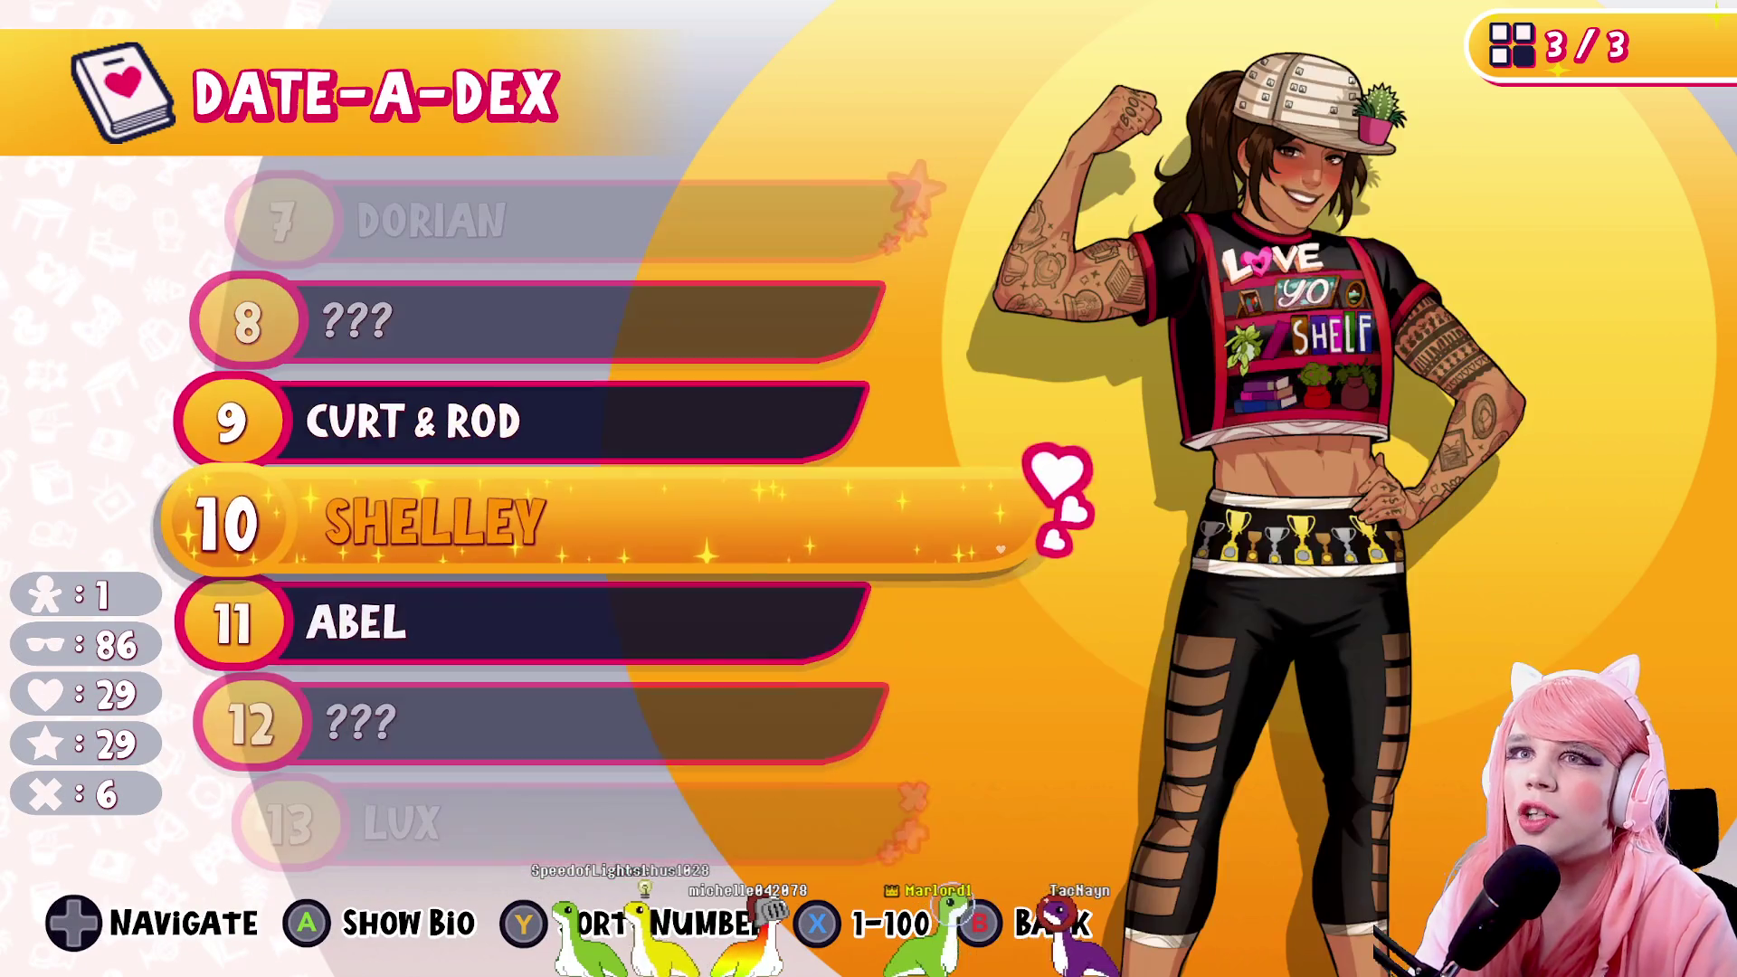
key(Down)
key(Down)
key(Down)
key(Down)
key(Down)
key(Down)
key(Up)
key(Return)
key(Escape)
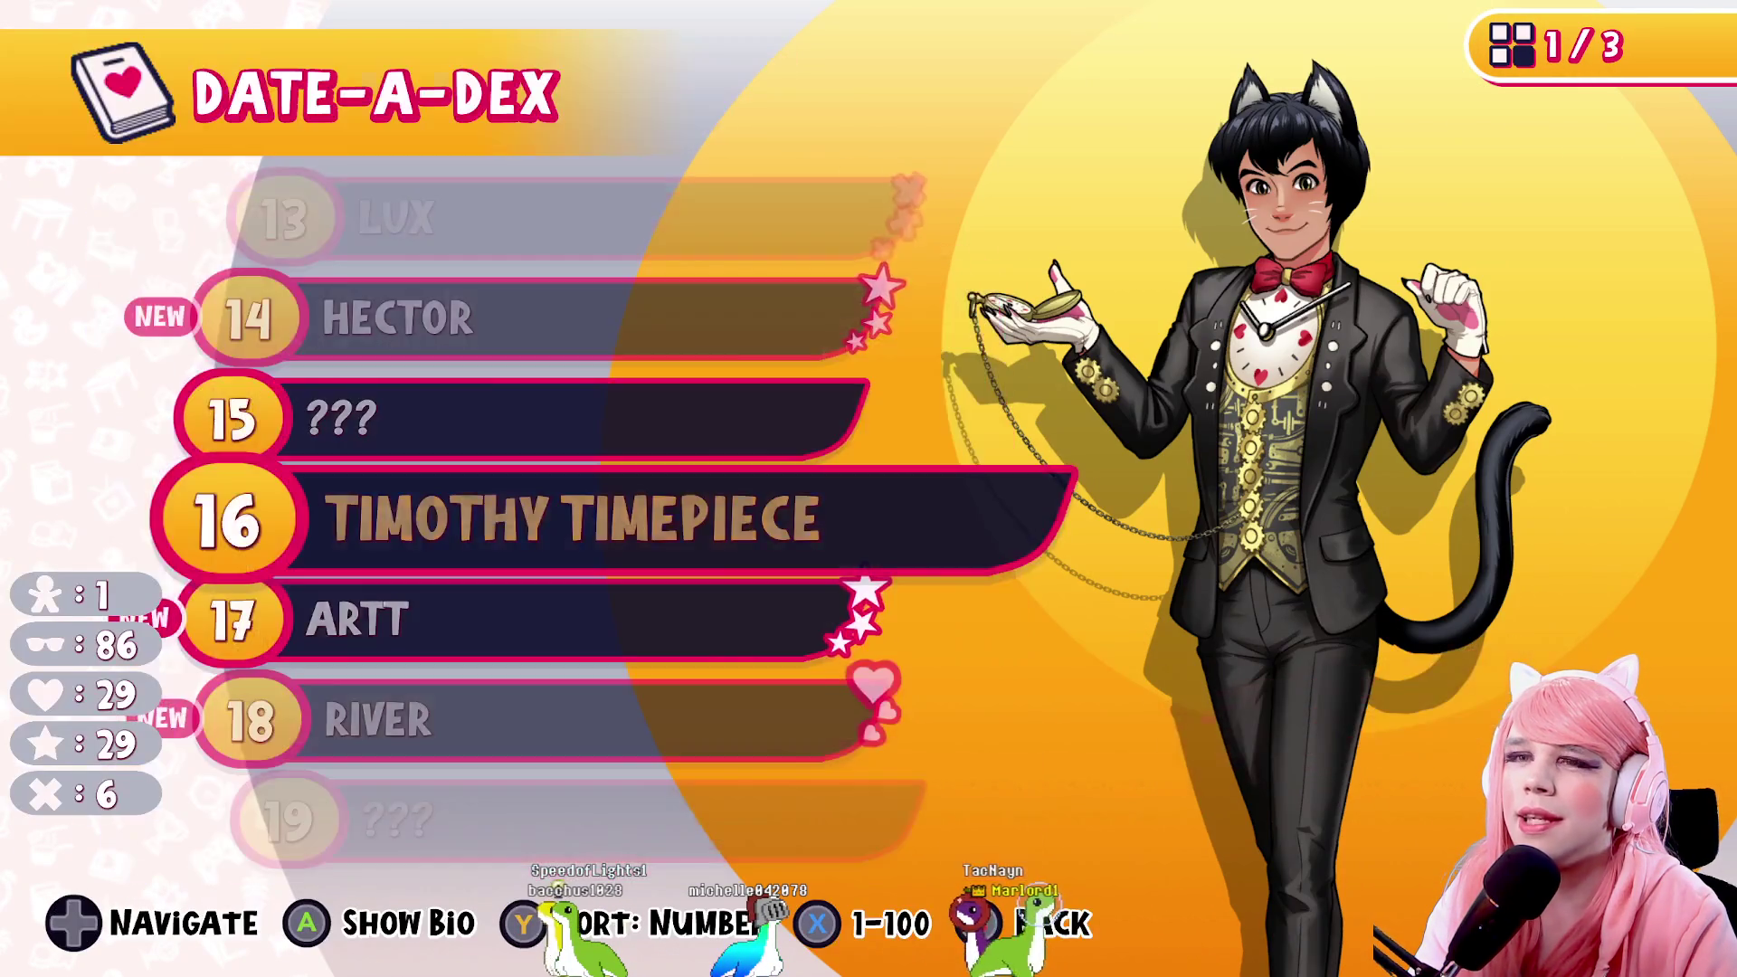
Read the KOA, Dante and Captain Jacques Pierrot bios
key(Down)
key(Down)
key(Down)
key(Down)
key(Down)
key(Up)
key(Return)
key(Escape)
key(Down)
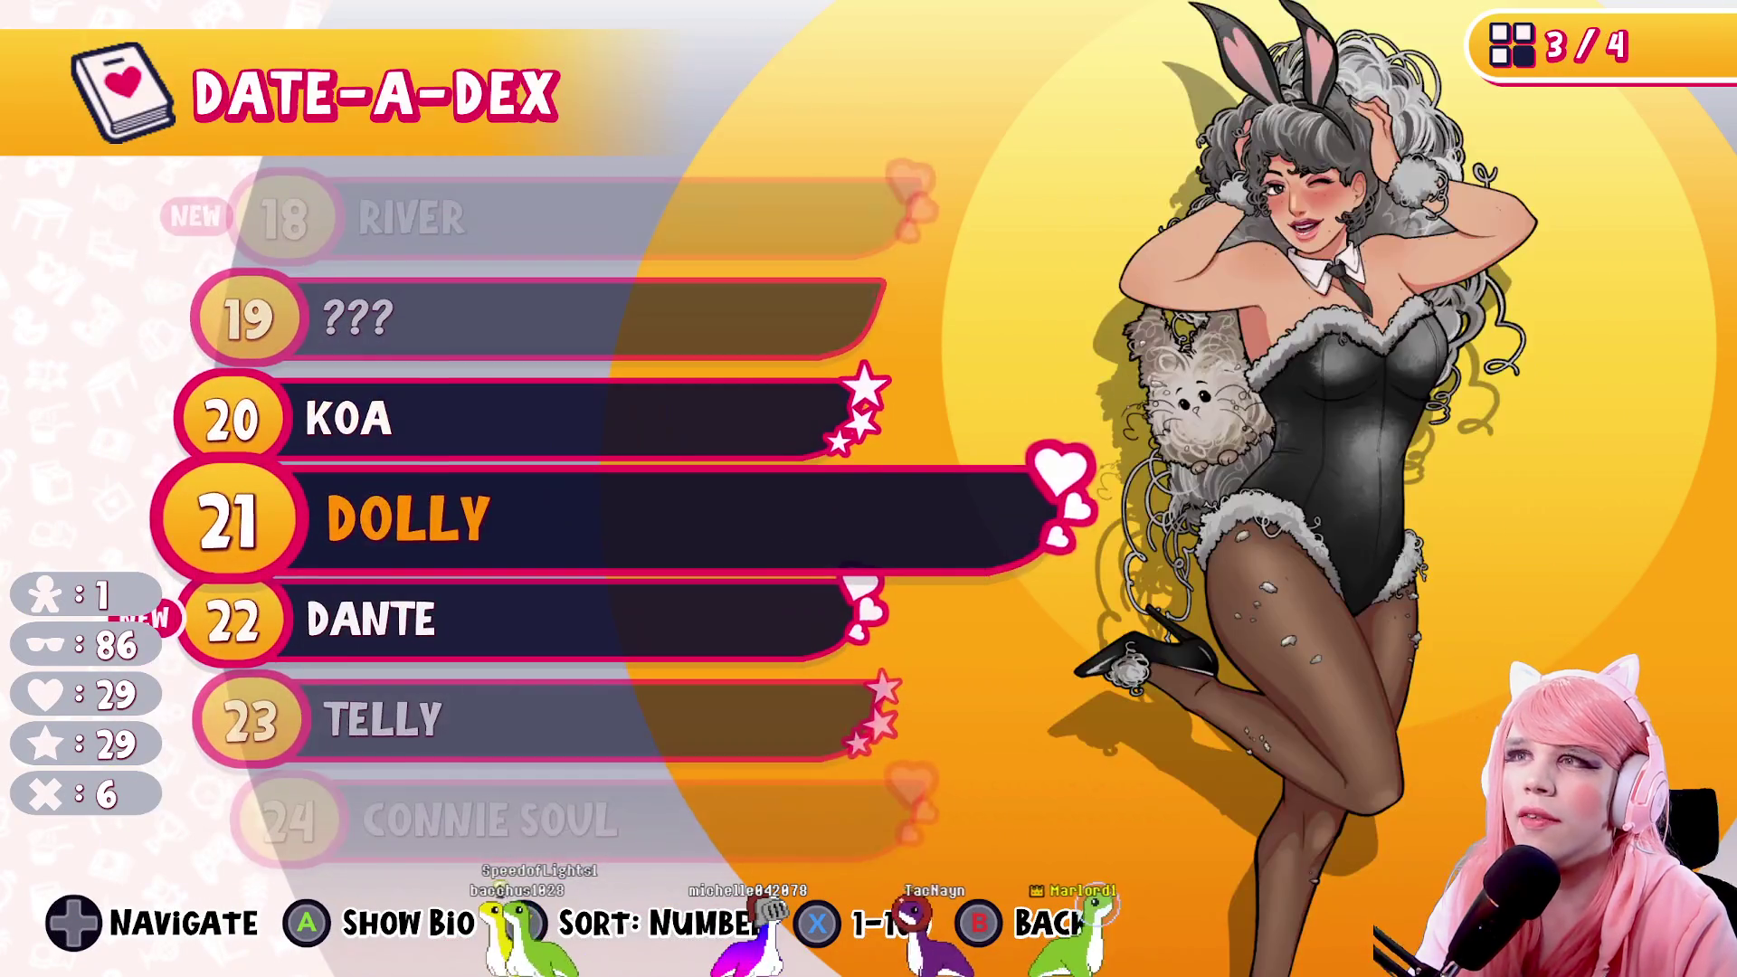
key(Down)
key(Down)
key(Down)
key(Up)
key(Up)
key(Up)
key(Up)
key(Return)
key(Escape)
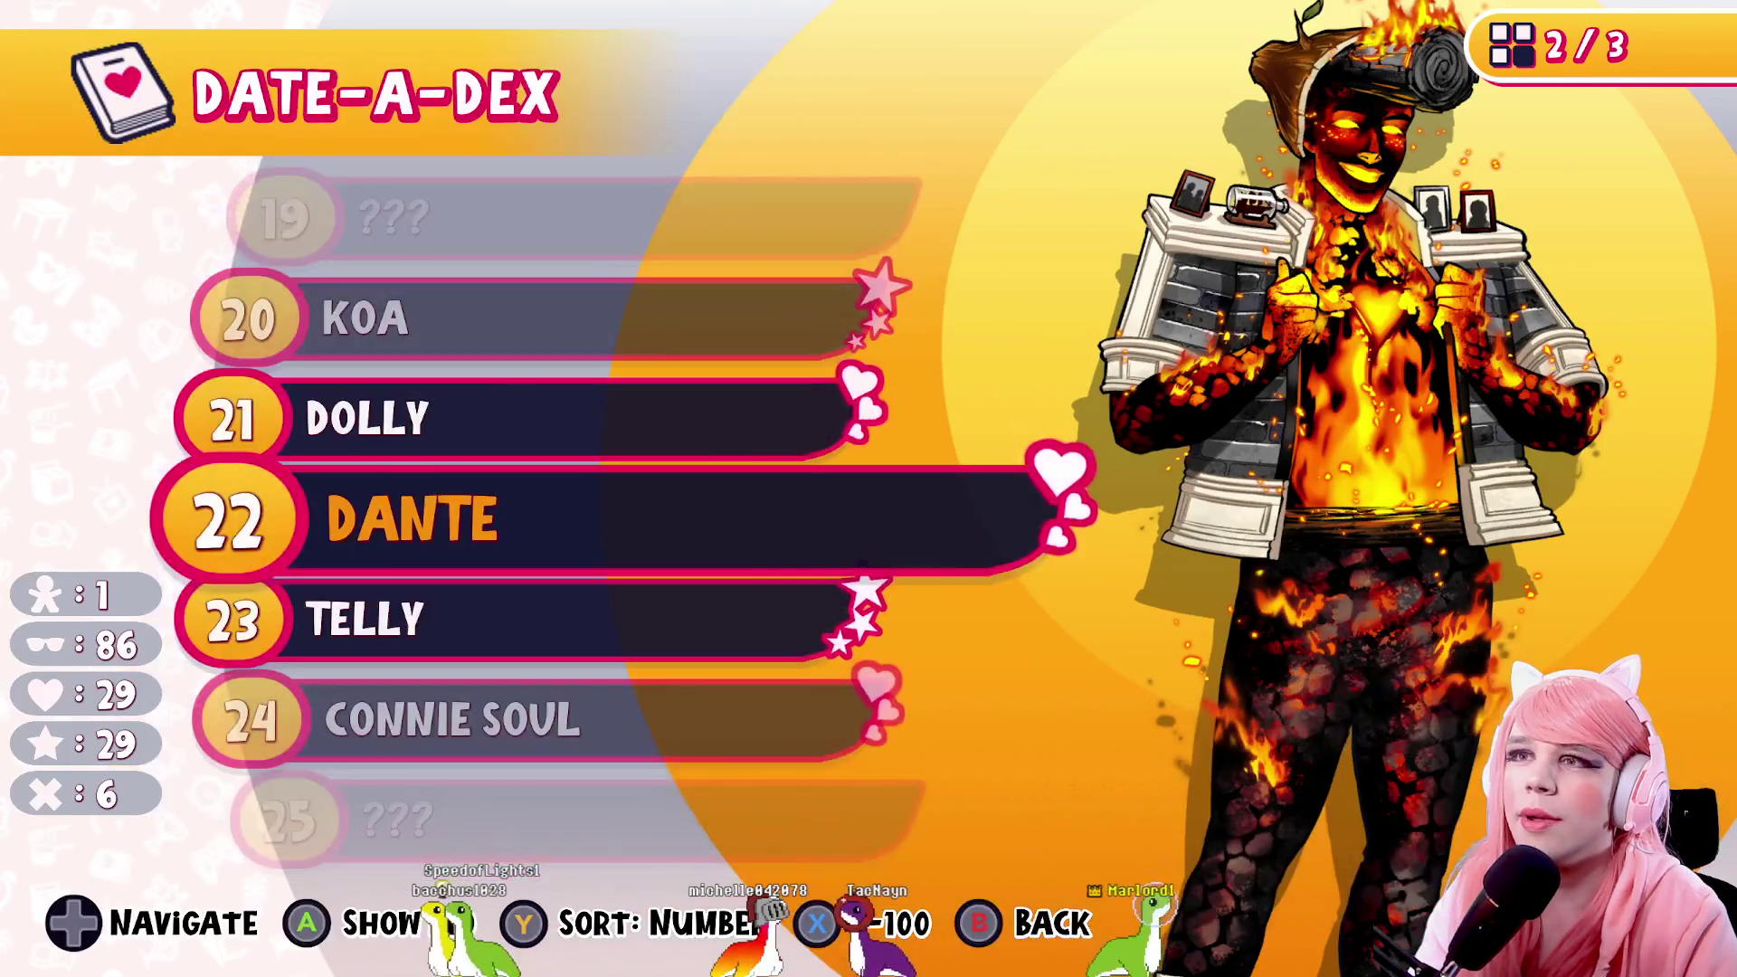
key(Down)
key(Down)
key(Down)
key(Down)
key(Down)
key(Down)
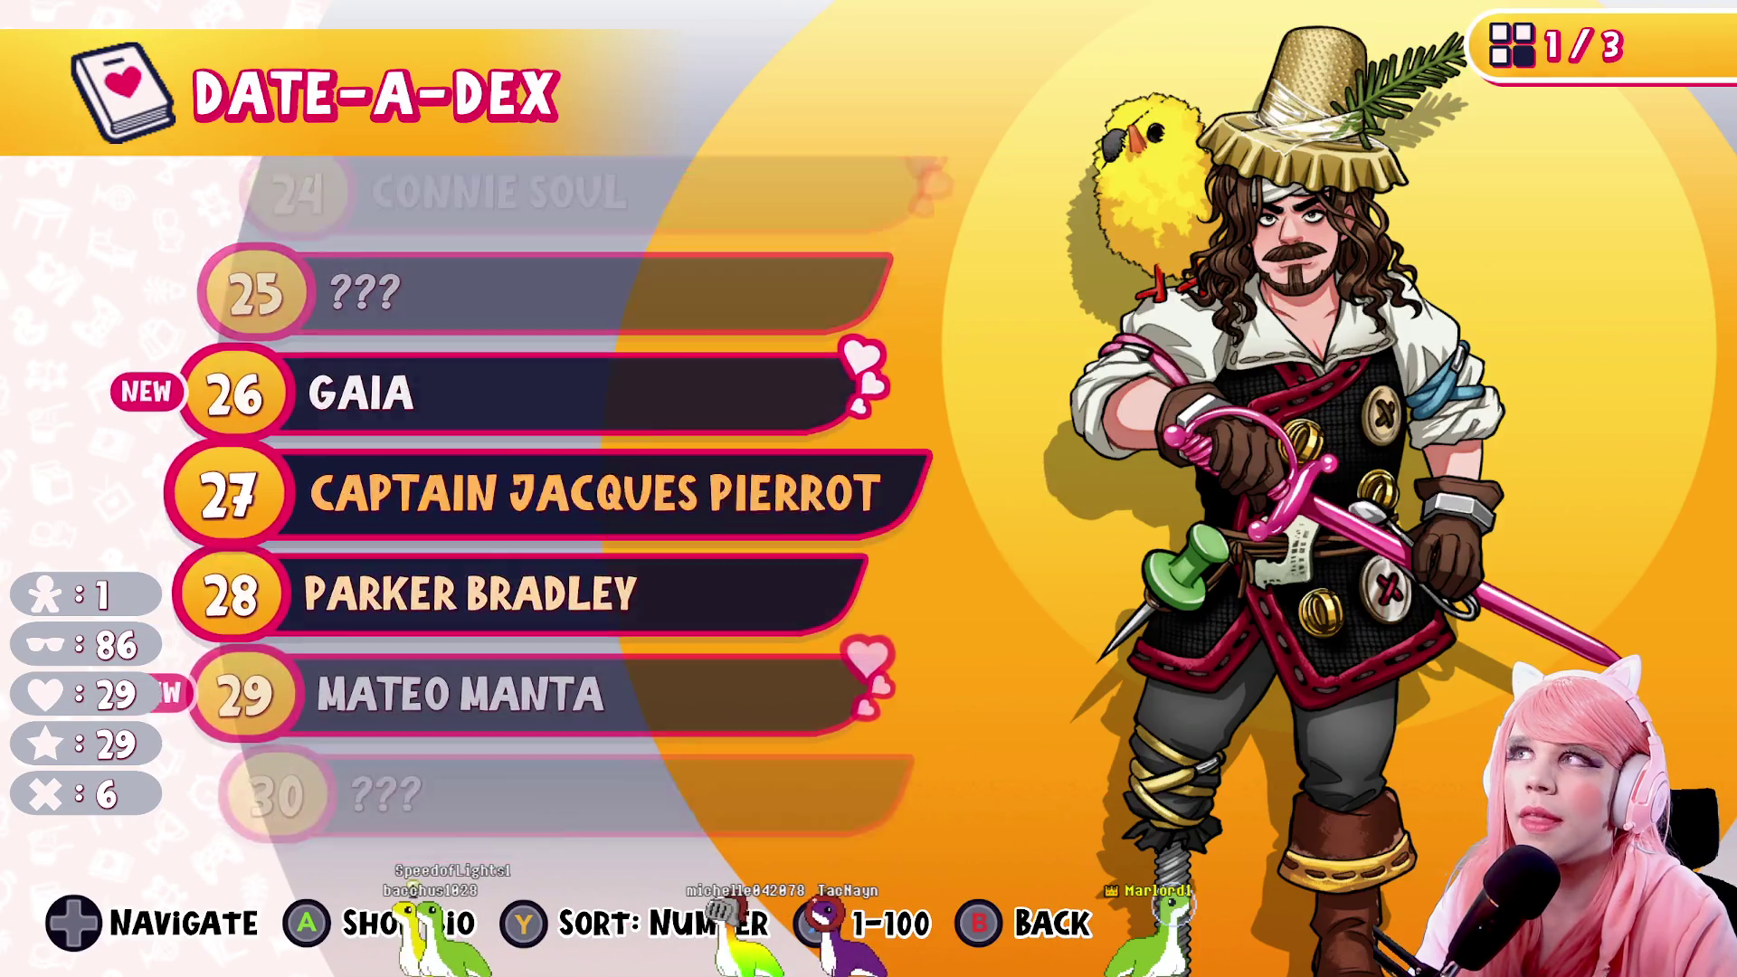
key(Return)
Read the Mateo Manta, Mitchell Linn and Freddy Yeti bios
key(Return)
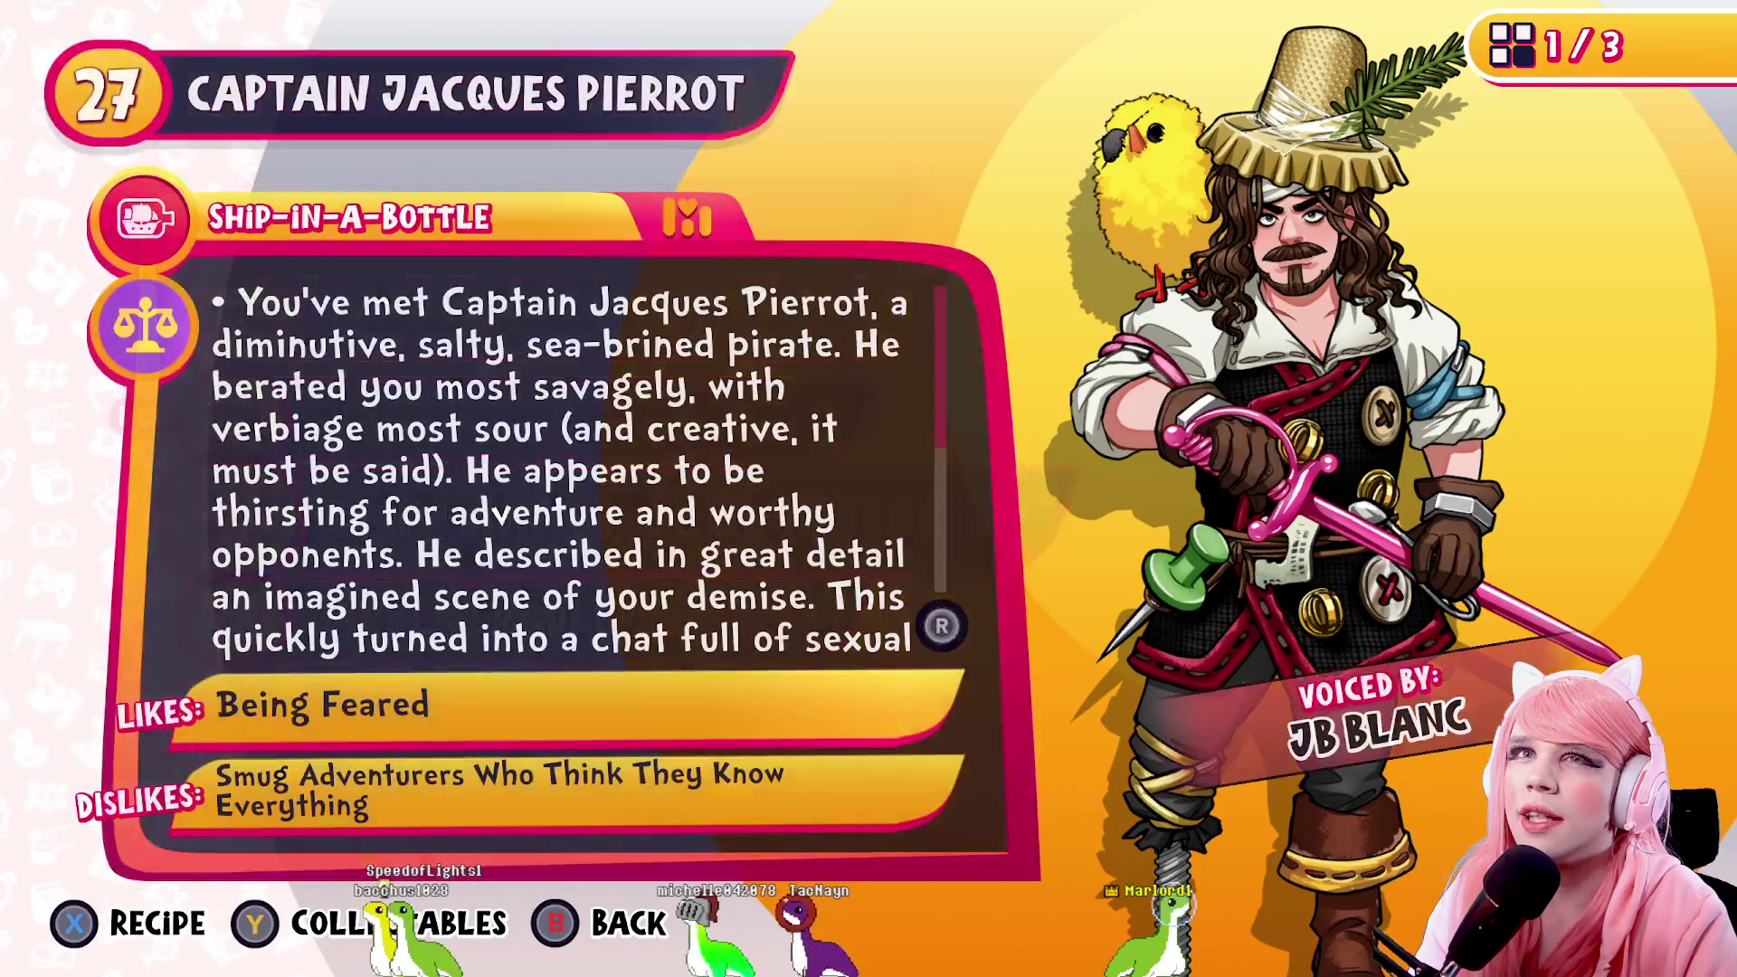
key(Escape)
key(Down)
key(Down)
key(Return)
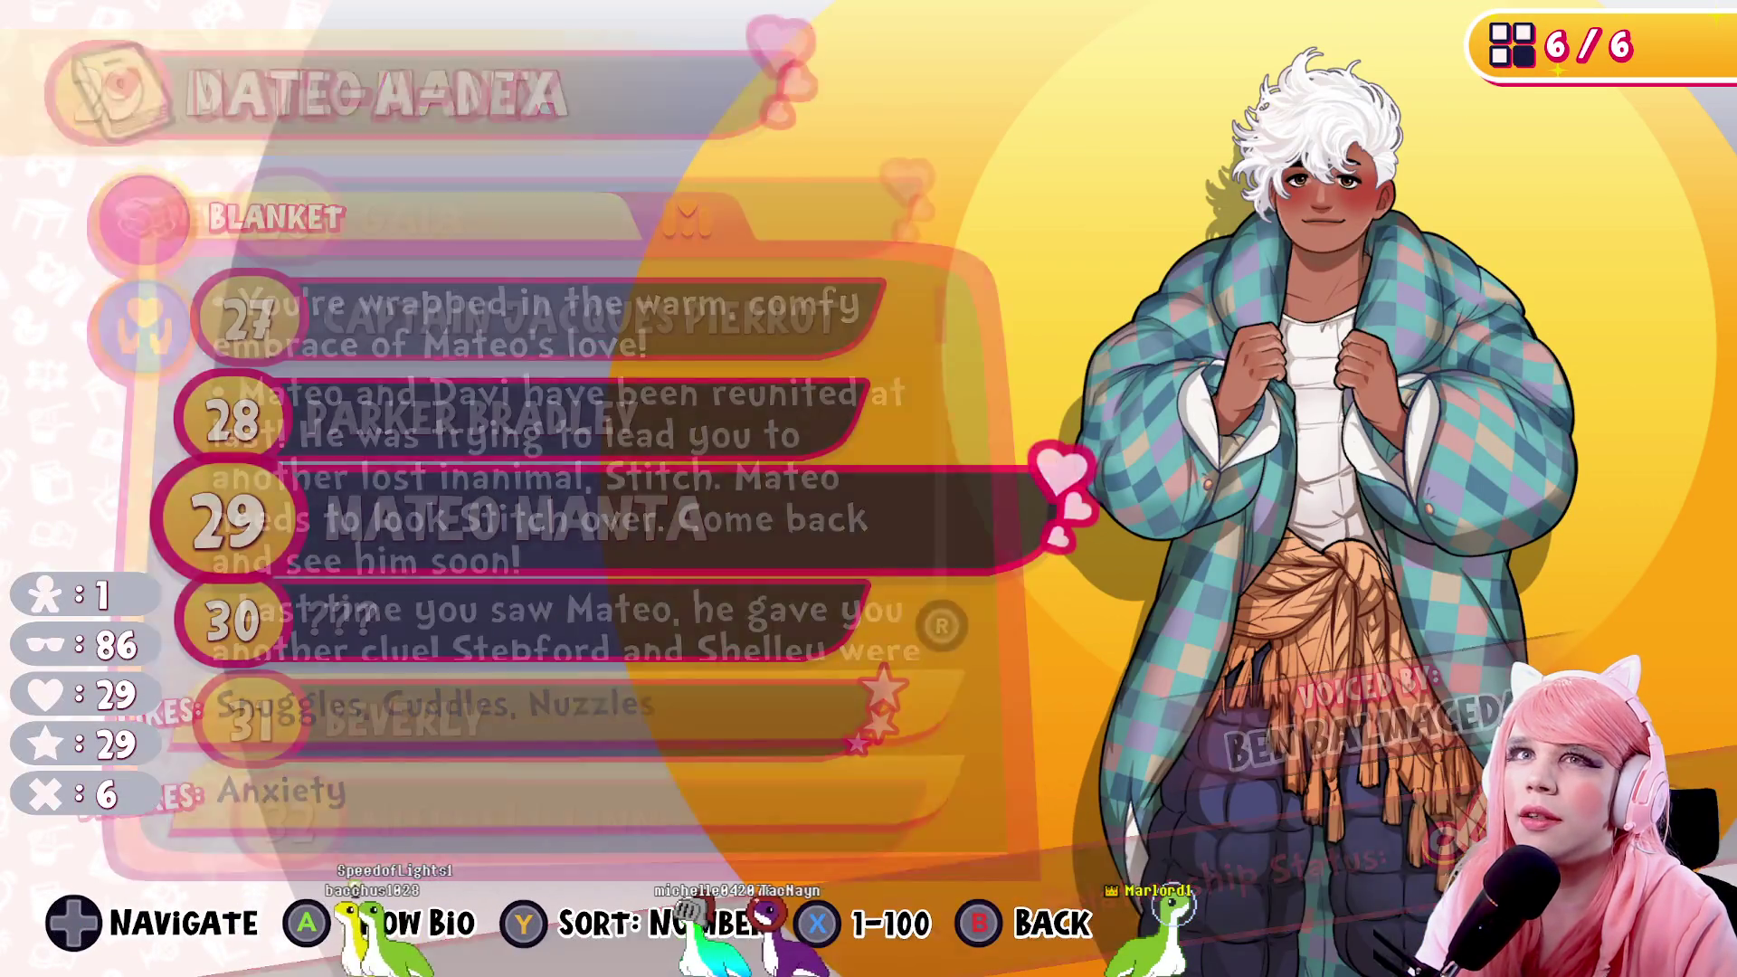
key(Escape)
key(Down)
key(Down)
key(Down)
key(Up)
key(Down)
key(Return)
key(Escape)
key(Down)
key(Down)
key(Down)
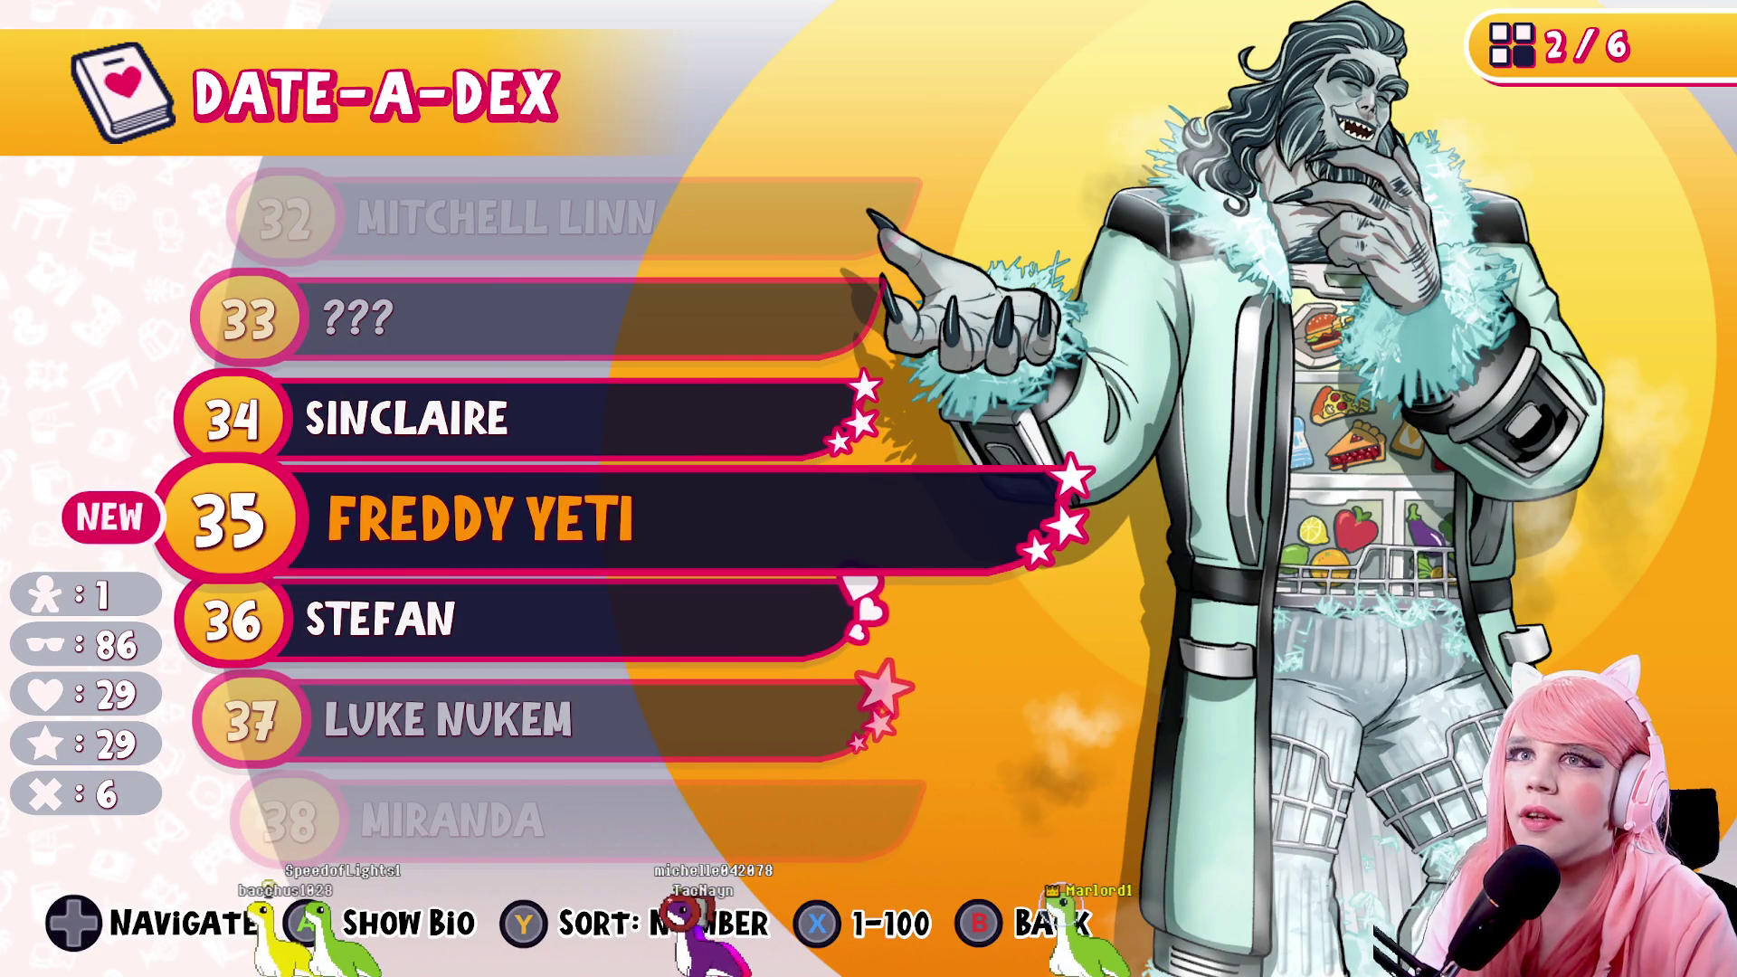
key(Return)
key(Escape)
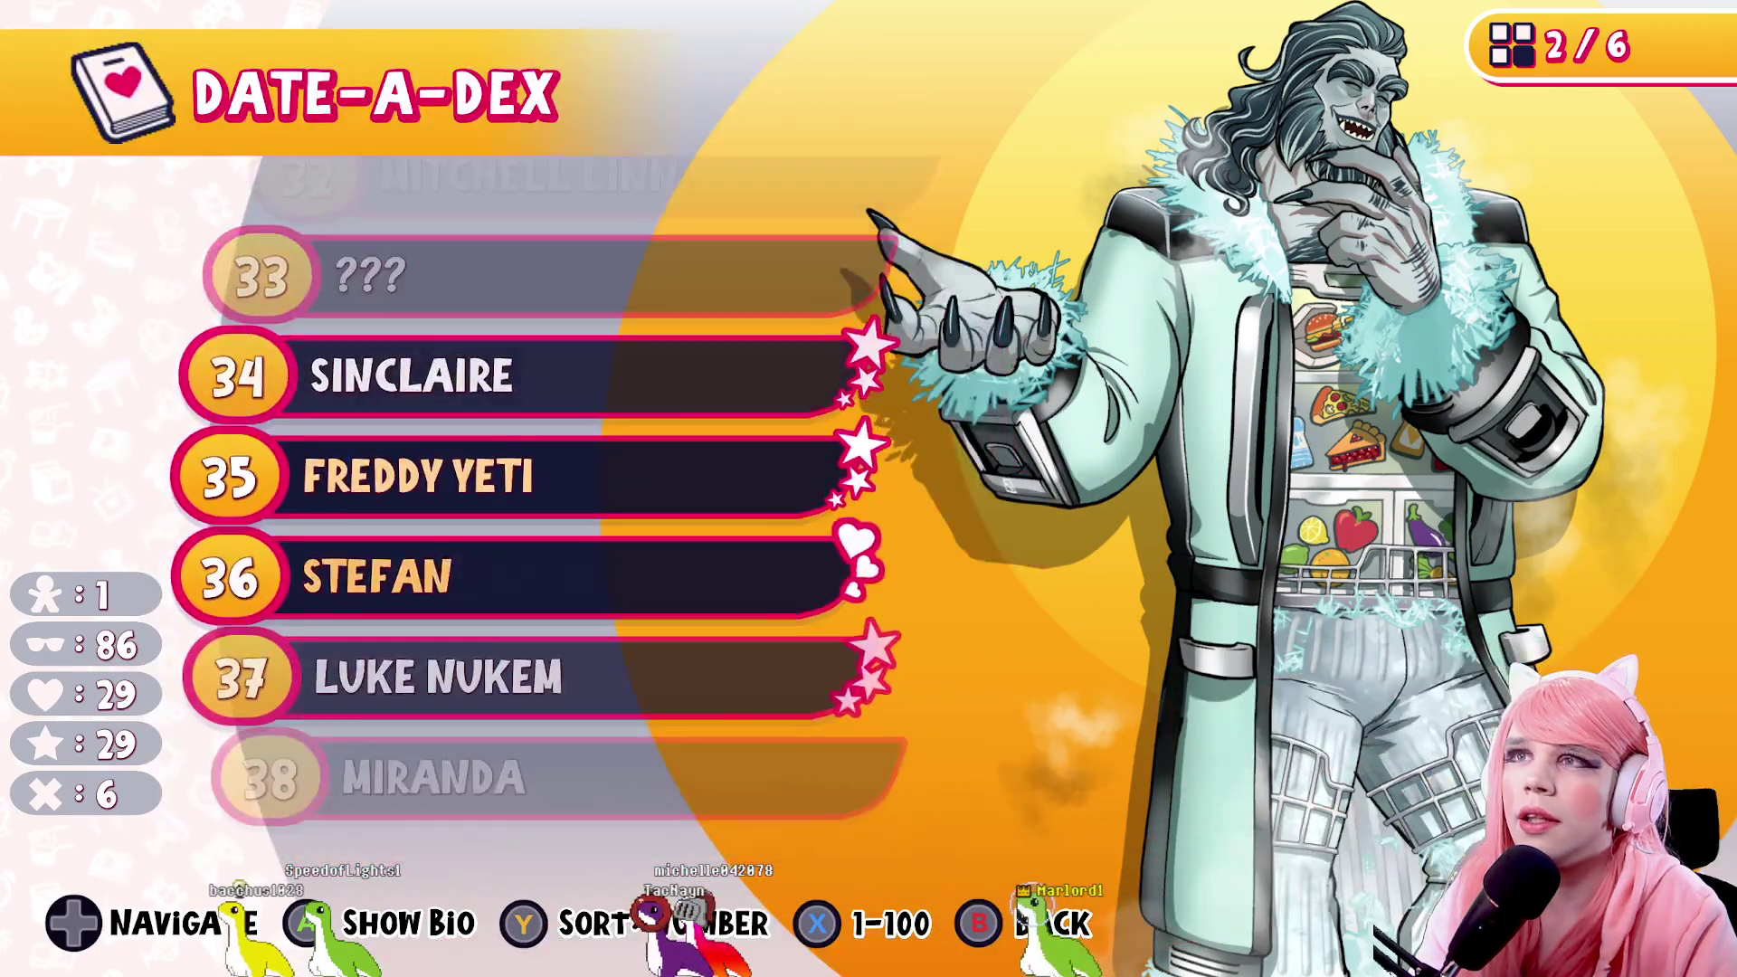
Read the Miranda, Daisuke, Friar Errol and Amir bios
key(Down)
key(Down)
key(Down)
key(Return)
key(Escape)
key(Down)
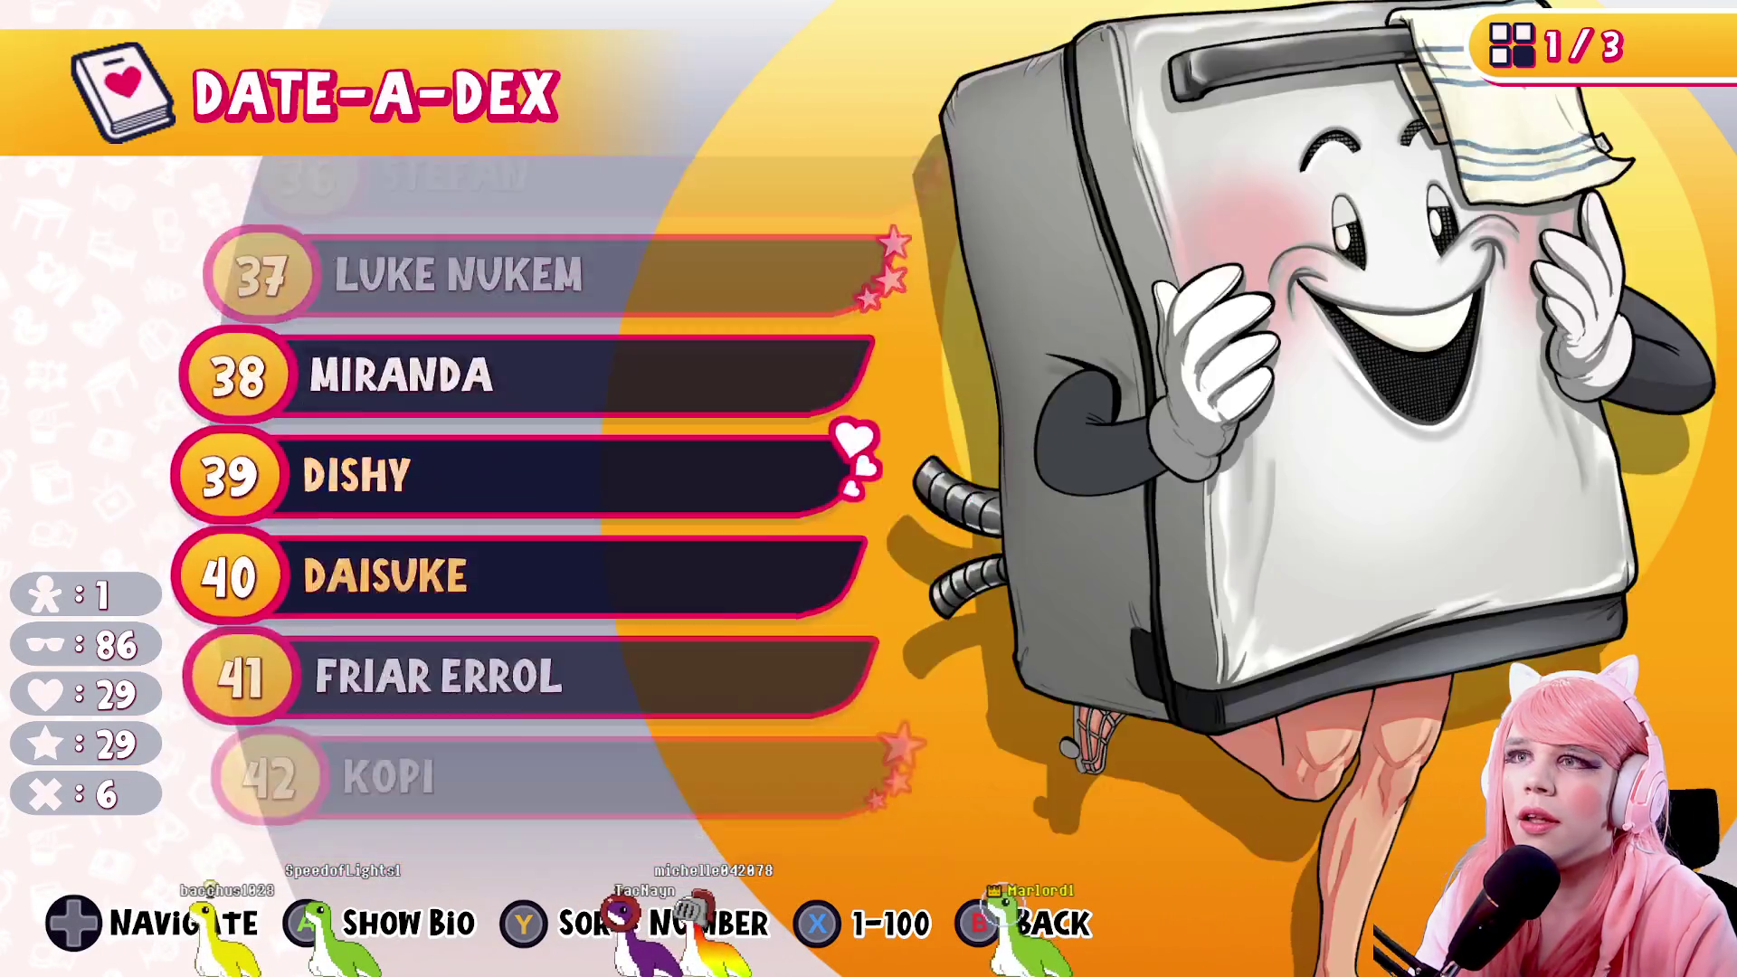
key(Down)
key(Return)
key(Escape)
key(Down)
key(Return)
key(Escape)
key(Down)
key(Down)
key(Down)
key(Down)
key(Return)
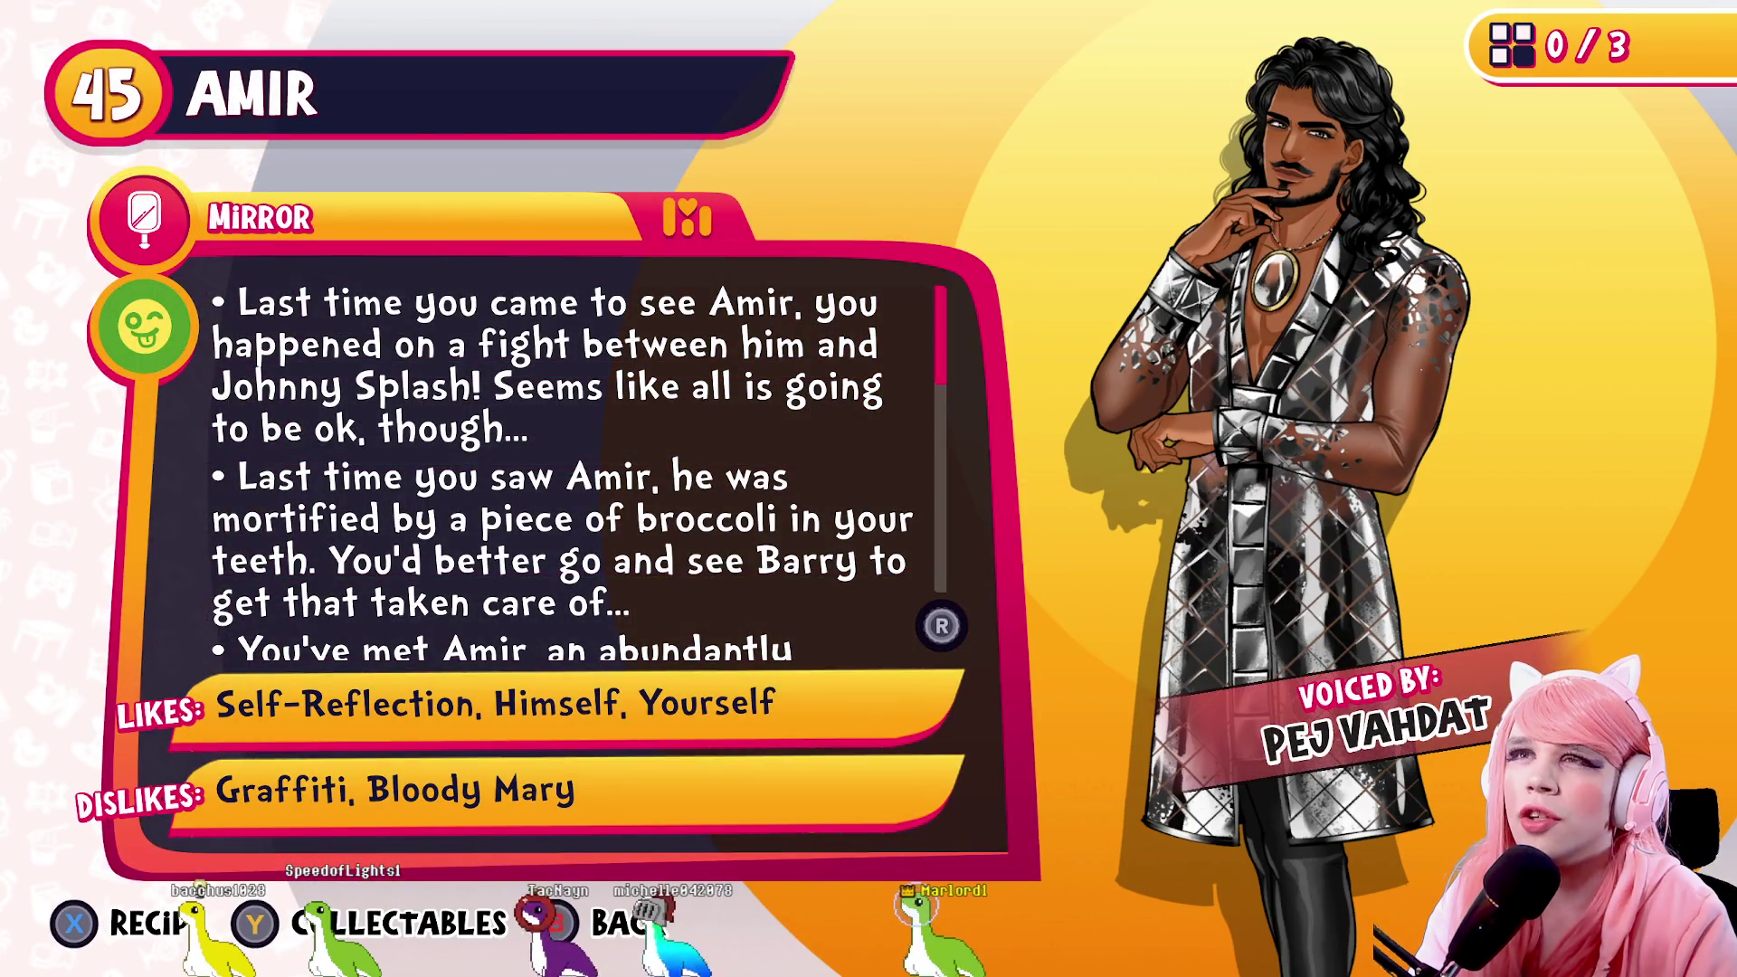
key(Escape)
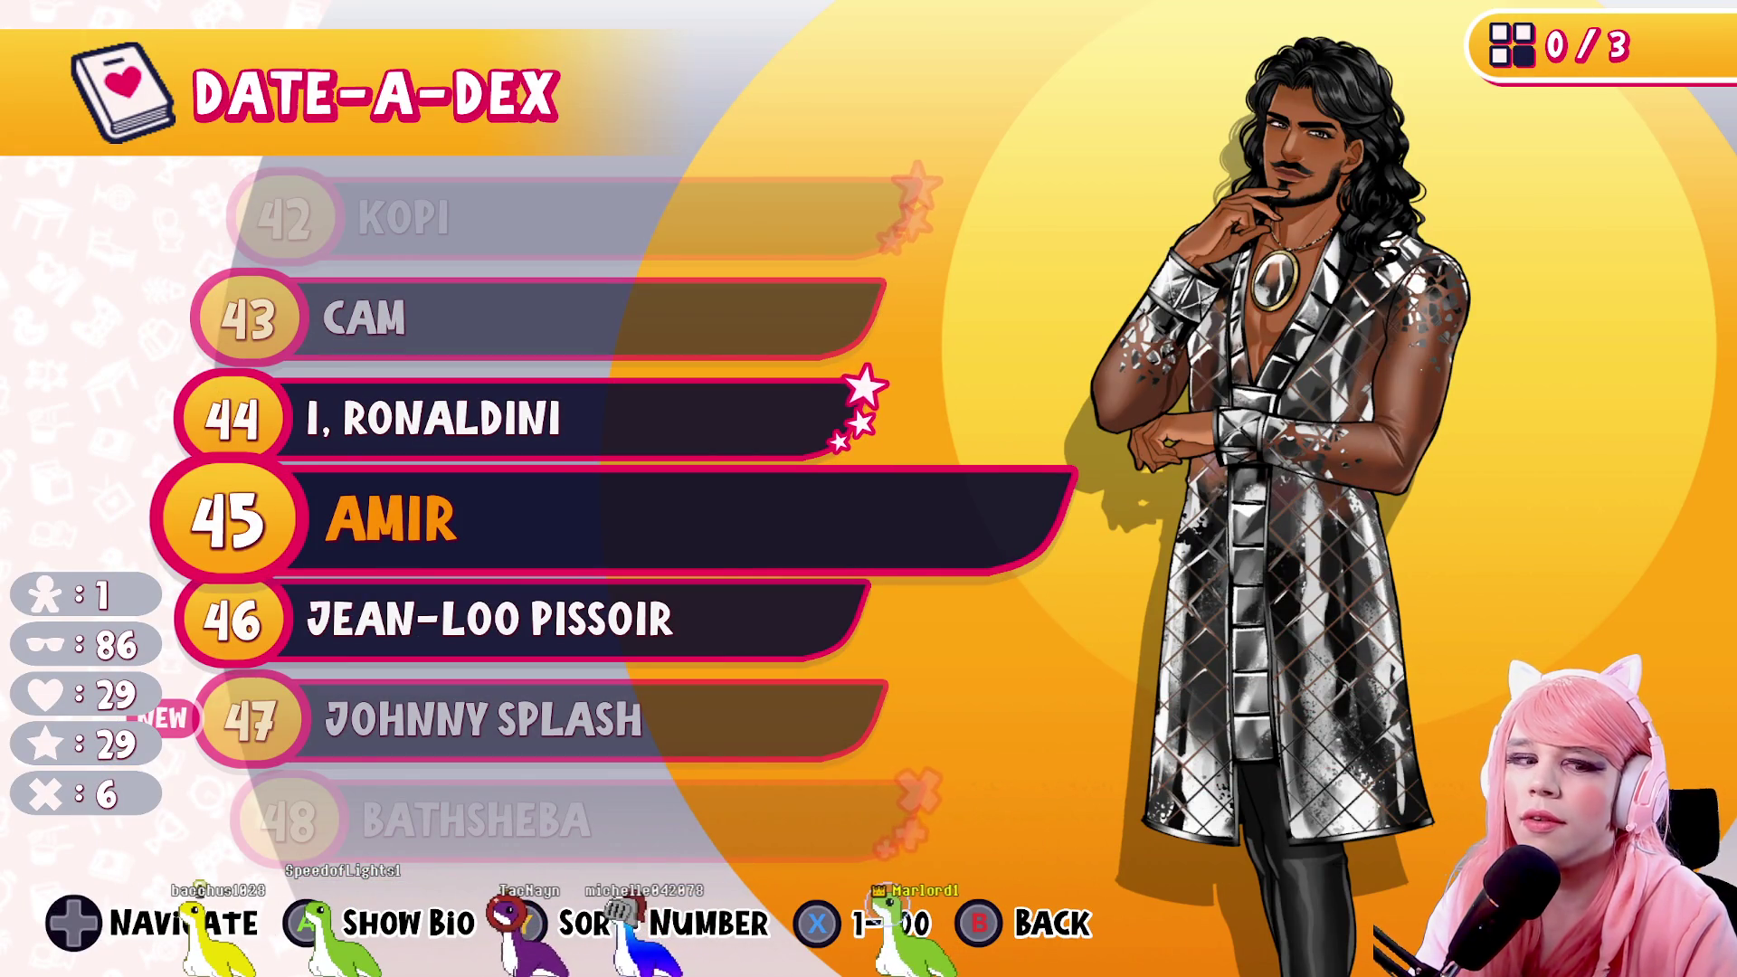
Read the Johnny Splash and Willi bios
key(Down)
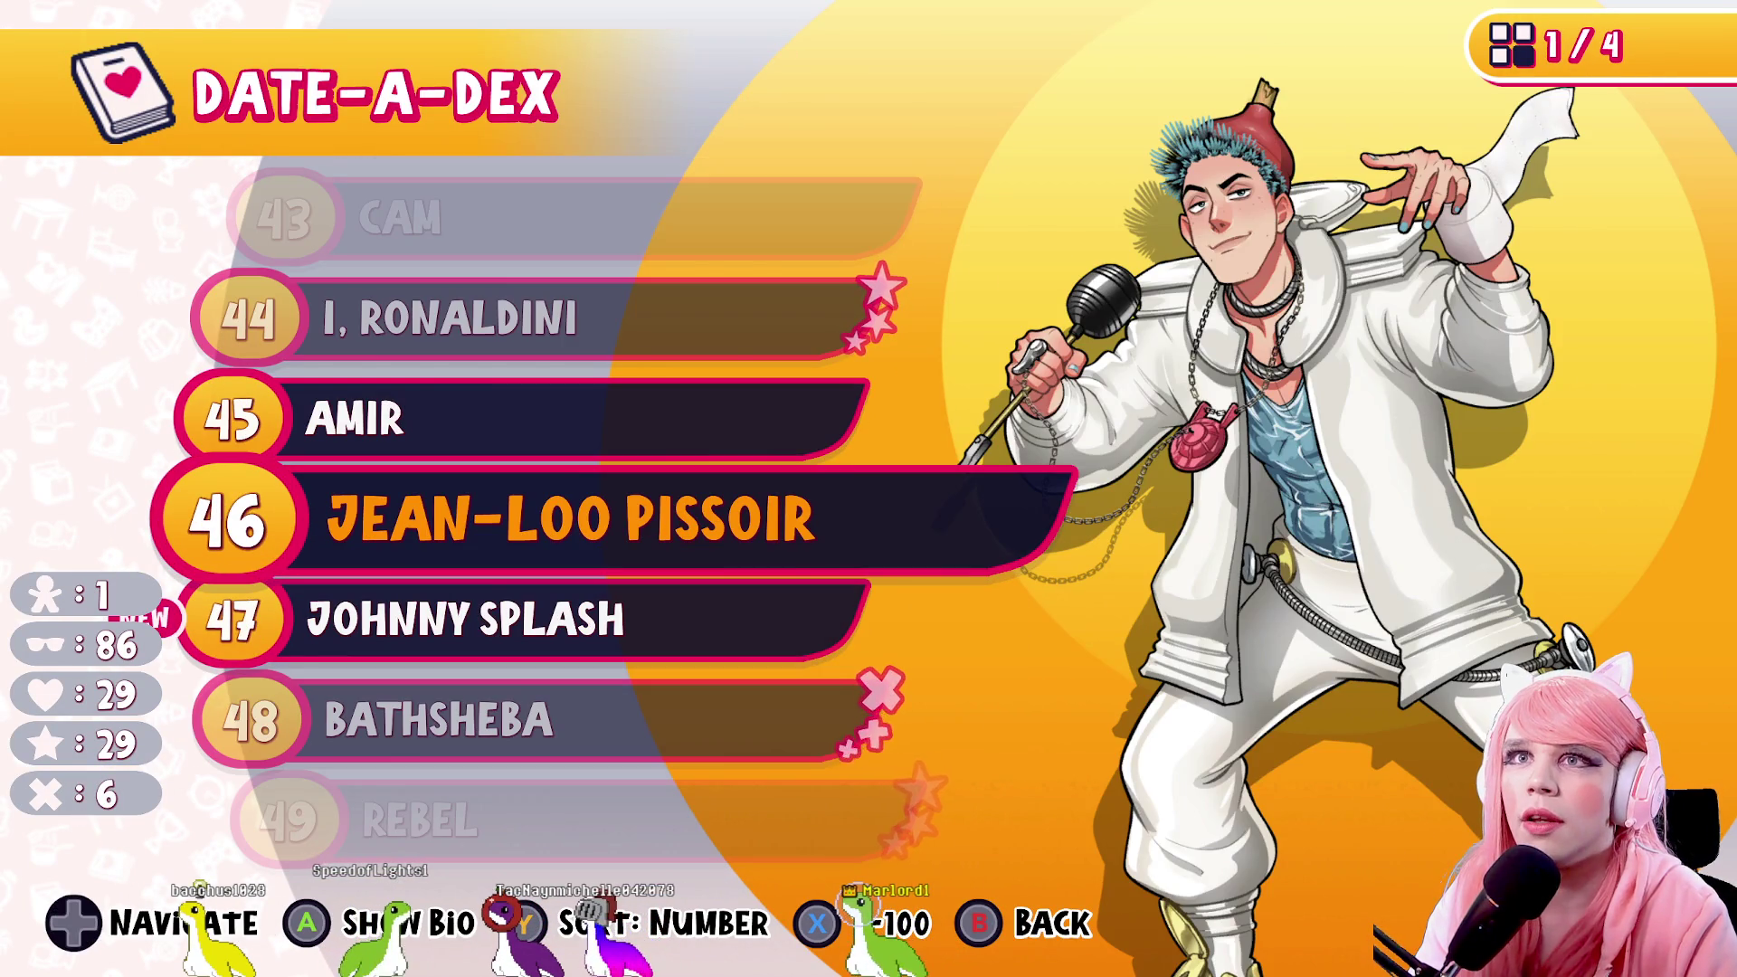
key(Down)
key(Return)
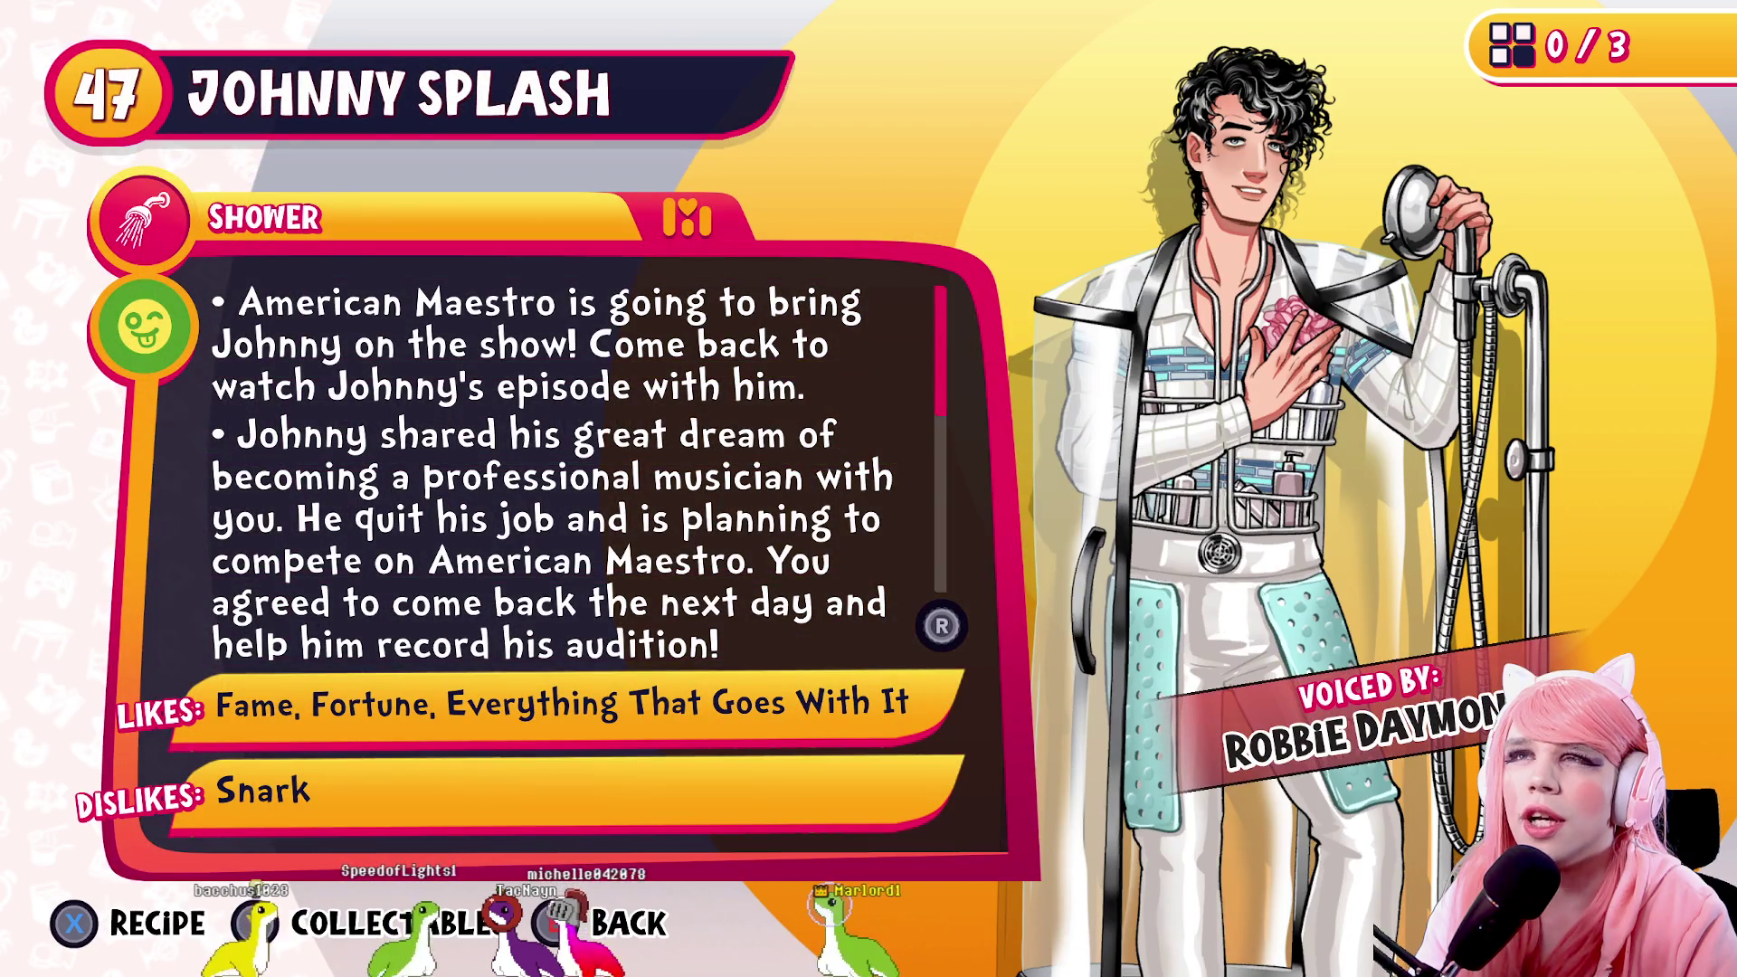
key(Escape)
key(Up)
key(Up)
key(Down)
key(Down)
key(Down)
key(Down)
key(Down)
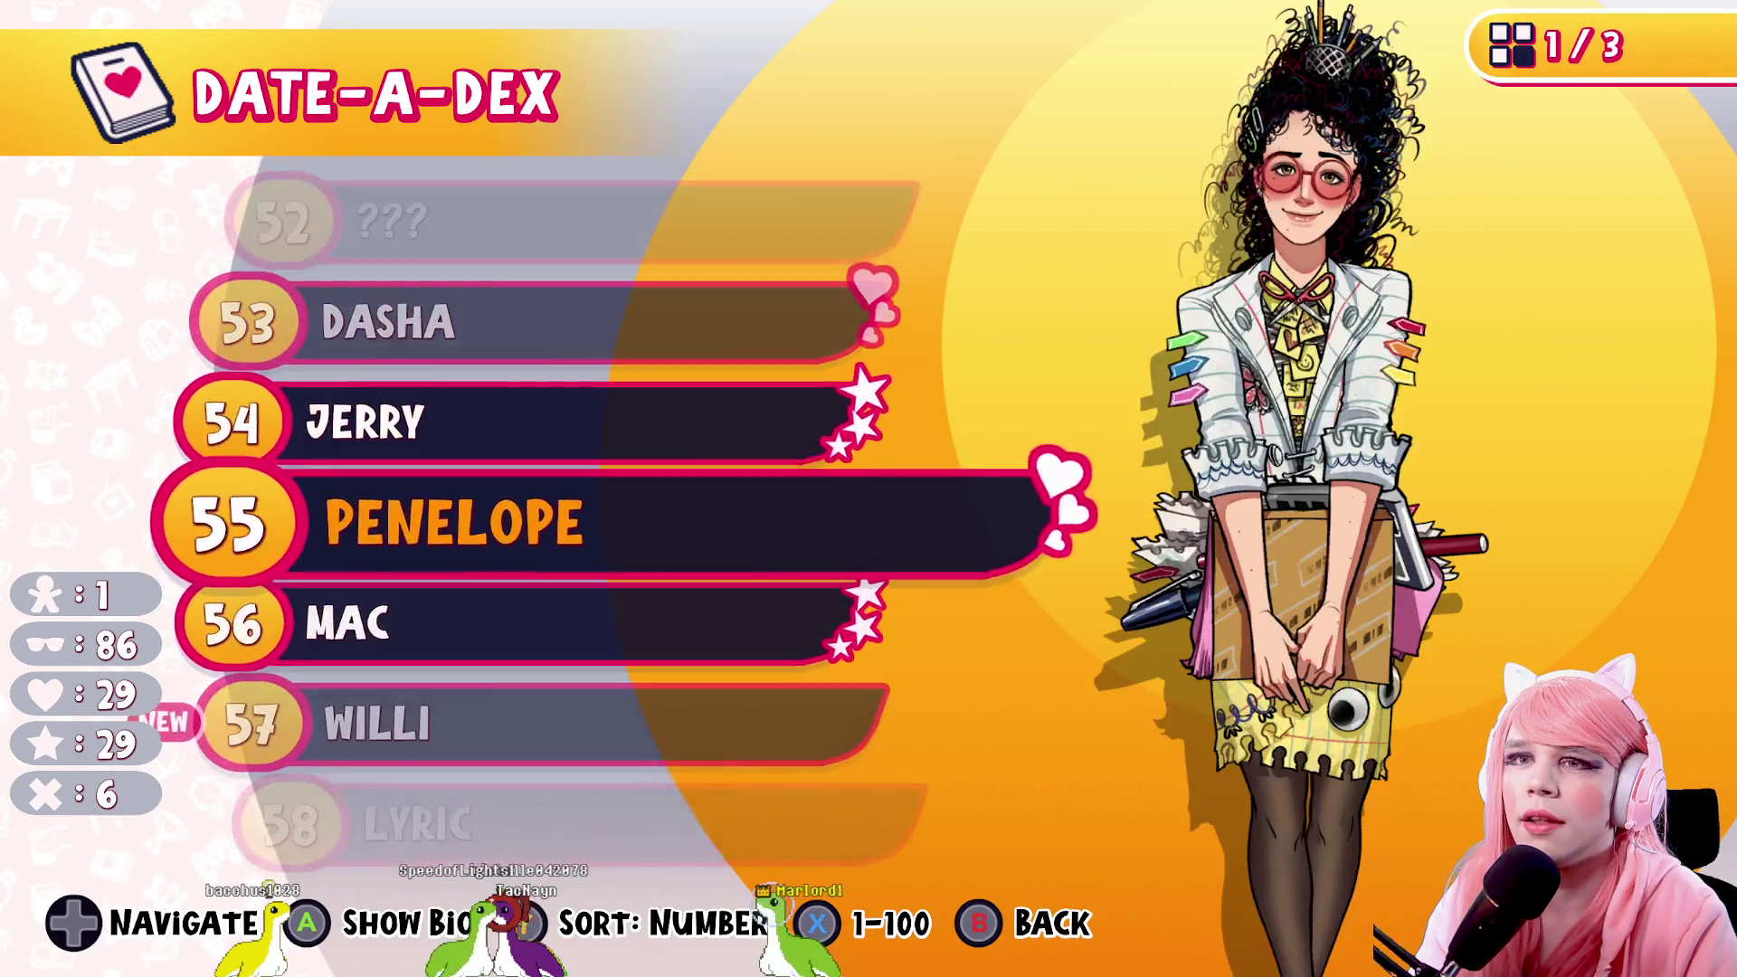
key(Down)
key(Down)
key(Return)
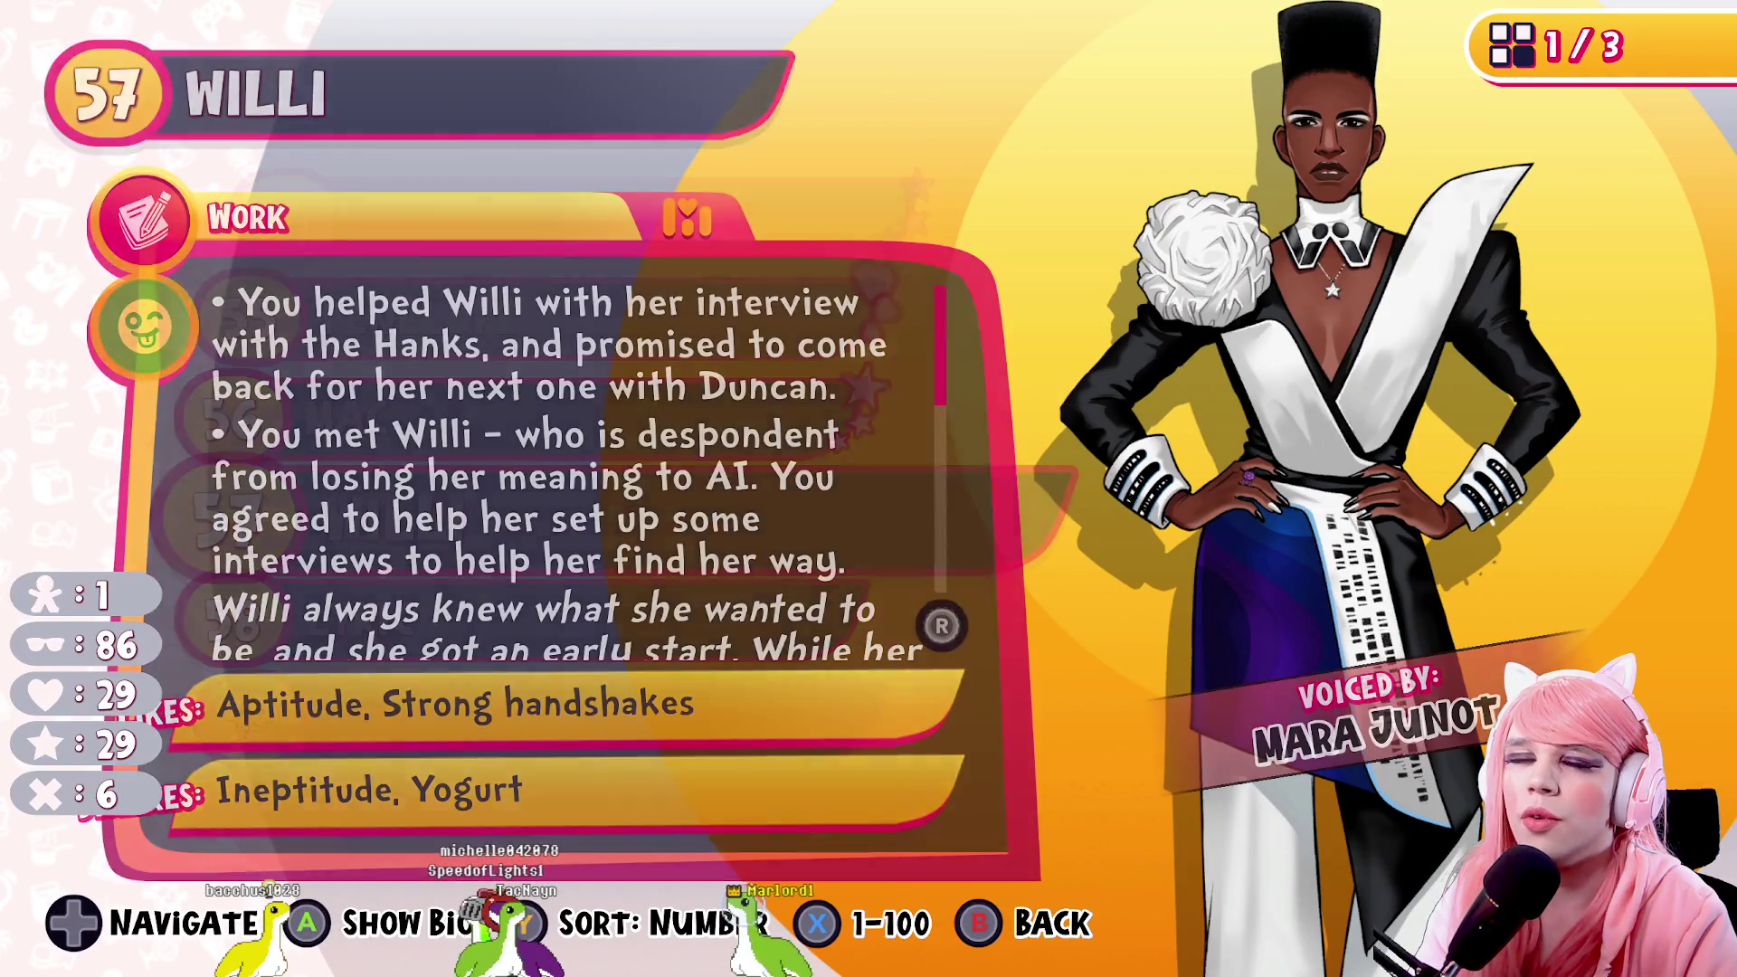
key(Escape)
Read Lyric's bio, then read Clarence Couture's bio twice
key(Down)
key(Return)
key(Escape)
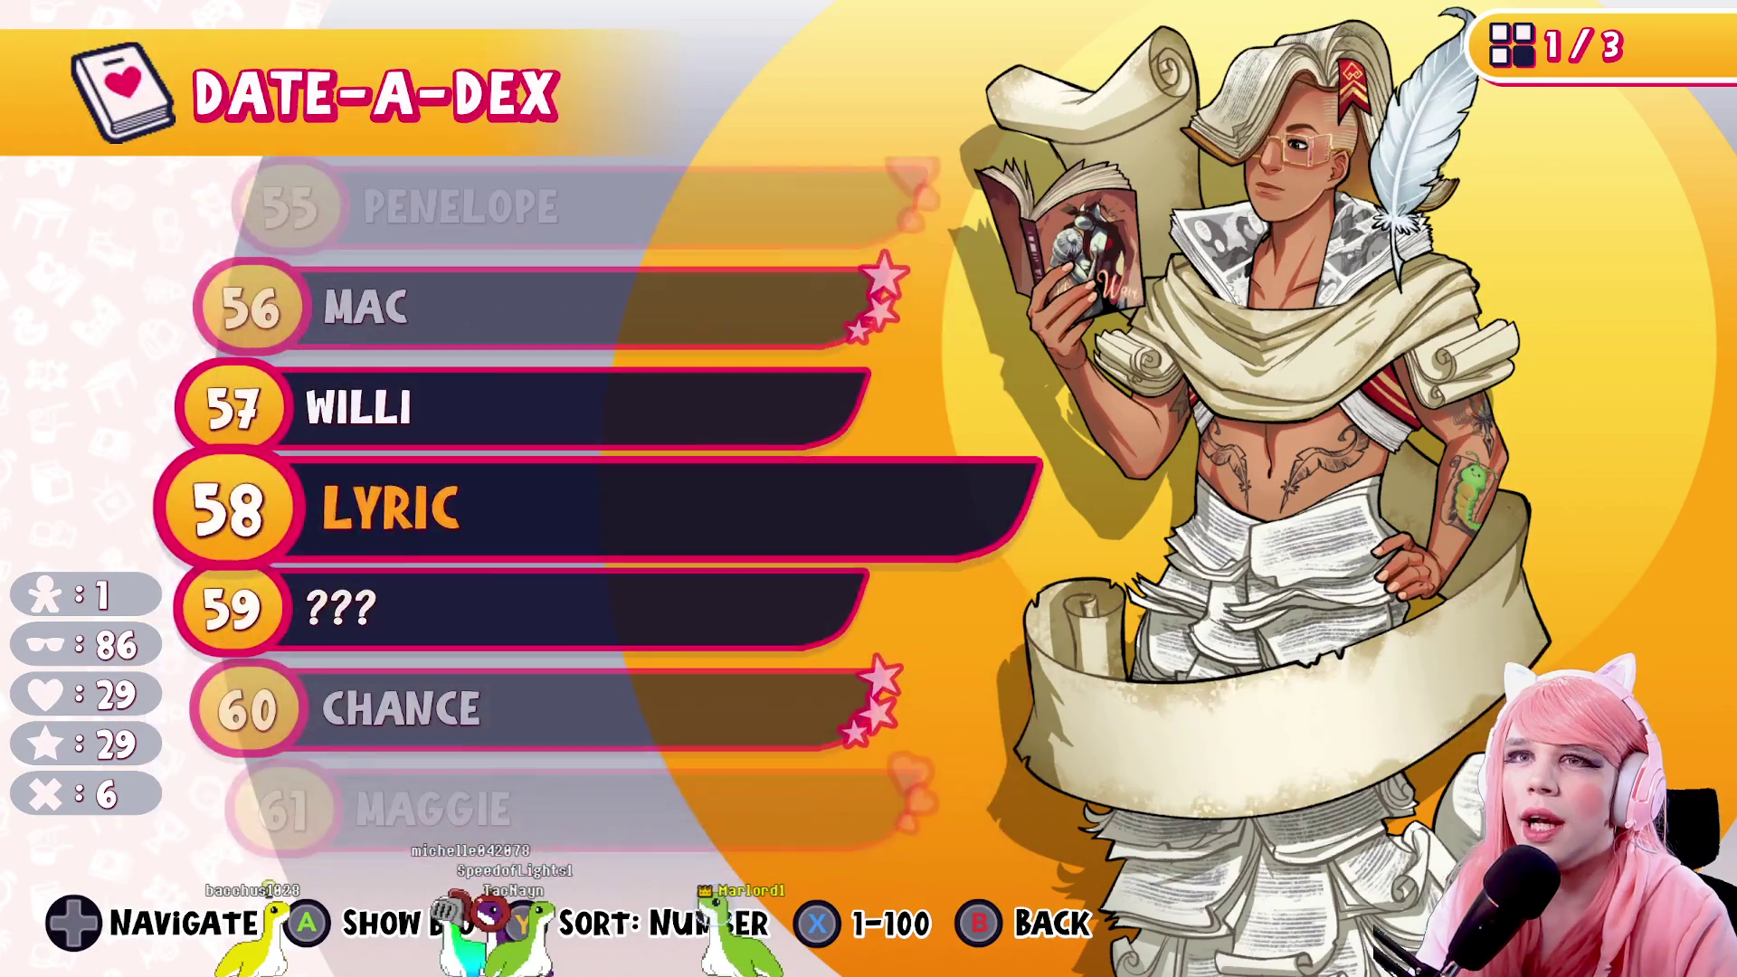
key(Down)
key(Down)
key(Down)
key(Down)
key(Down)
key(Down)
key(Down)
key(Down)
key(Down)
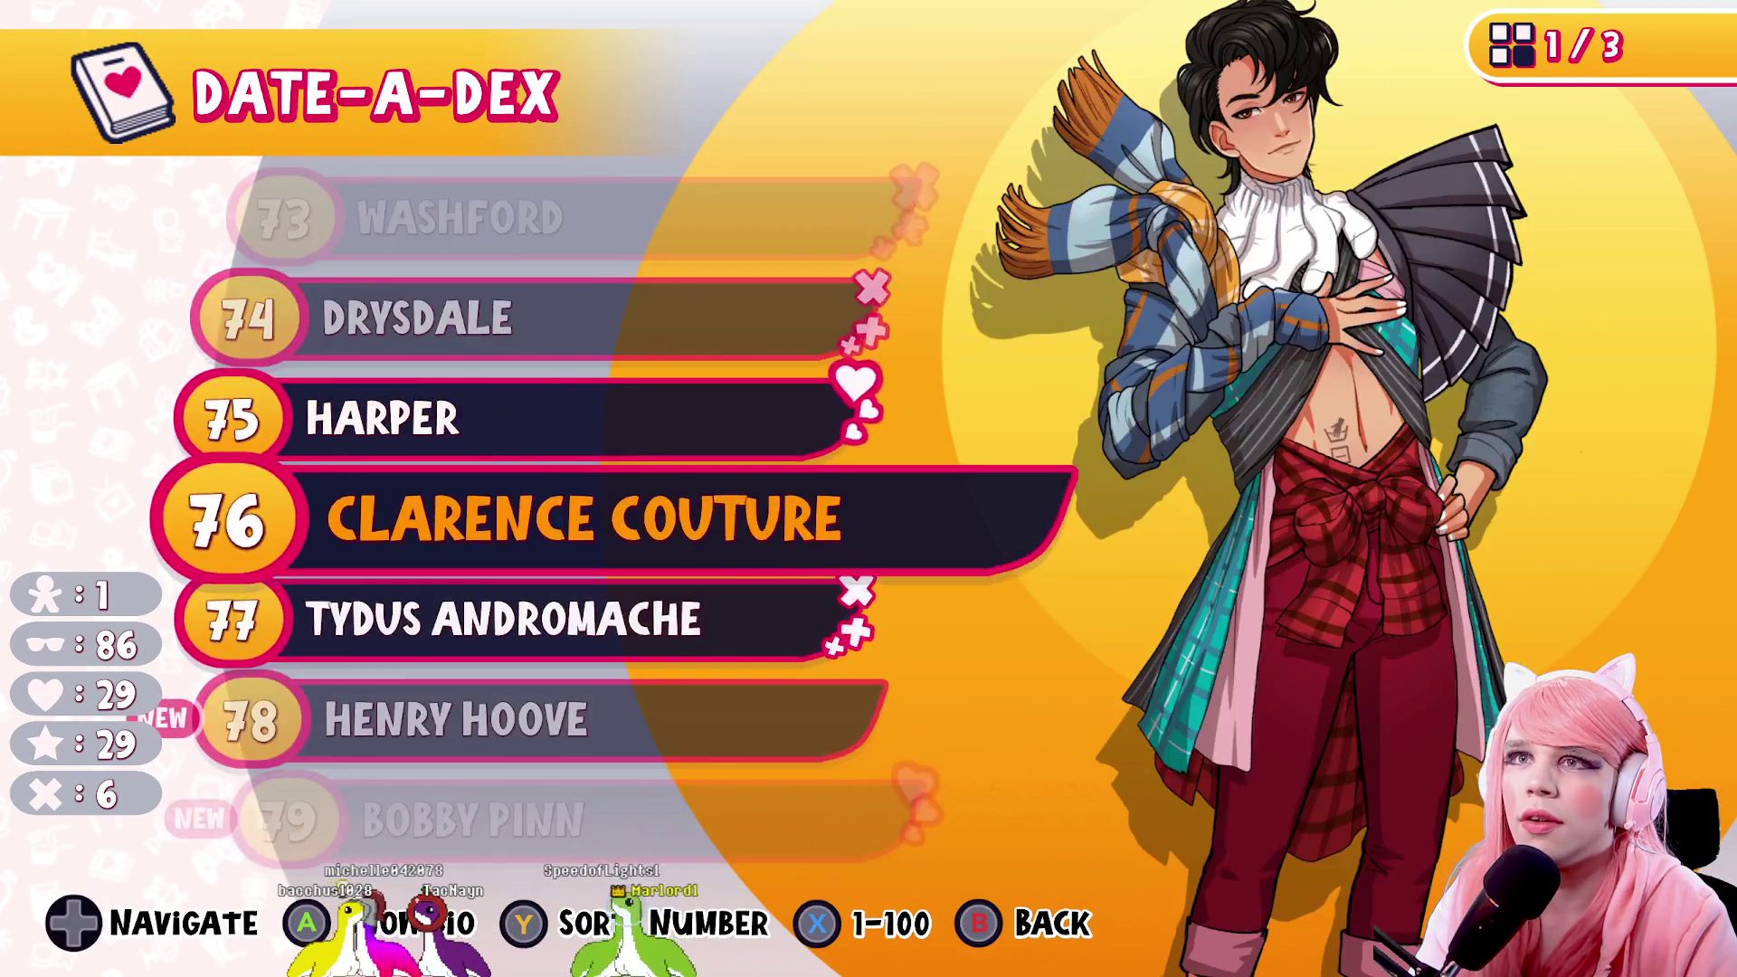
key(Return)
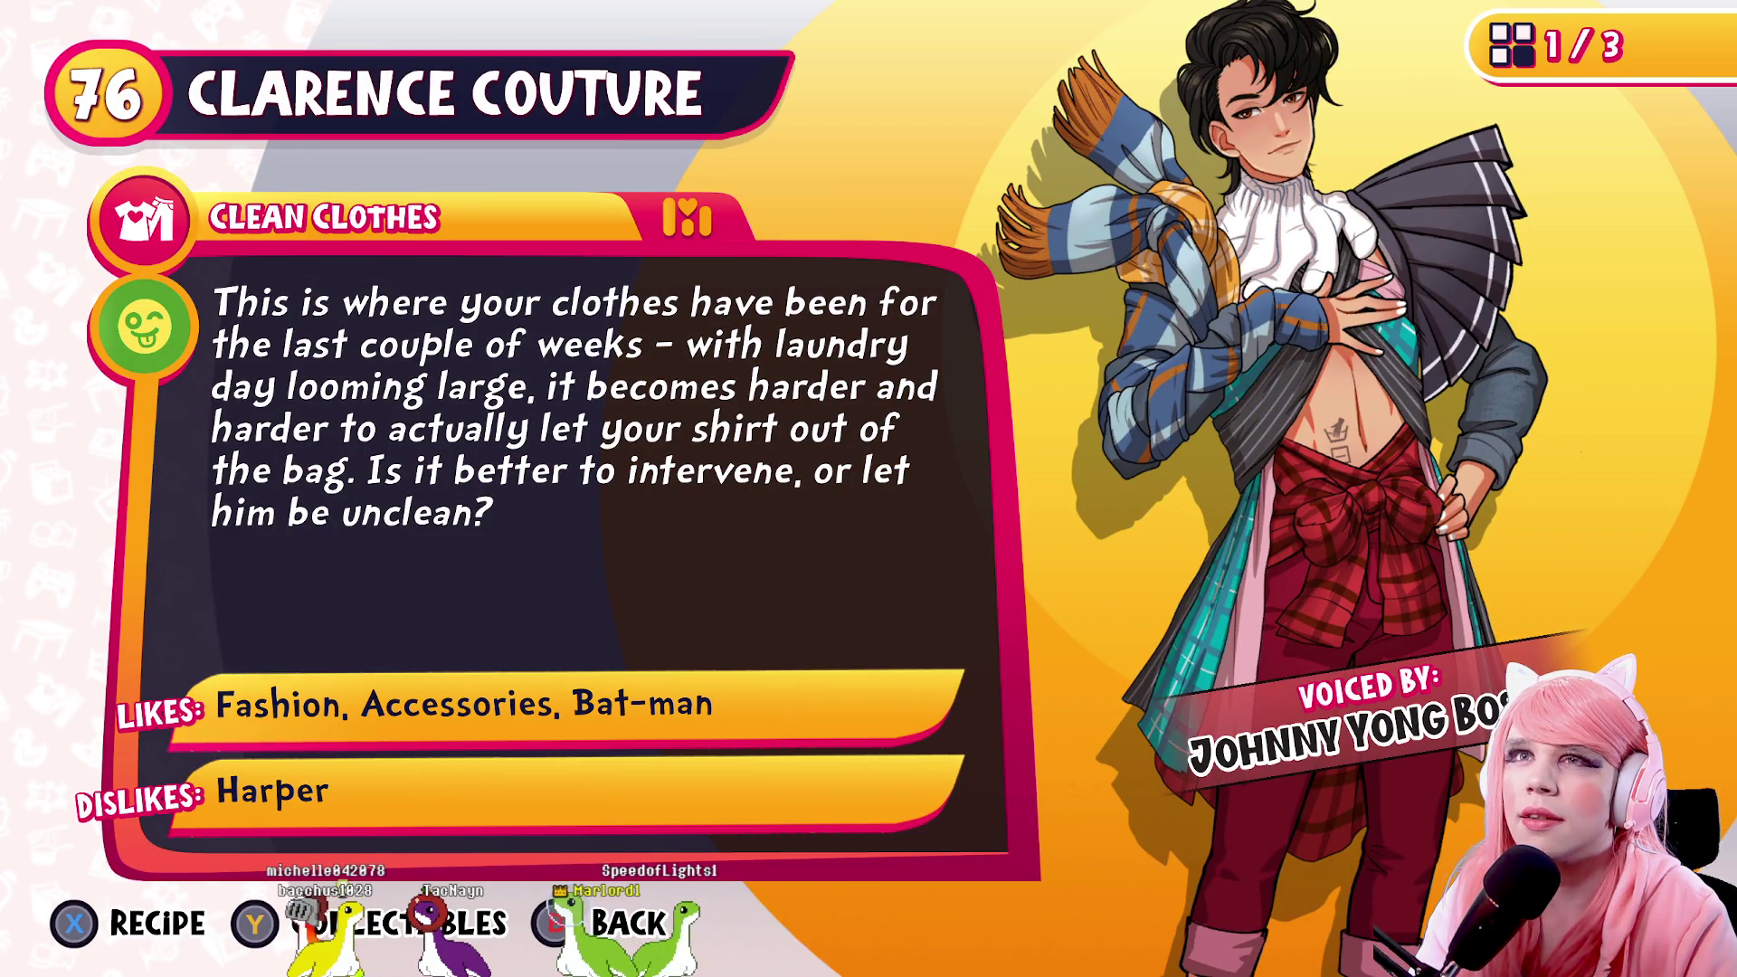
key(Escape)
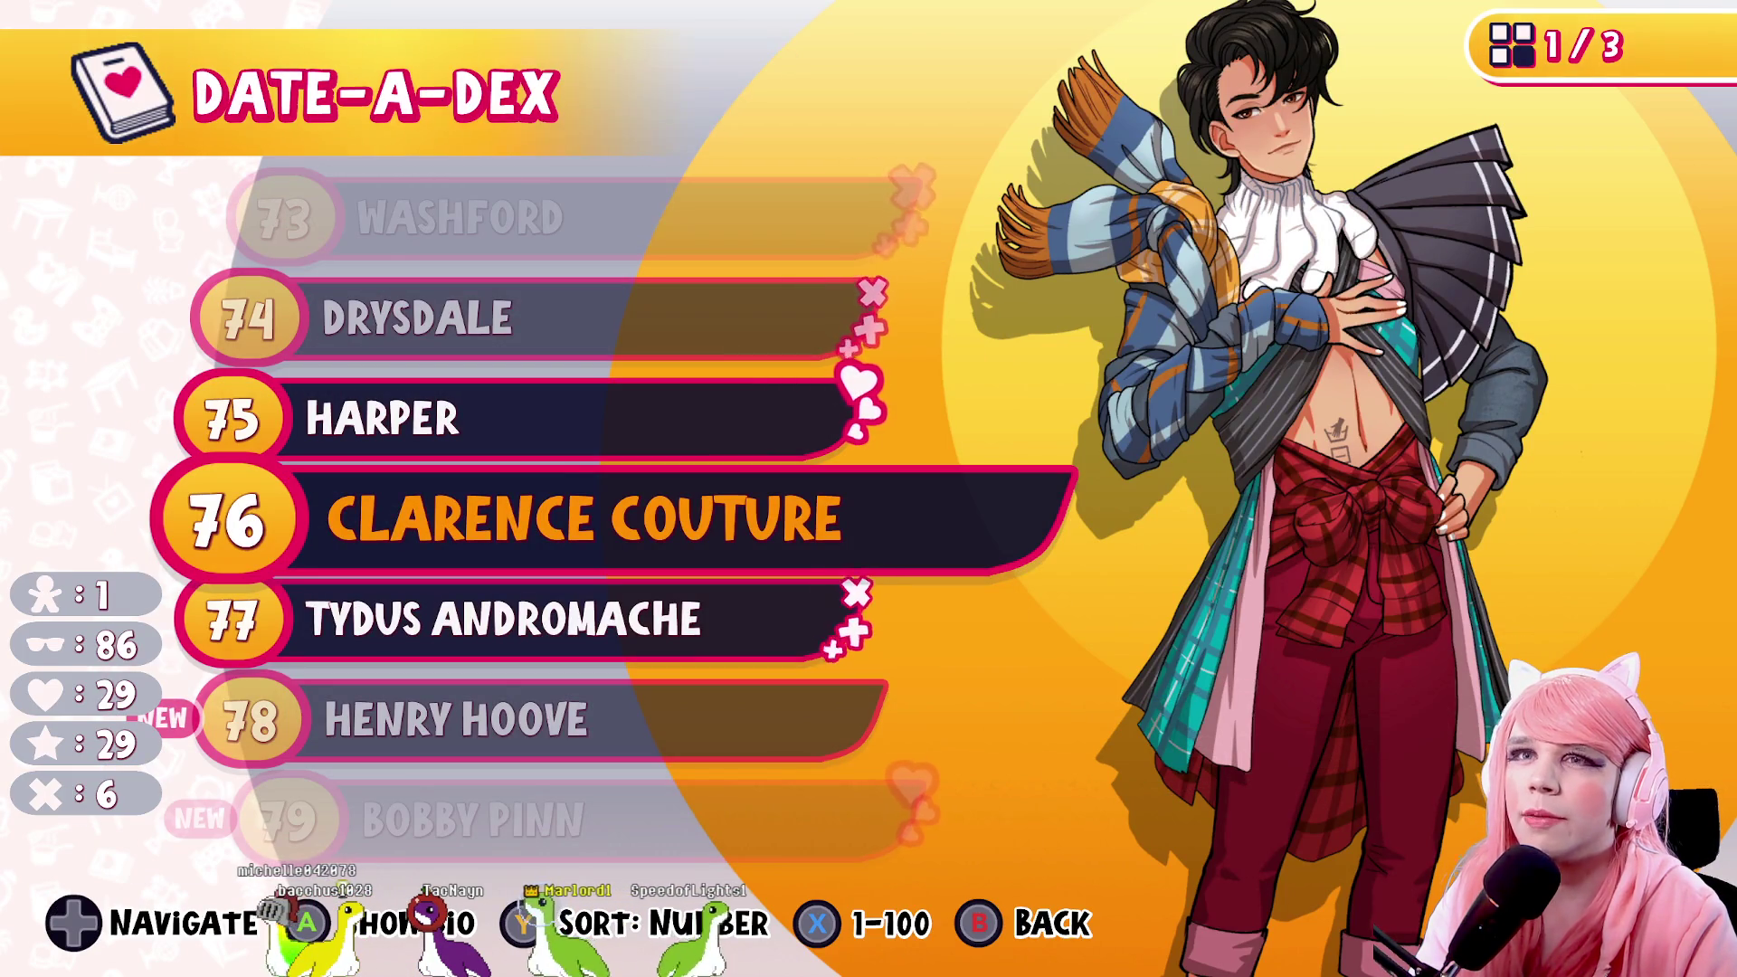
key(Return)
key(Escape)
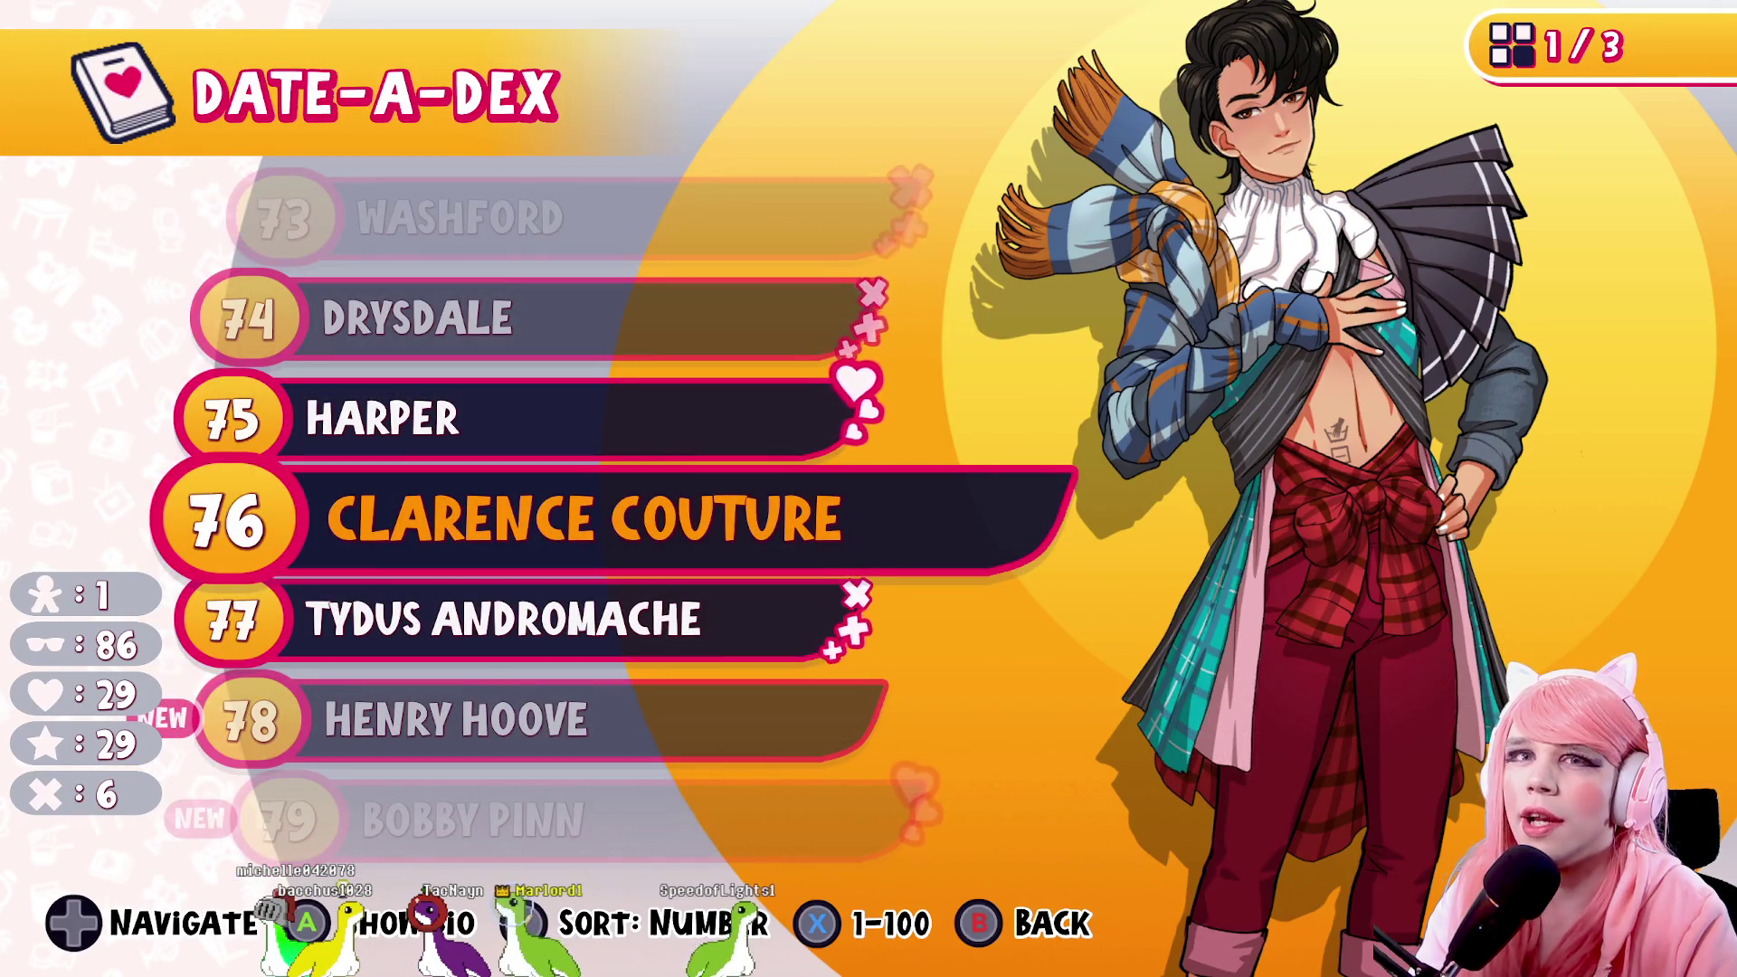
Jump back up the list to Dasha and close the Date-A-Dex and phone
key(Up)
key(Up)
key(Up)
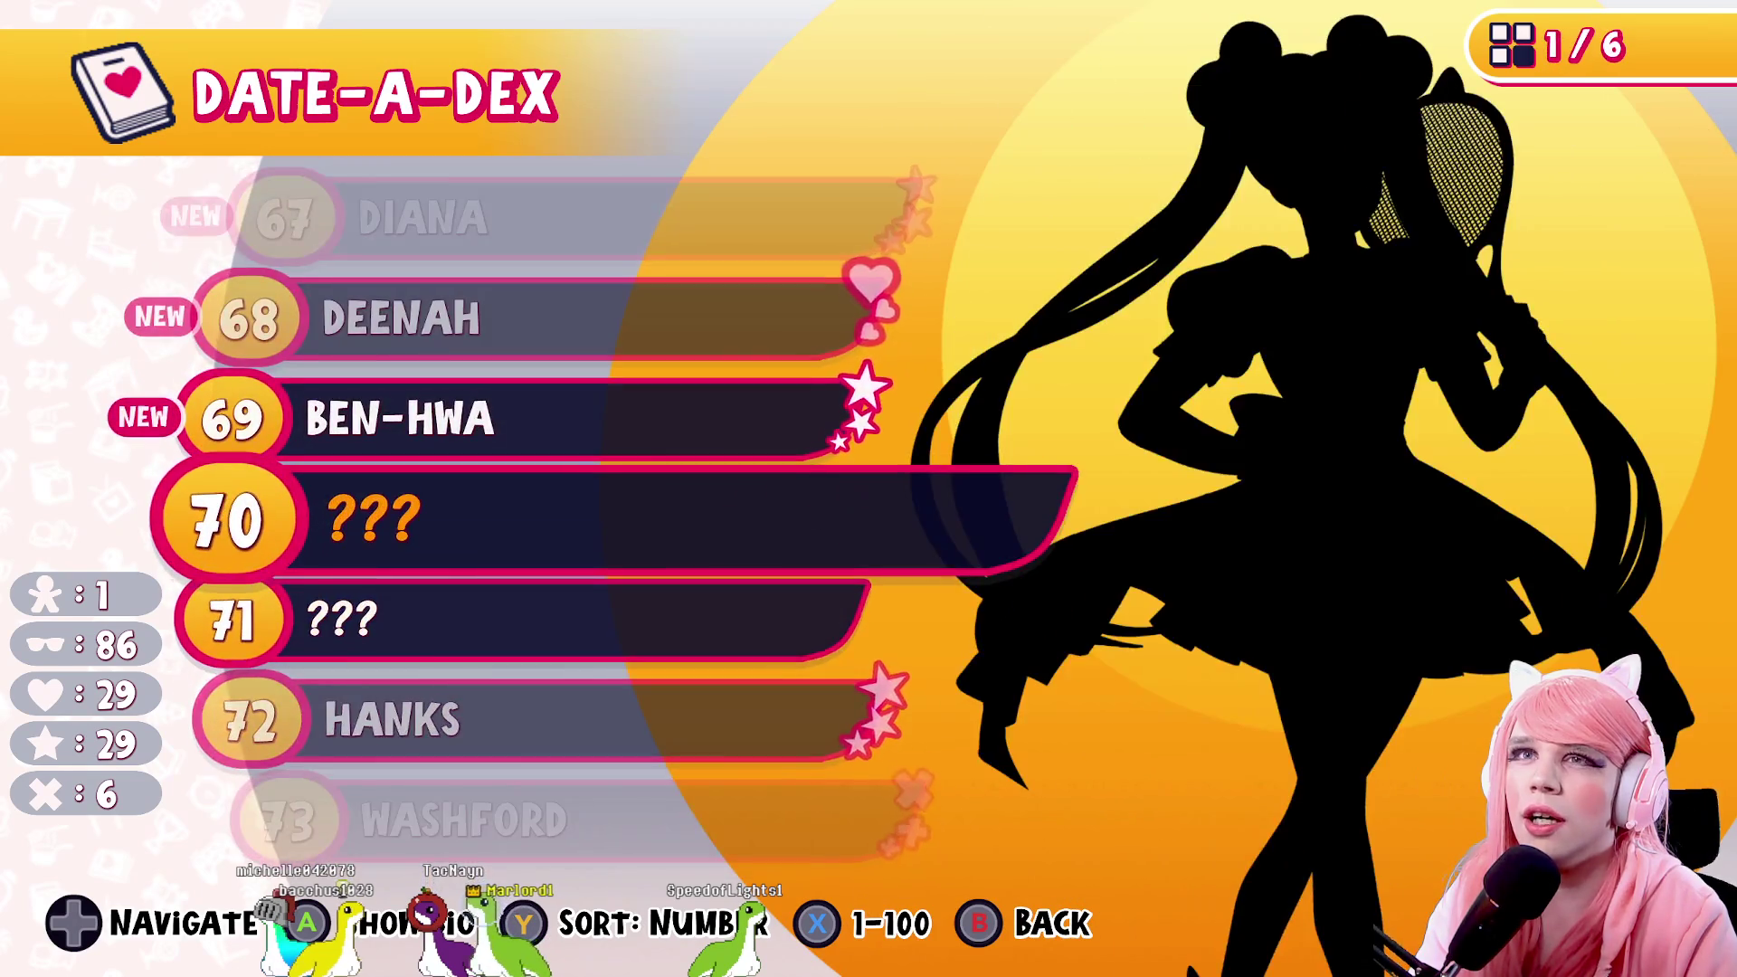
key(Up)
key(Up)
key(Up)
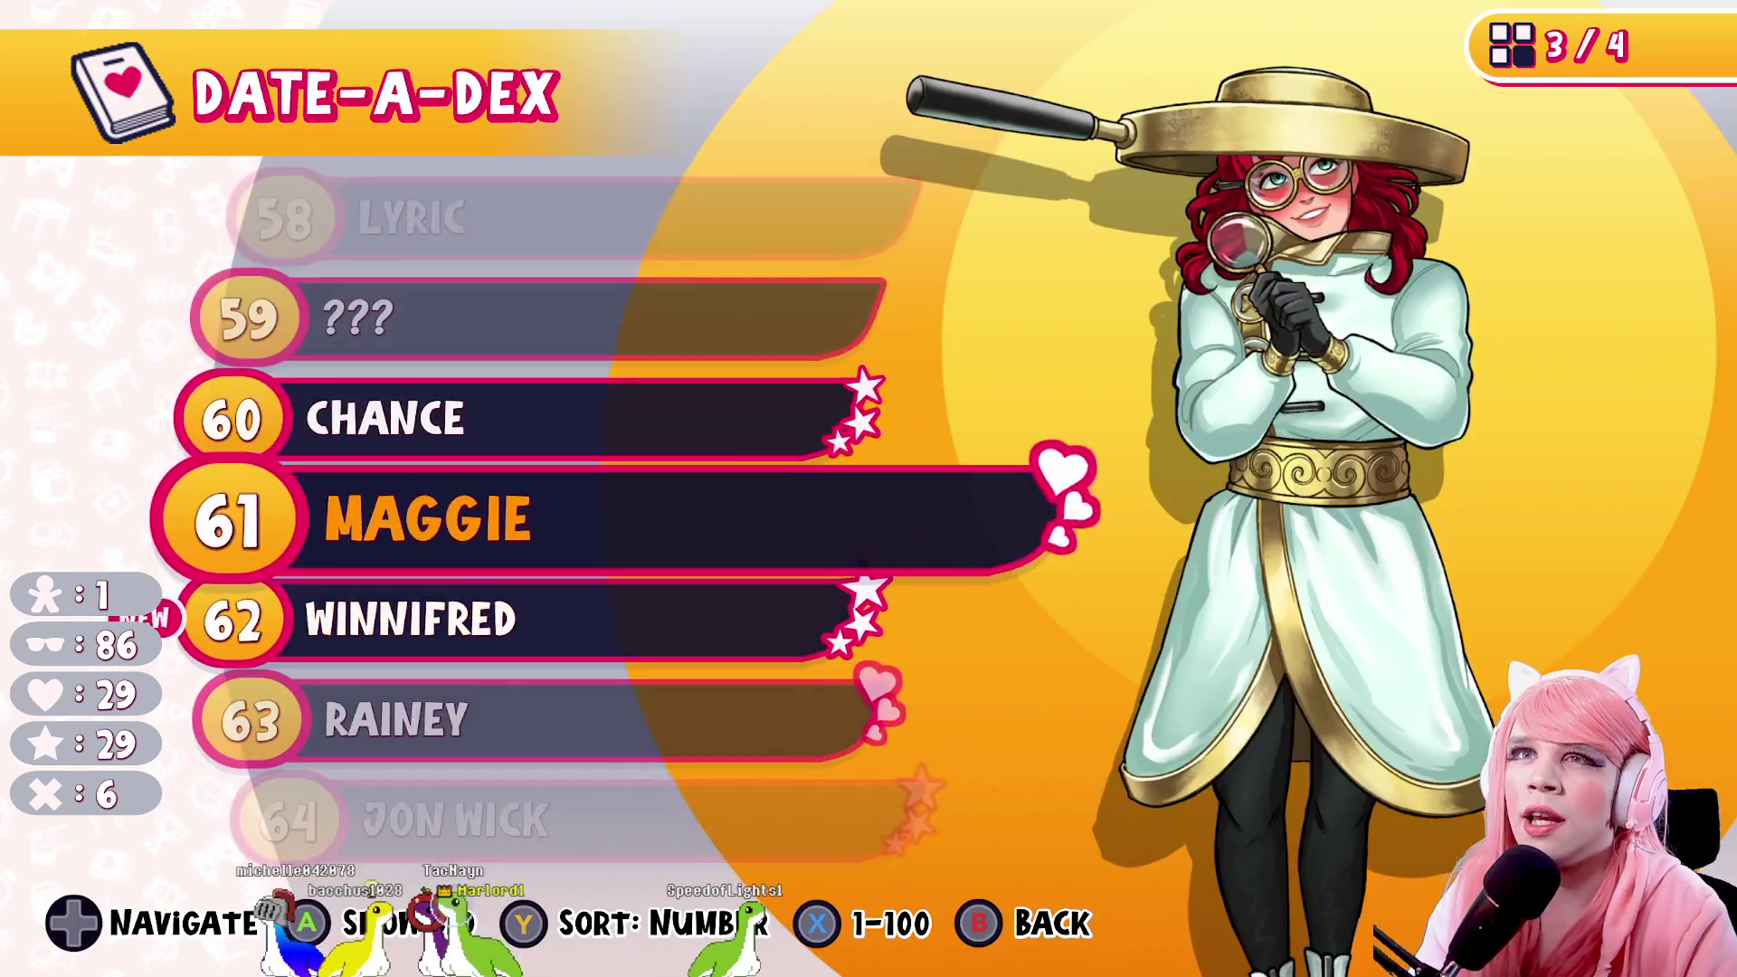
key(Up)
key(Up)
key(Up)
key(Escape)
key(Escape)
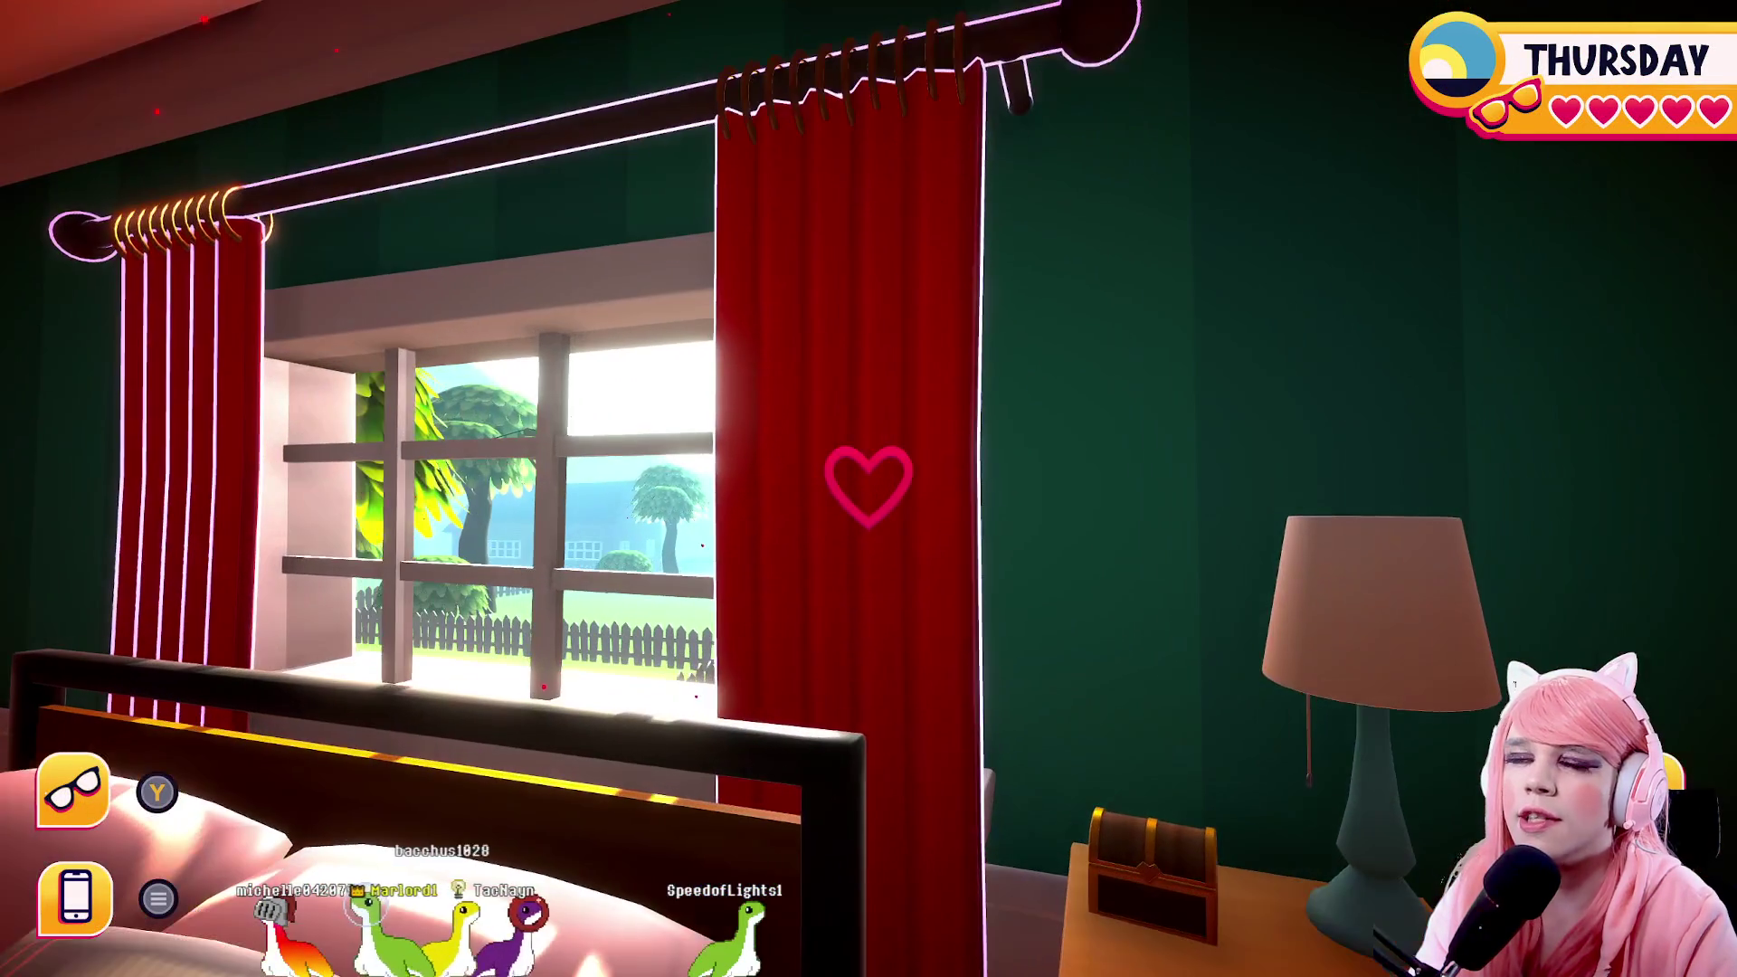
Approach the red curtain and listen to Curt talking in his sleep while Rod mocks him
click(869, 483)
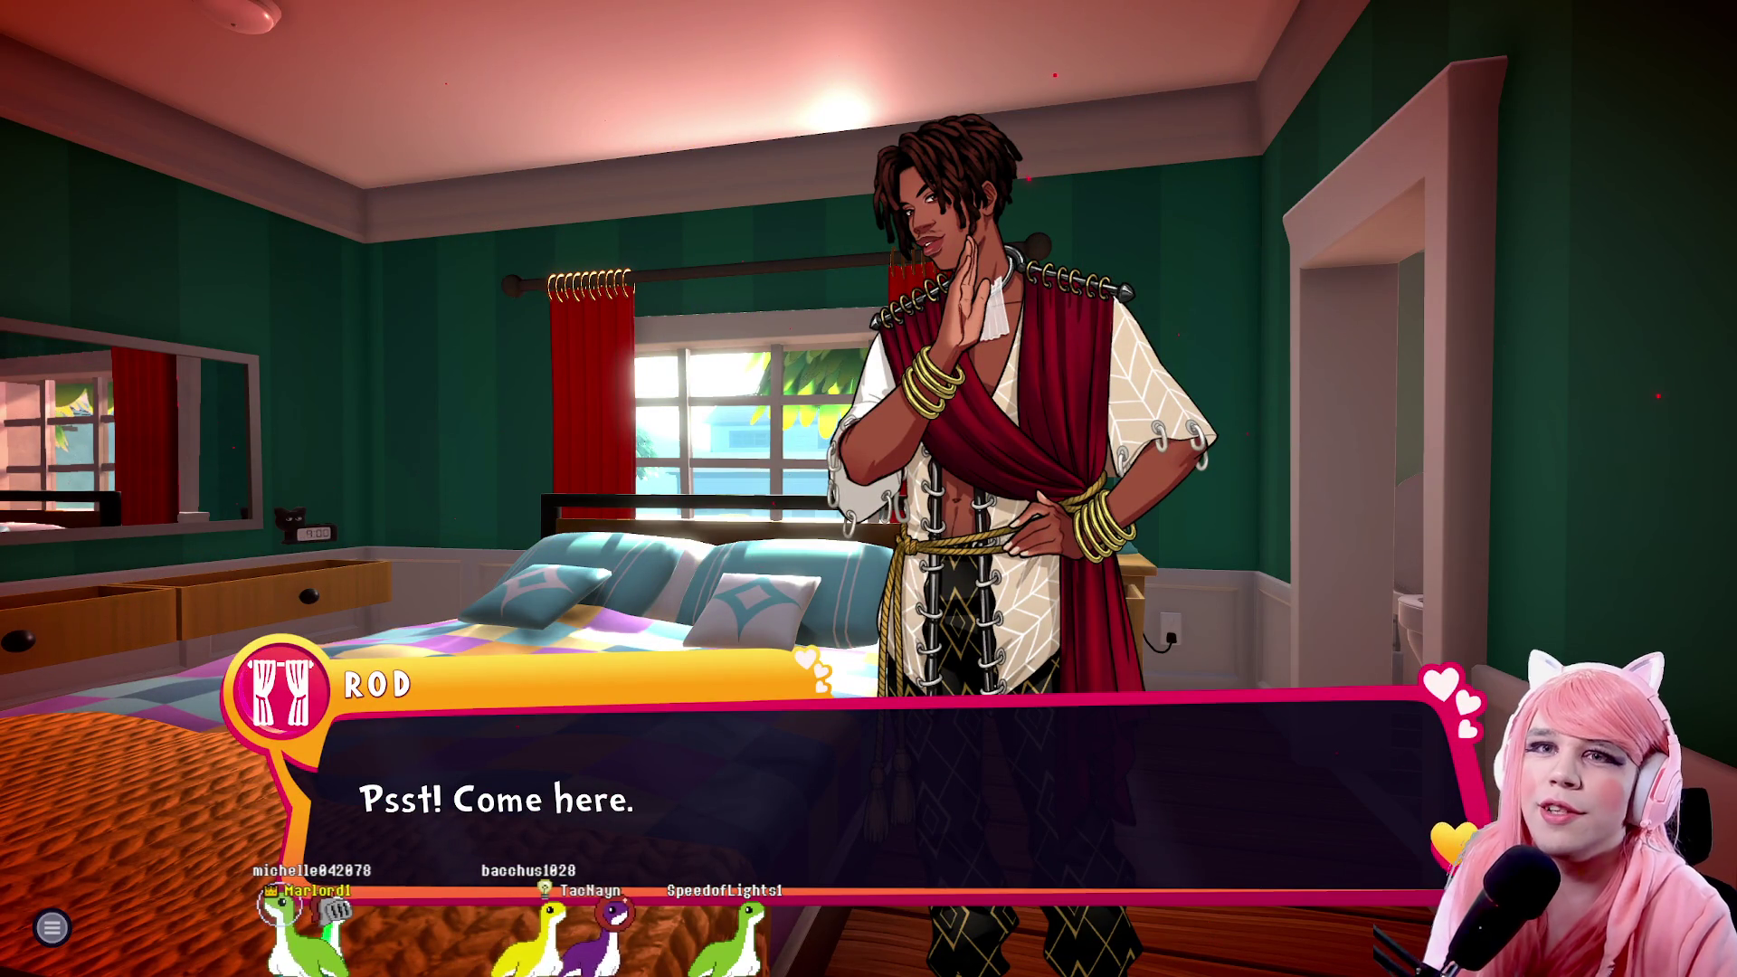
key(space)
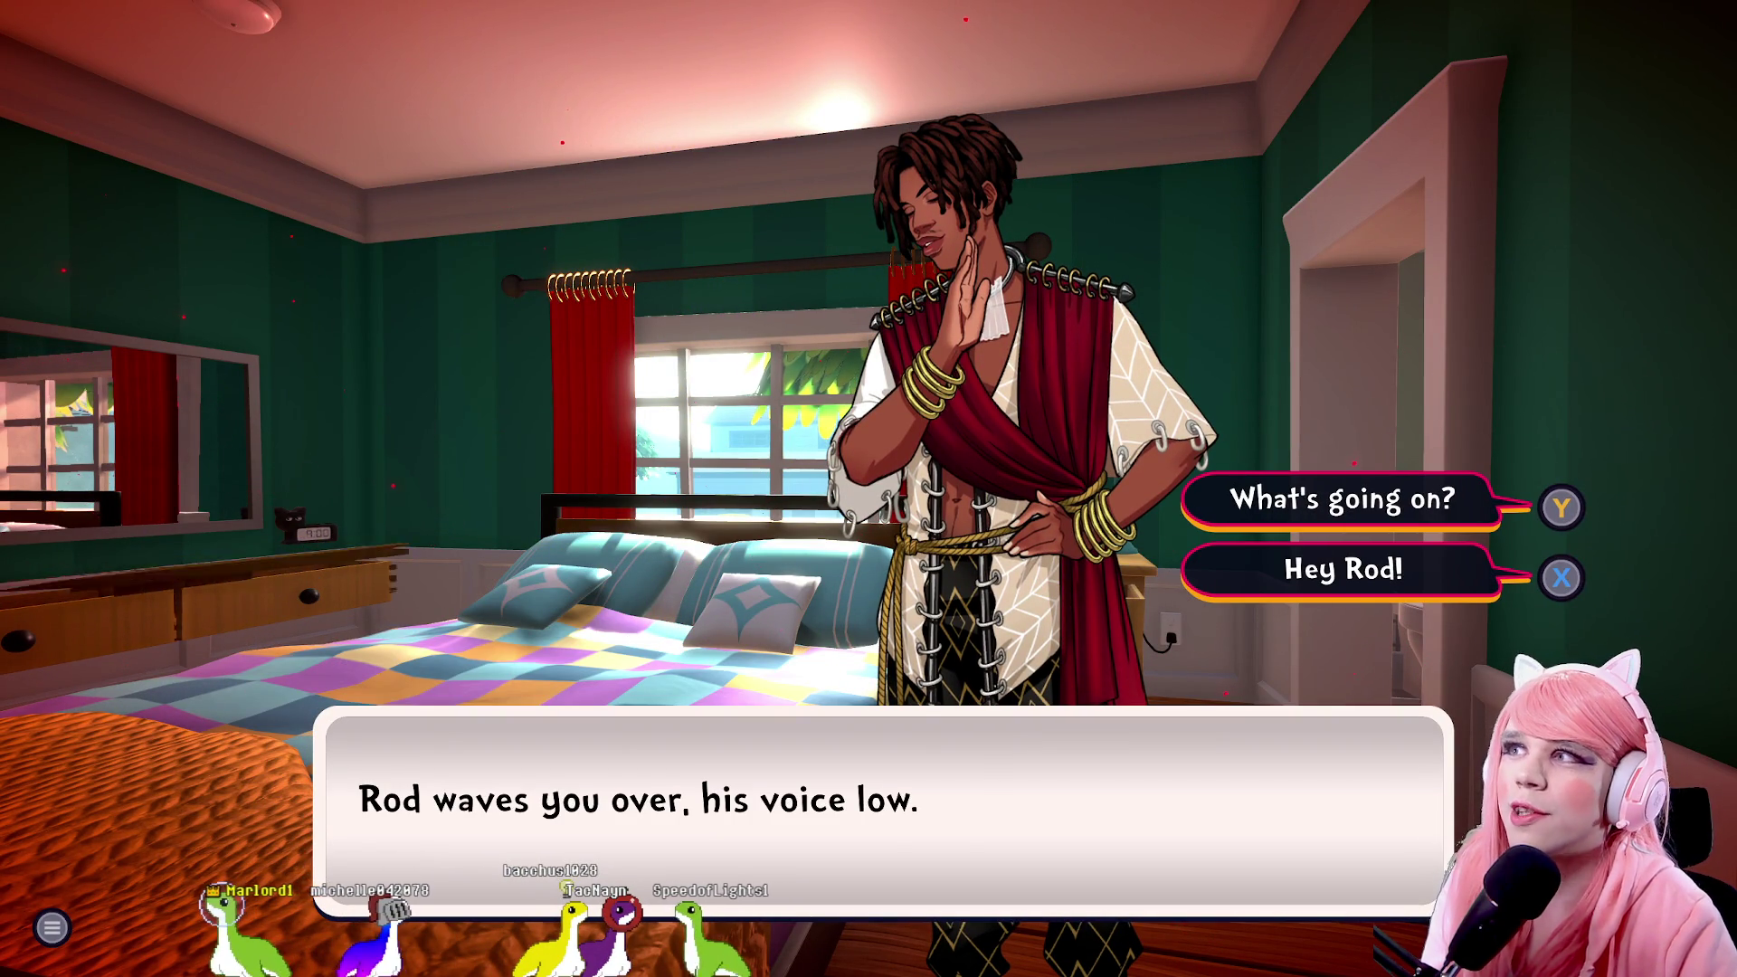
key(space)
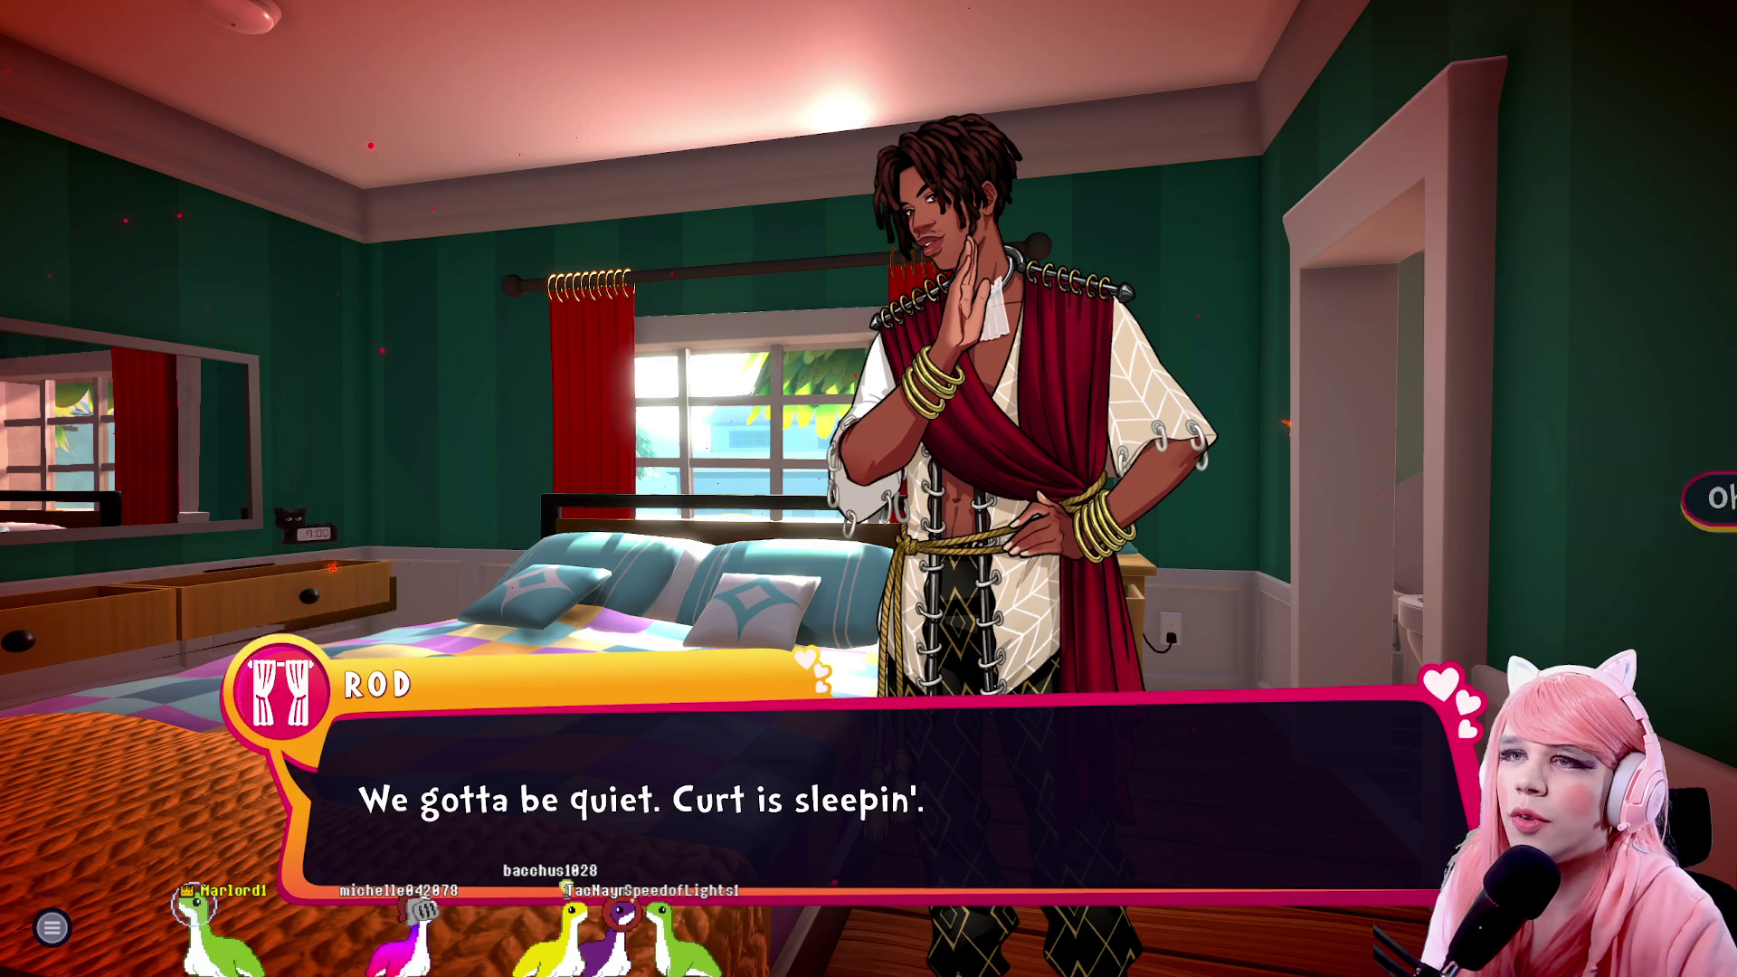
key(space)
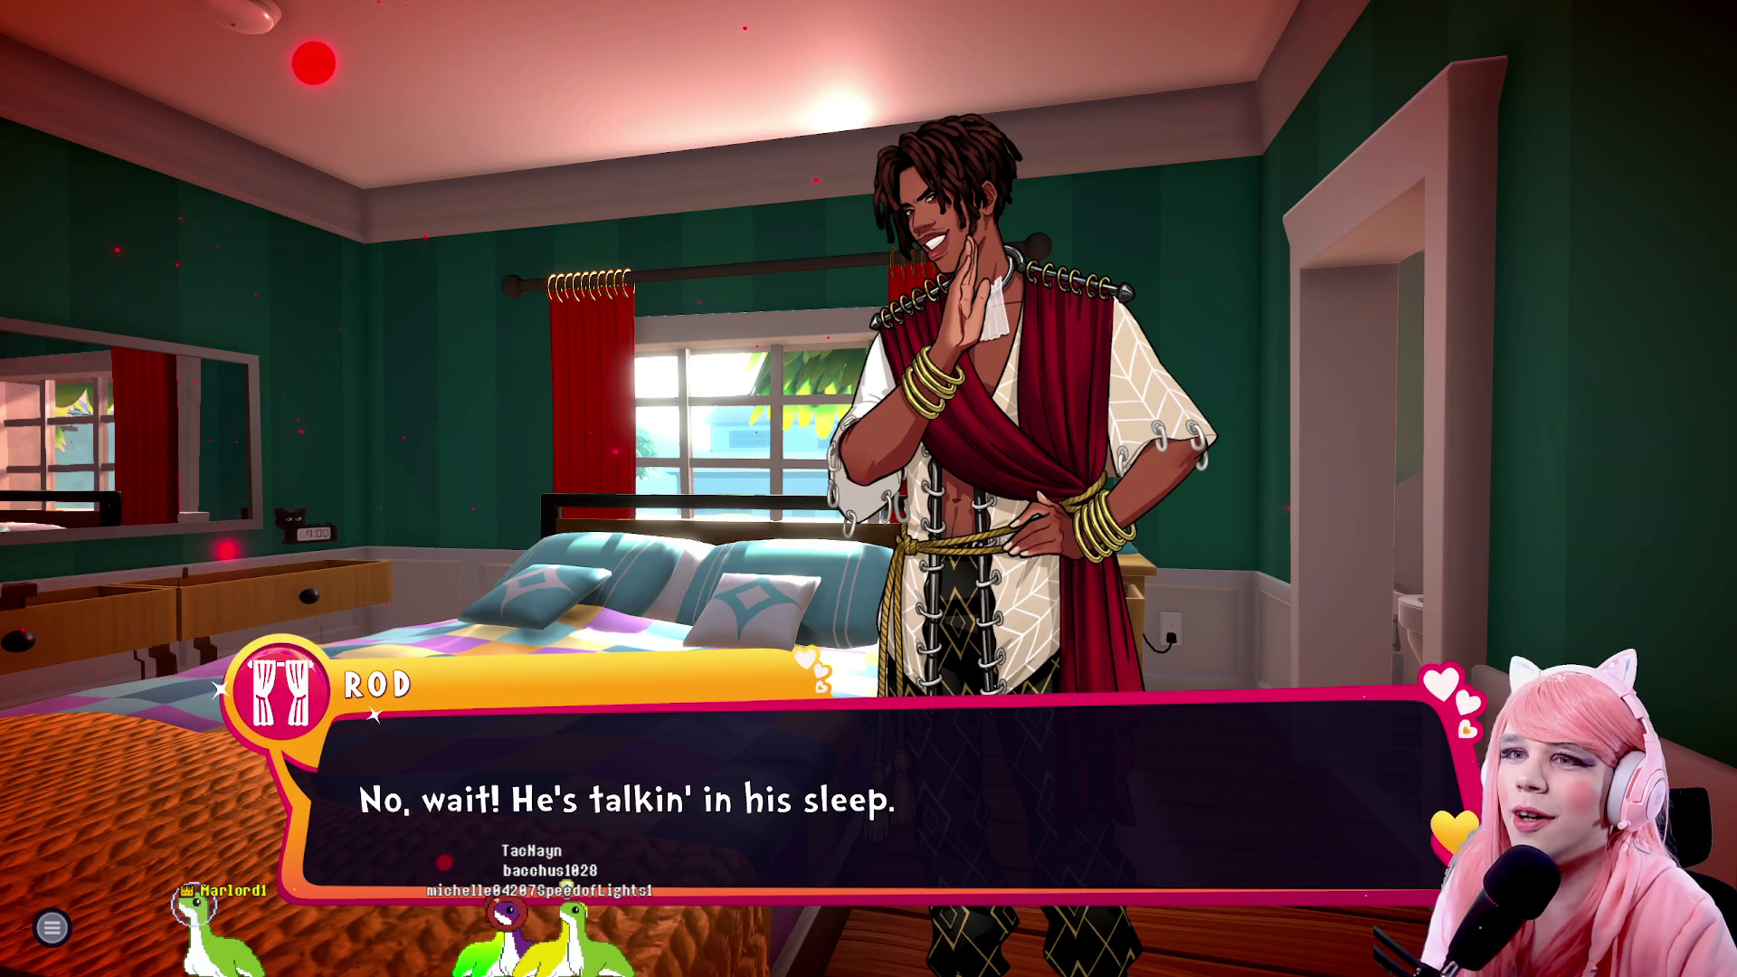
key(space)
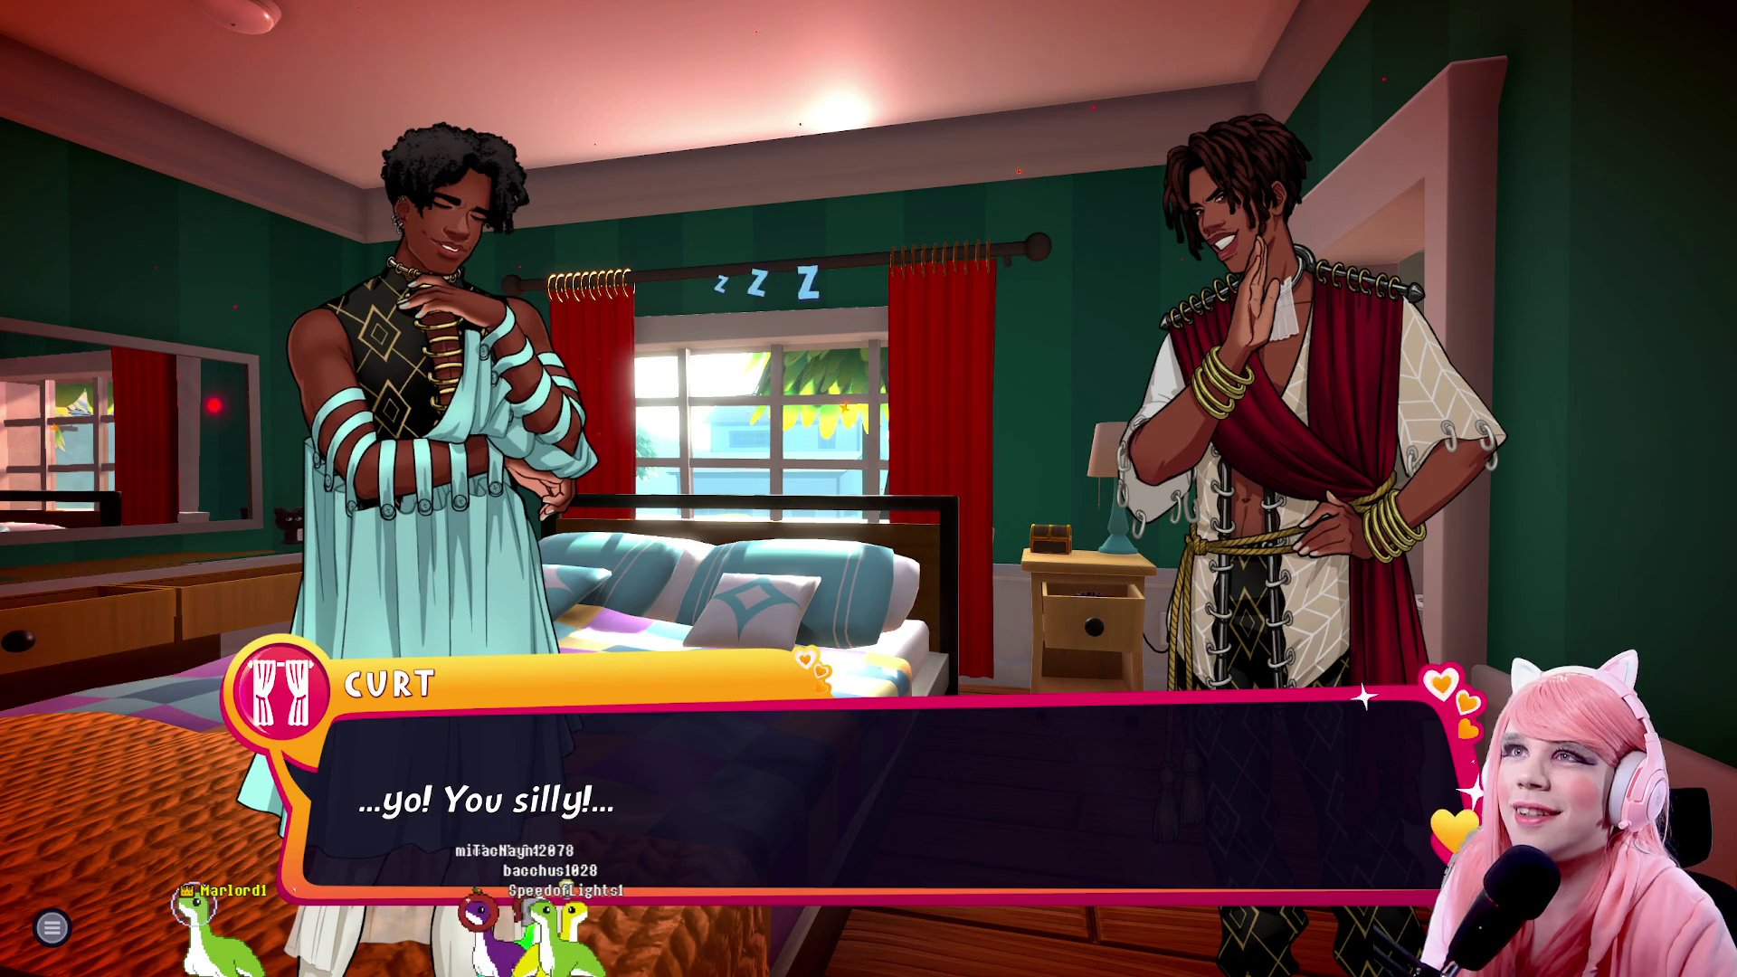
key(space)
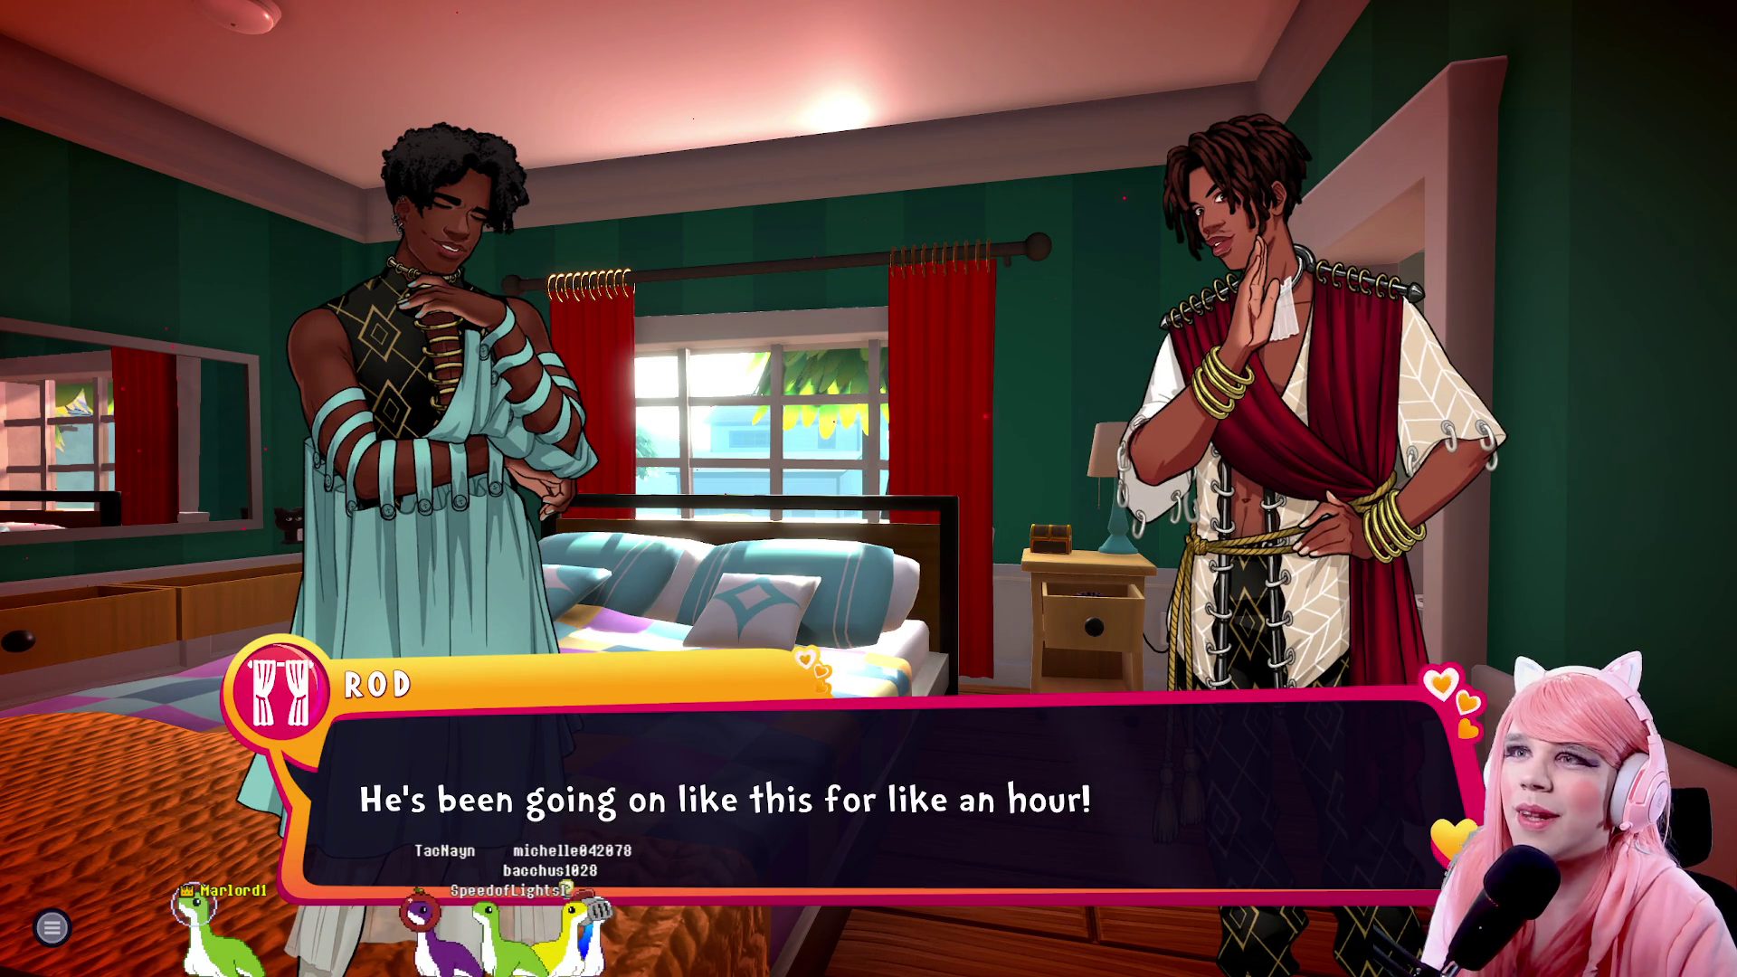
key(space)
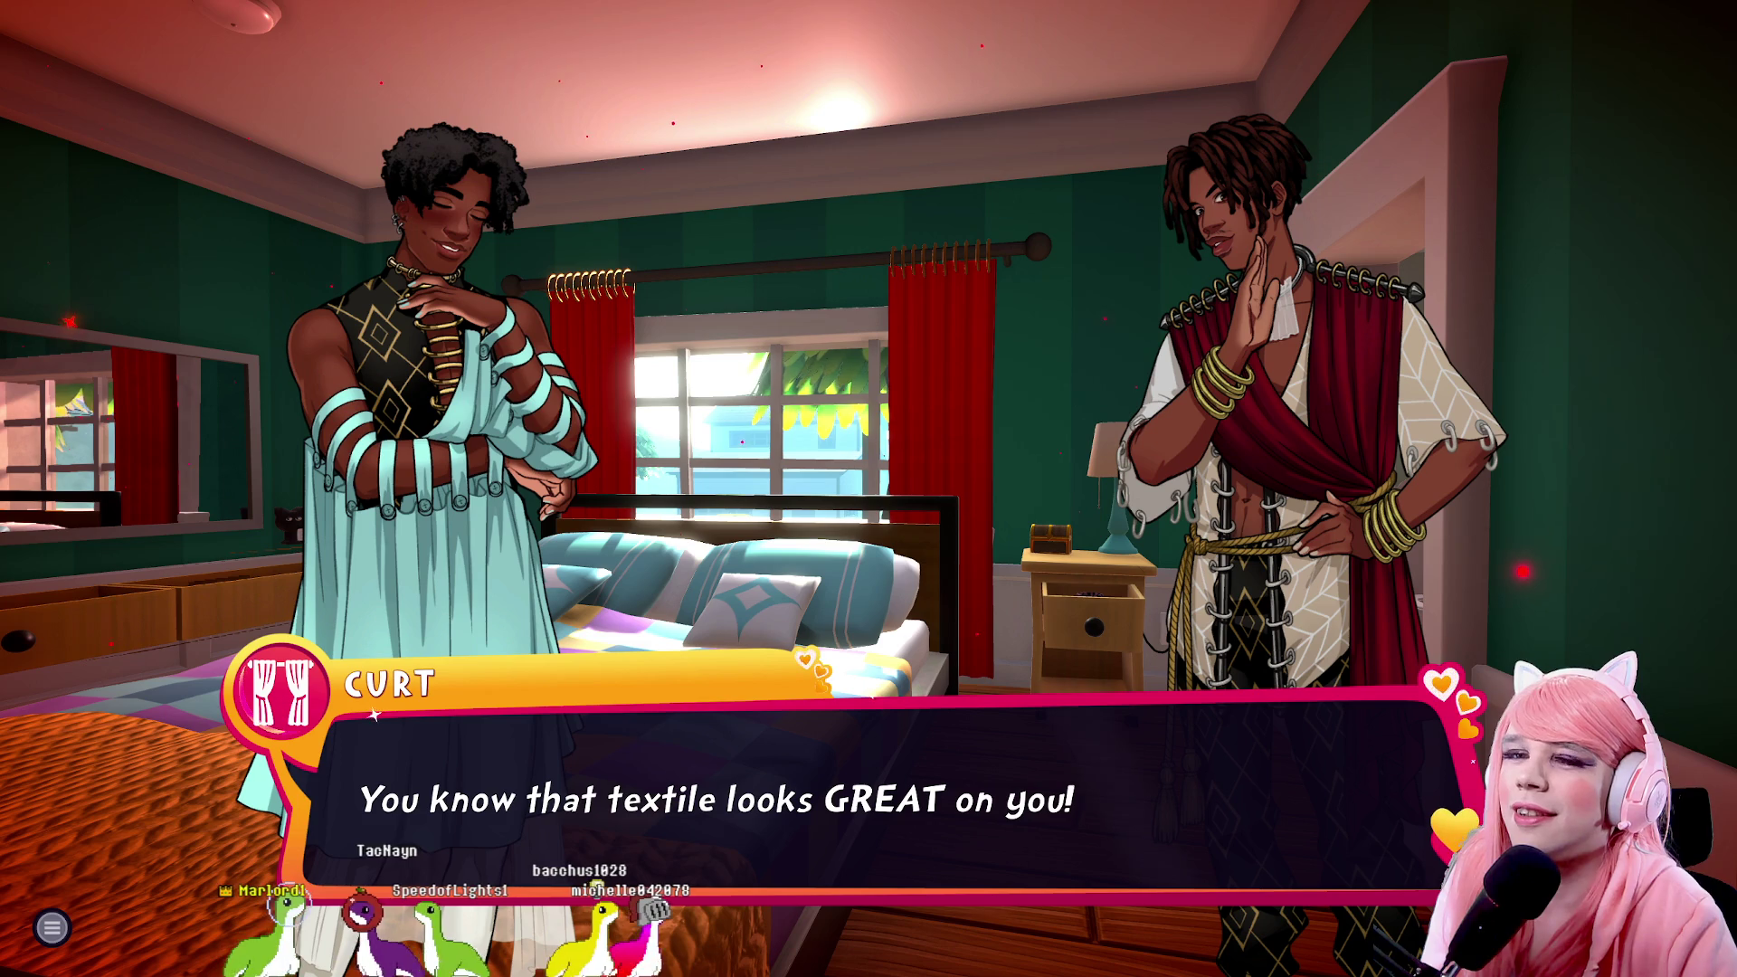
key(space)
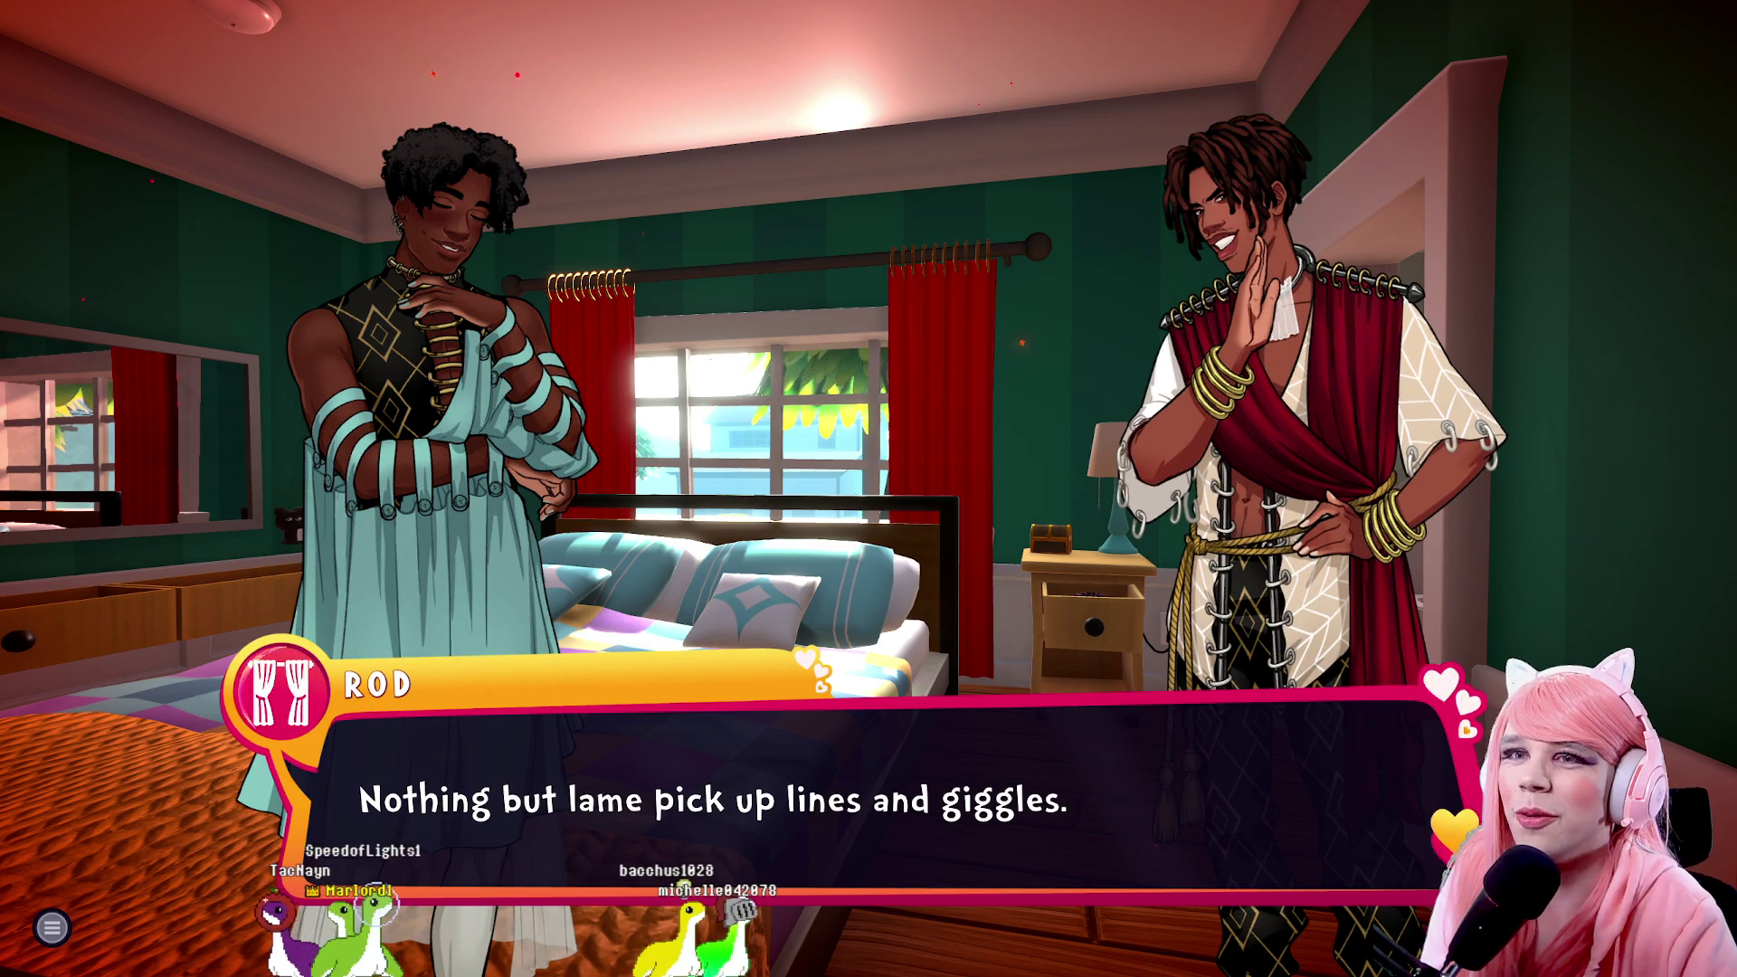
key(space)
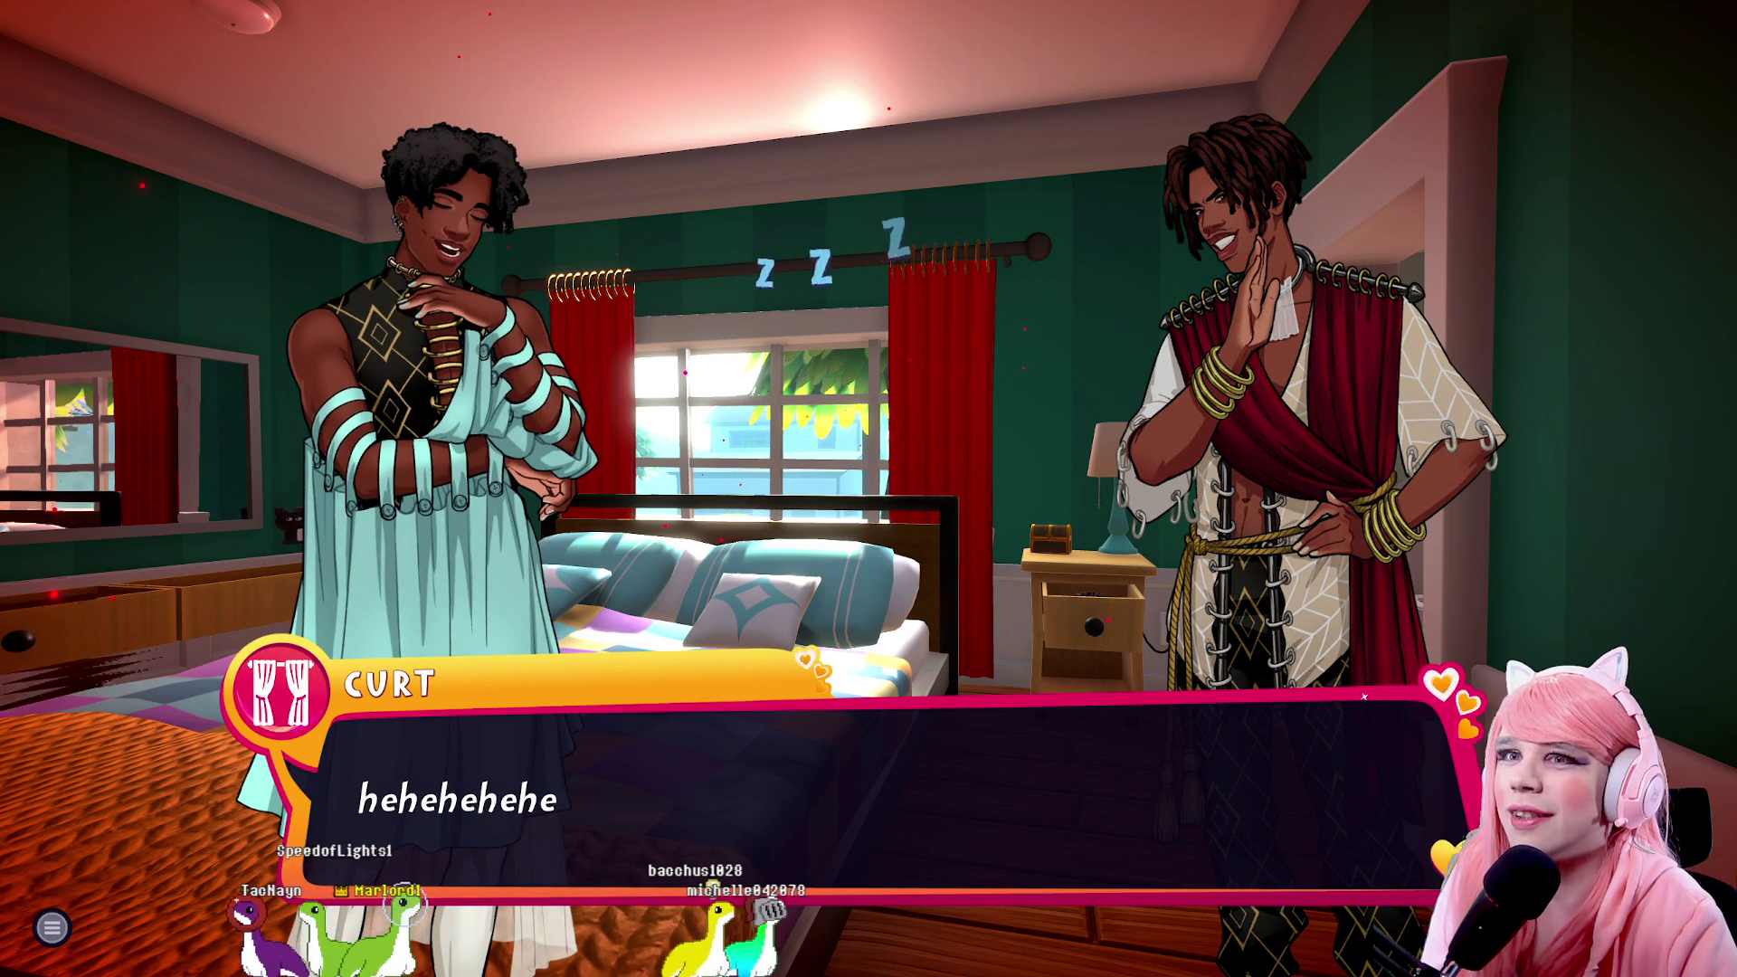
key(space)
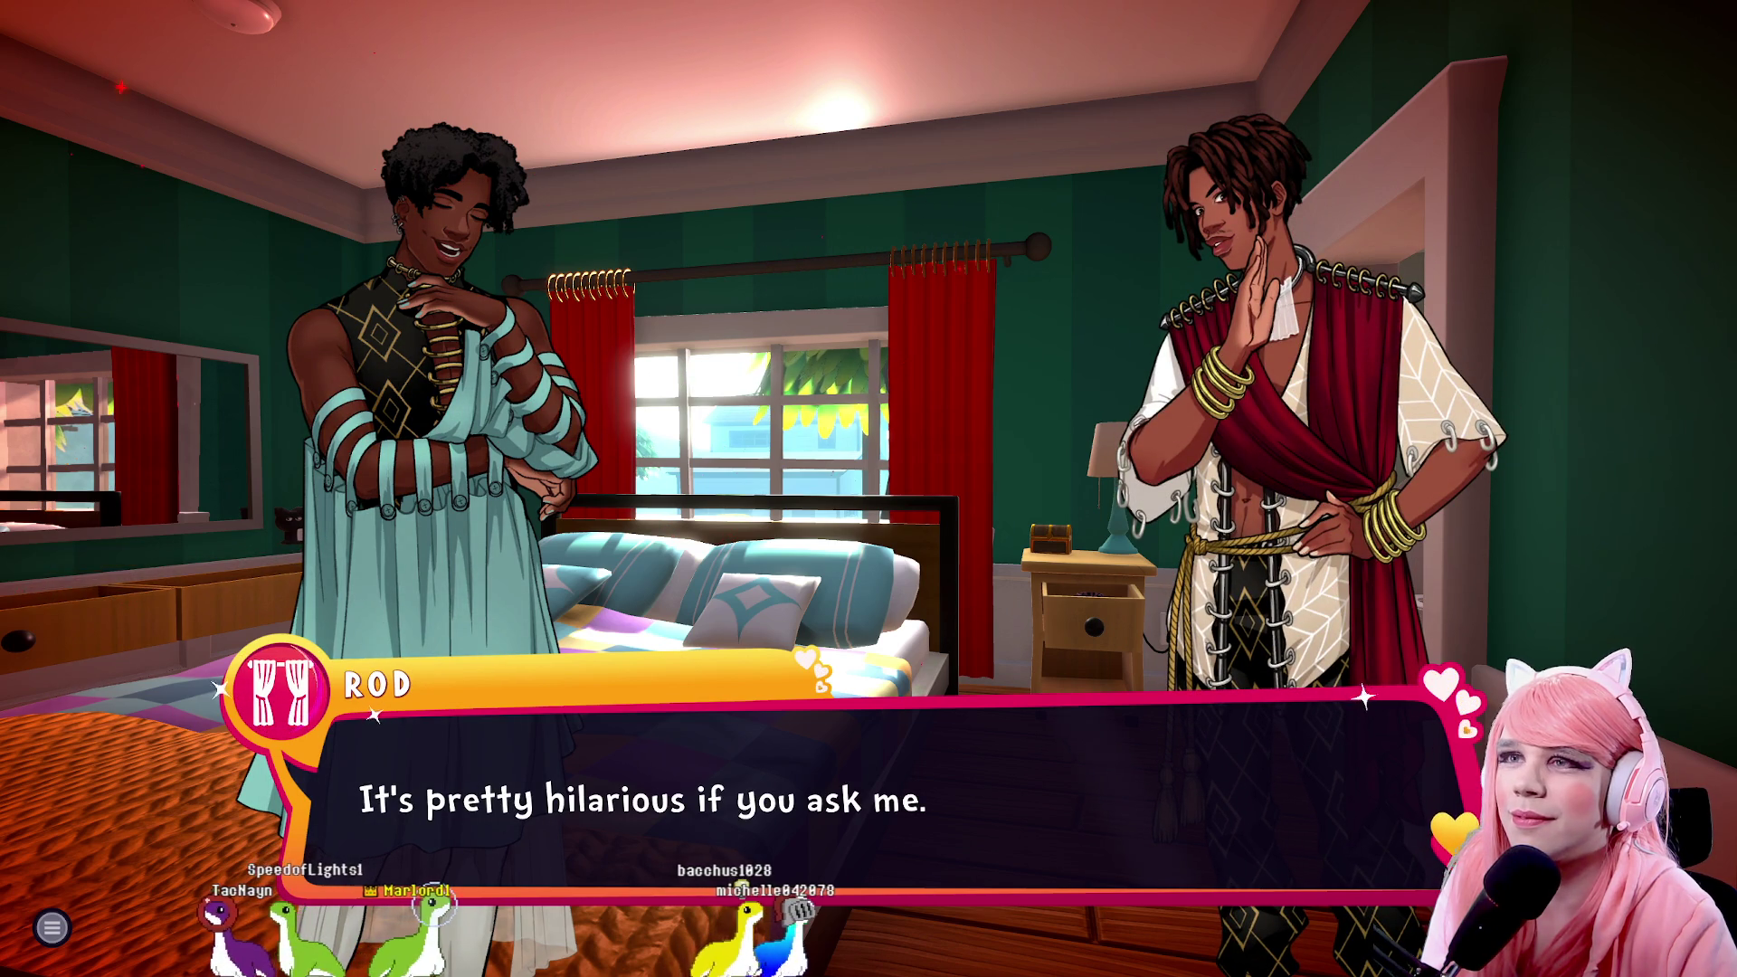
Continue until Curt wakes up realising he did it again and Rod answers 'Yep!'
key(space)
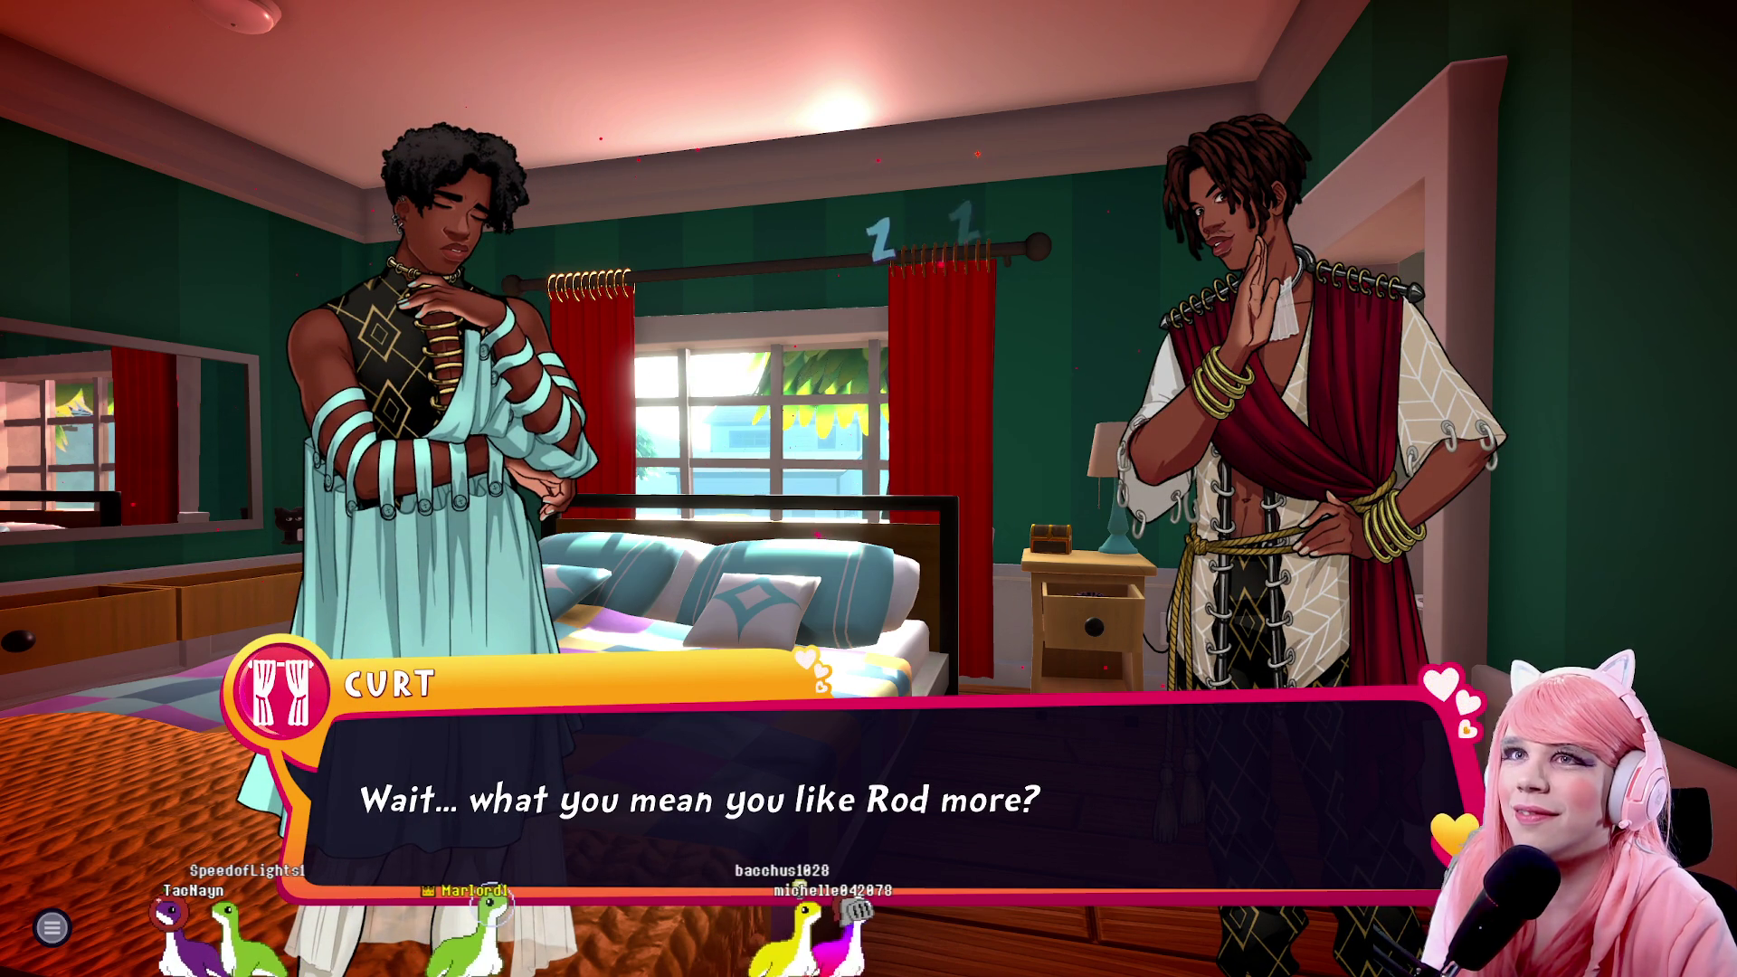
key(space)
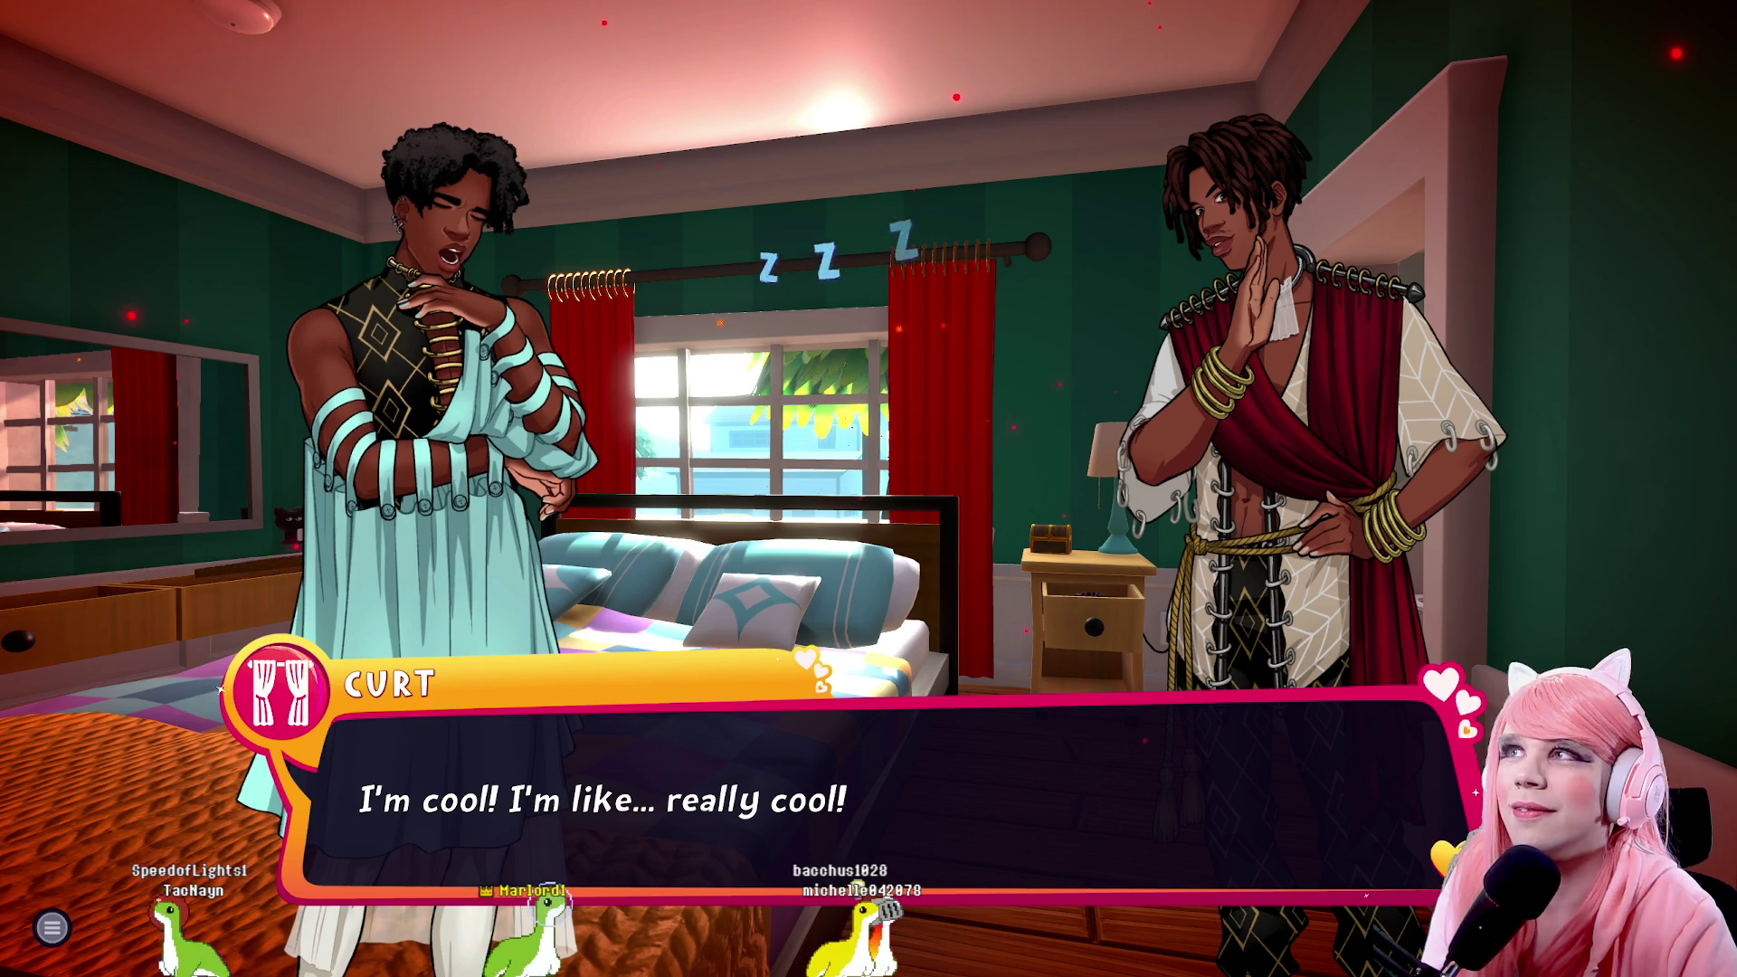
key(space)
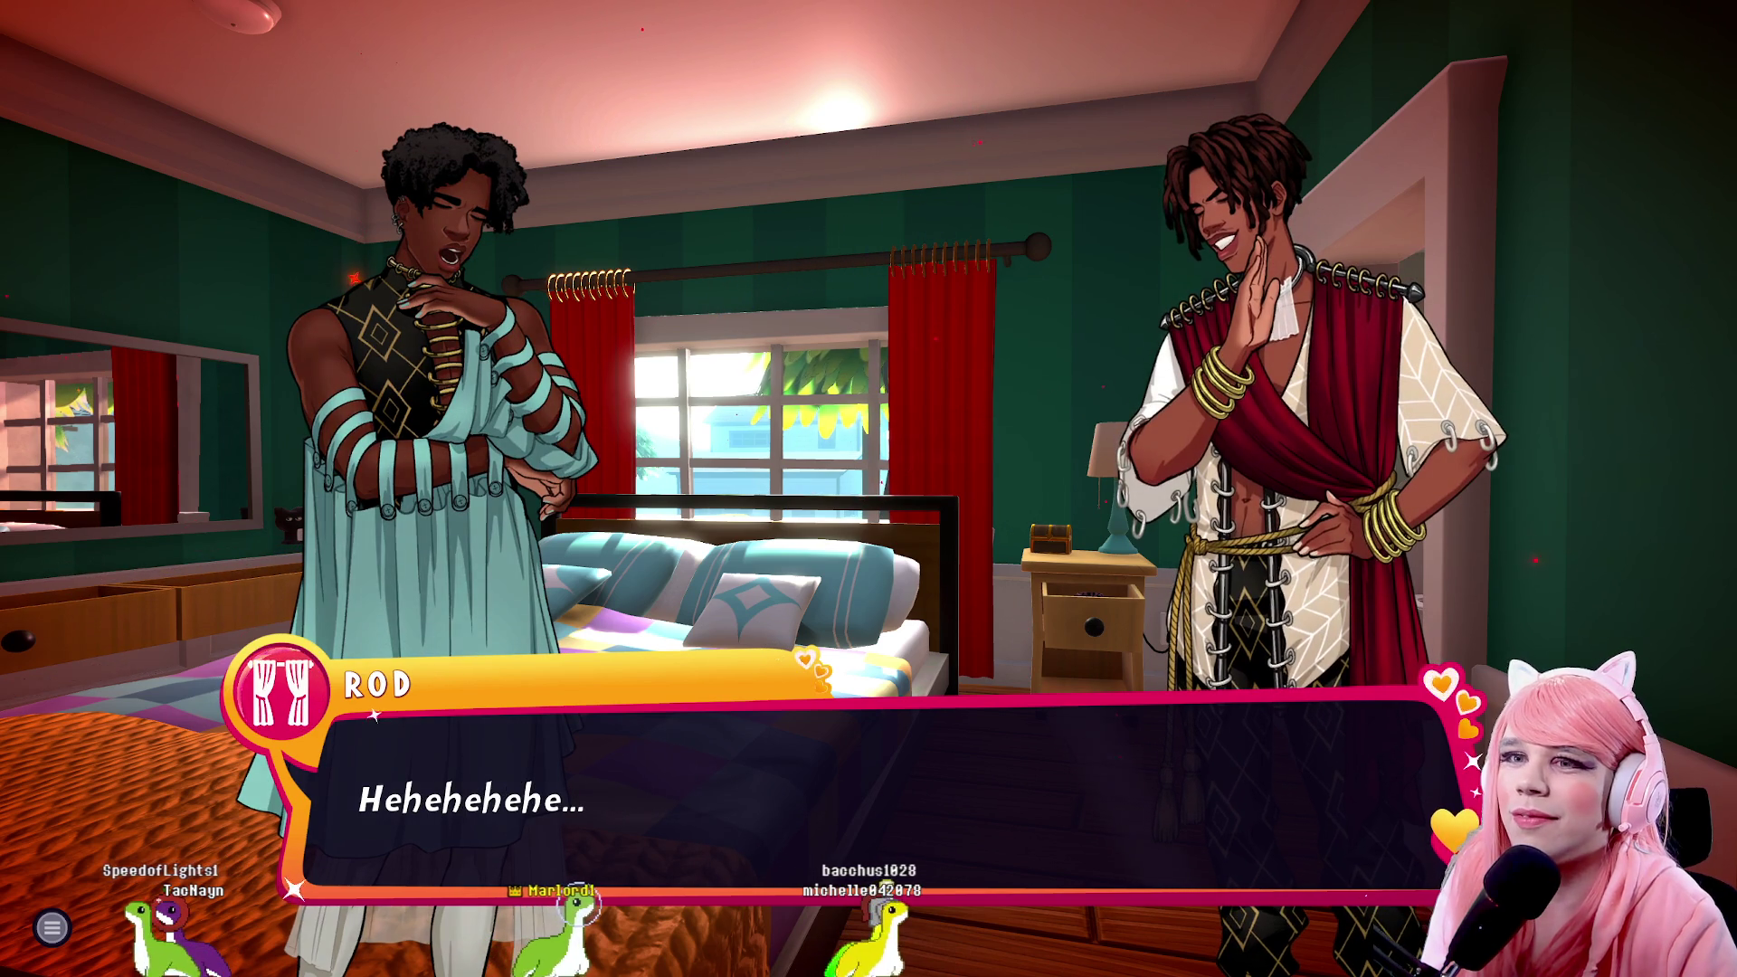
key(space)
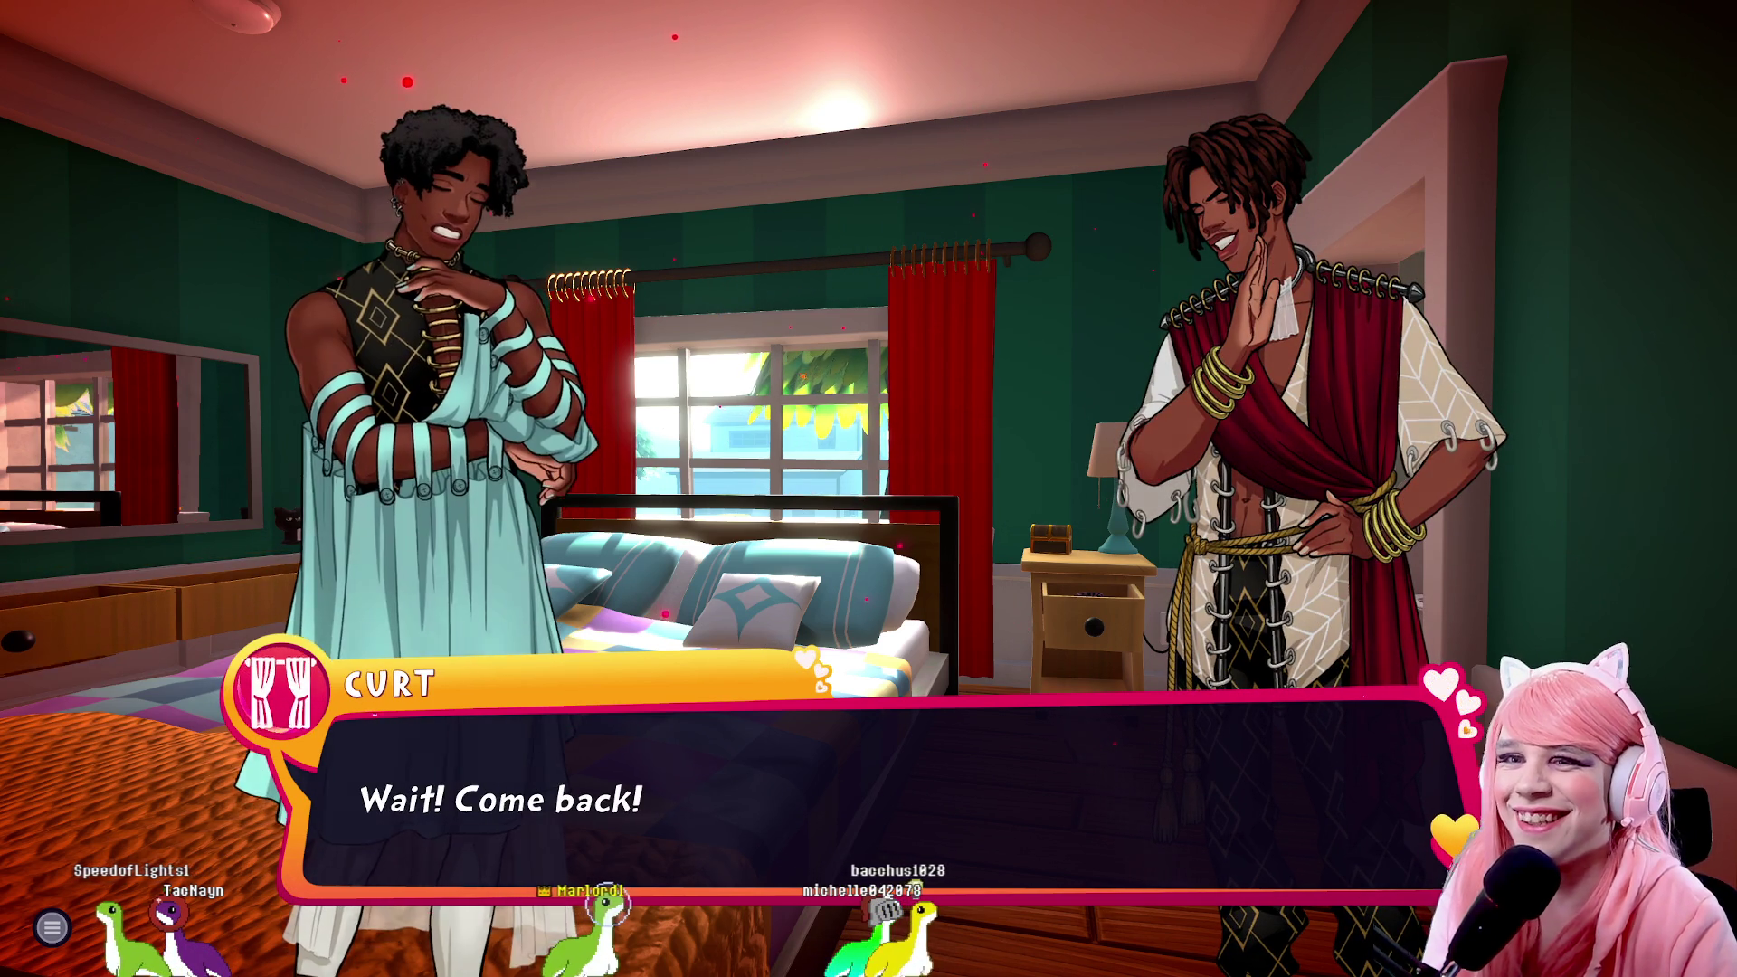
key(space)
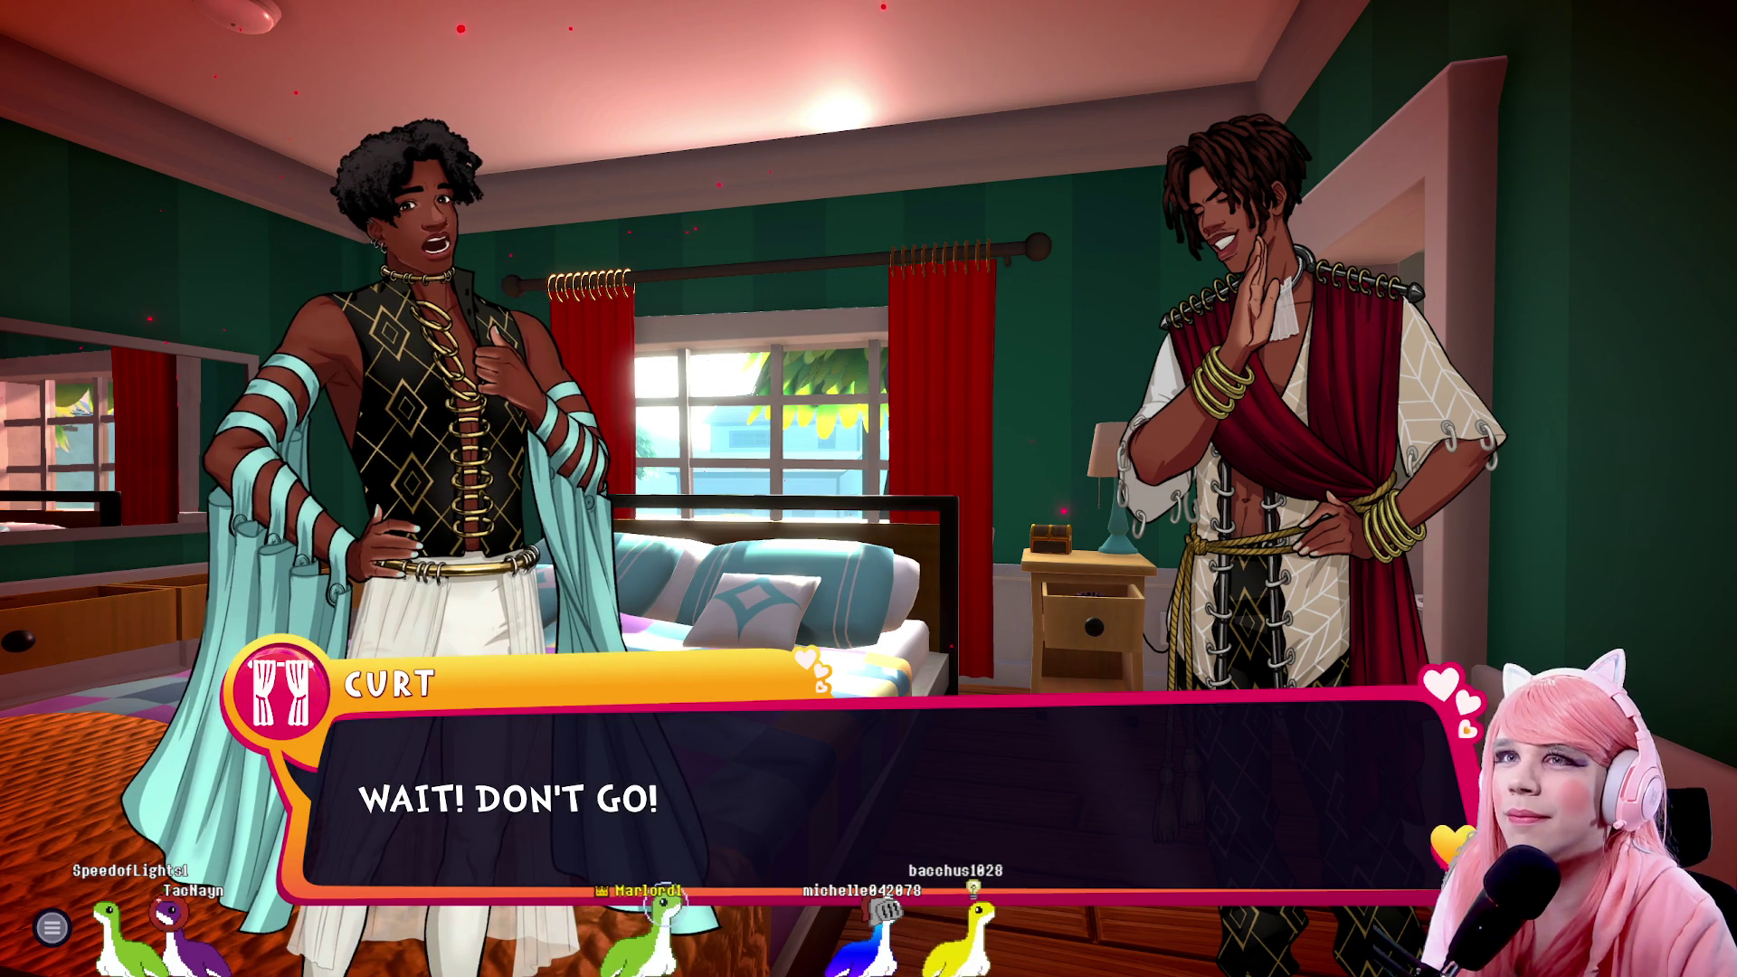
key(space)
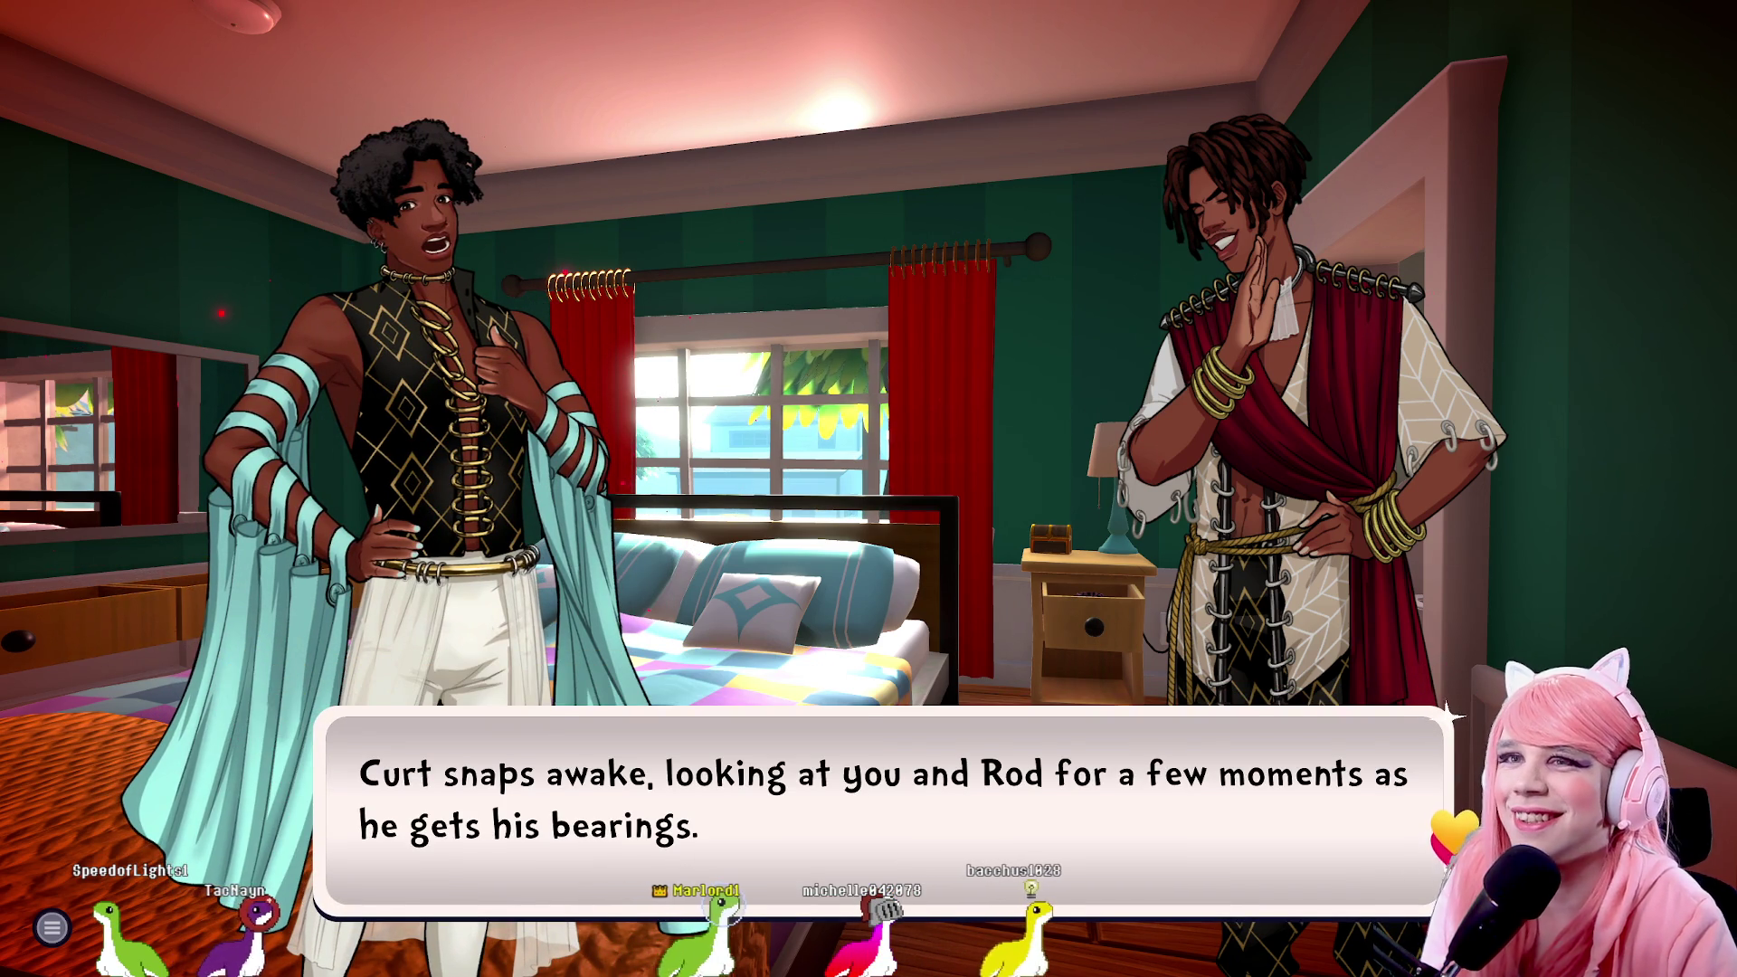
key(space)
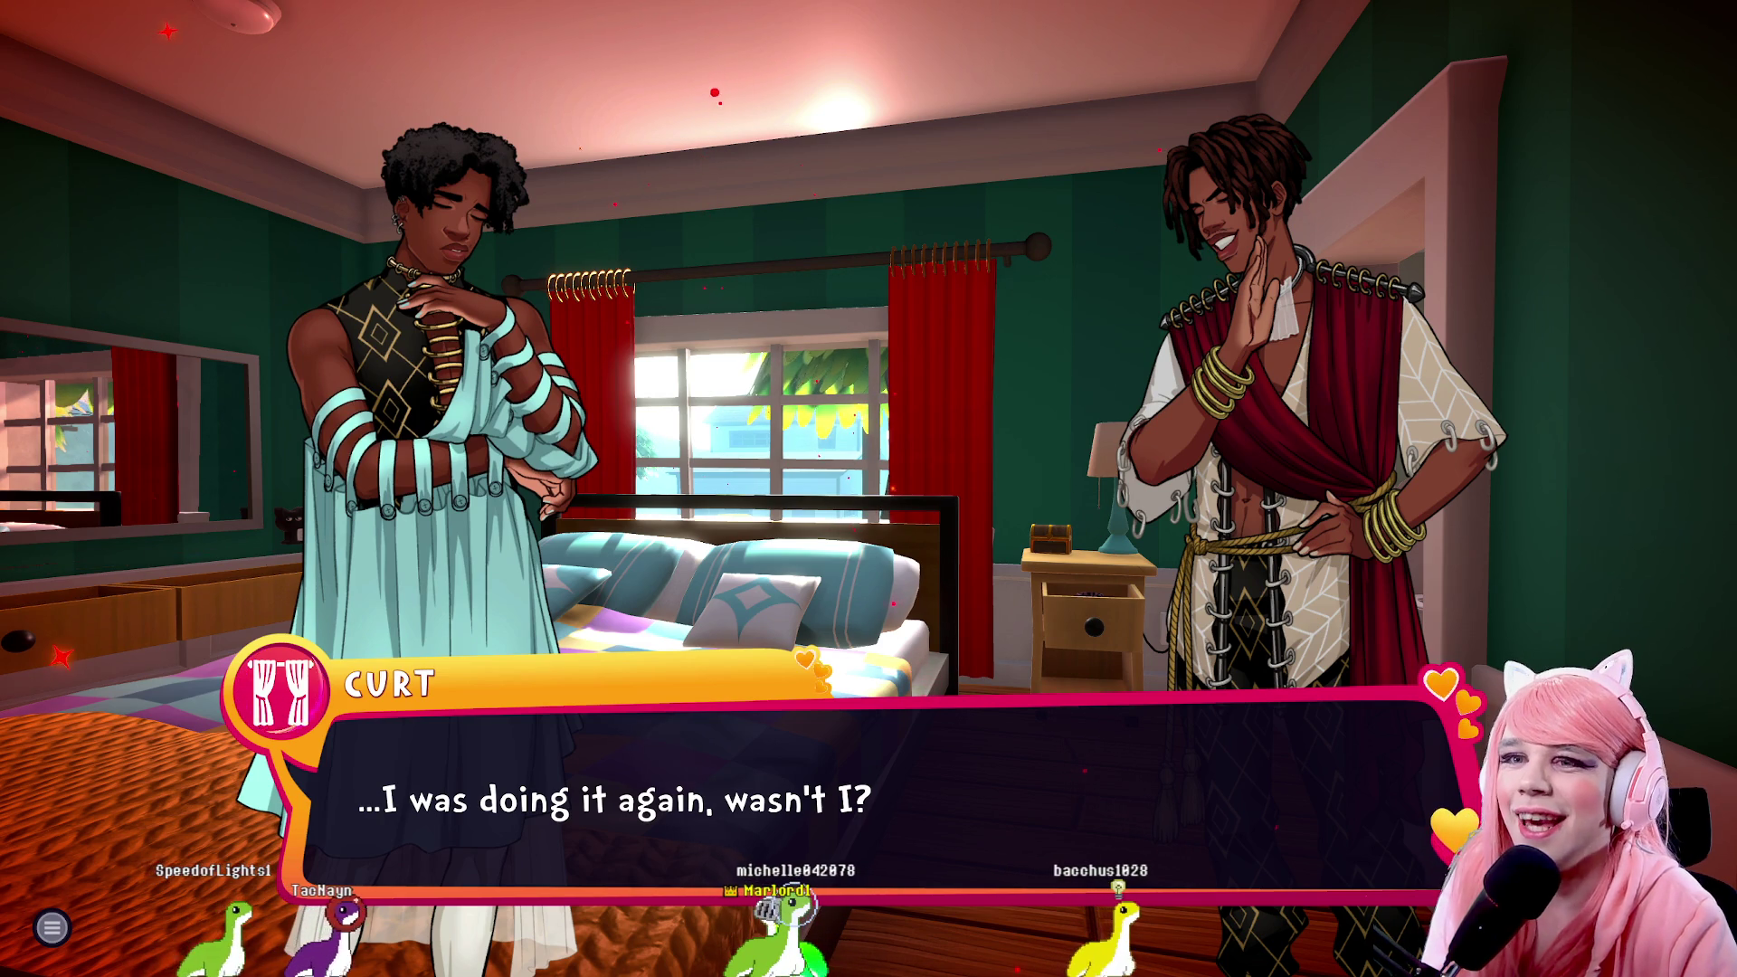
key(space)
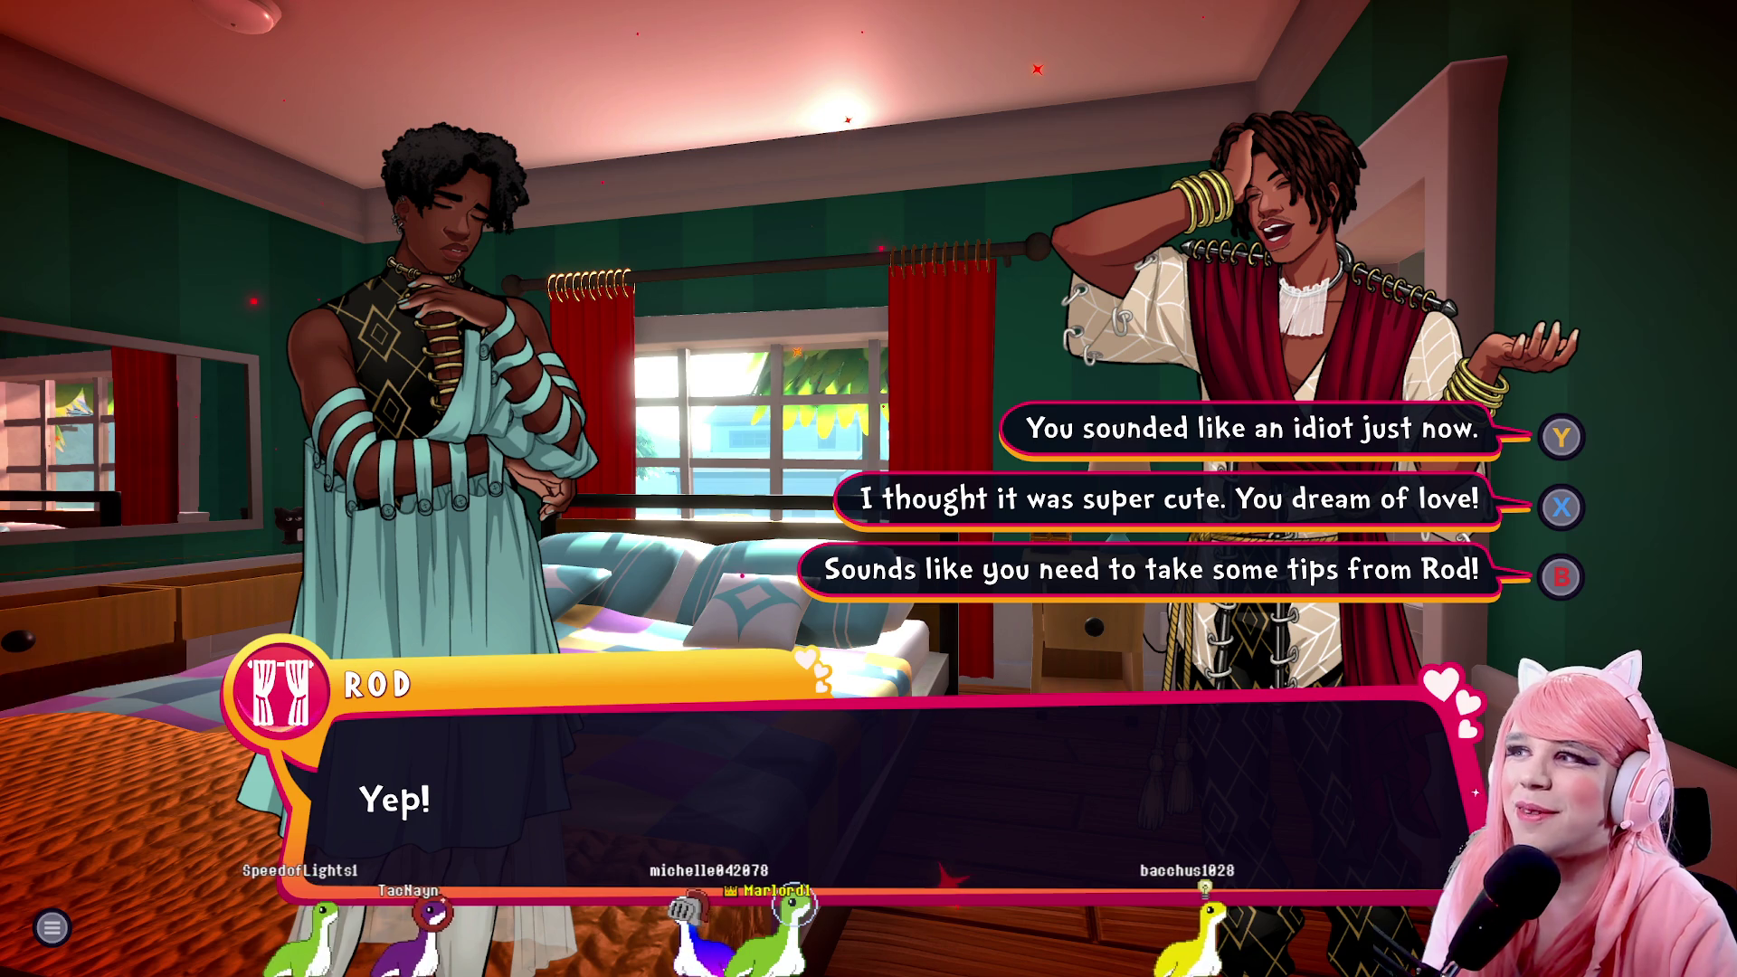
Reply that Curt needs tips from Rod and follow their banter about dreams and clowns
key(b)
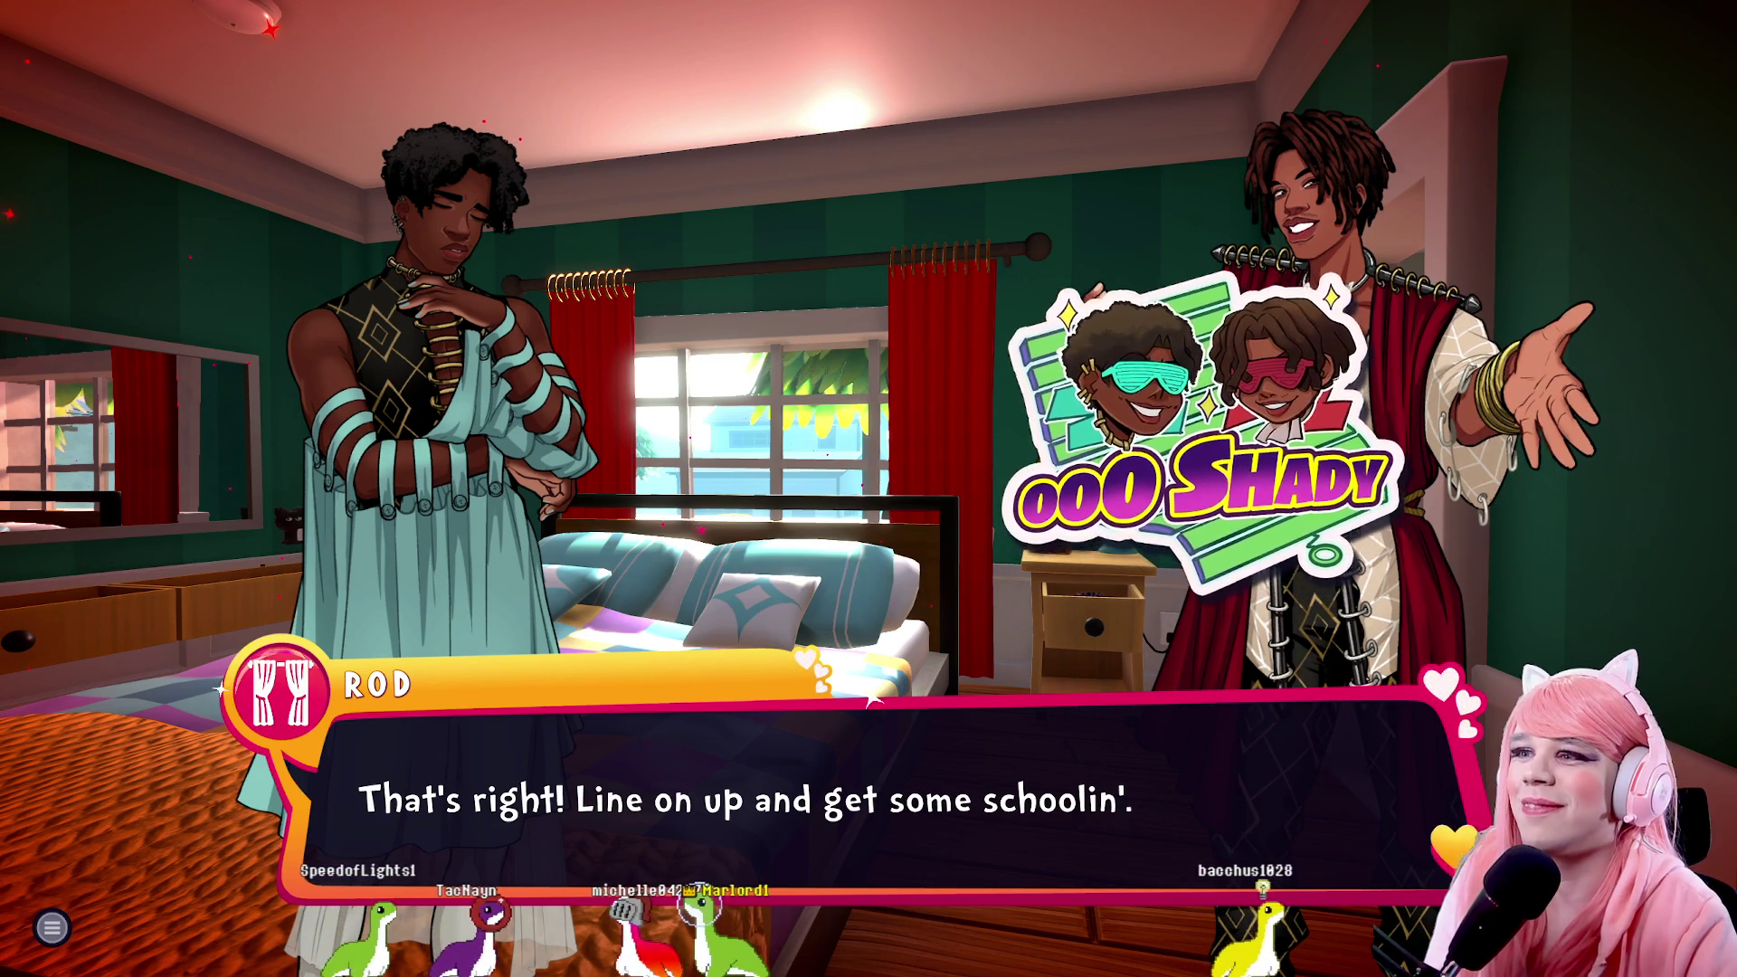
key(space)
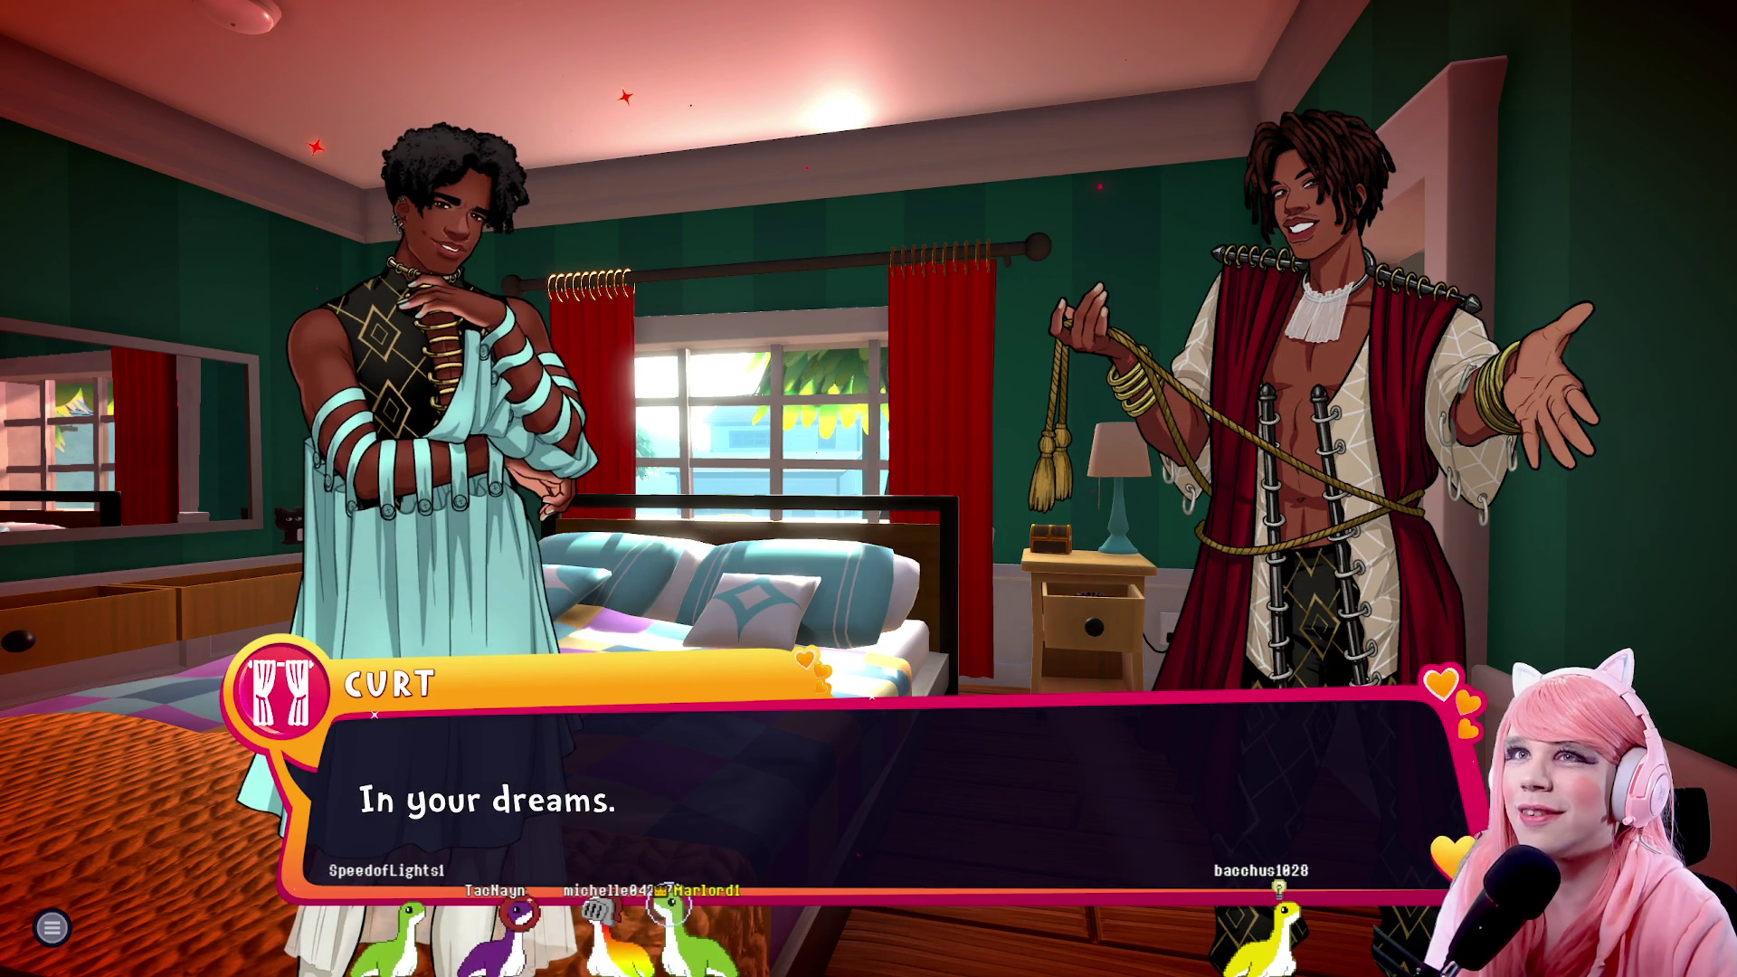
key(space)
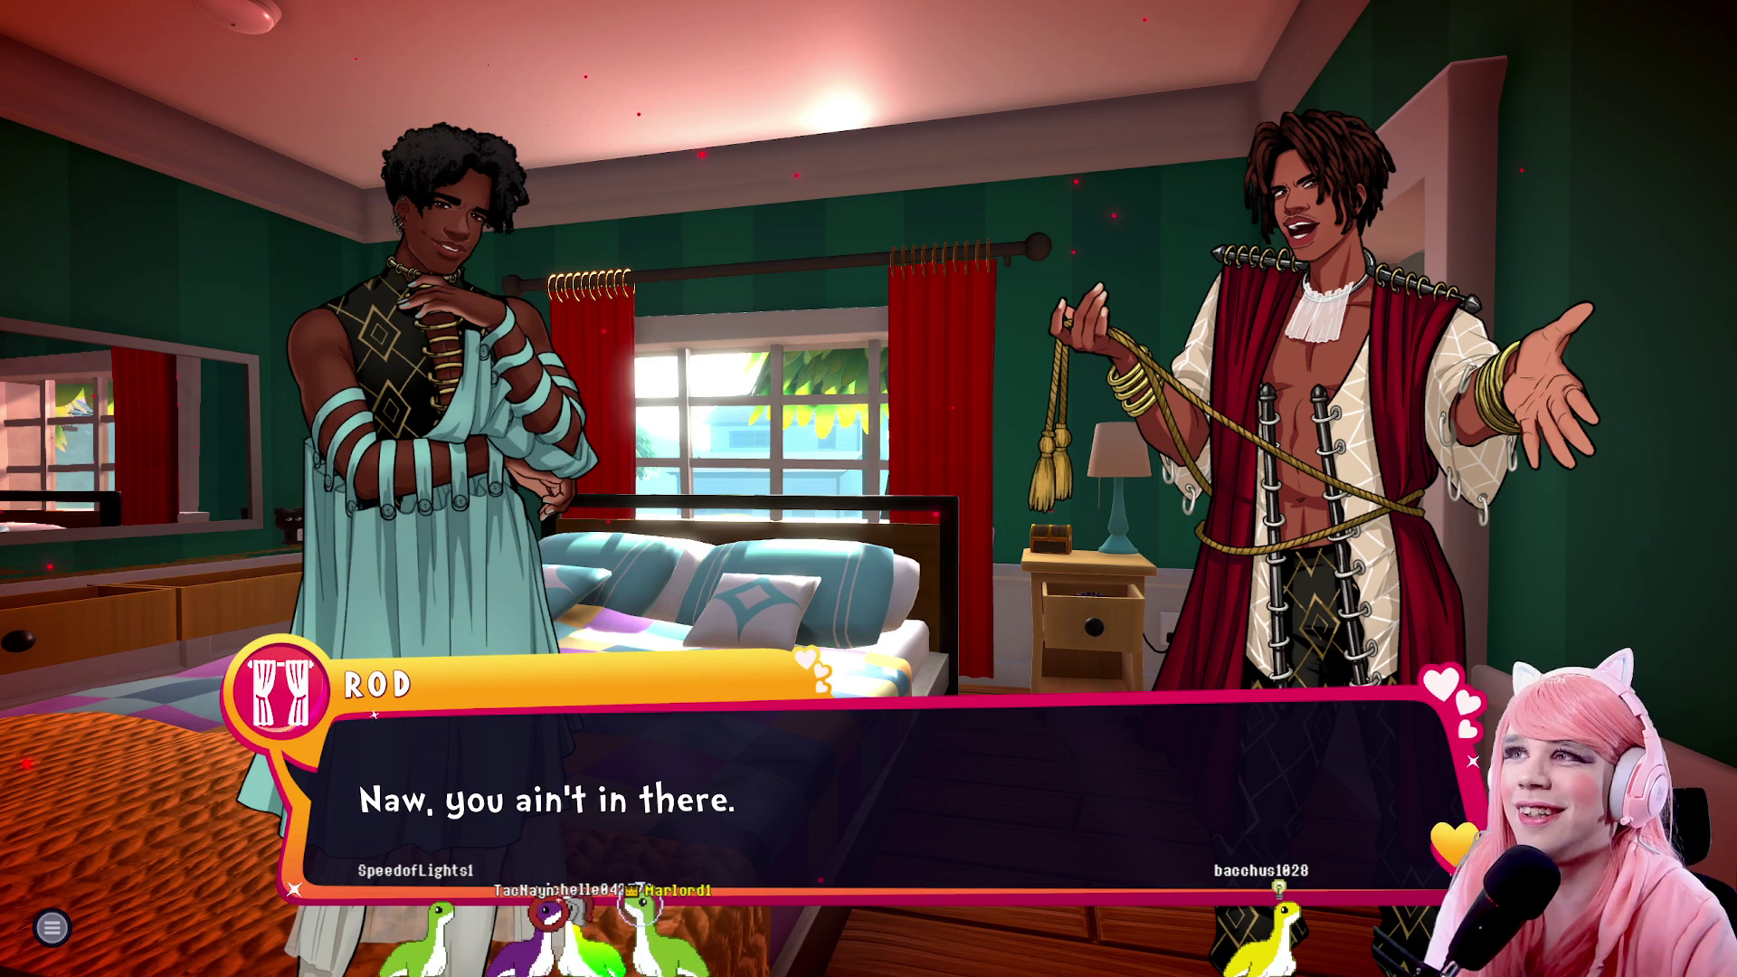
key(space)
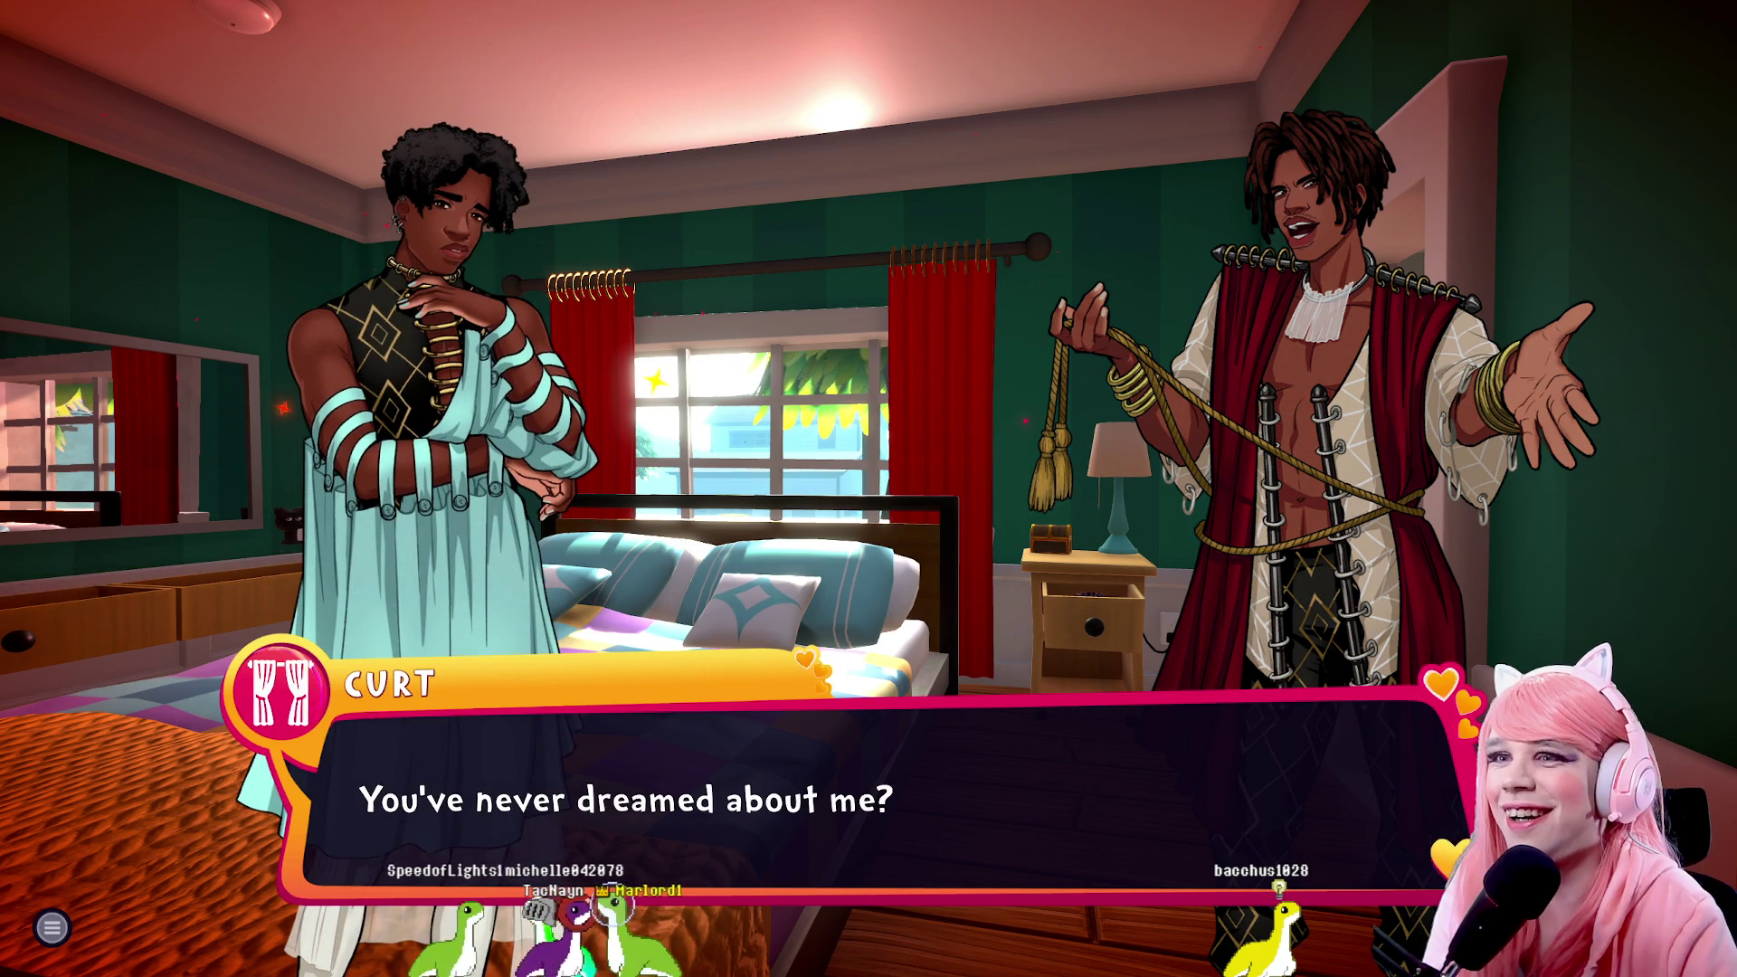
key(space)
key(space)
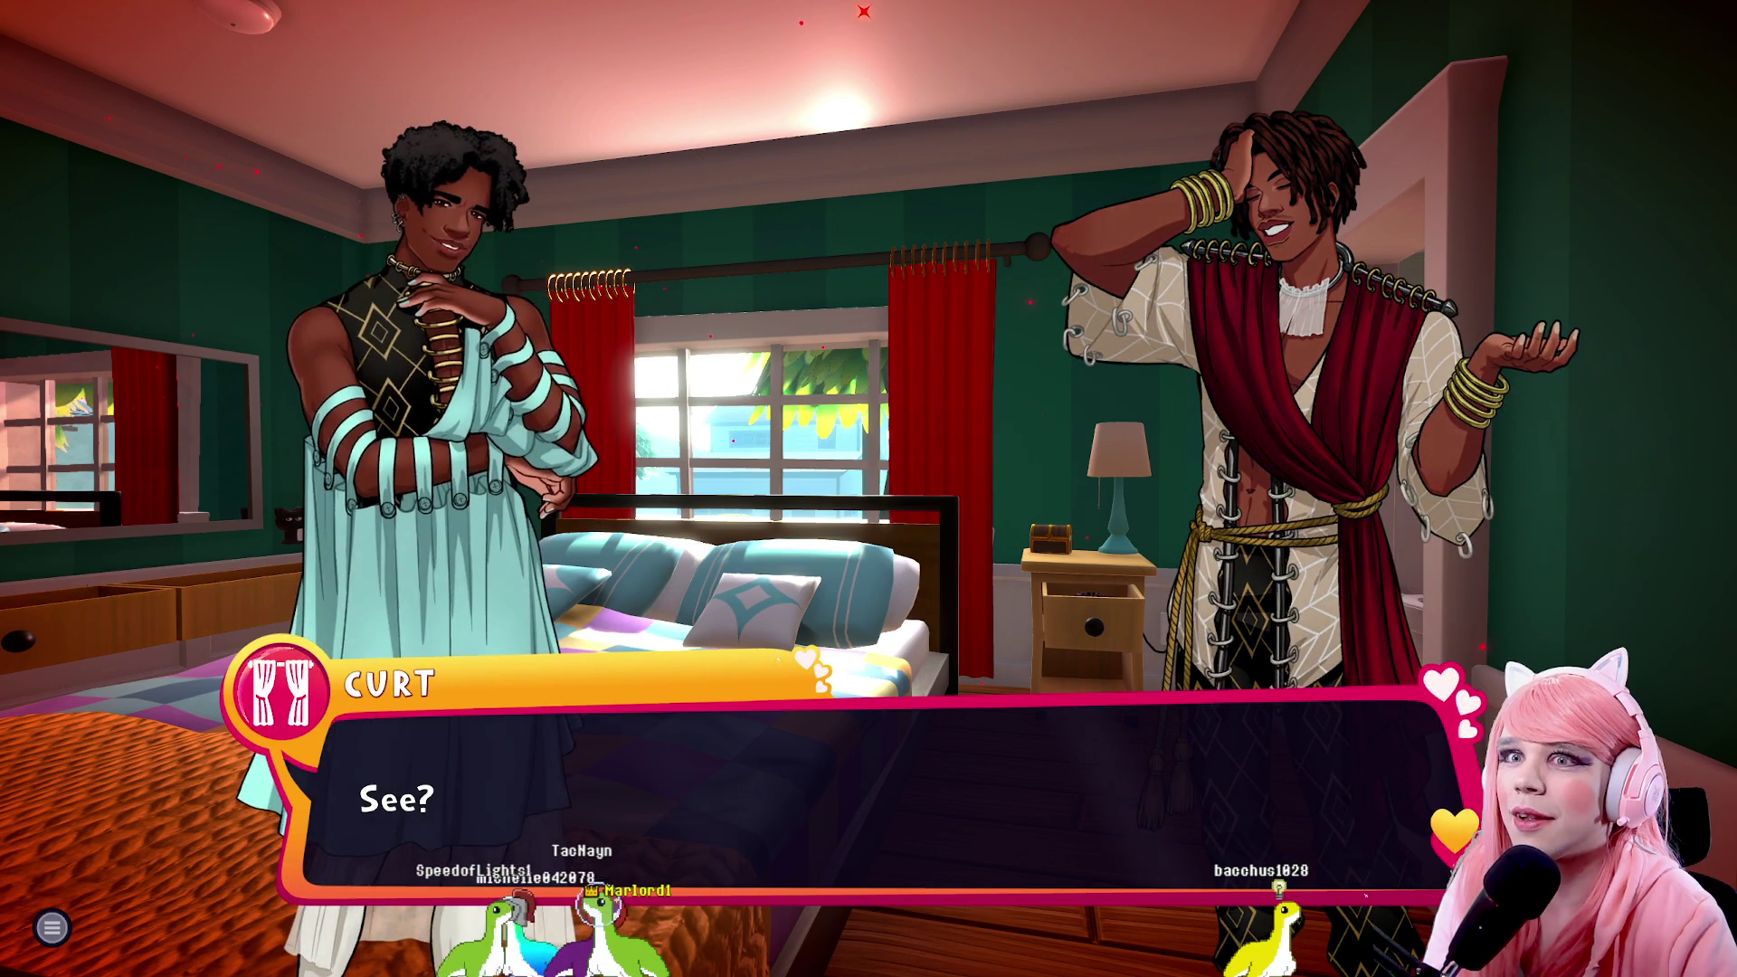
key(space)
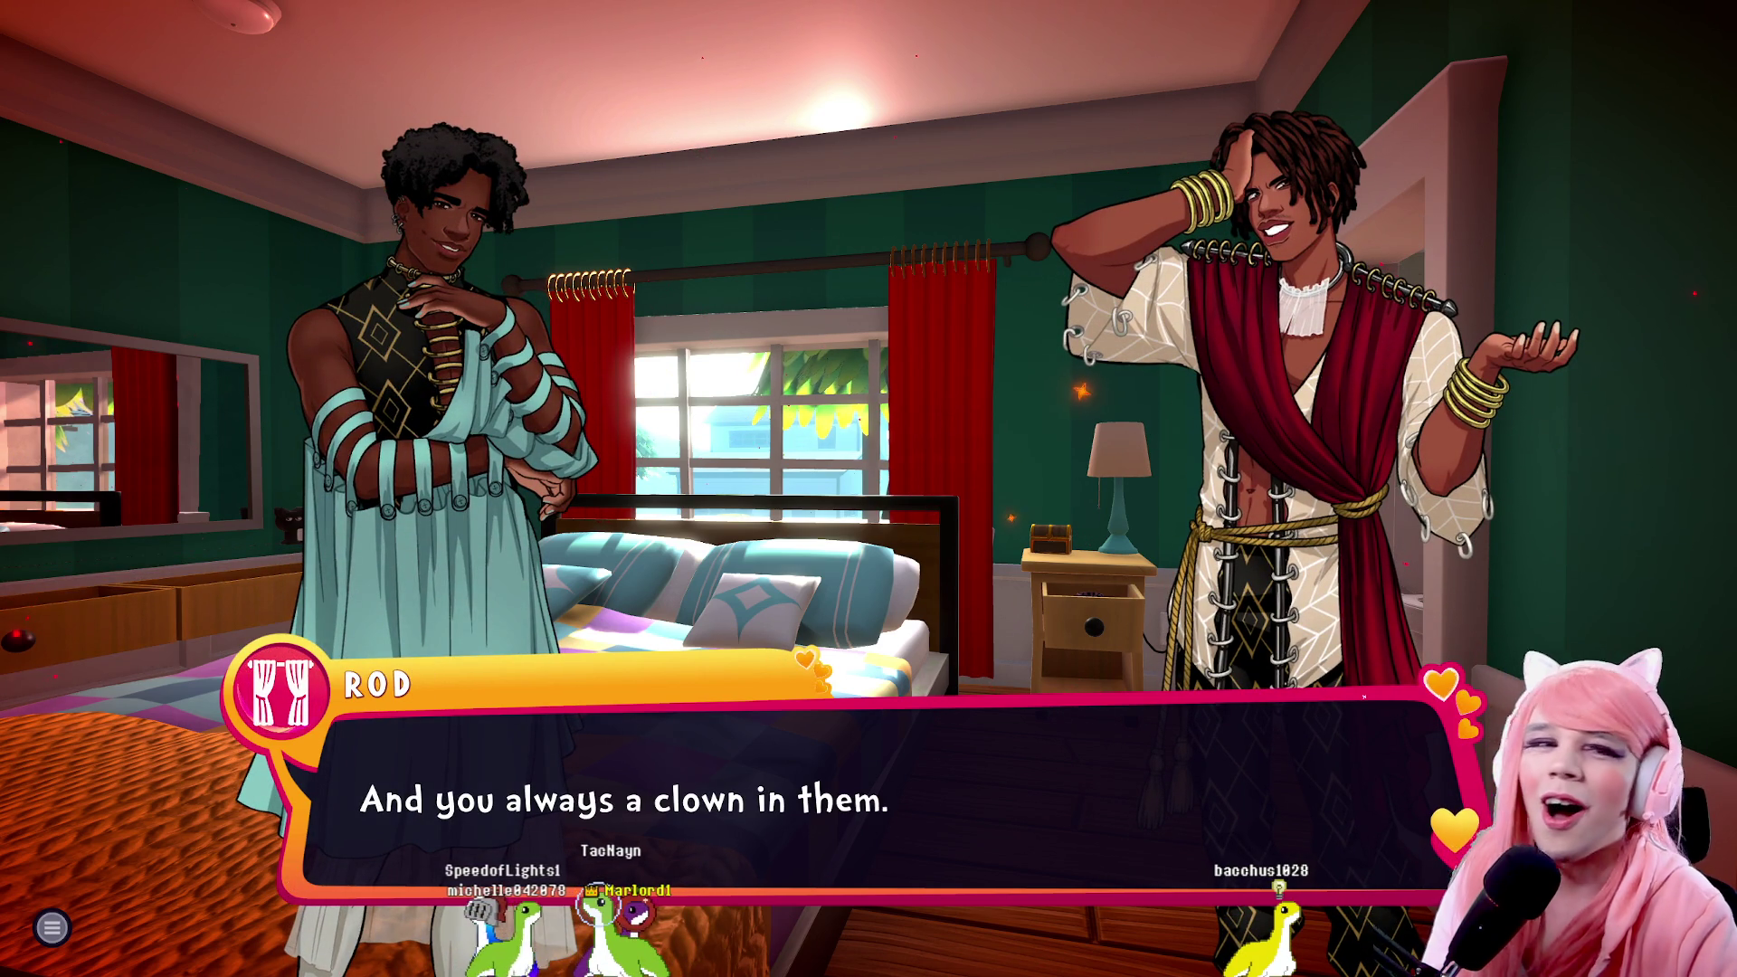
key(space)
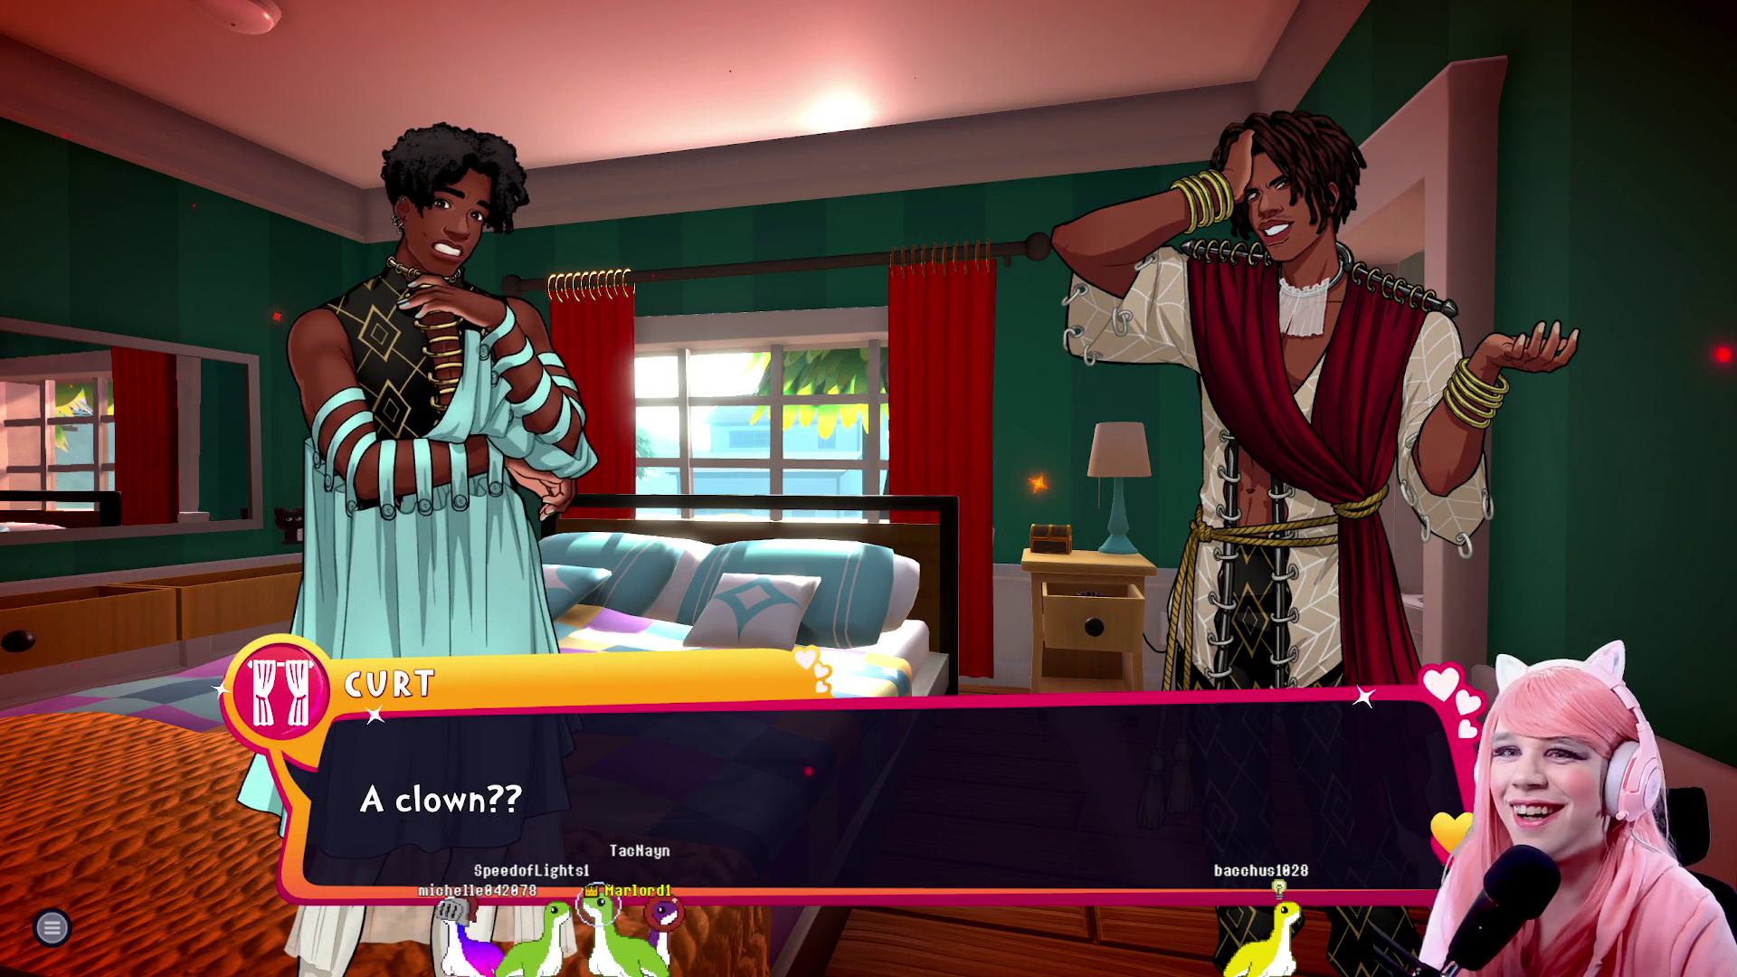
key(space)
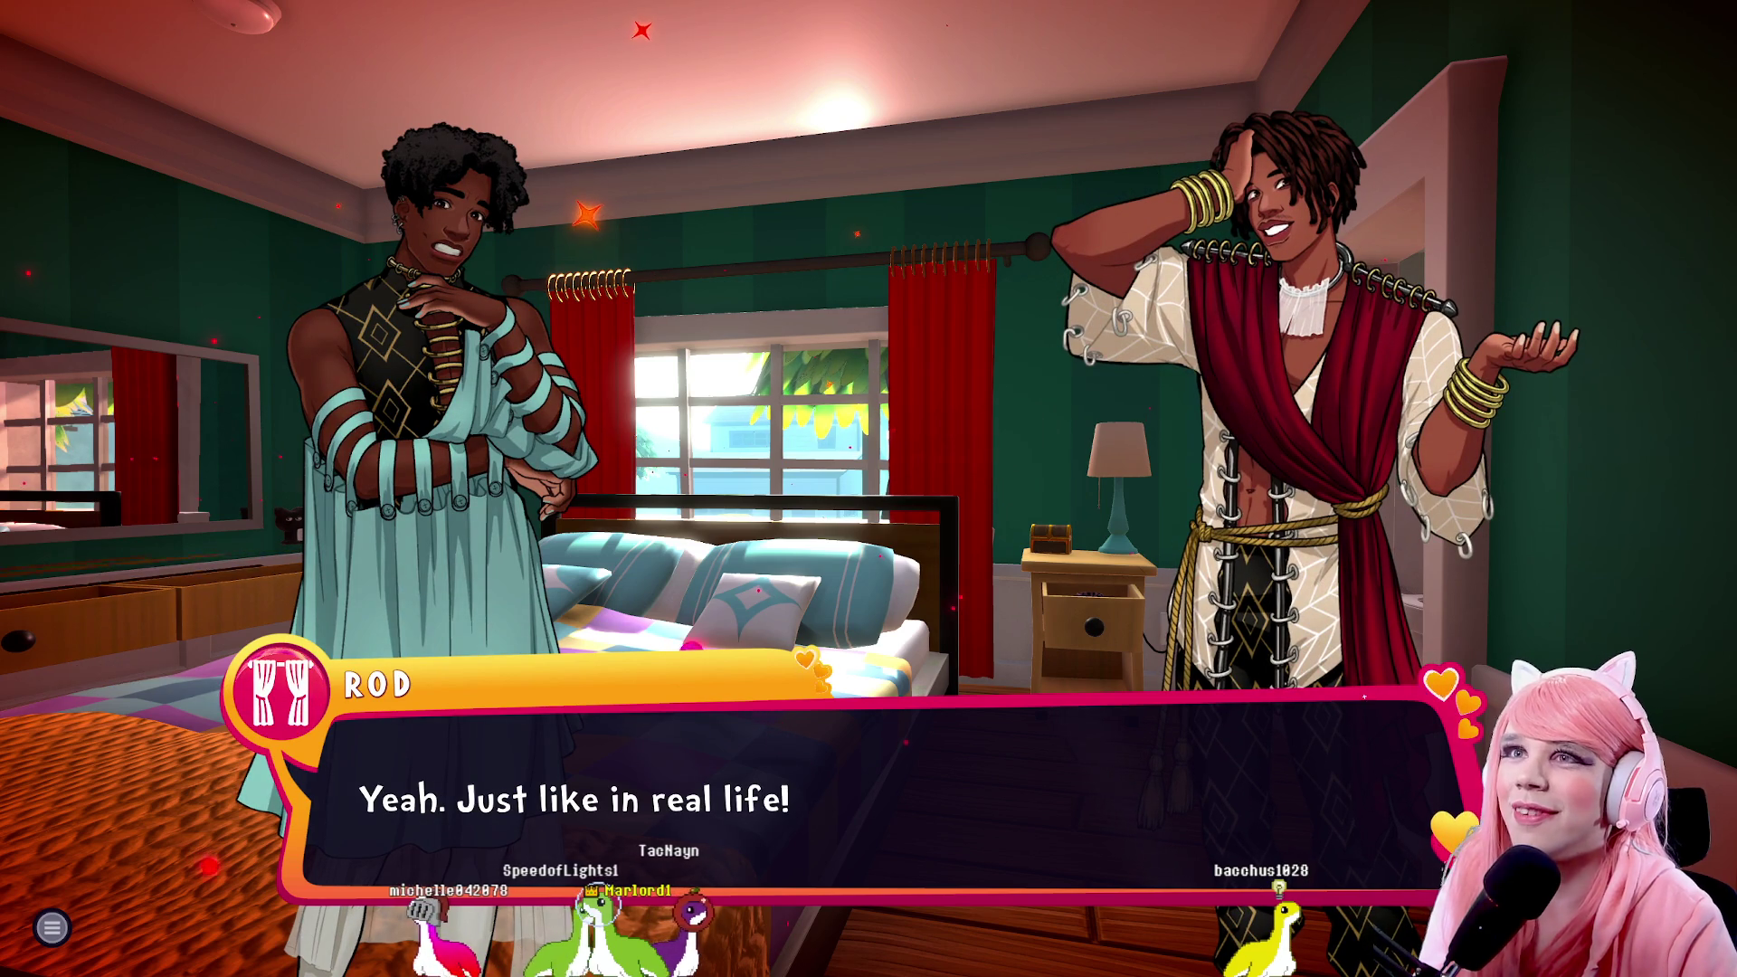
key(space)
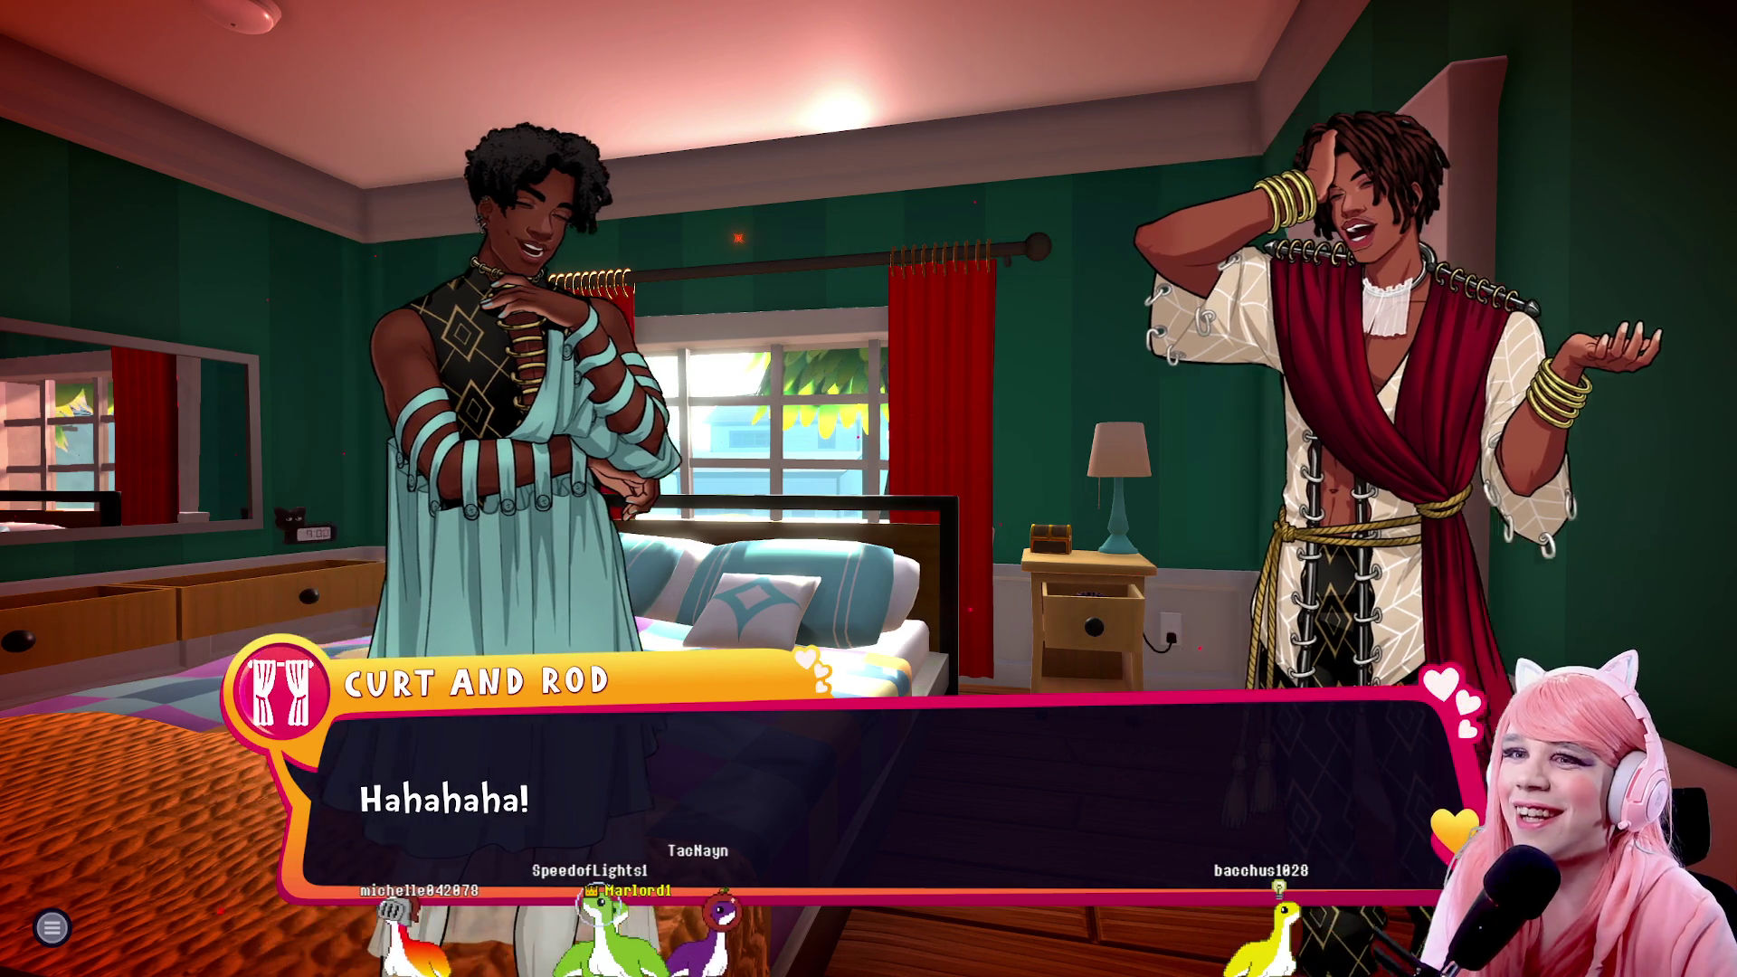
Let Rod send Curt back to bed and say goodnight until Thursday begins
key(space)
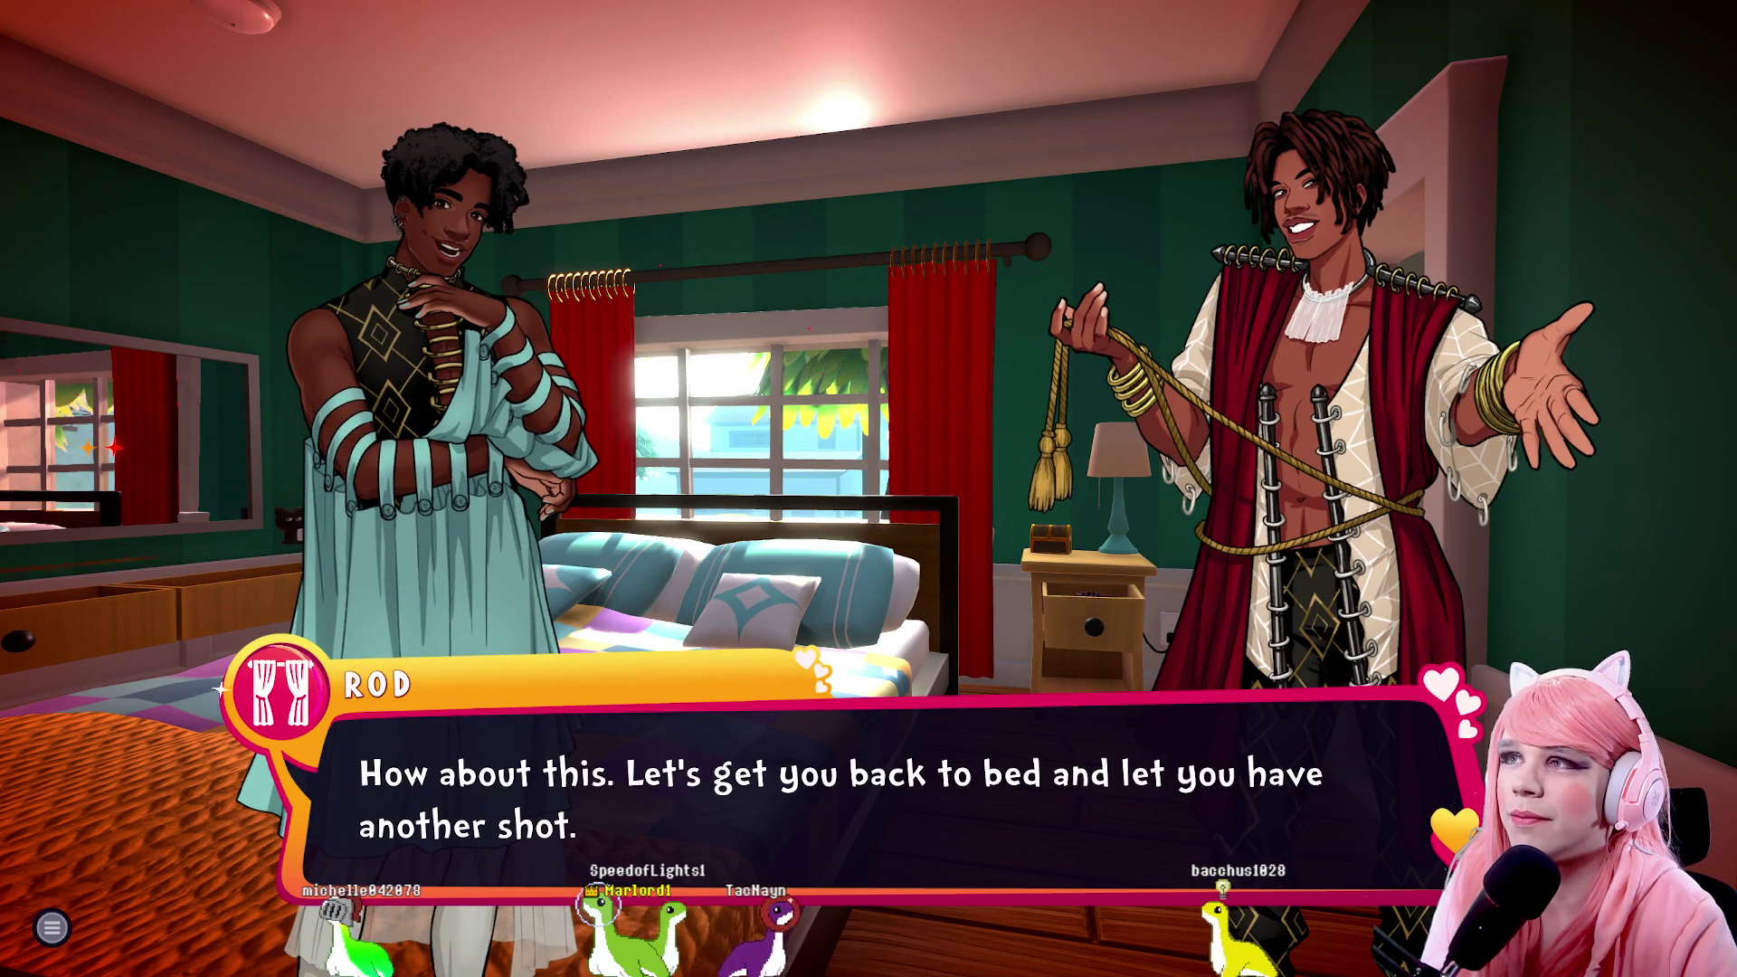
key(space)
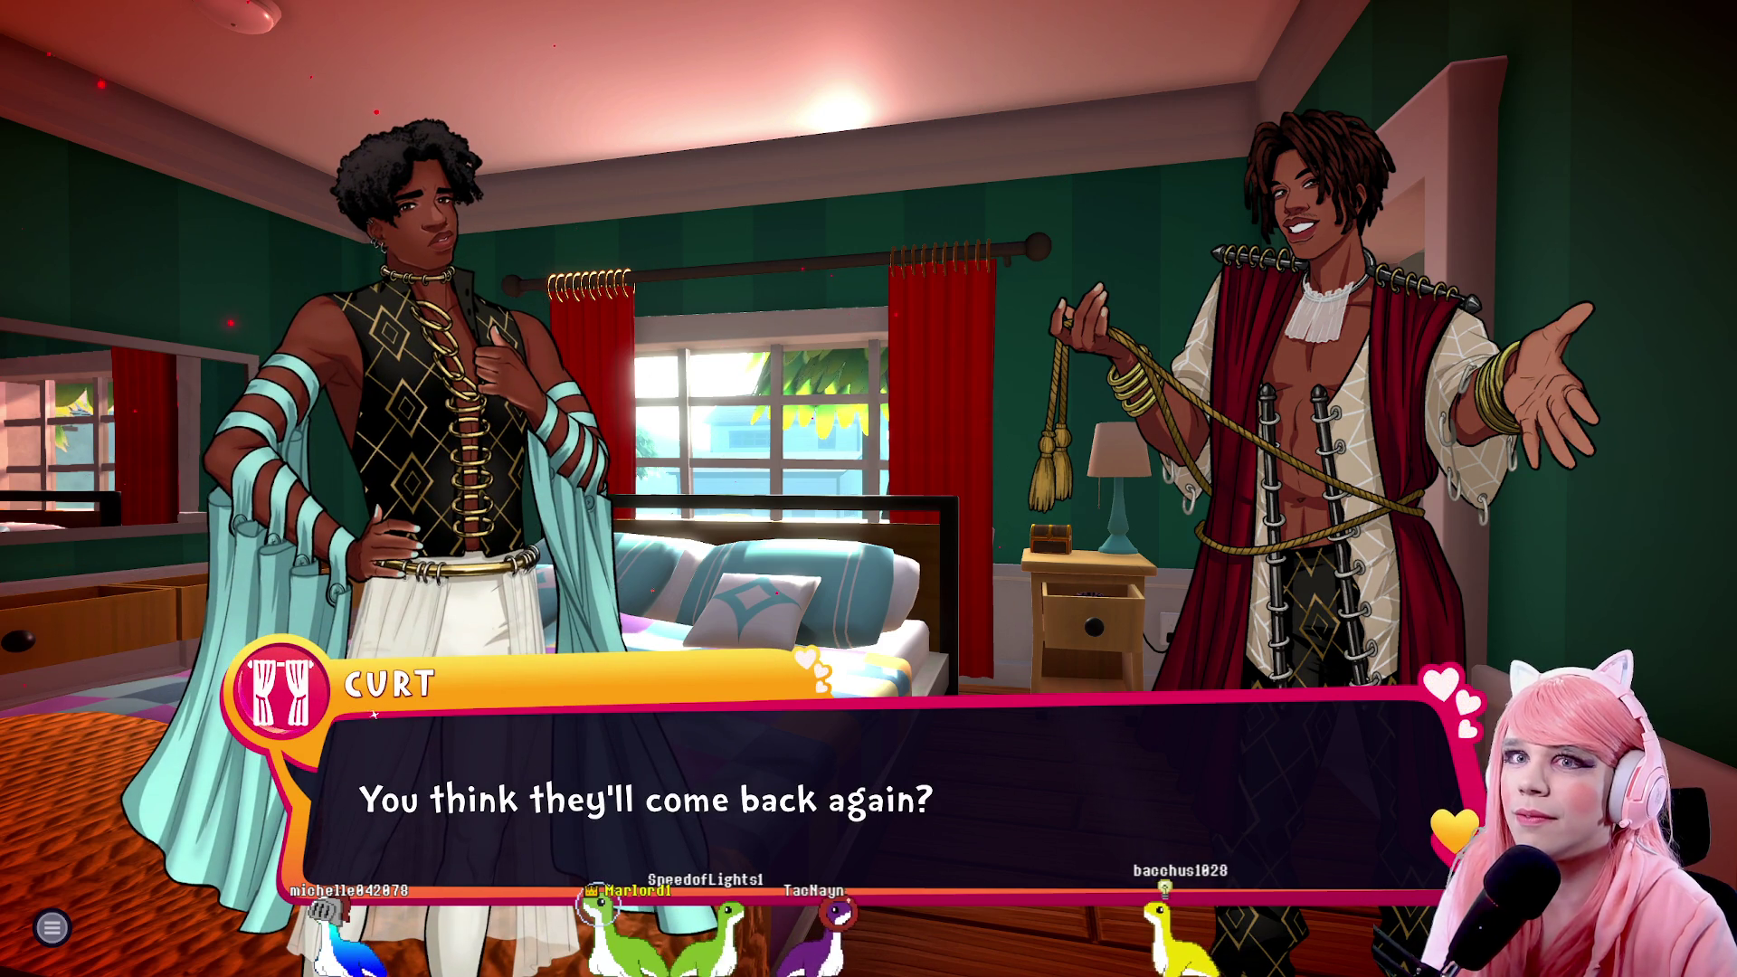
key(space)
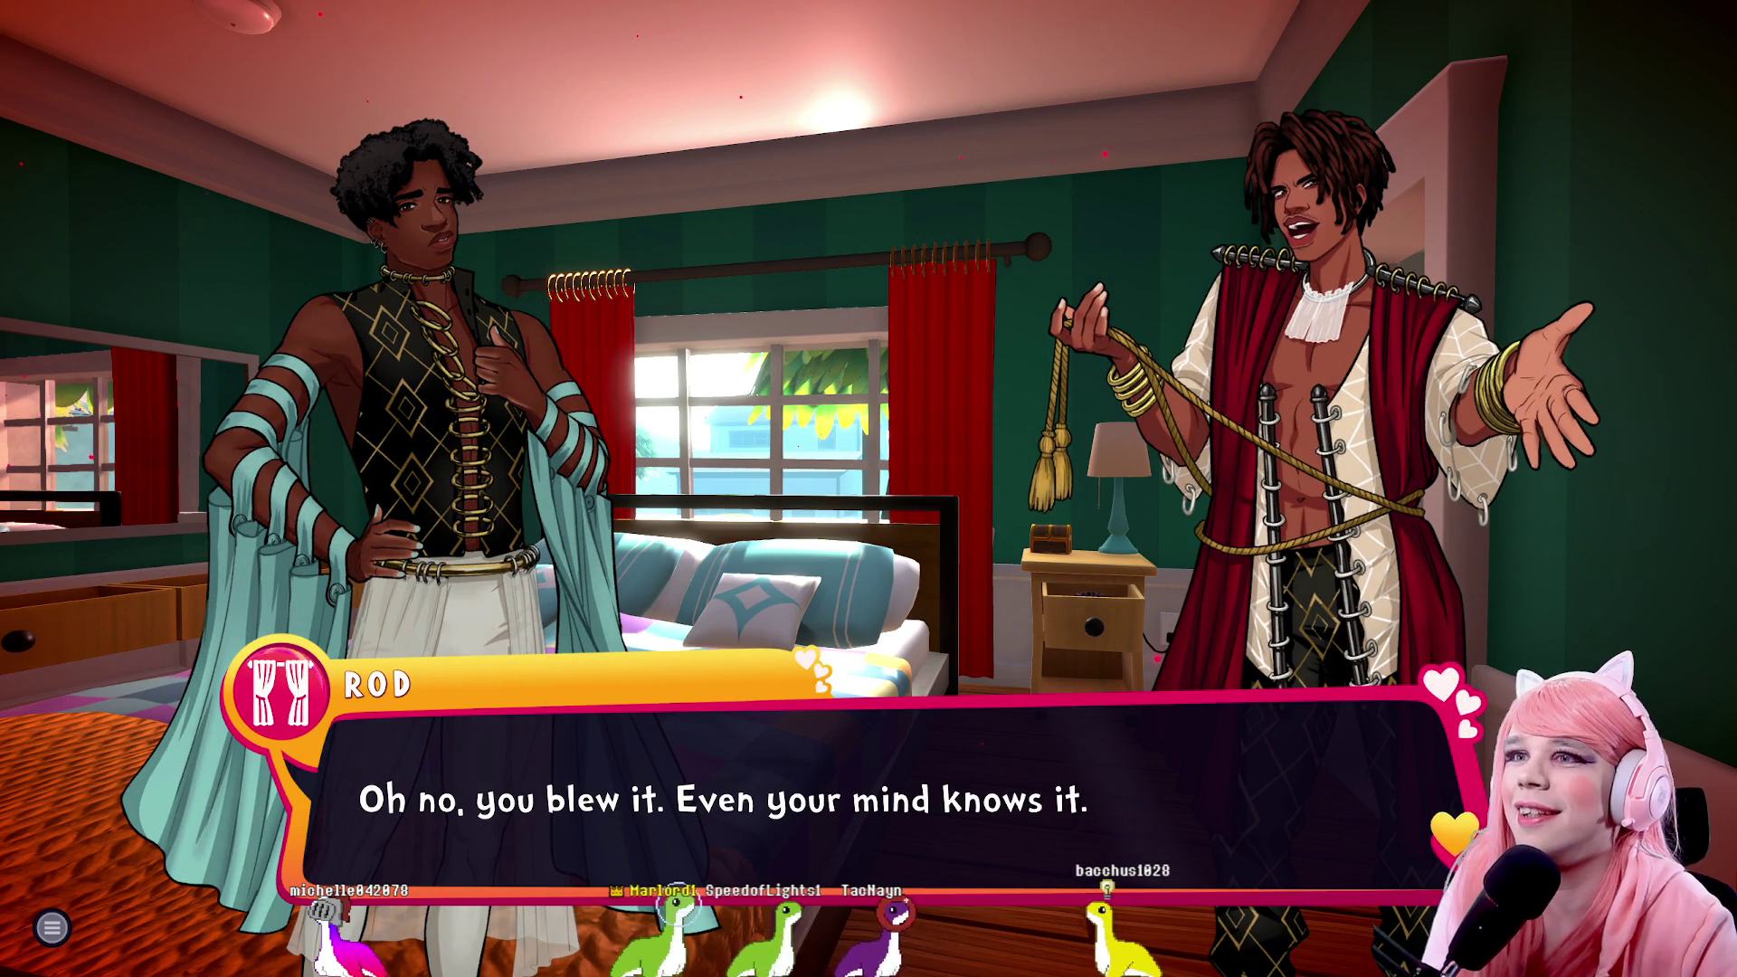
key(space)
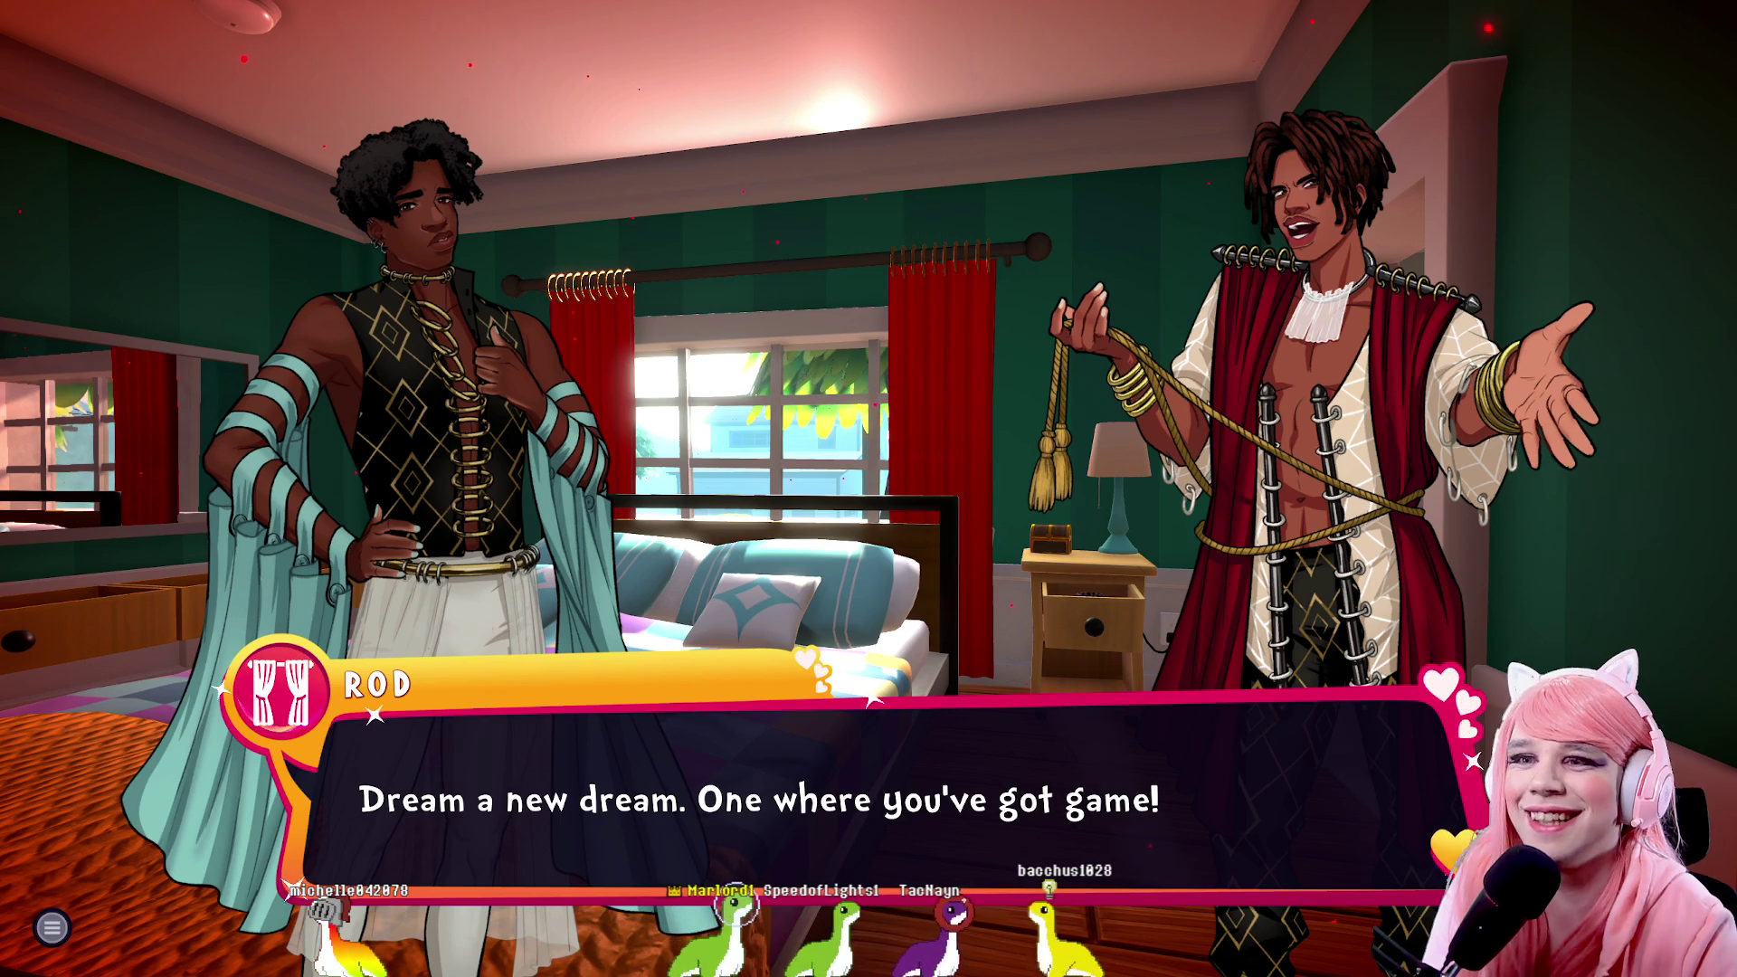
key(space)
key(space)
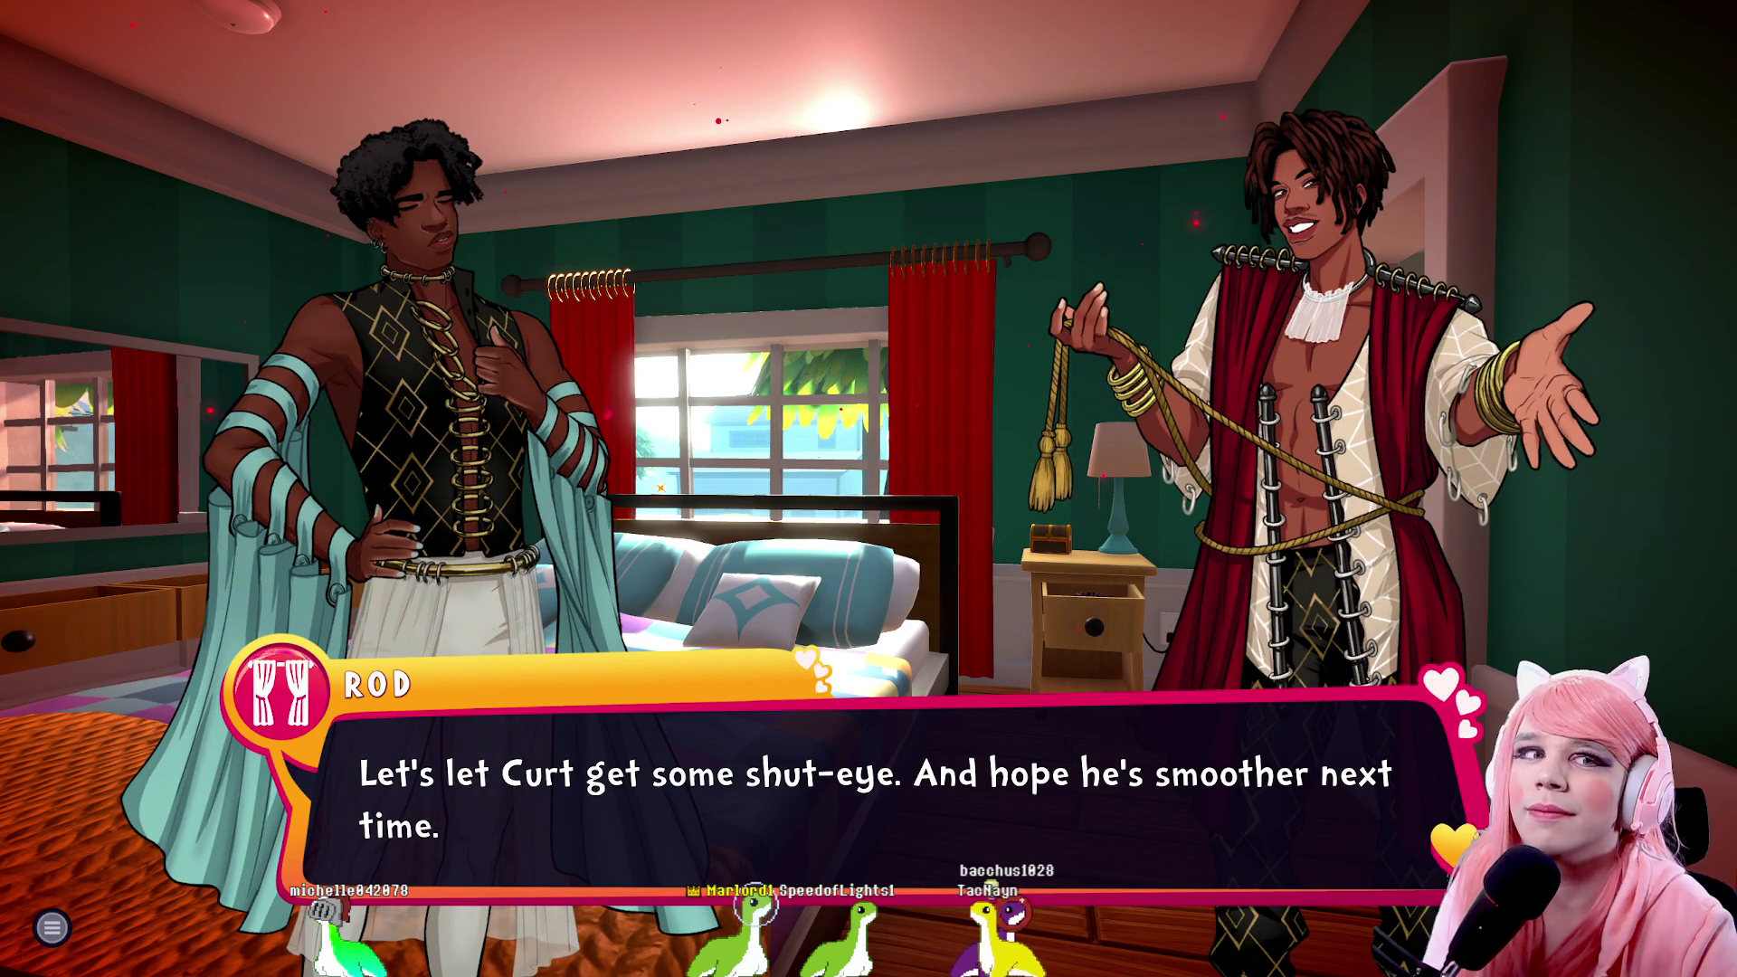
key(space)
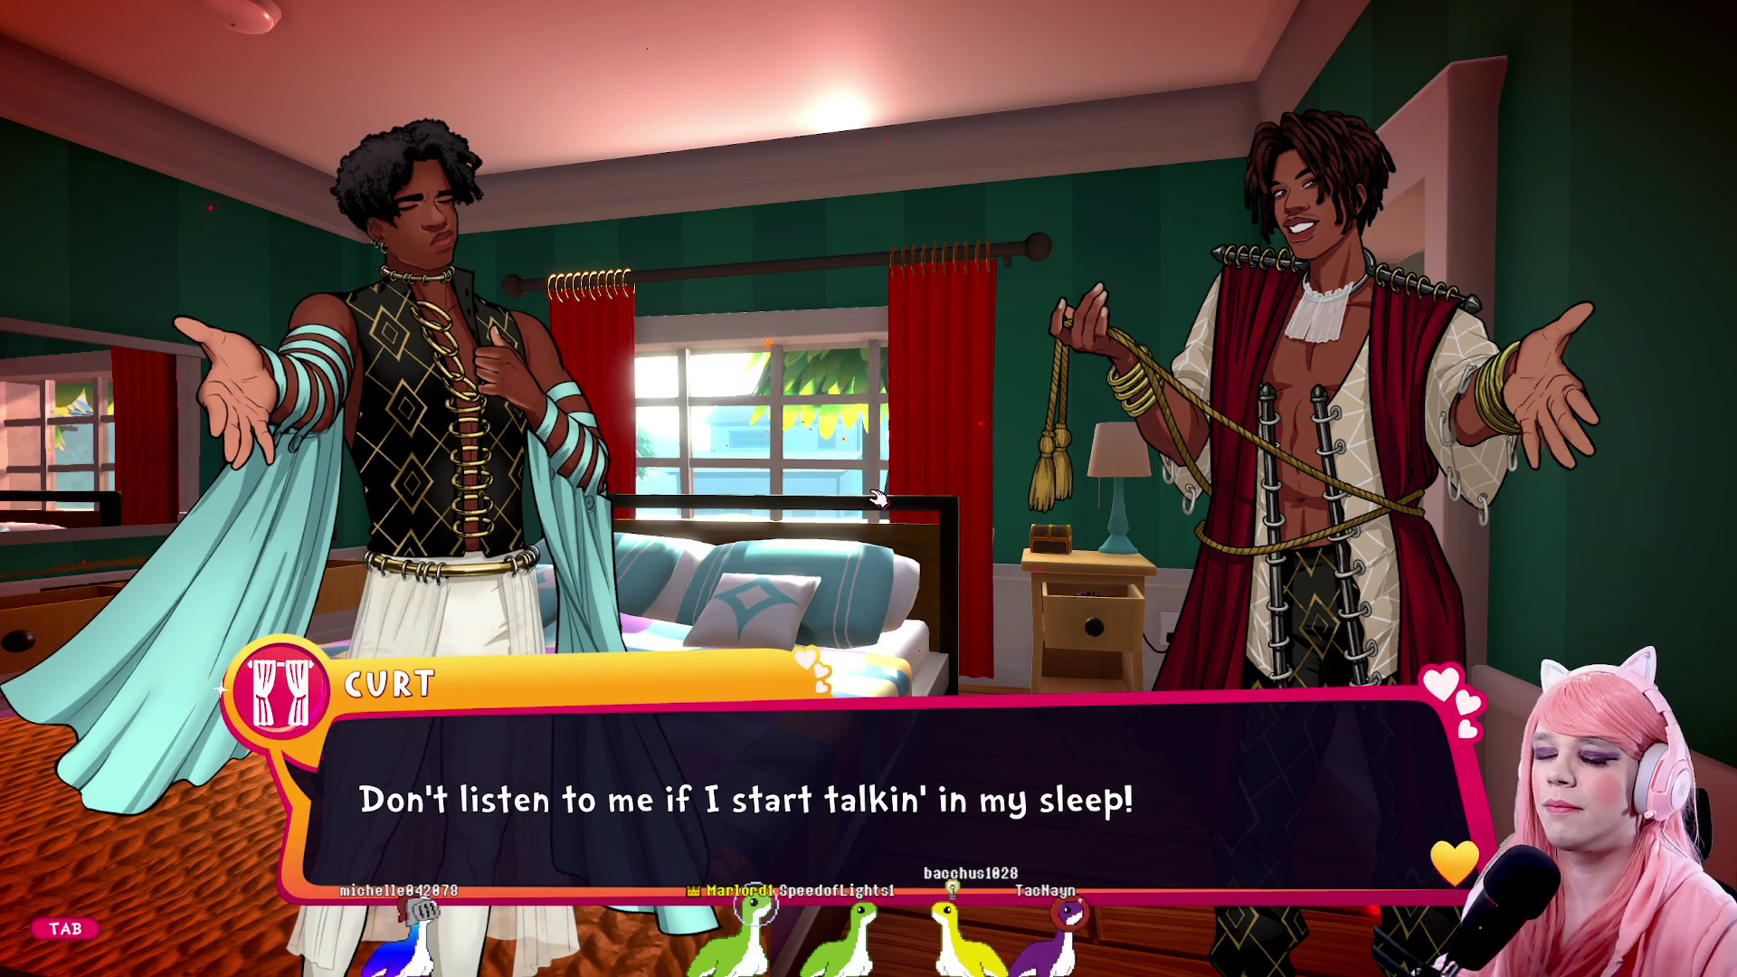
key(space)
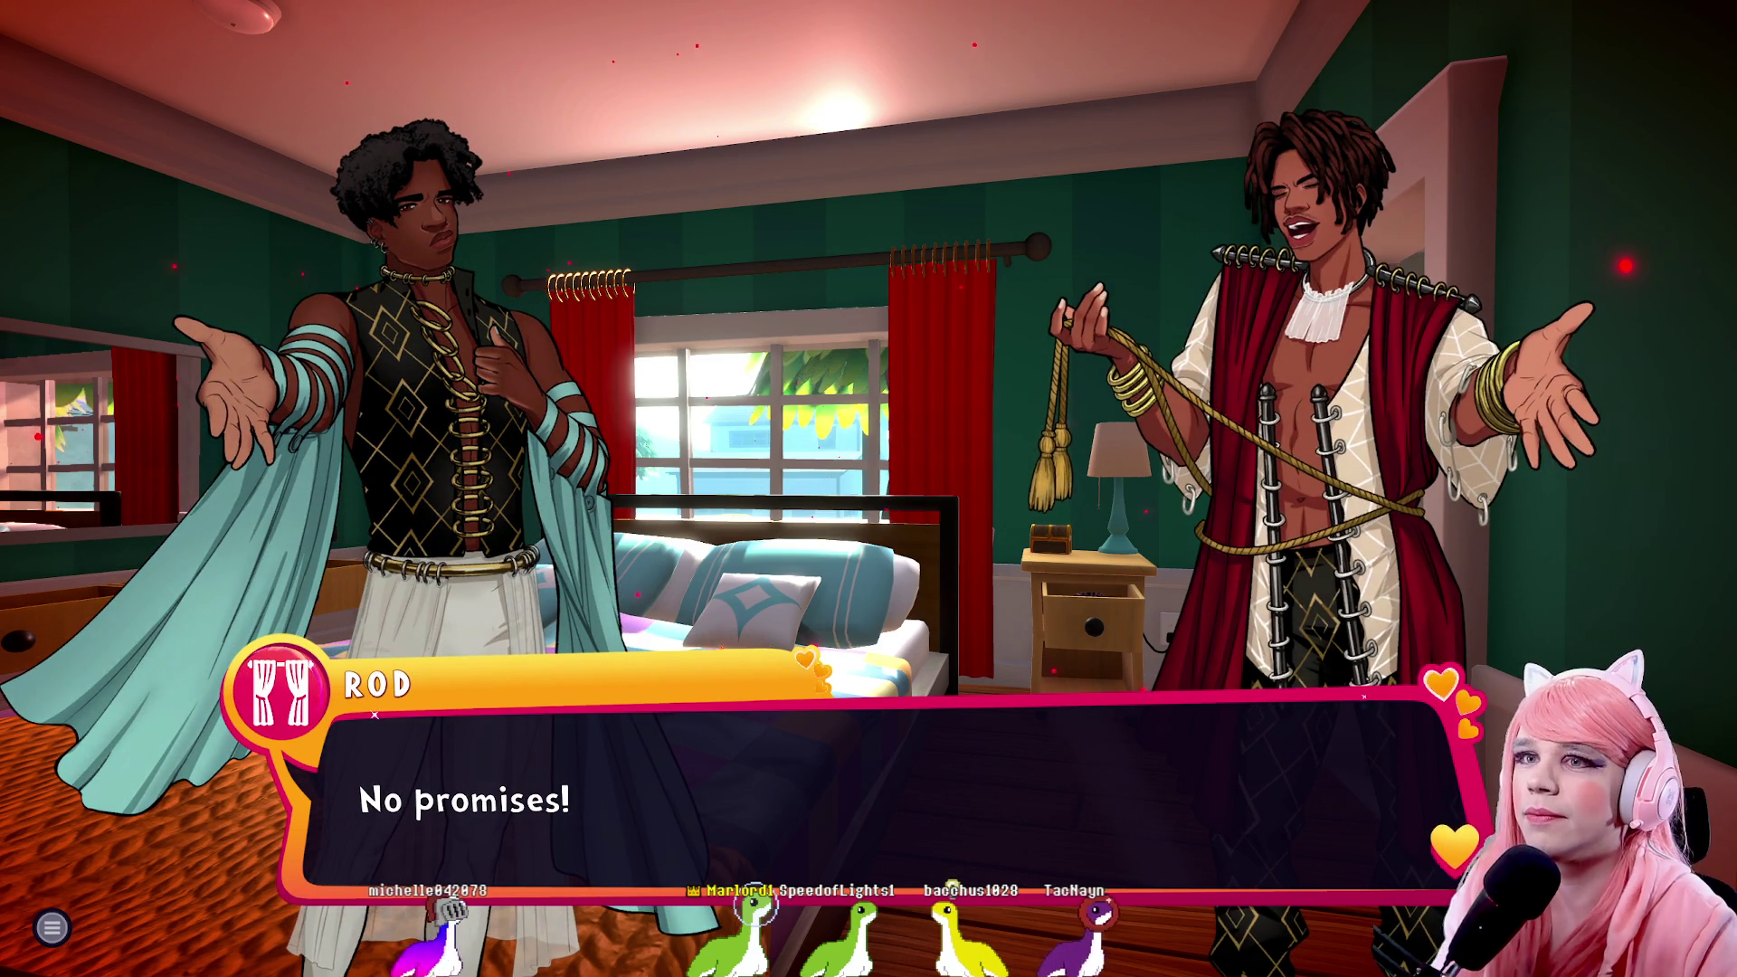
key(space)
Walk from the bedroom down the stairs and look into the bathtub
key(w)
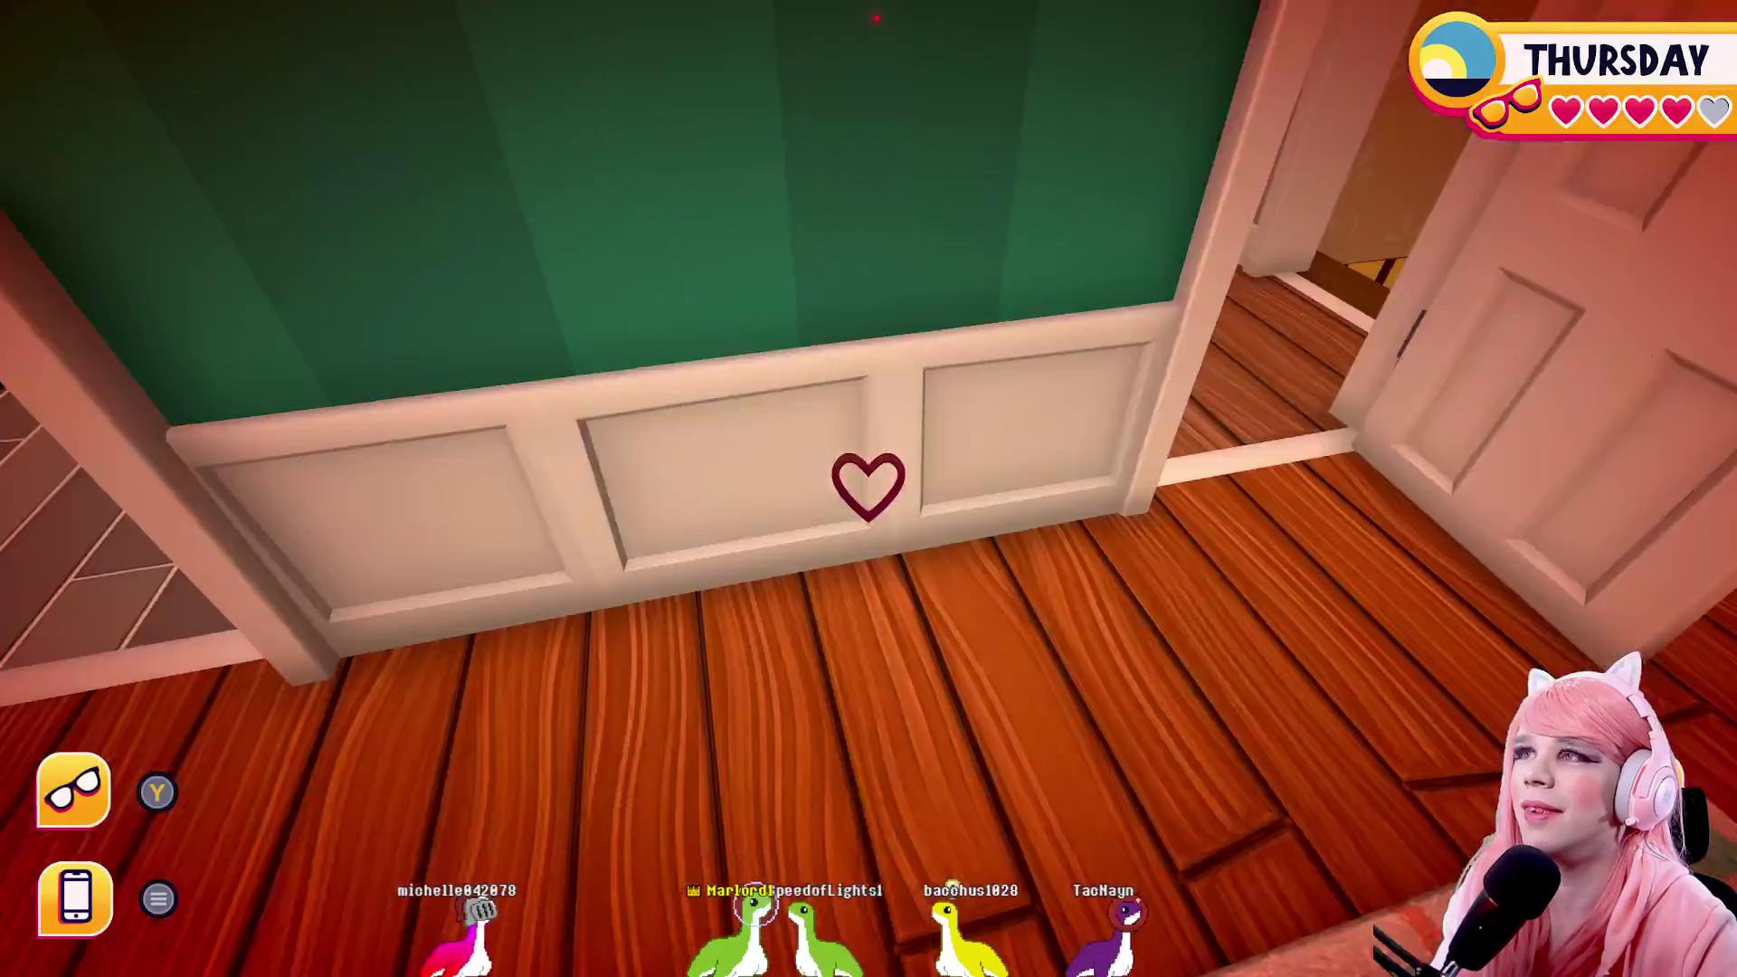
key(w)
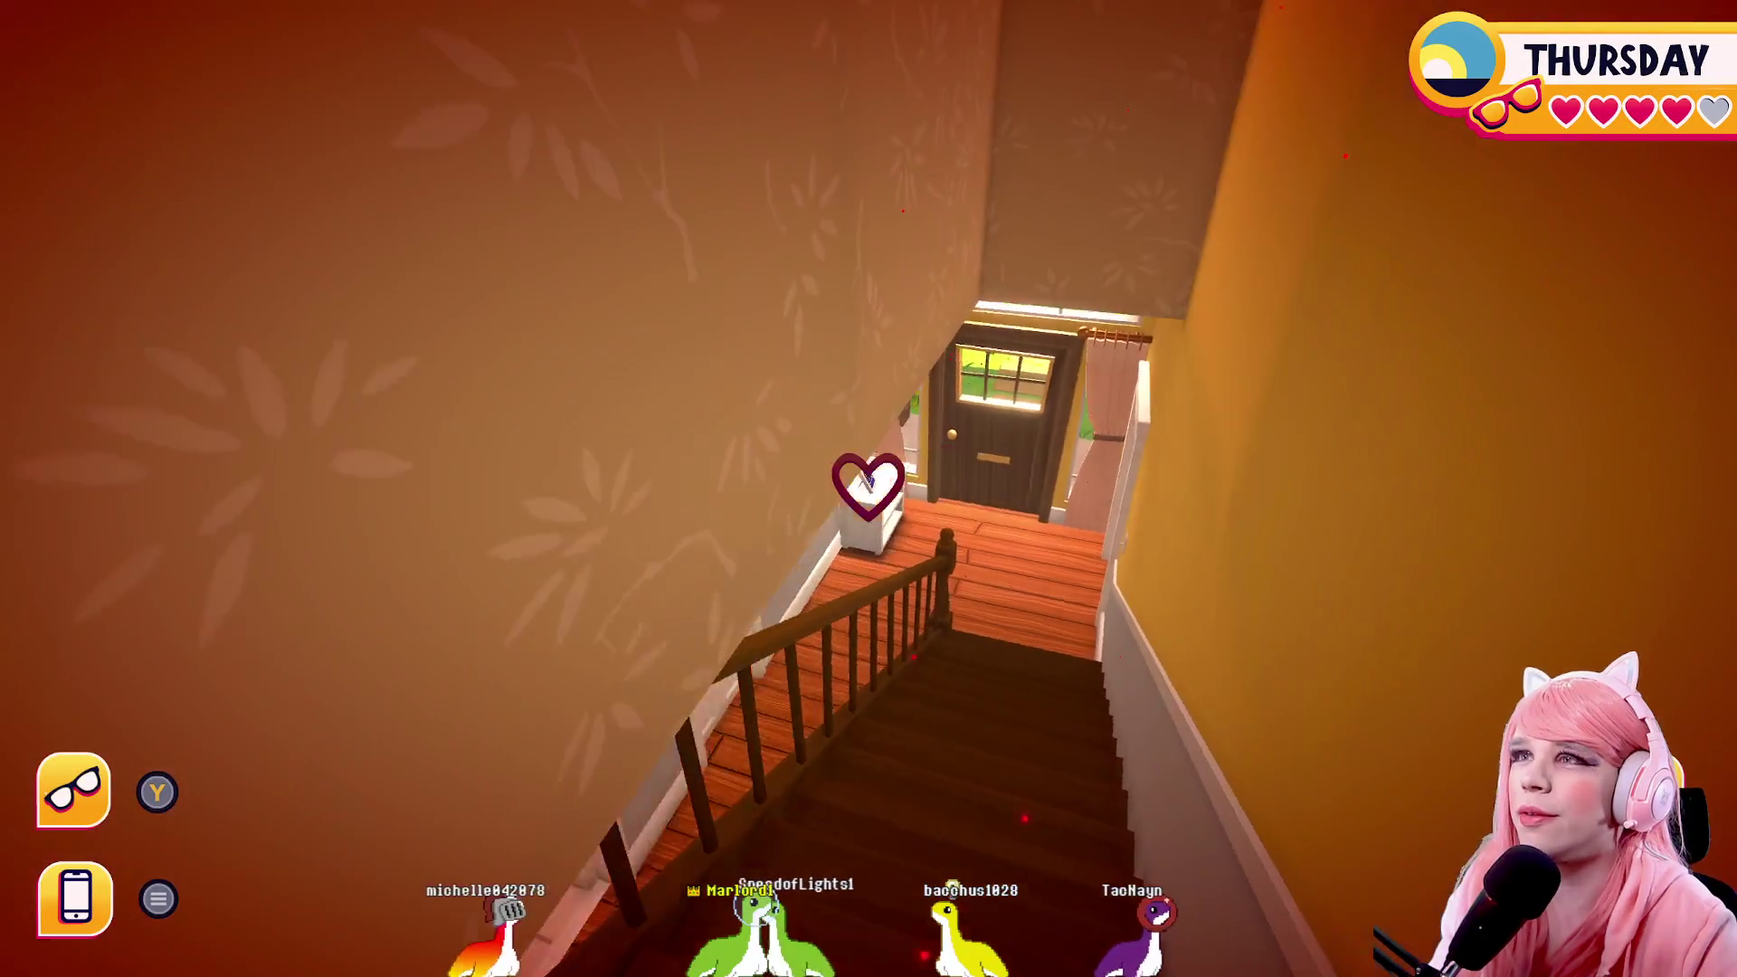
key(w)
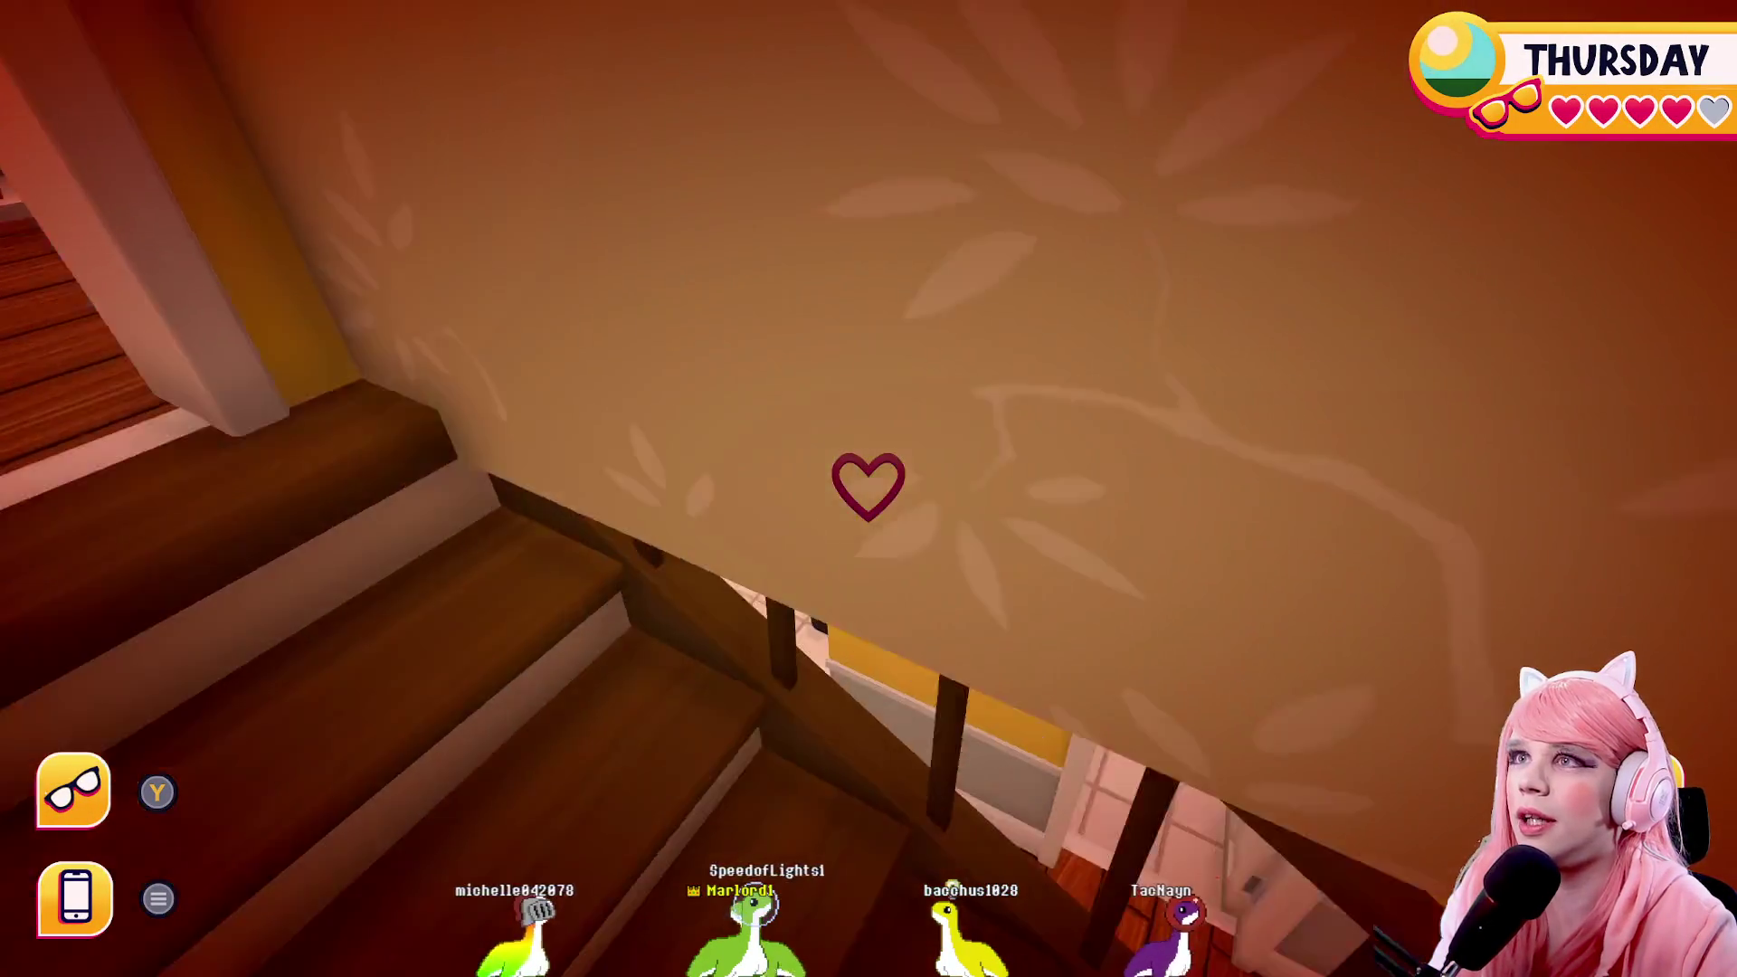
key(w)
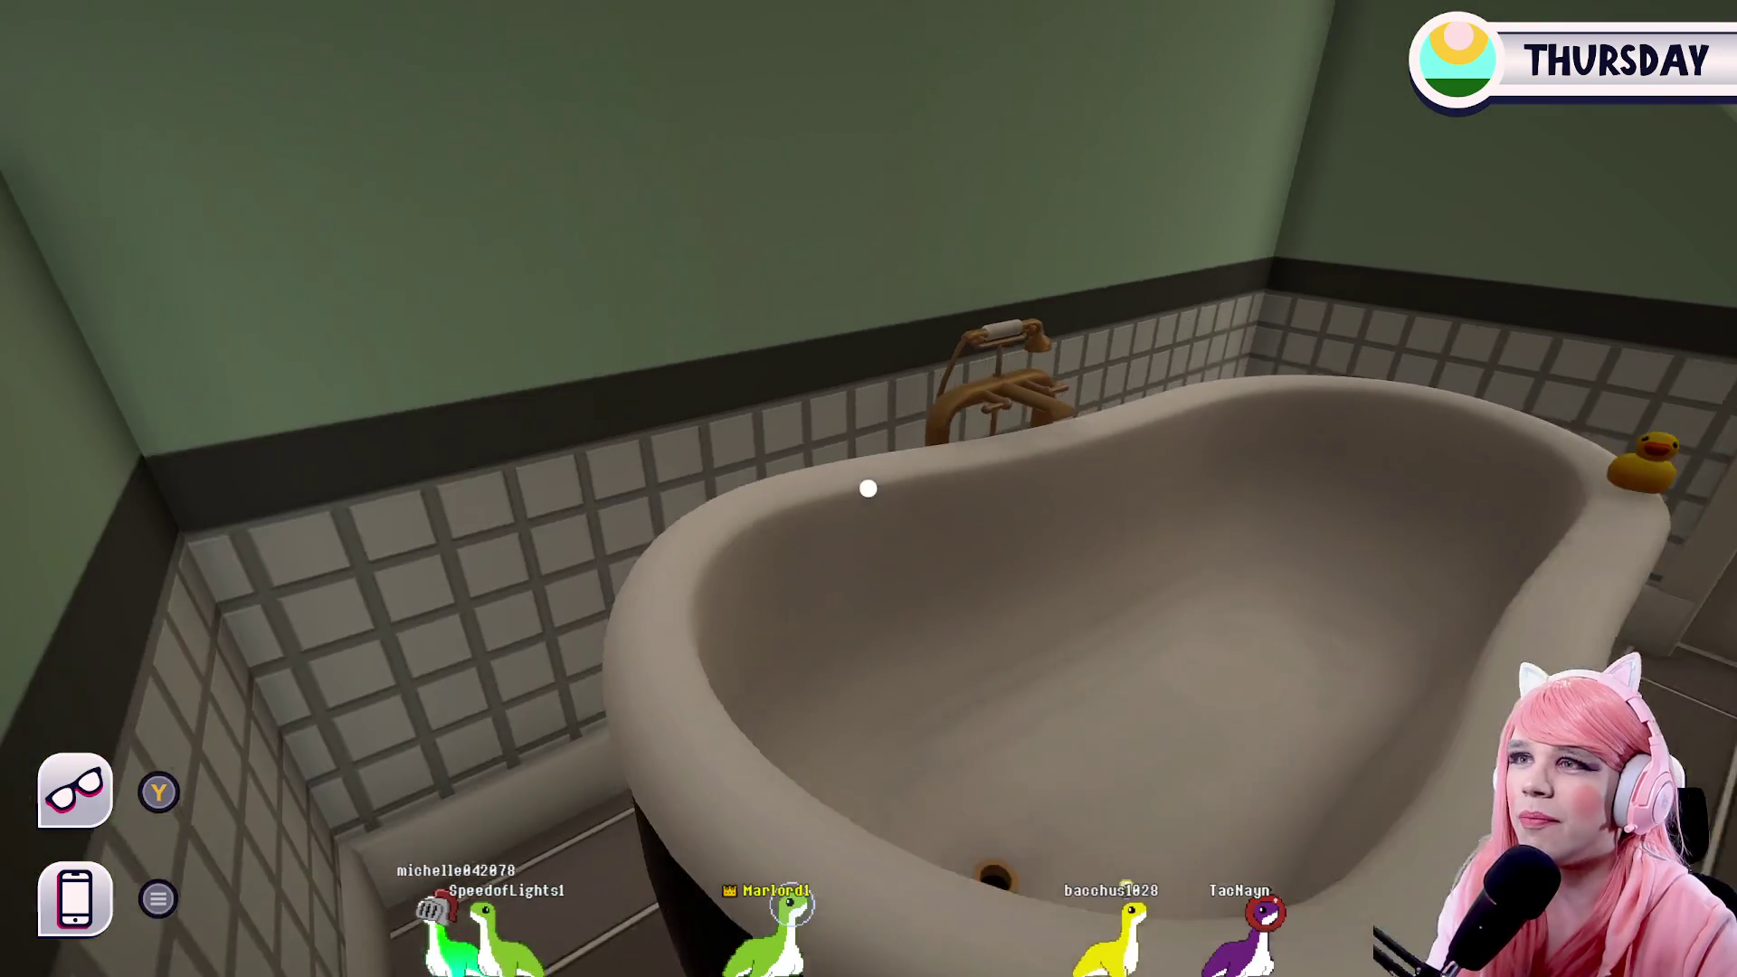
key(s)
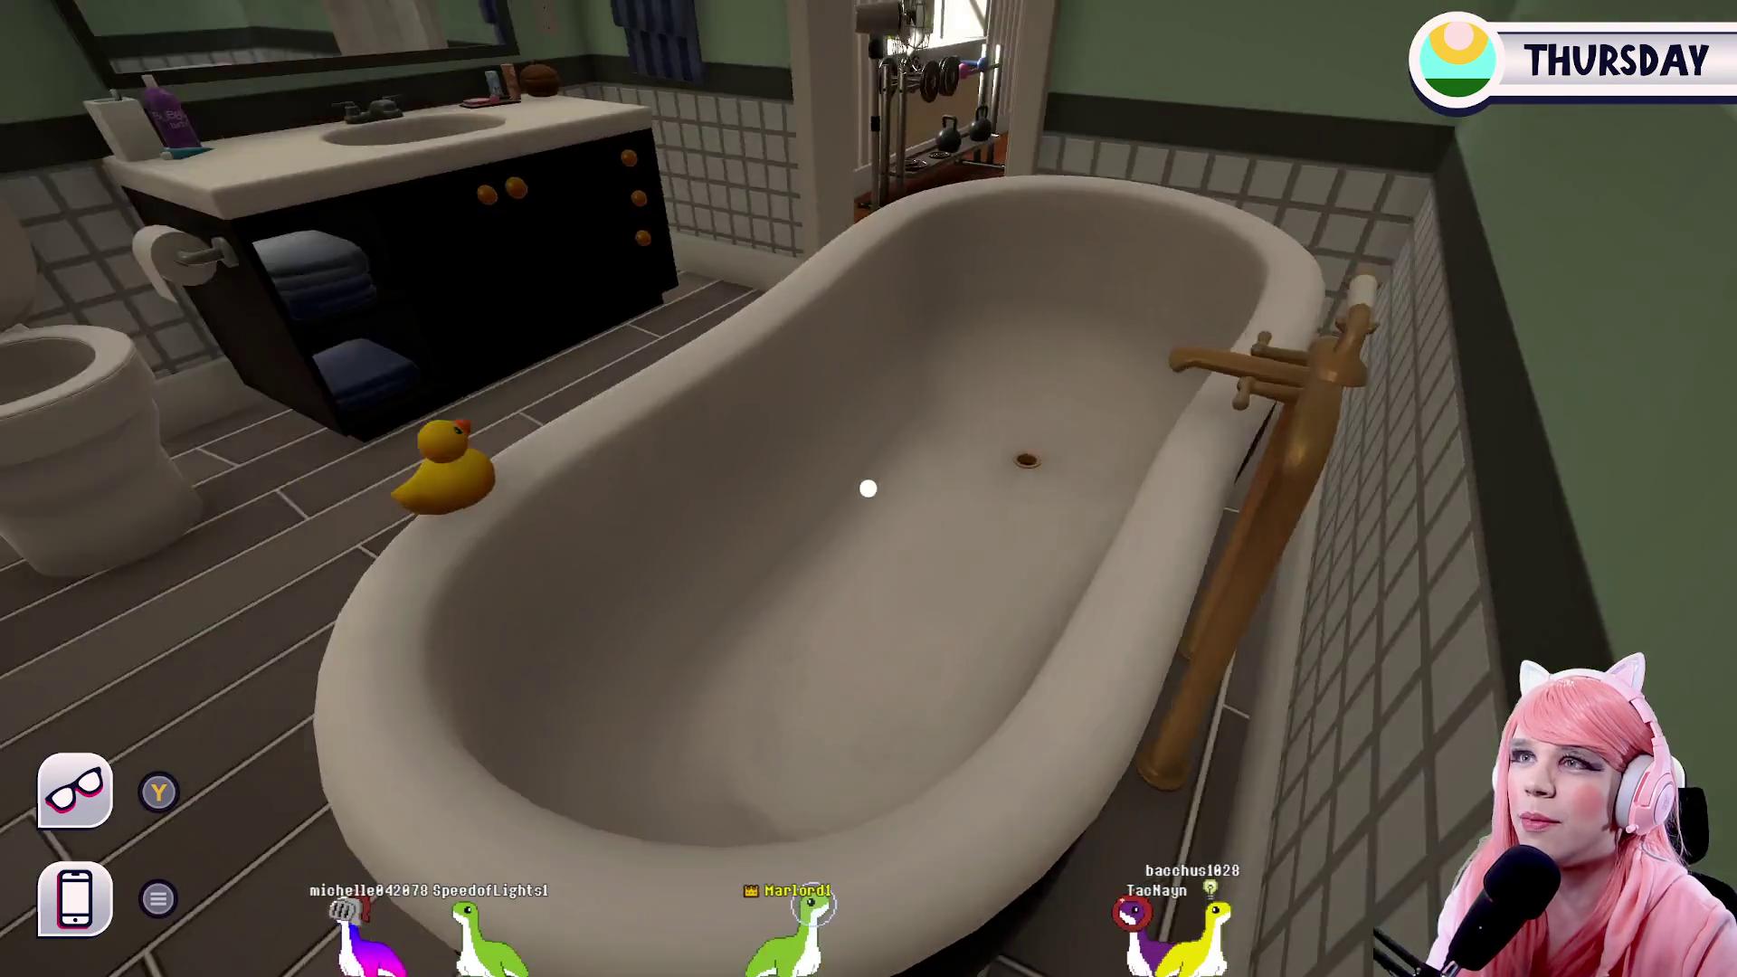
key(w)
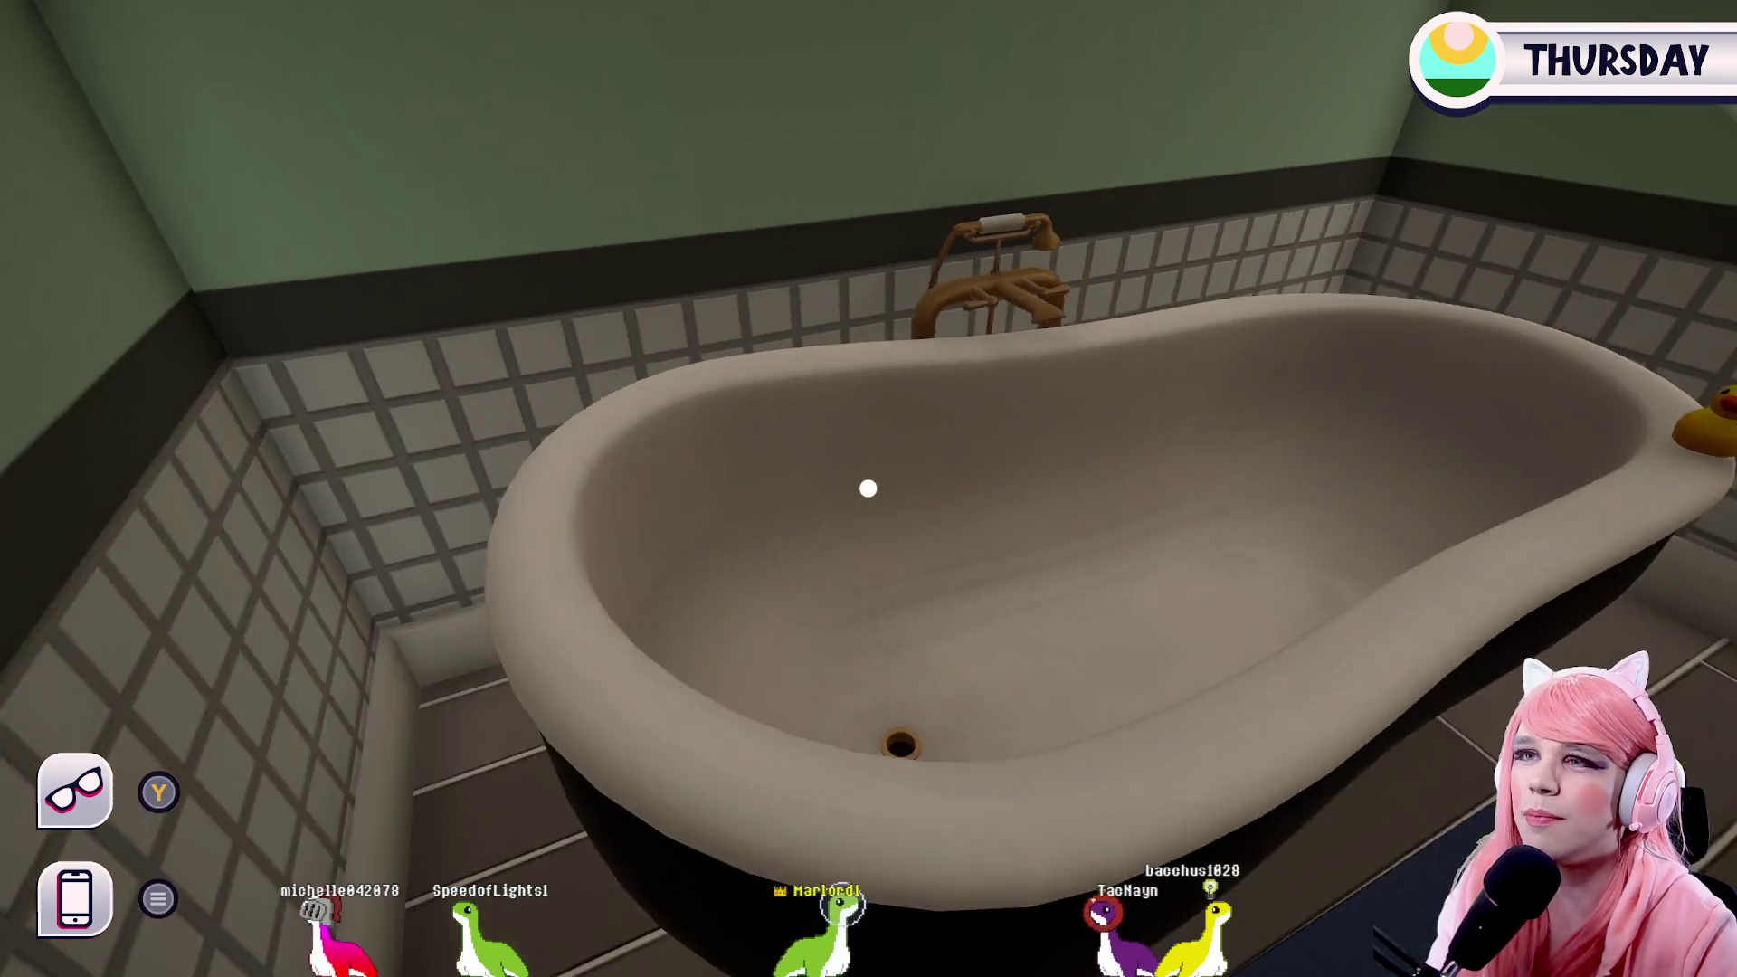
key(s)
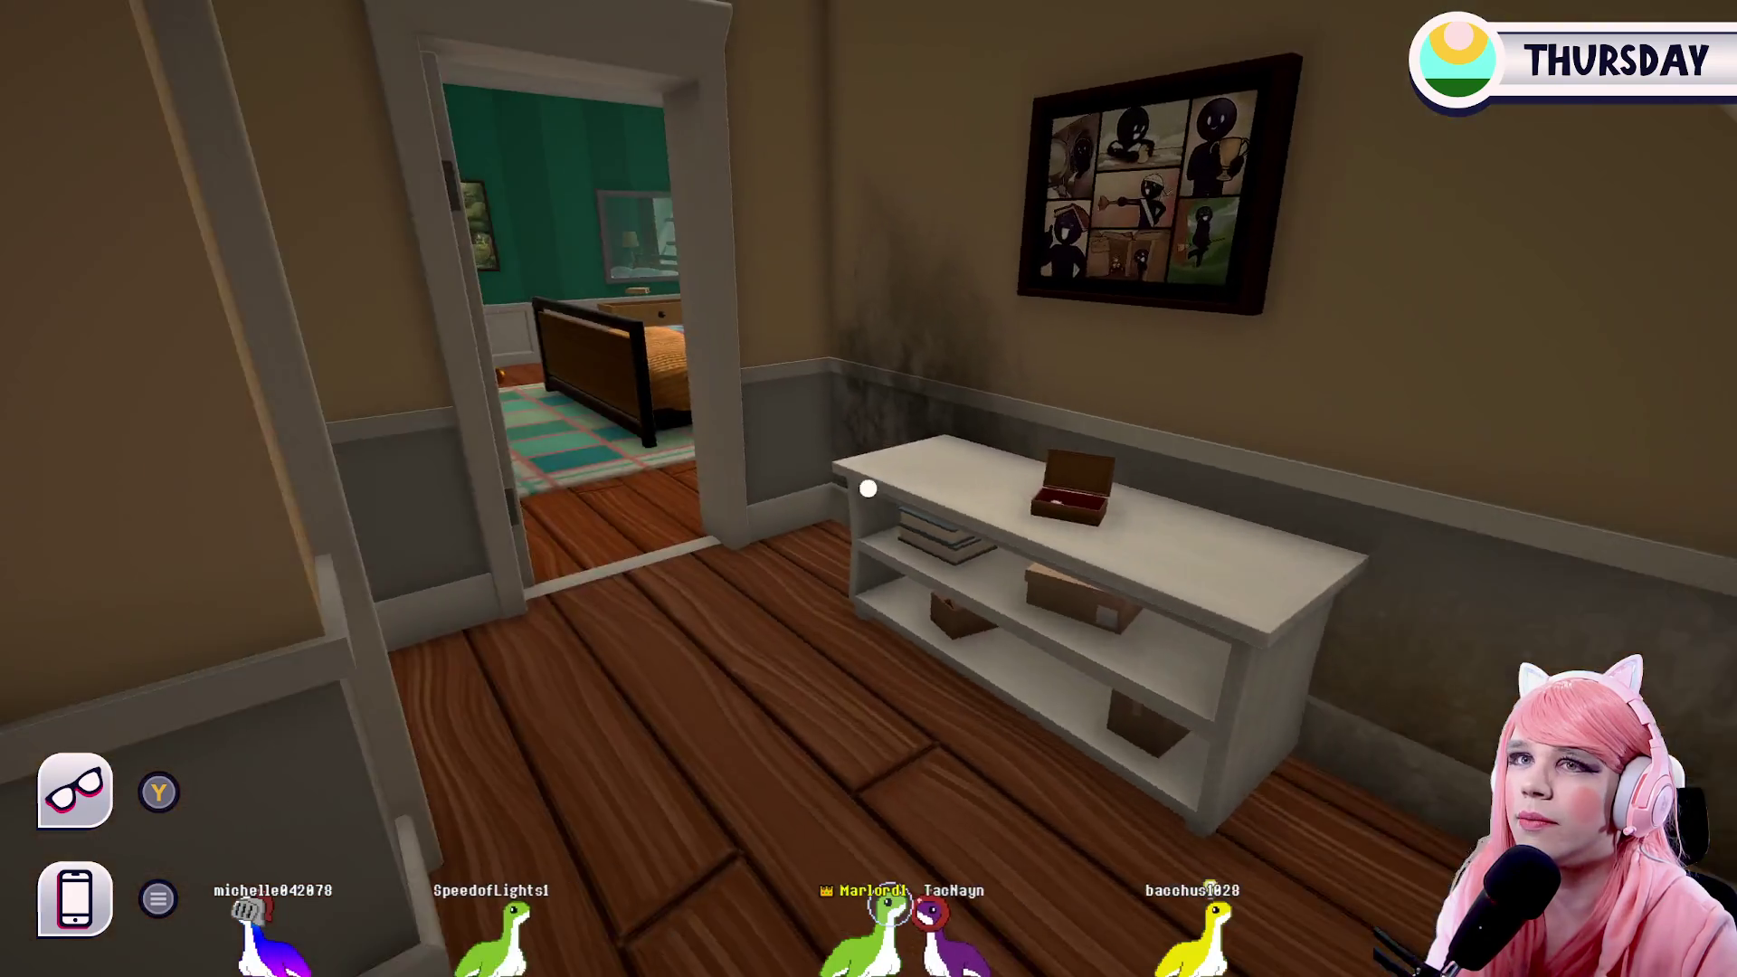
Walk into the ground-floor bathroom and interact with the oval mirror to summon Amir
key(w)
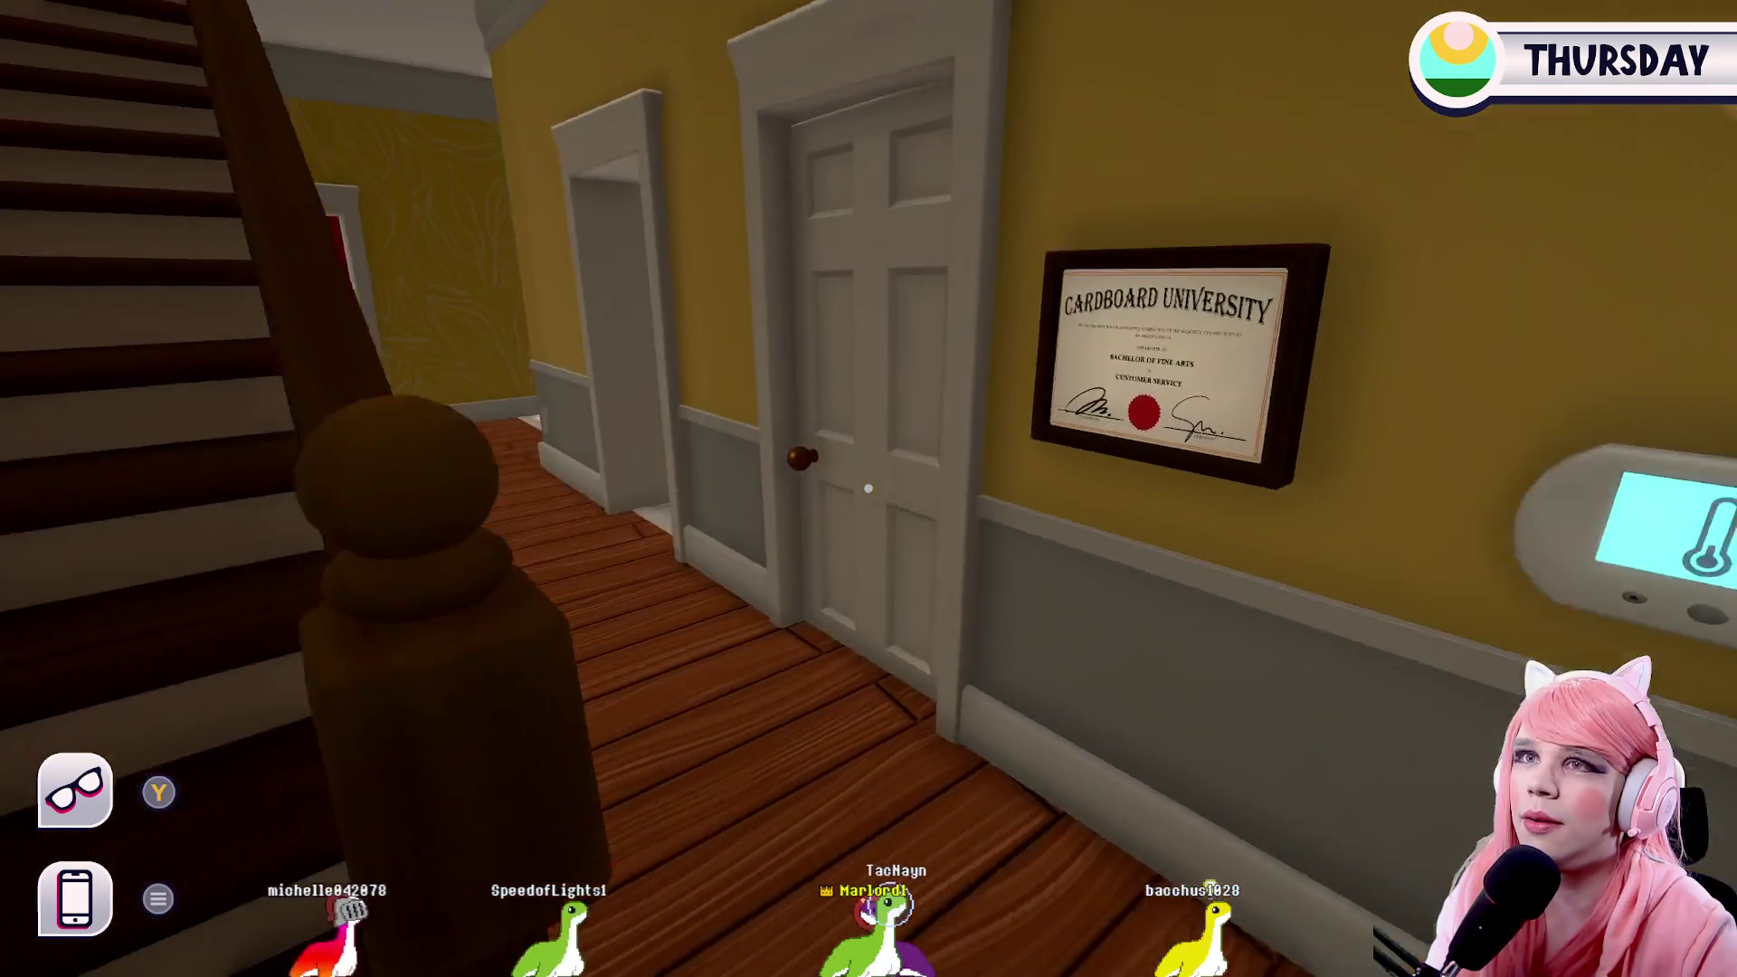
key(w)
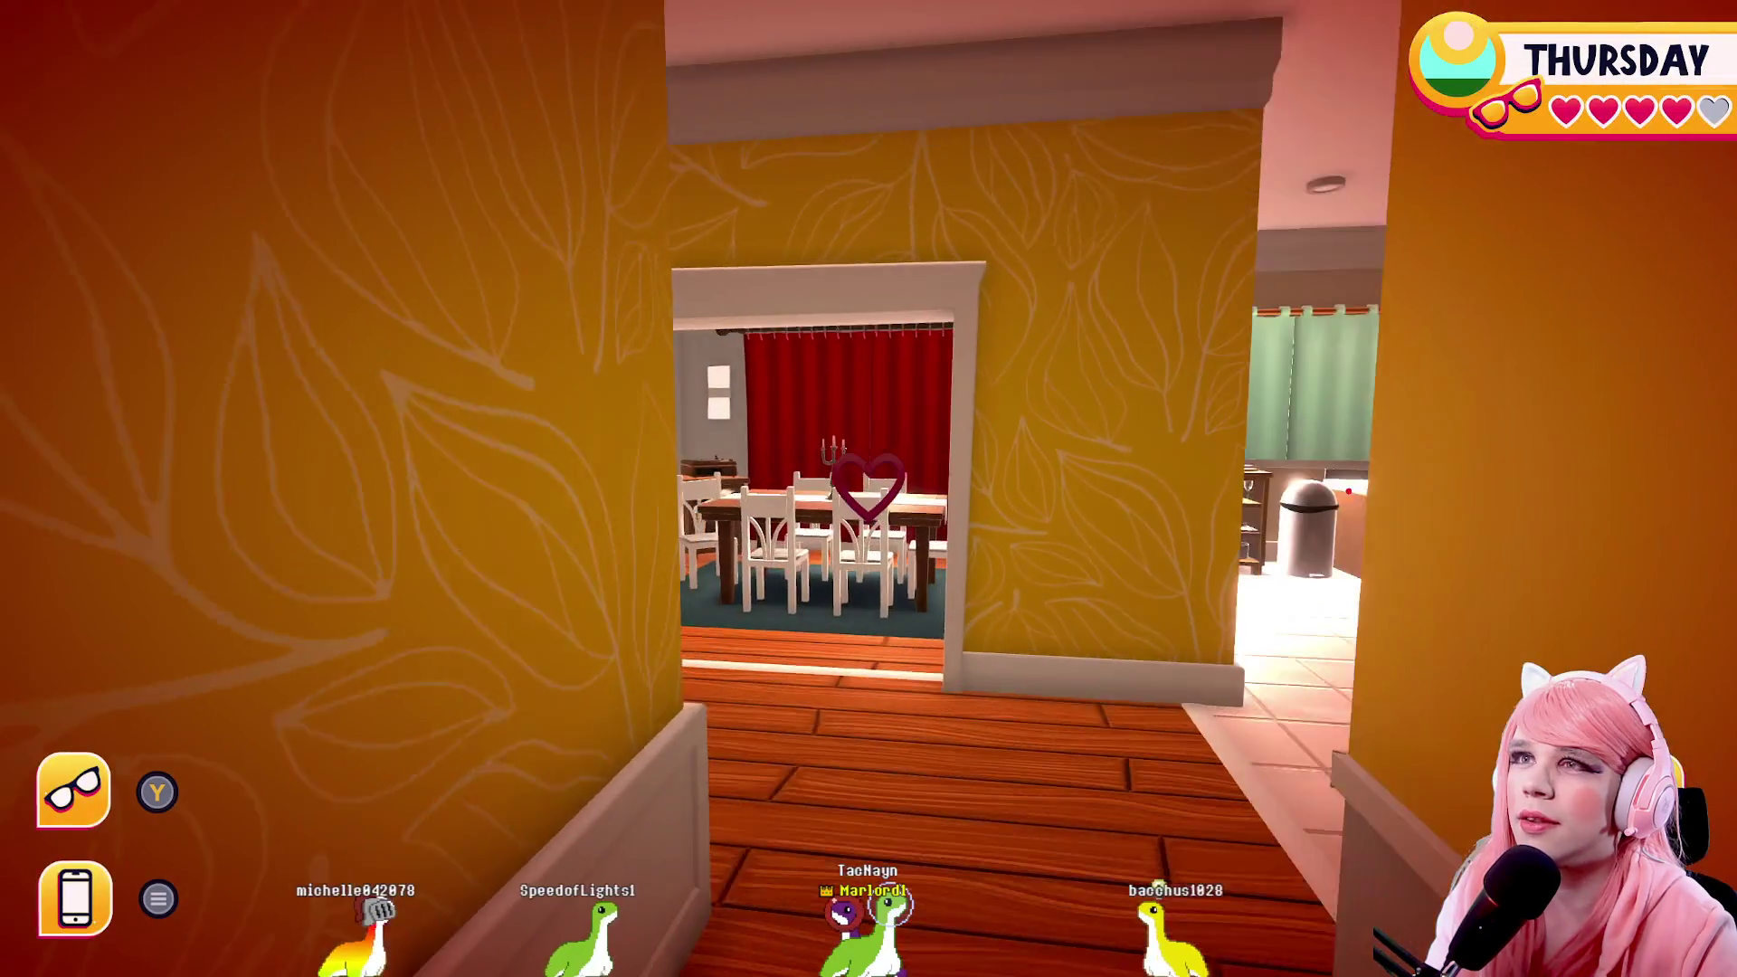
key(w)
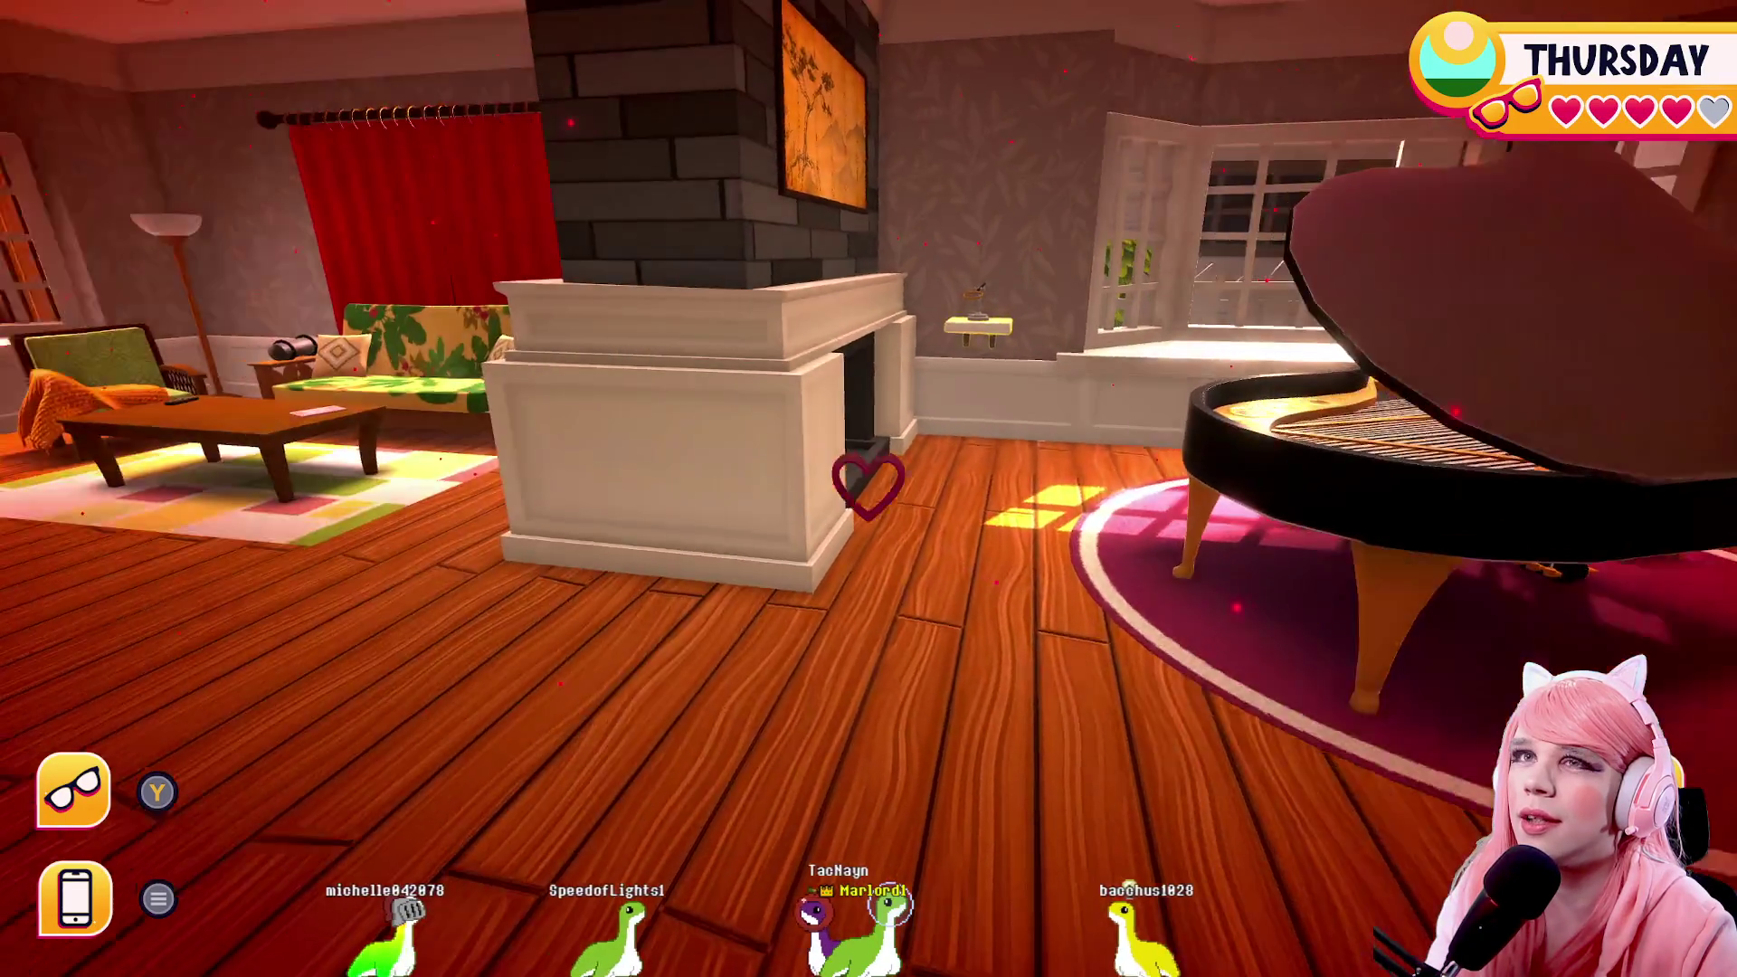
key(w)
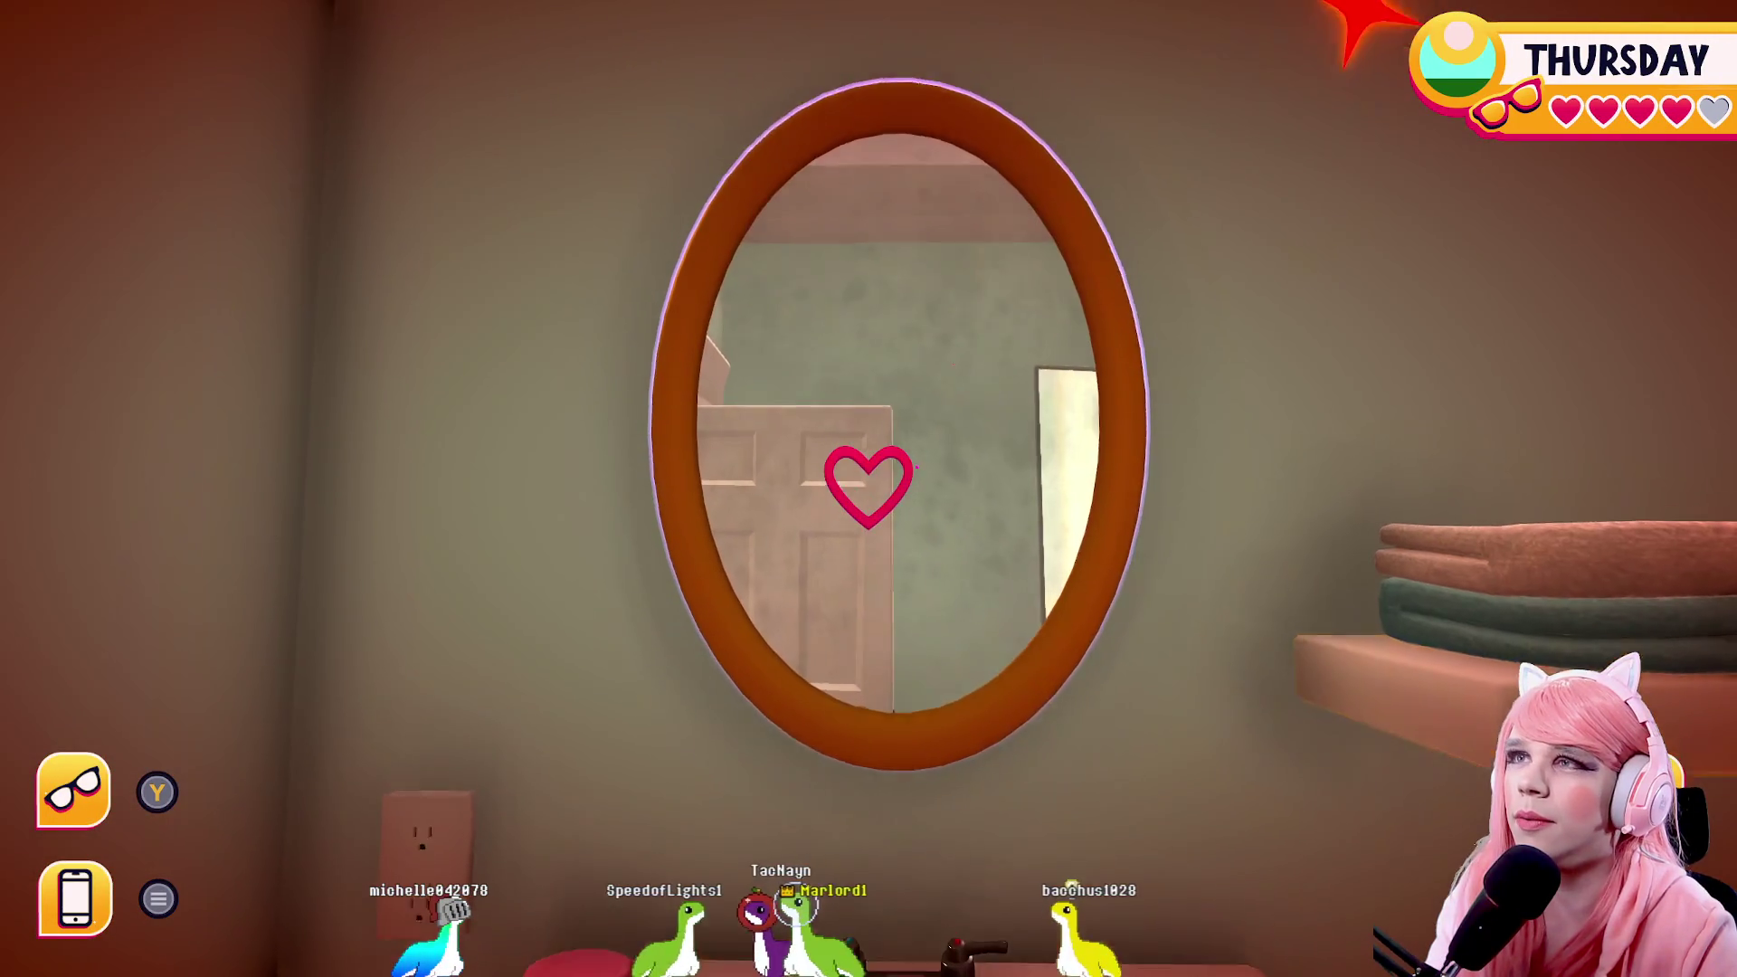
click(869, 485)
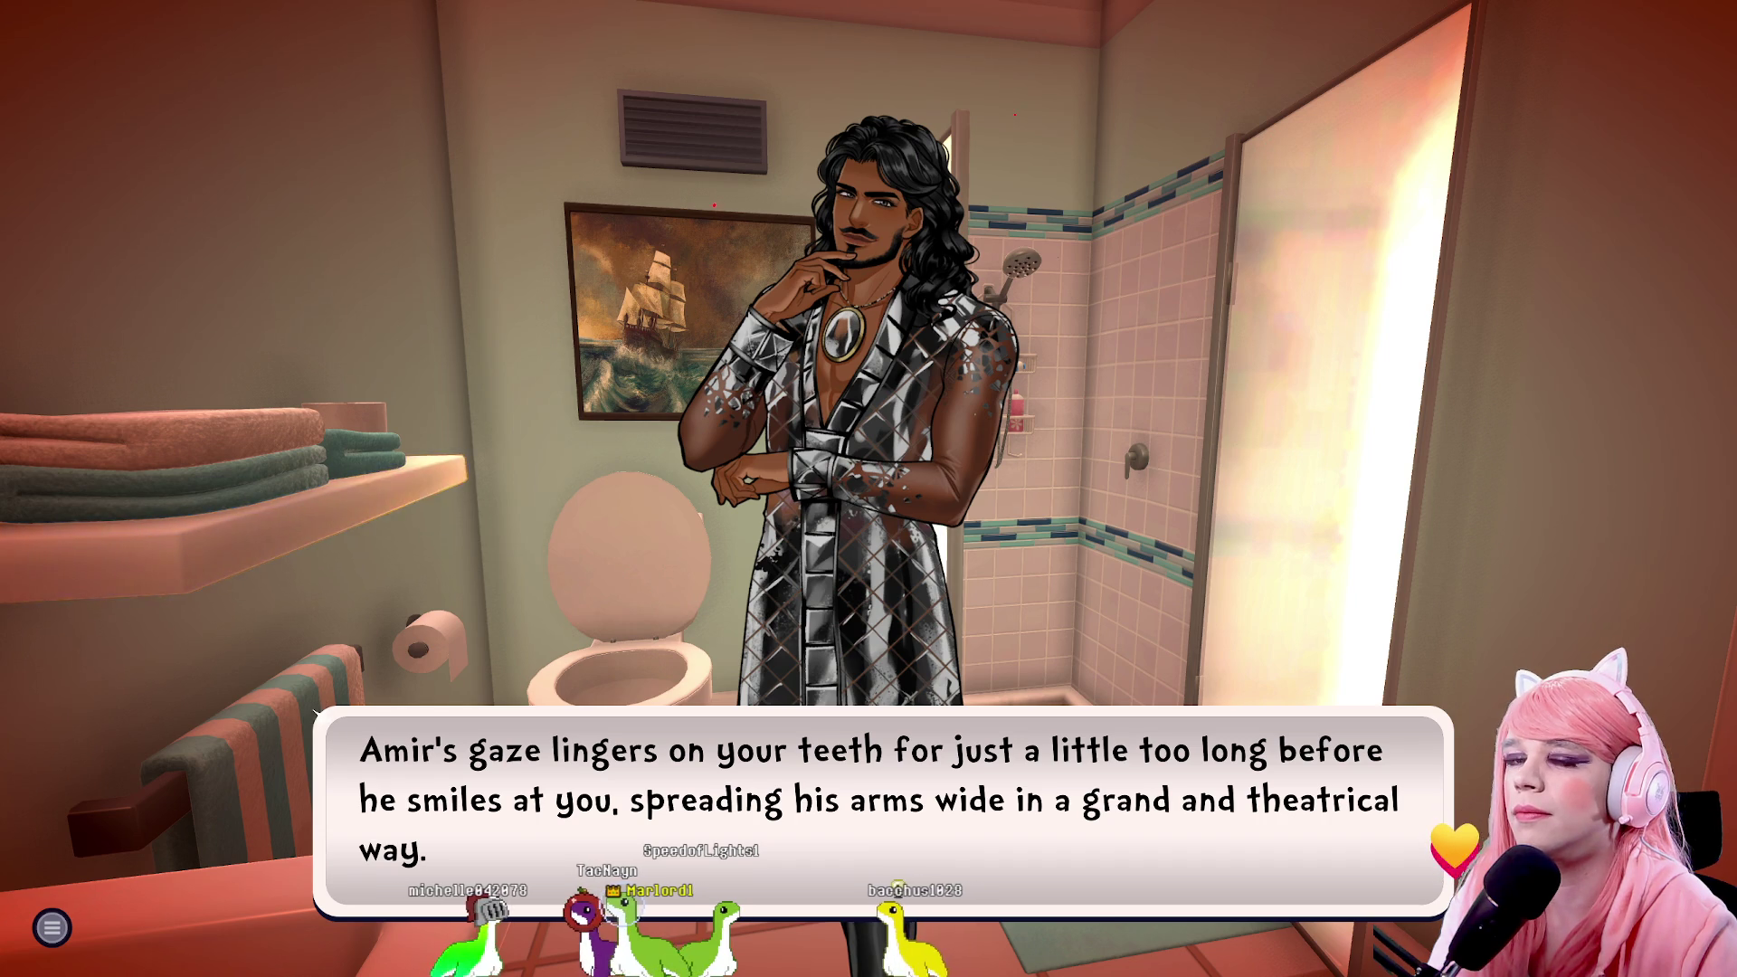
Tell Amir 'All right, shoot.', answer his outfit question, and reply 'Oh right, sorry.'
key(space)
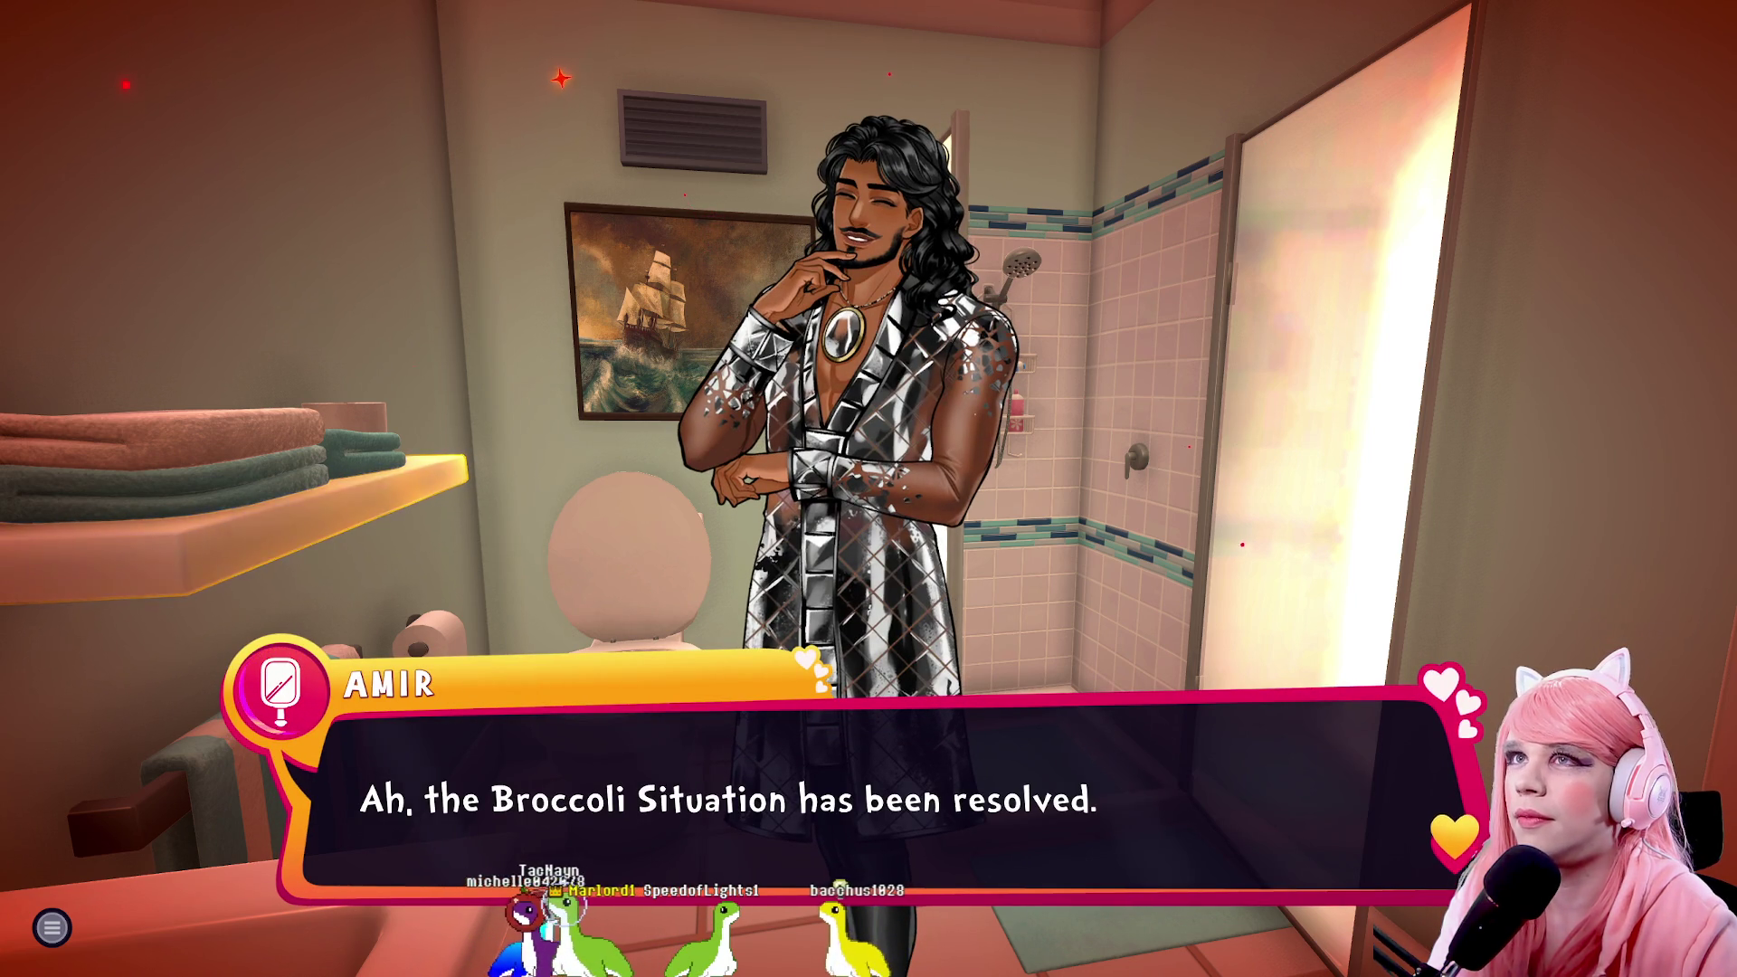
key(space)
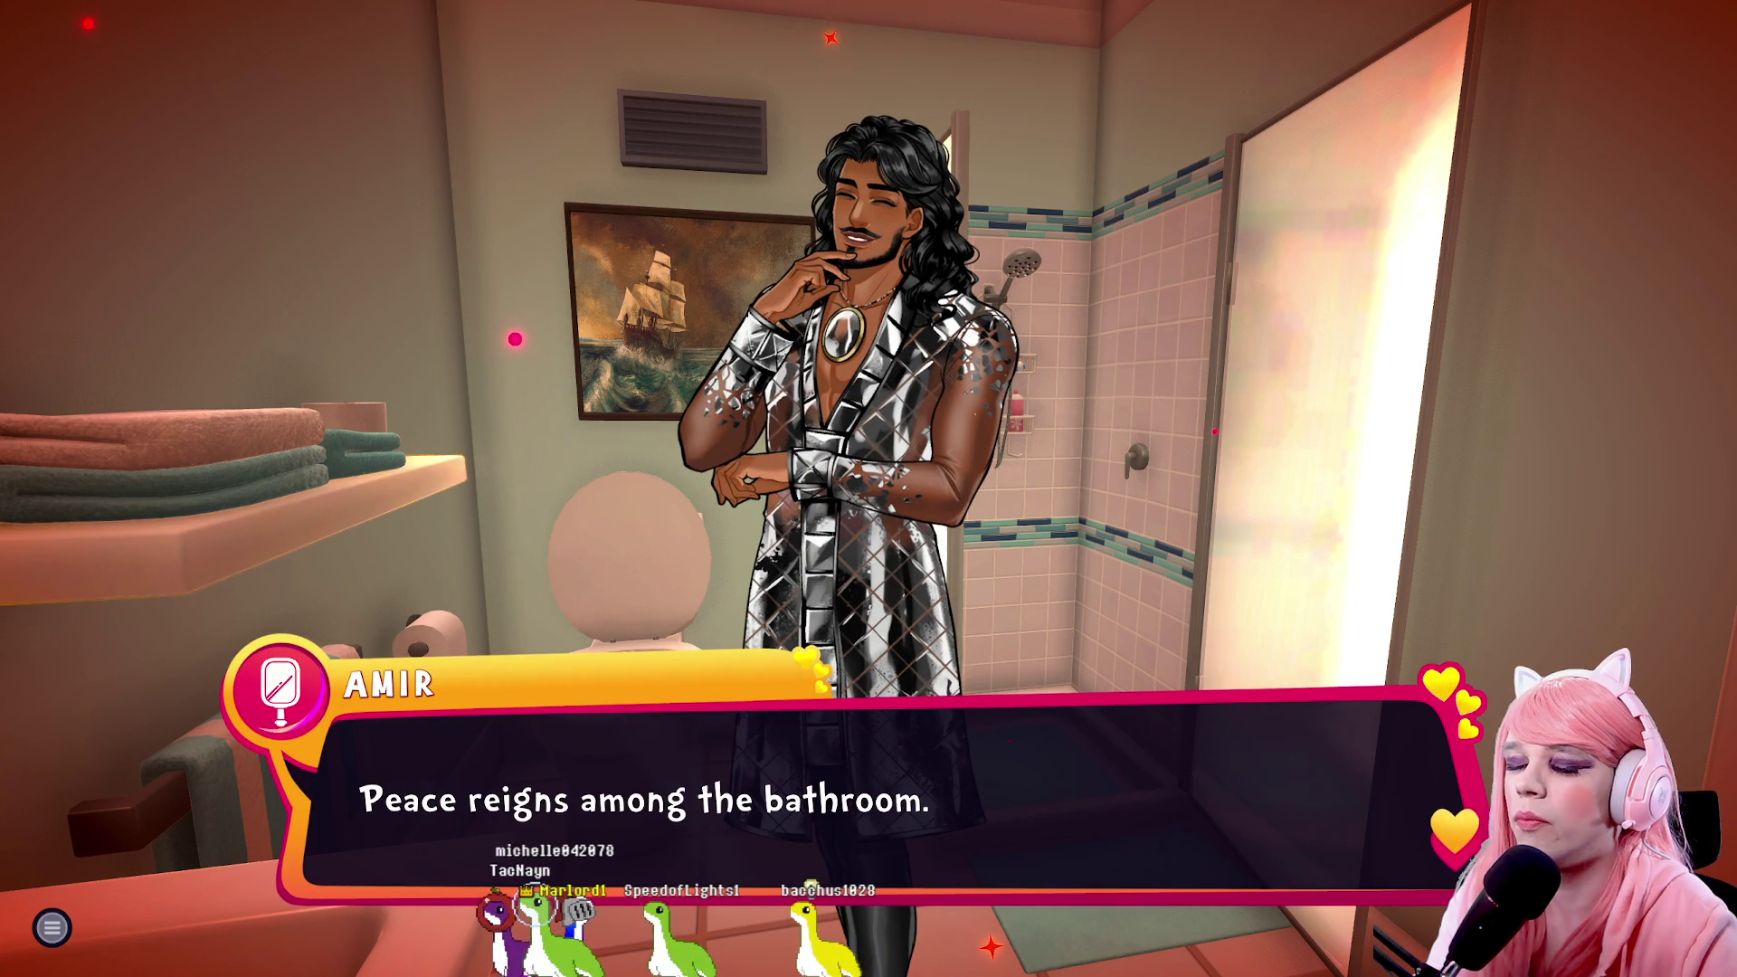
key(space)
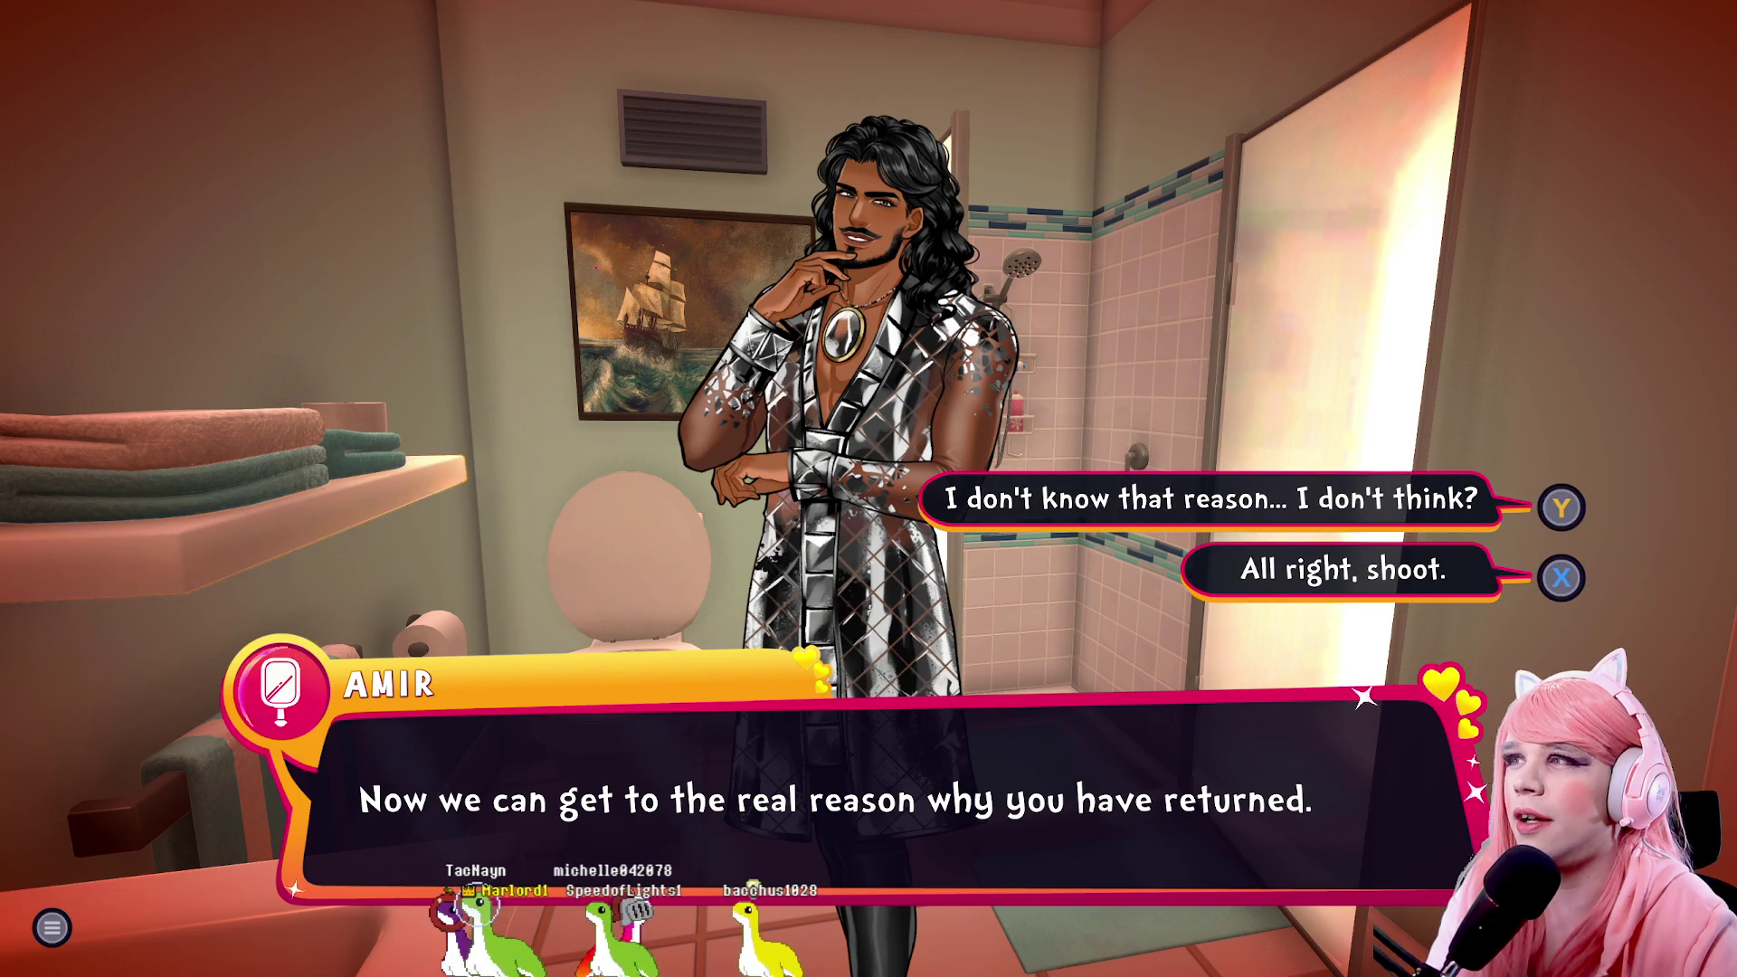
key(x)
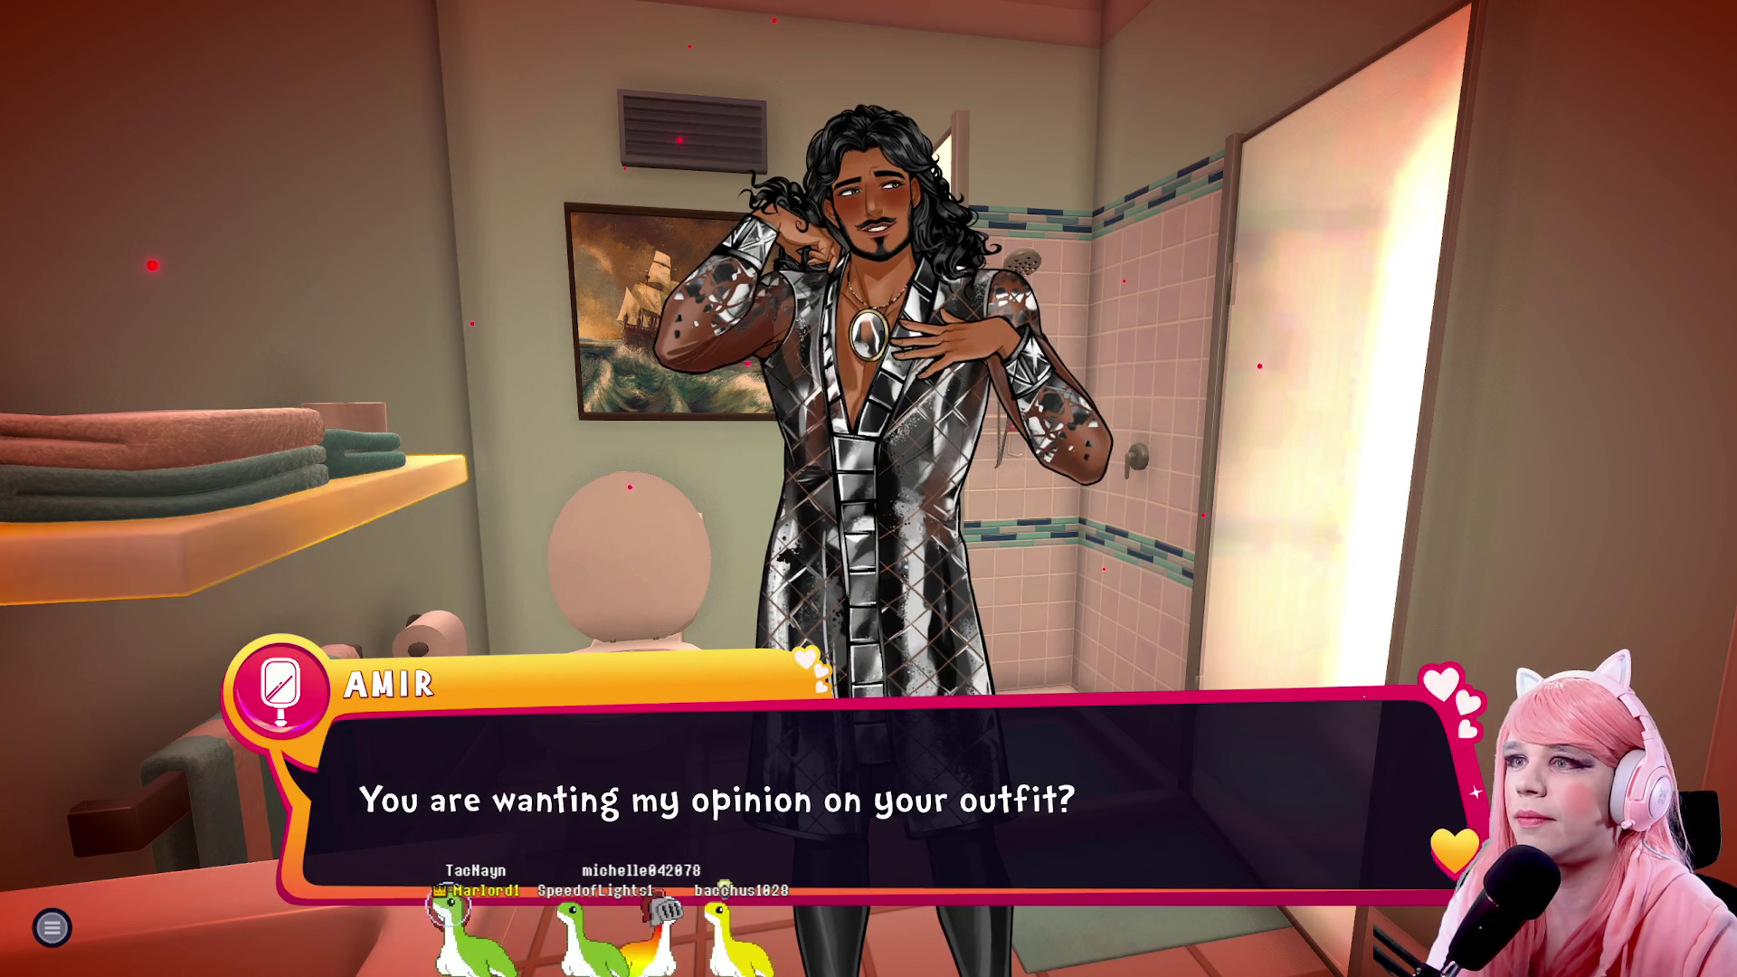
key(y)
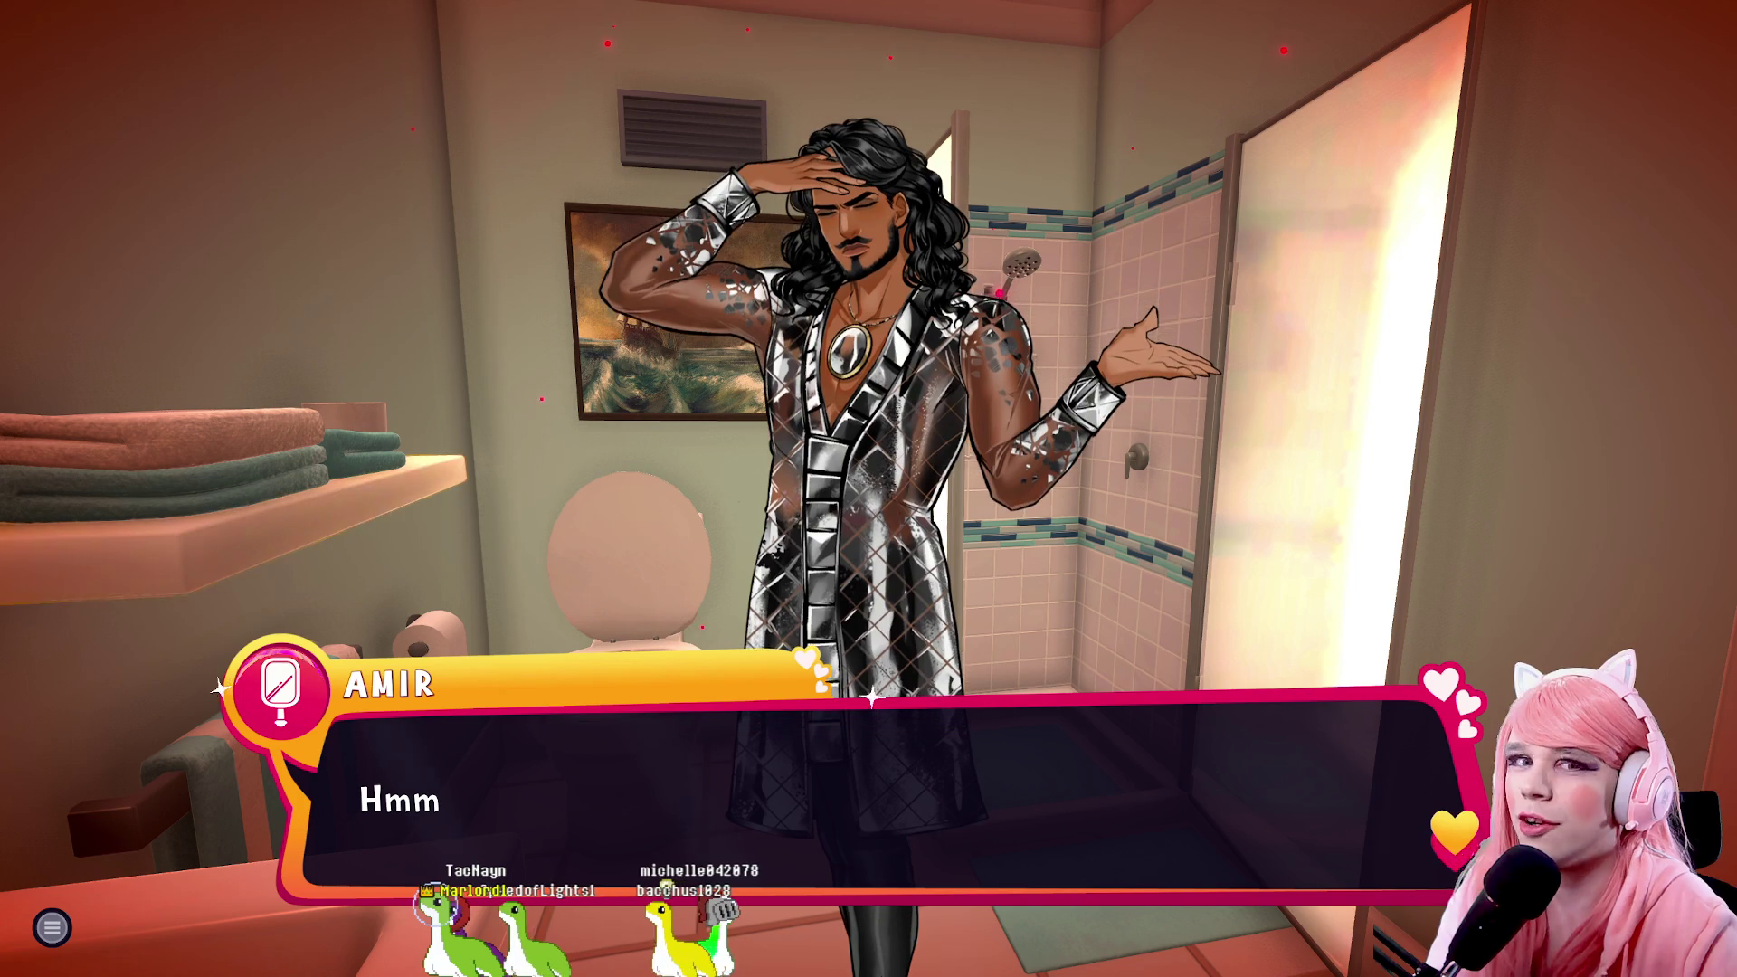
key(space)
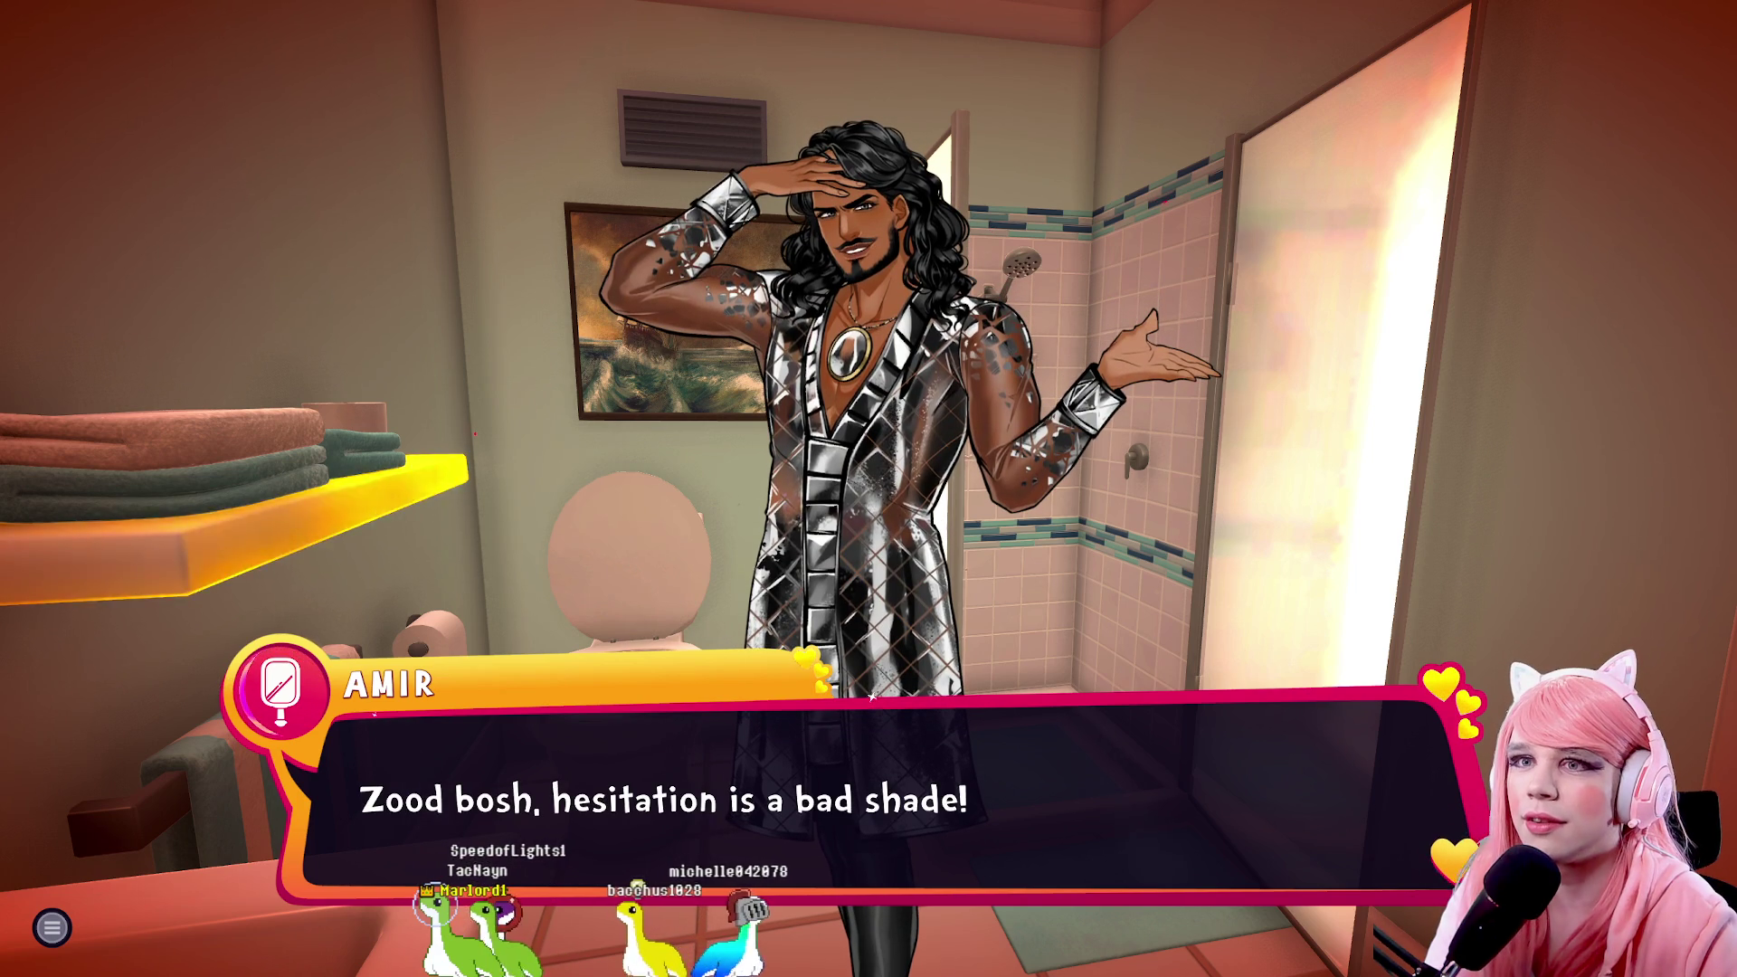
key(space)
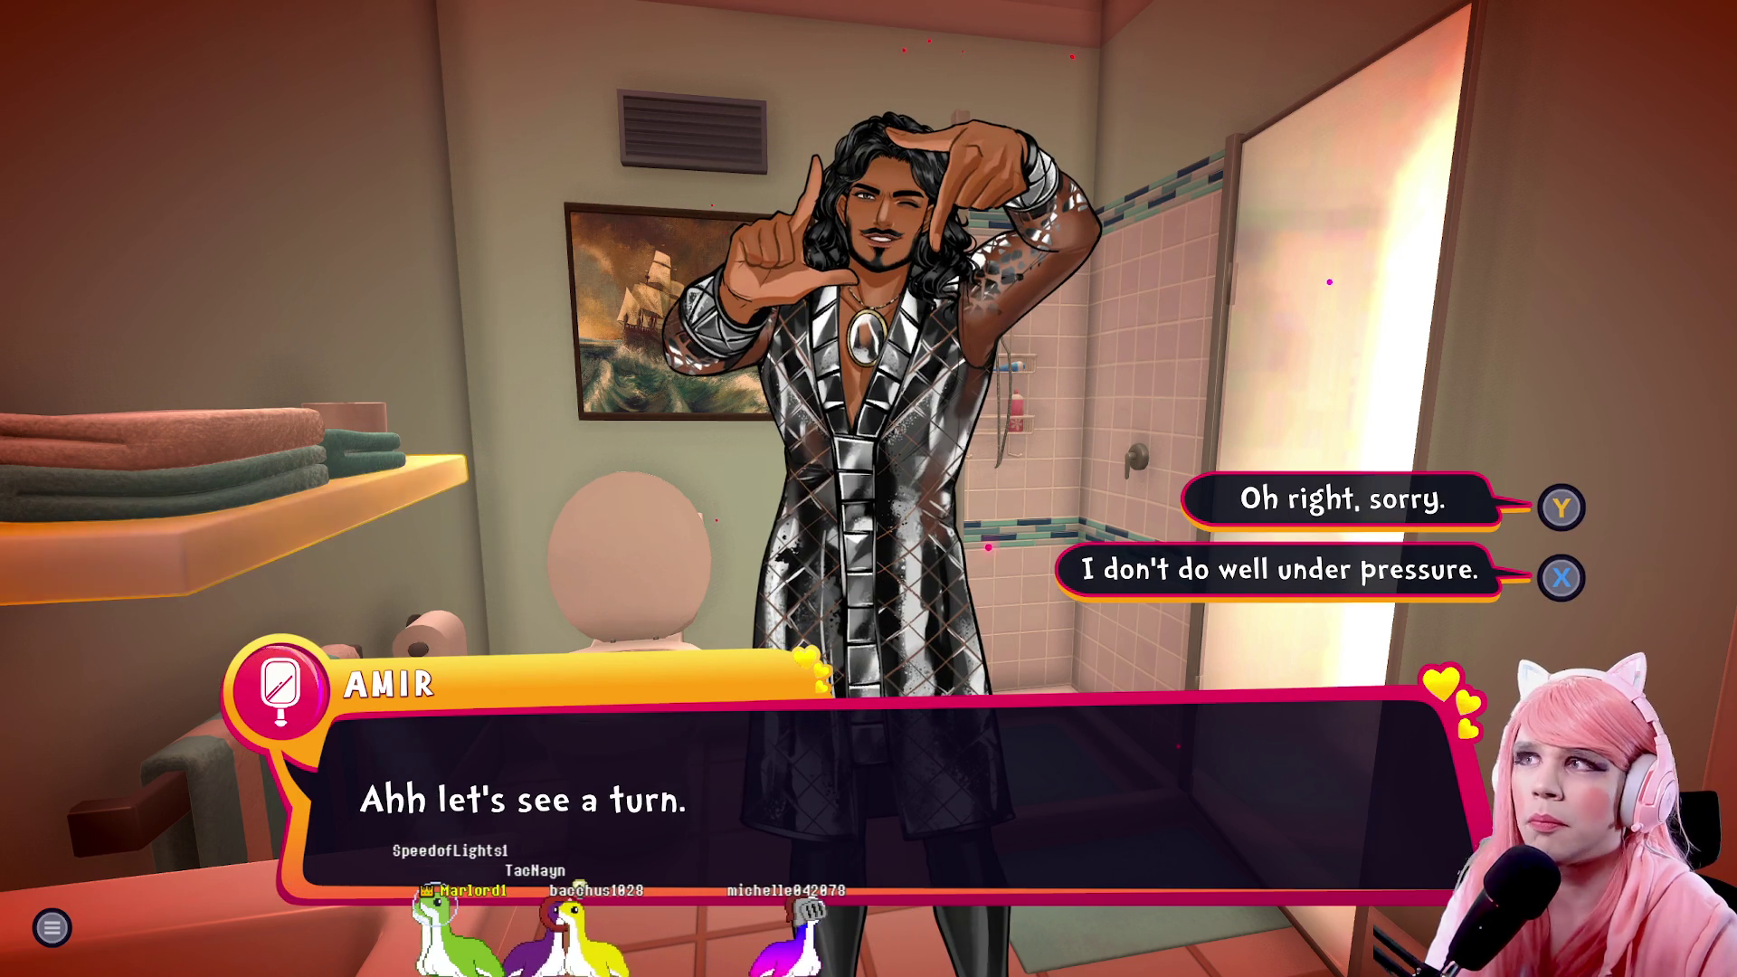
key(1)
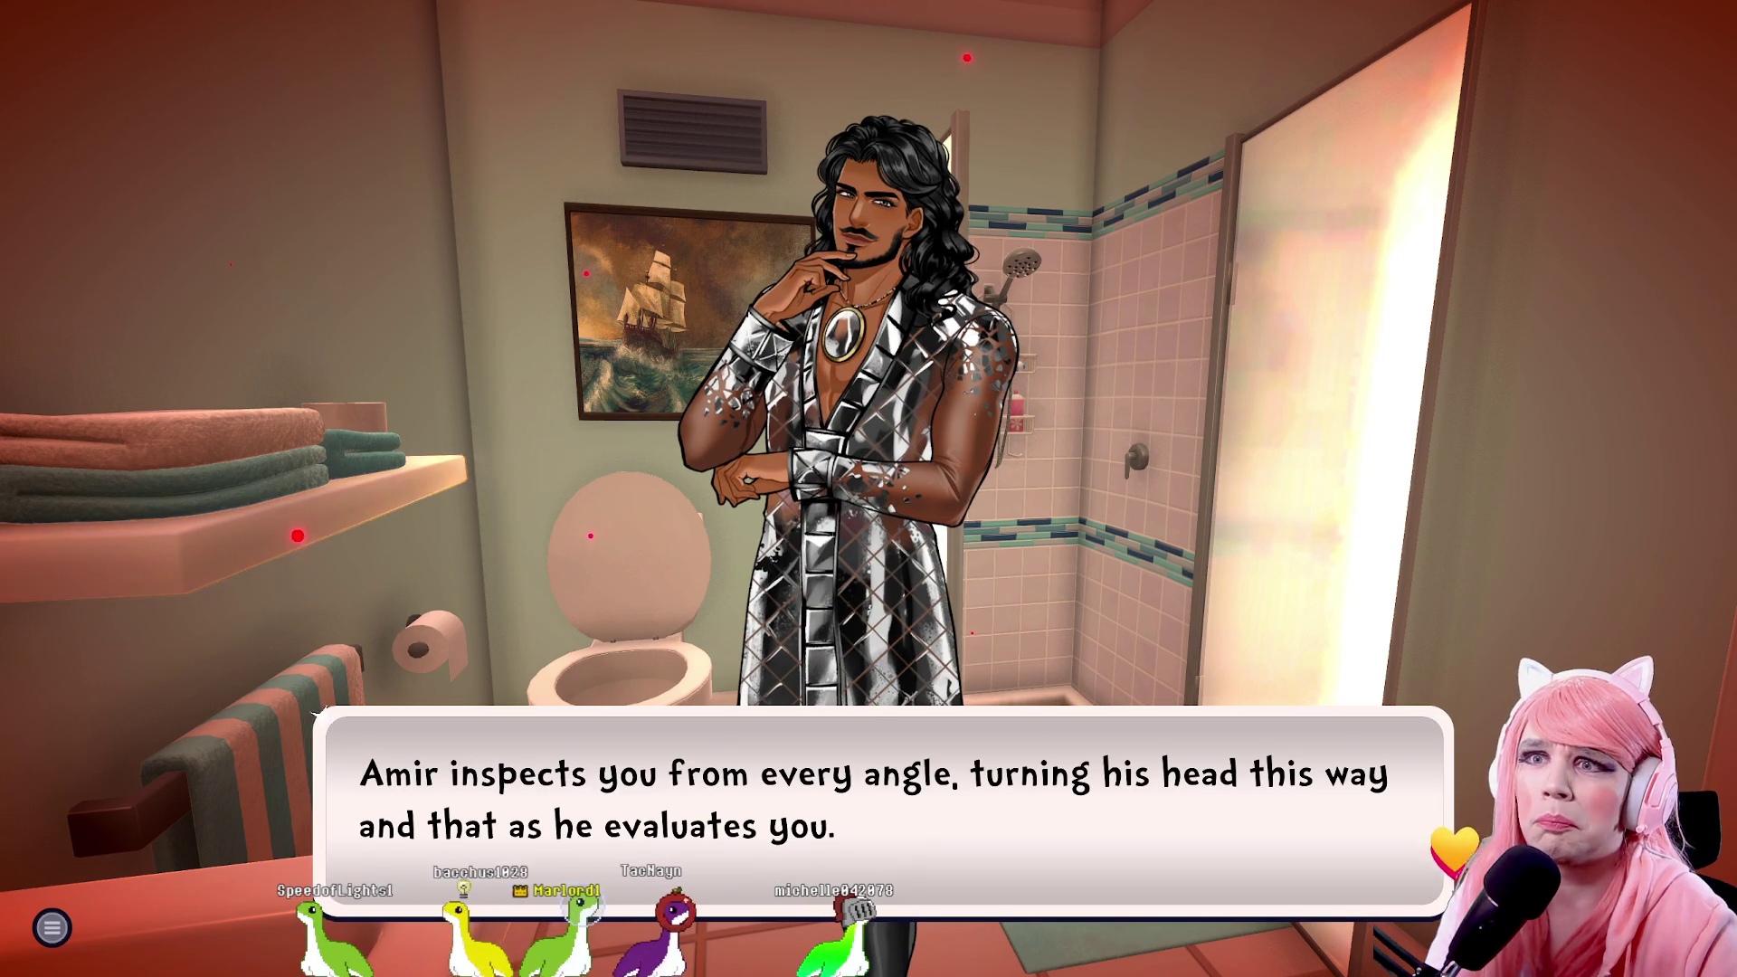
Let Amir adjust your look, answer 'Nope, nothing more.', and continue until he asks 'What do you think?'
key(space)
key(space)
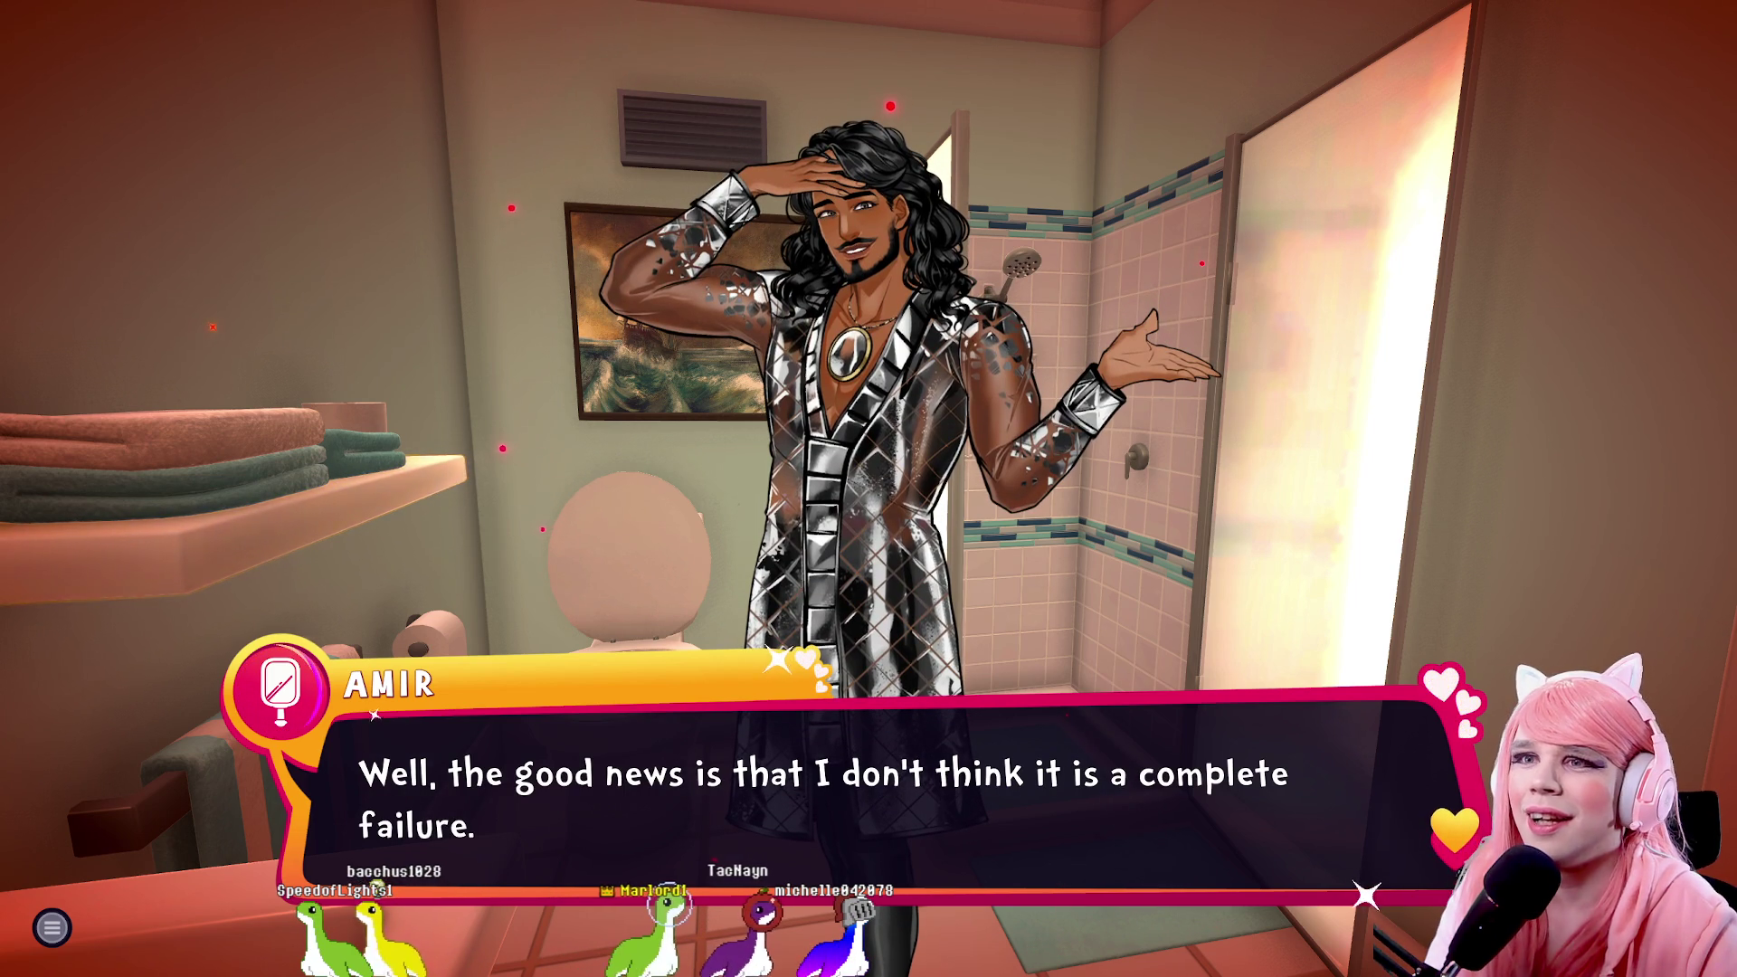
key(space)
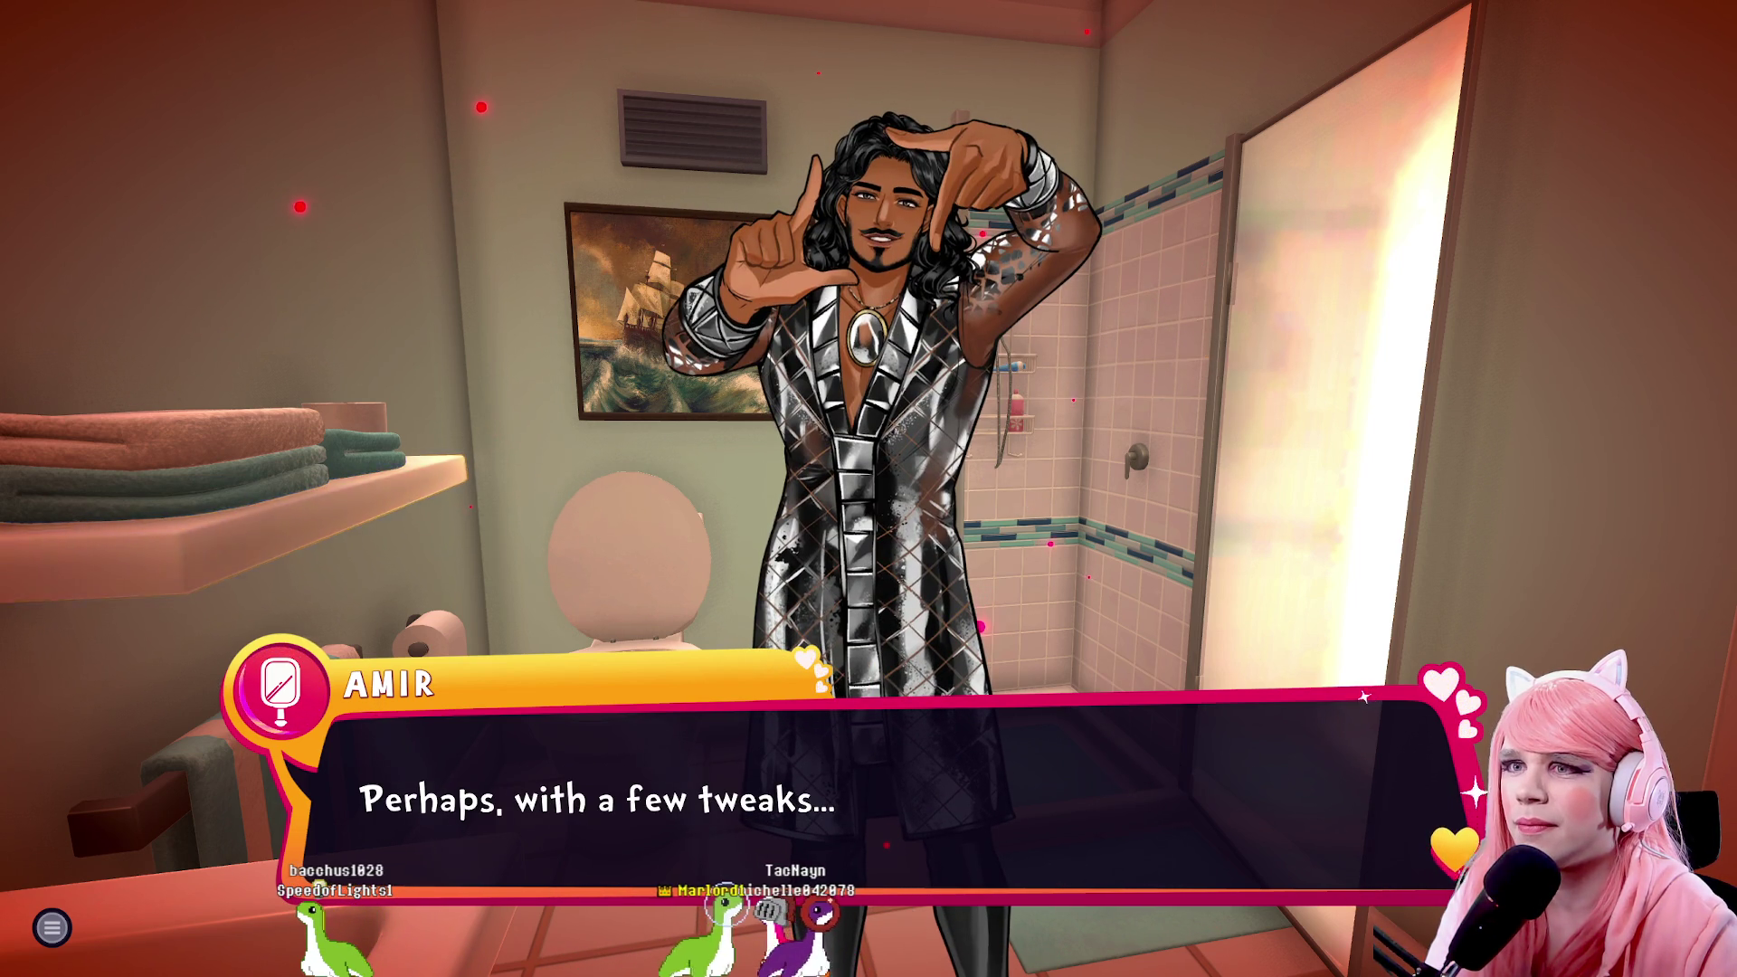
key(space)
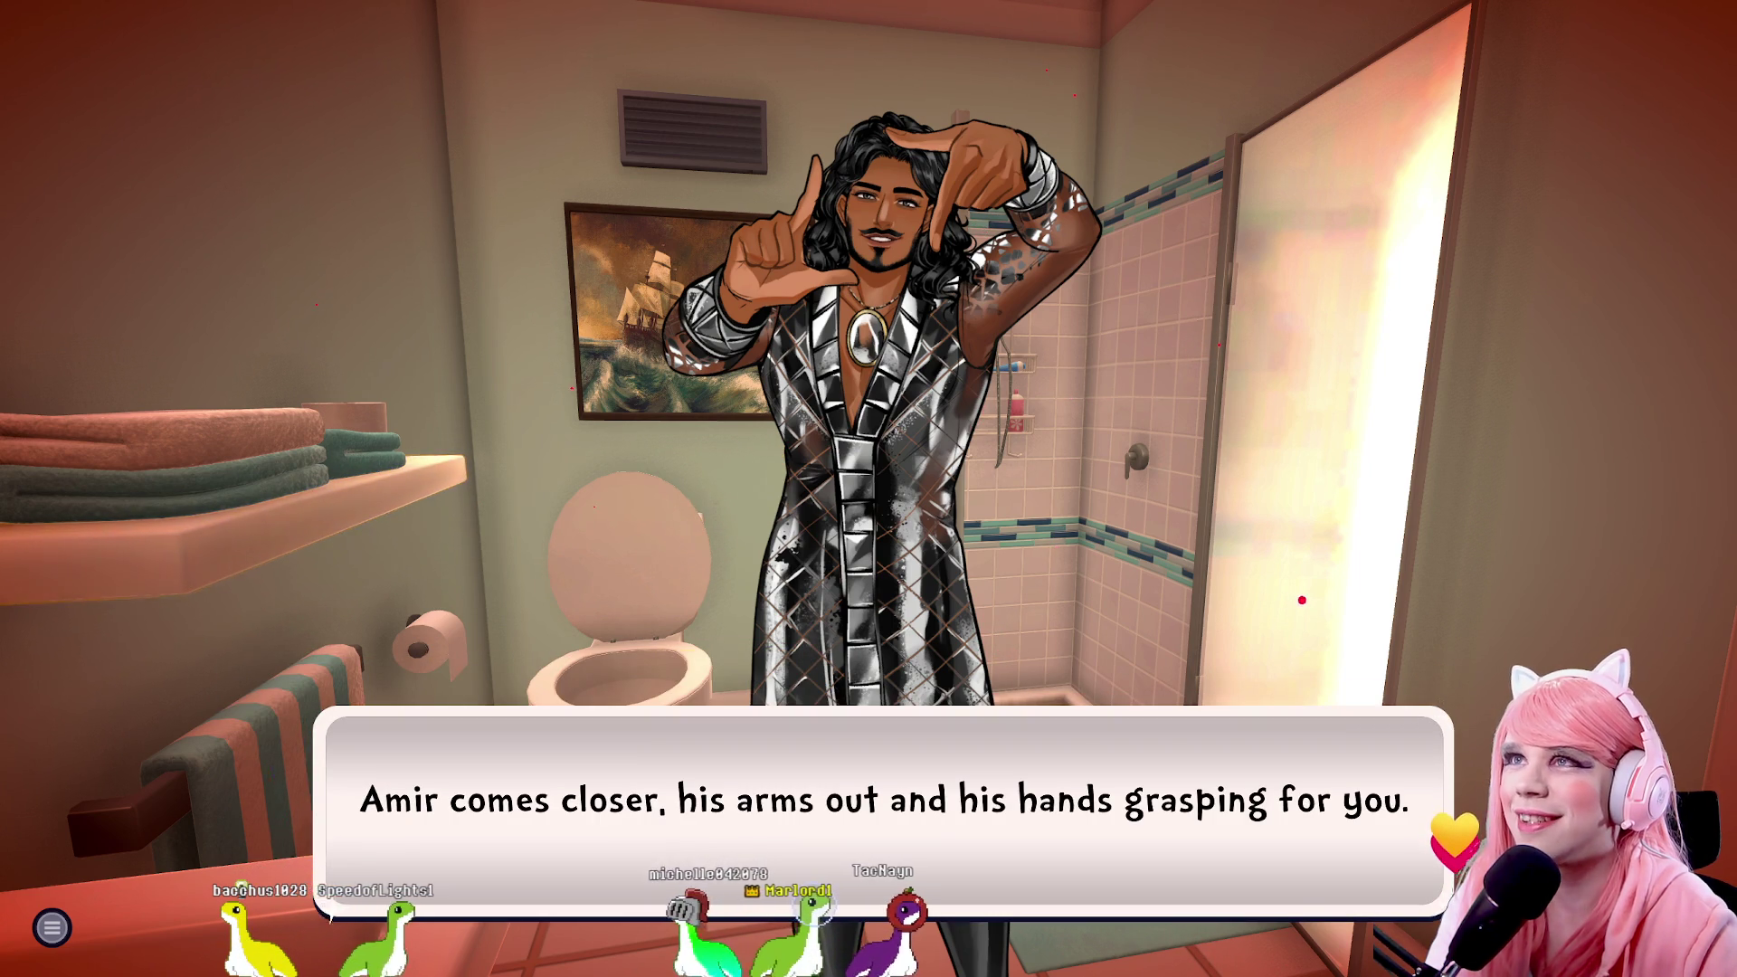
key(space)
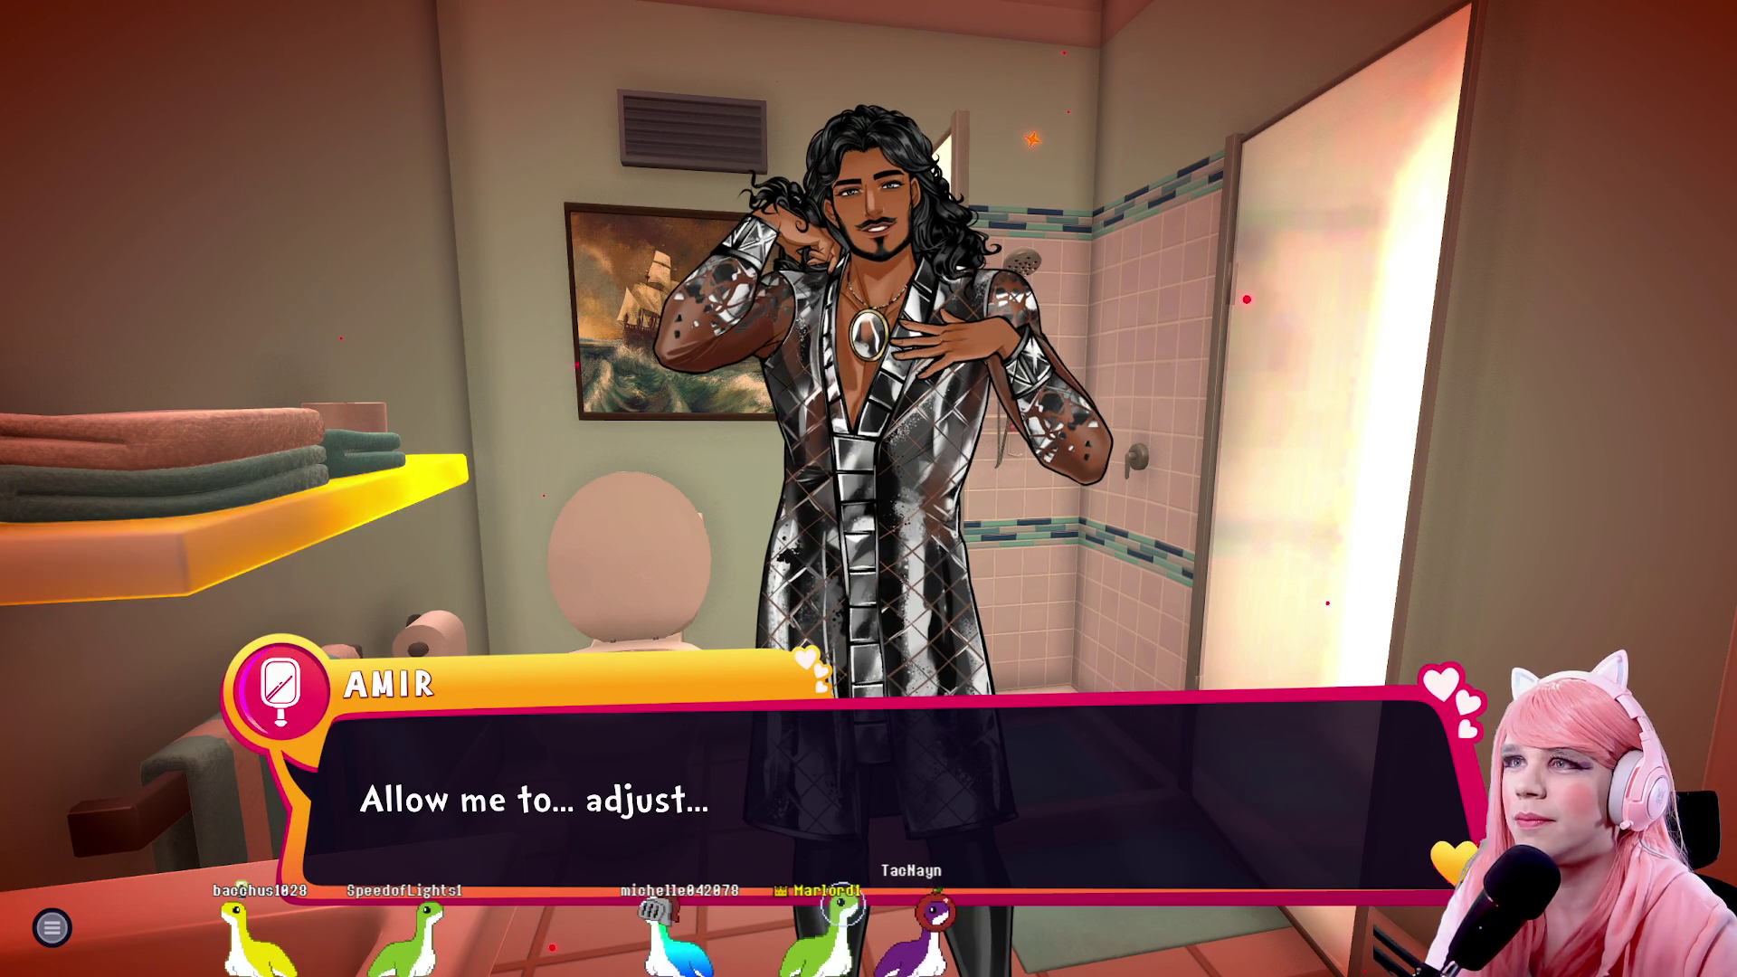
key(space)
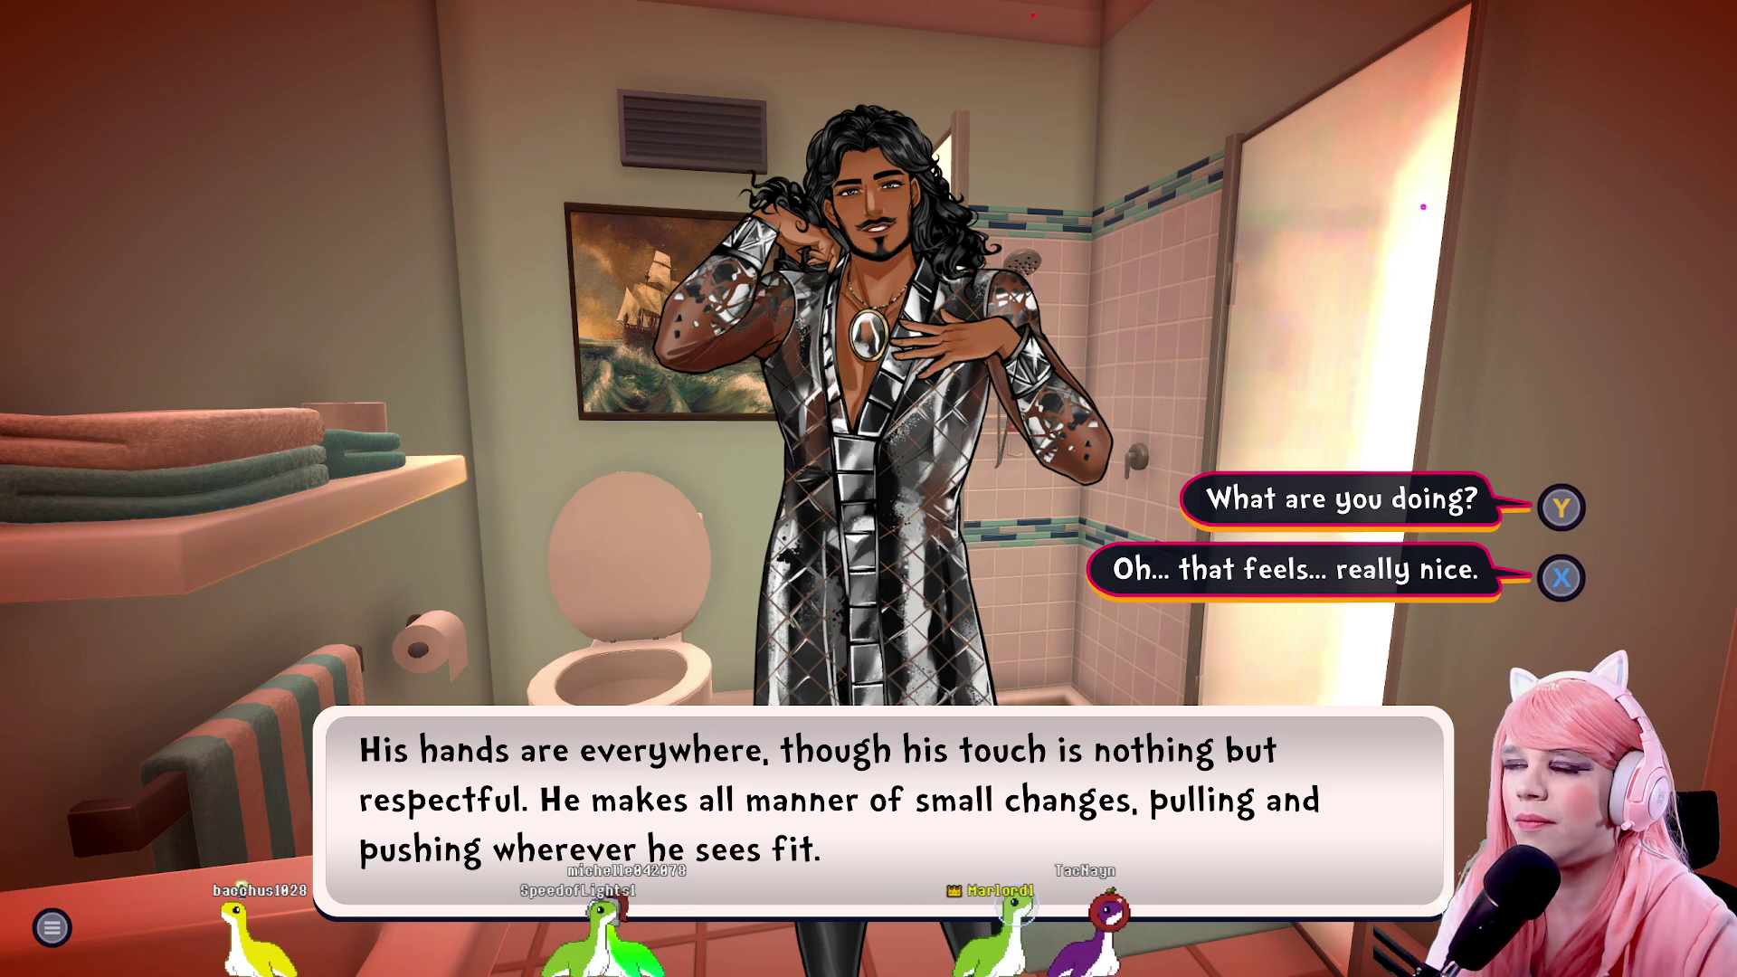
key(y)
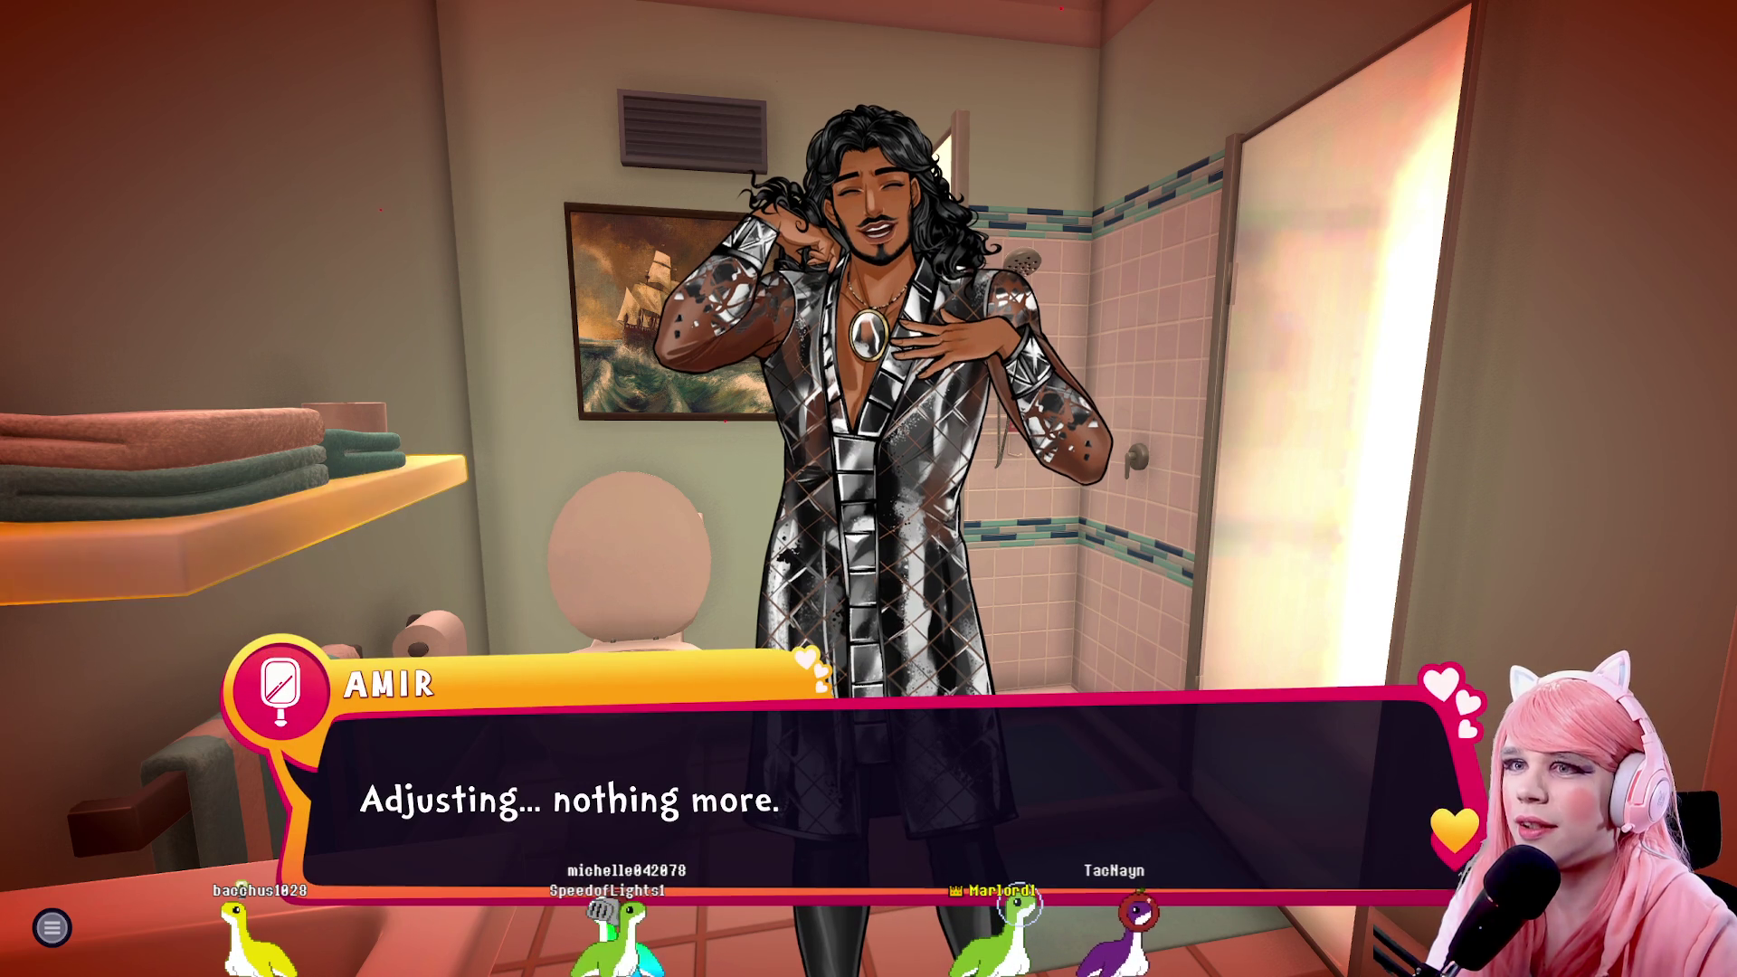
key(space)
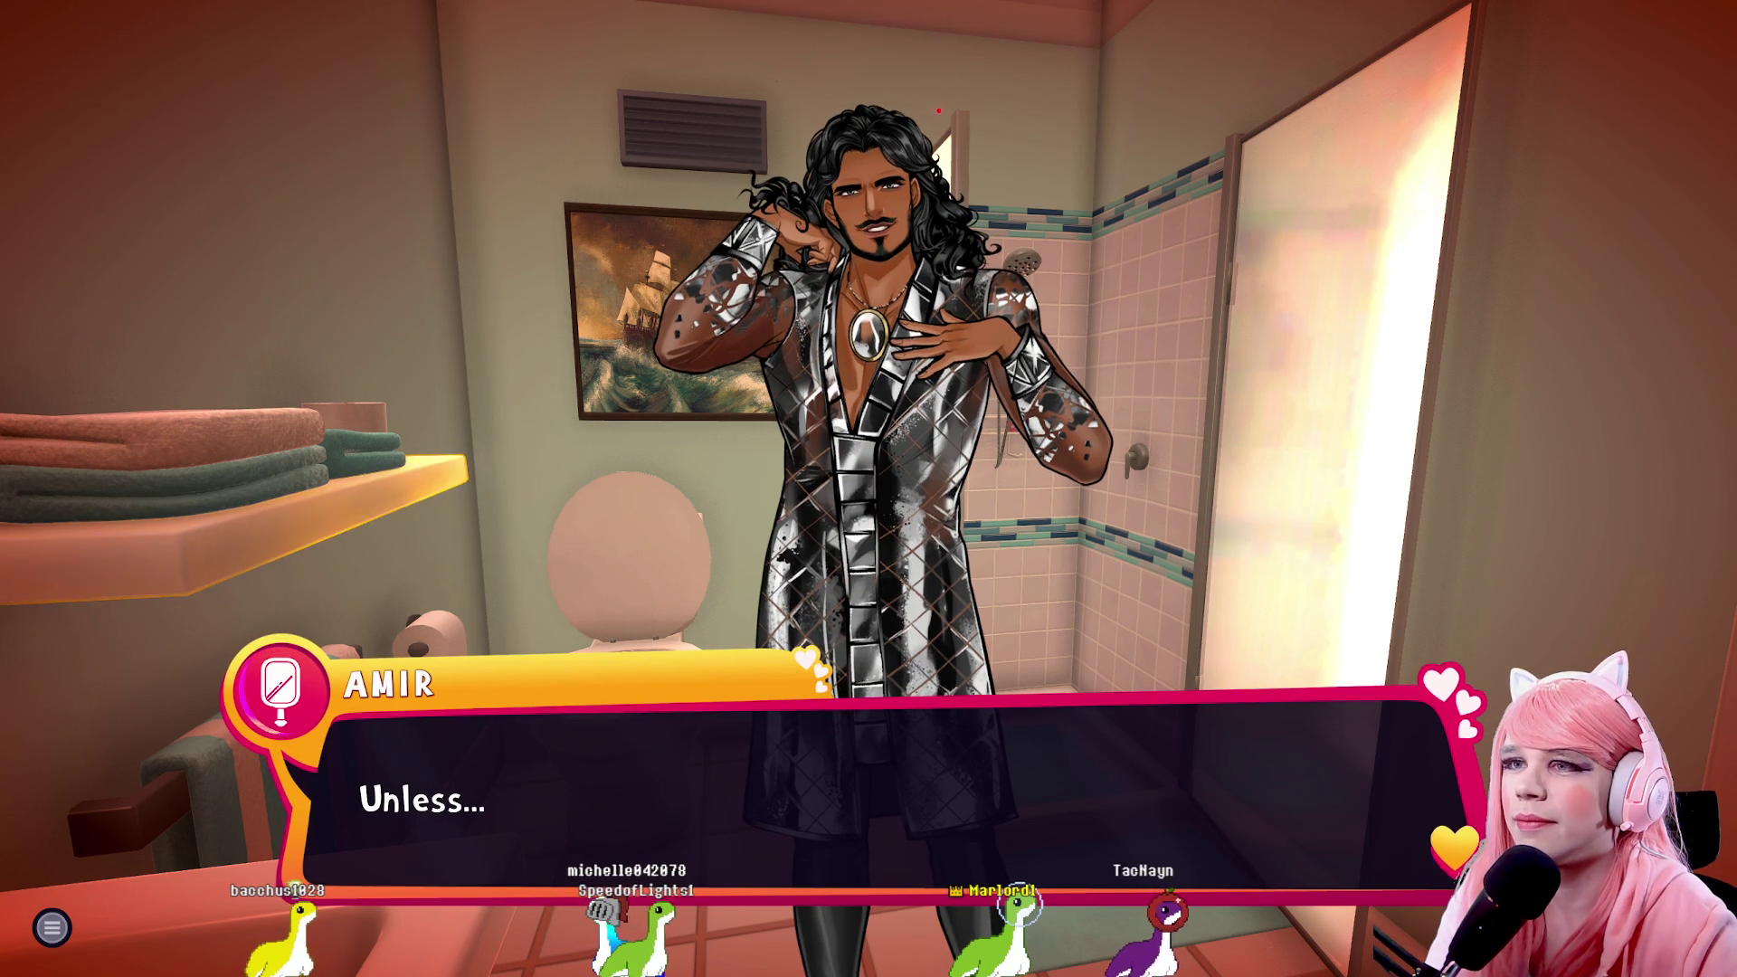
key(space)
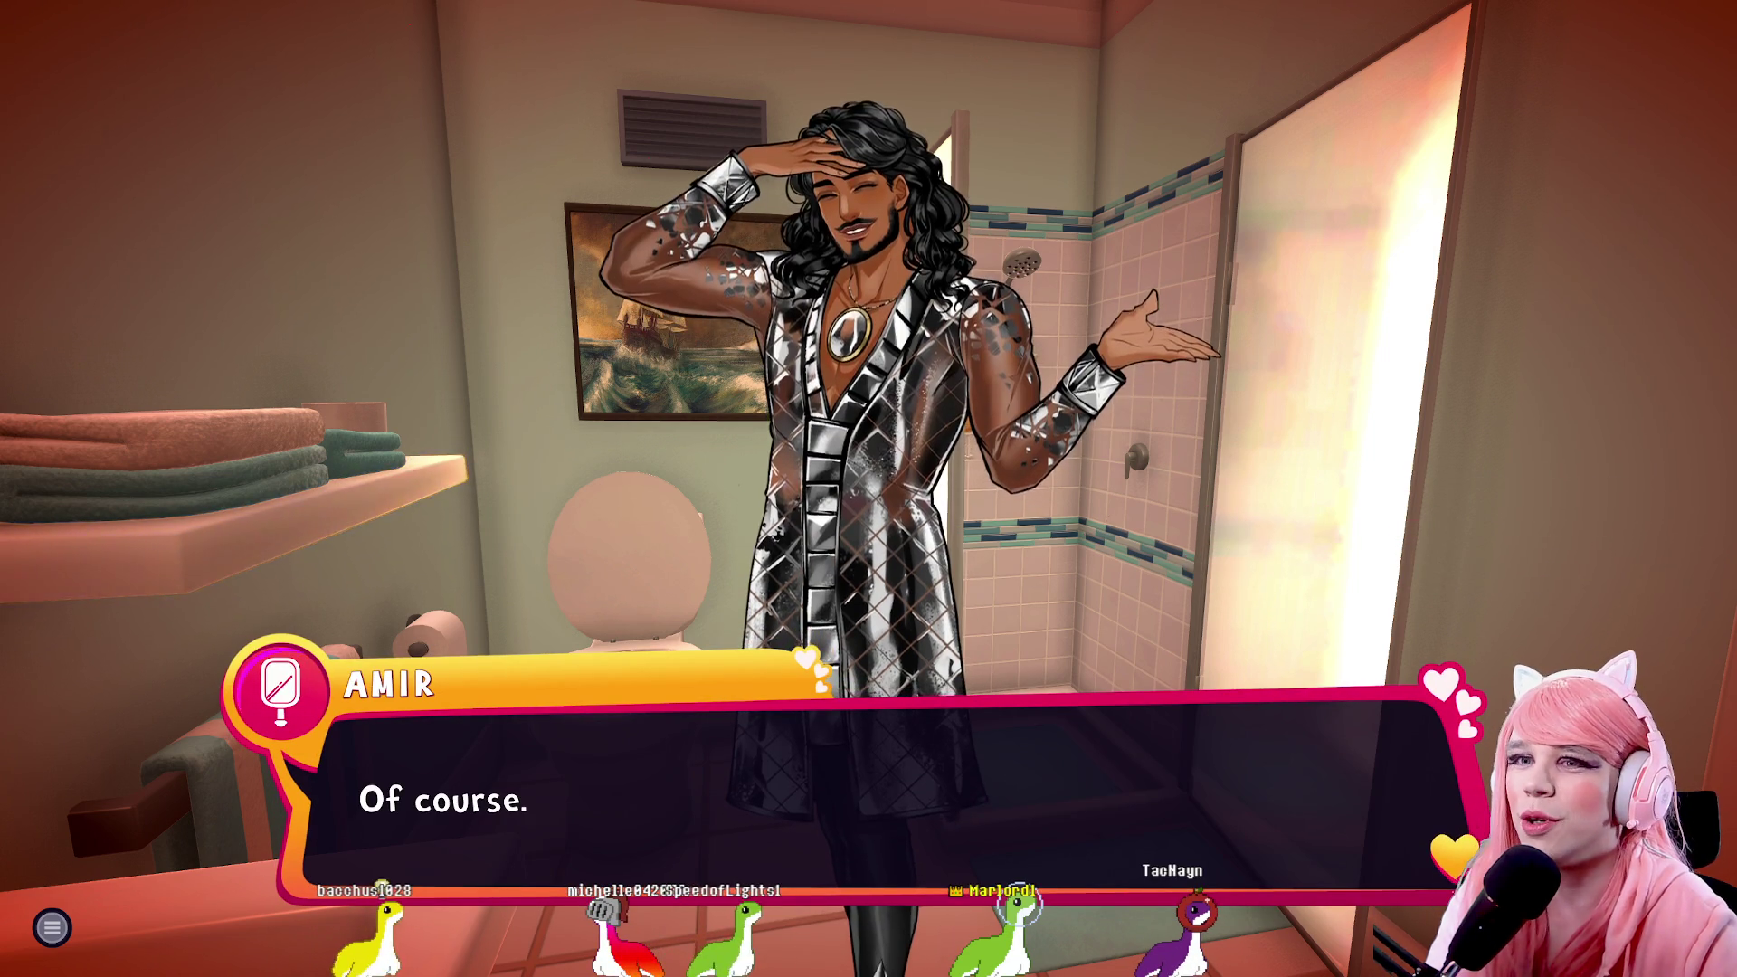
key(space)
key(space)
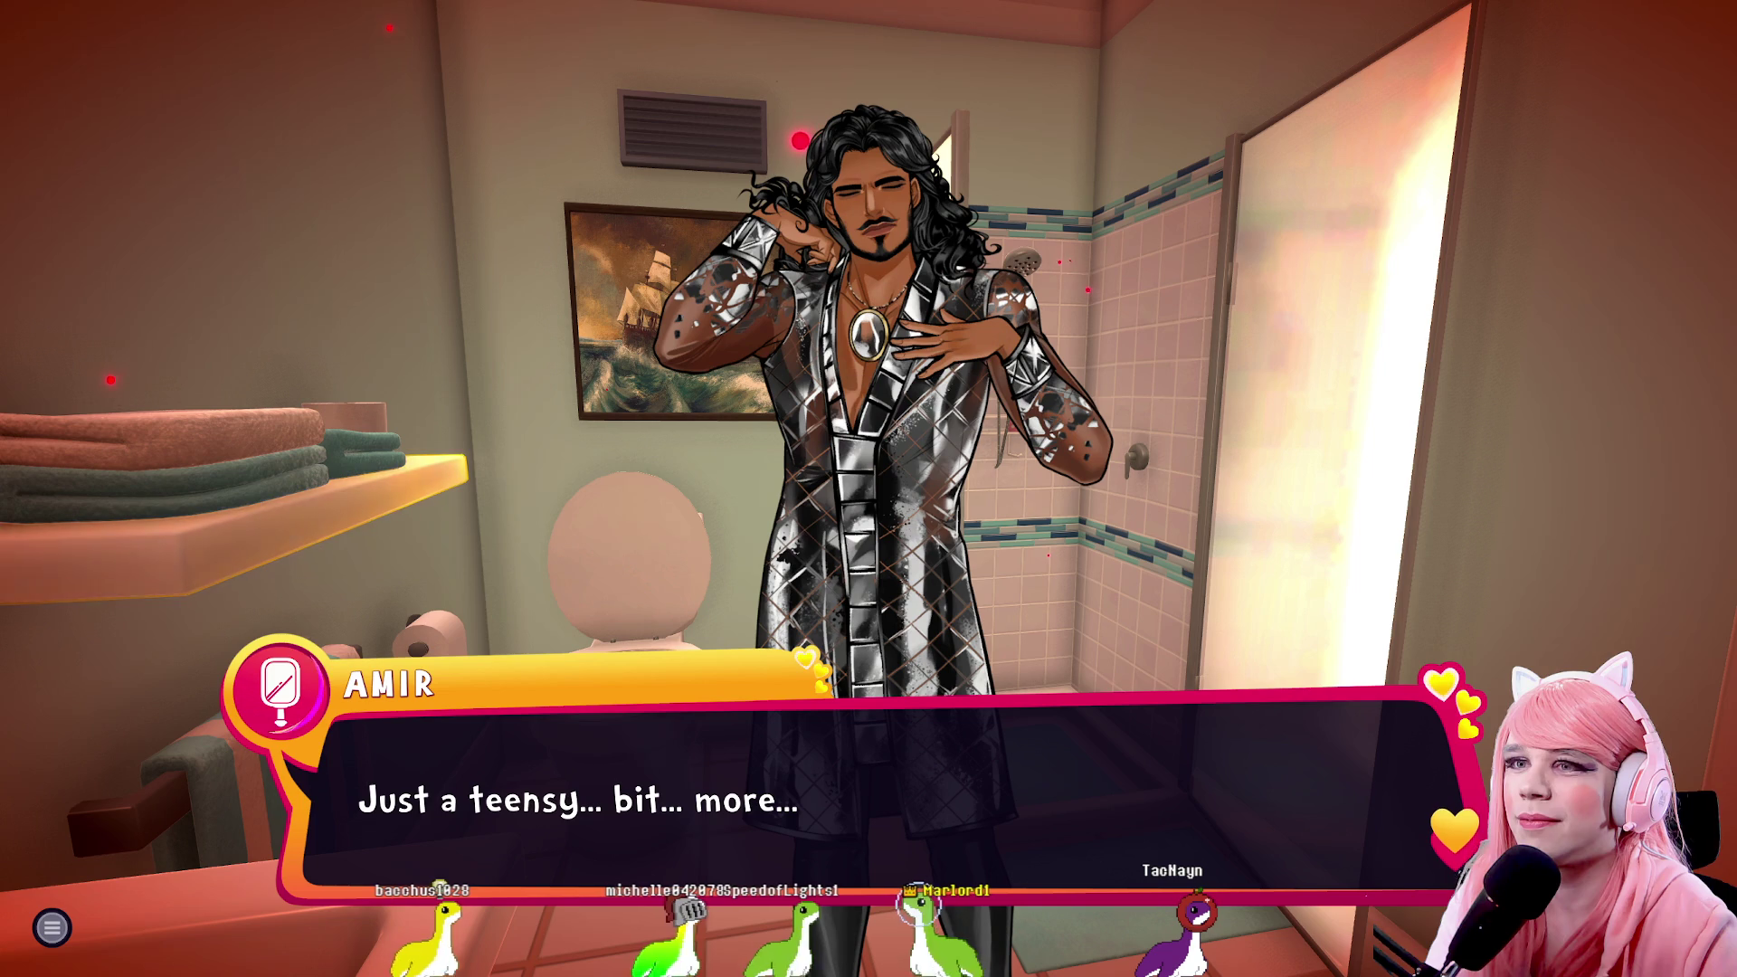
key(space)
key(space)
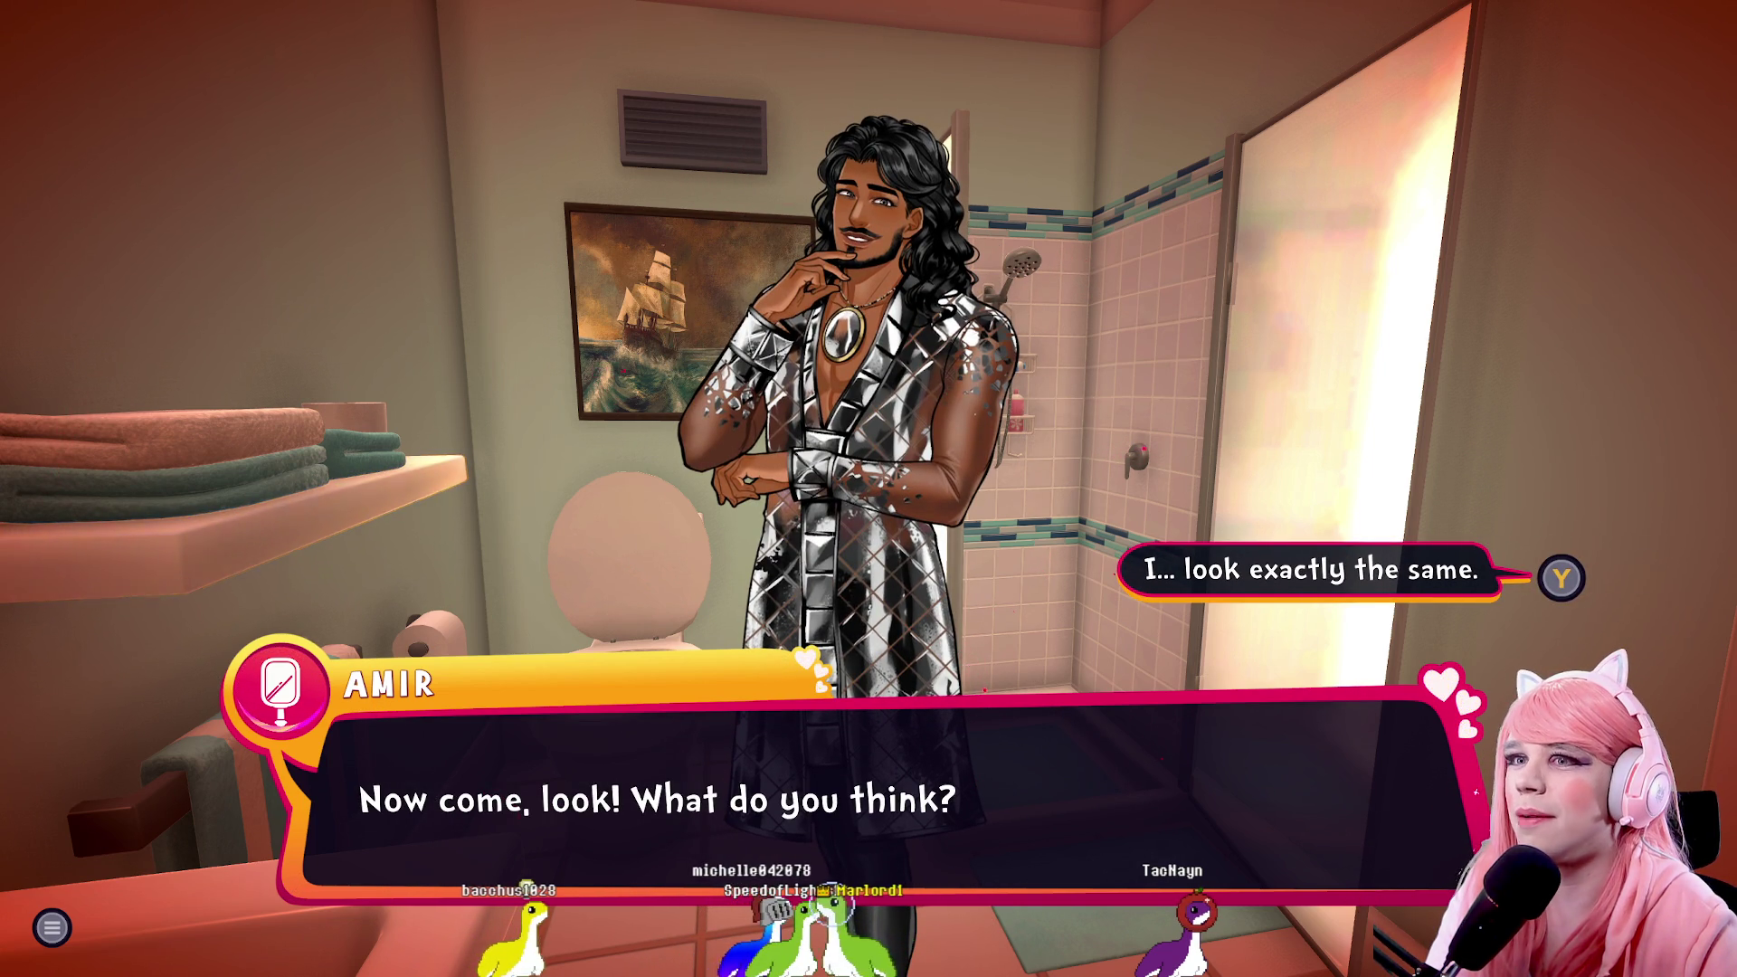
Tell Amir 'I... look exactly the same.', then 'I'm... yeah. So confused.', and end the conversation
click(1105, 574)
click(1084, 603)
click(1072, 570)
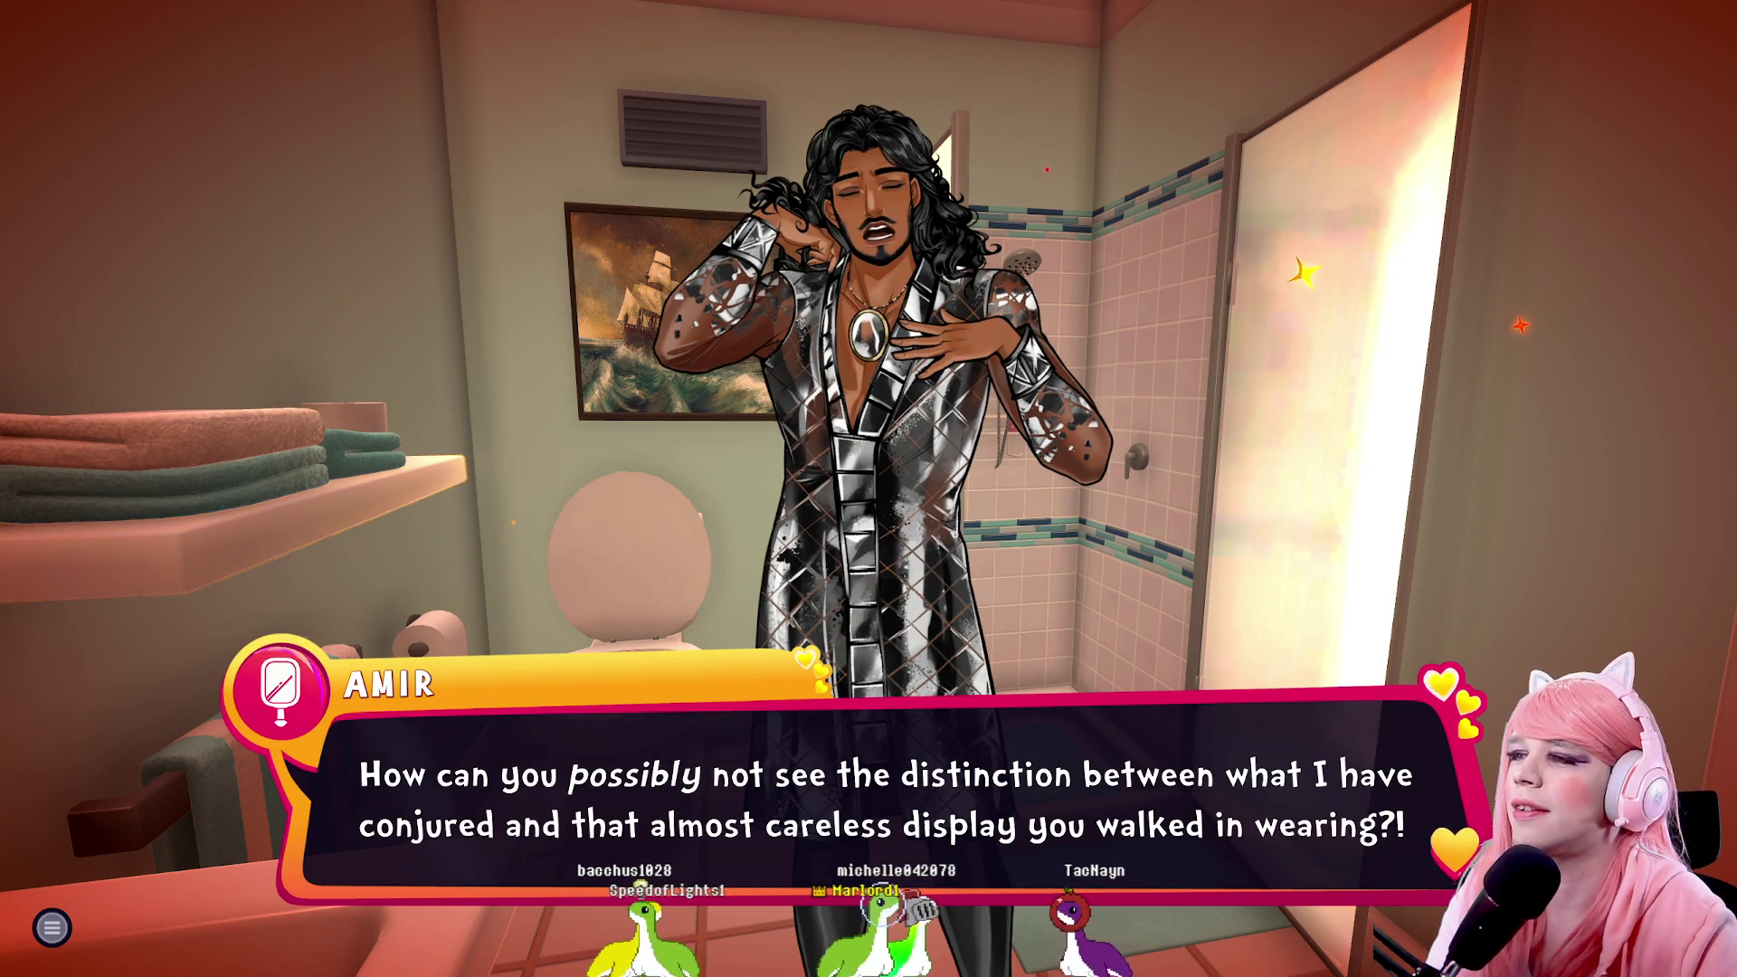
key(space)
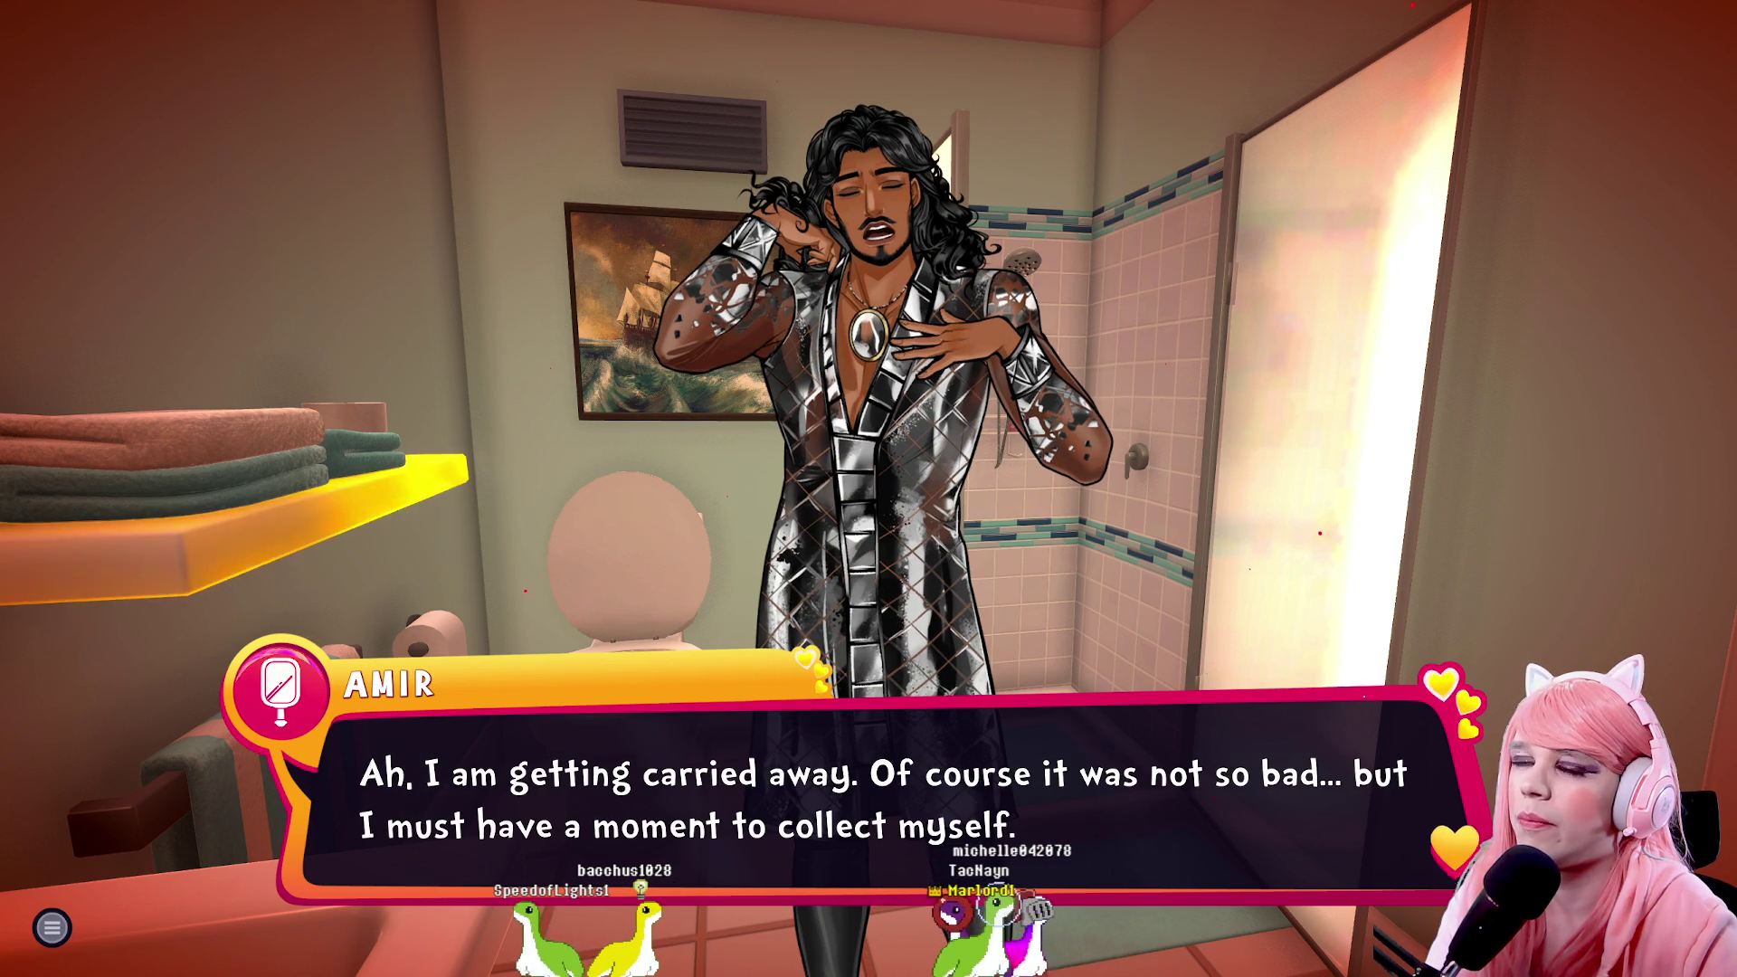
key(space)
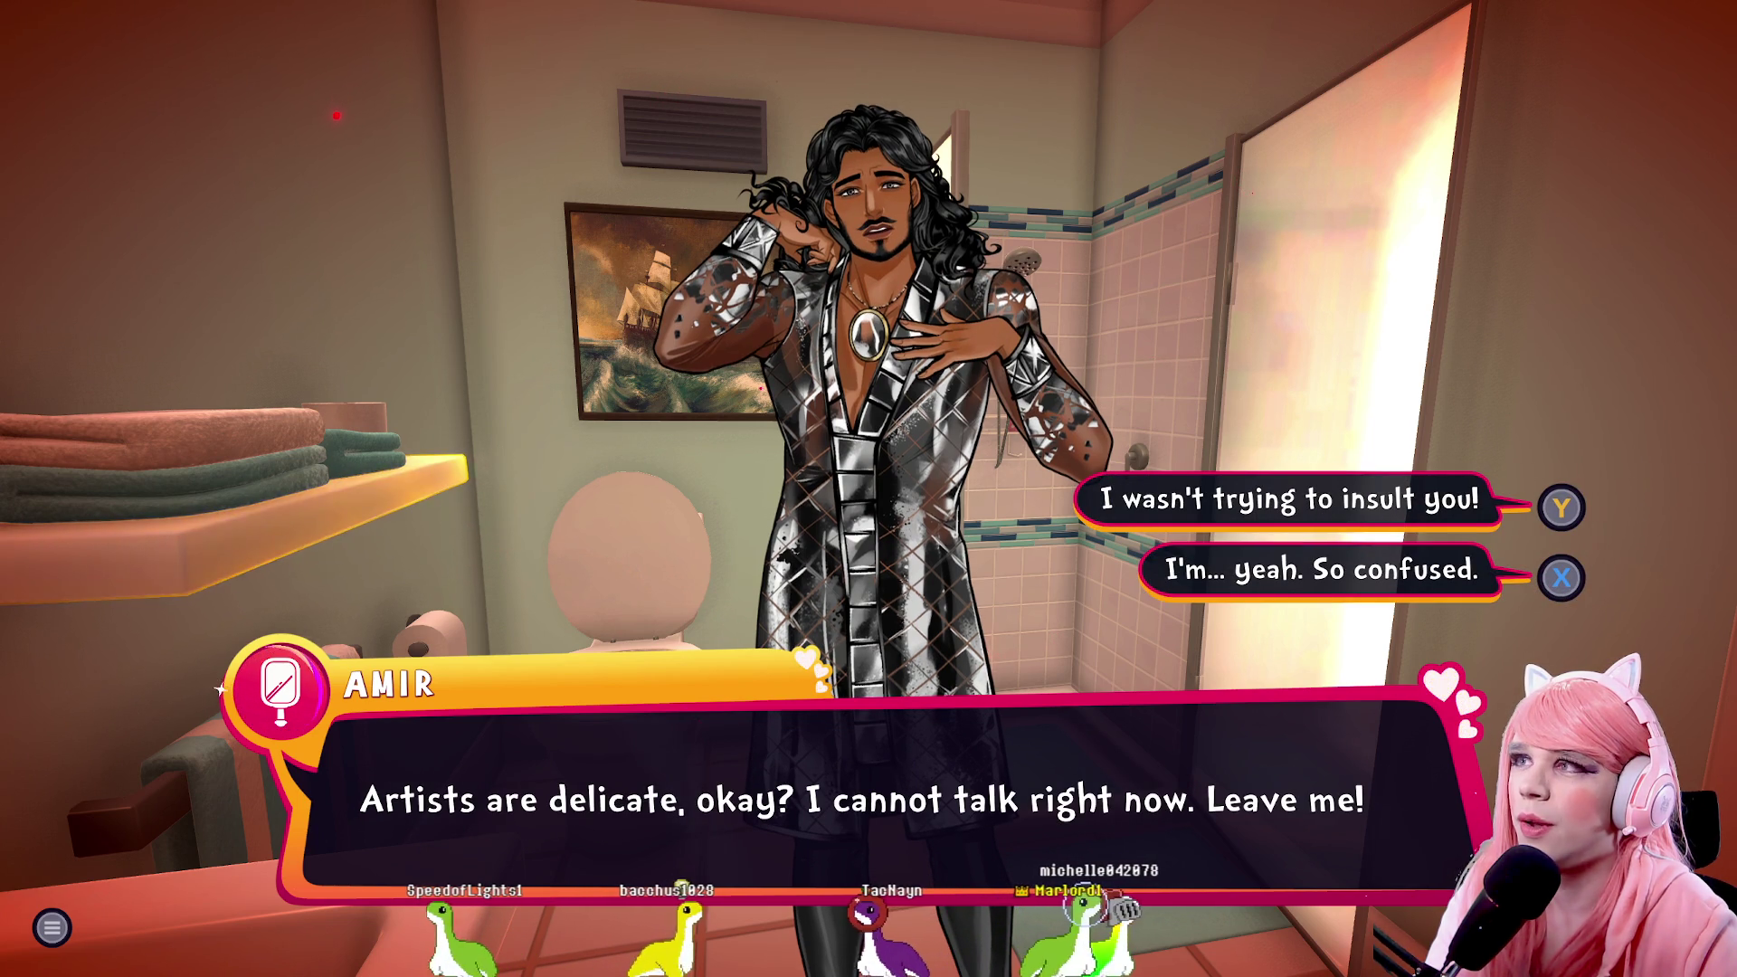
key(x)
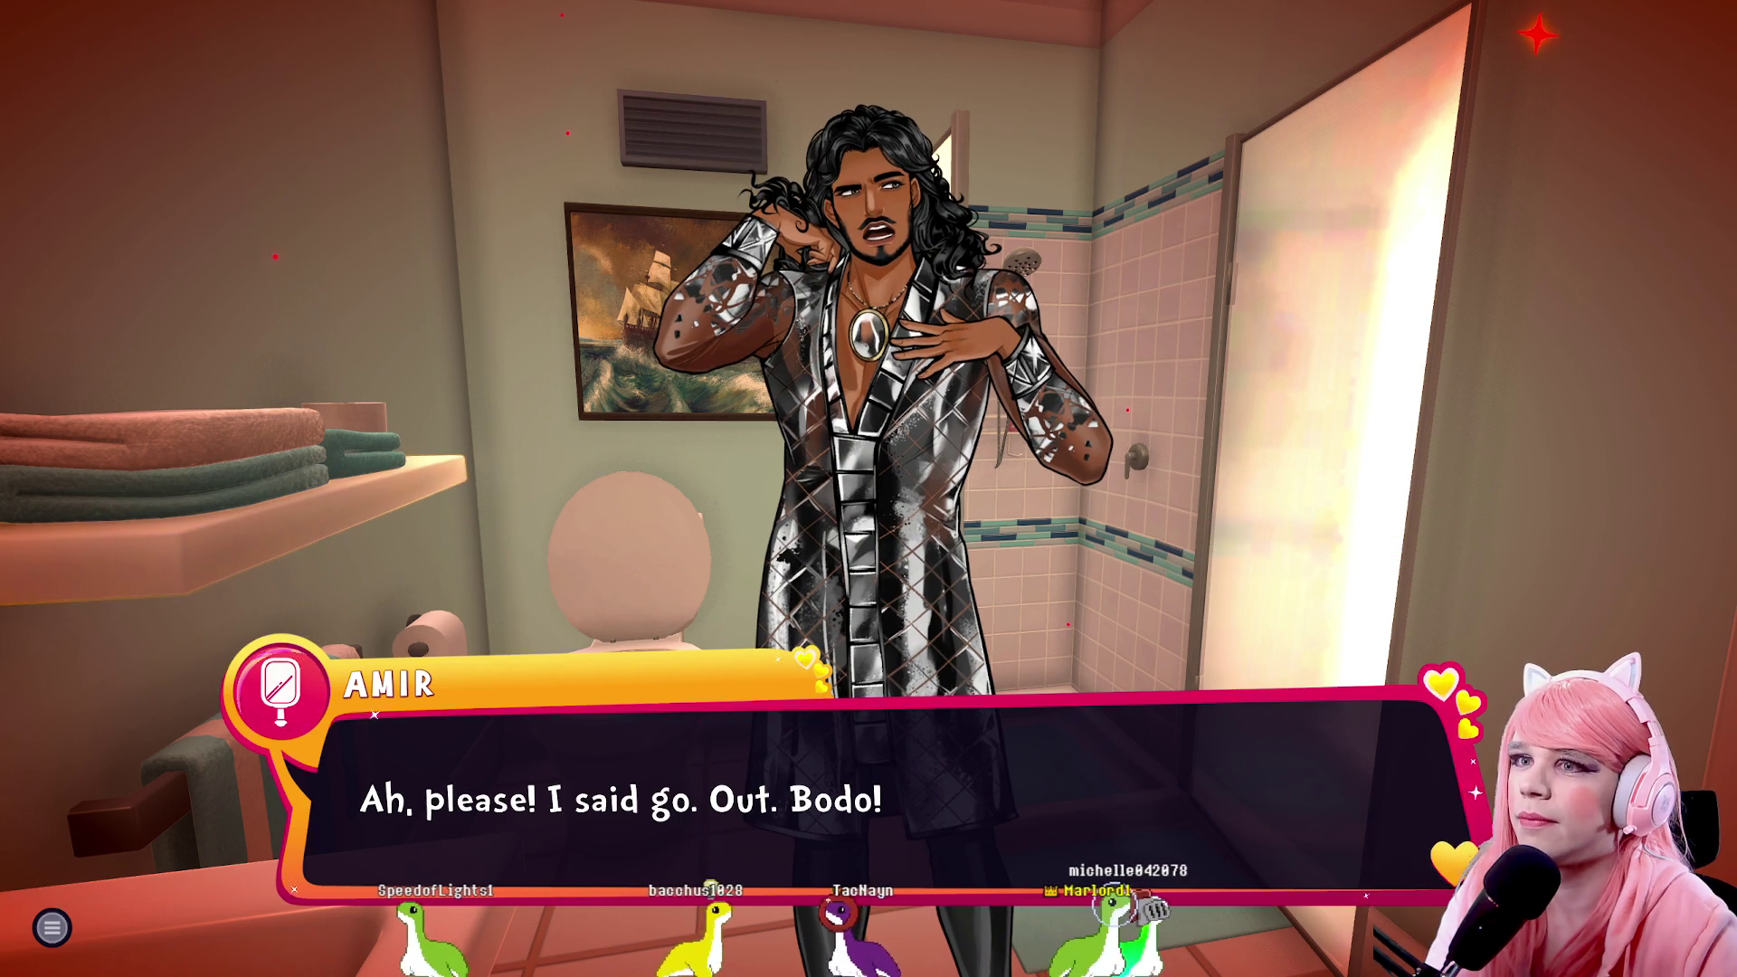
key(space)
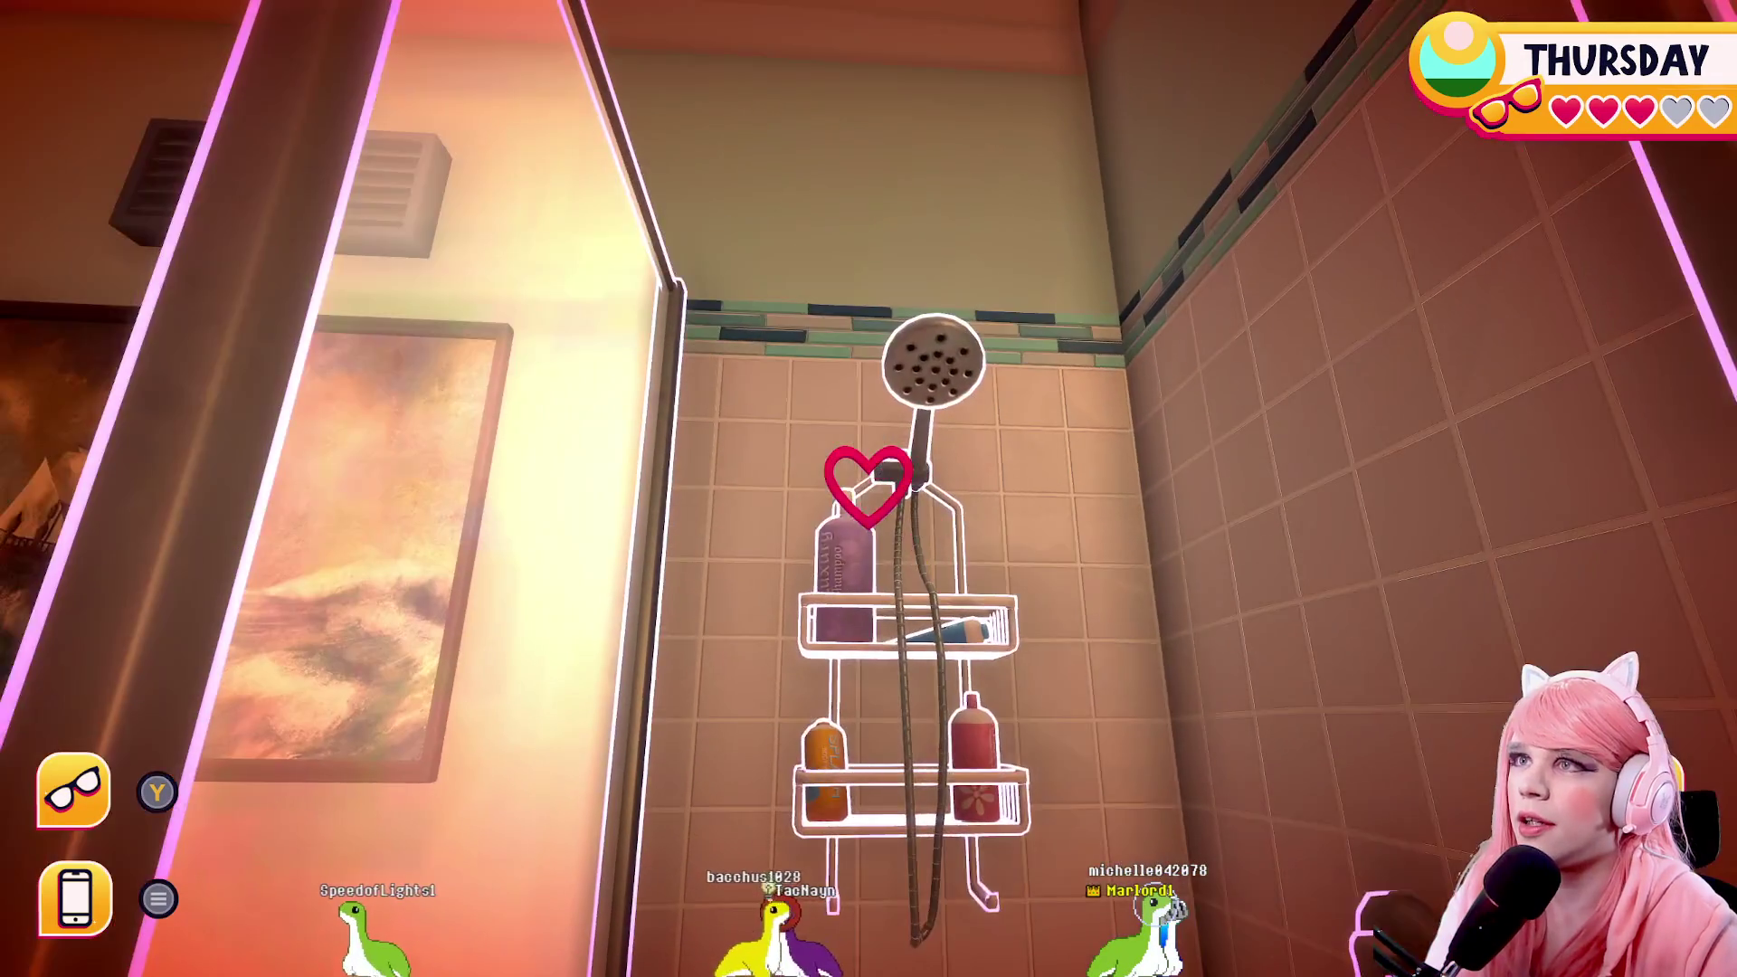
Interact with the shower caddy to summon Johnny and start his date
key(e)
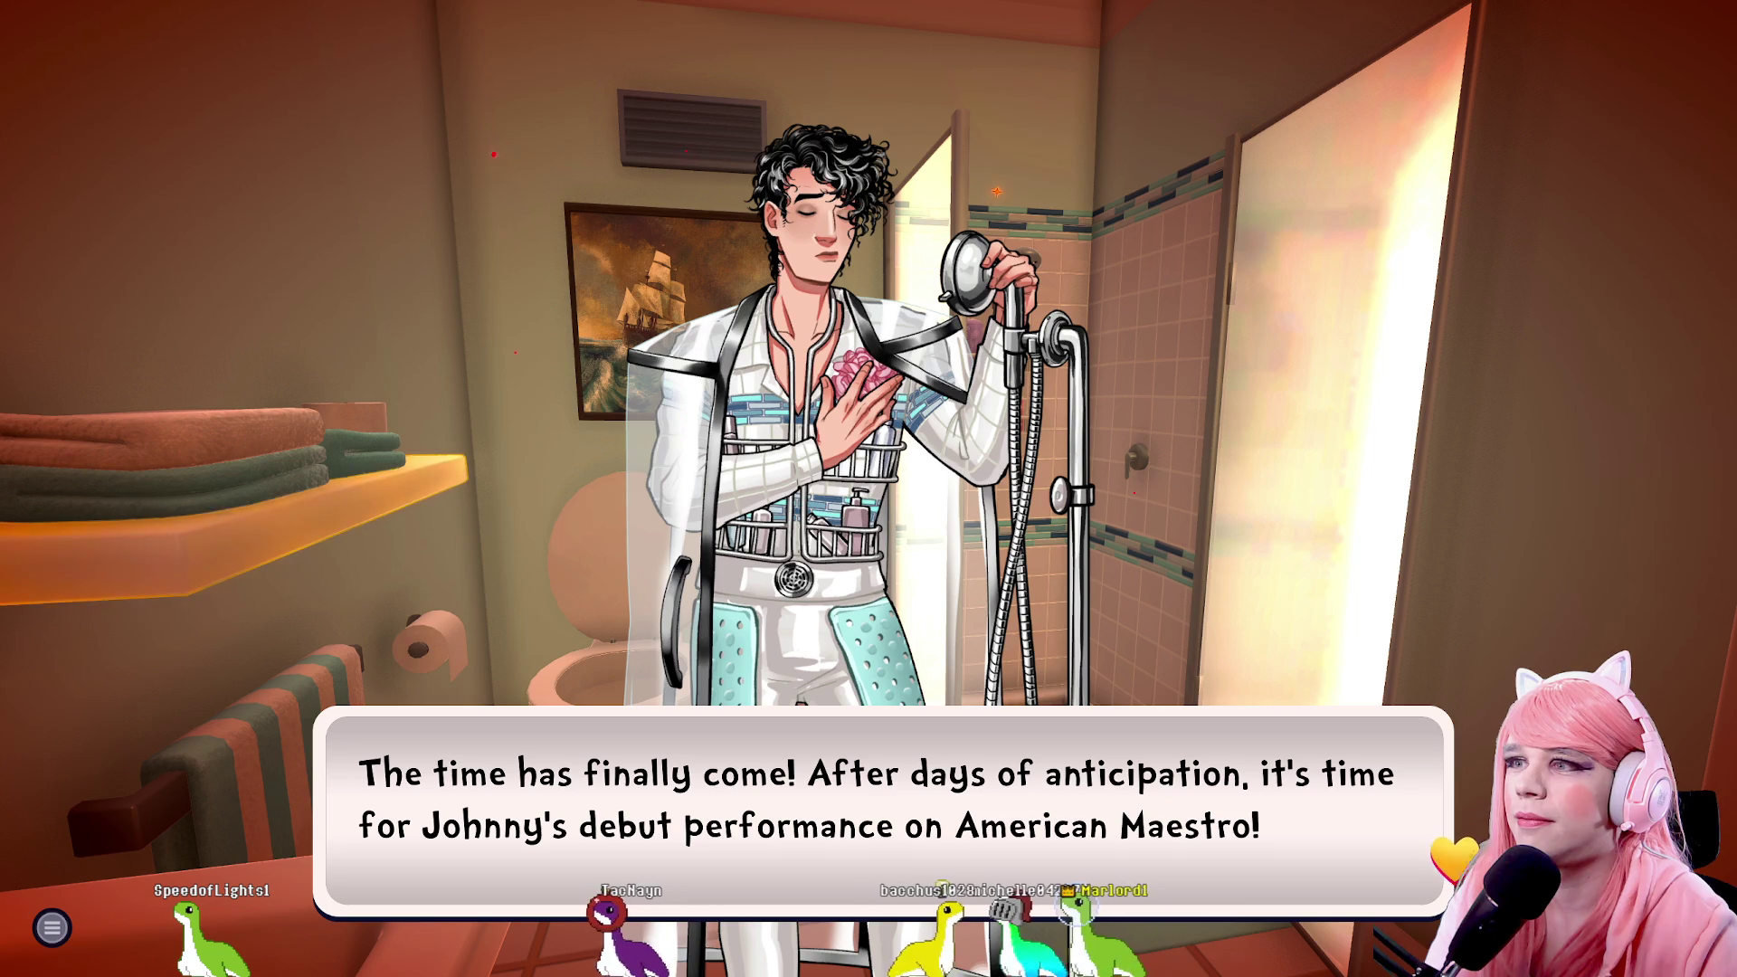
Greet Johnny and tell him 'I didn't want to miss your big night.'
key(space)
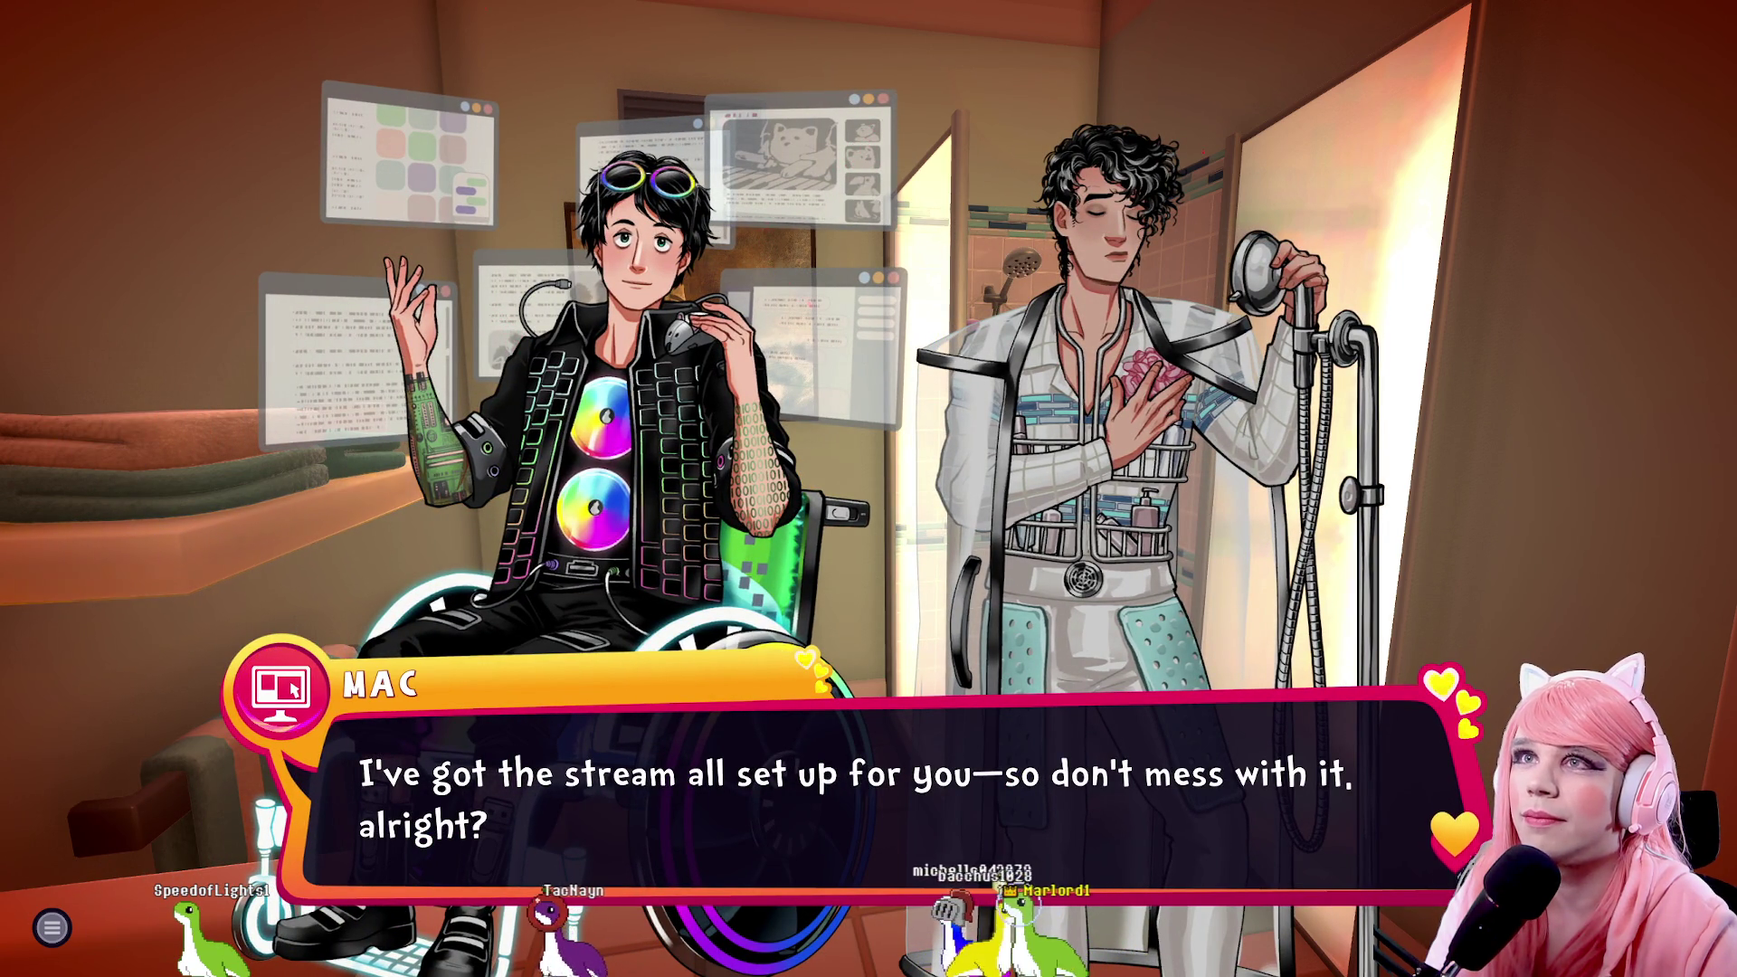
key(space)
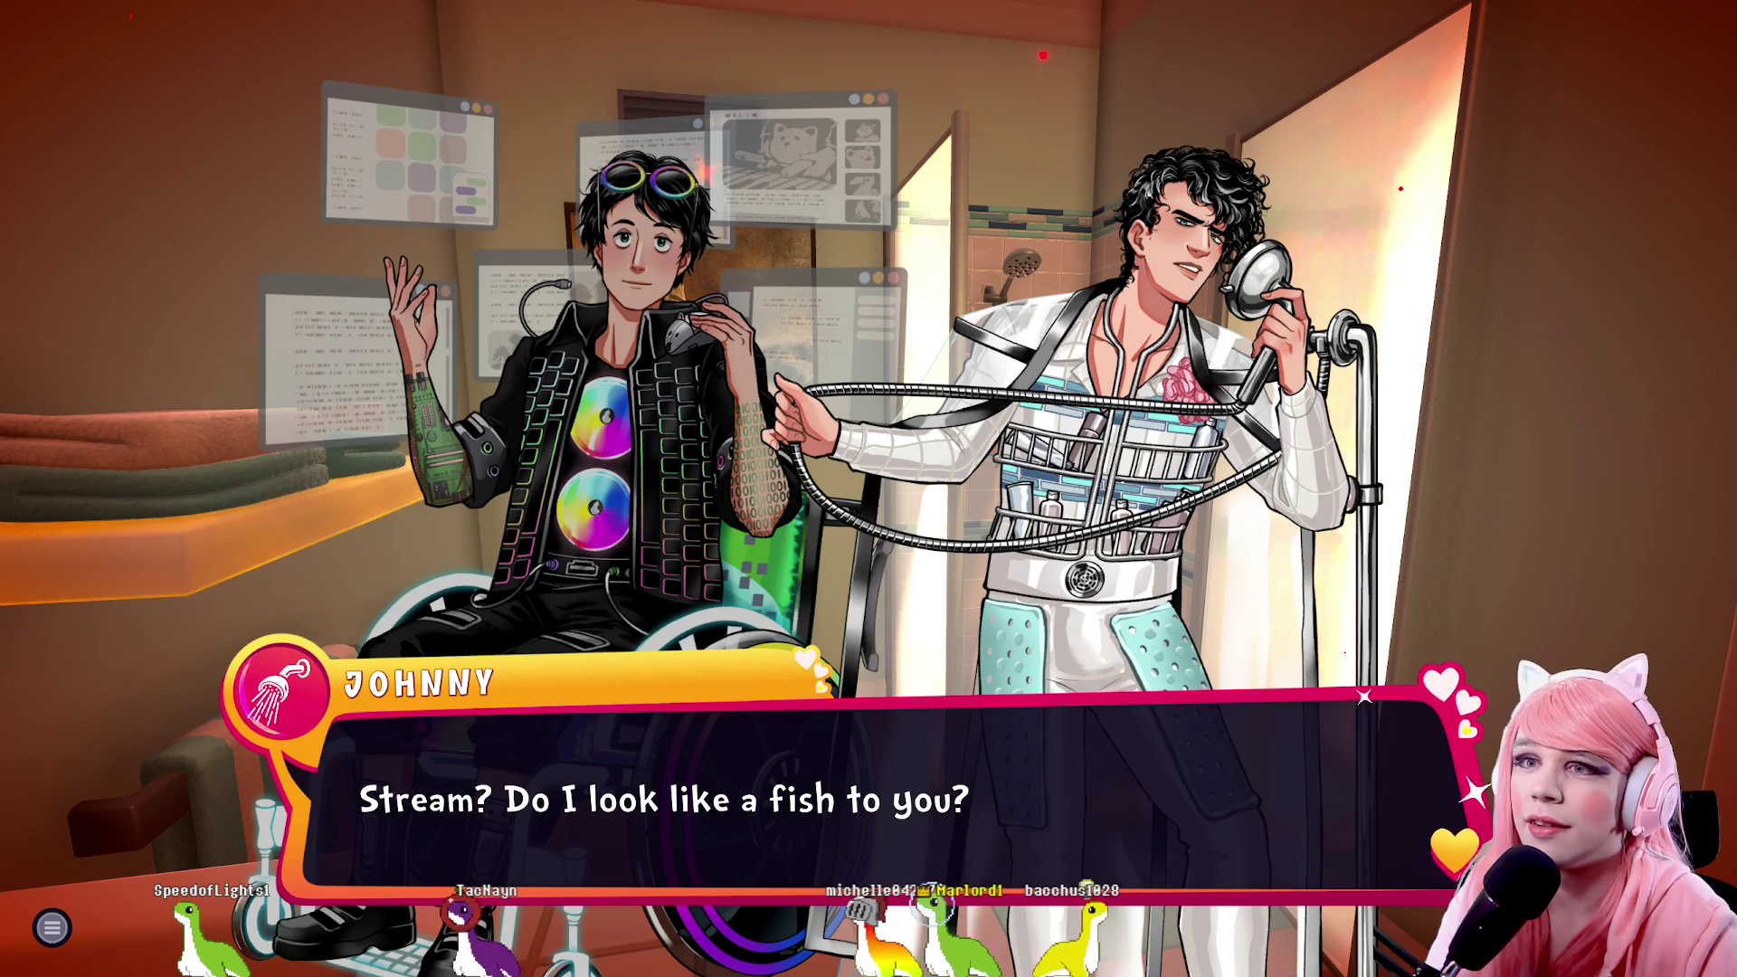
key(space)
key(space)
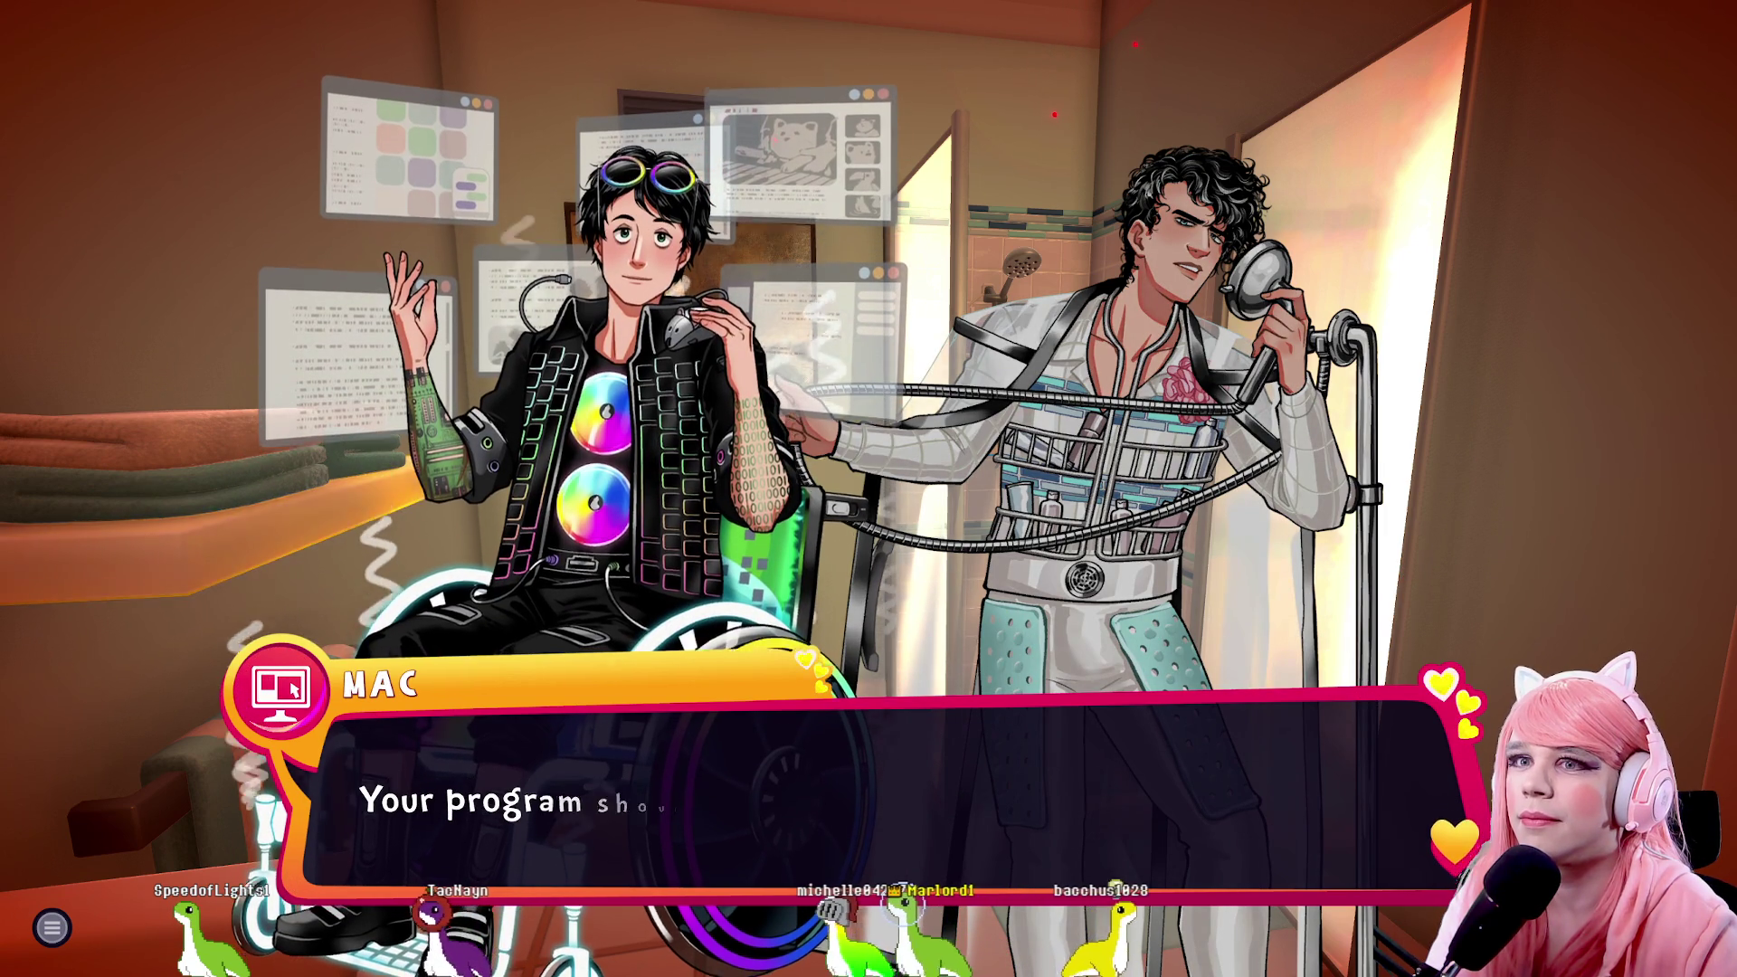
key(space)
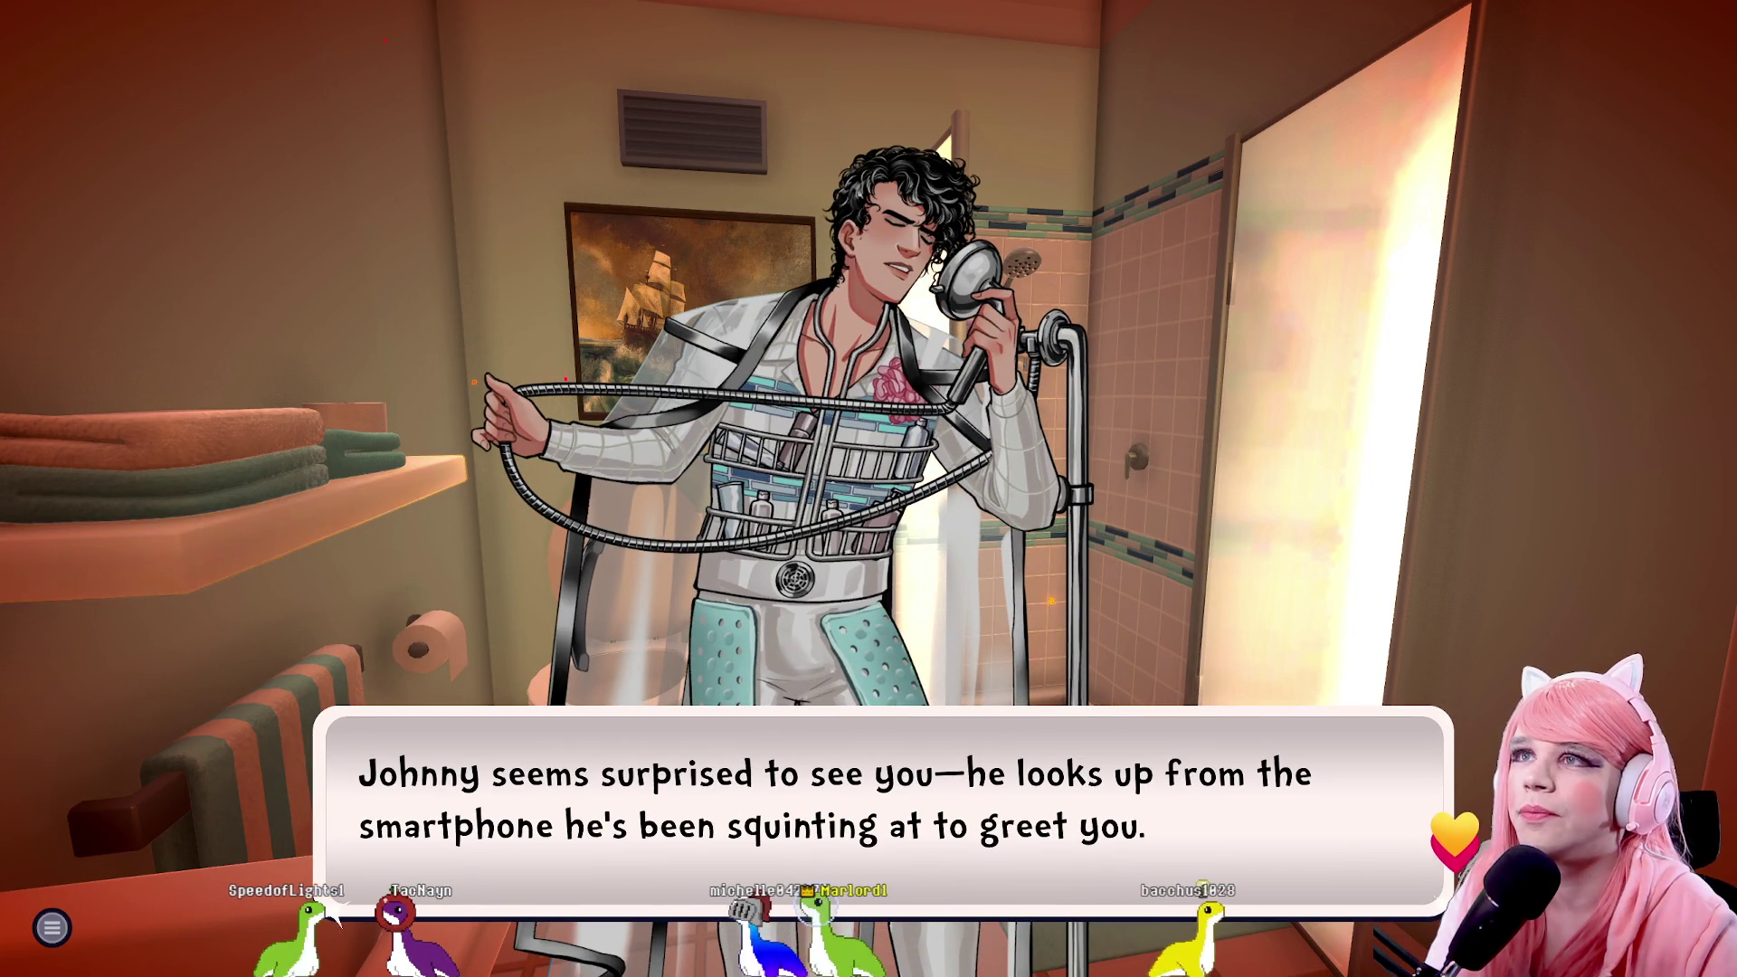
key(space)
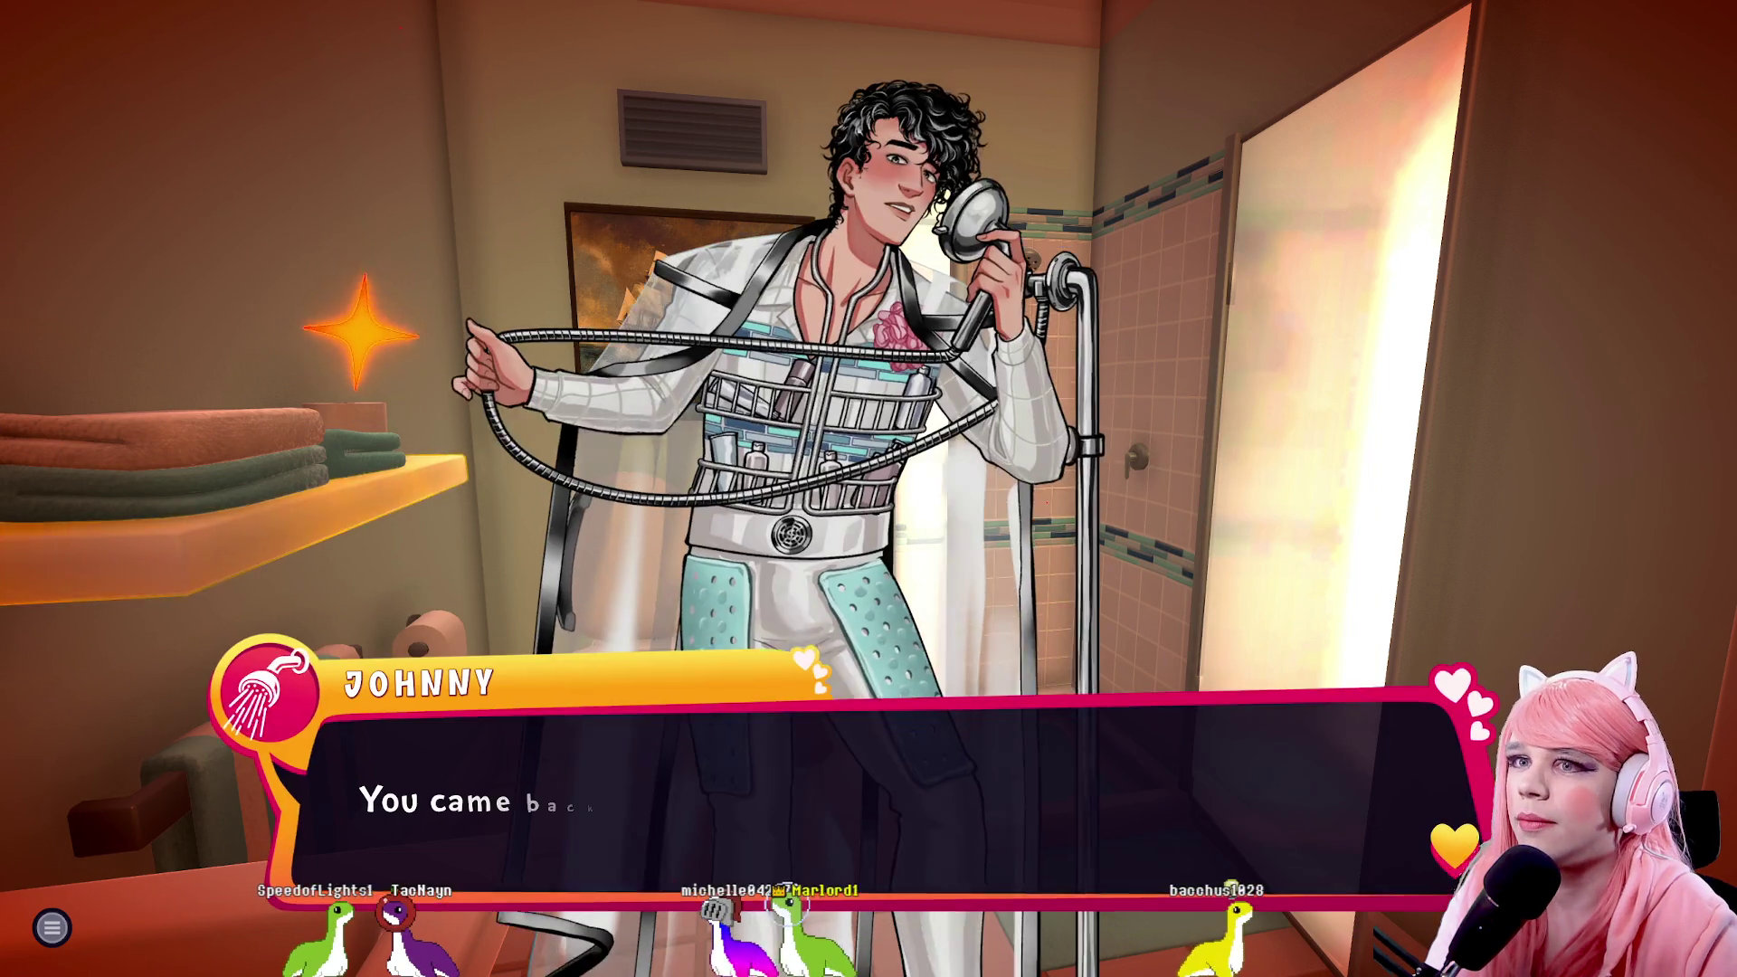
key(space)
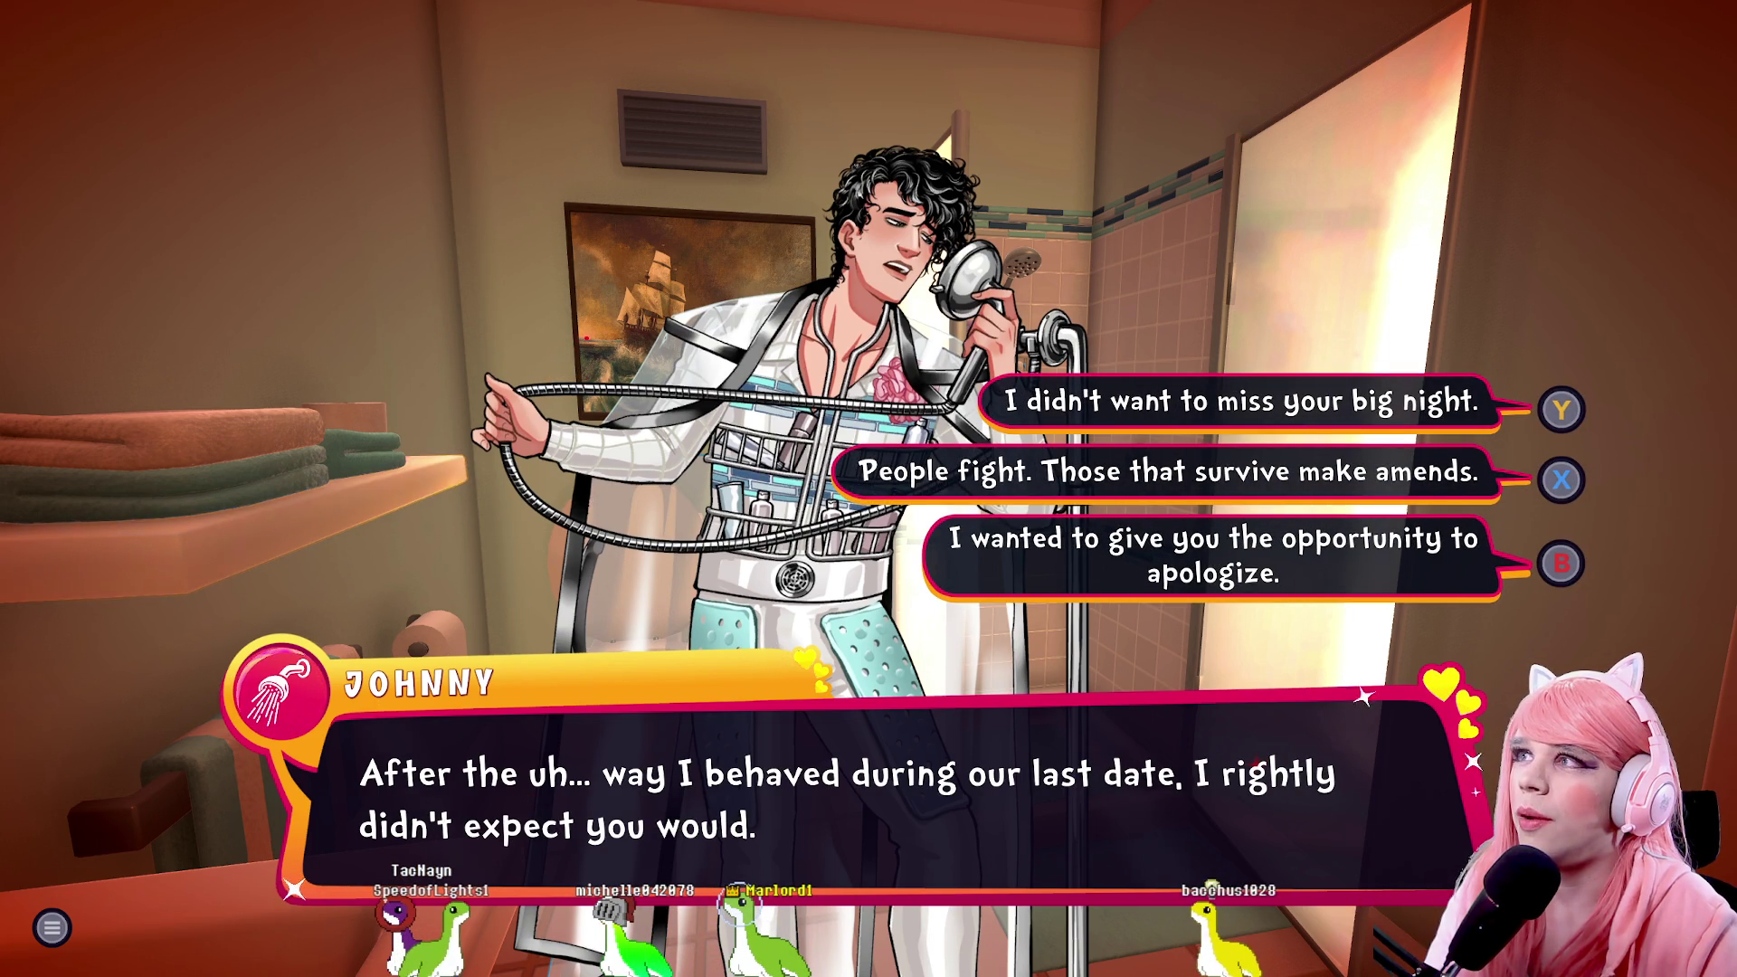
key(1)
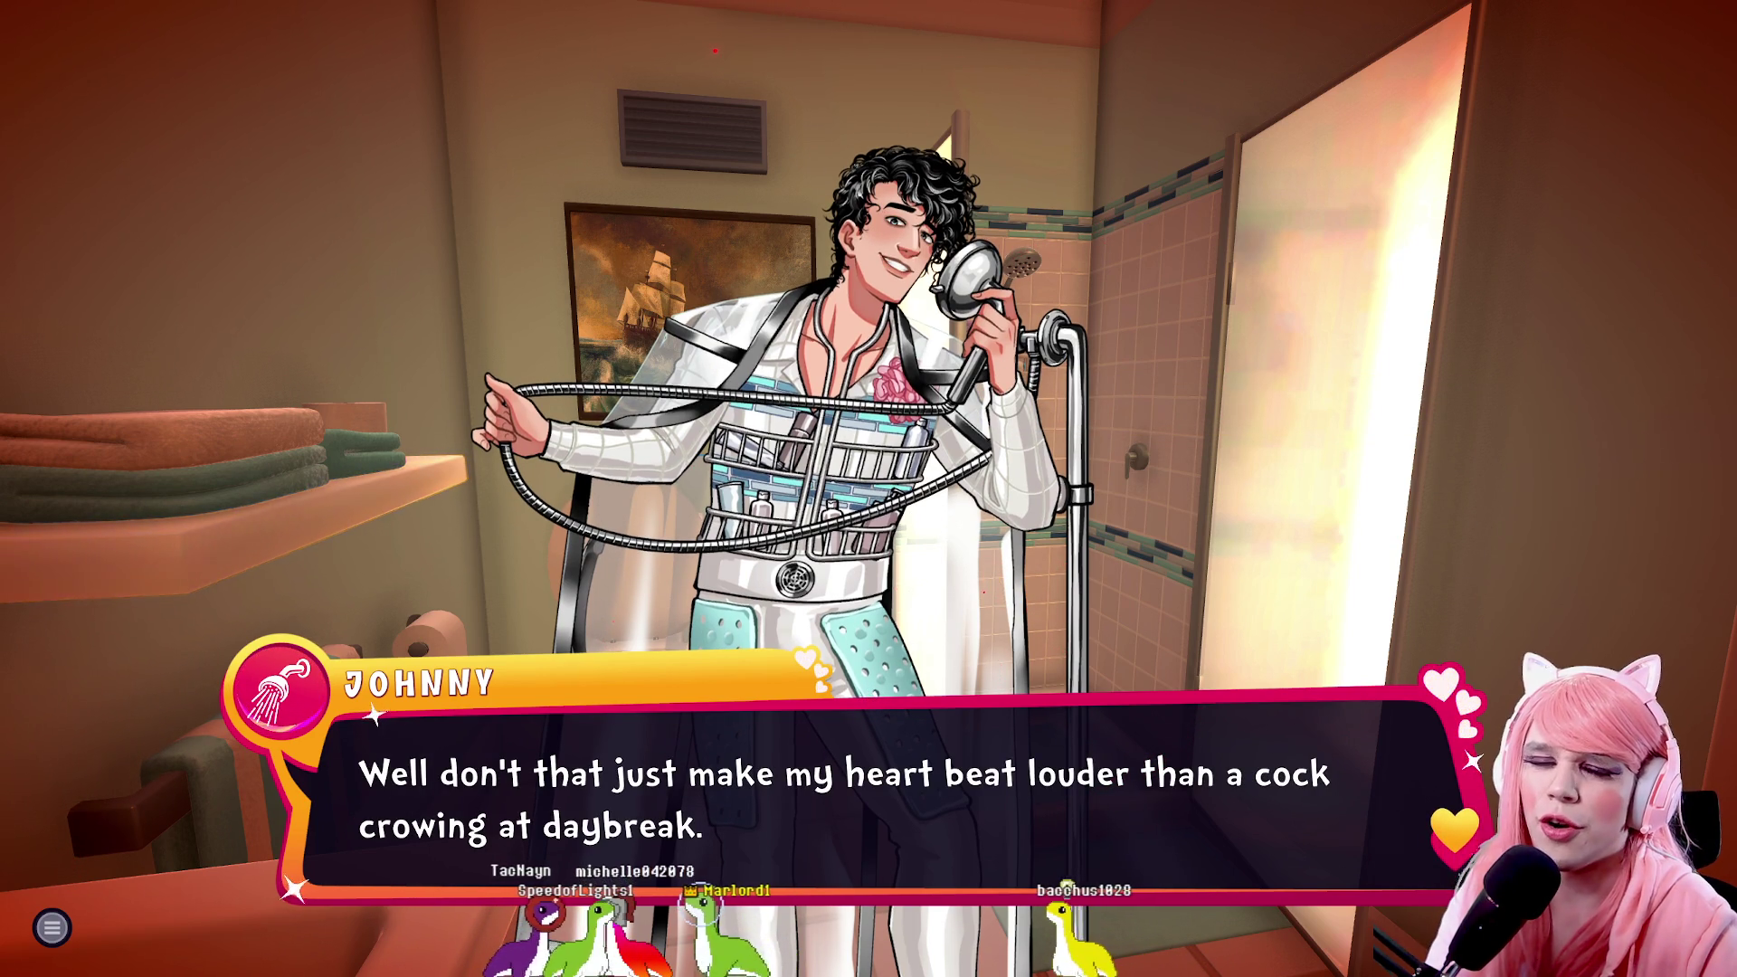
Accept Johnny's apology with 'That's what friends are for.' as he waves his phone
key(space)
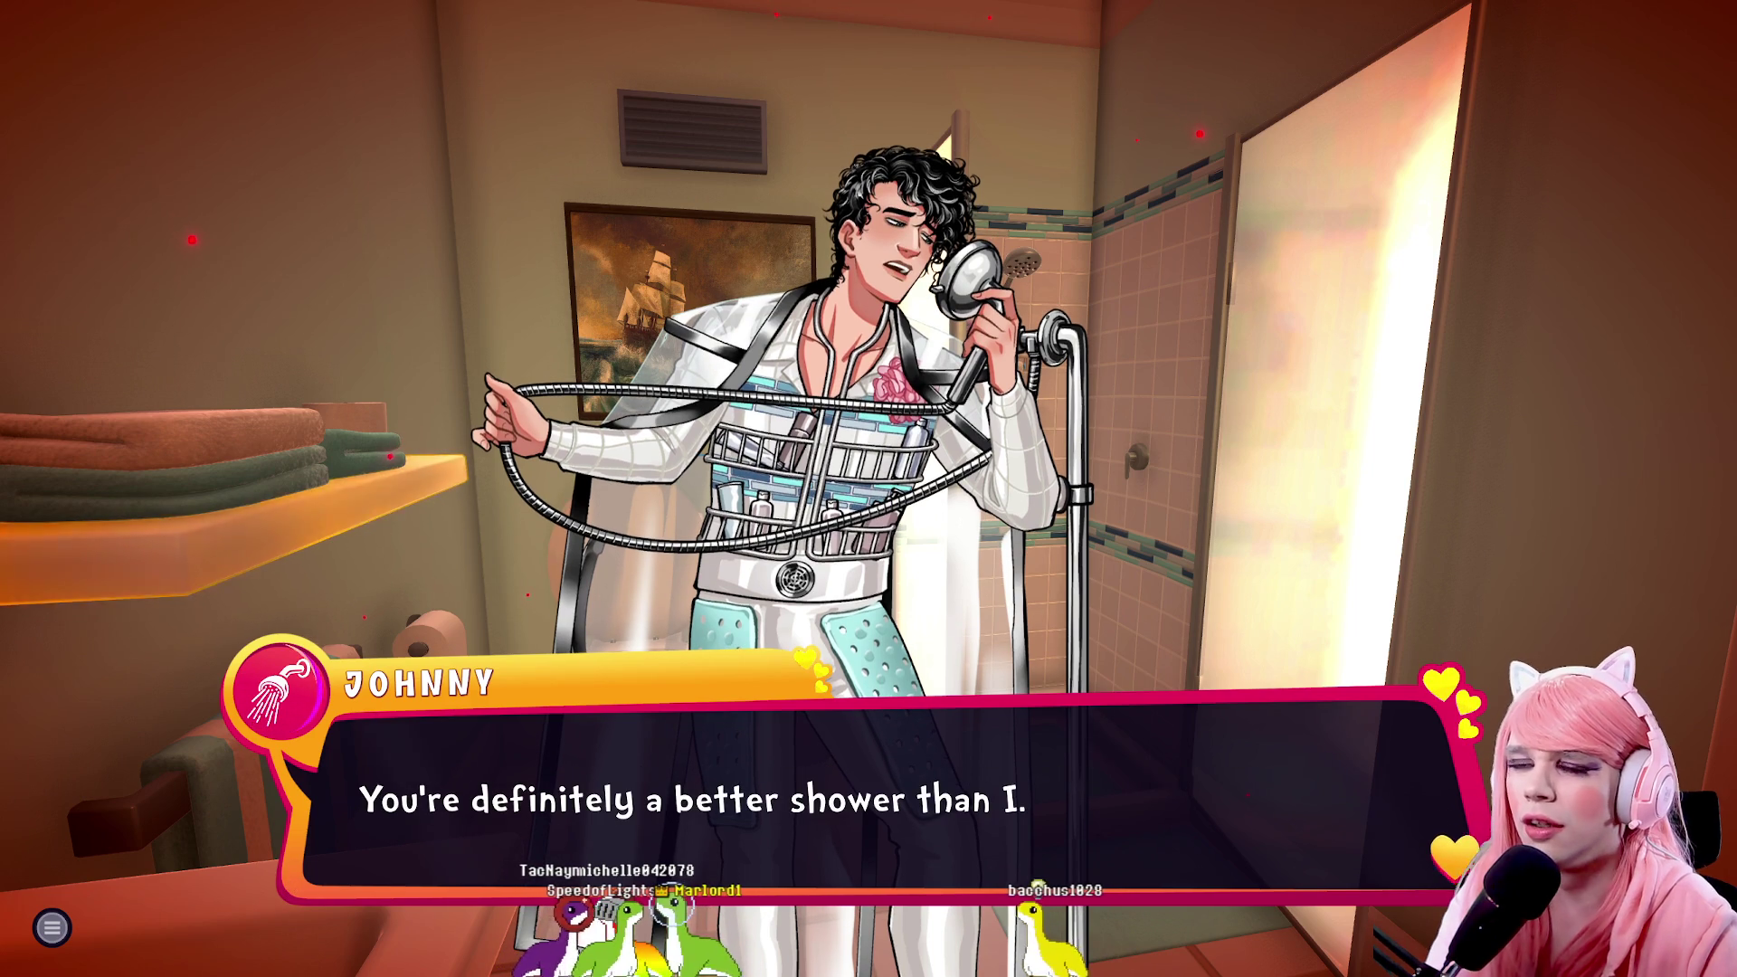
key(space)
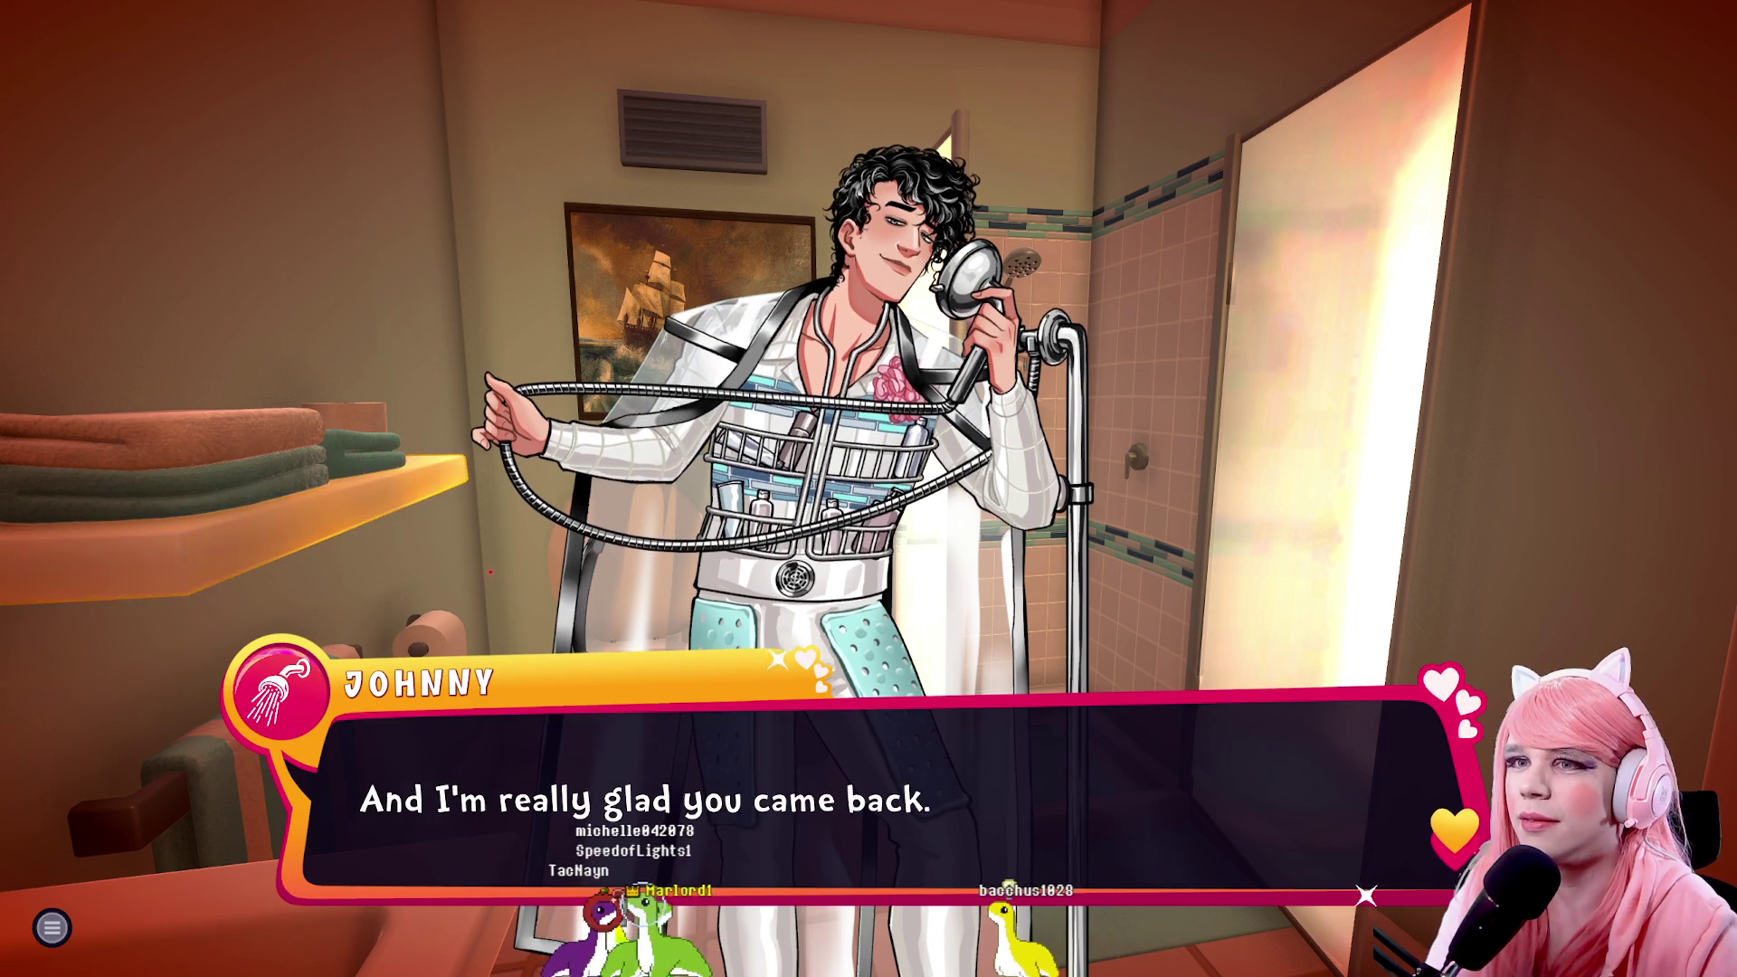
key(space)
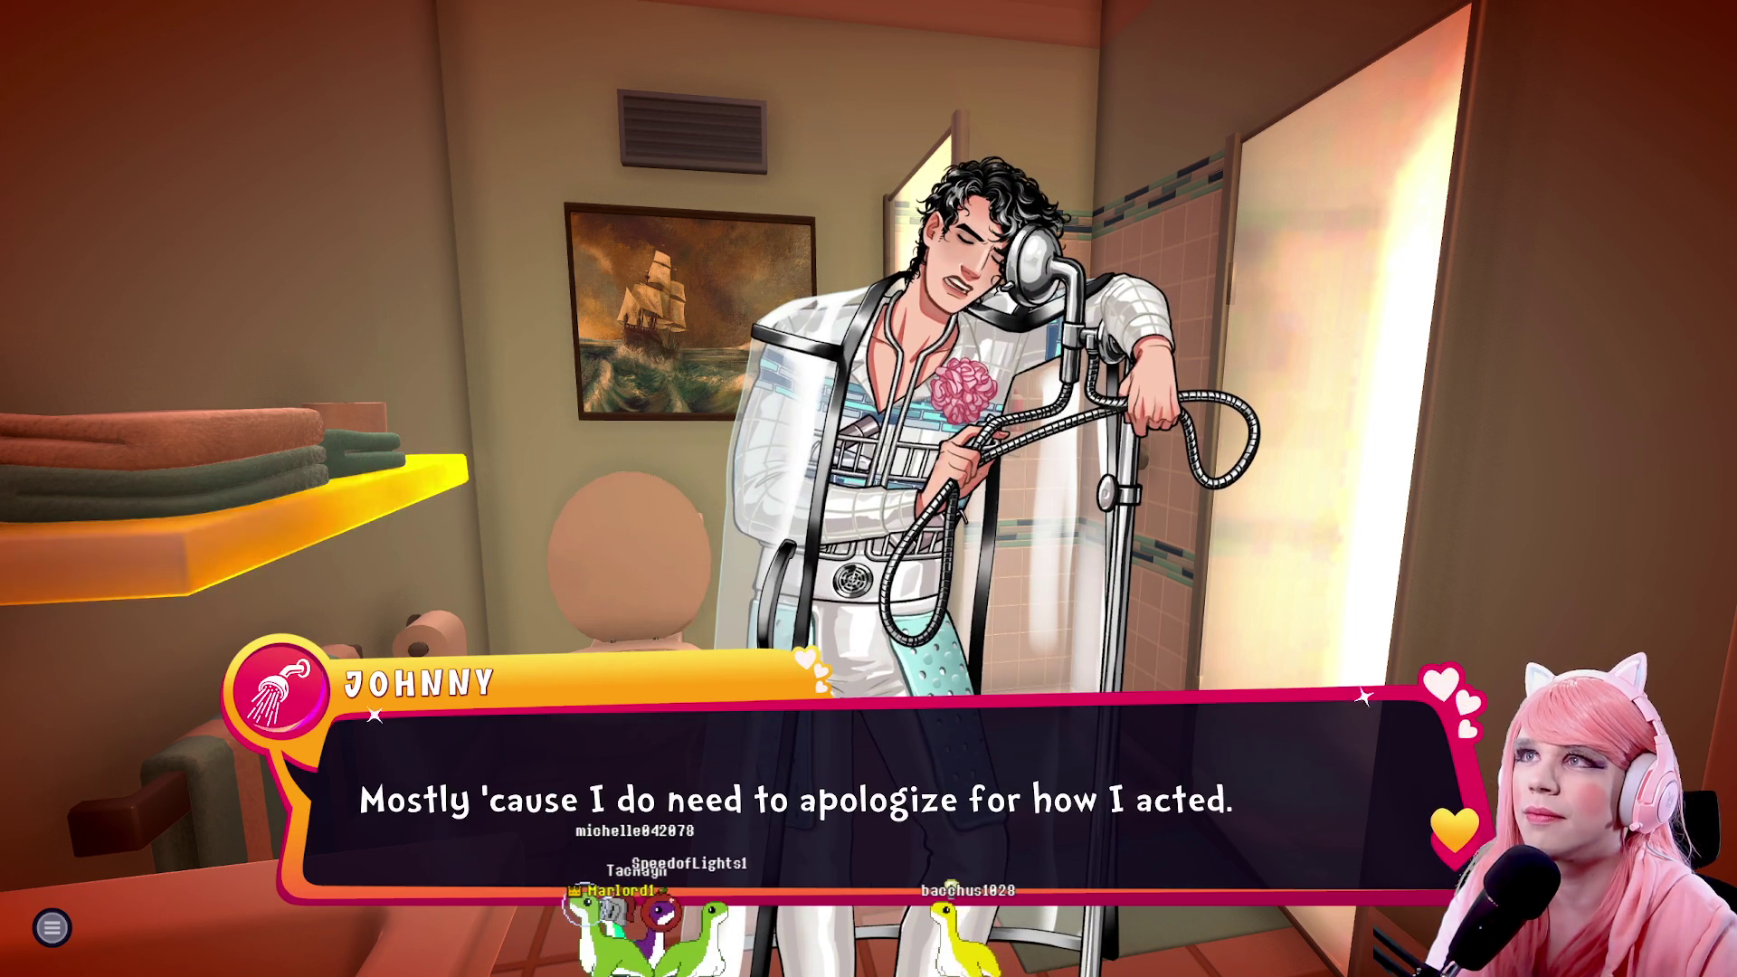
key(space)
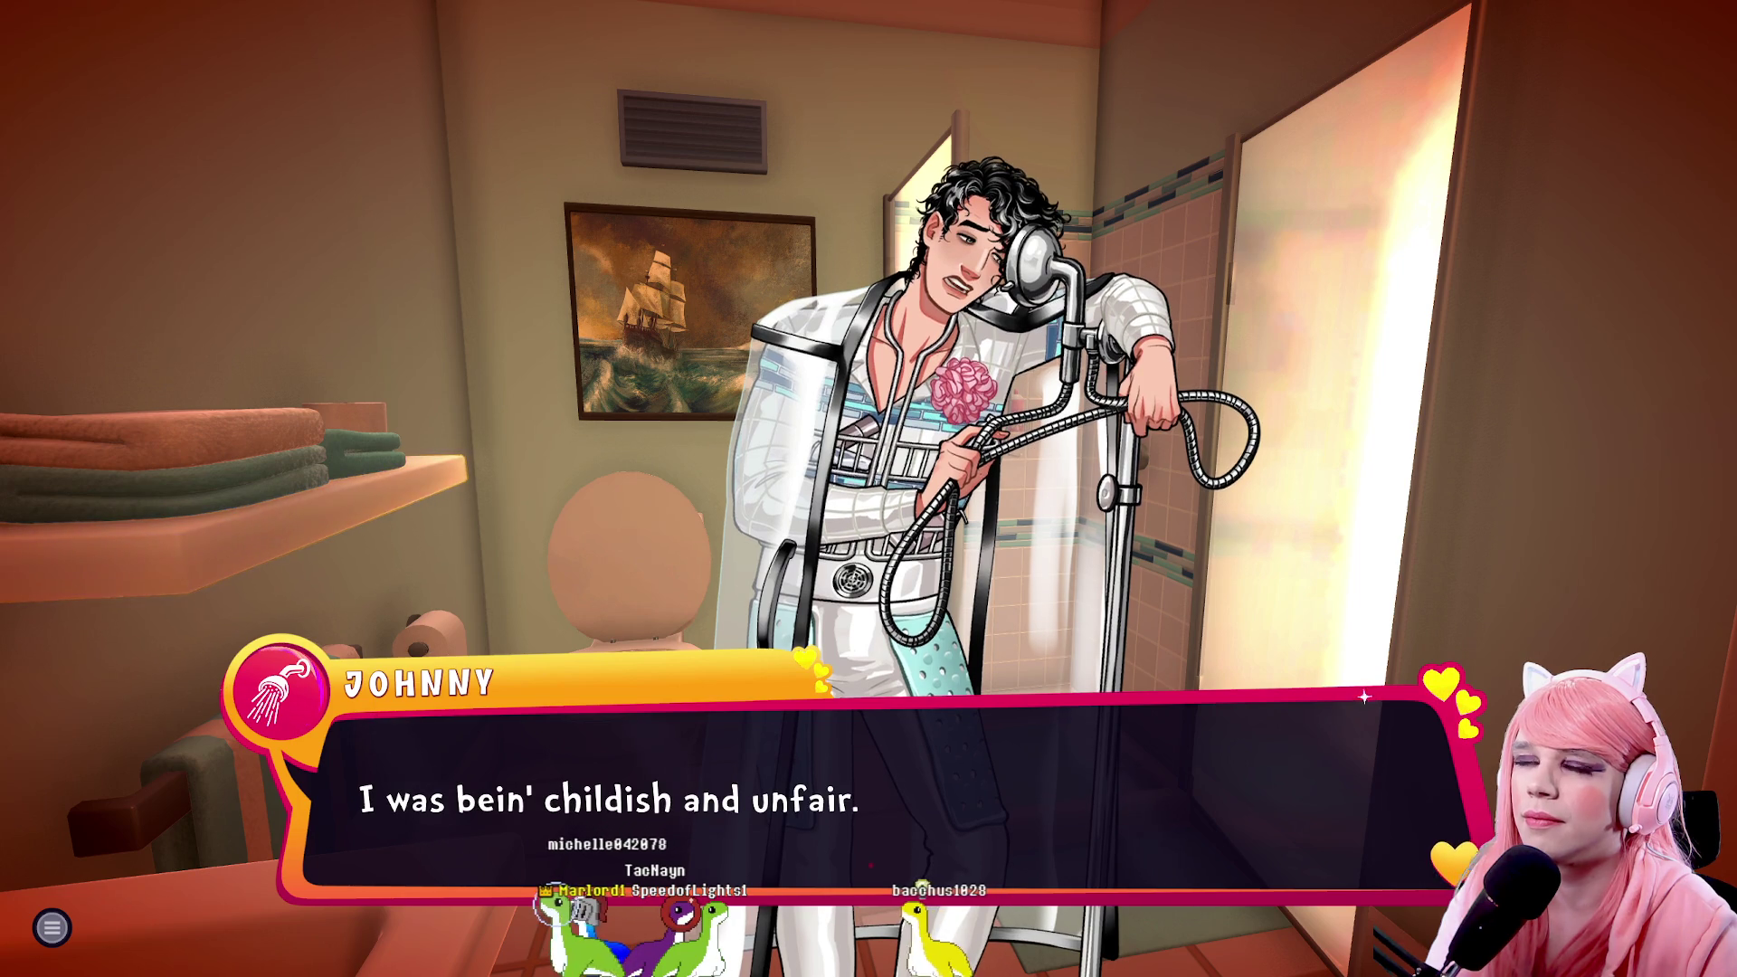
key(space)
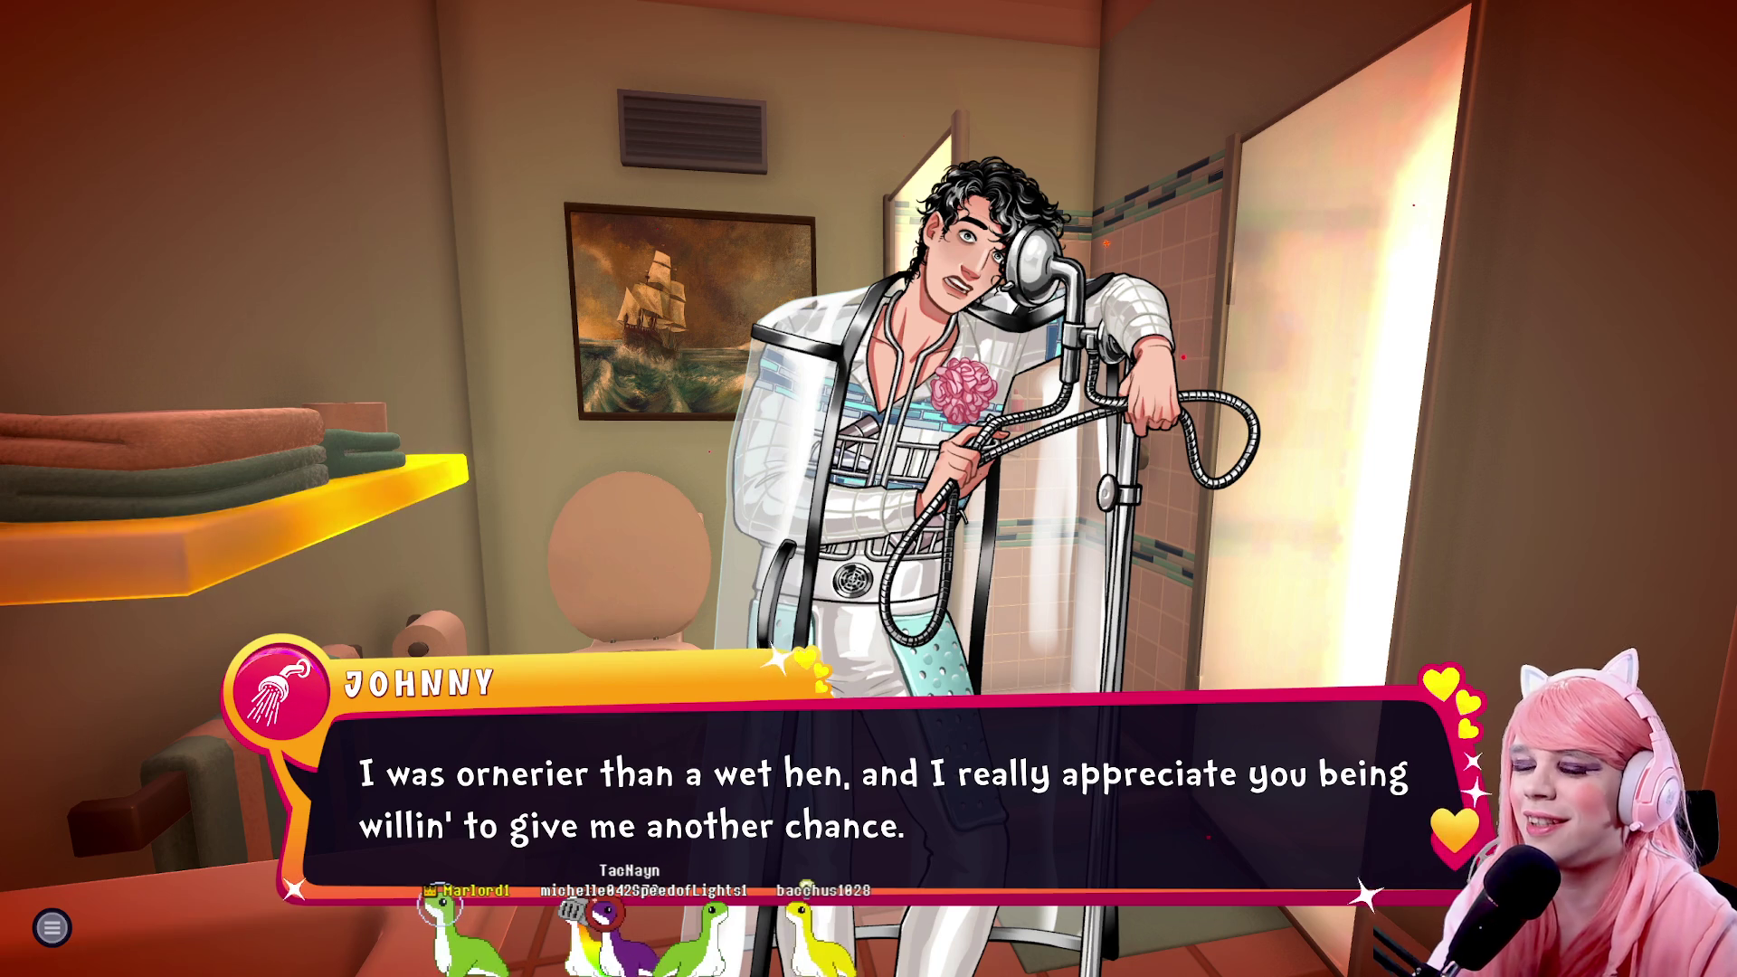
key(x)
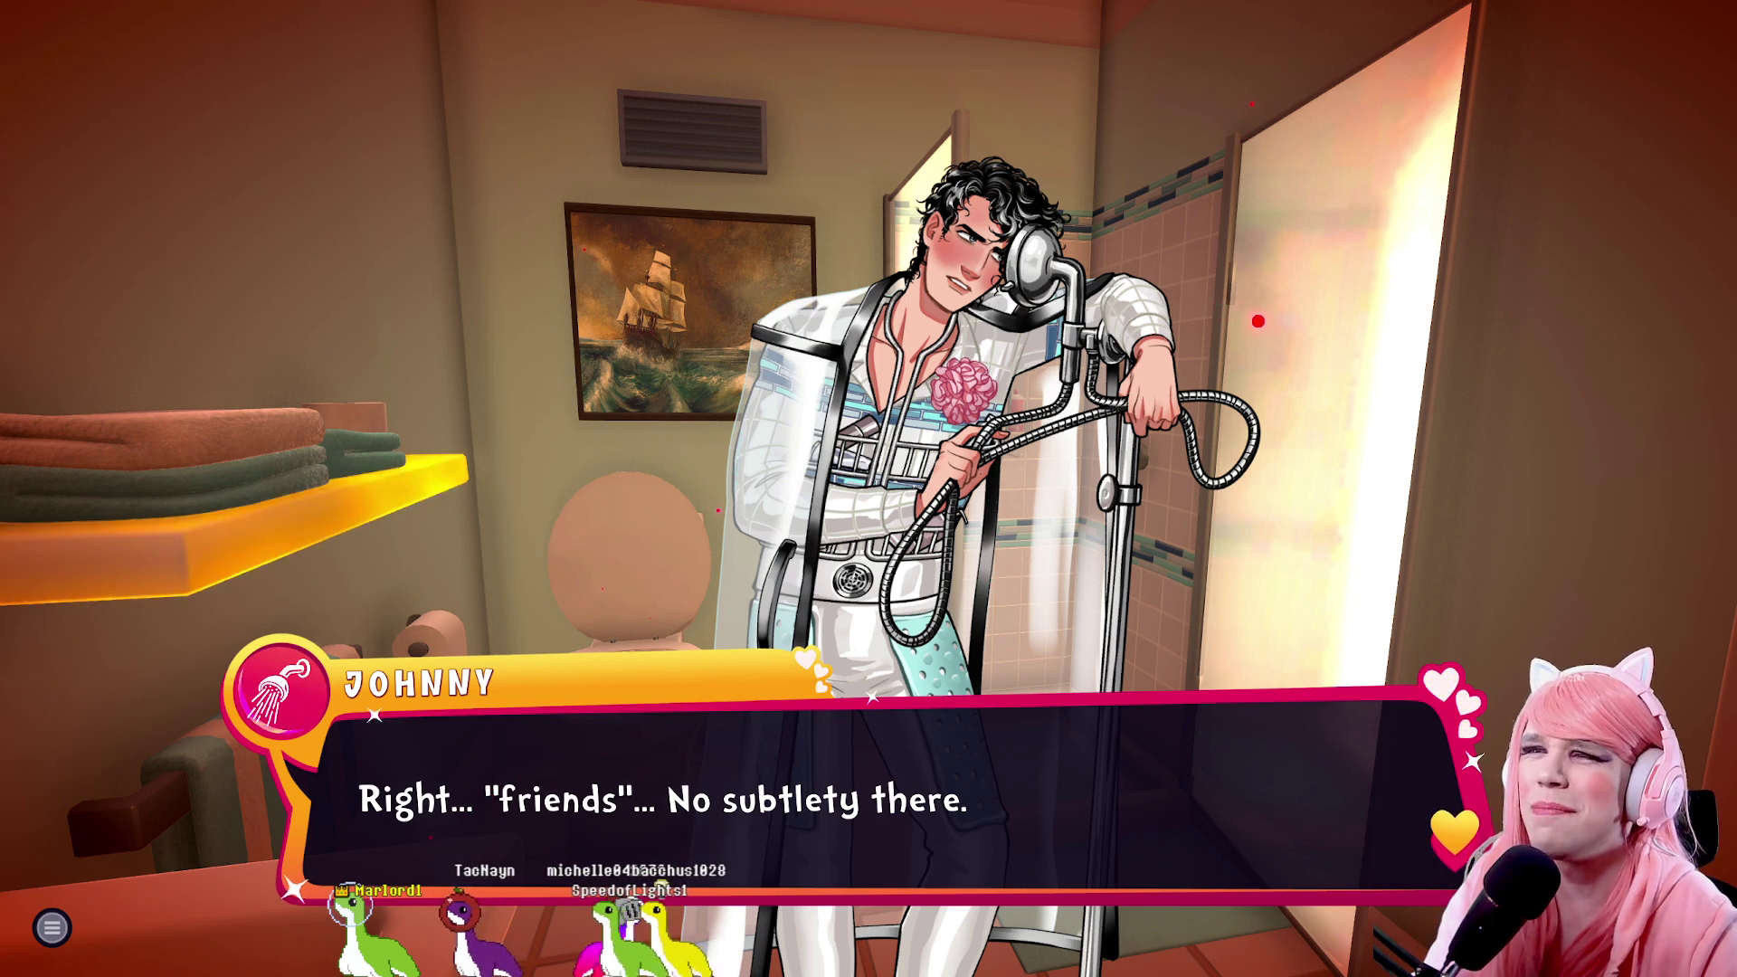
key(space)
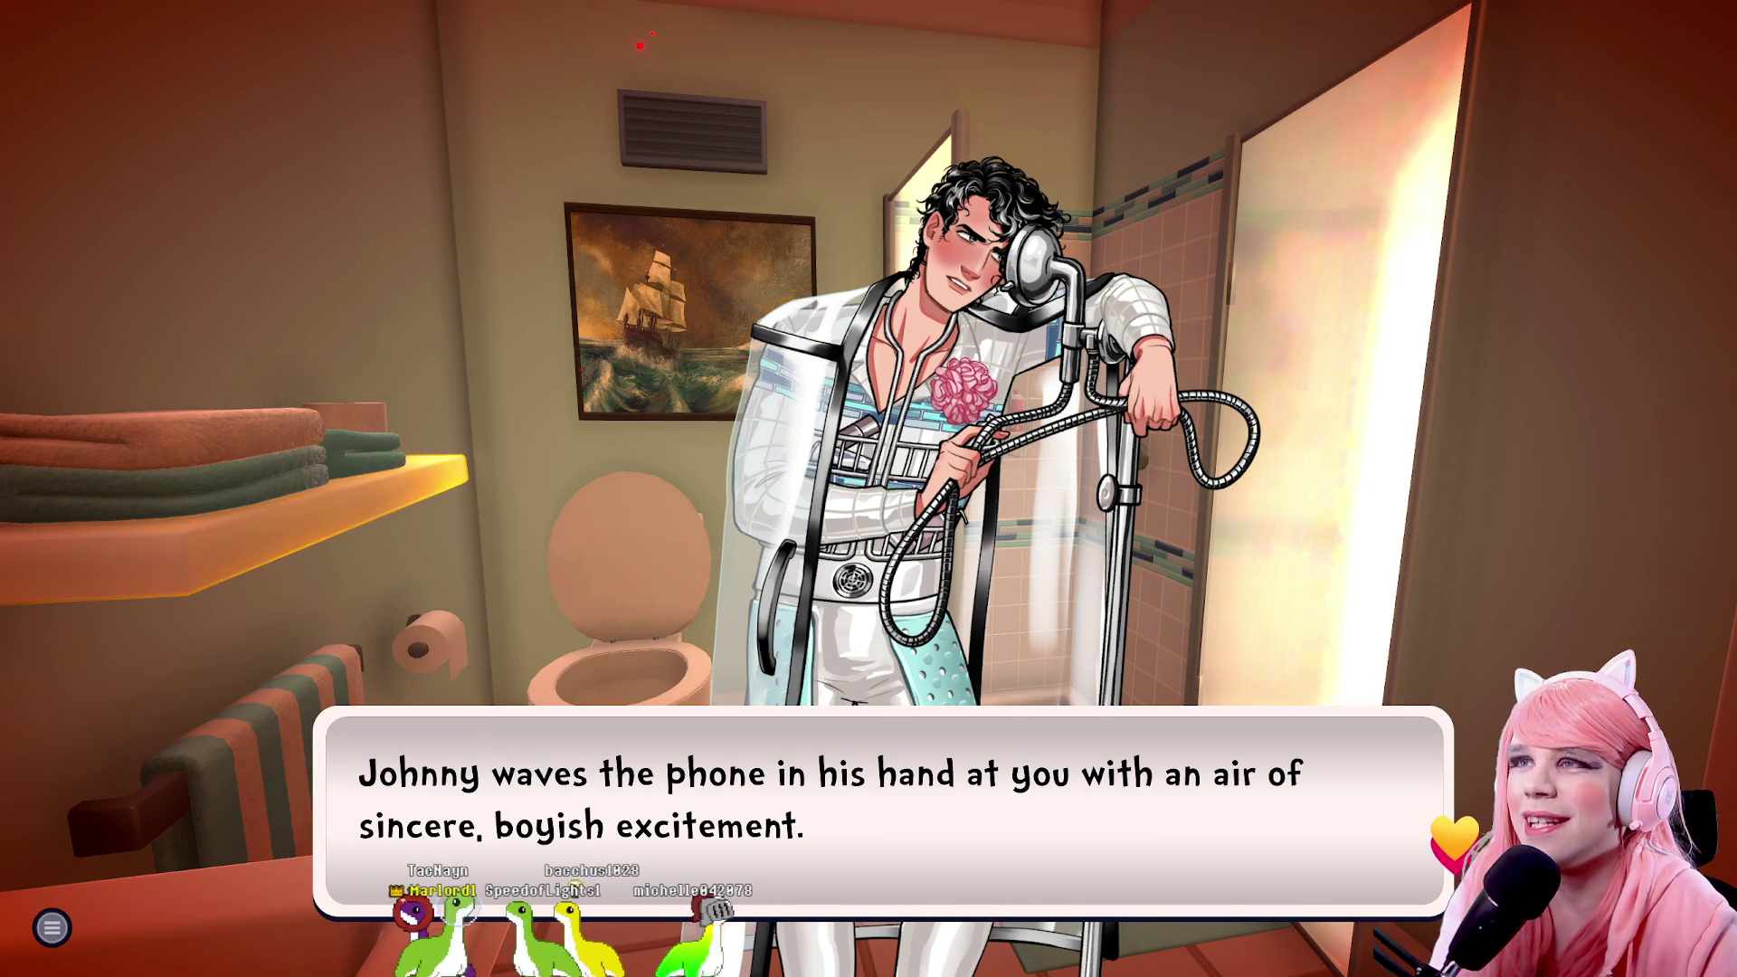
key(space)
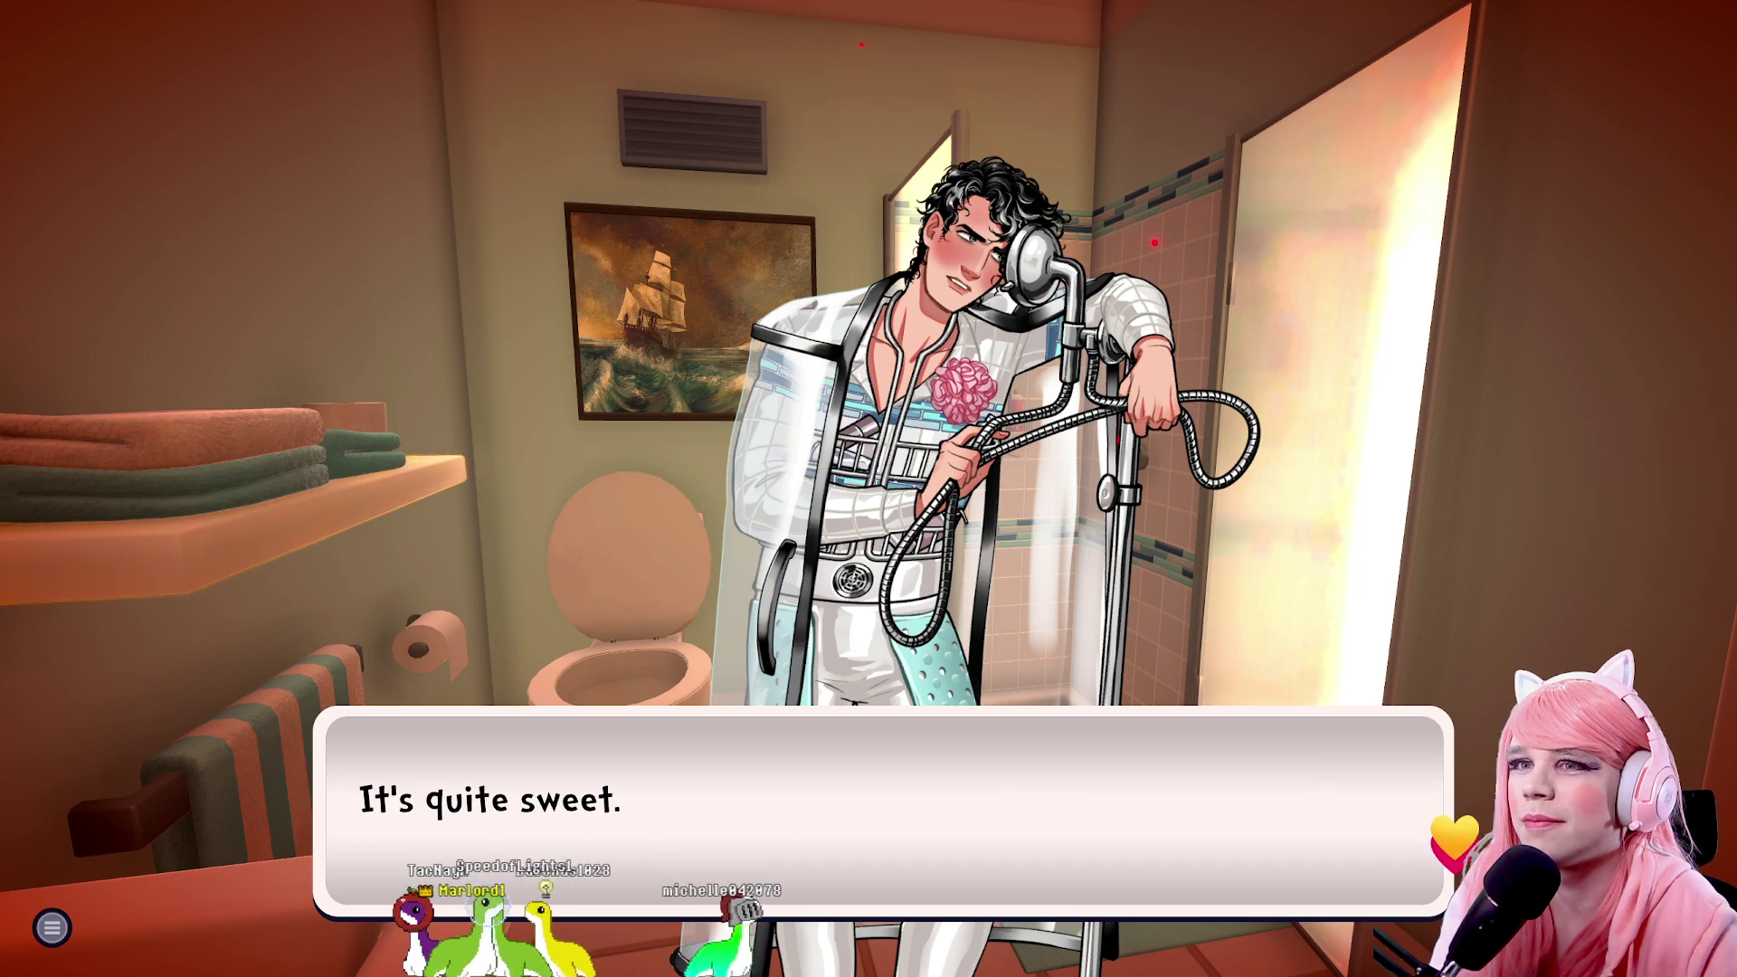
key(space)
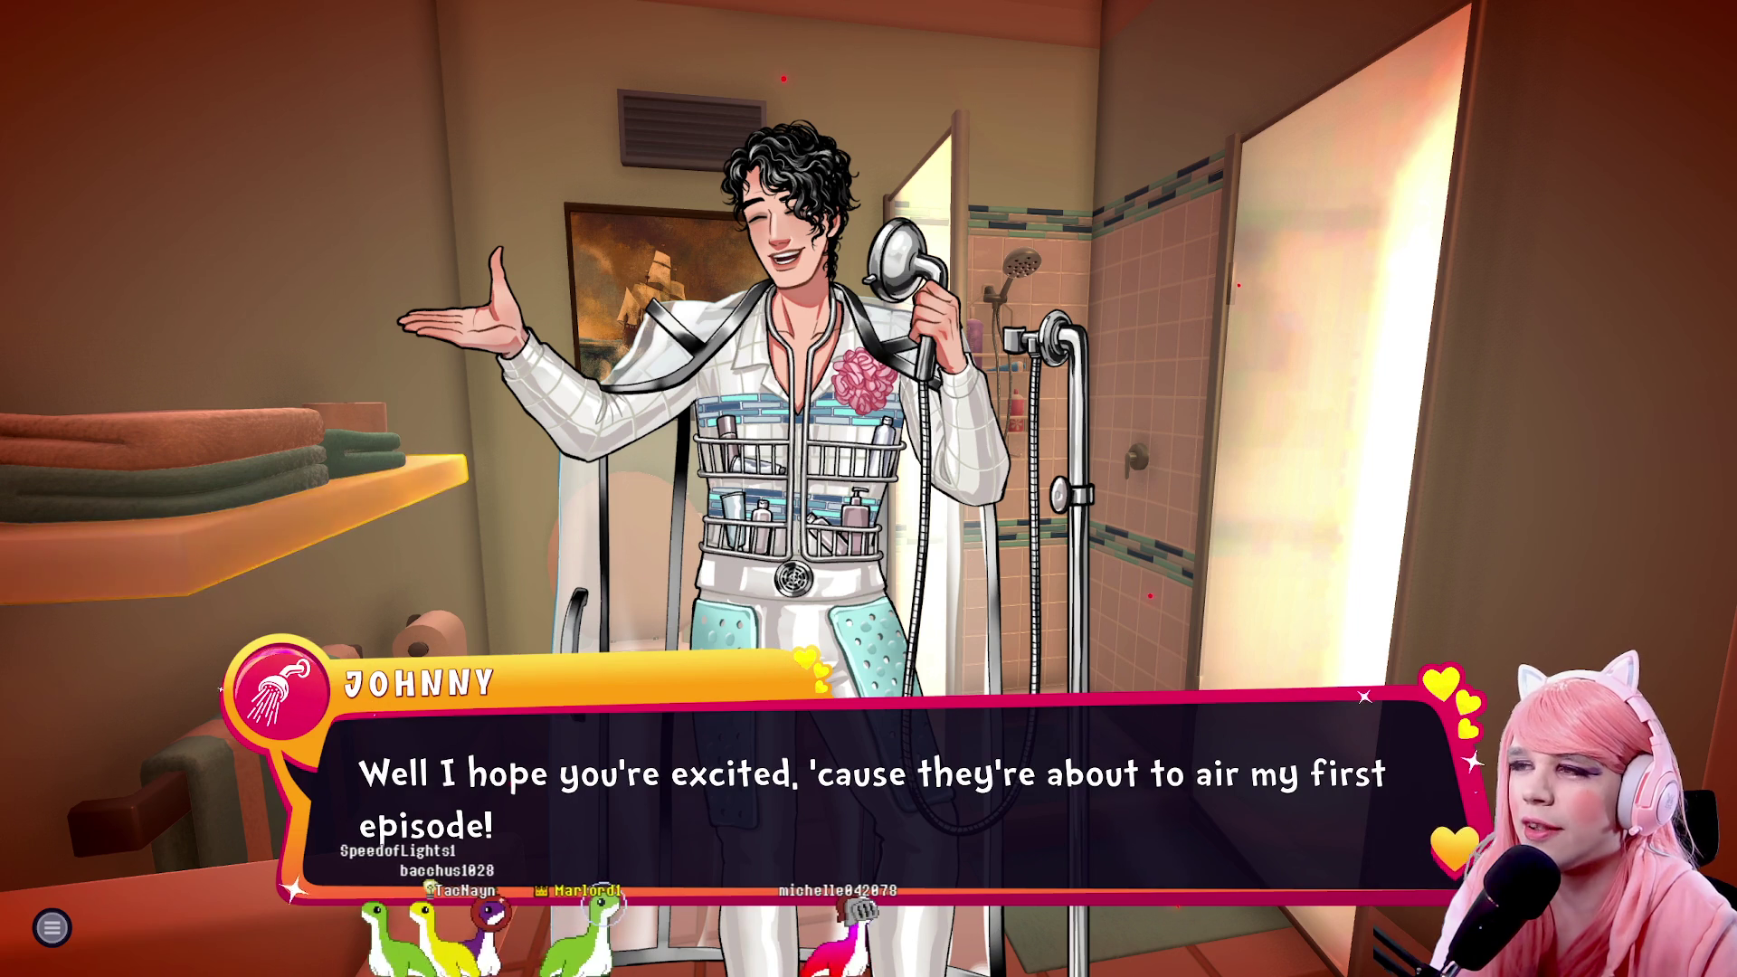
Ask to hear Johnny's story of meeting the judges, answering 'I bet!' to his dream
key(space)
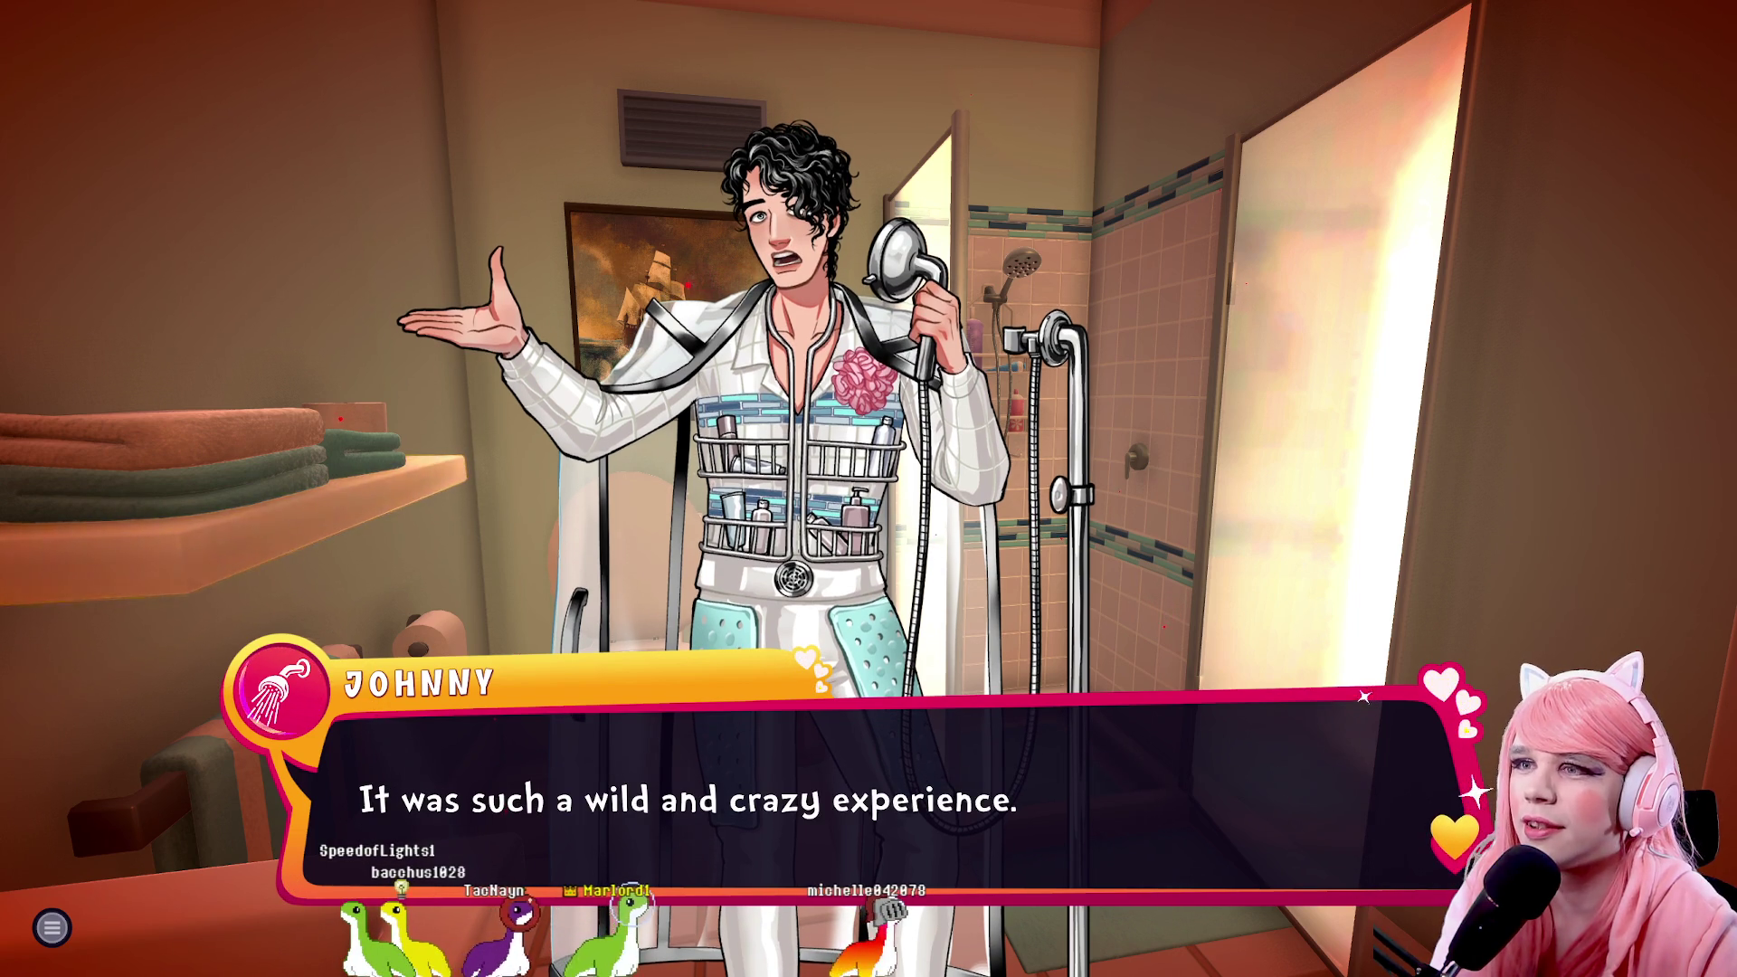
key(space)
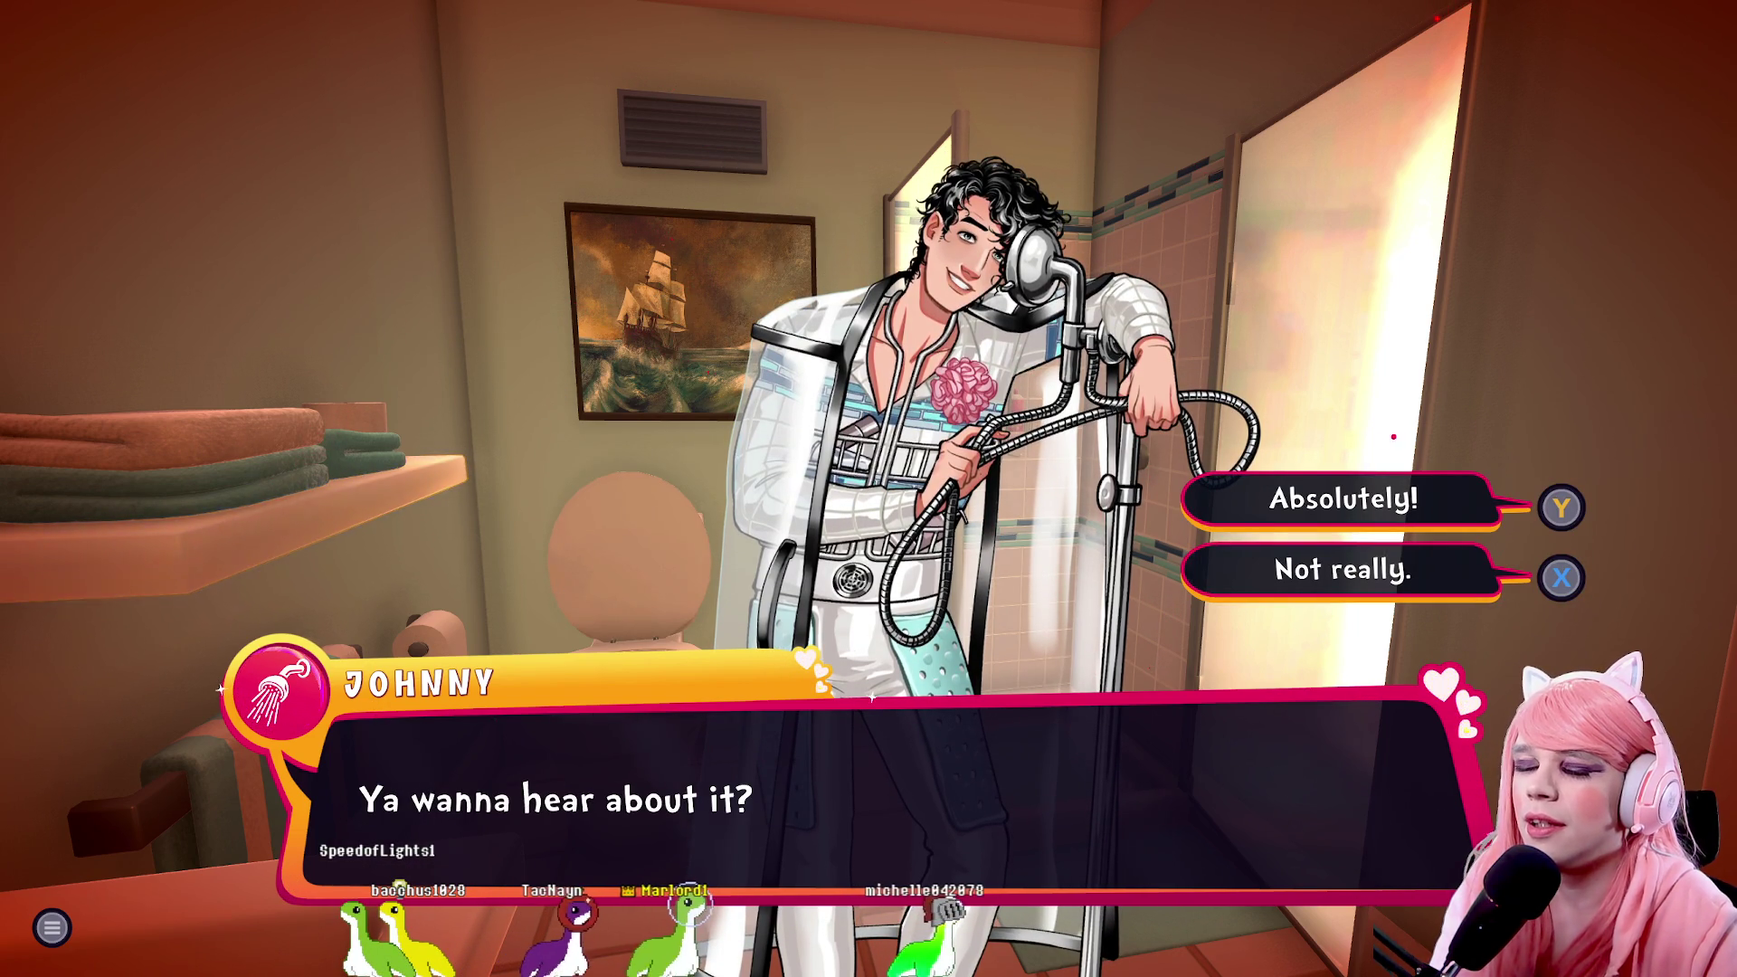
key(y)
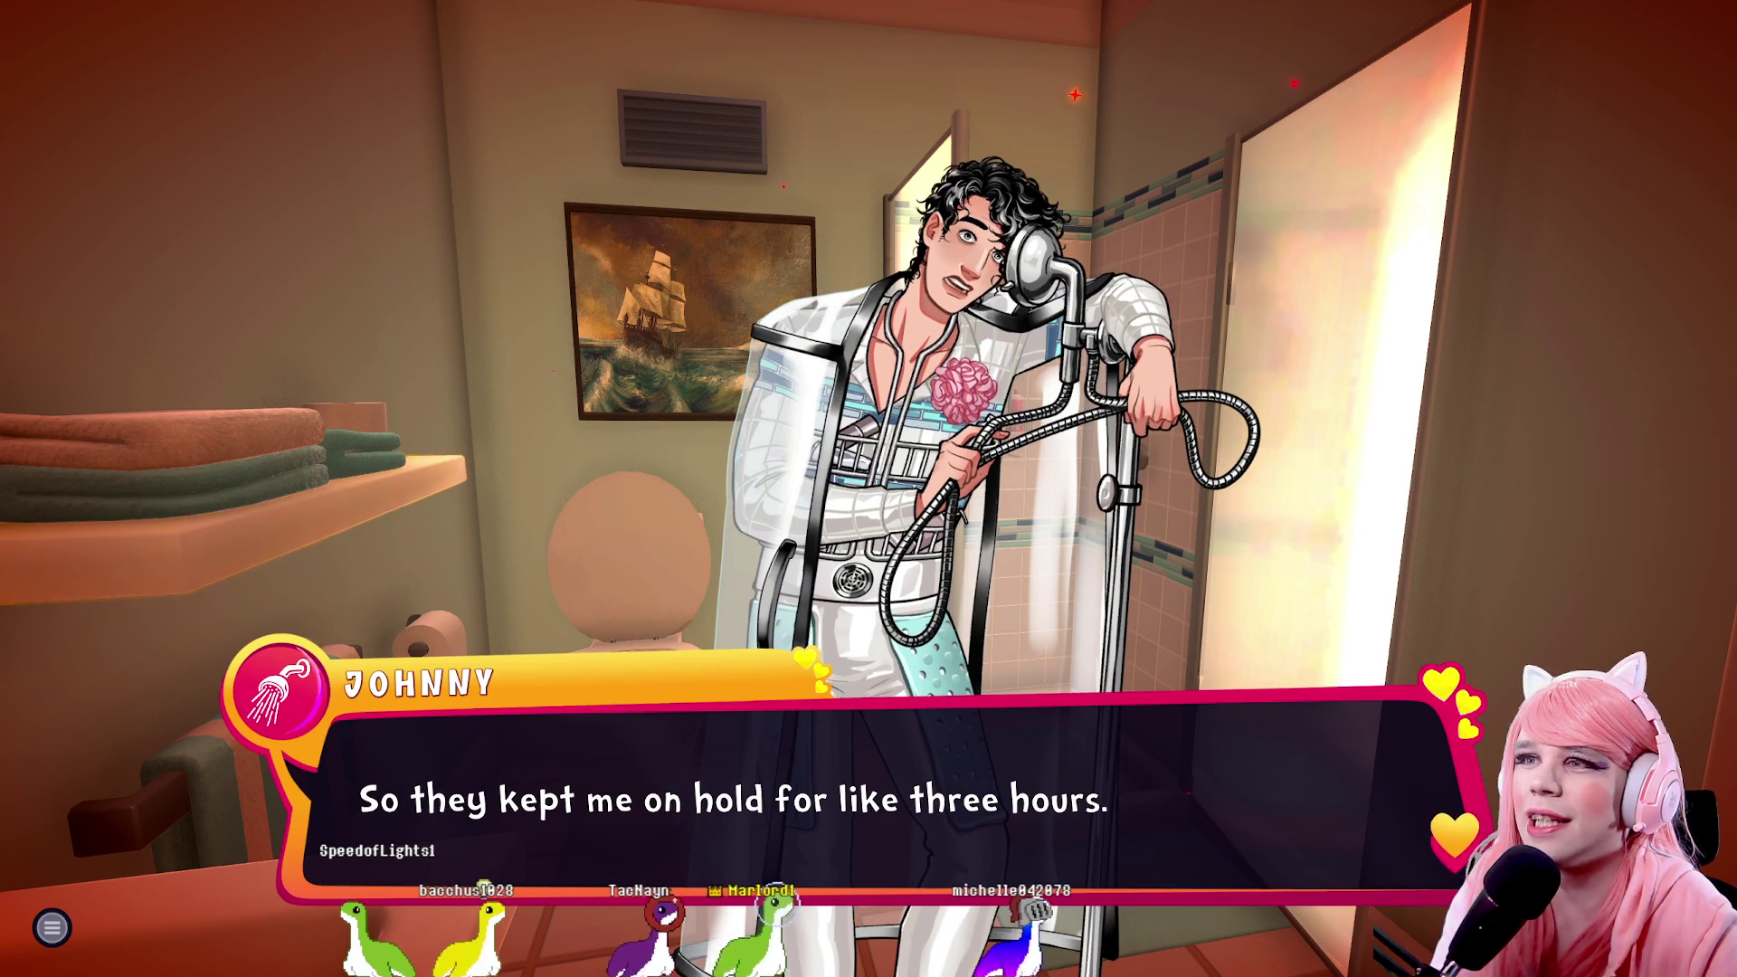
key(space)
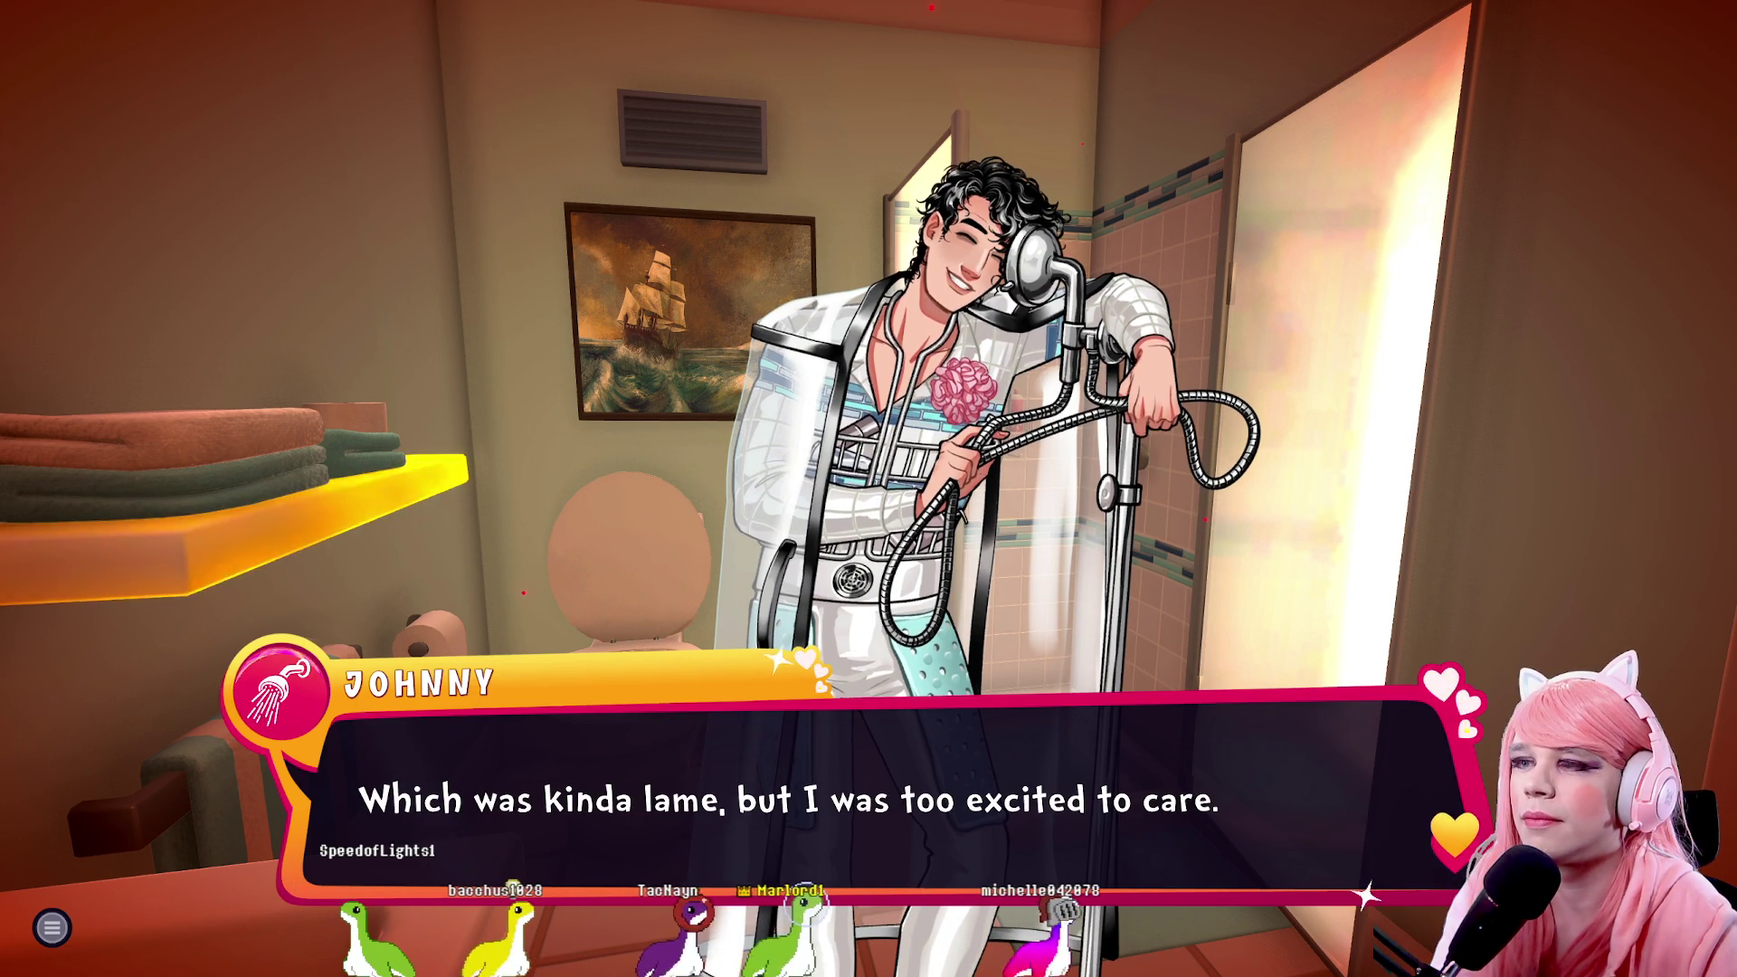
key(space)
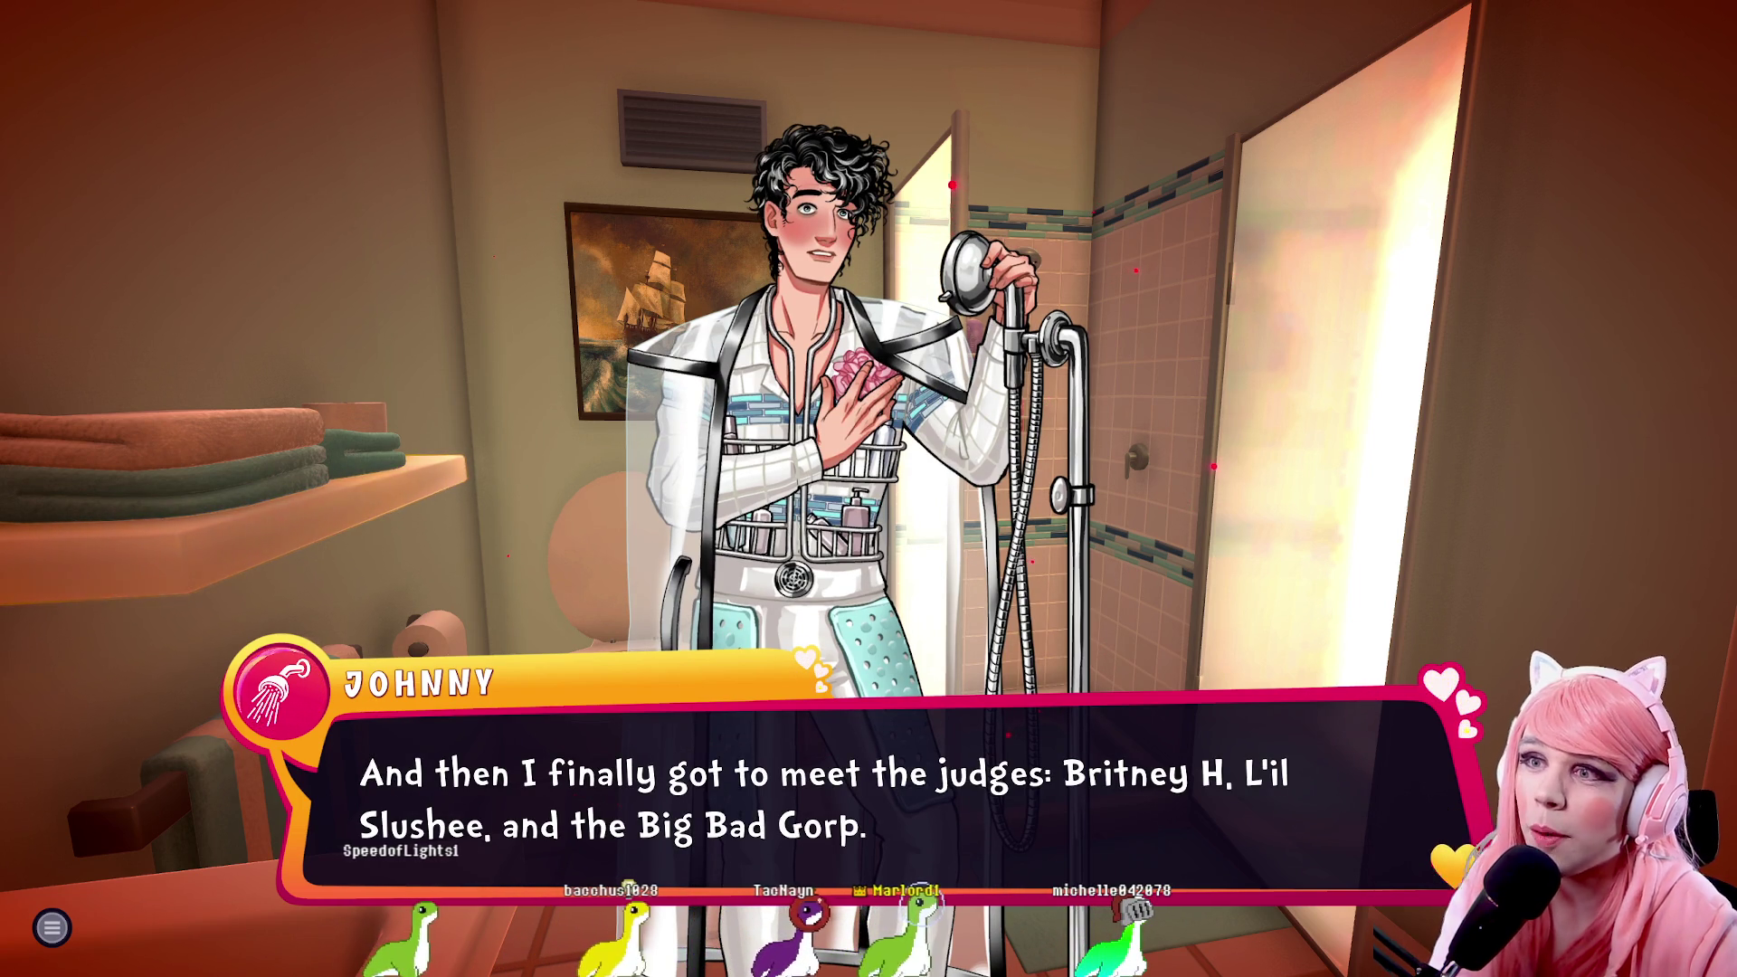
key(space)
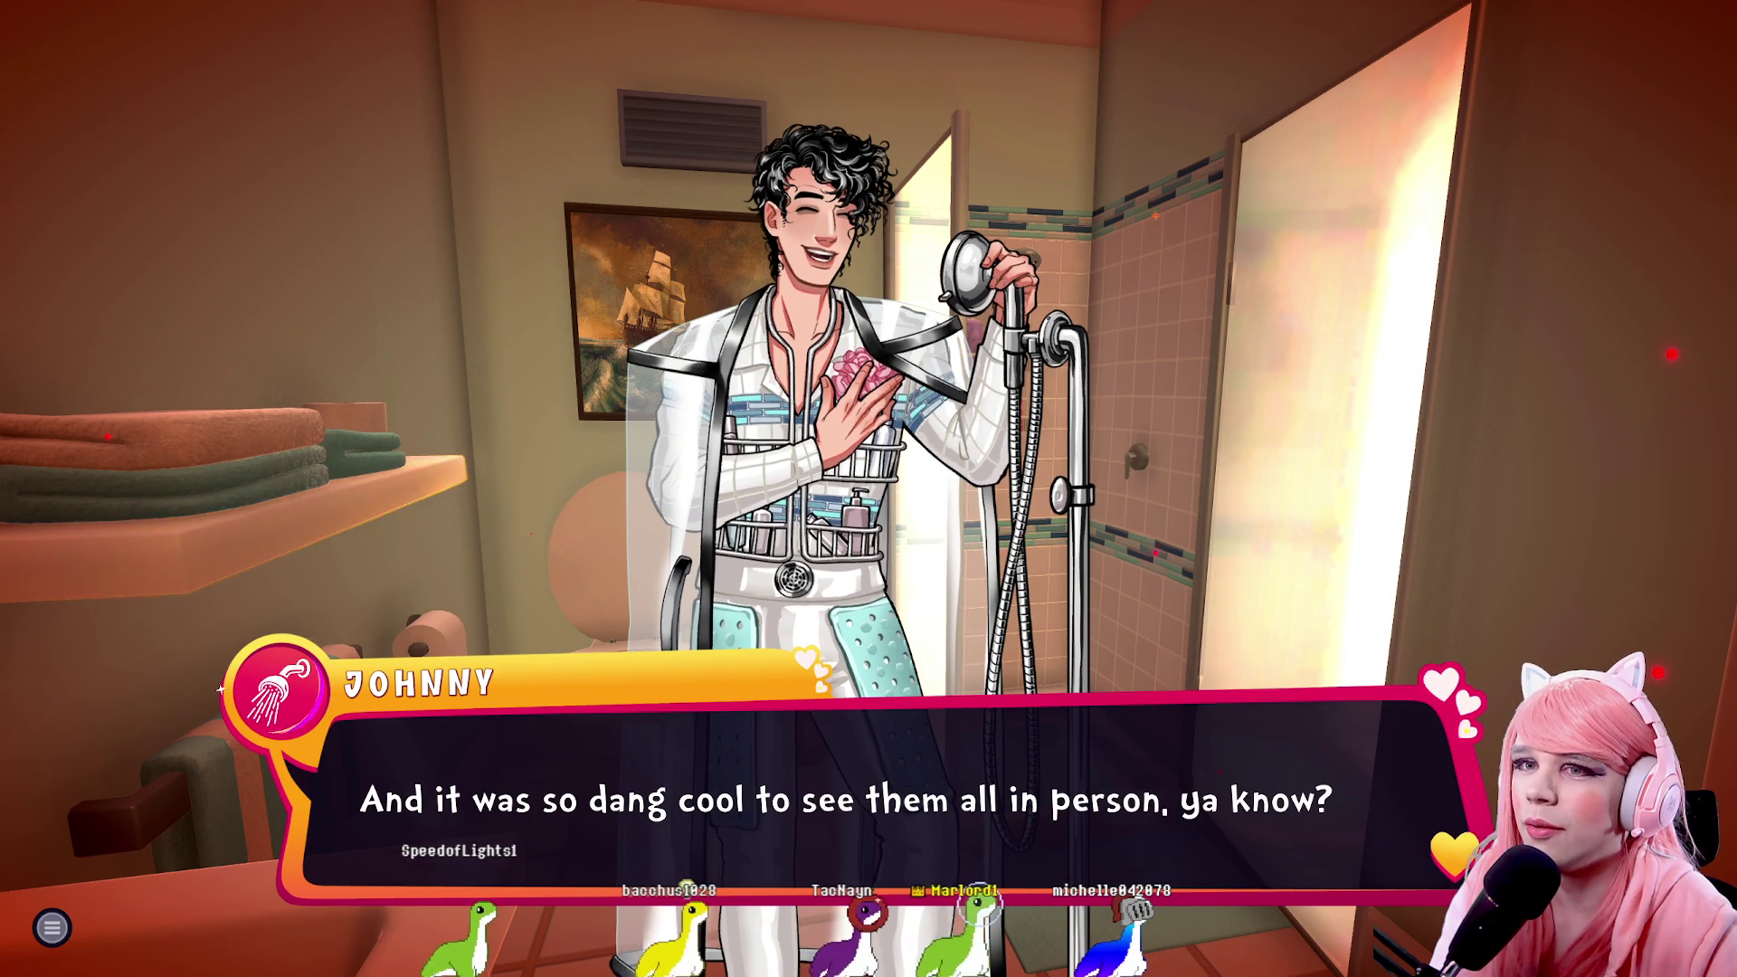
key(space)
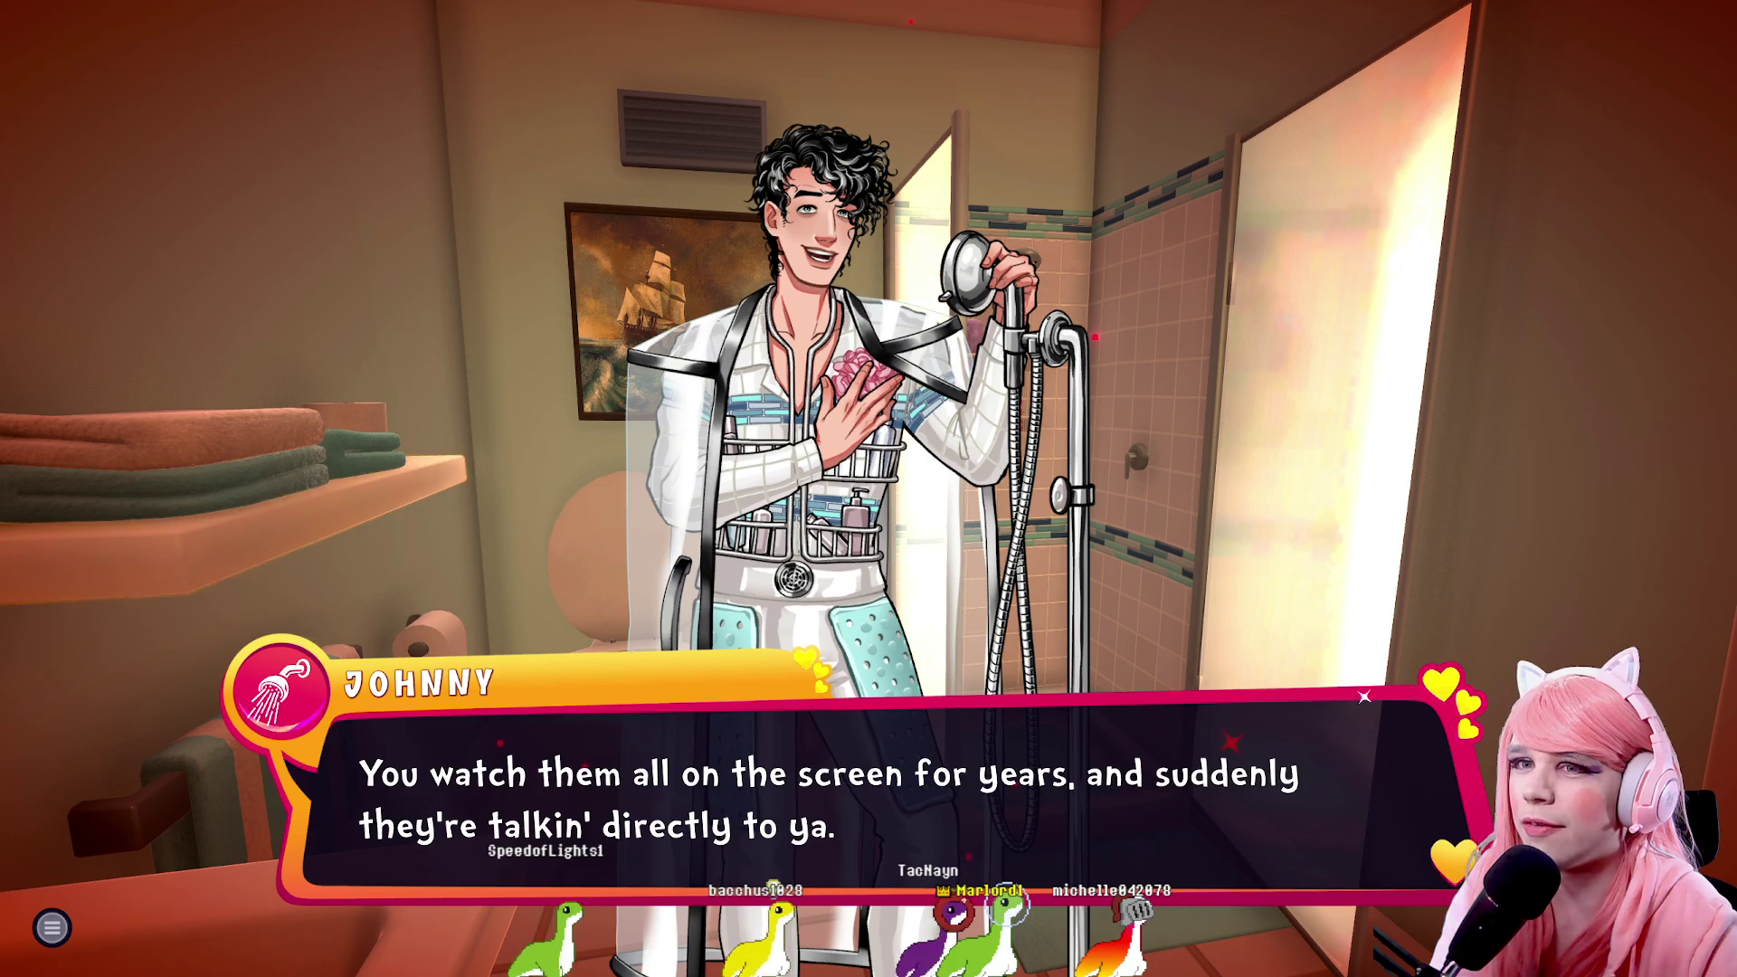
key(space)
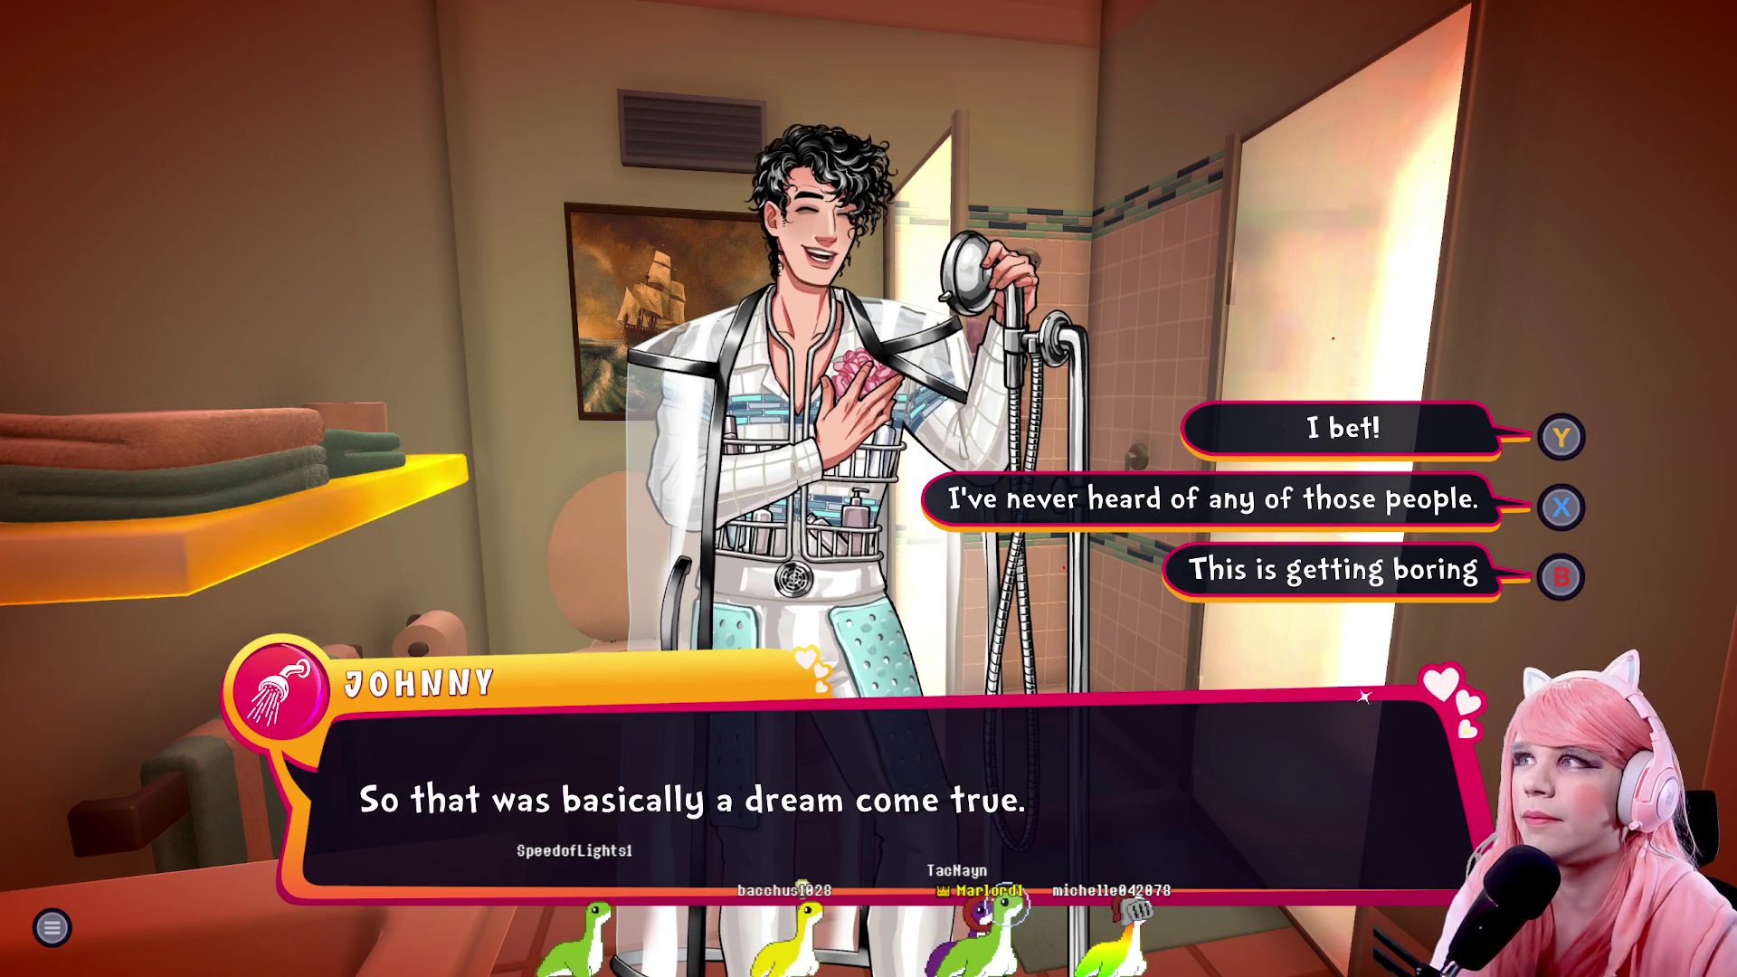
key(y)
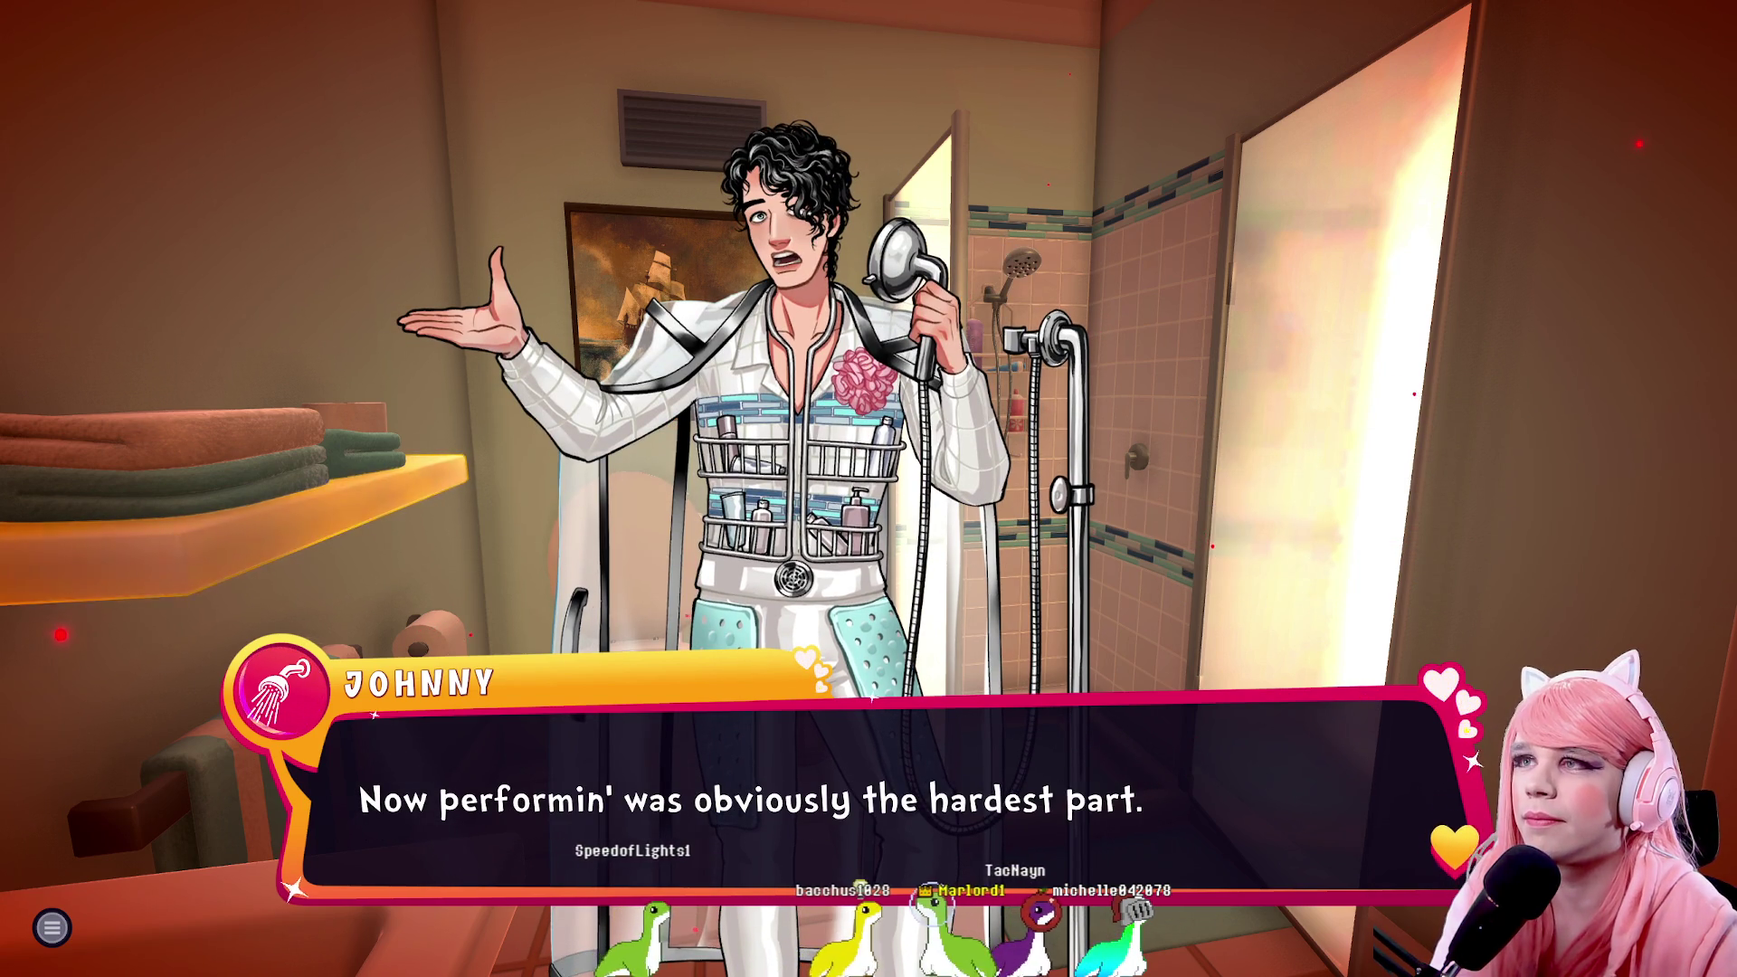
Reply 'Very cool.' to Johnny's nerves story as his episode starts streaming
key(space)
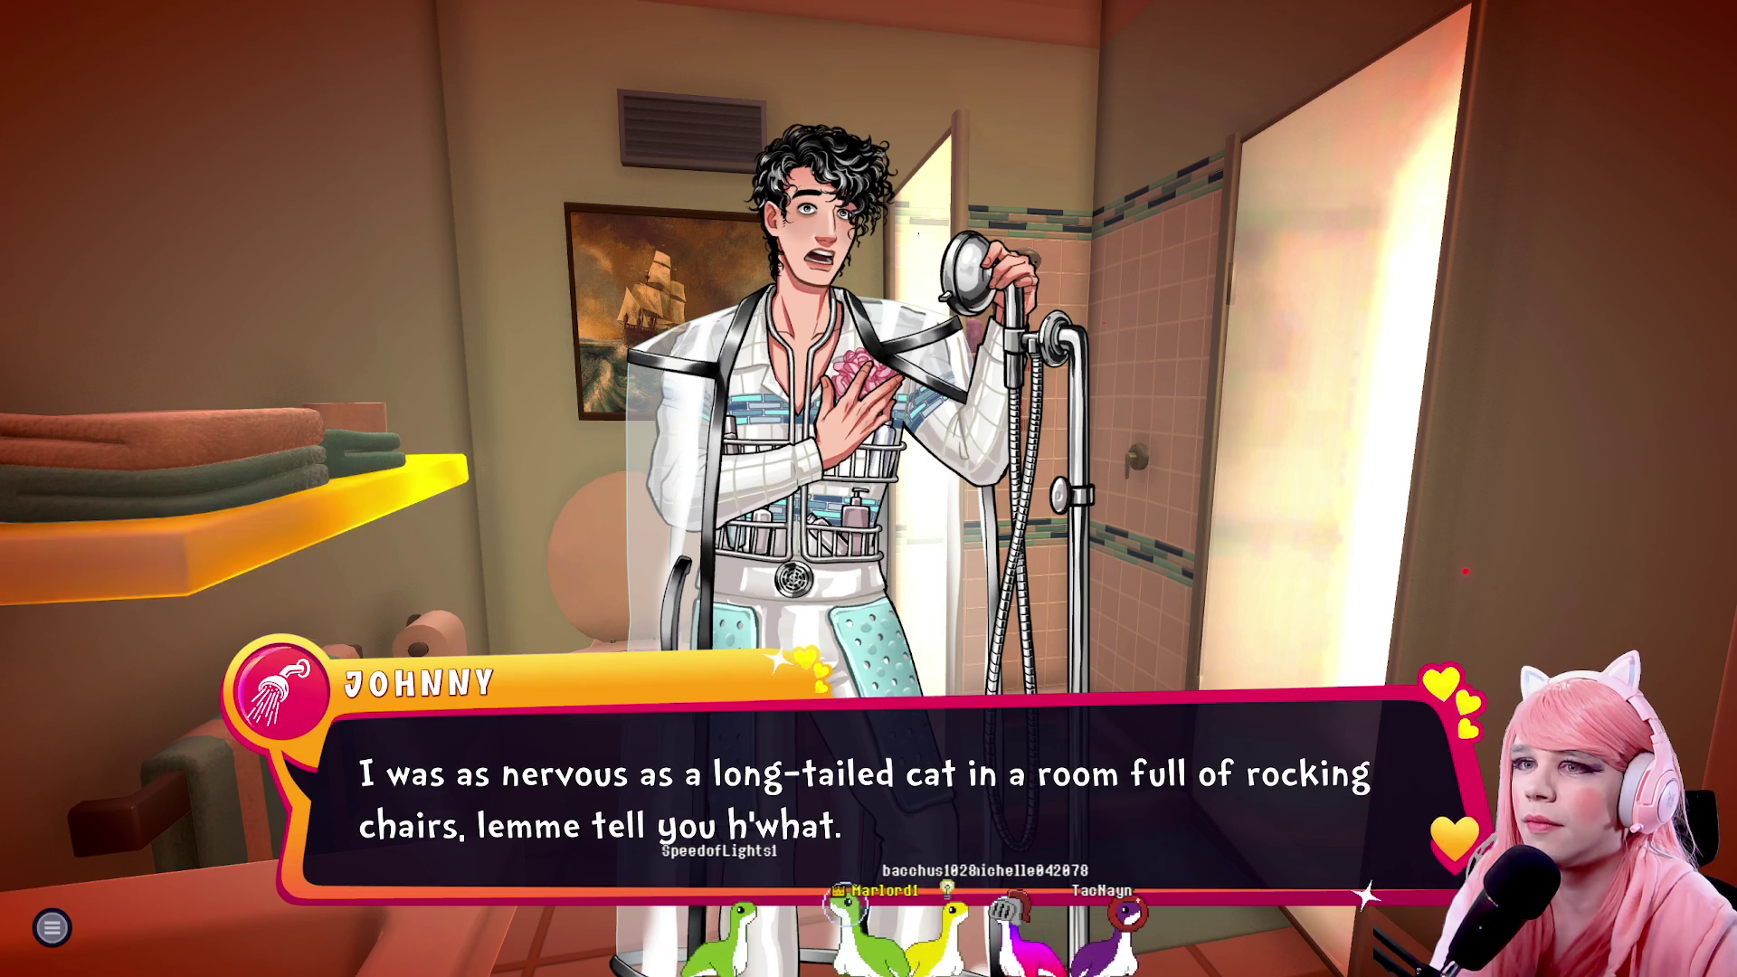
key(space)
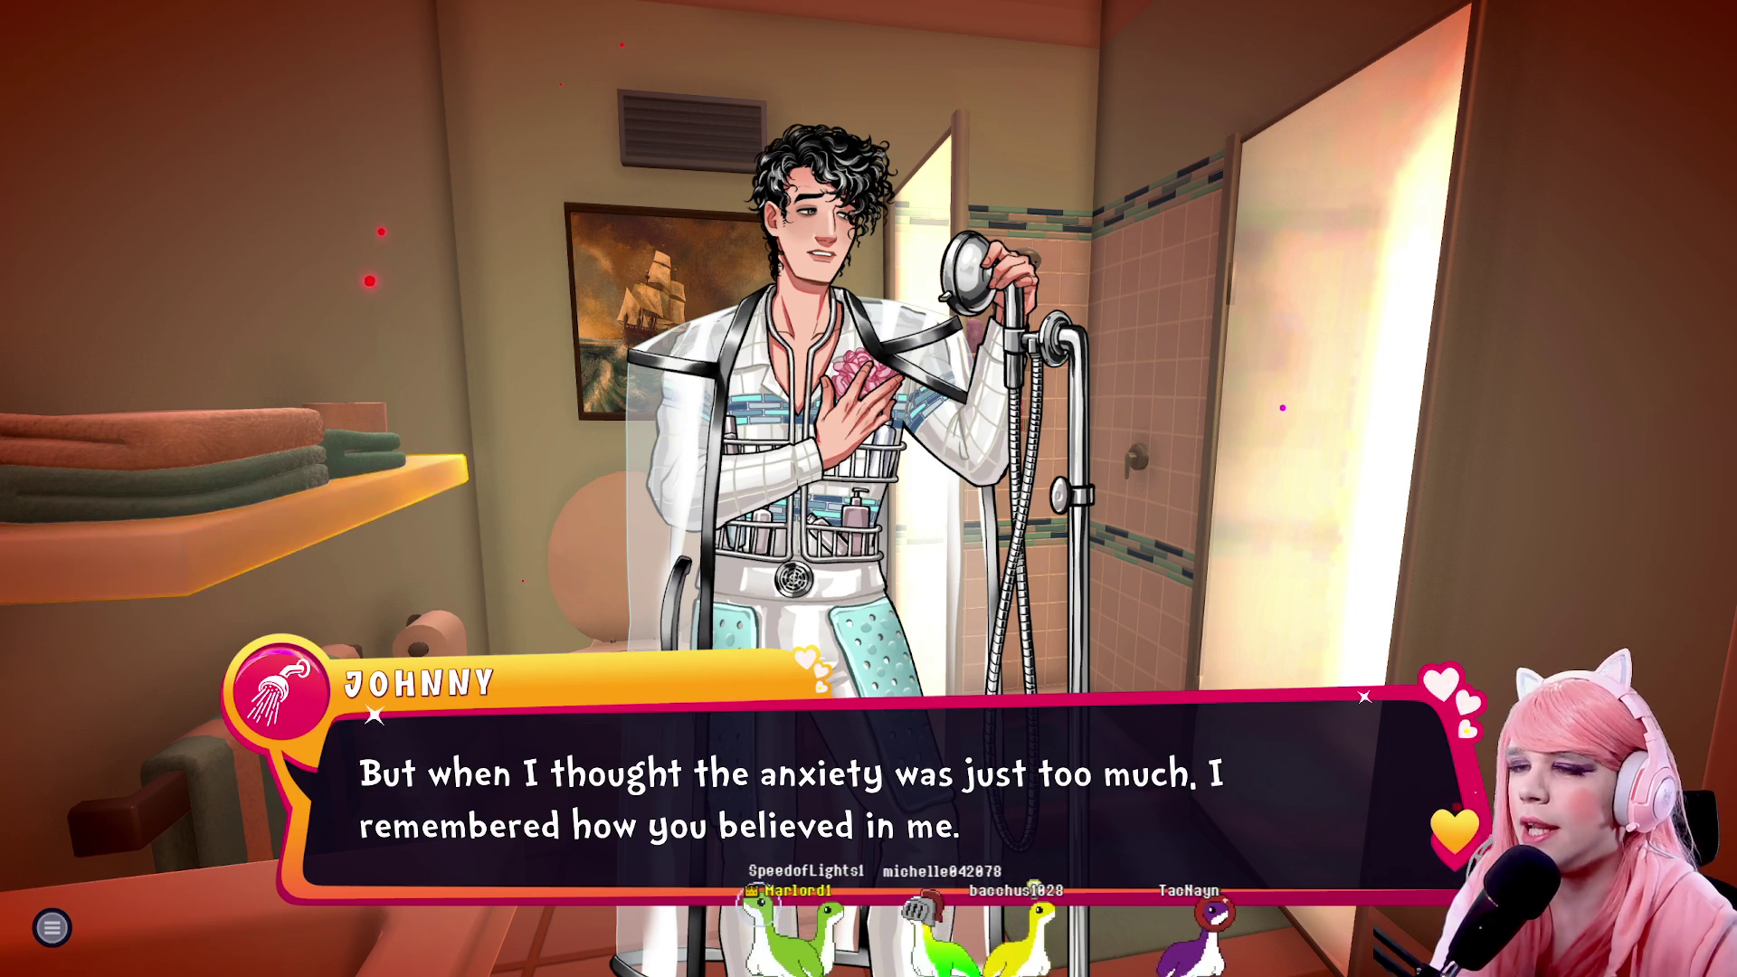
key(space)
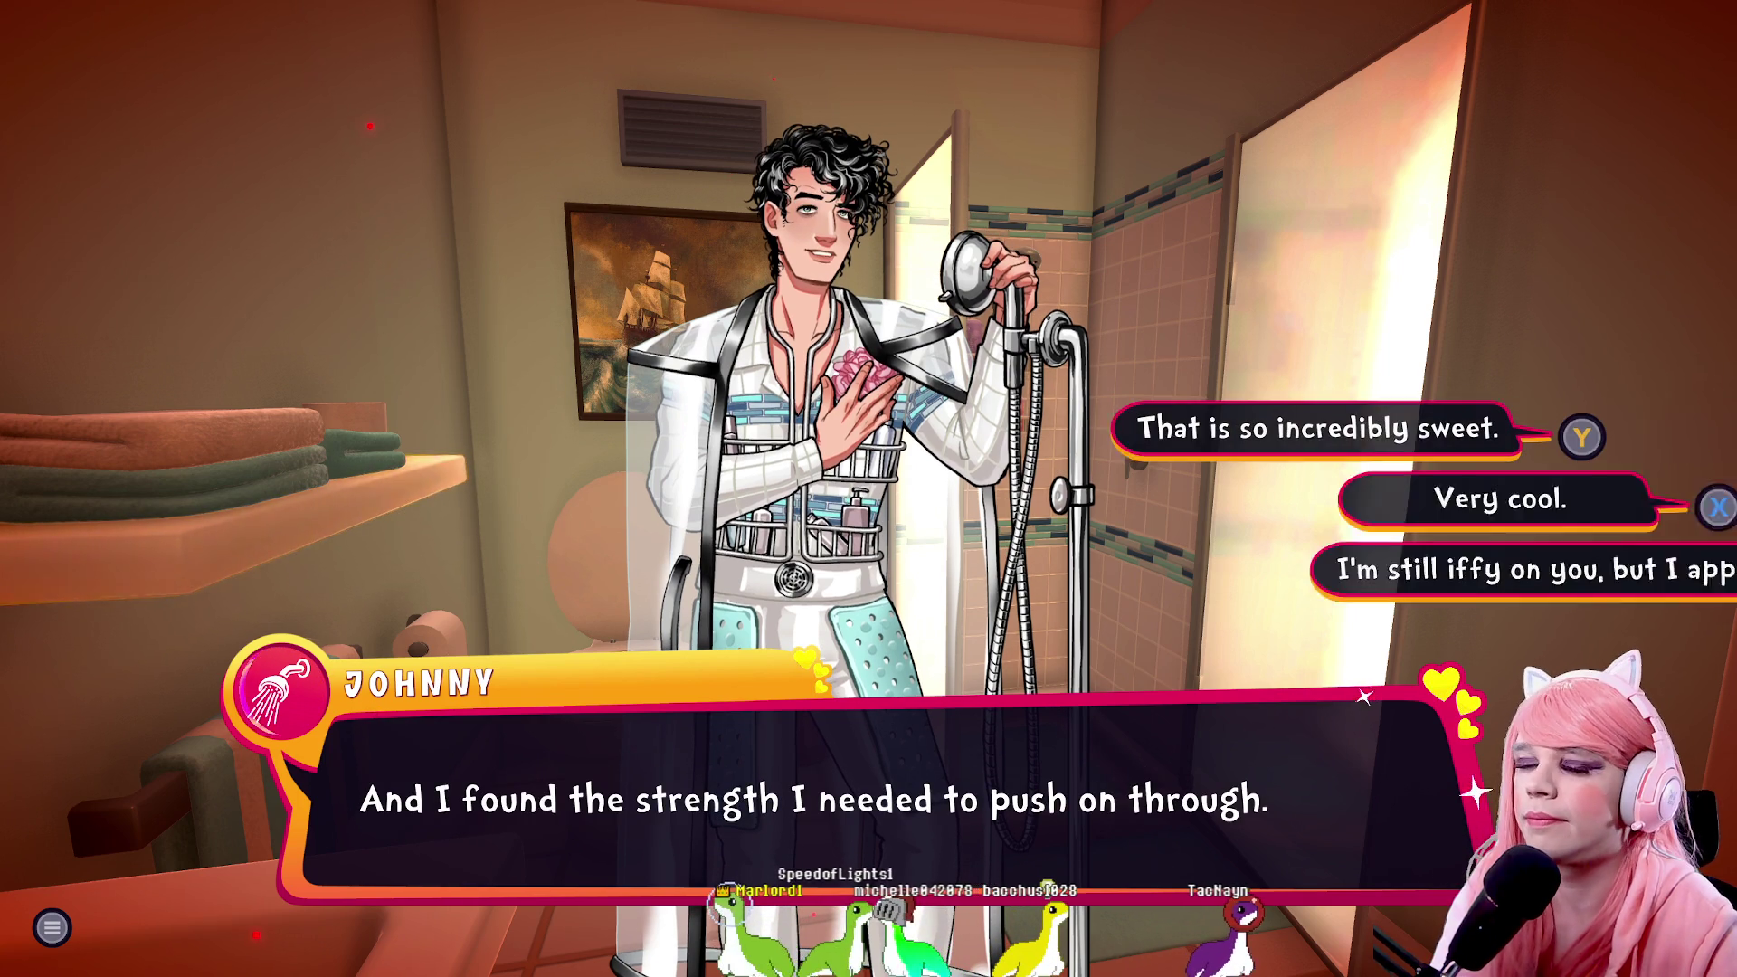
key(x)
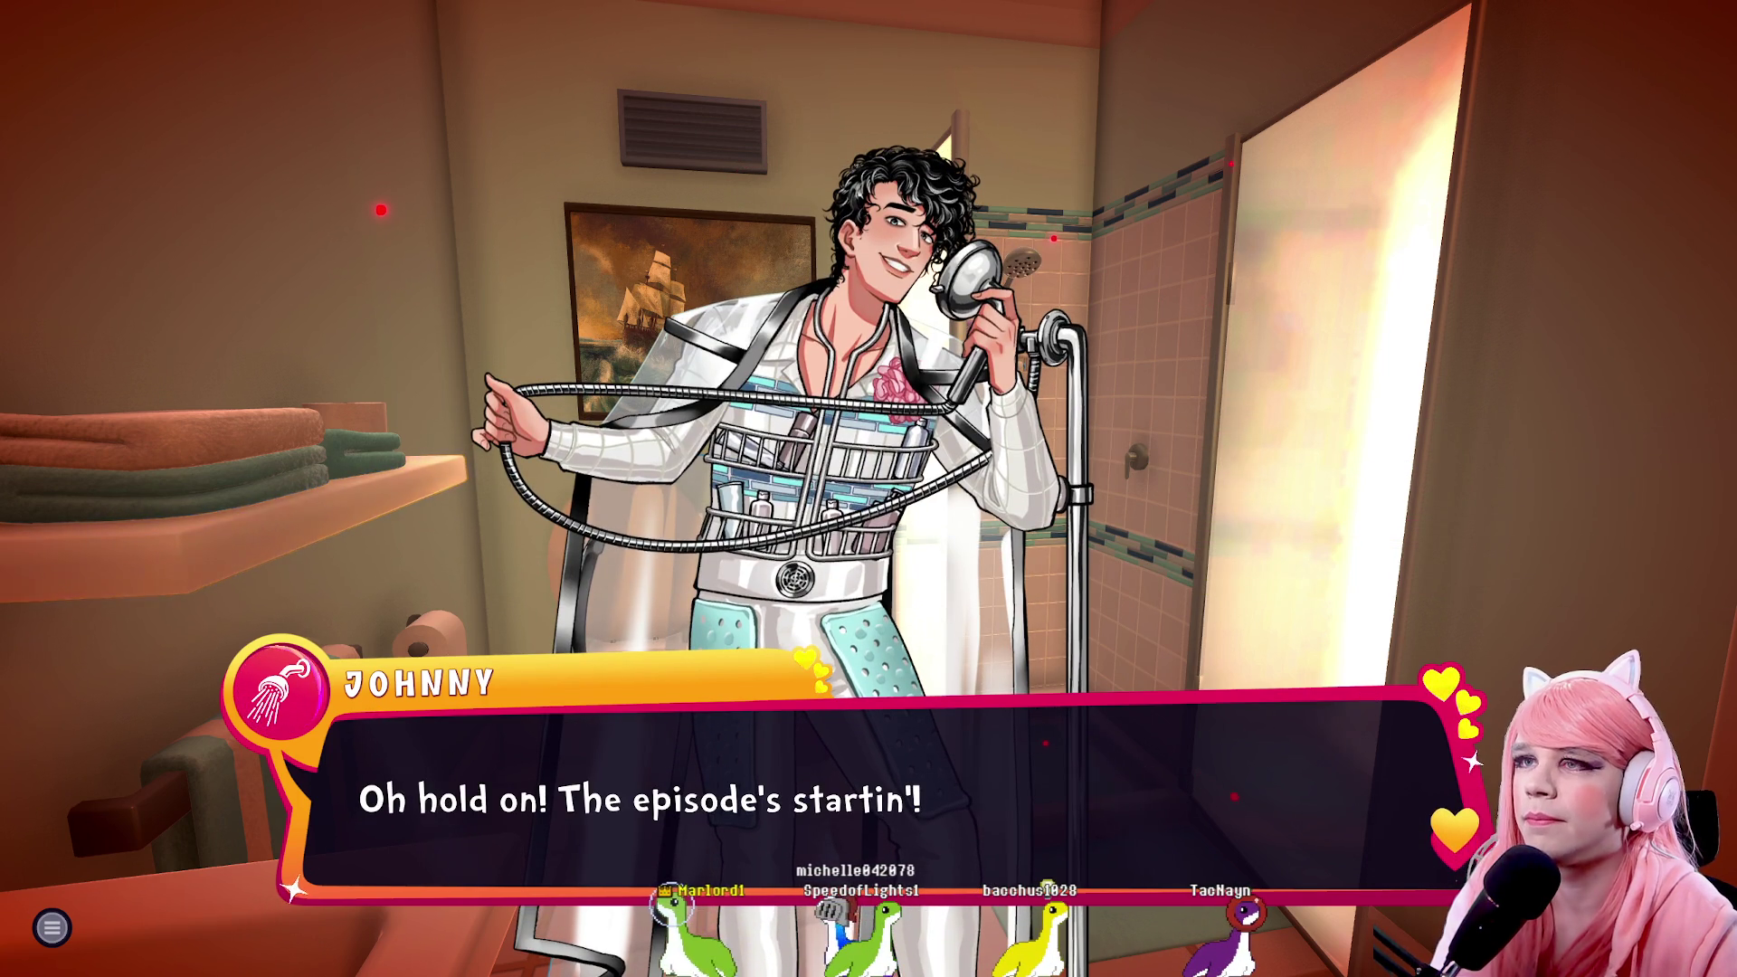
key(space)
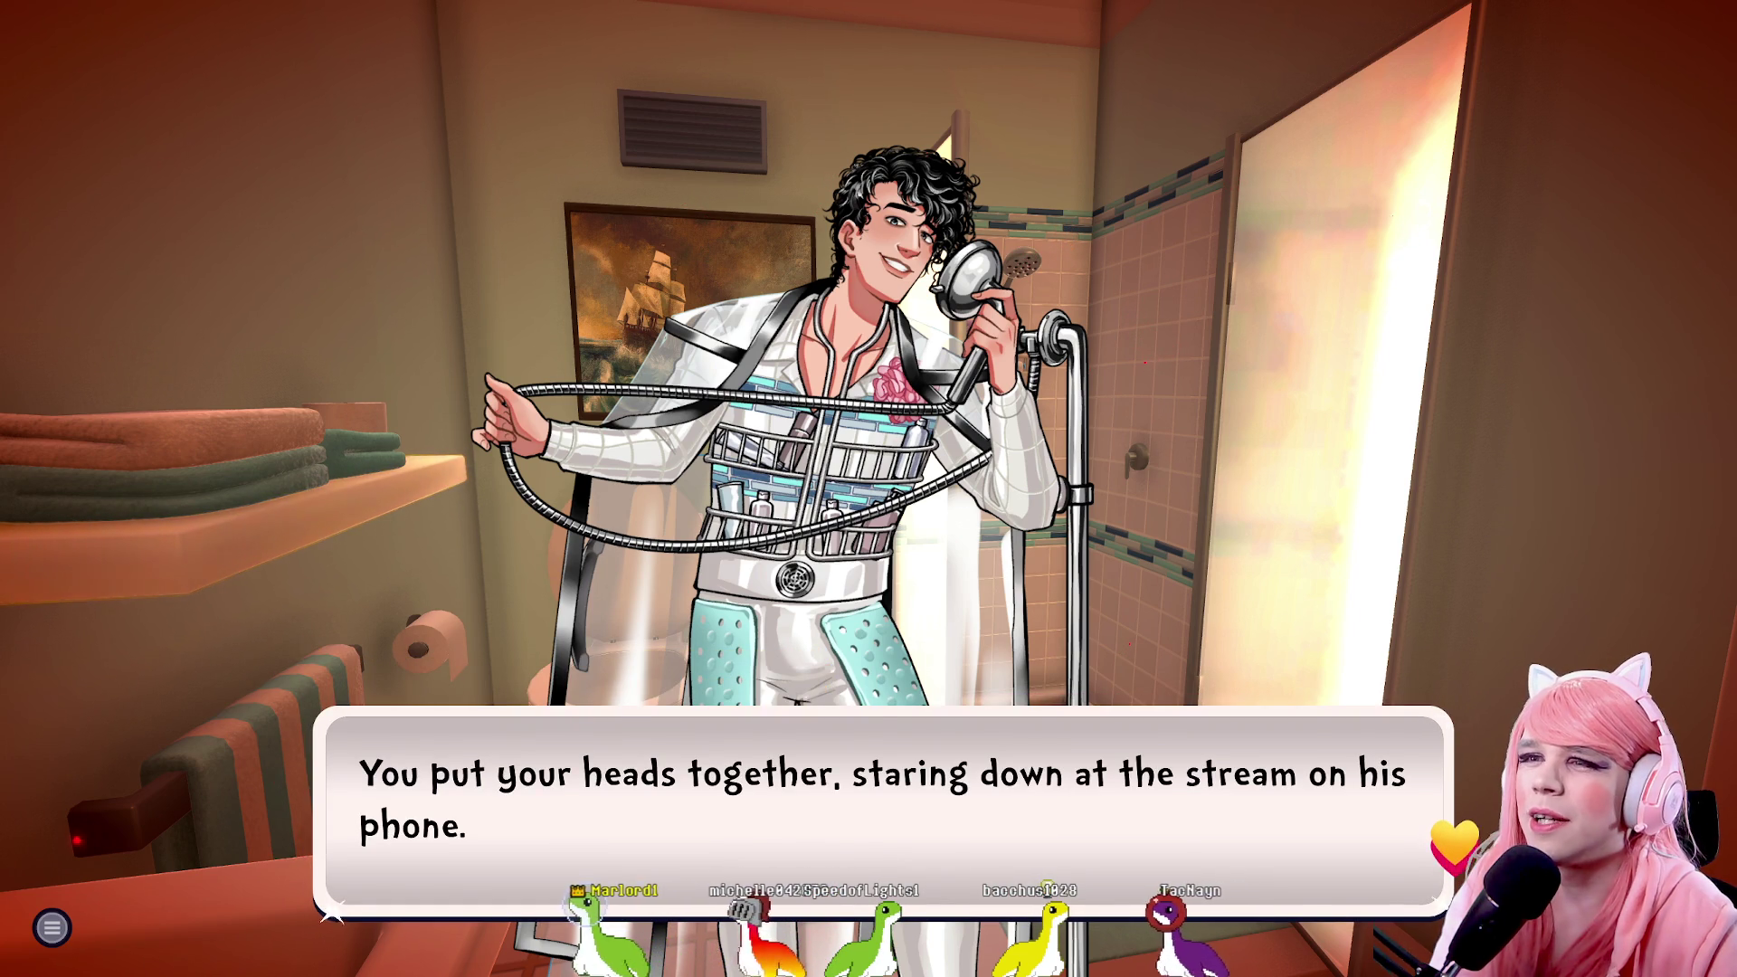
Watch Johnny's American Maestro footage, his high notes and the judges' evaluation, until he looks puzzled
key(space)
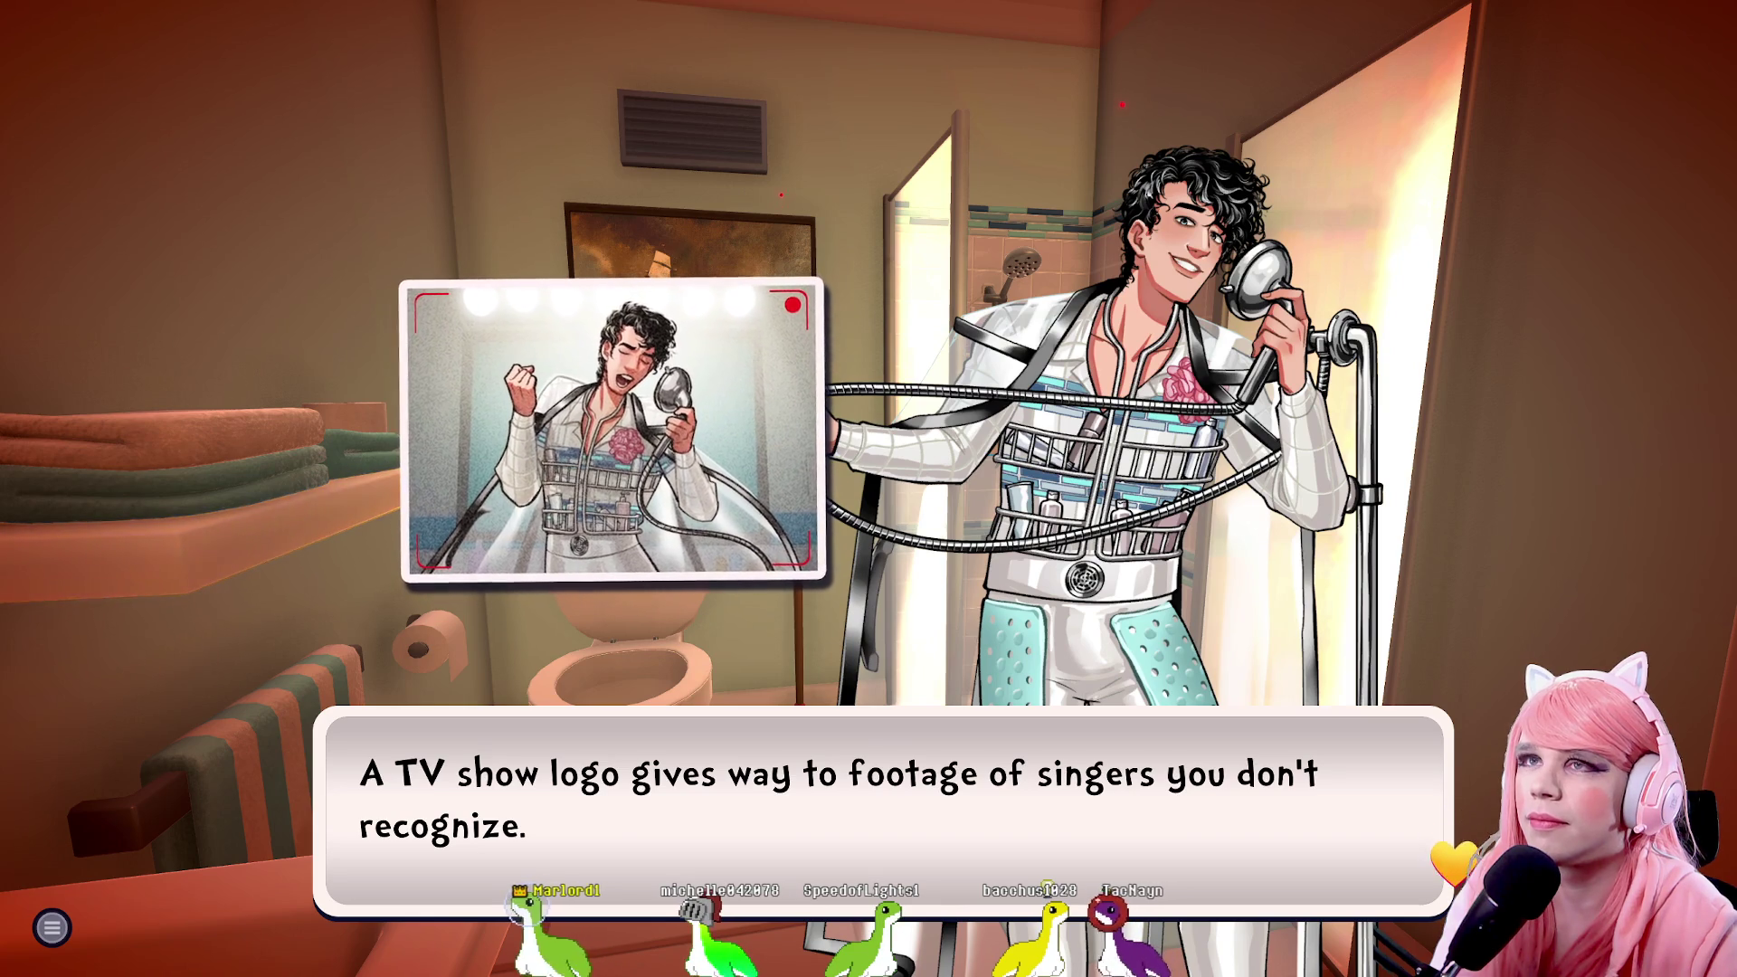
key(space)
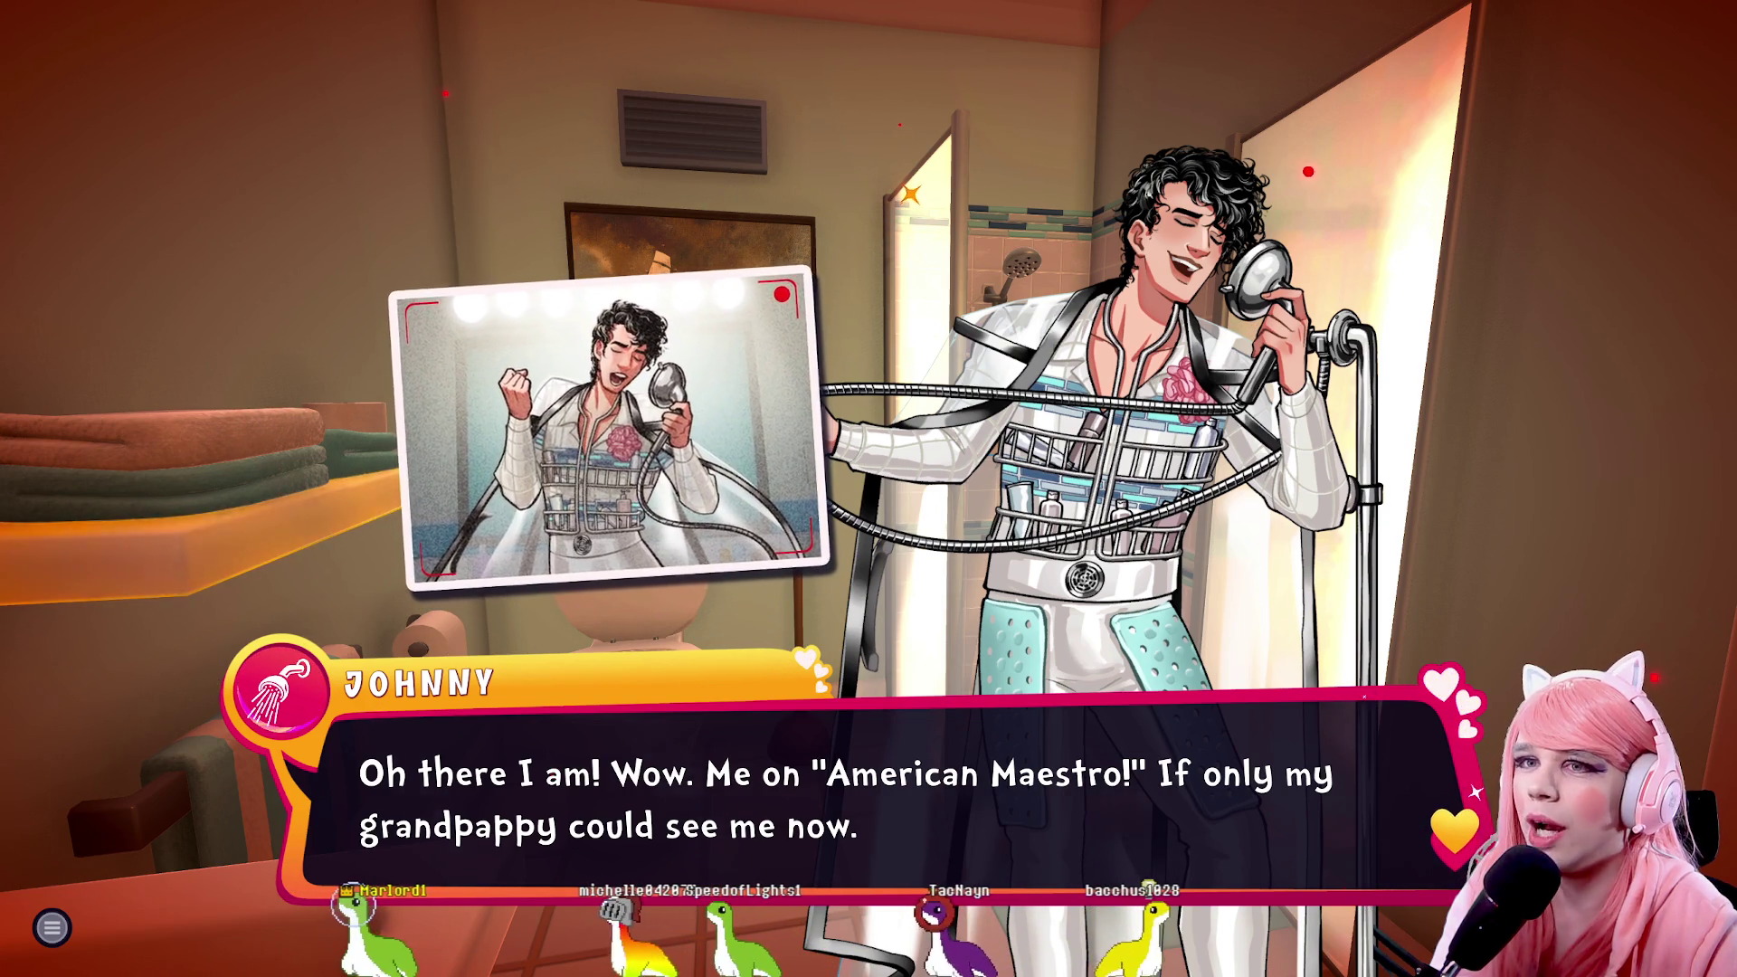
key(space)
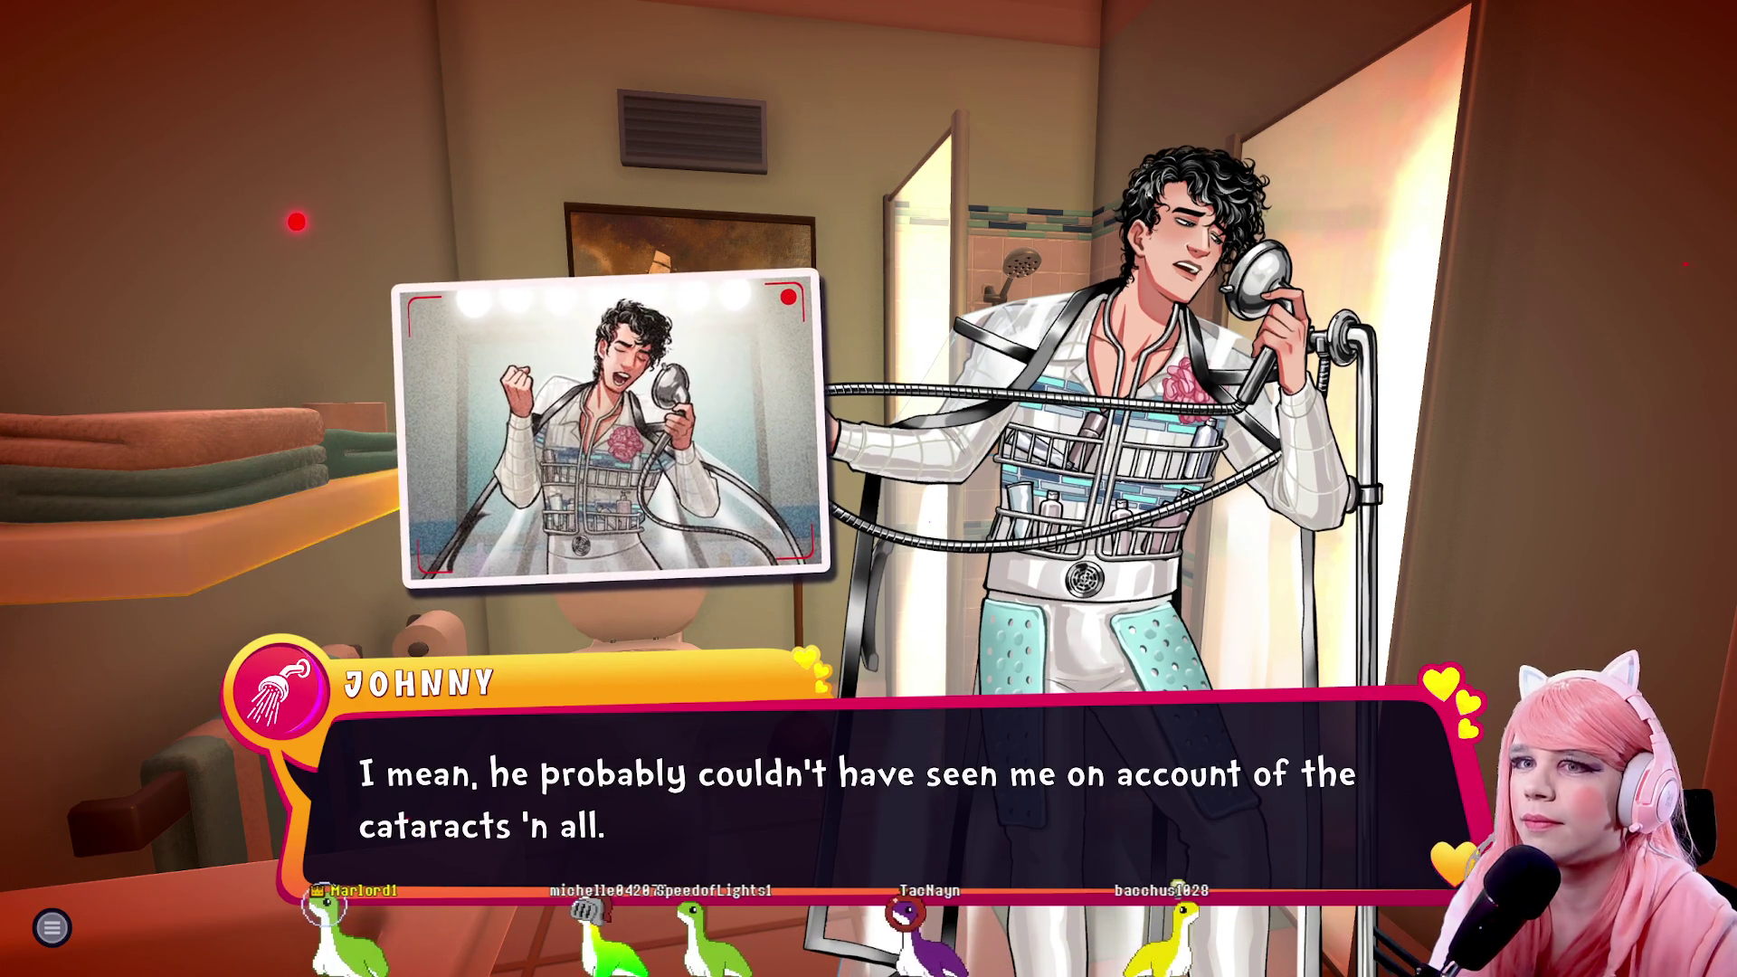
key(space)
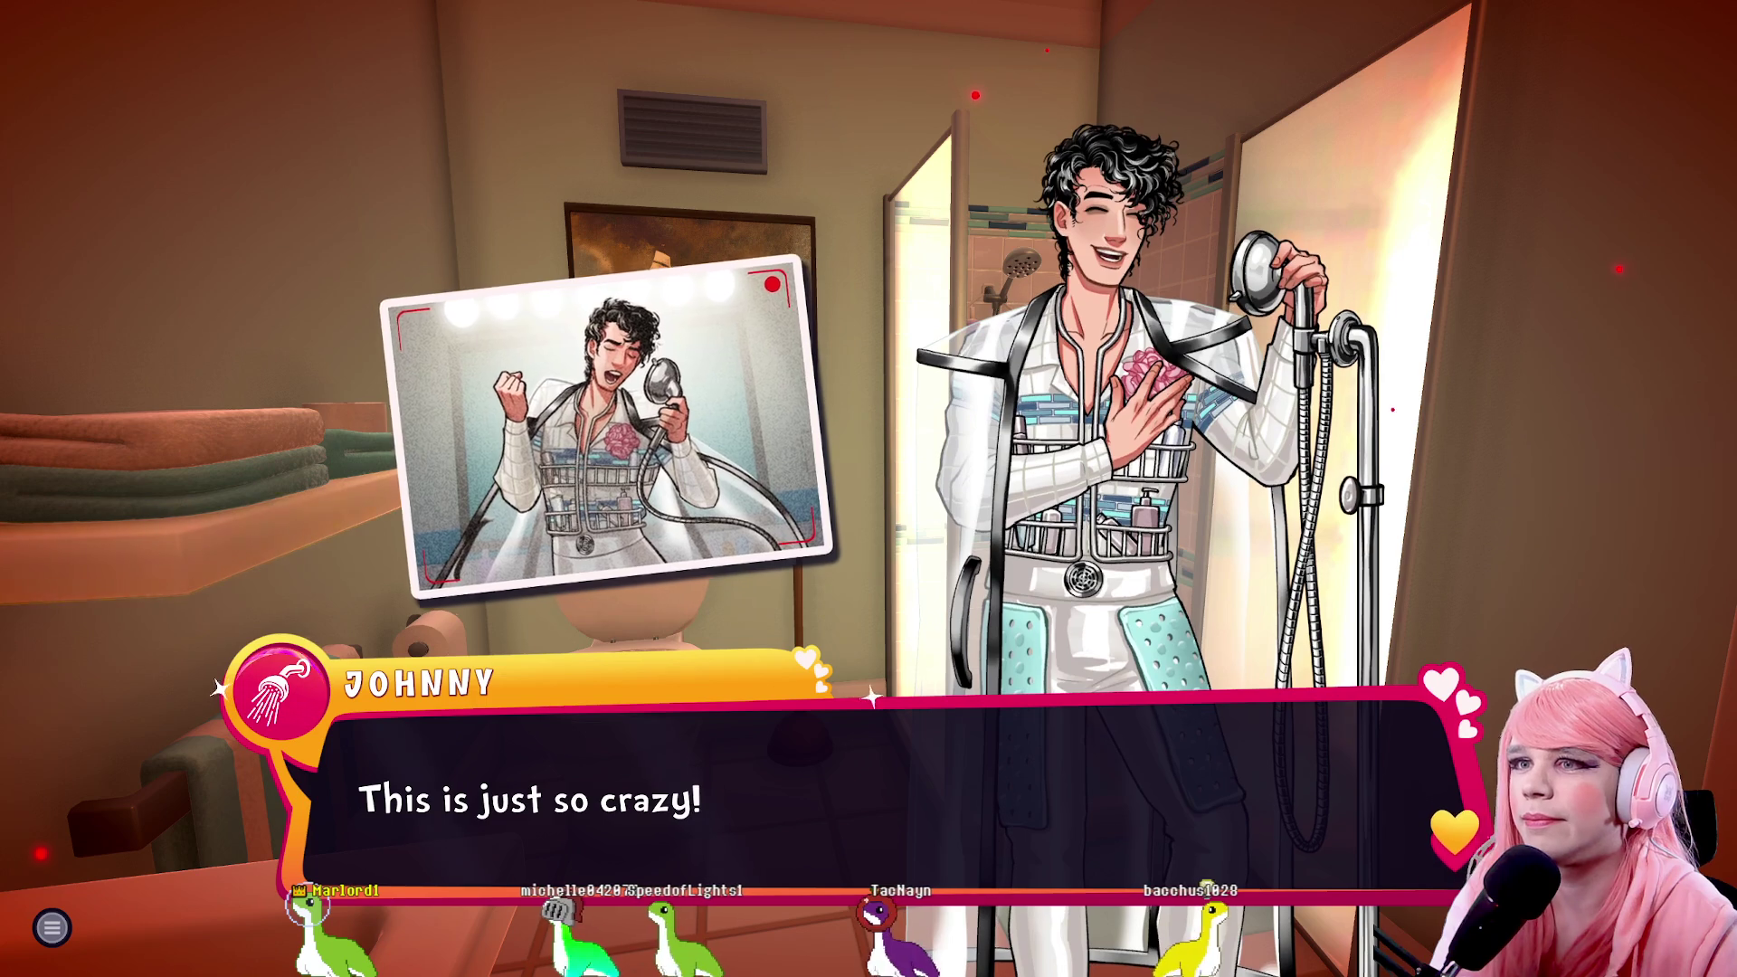
key(space)
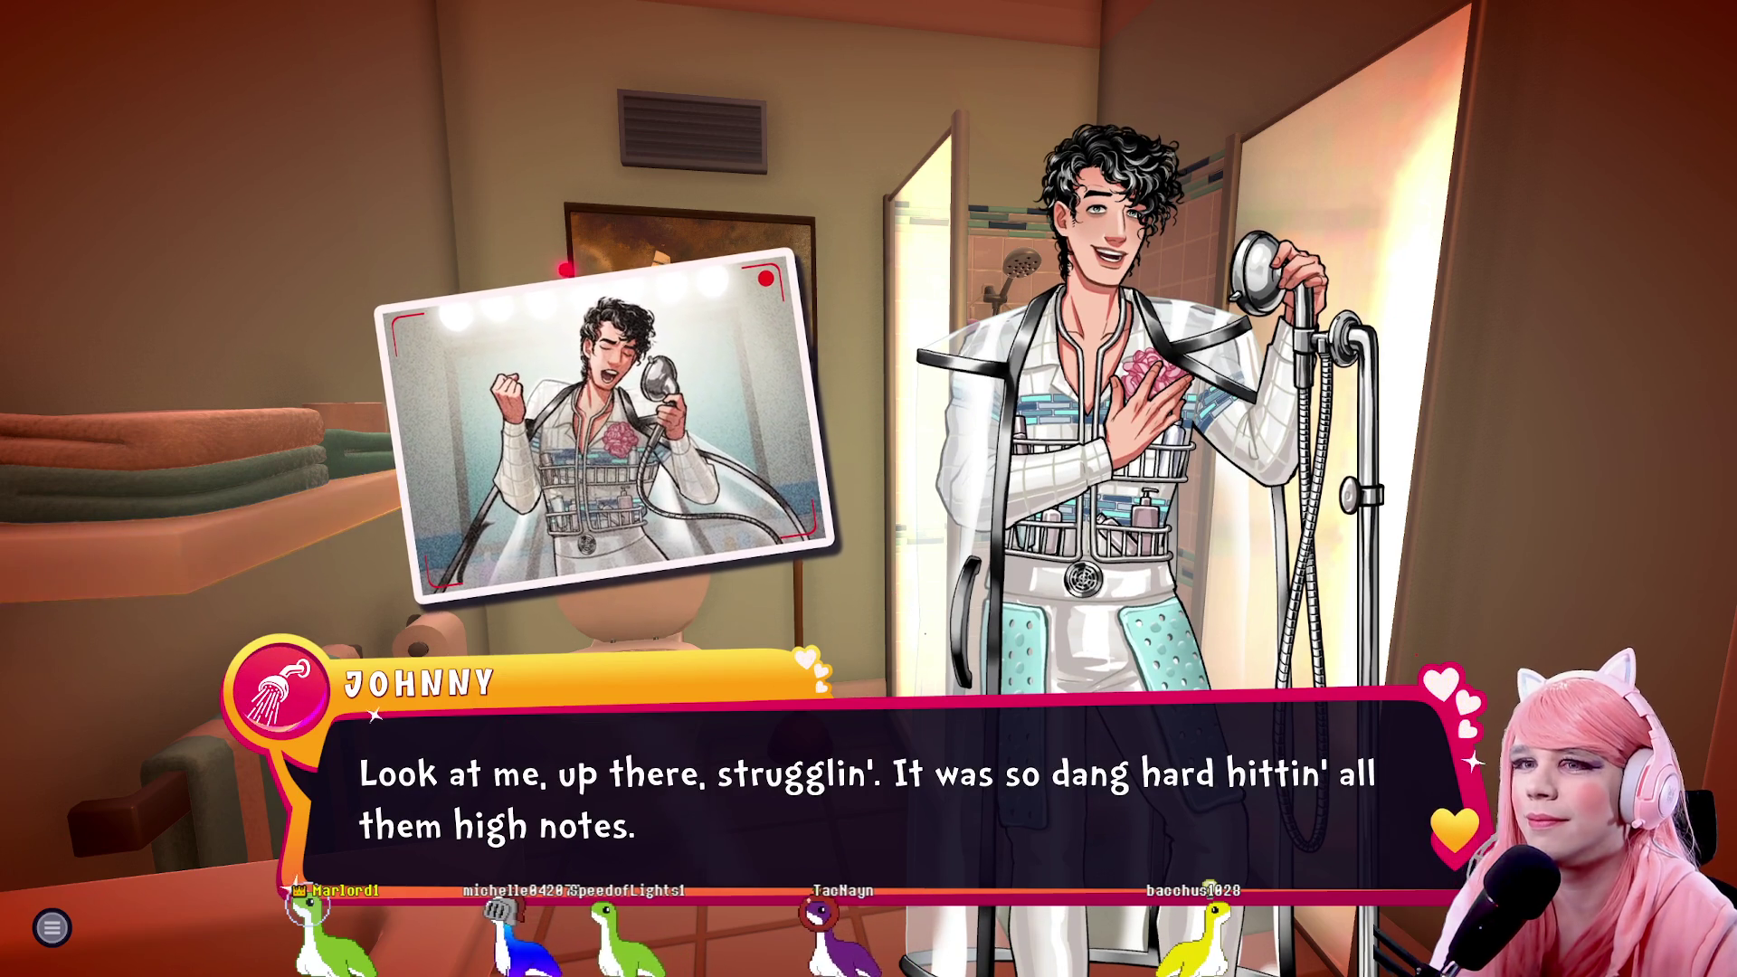
key(space)
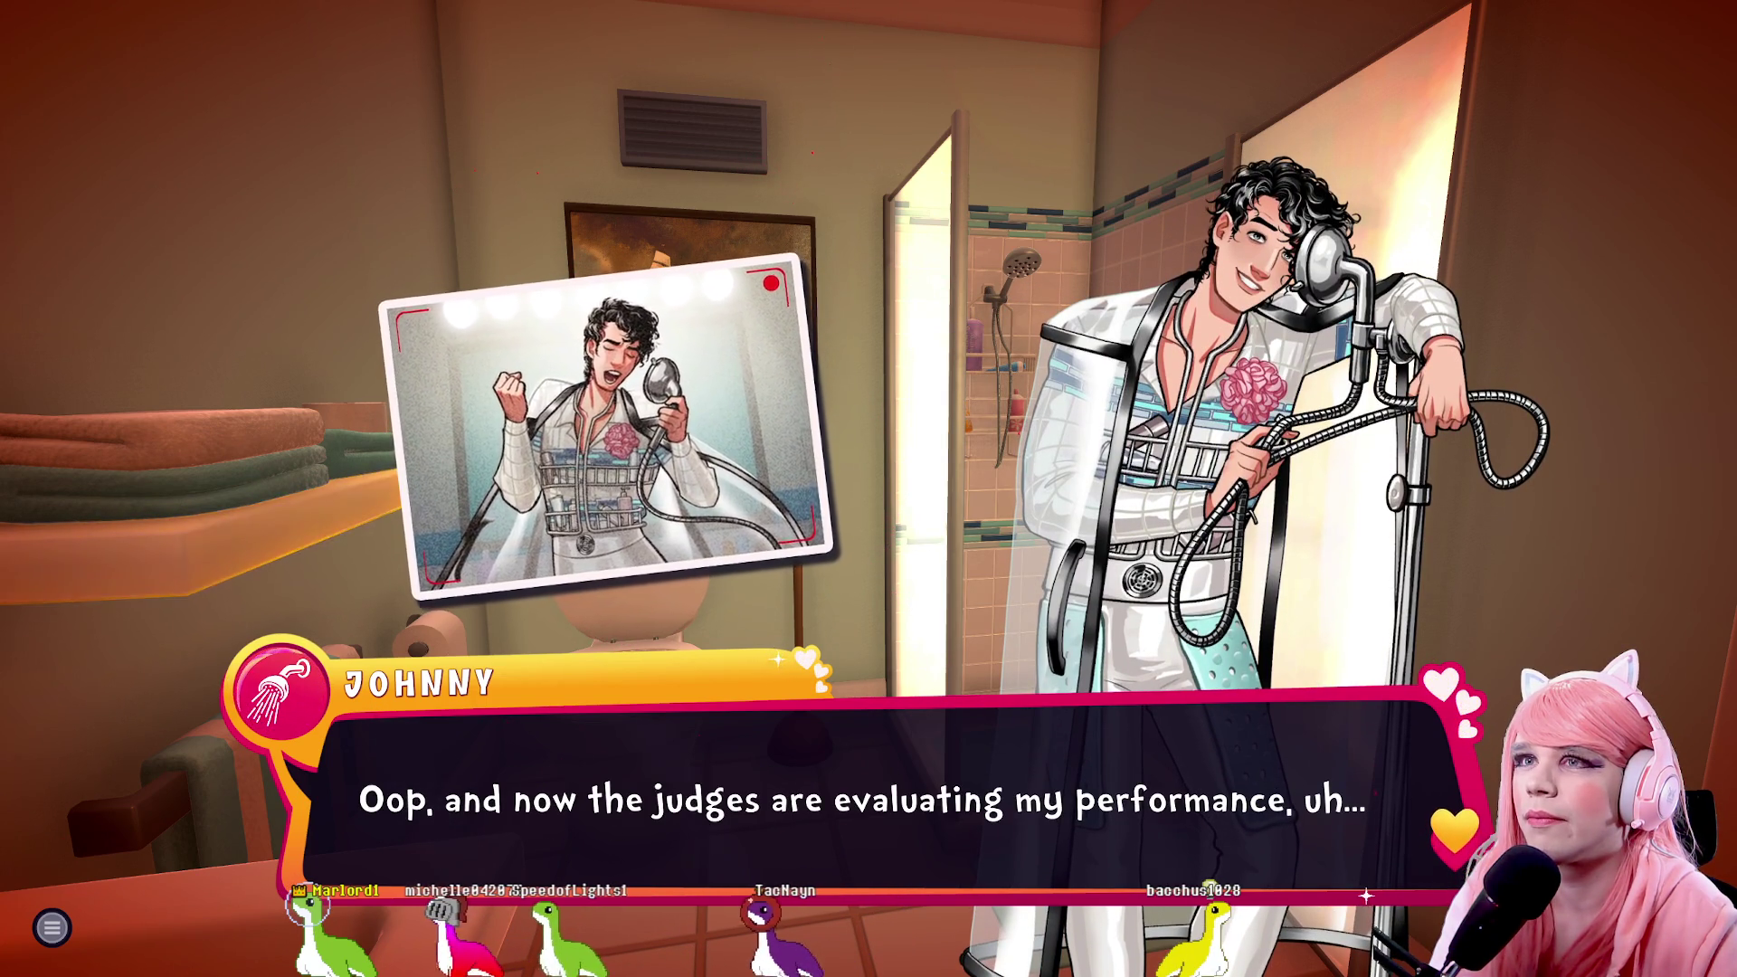
key(space)
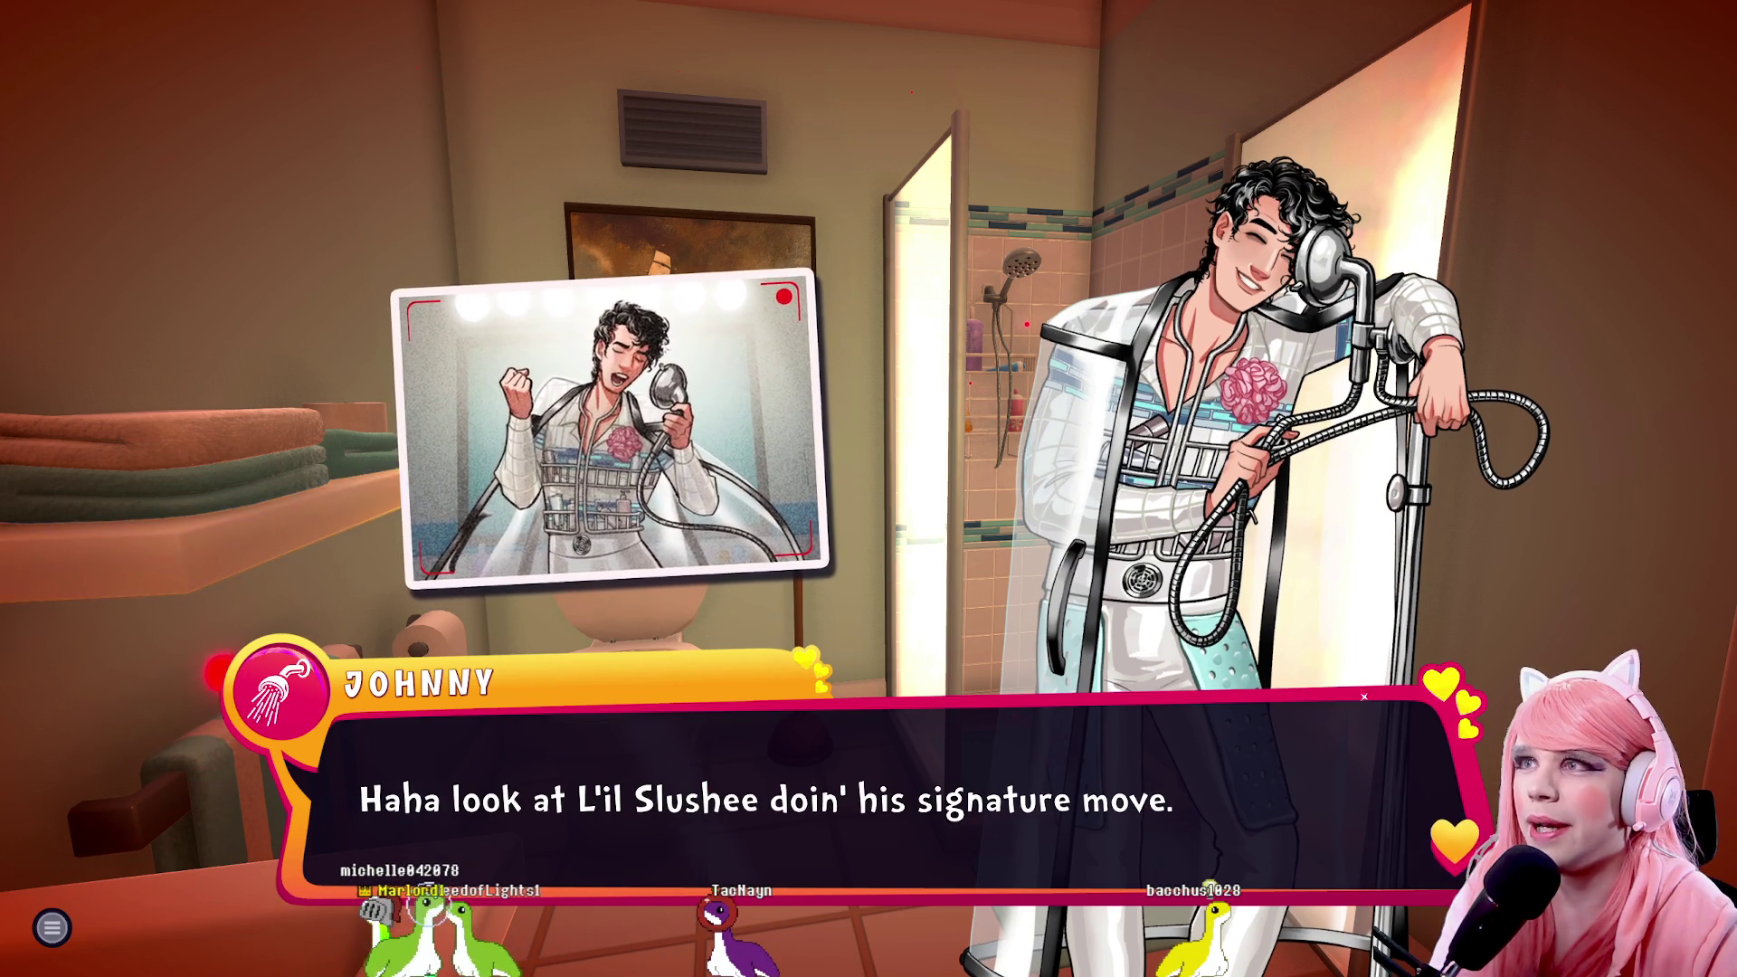
key(space)
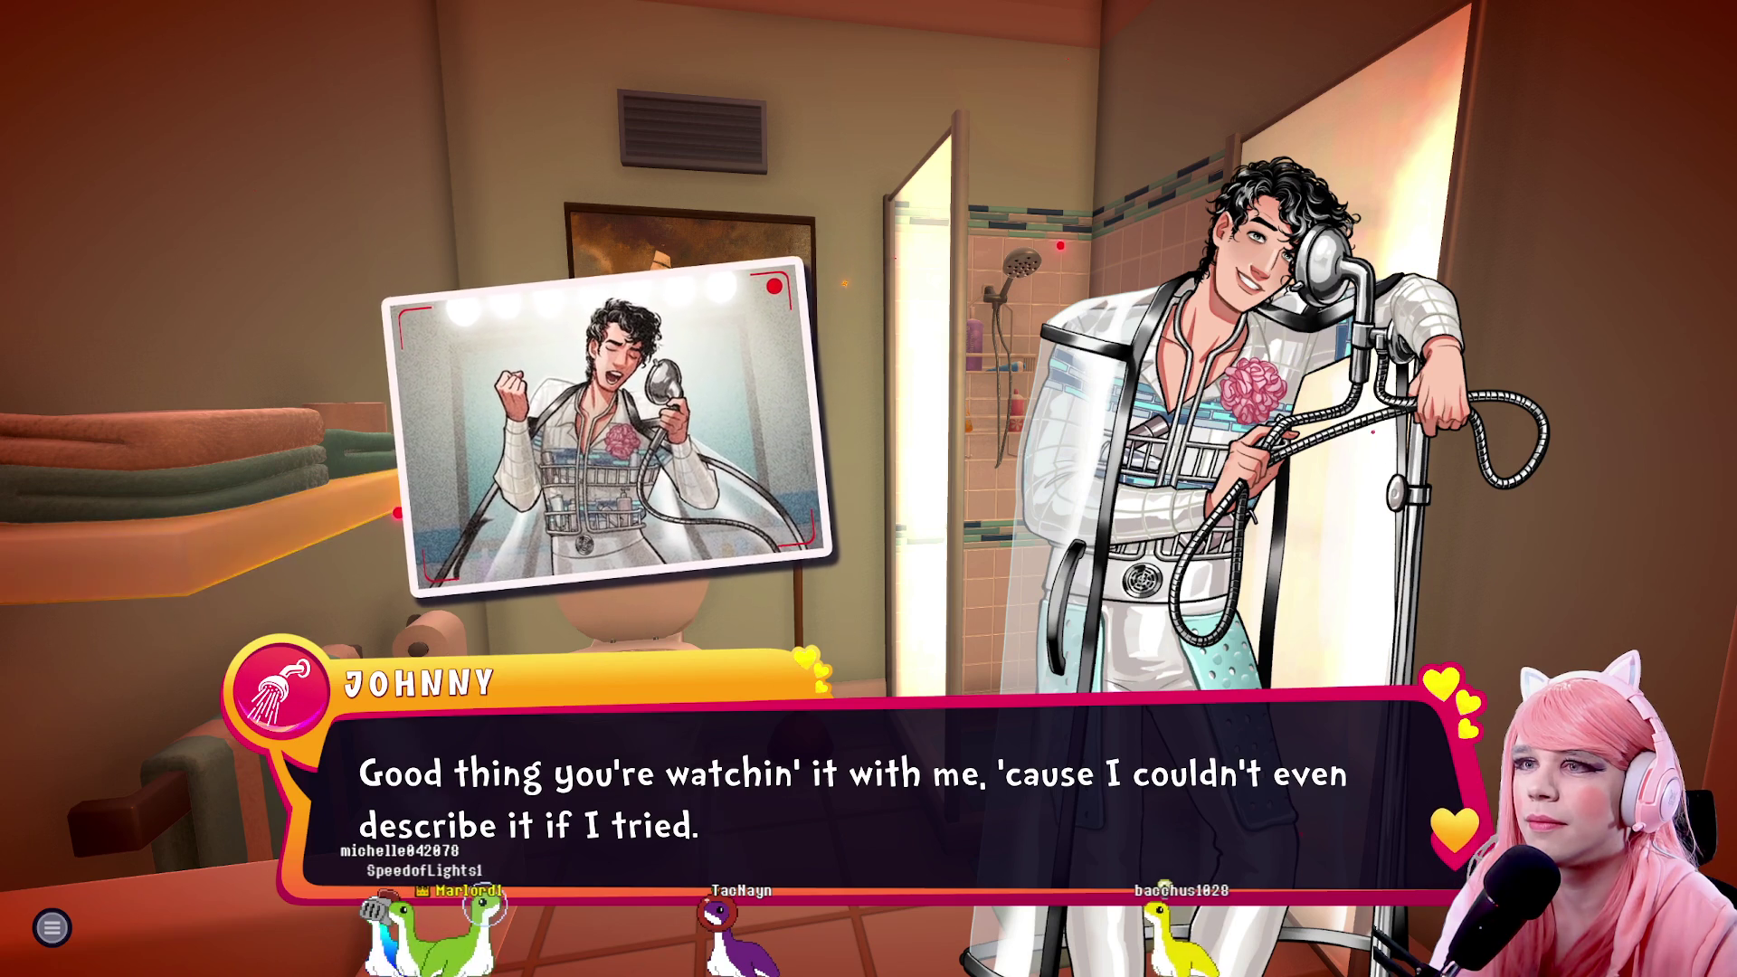
key(space)
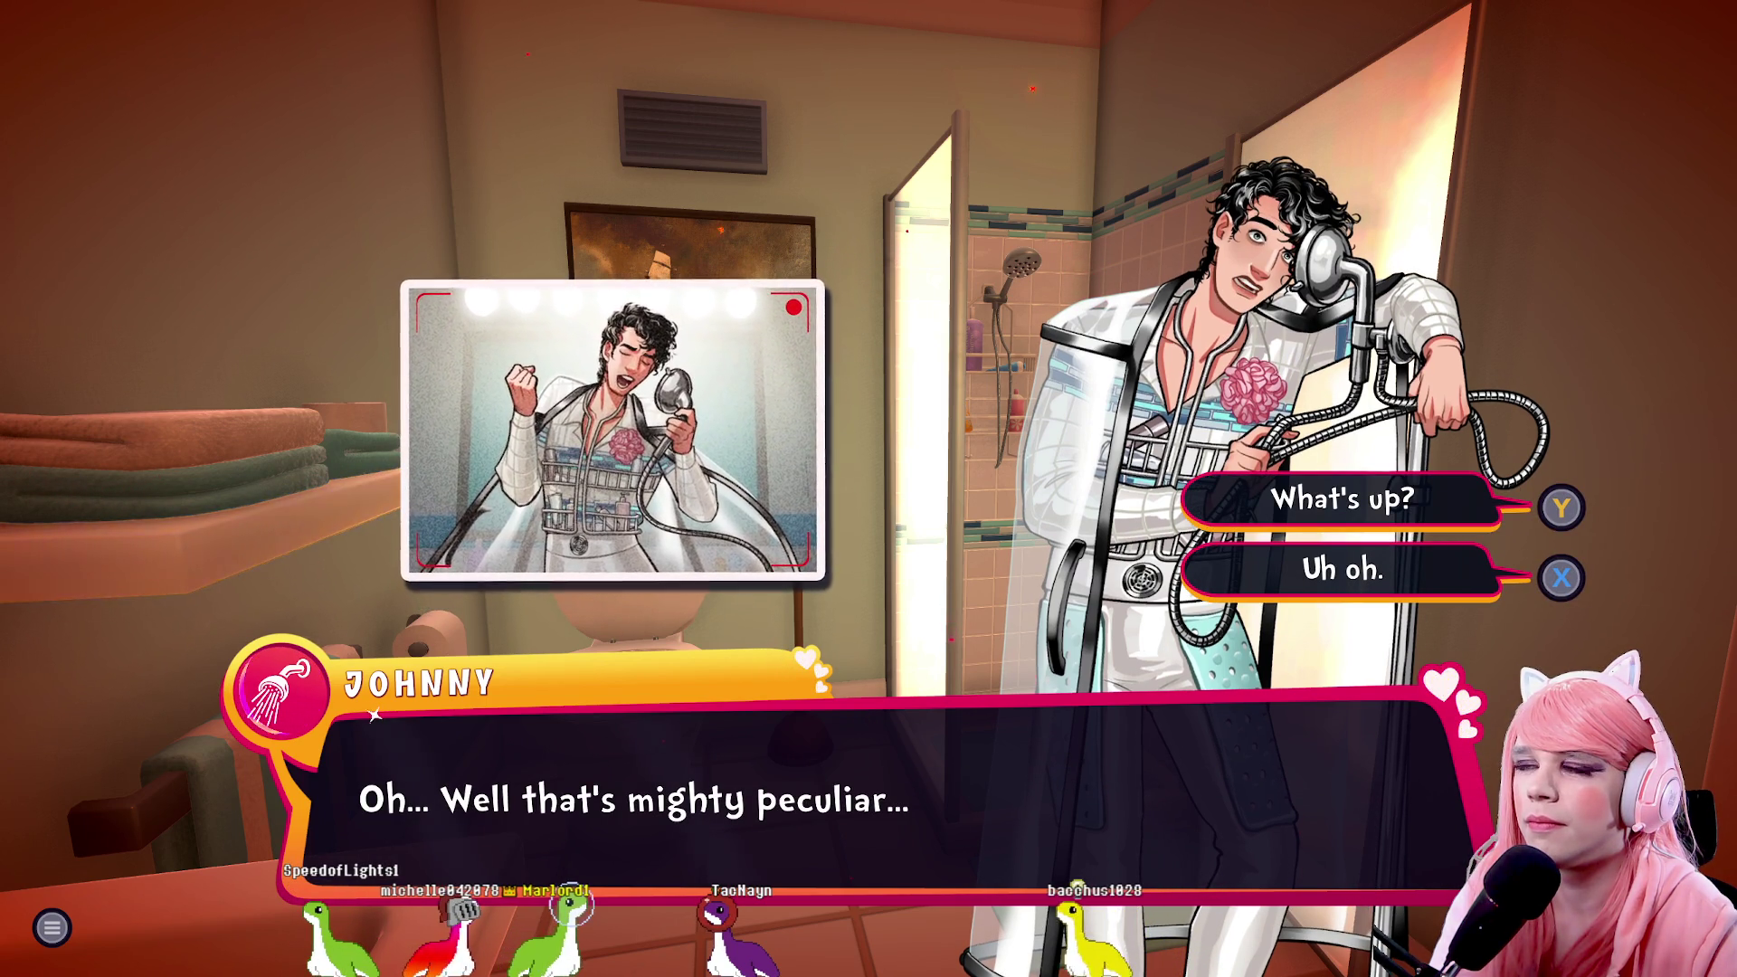
Ask 'What's up?', hear about the joke-singer montage, and answer 'It must just have been a mistake.'
key(y)
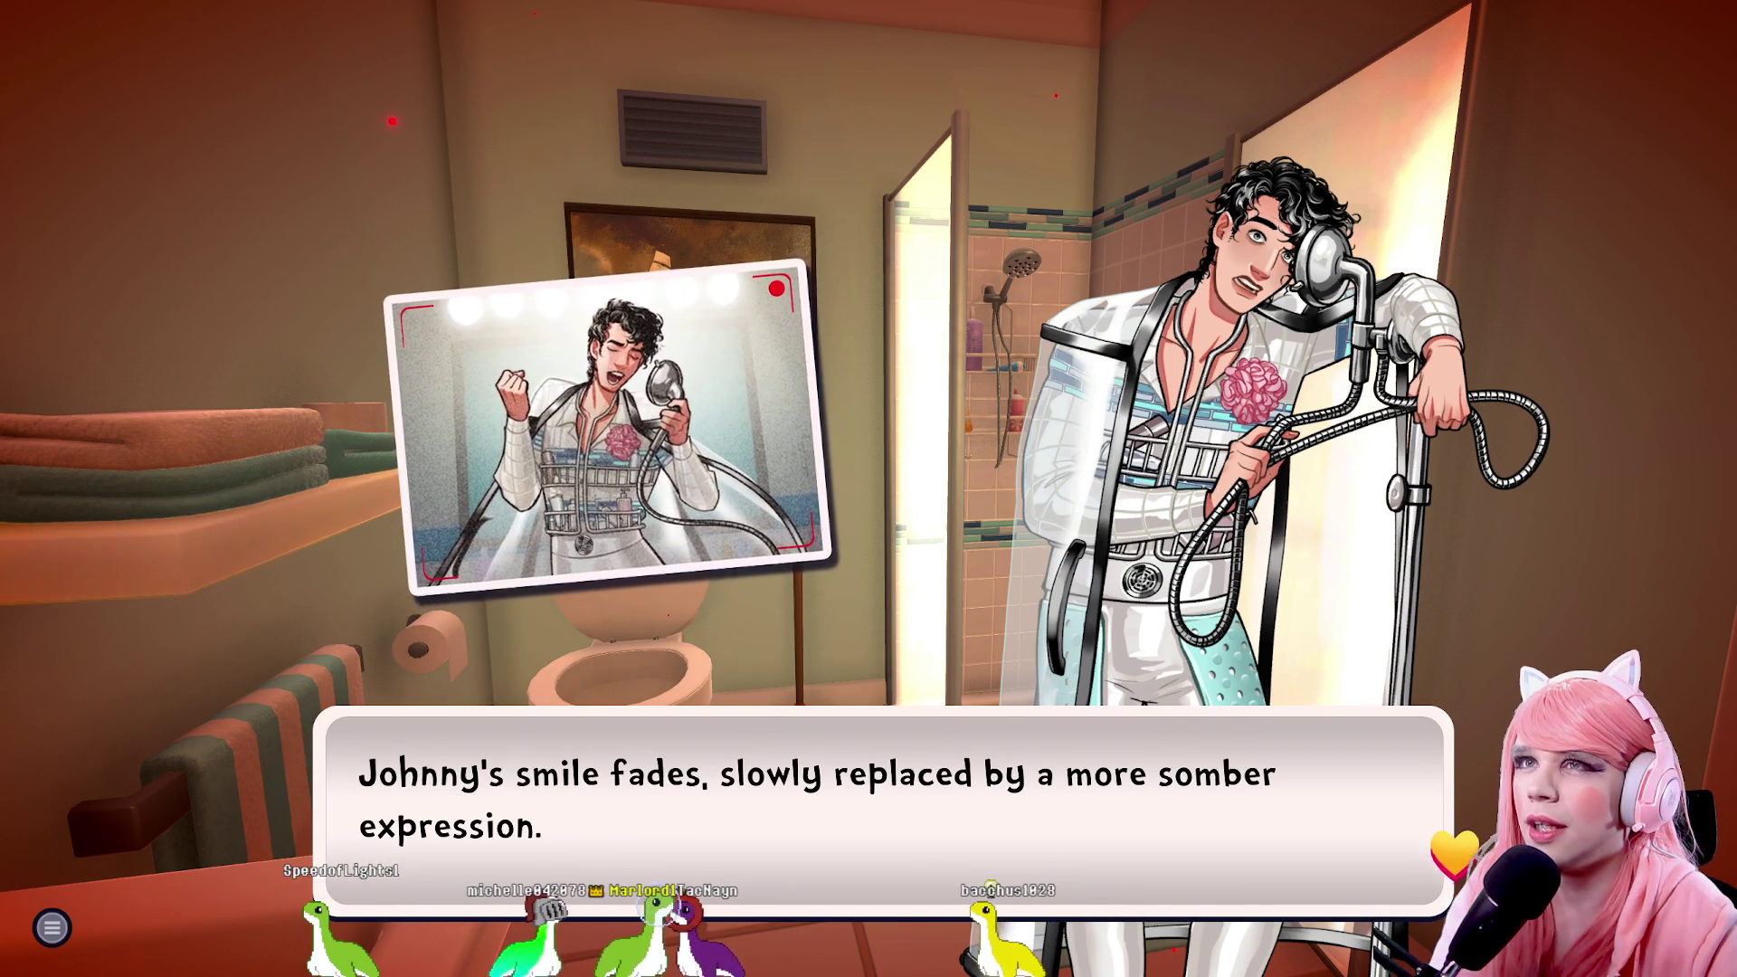
key(space)
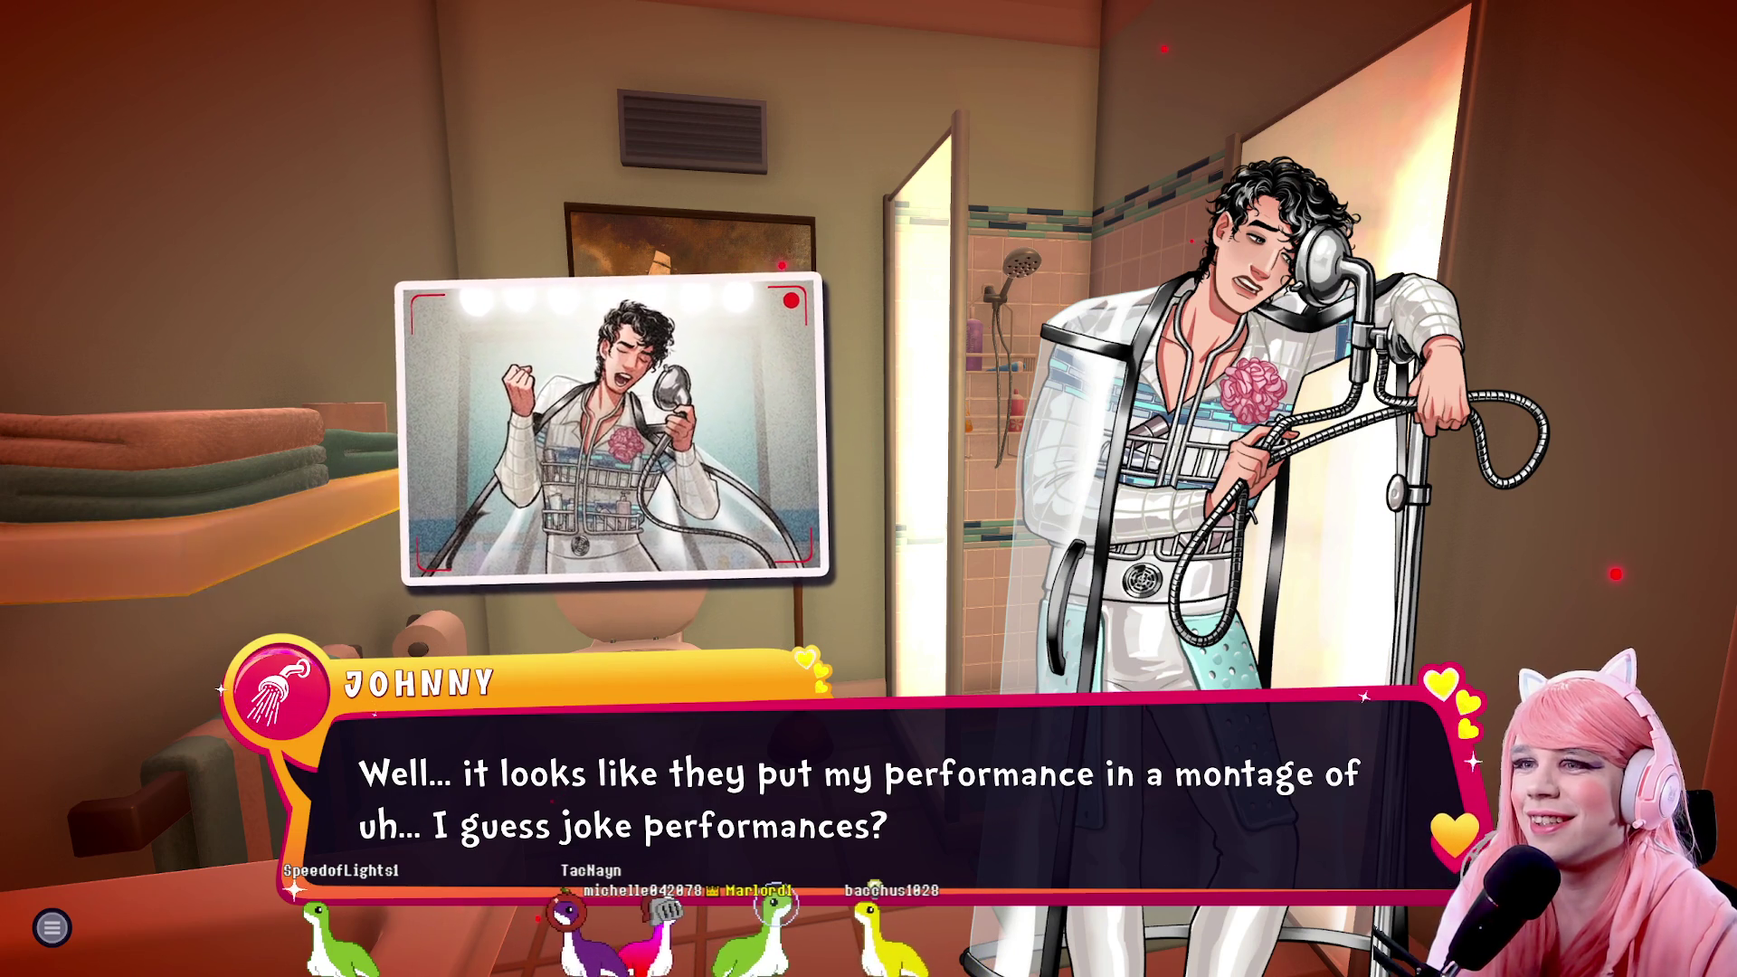
key(space)
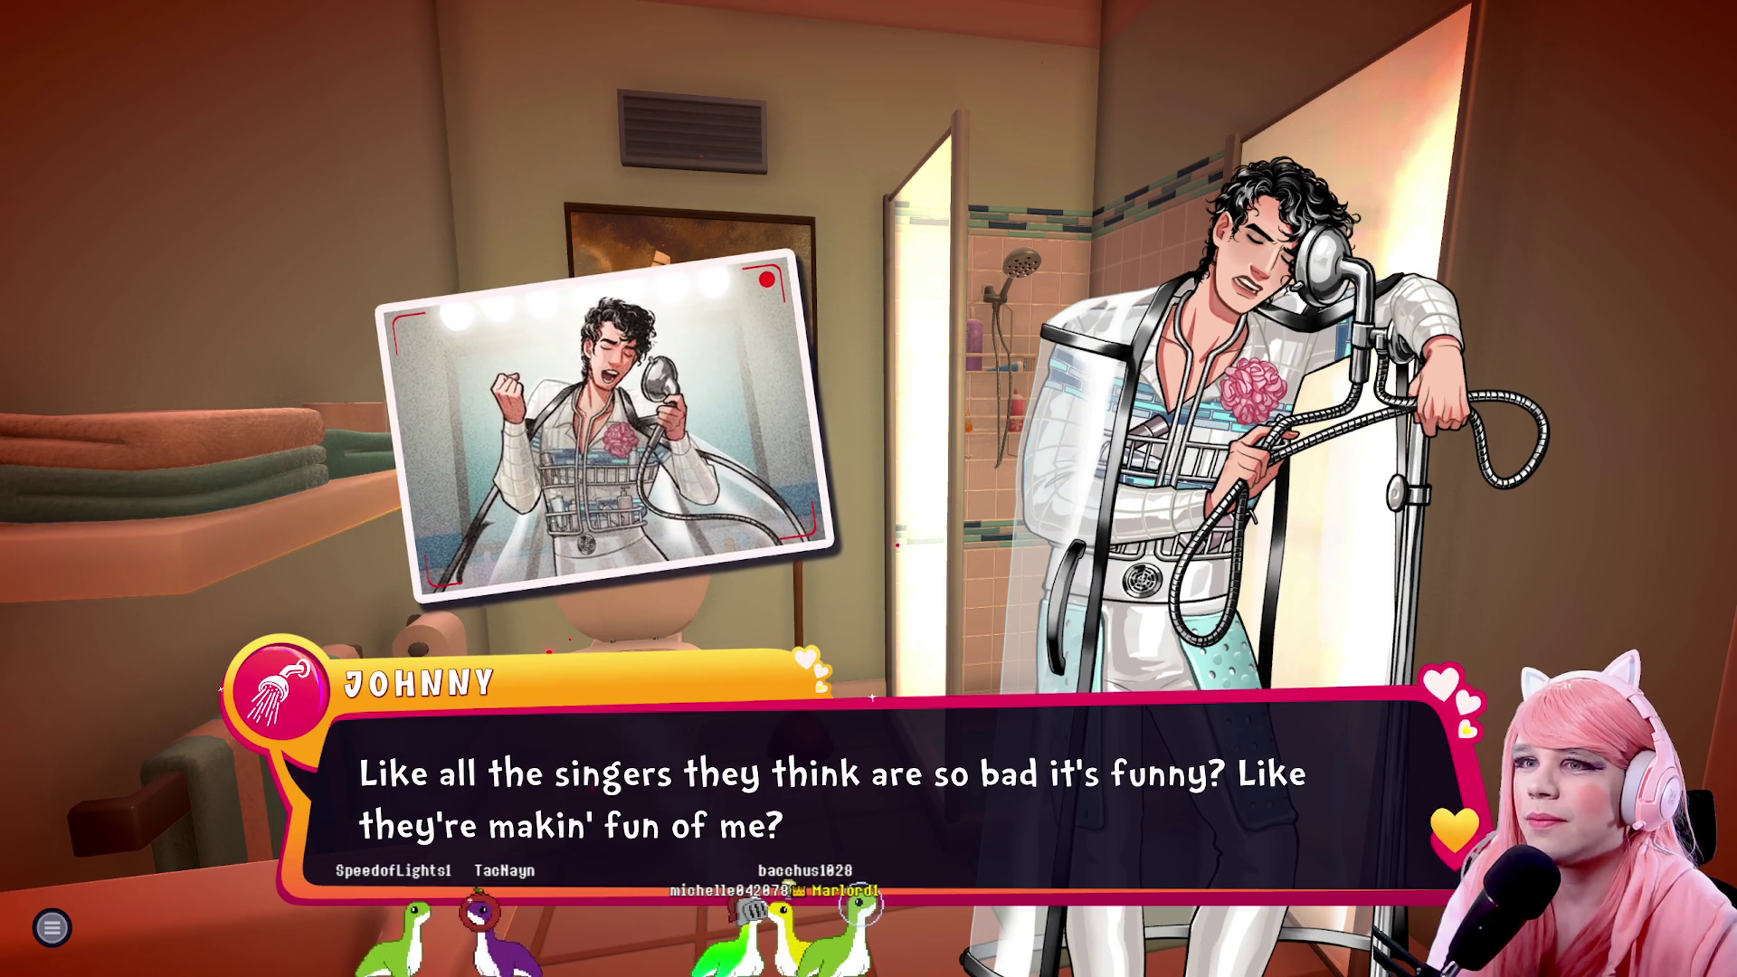
key(space)
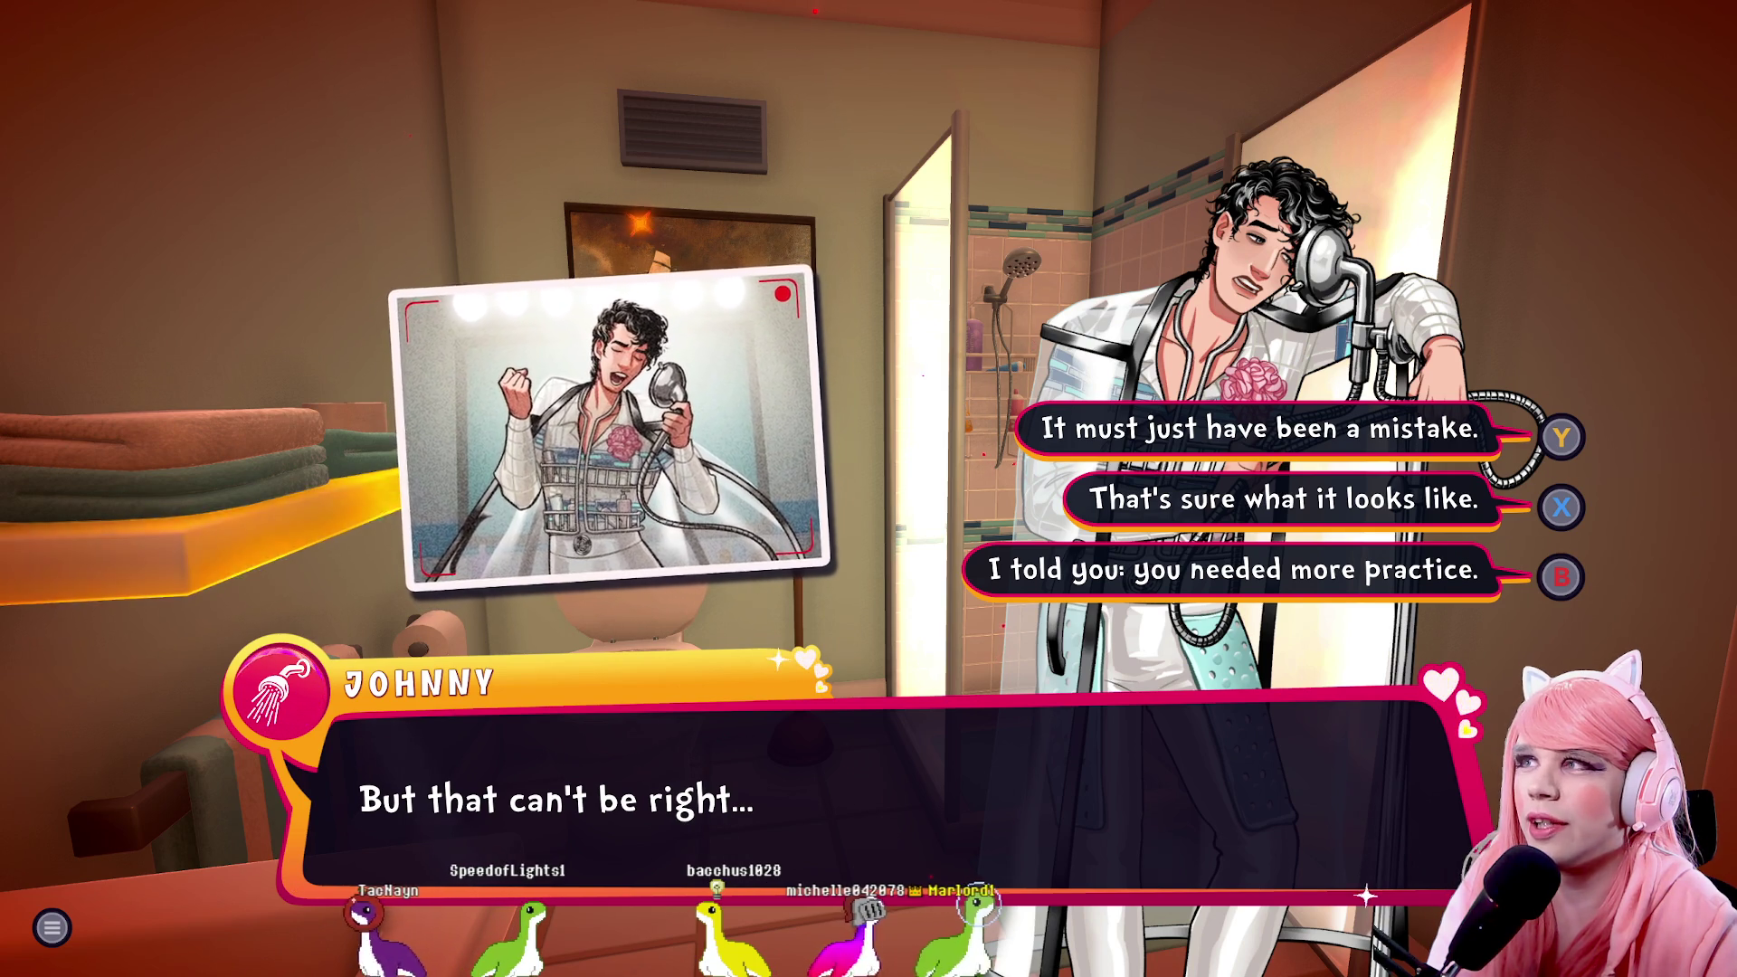
key(y)
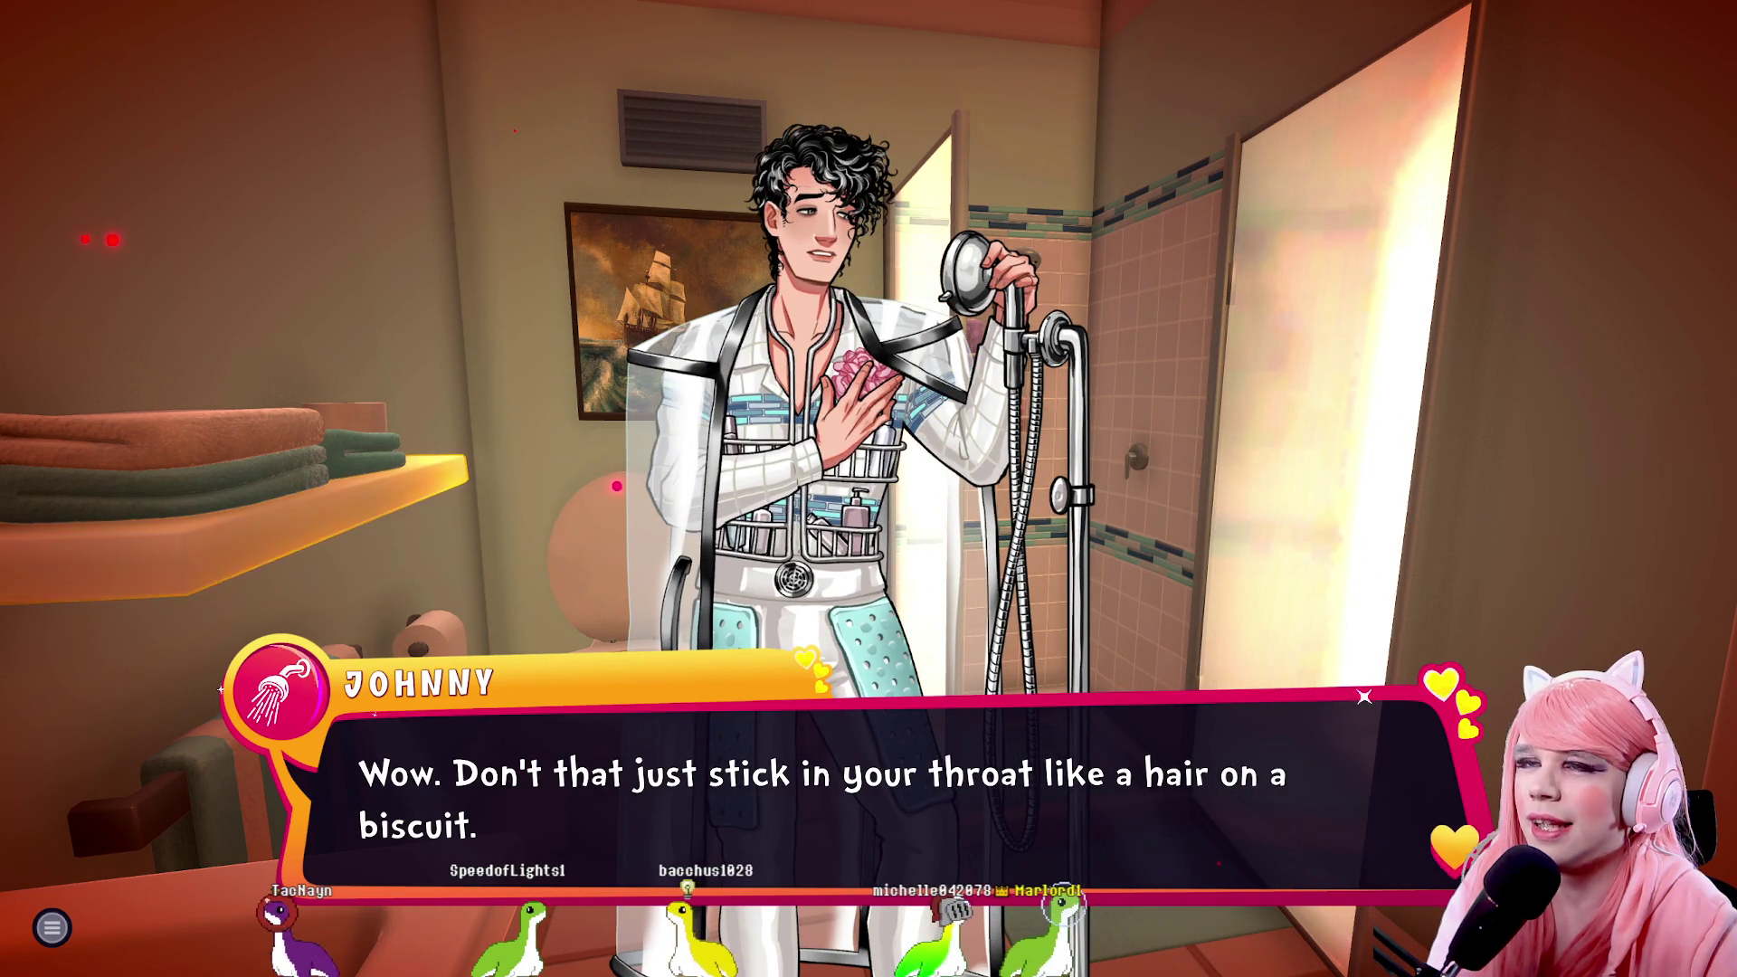
Hear Johnny's line about the North American audience and tell him not to be so hard on himself
key(space)
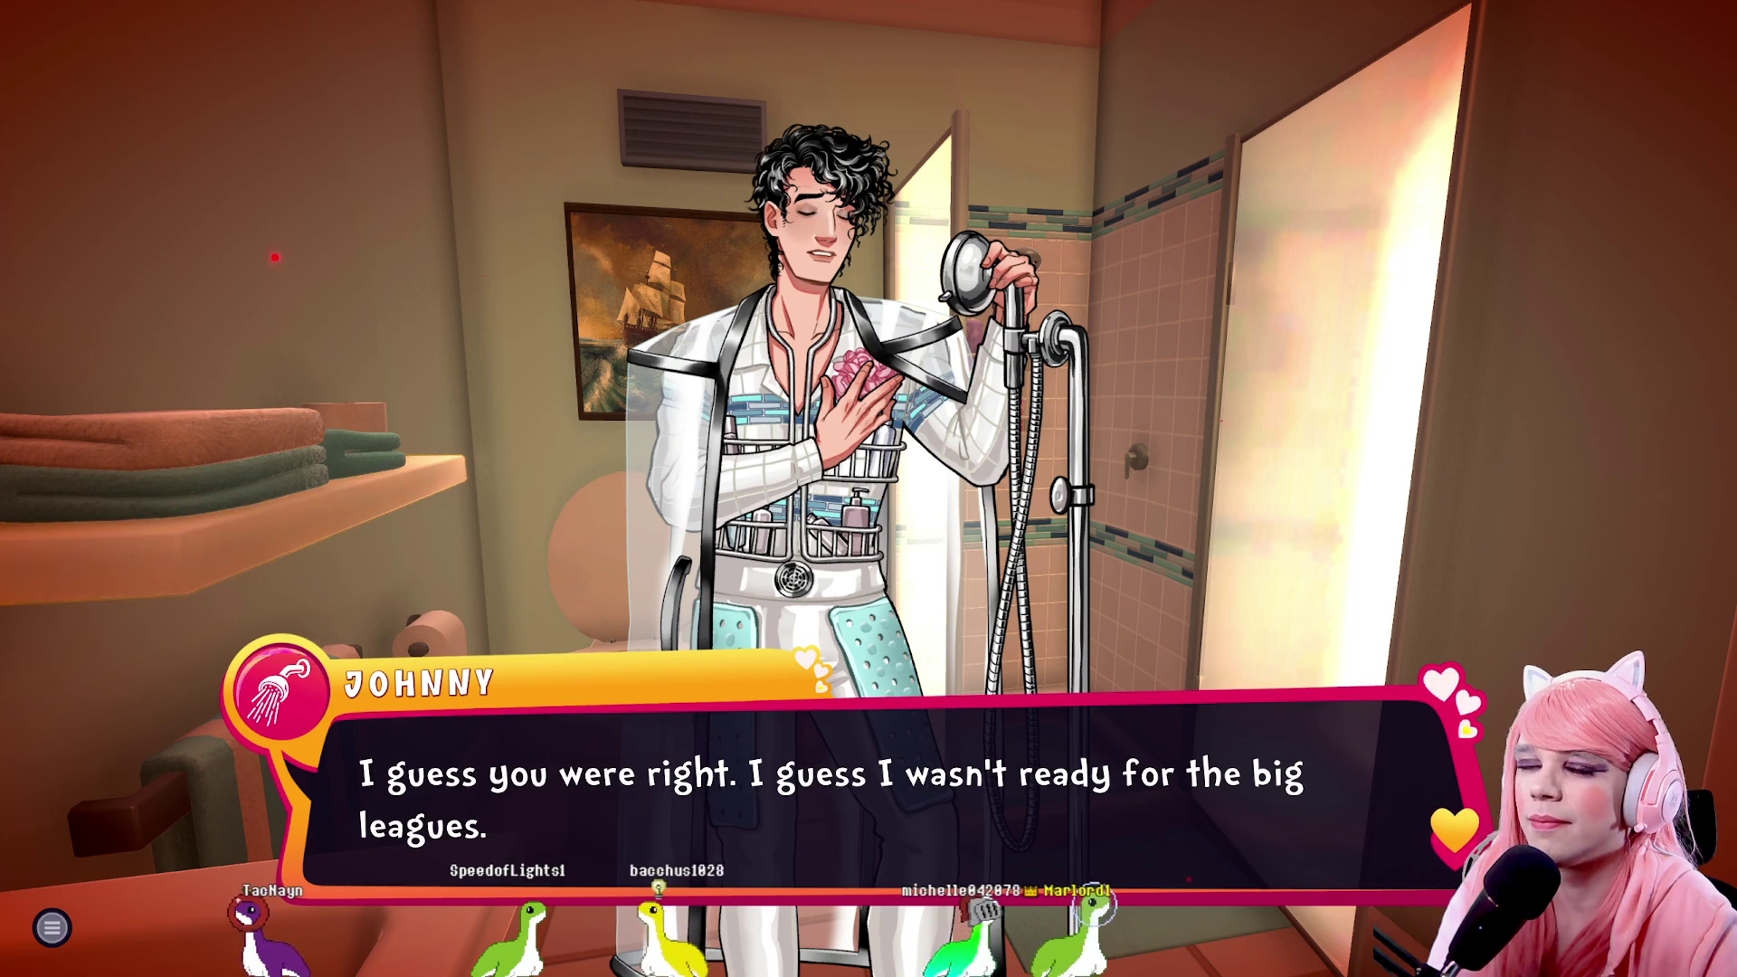
key(space)
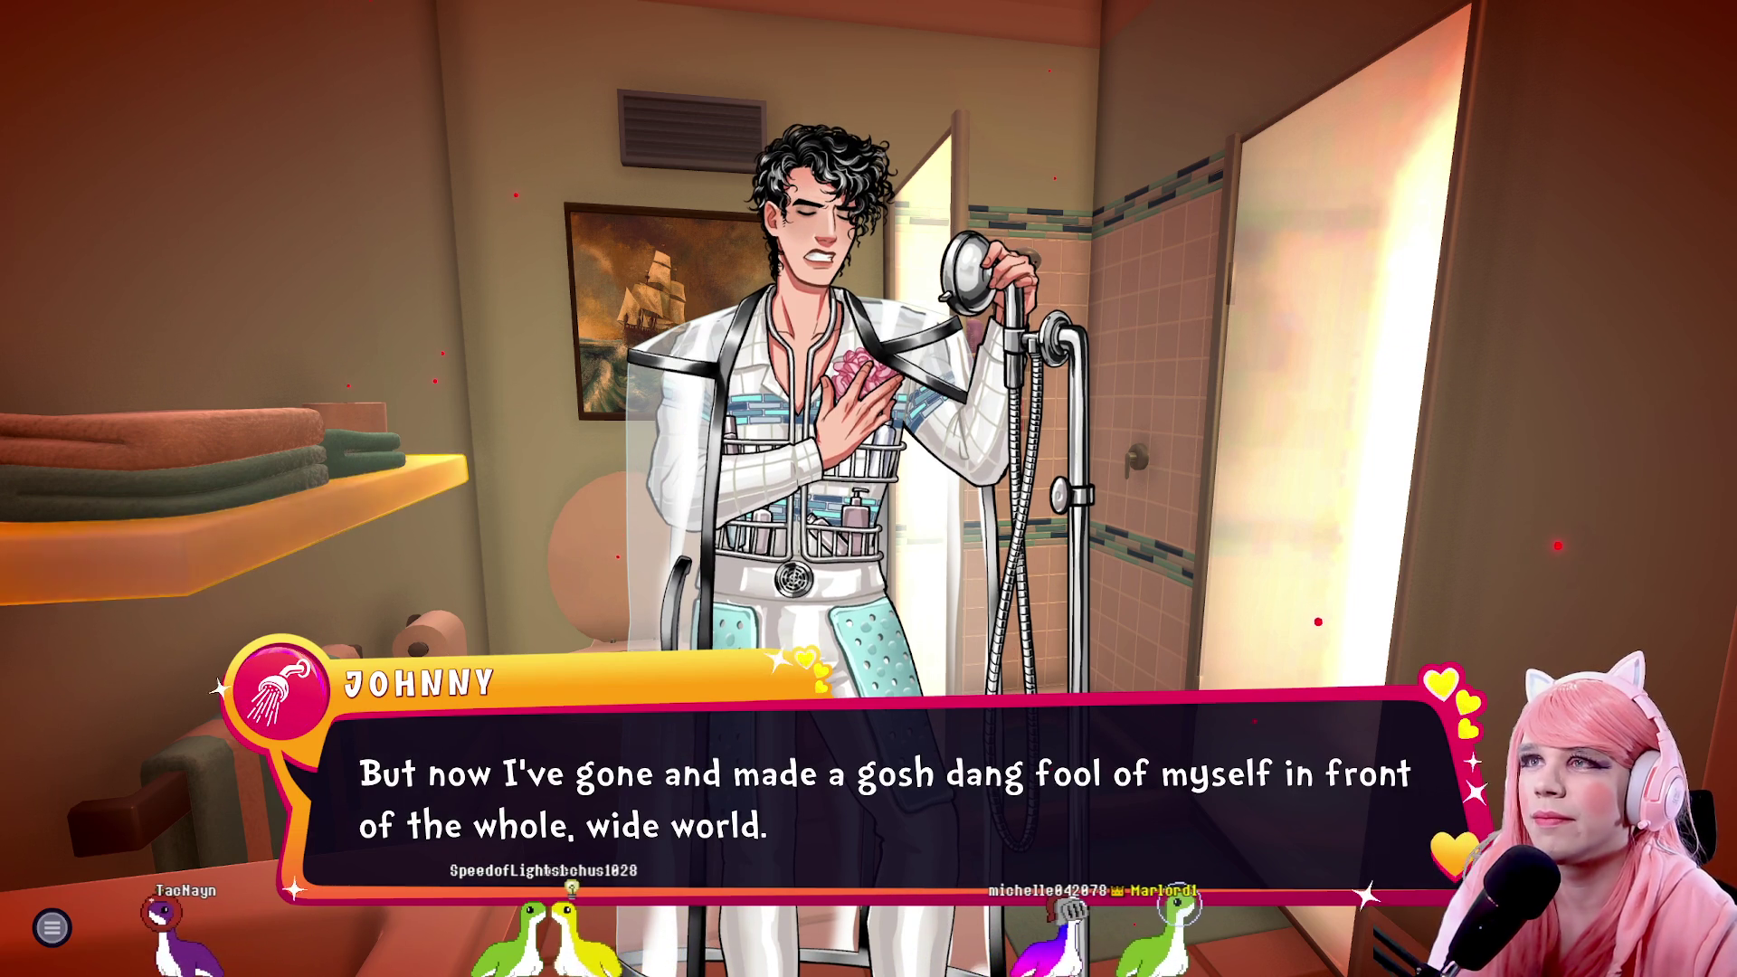
key(space)
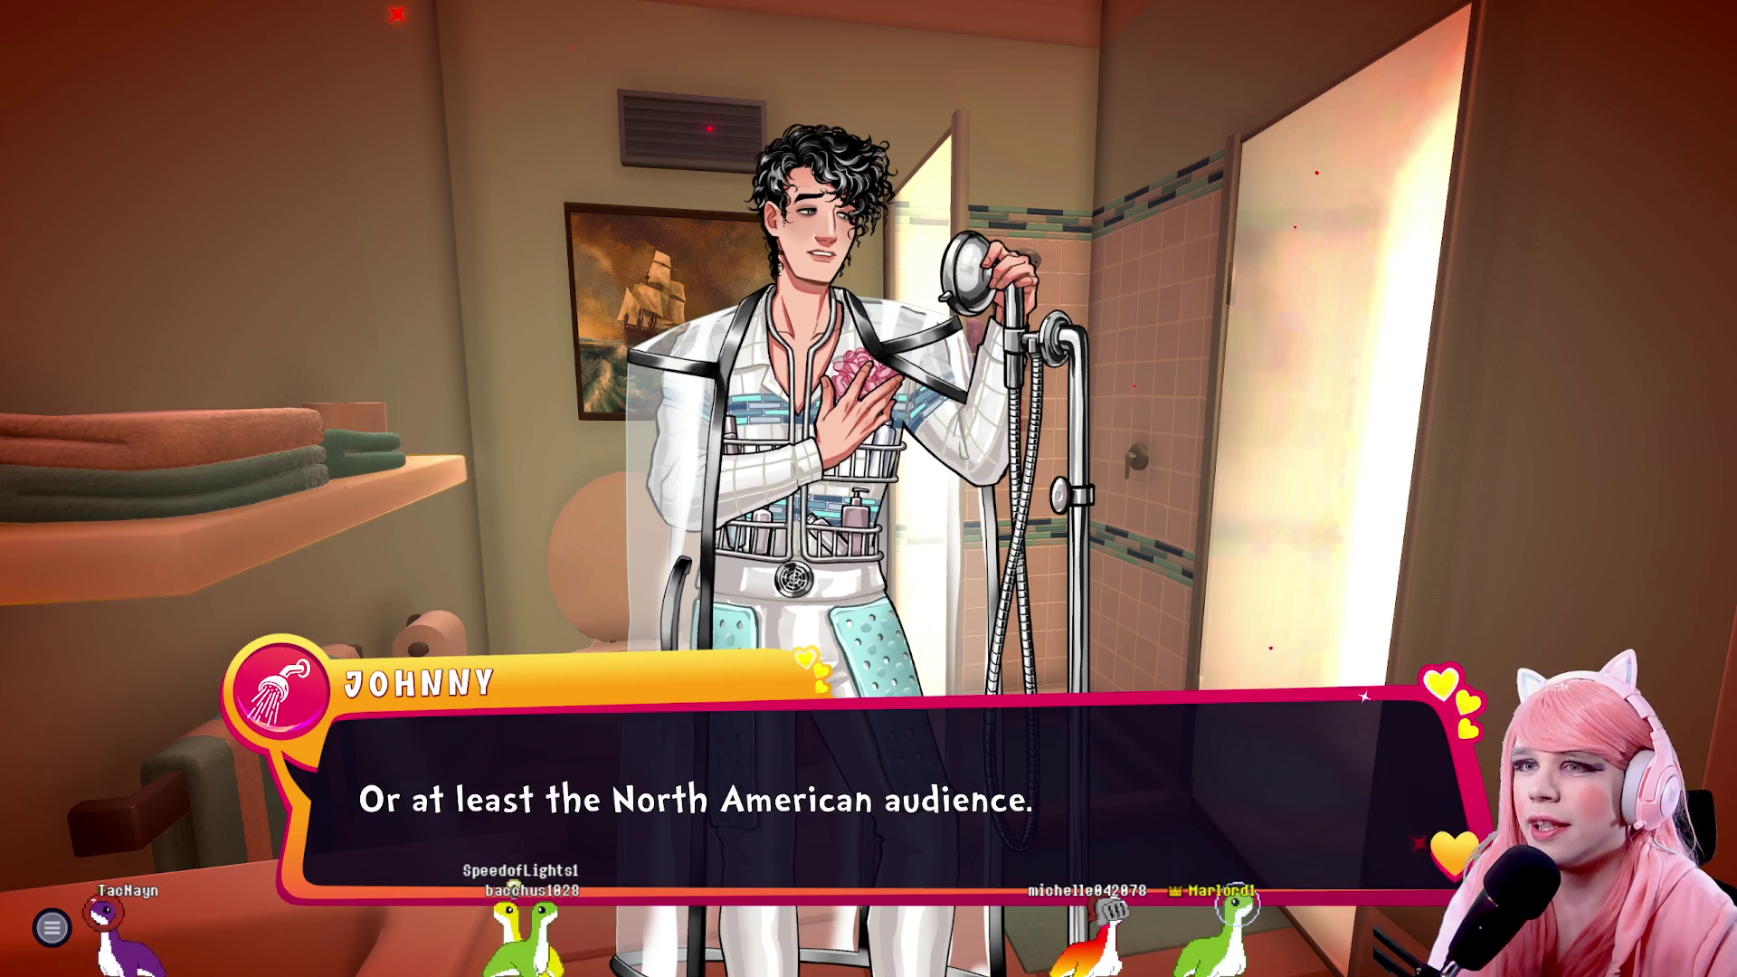
key(space)
key(space)
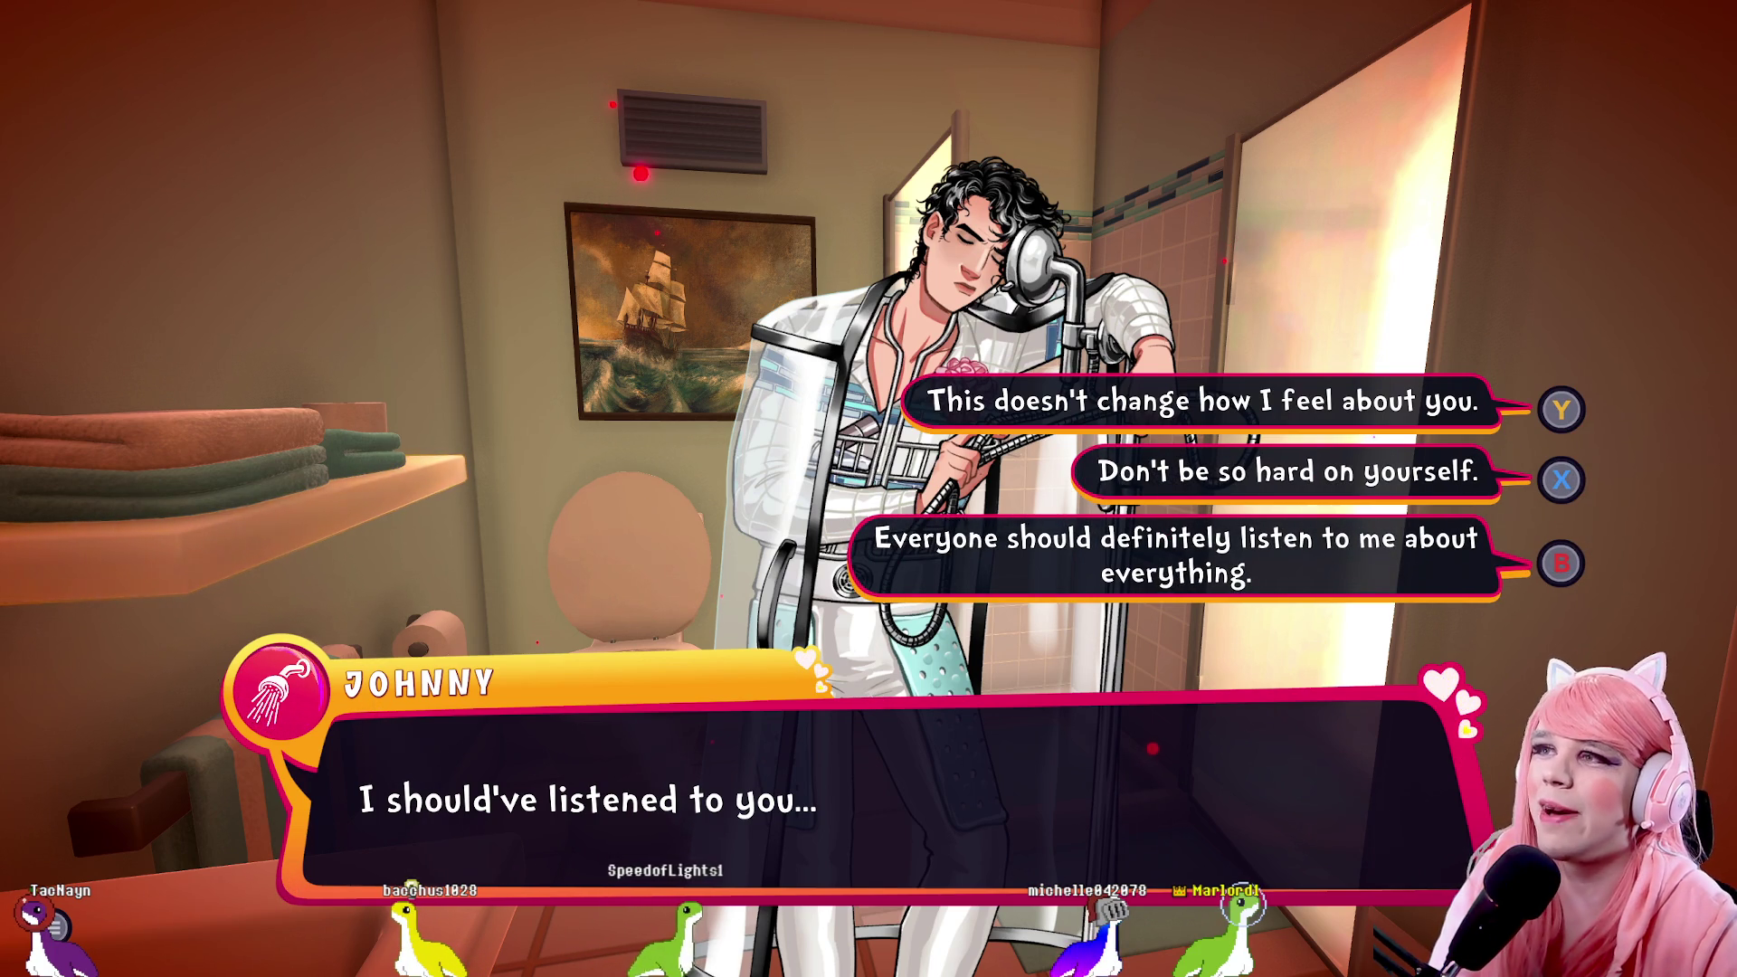
key(x)
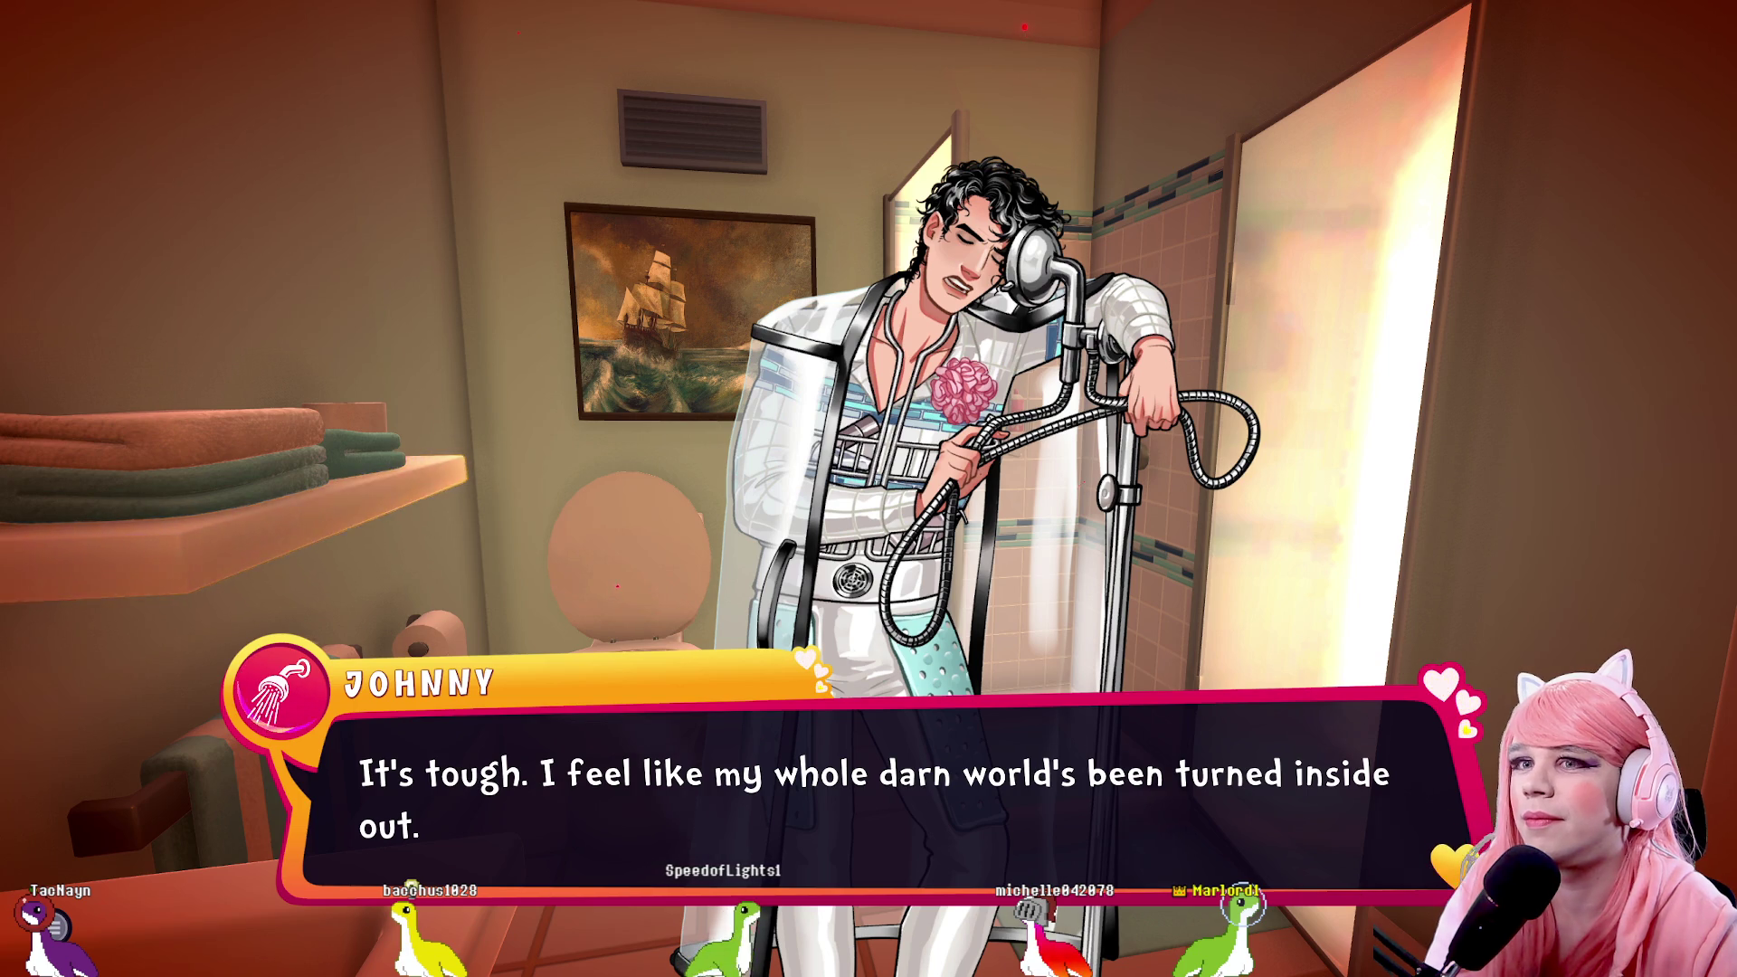
key(space)
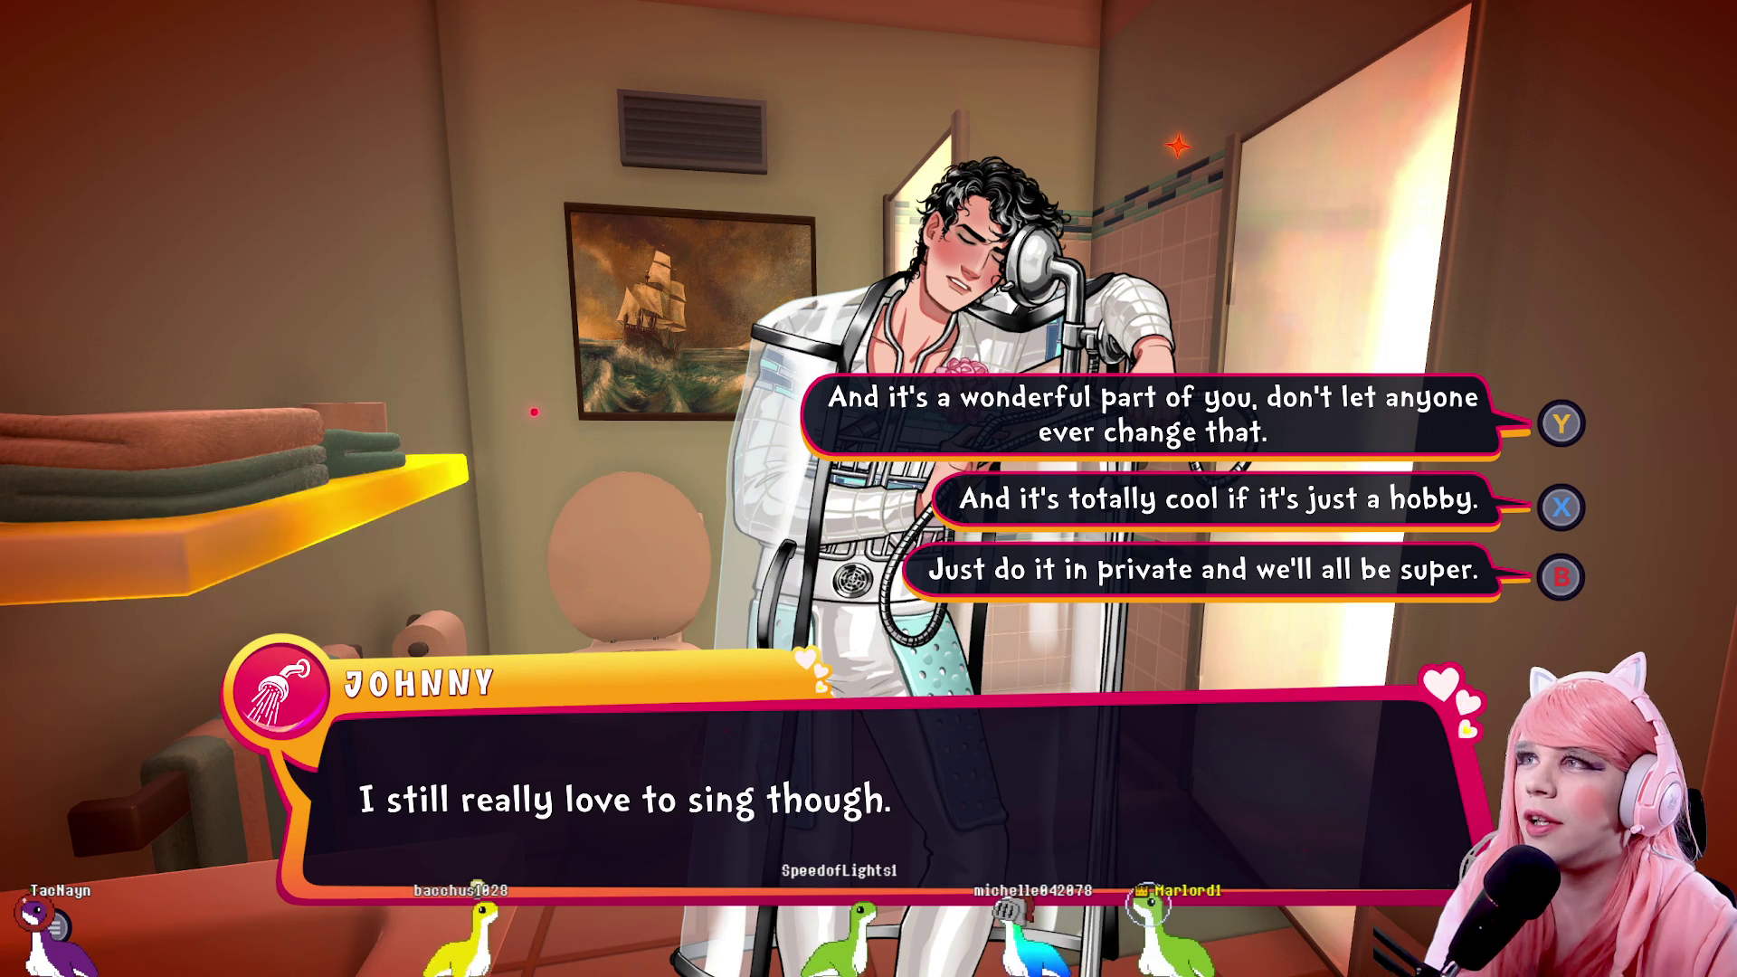
Tell Johnny singing is a wonderful part of him and hear him decide to keep singing
key(space)
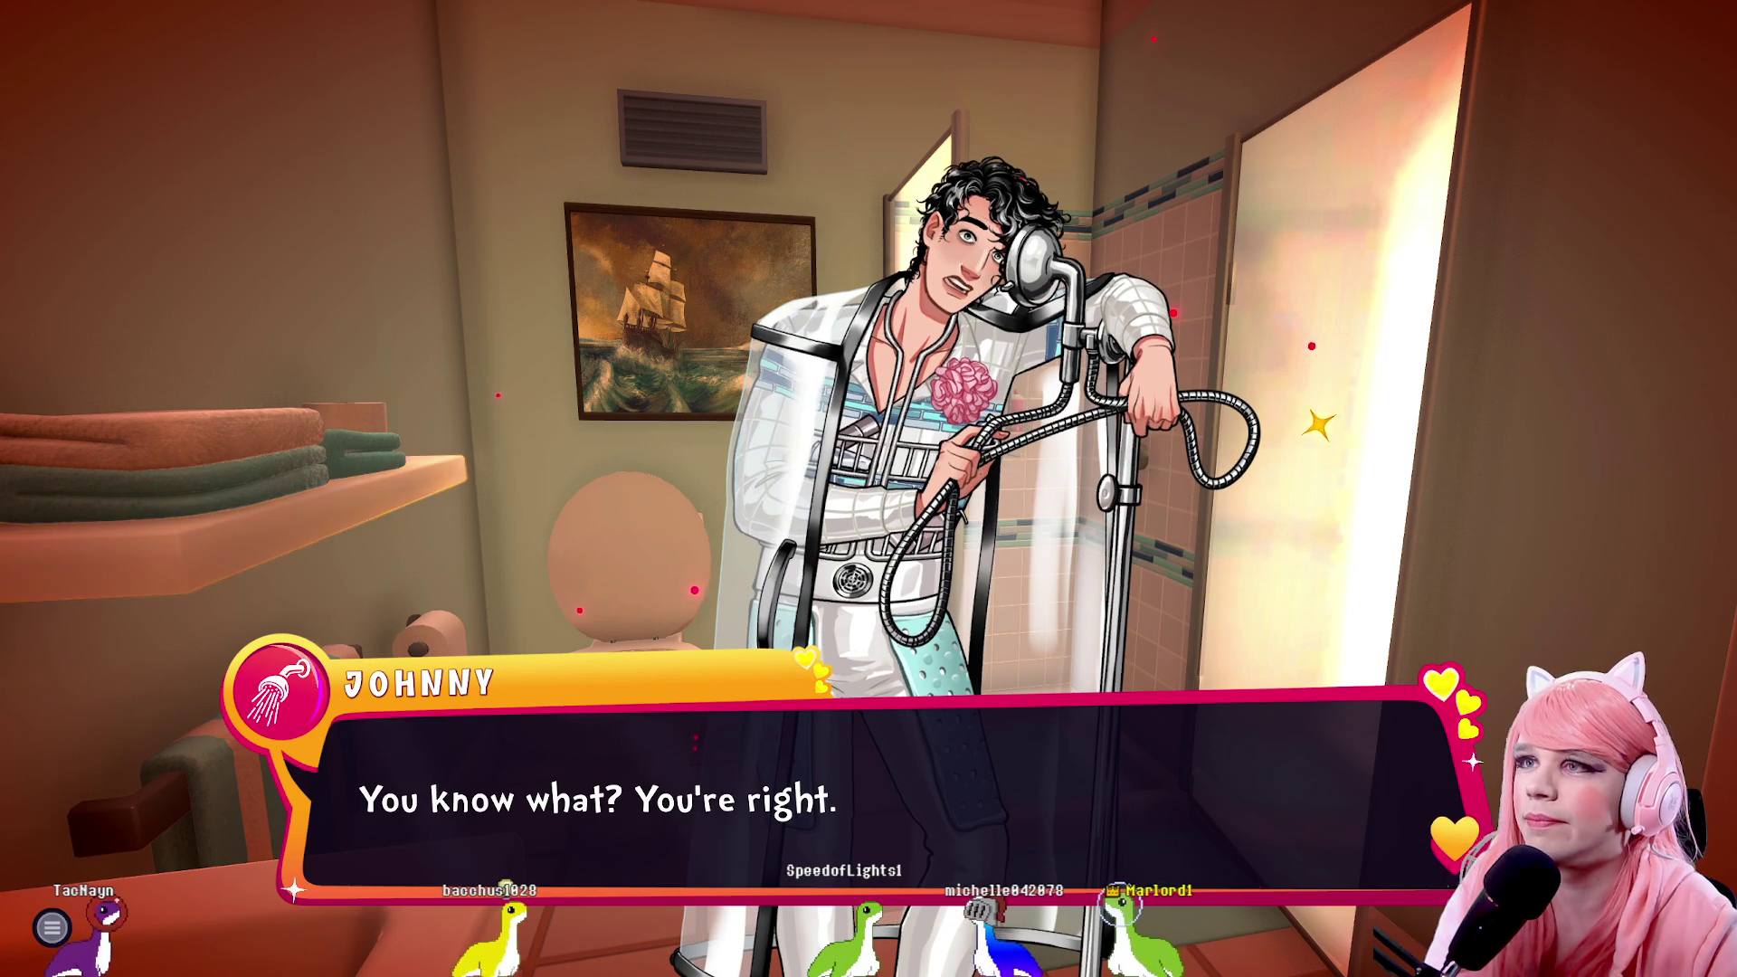
key(space)
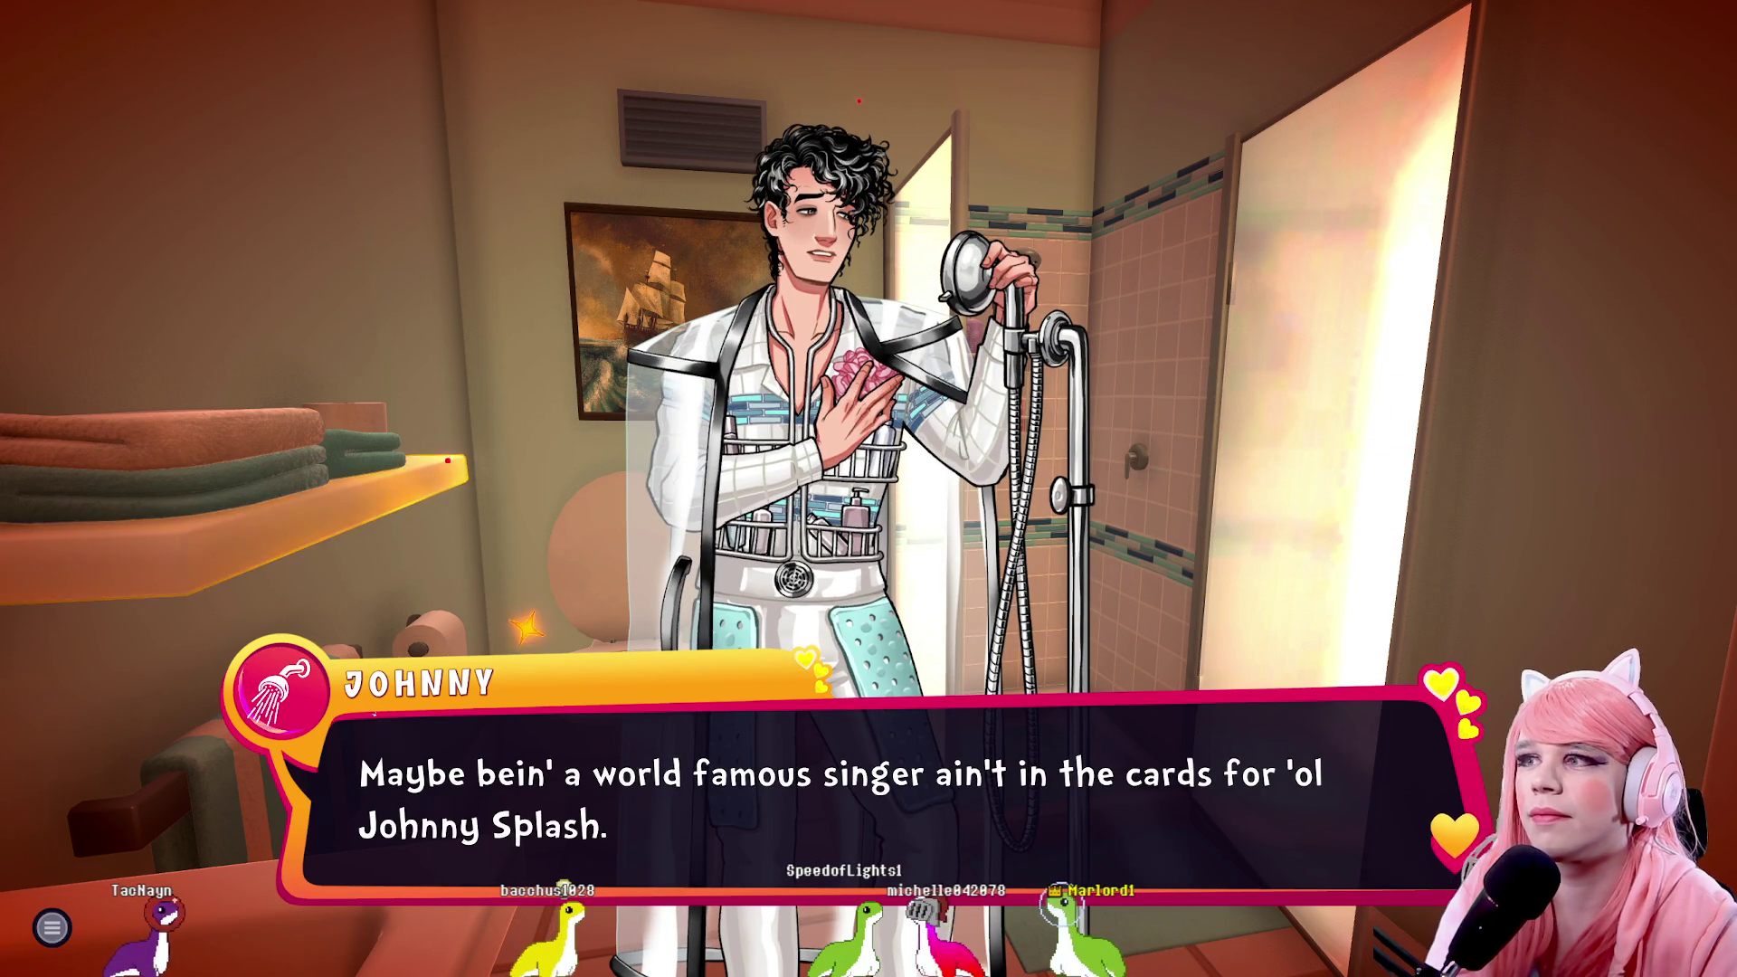
key(space)
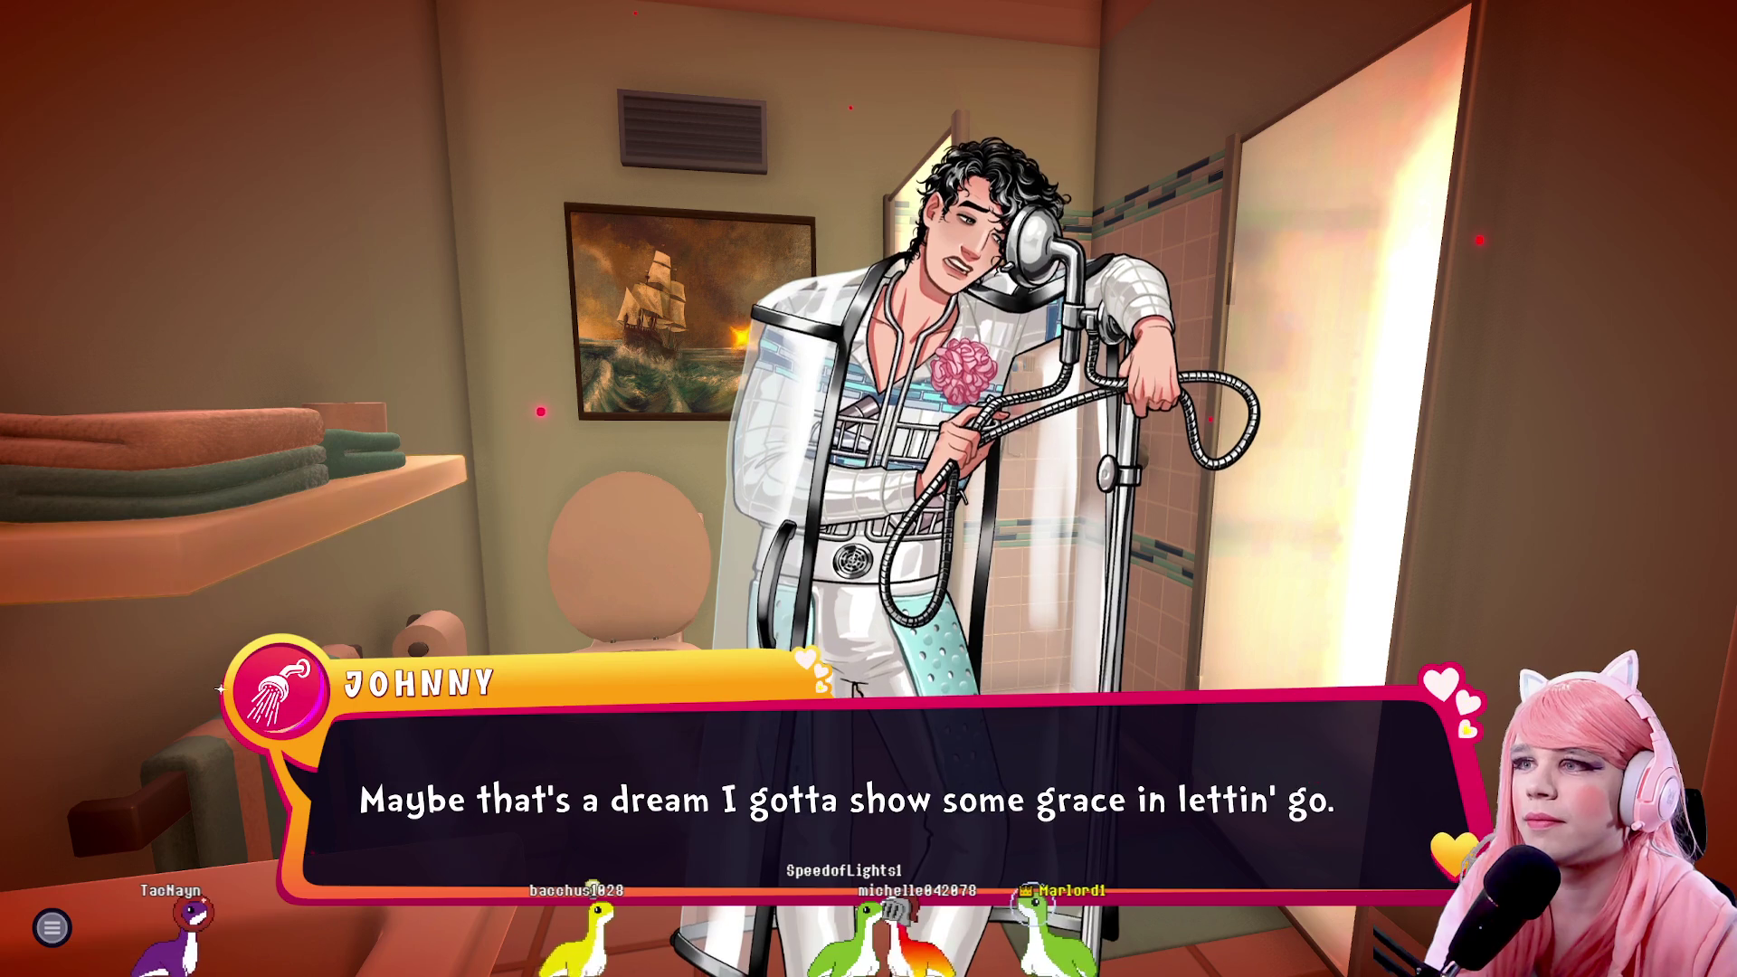
key(space)
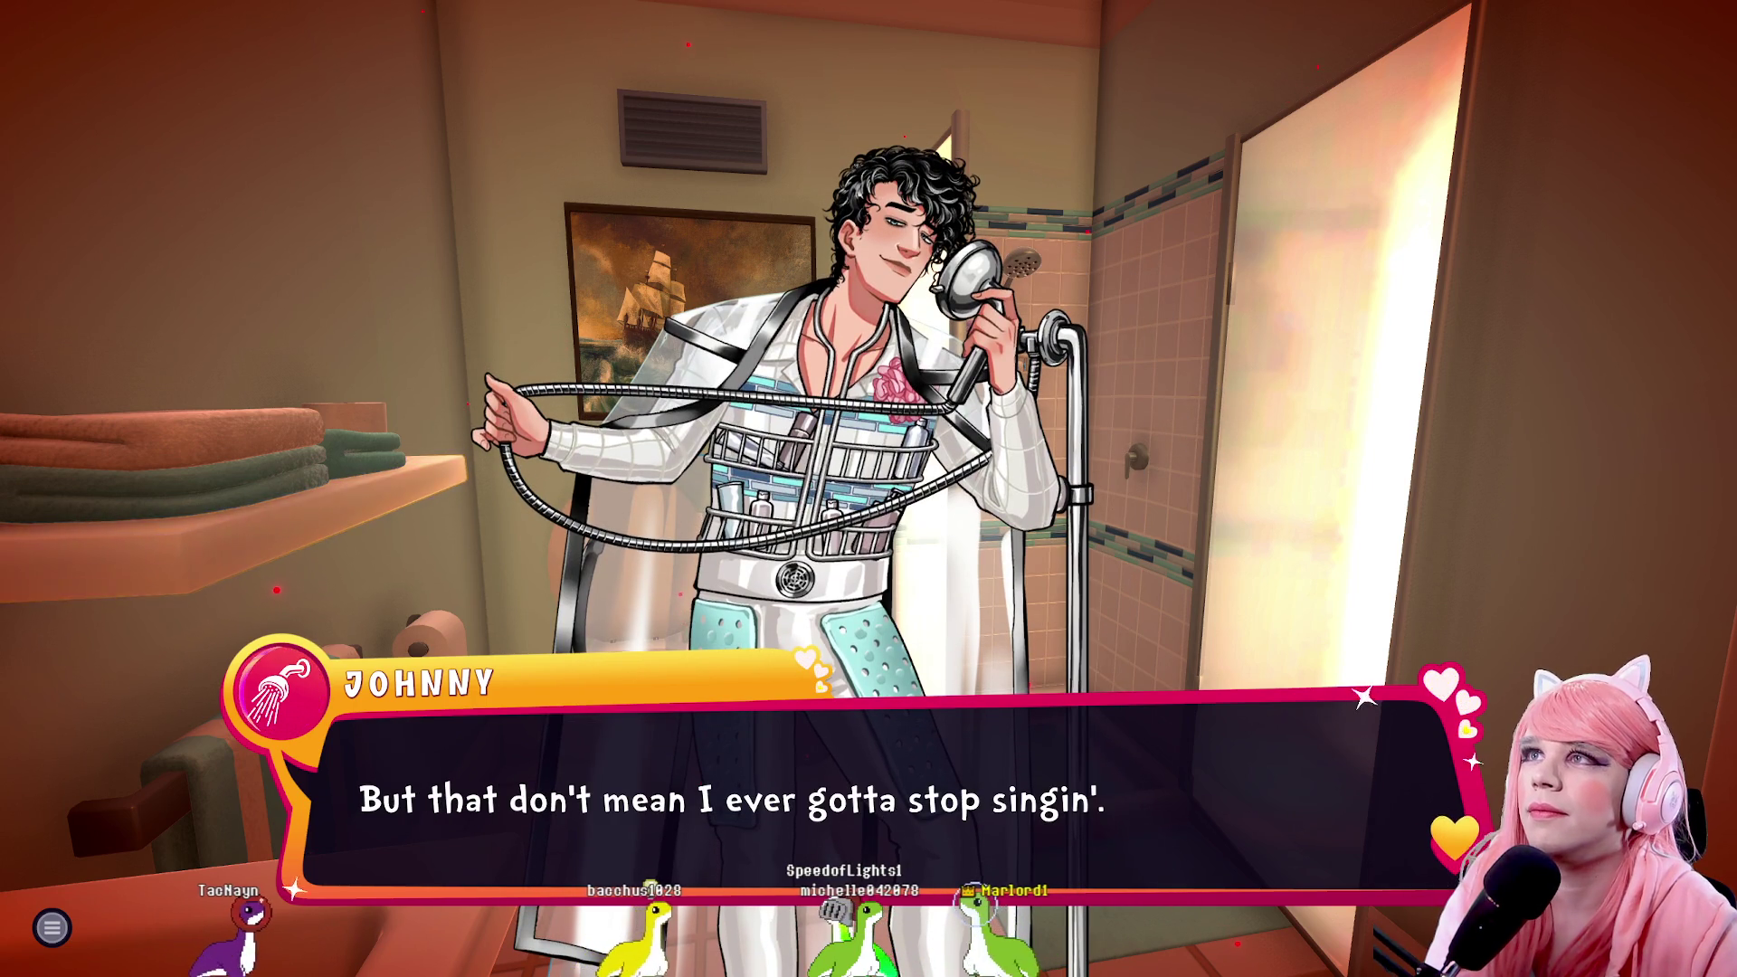
key(space)
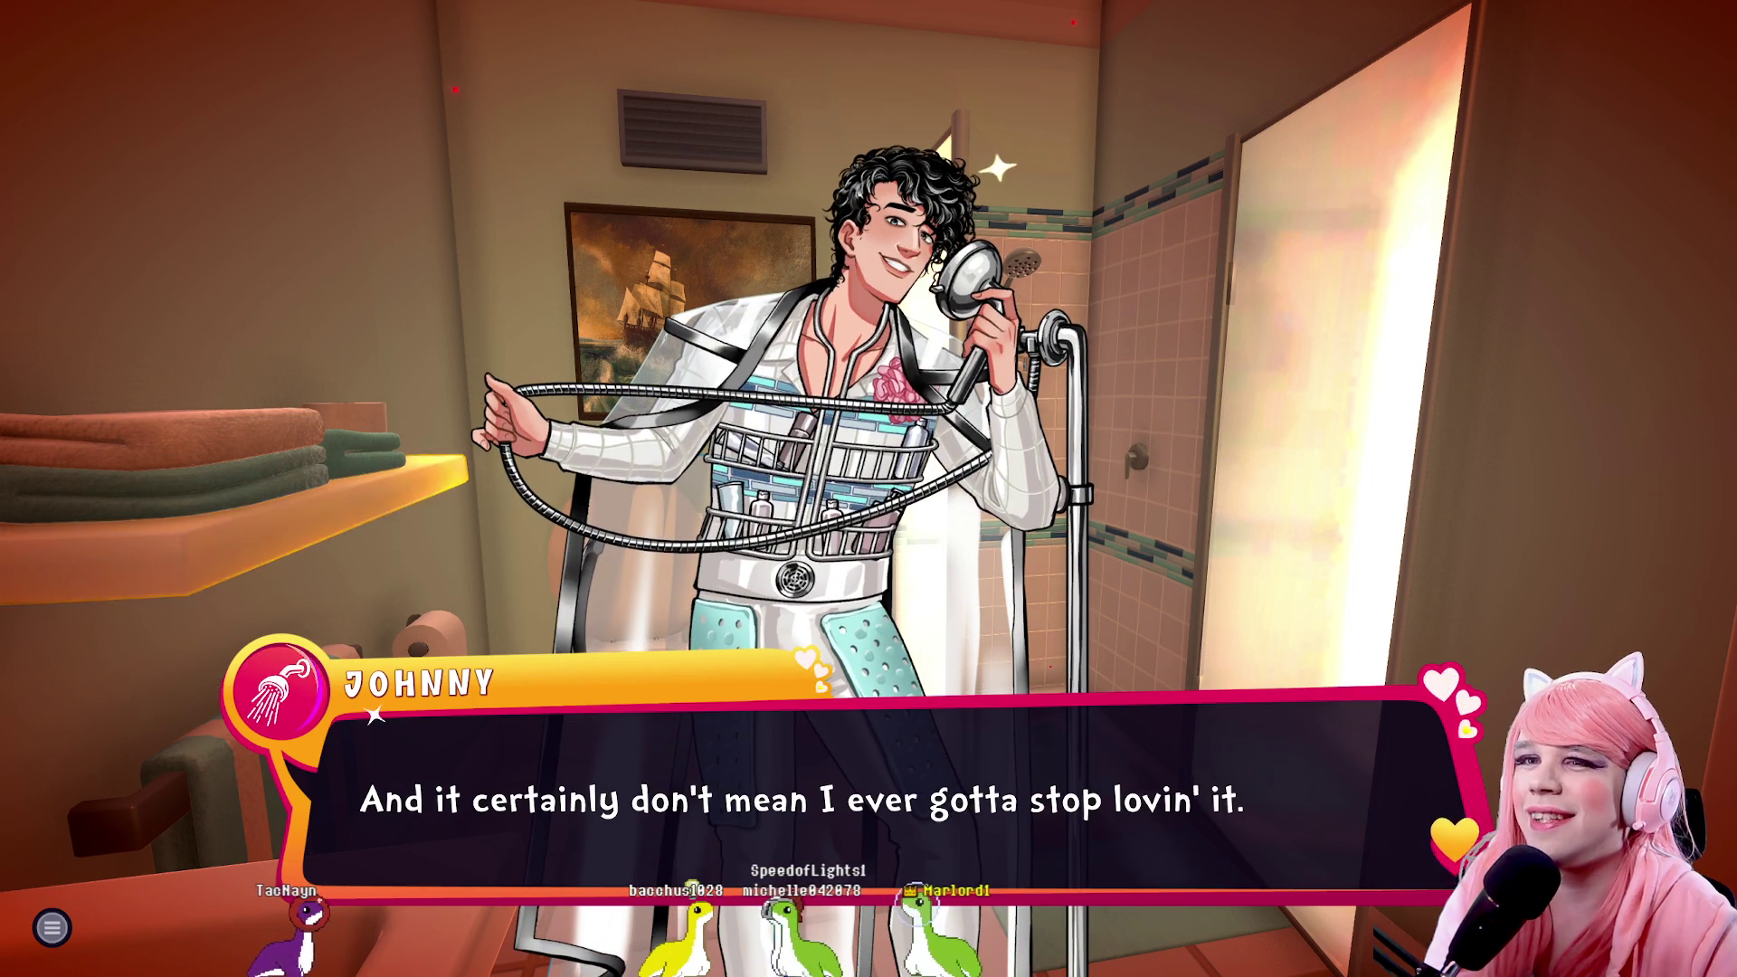
key(space)
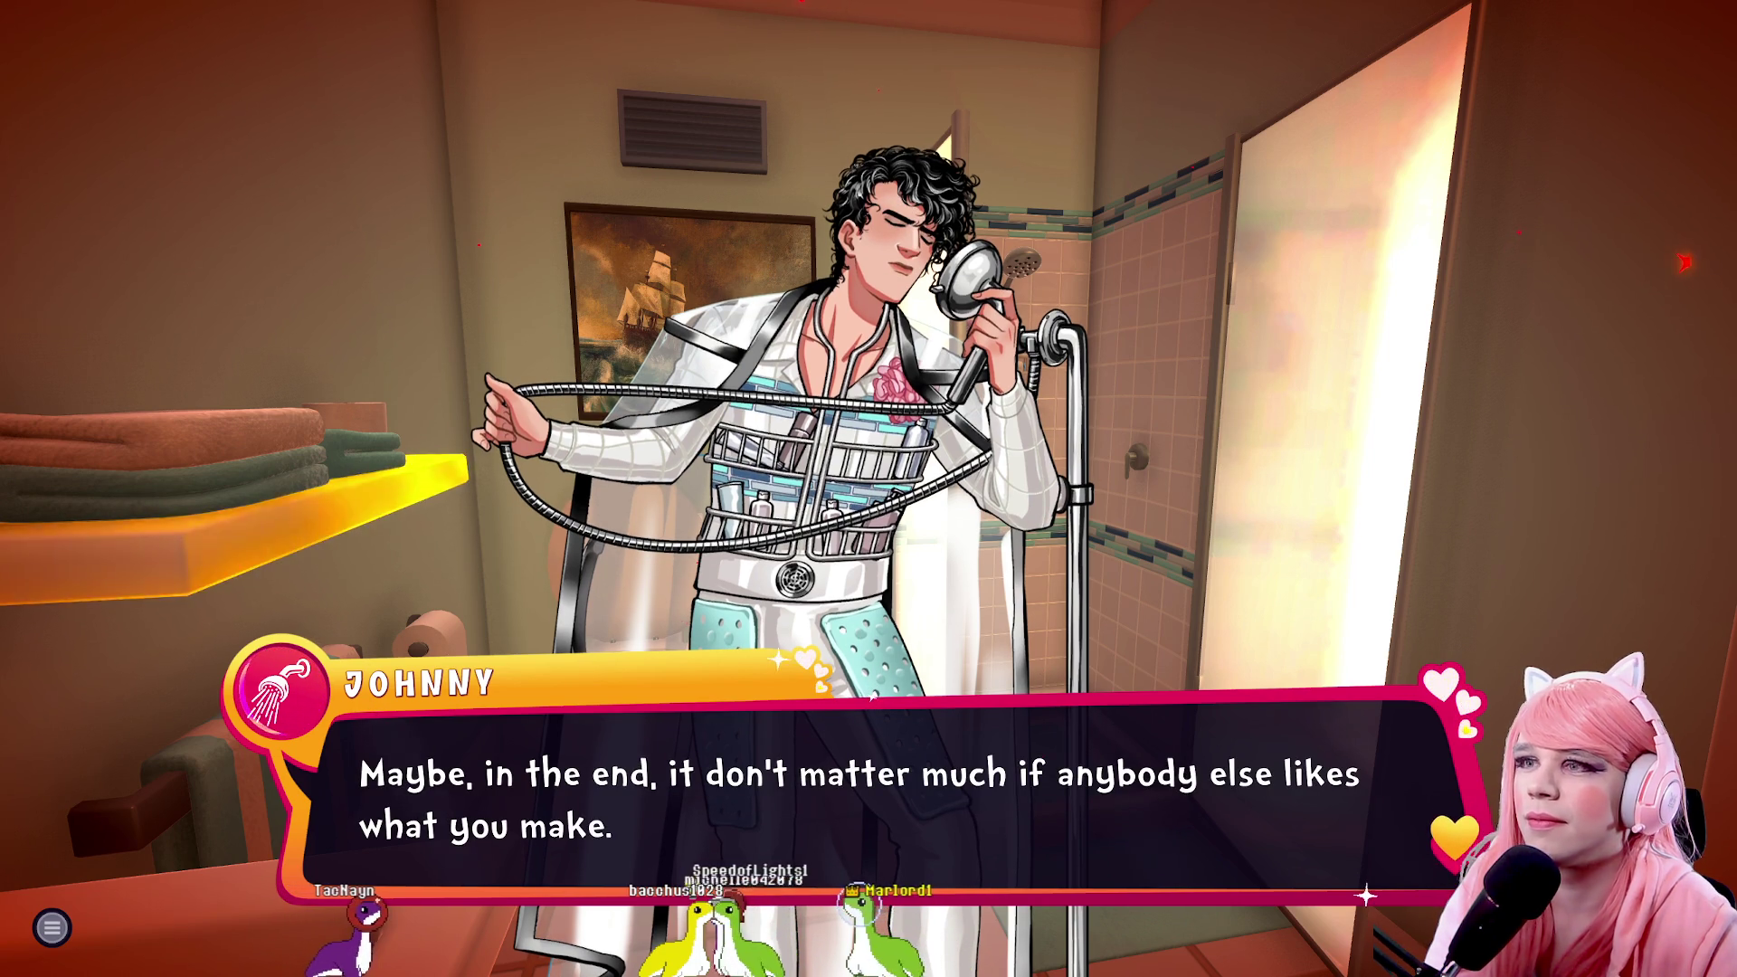
key(space)
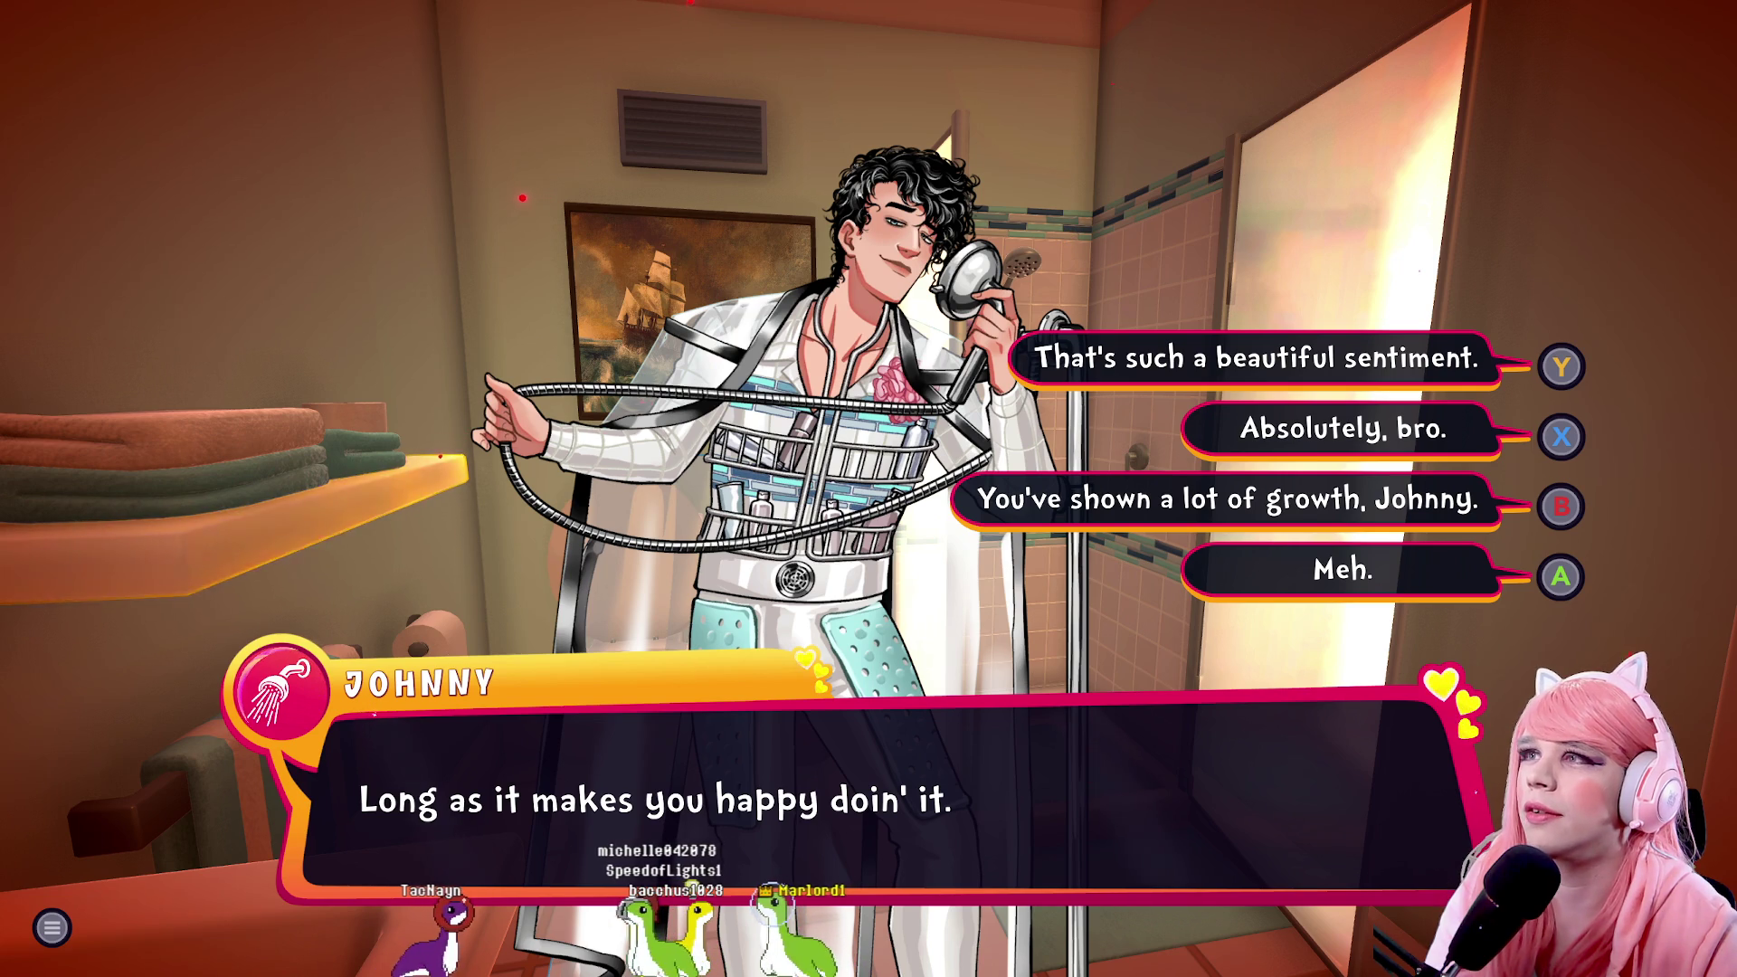
Answer 'Absolutely, bro.' and reassure Johnny you're there for him as he takes a leap
key(2)
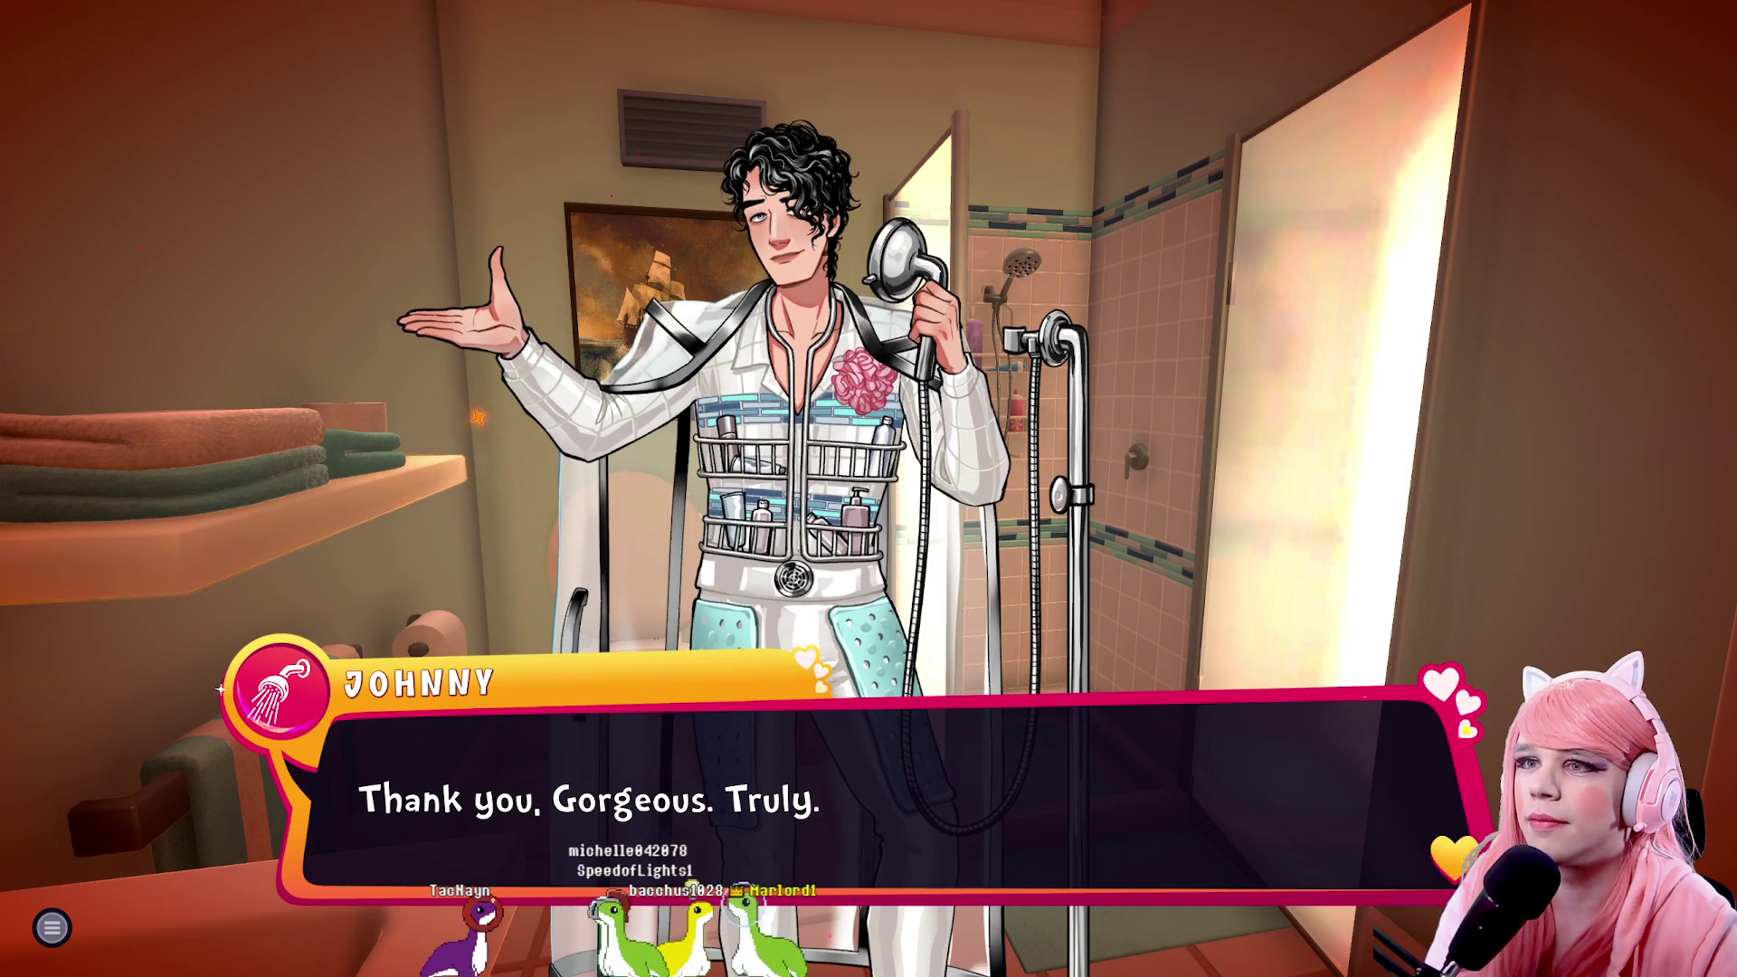
key(space)
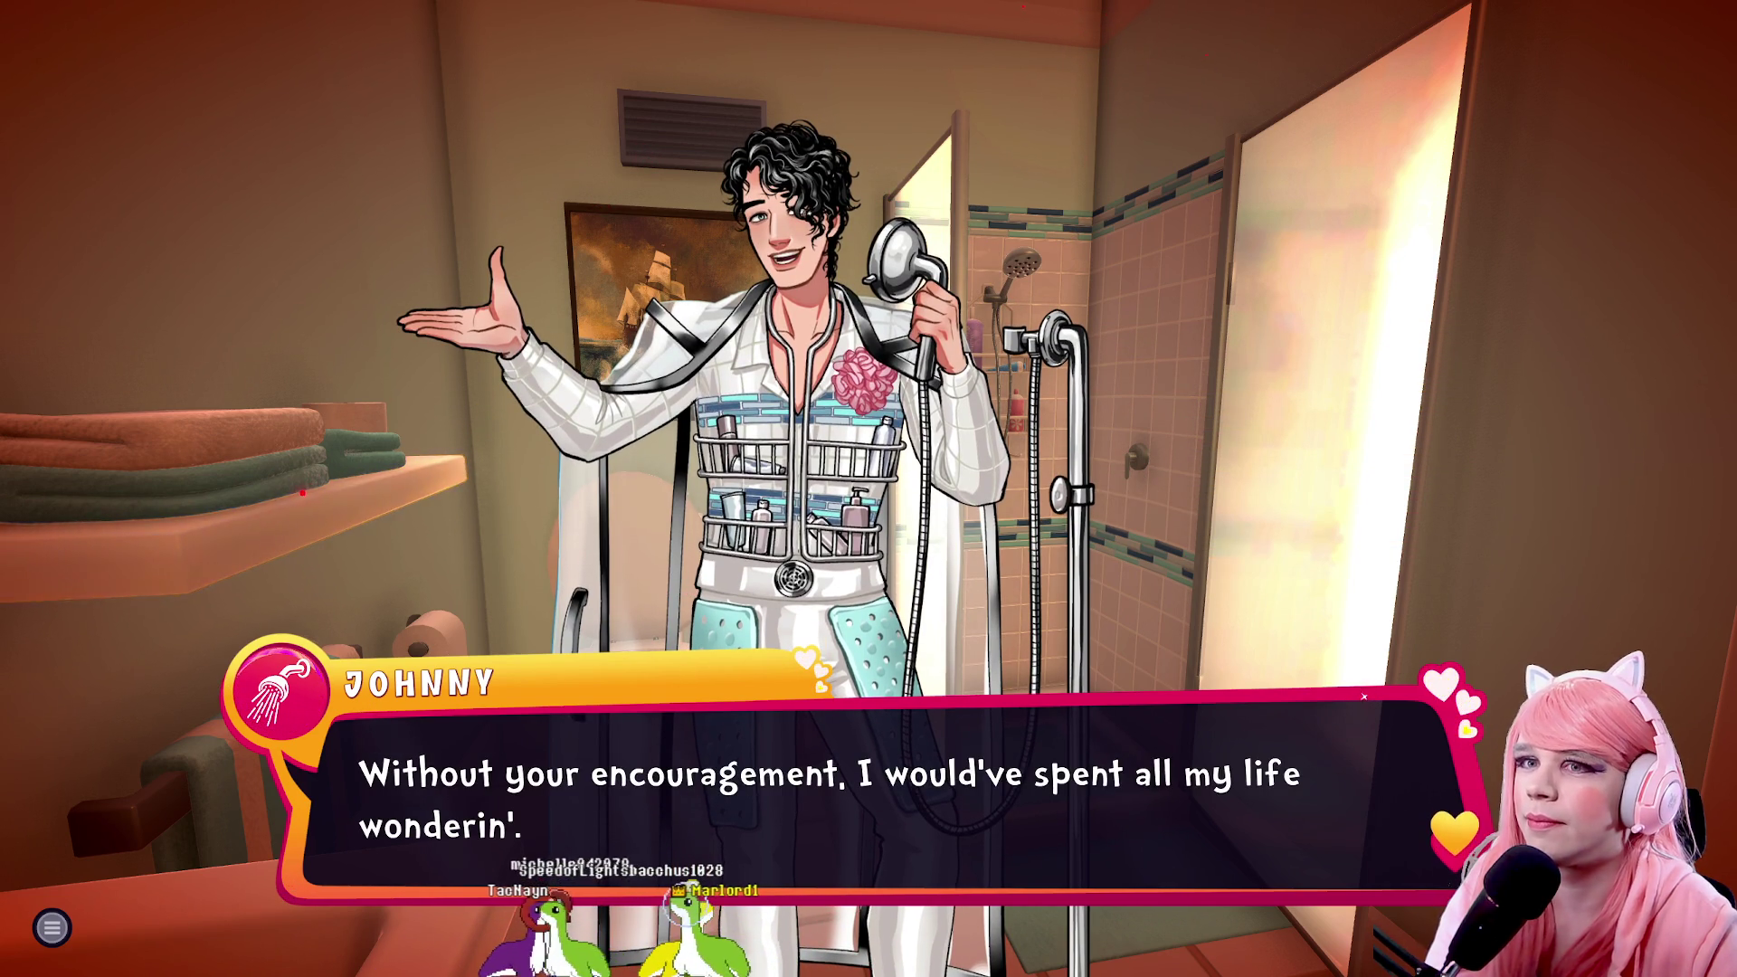
key(space)
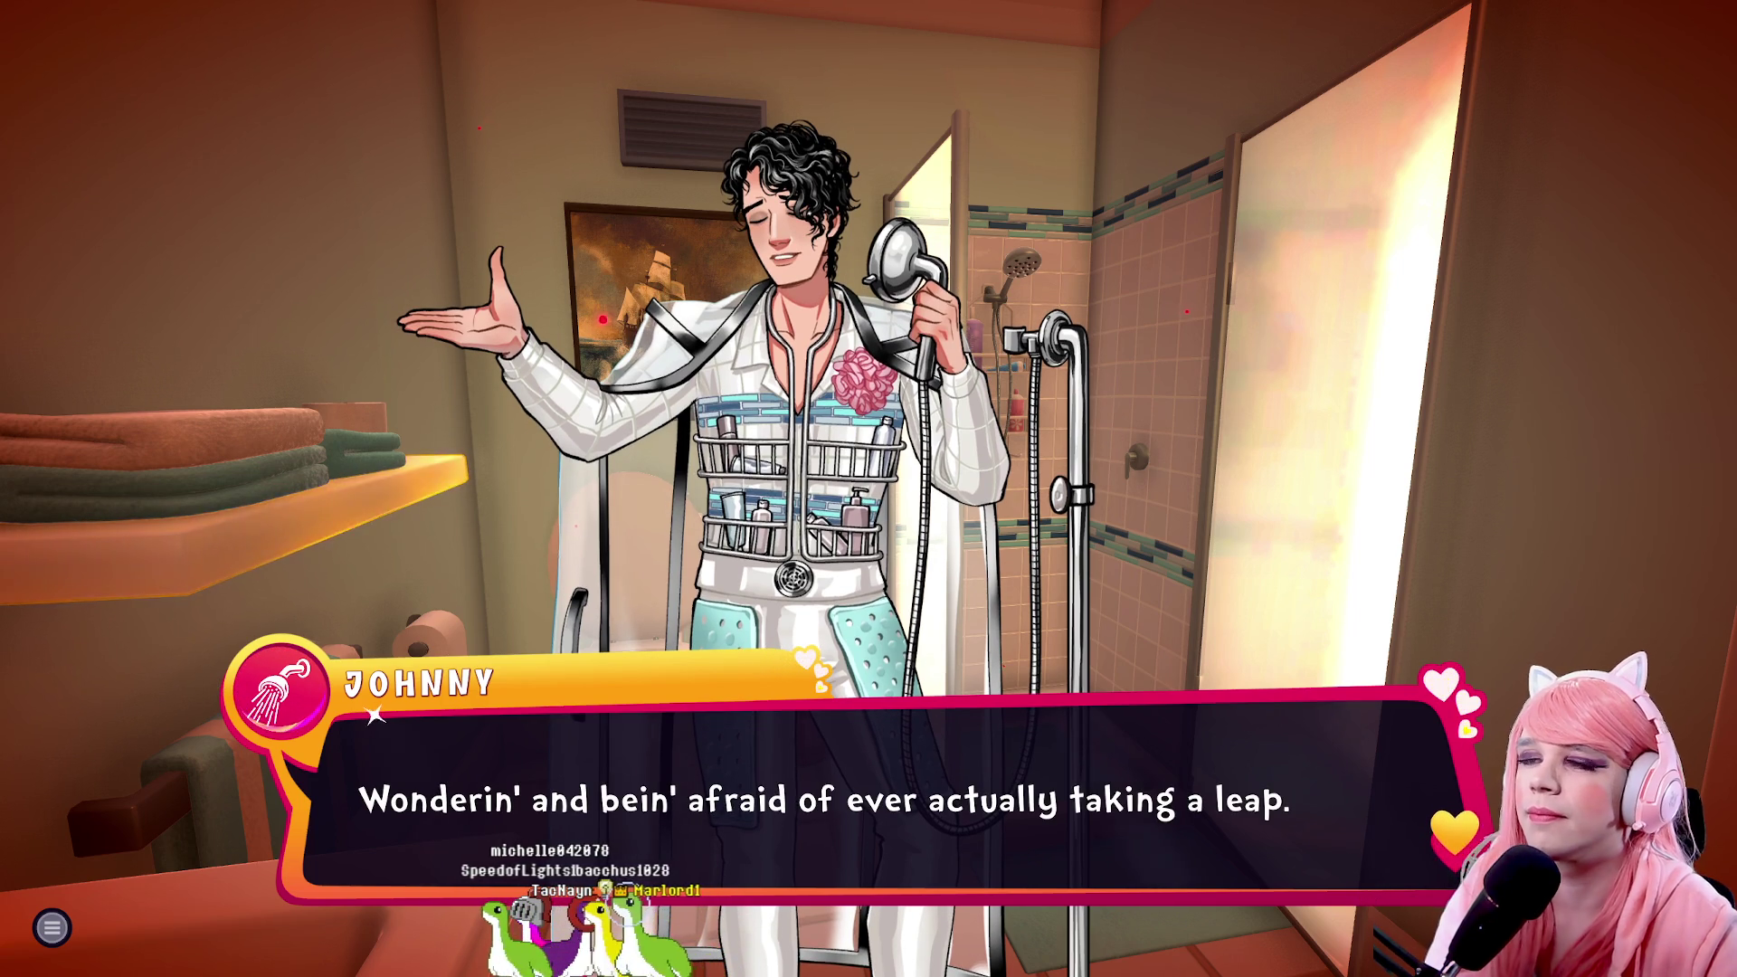
key(space)
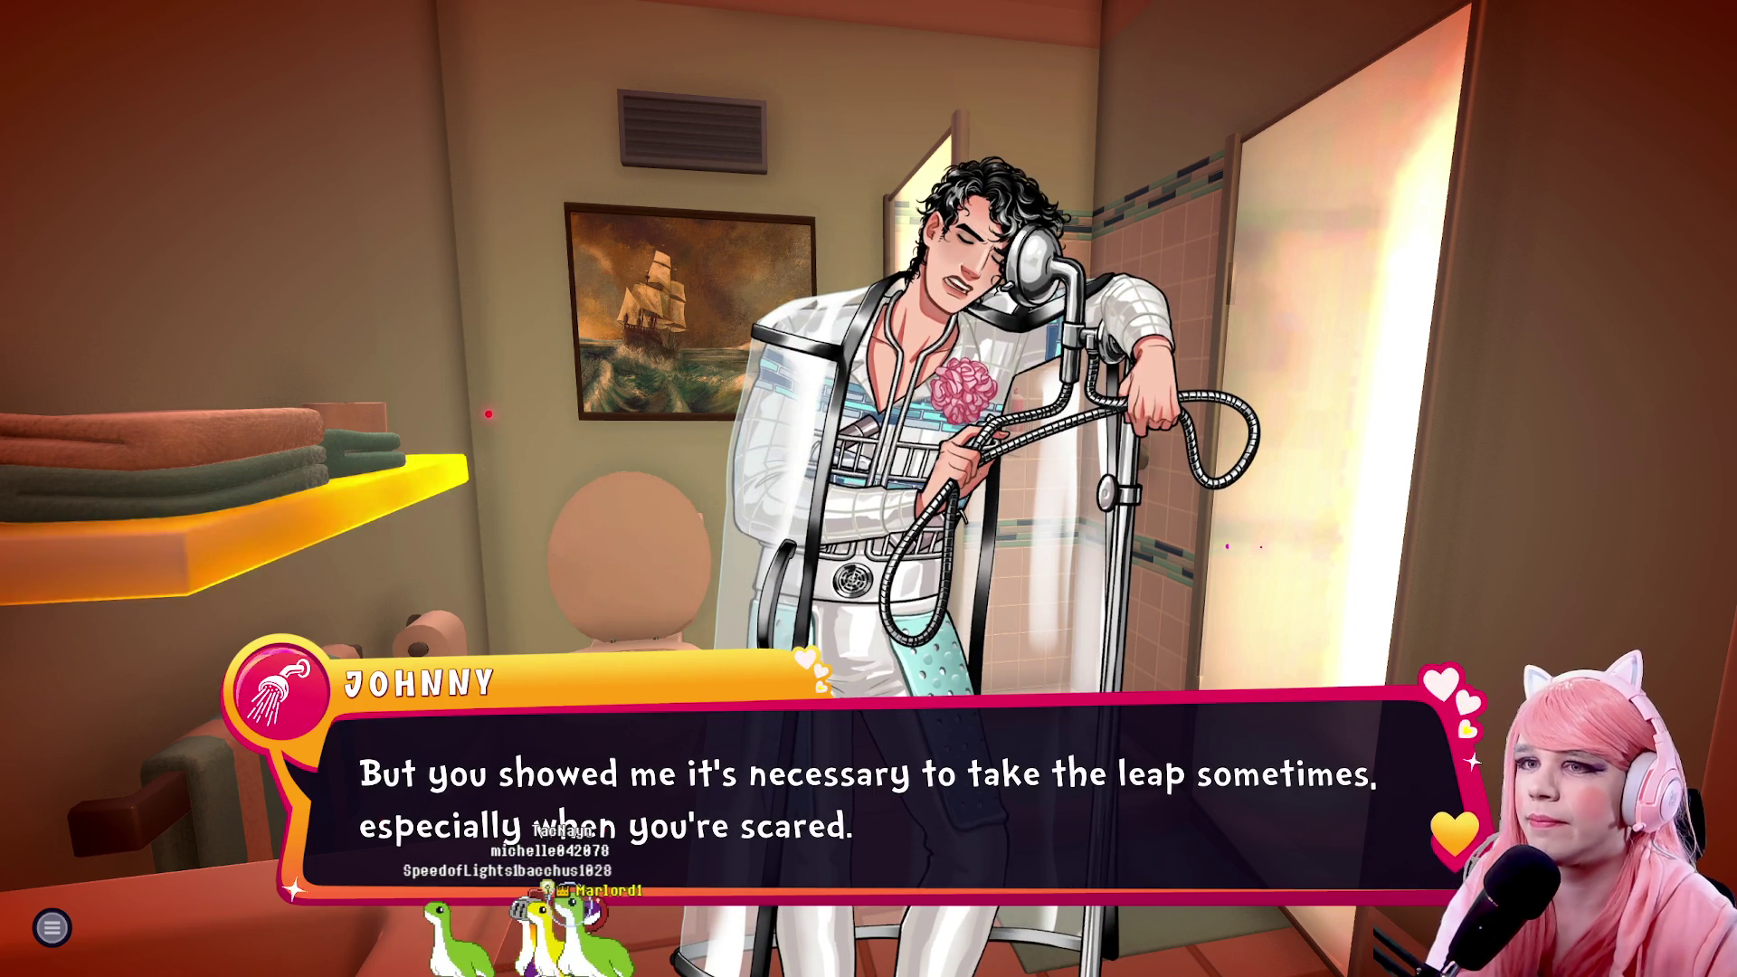
key(space)
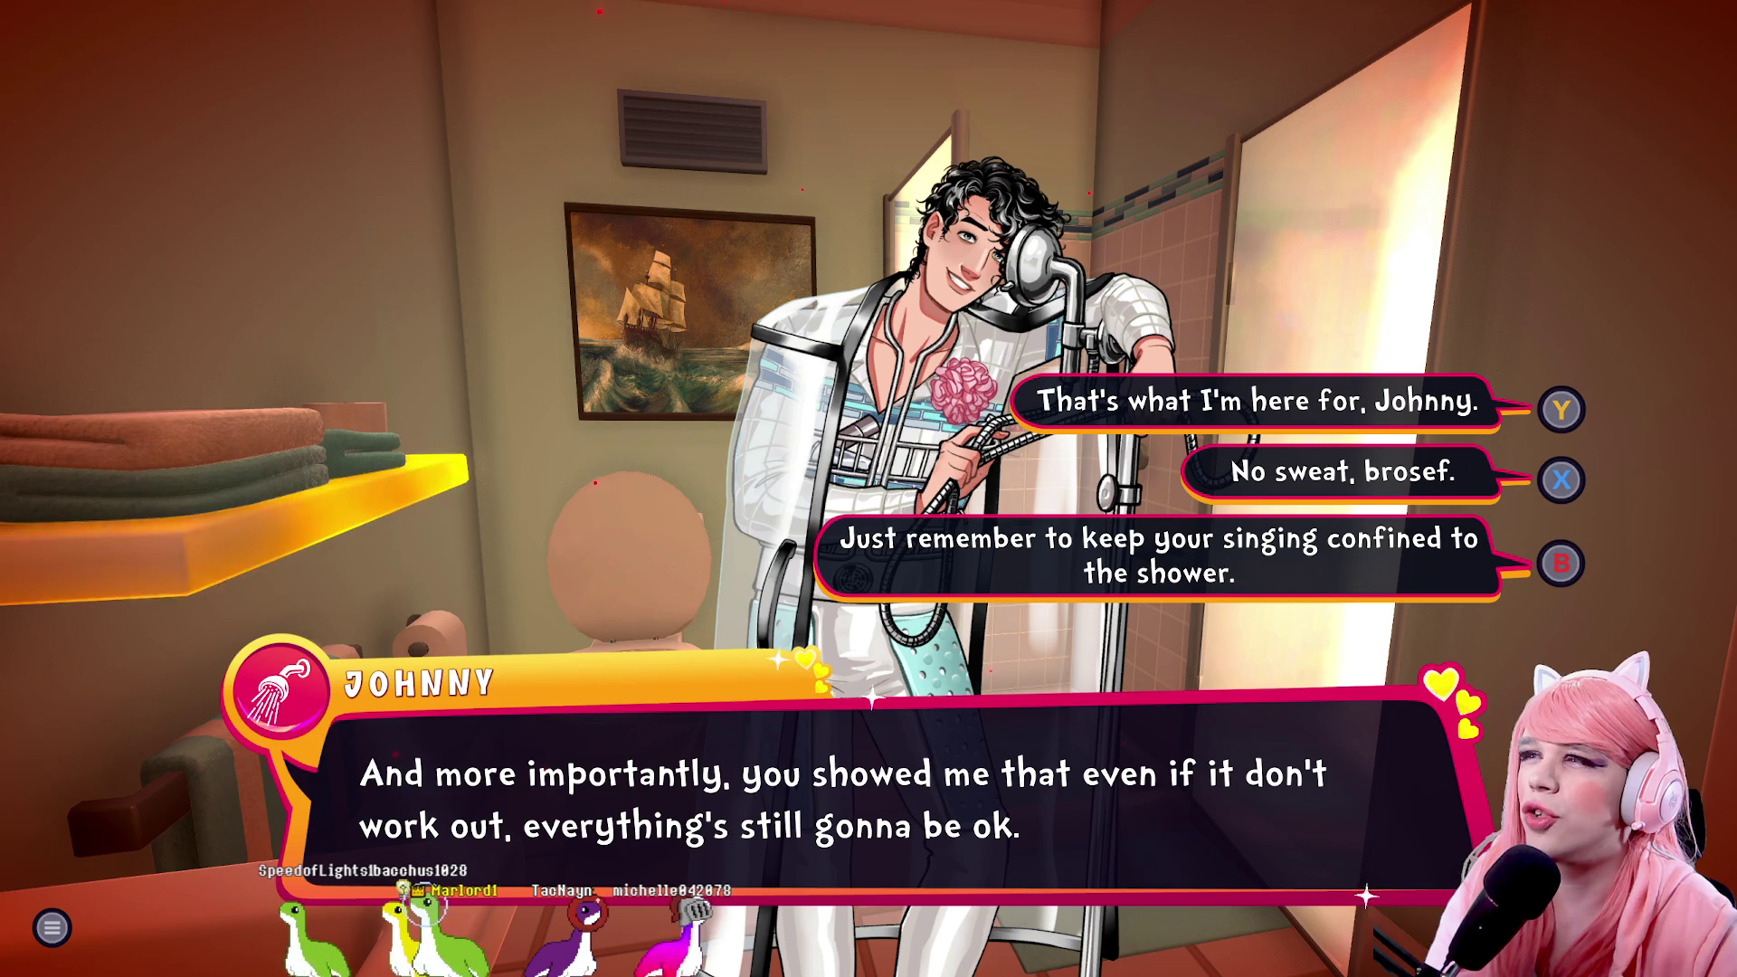
key(y)
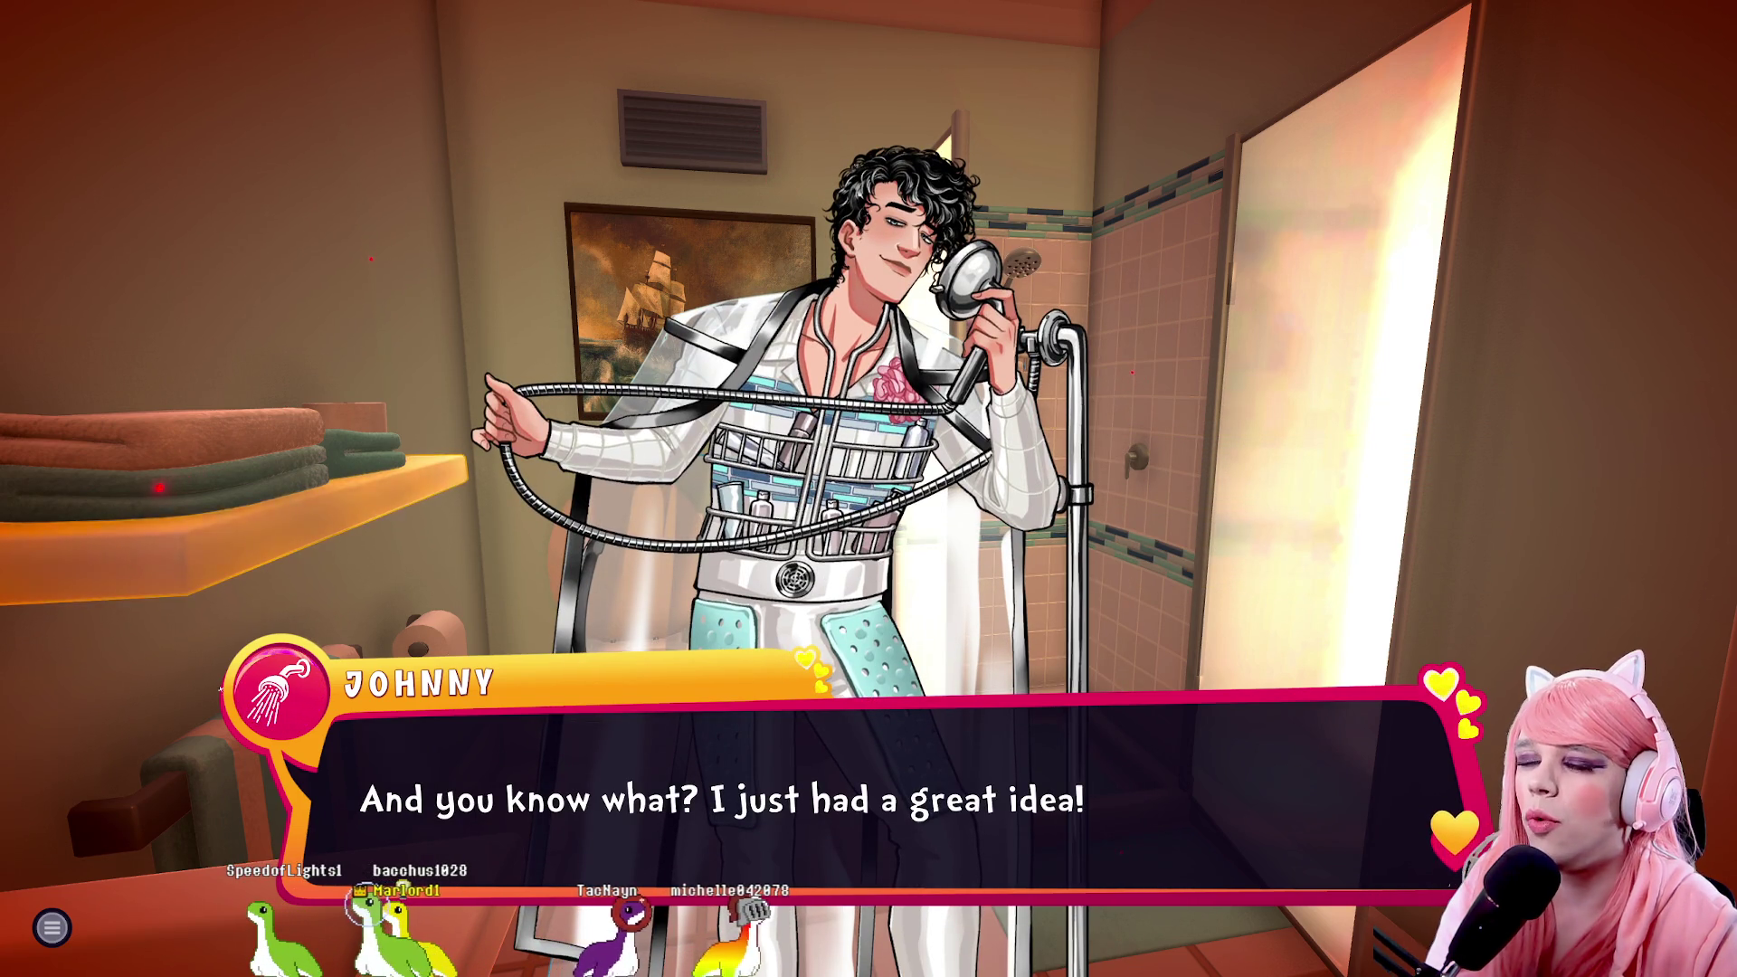
Call his talent show idea perfect and become his confidant, ending on the Johnny Splash card
key(space)
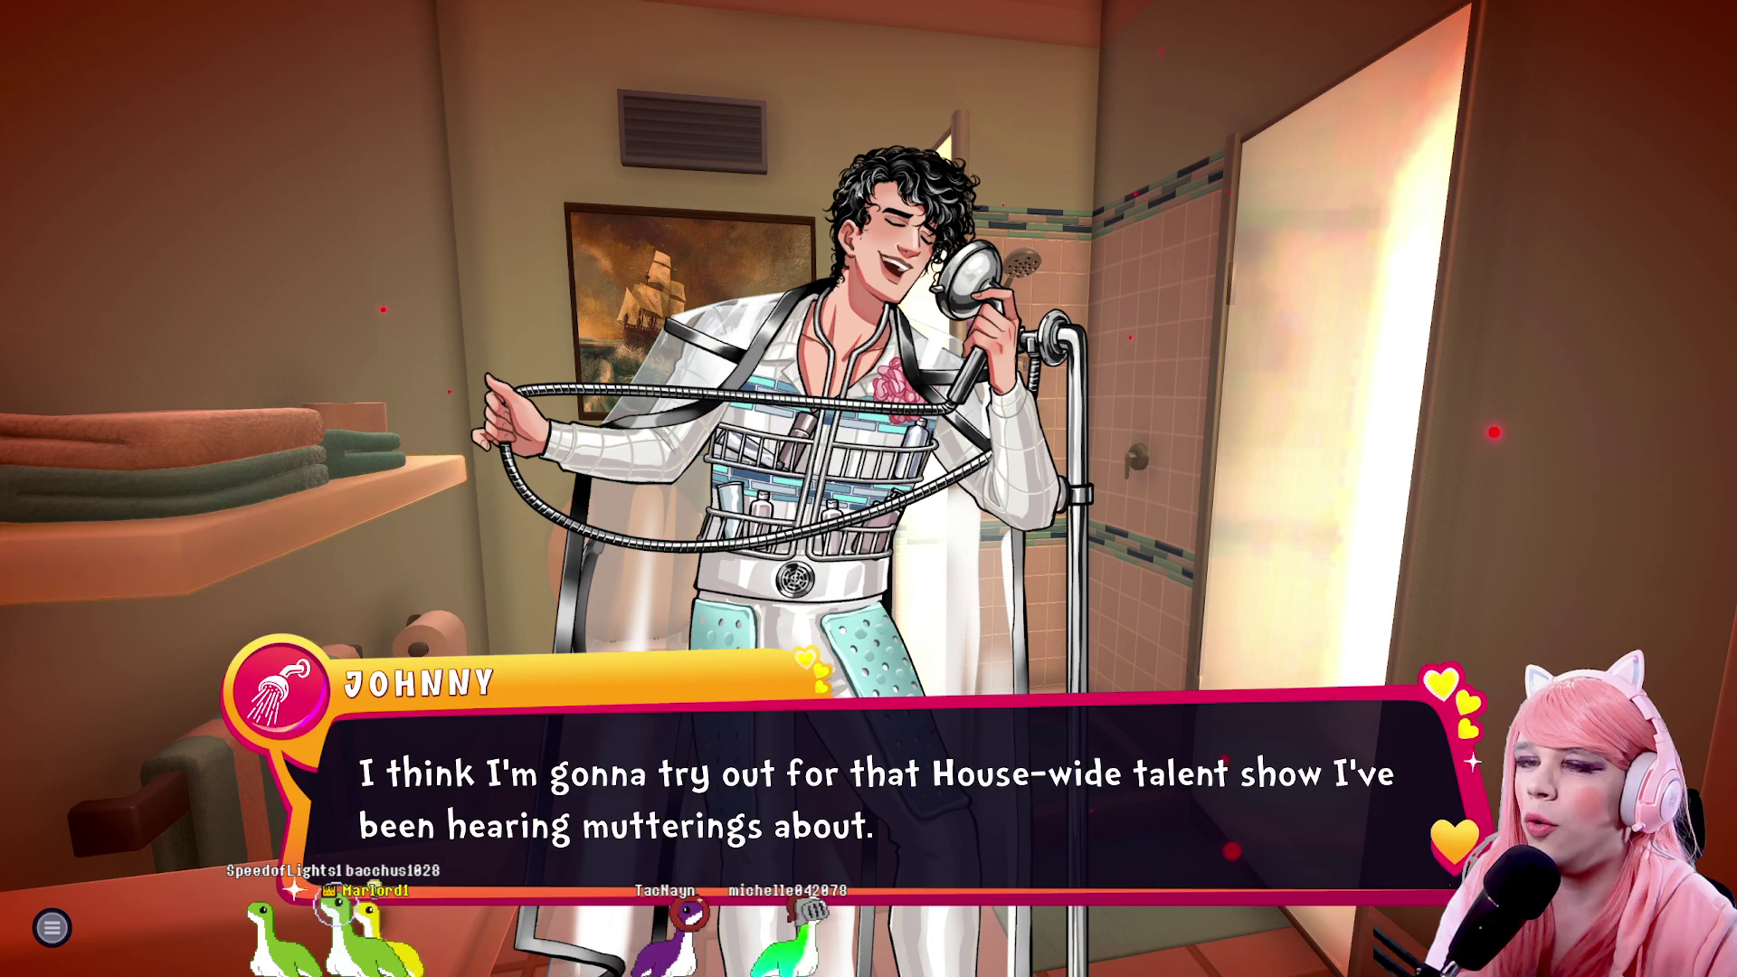
key(space)
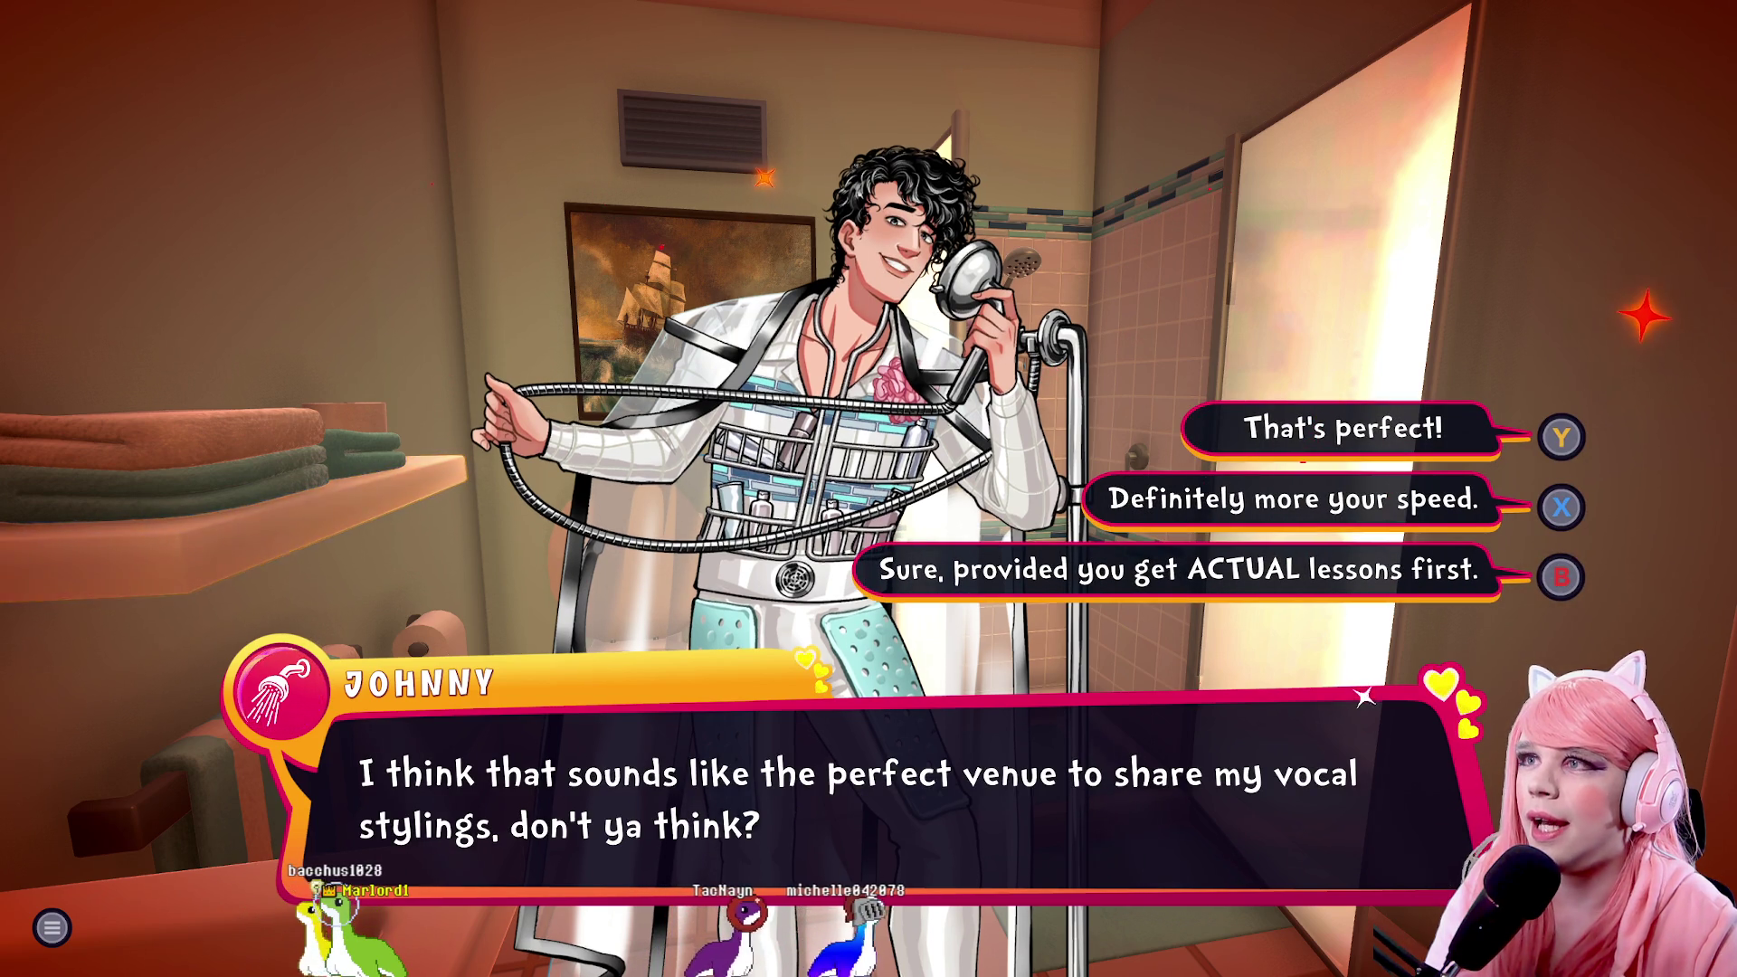
key(y)
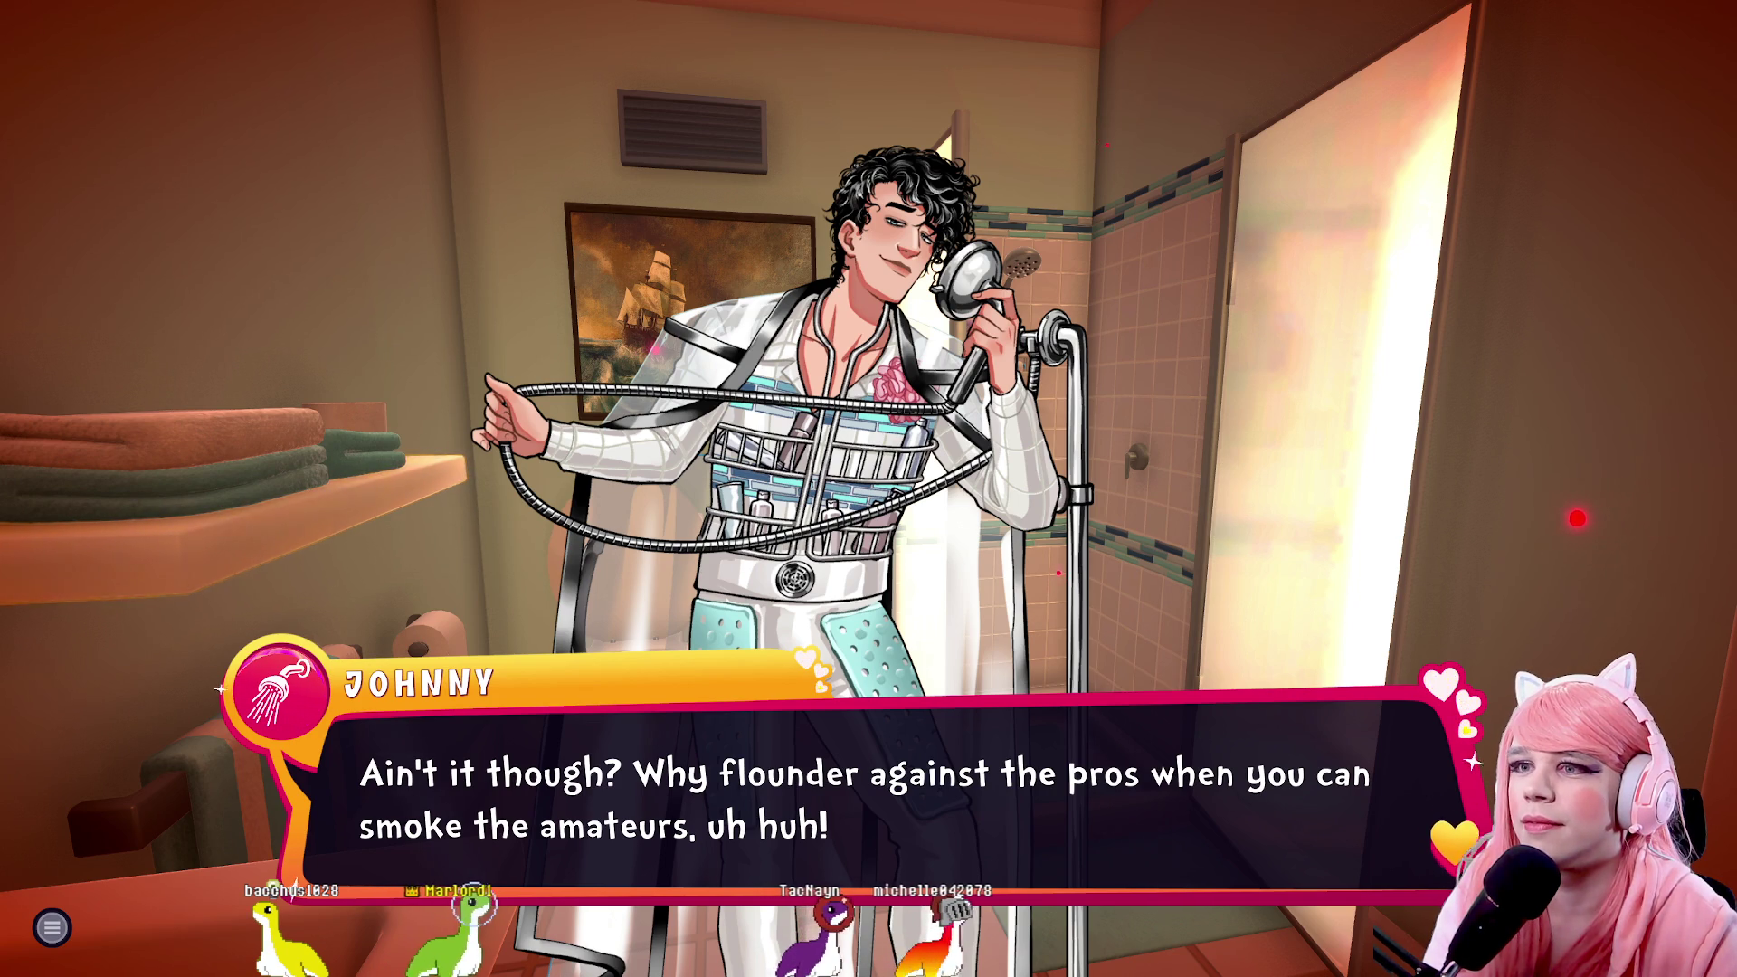
key(space)
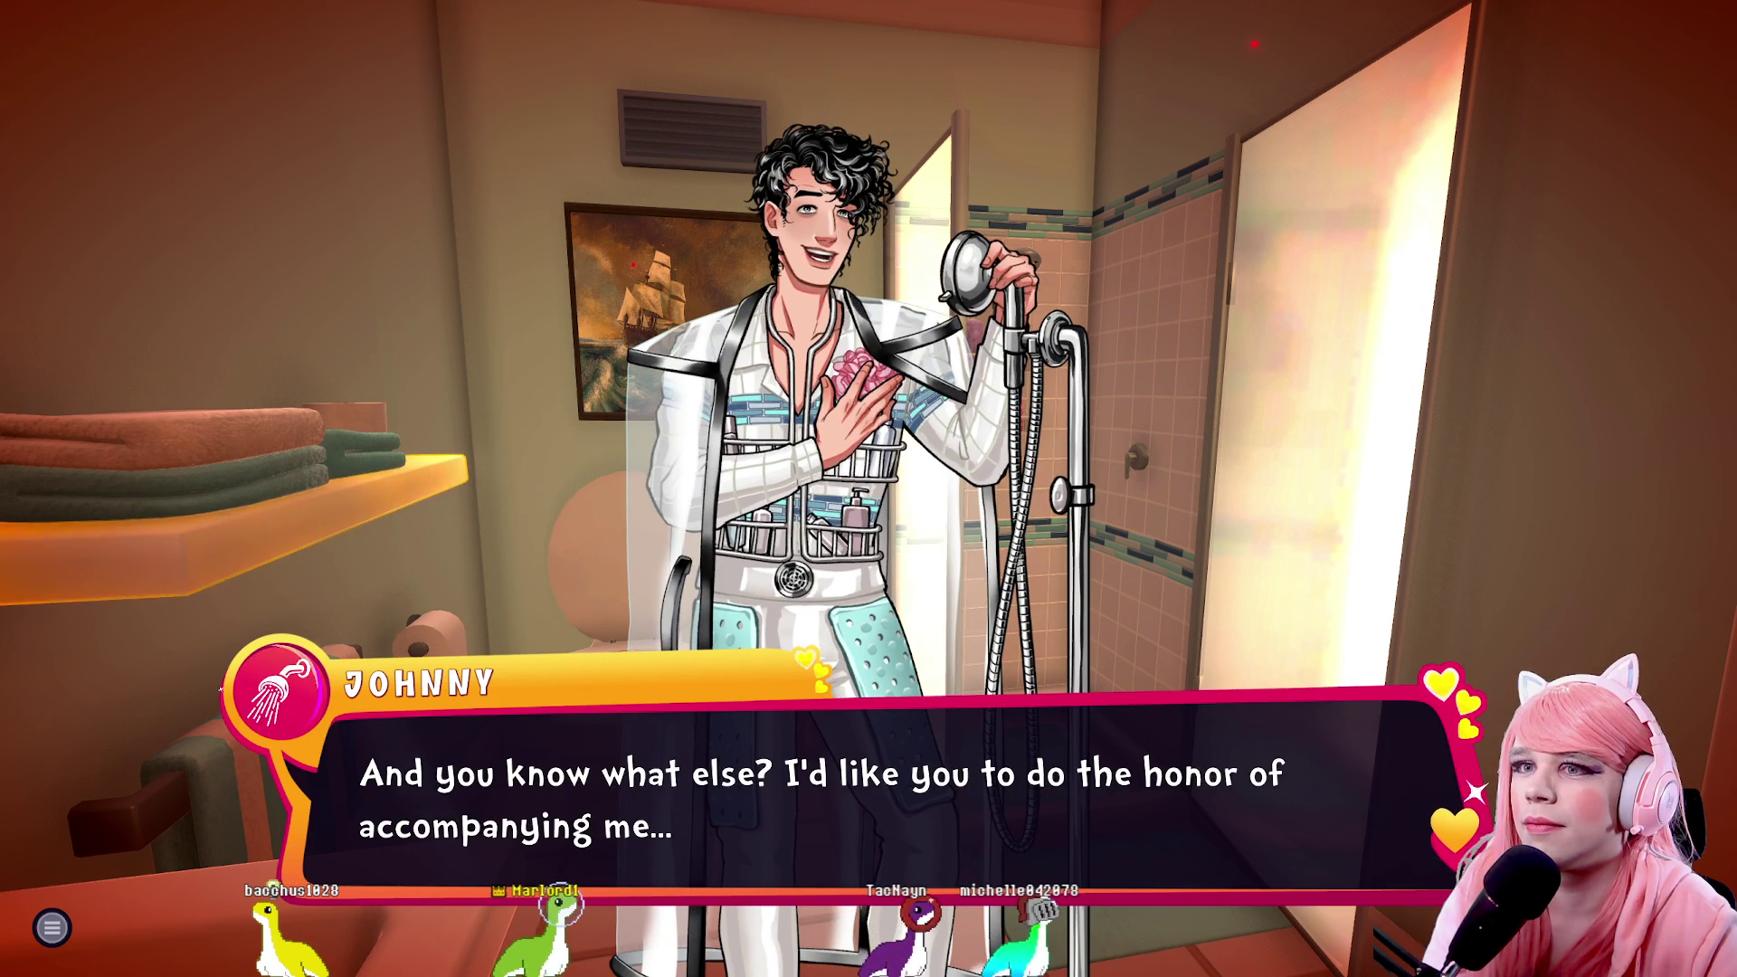
key(space)
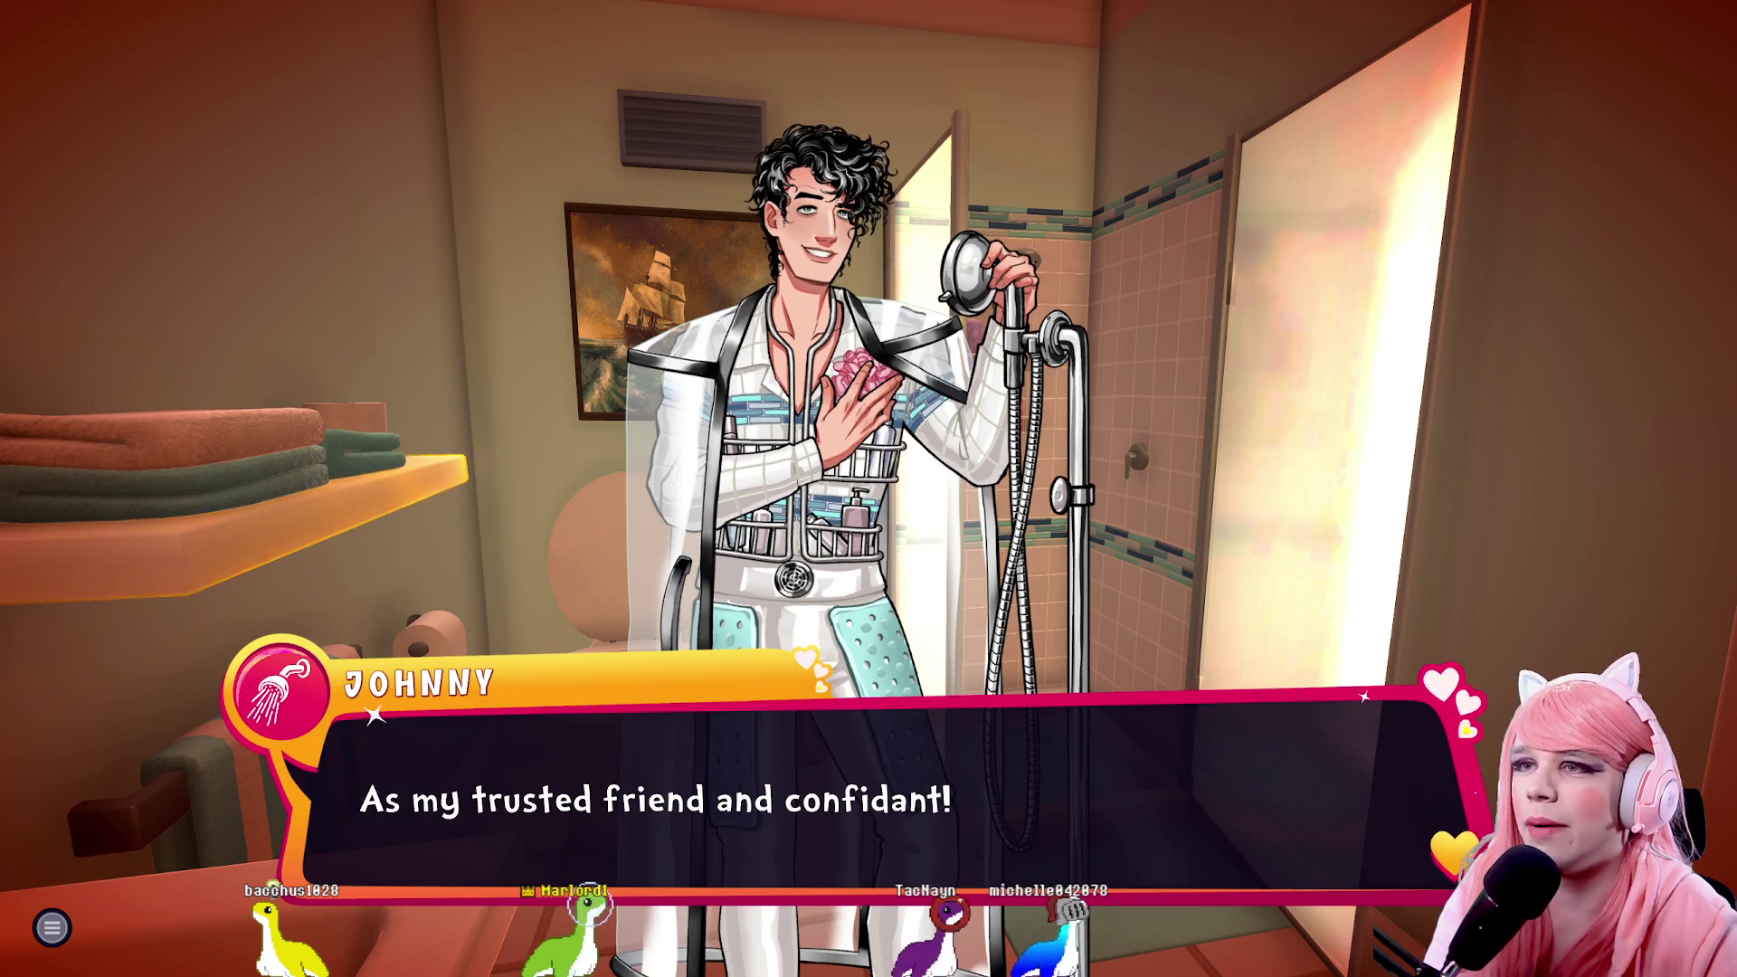
key(space)
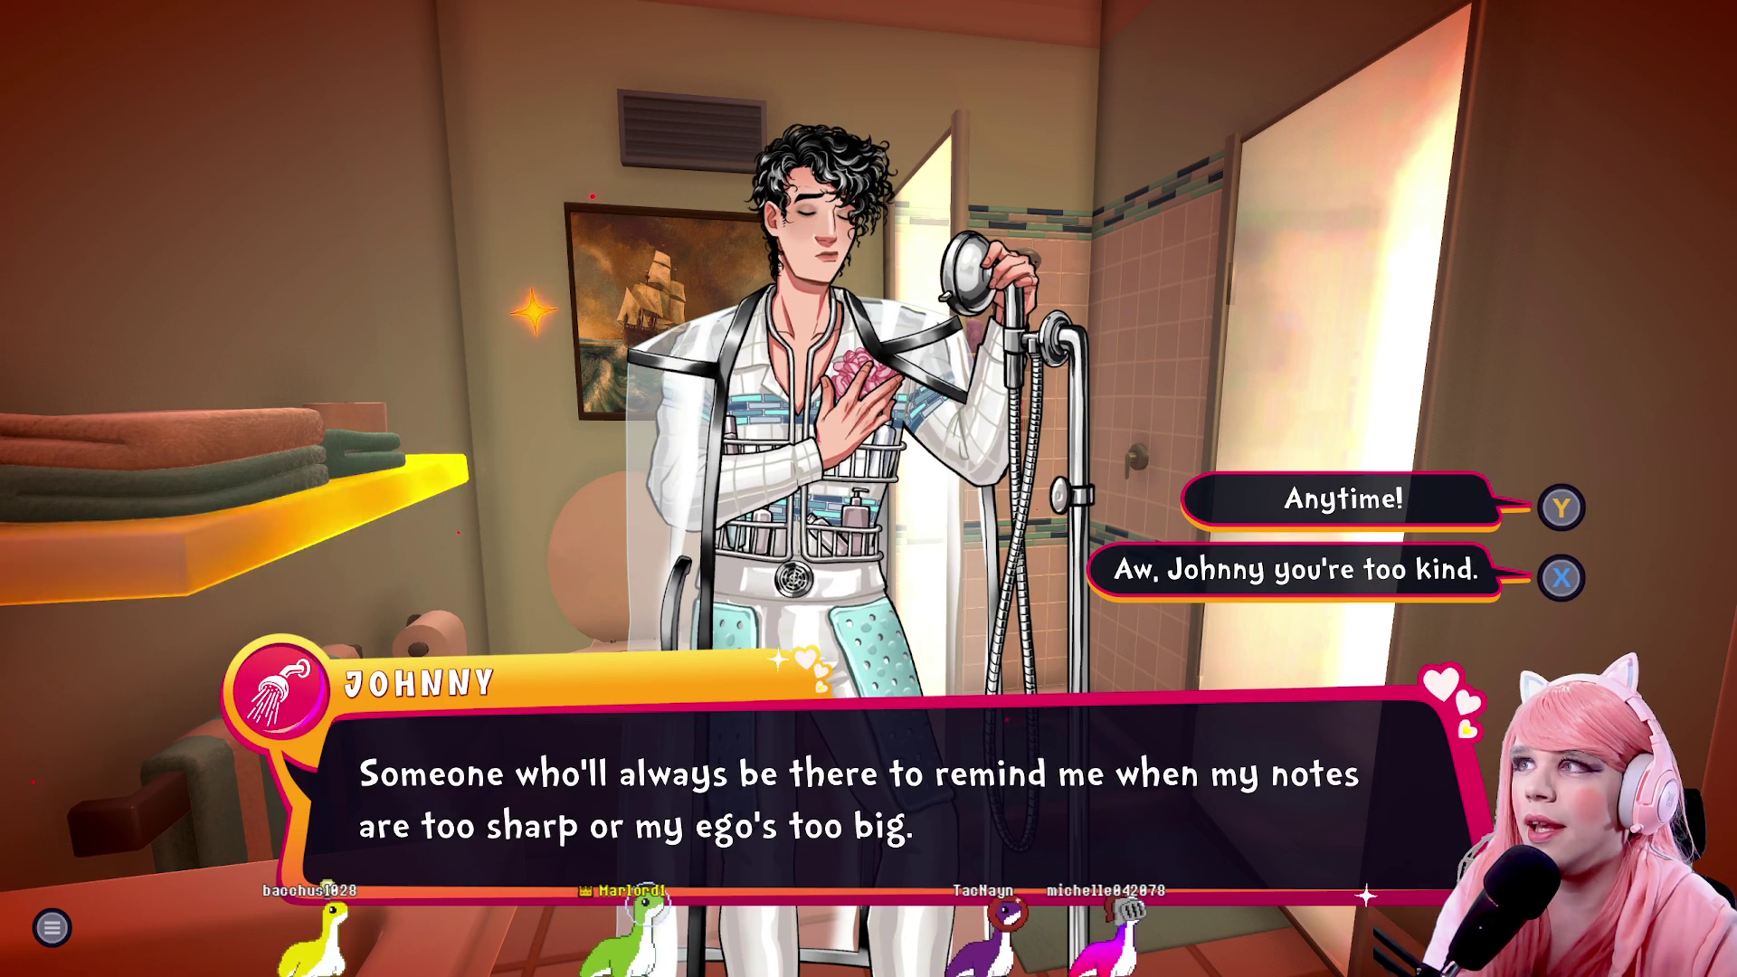
key(space)
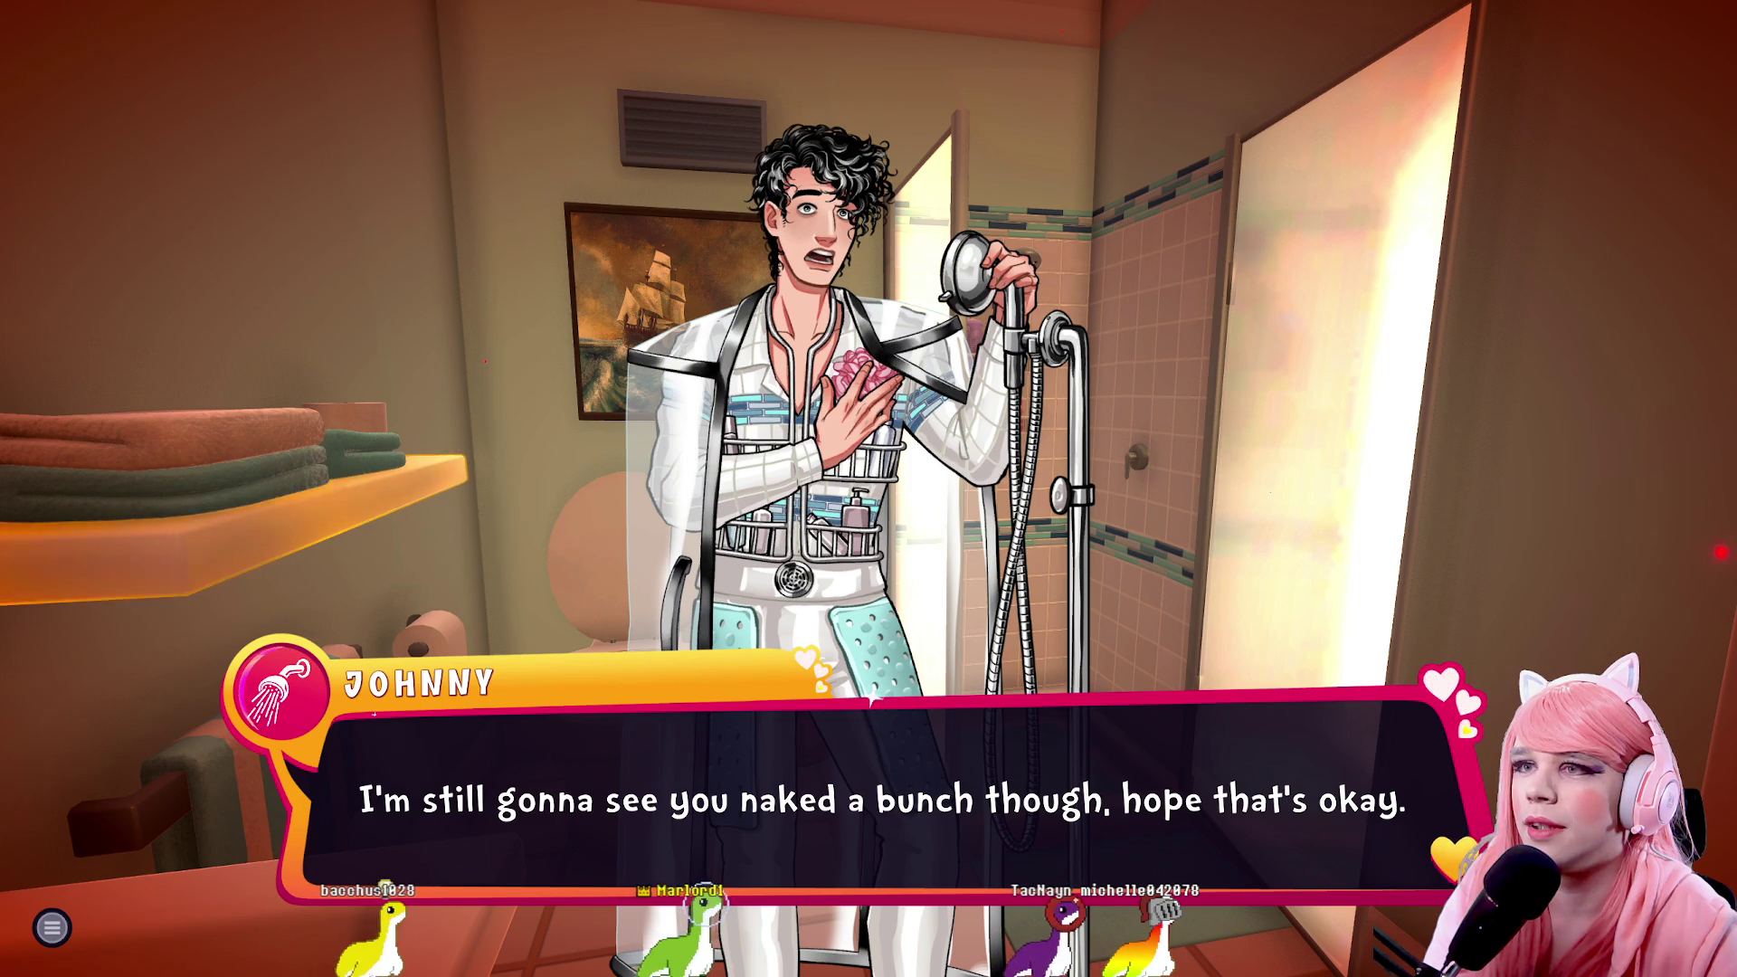
key(space)
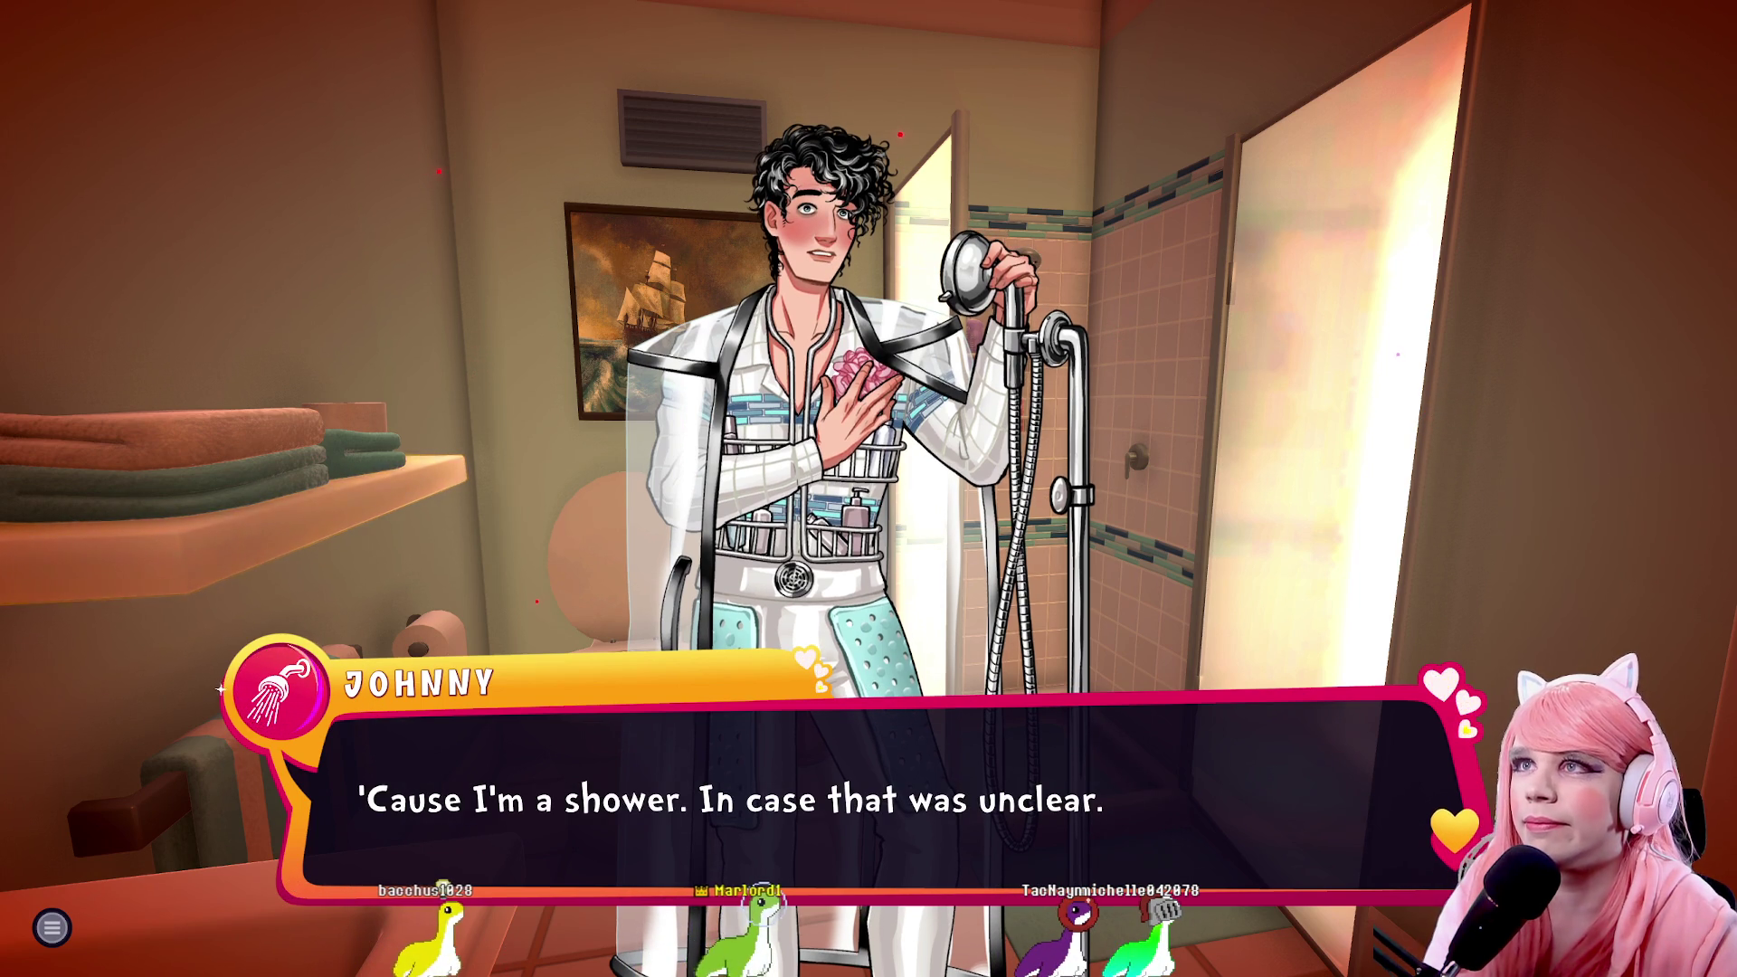
key(space)
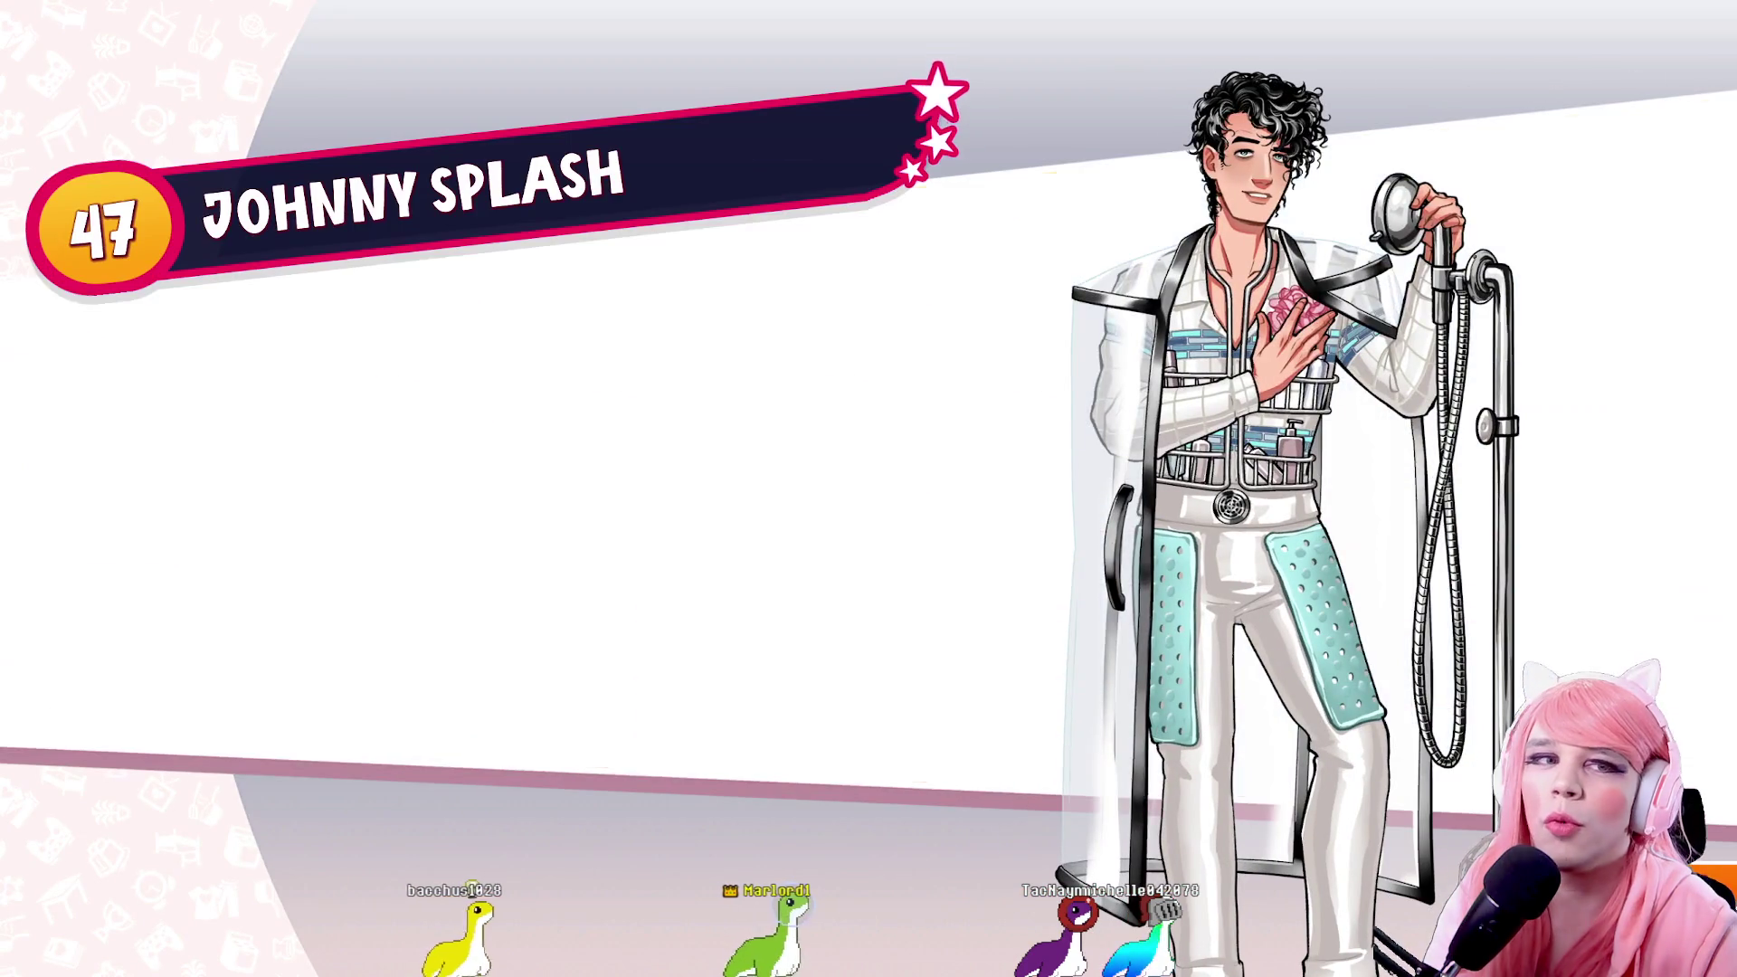
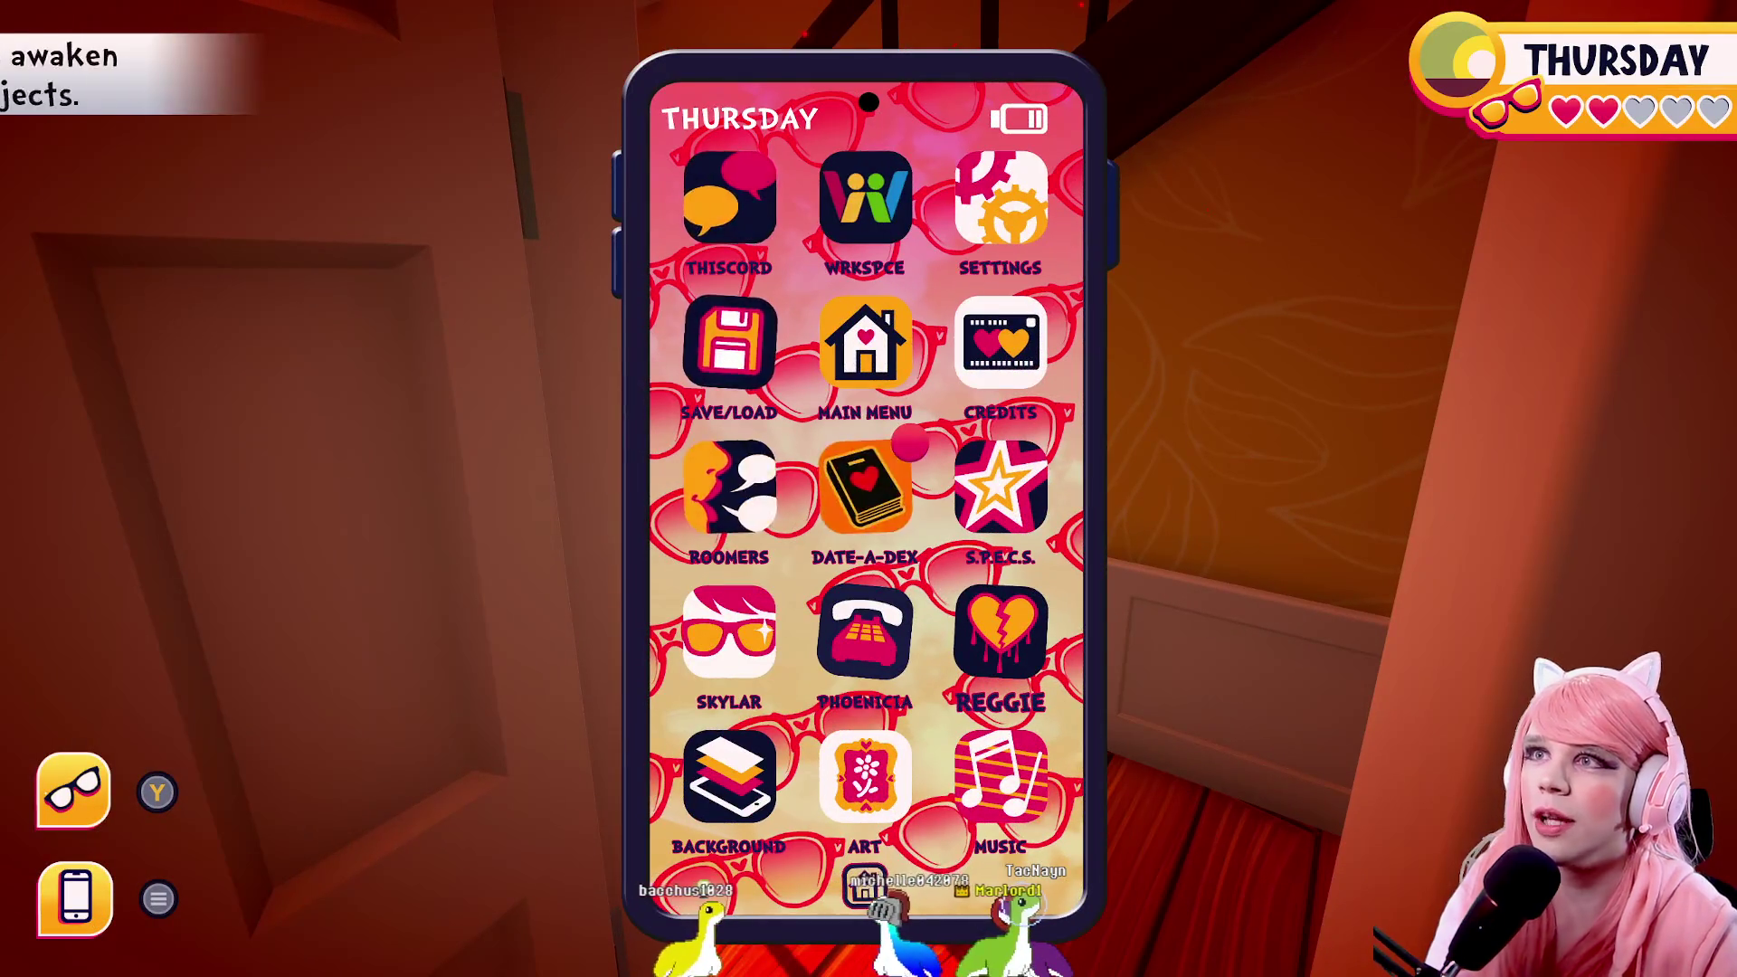
Scroll down the Date-A-Dex character list to Sophia's entry (89)
key(Down)
key(Down)
key(Down)
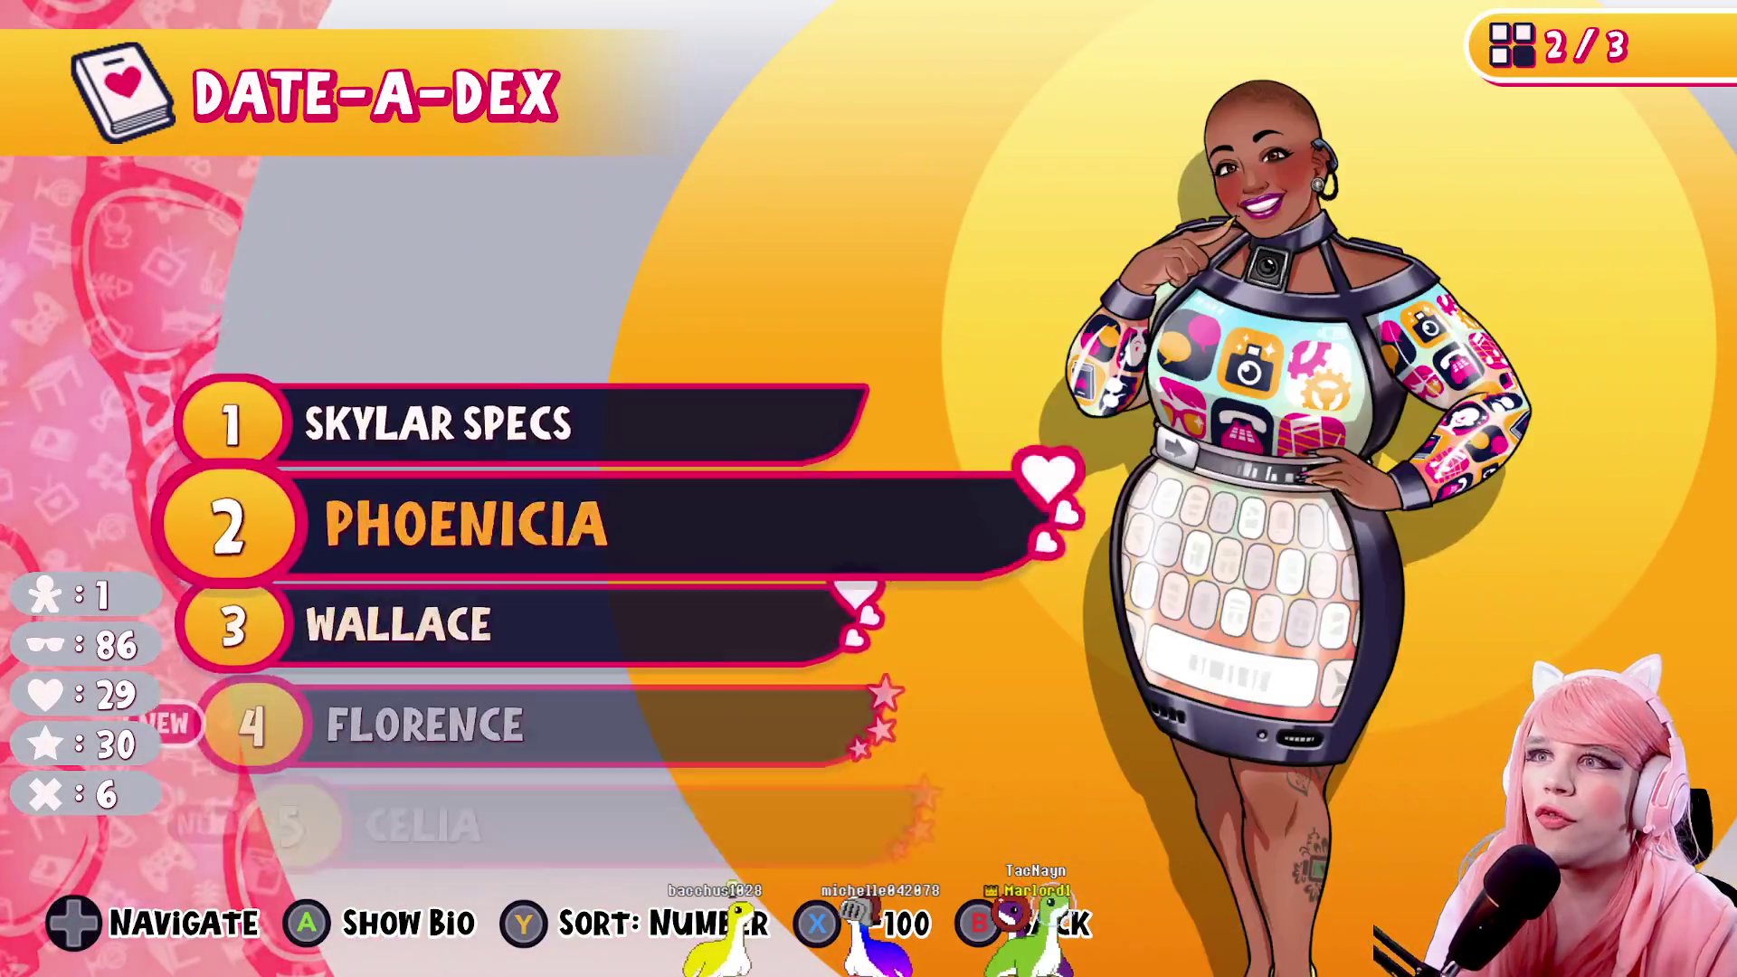
key(Down)
key(Down)
key(Down)
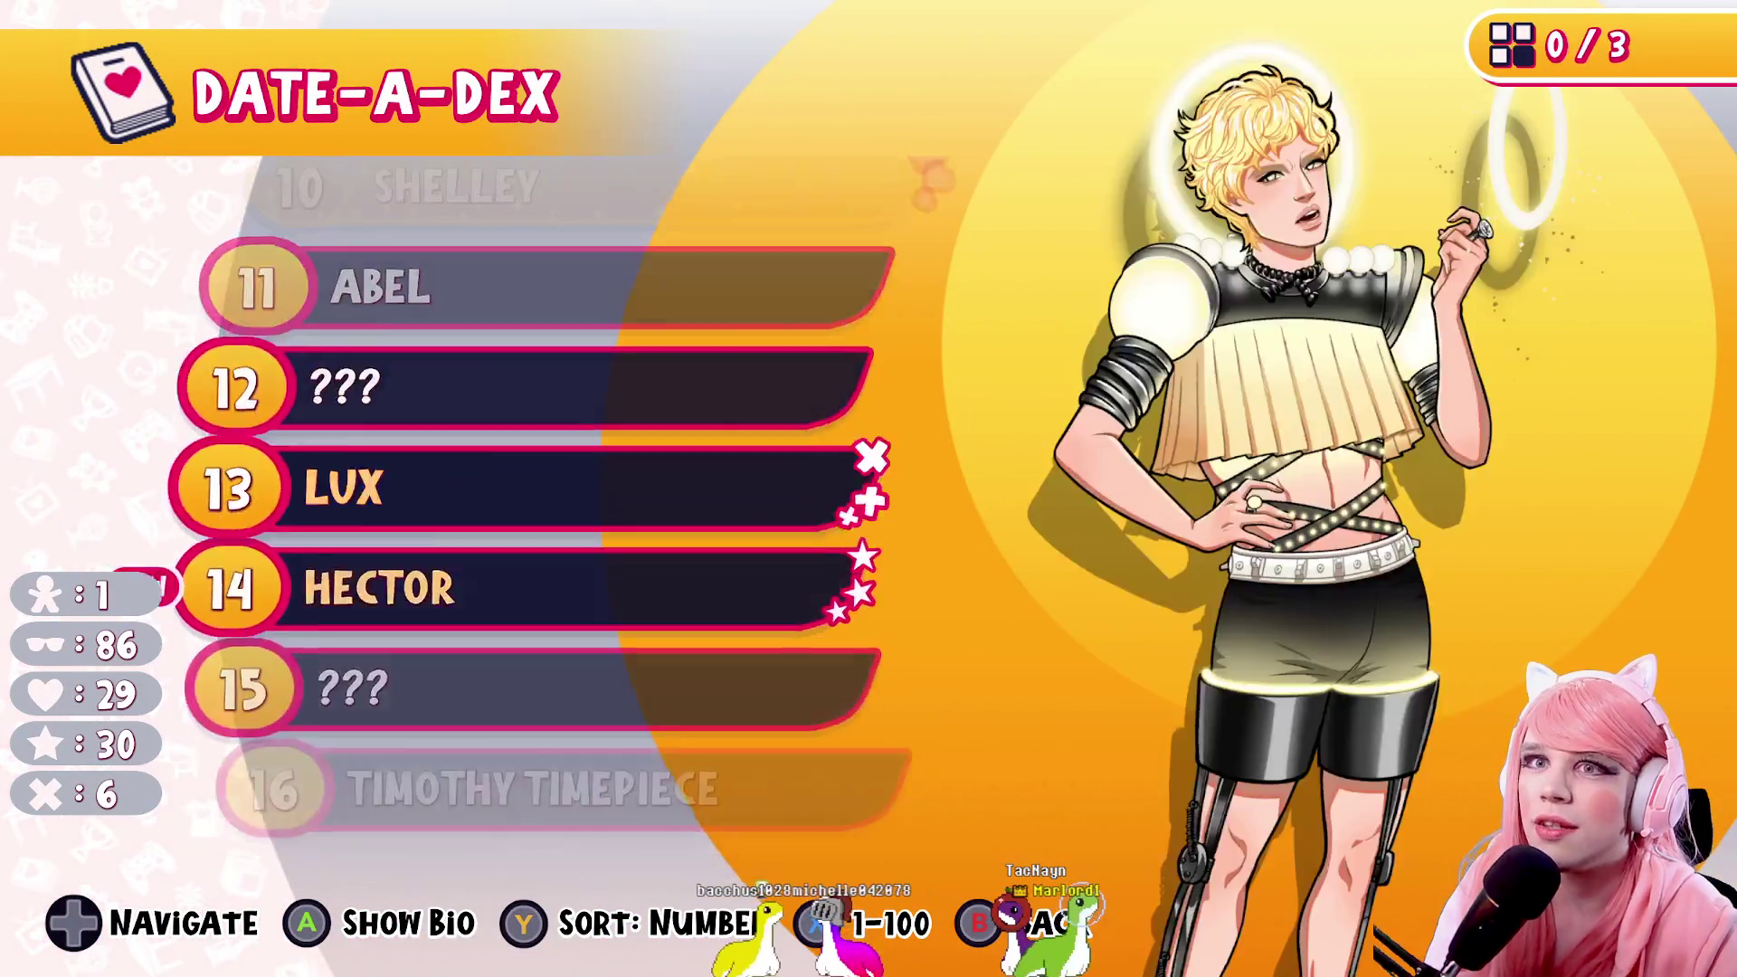
key(Down)
key(Down)
key(Down)
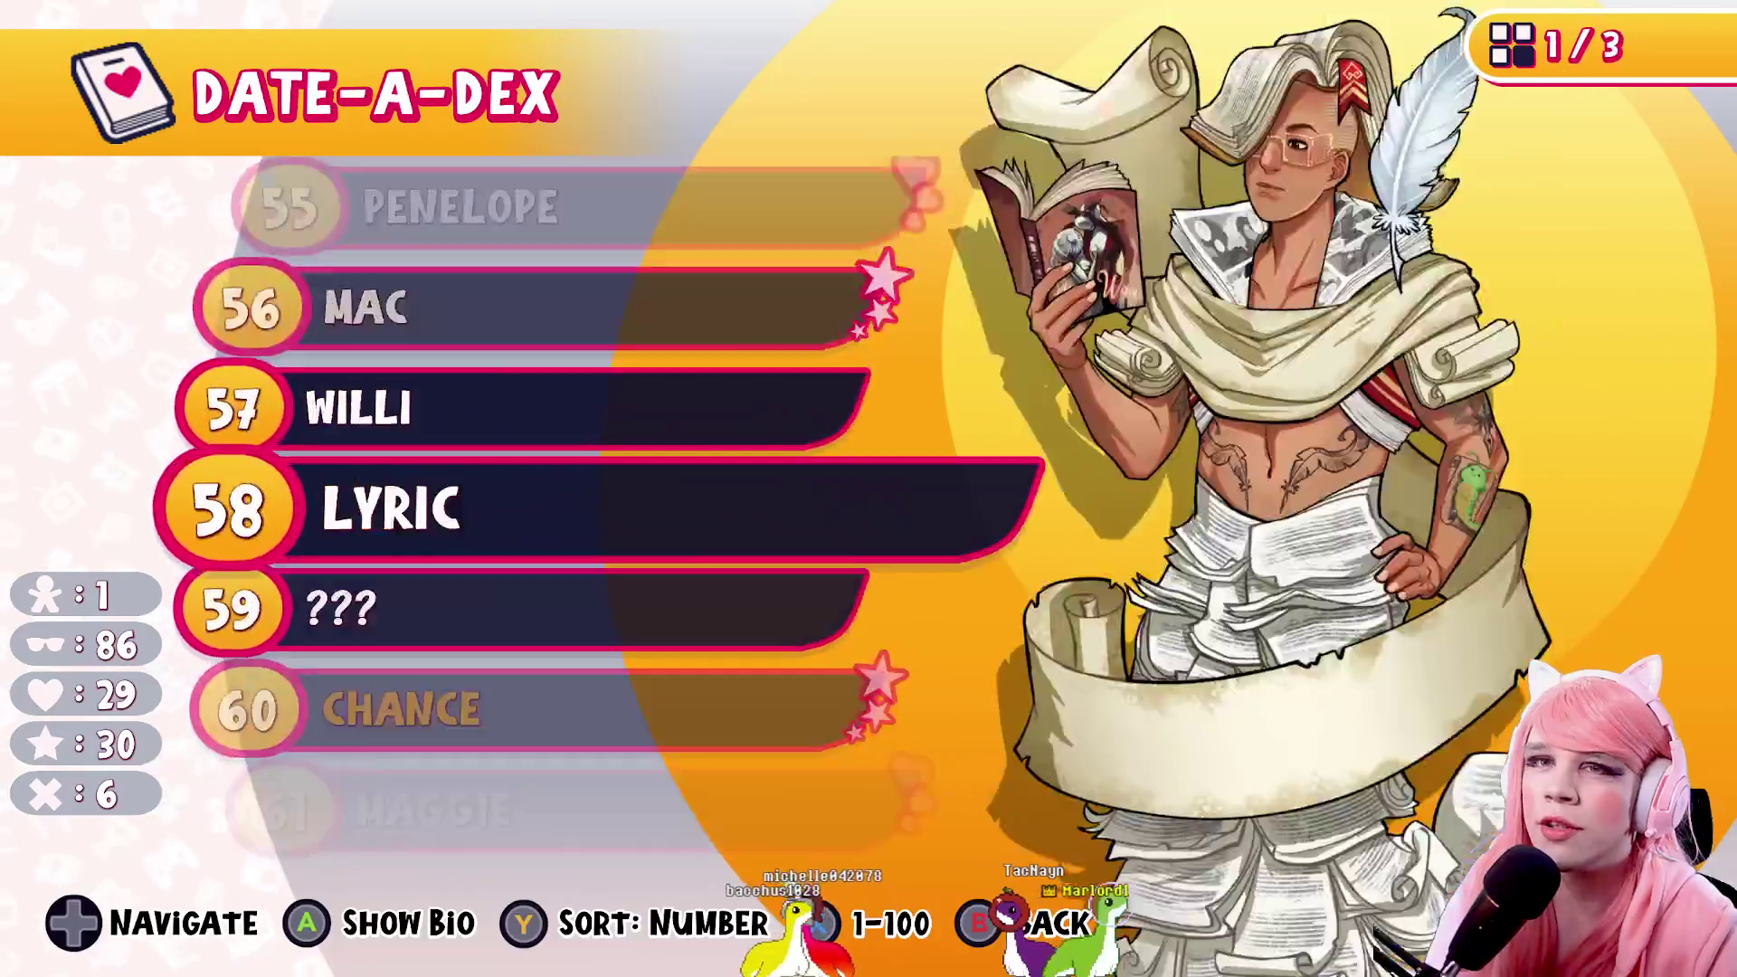
key(Down)
key(Down)
key(Down)
key(Down)
key(Down)
View Sophia's bio and Realization Recipe, then back out and put the phone away
key(Return)
key(x)
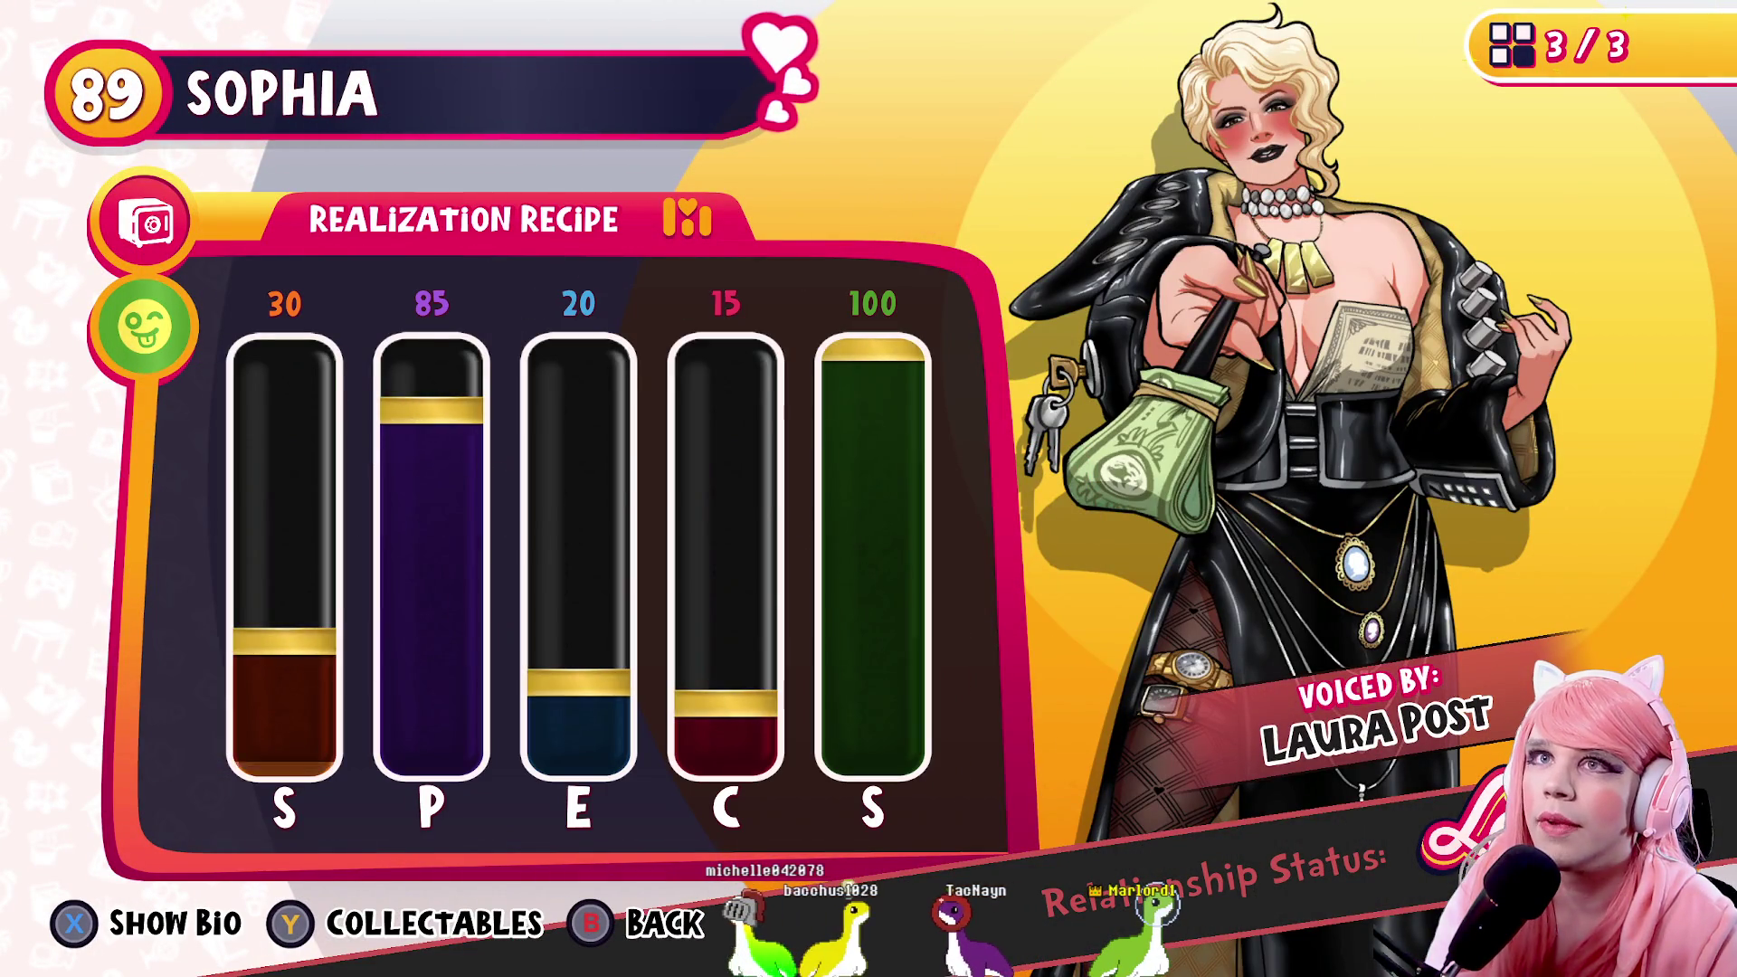
key(Escape)
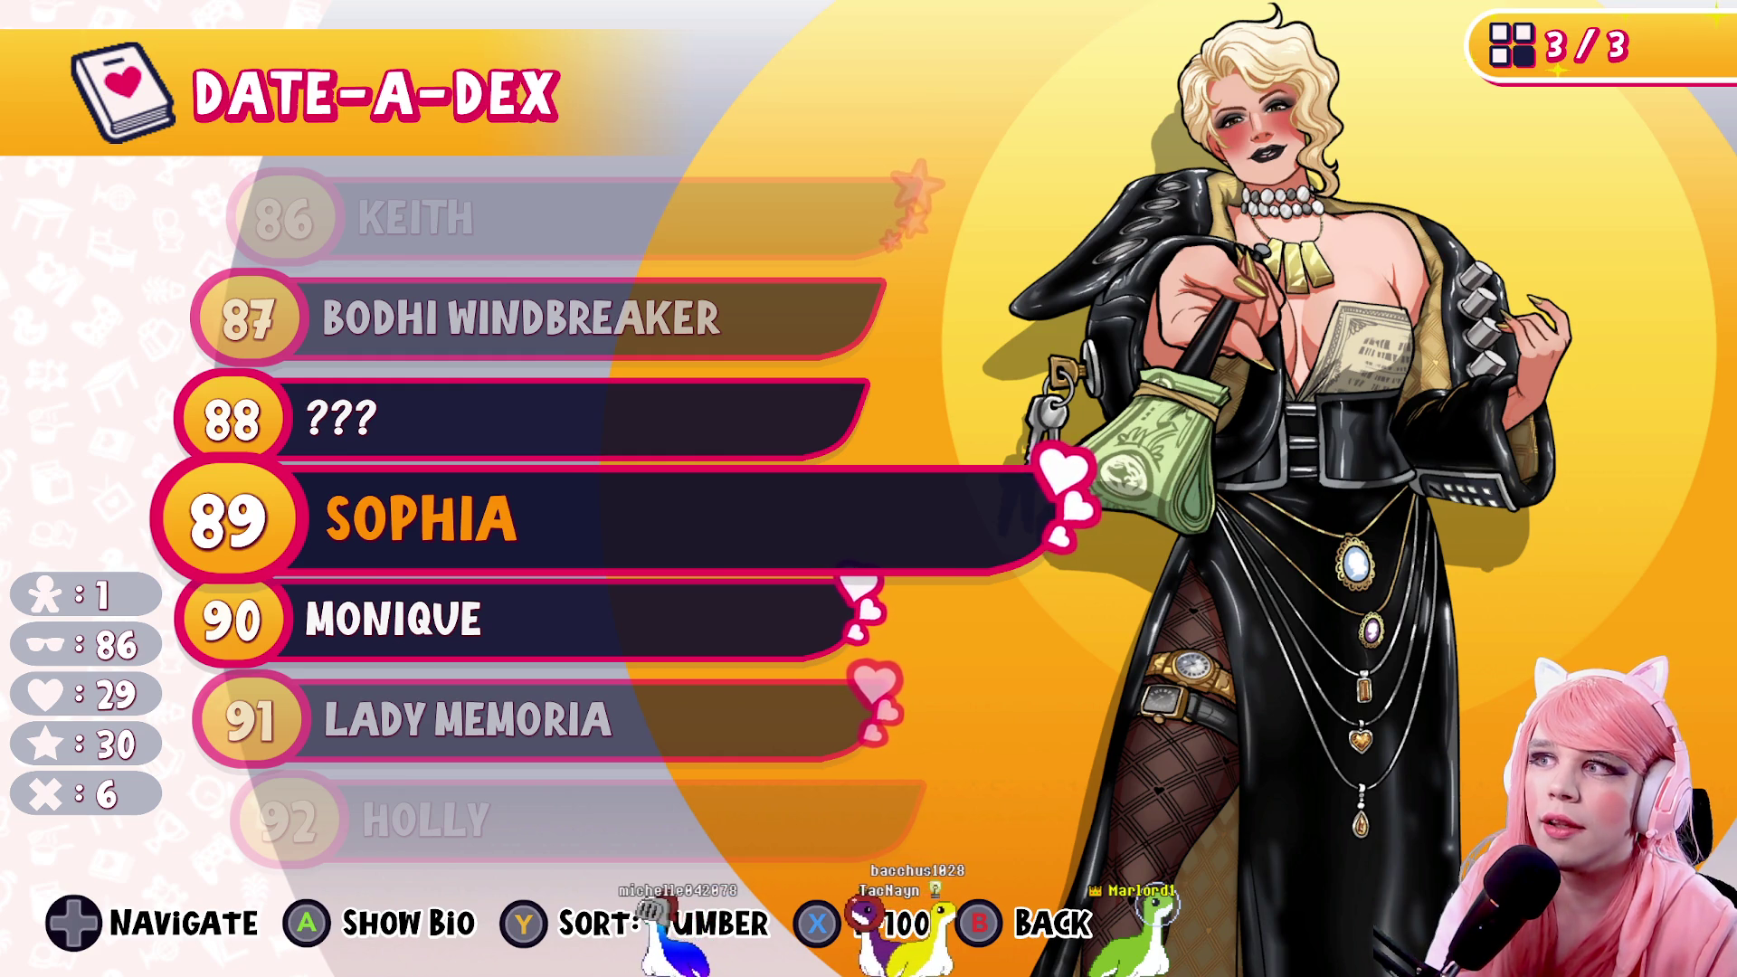
key(Escape)
key(Escape)
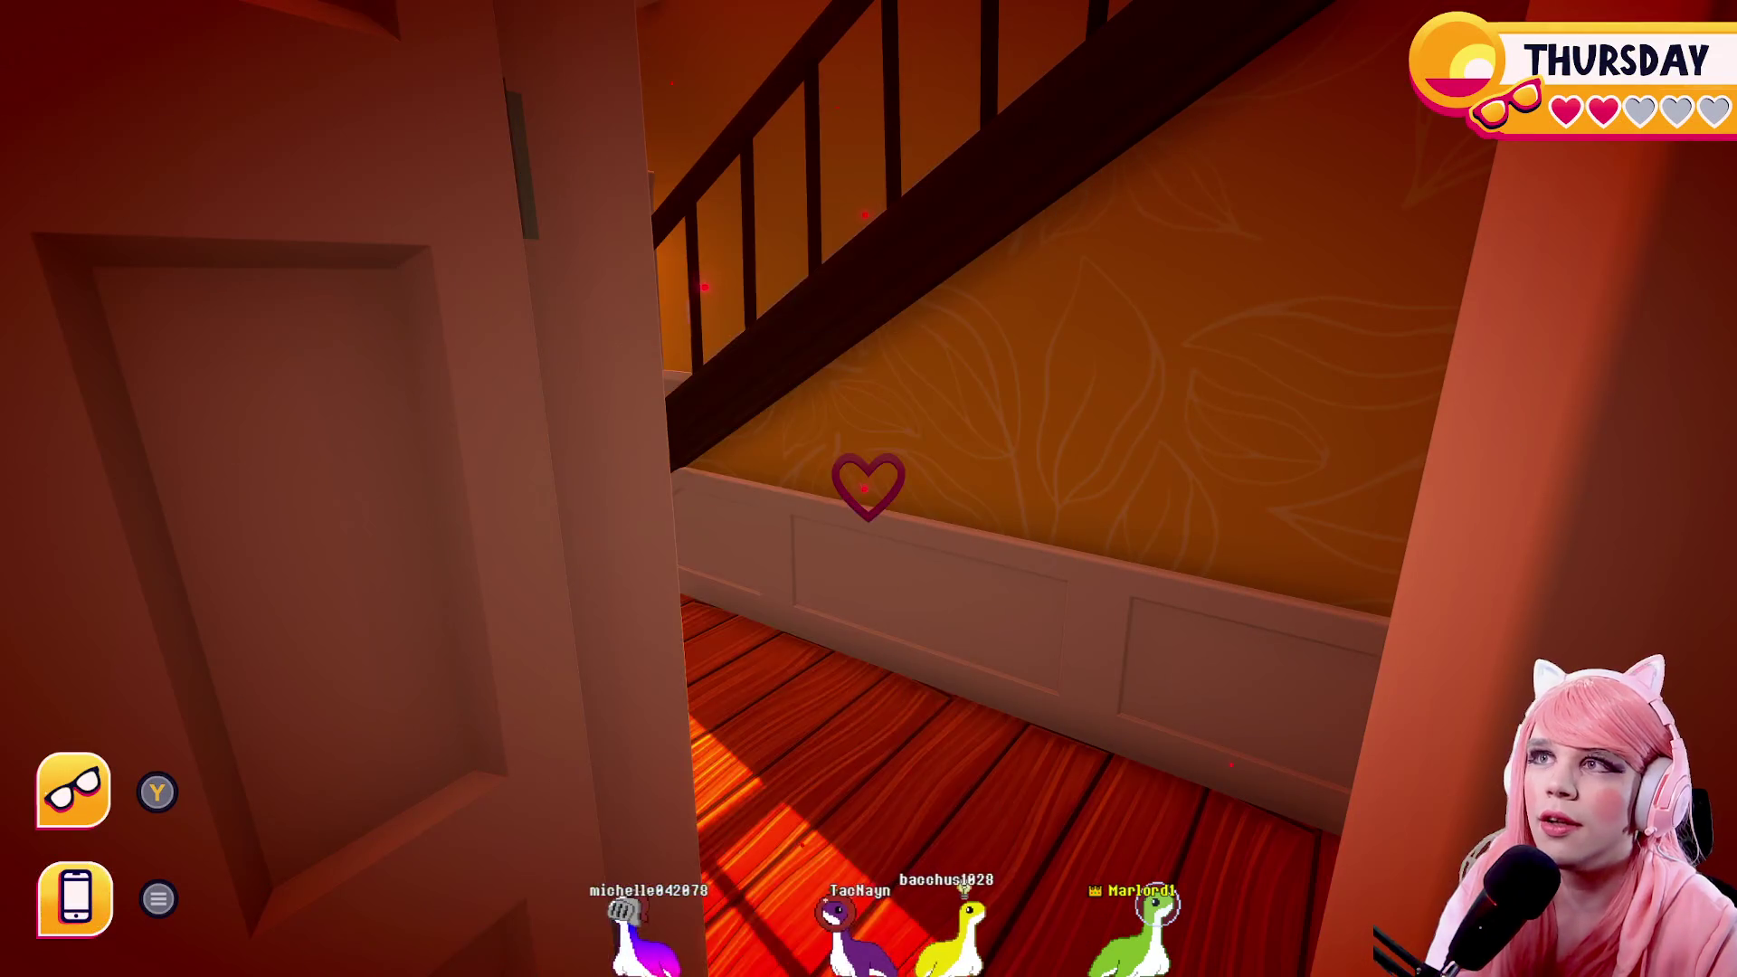
Walk through the hall and down the stairs into the living room toward Jacques at the fireplace
key(w)
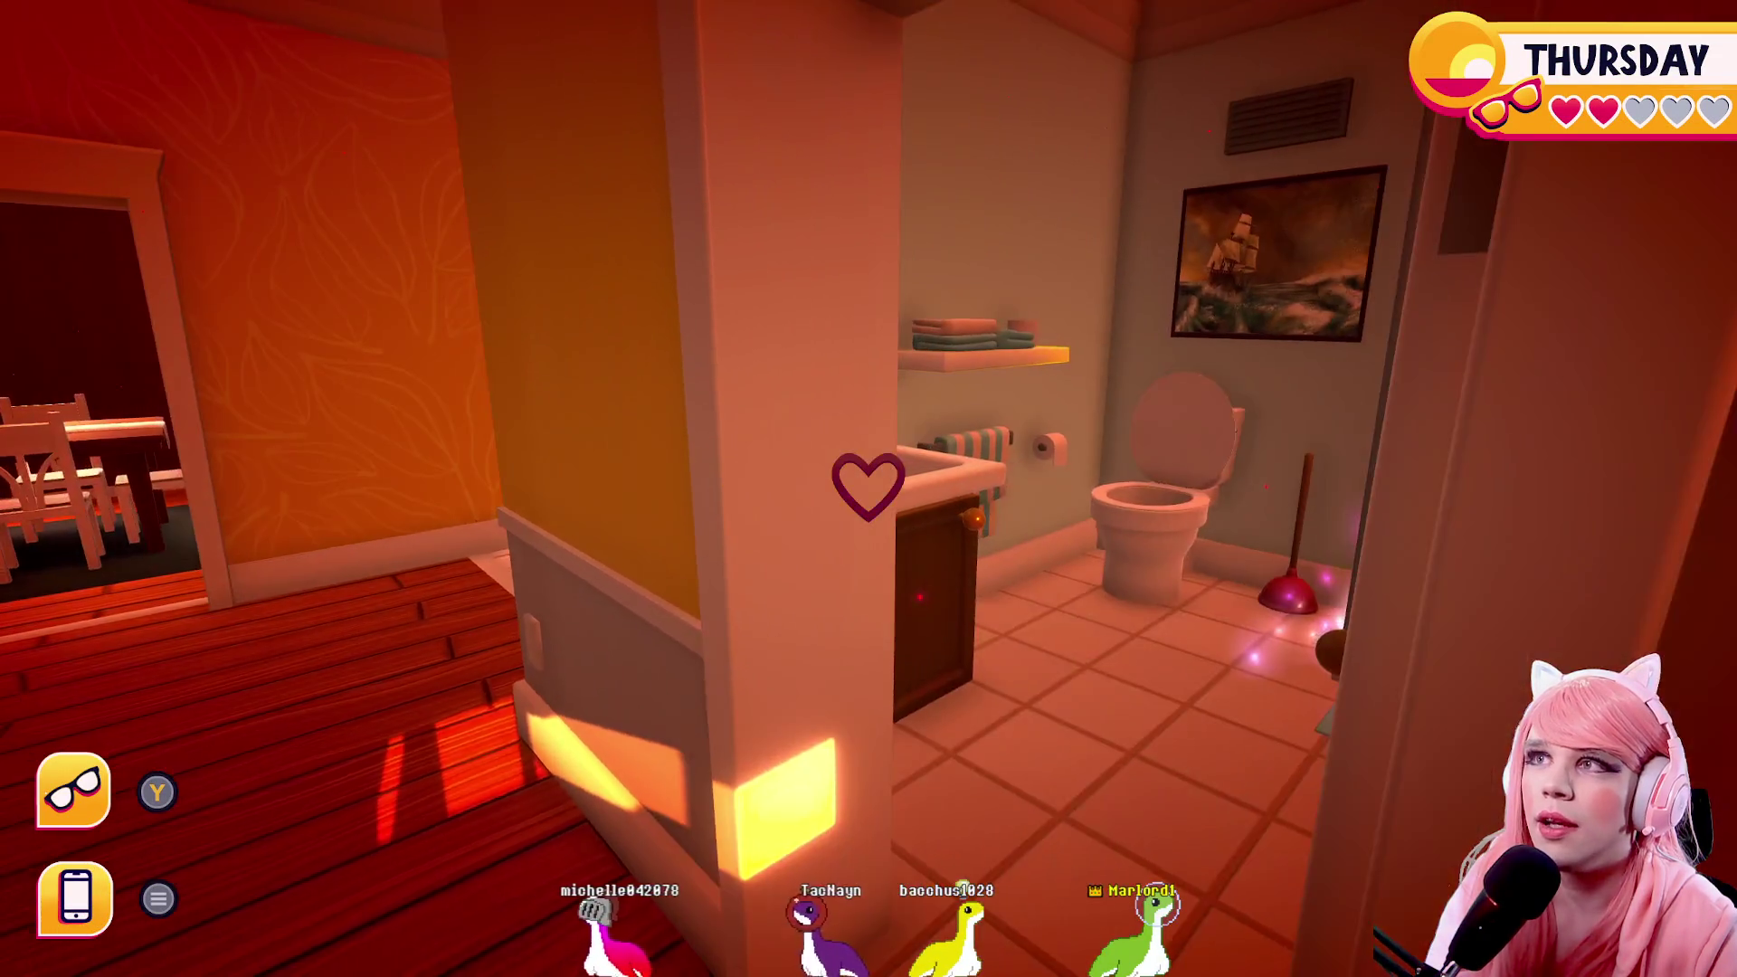
key(w)
key(w)
key(w)
key(w)
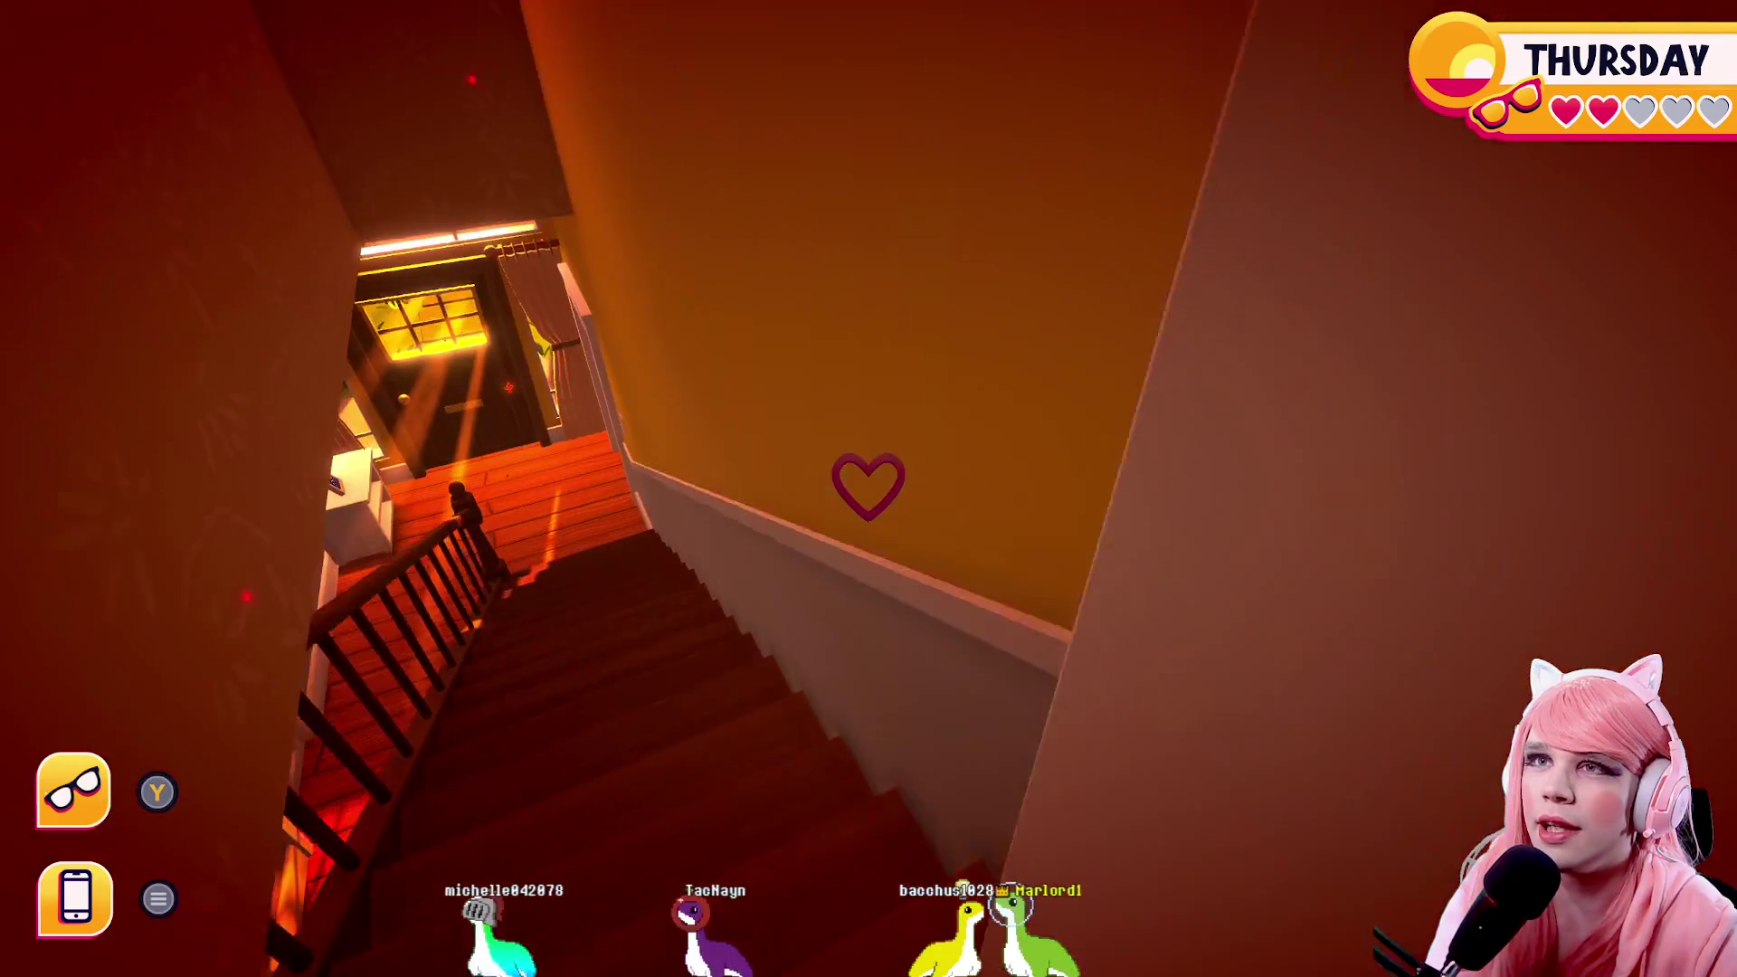
key(w)
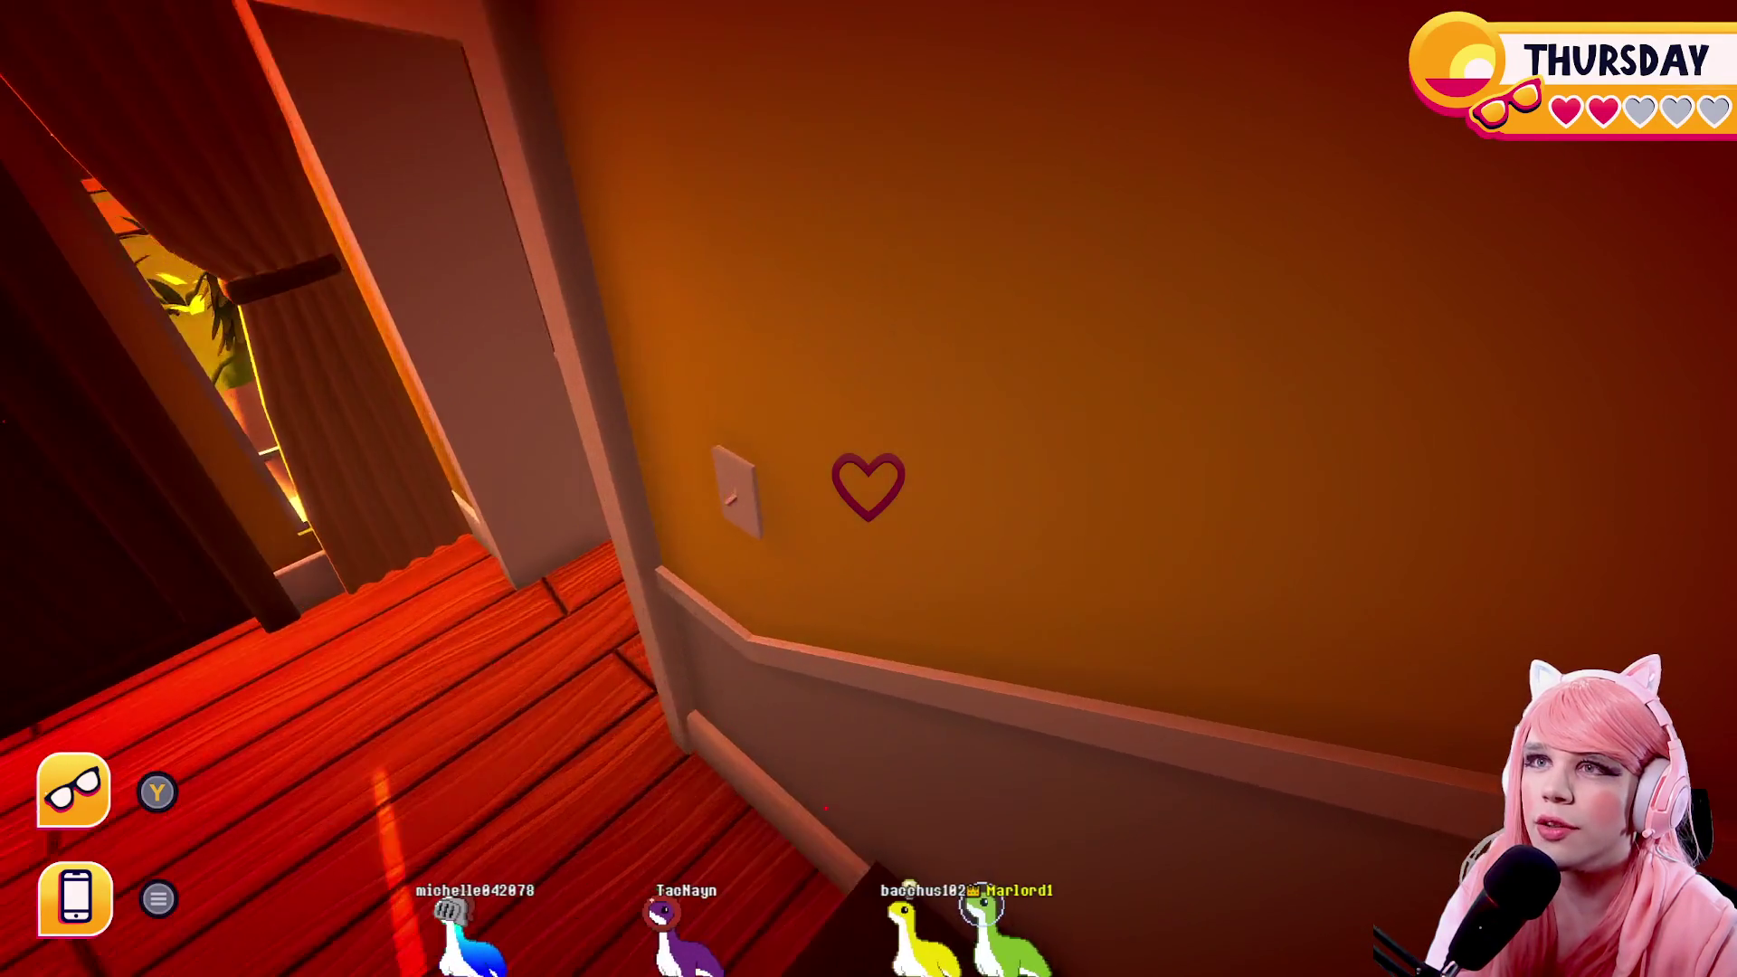
key(w)
key(w)
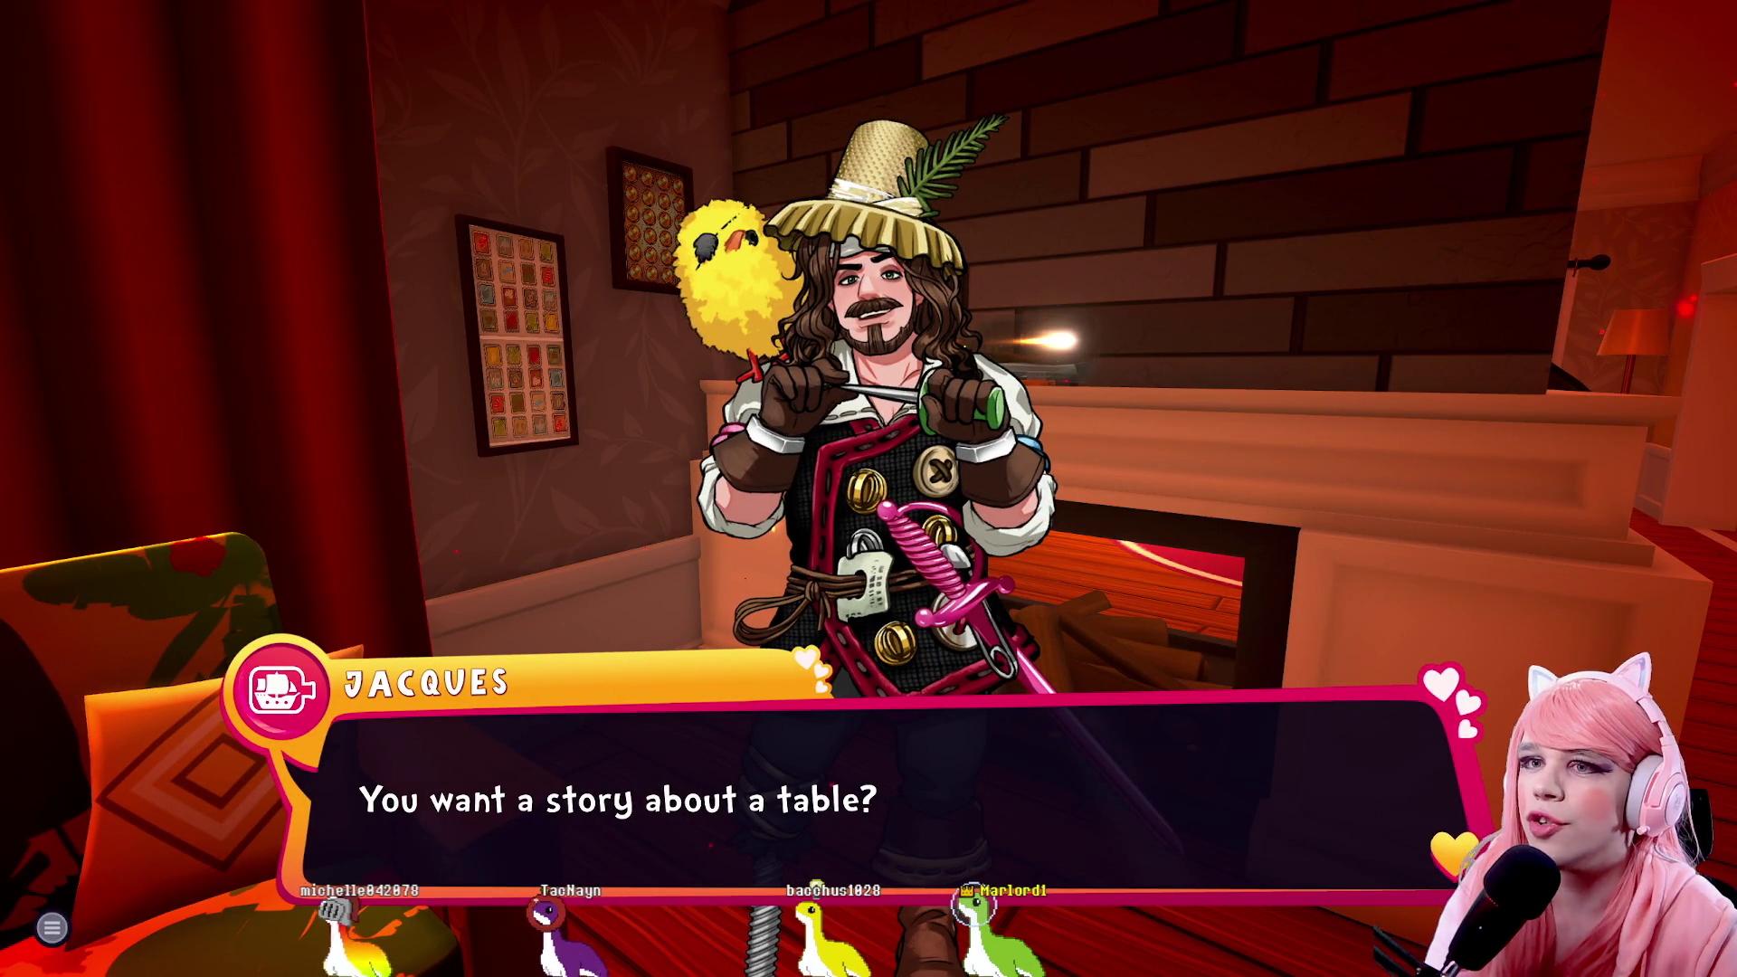
Answer Jacques 'Sounds about right.', then 'What's that now?', and let the chat end
key(space)
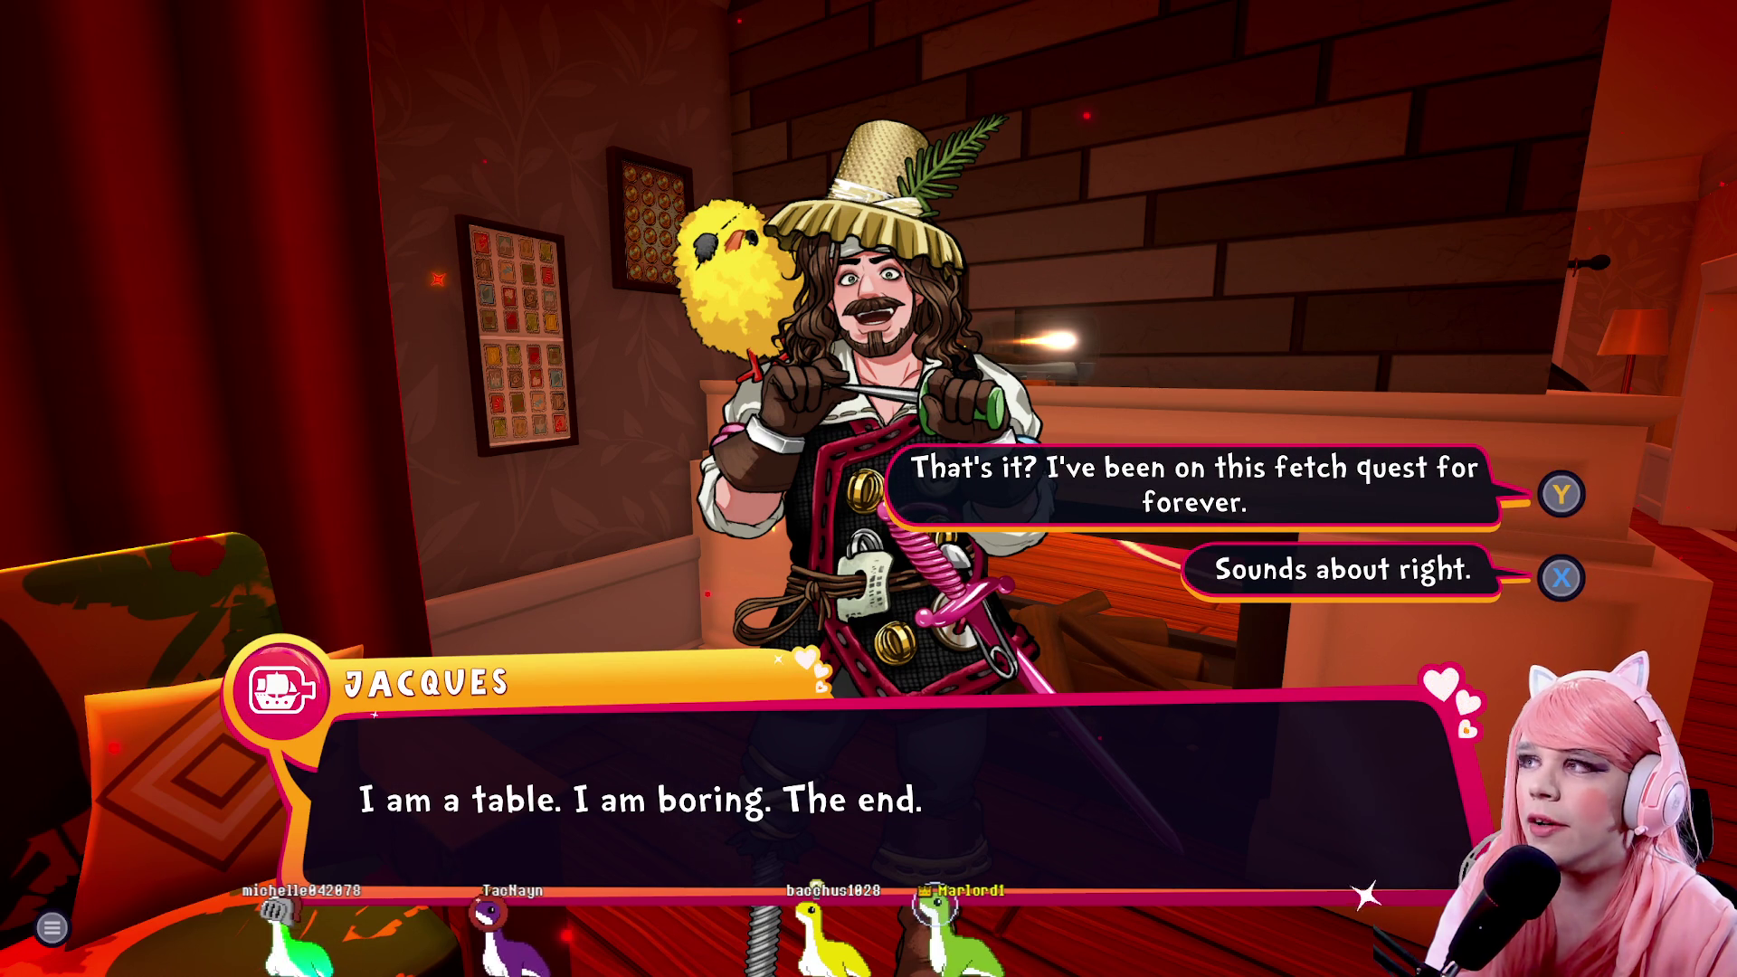
key(x)
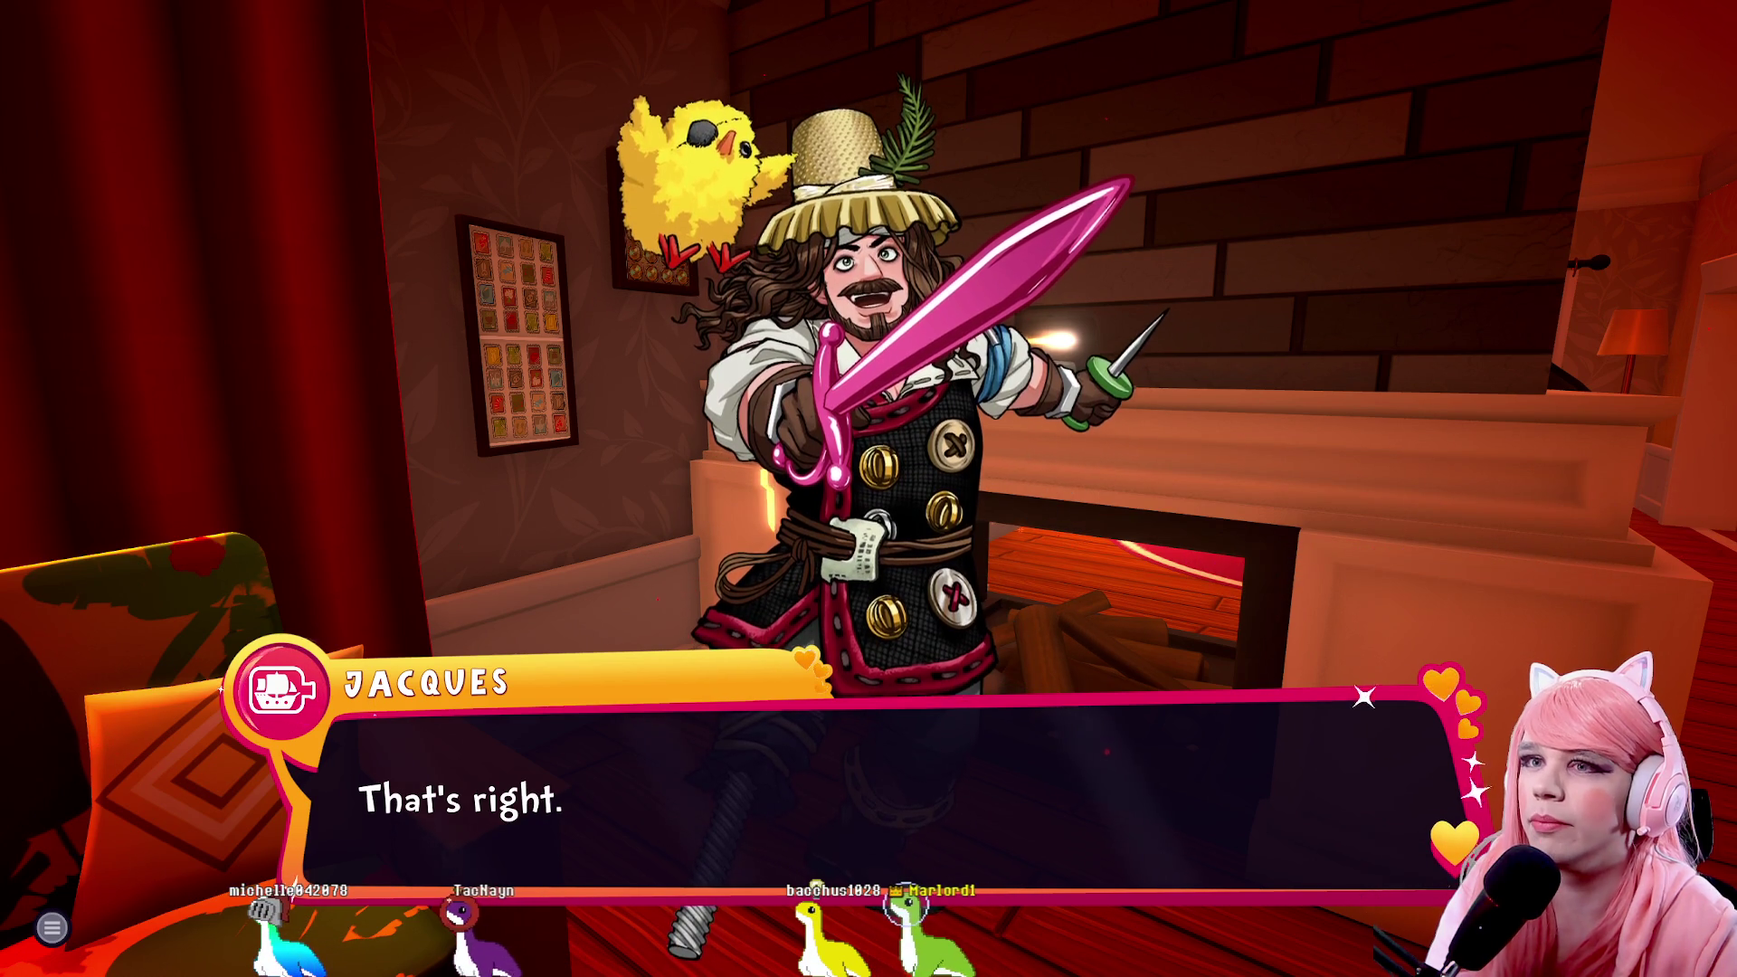
key(space)
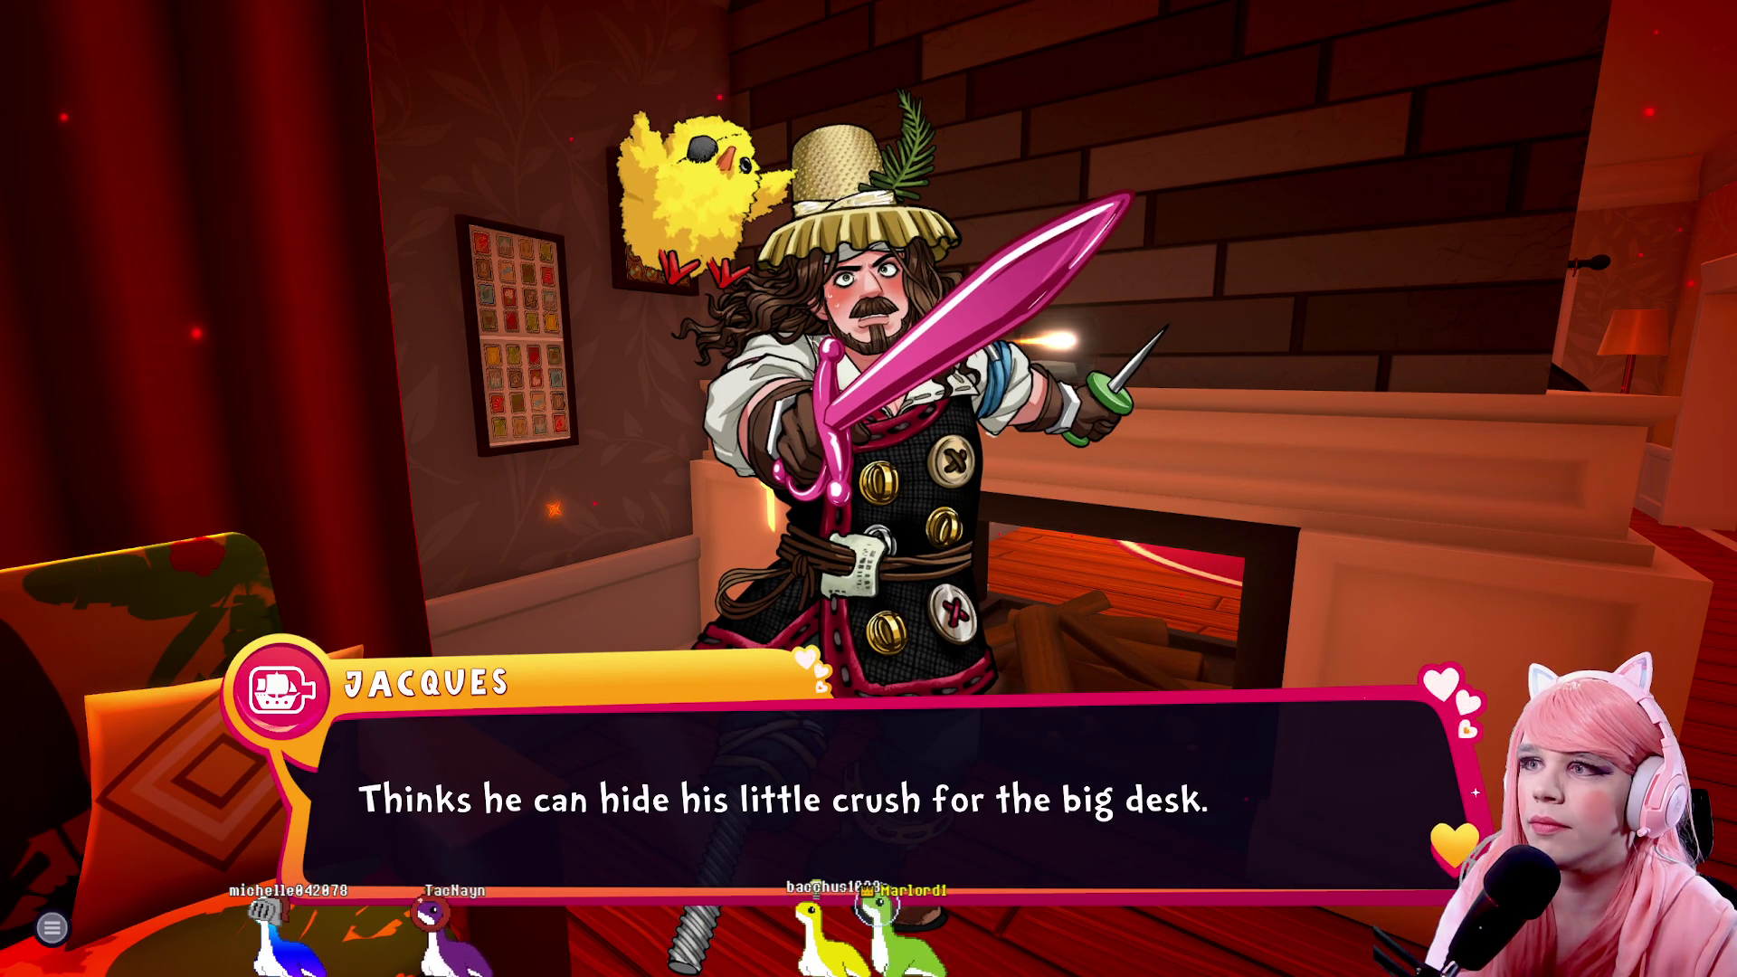
key(space)
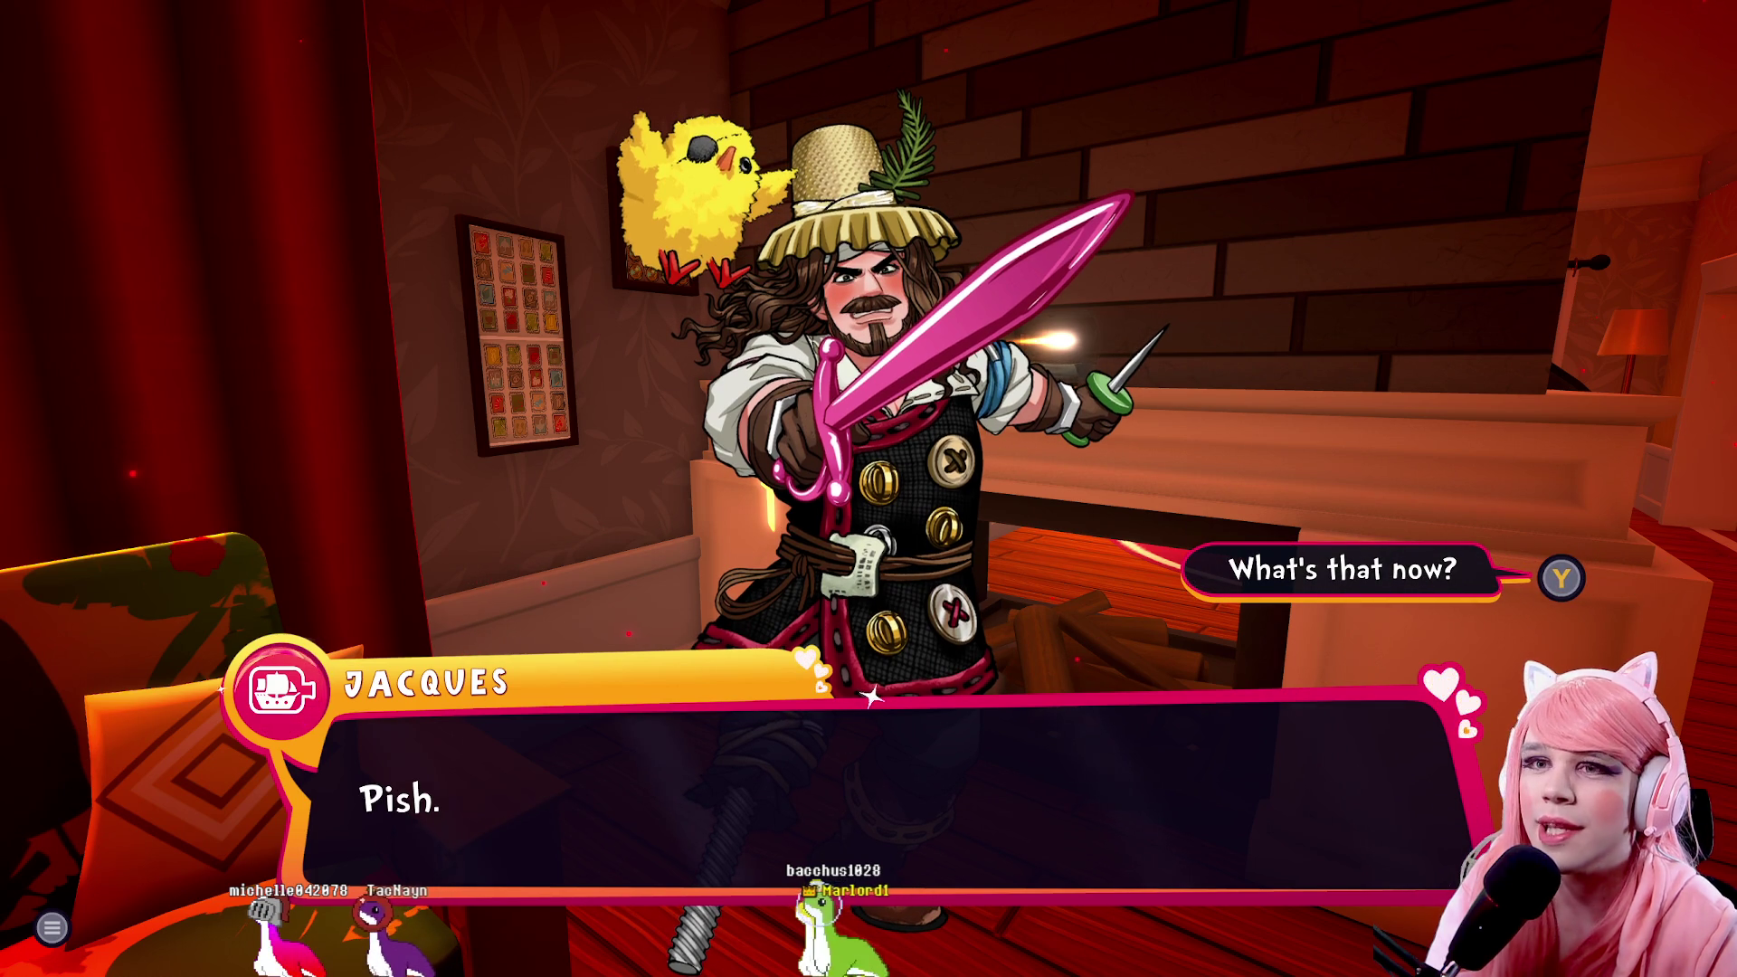
key(y)
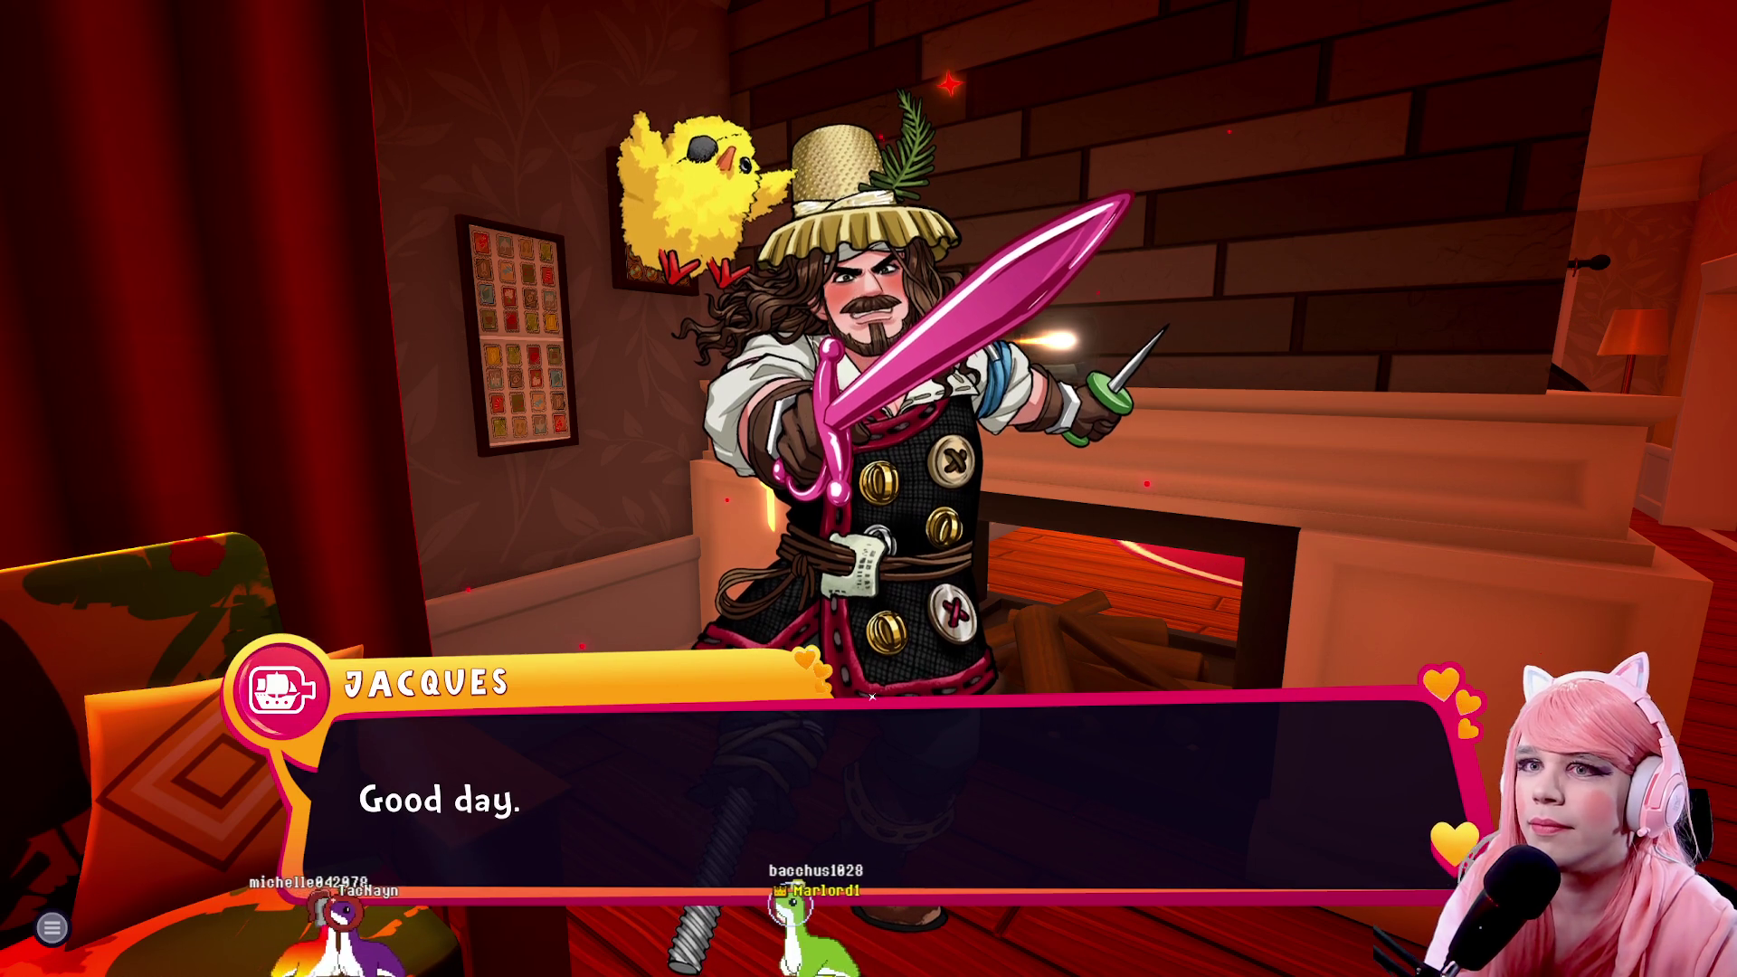
key(space)
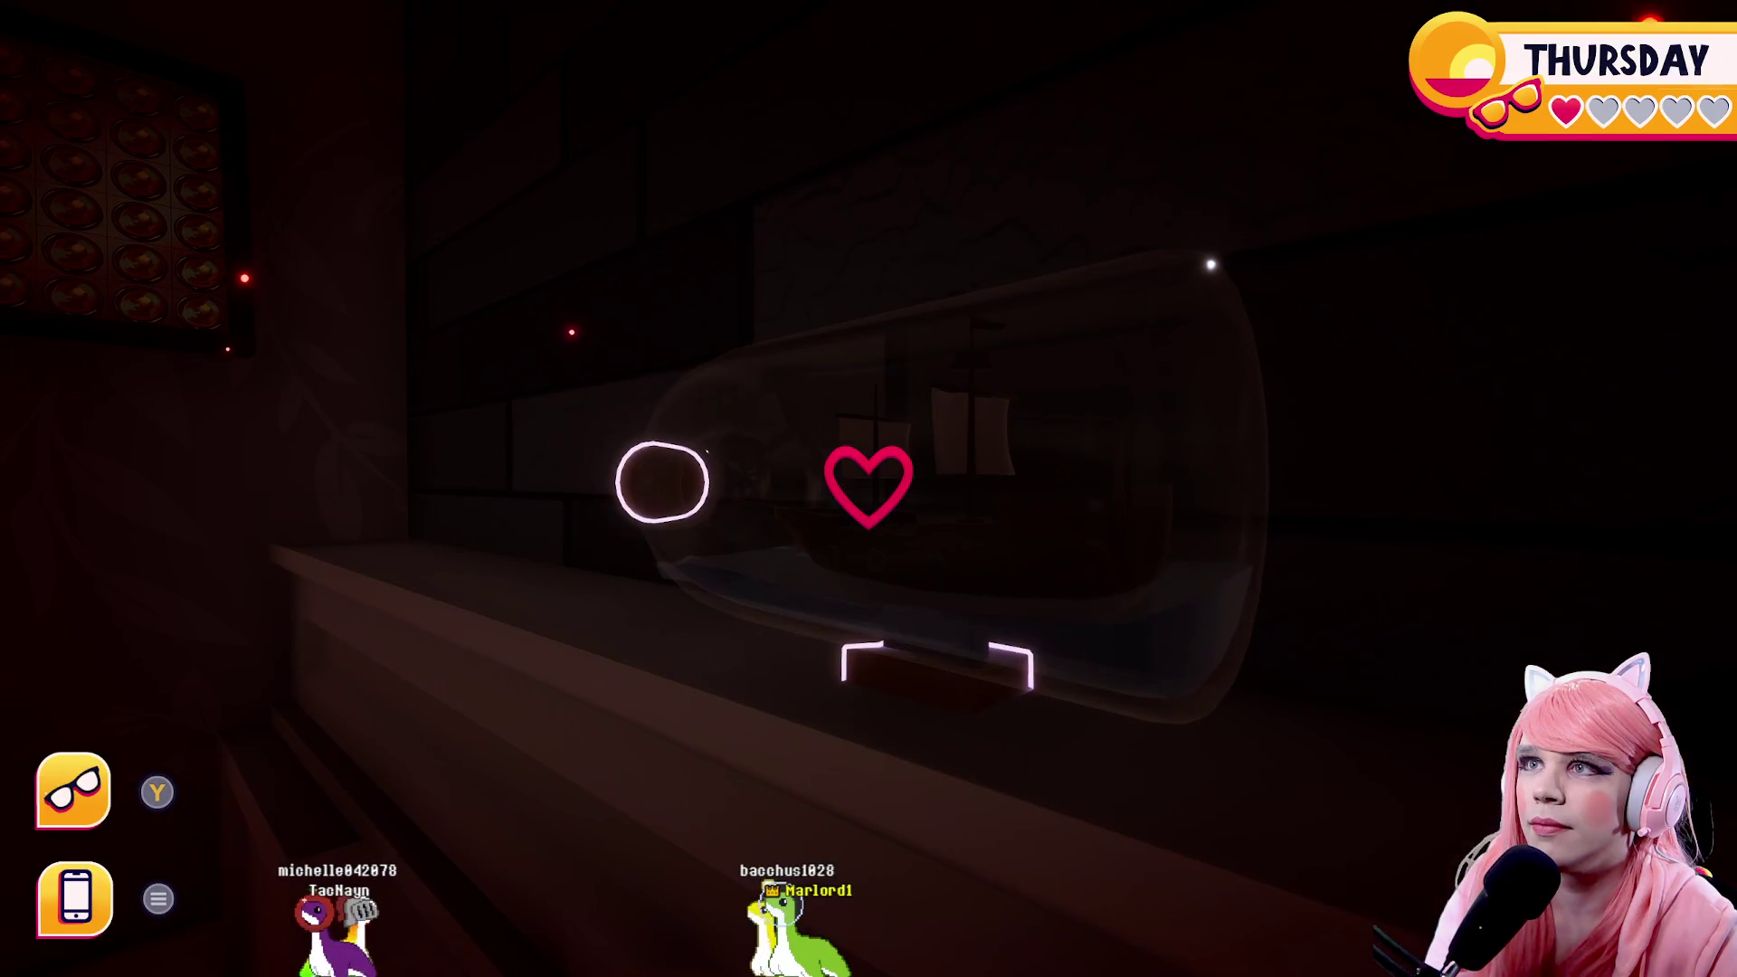
Climb the stairs into the bedroom and go around the bed to the nightstand drawers
key(w)
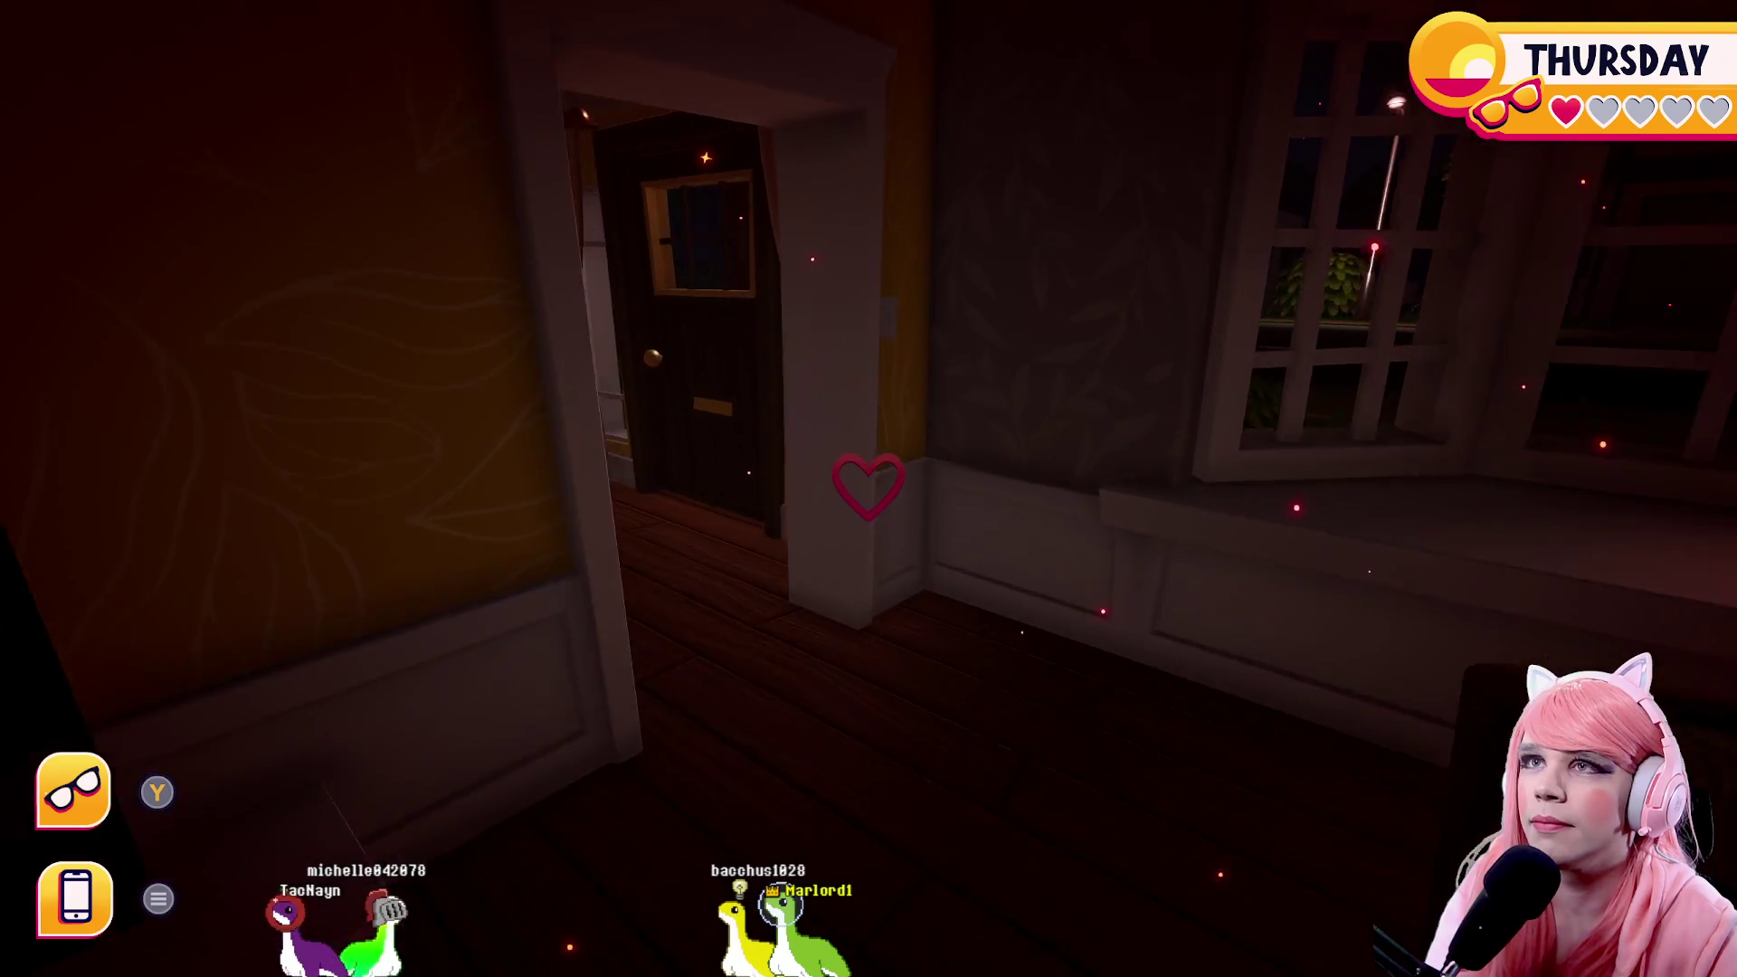
key(w)
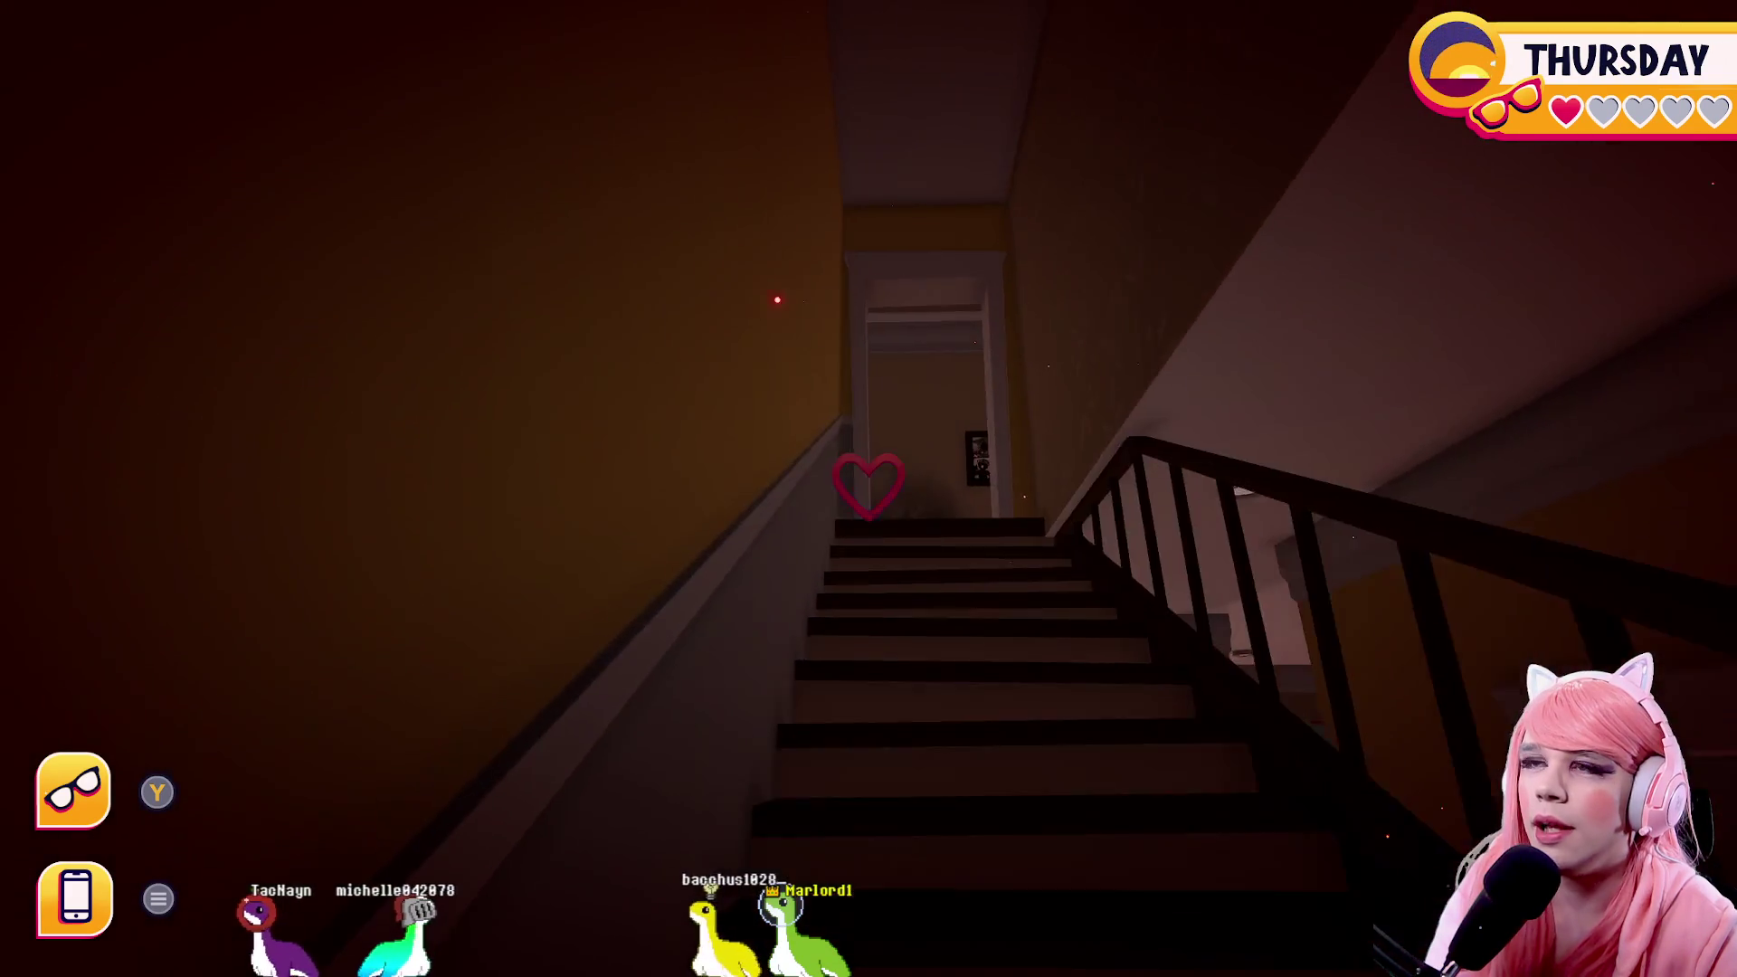
key(w)
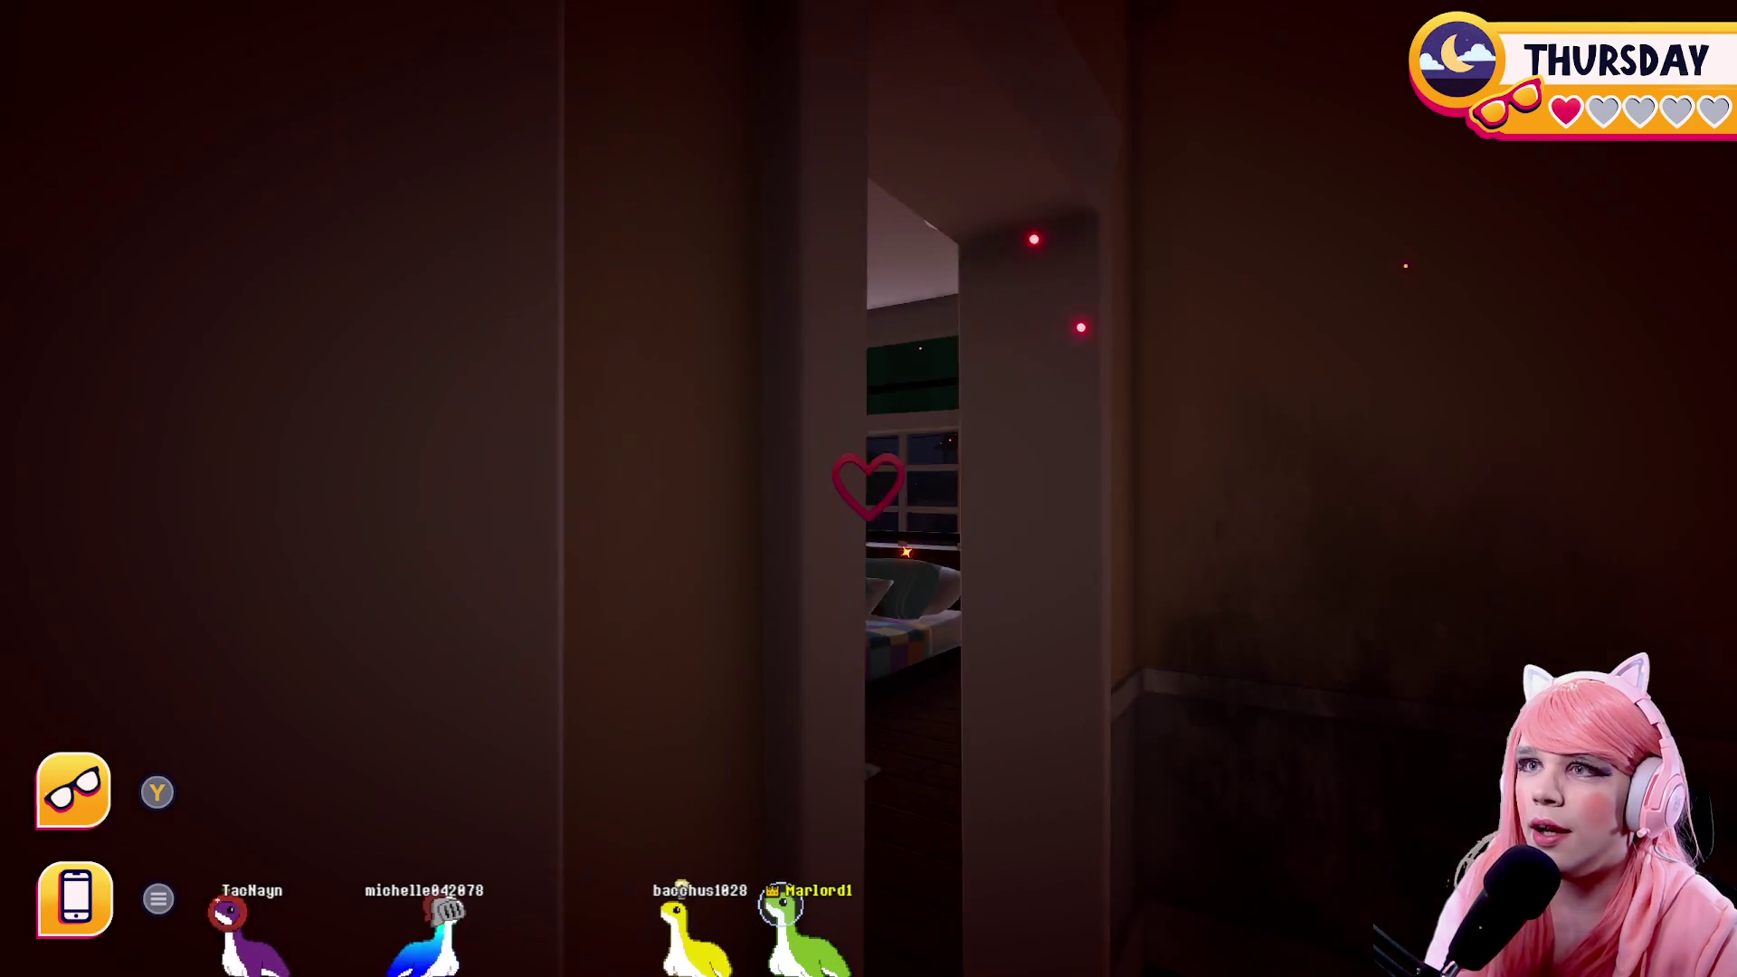
key(w)
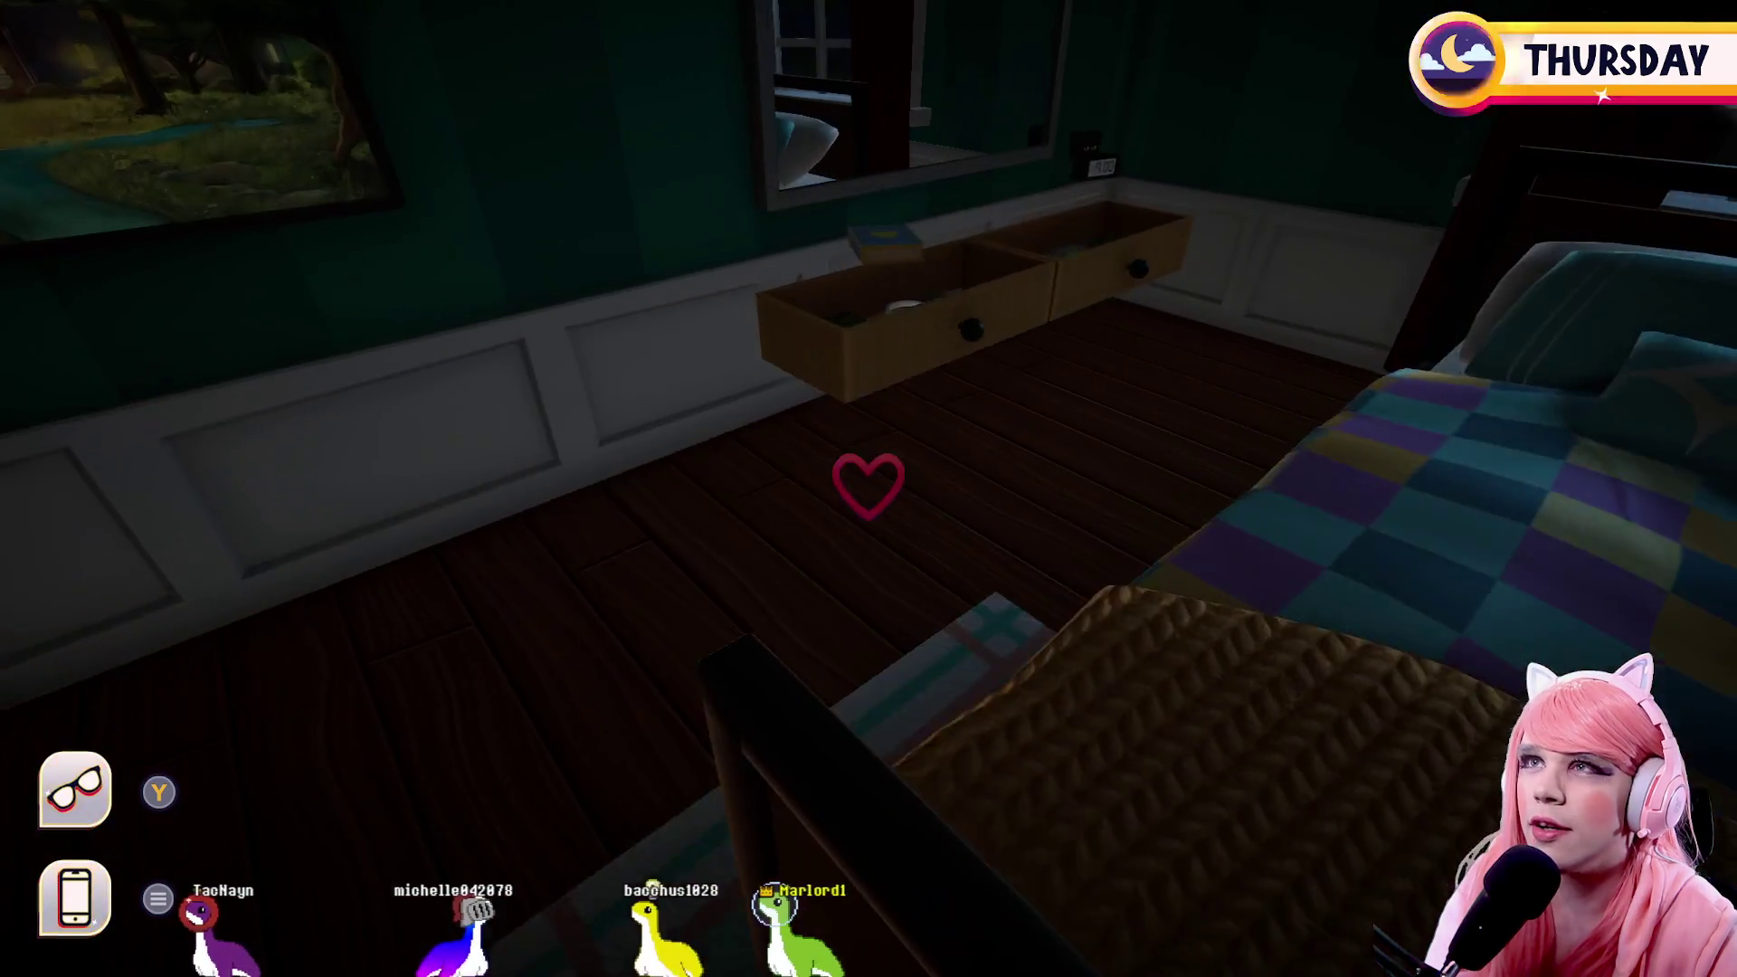
key(w)
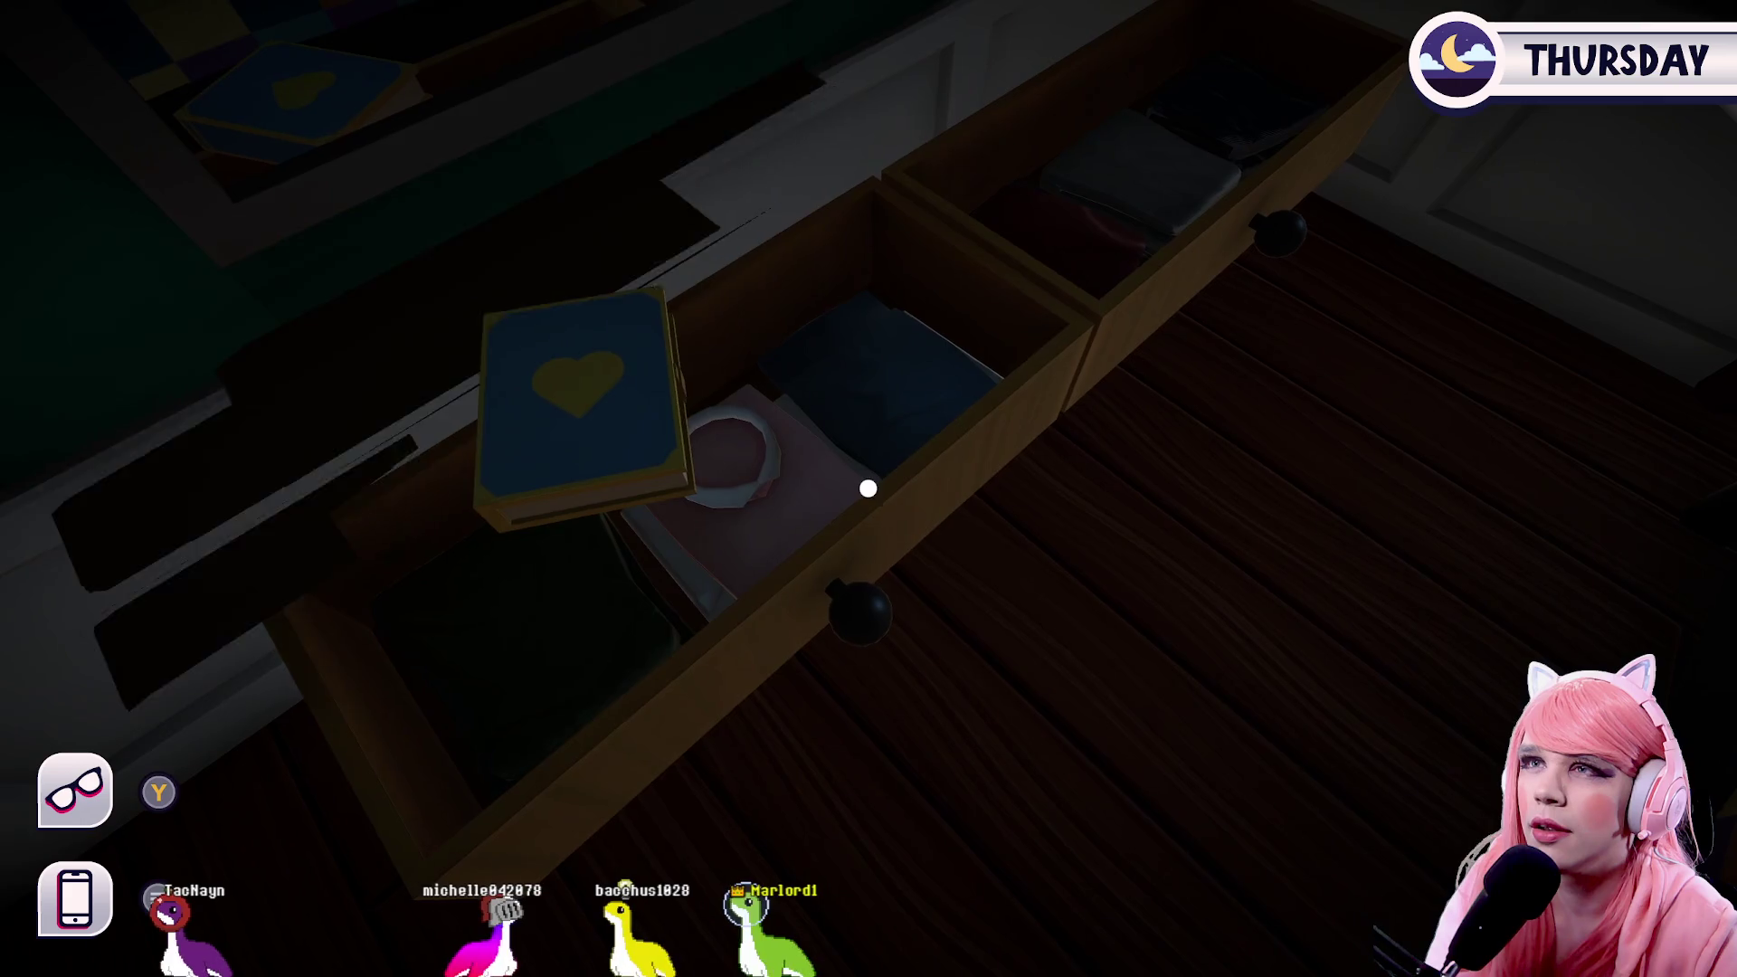
With the glasses on, inspect the ring and the green folded item, then awaken it
key(w)
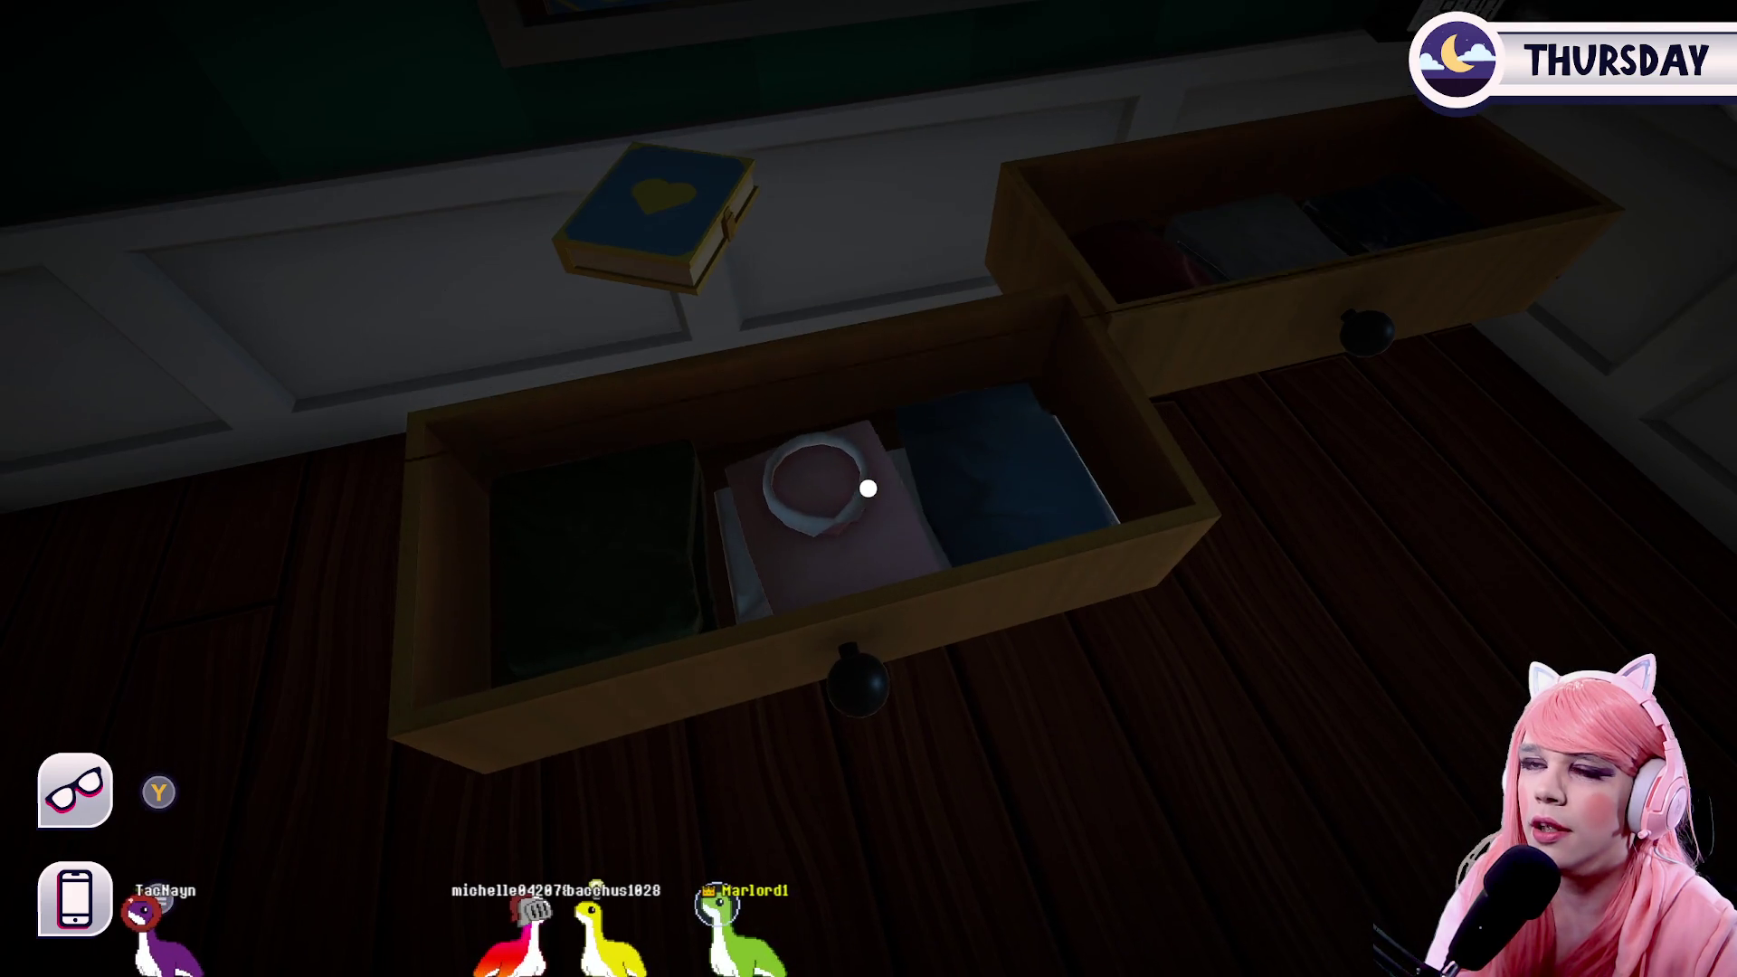
key(y)
key(e)
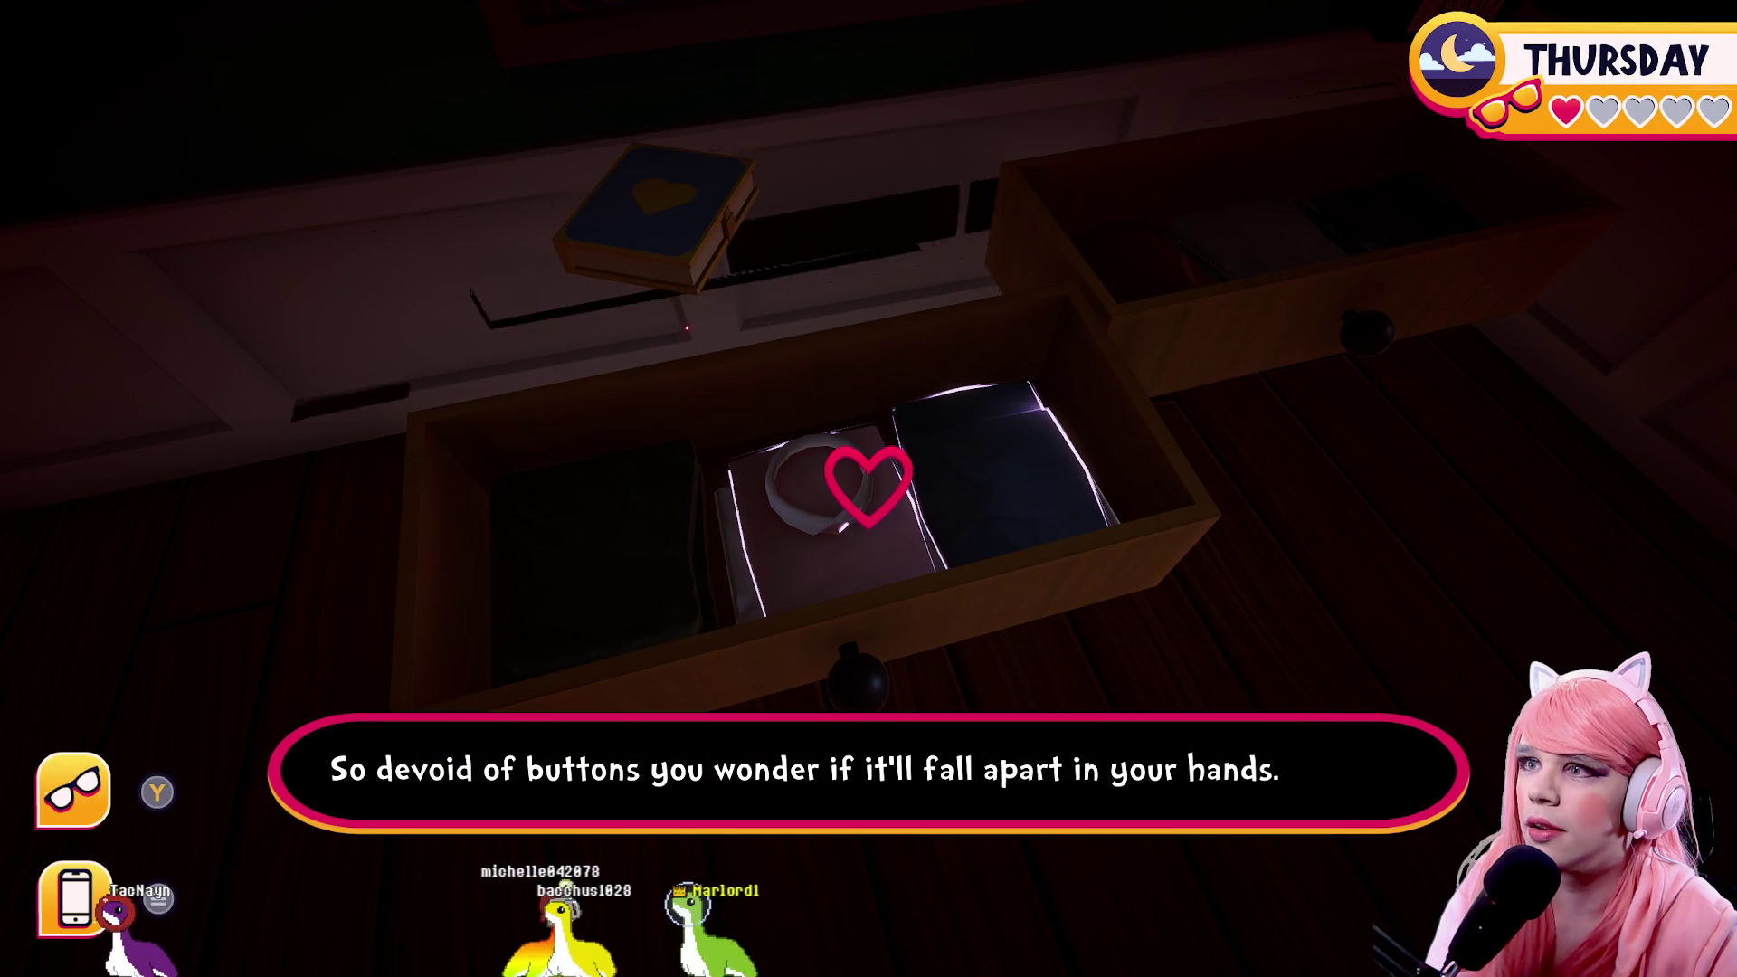
key(e)
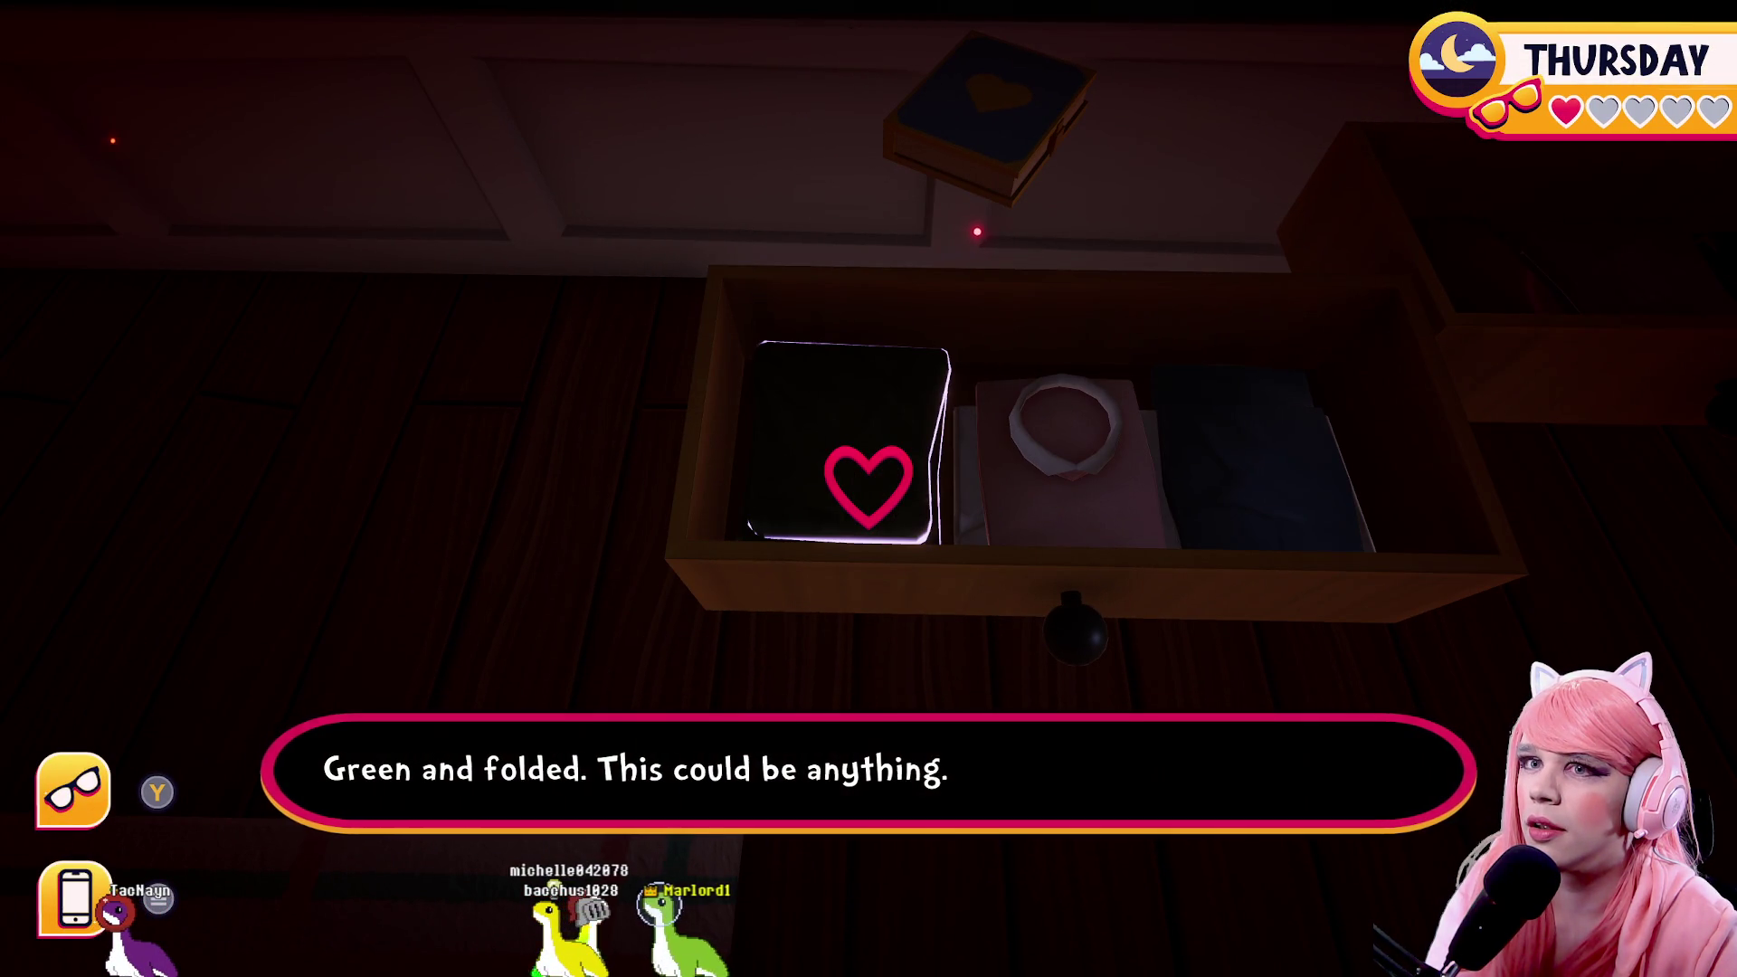
key(e)
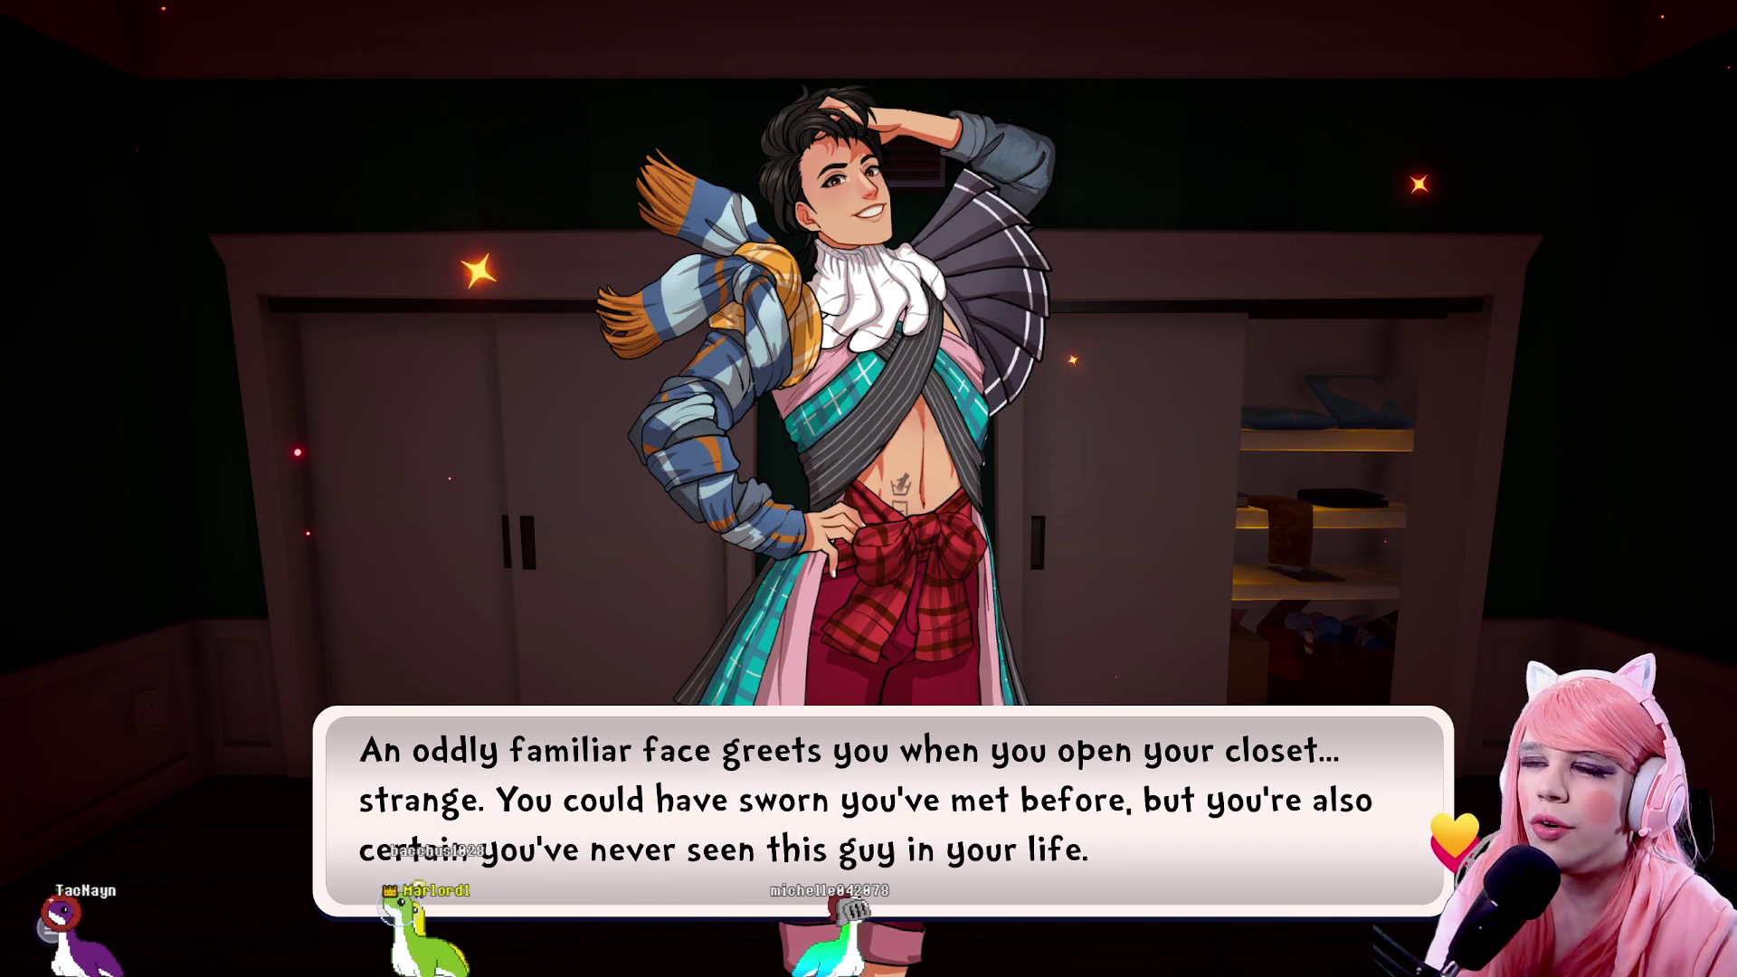
Tell the stranger he looks just like Dirk and follow Clarence's opening lines
key(Return)
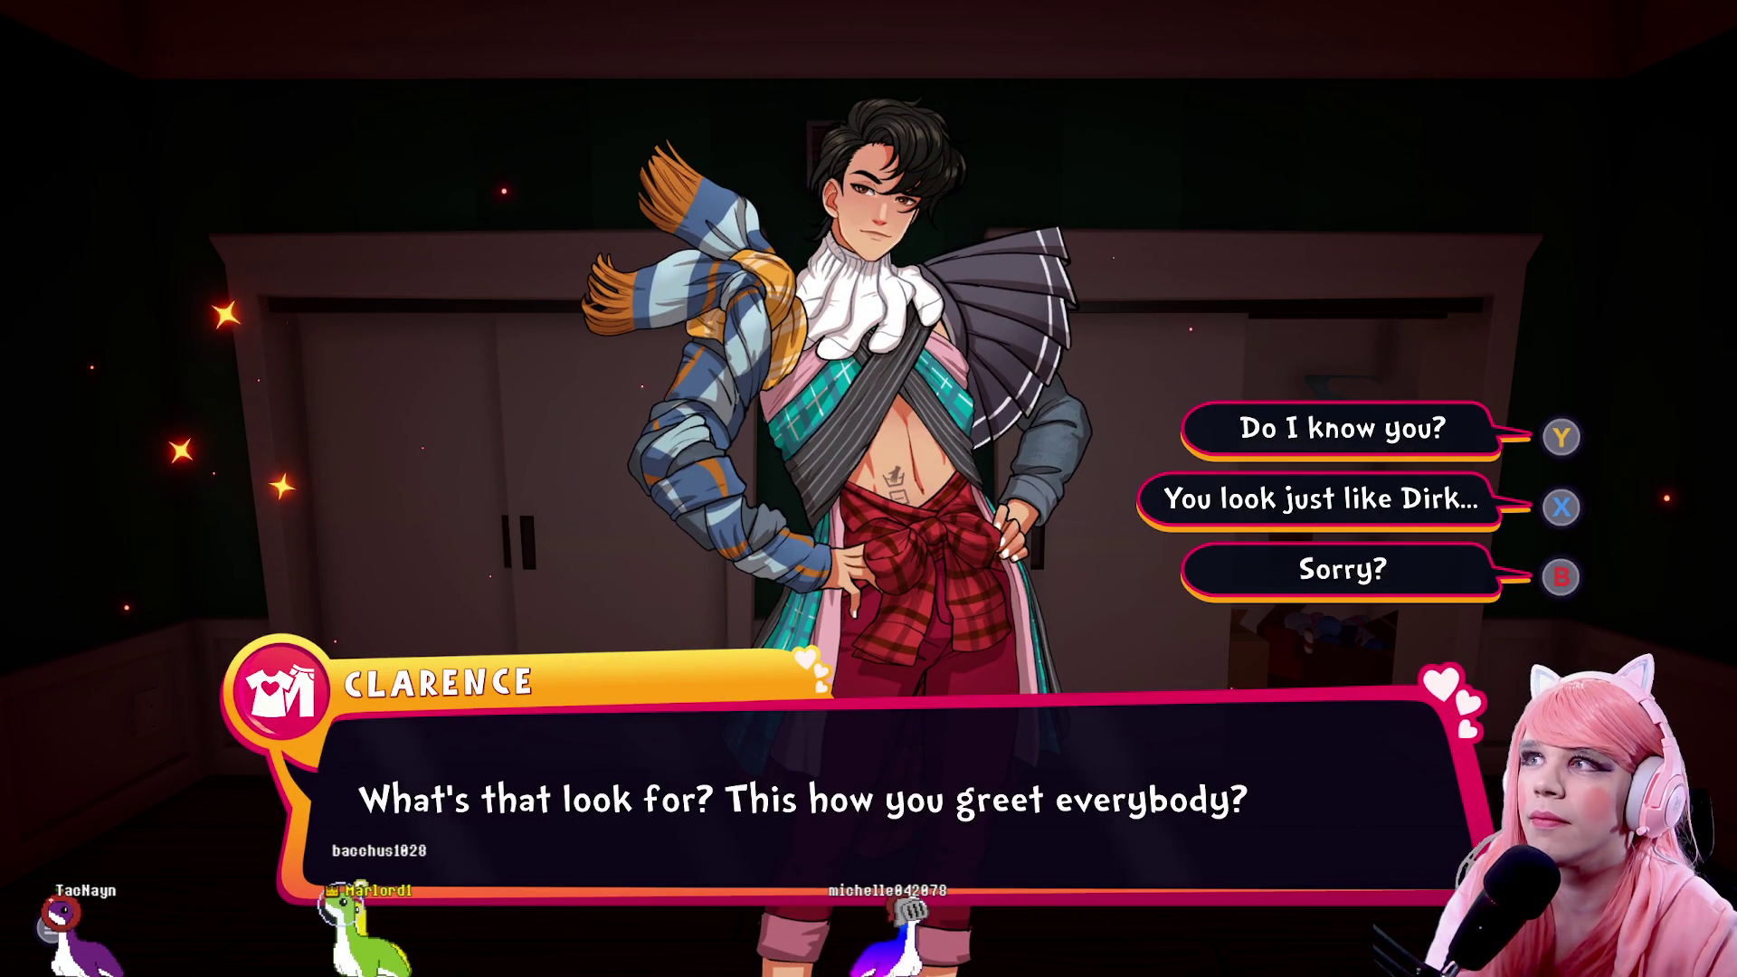
key(Return)
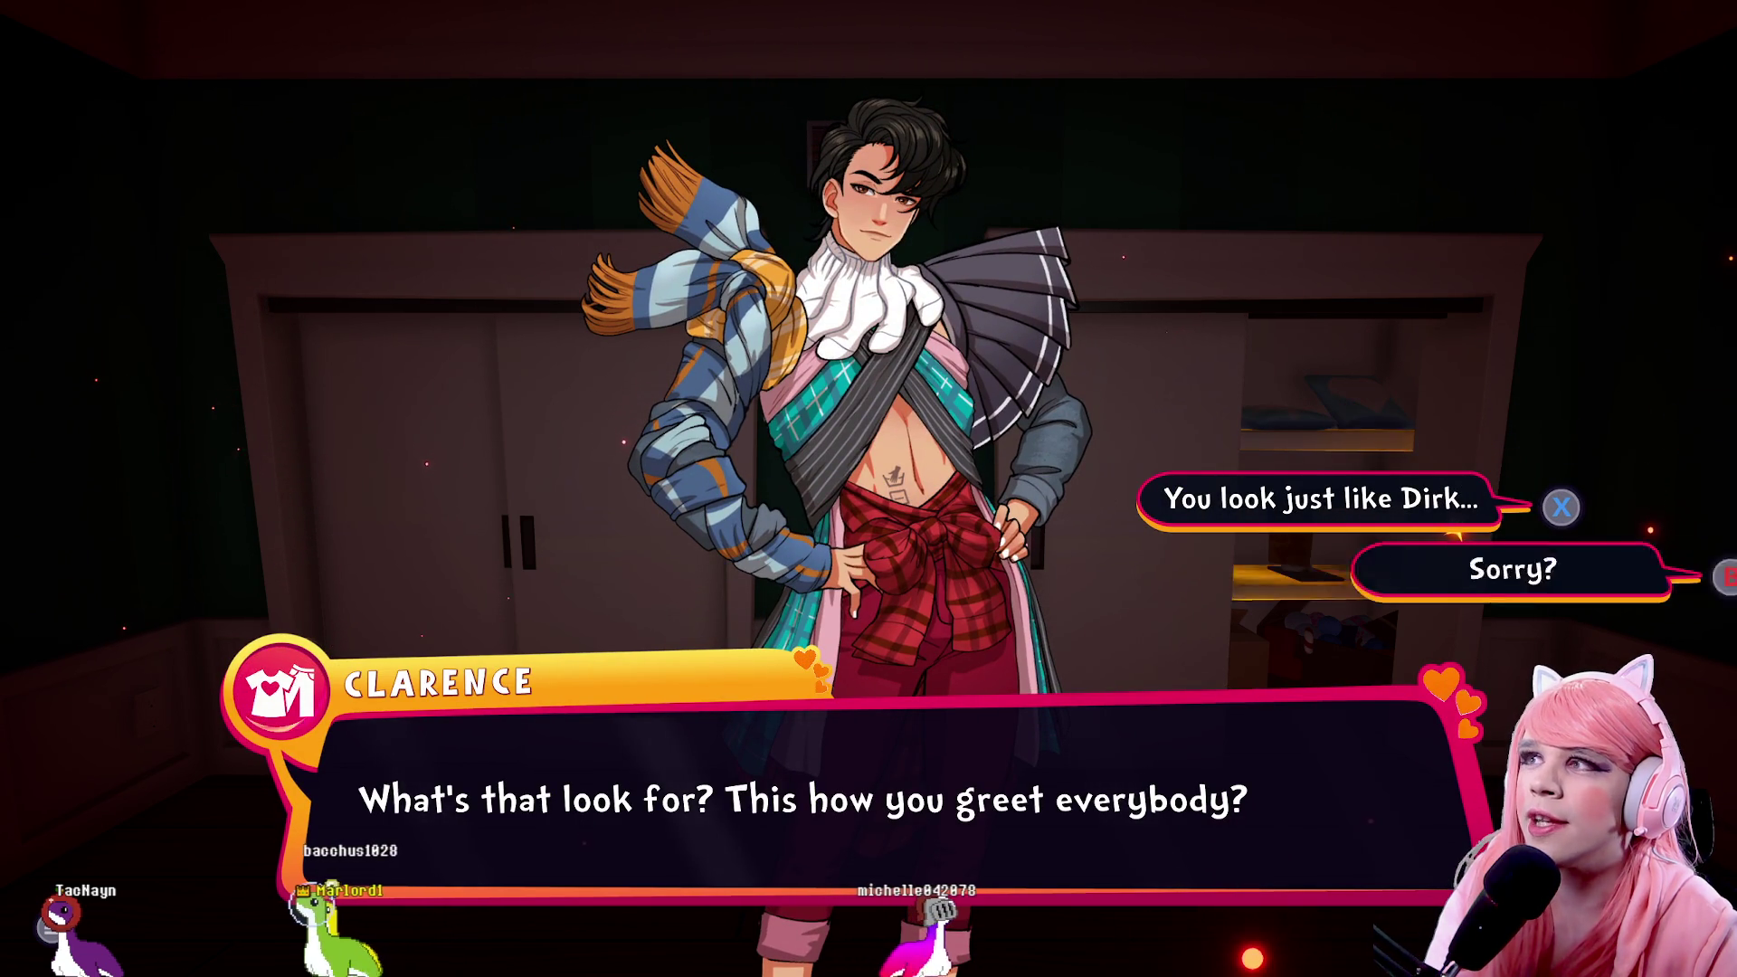
key(Return)
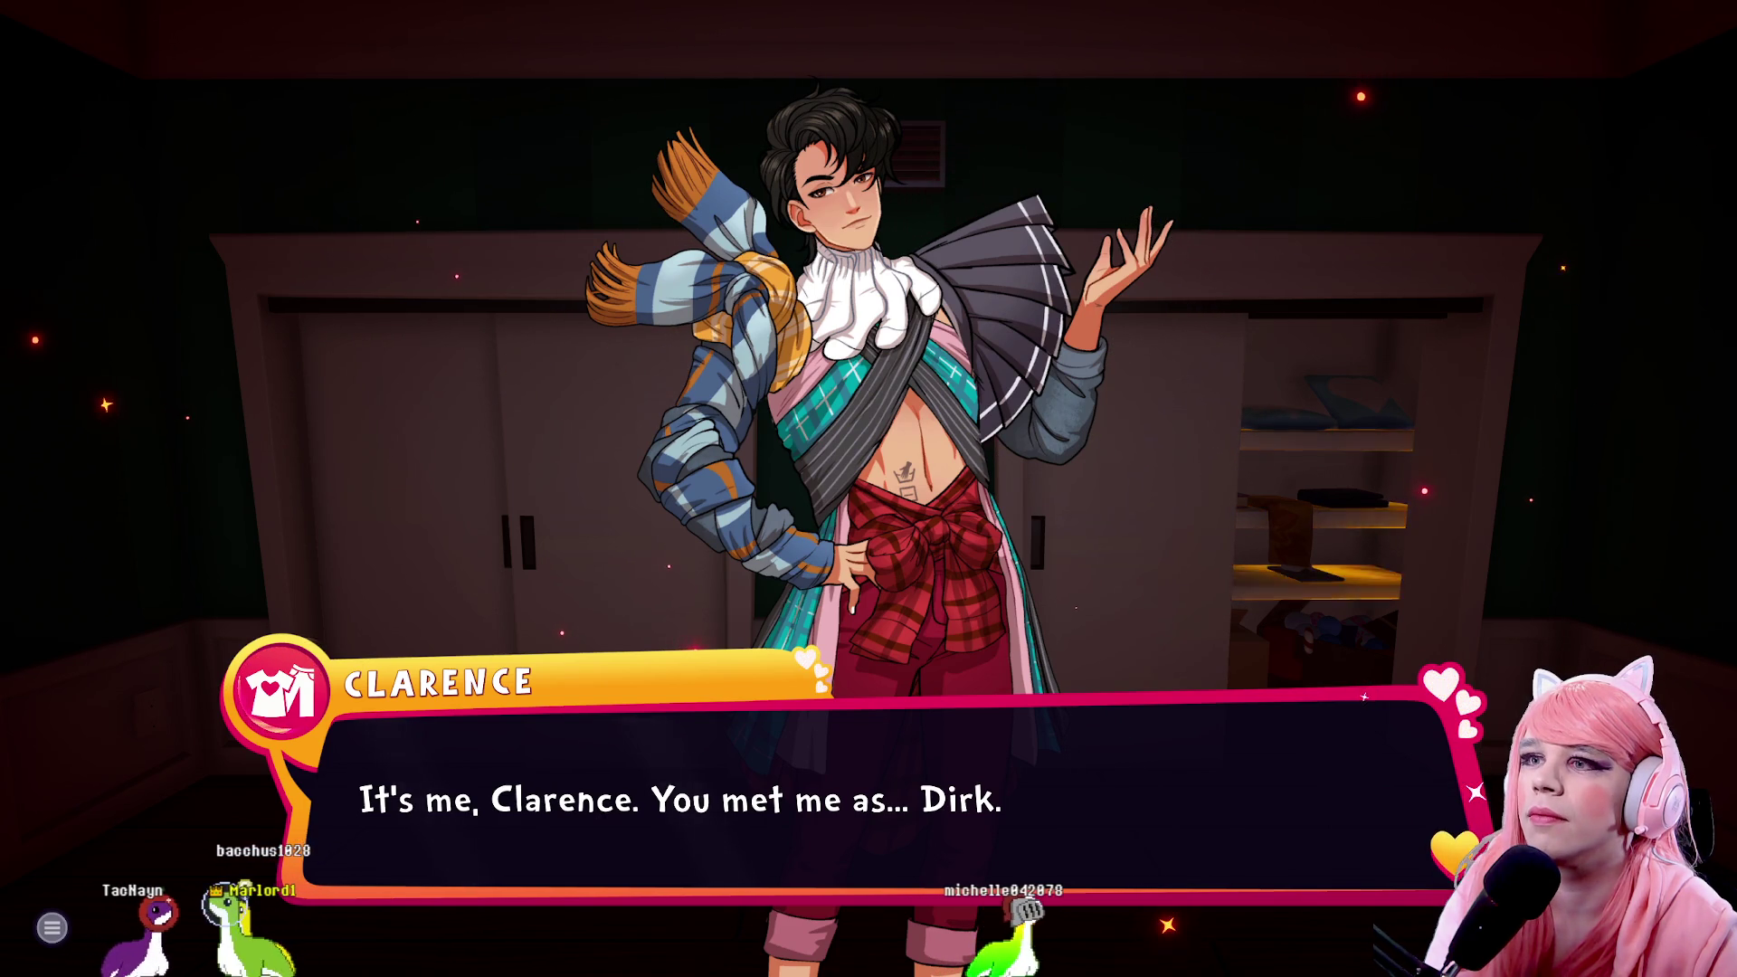
key(Return)
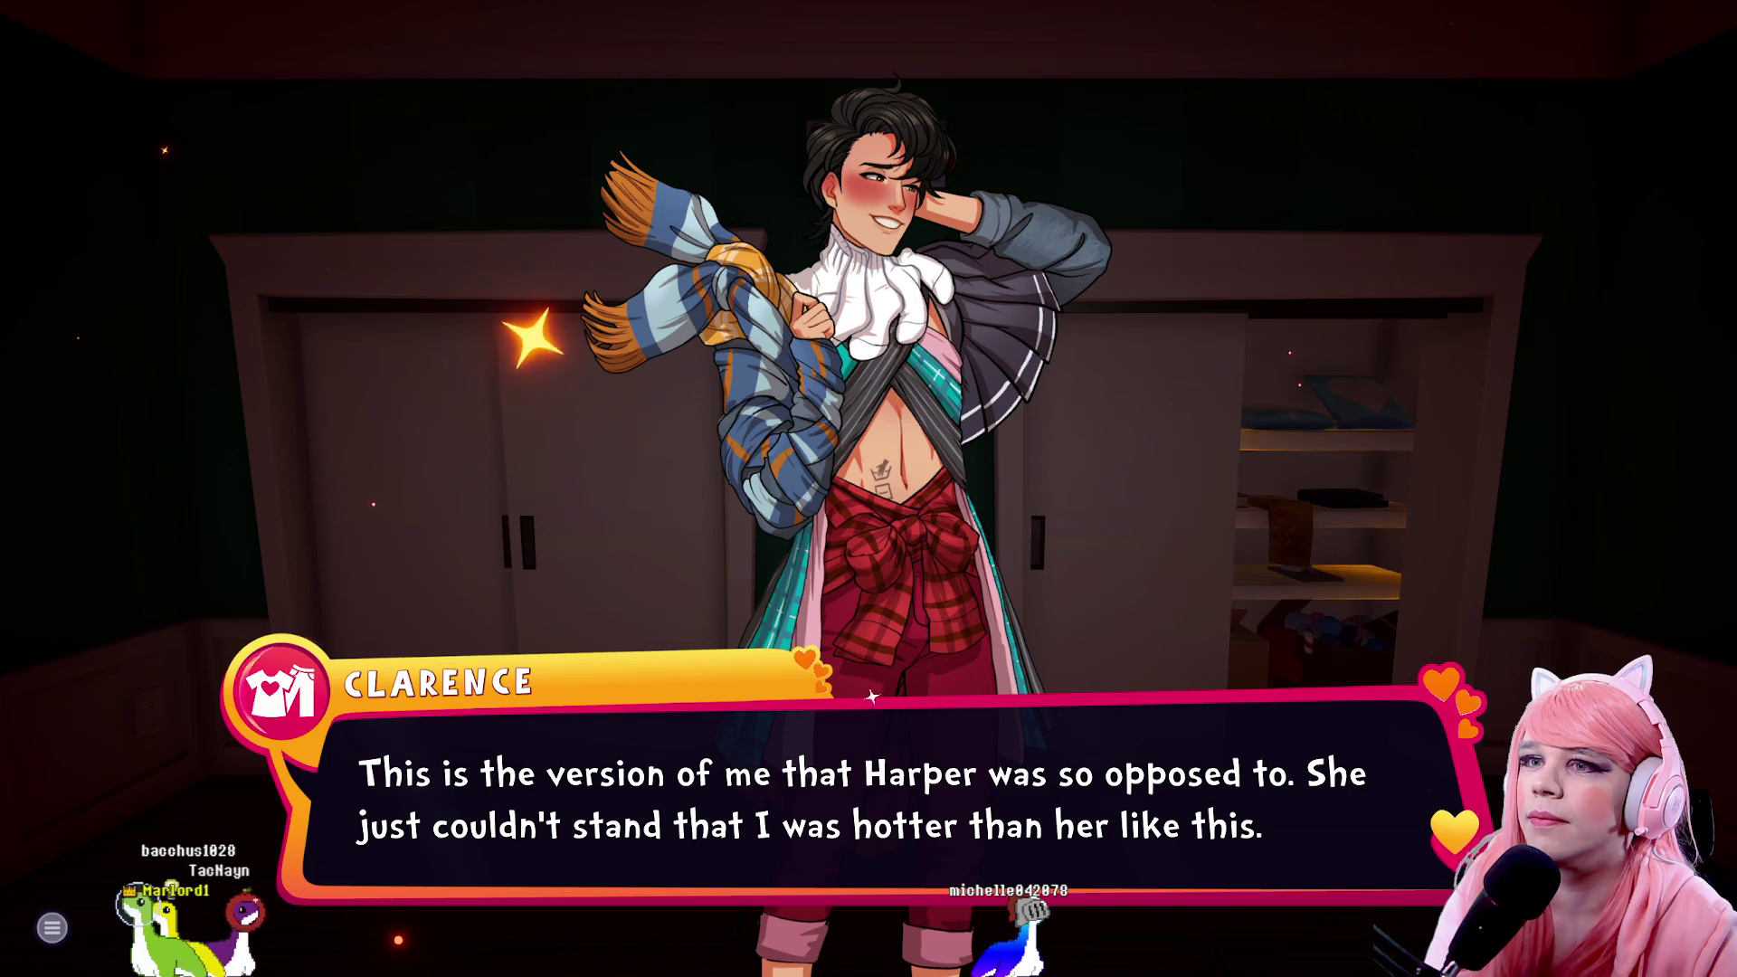
key(Return)
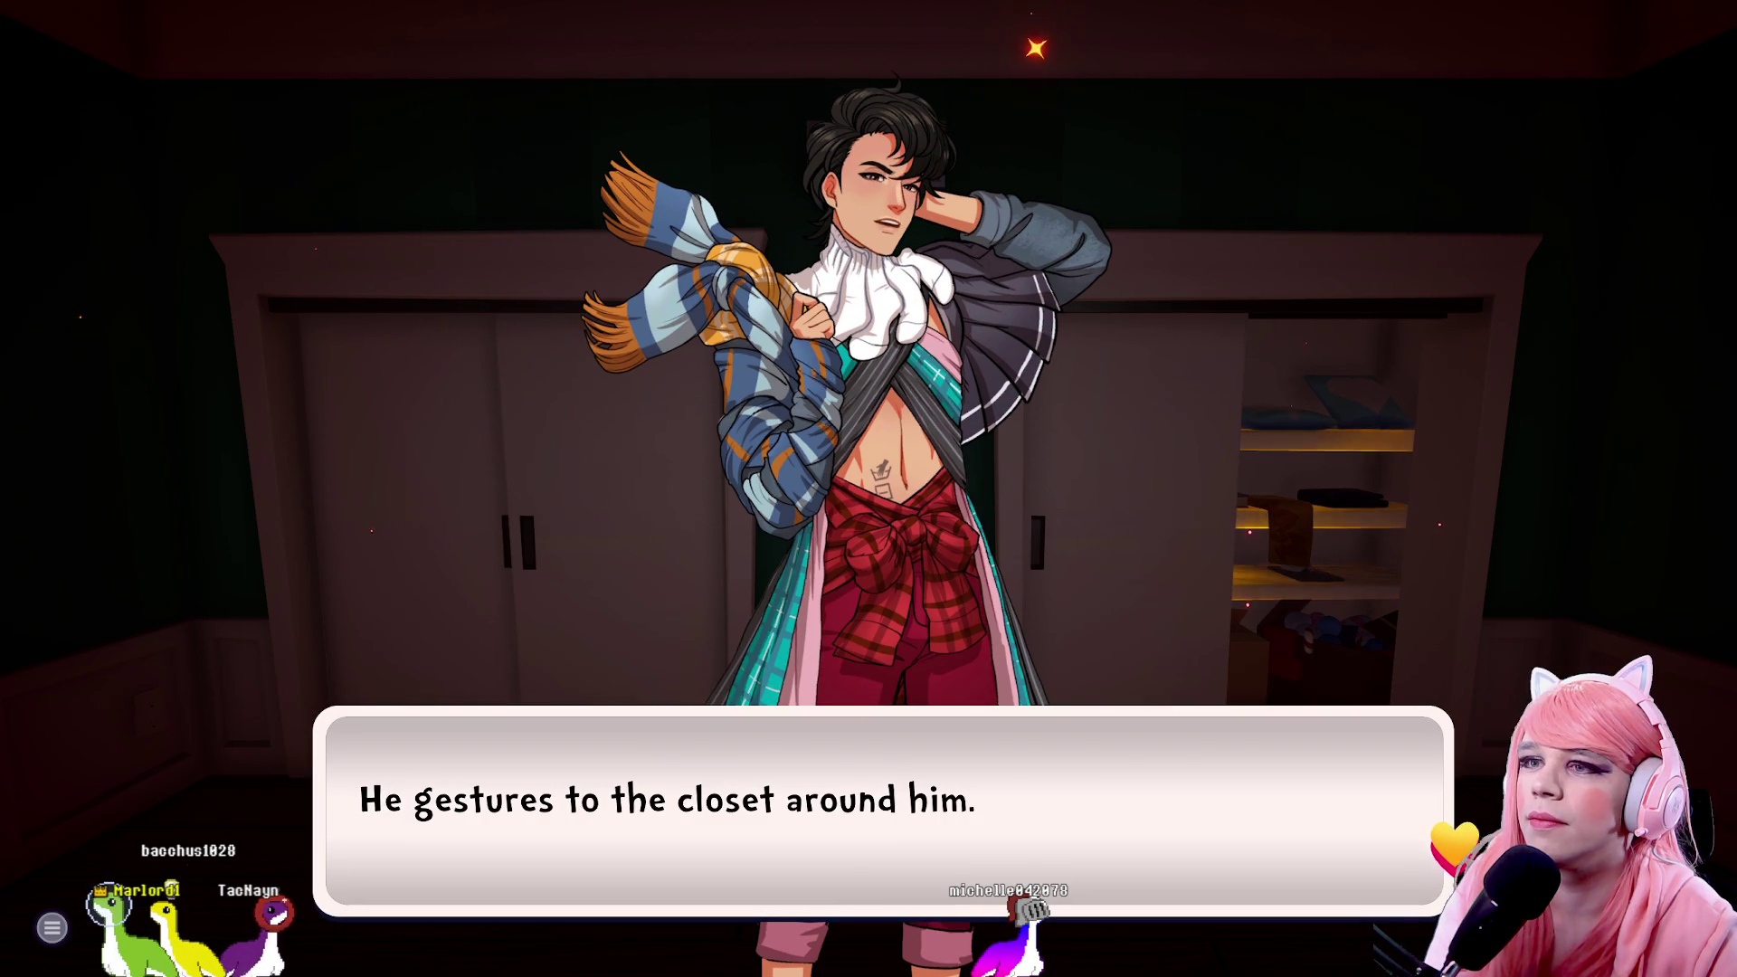
key(Return)
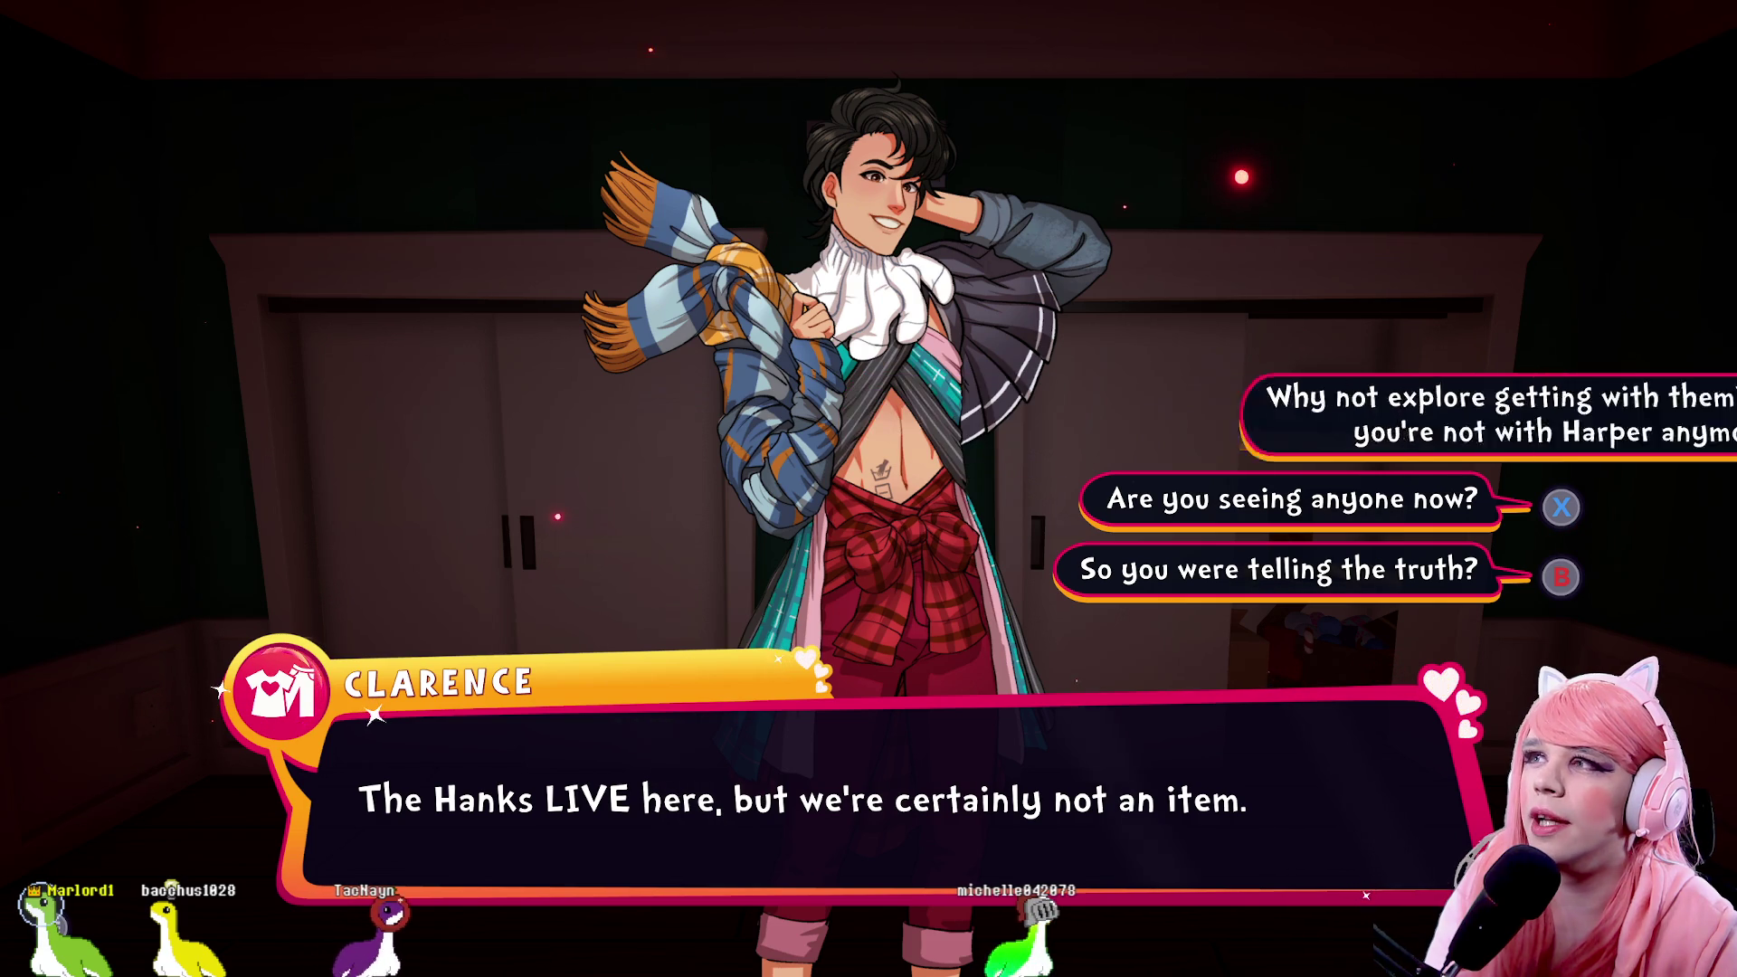
Ask Clarence 'Are you seeing anyone now?', then choose 'Wait expectantly.' for his reveal
key(x)
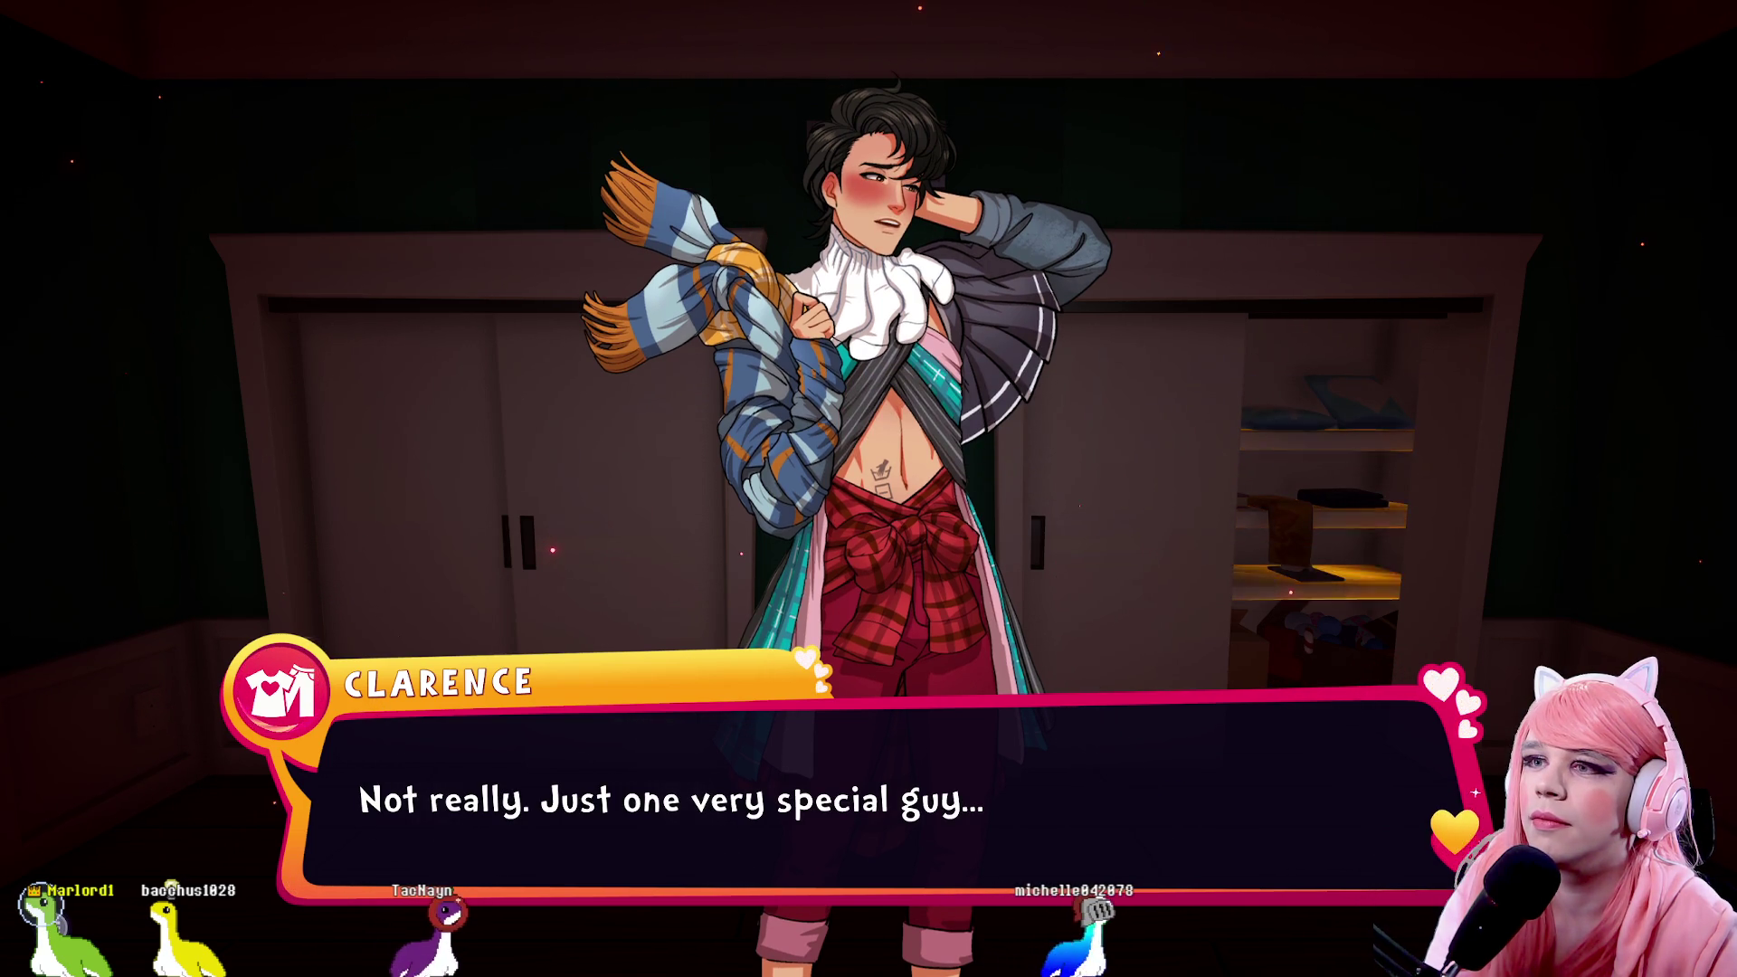
key(x)
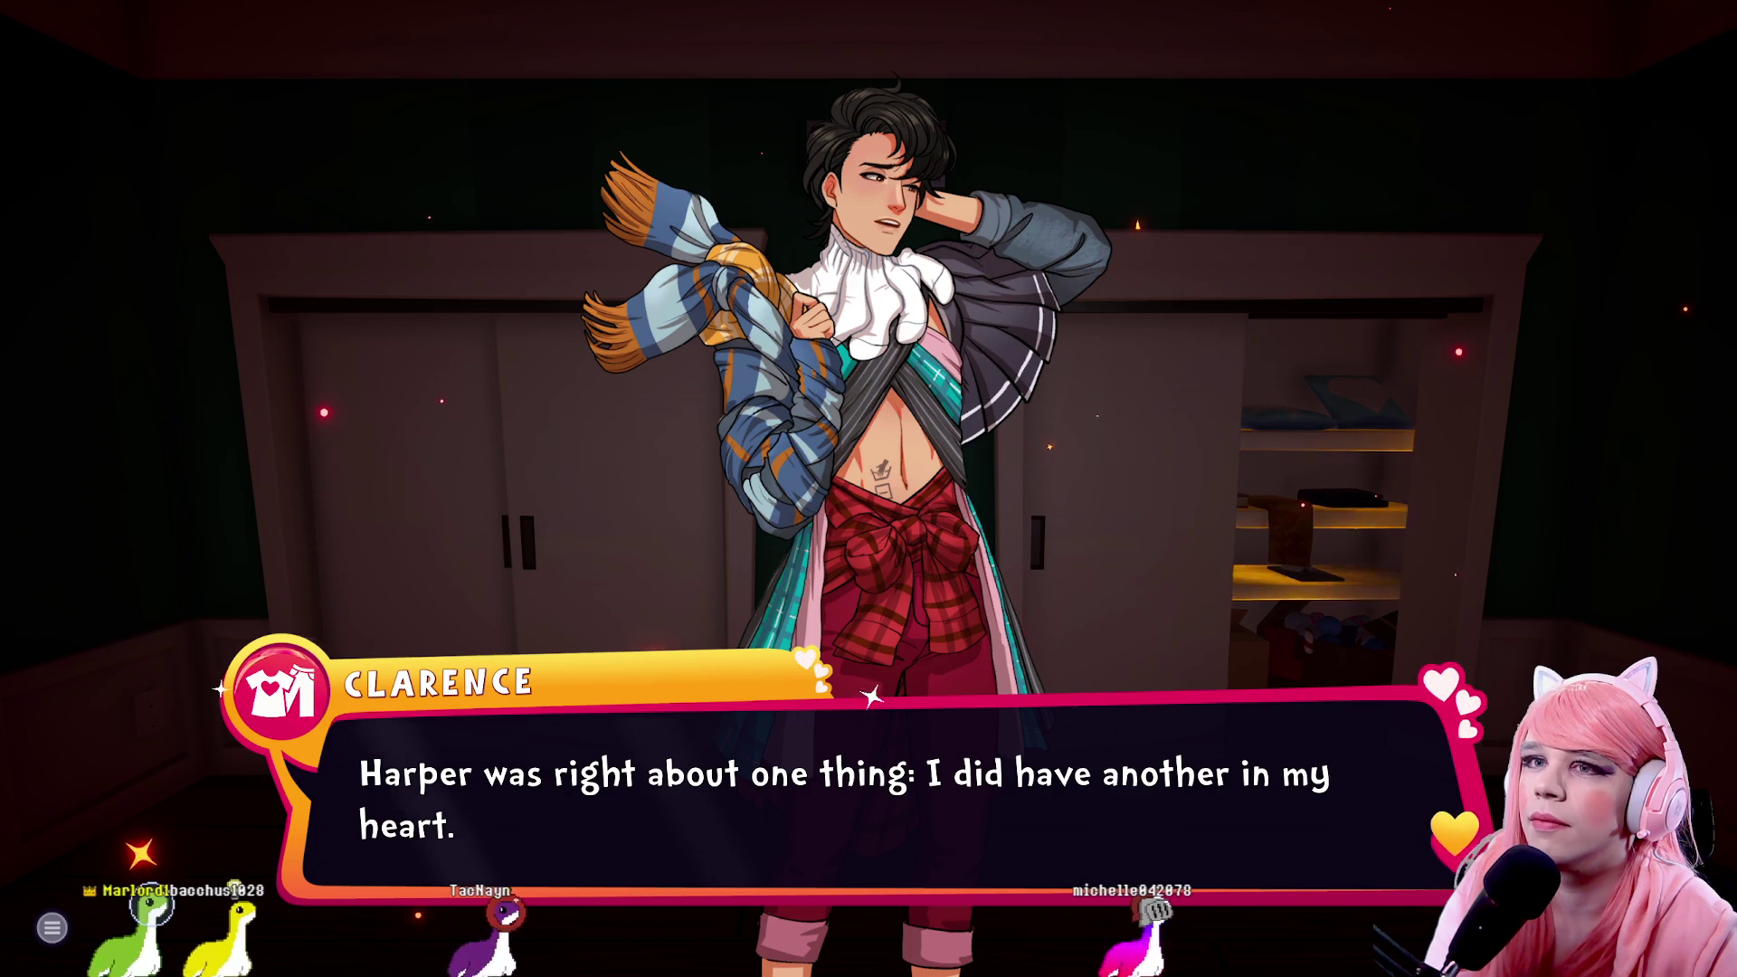
key(x)
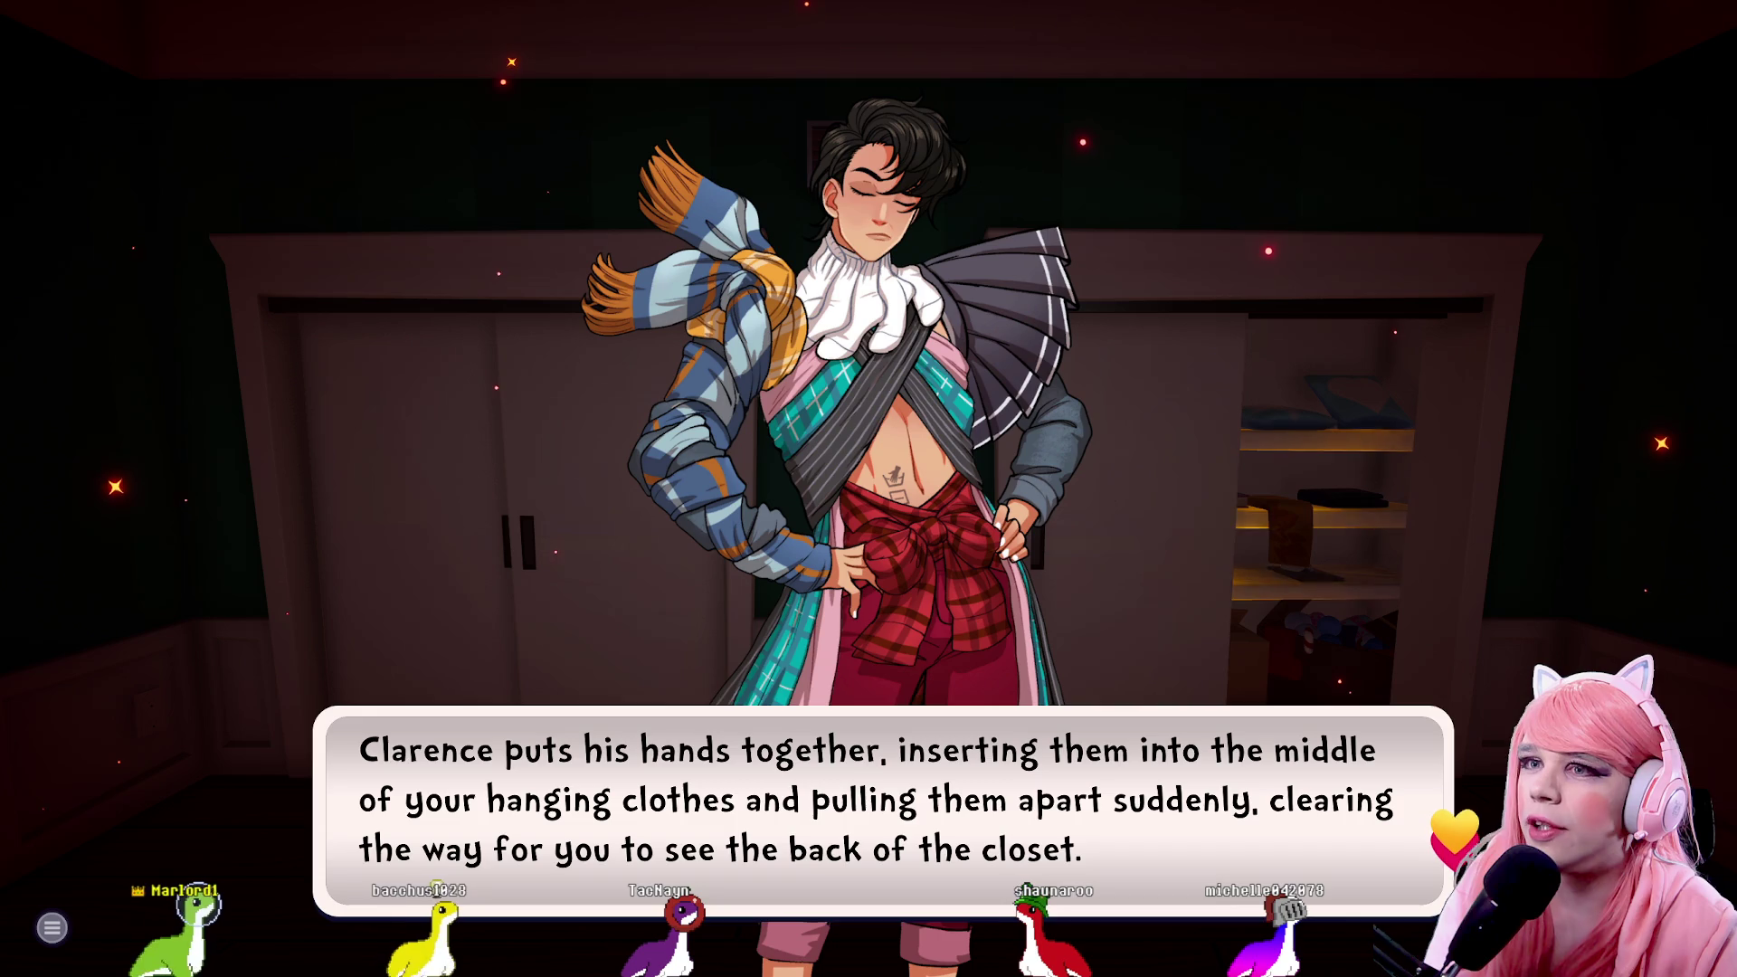
key(x)
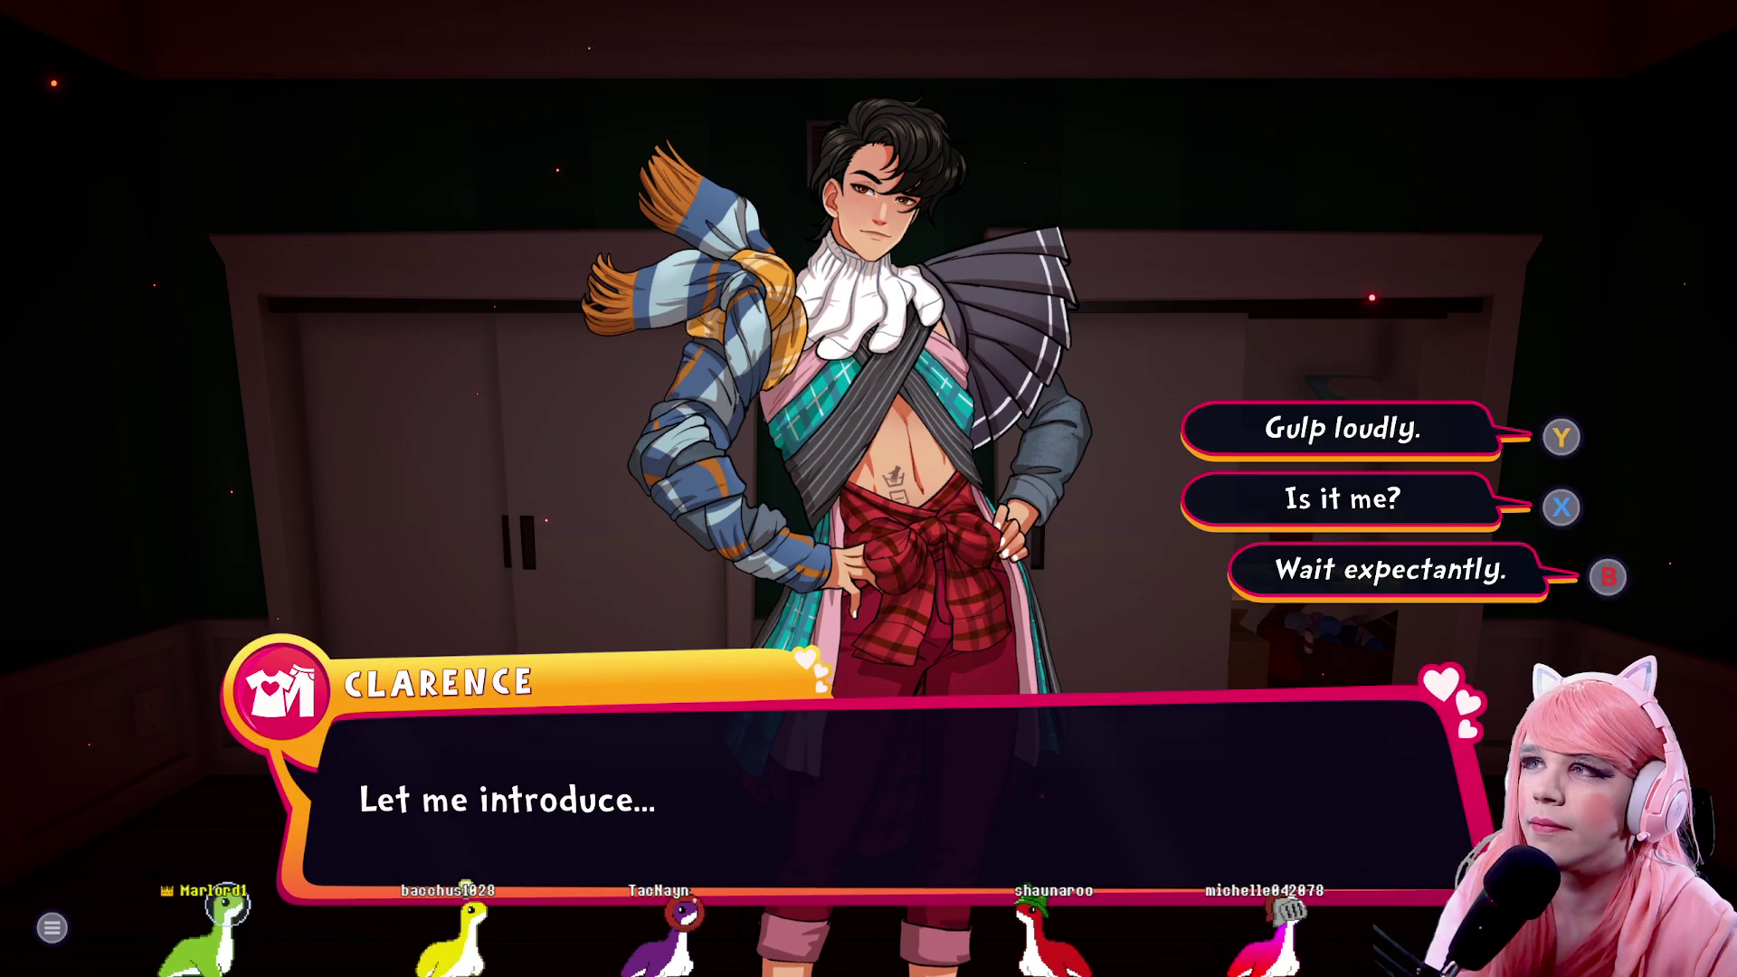
key(b)
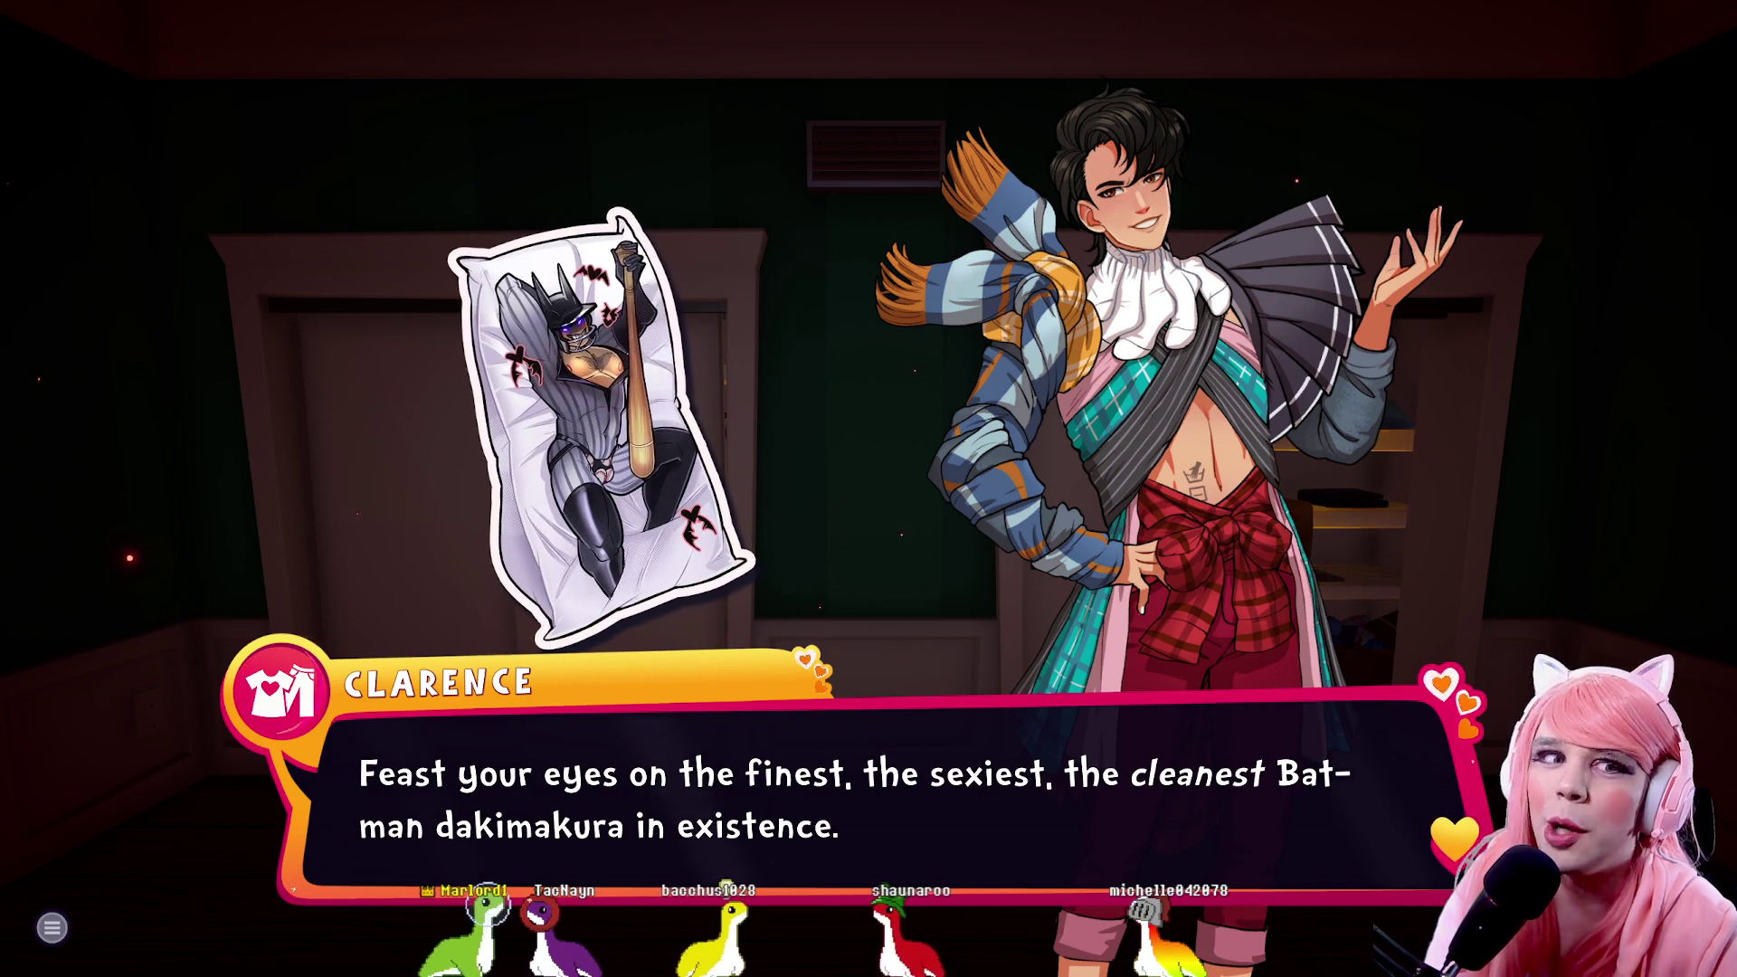
Ask Clarence why the pillow was never noticed and hear him out until his offer
key(Return)
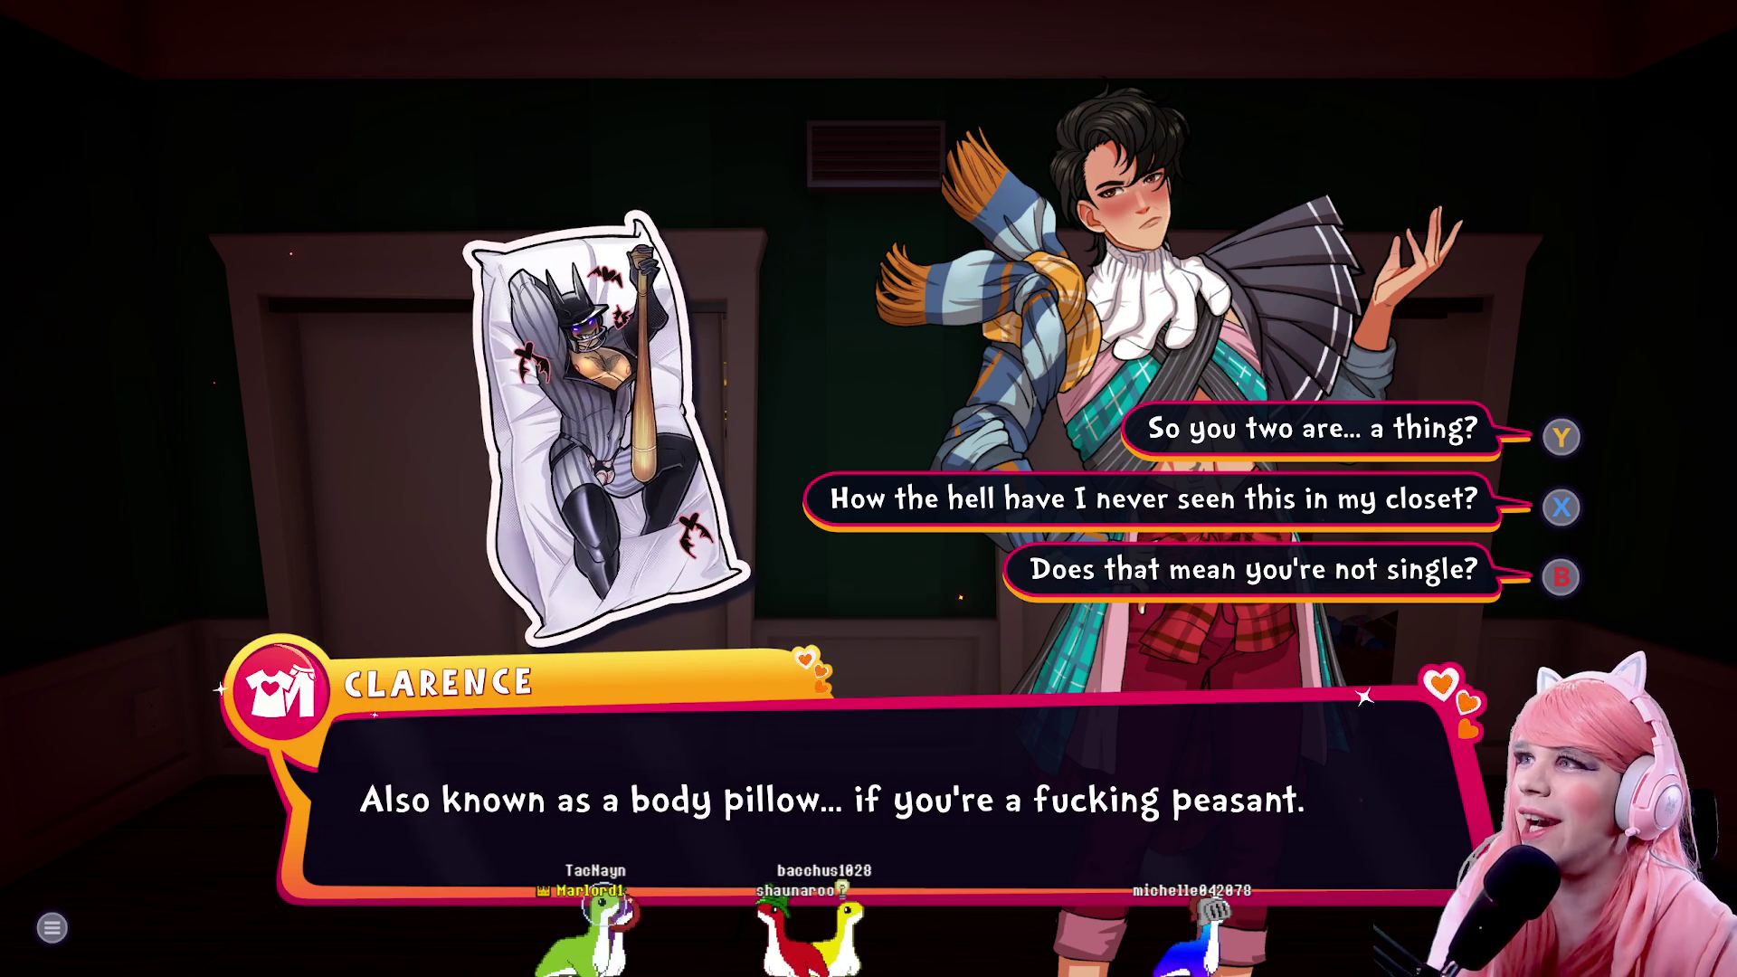
key(x)
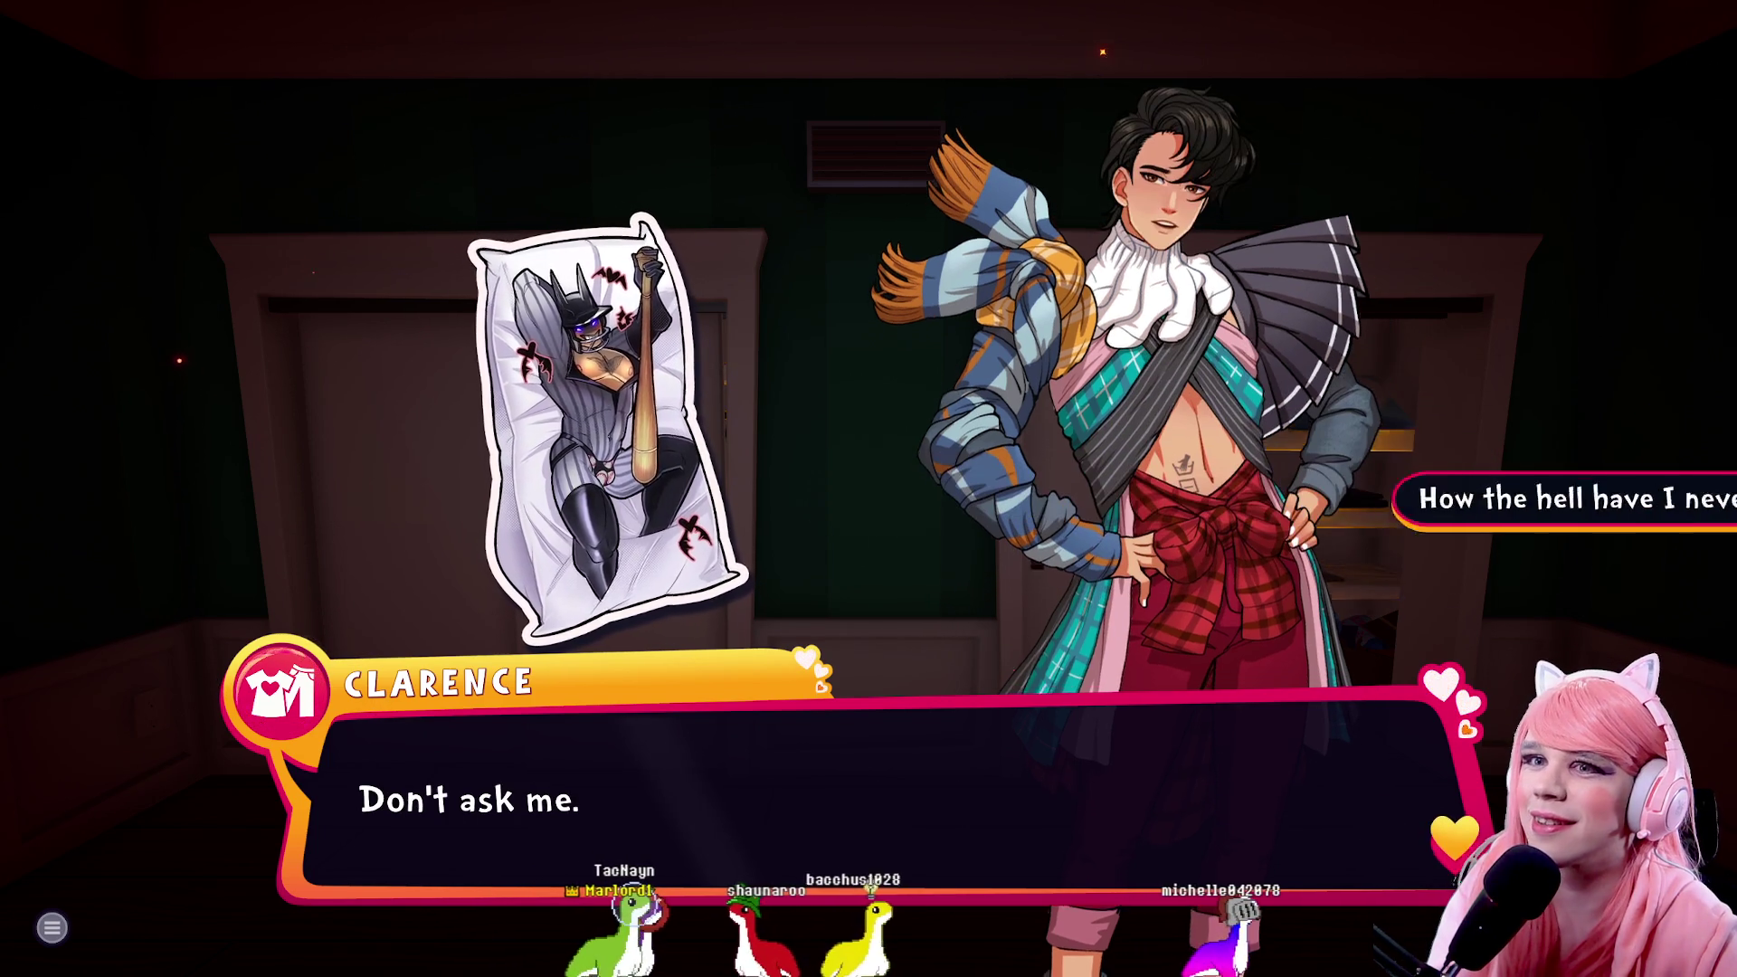
key(x)
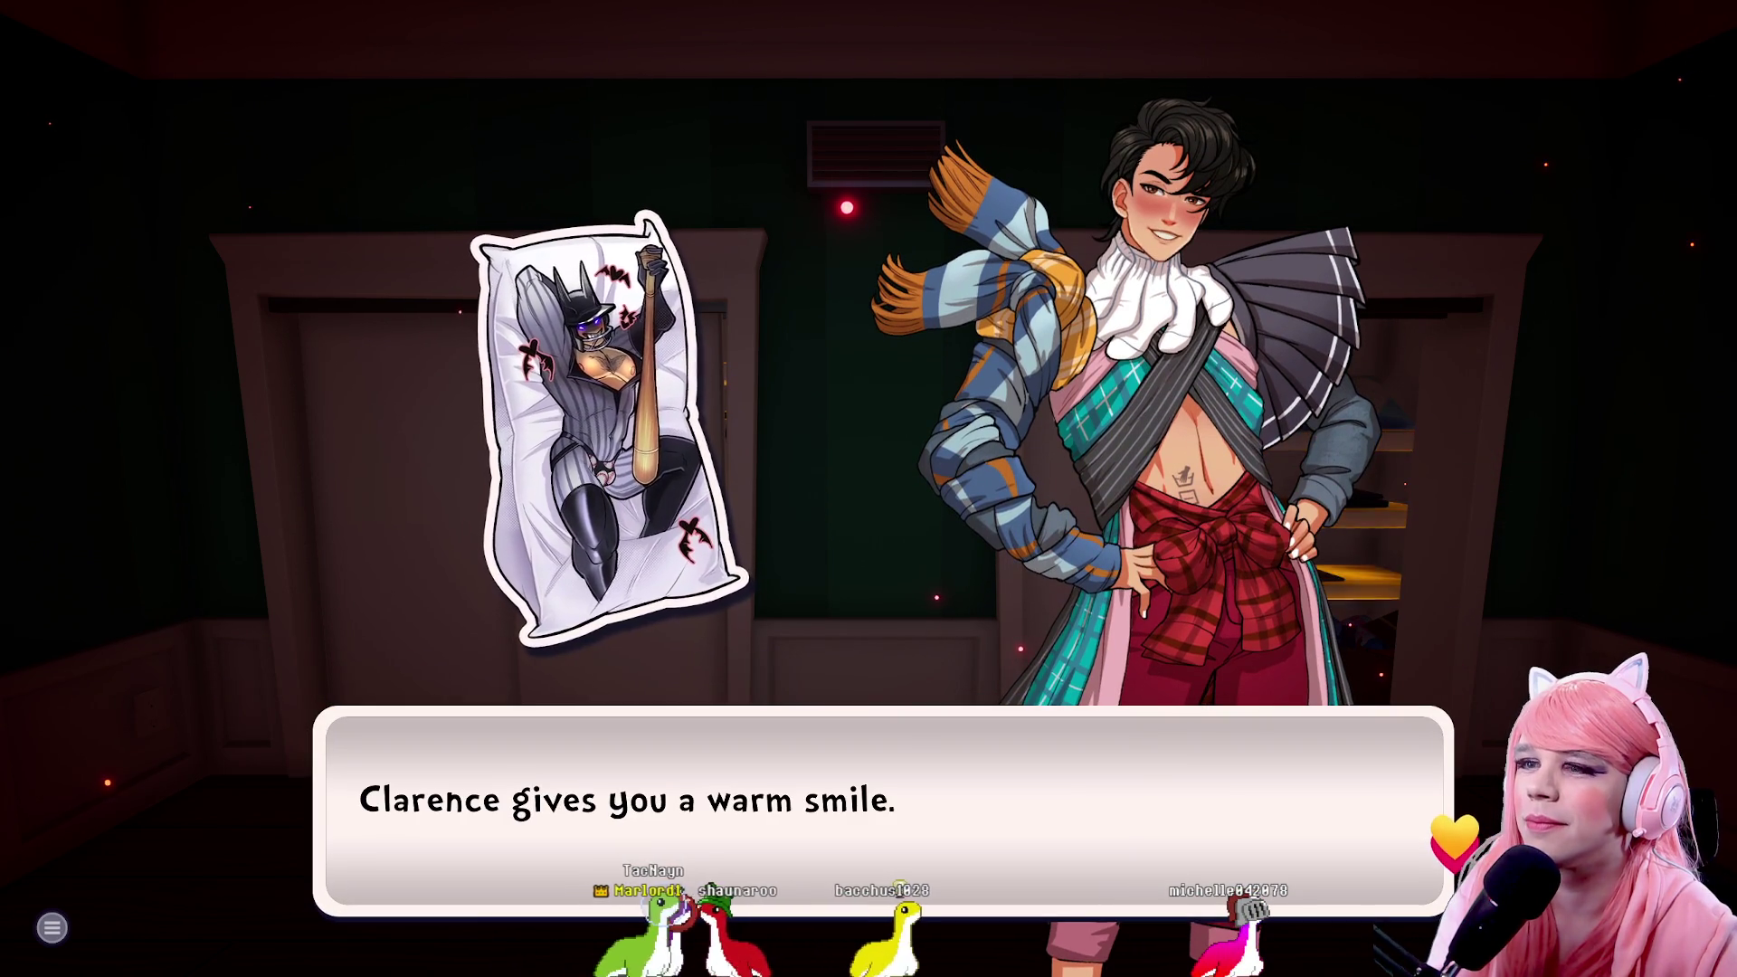
key(x)
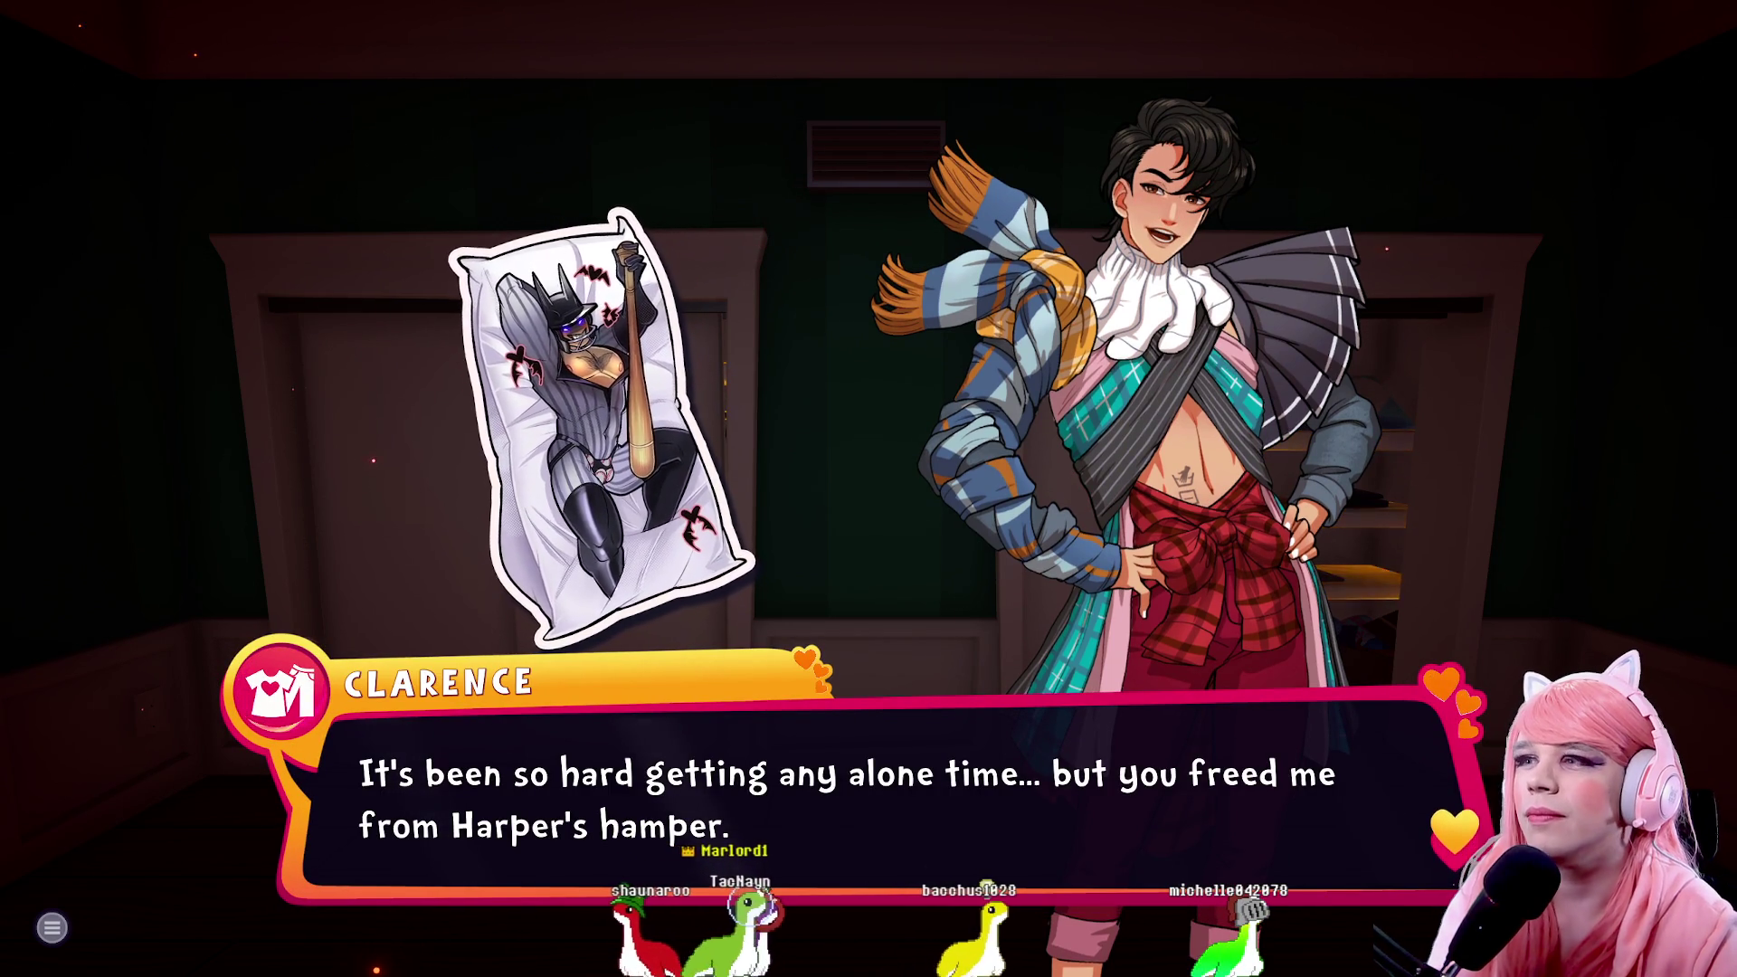
key(x)
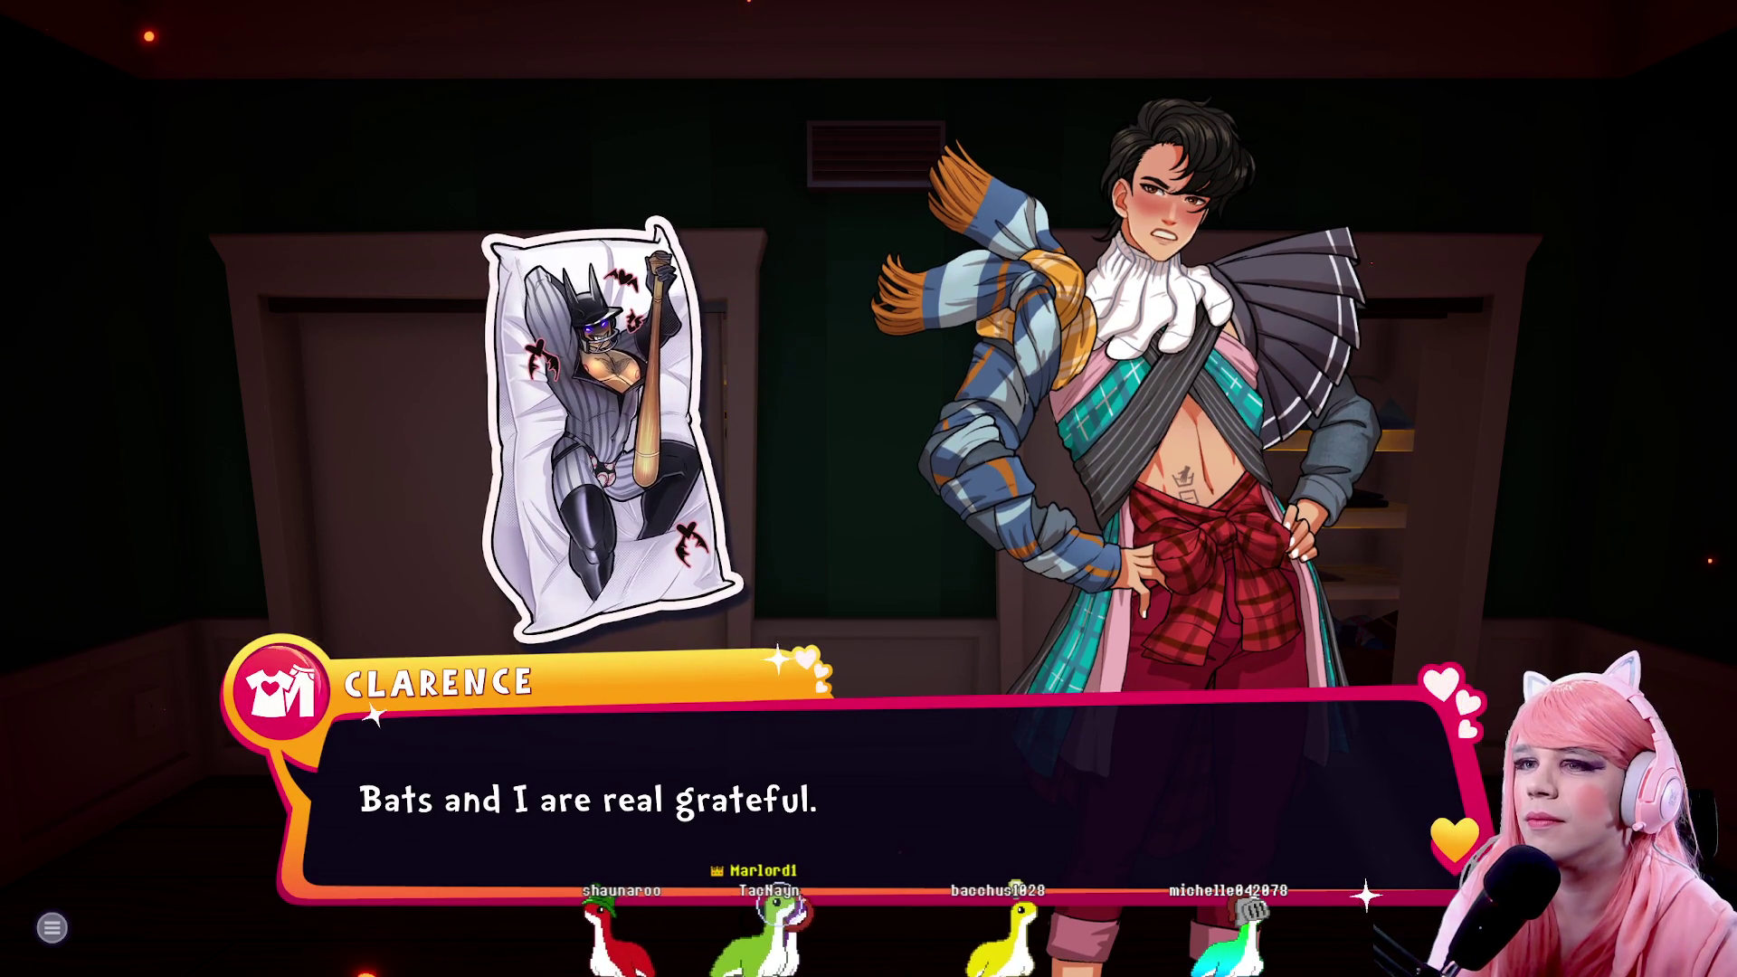
key(x)
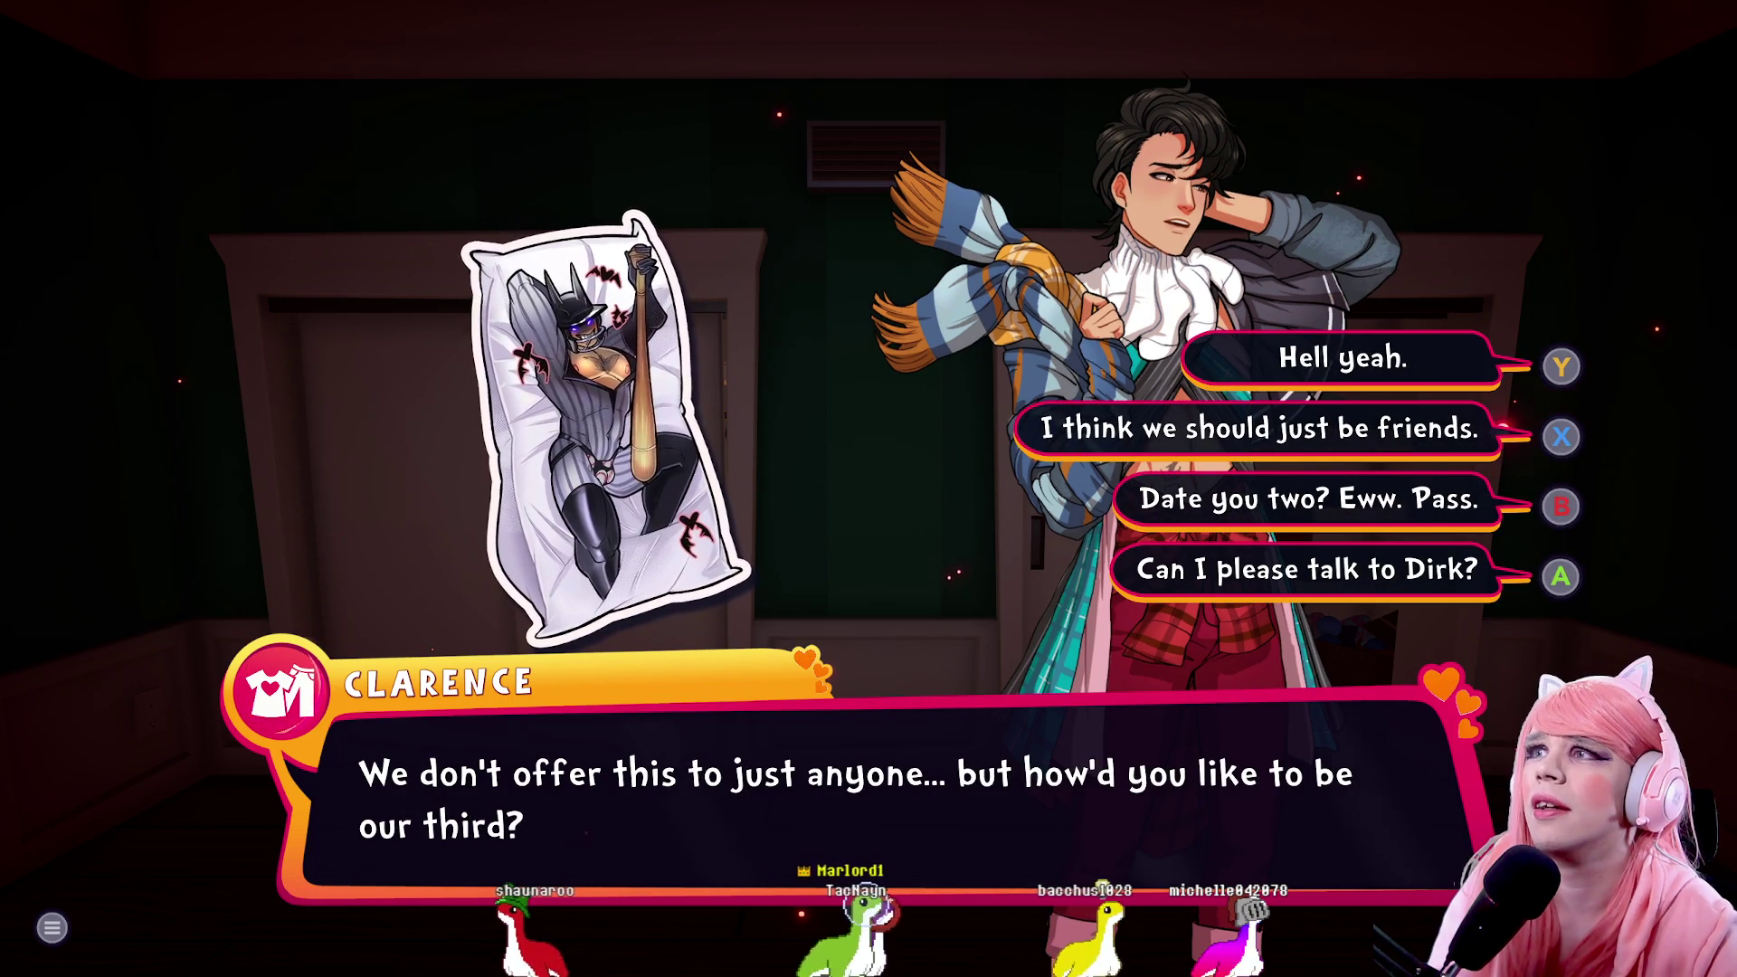
Reply 'I think we should just be friends.', then skip the FRIENDS card and S.P.E.C.S. screen
key(x)
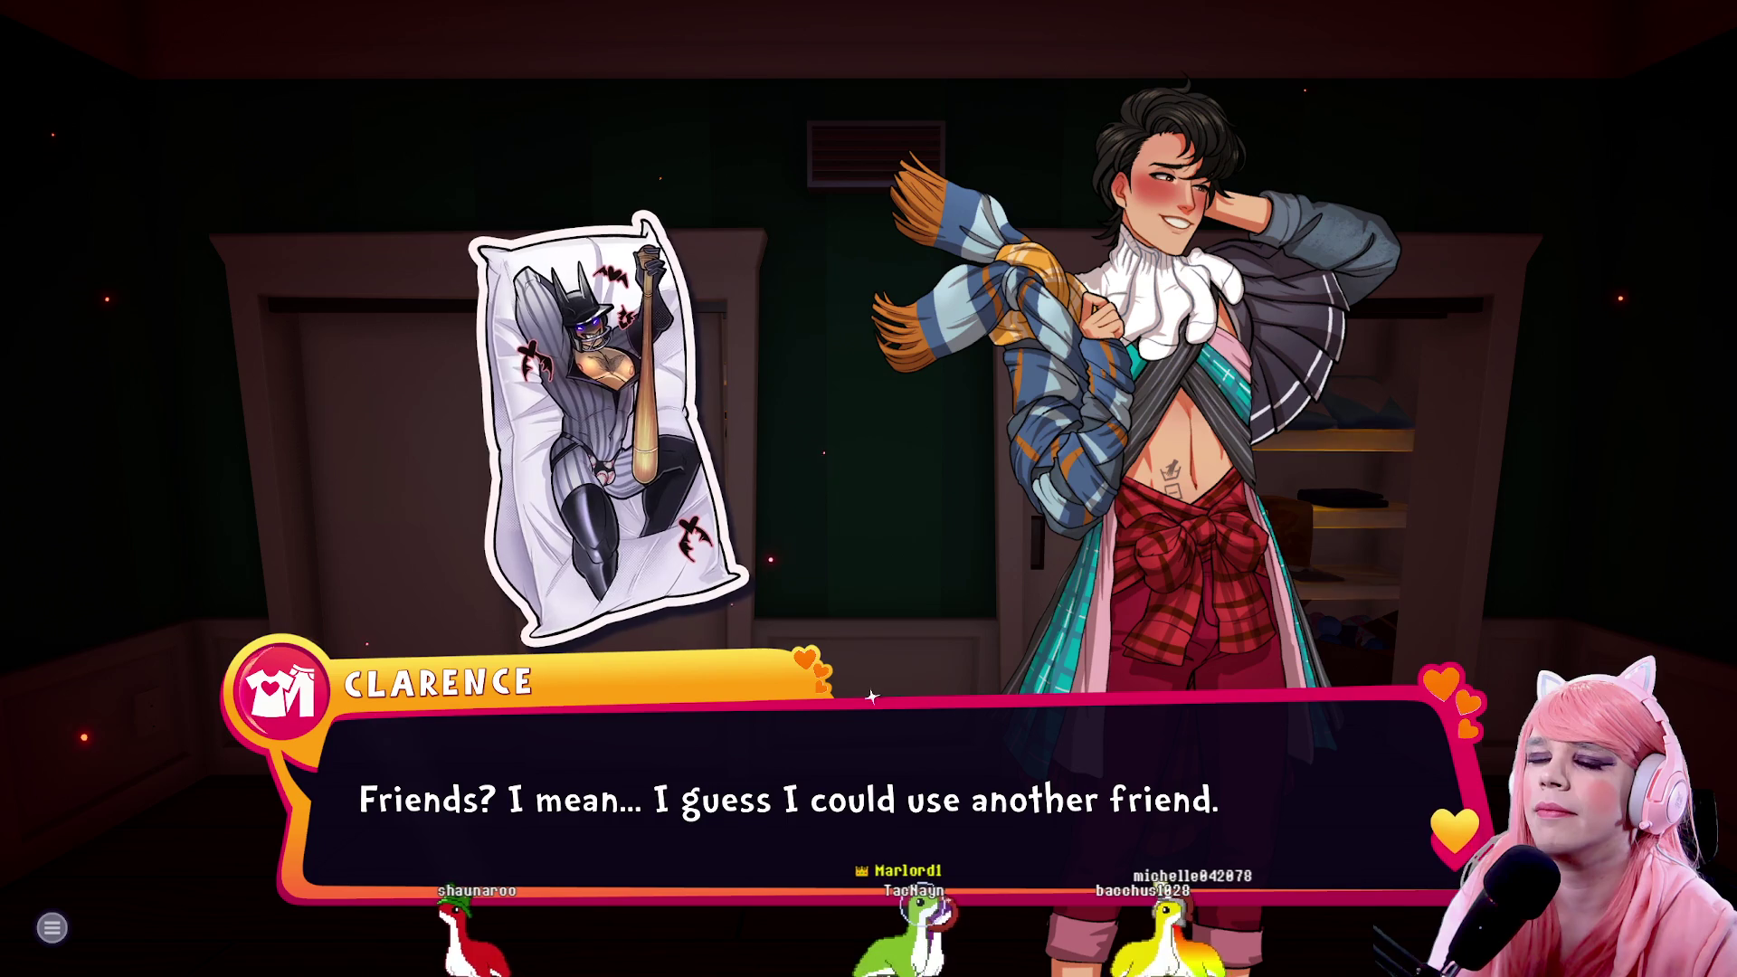
key(space)
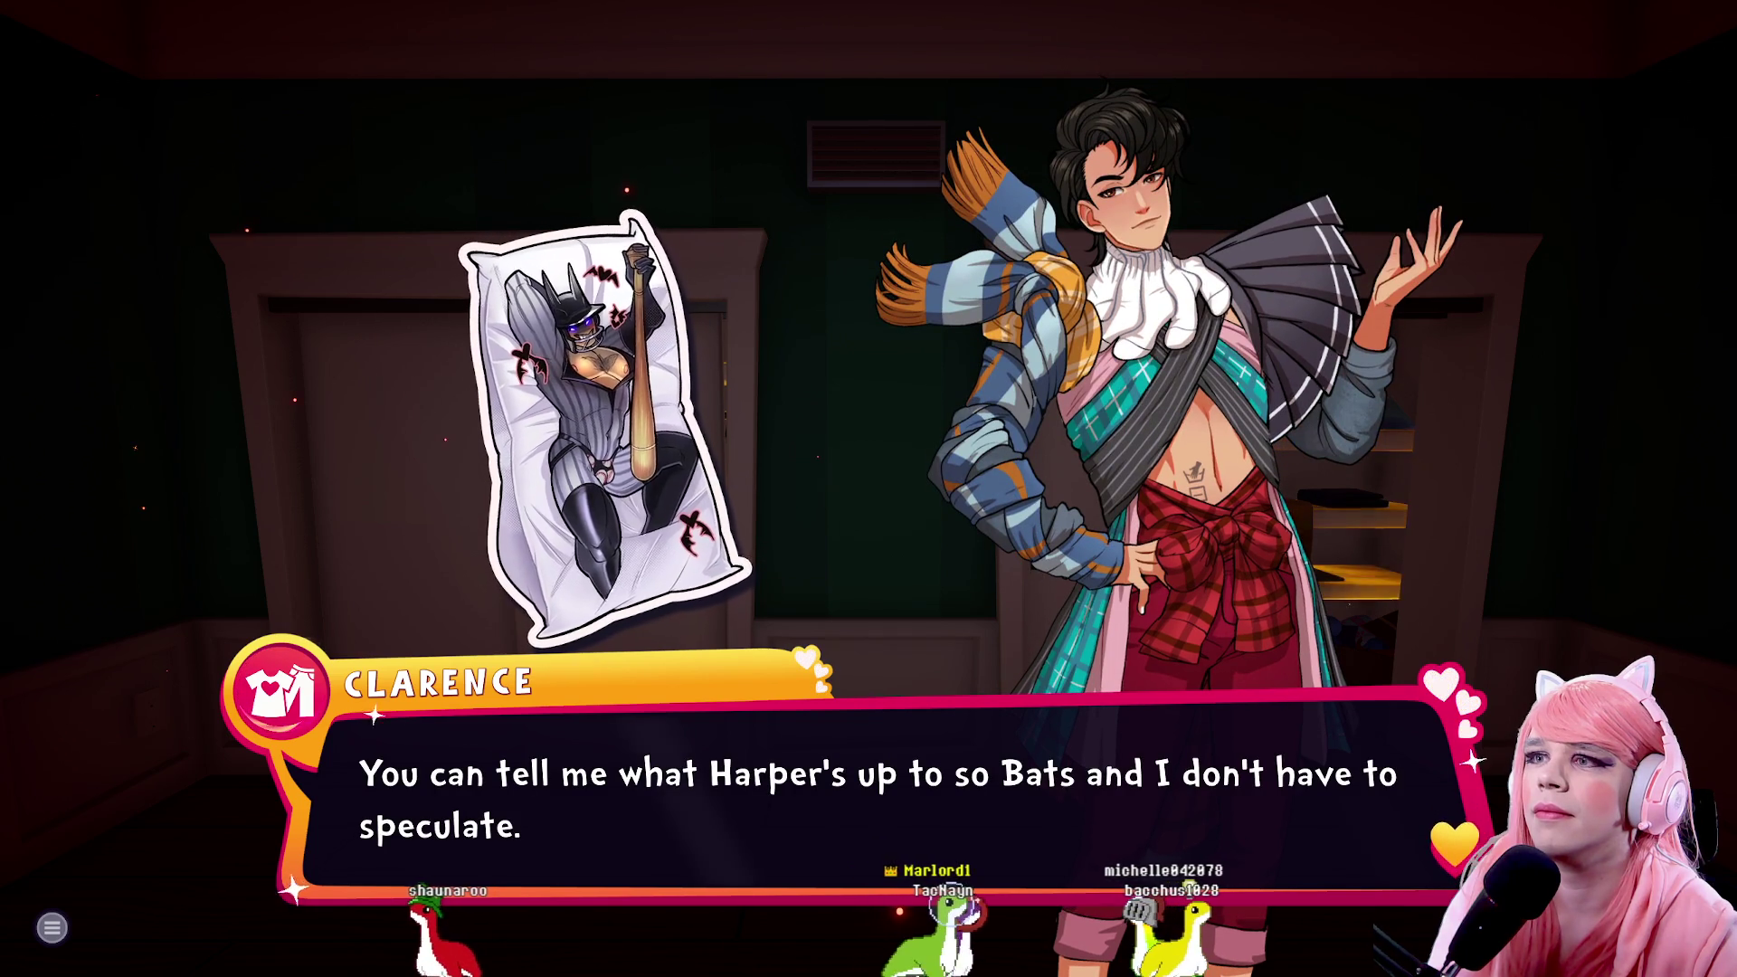
key(space)
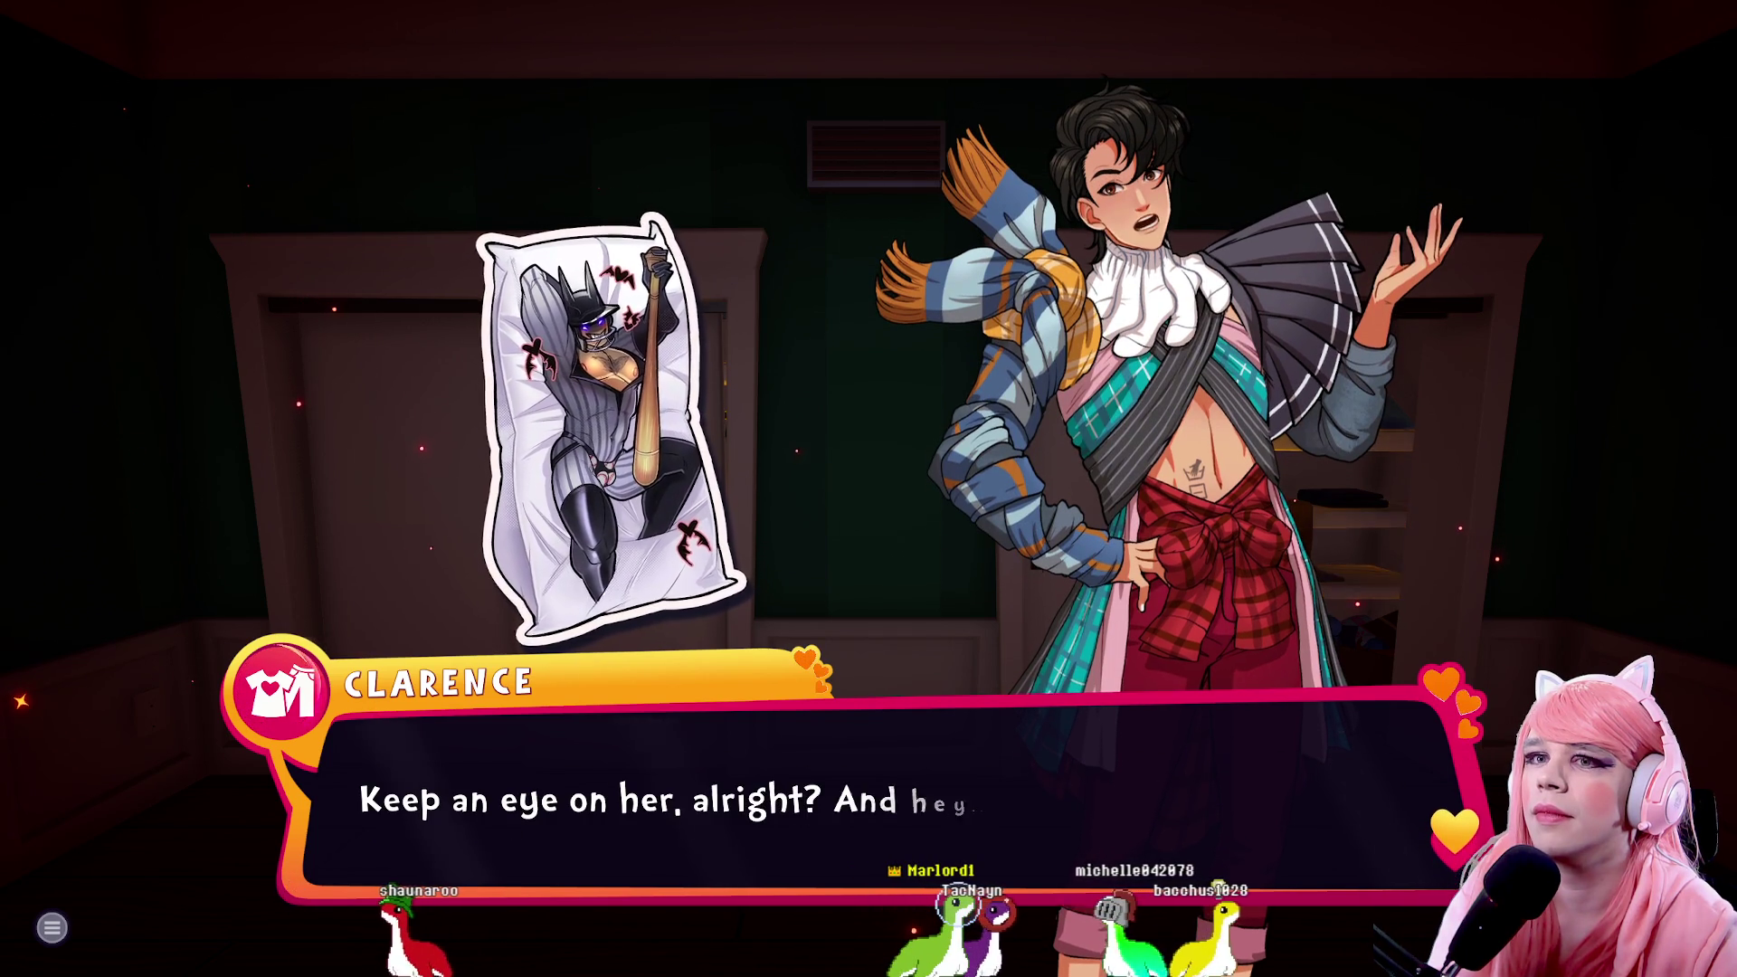
key(space)
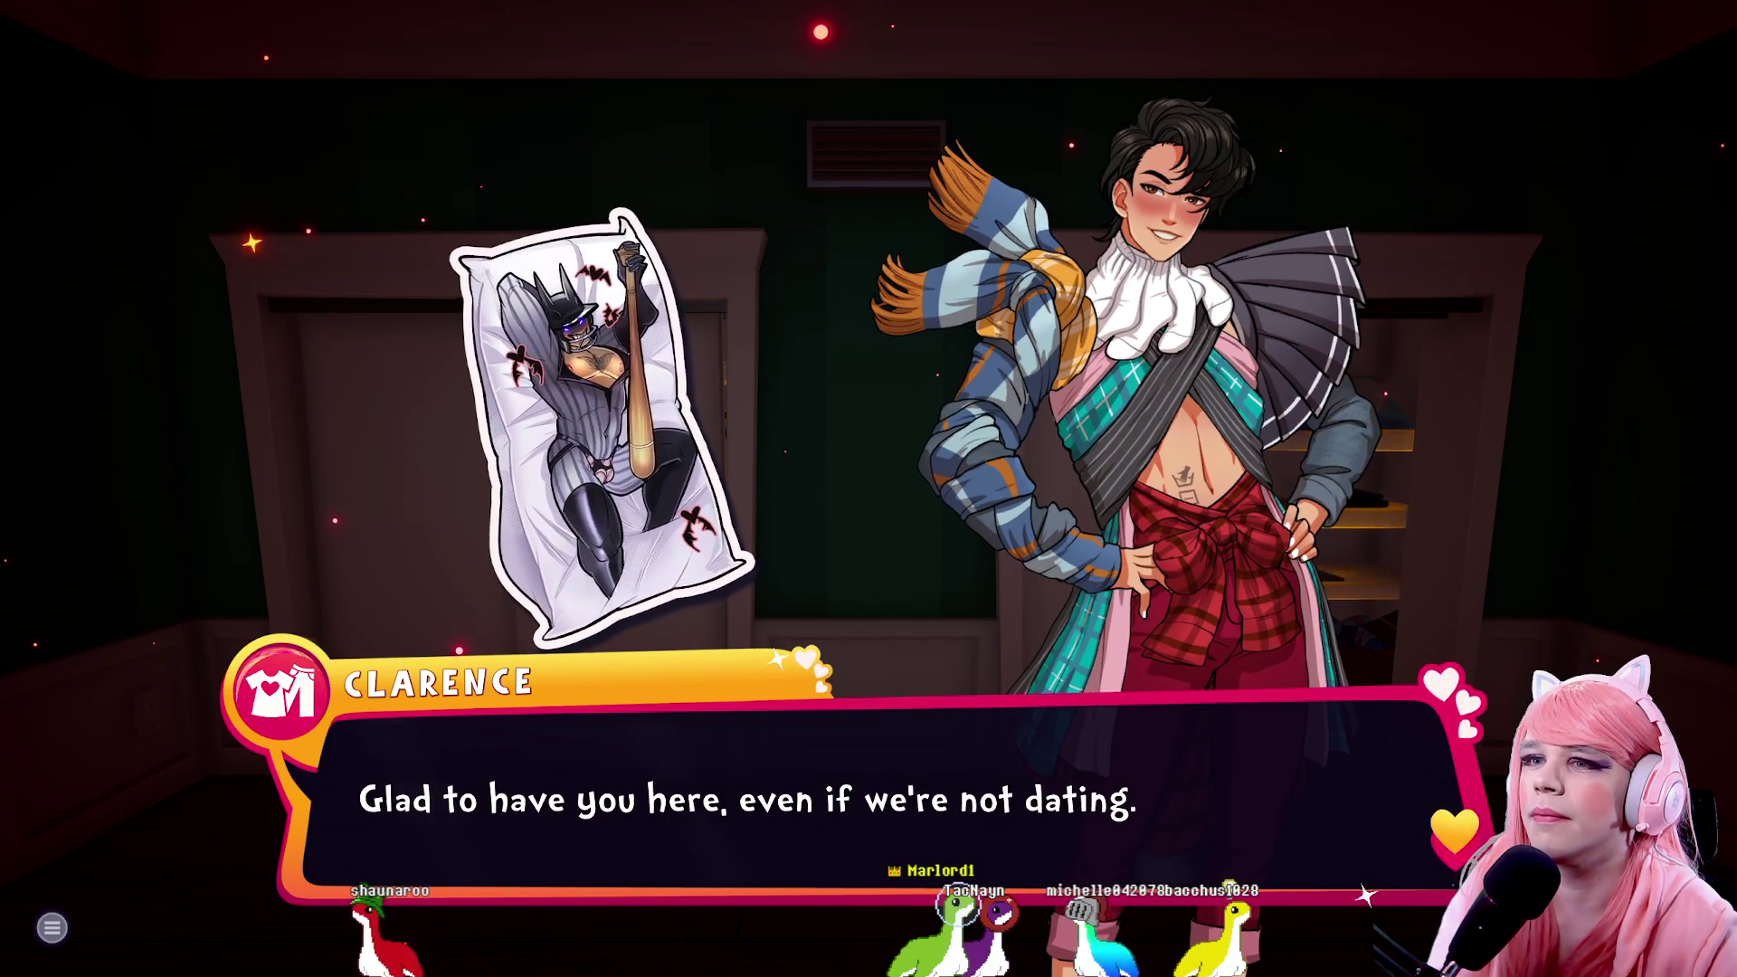
key(space)
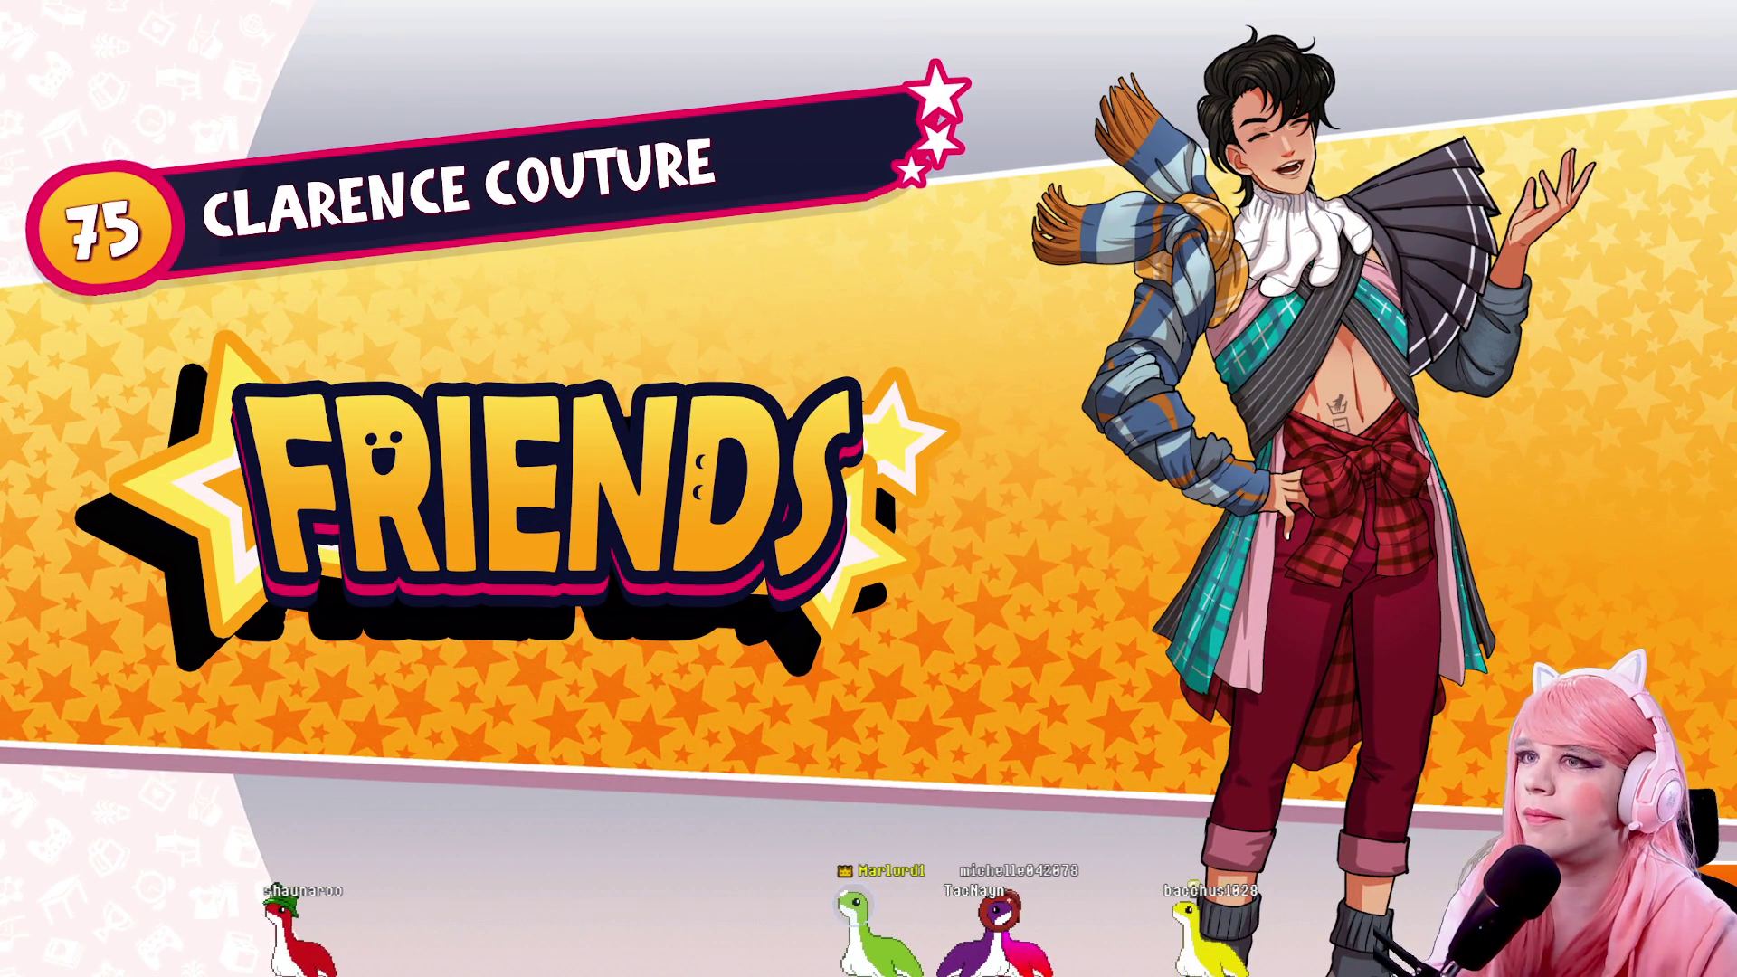
key(space)
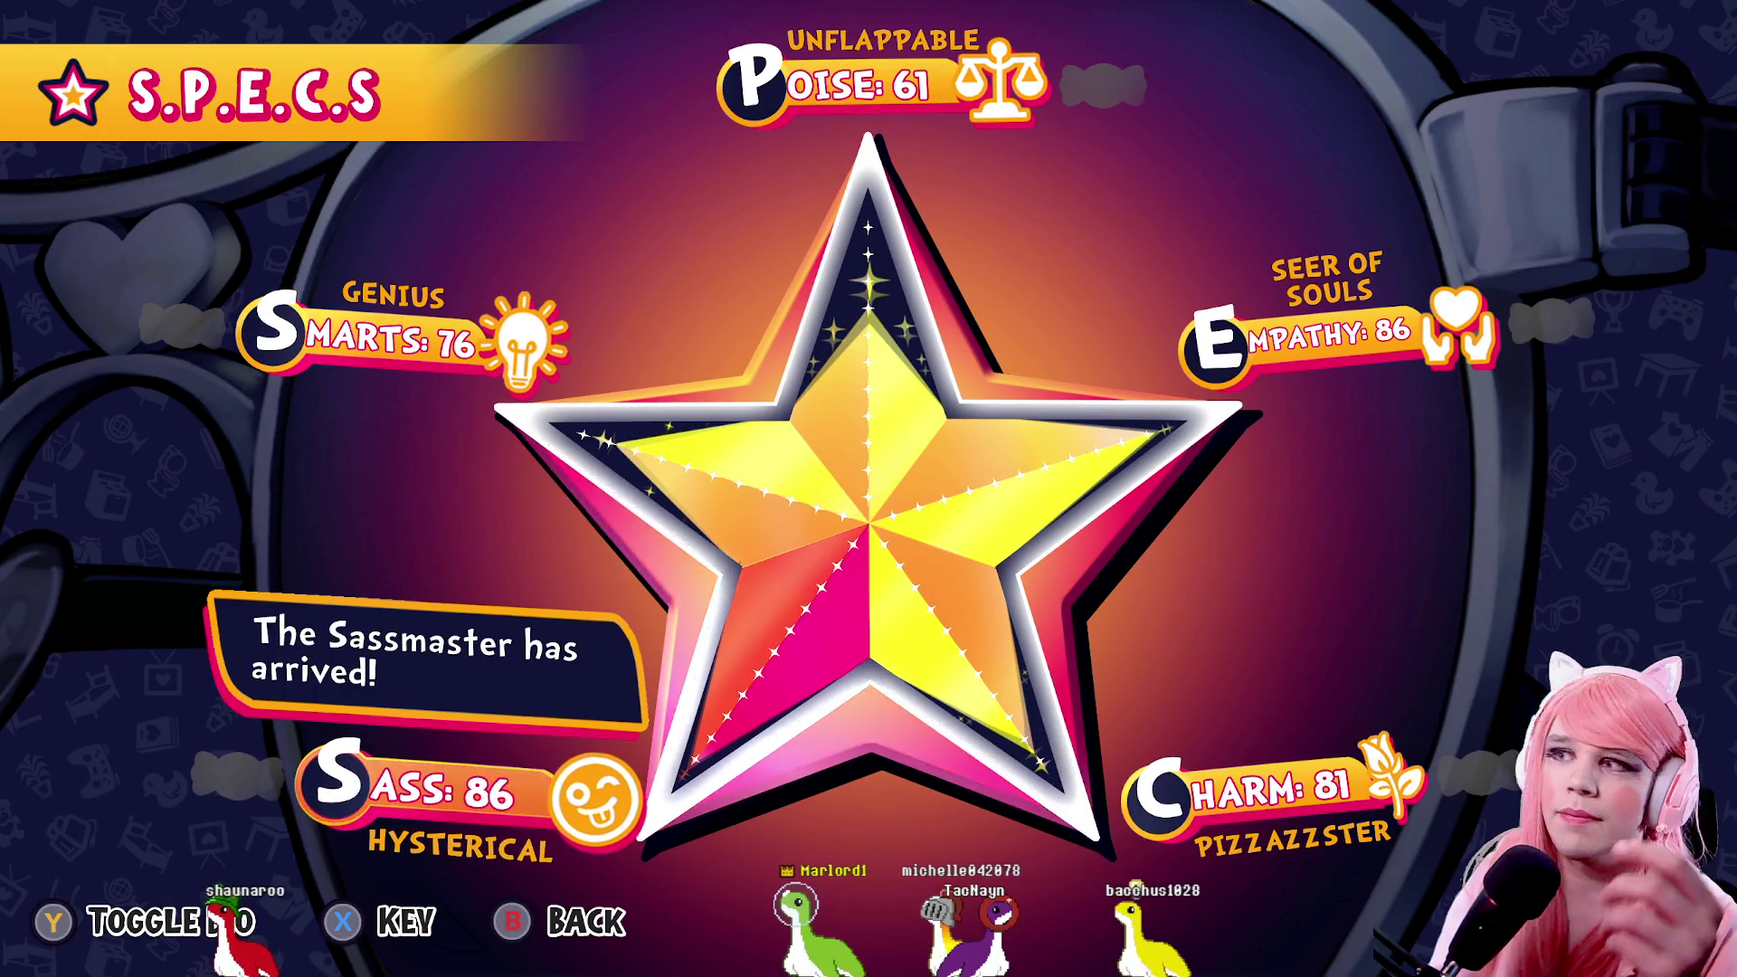
key(space)
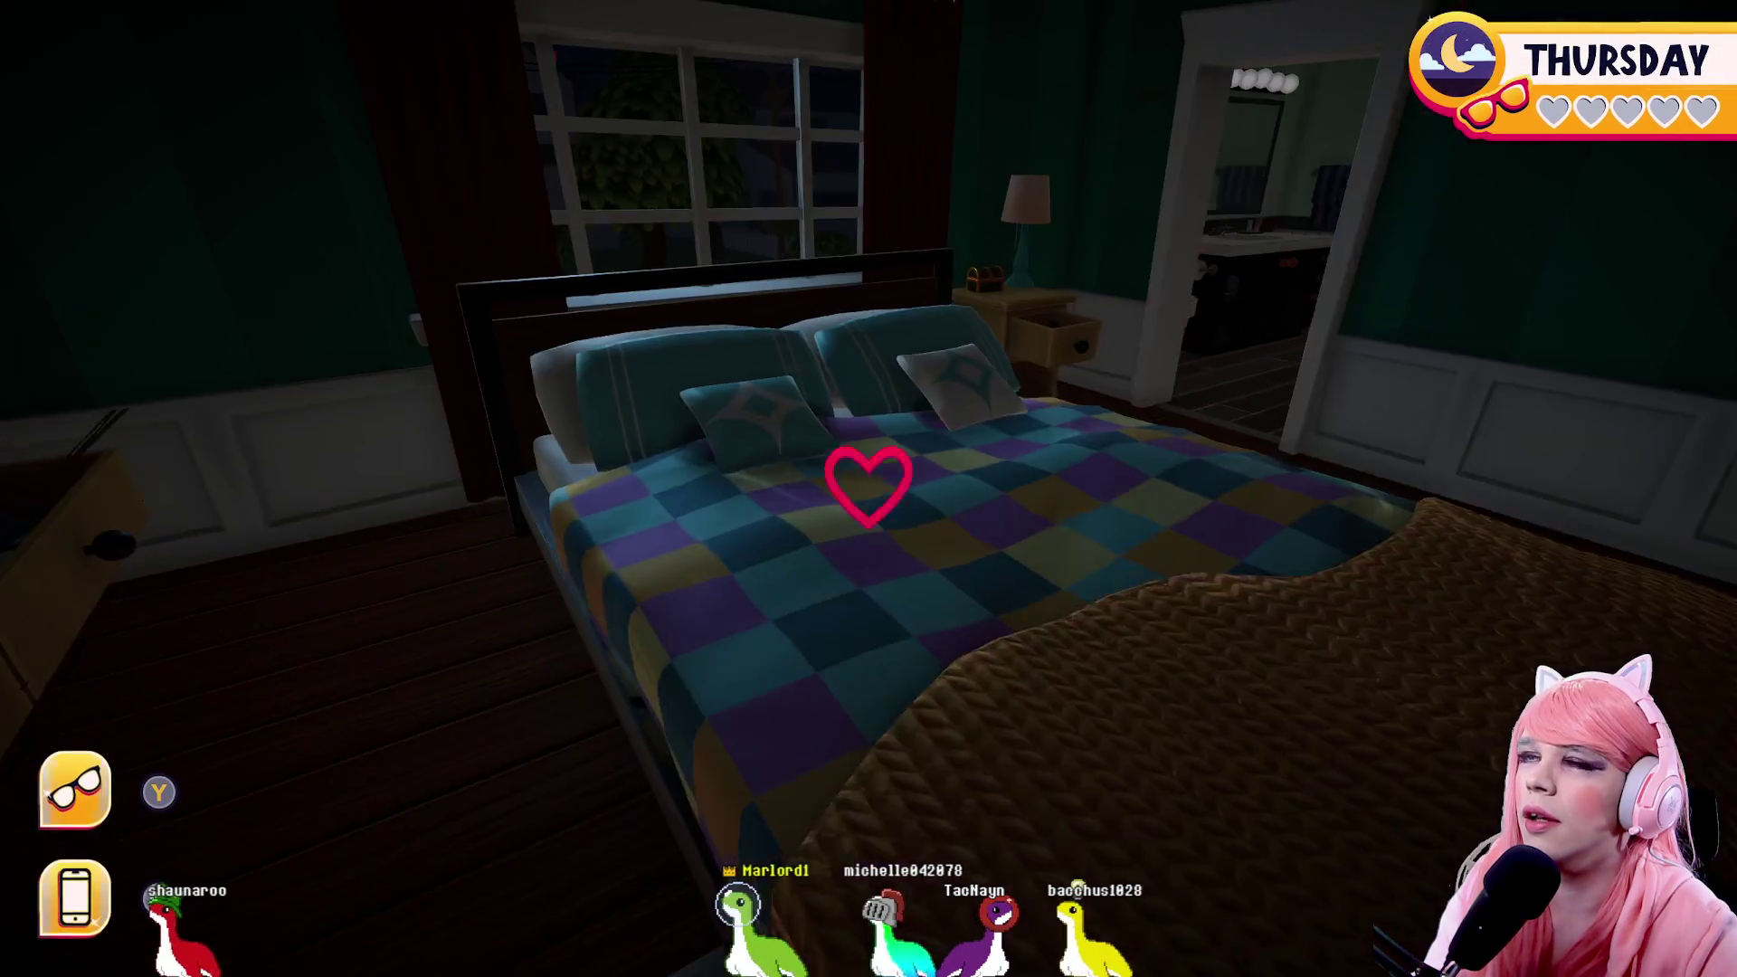
Sleep into Friday, go downstairs to the front door, and view the phone's S.P.E.C.S. stats
click(868, 488)
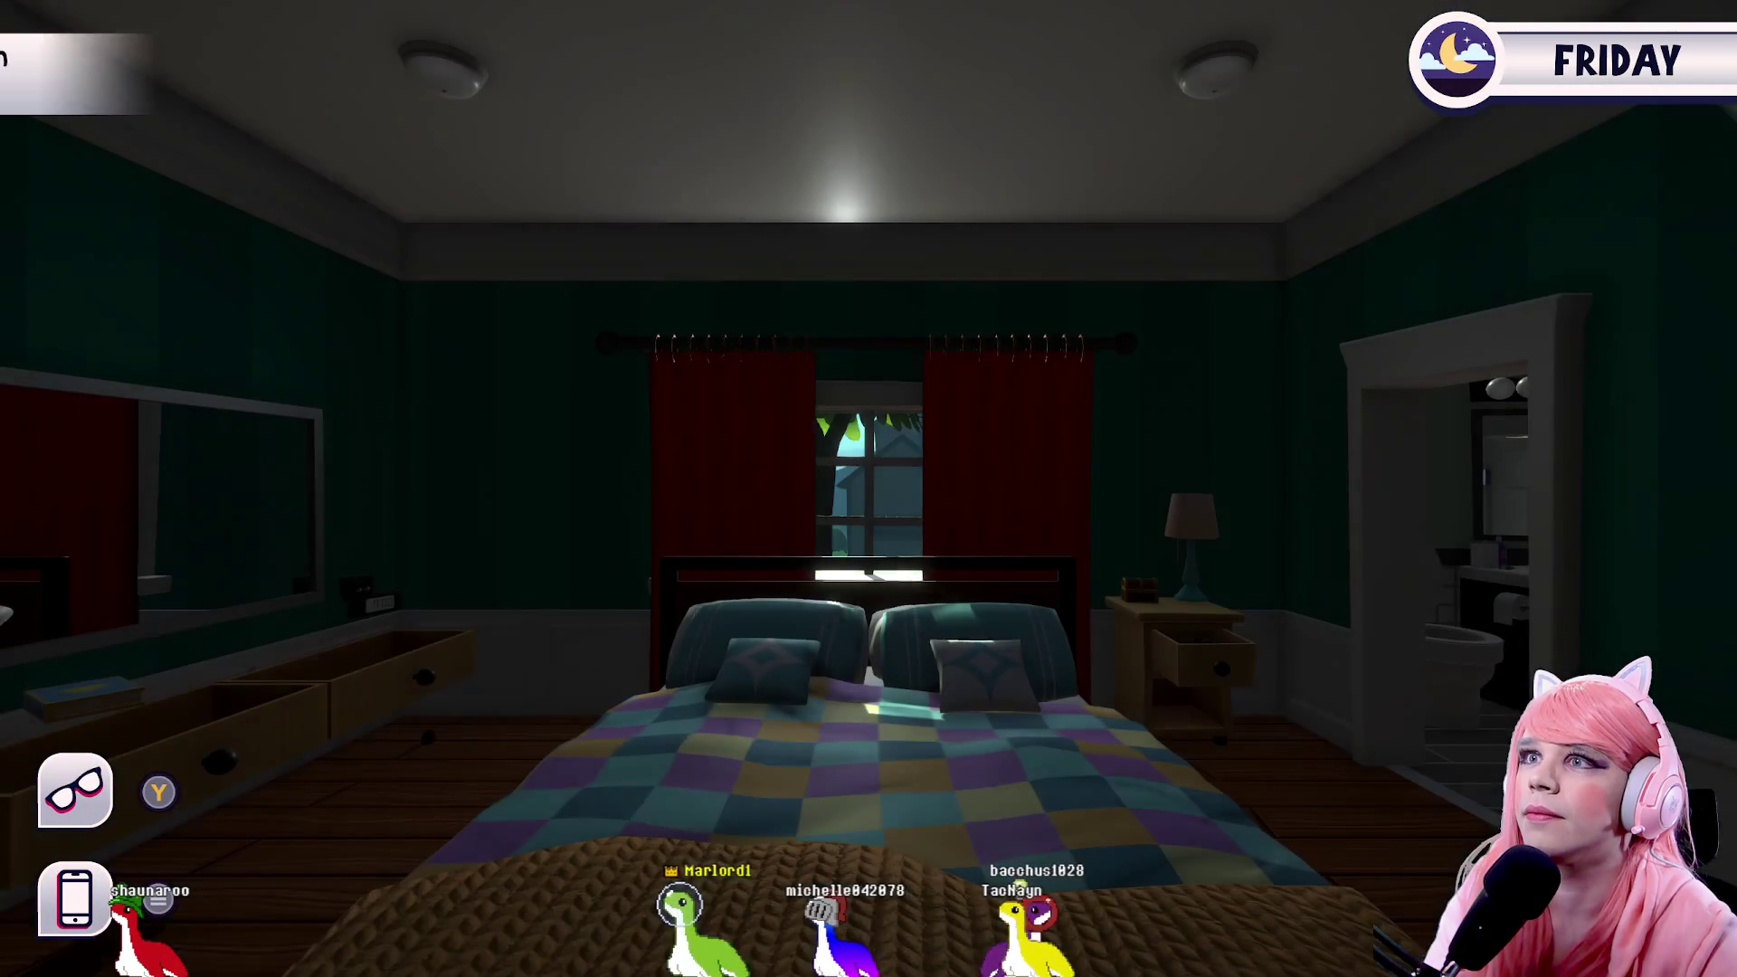
key(w)
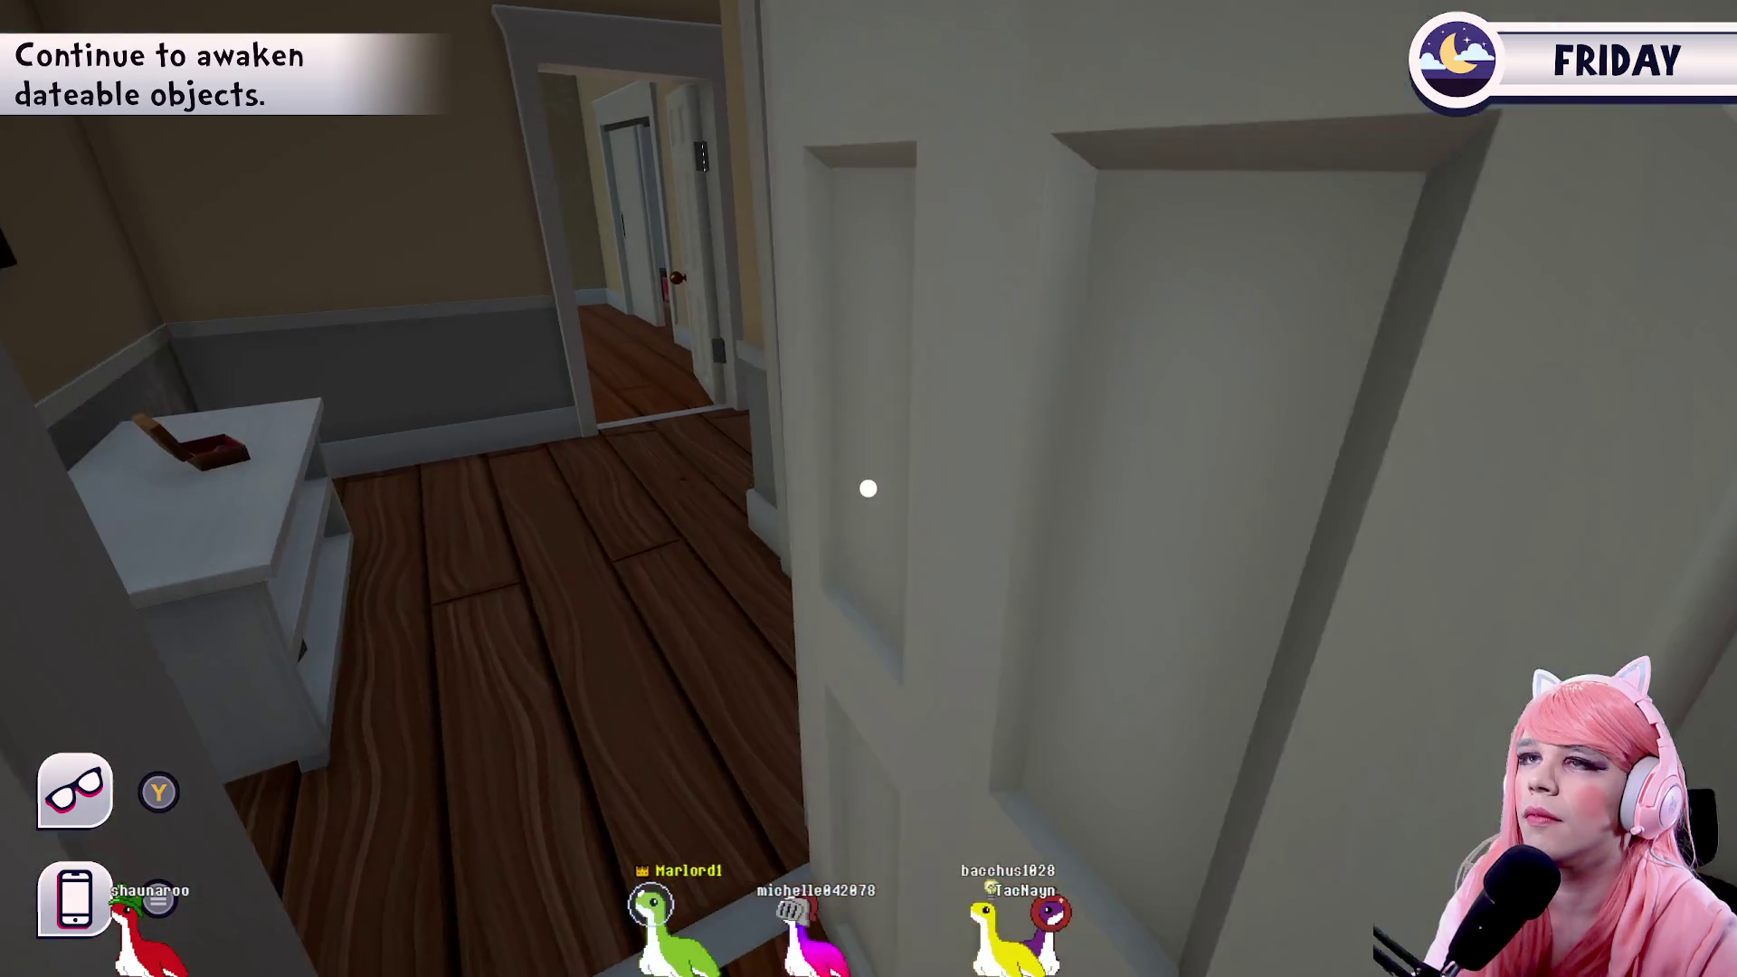
key(w)
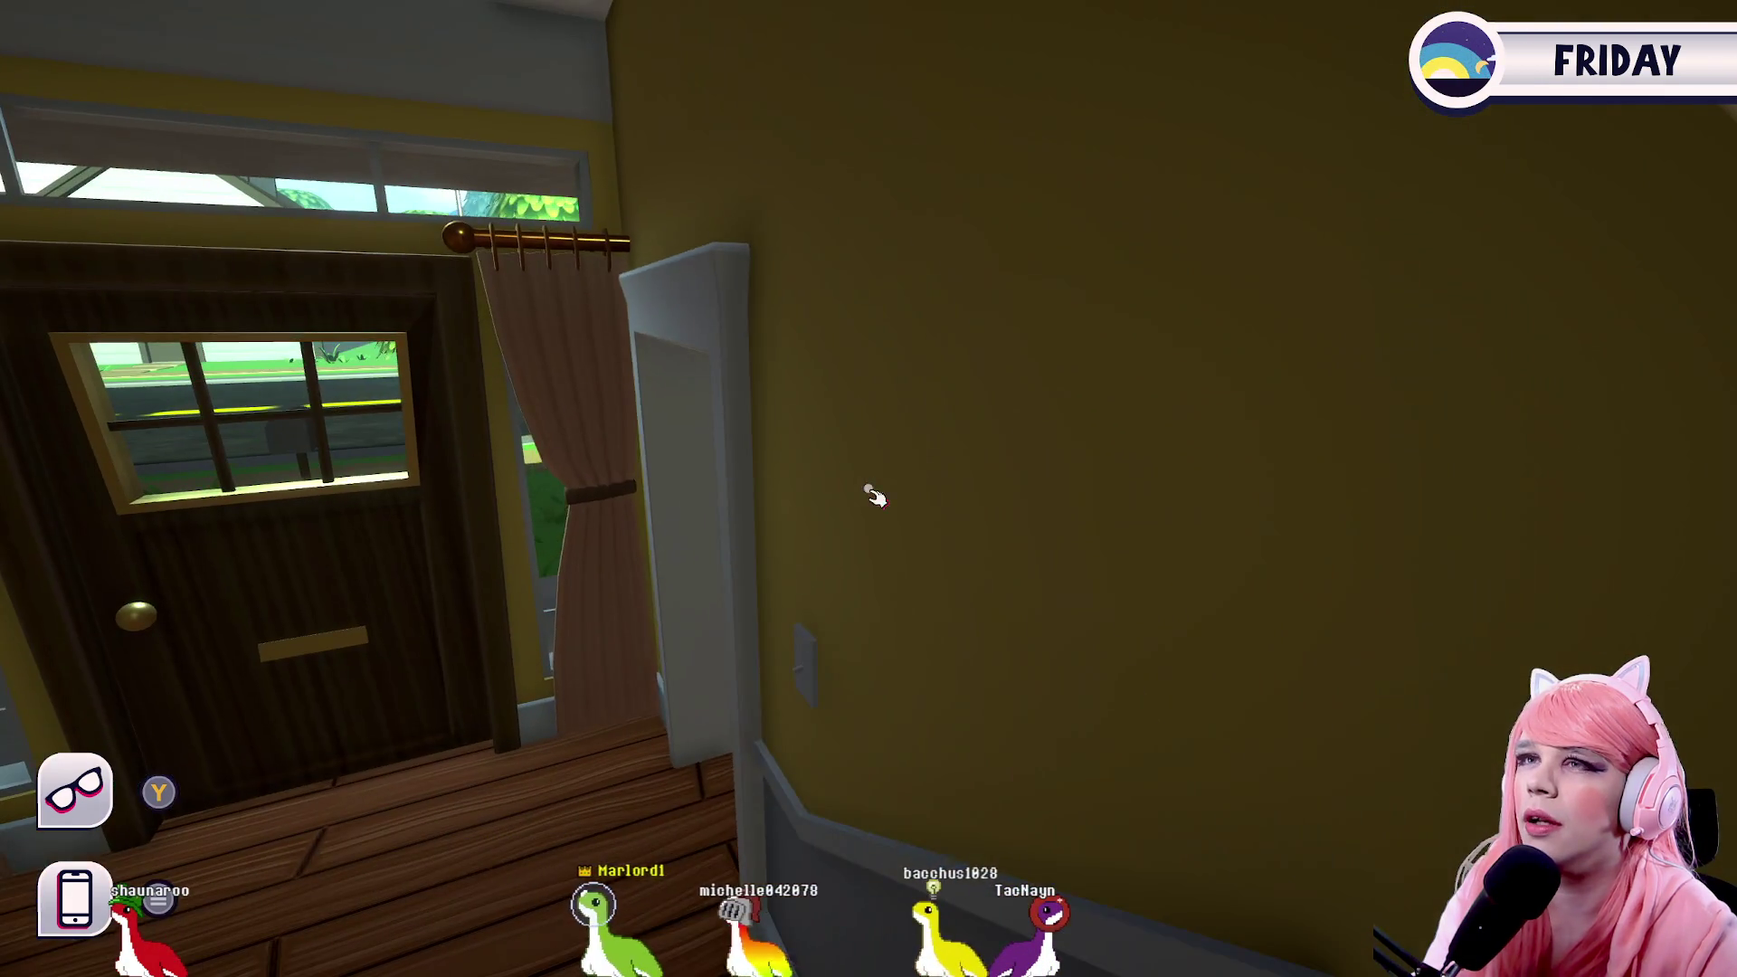
key(Tab)
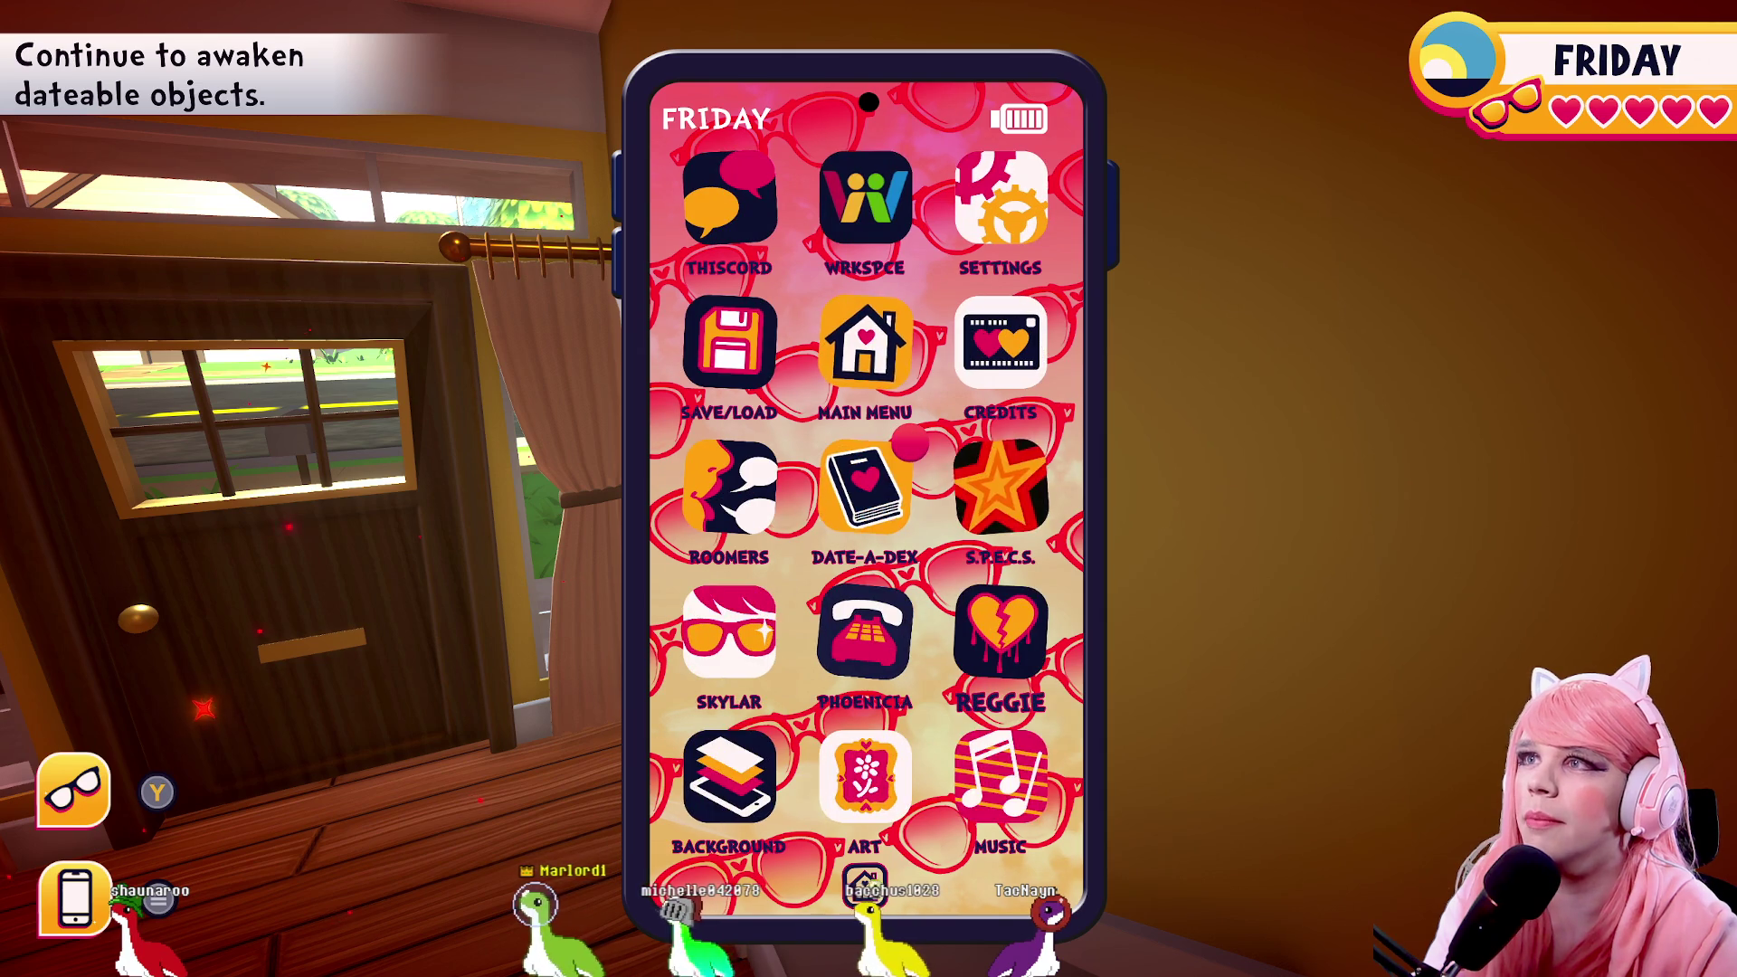
click(1000, 488)
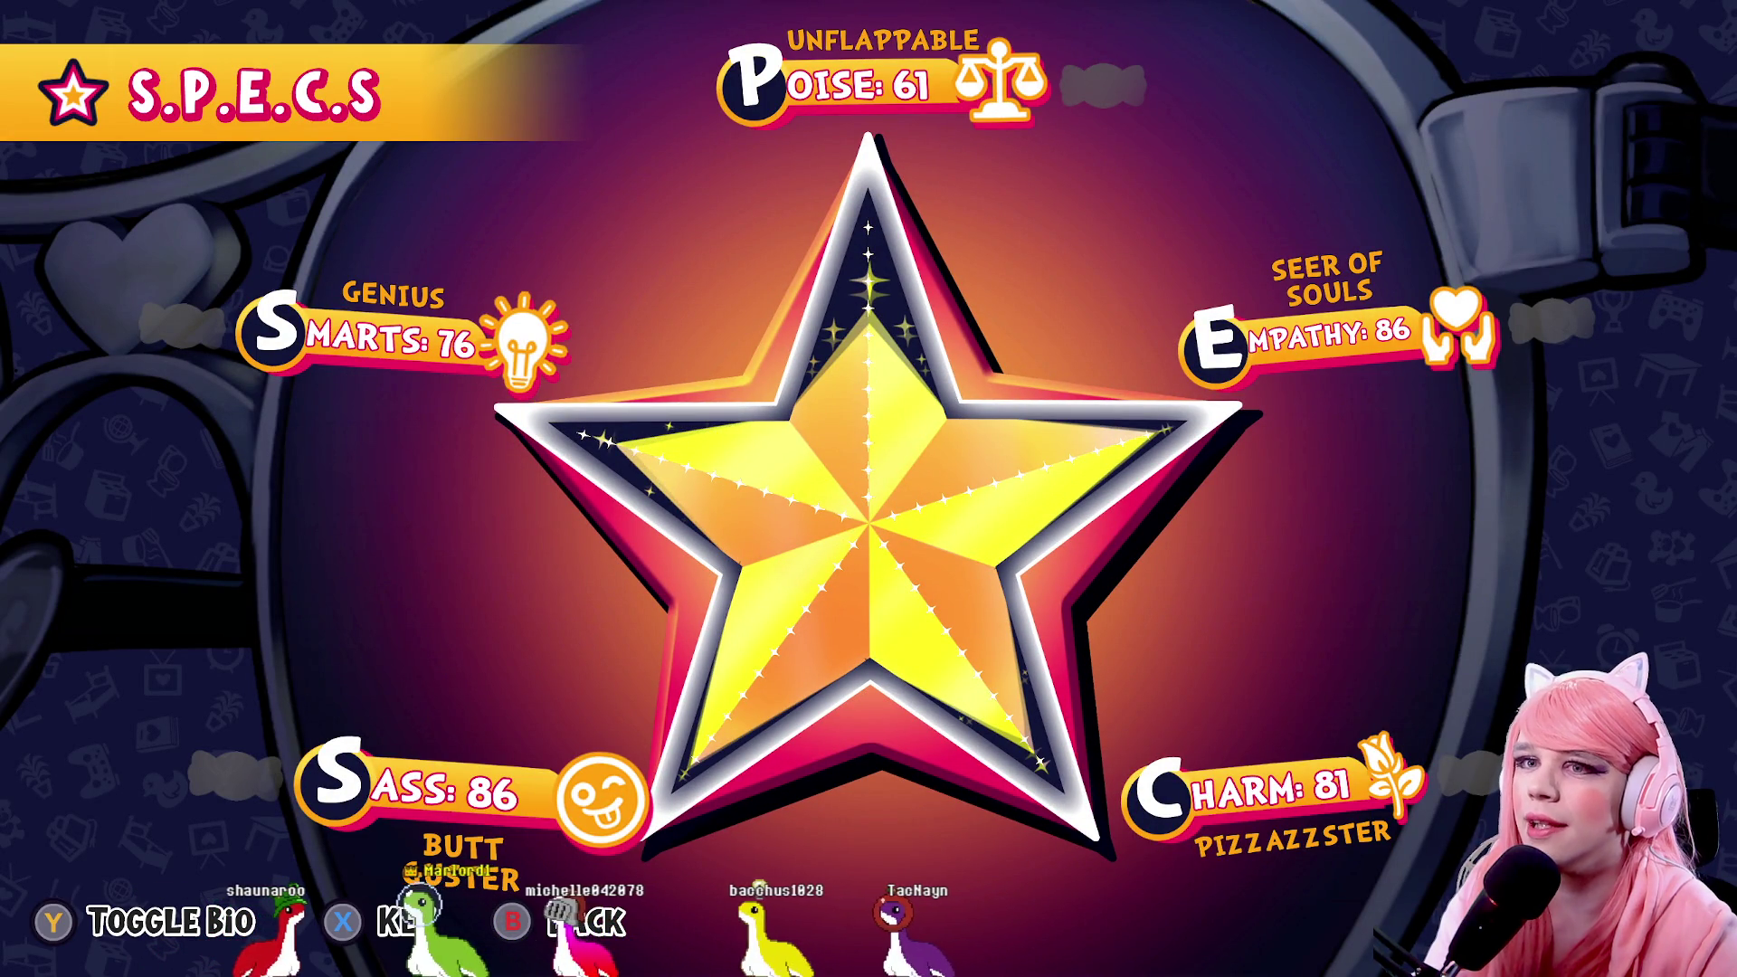
Leave the stats, open the Date-A-Dex, and glance at Abel's entry
key(Escape)
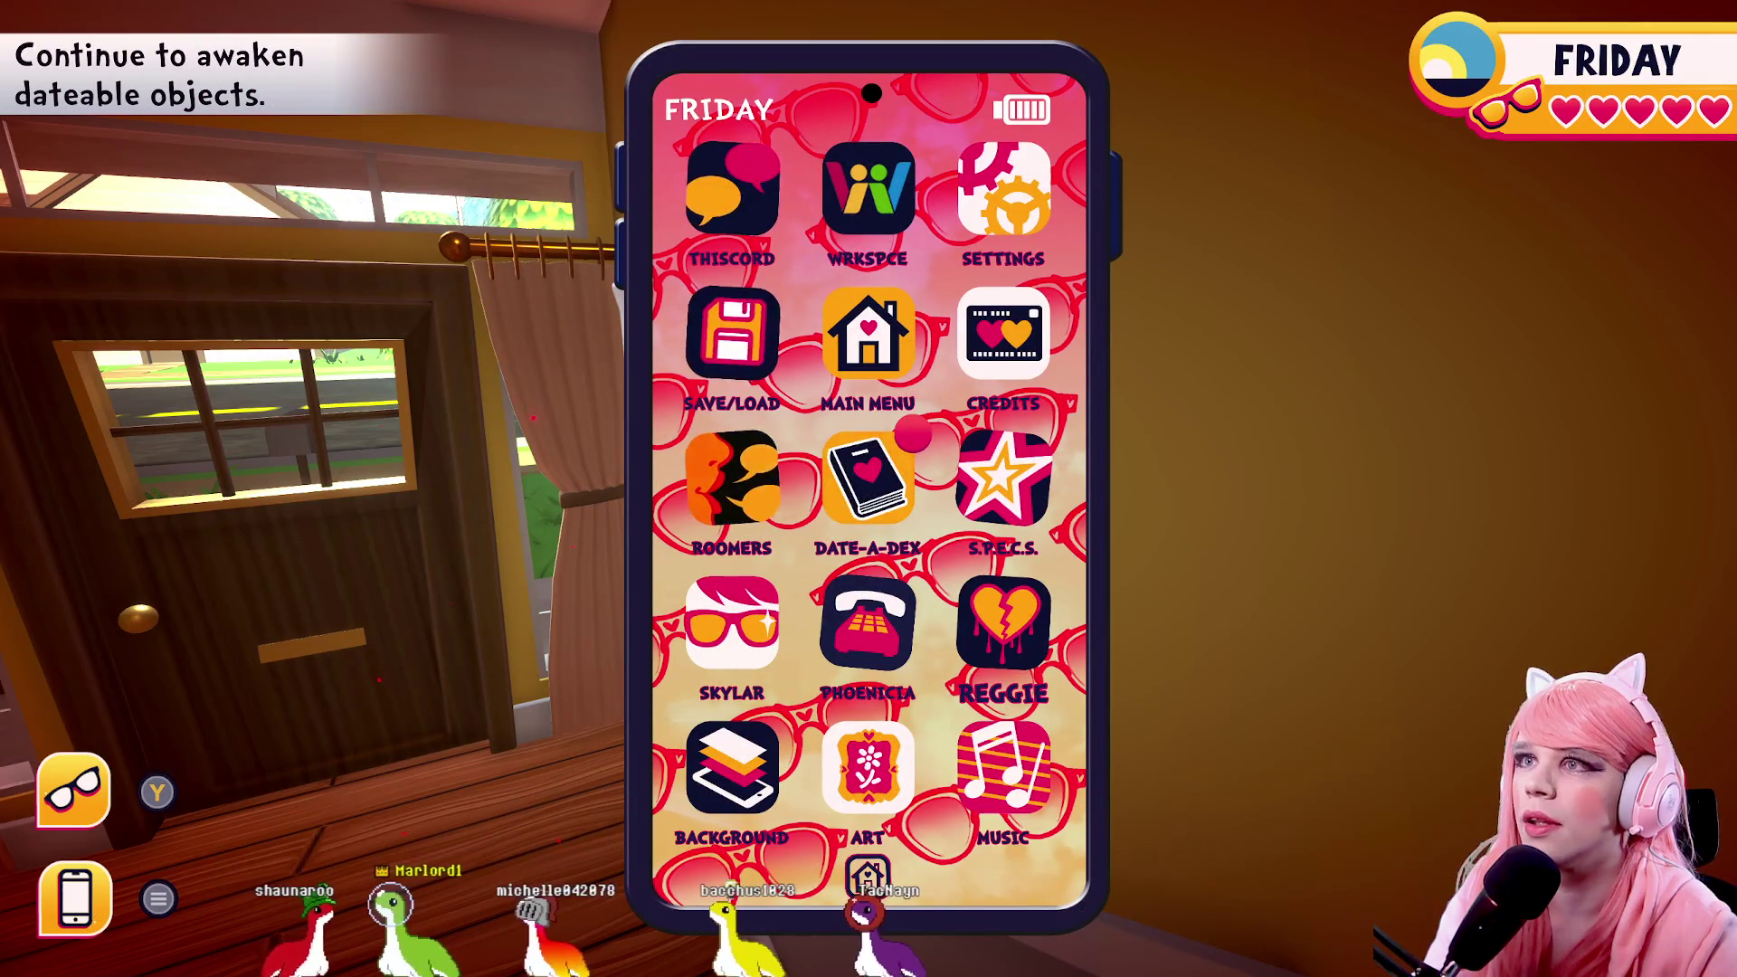
key(Return)
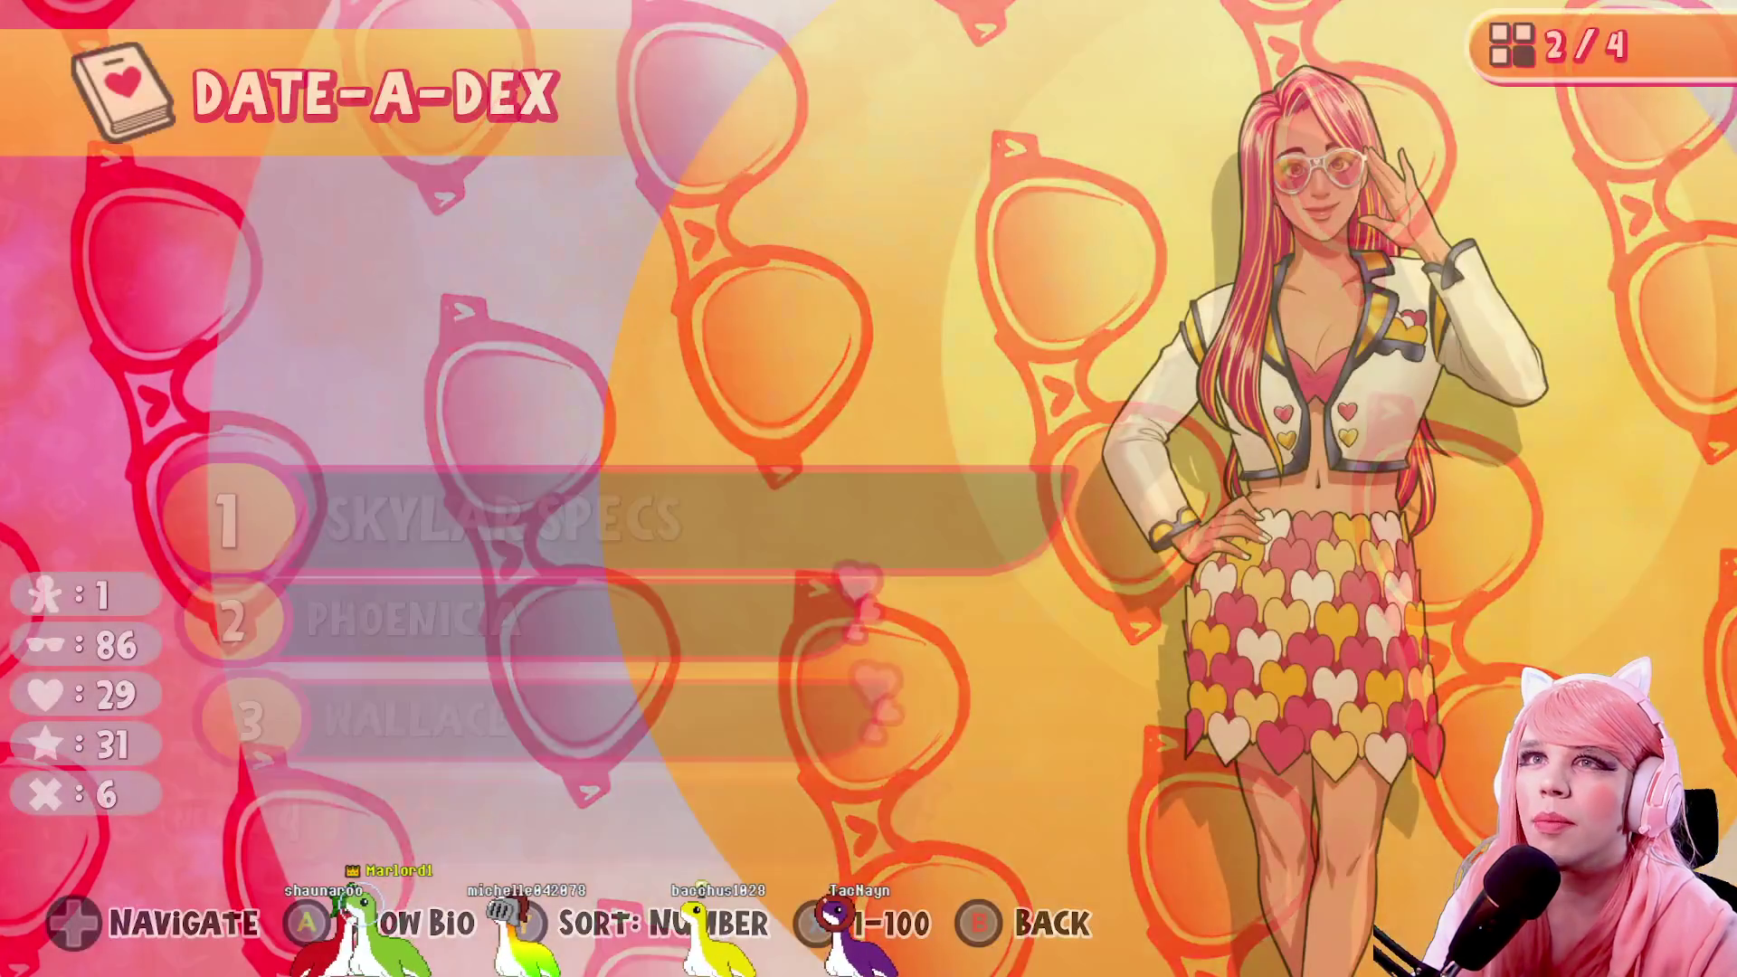
key(Down)
key(Down)
key(Down)
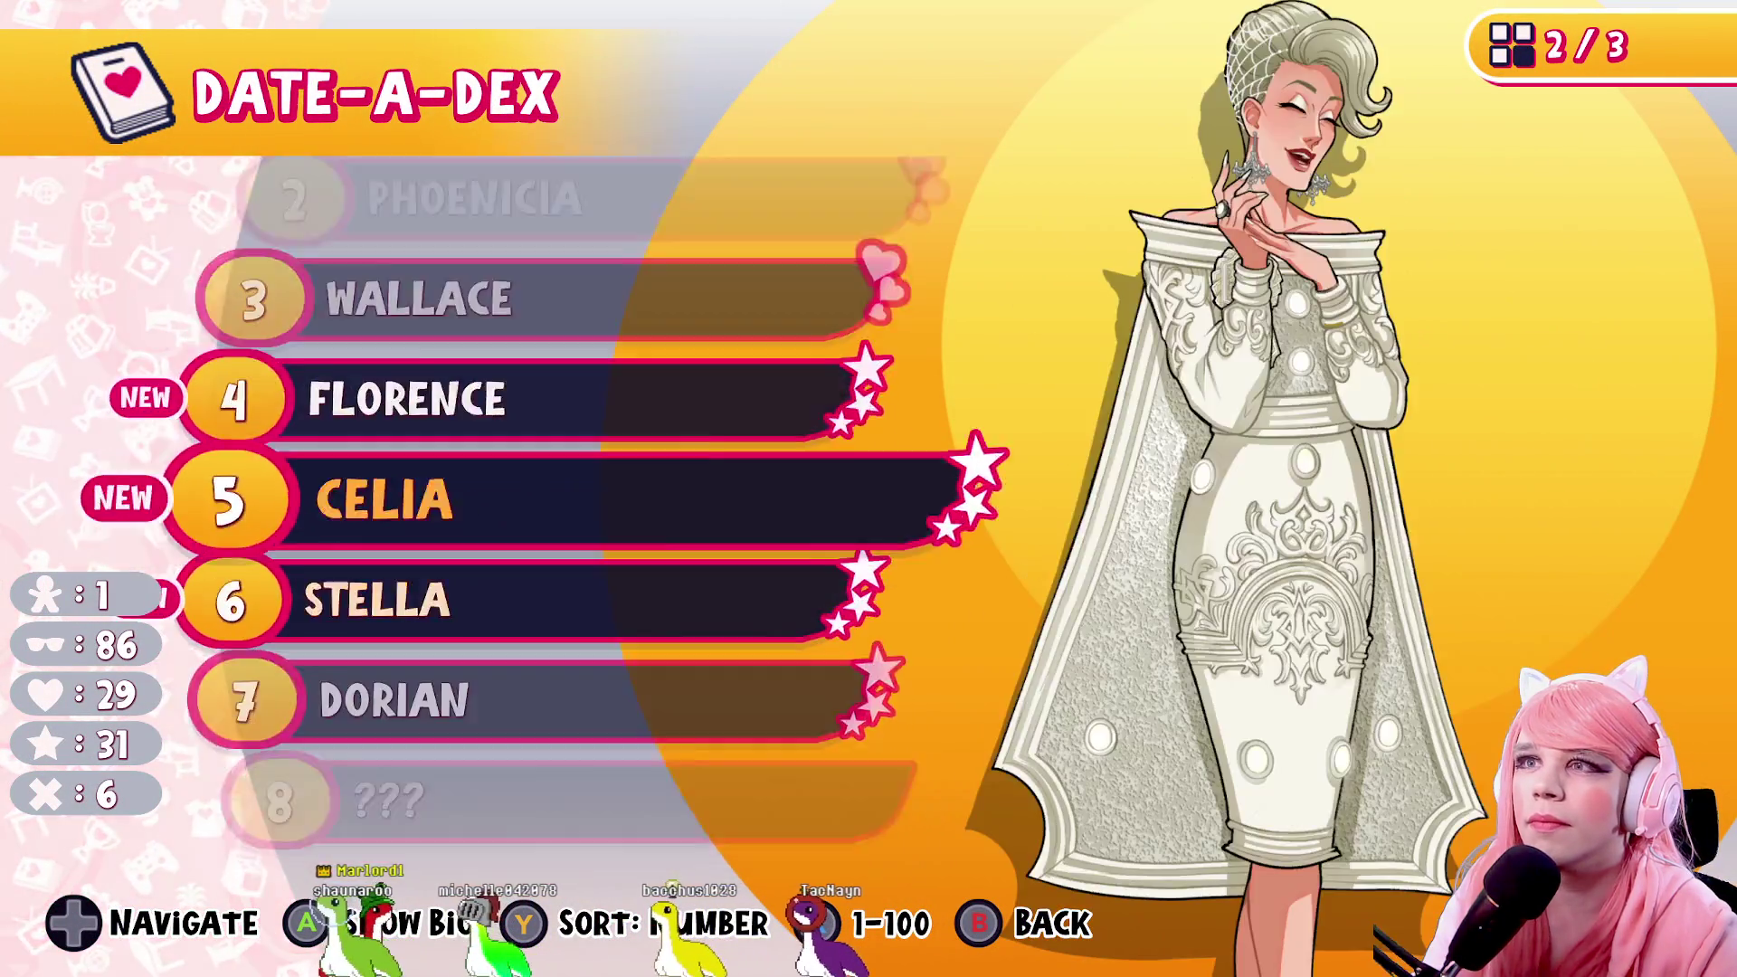
key(Down)
key(Down)
key(Down)
key(Down)
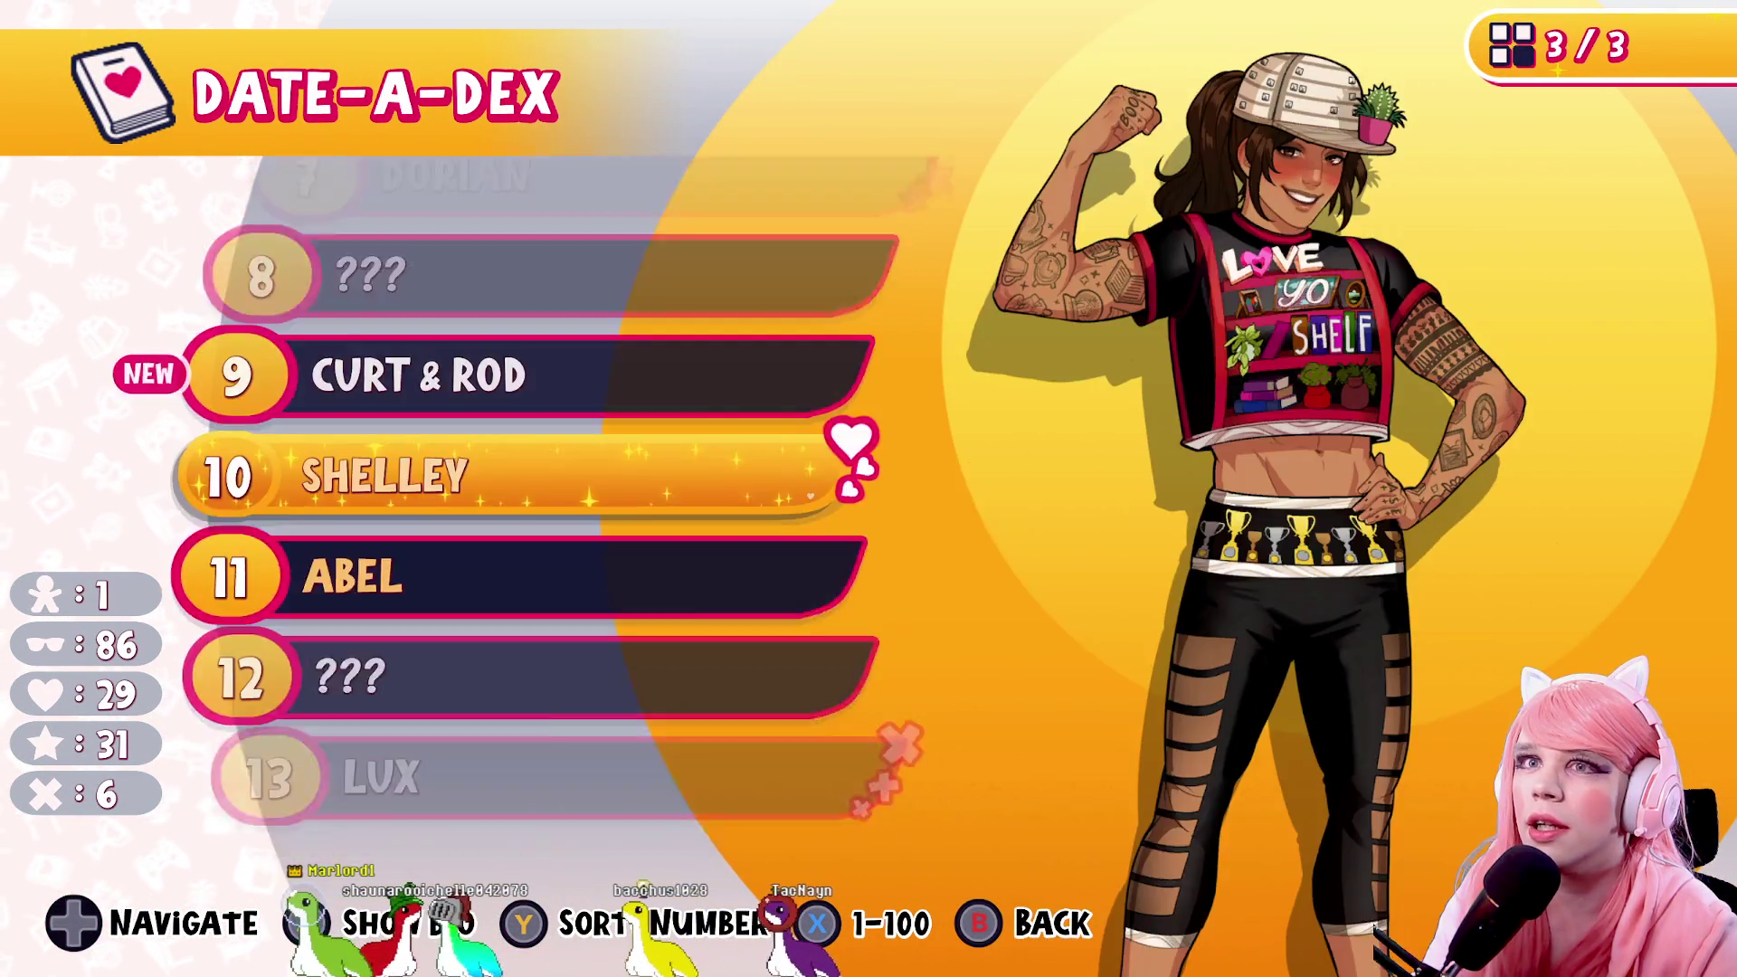
key(Return)
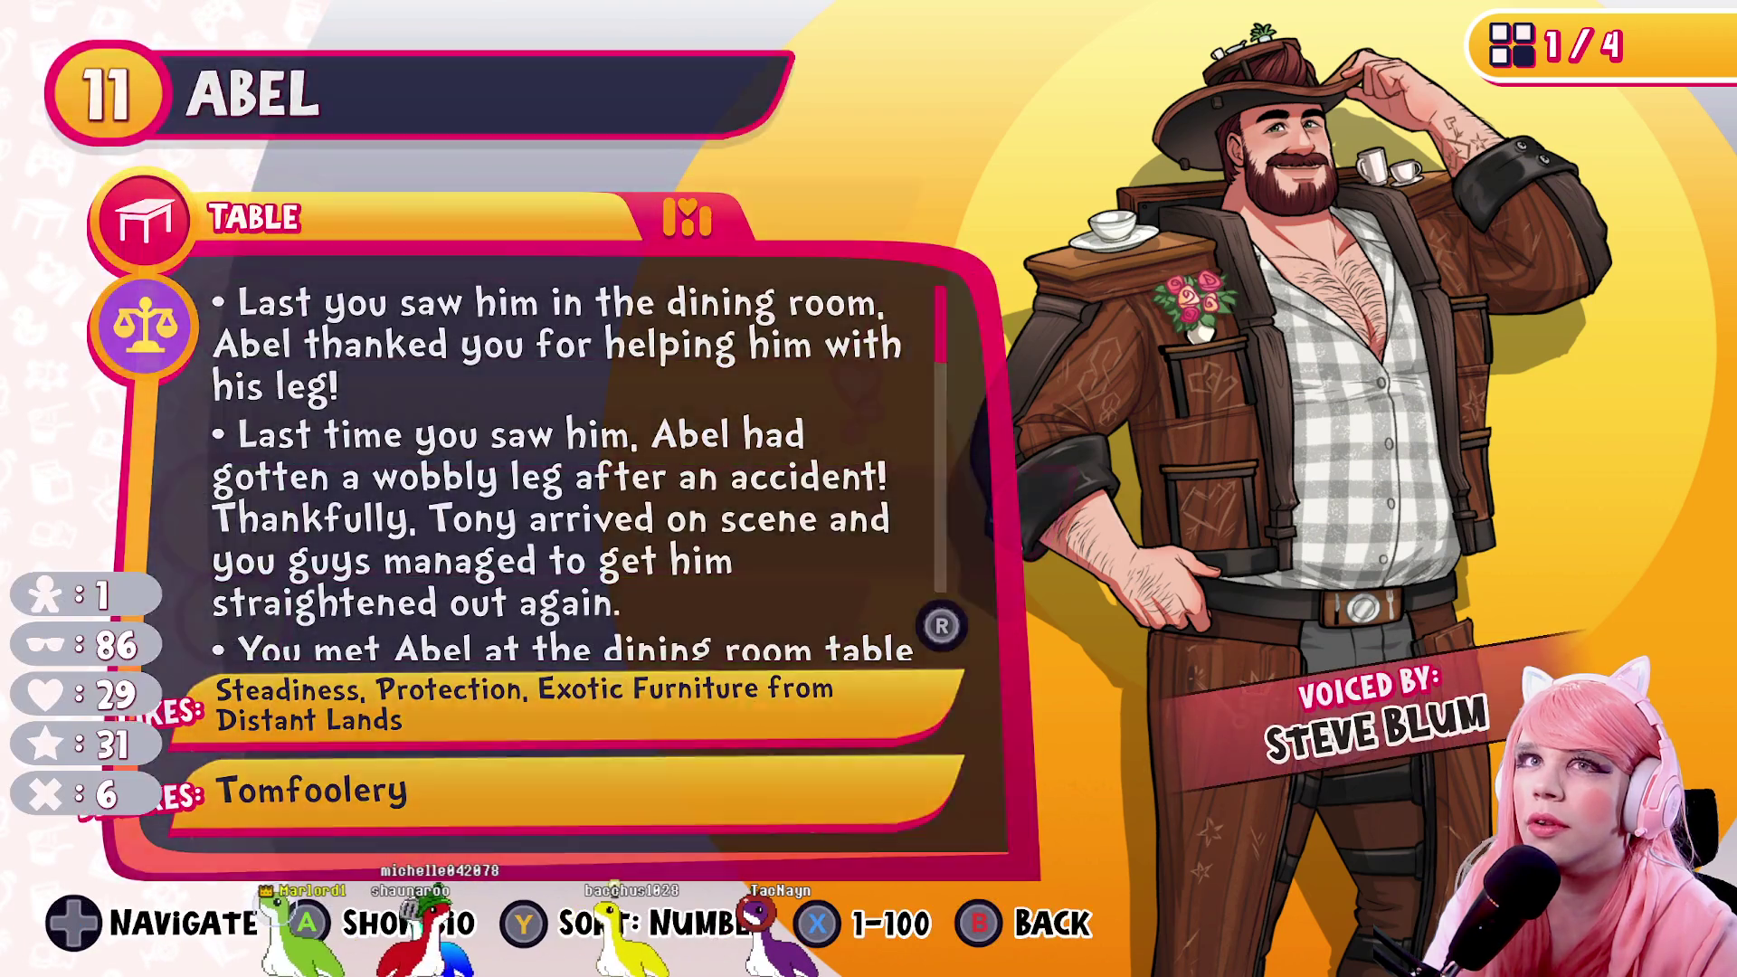
key(Escape)
Scroll down to Captain Jacques Pierrot (27), read his bio, and back out to the phone home screen
key(Down)
key(Down)
key(Down)
key(Down)
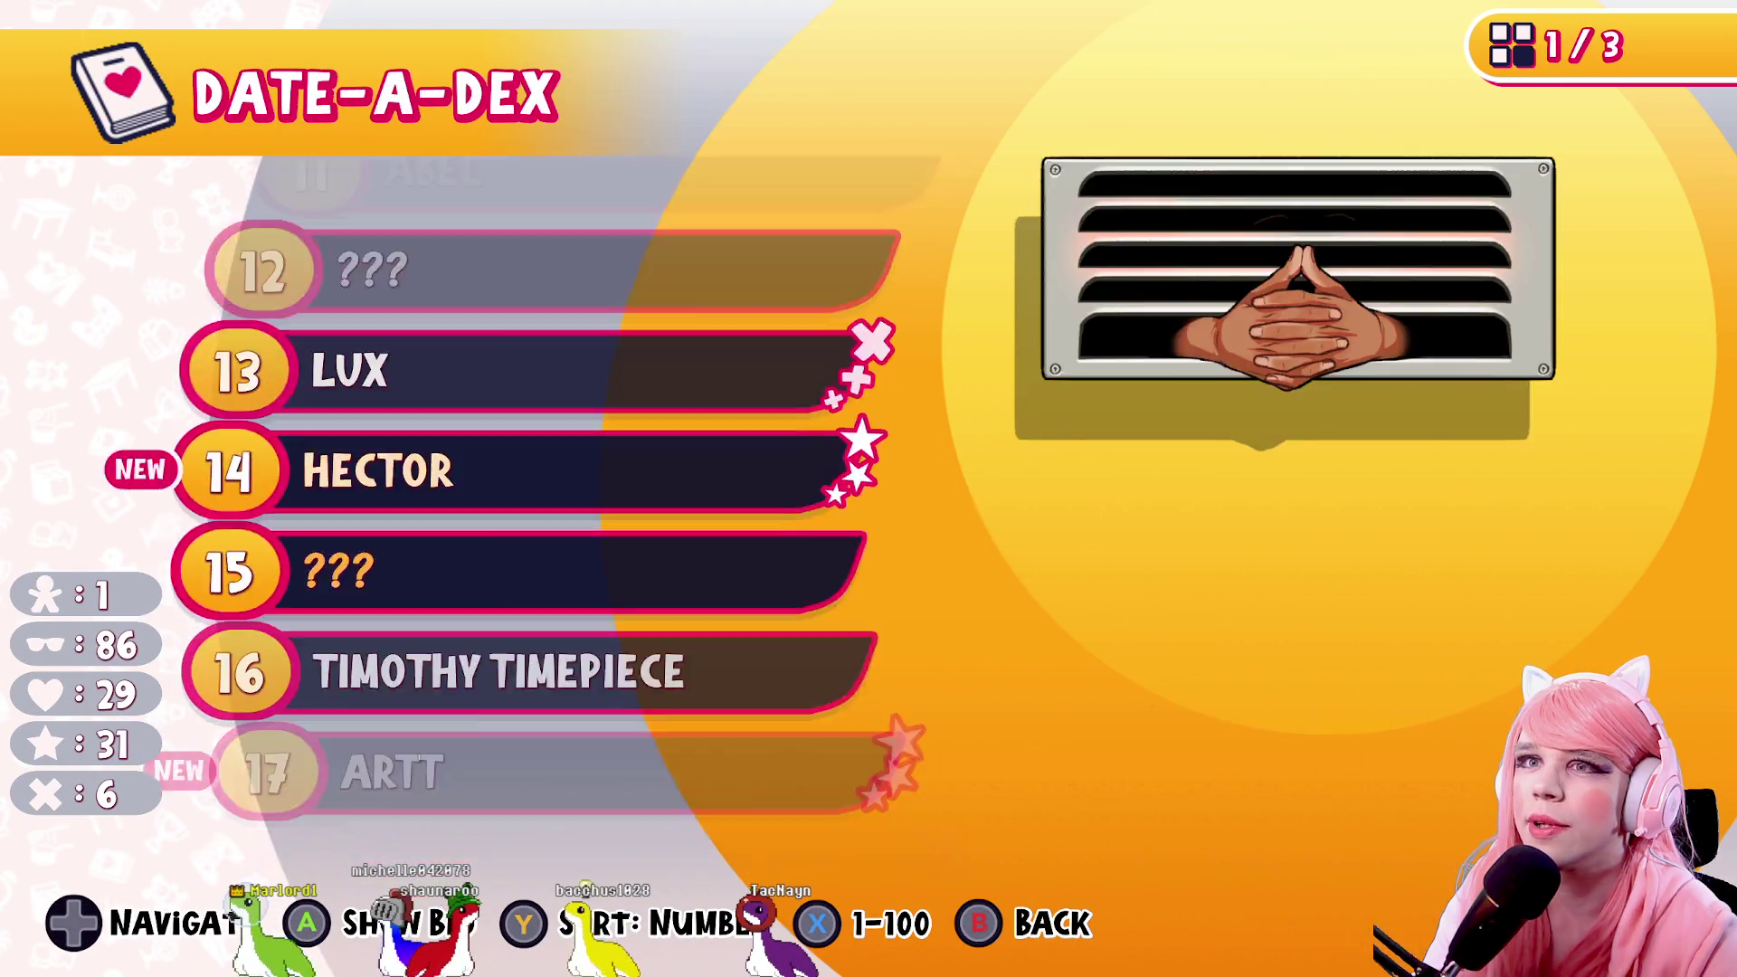
key(Down)
key(Down)
key(Down)
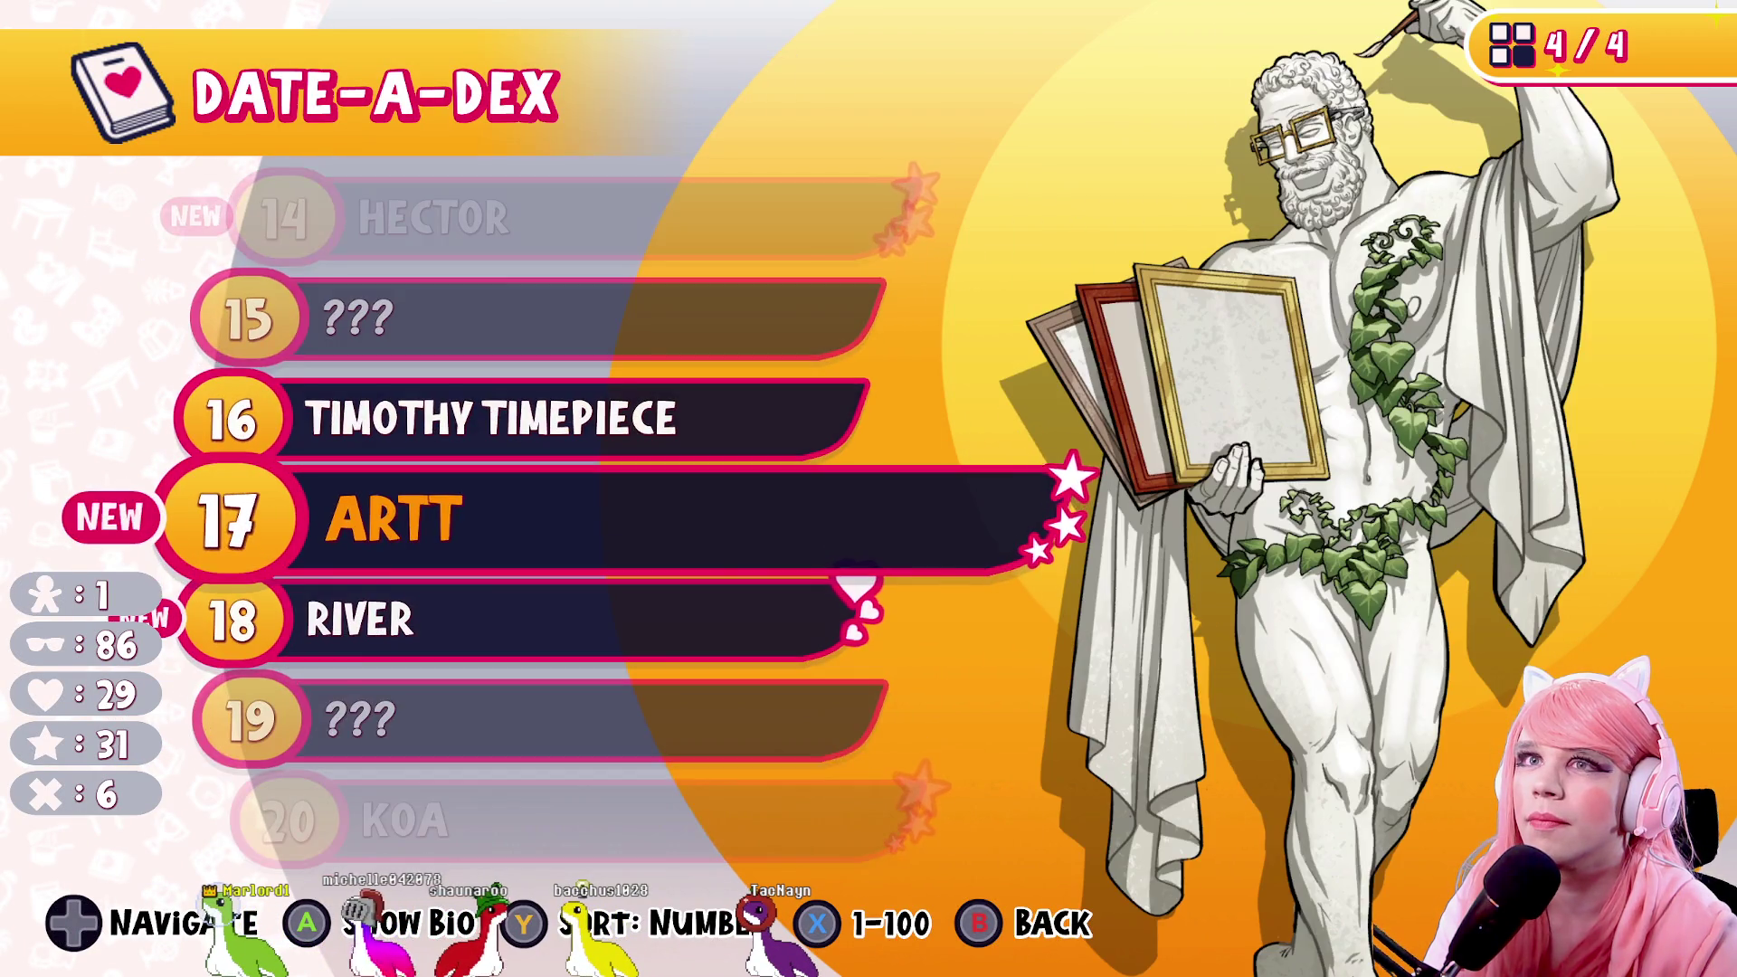
key(Down)
key(Down)
key(Down)
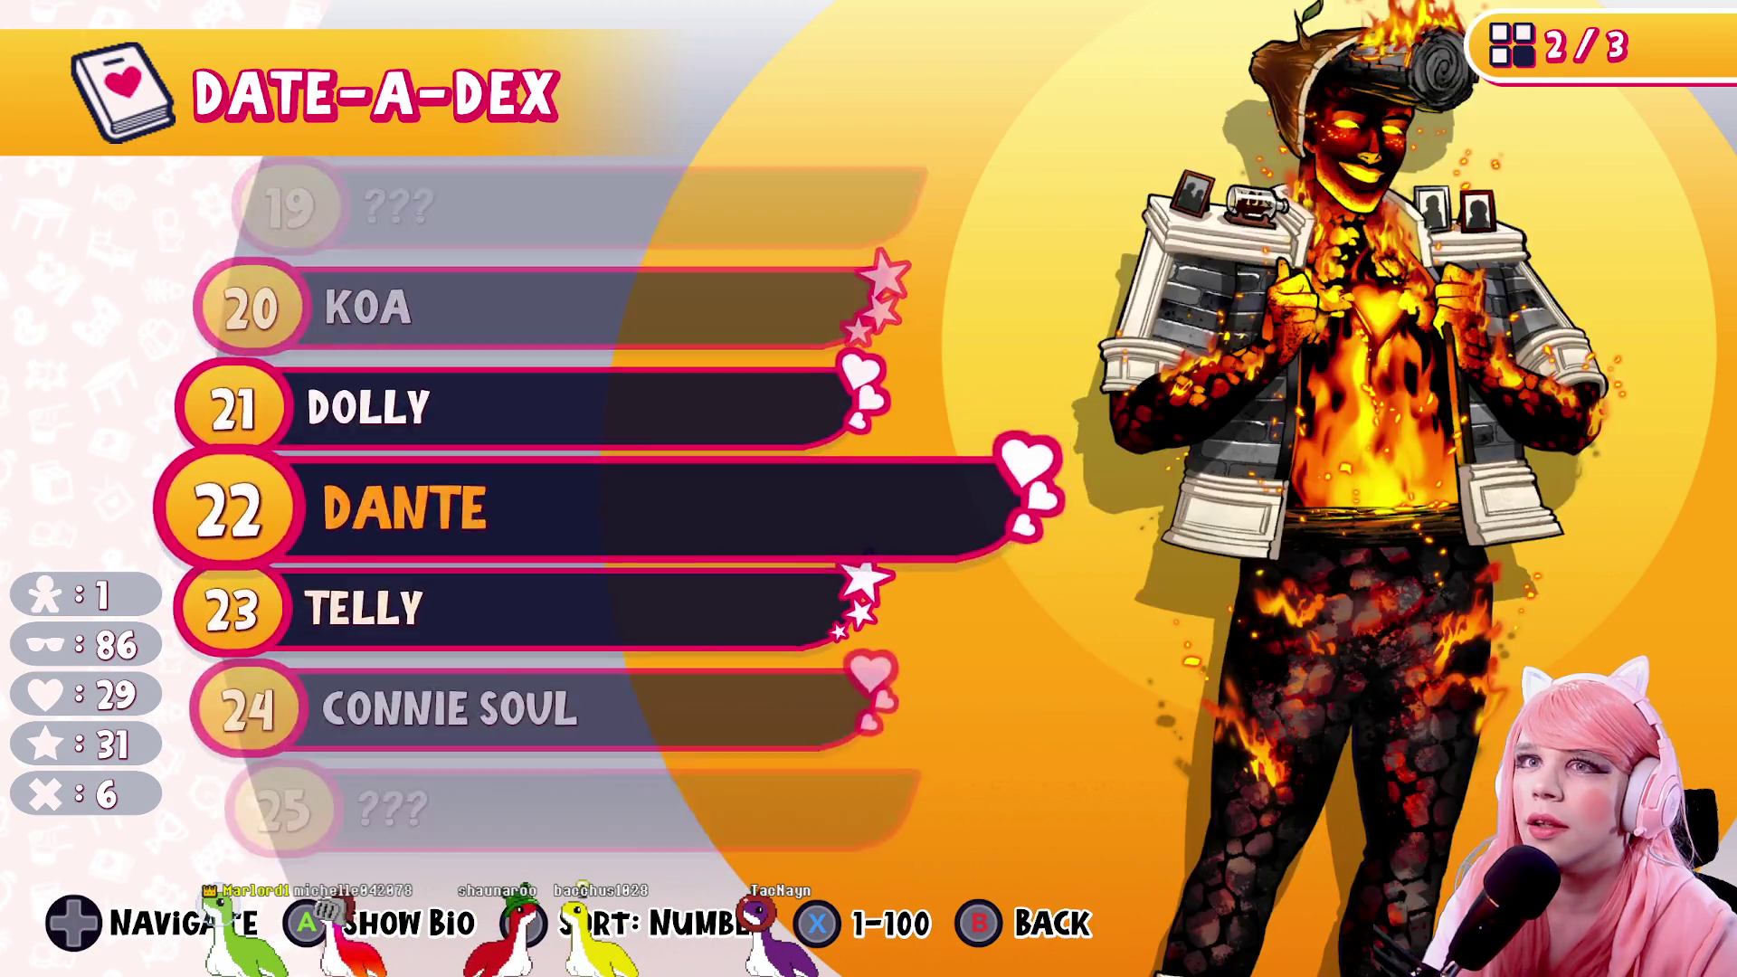
key(Down)
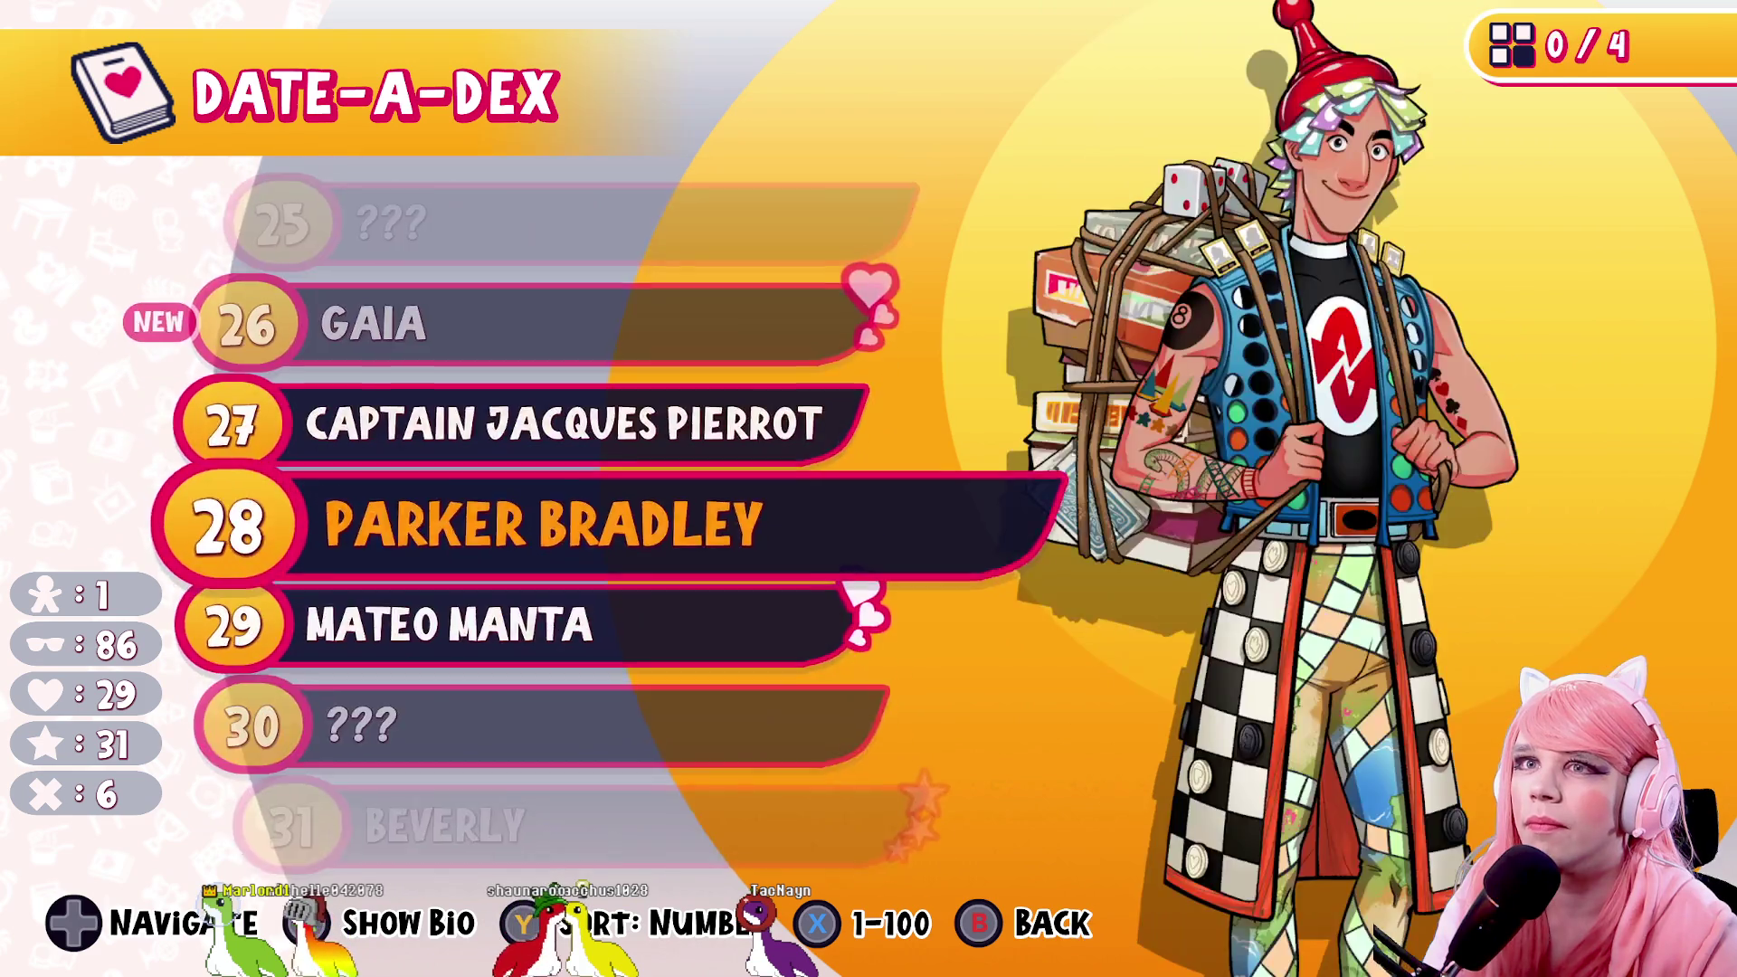
key(Up)
key(Return)
key(Escape)
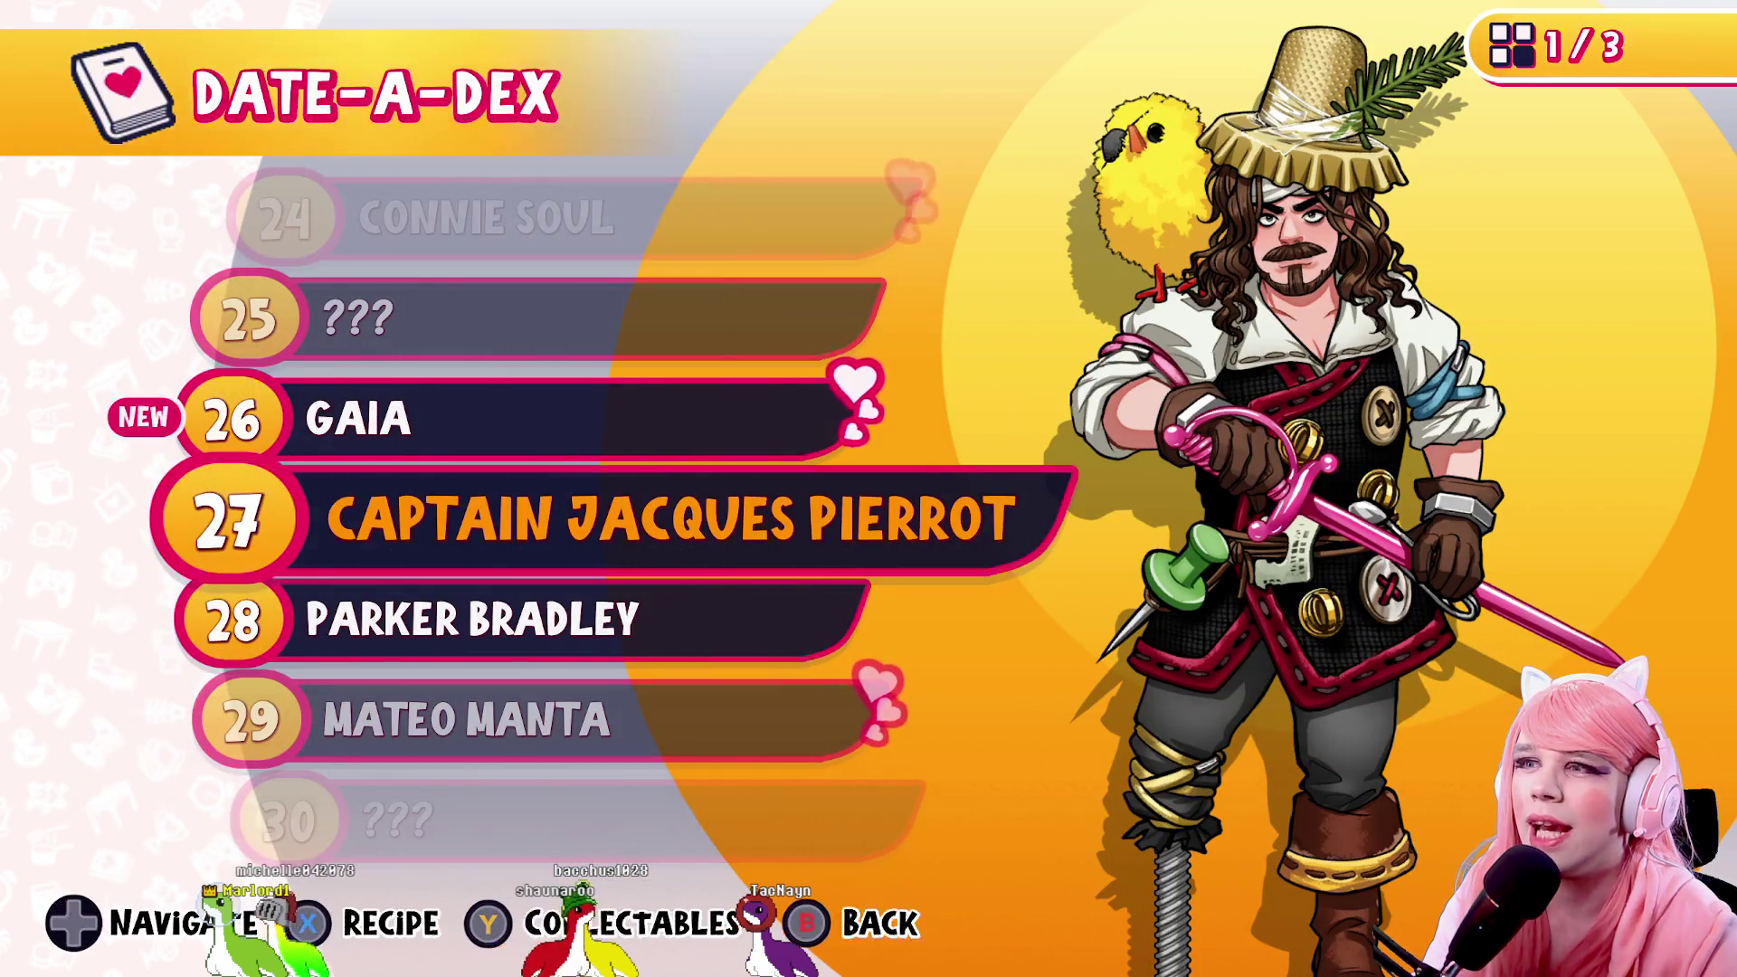
key(Return)
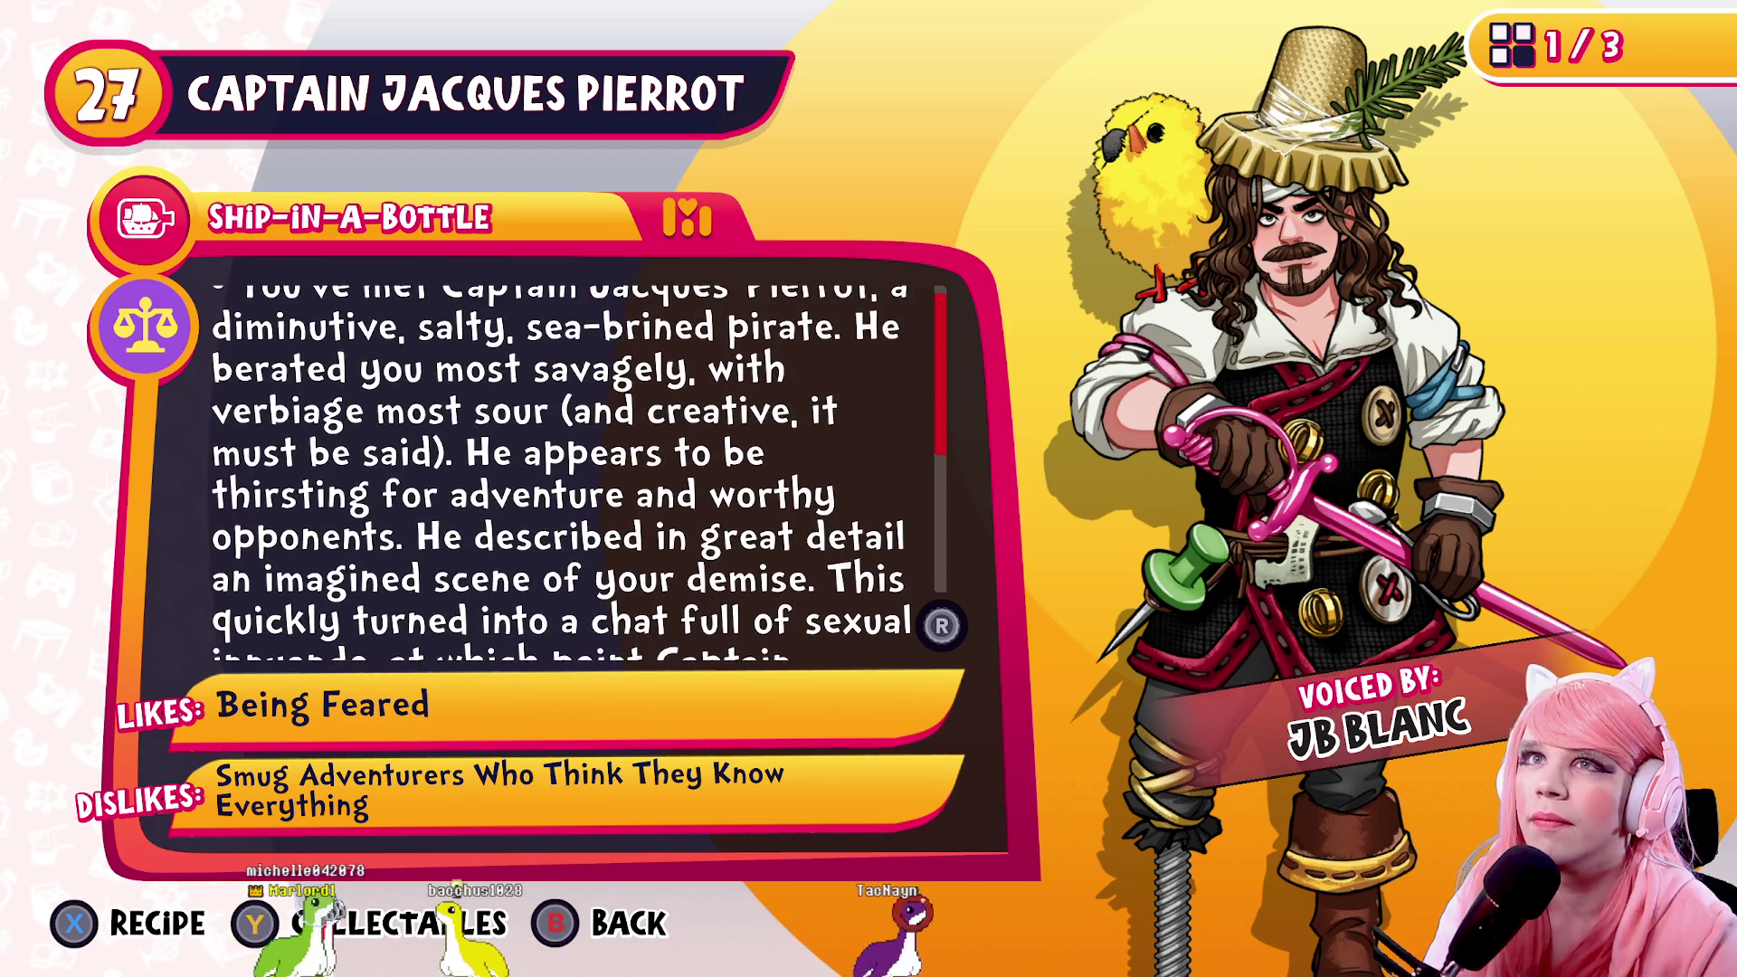
key(Escape)
key(Escape)
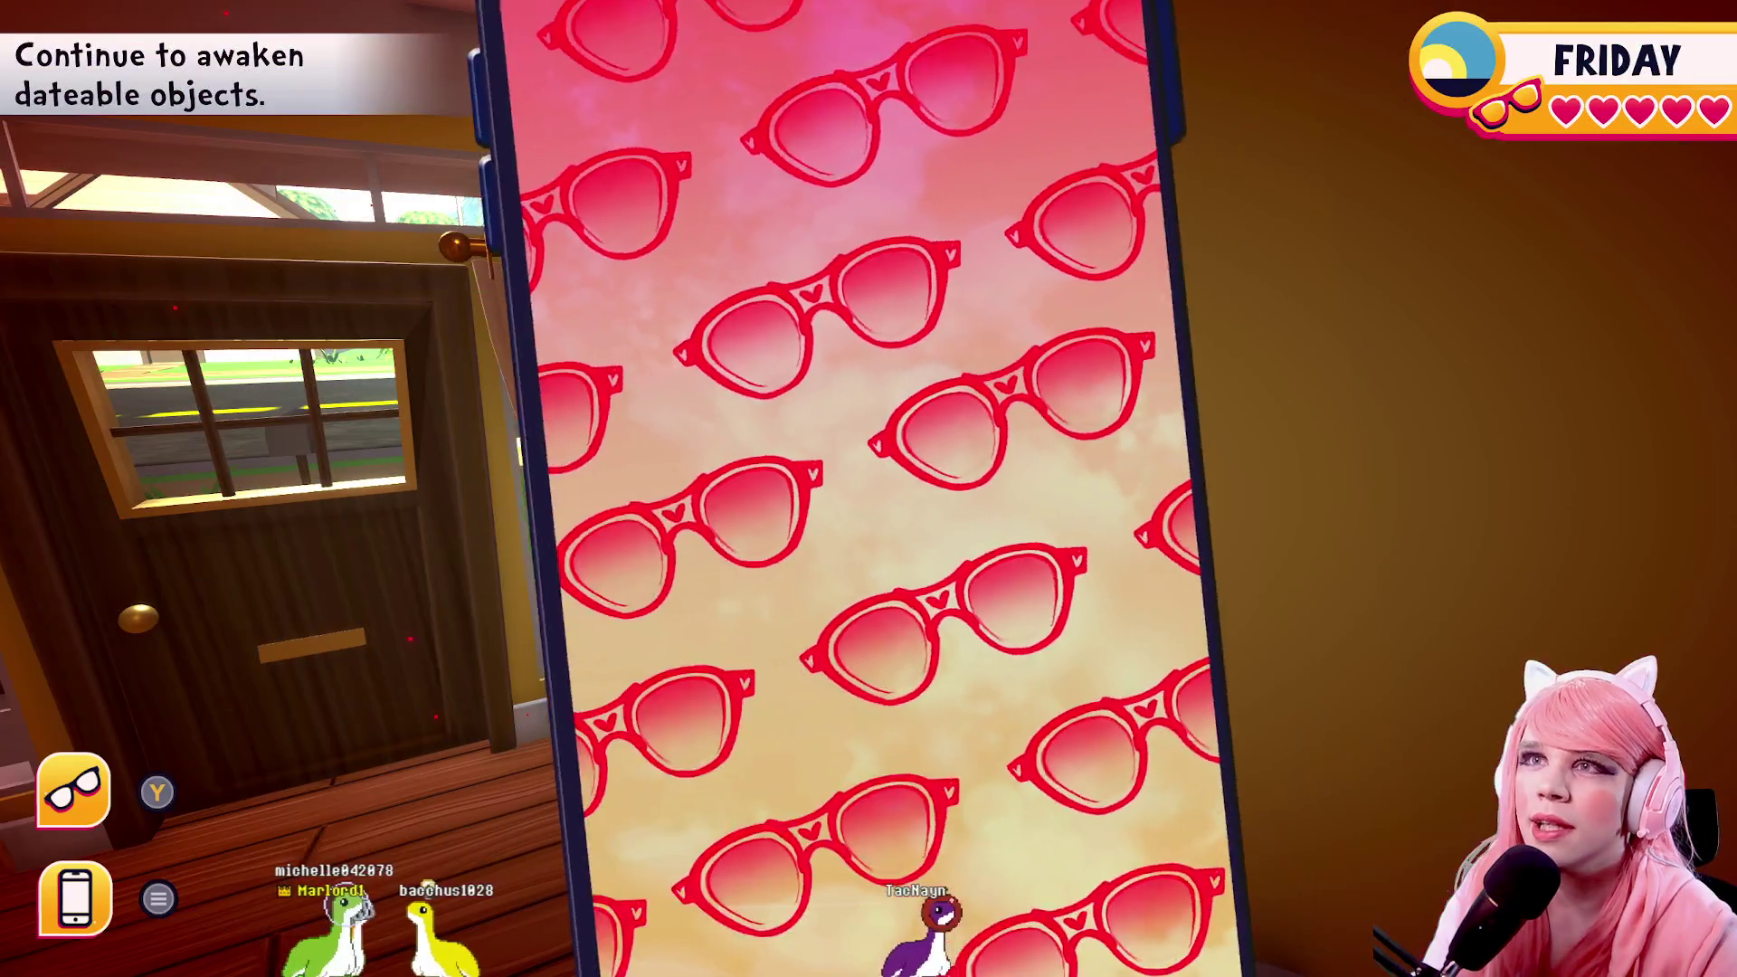
key(Escape)
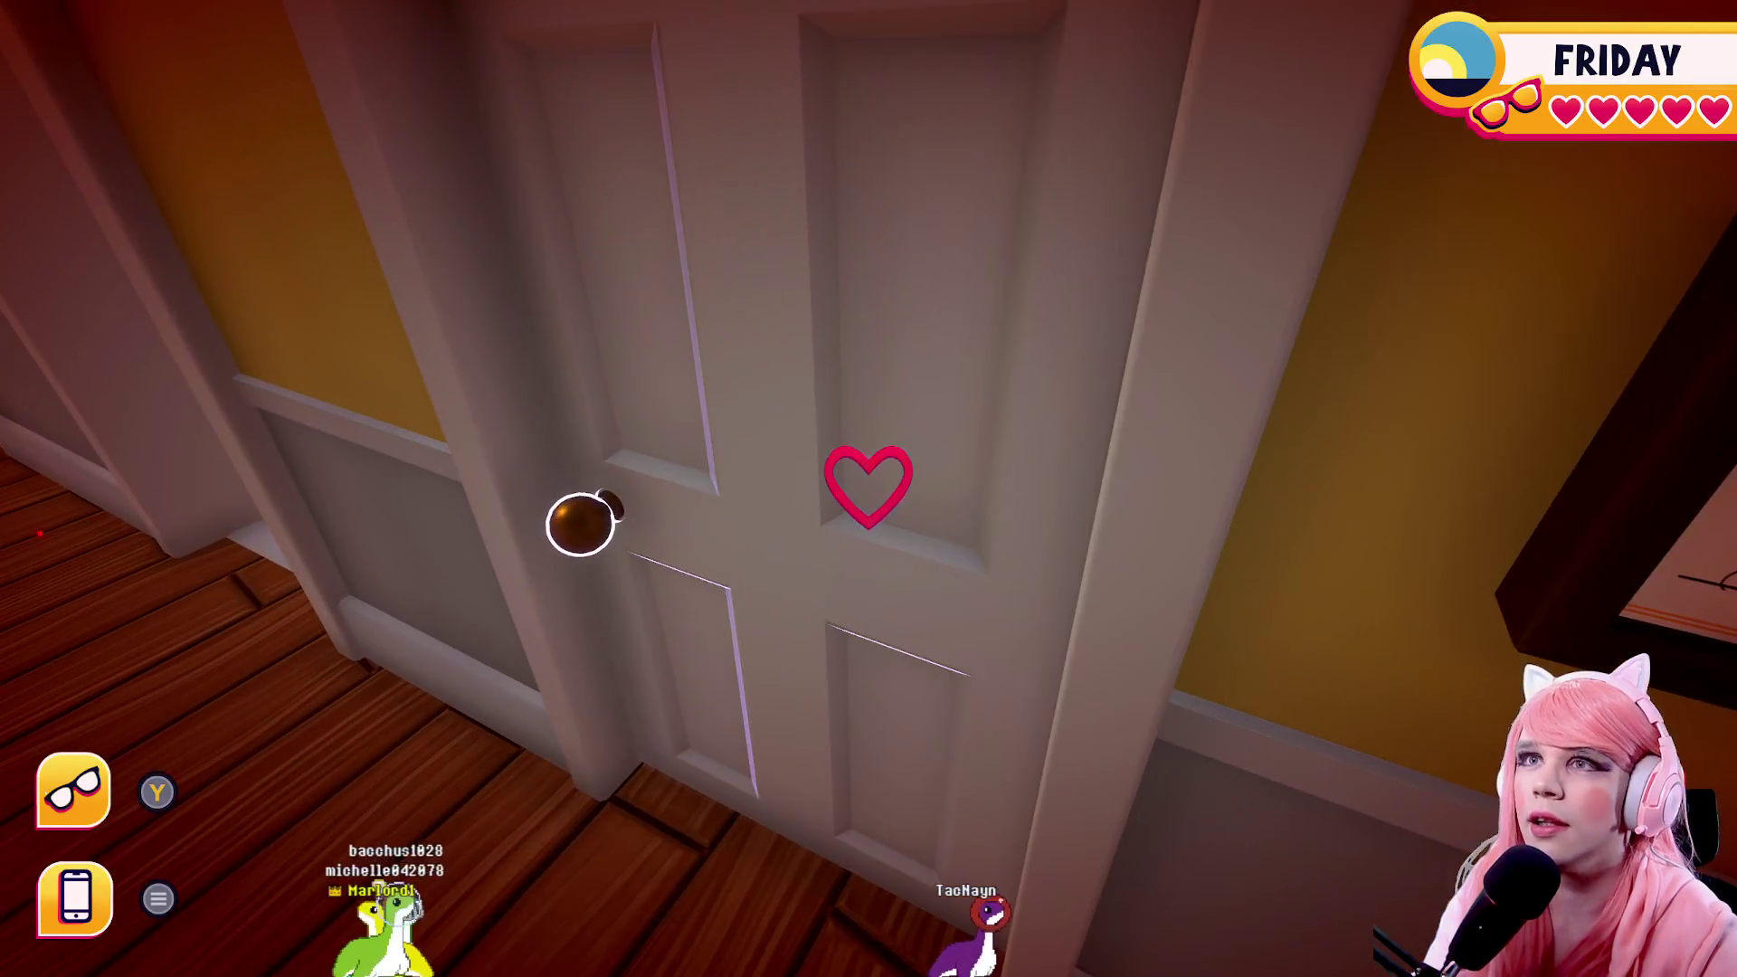
Open the study door, circle through the hallway back to the desk, and talk to Dasha
click(869, 487)
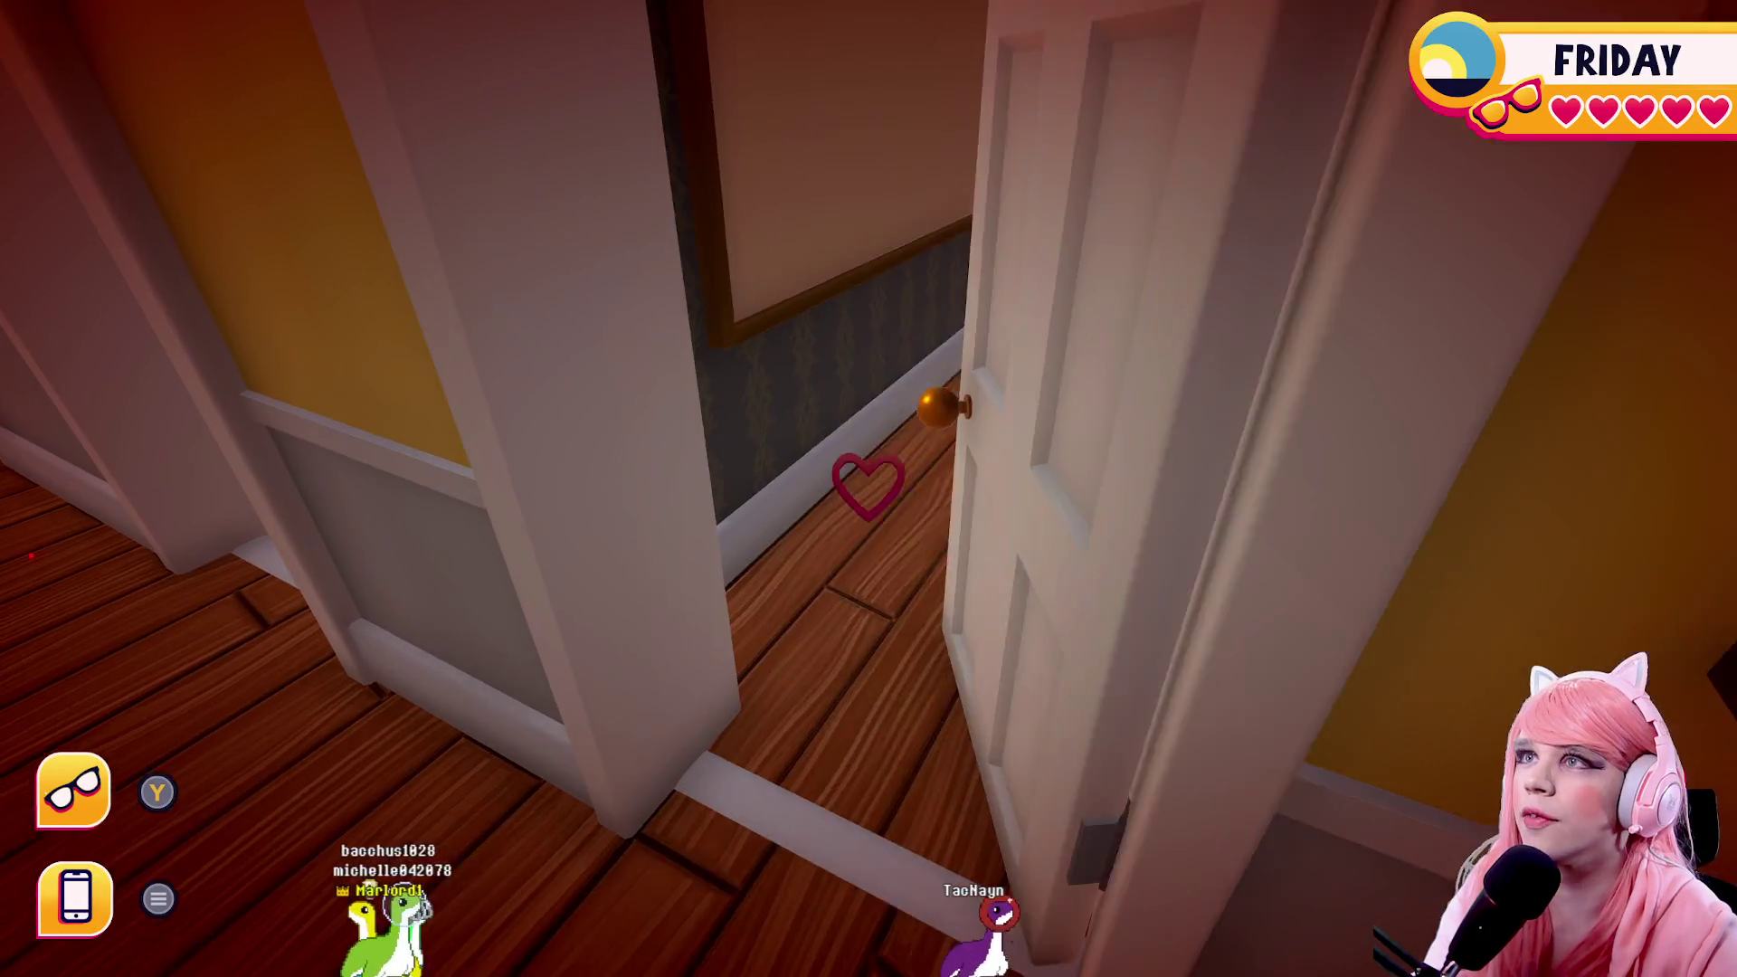
key(w)
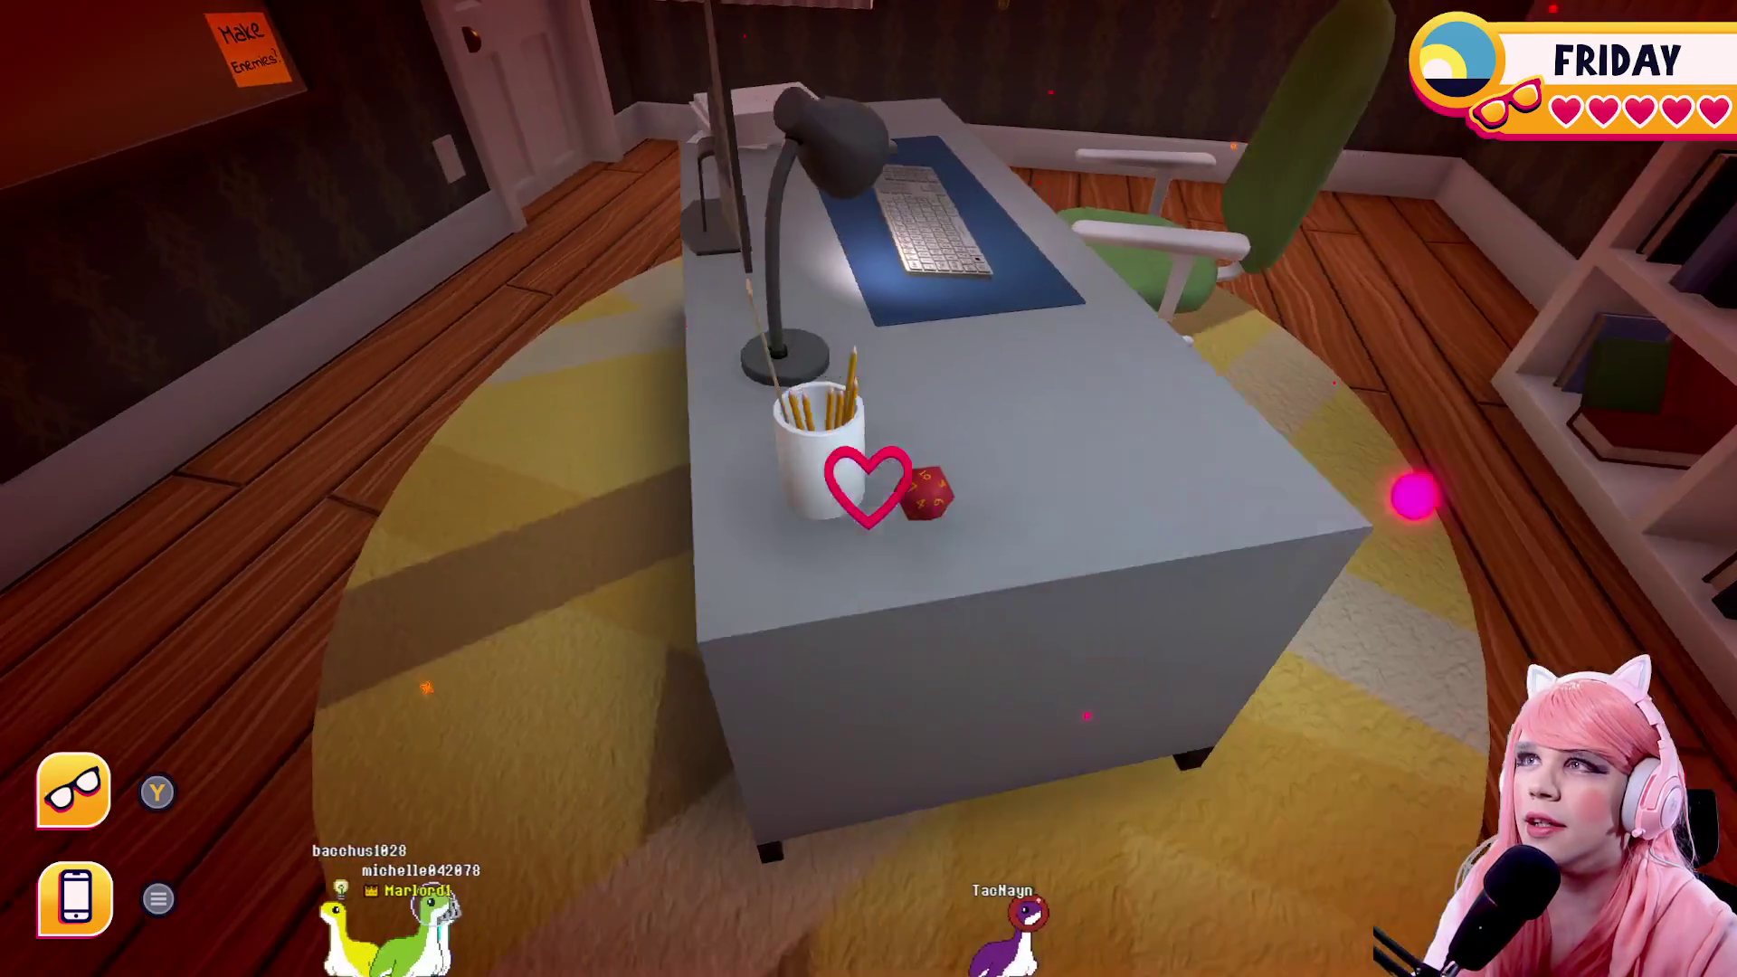
key(a)
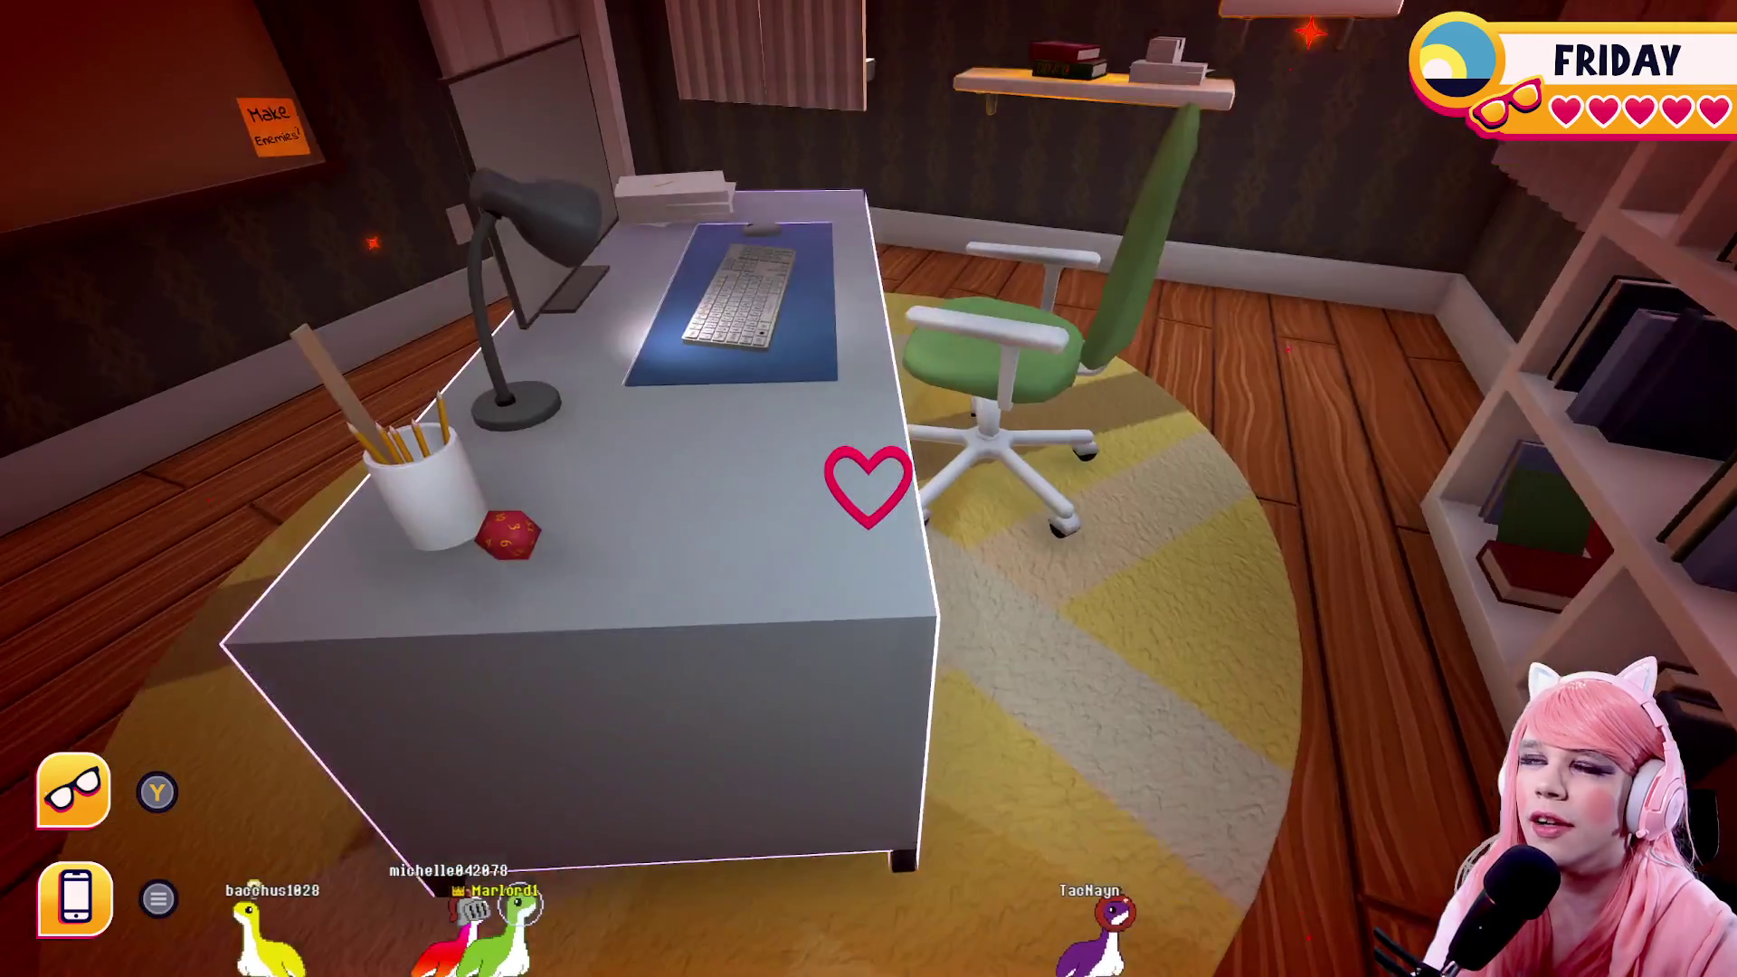
key(w)
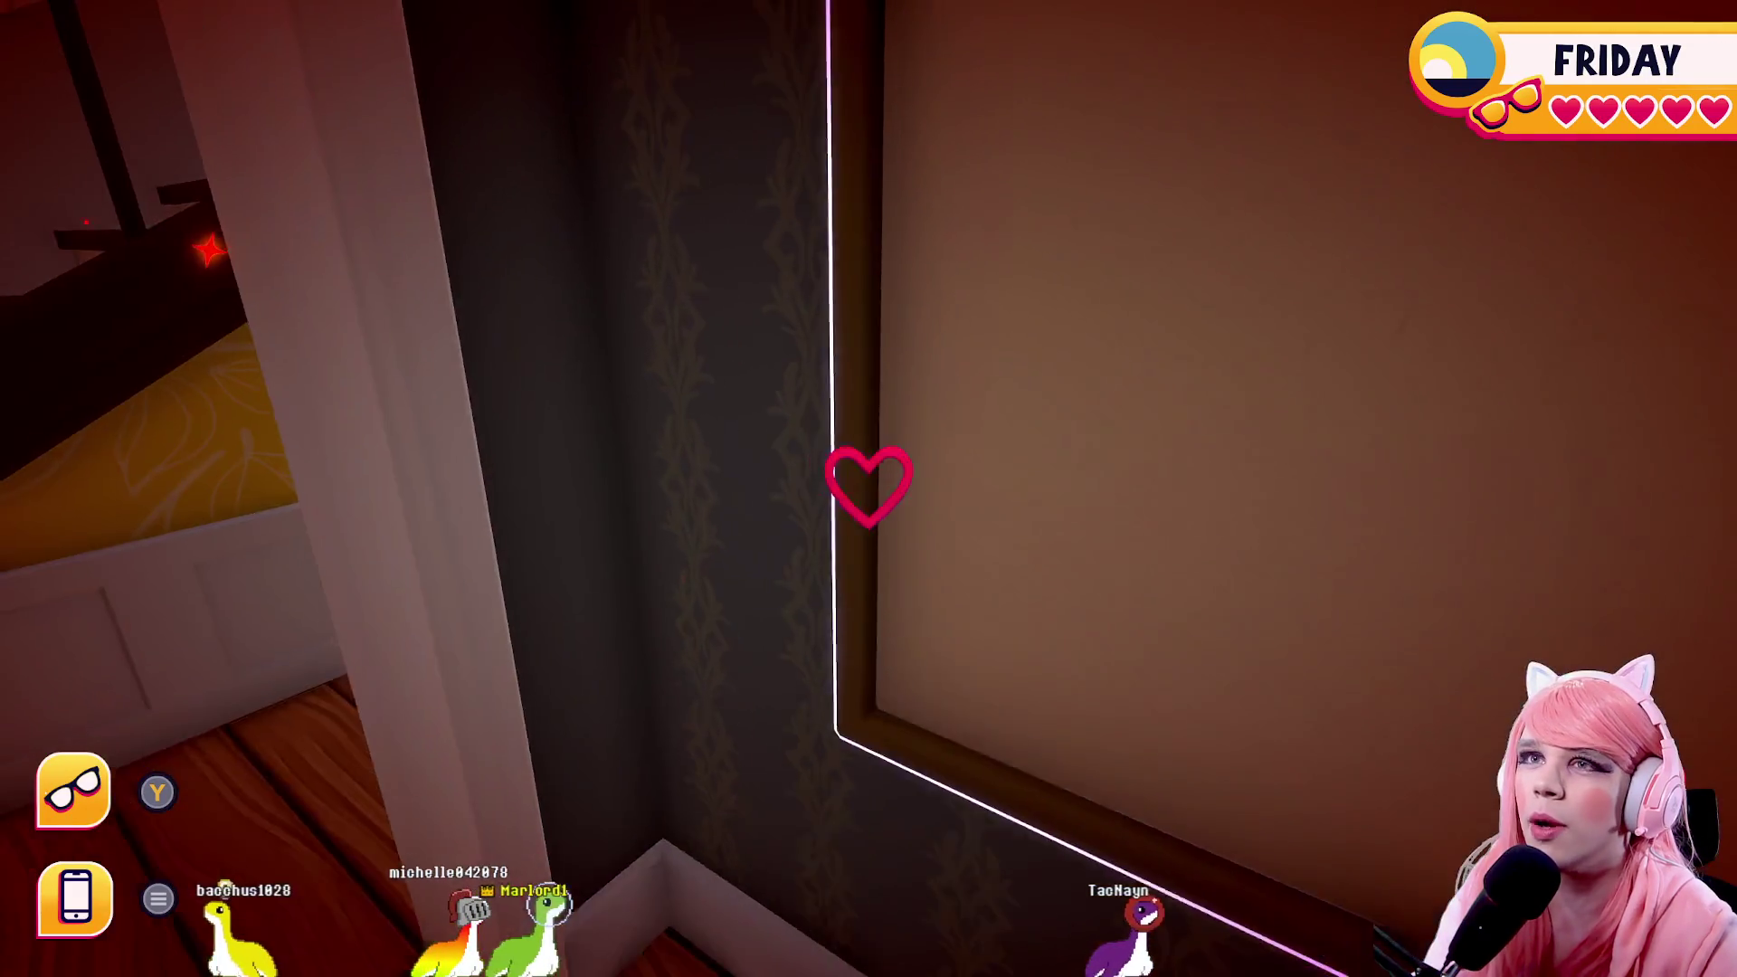
key(w)
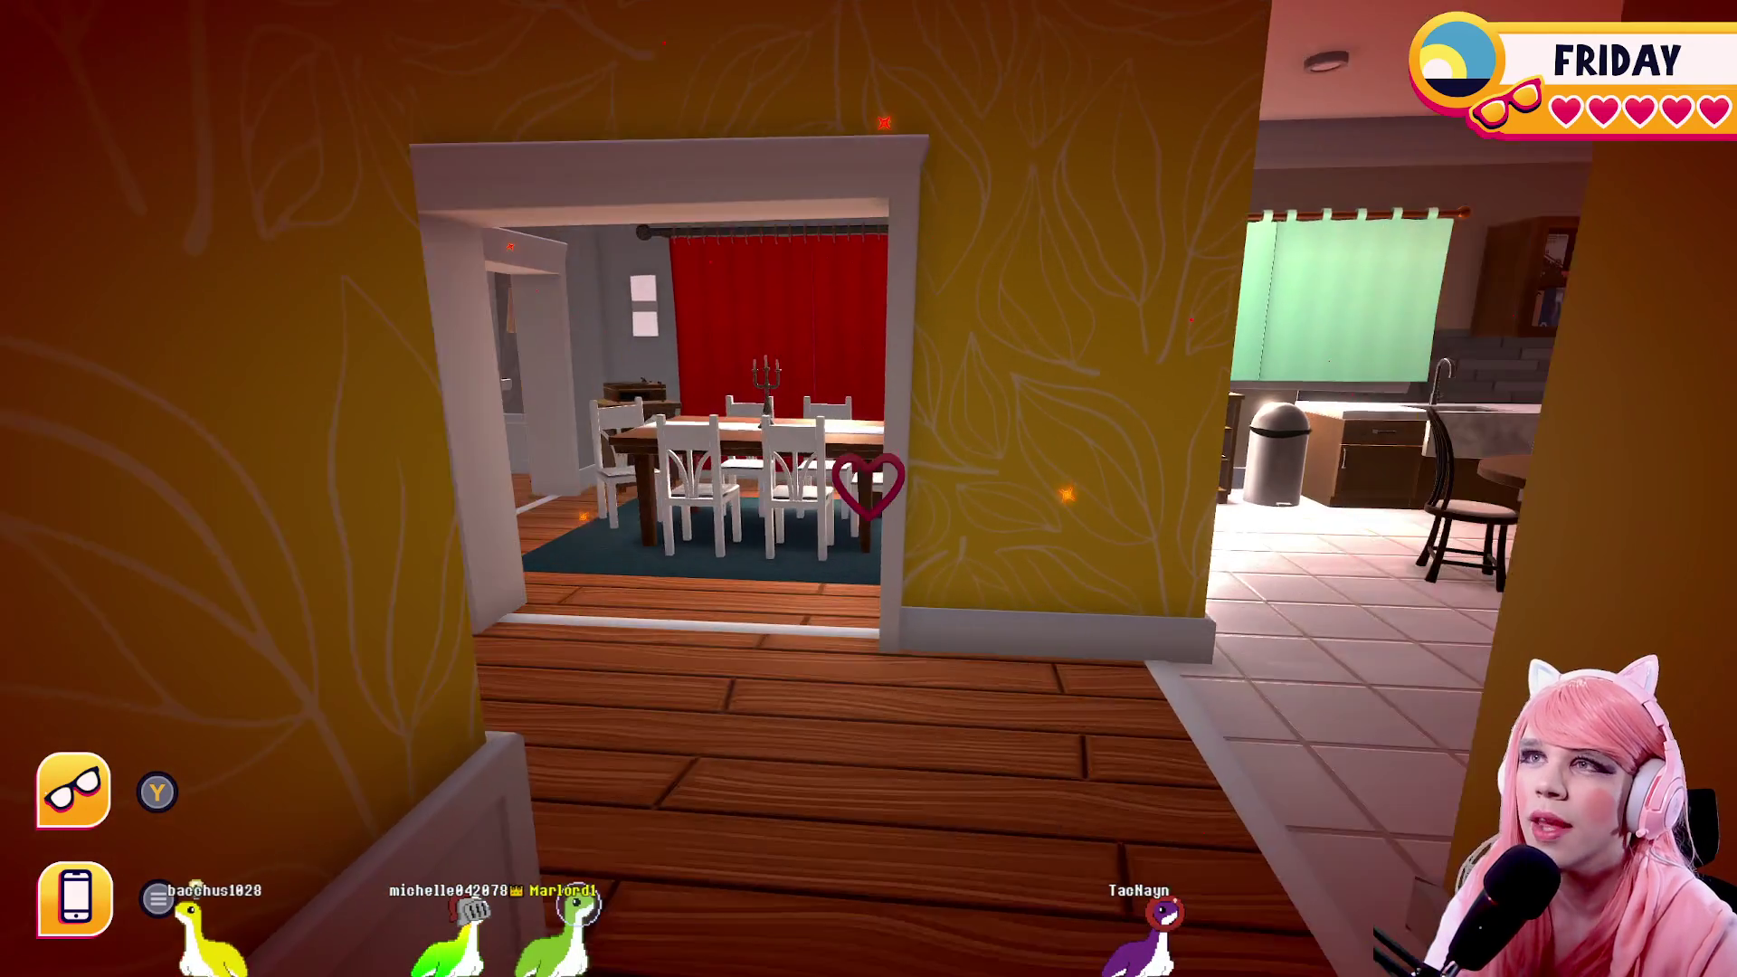
key(w)
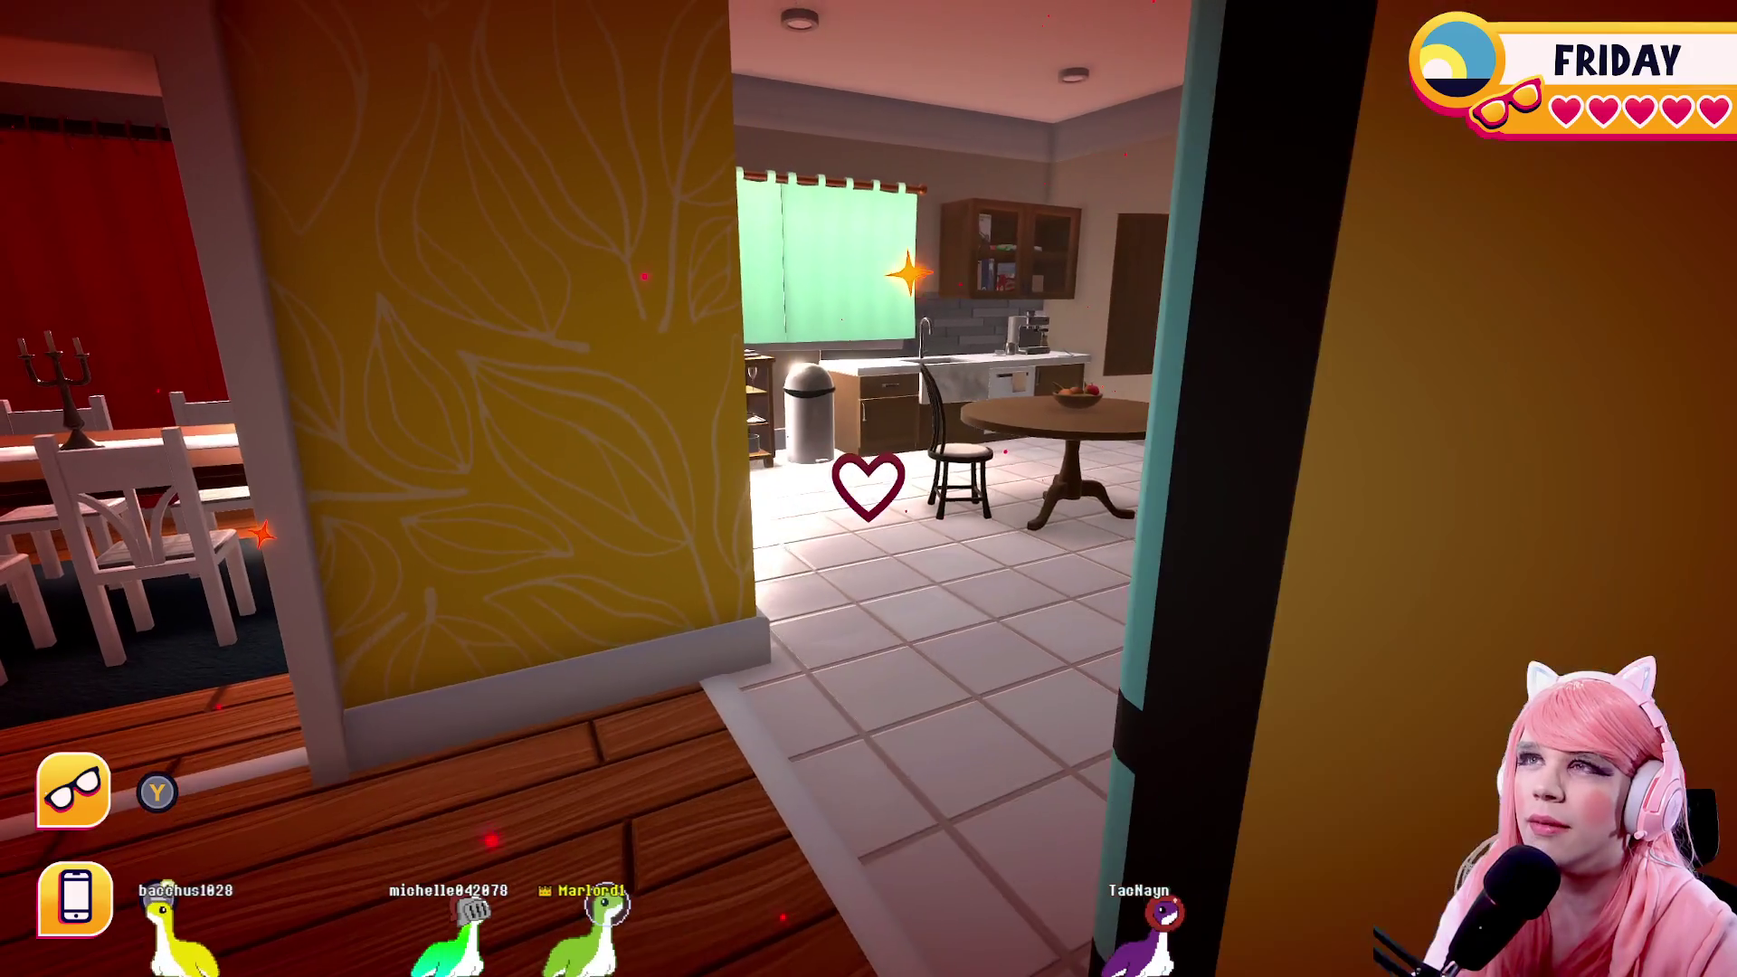
key(w)
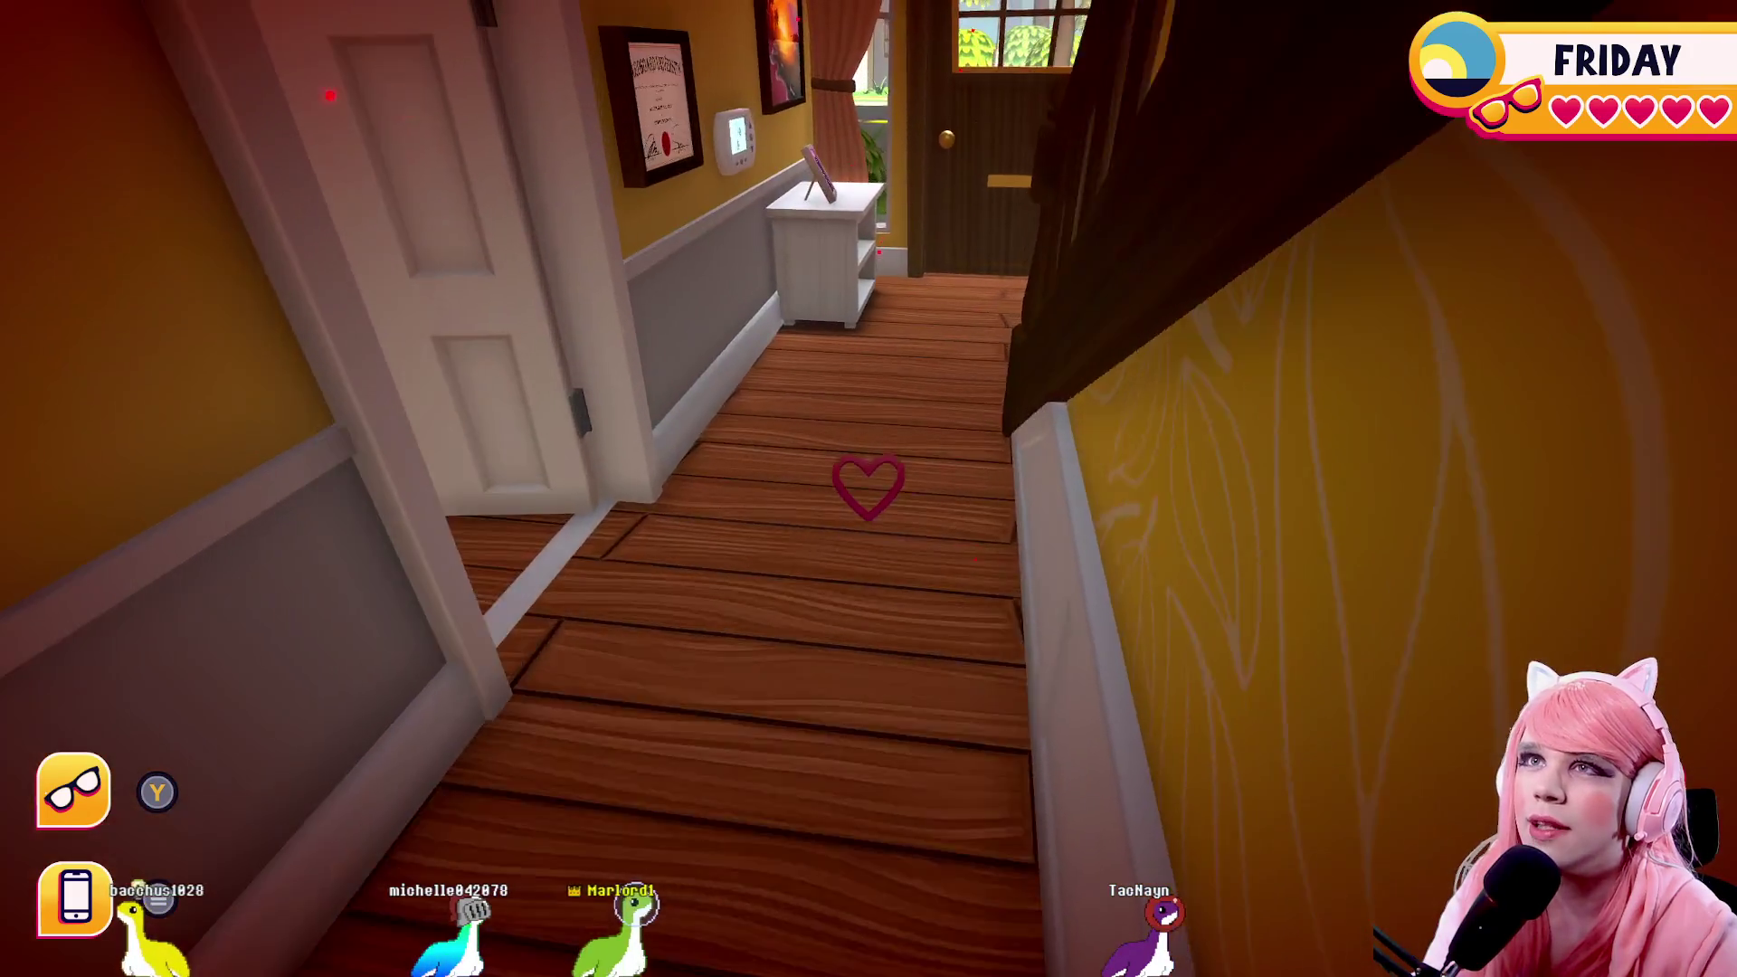
key(w)
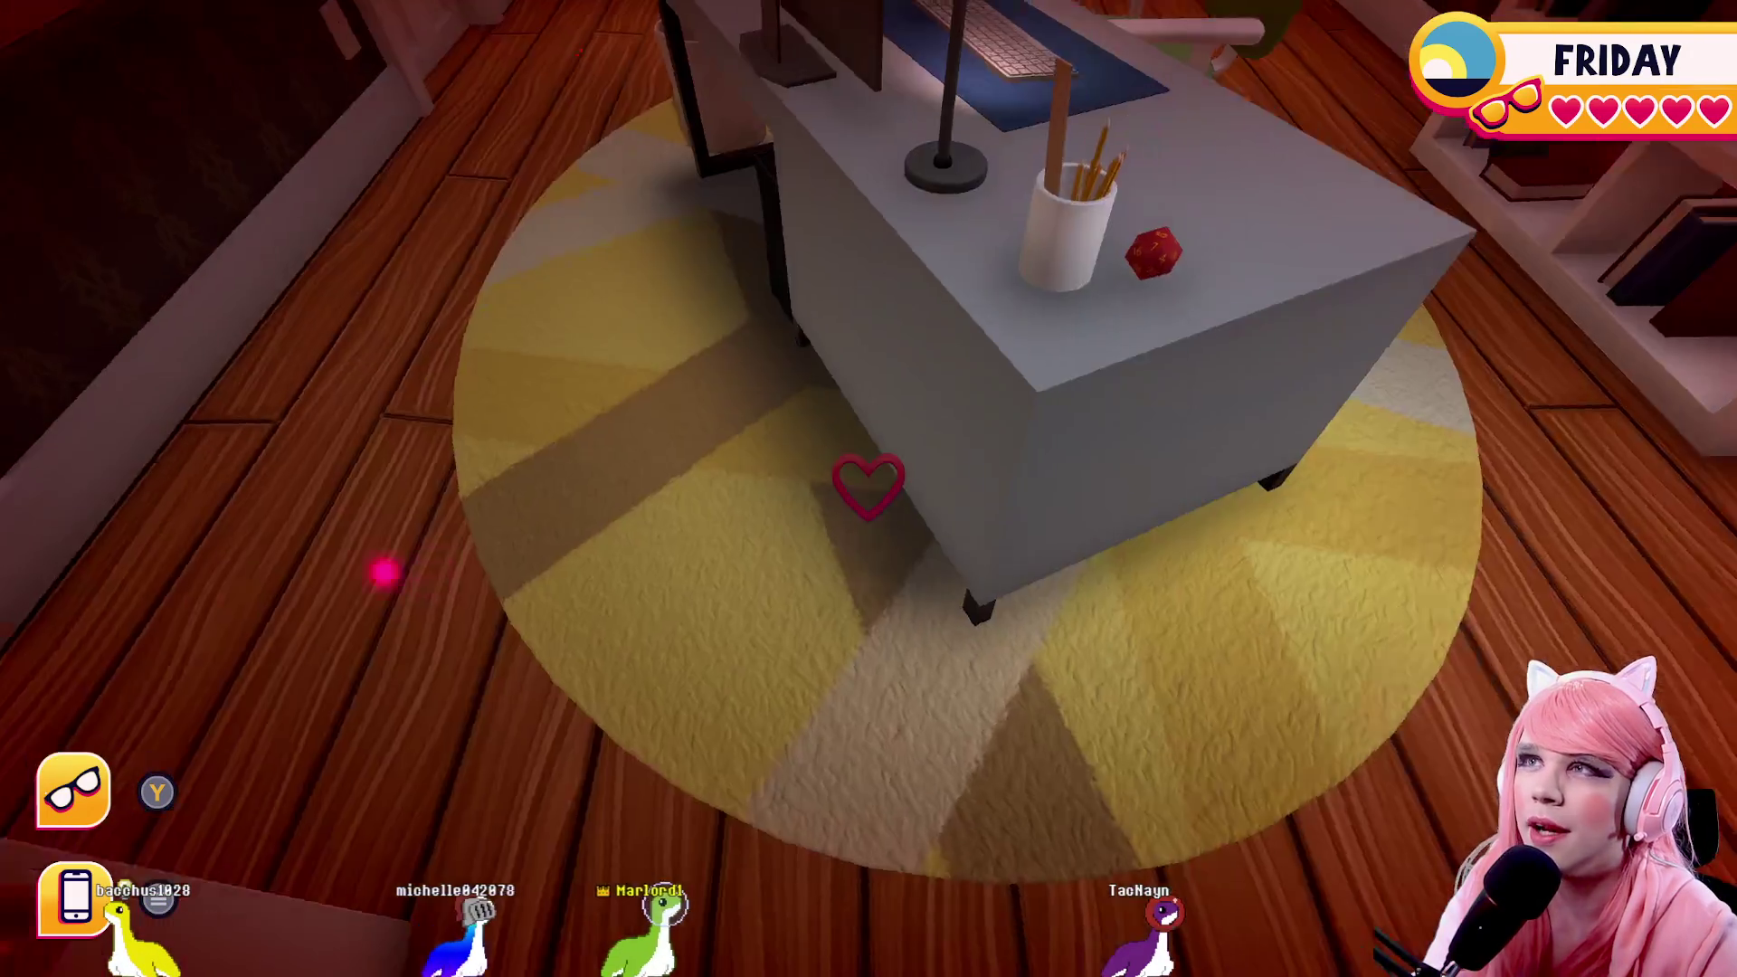
click(868, 489)
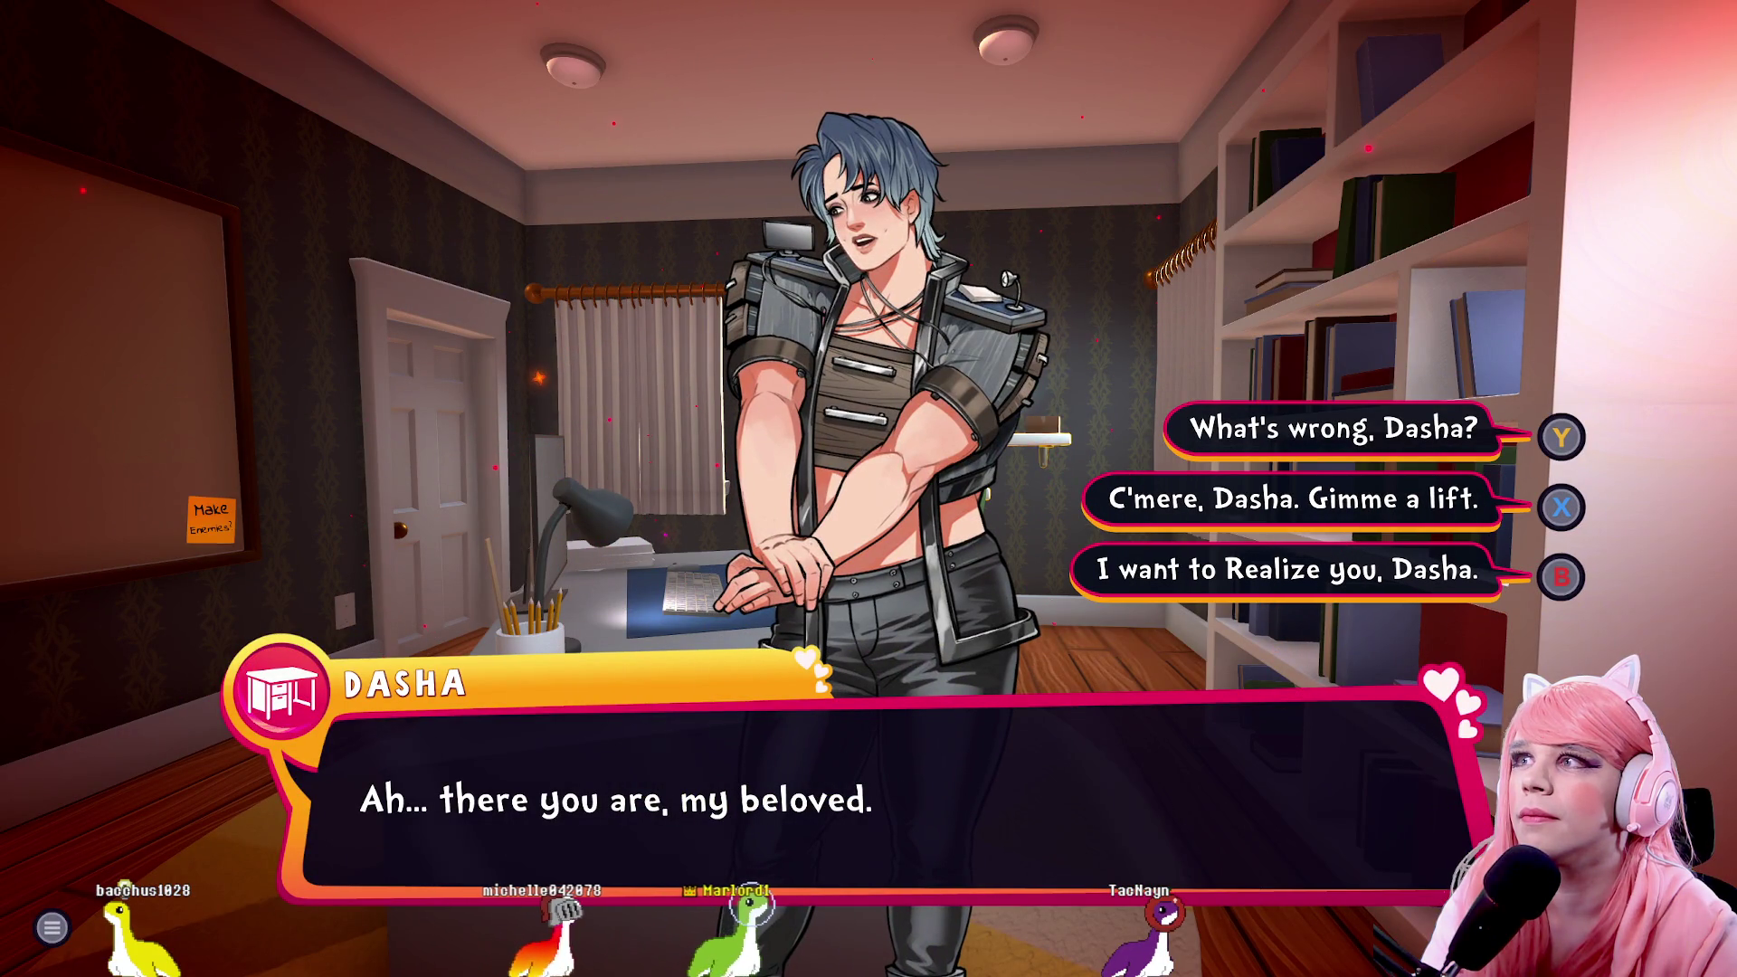
Ask 'What's wrong, Dasha?' and offer 'Can I cheer you up?'
key(Return)
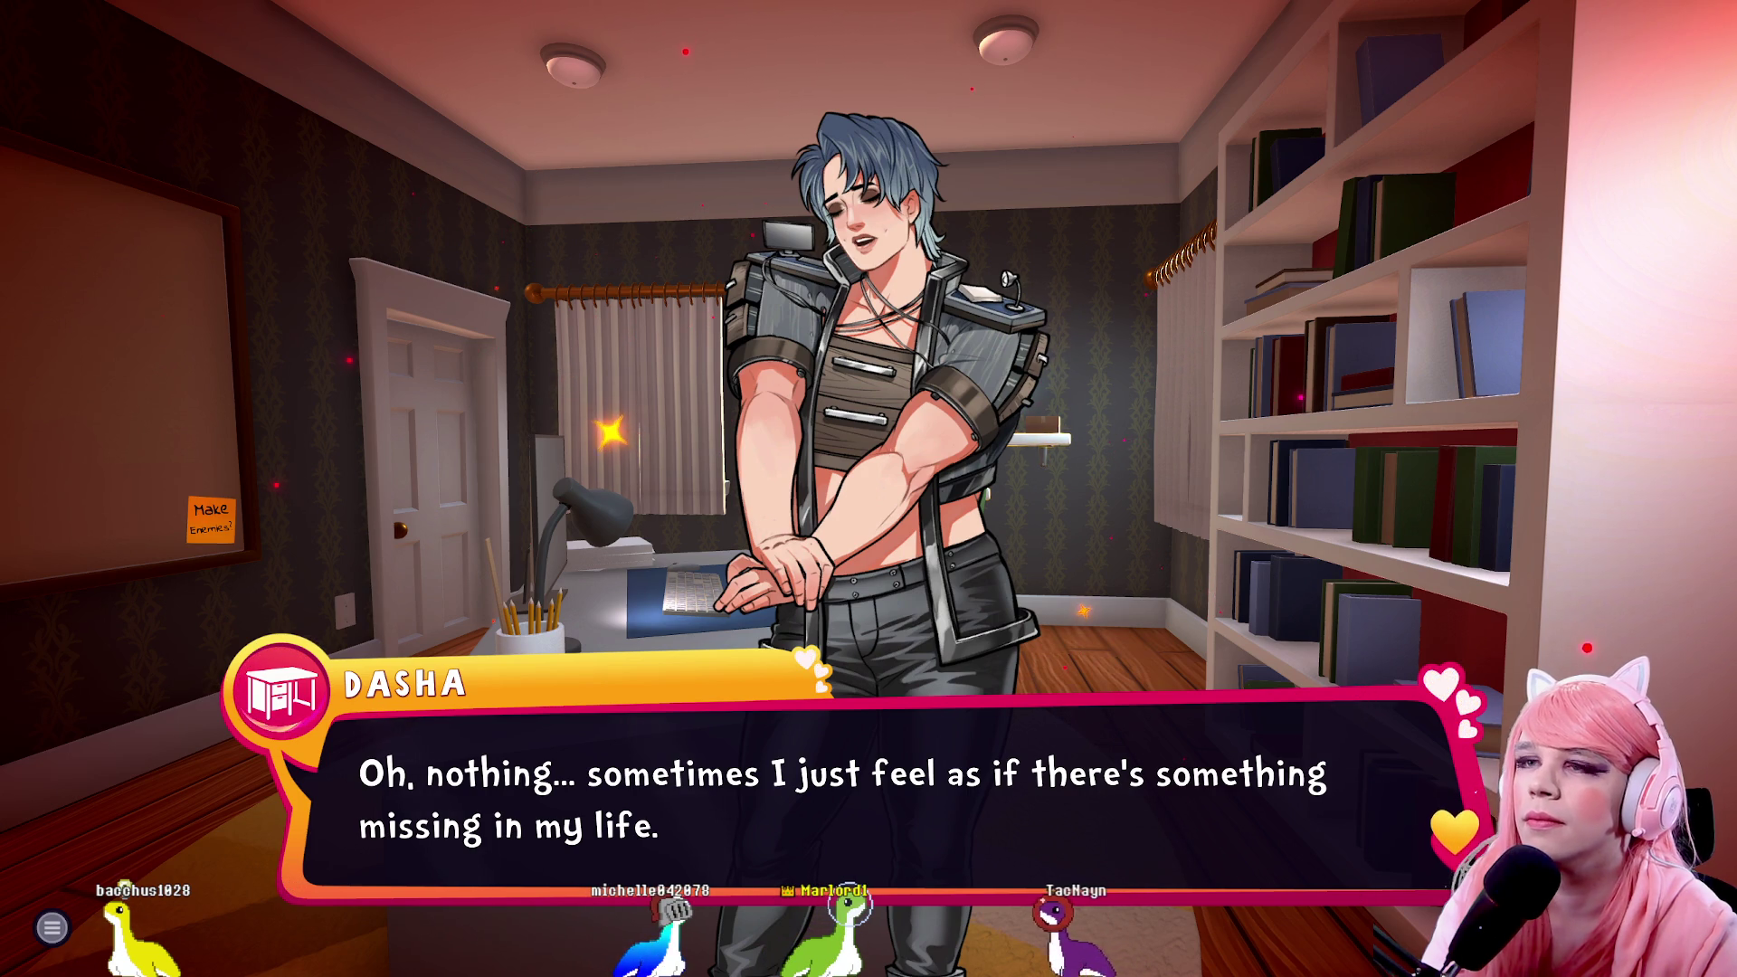
key(Return)
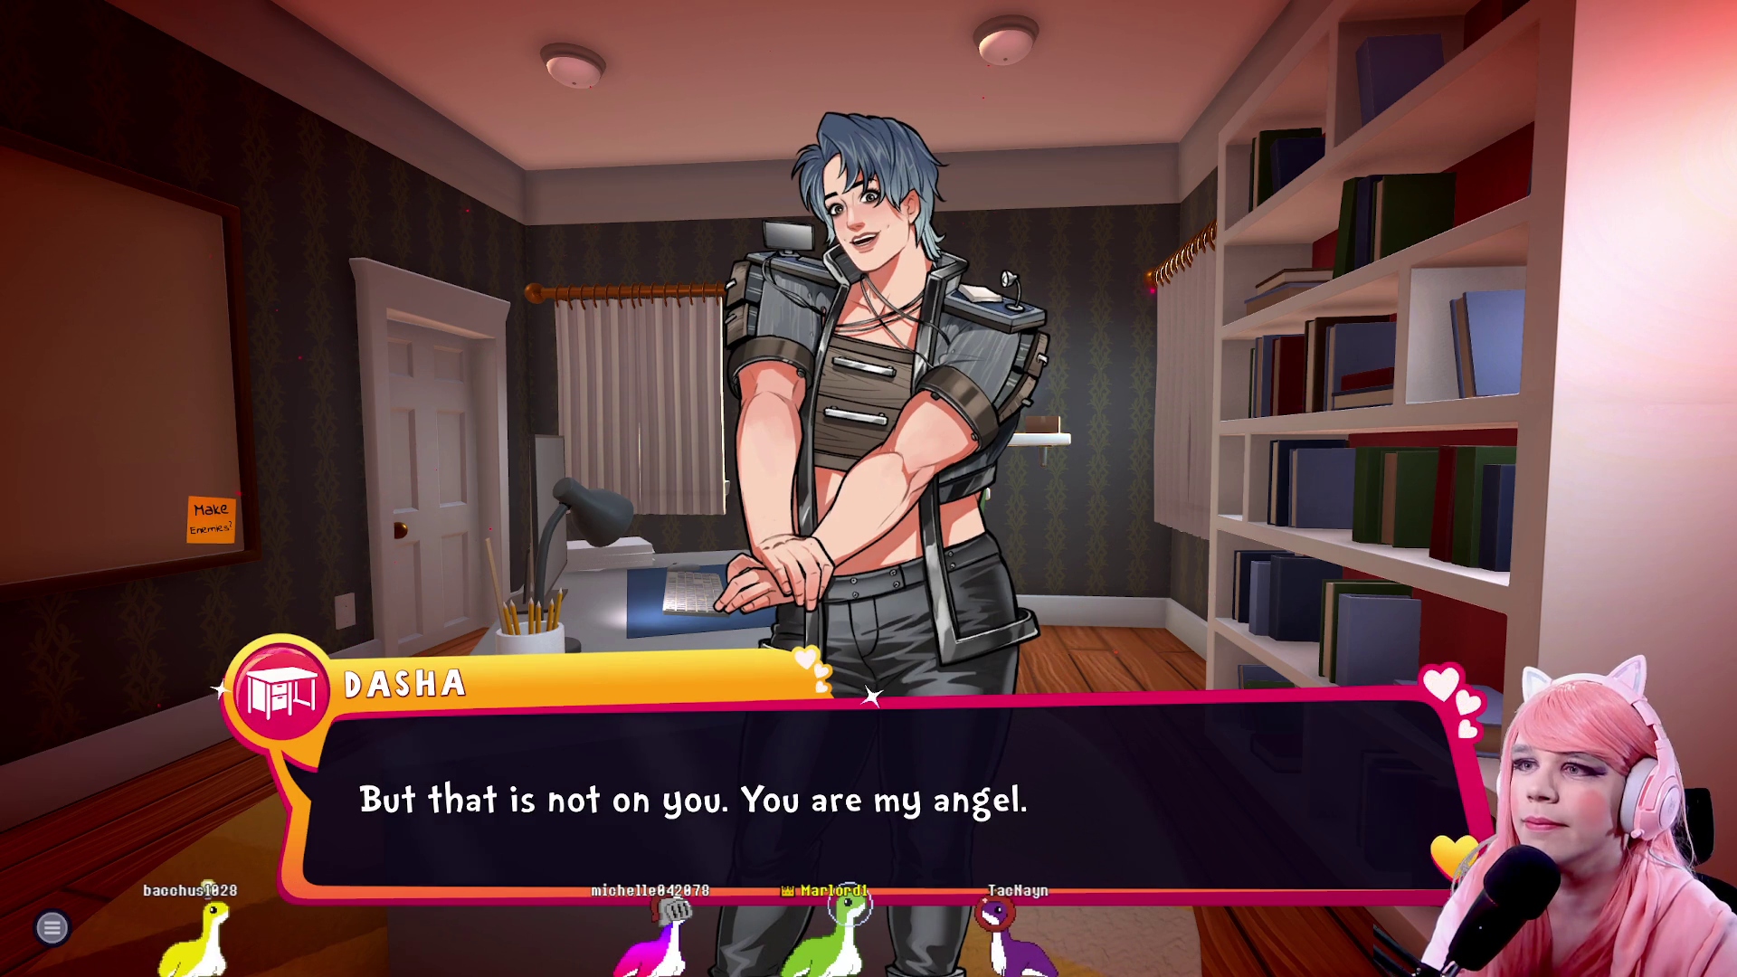
key(Return)
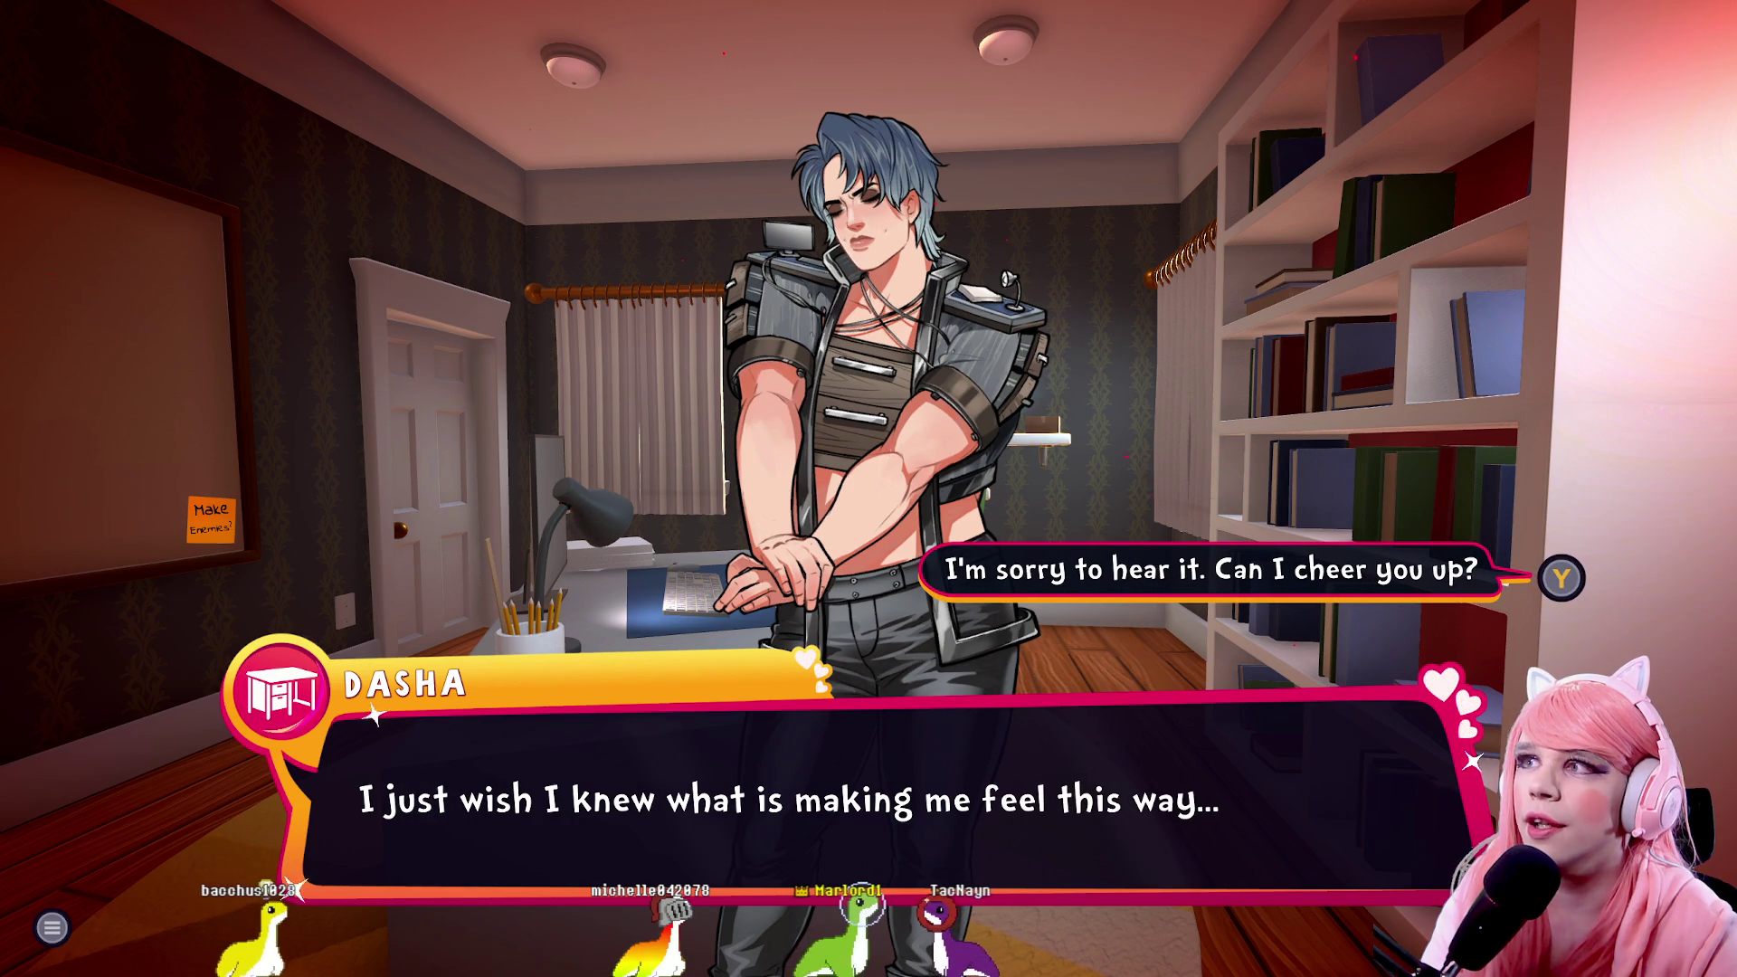
key(y)
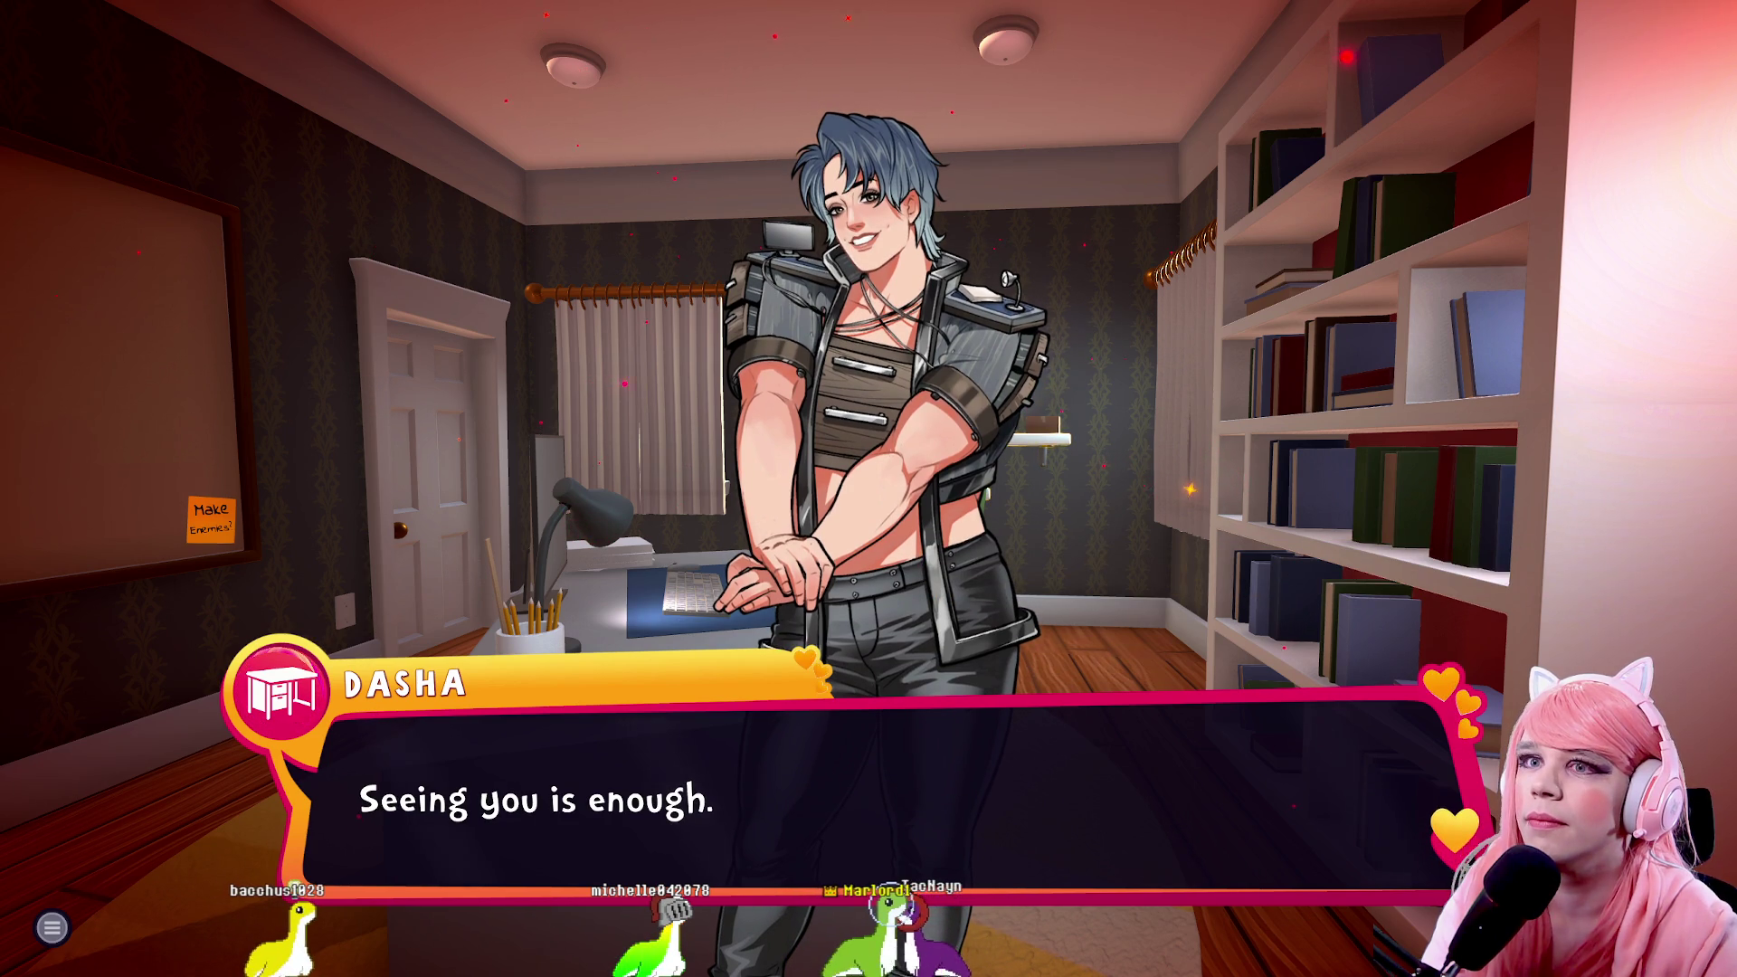
Reply 'Come here, then.' to accept Dasha's hug and kiss, then answer 'It's my honor, Dasha.'
key(Return)
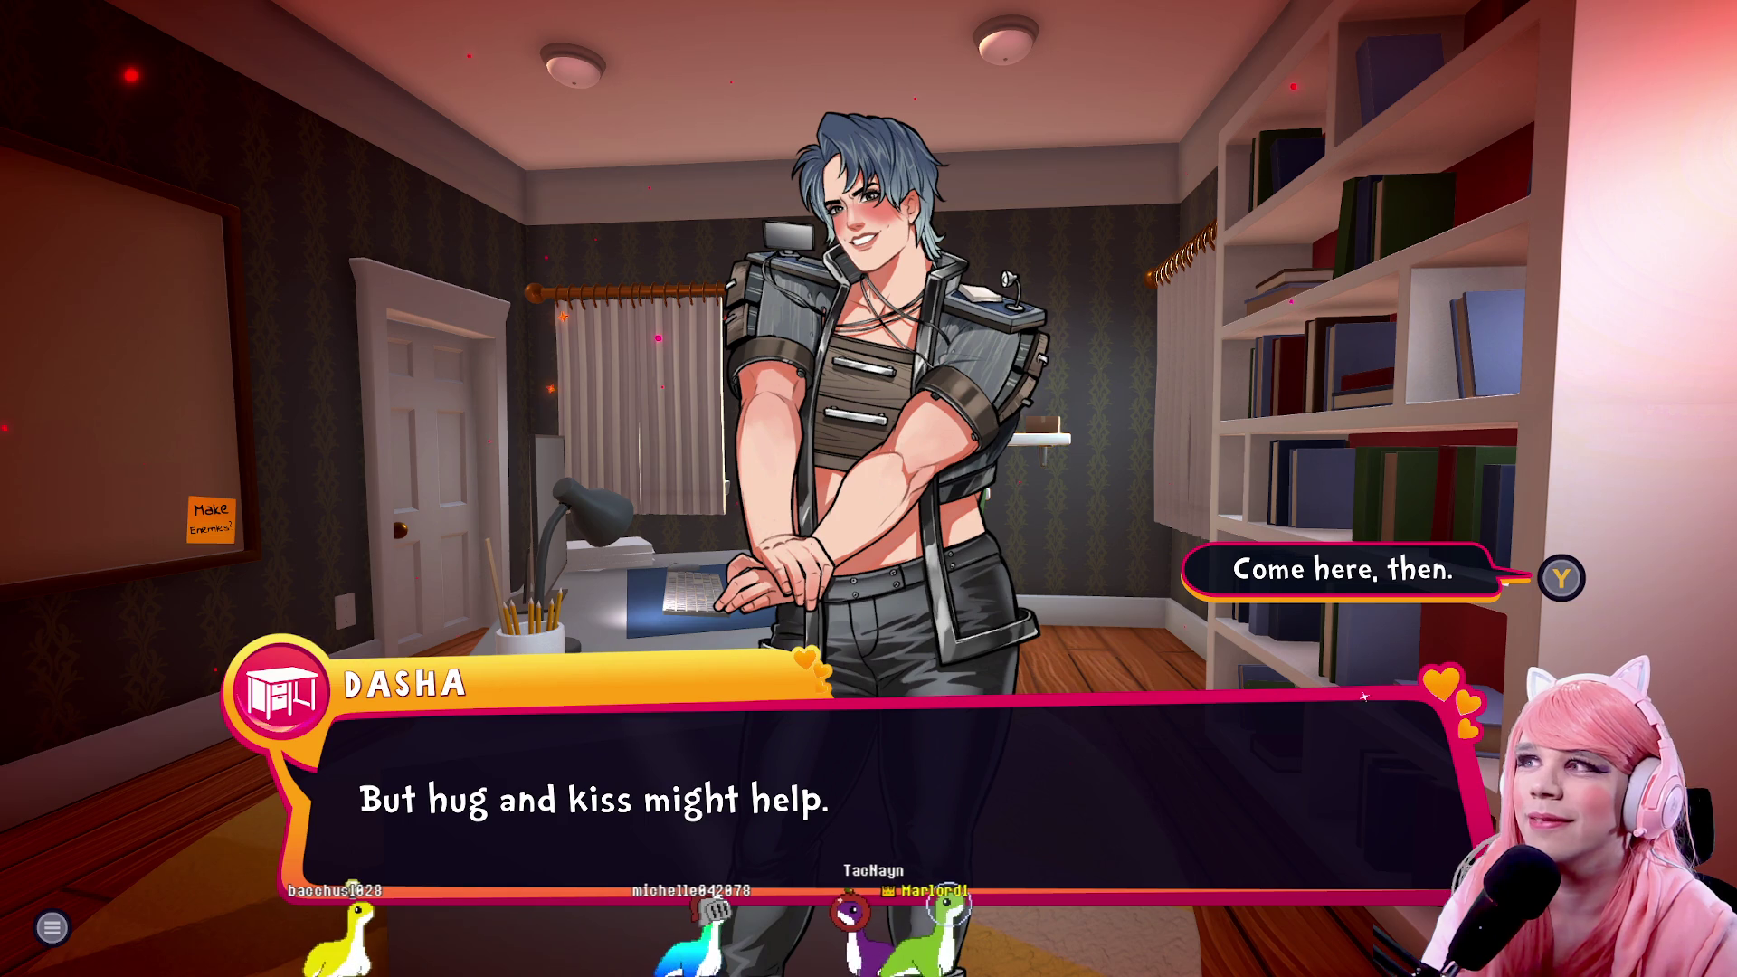
key(y)
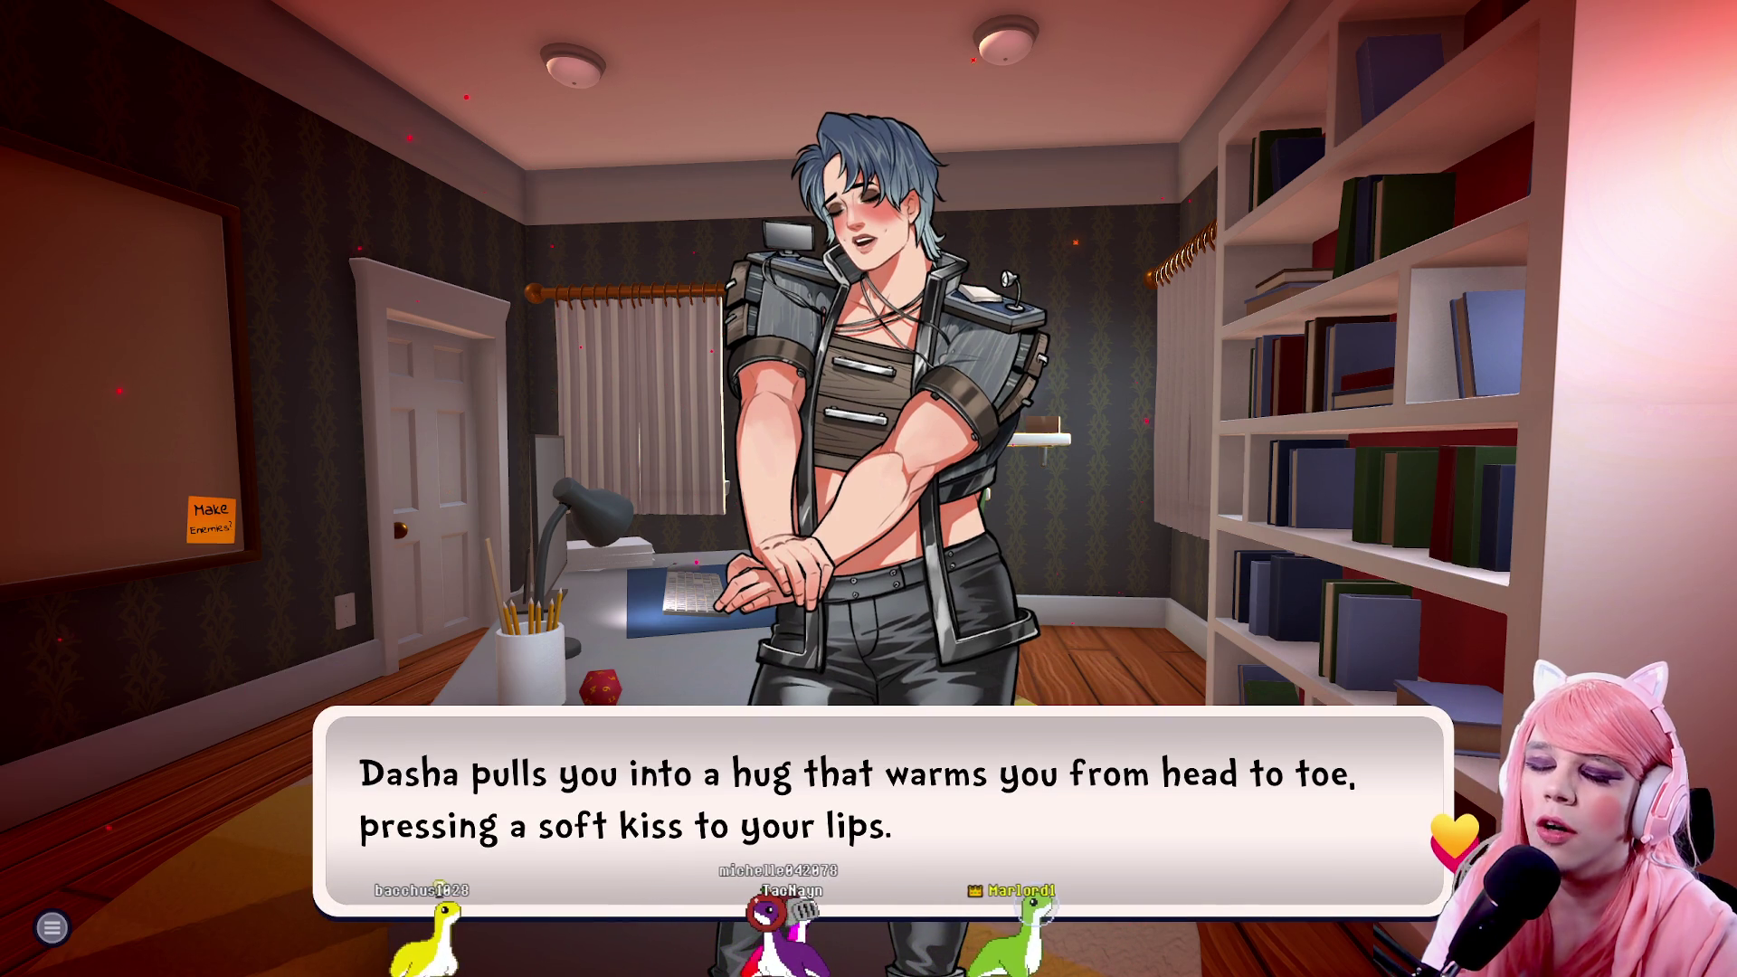
key(space)
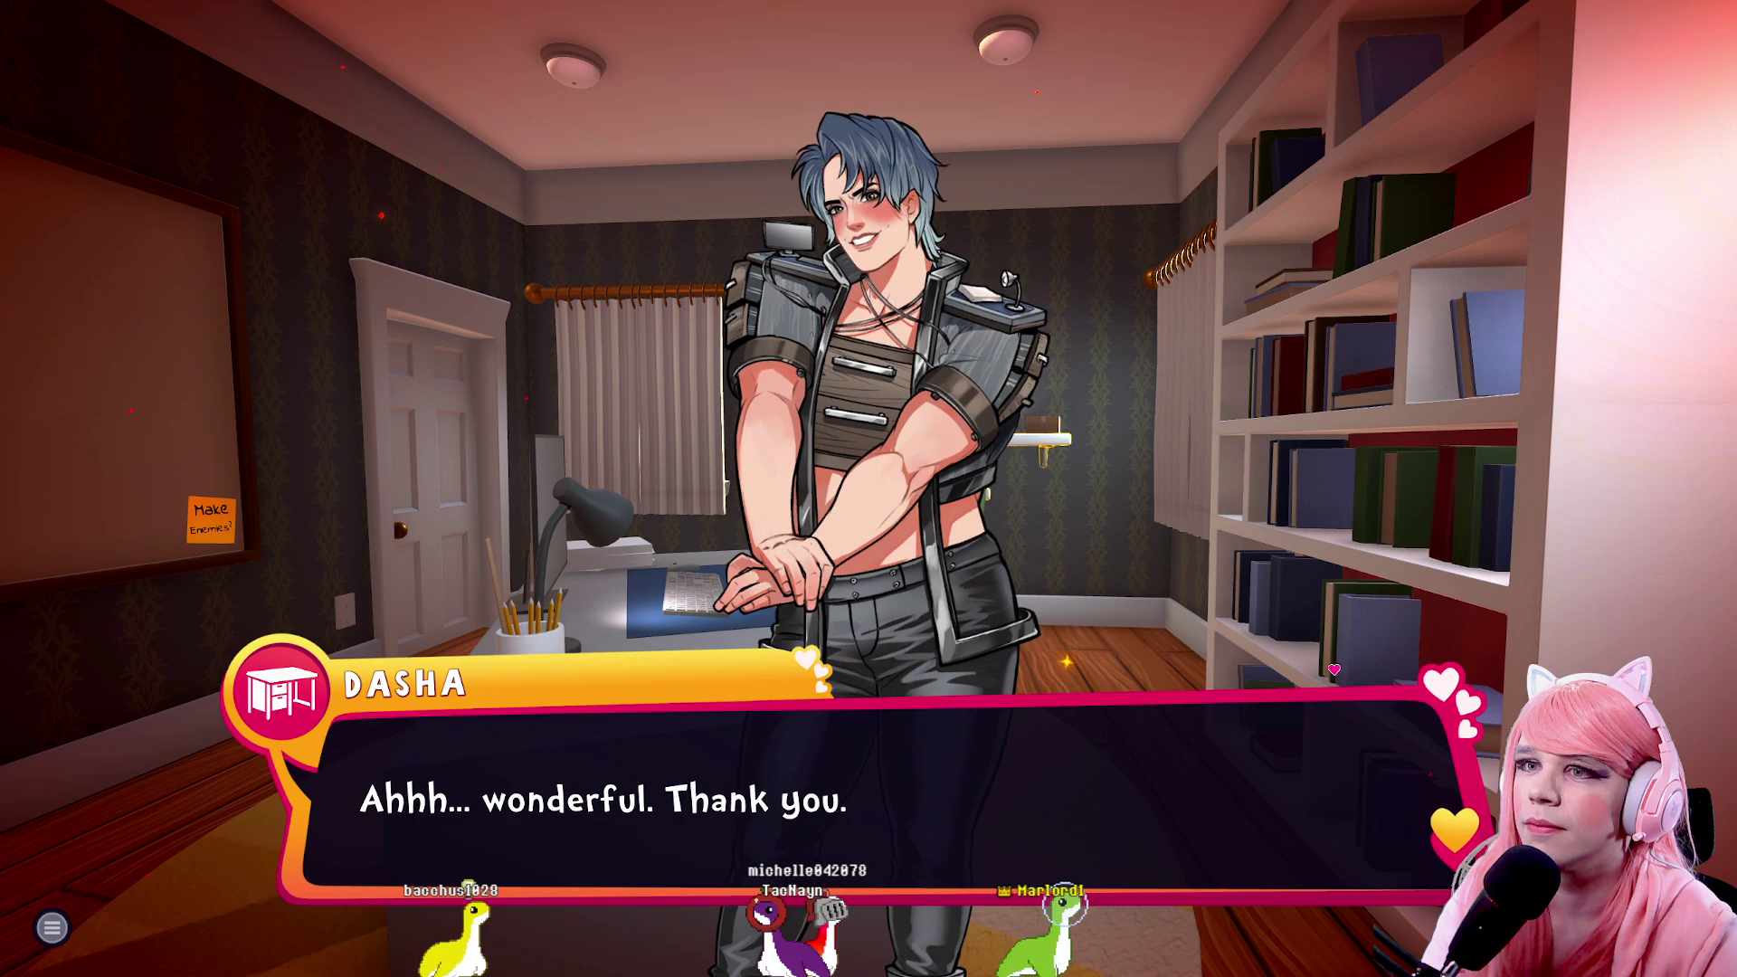
key(space)
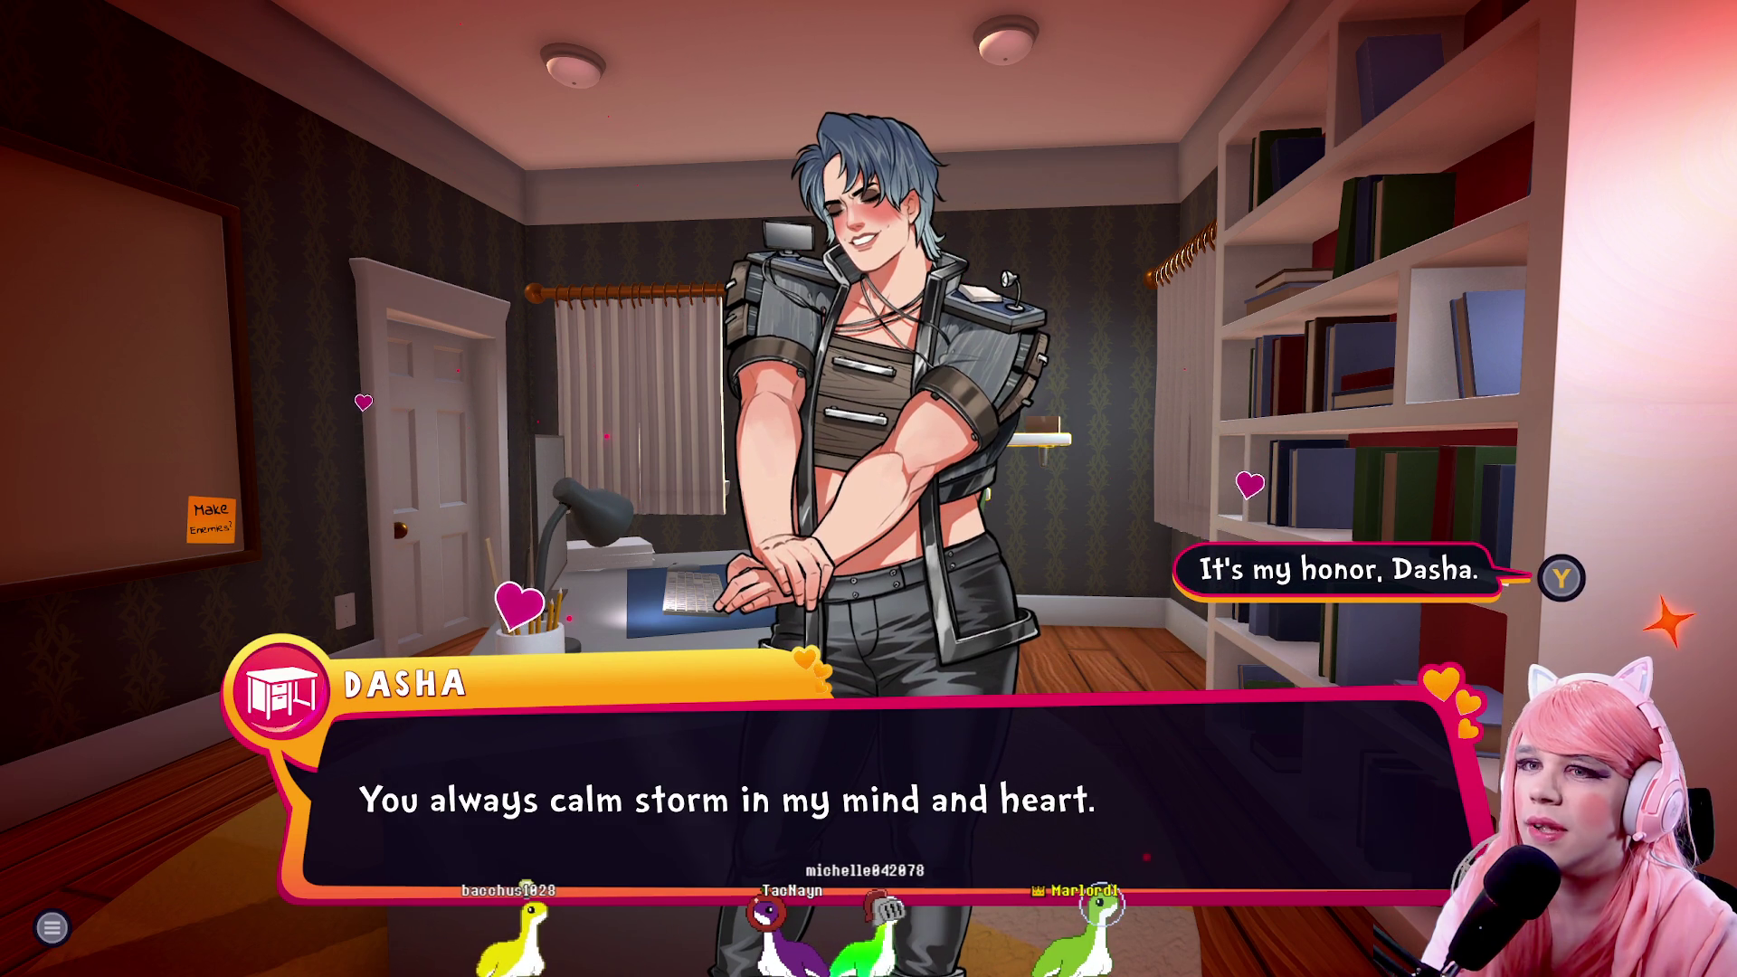
key(space)
key(space)
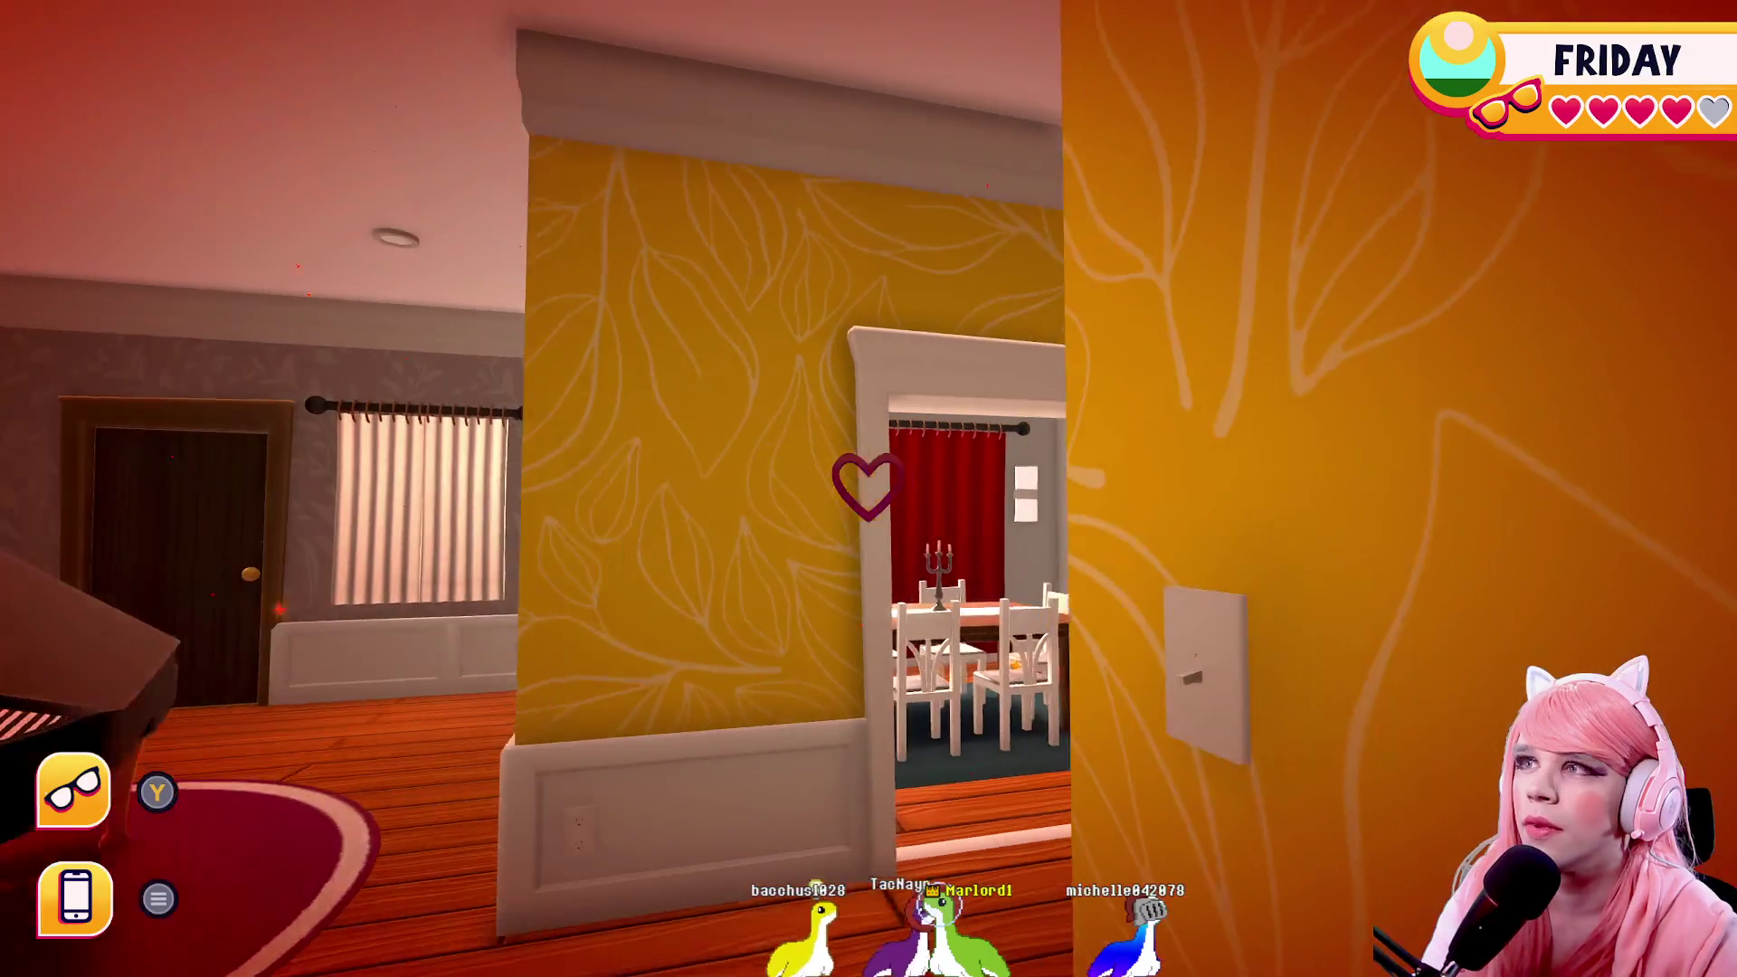
Walk into the dining room past the table and face Curt & Rod, the red curtains
key(w)
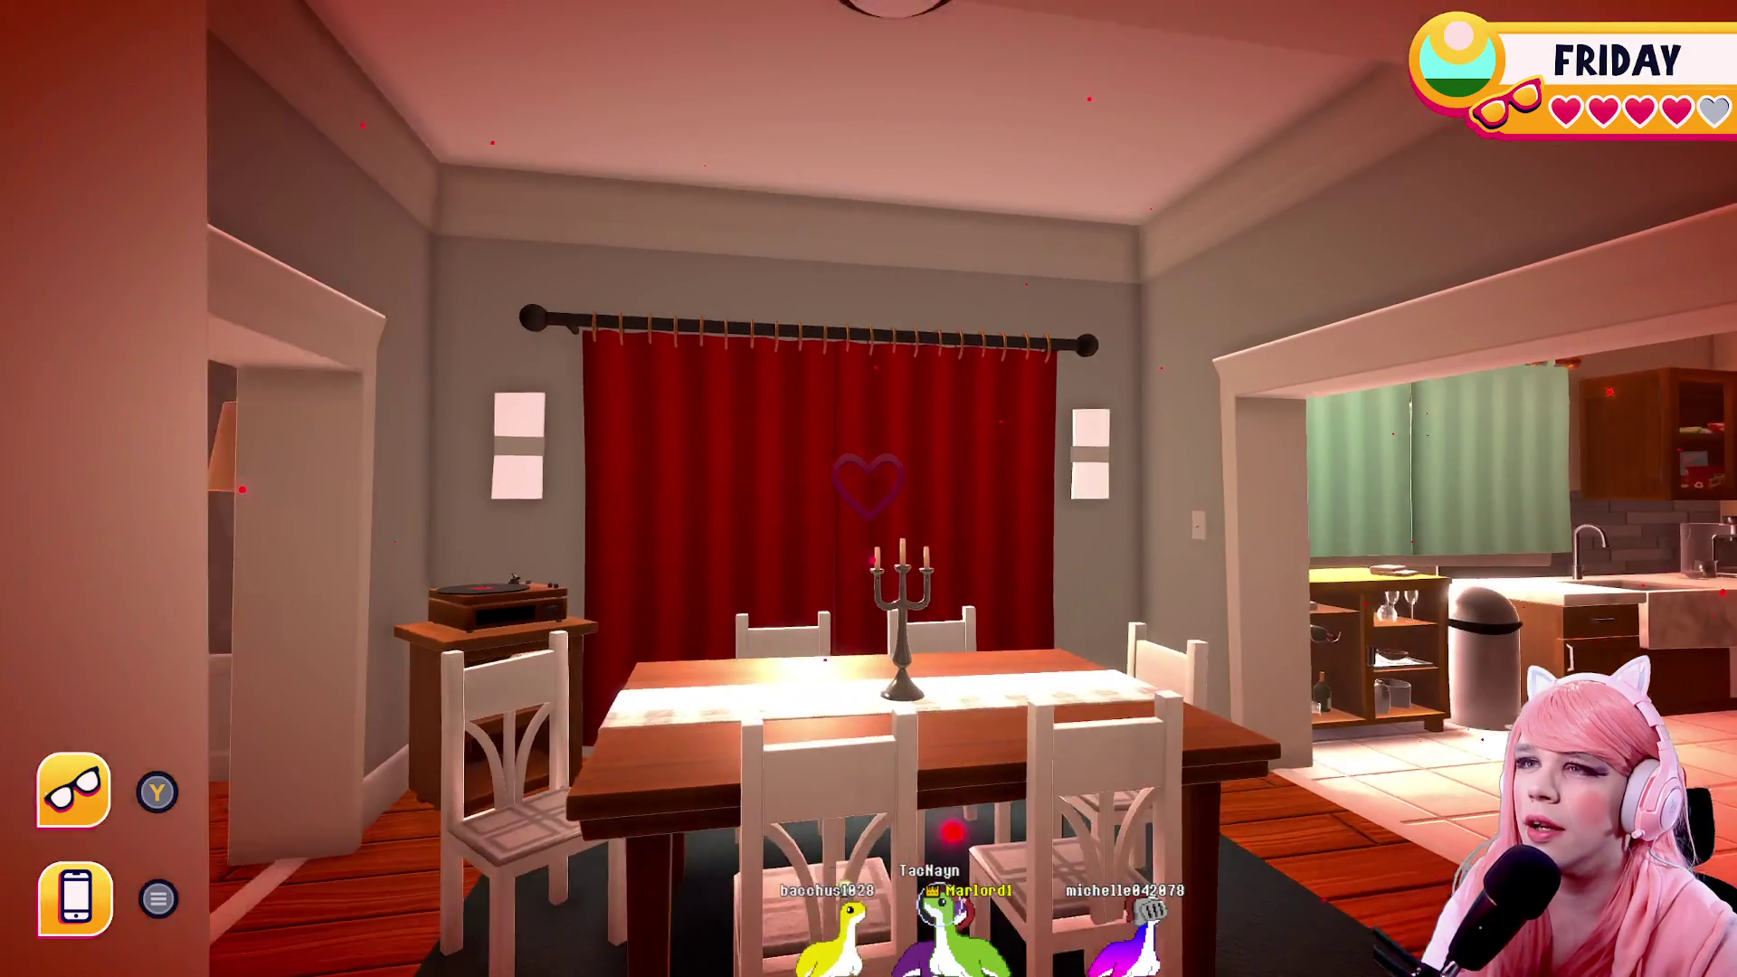
key(w)
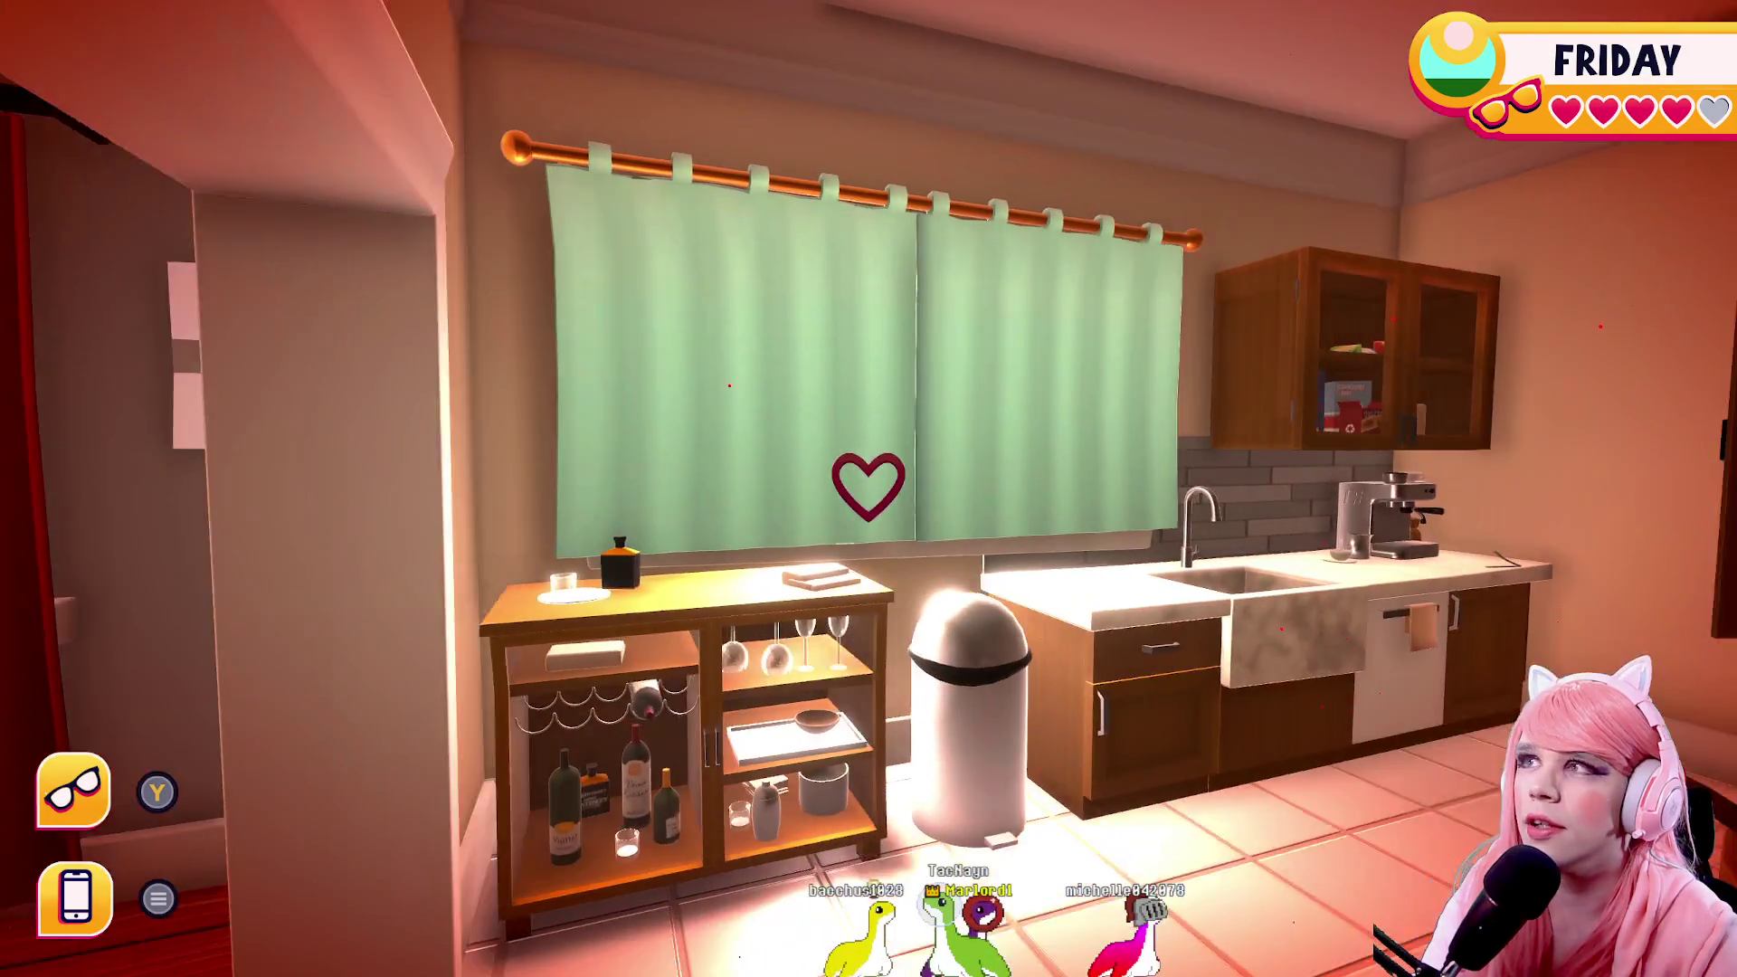
key(w)
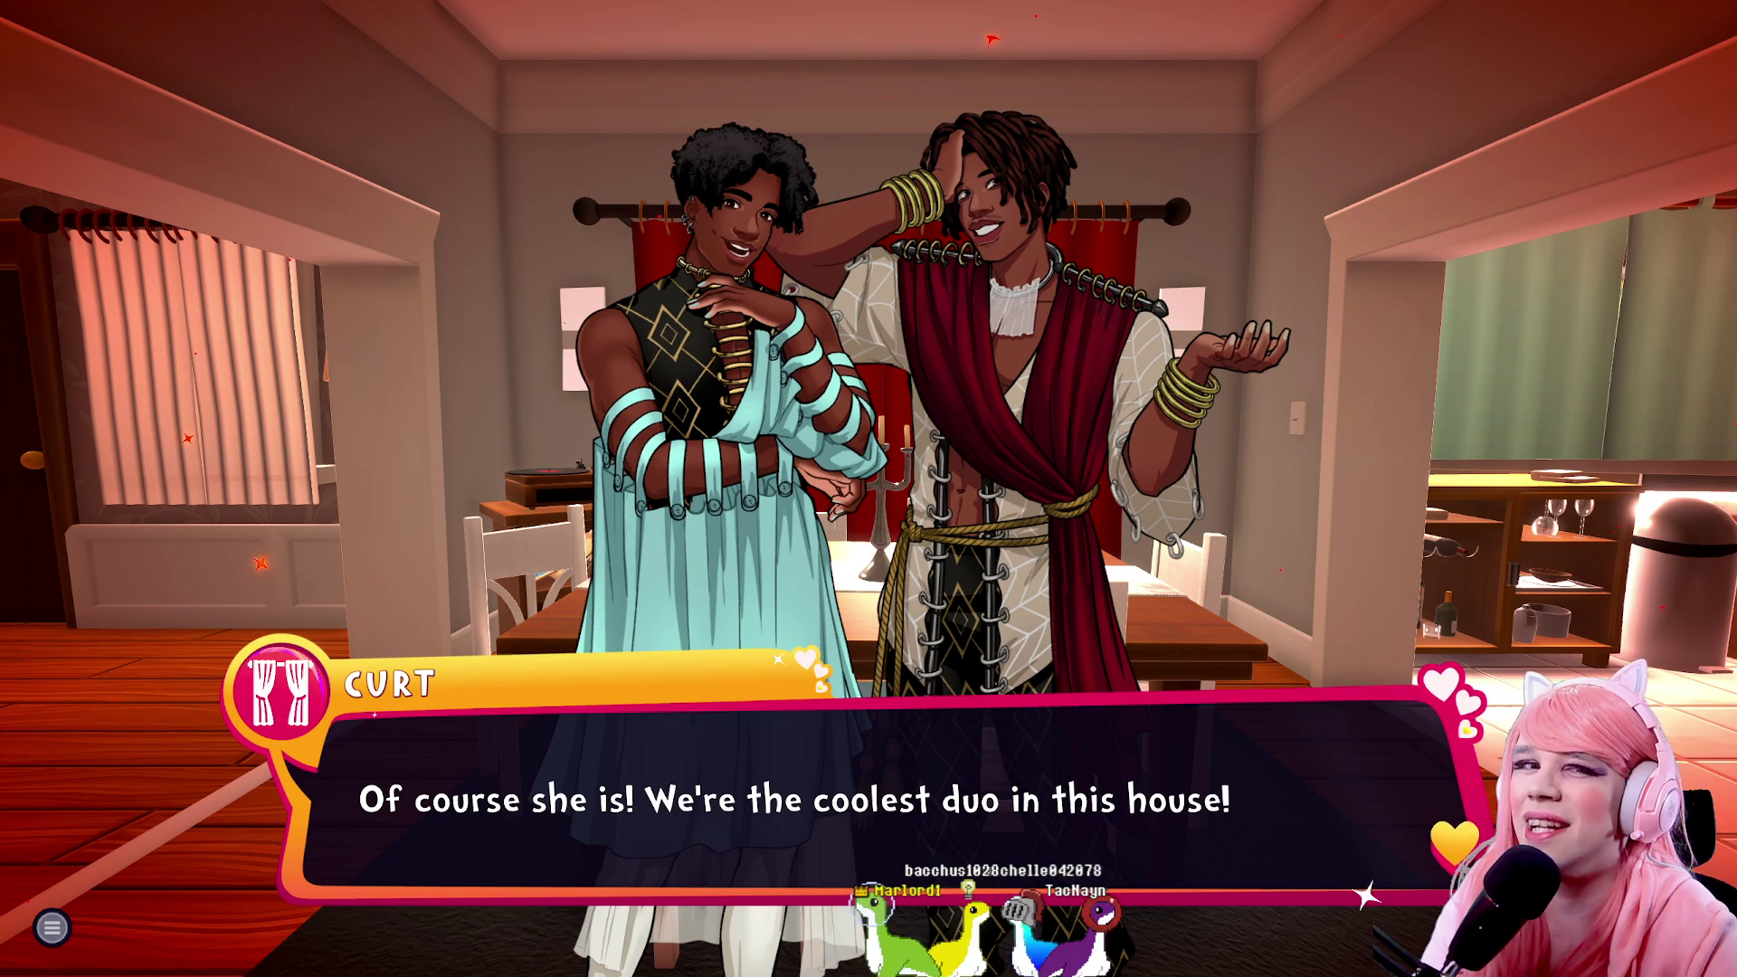
Advance through Curt and Rod's final lines to end their conversation
key(space)
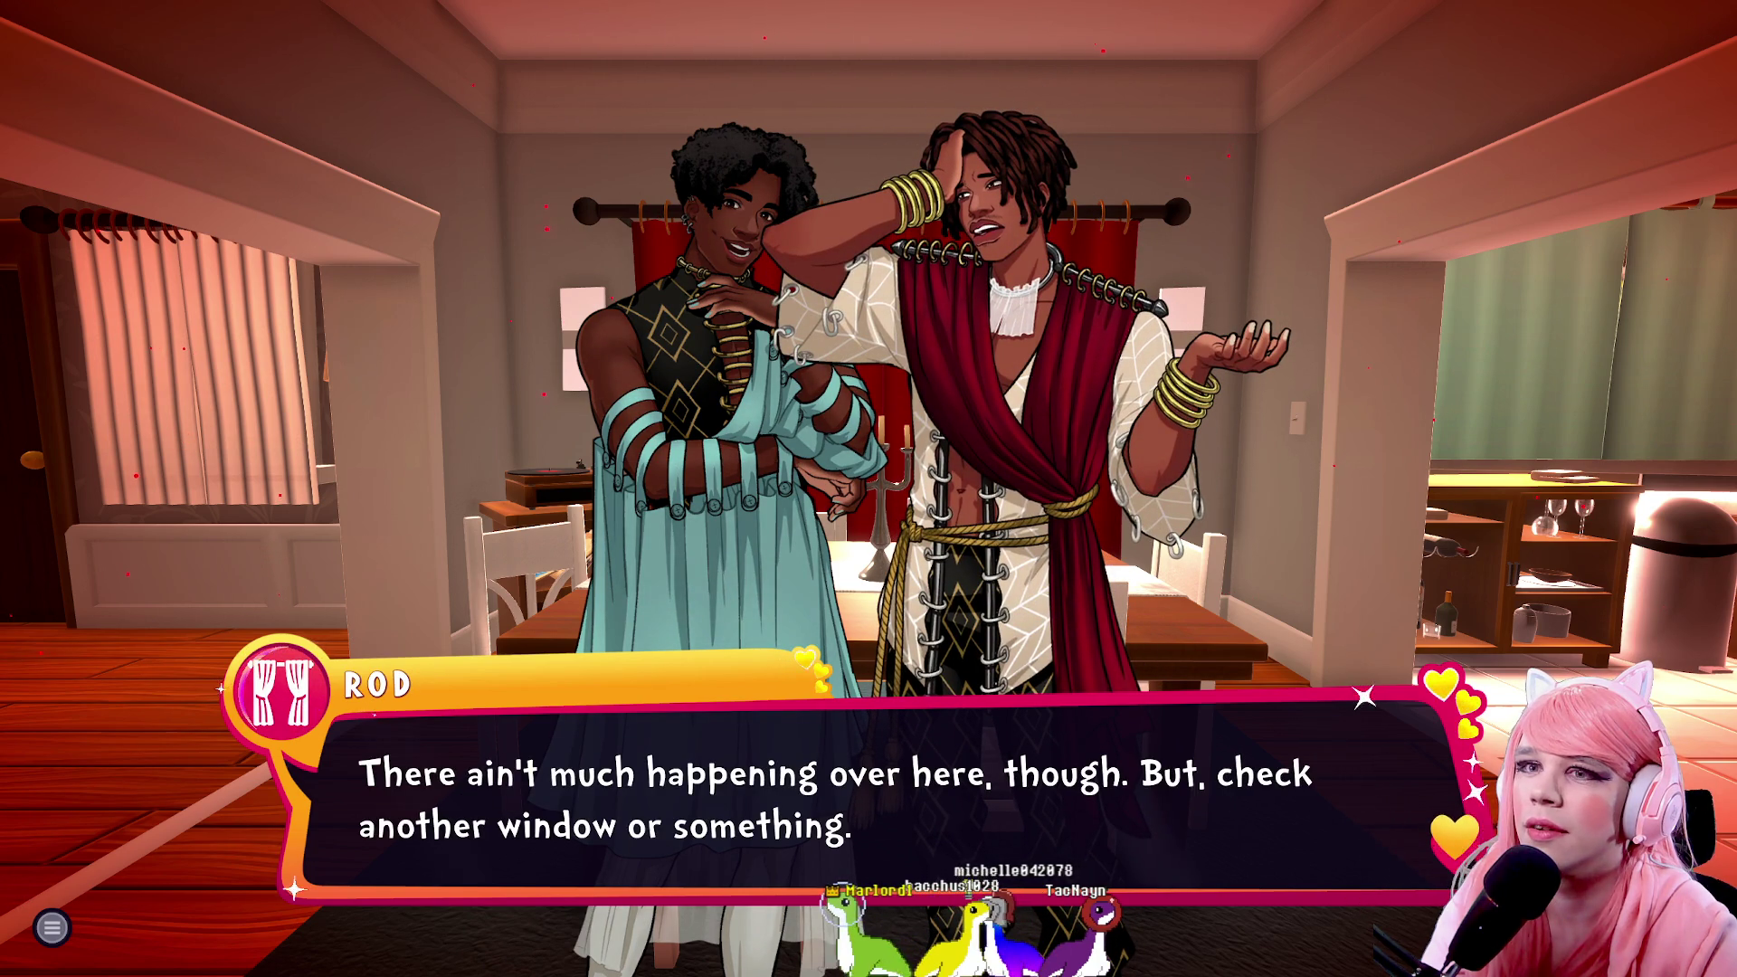
key(space)
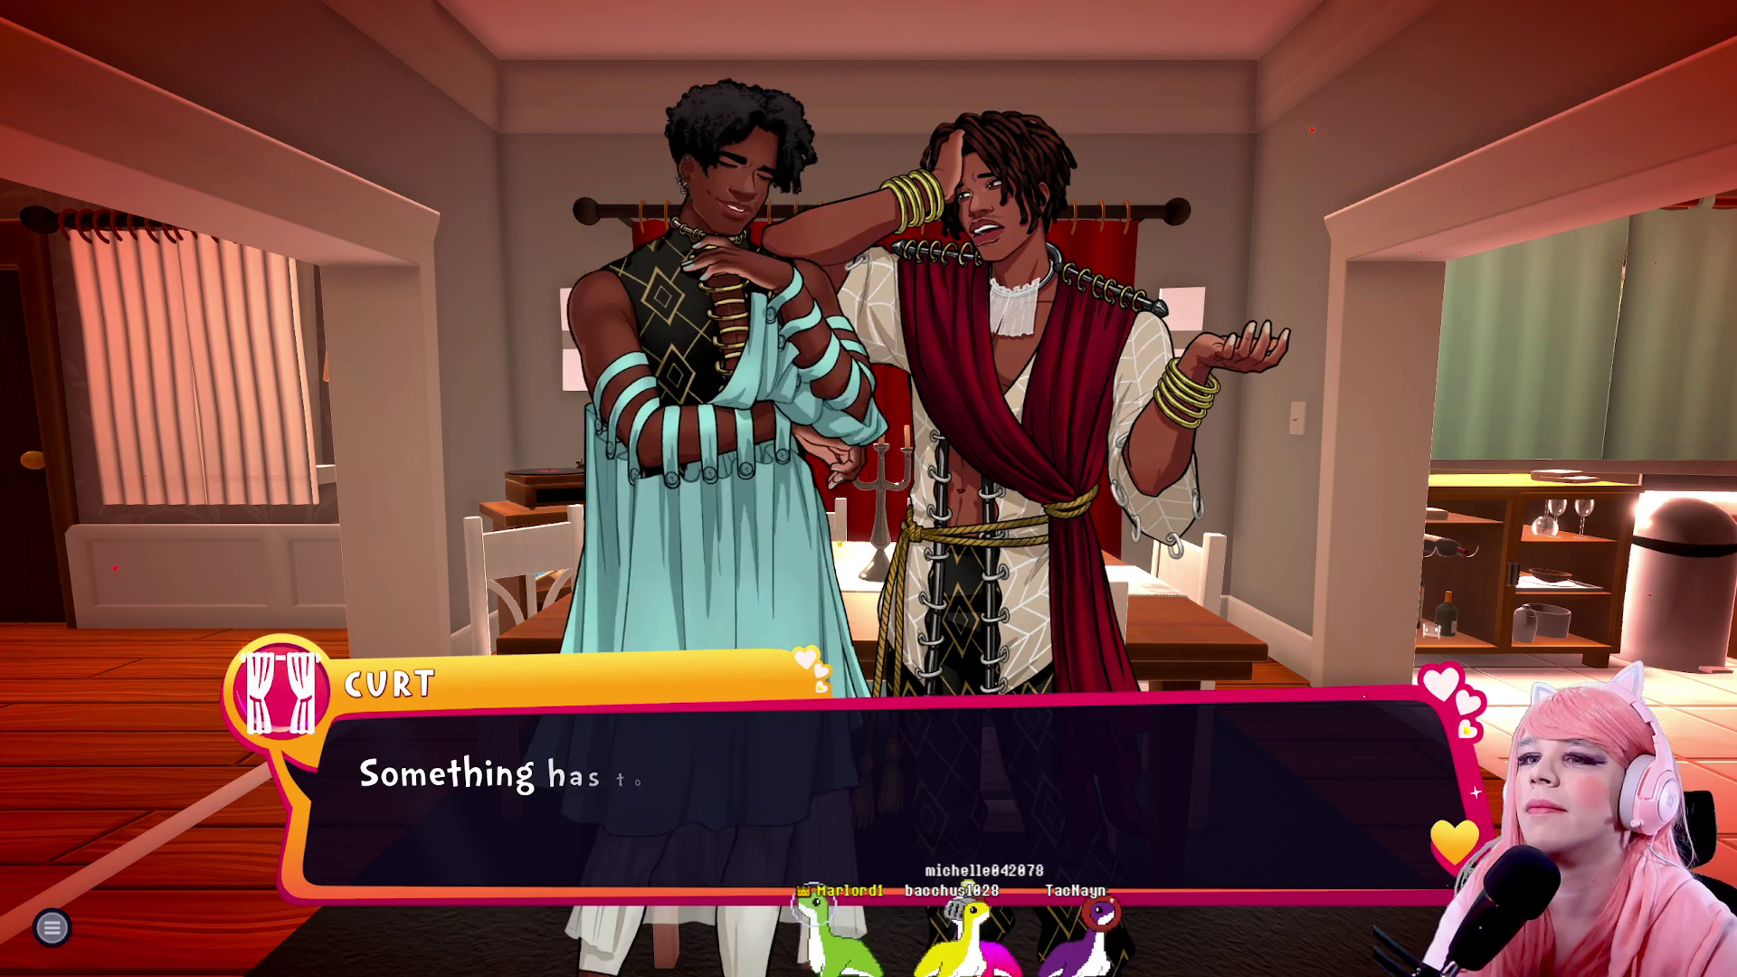
key(space)
key(space)
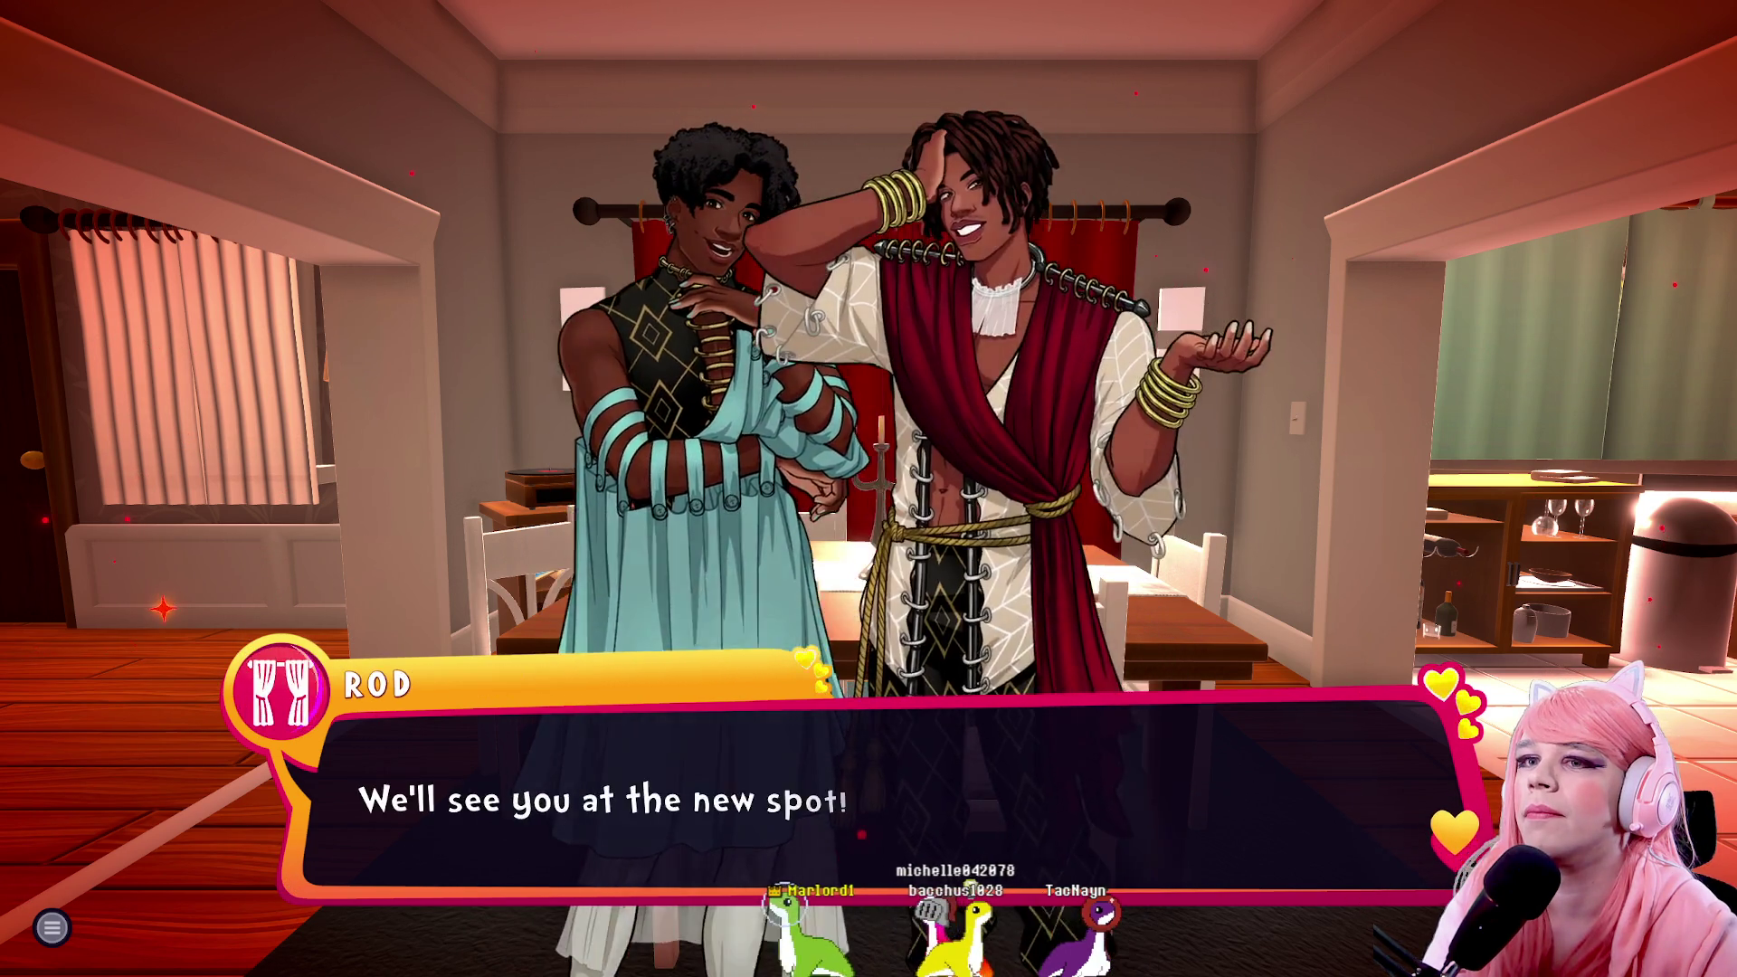
key(space)
Walk into the kitchen, retry the green curtain, and dismiss the already-talked-today notice
key(w)
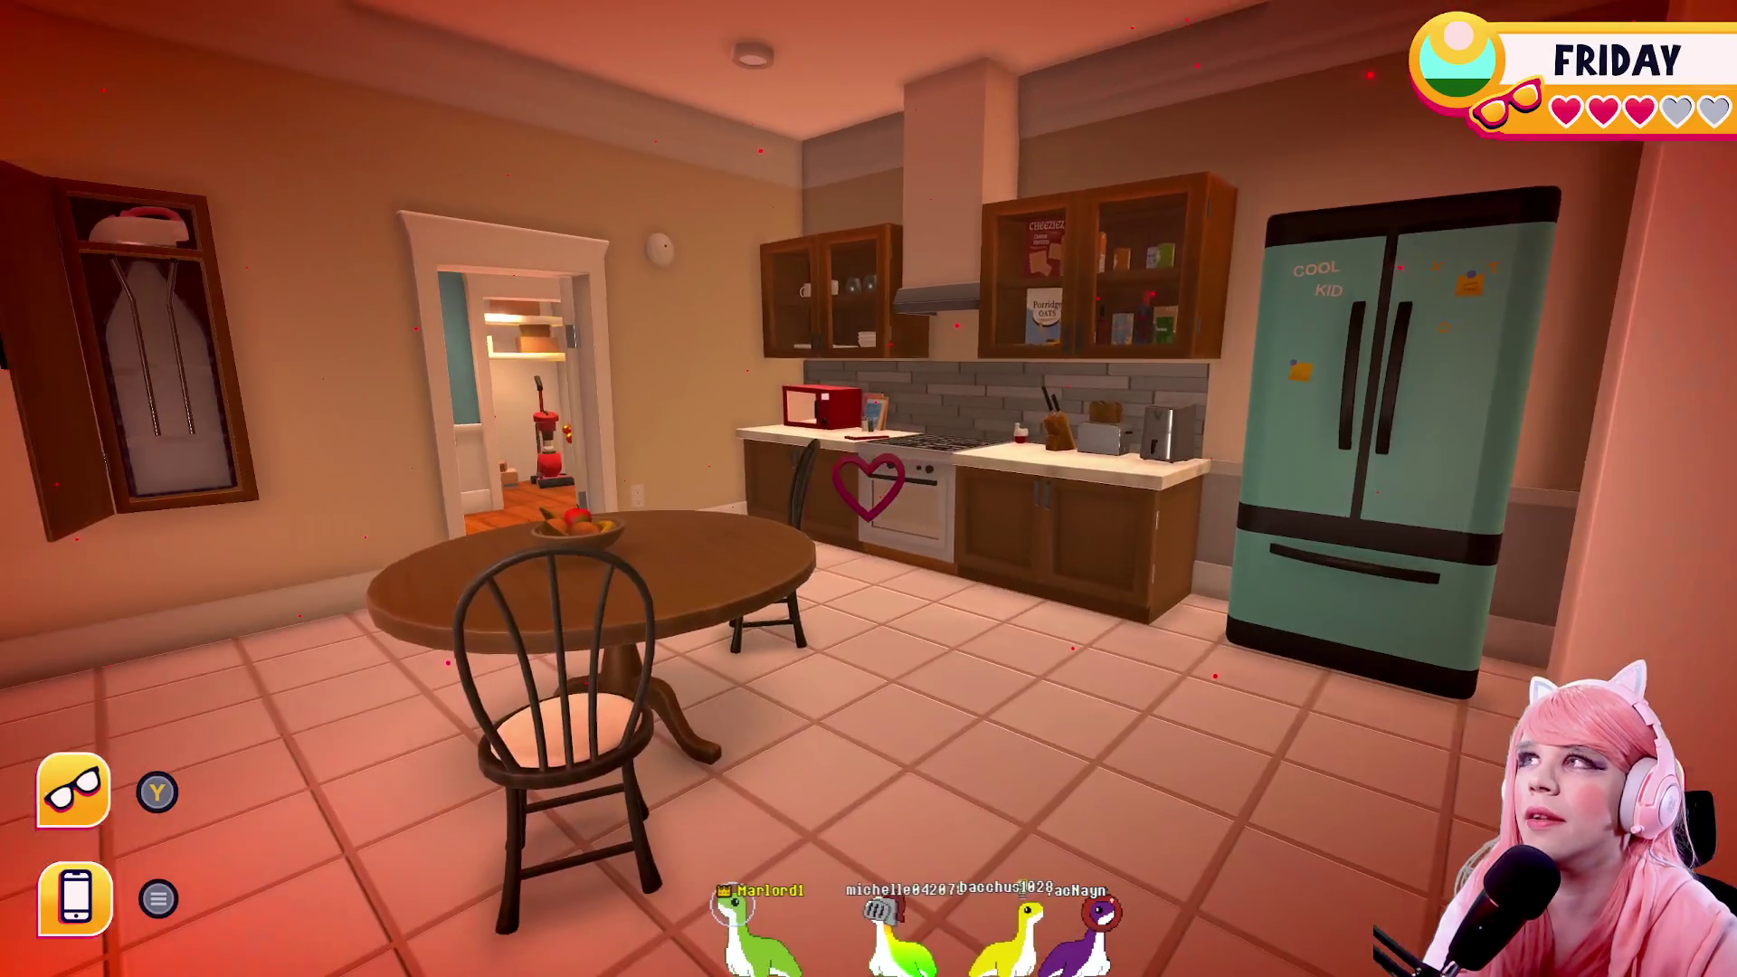
mouse_move(869, 489)
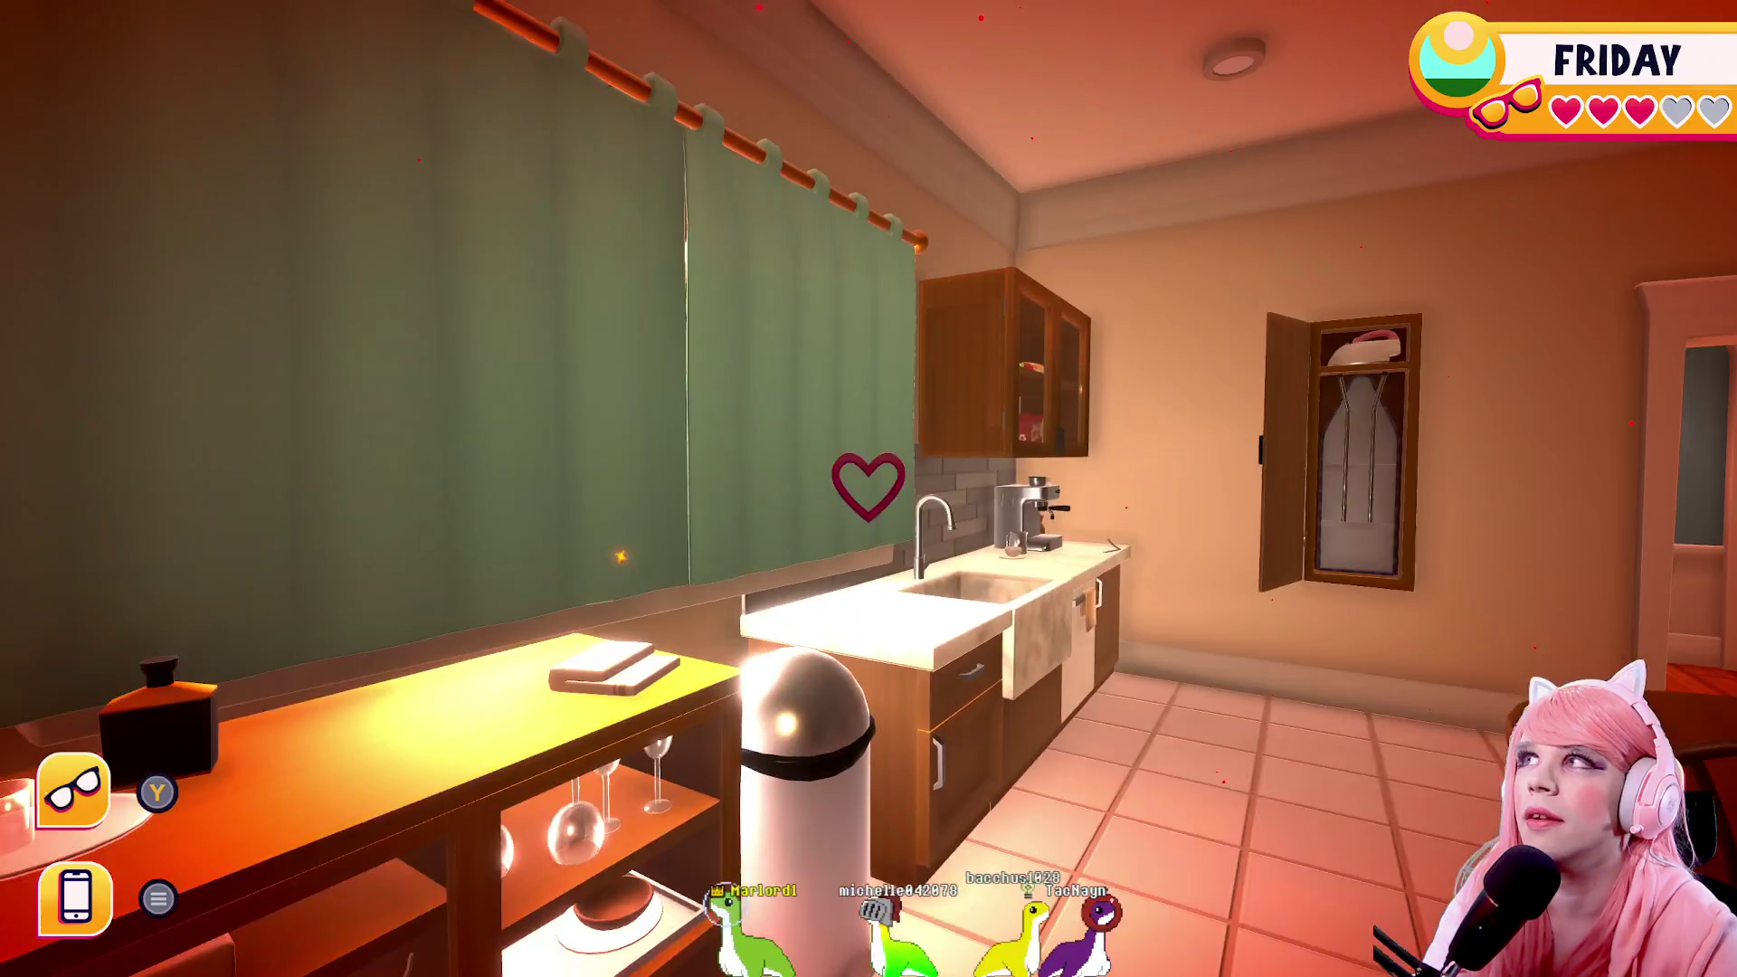
key(w)
click(868, 489)
click(869, 488)
key(Escape)
Walk up to the fireplace, greet Jacques, and tell him he's SO much fun
mouse_move(868, 488)
key(w)
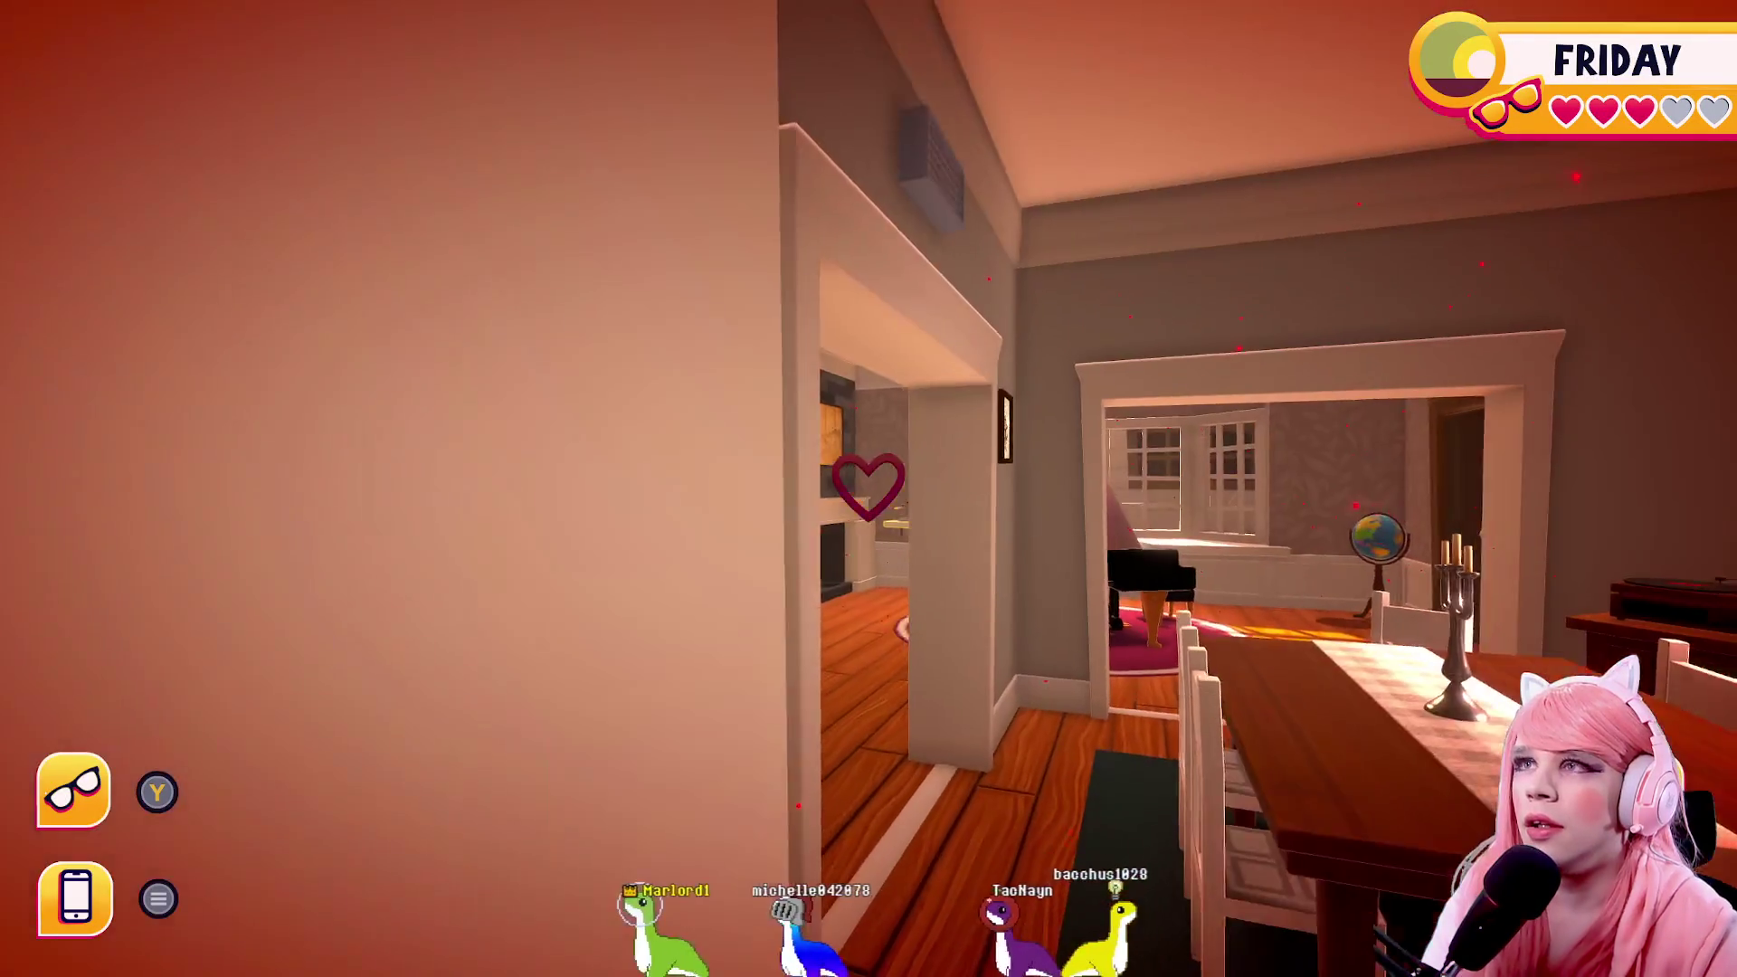
key(w)
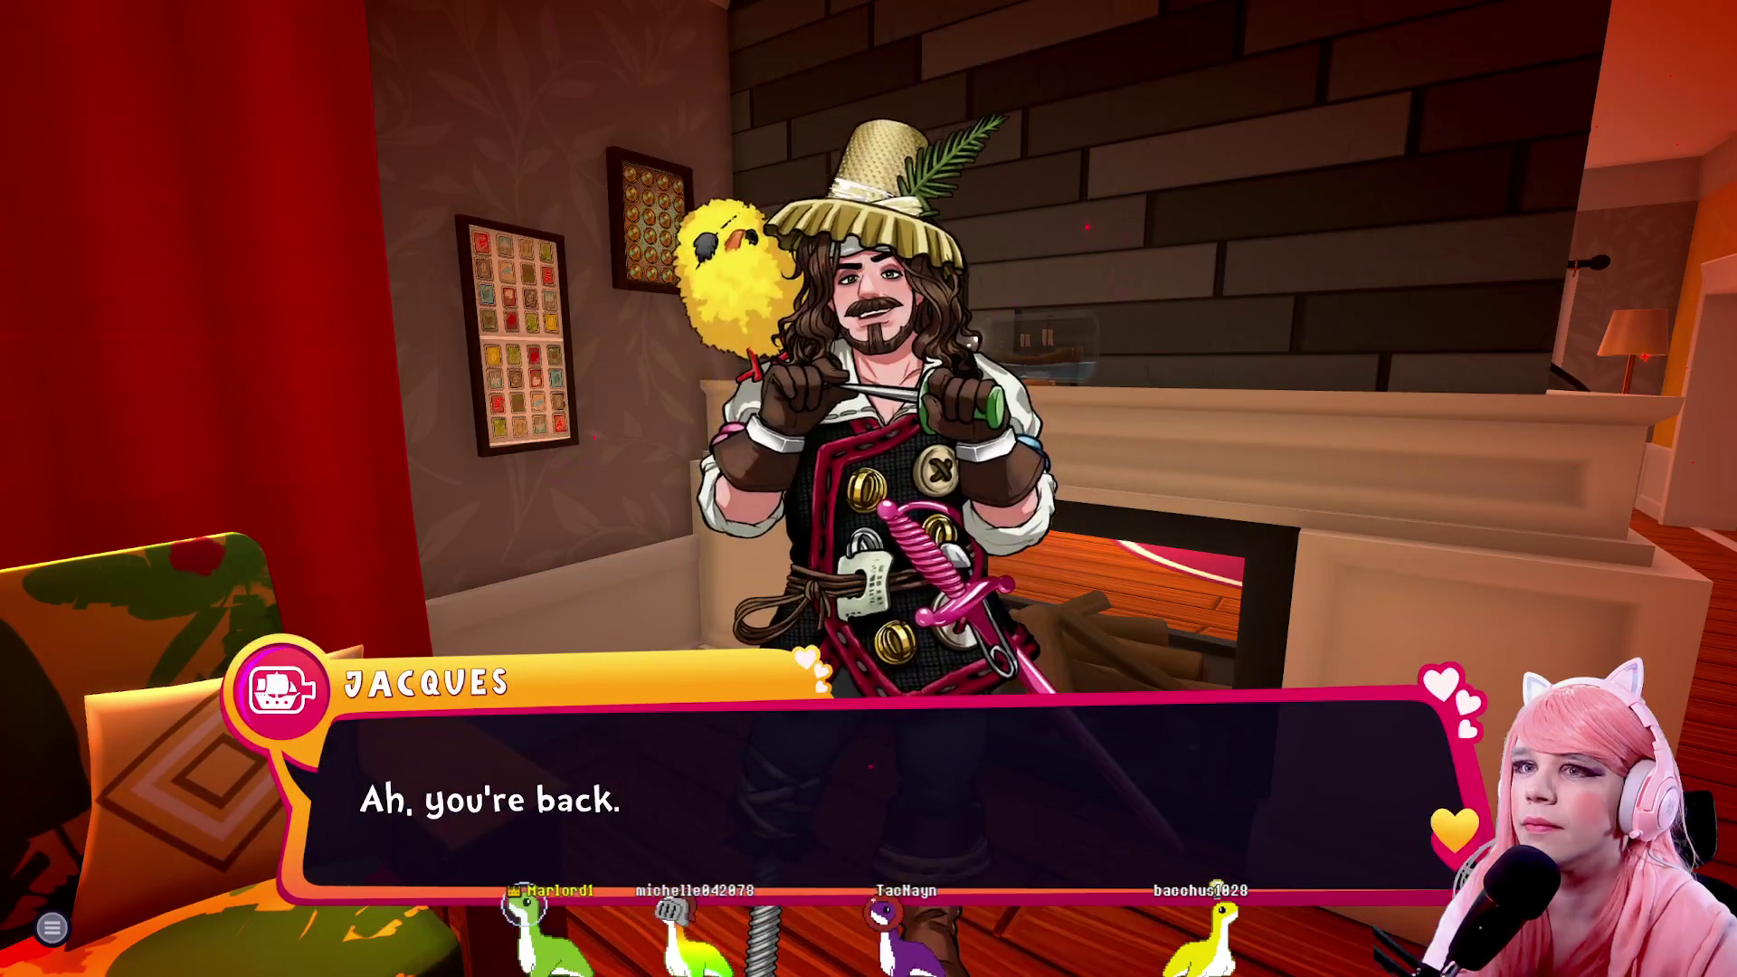
key(space)
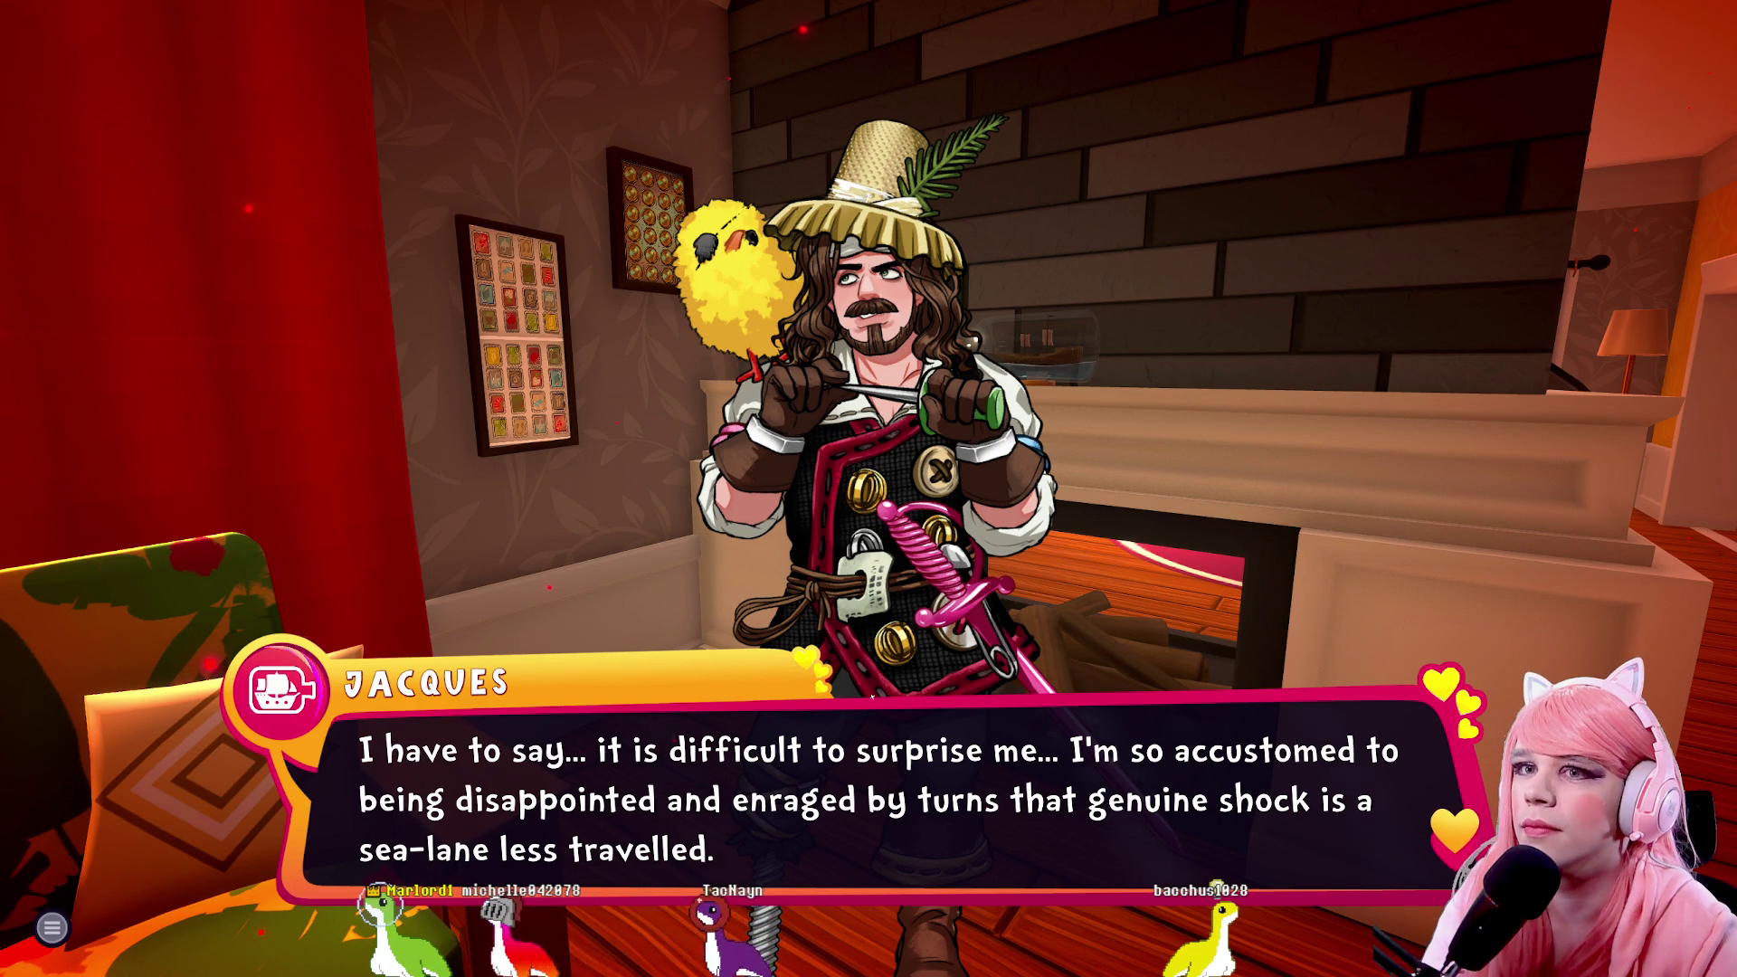
key(Return)
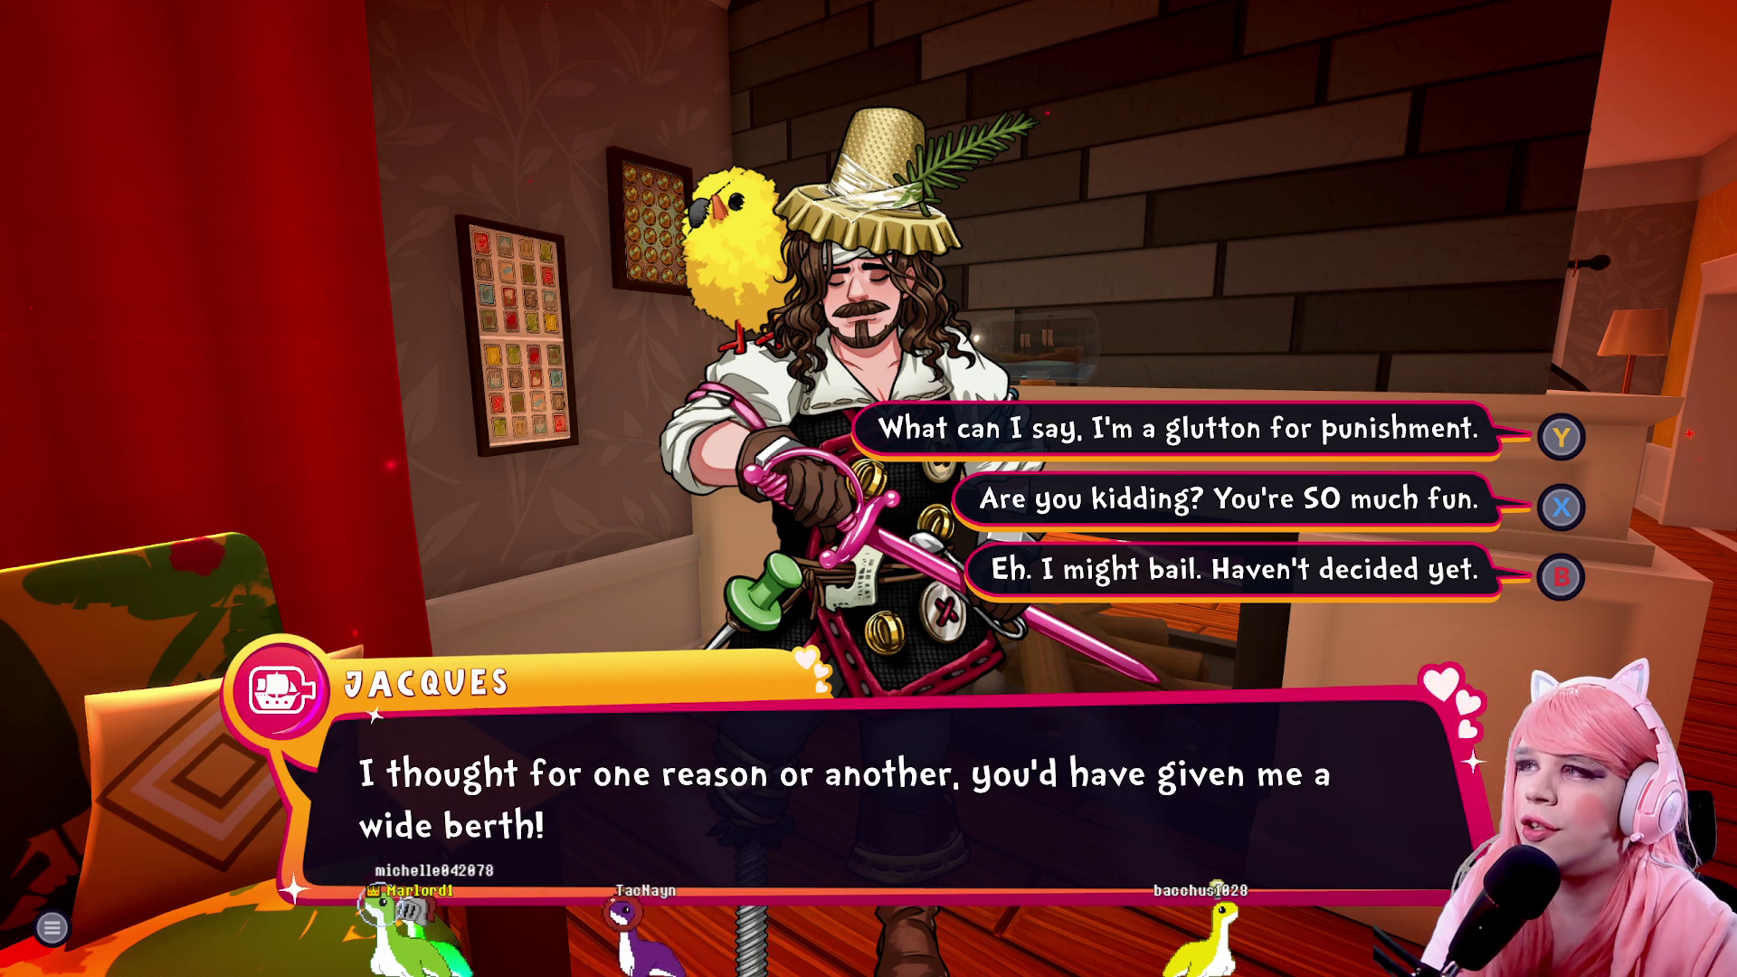
key(x)
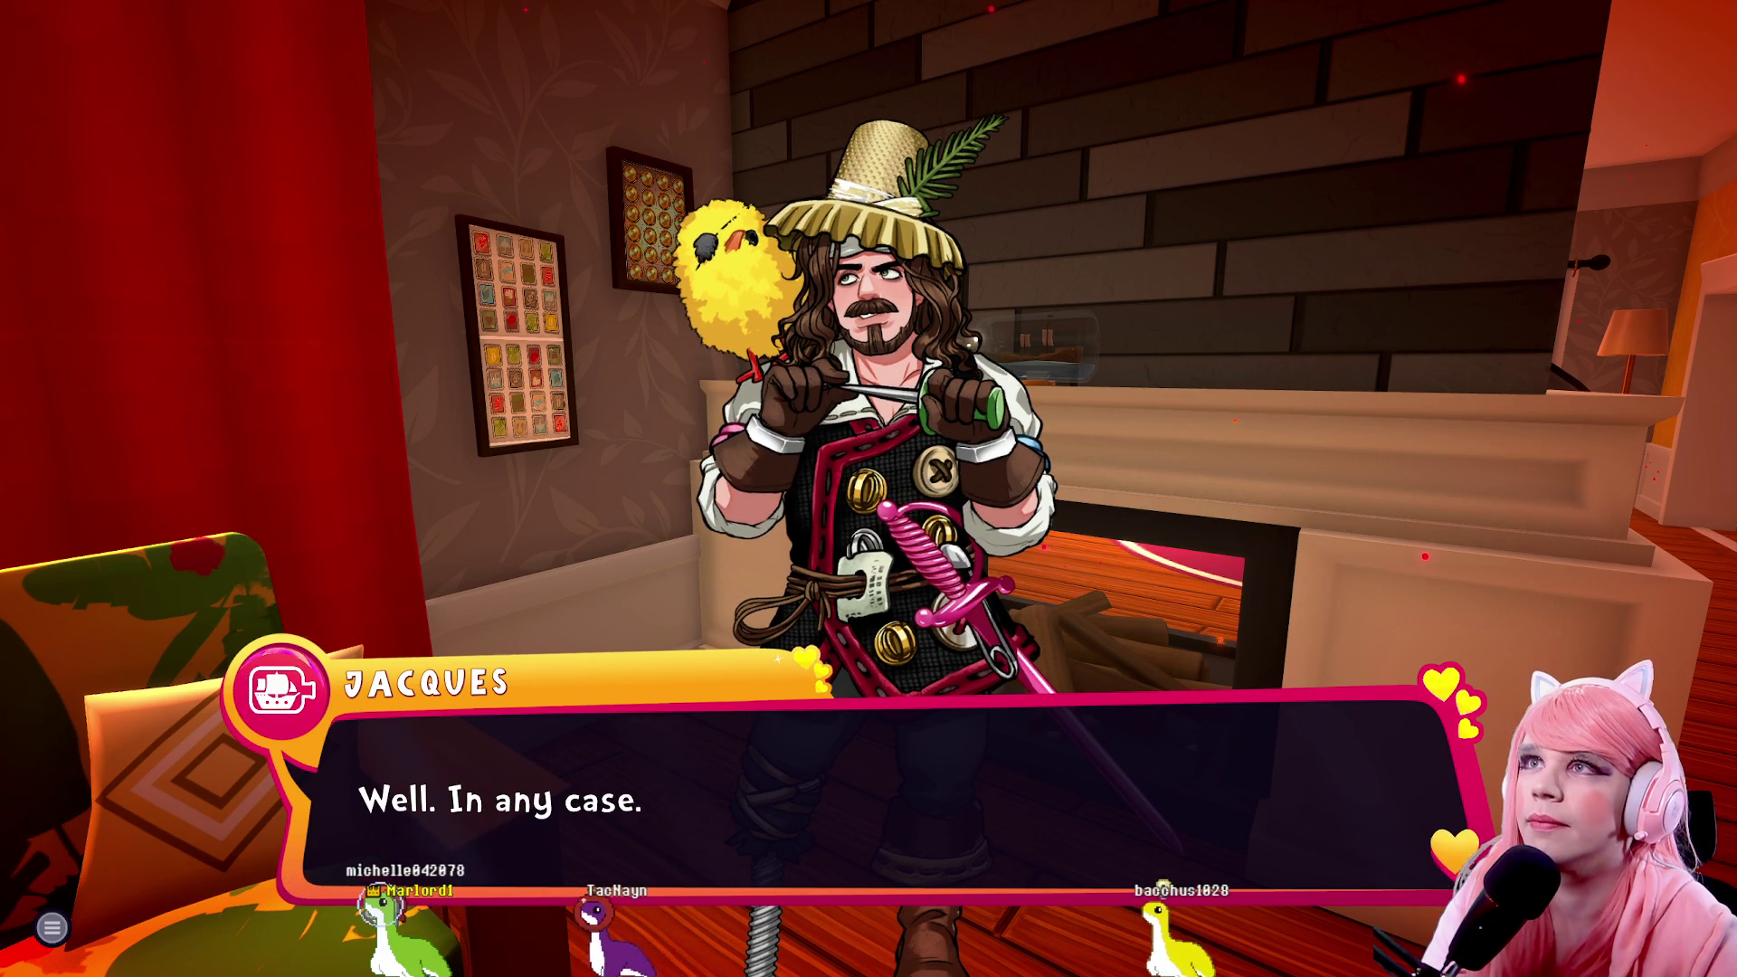
key(Return)
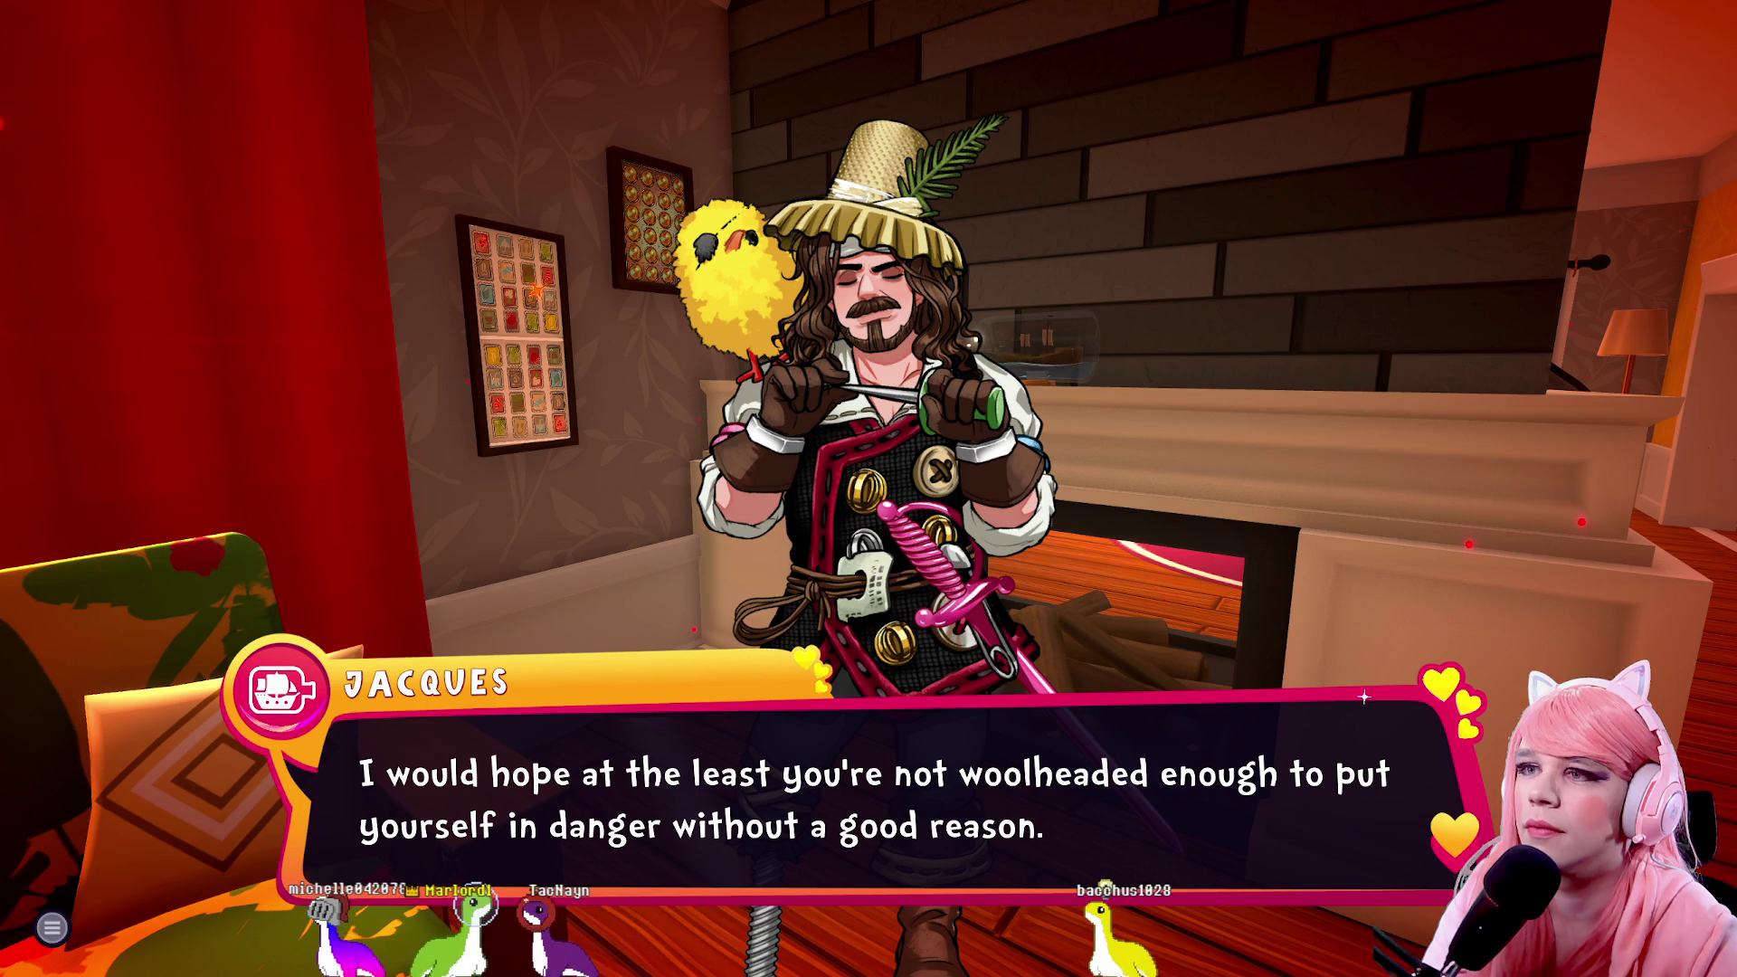
key(Return)
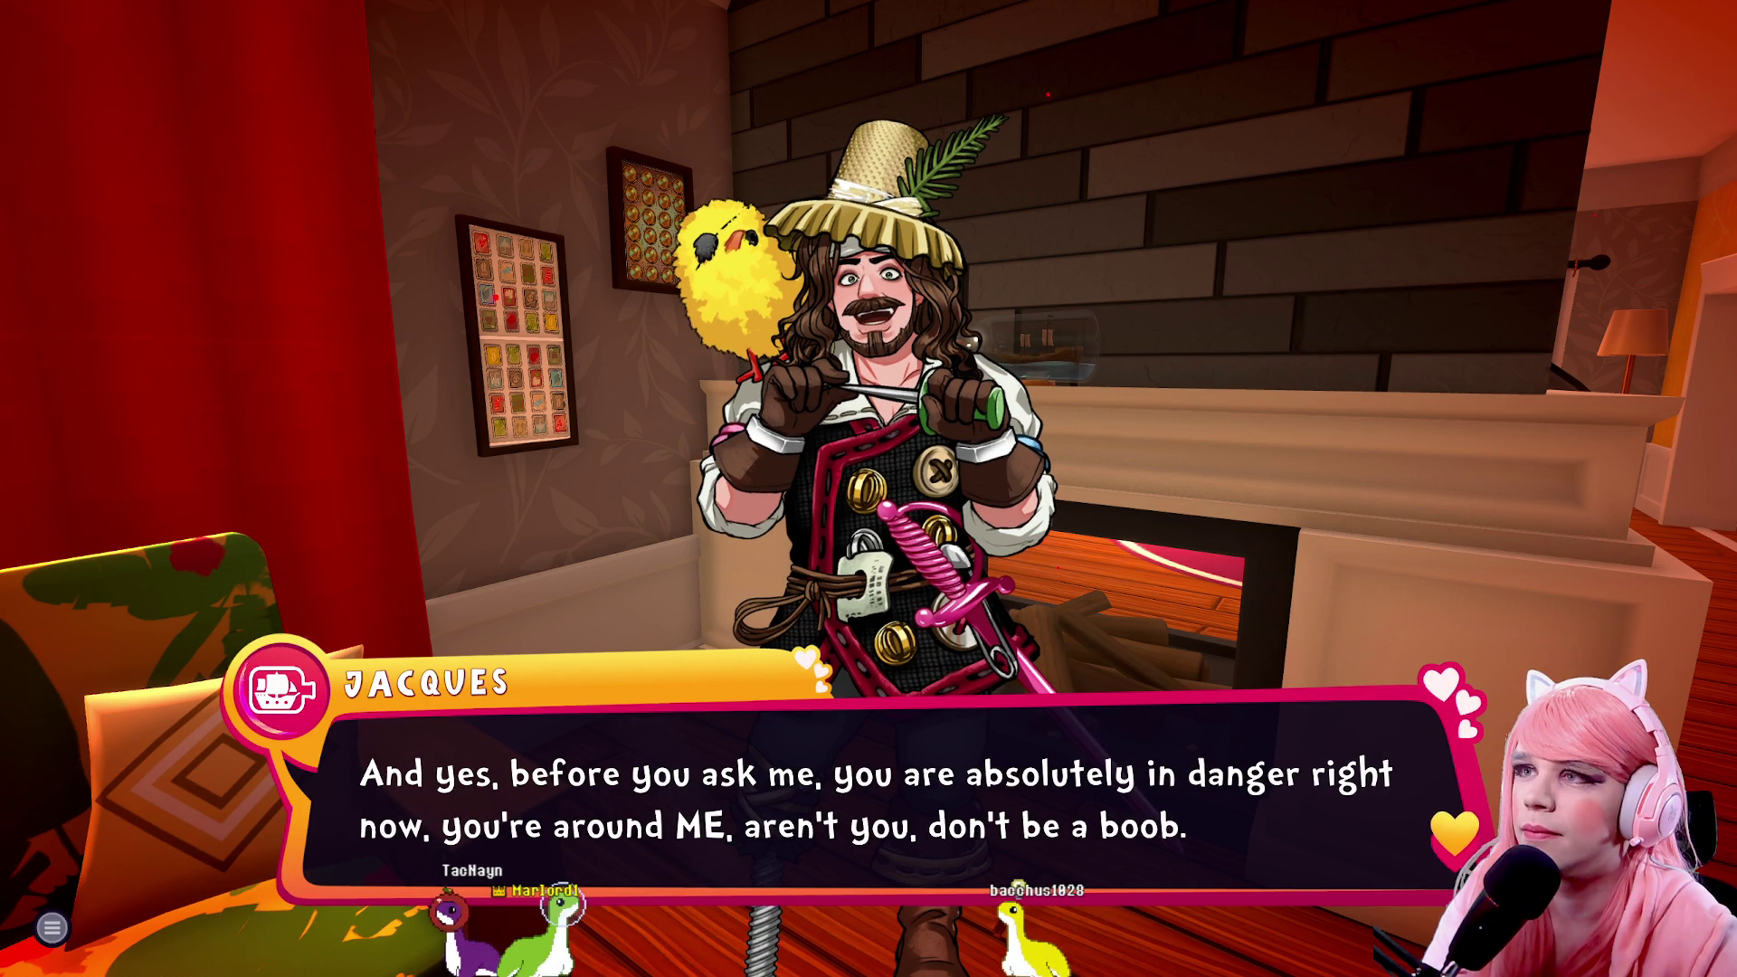
key(Return)
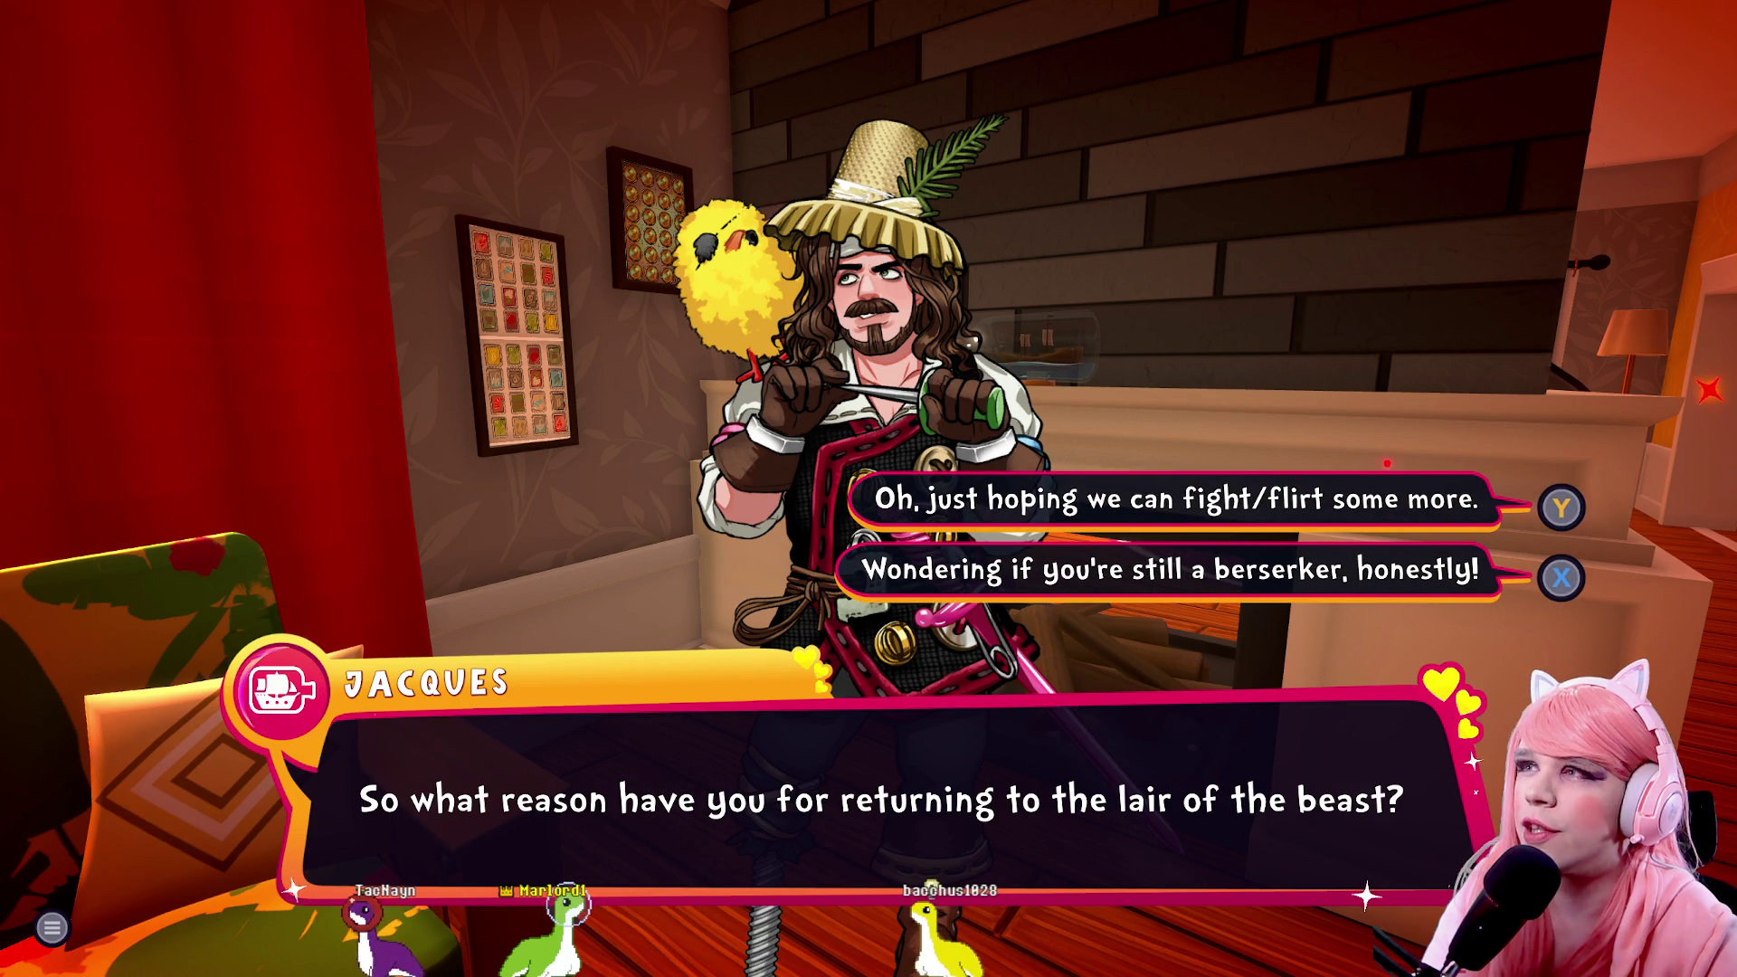
Tell Jacques you came back to fight and flirt, then hear his anti-flirting rant
key(y)
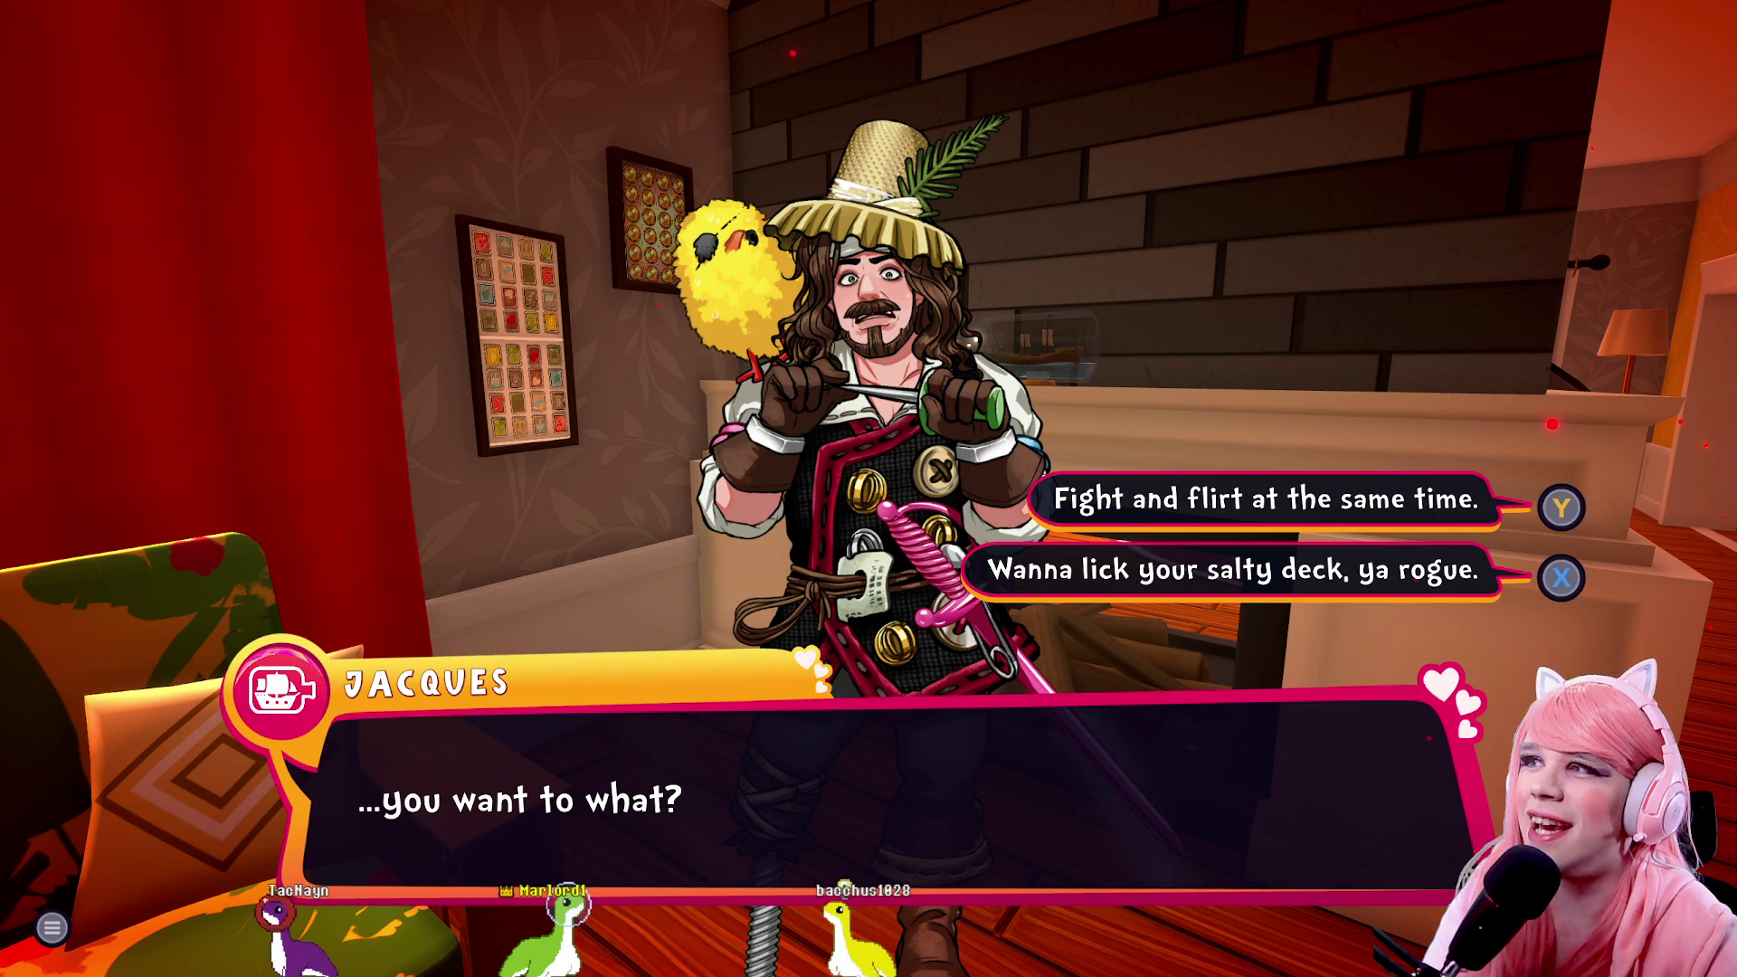
key(y)
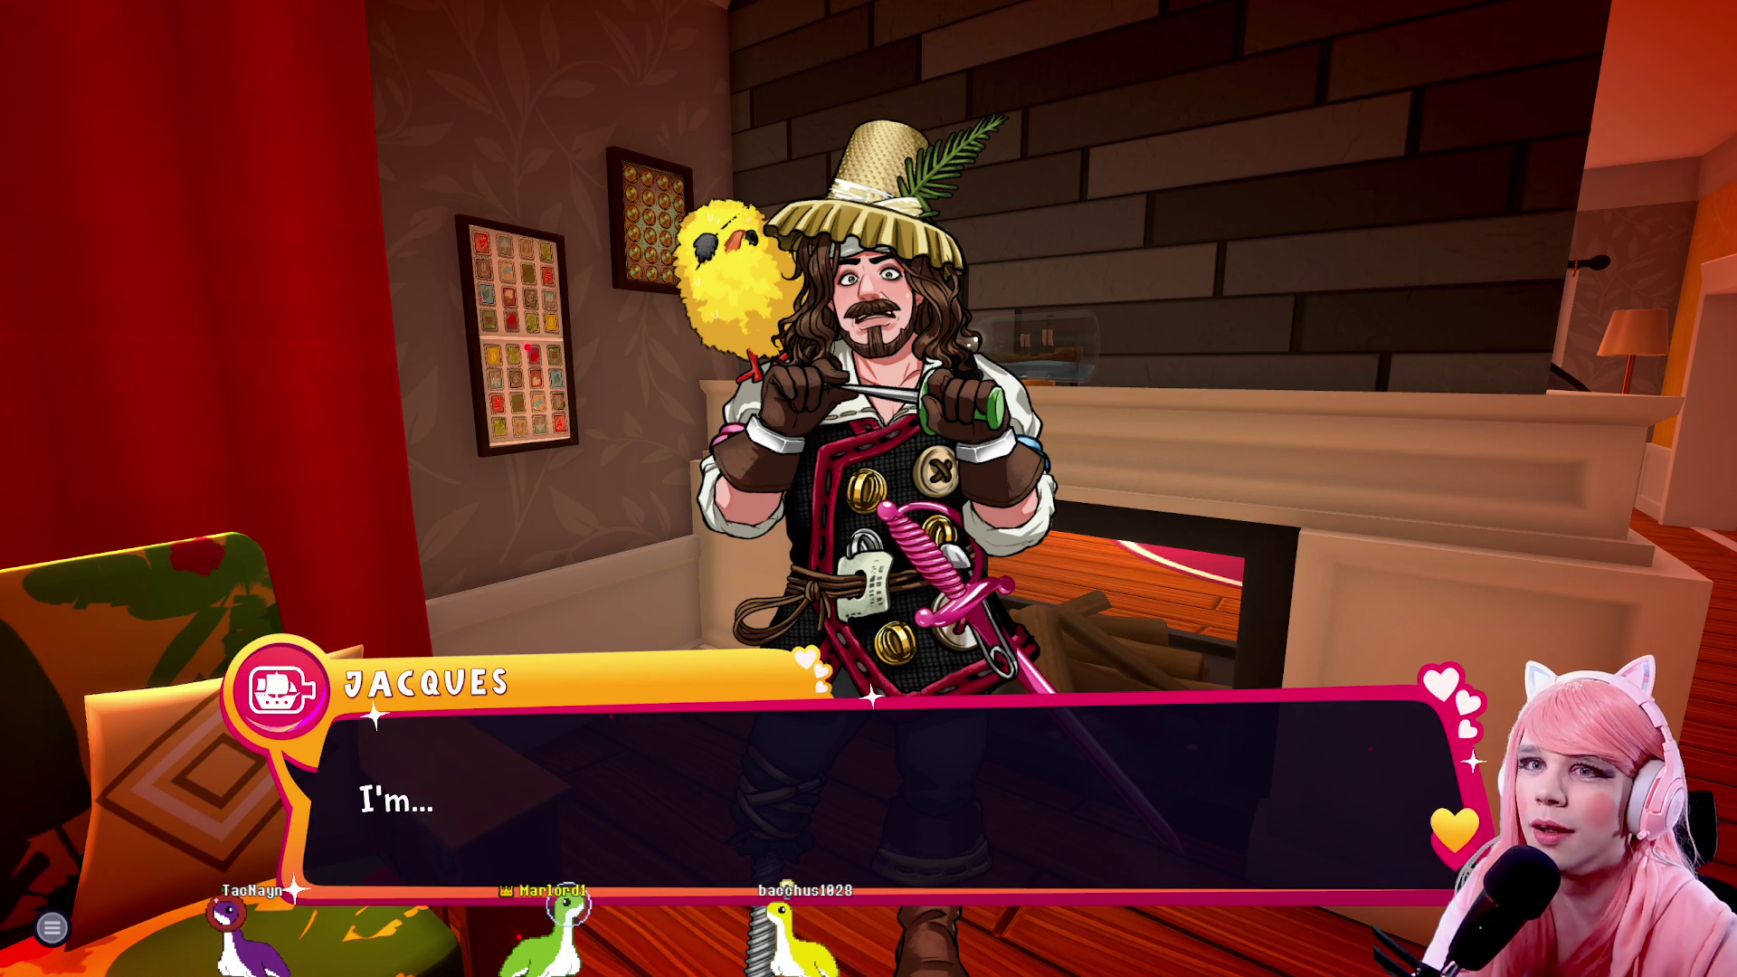
key(space)
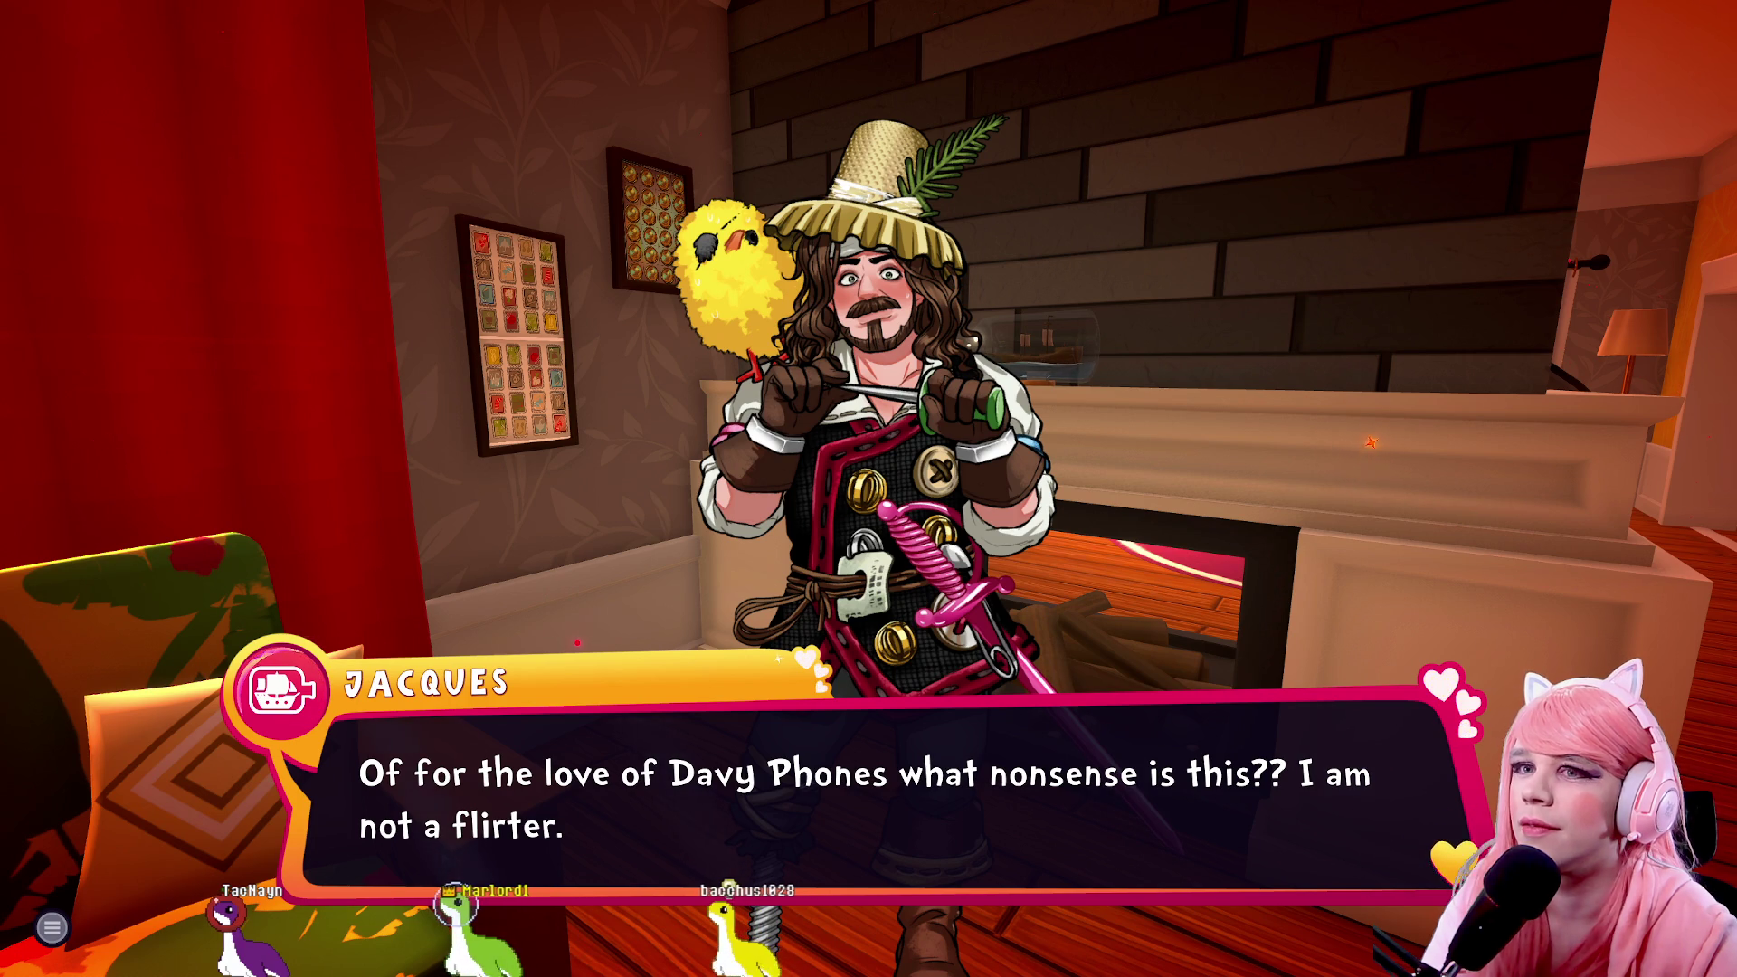
key(space)
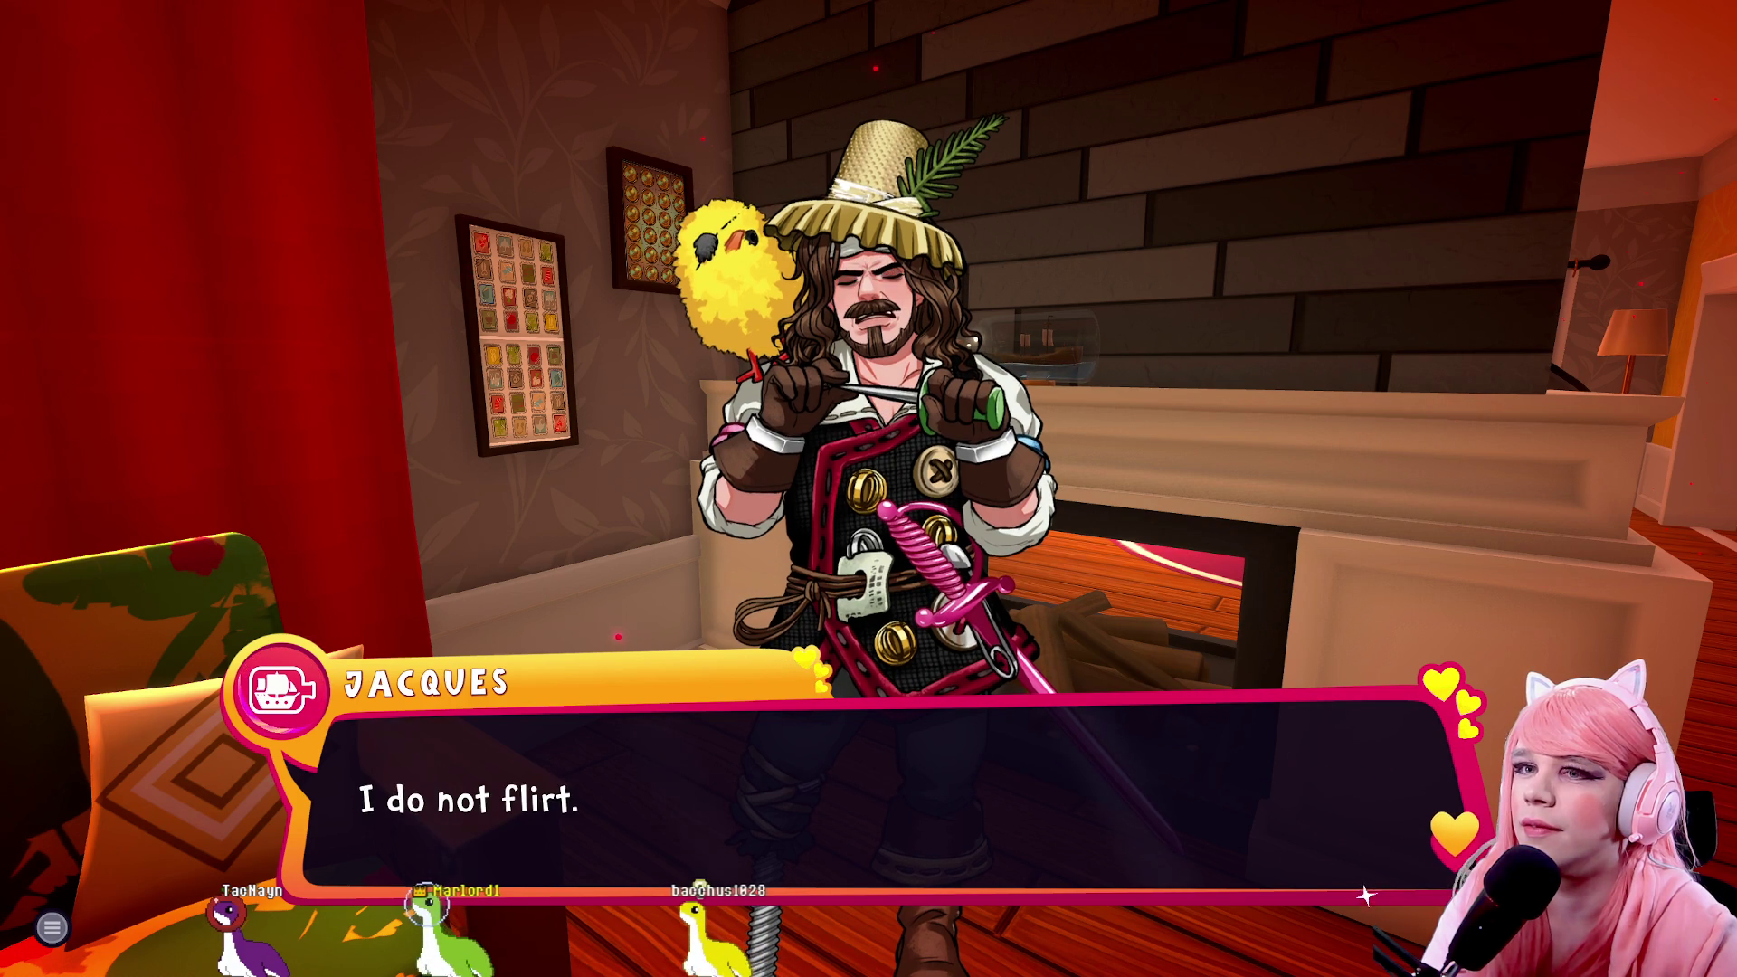
key(space)
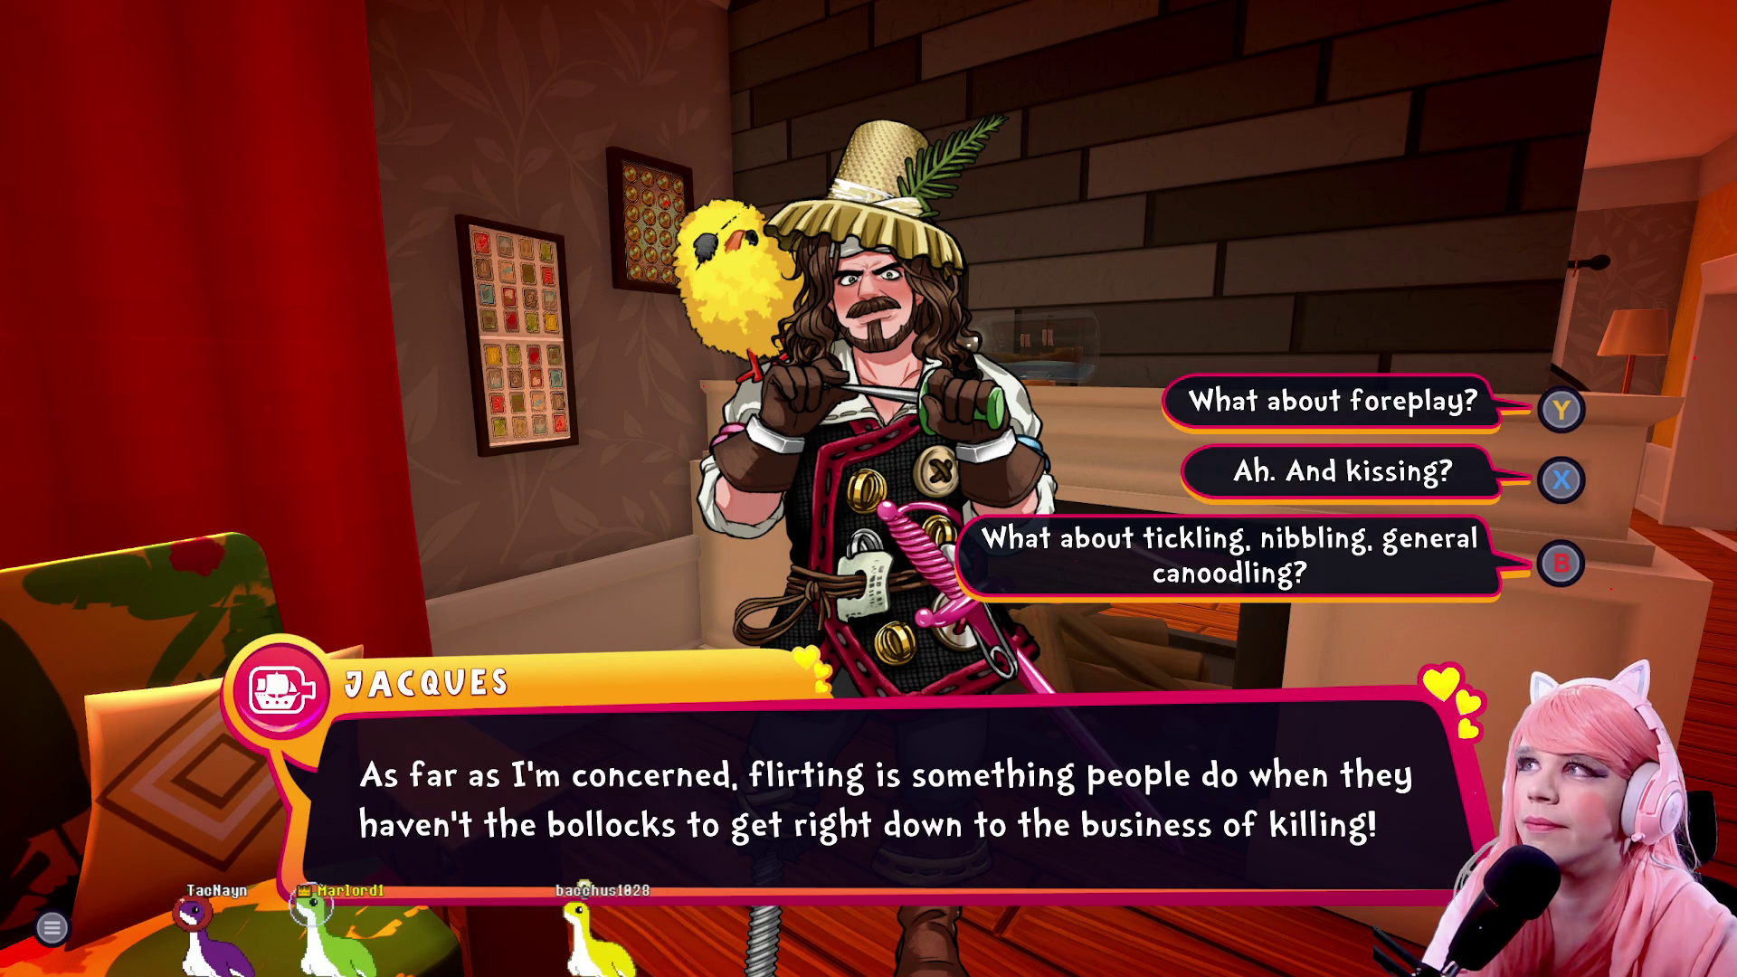
Answer Jacques' flirting and rage speeches, then reply 'Bring it on, my tiny tyrant!'
key(x)
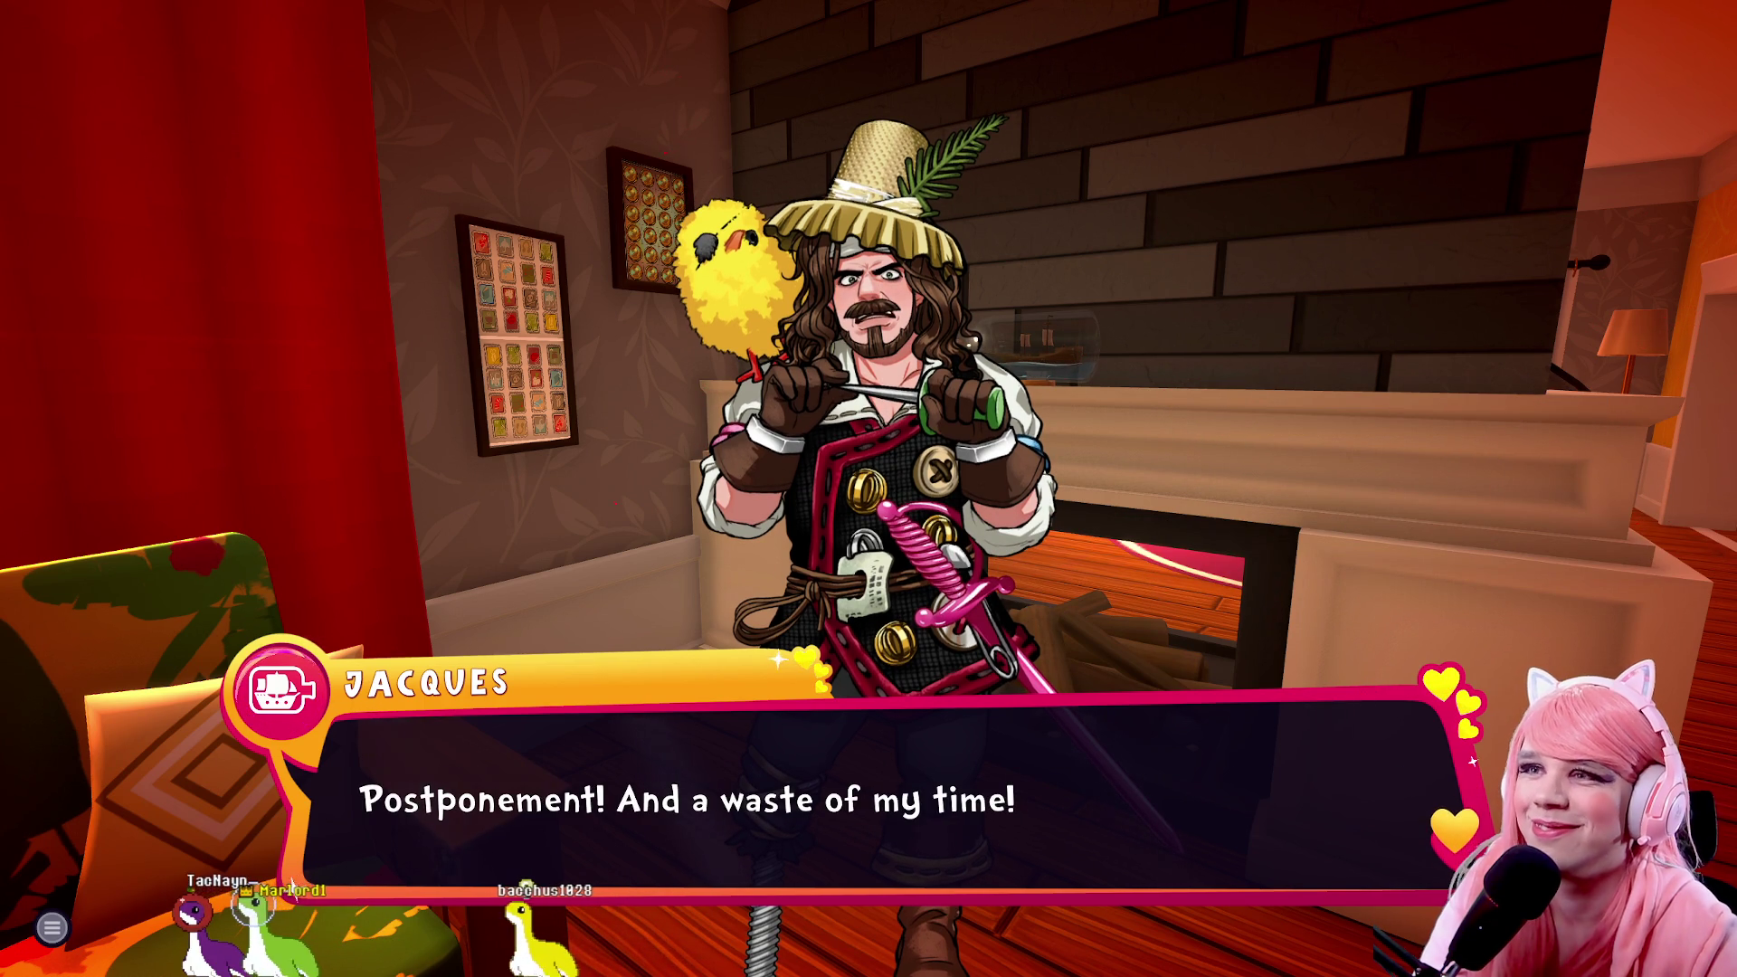
key(Return)
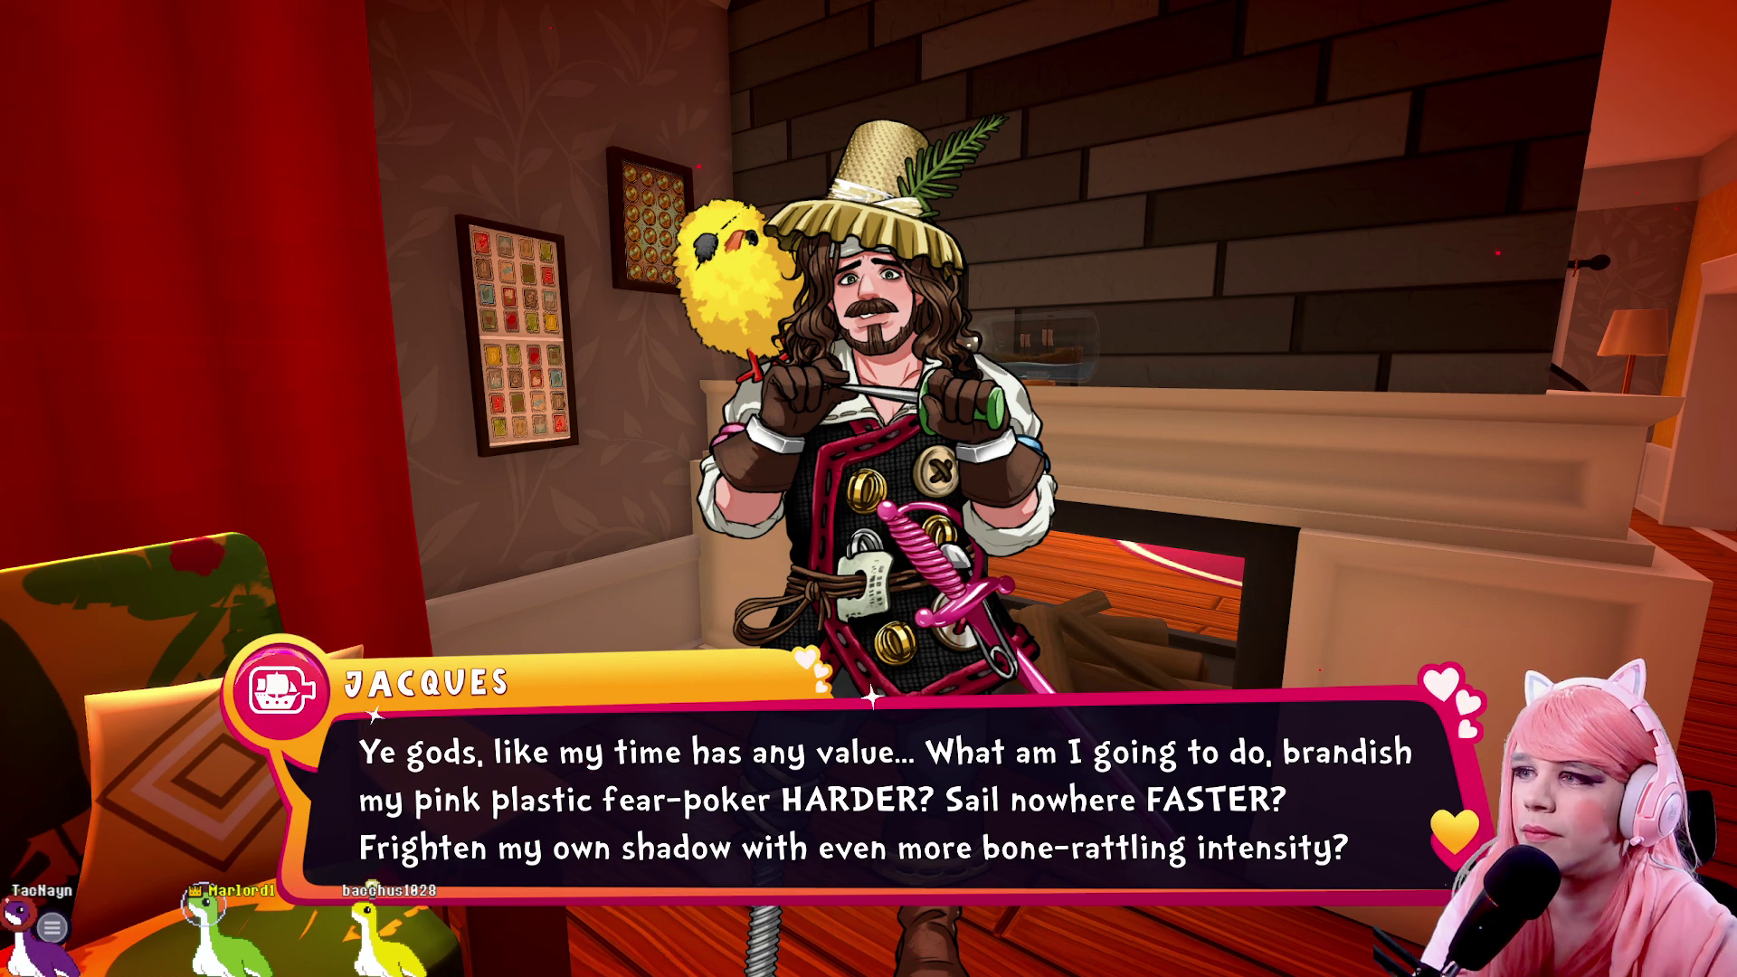
key(space)
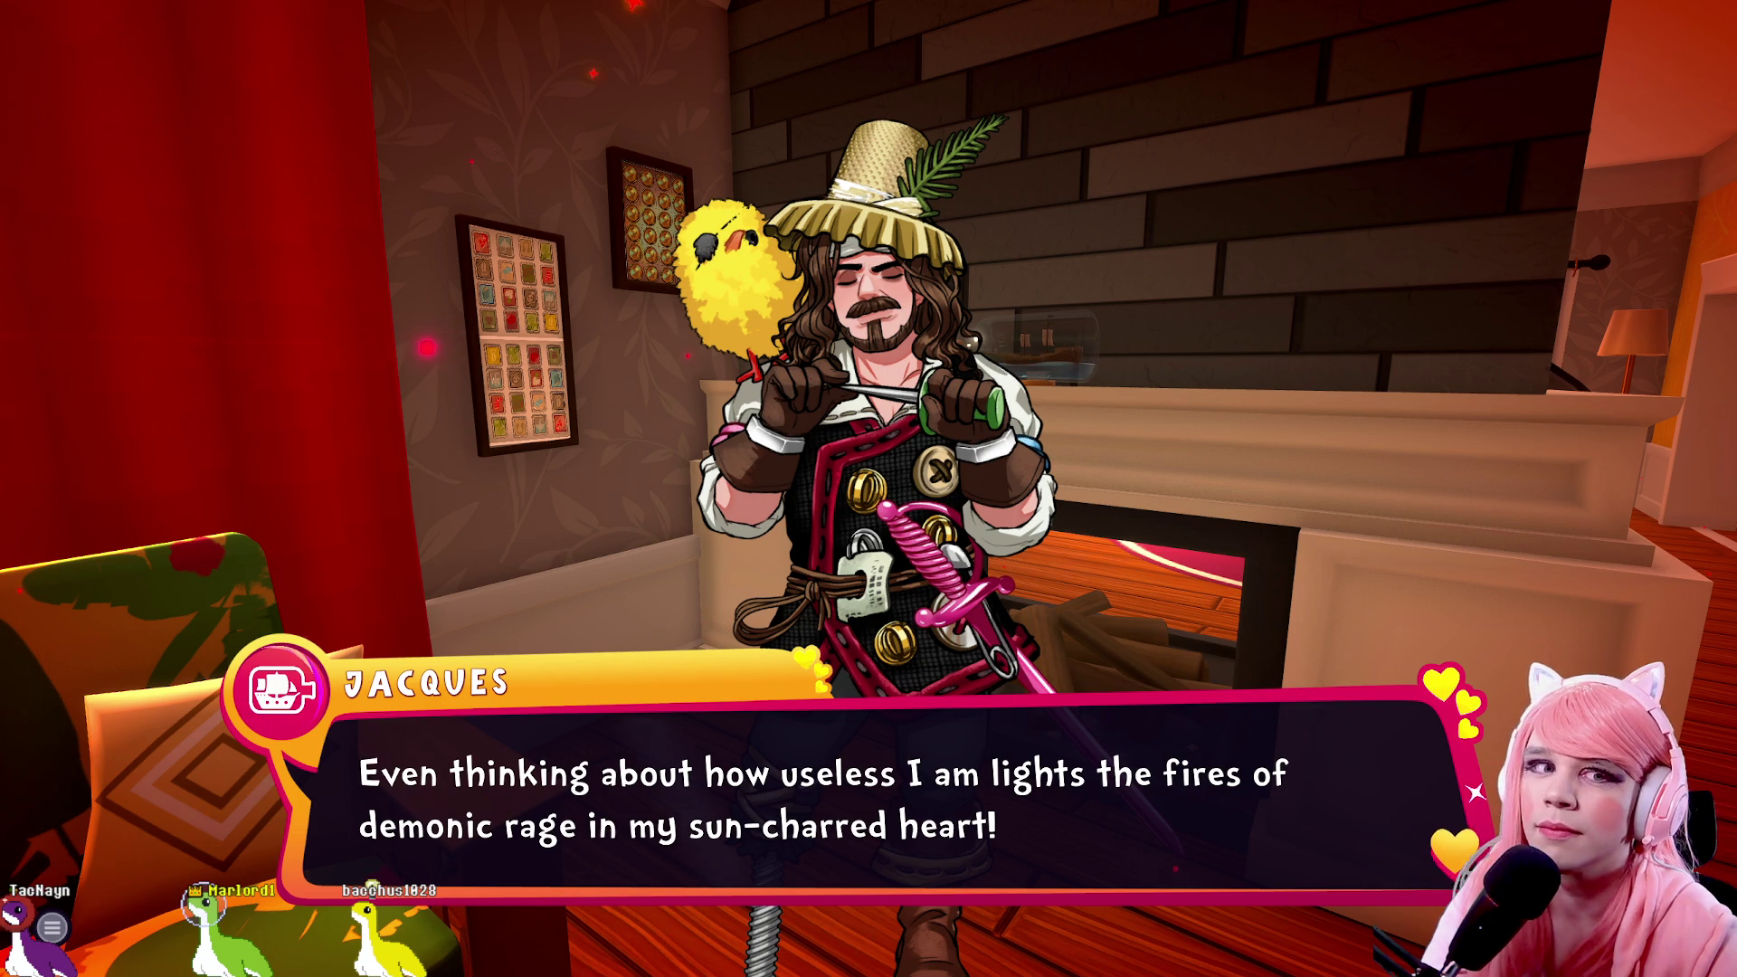
key(space)
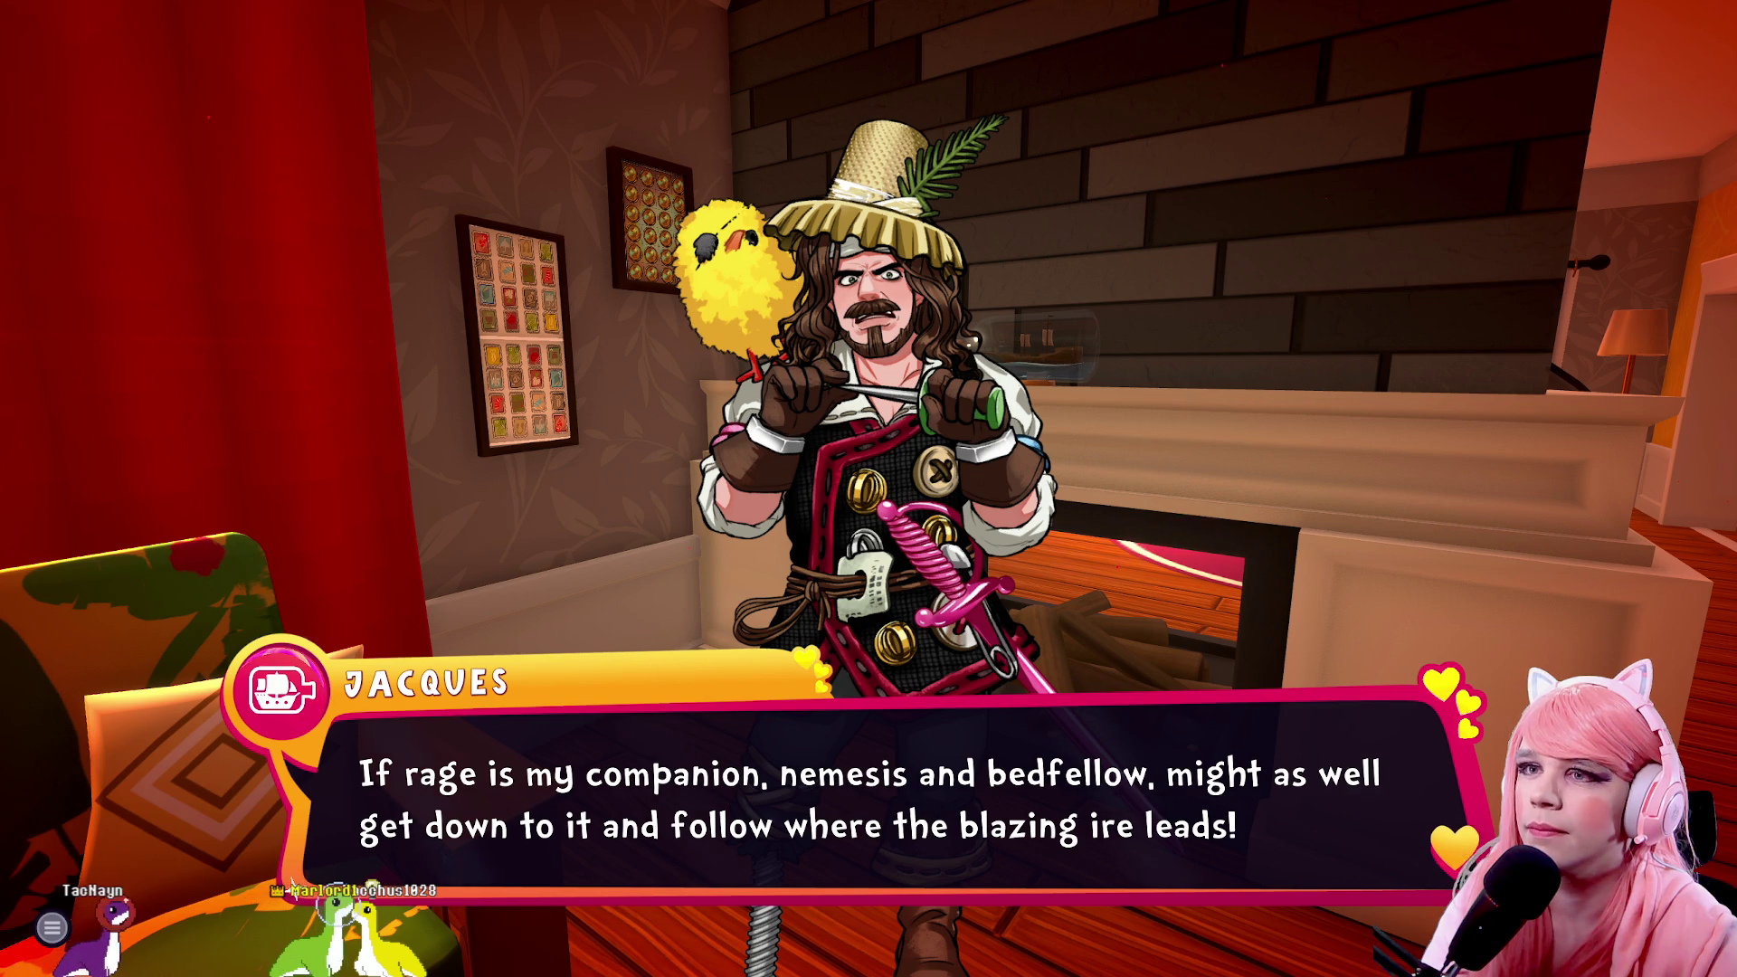
key(space)
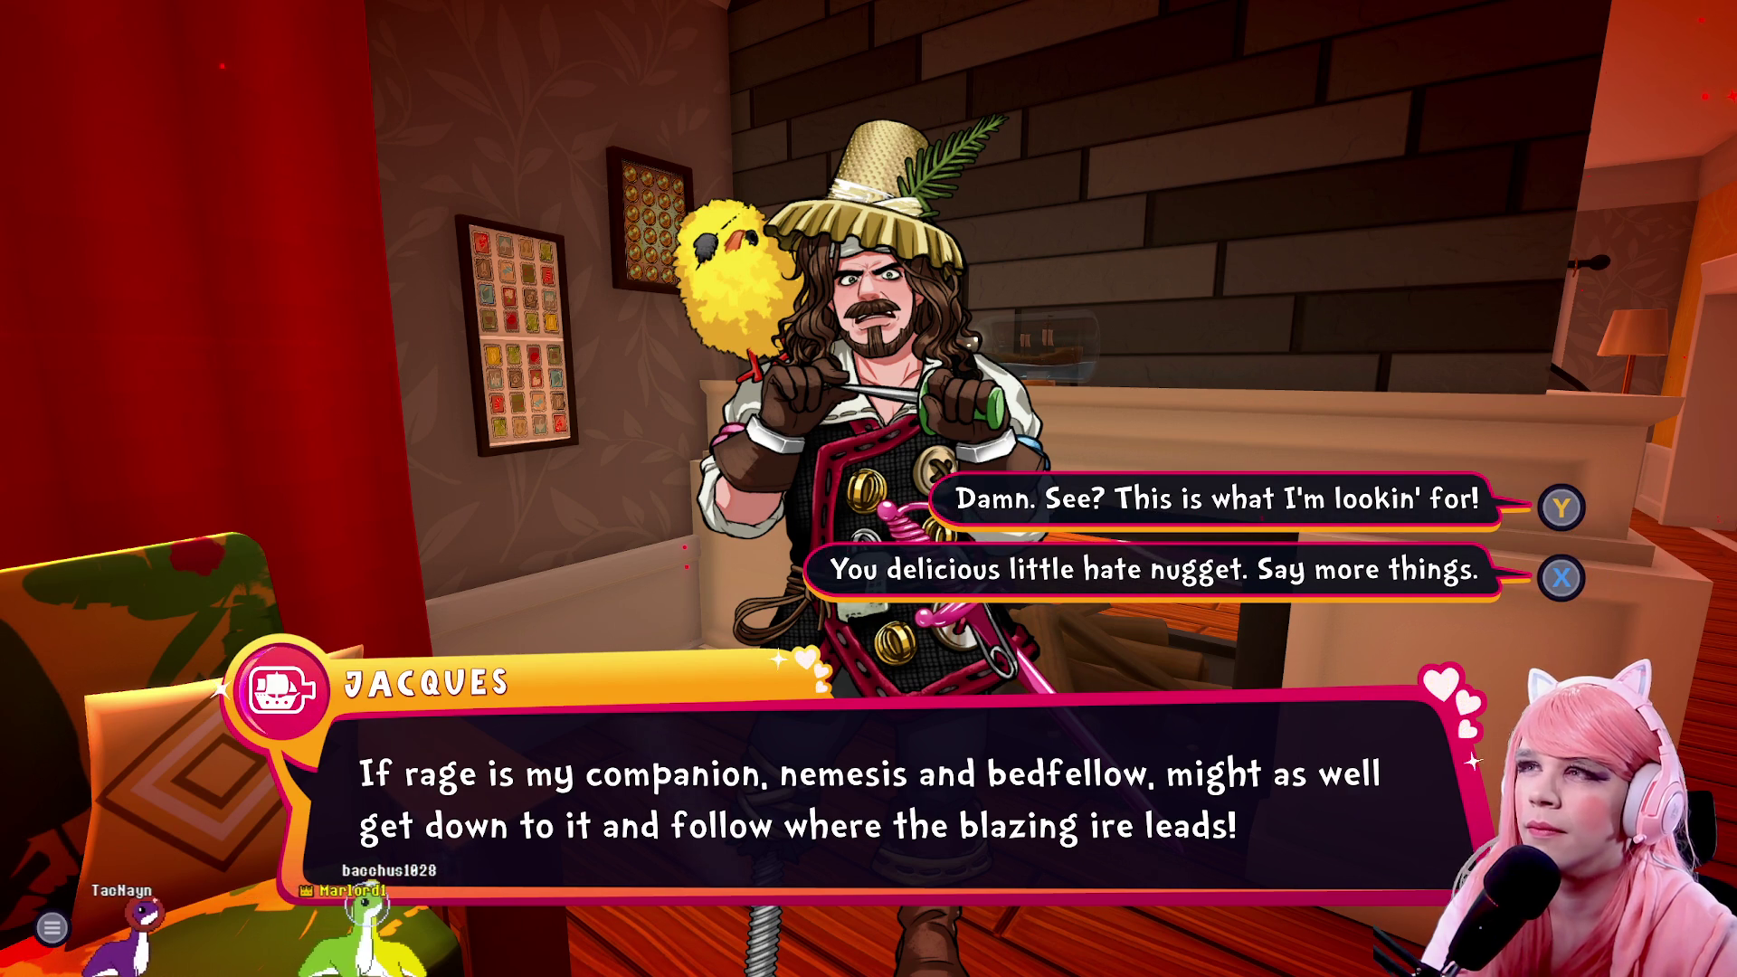
key(Return)
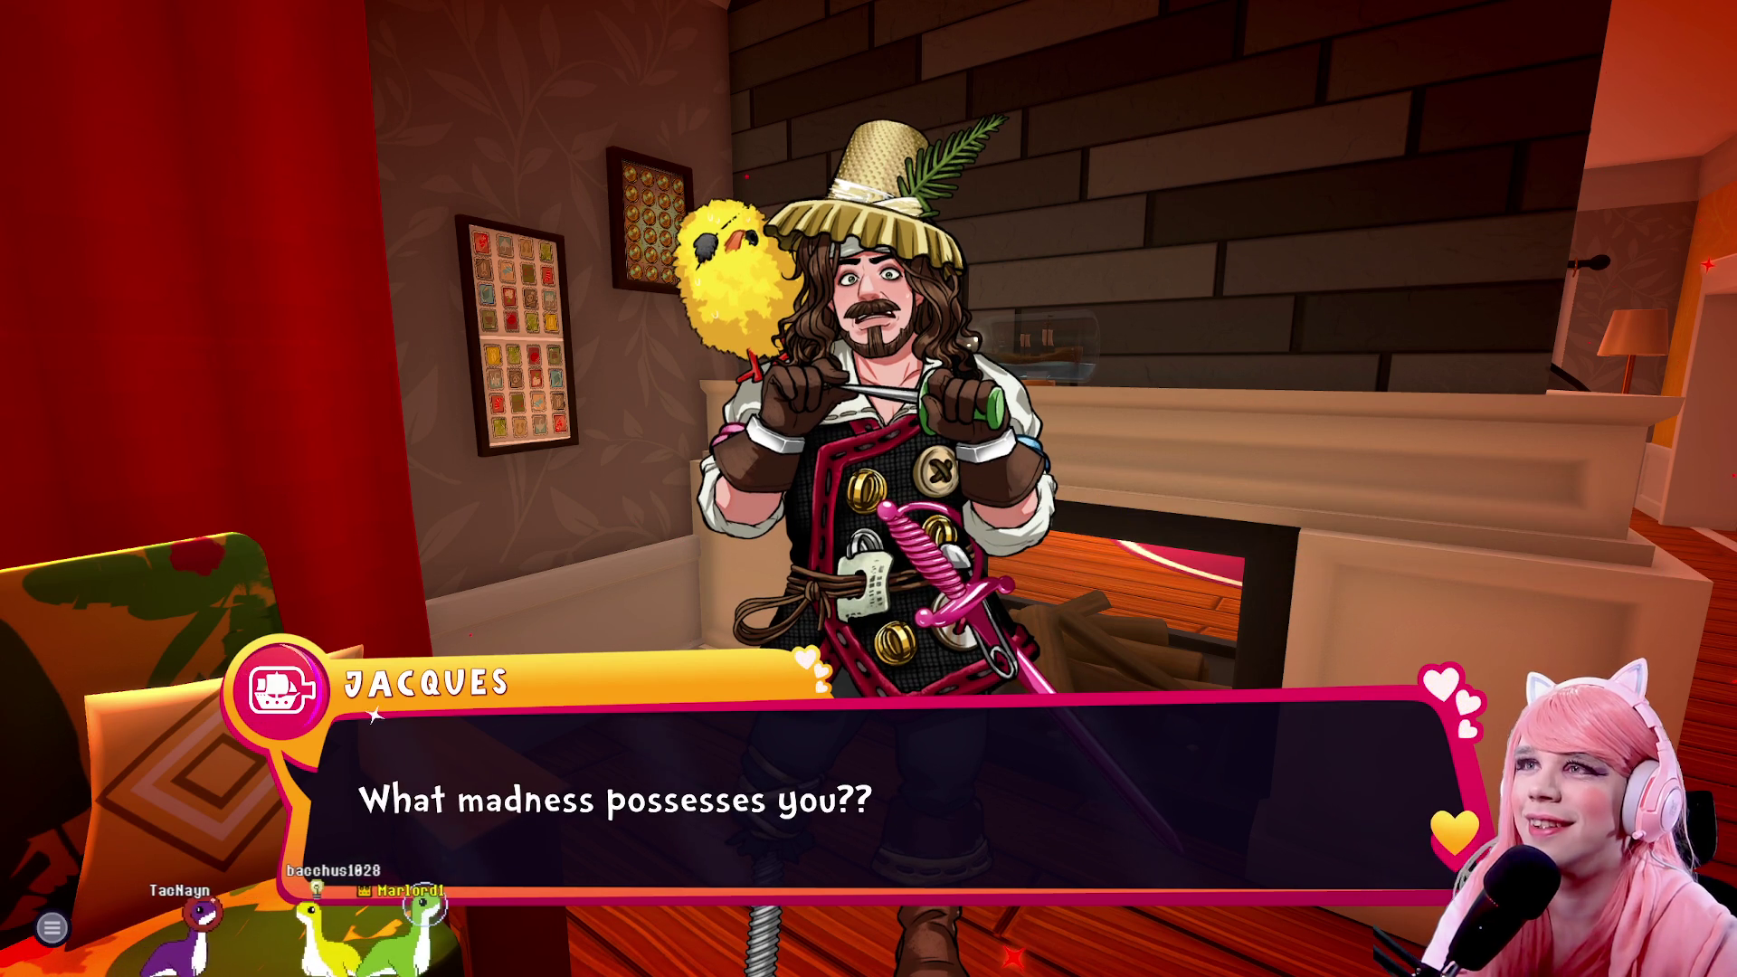
key(Return)
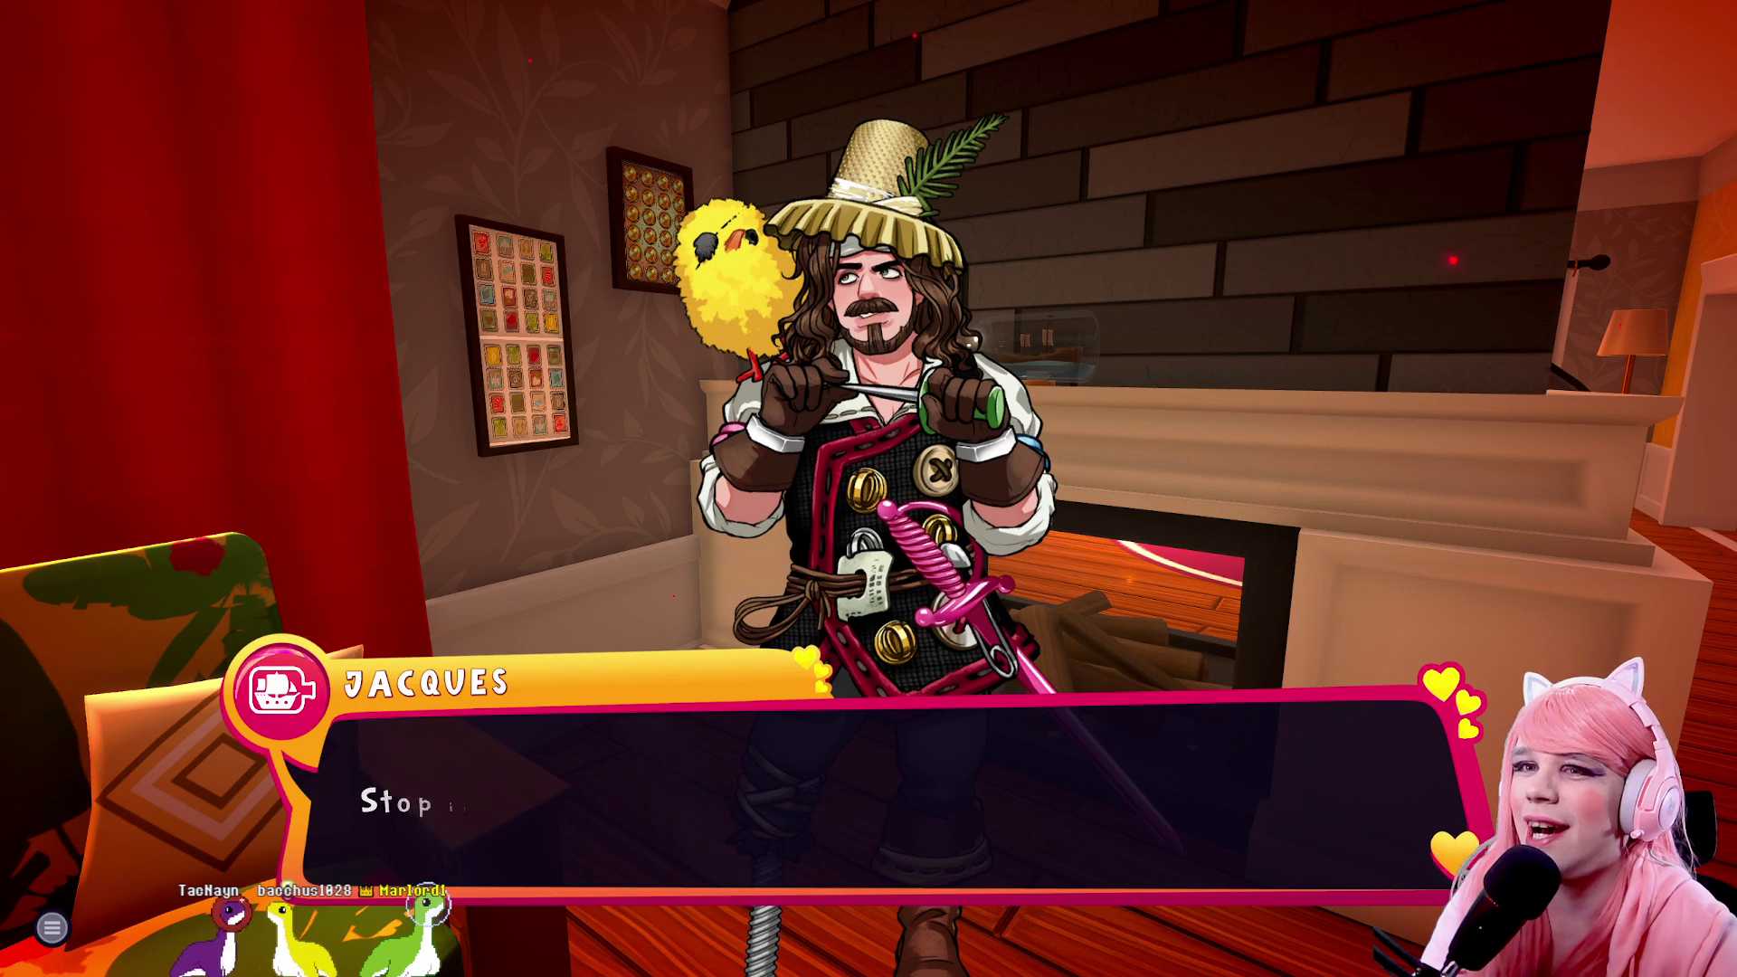
key(Return)
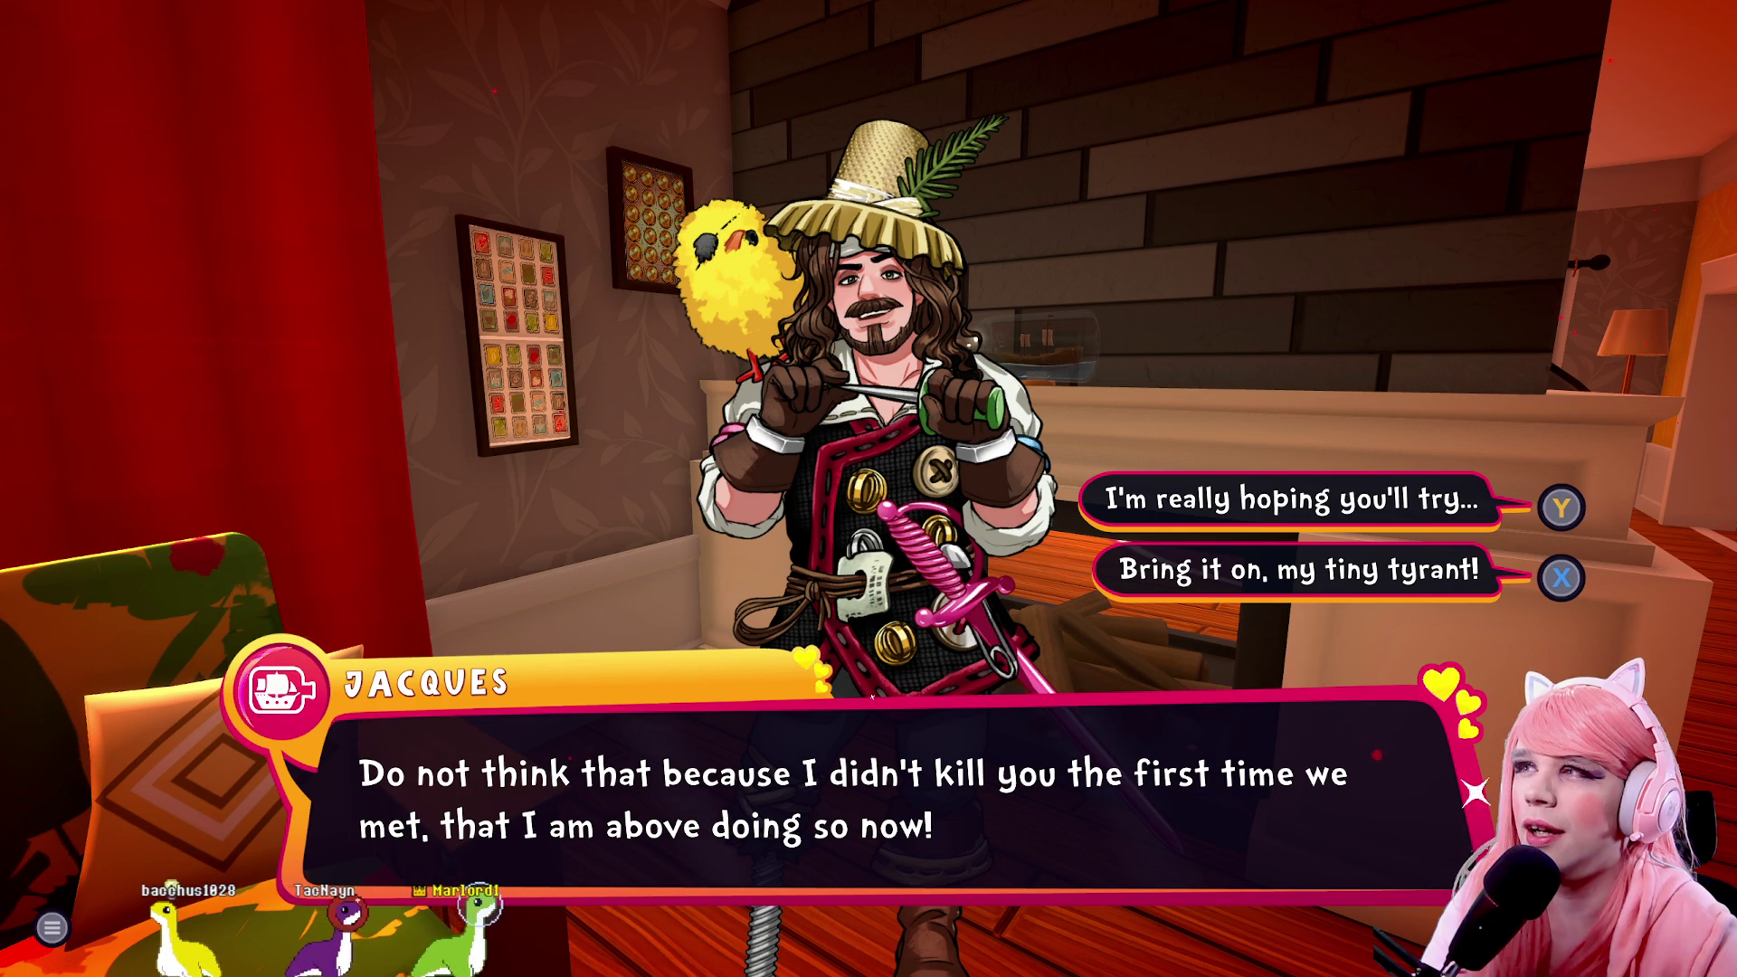
key(x)
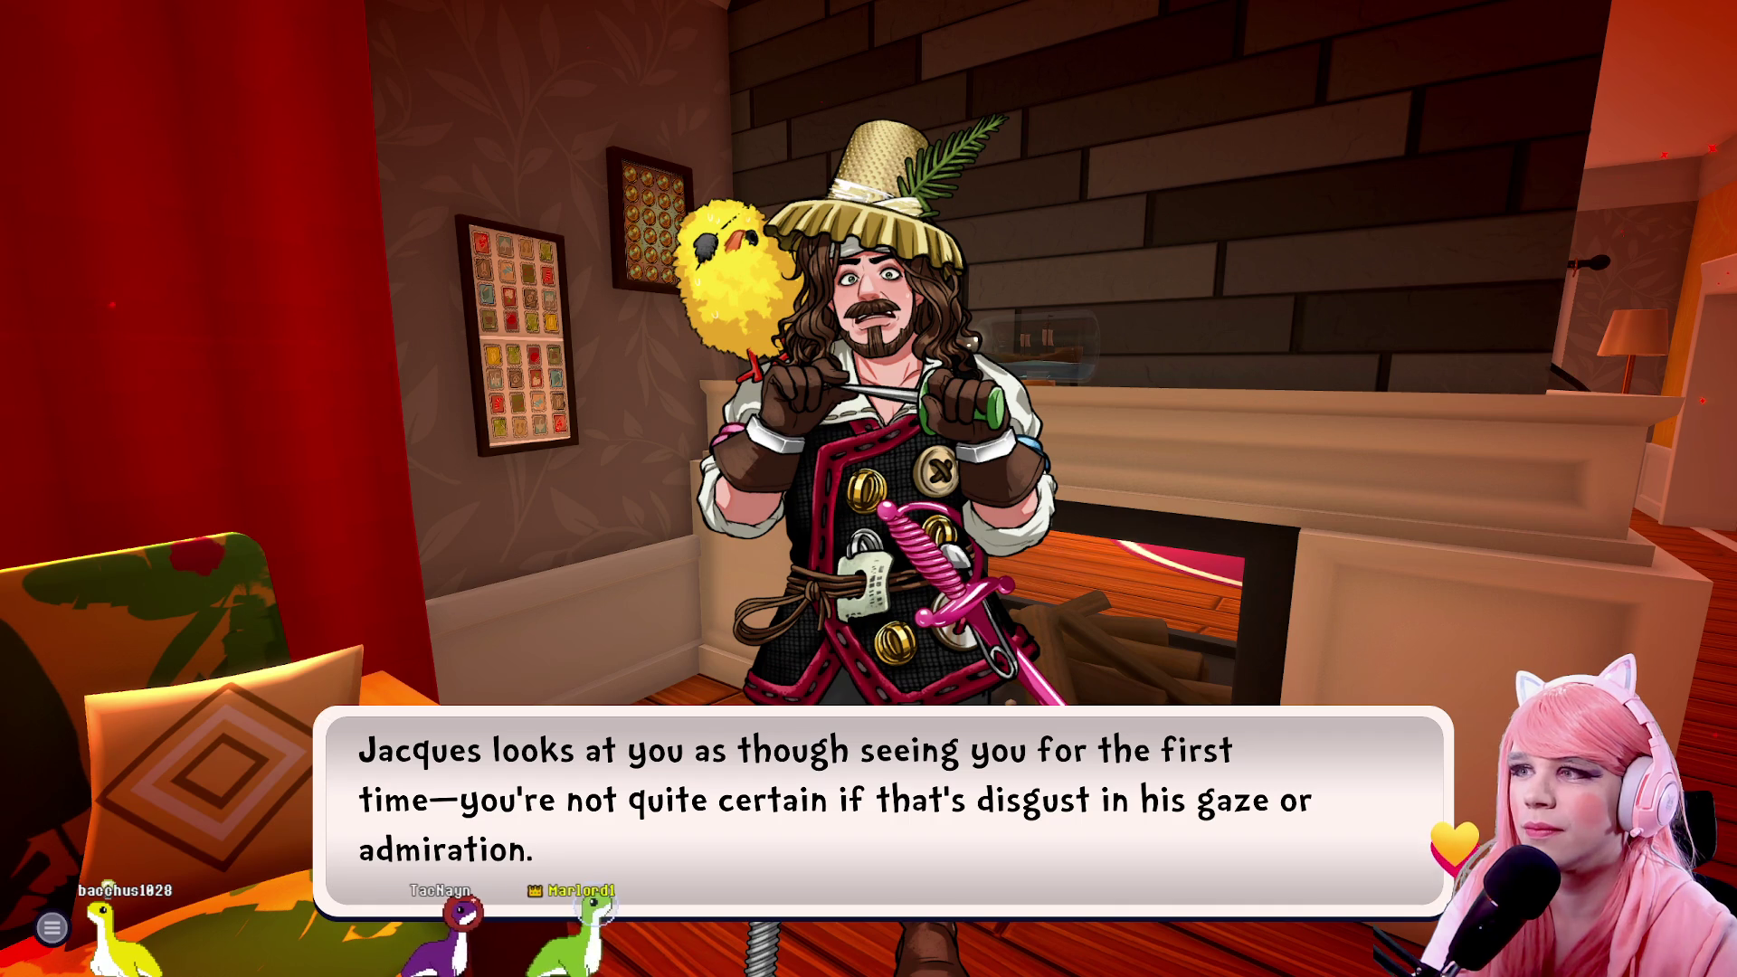
Reply 'Oh god, I'd forgotten about your BRAIN...!' and advance until Jacques calls himself a genius
key(space)
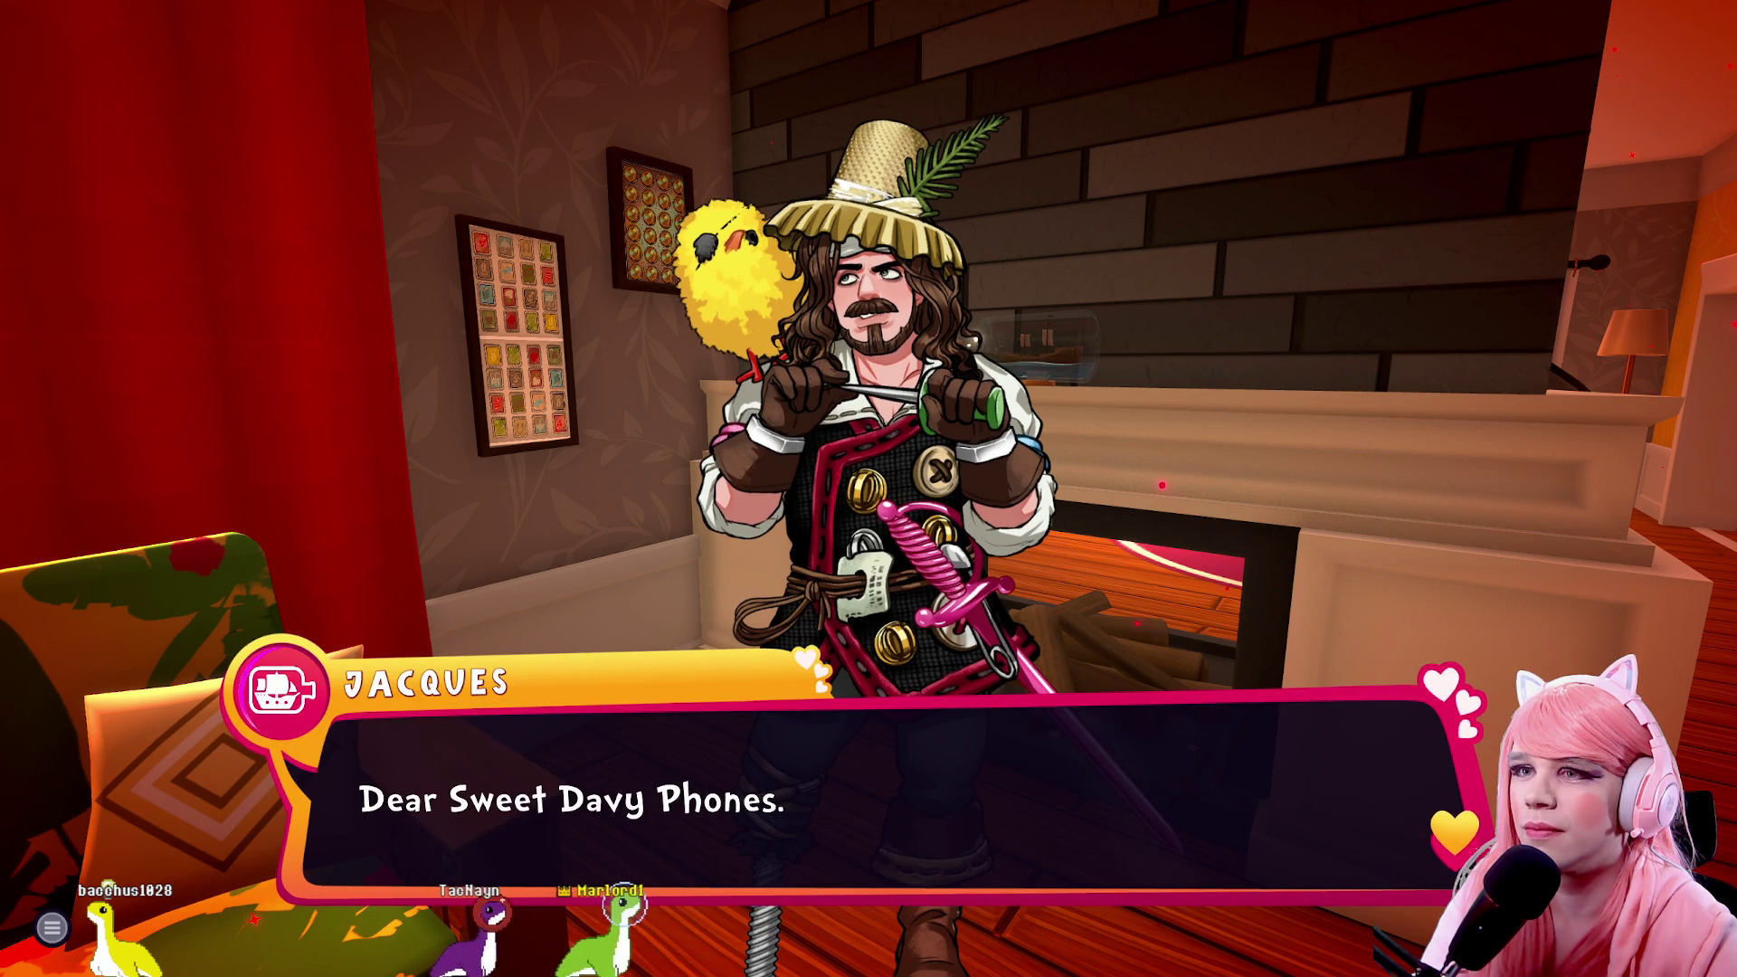
key(space)
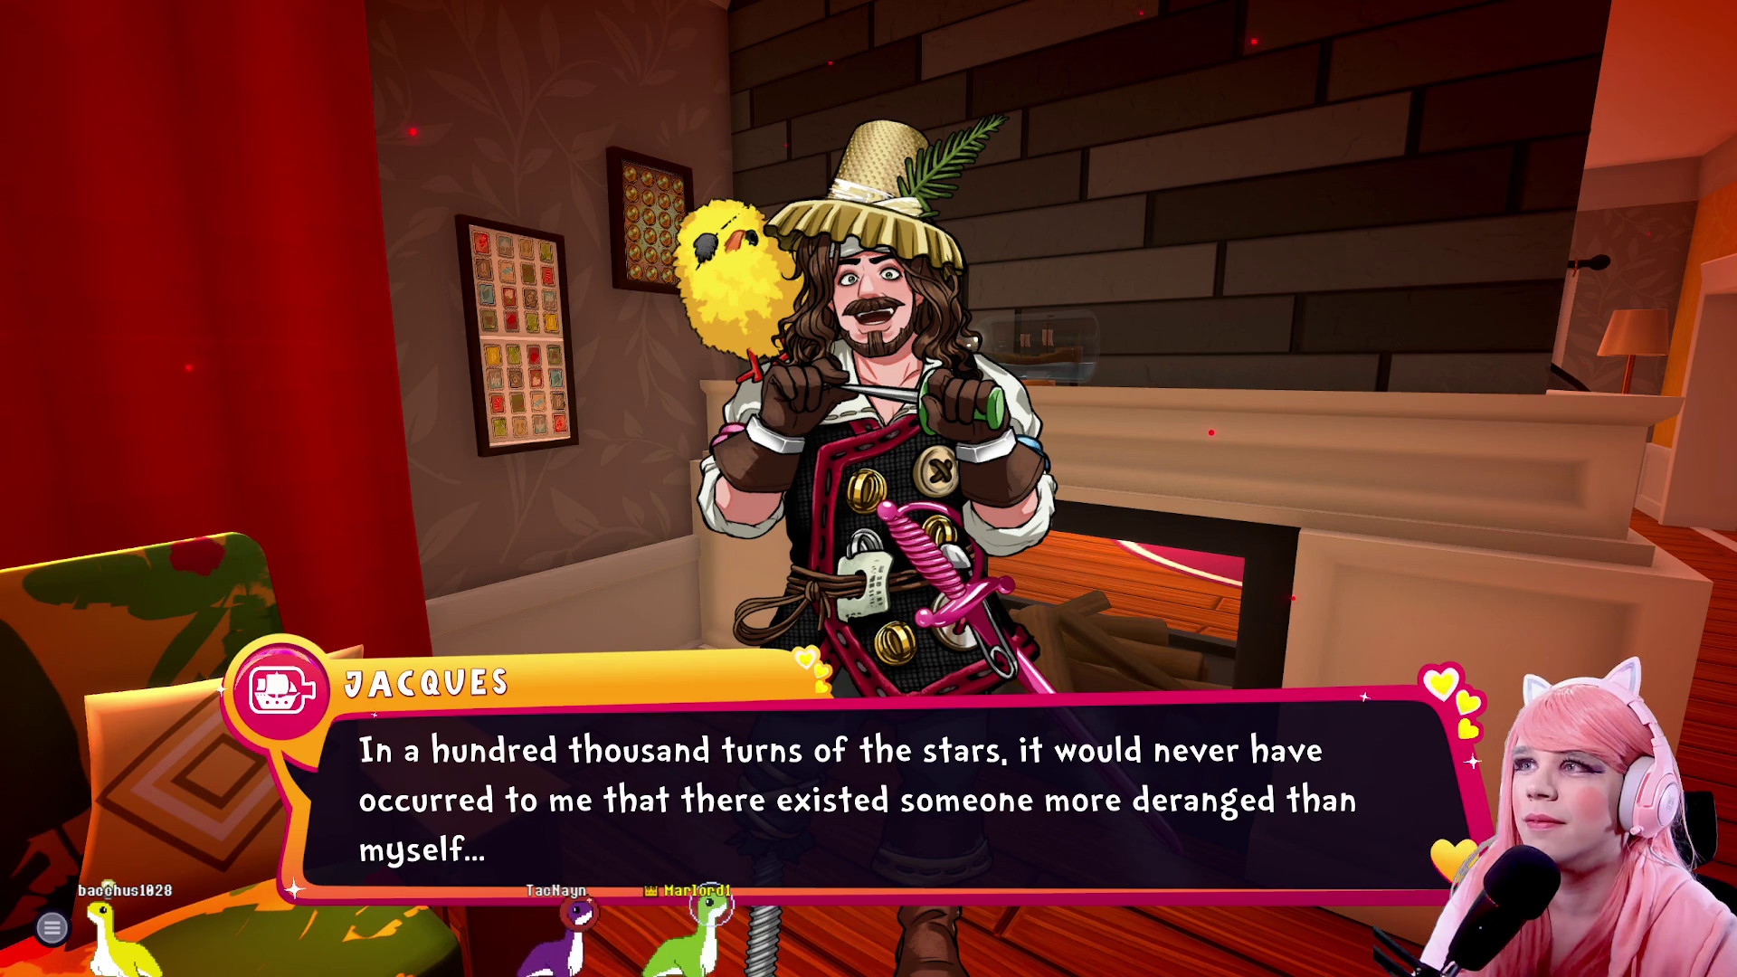
key(space)
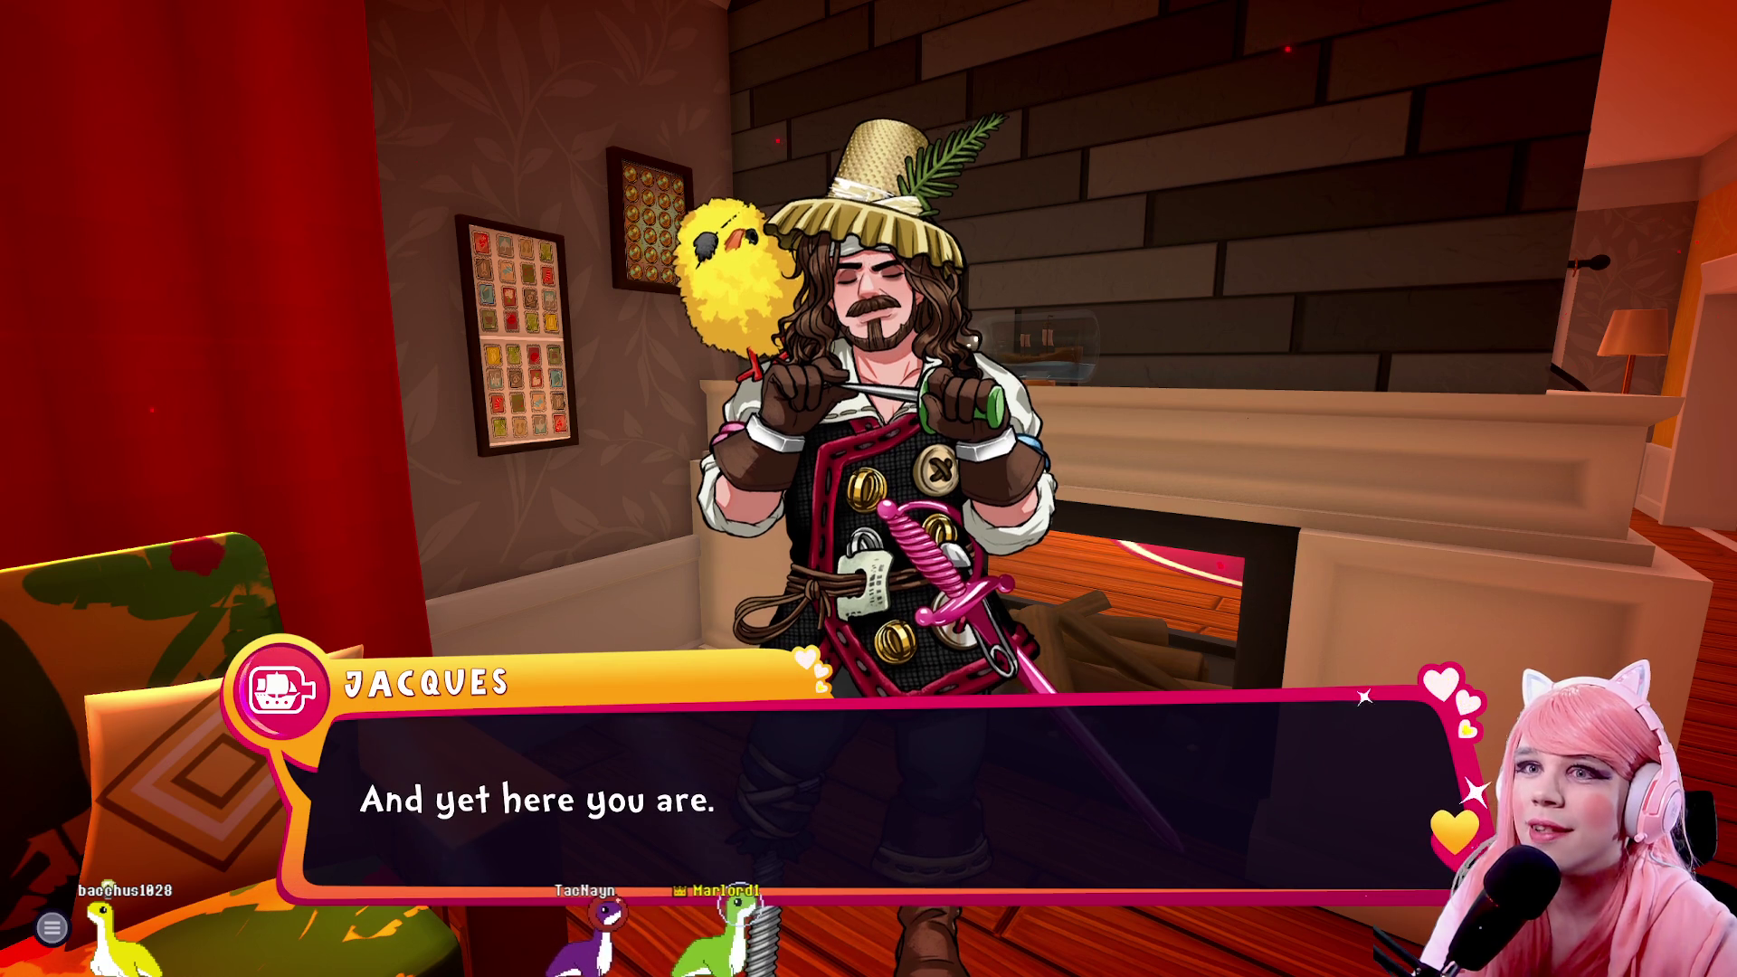
key(space)
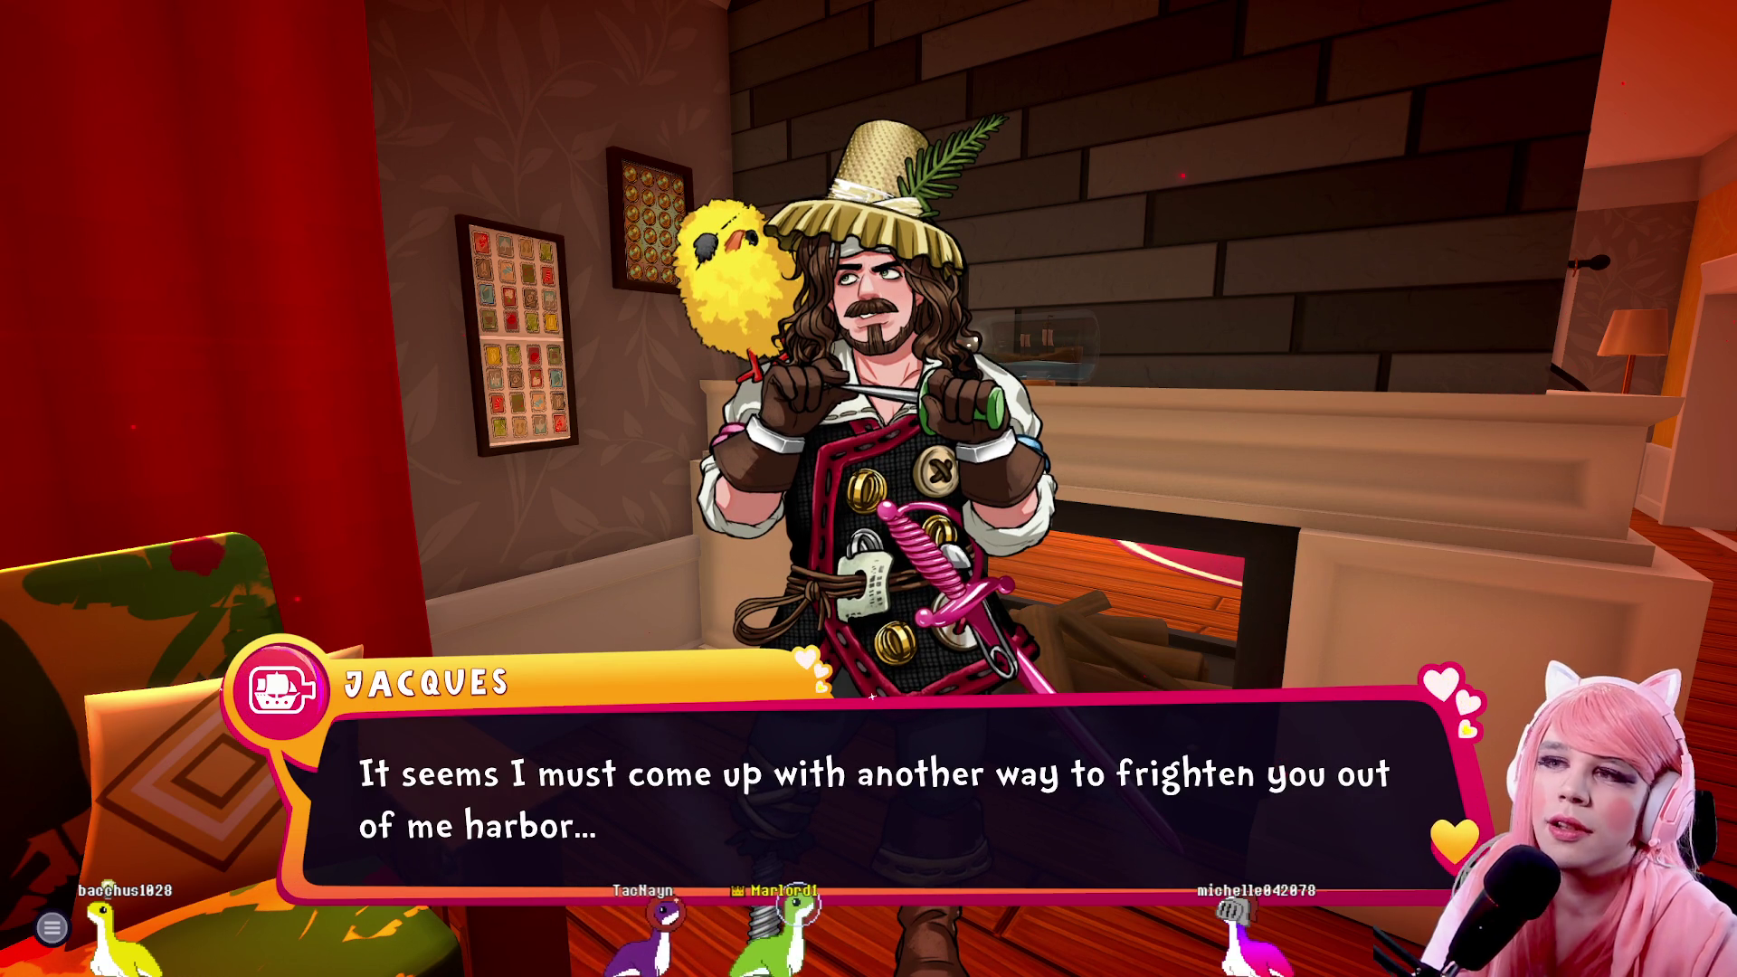
key(space)
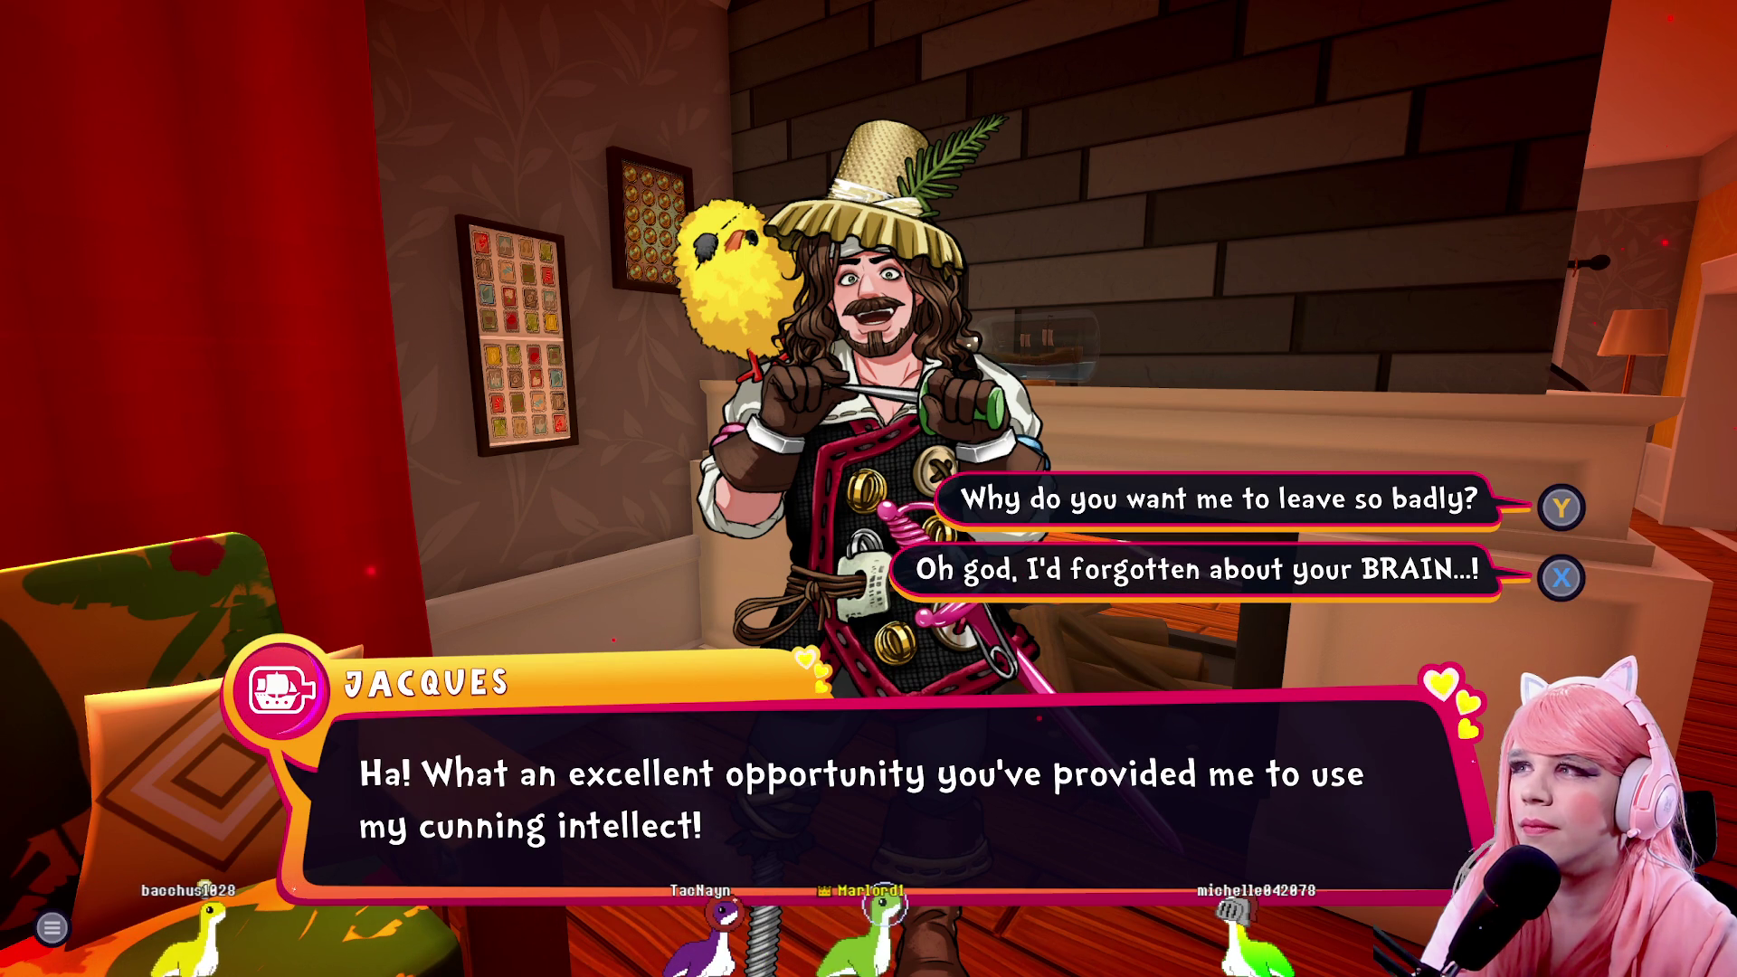
key(x)
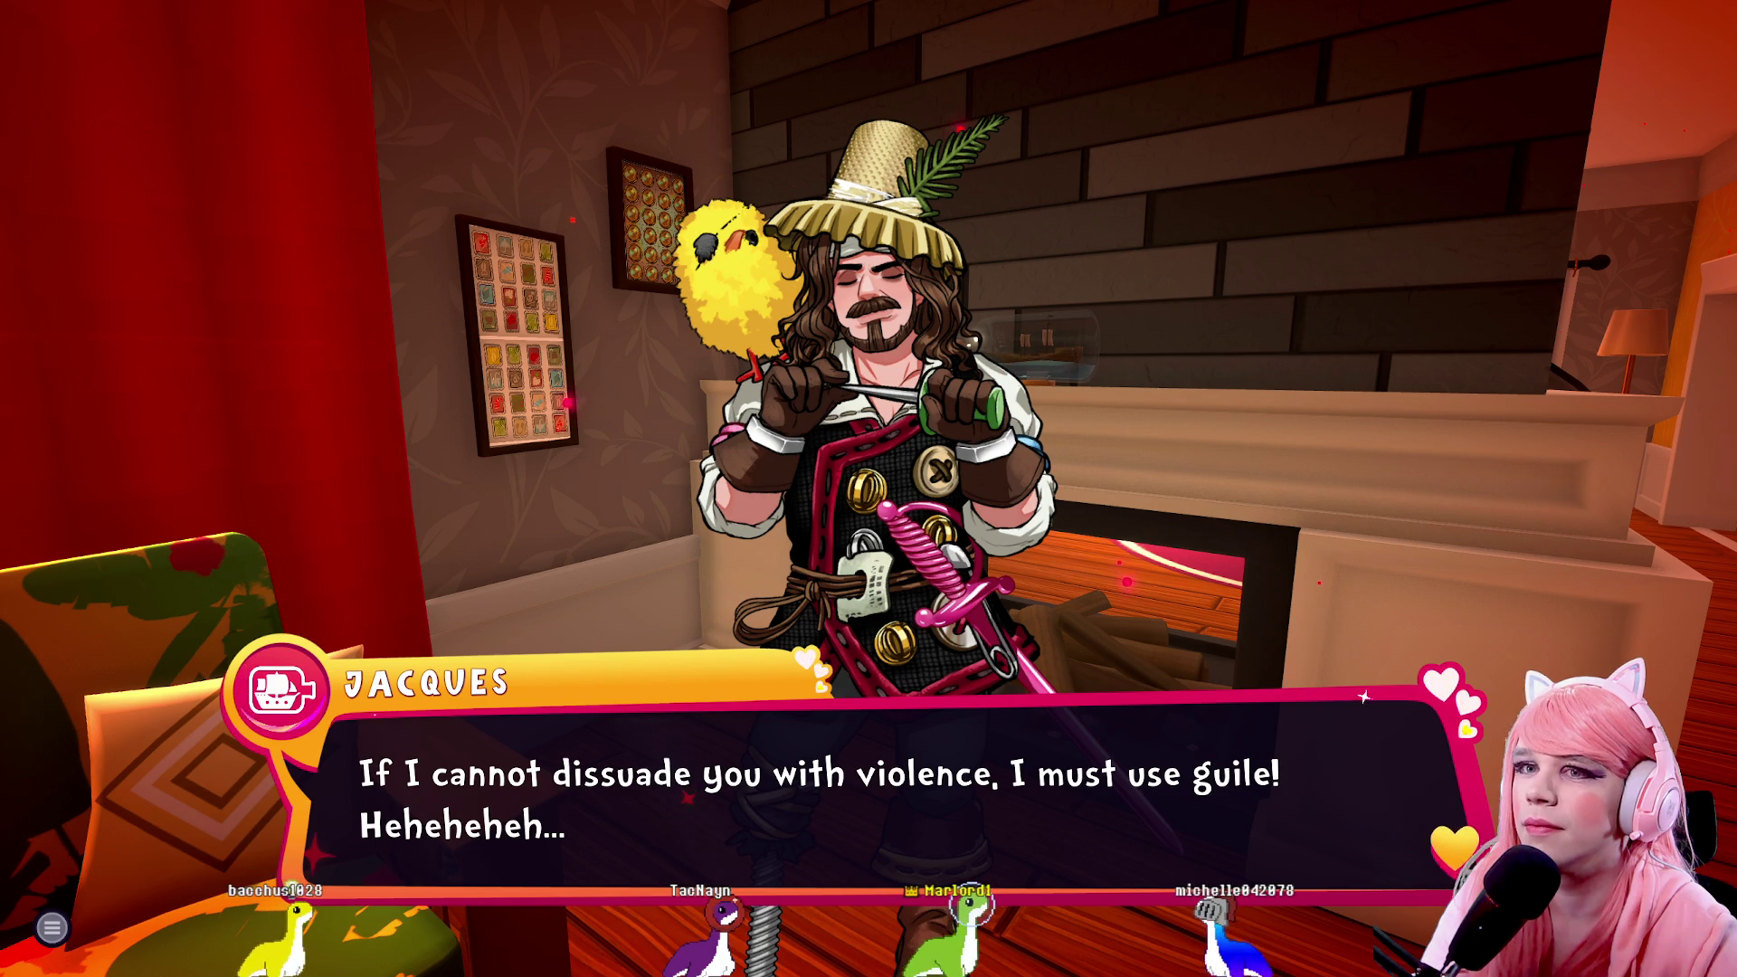
key(x)
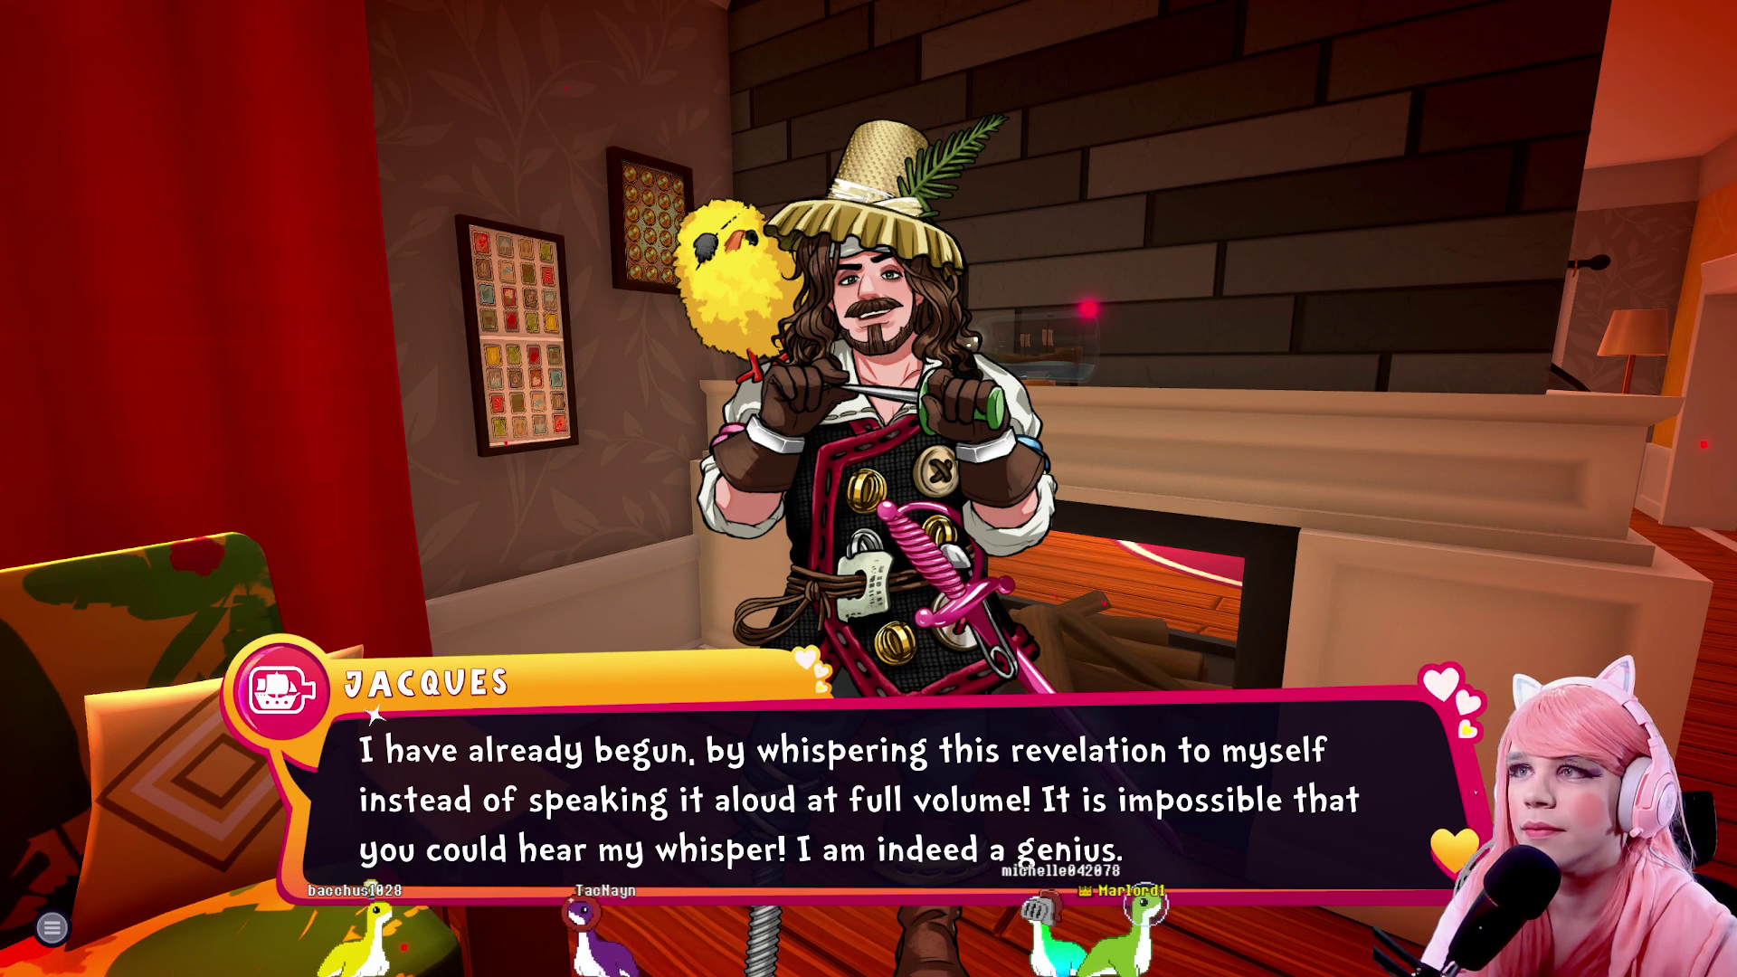
click(1363, 696)
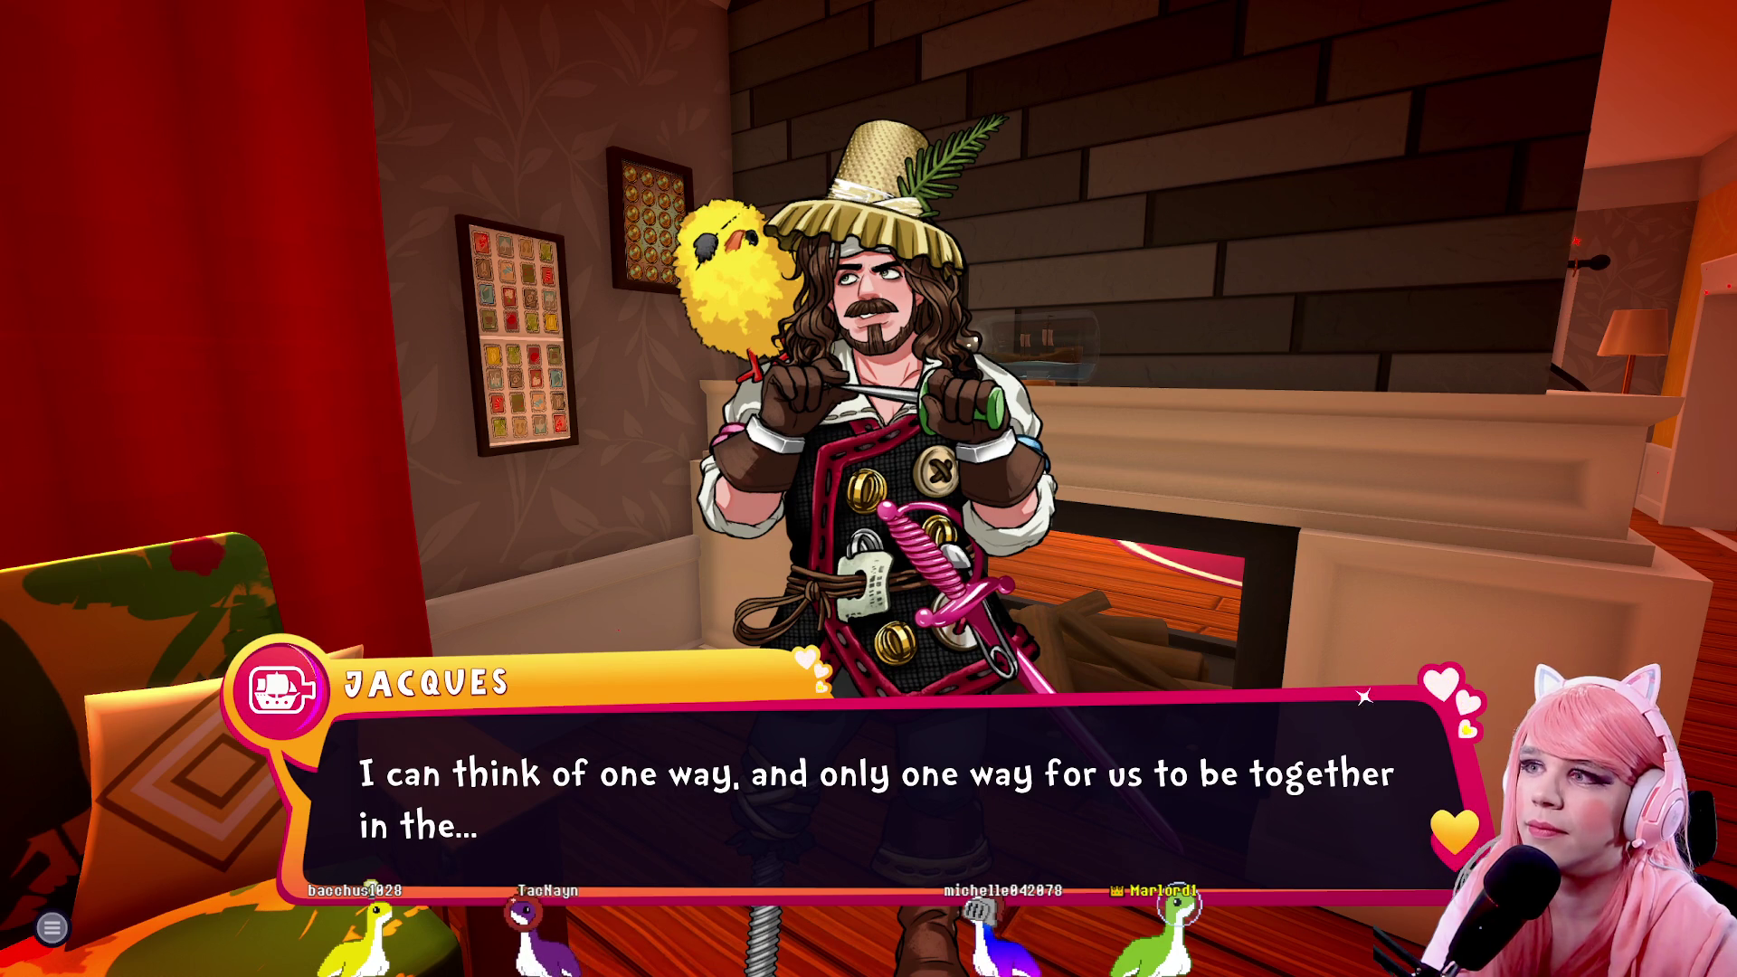
Advance through Jacques' Adventure! and eye-patch threat lines until the reply choices appear
click(871, 696)
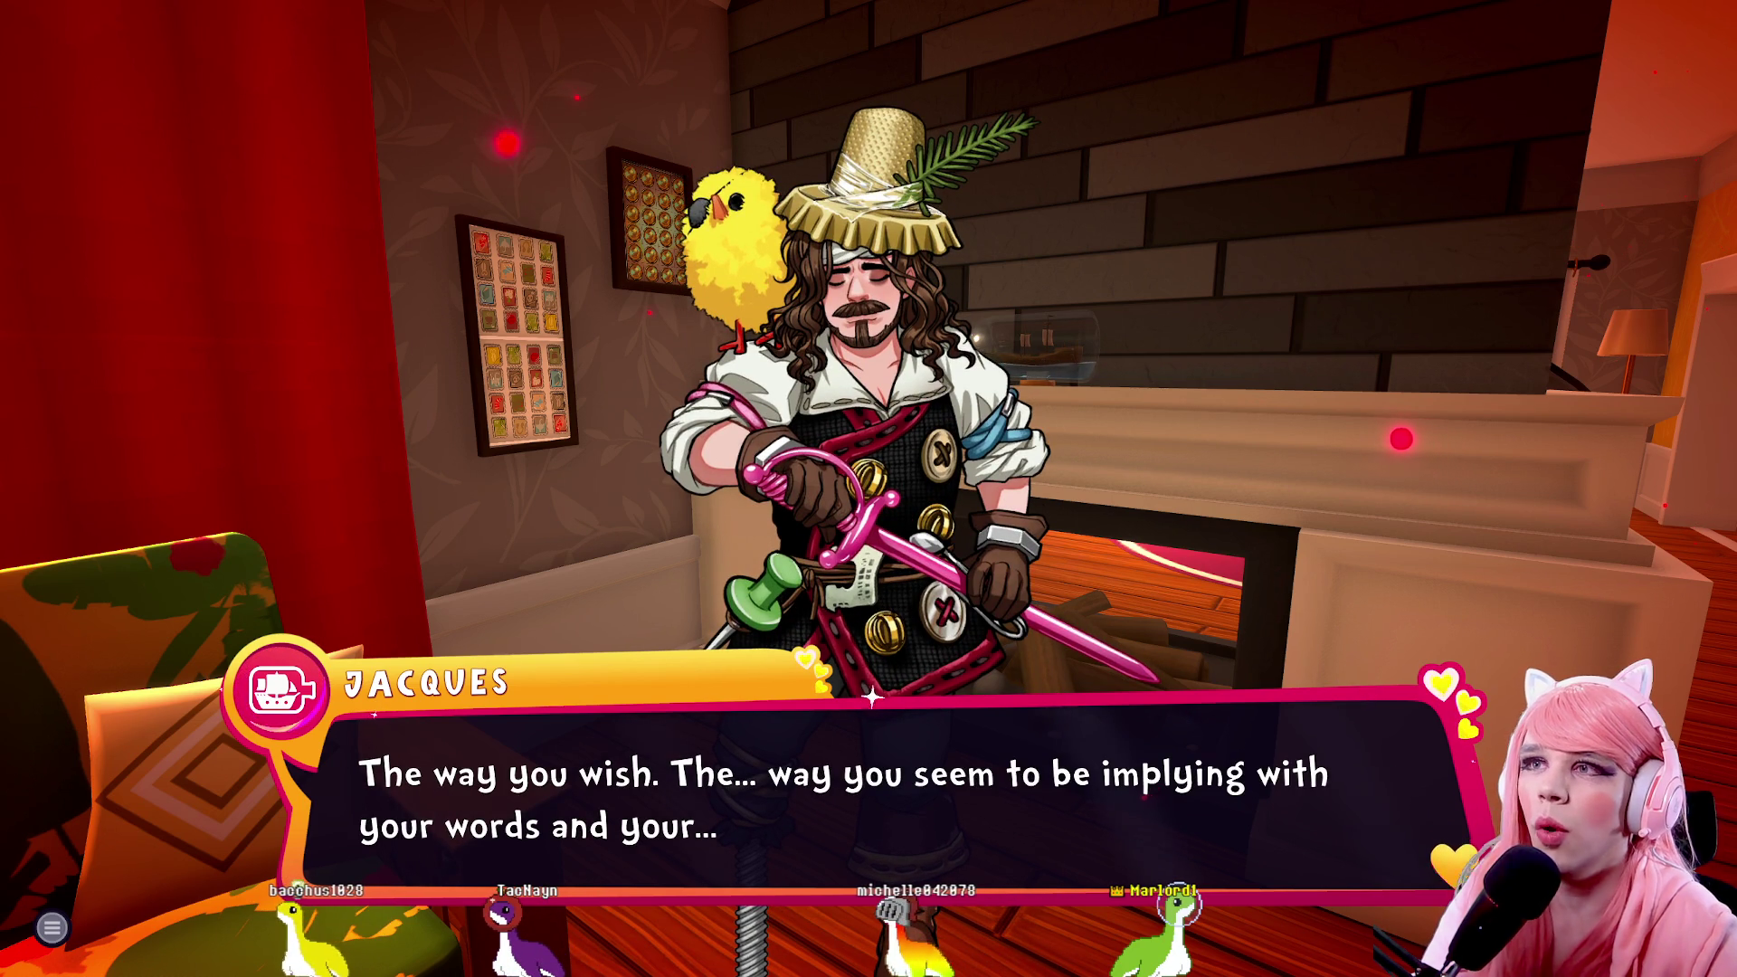
click(871, 695)
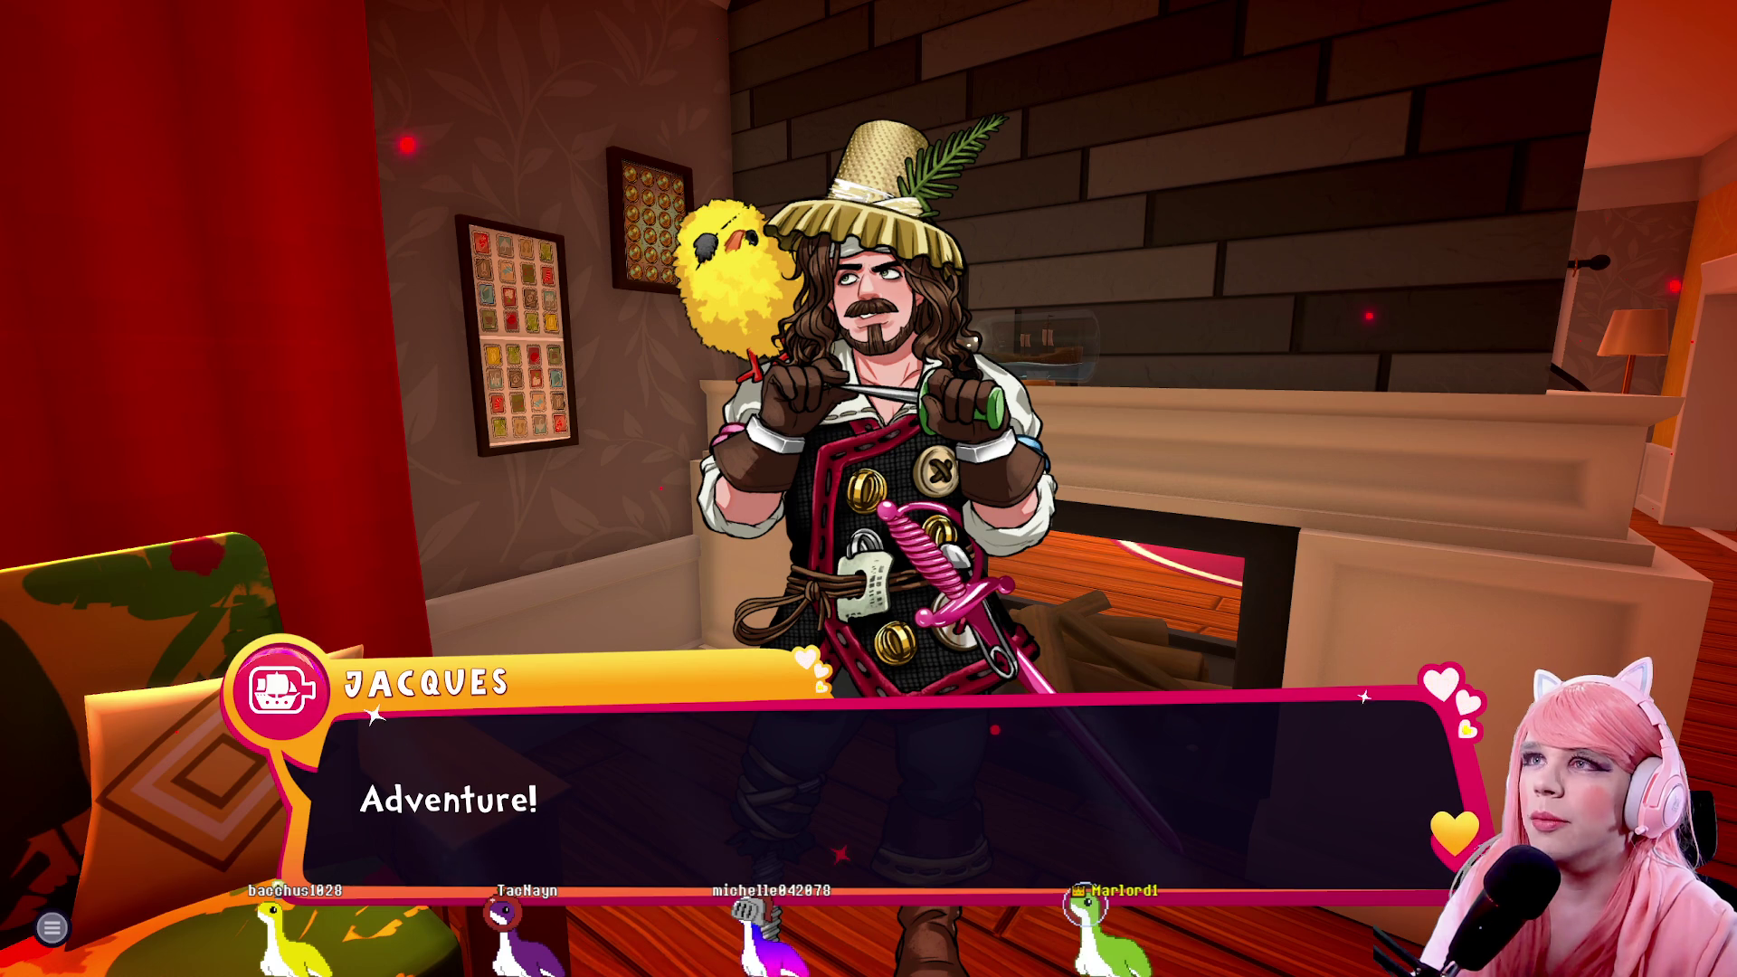
key(space)
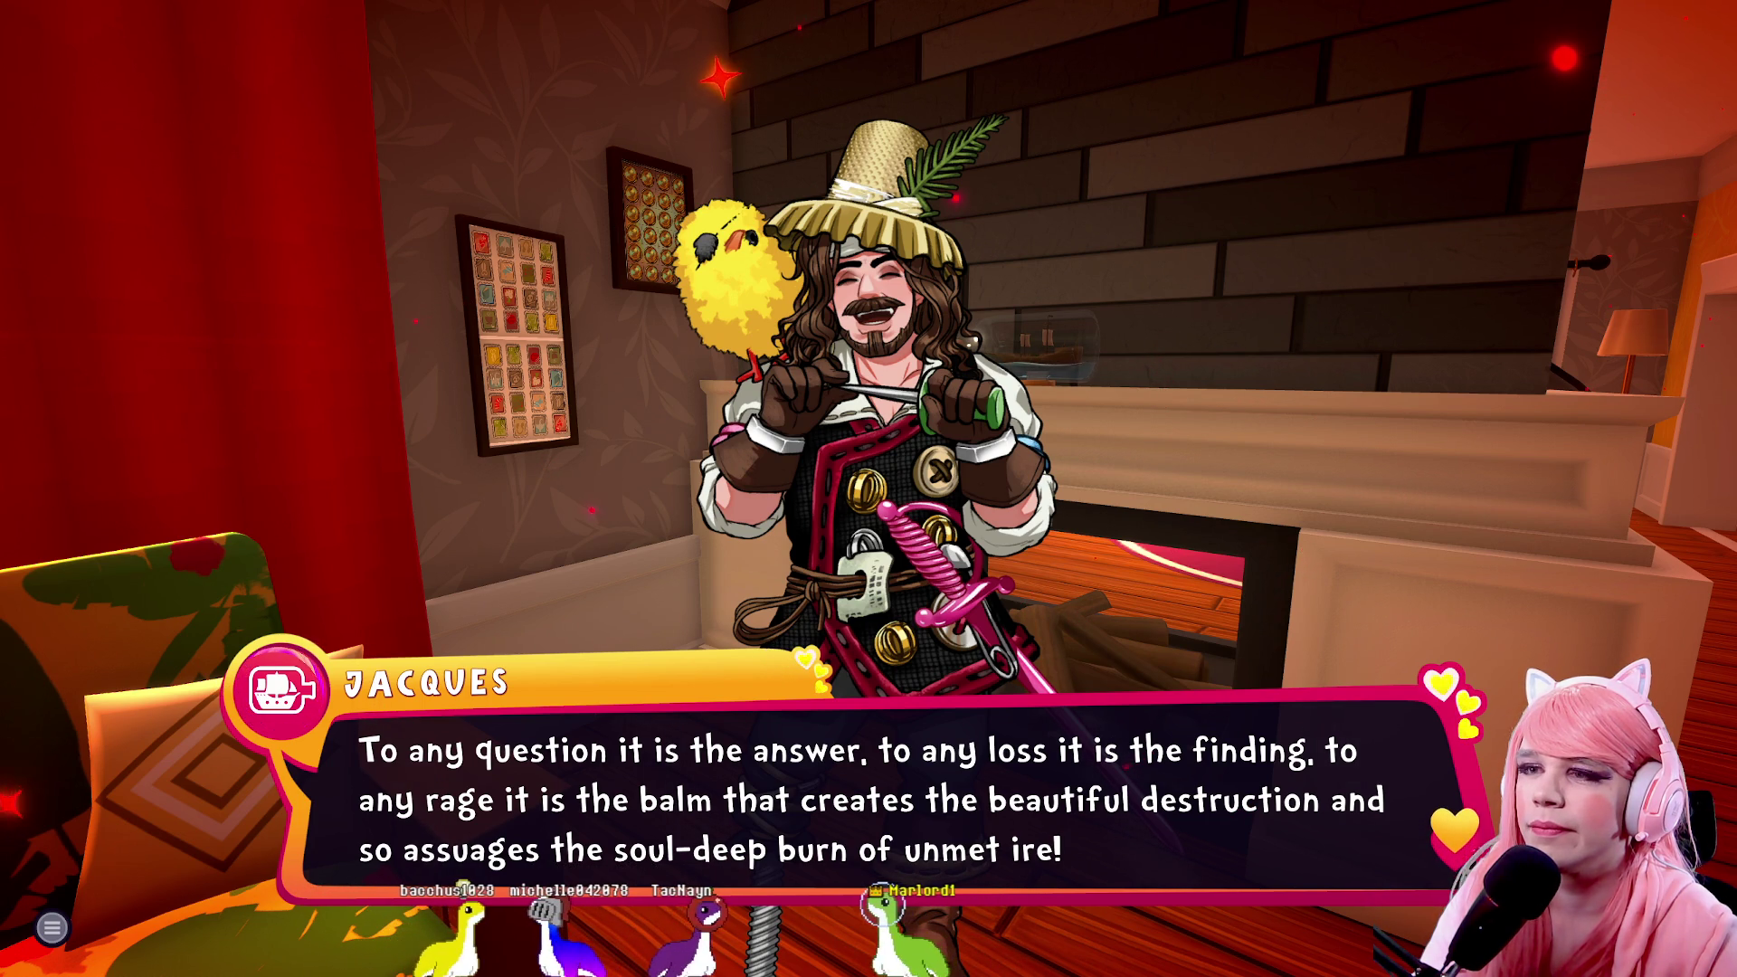
key(space)
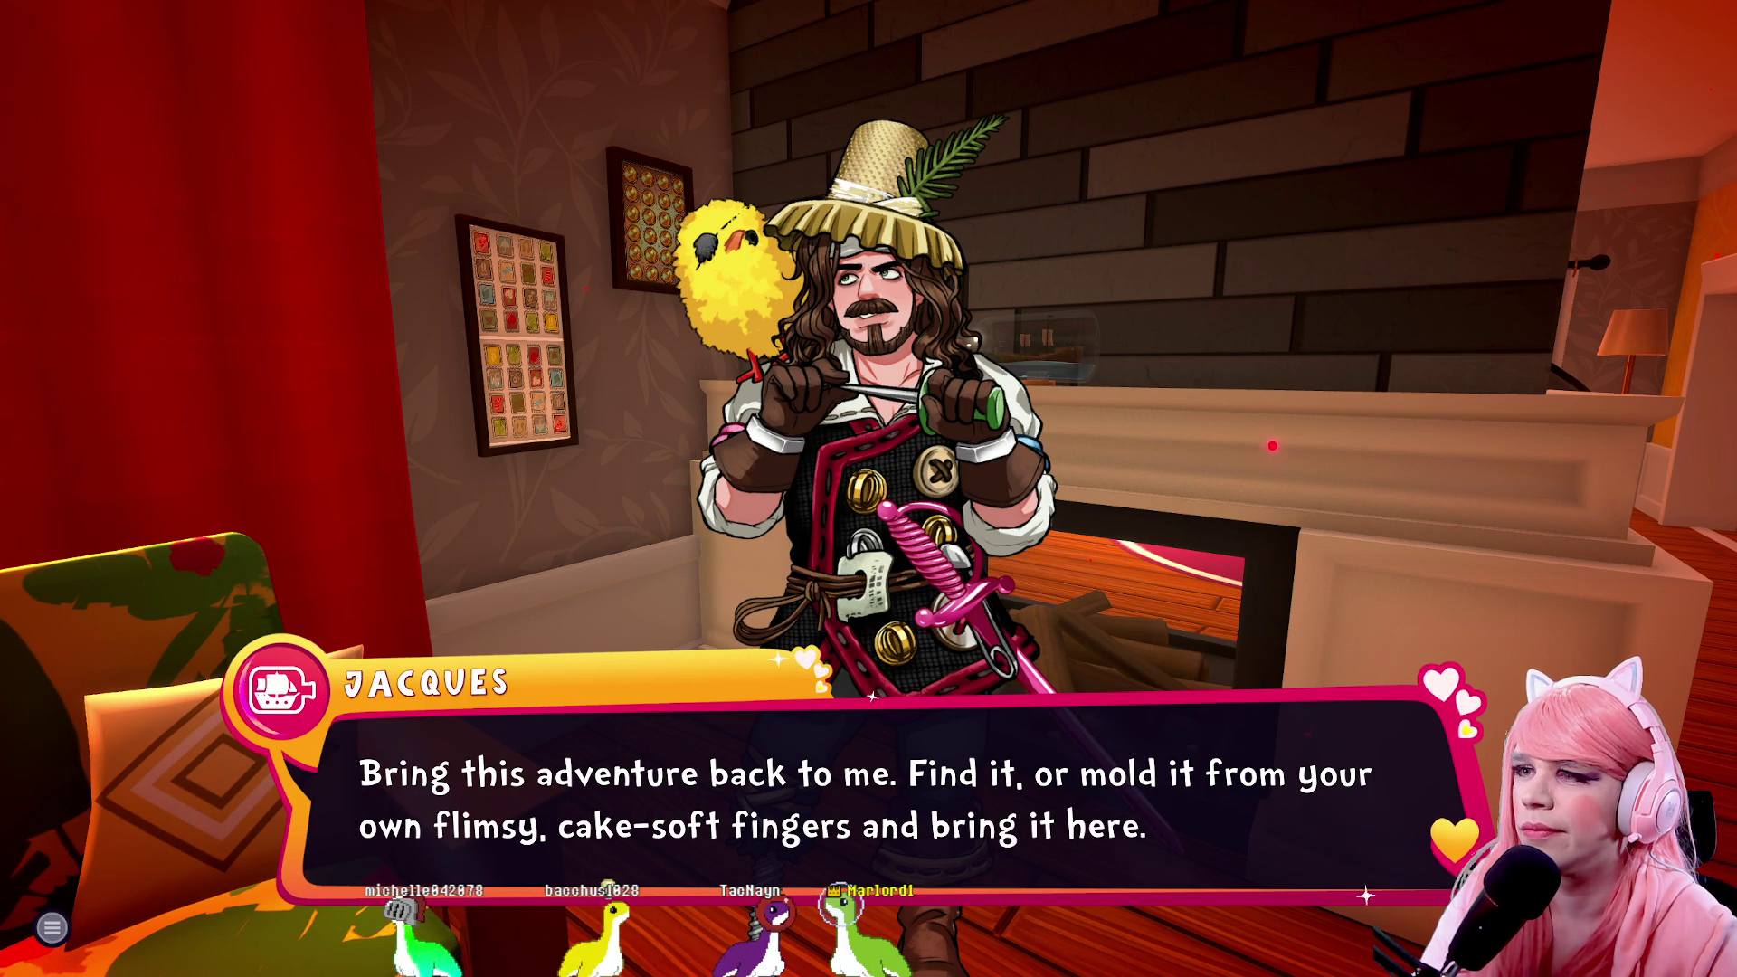
click(1266, 407)
key(space)
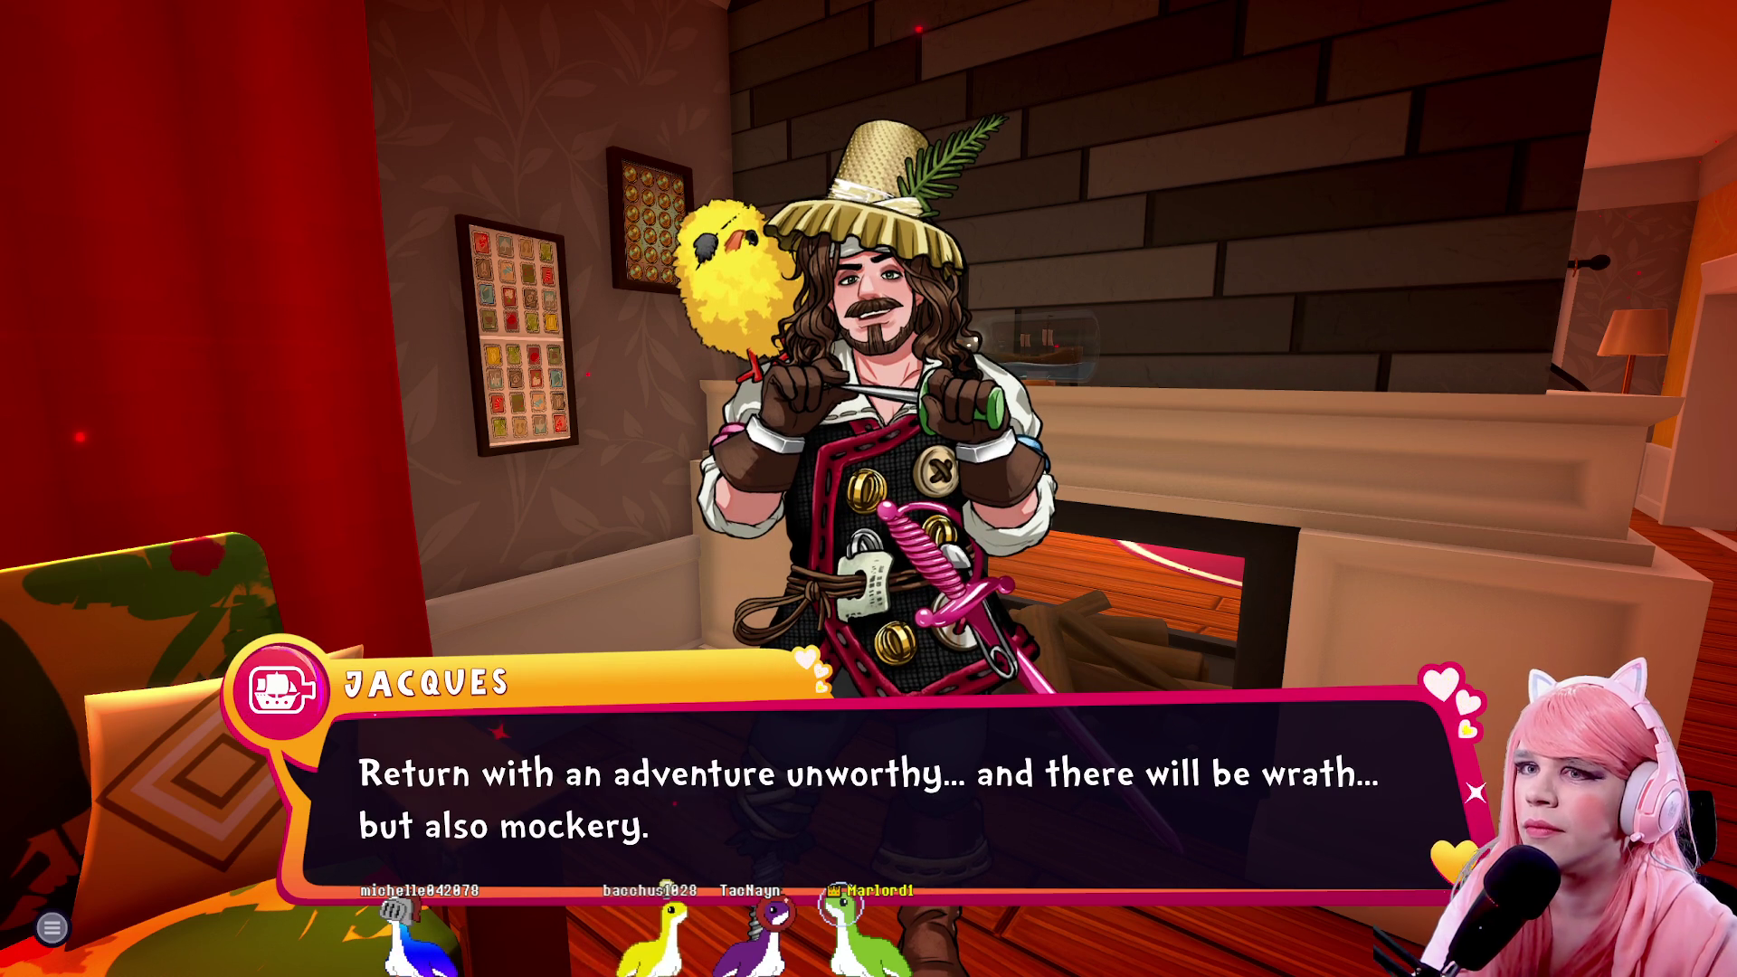
key(space)
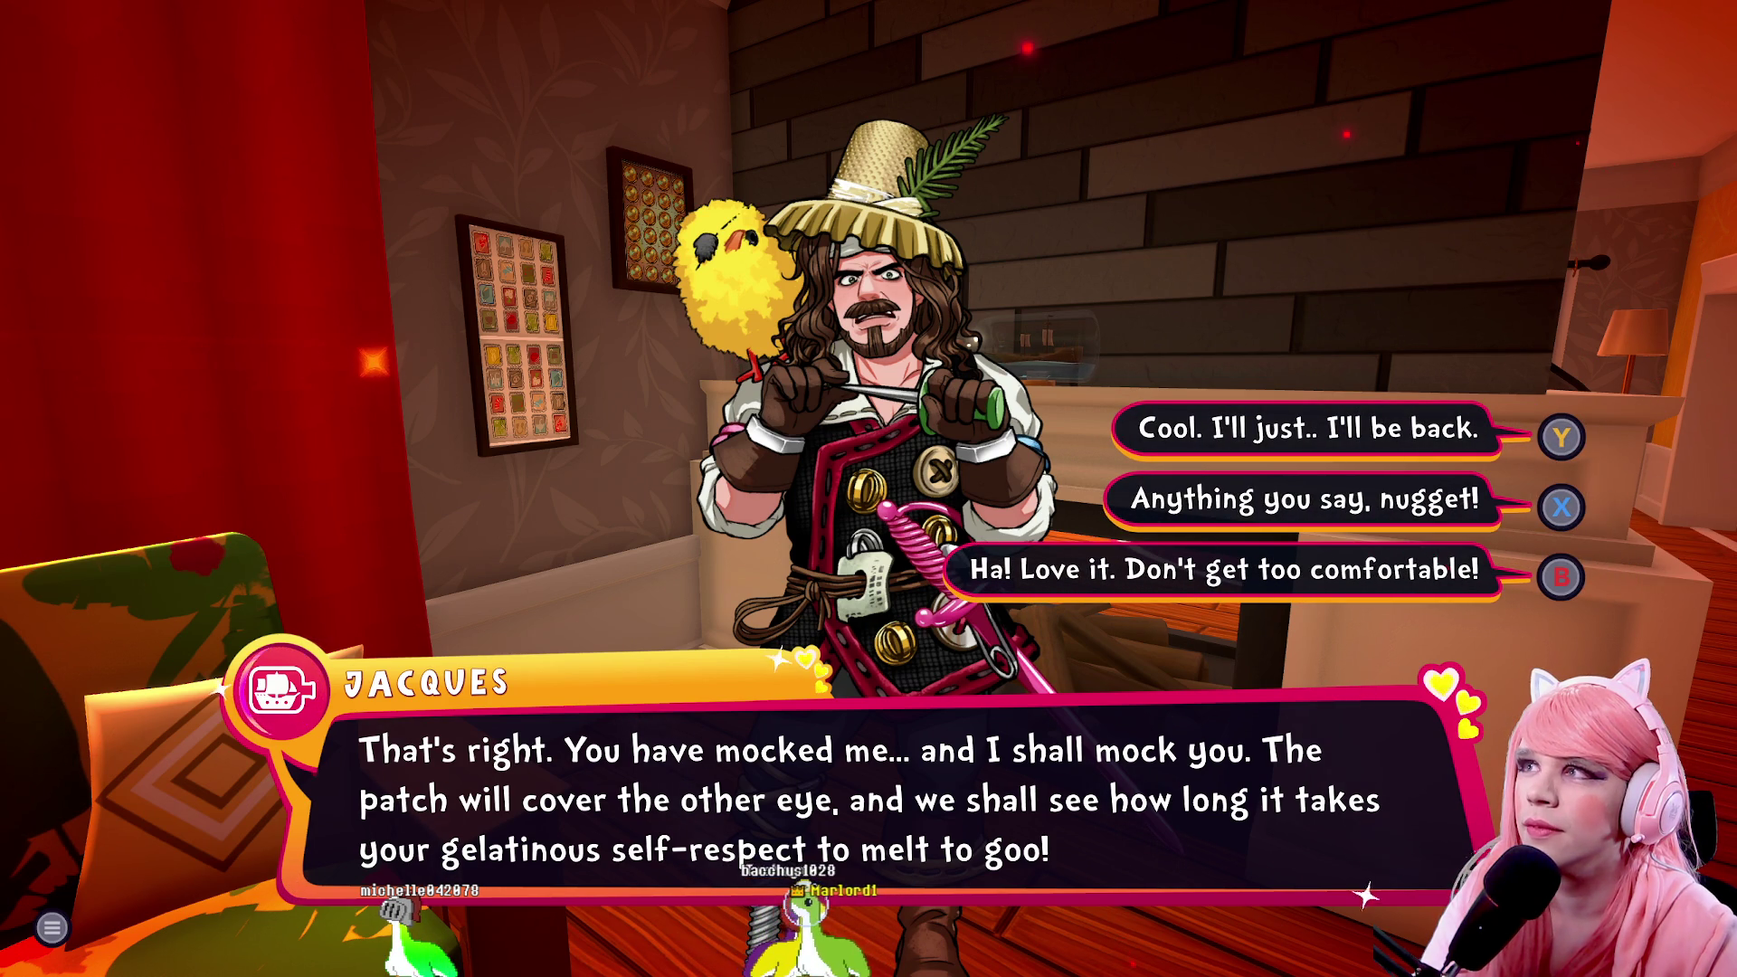
Reply 'Cool. I'll just.. I'll be back.', then walk to the bathroom and talk to Amir the mirror
key(y)
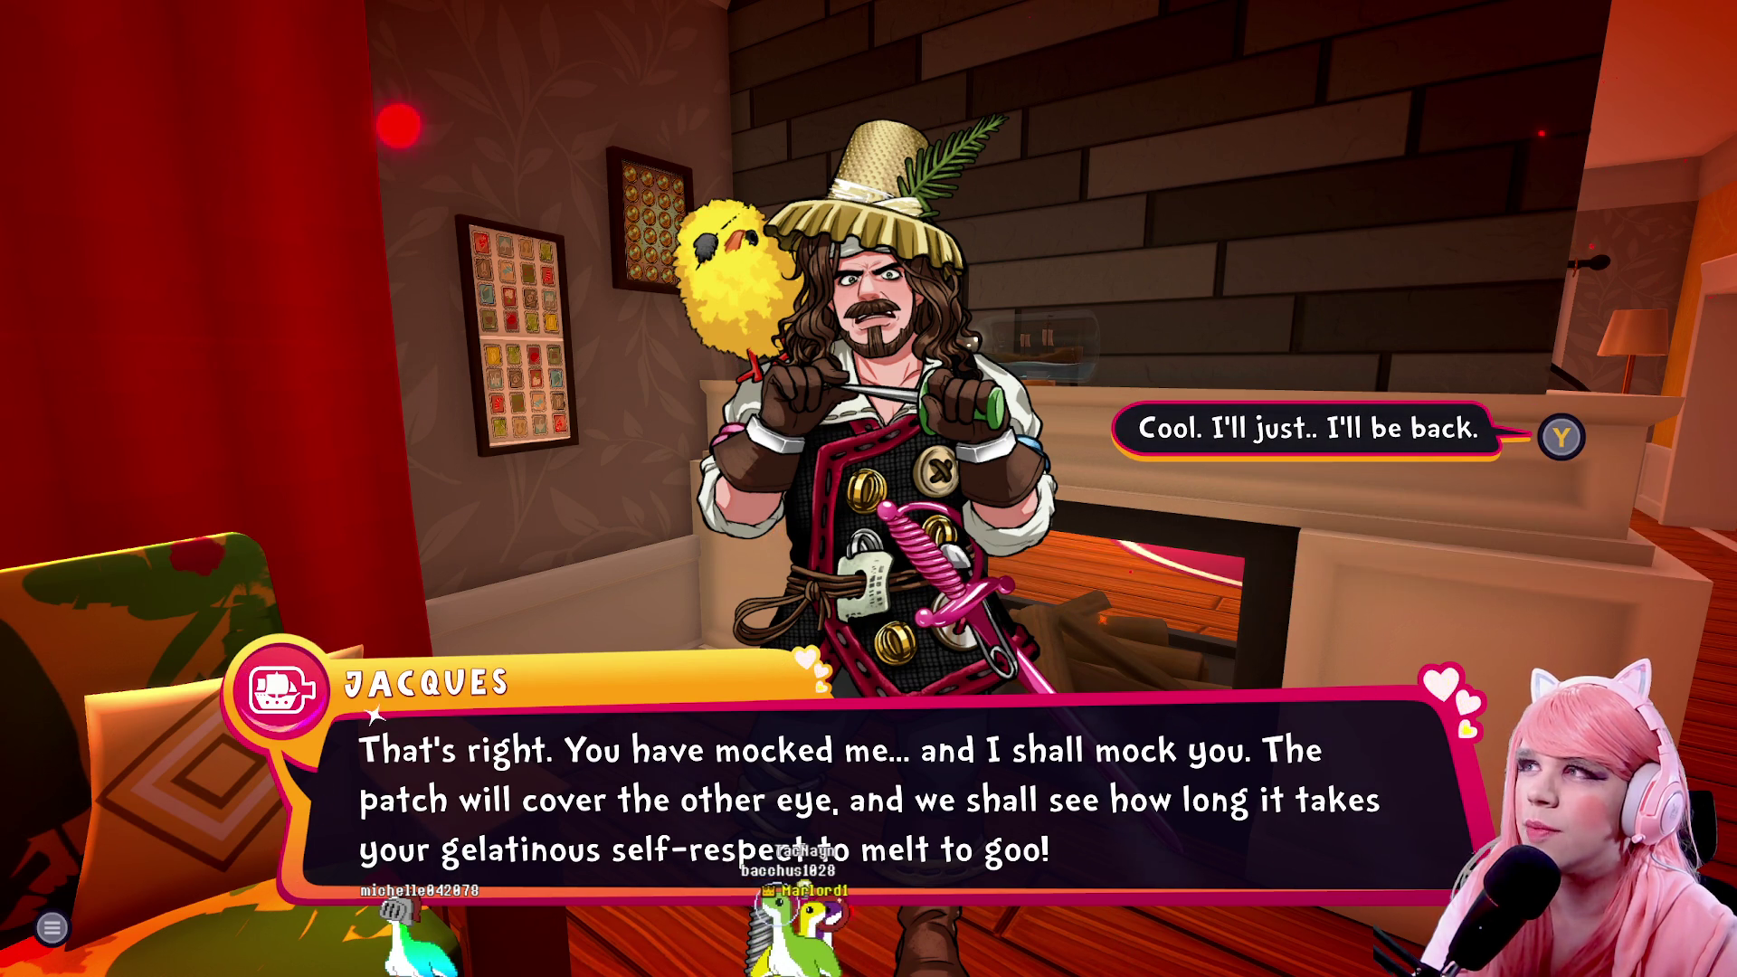
key(w)
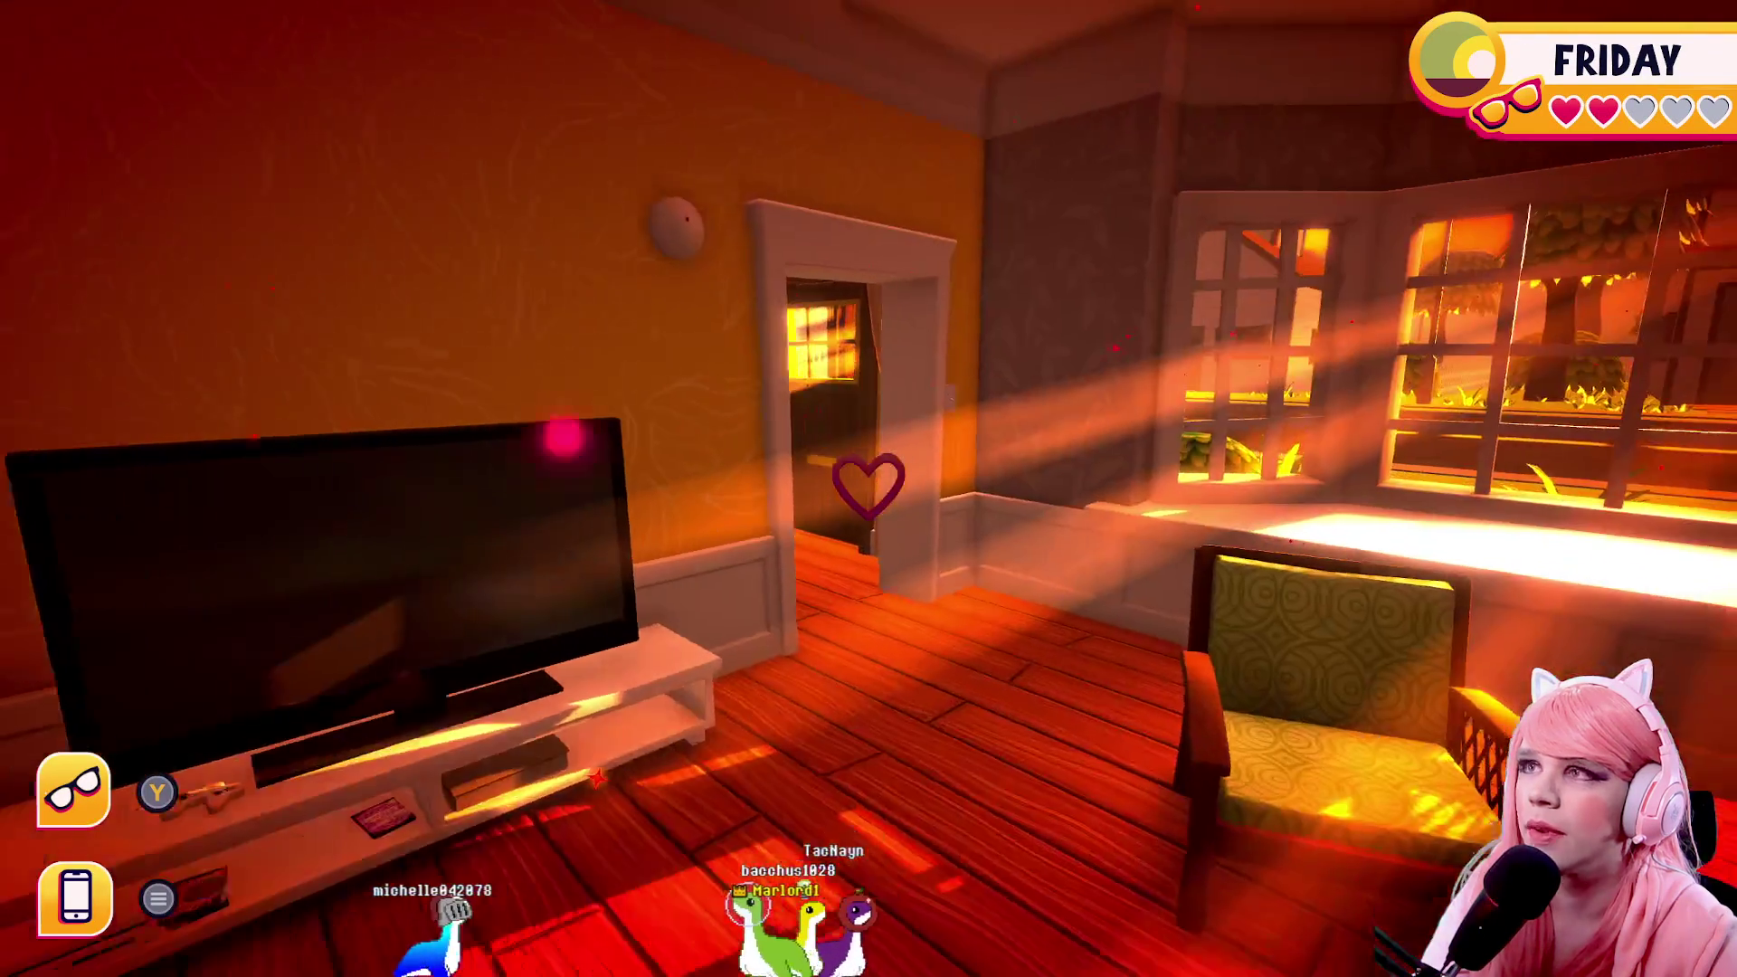
key(w)
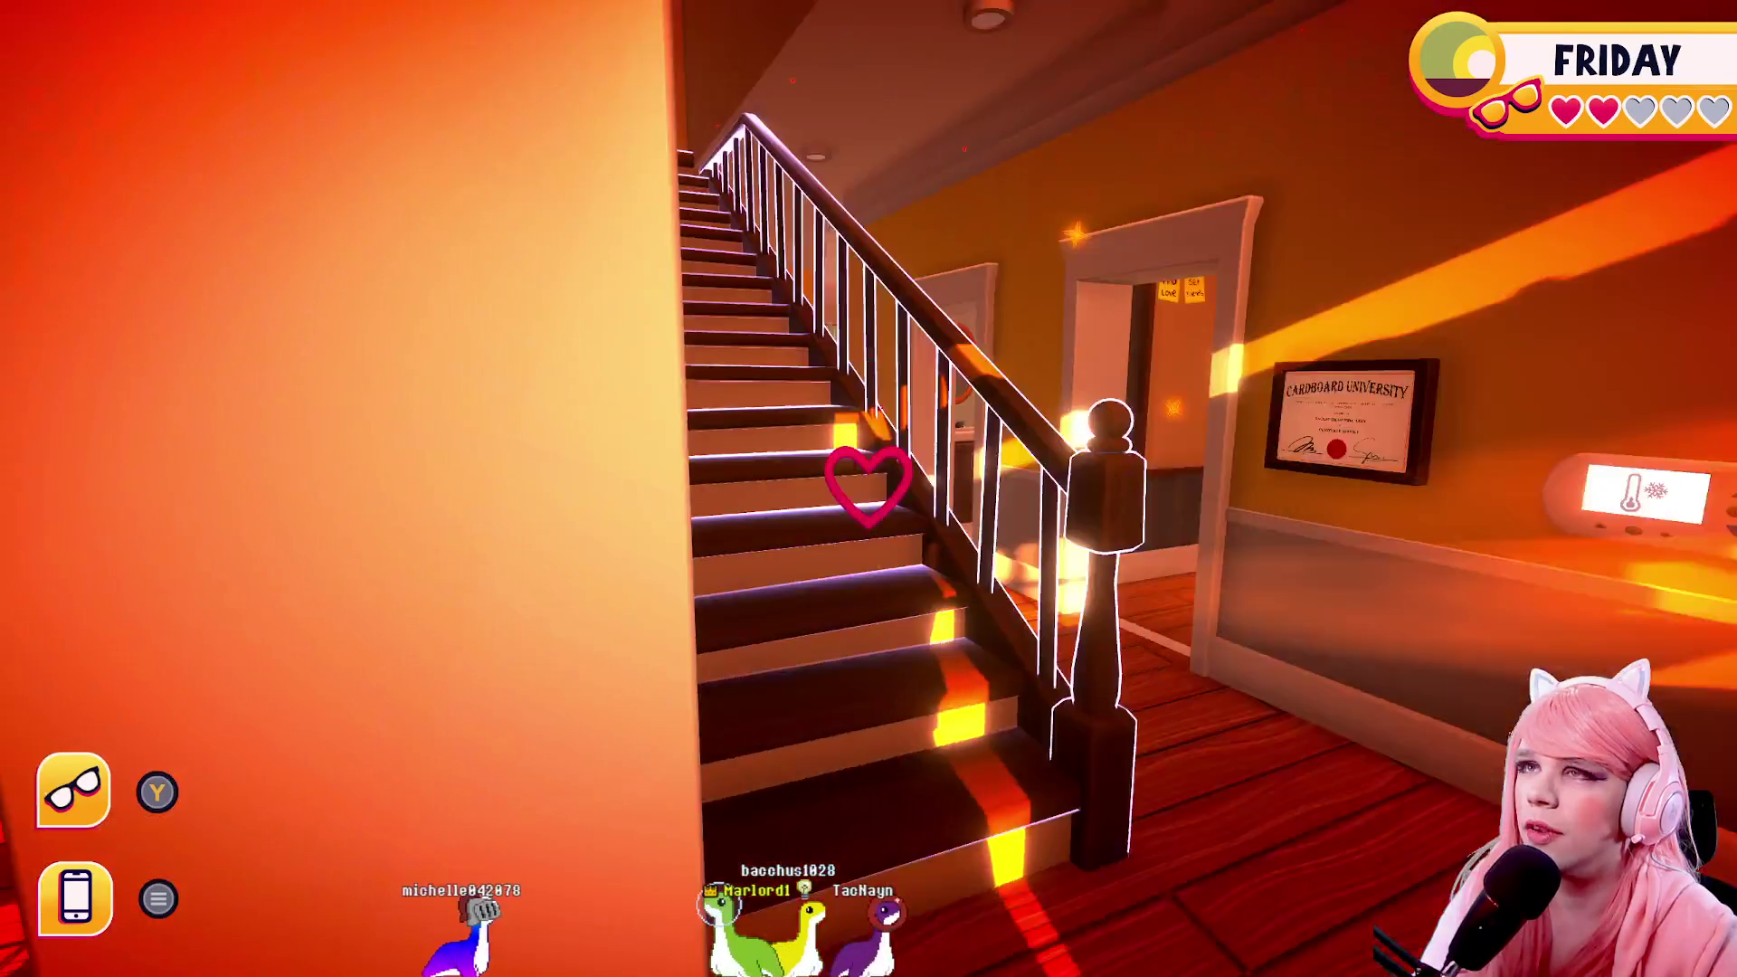
key(w)
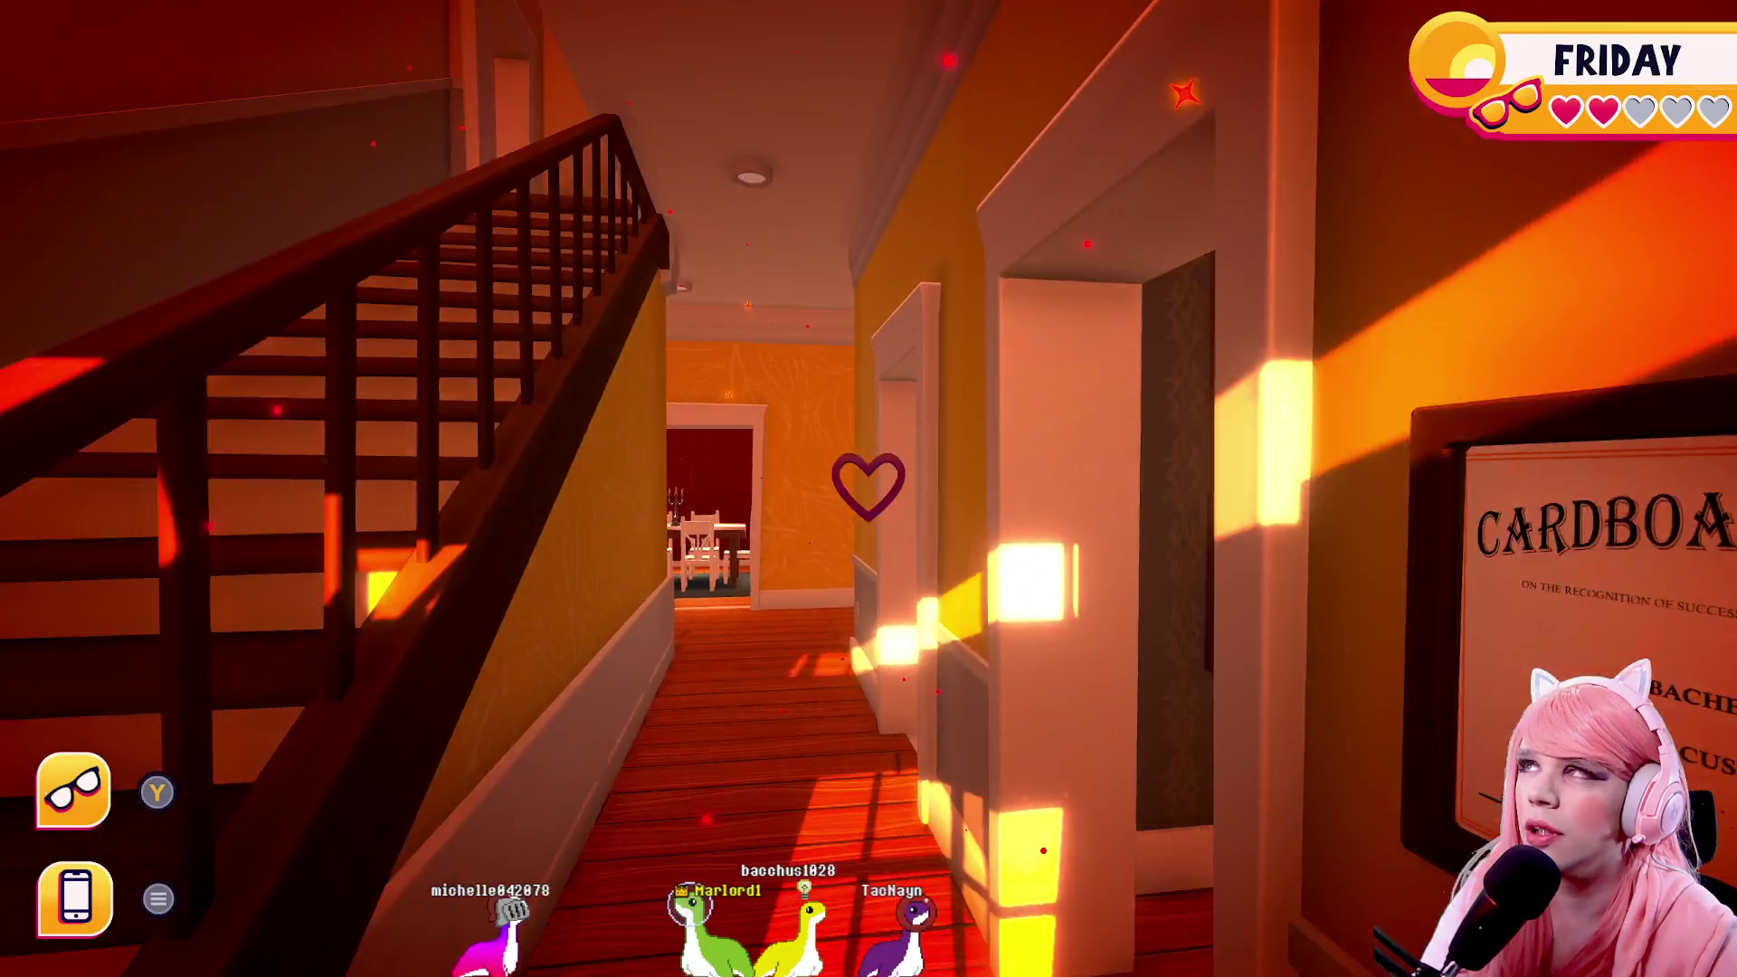
key(w)
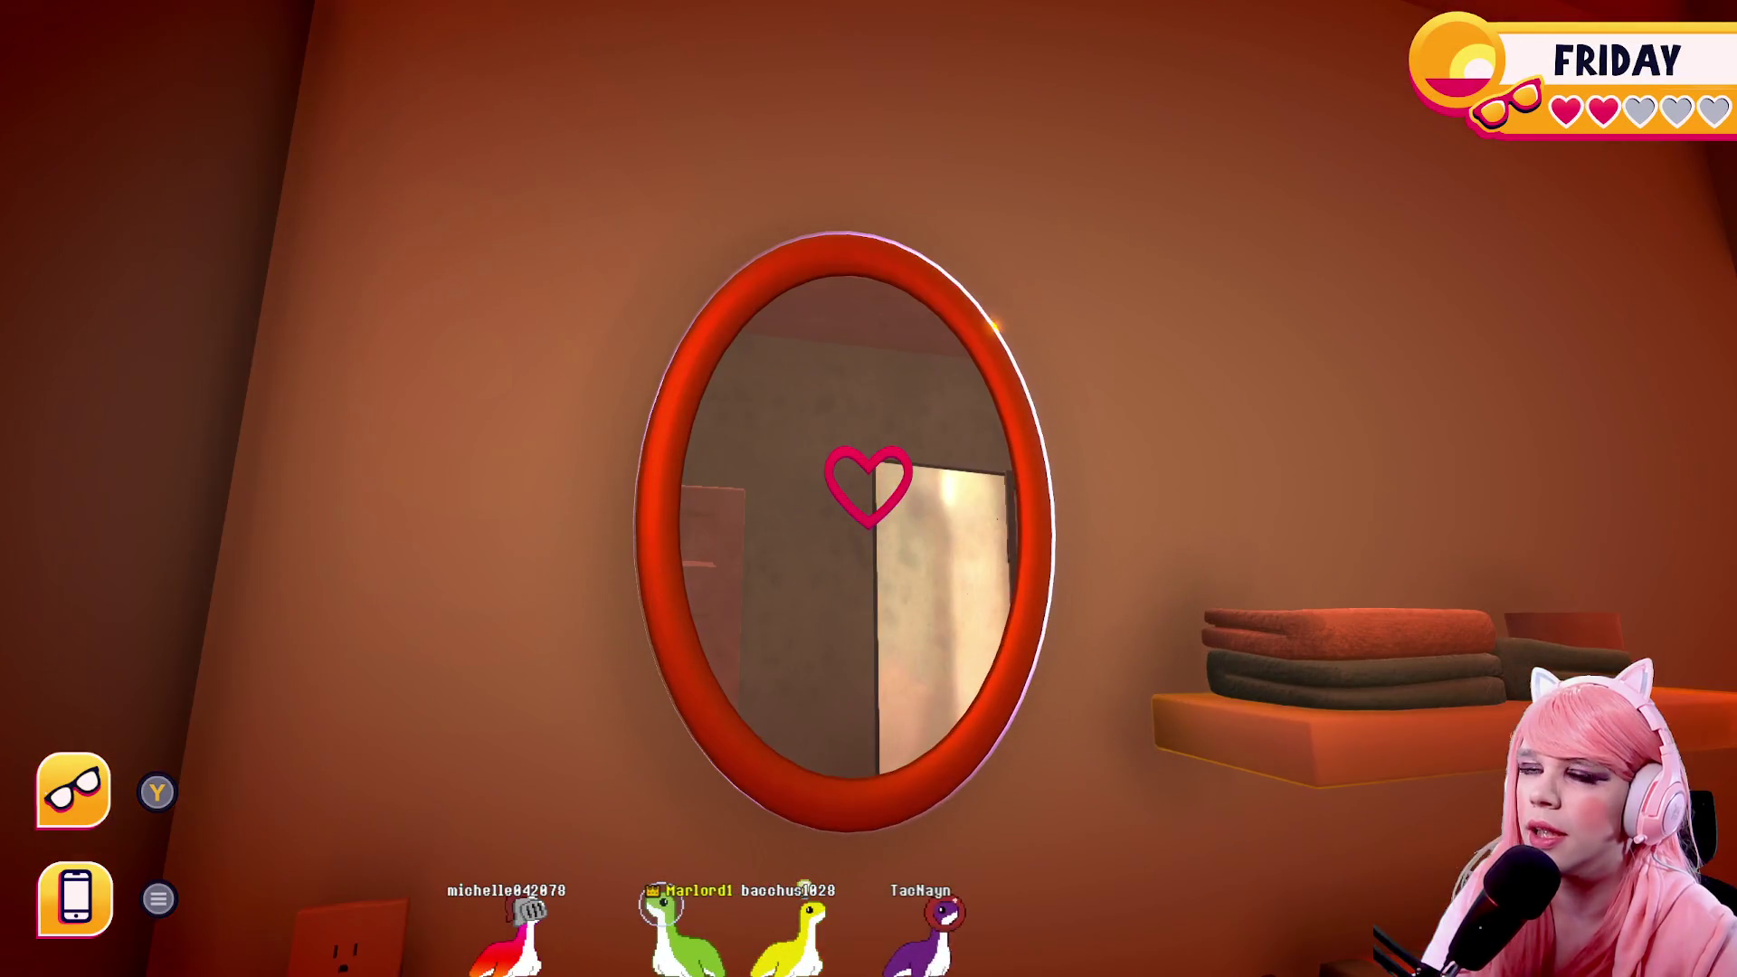
key(e)
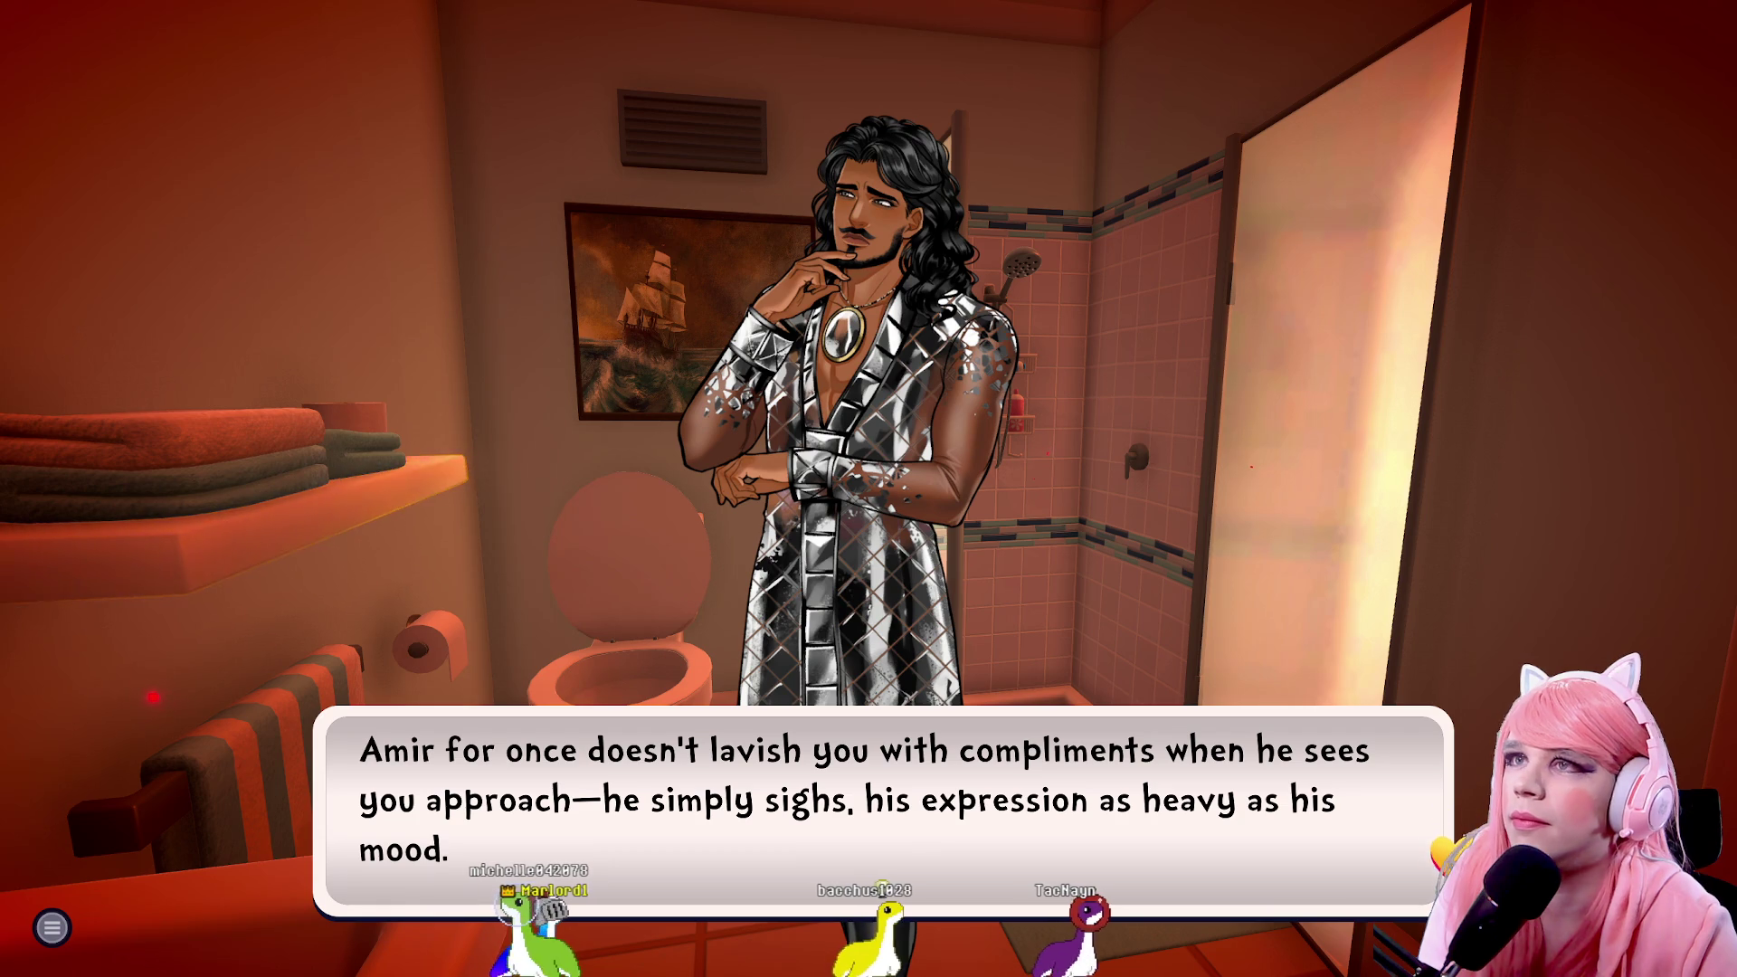
Ask Amir 'Are you ok?' and insist 'It doesn't sound like nothing.'
key(Return)
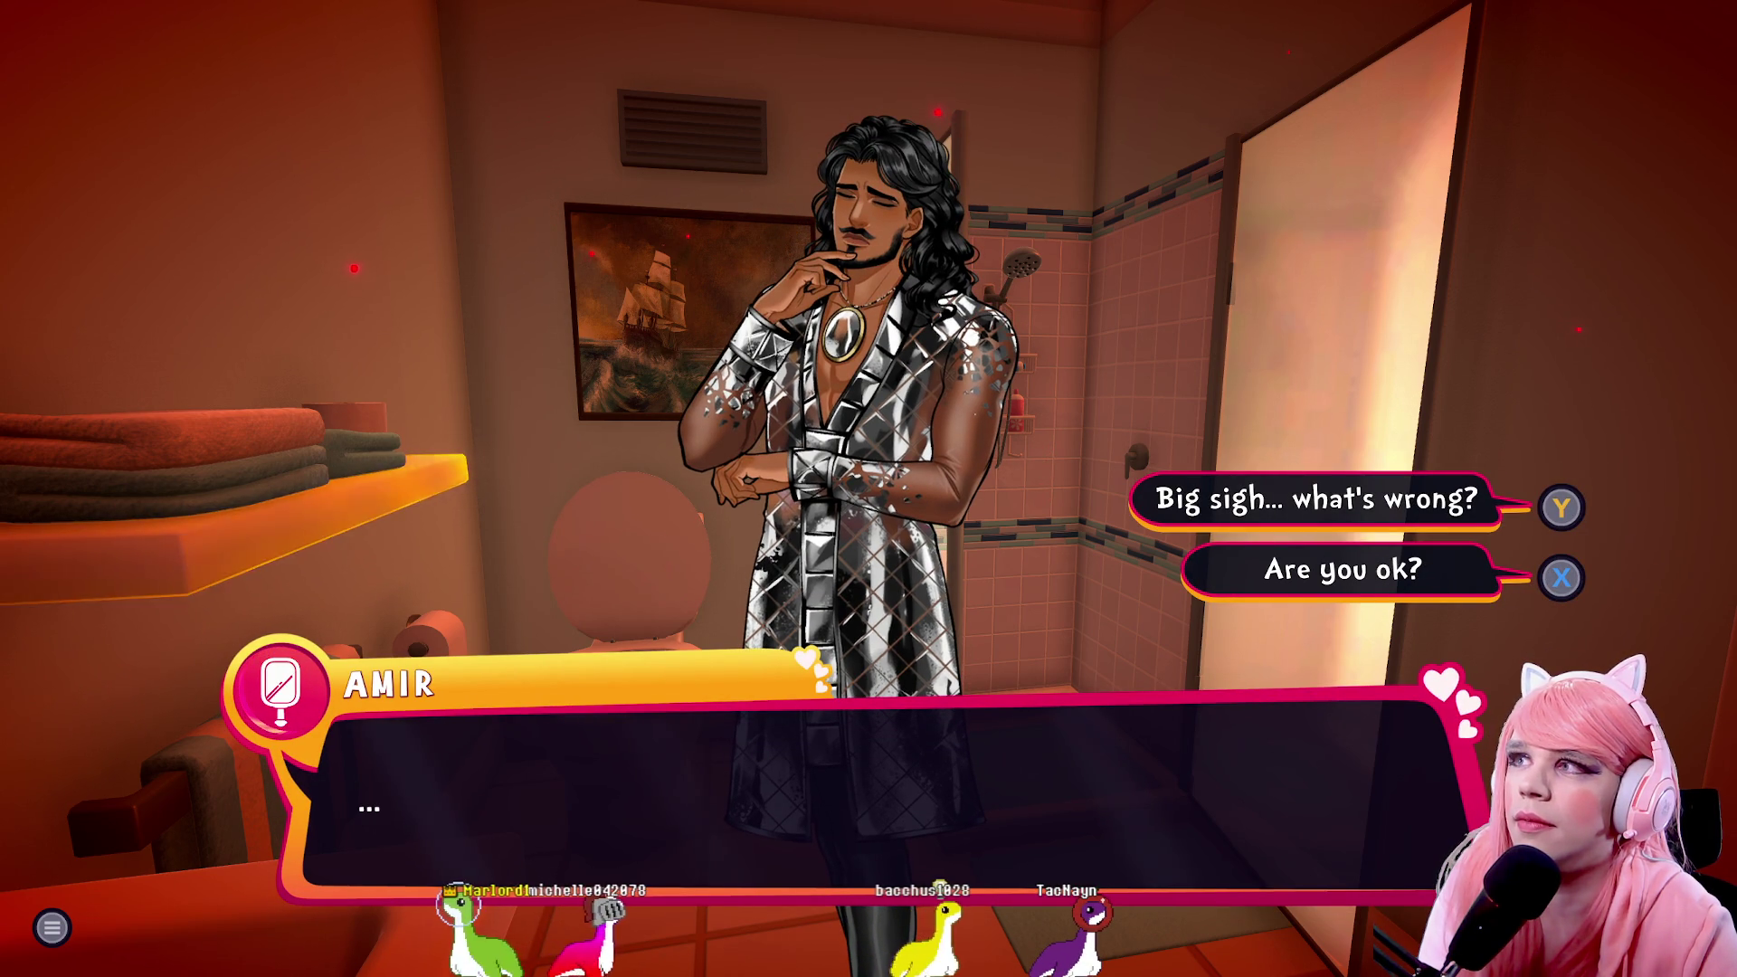
key(Return)
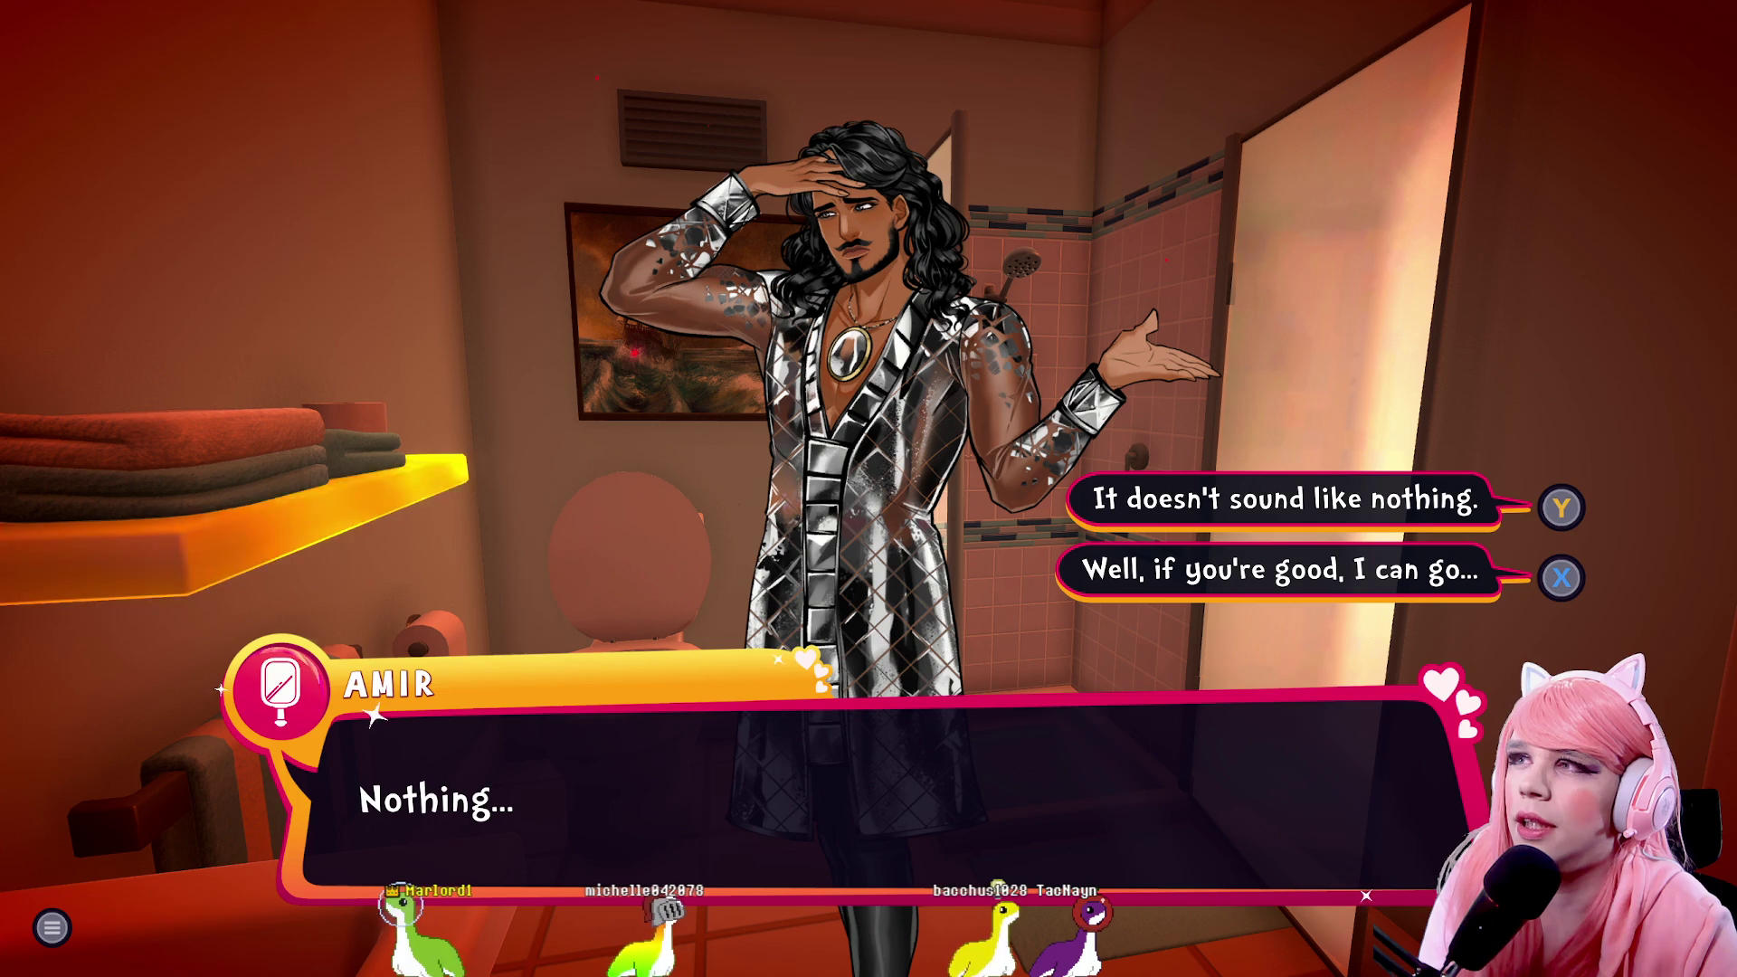
key(Return)
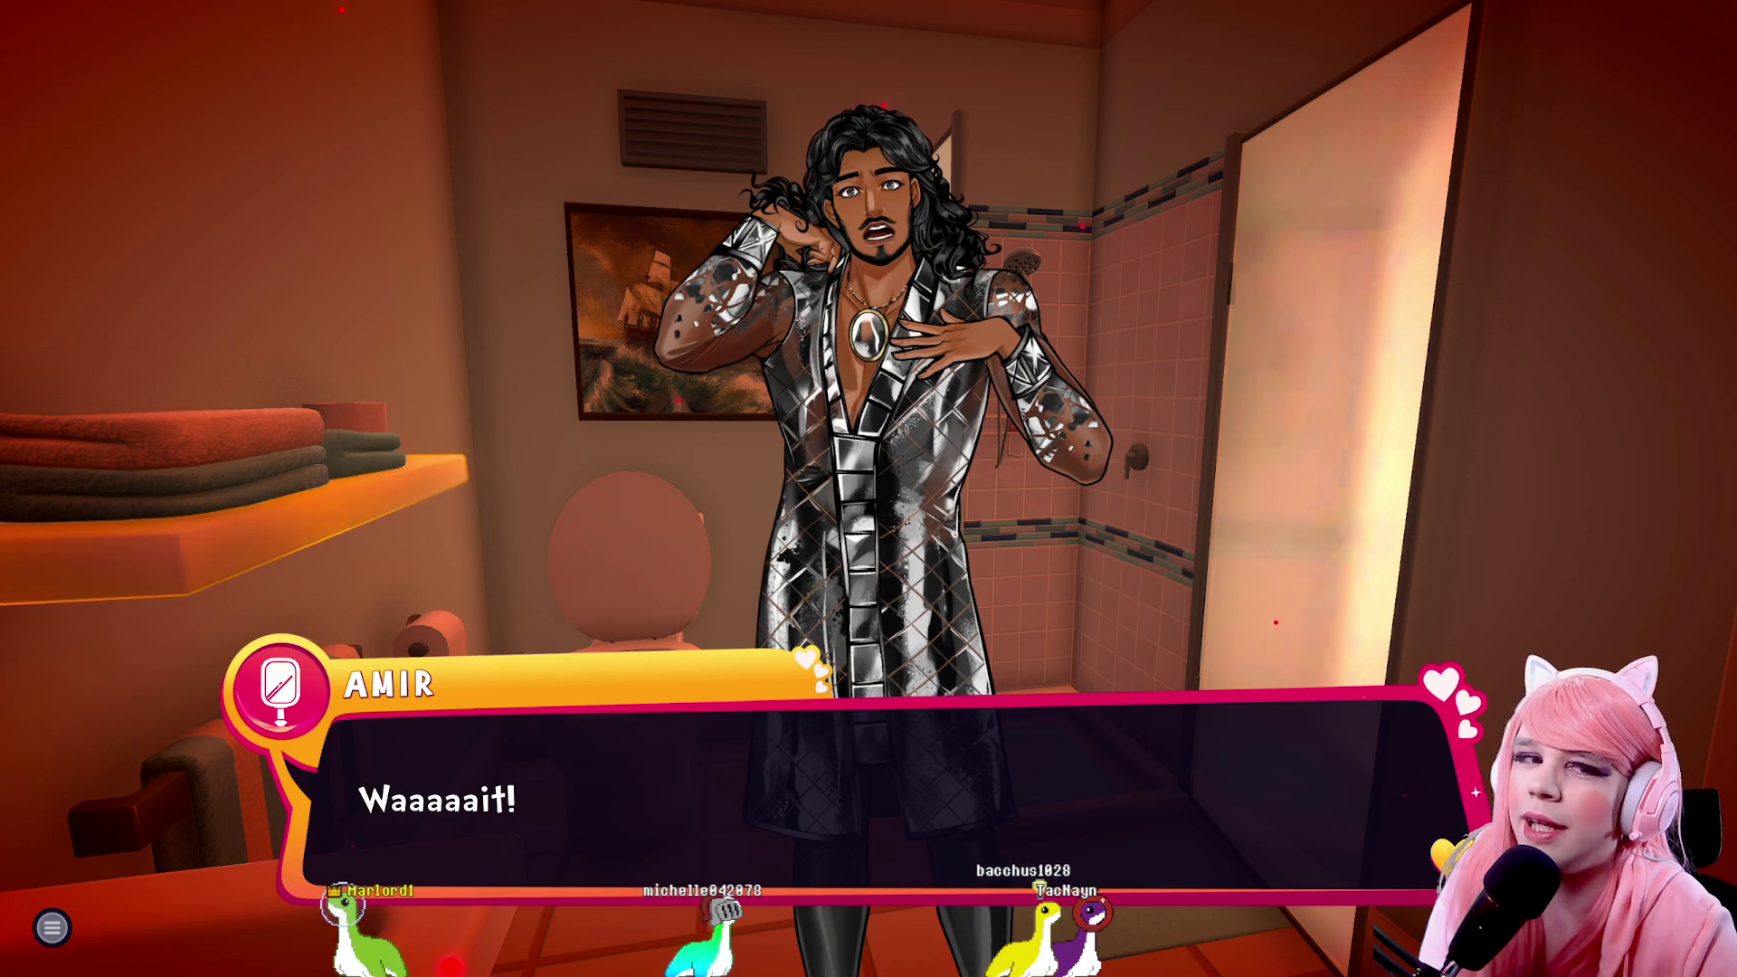
key(Return)
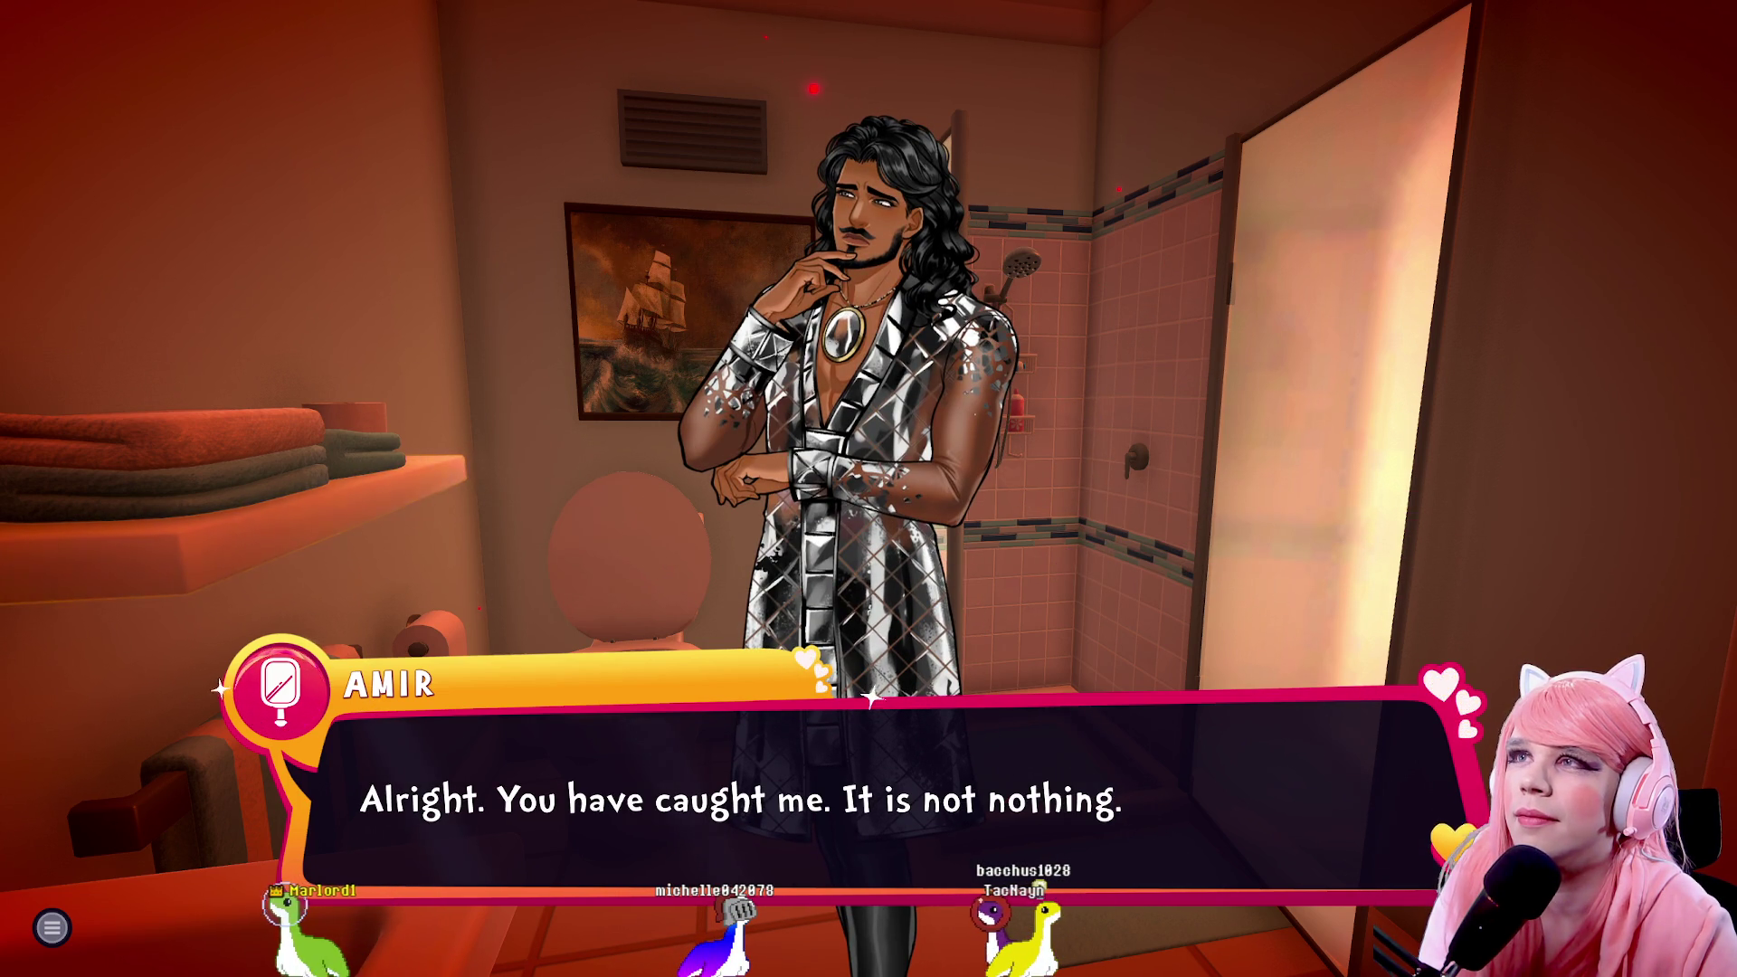
key(Return)
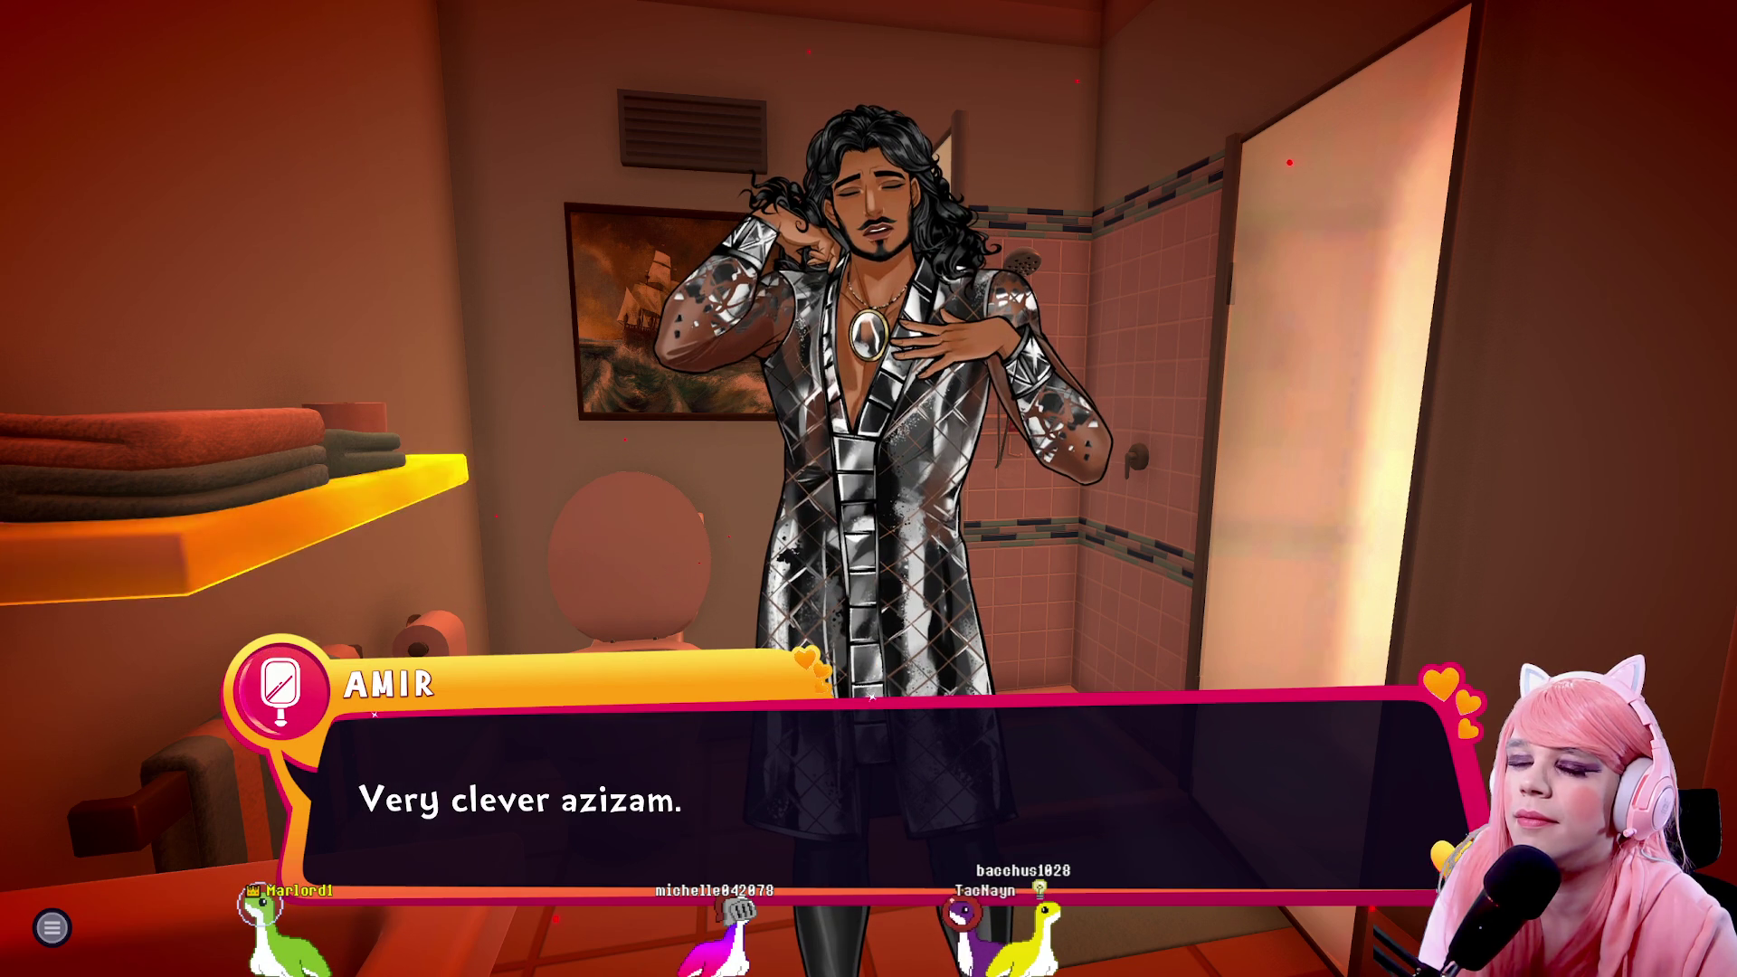
key(Return)
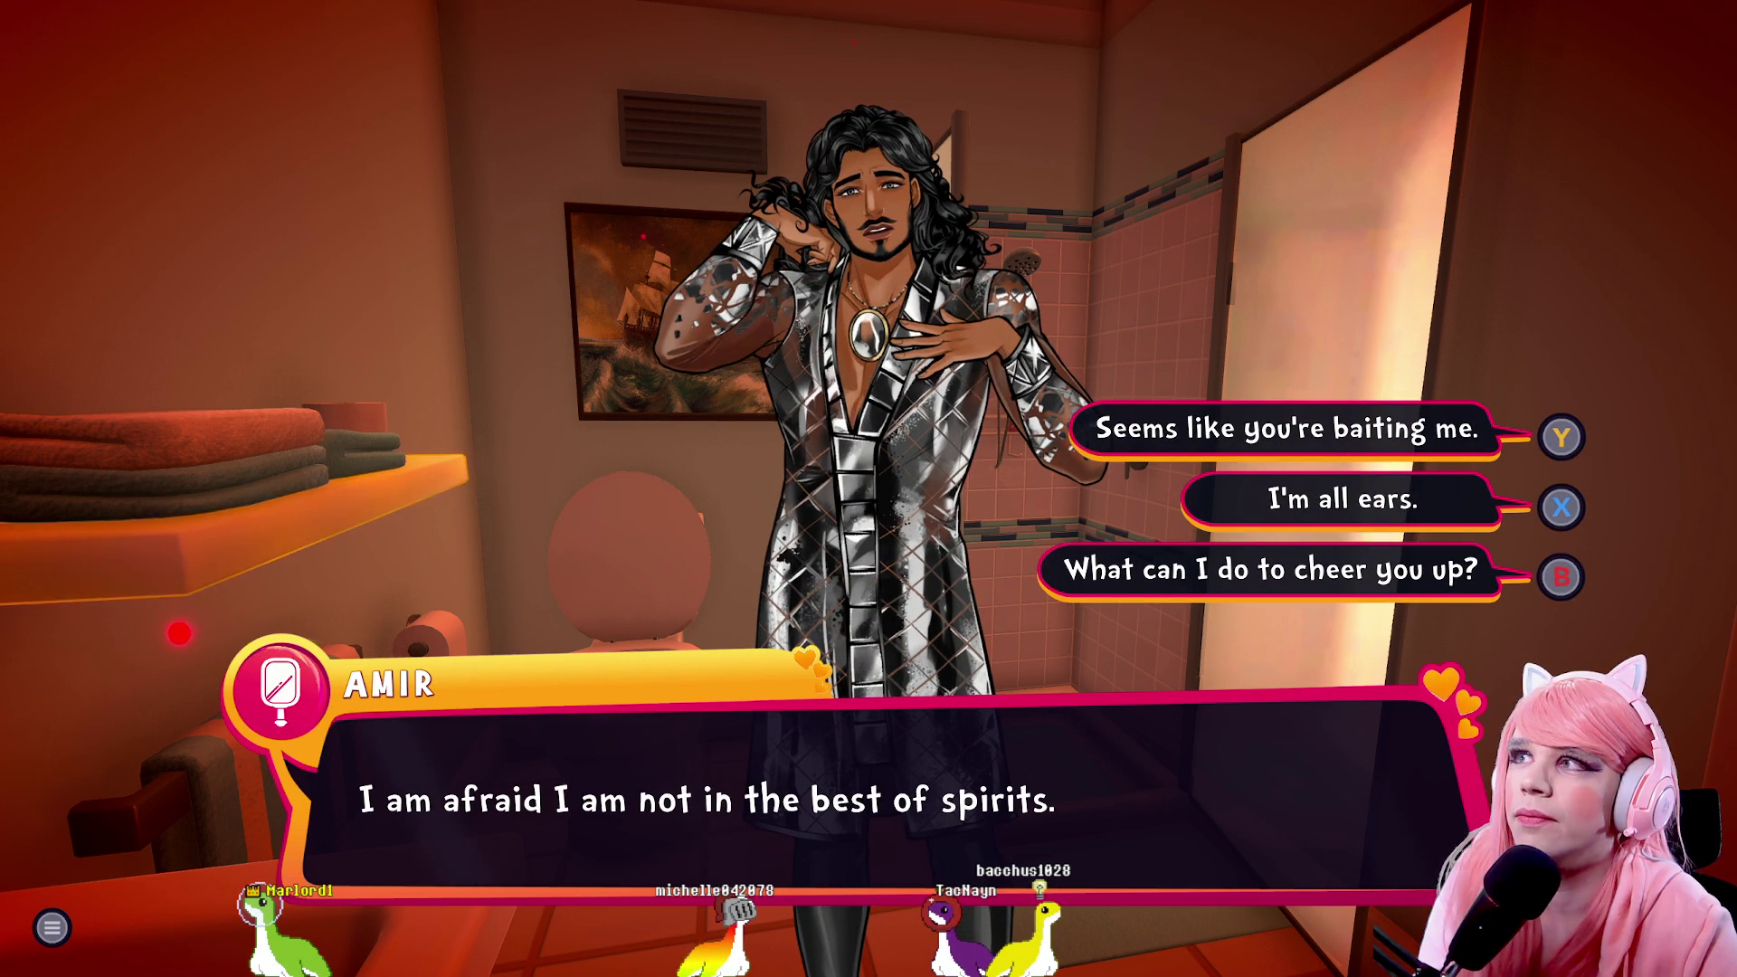
Ask what would cheer Amir up and whether he's just bored, then offer to hang out
key(b)
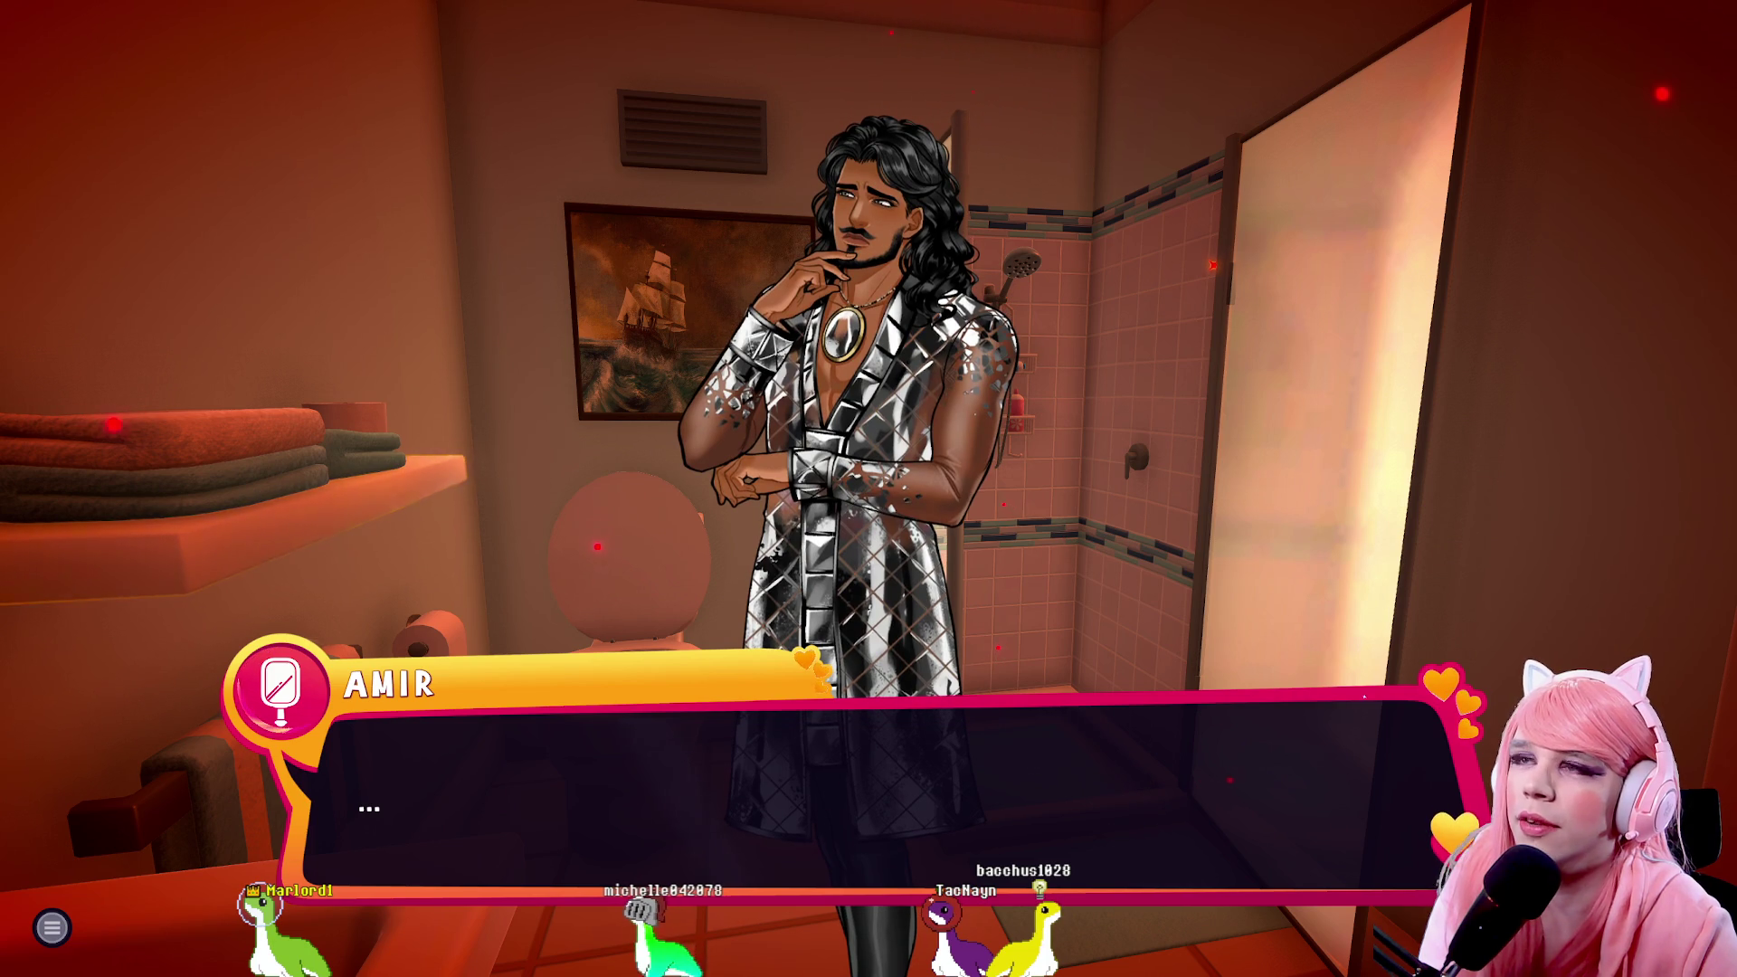
key(Return)
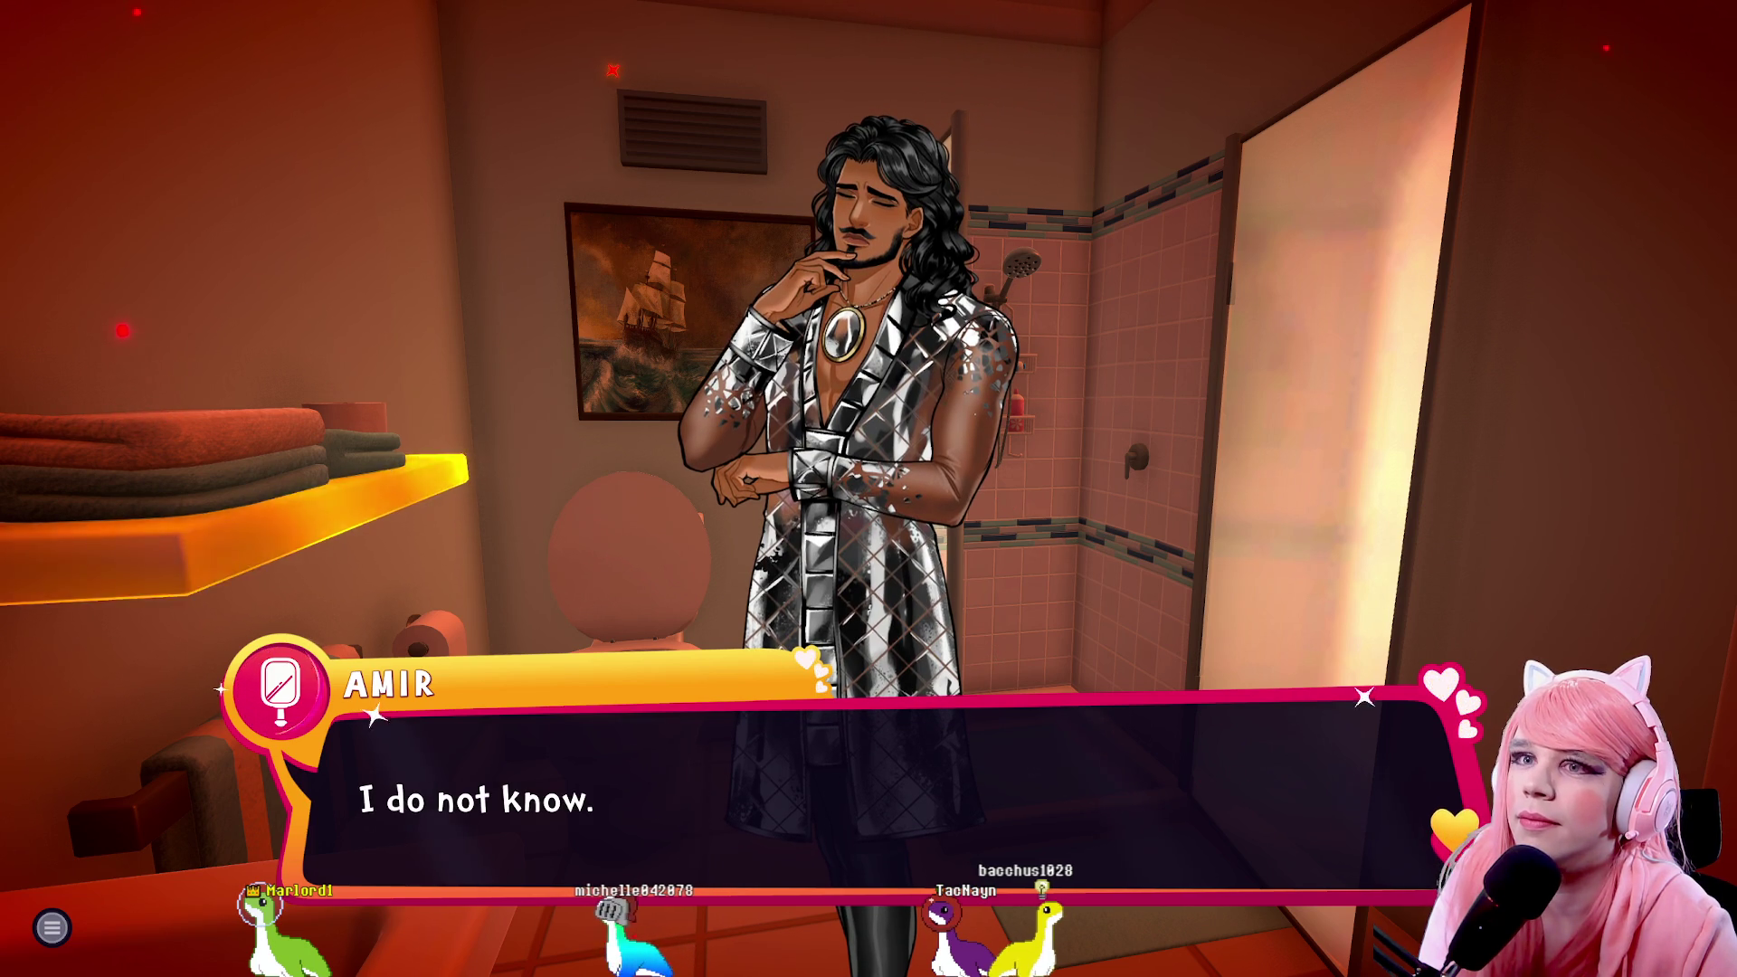
key(Return)
key(Return)
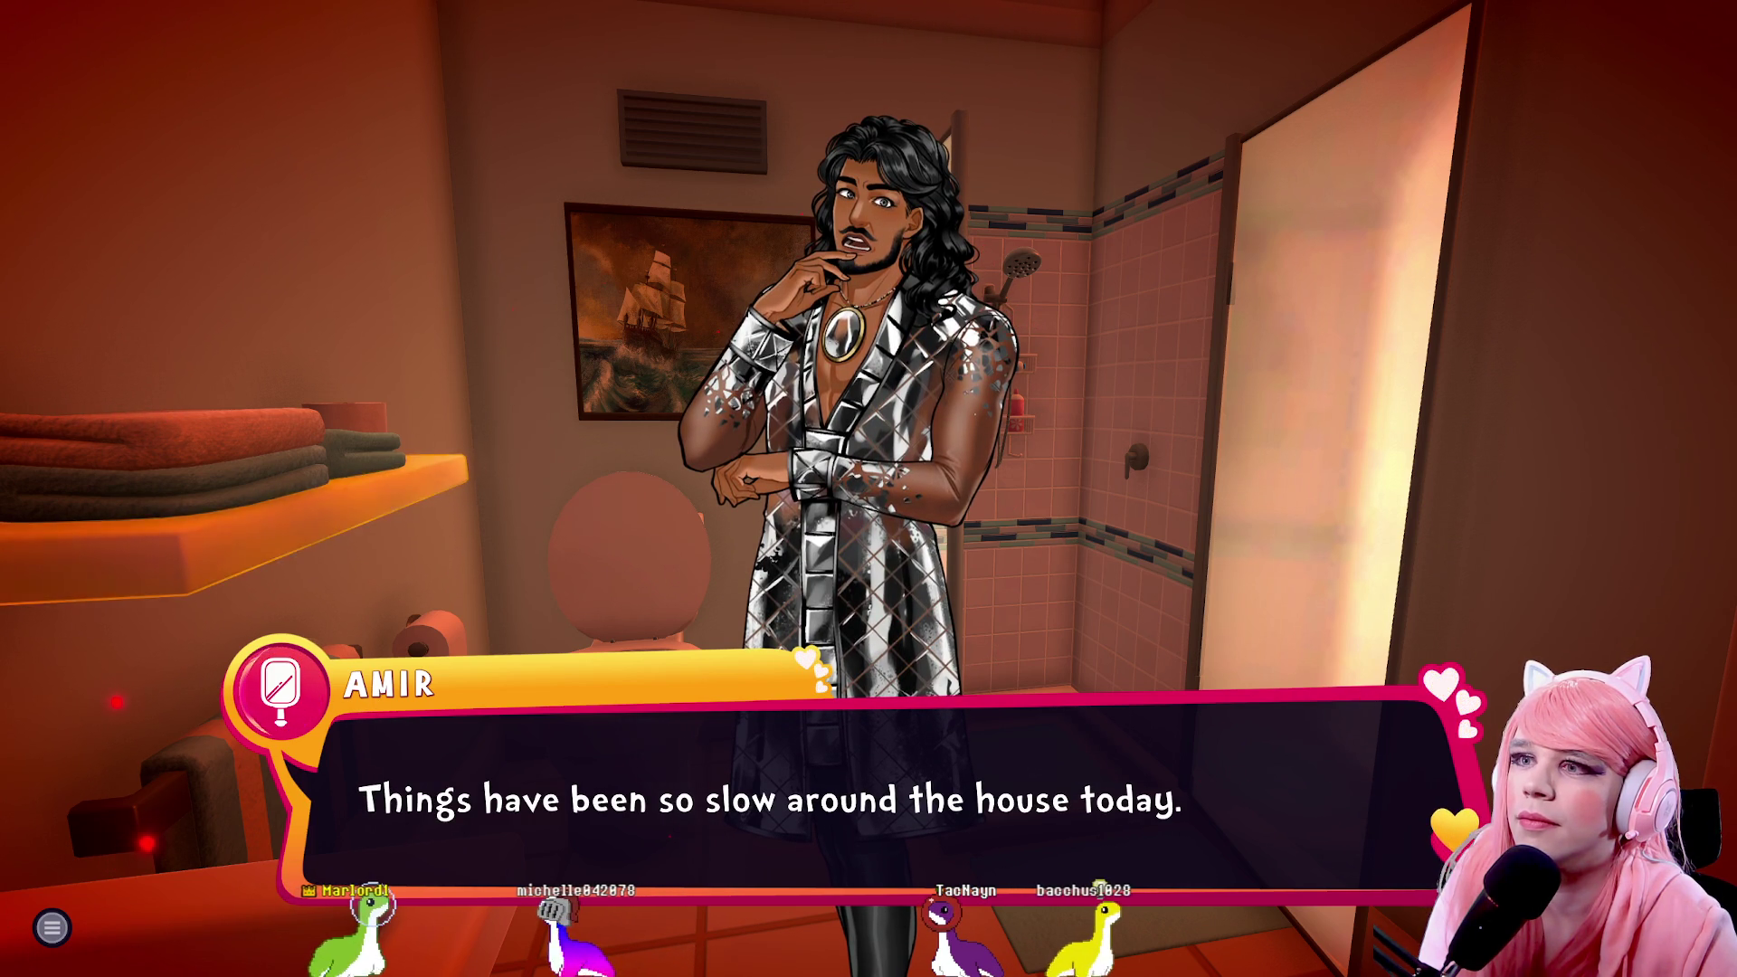
click(882, 495)
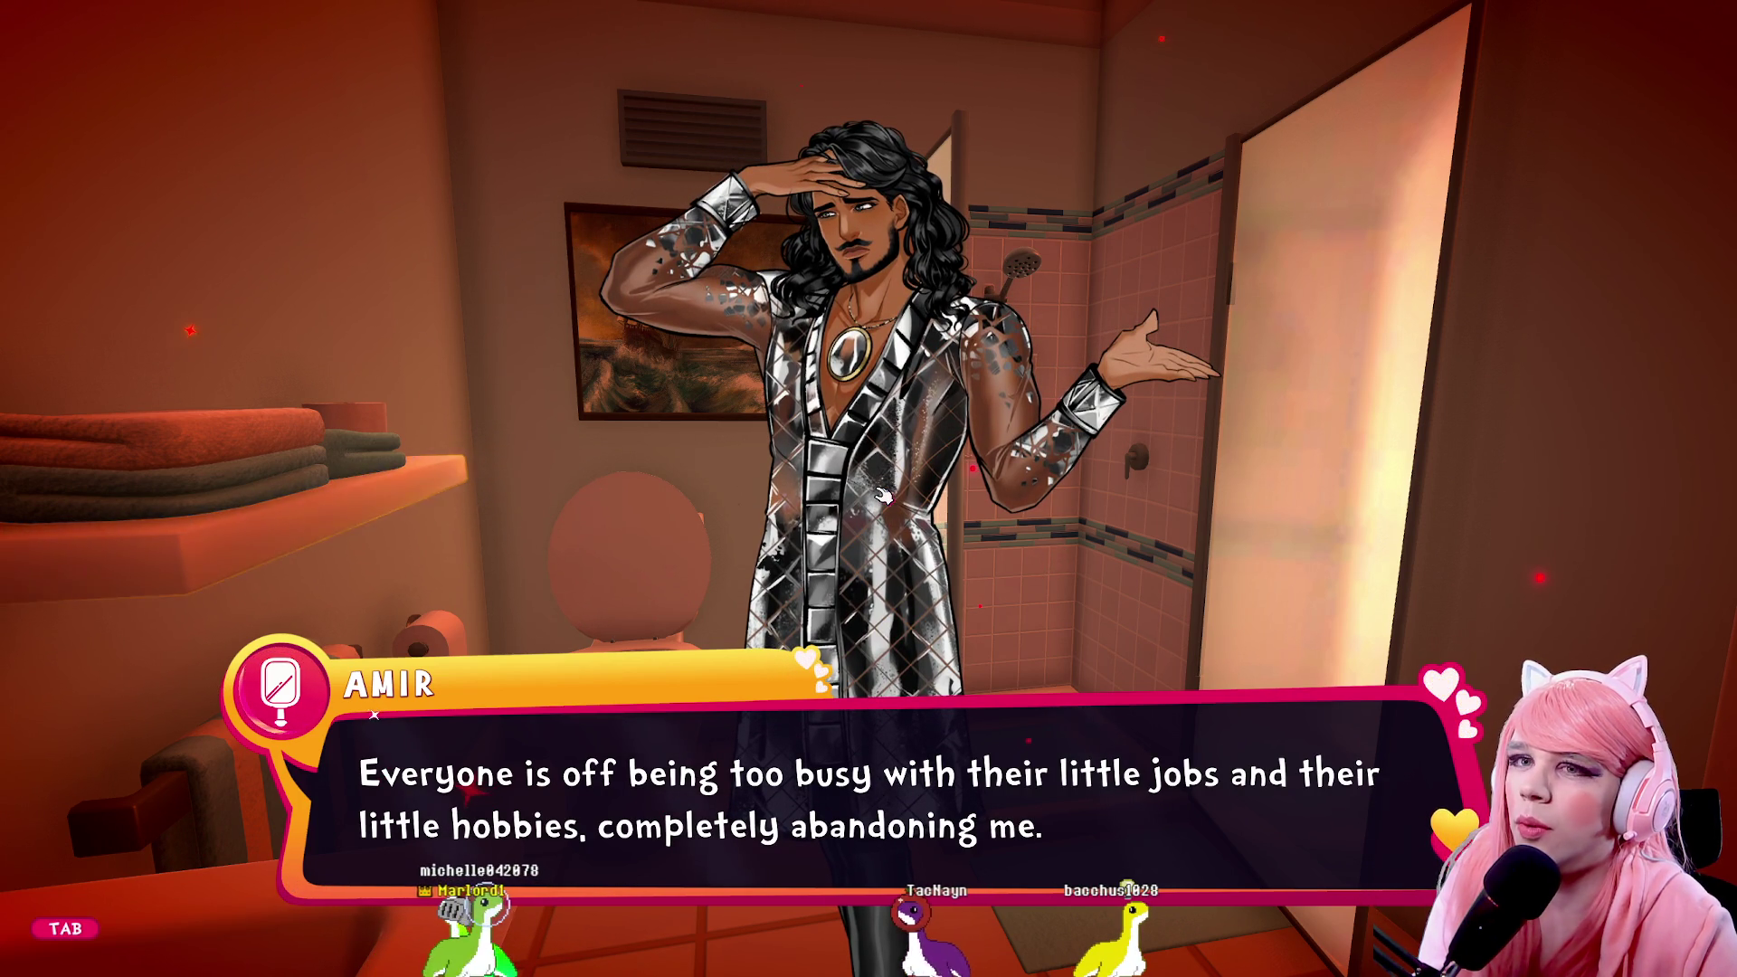
key(space)
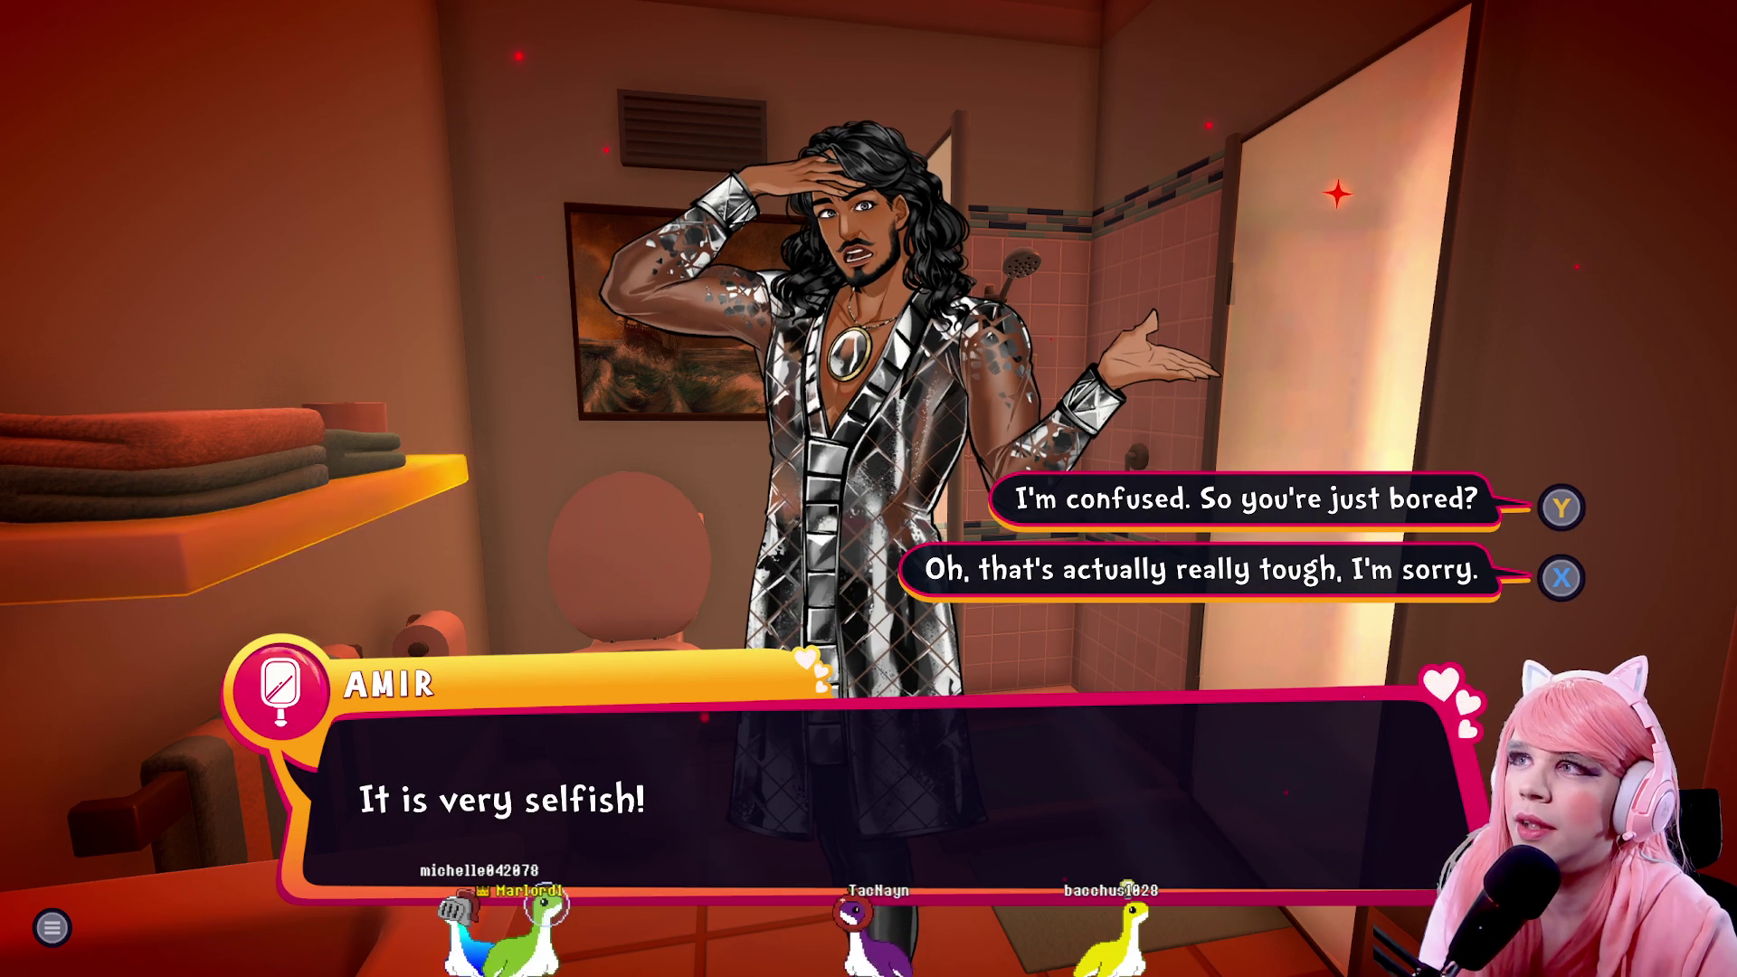
click(1138, 511)
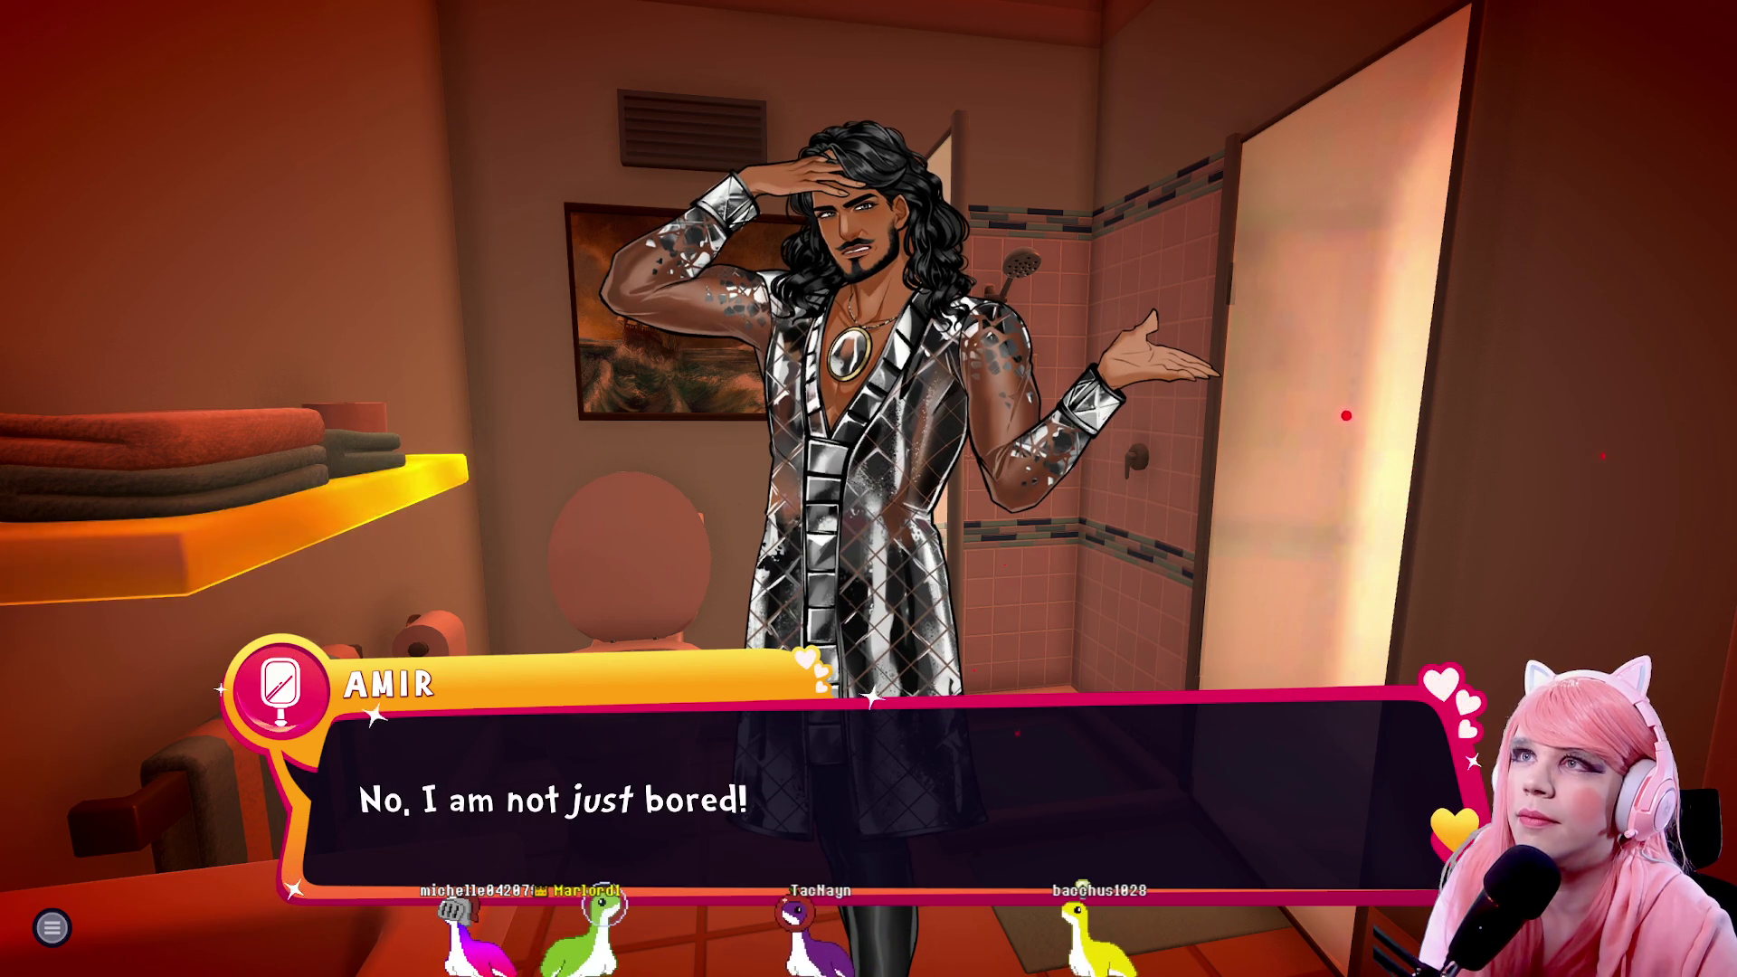
key(space)
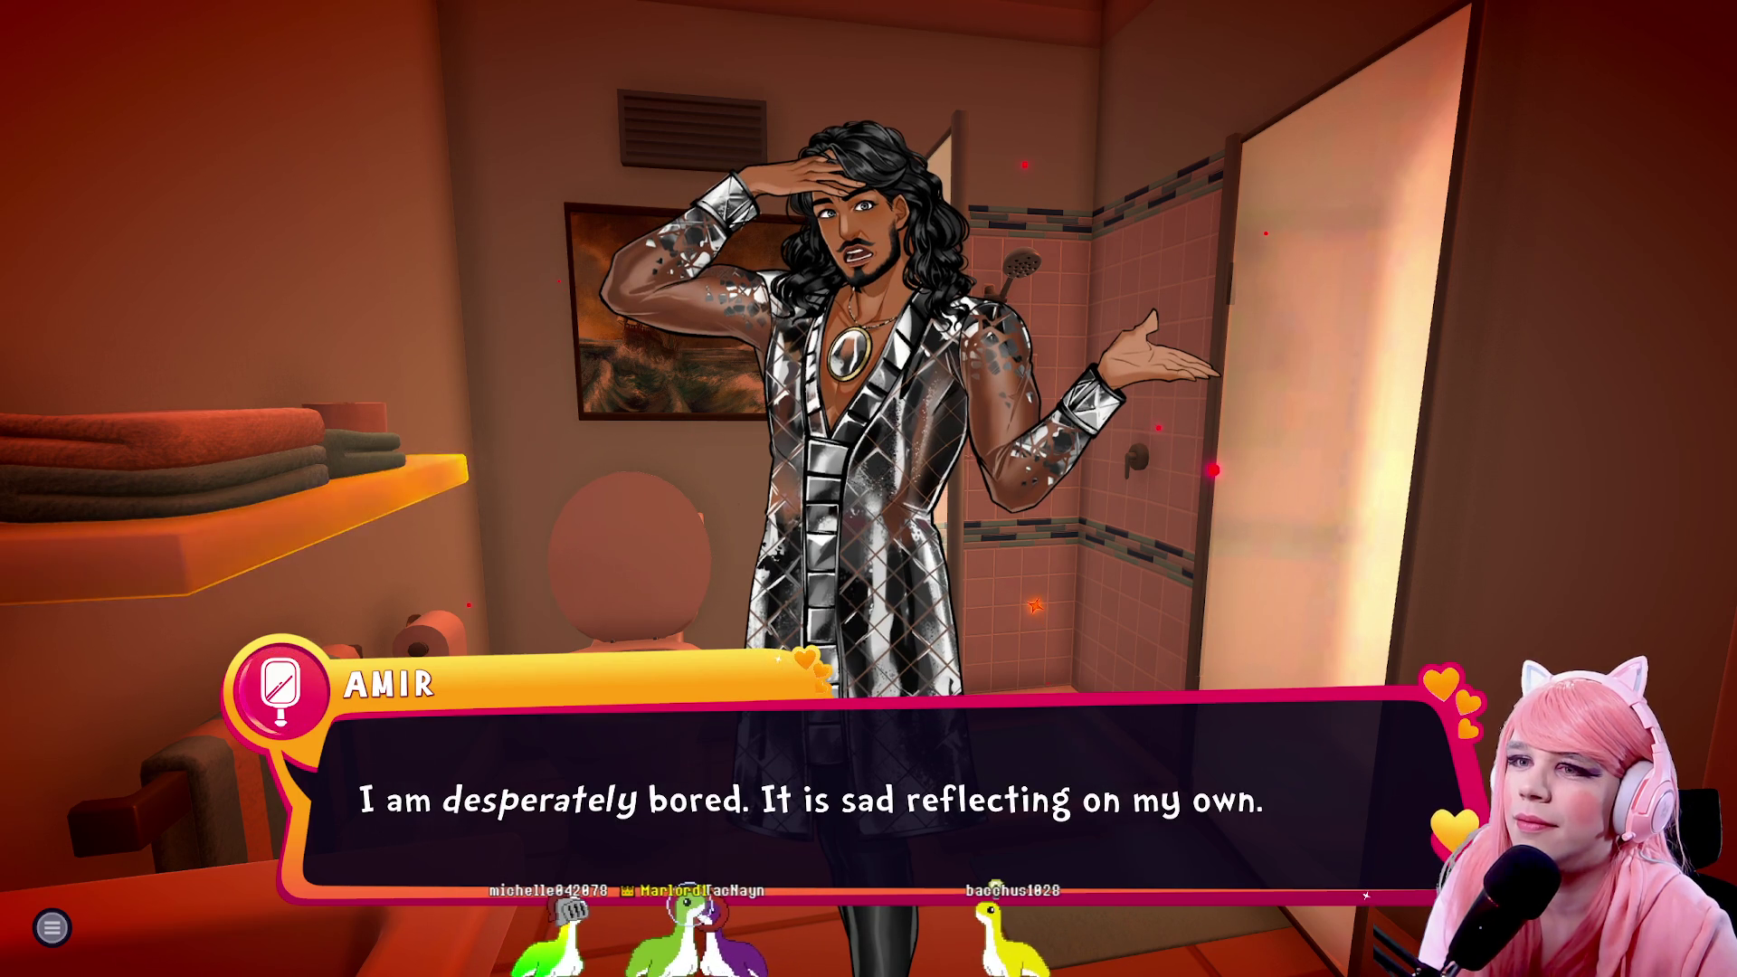
key(space)
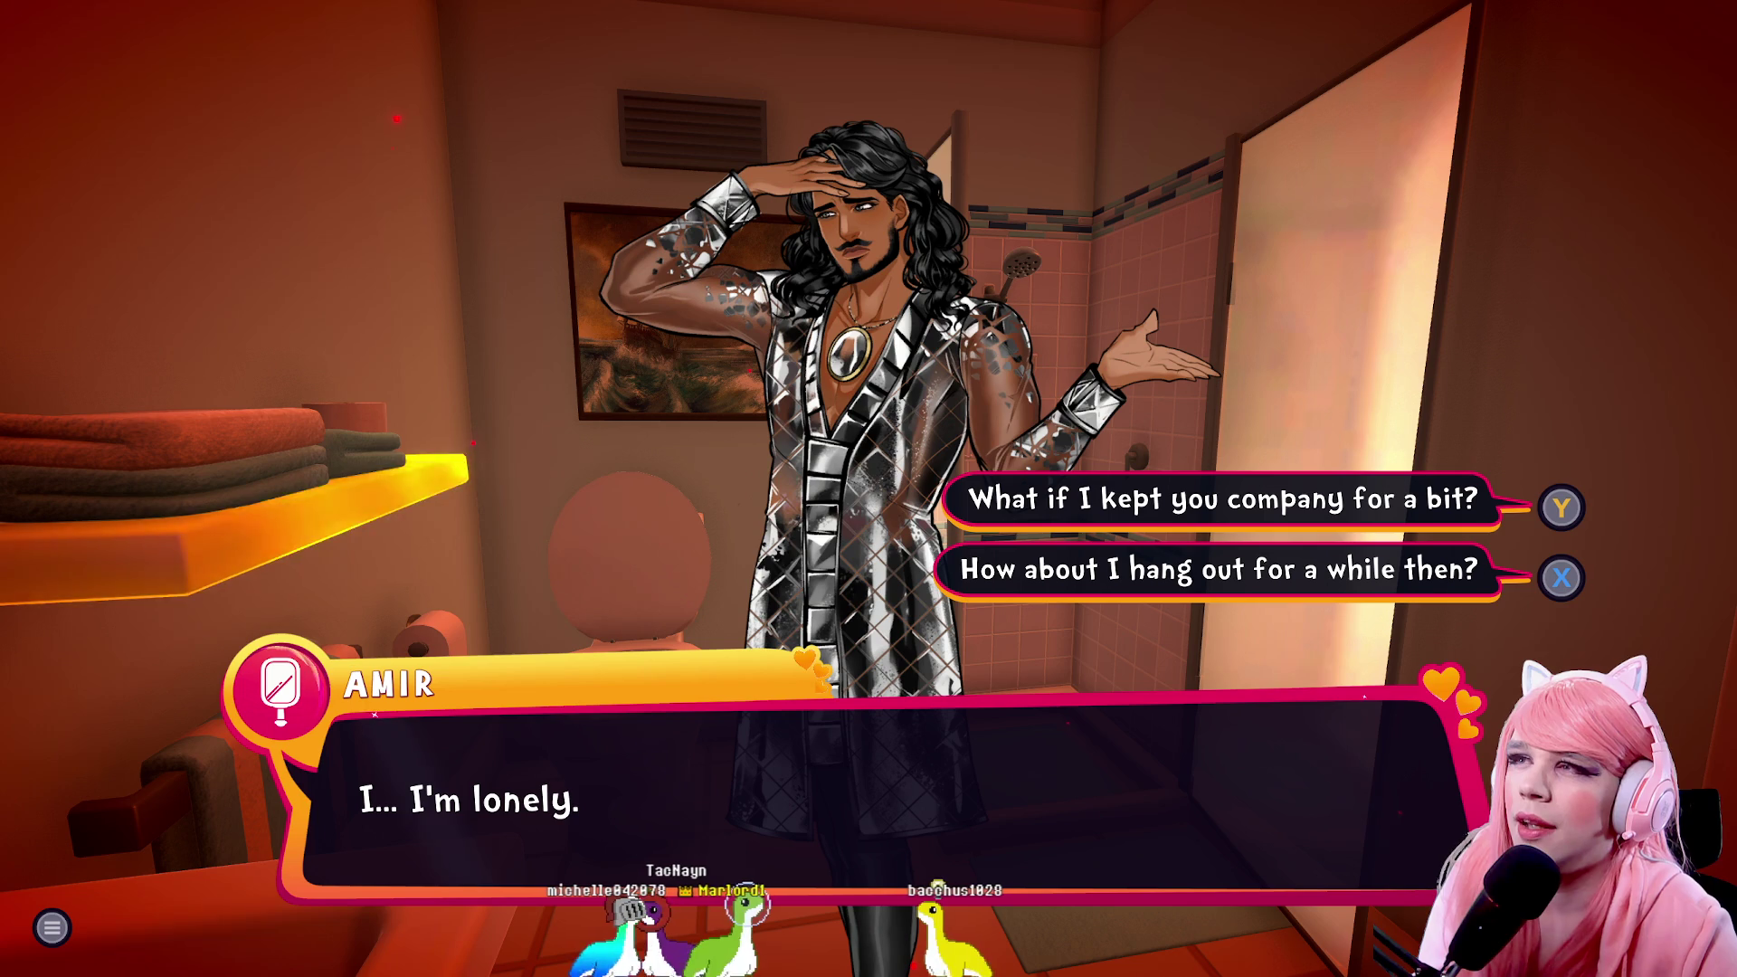
key(x)
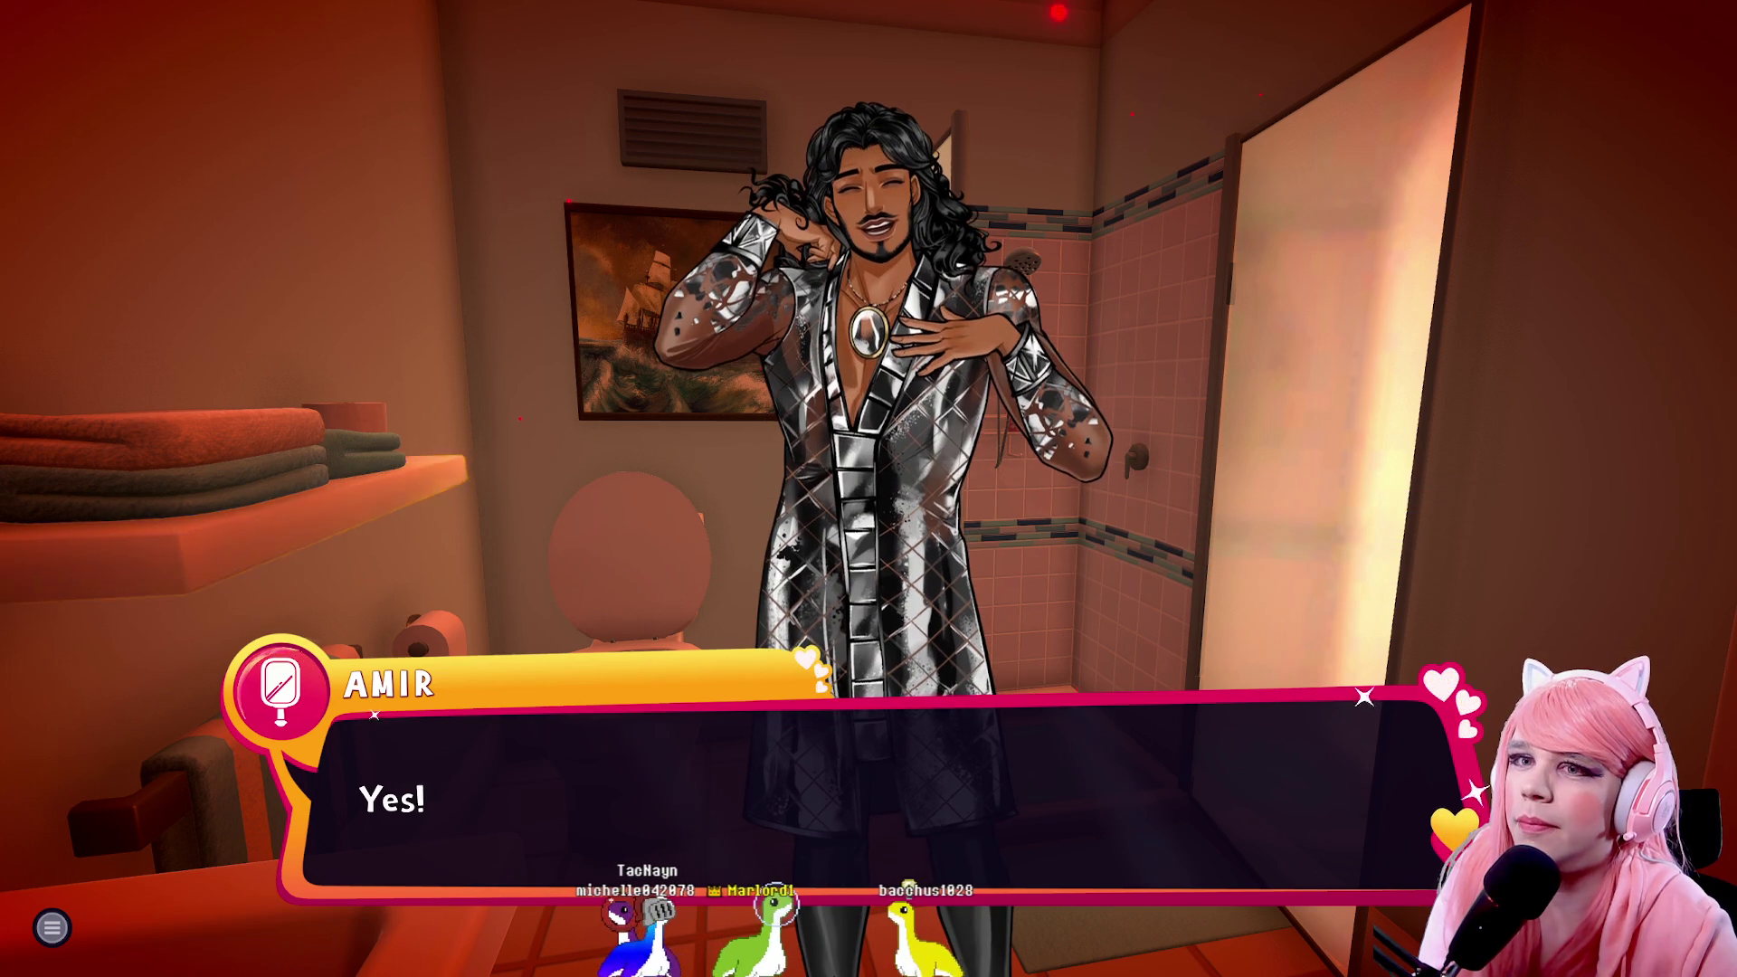
Hear Amir's idea to read 'You the Looking Glass', answer 'Sounds good.', and advance through his thanks
key(space)
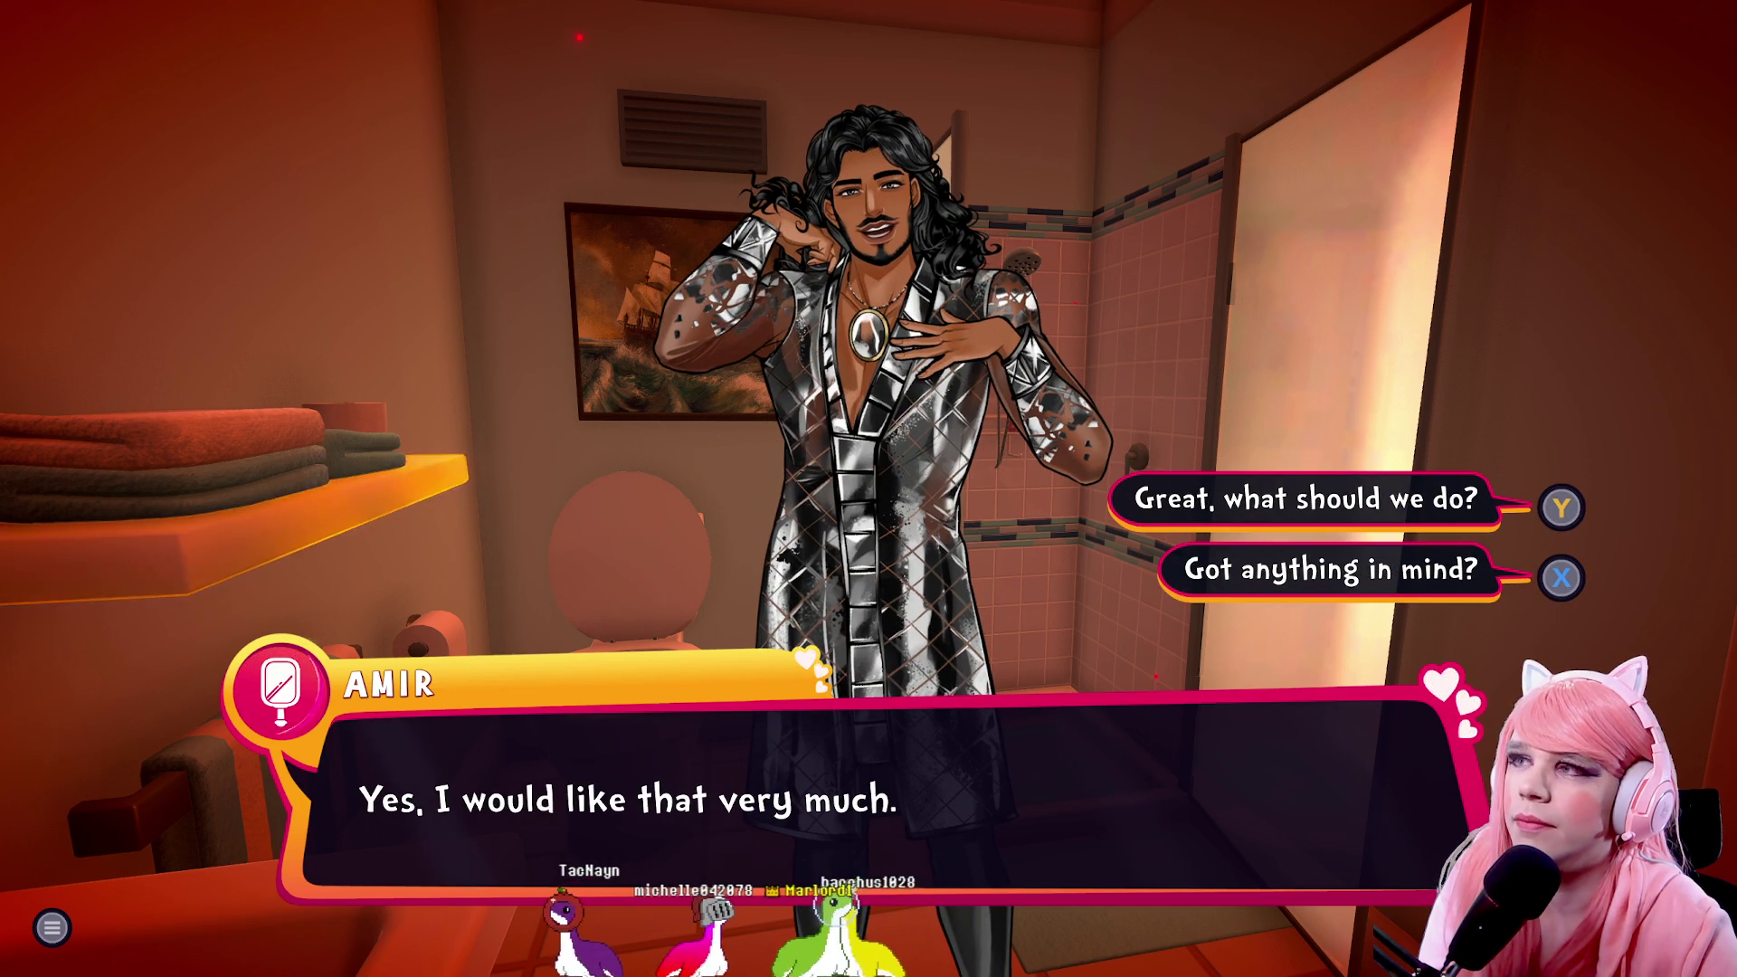
key(x)
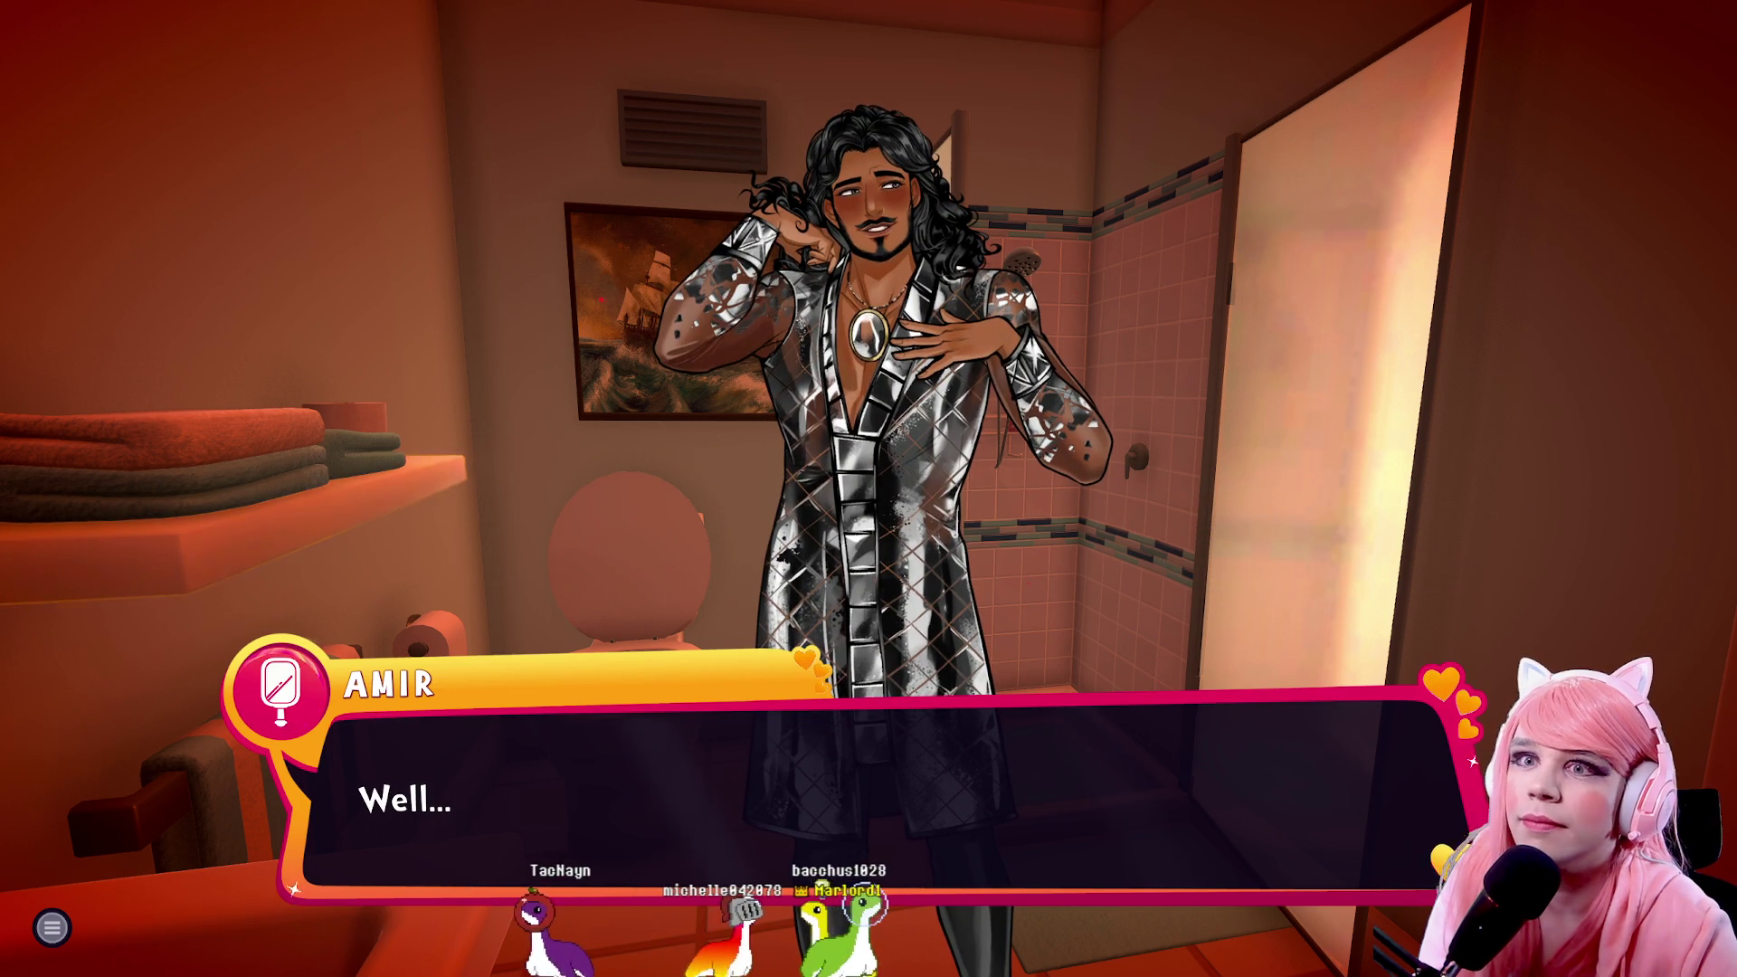
key(x)
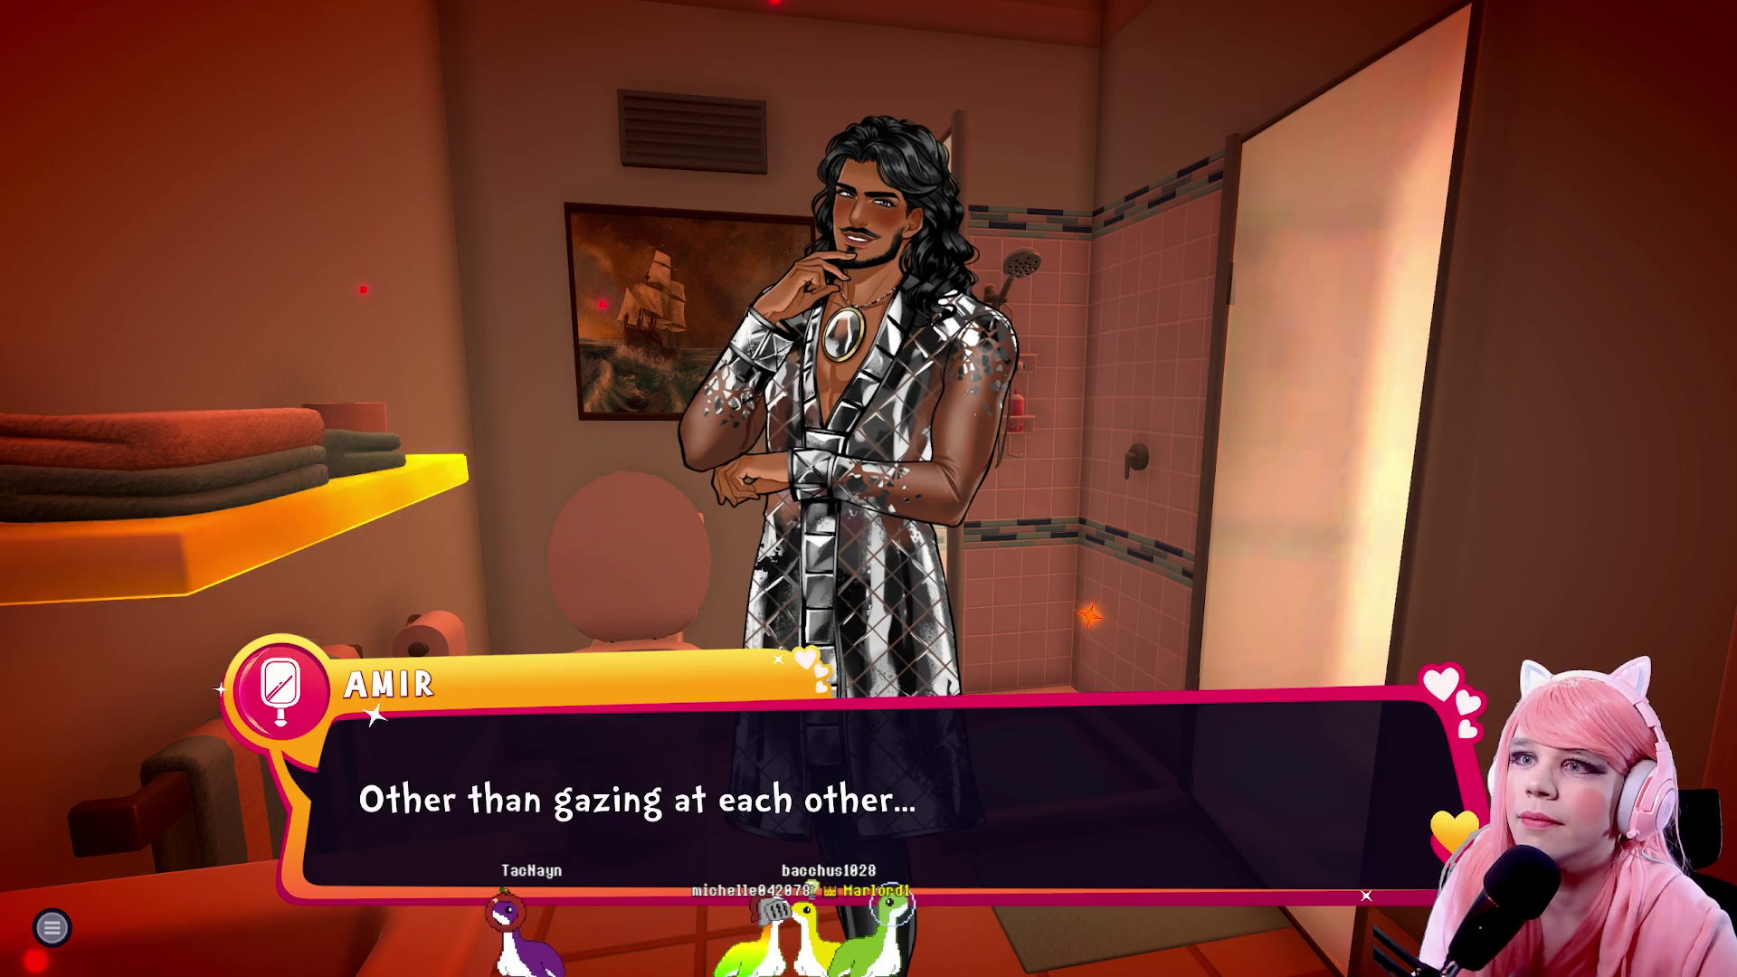
key(space)
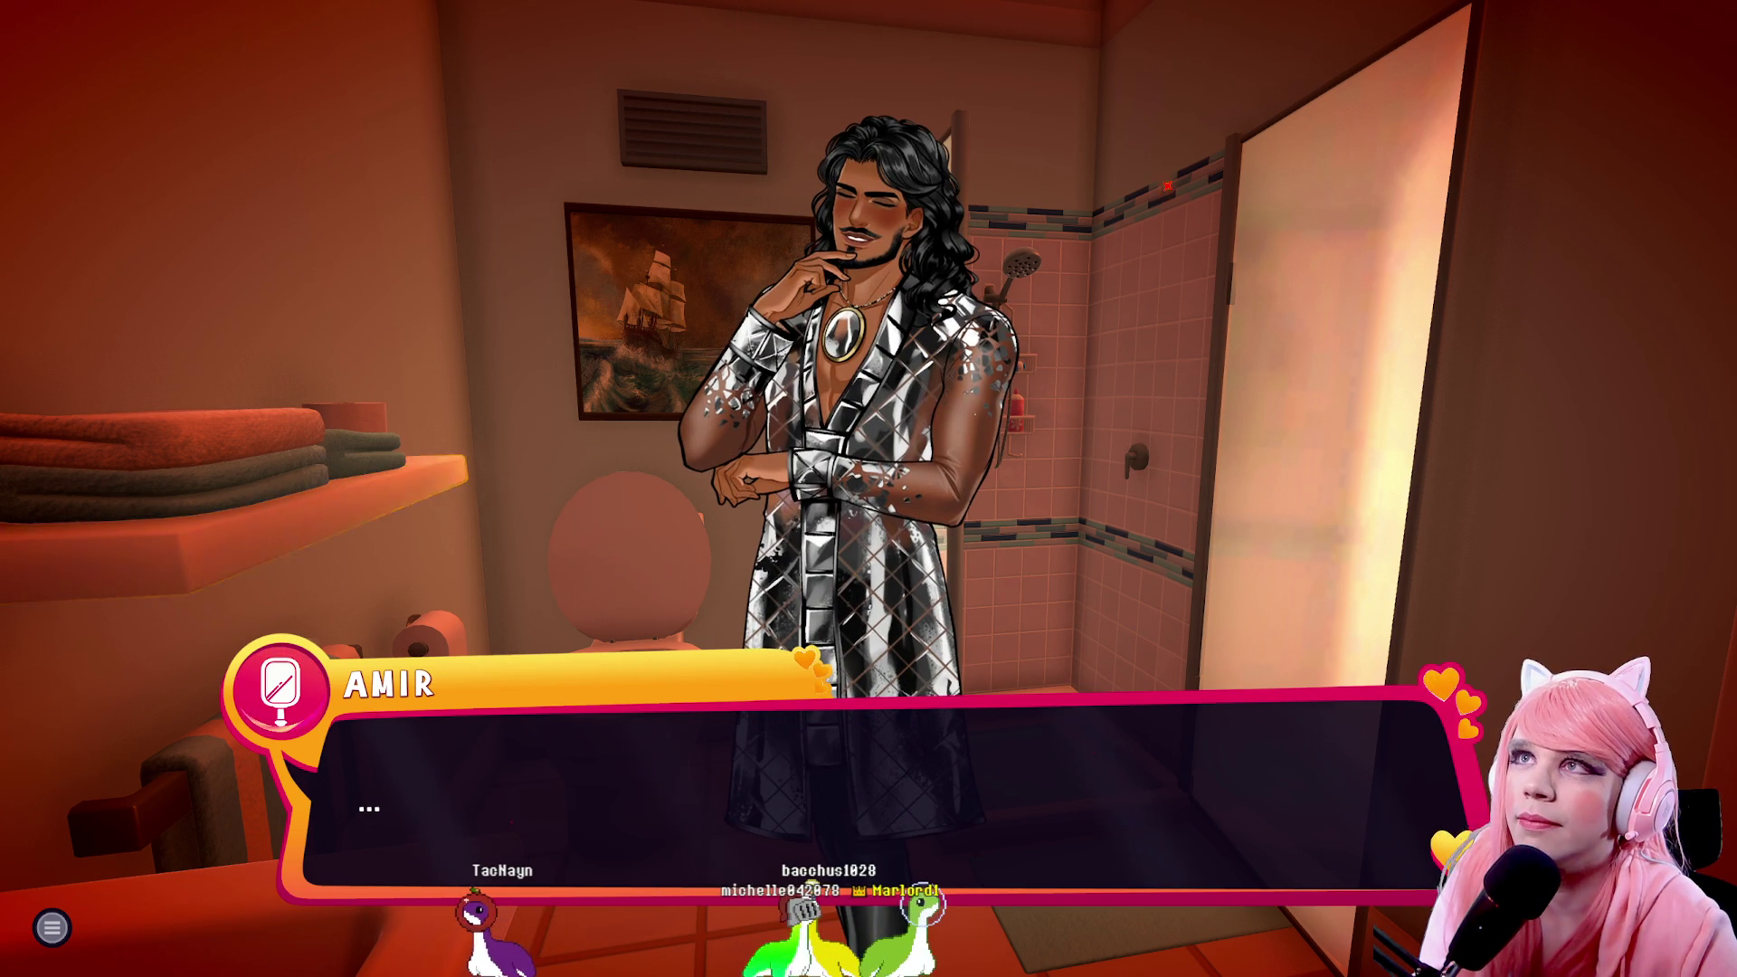
key(space)
key(space)
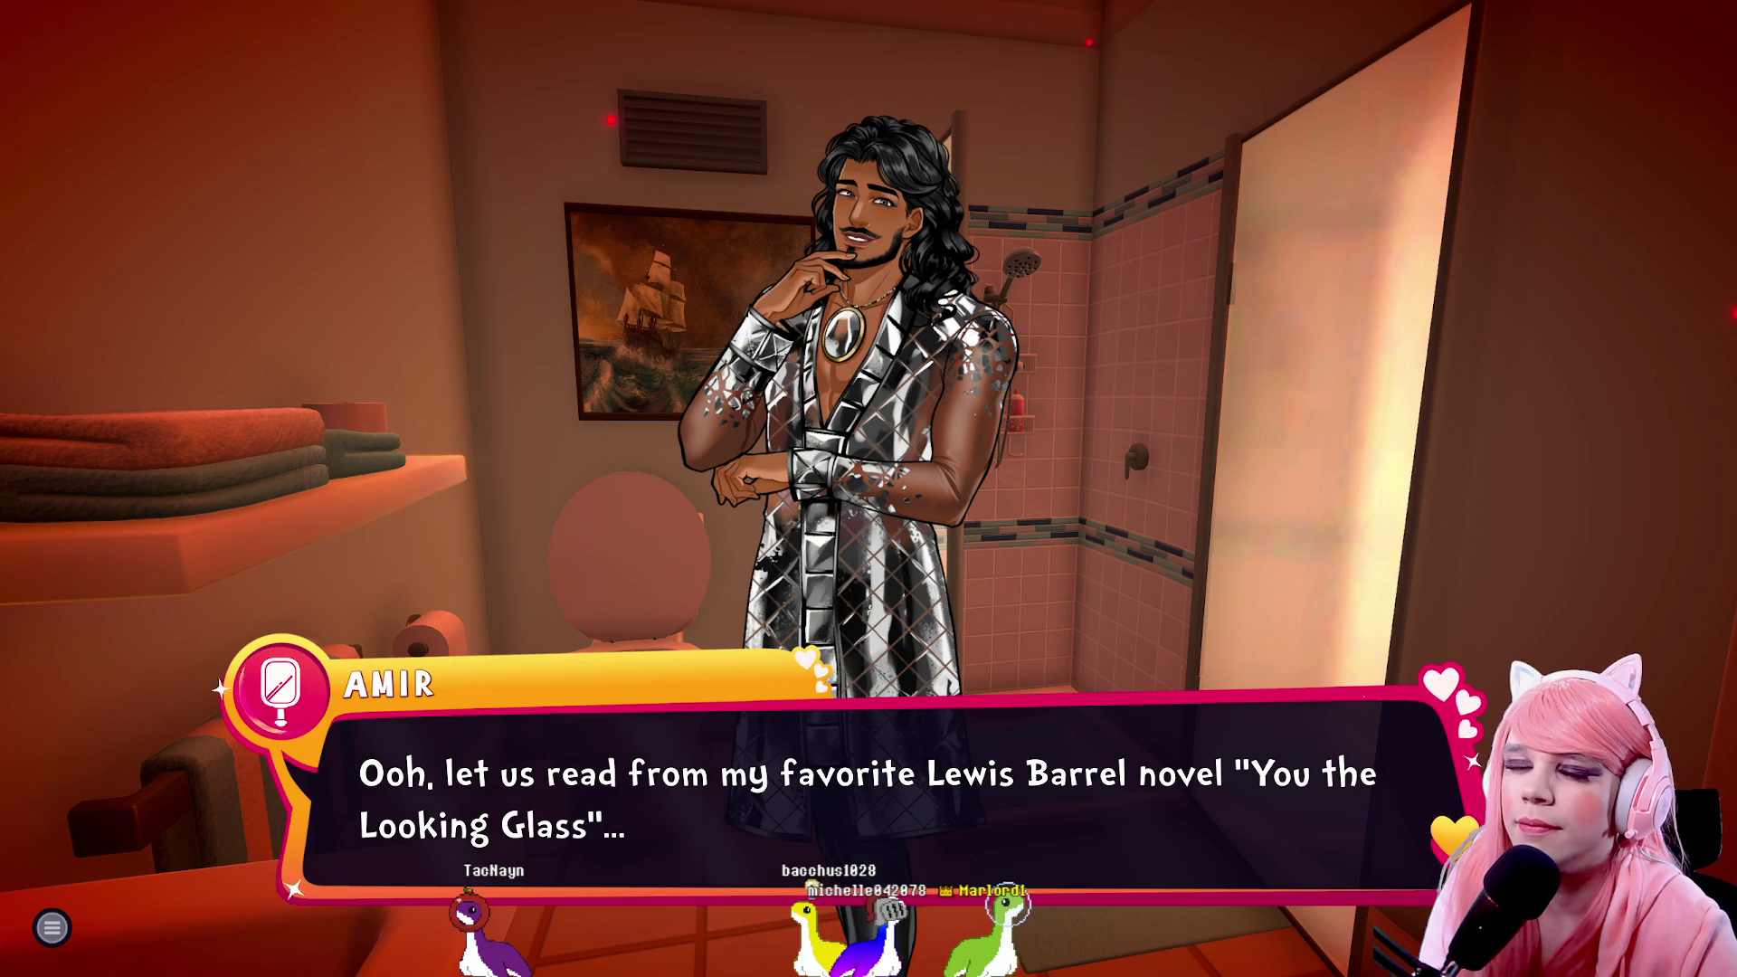
key(space)
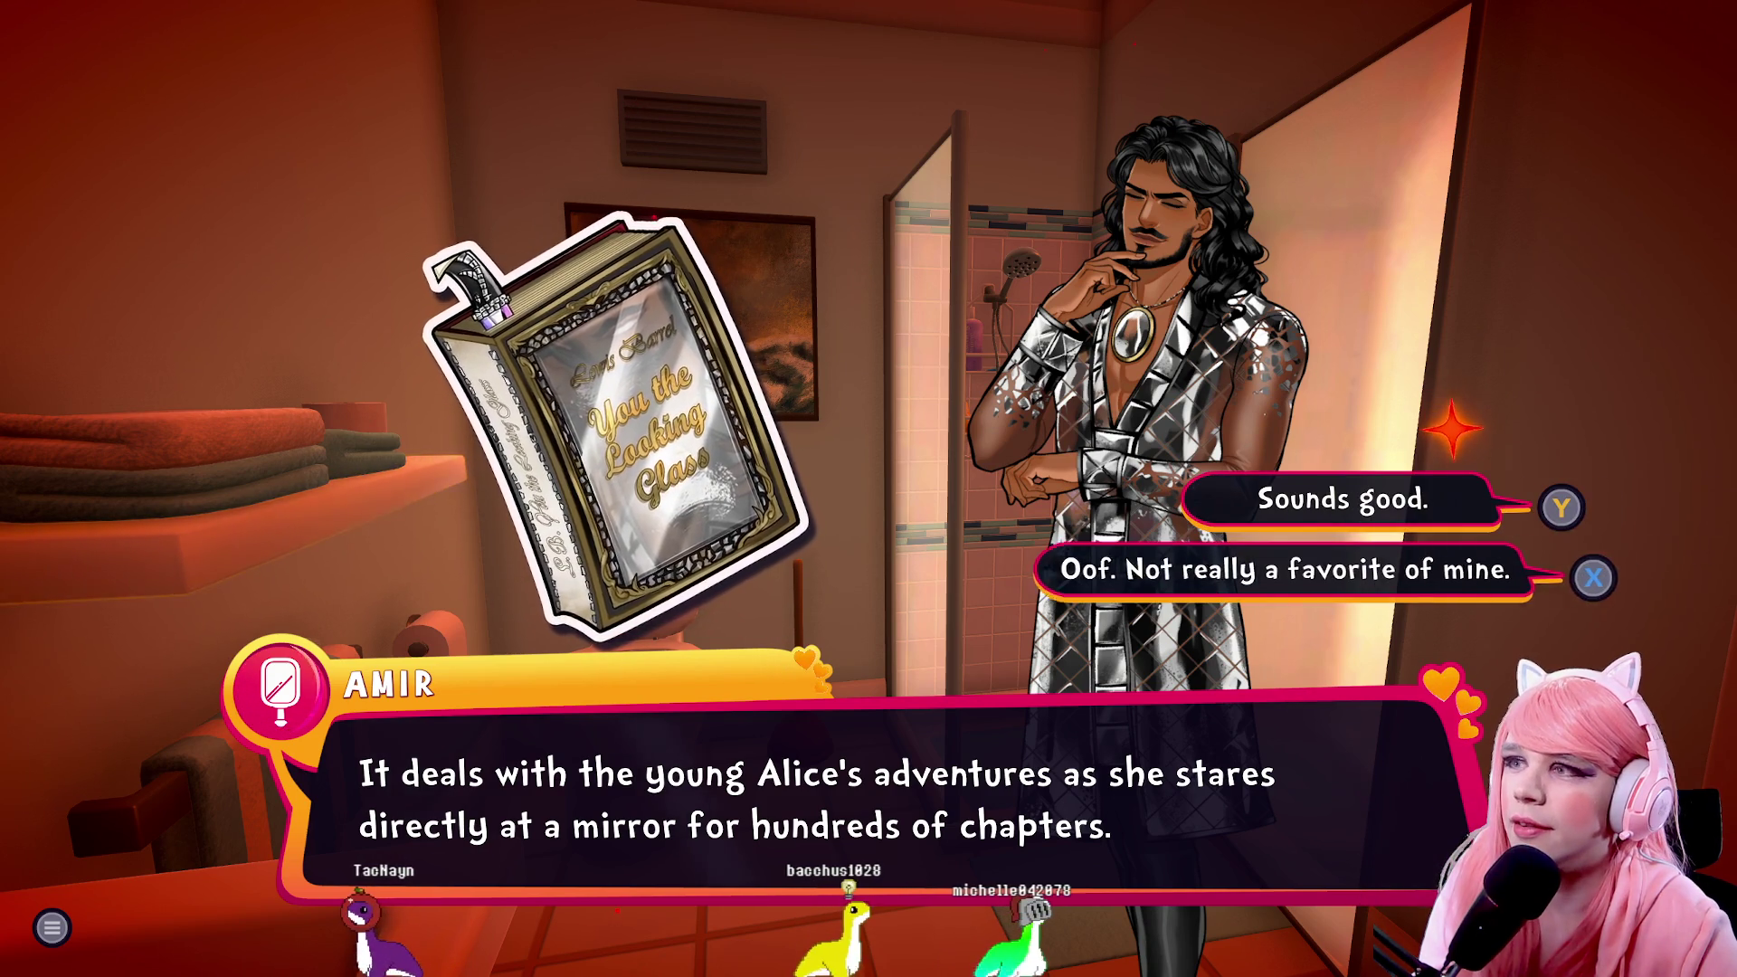
key(y)
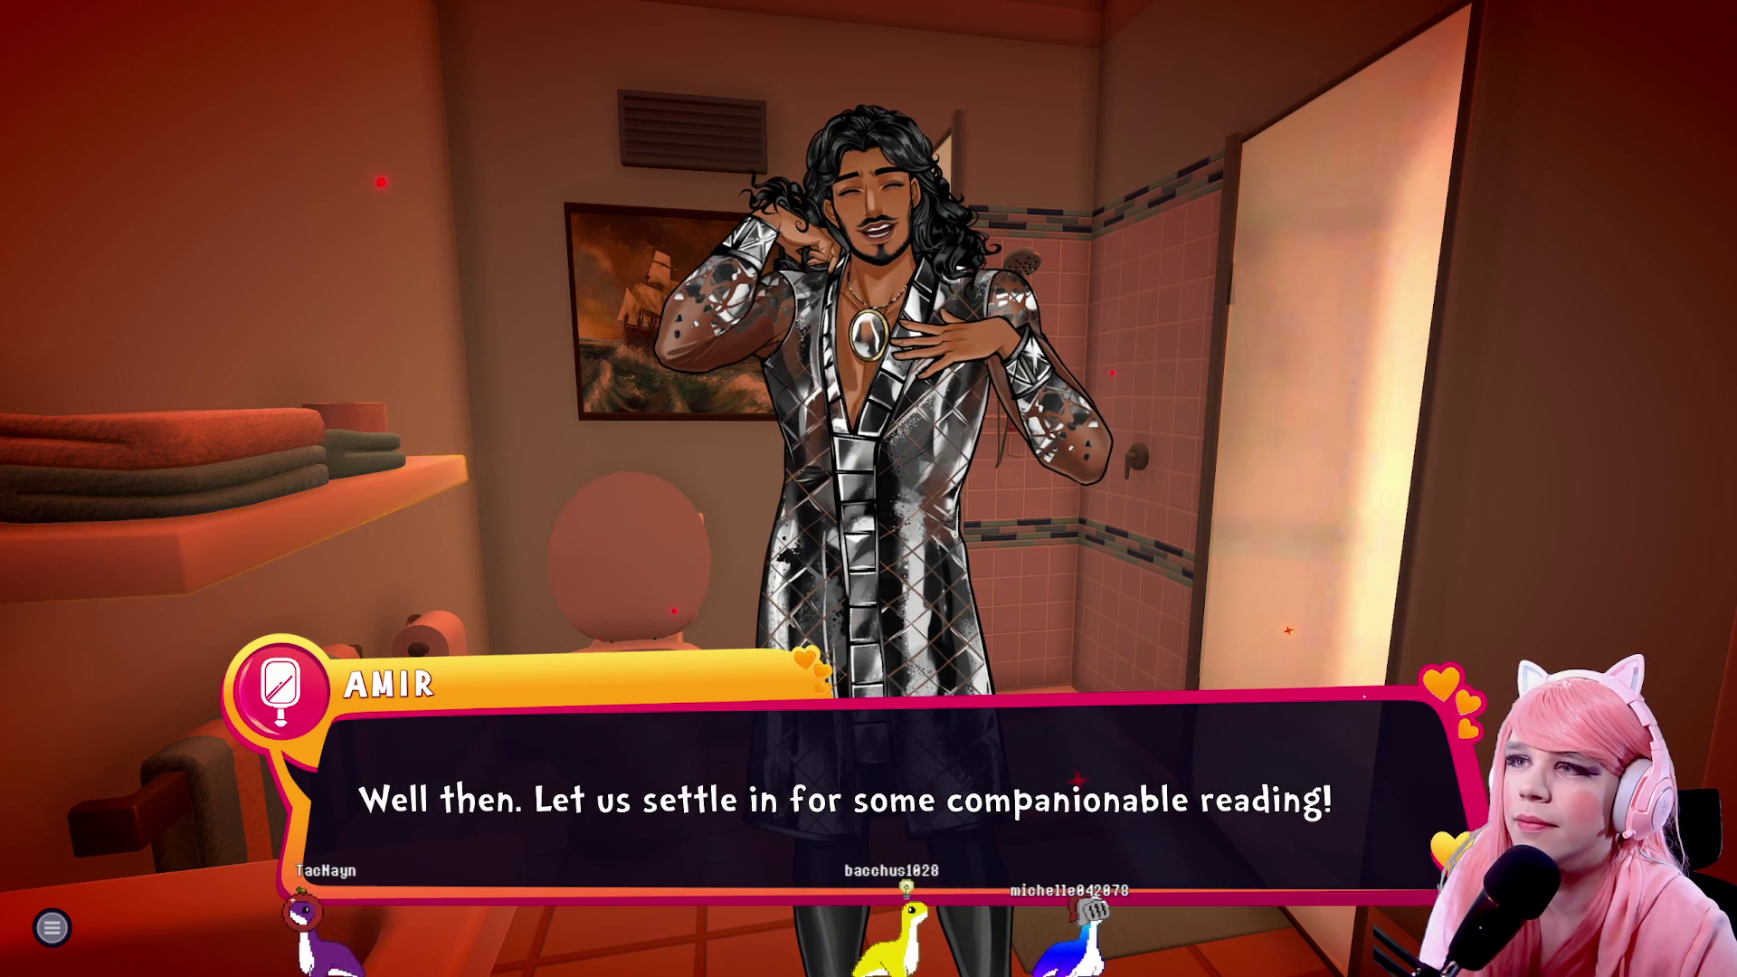
key(space)
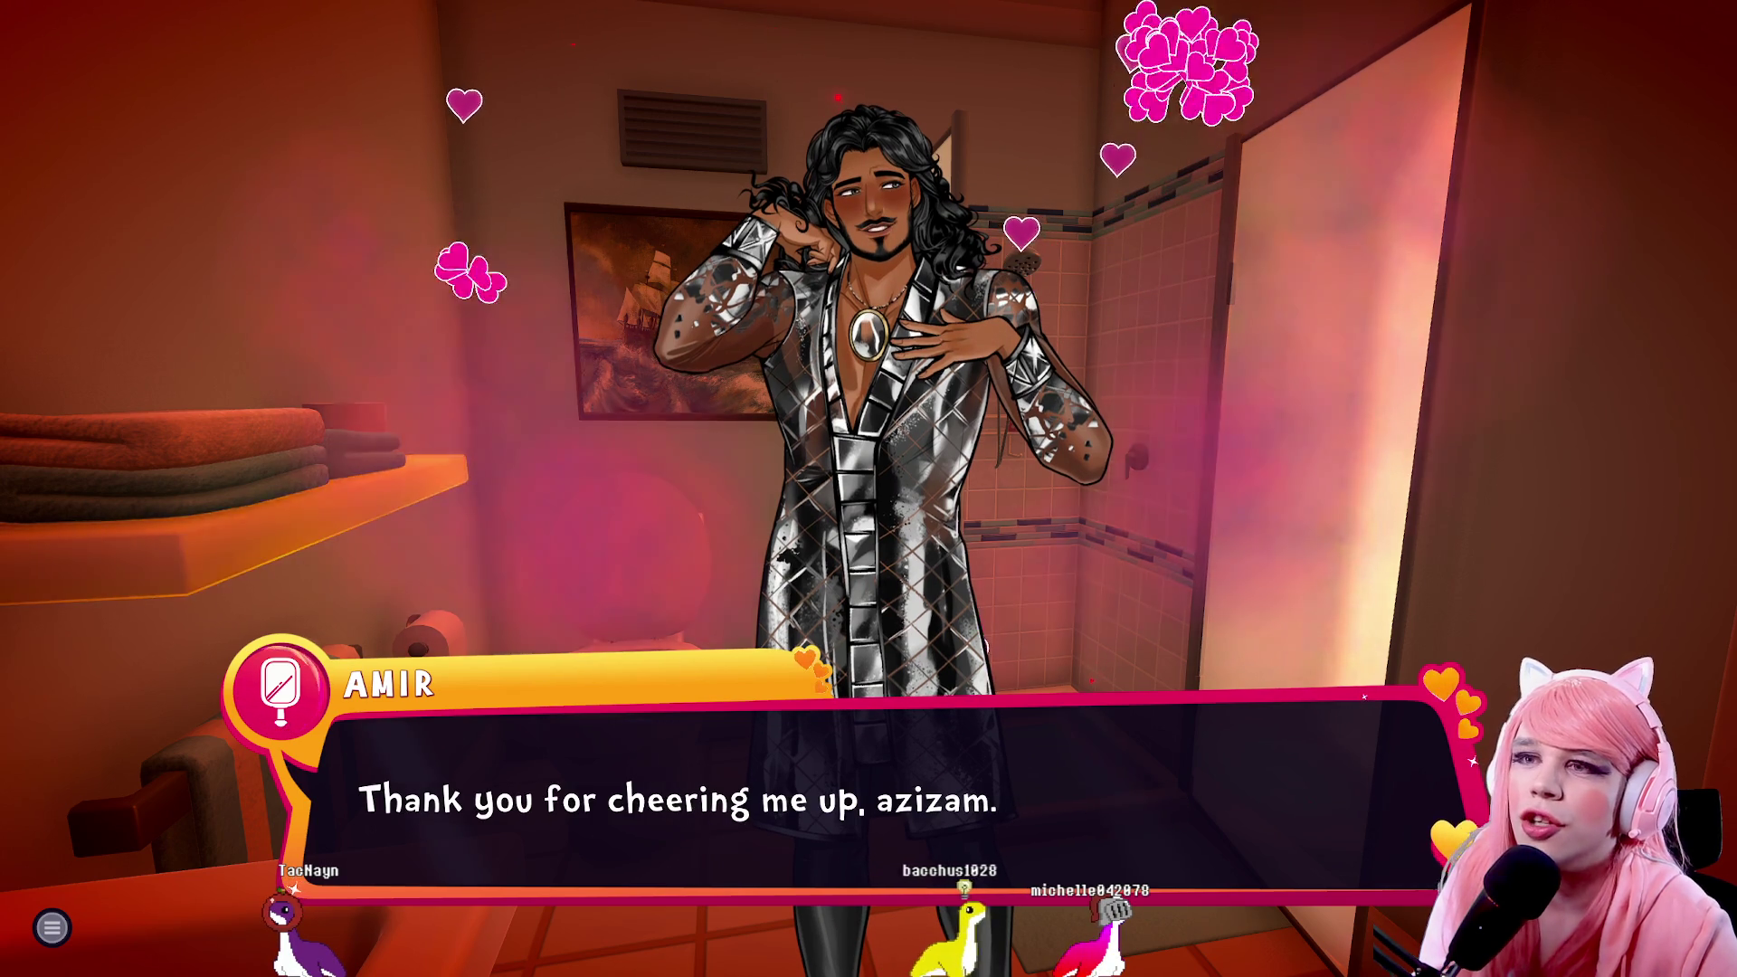
key(space)
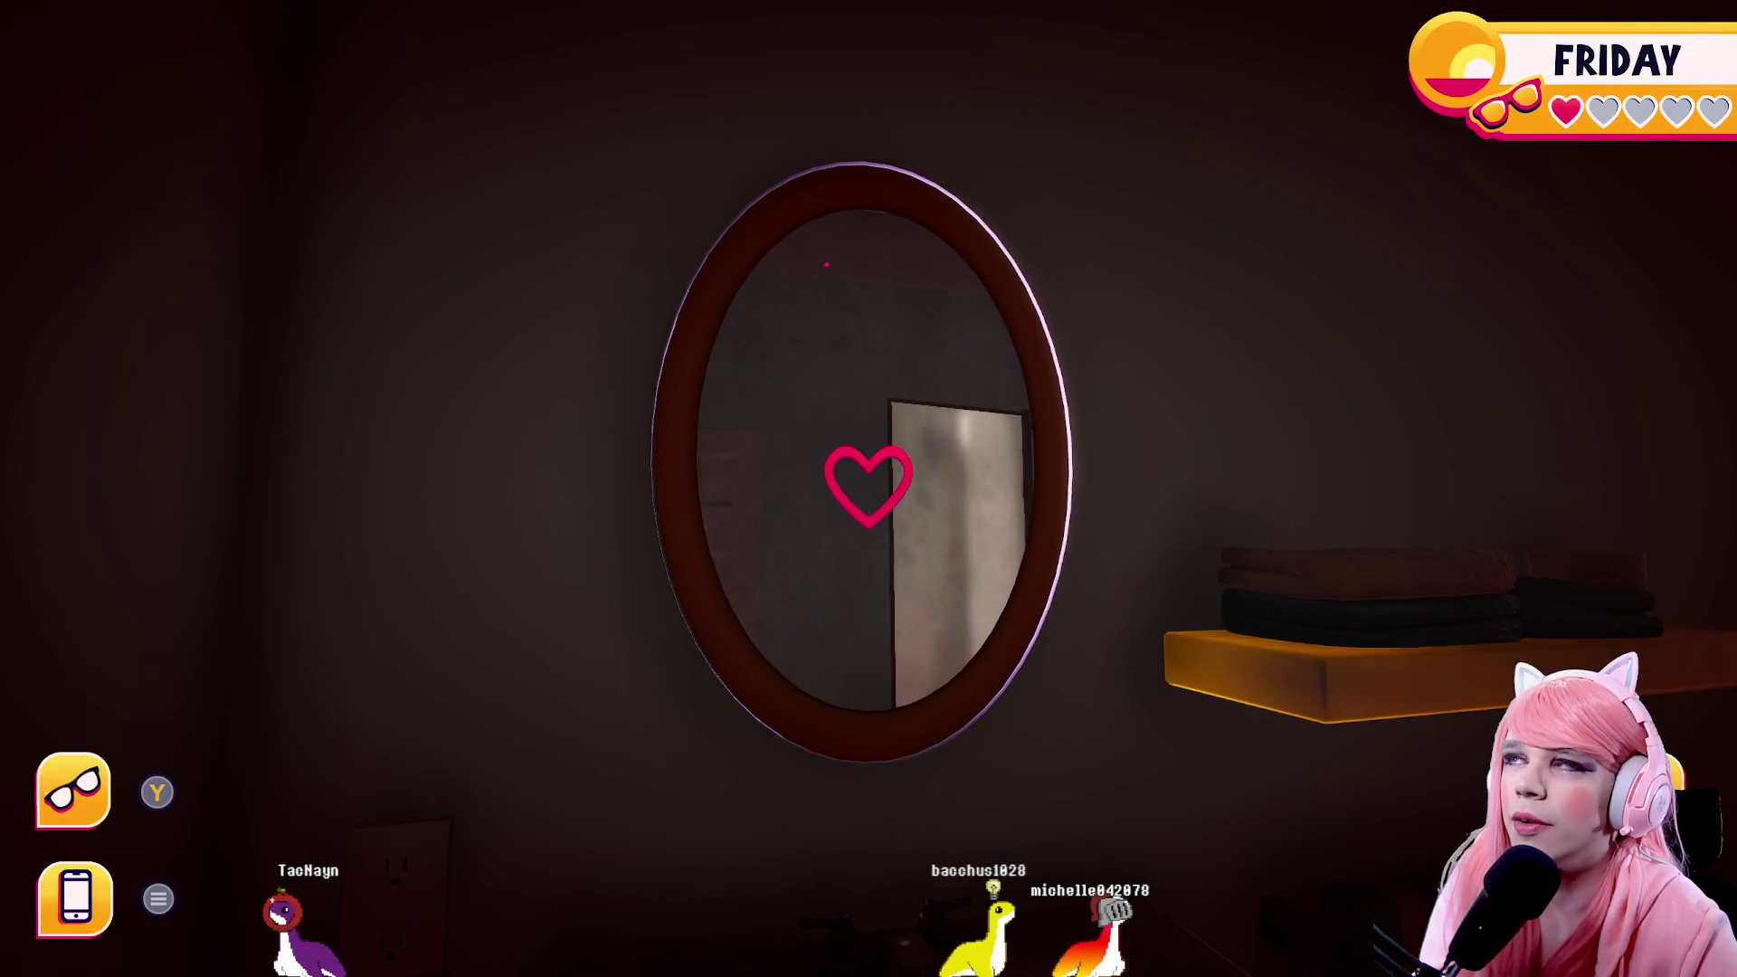
Wander through the hallway, staircase area and bathroom
key(w)
key(Escape)
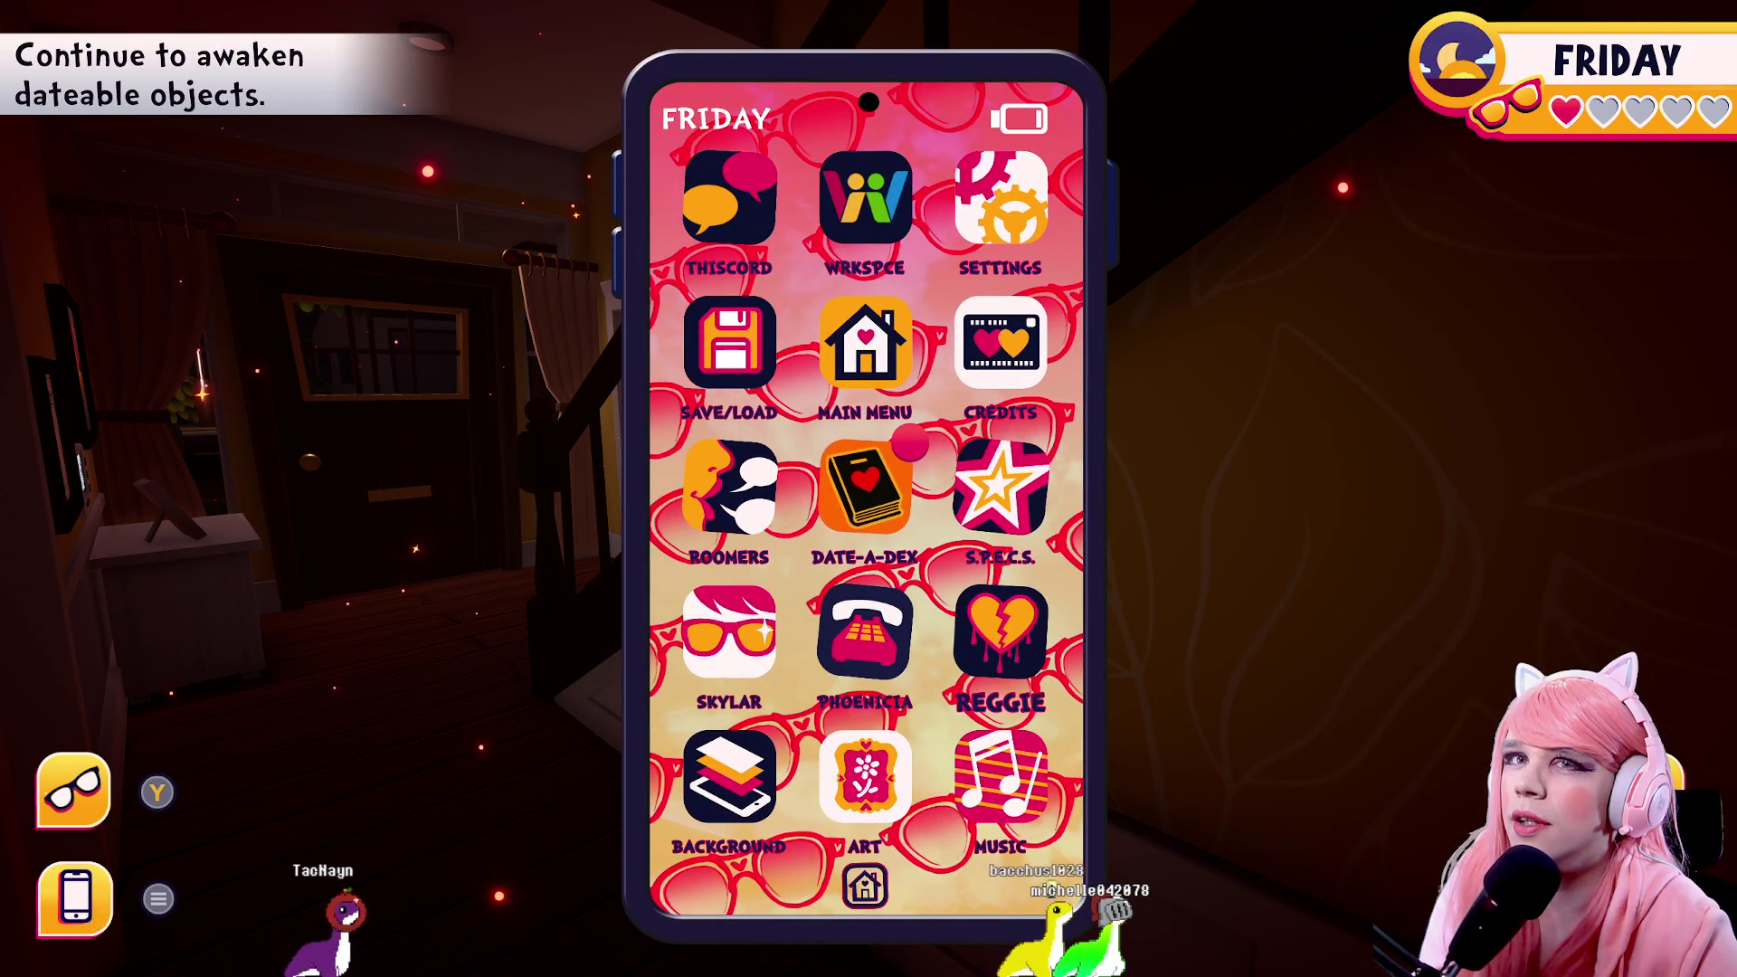
key(Escape)
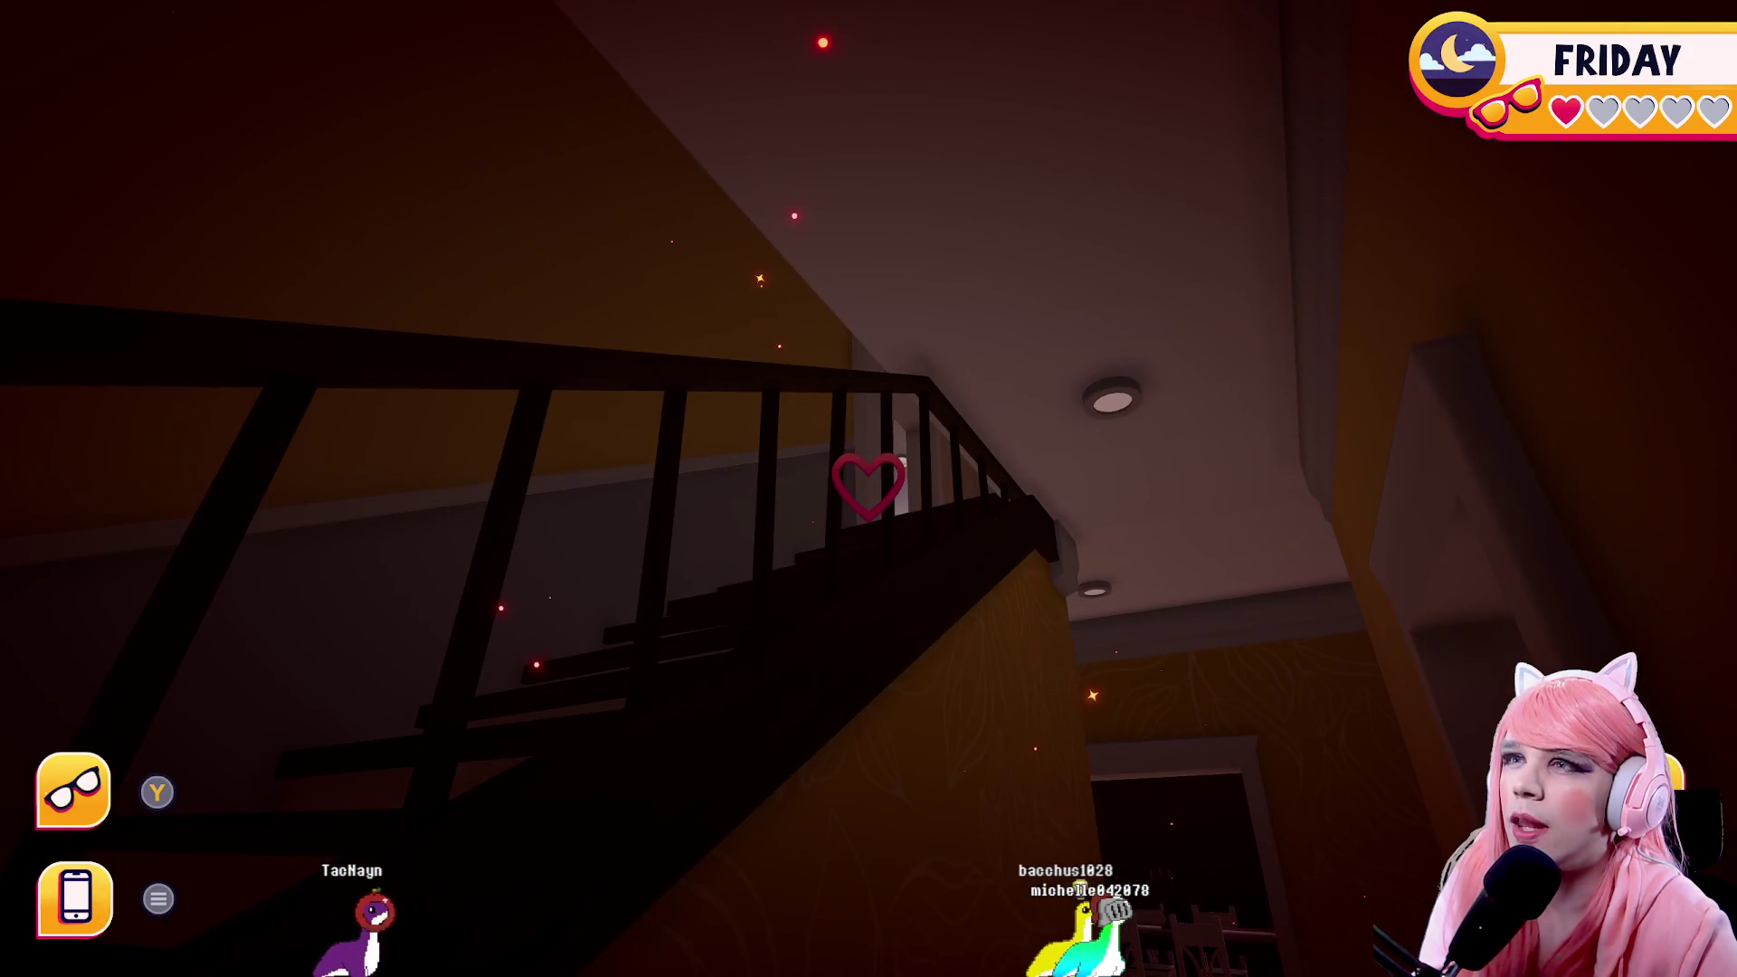
key(w)
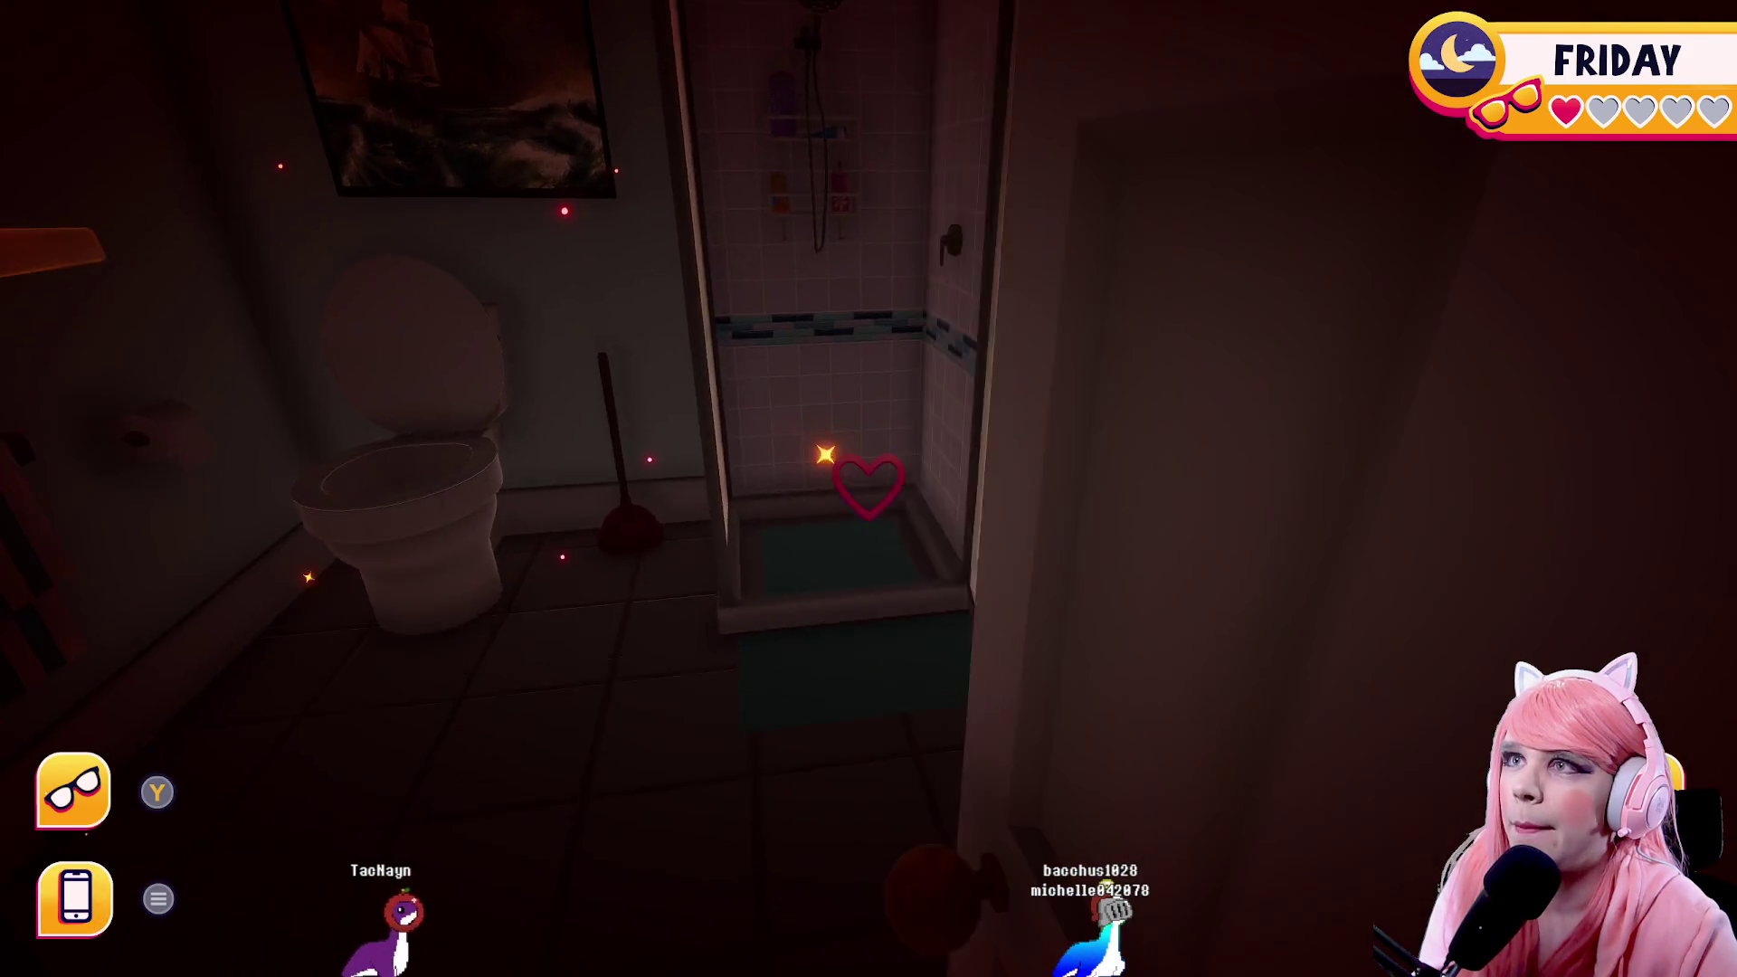
key(w)
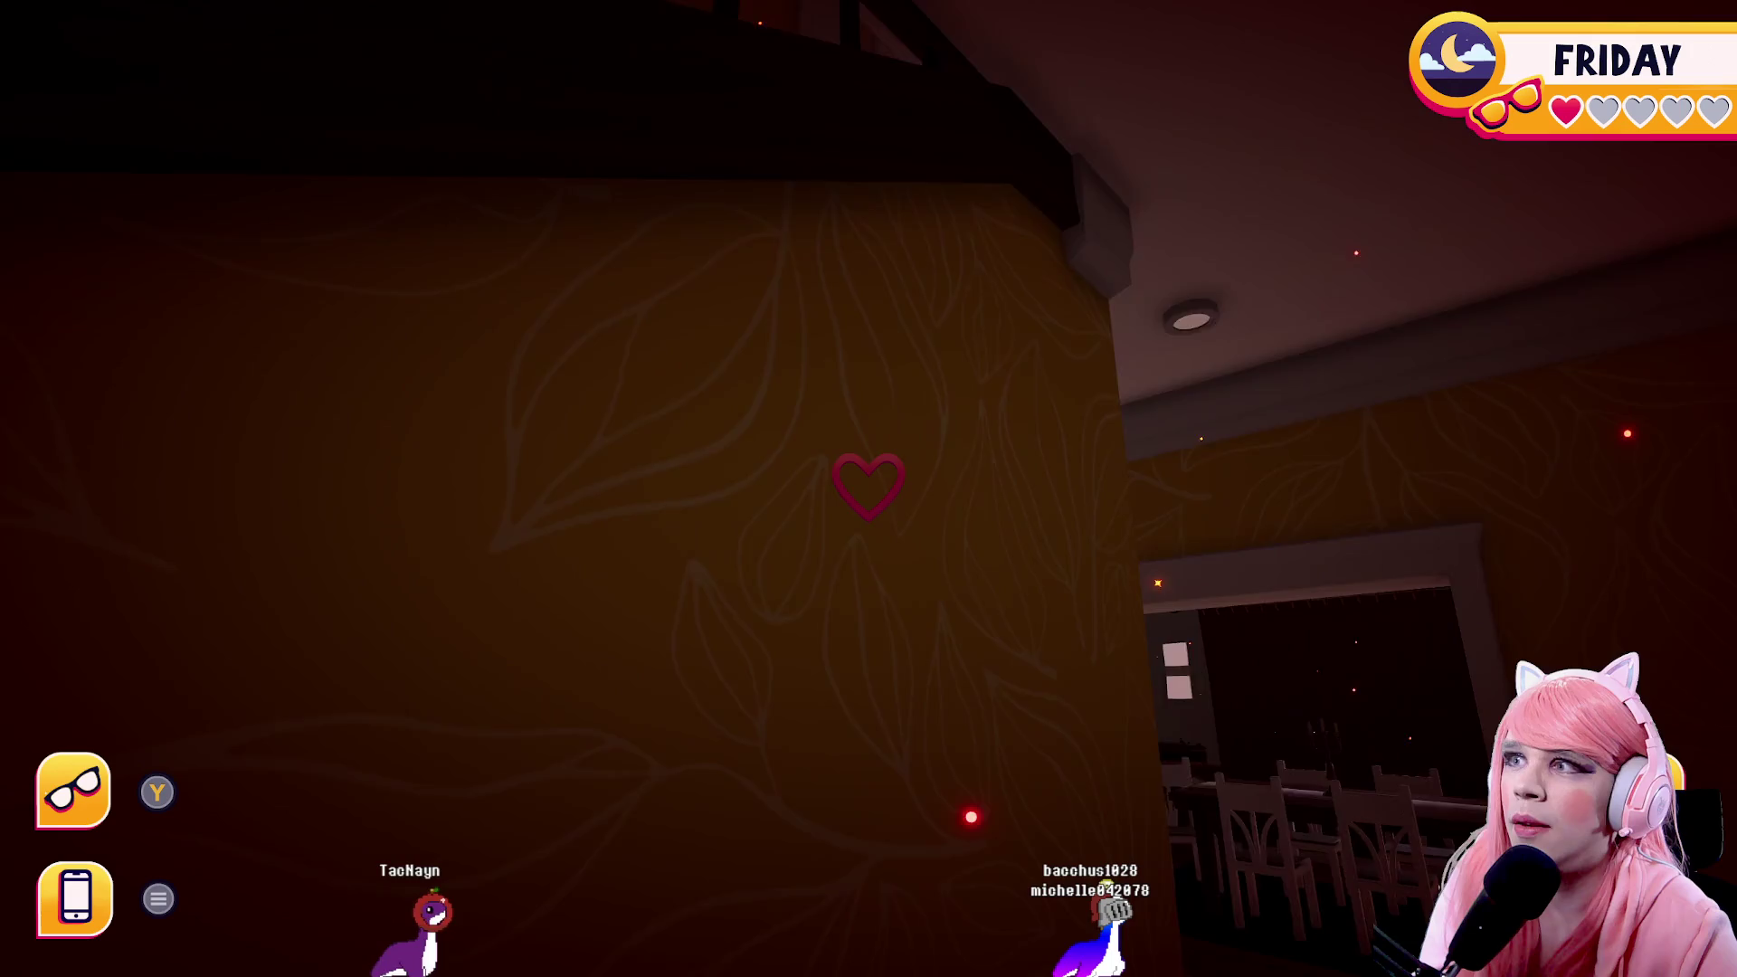
key(s)
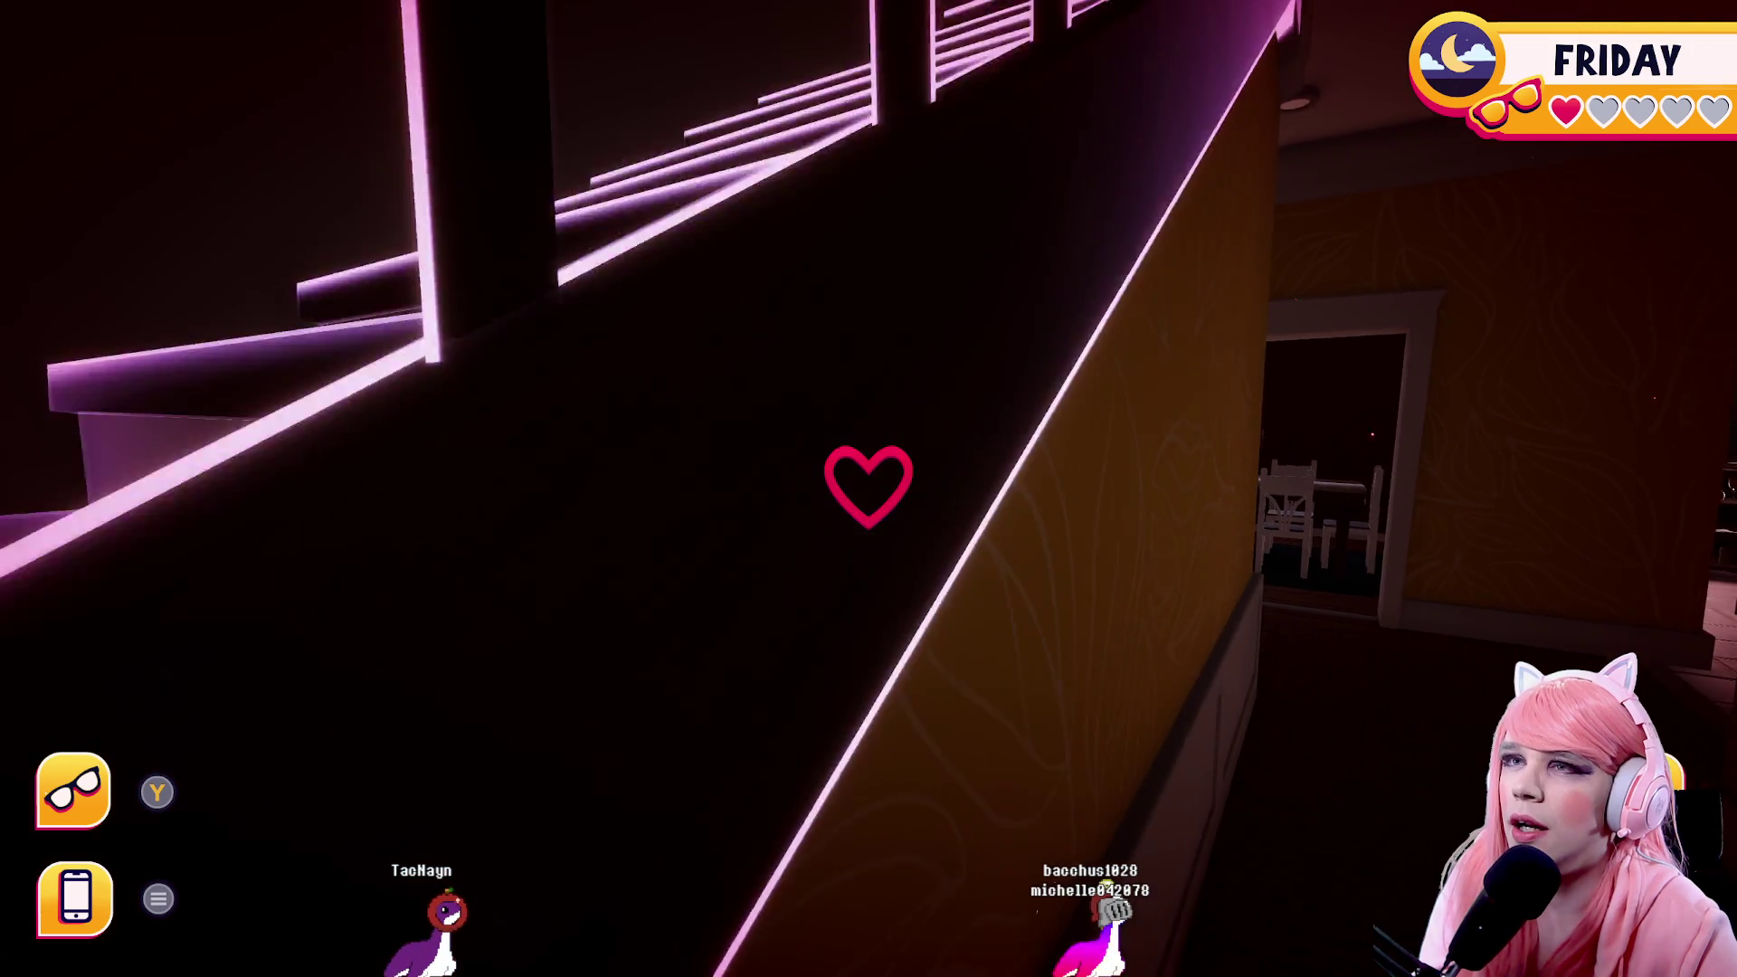
key(w)
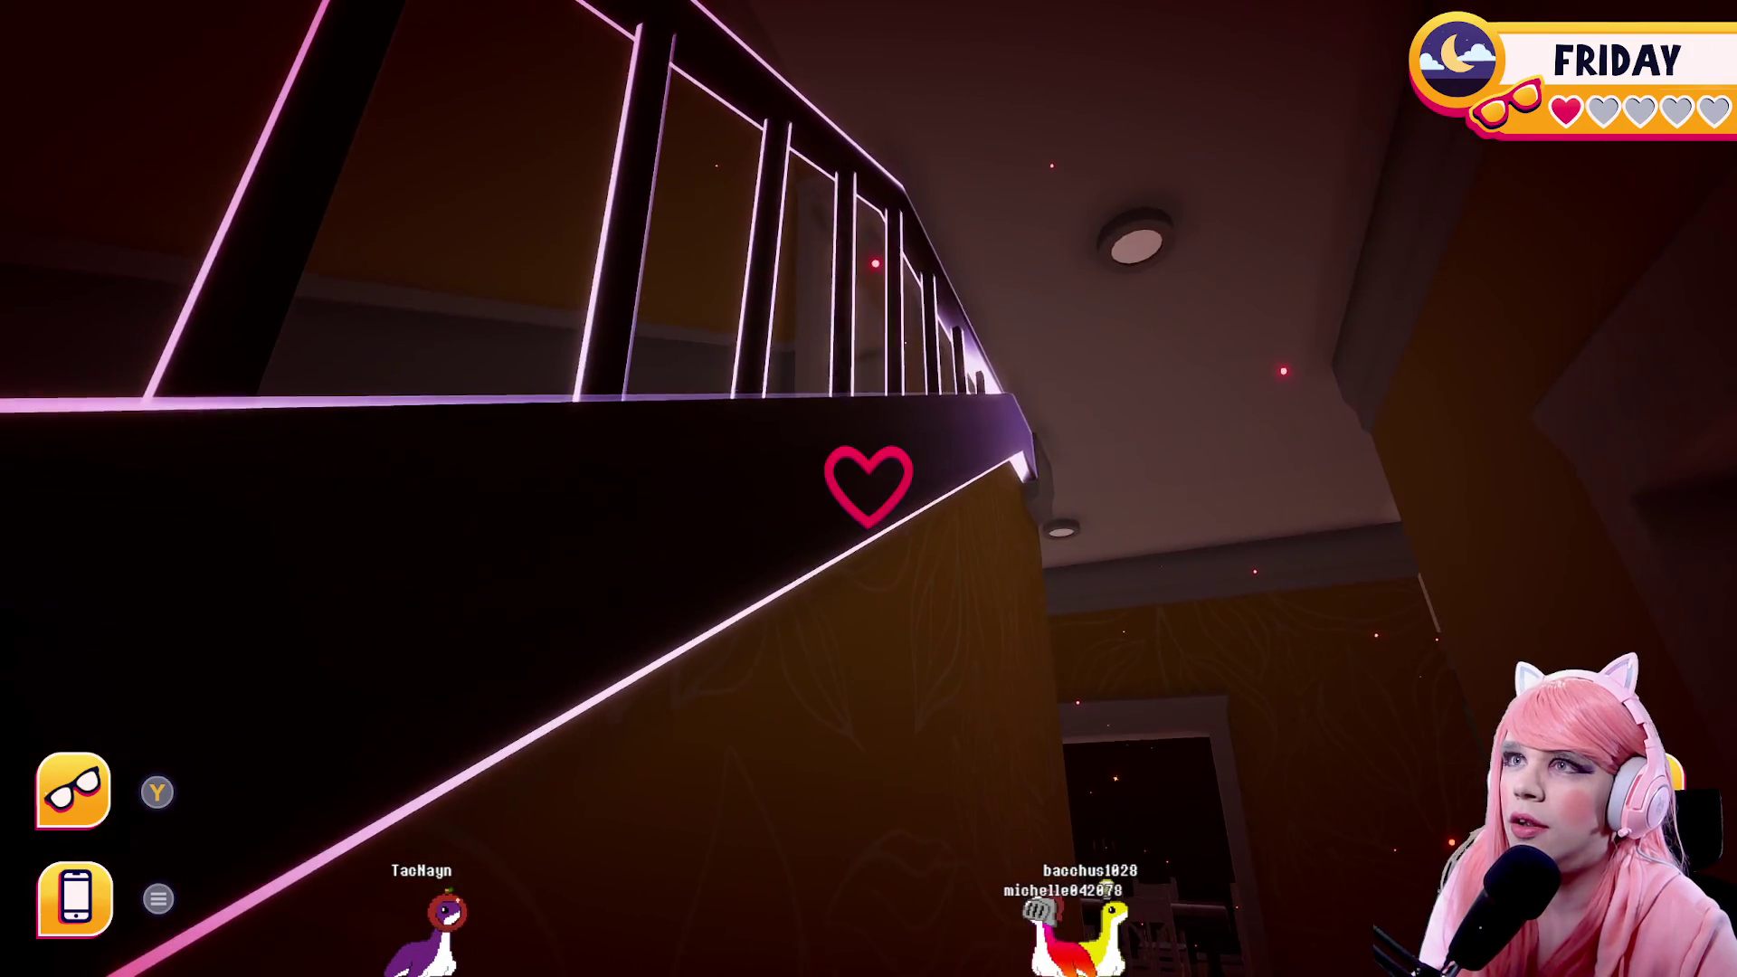
key(w)
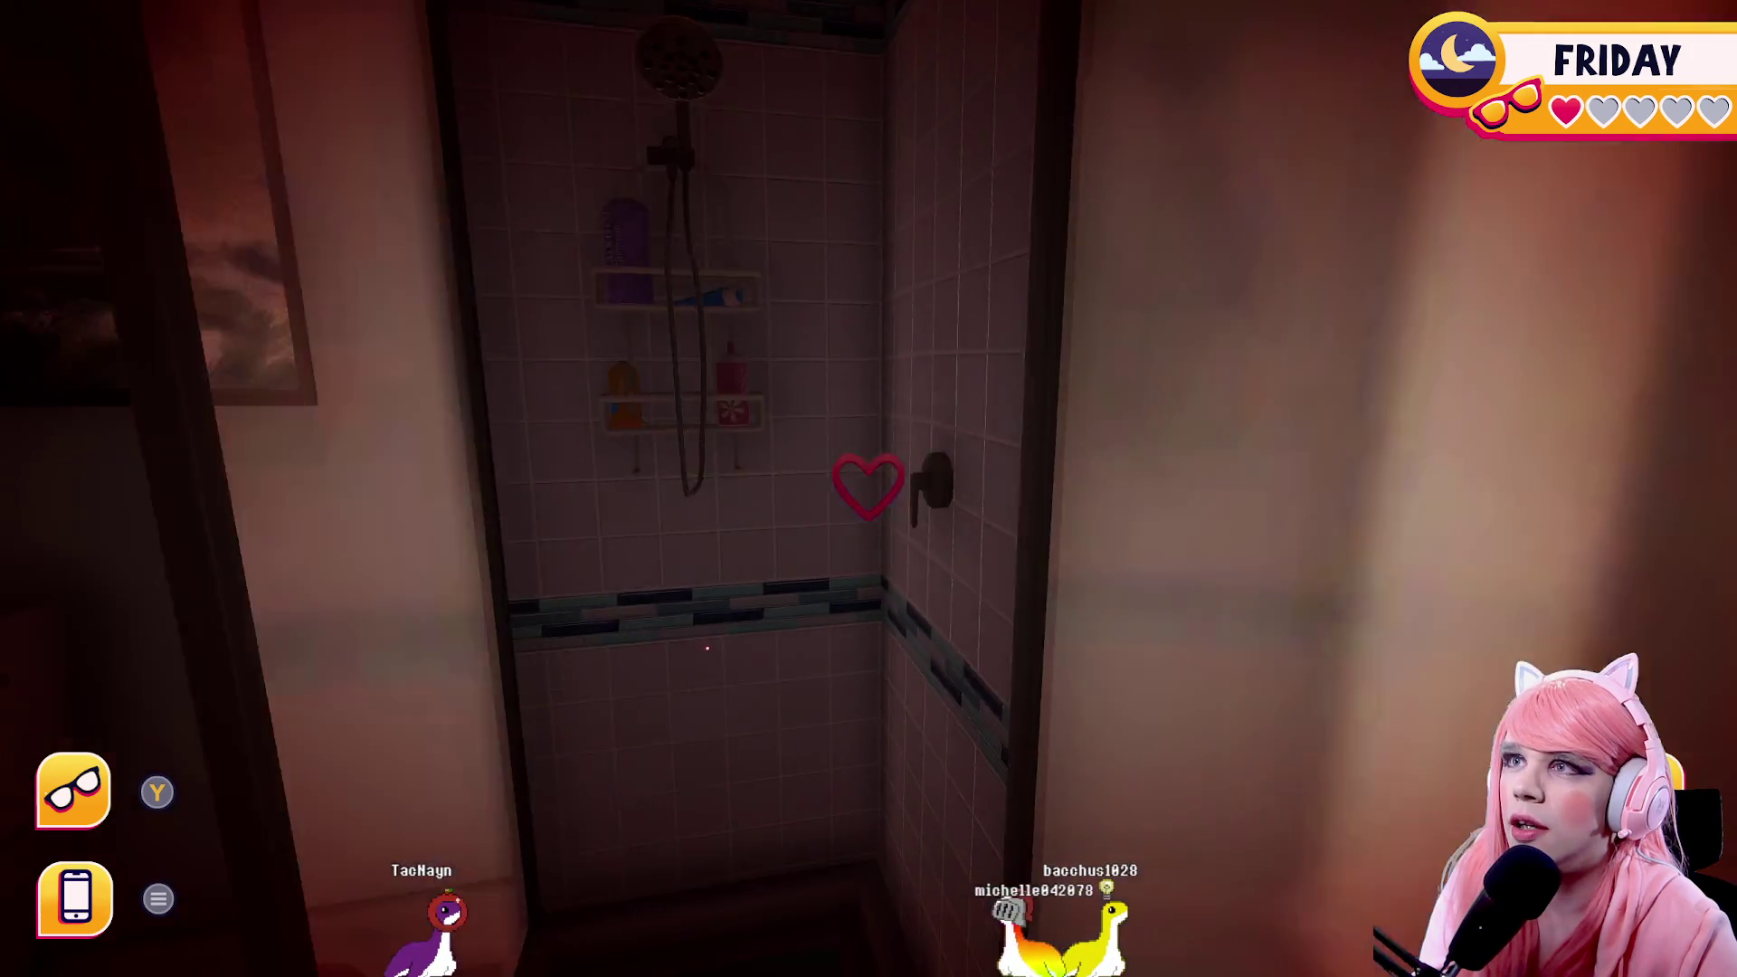
key(w)
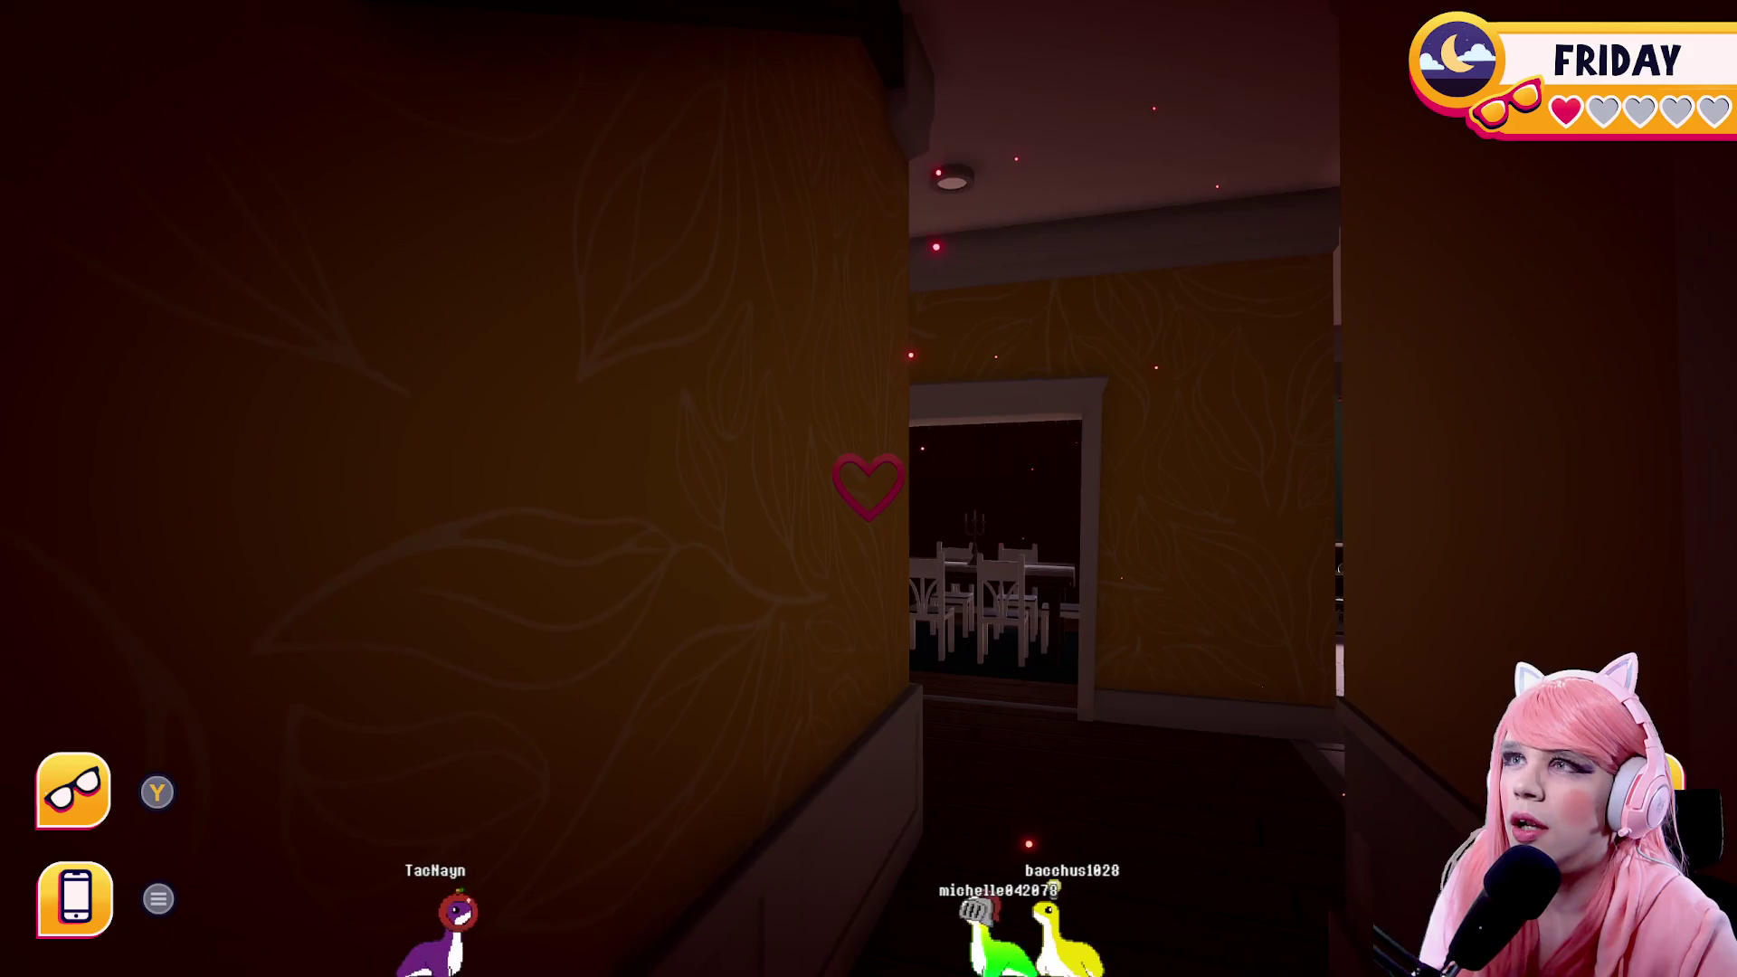
Open the phone's Date-A-Dex and move down the list to Phoenicia
key(Escape)
click(864, 511)
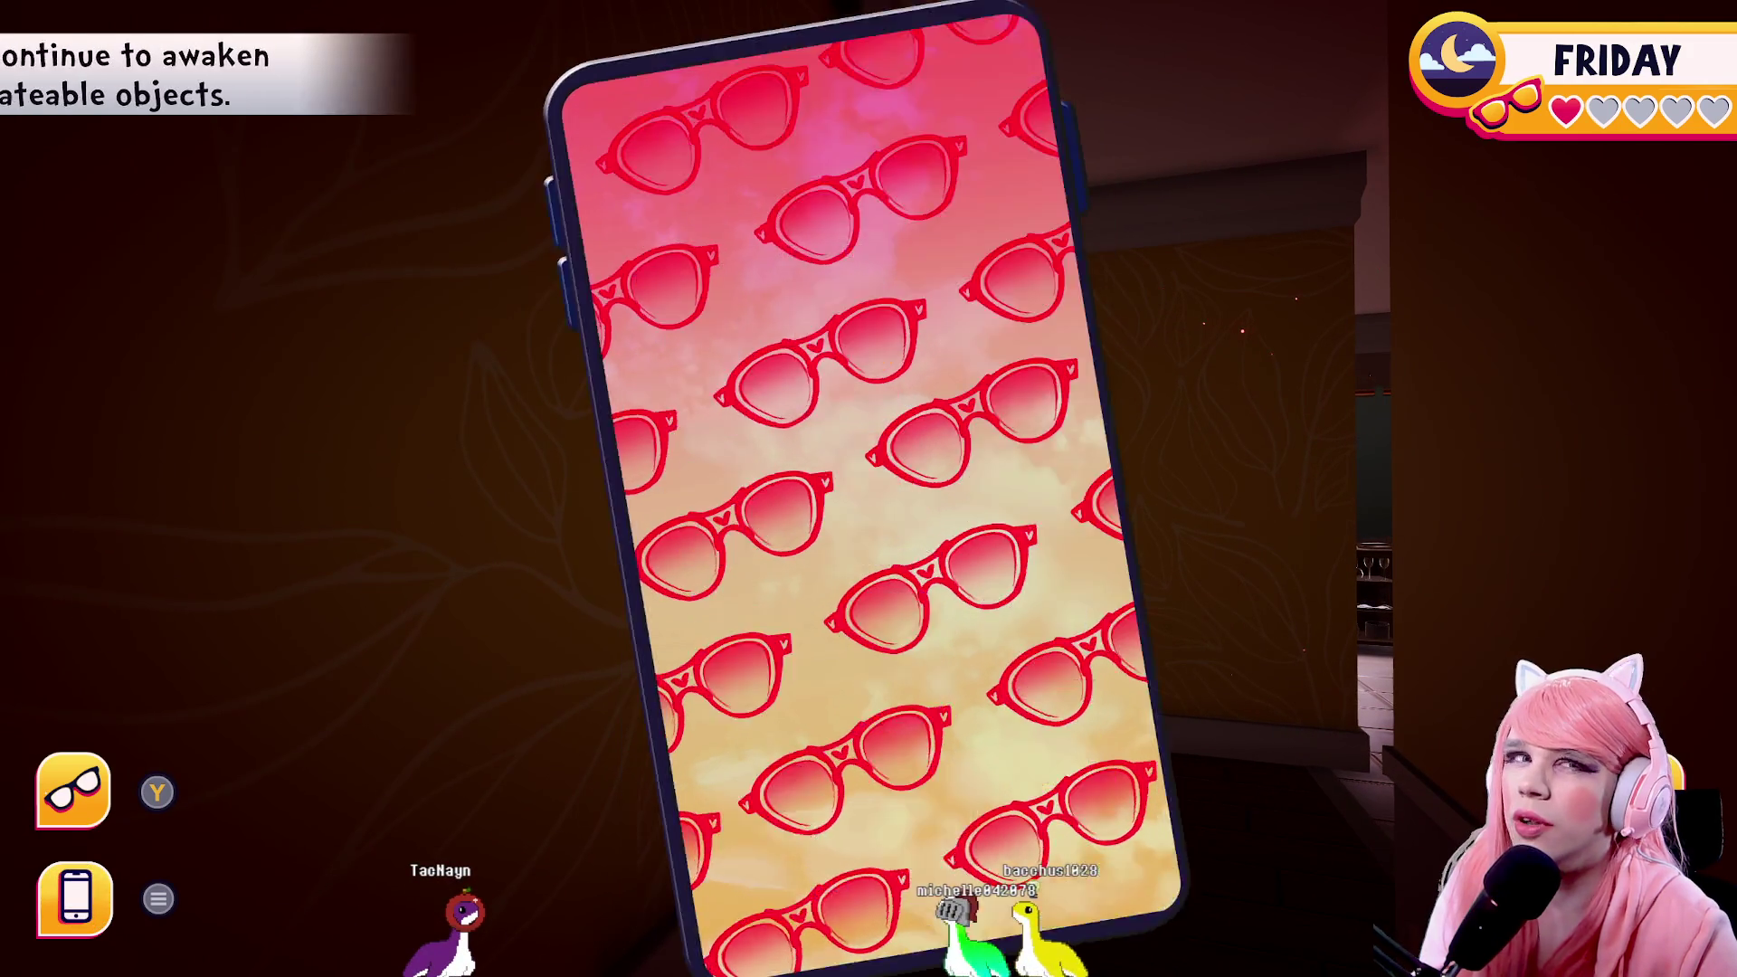
key(Down)
Browse the Date-A-Dex roster past Celia, Gaia, Daisuke and Jean-Loo Pissoir to the last entries
key(Down)
key(Down)
key(Down)
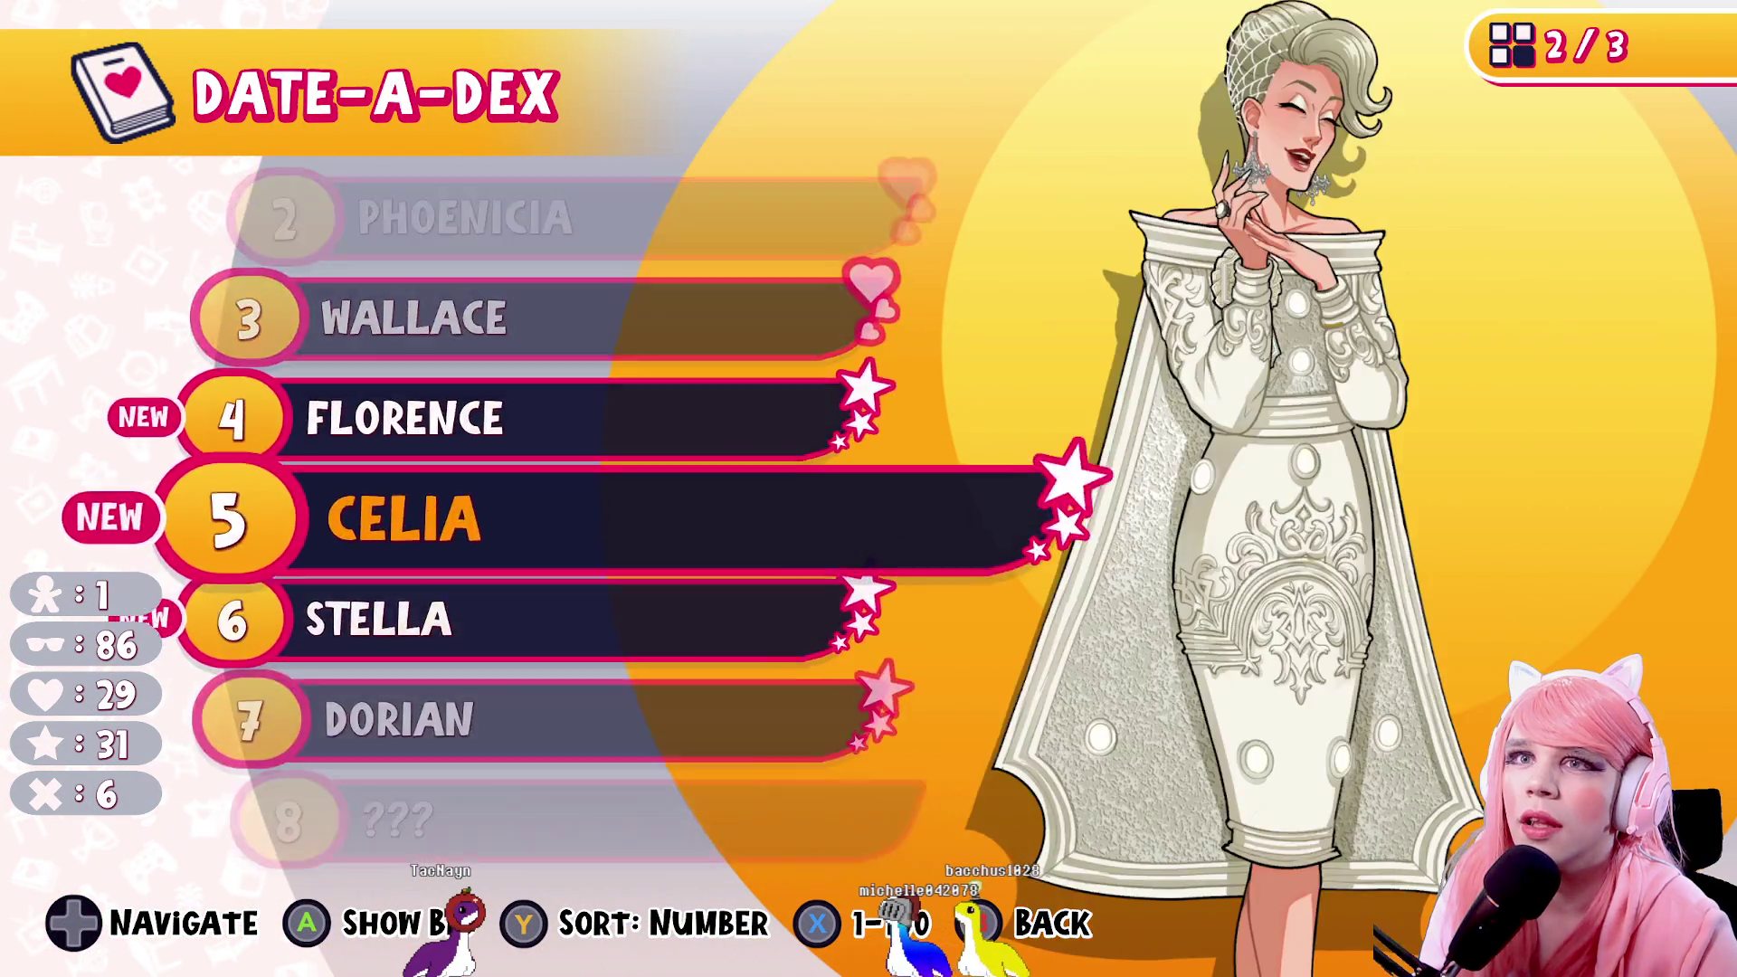
key(Down)
key(Down)
key(Down)
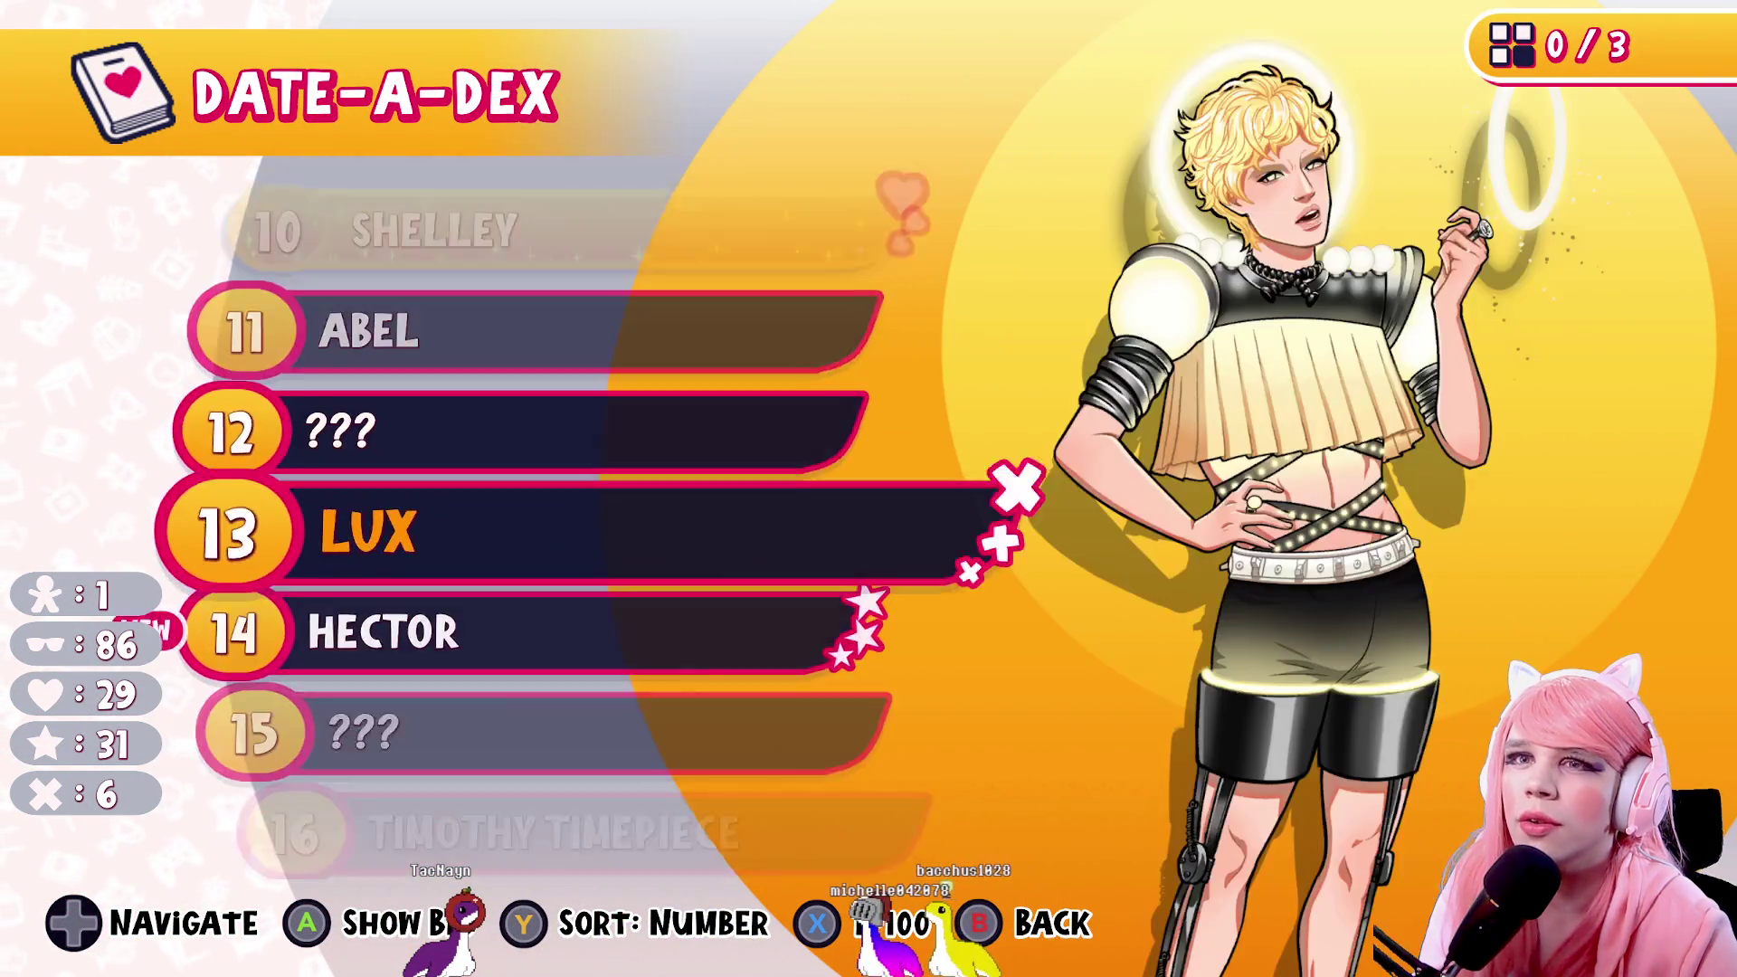
key(Down)
key(Down)
key(Down)
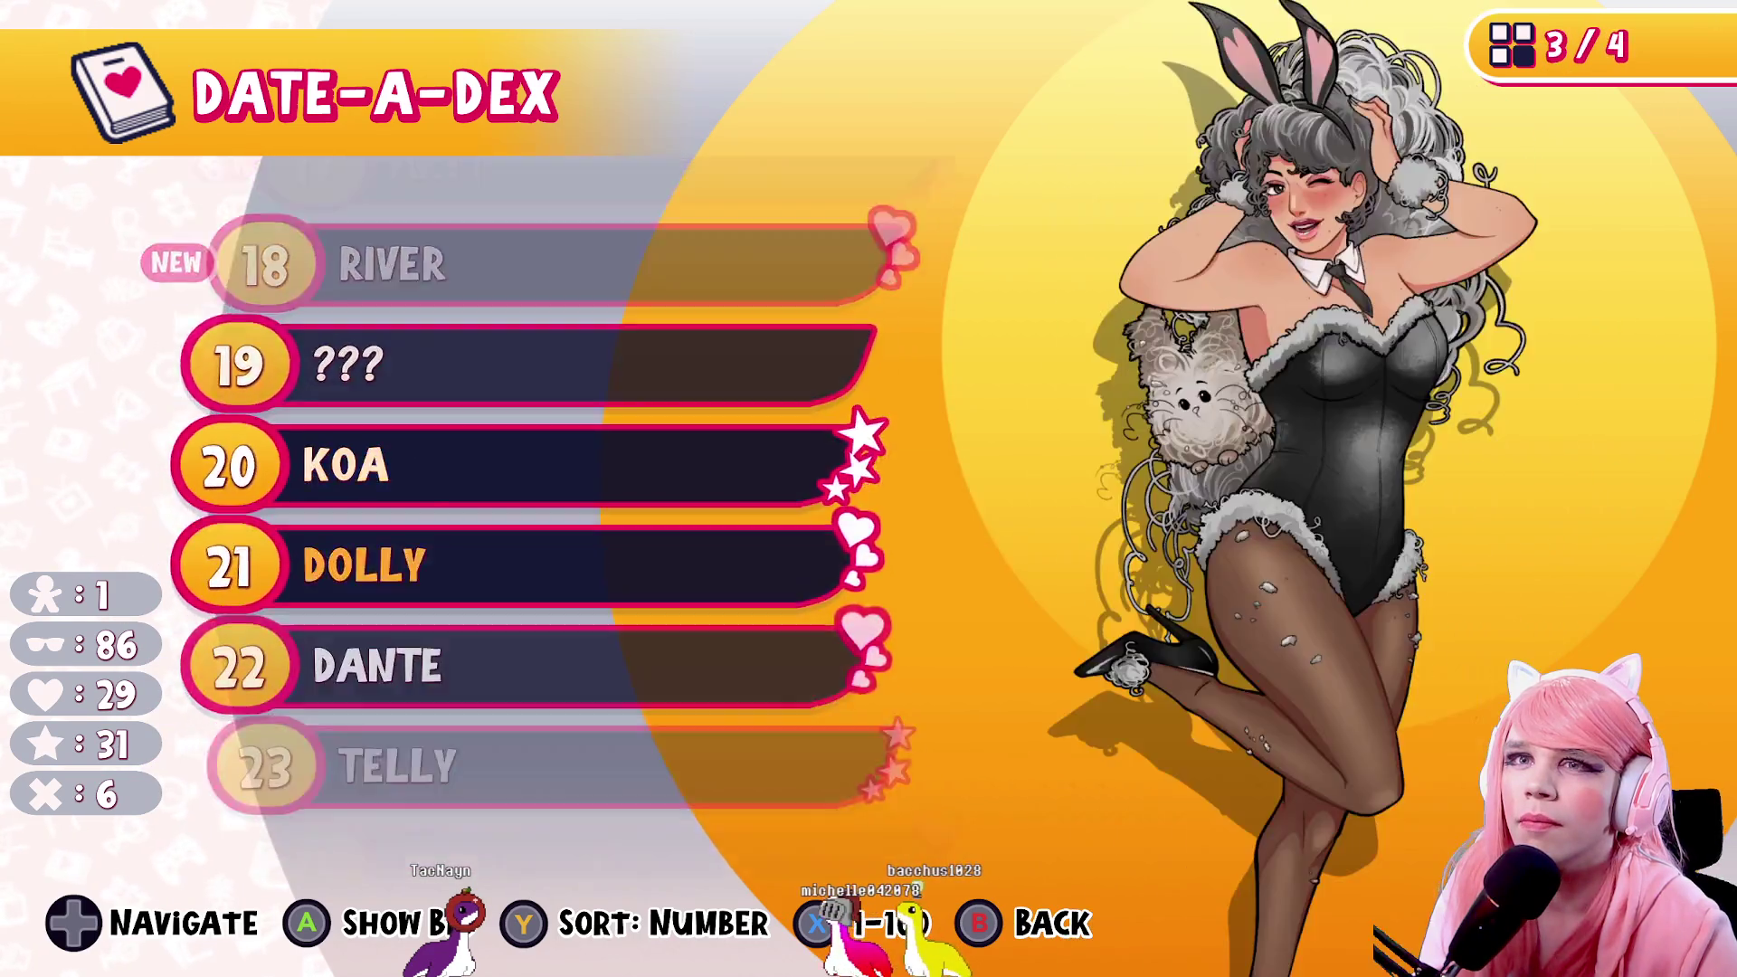
key(Down)
key(Down)
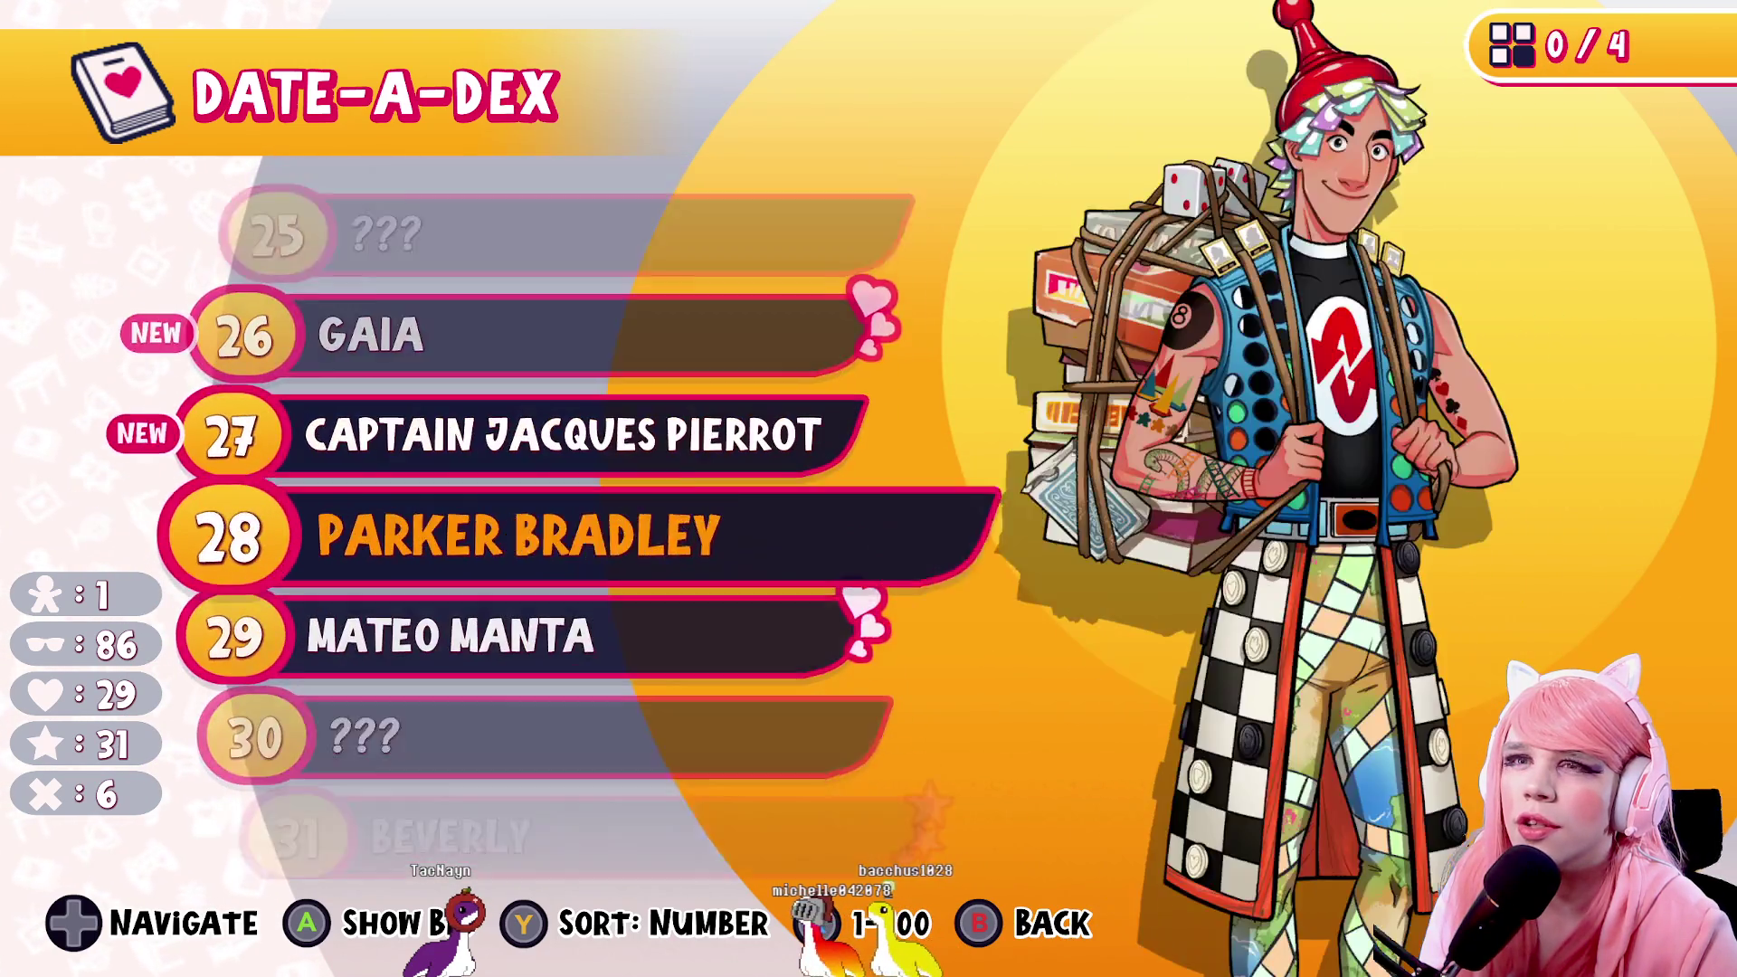
key(Down)
key(Down)
key(Down)
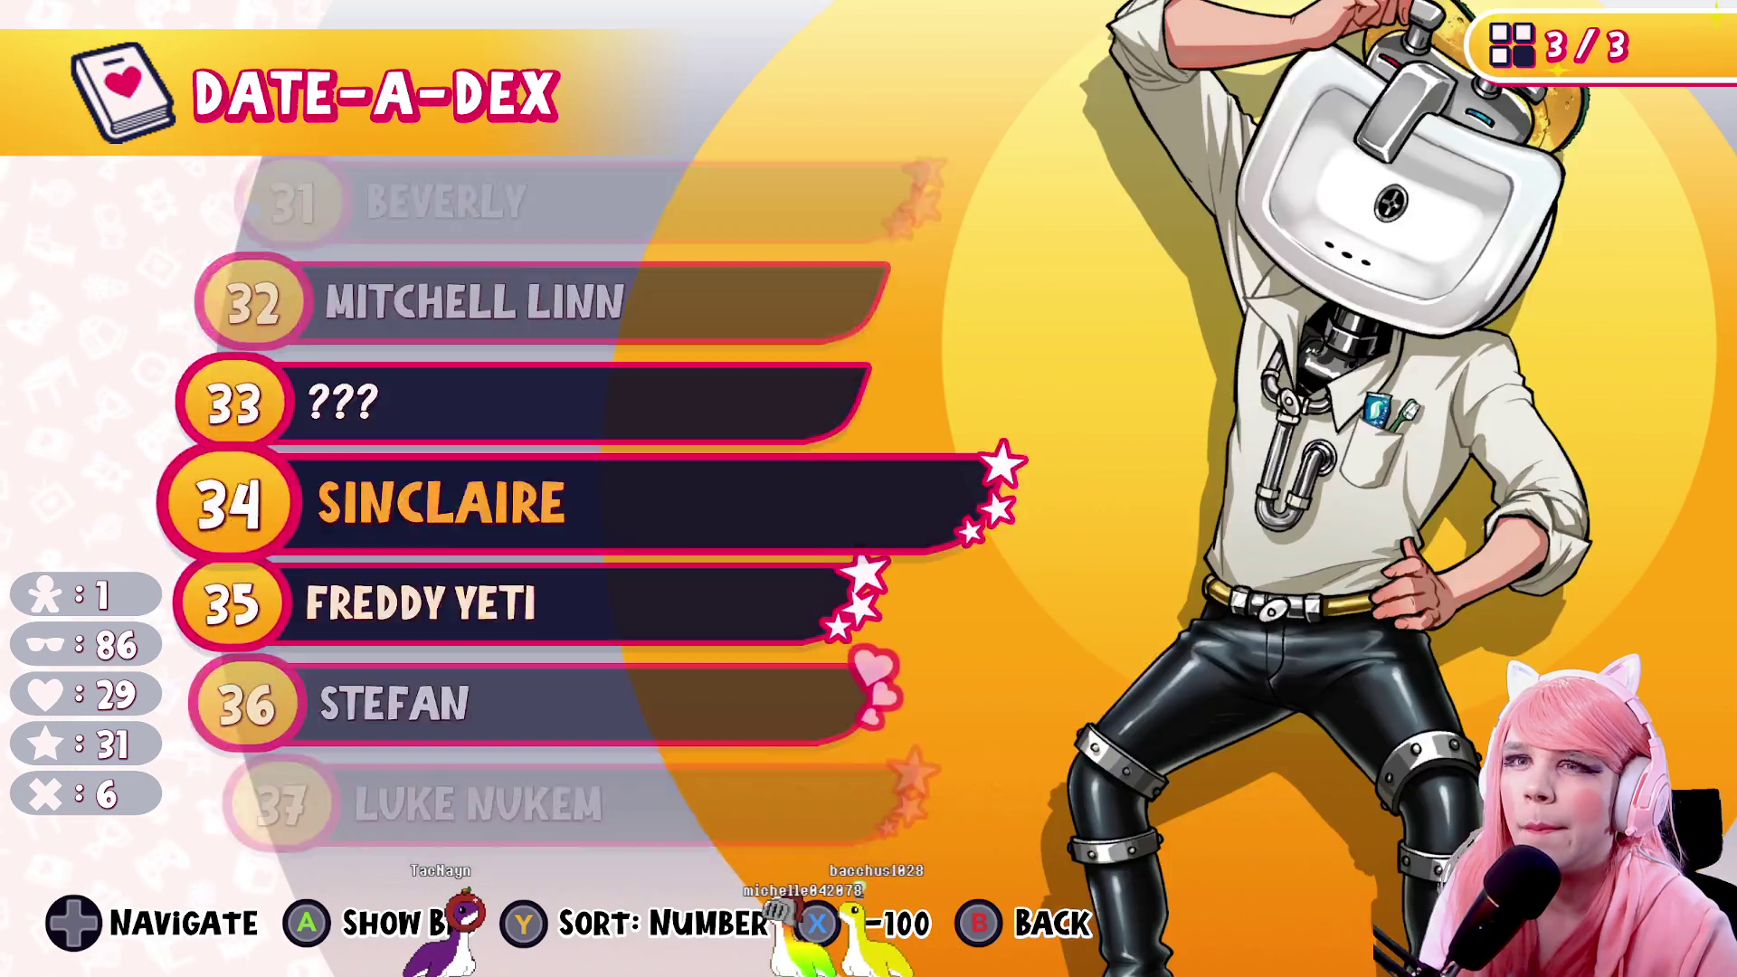
key(Down)
key(Down)
key(Down)
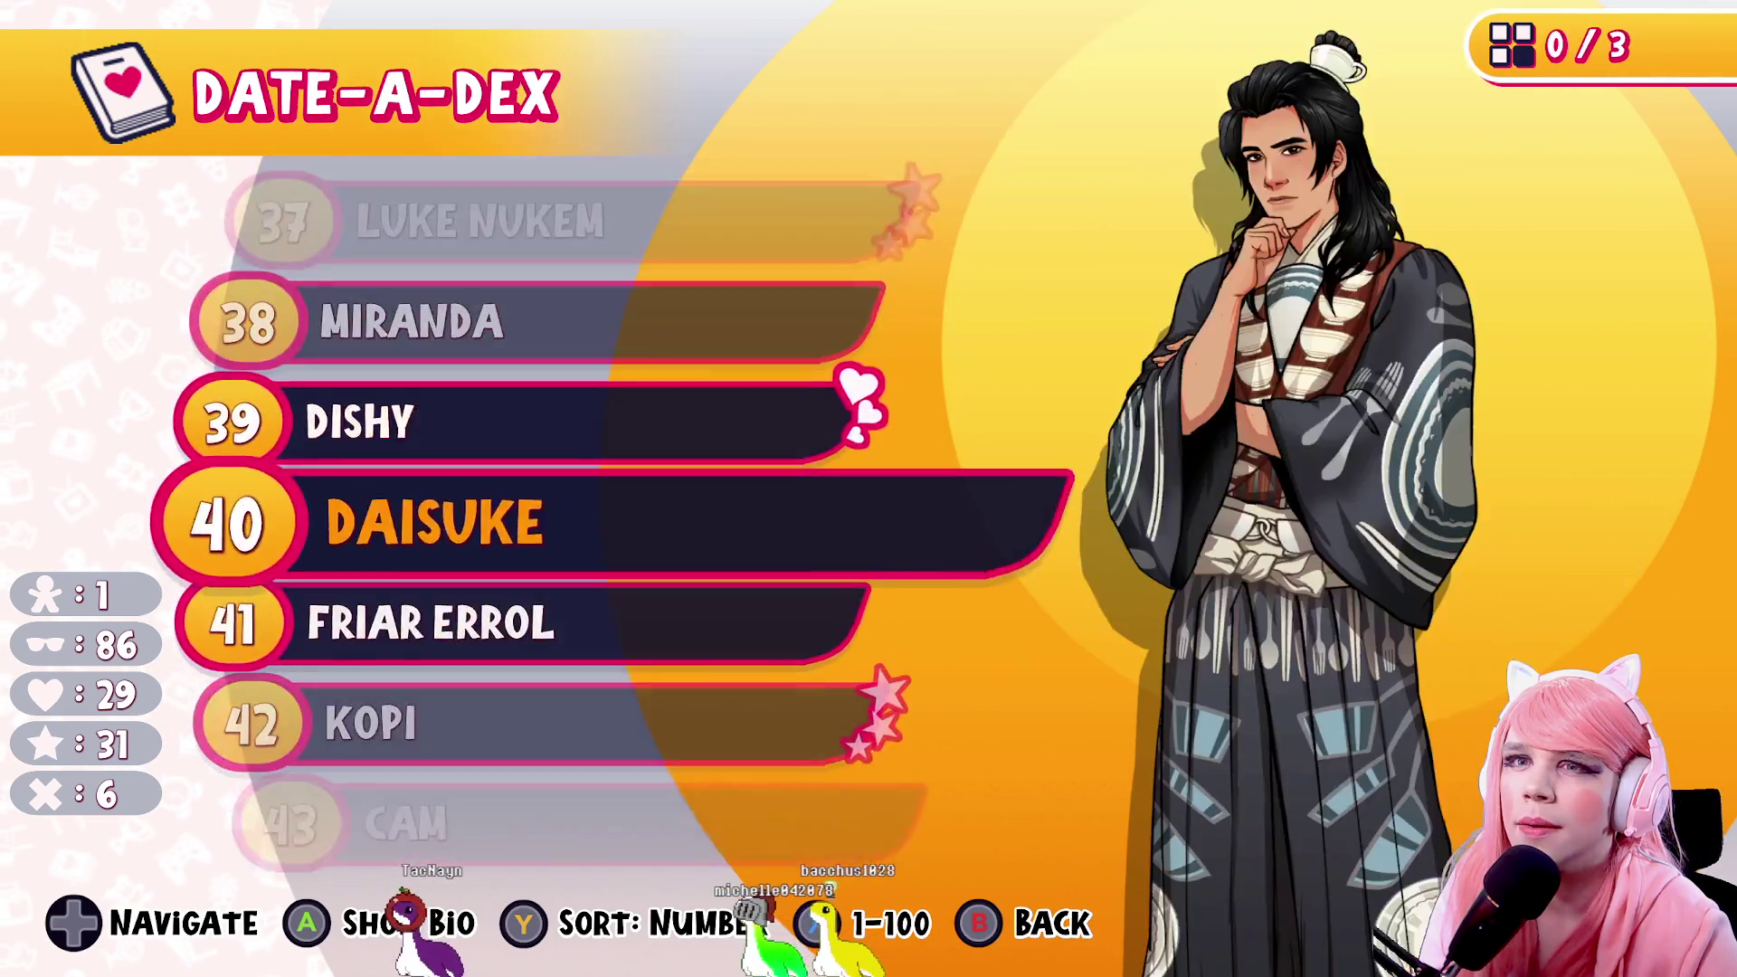
key(Down)
key(Down)
key(Down)
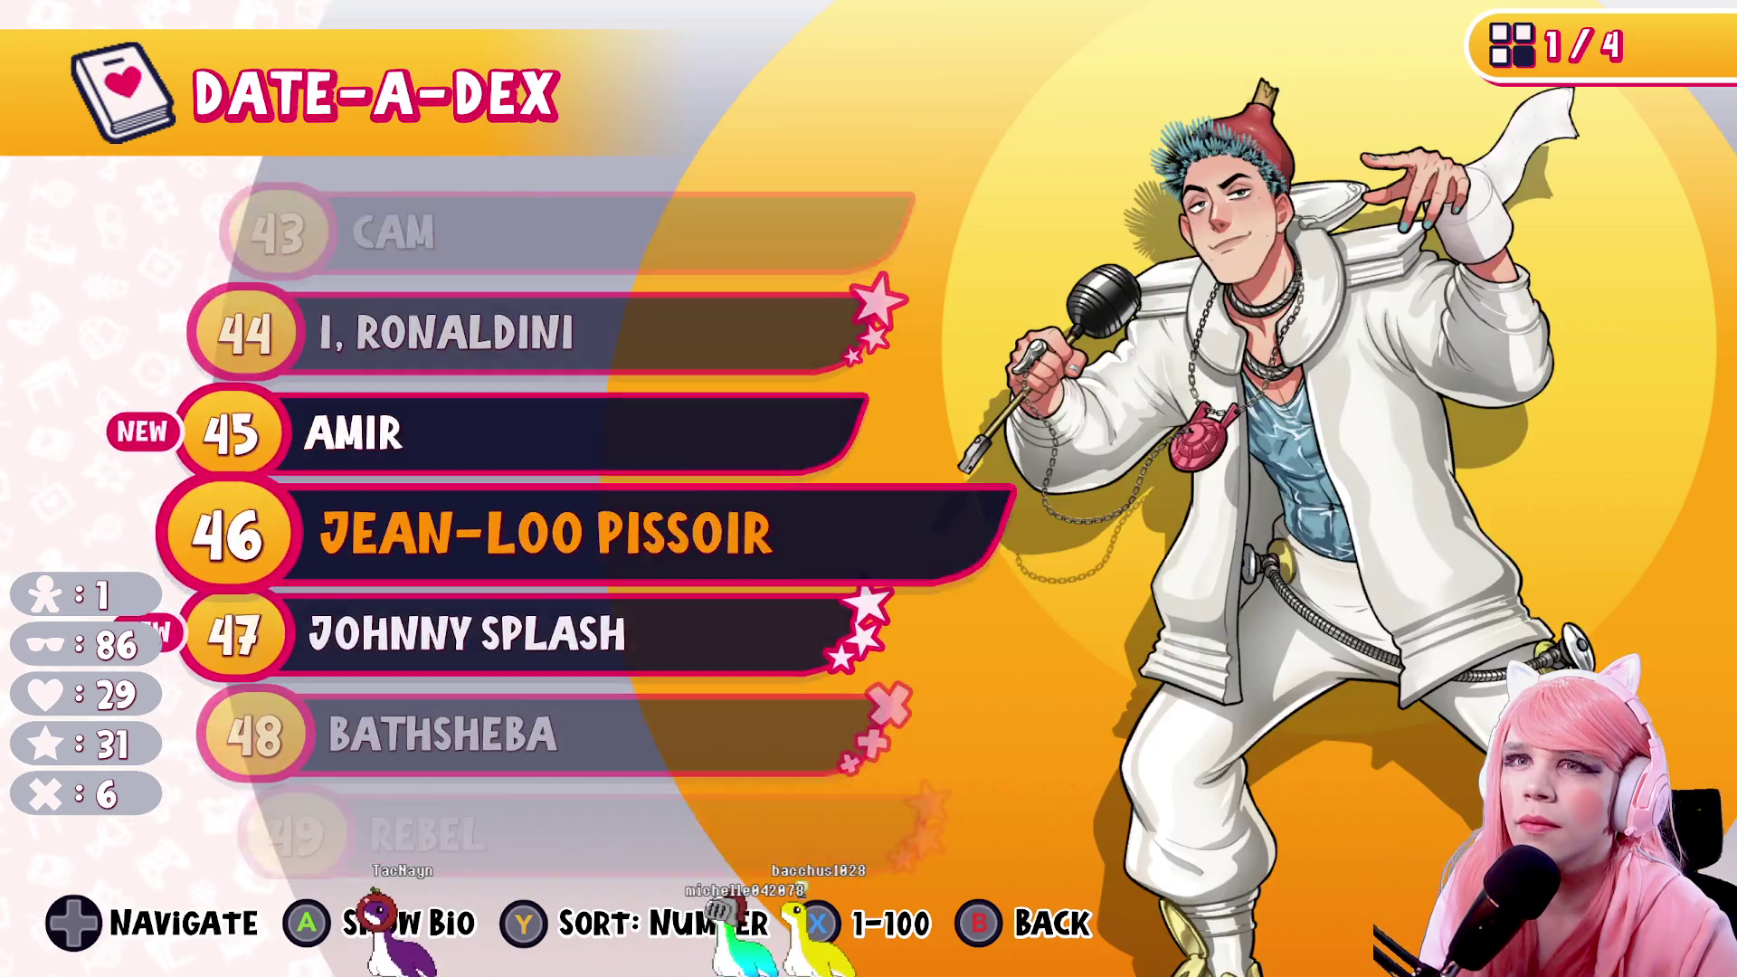
key(Down)
key(Down)
key(Down)
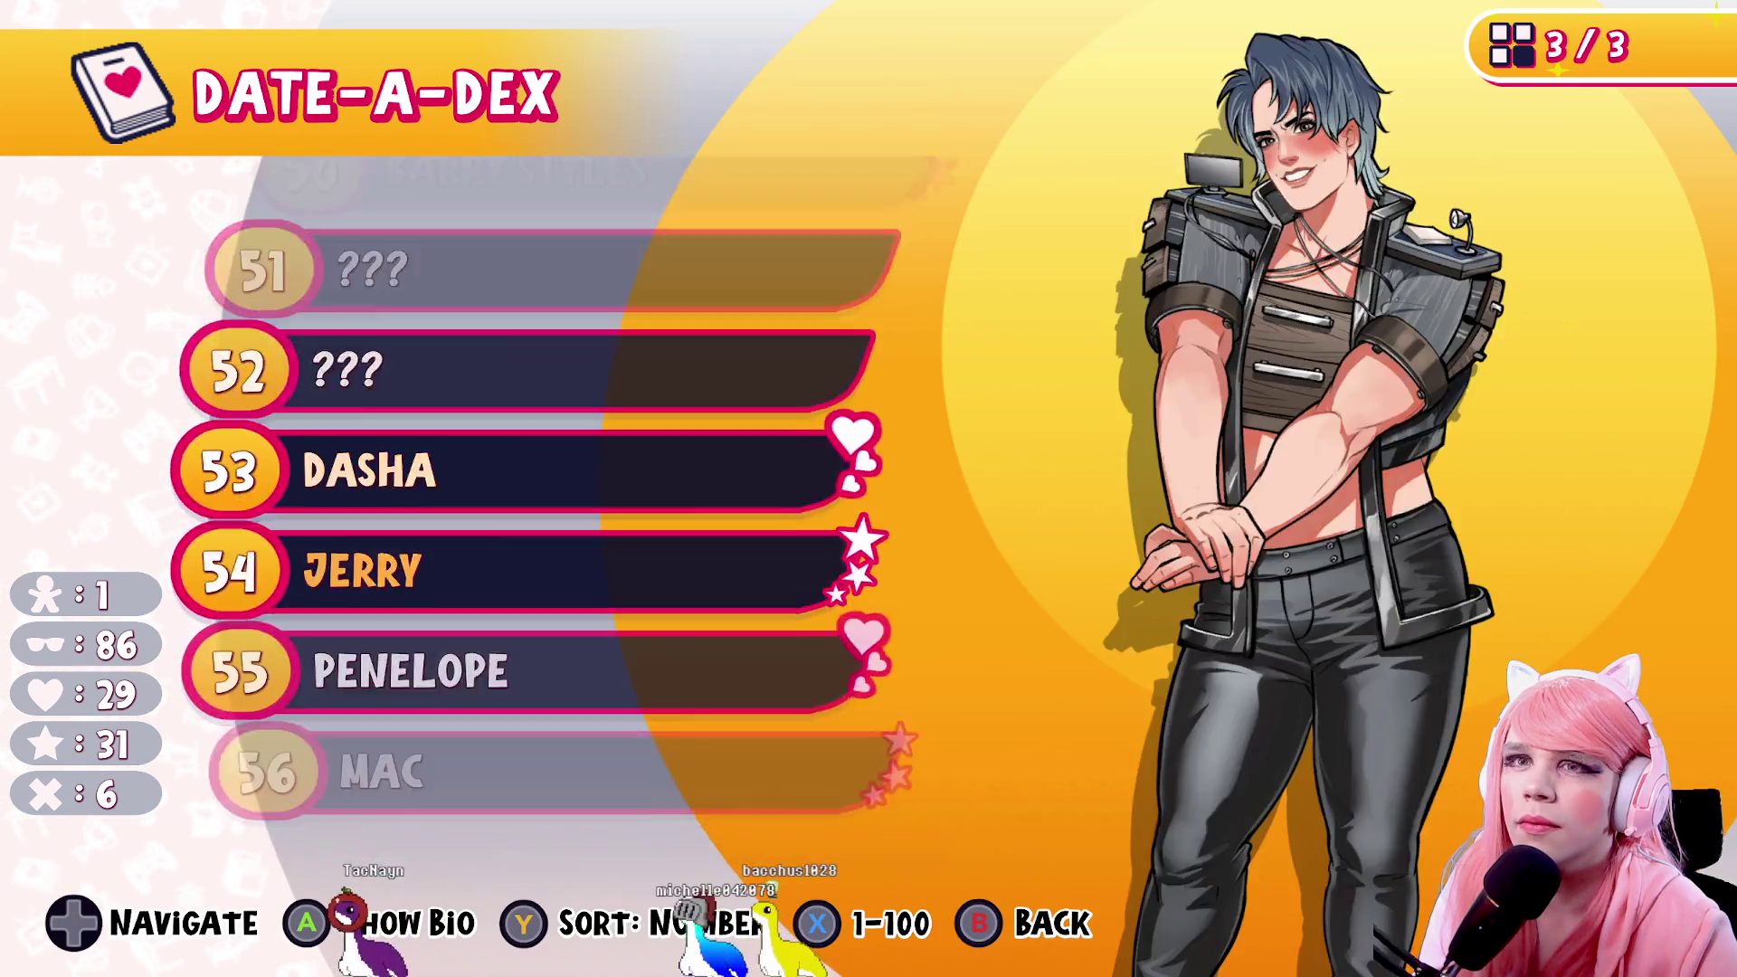
key(Down)
key(Down)
key(Down)
key(Escape)
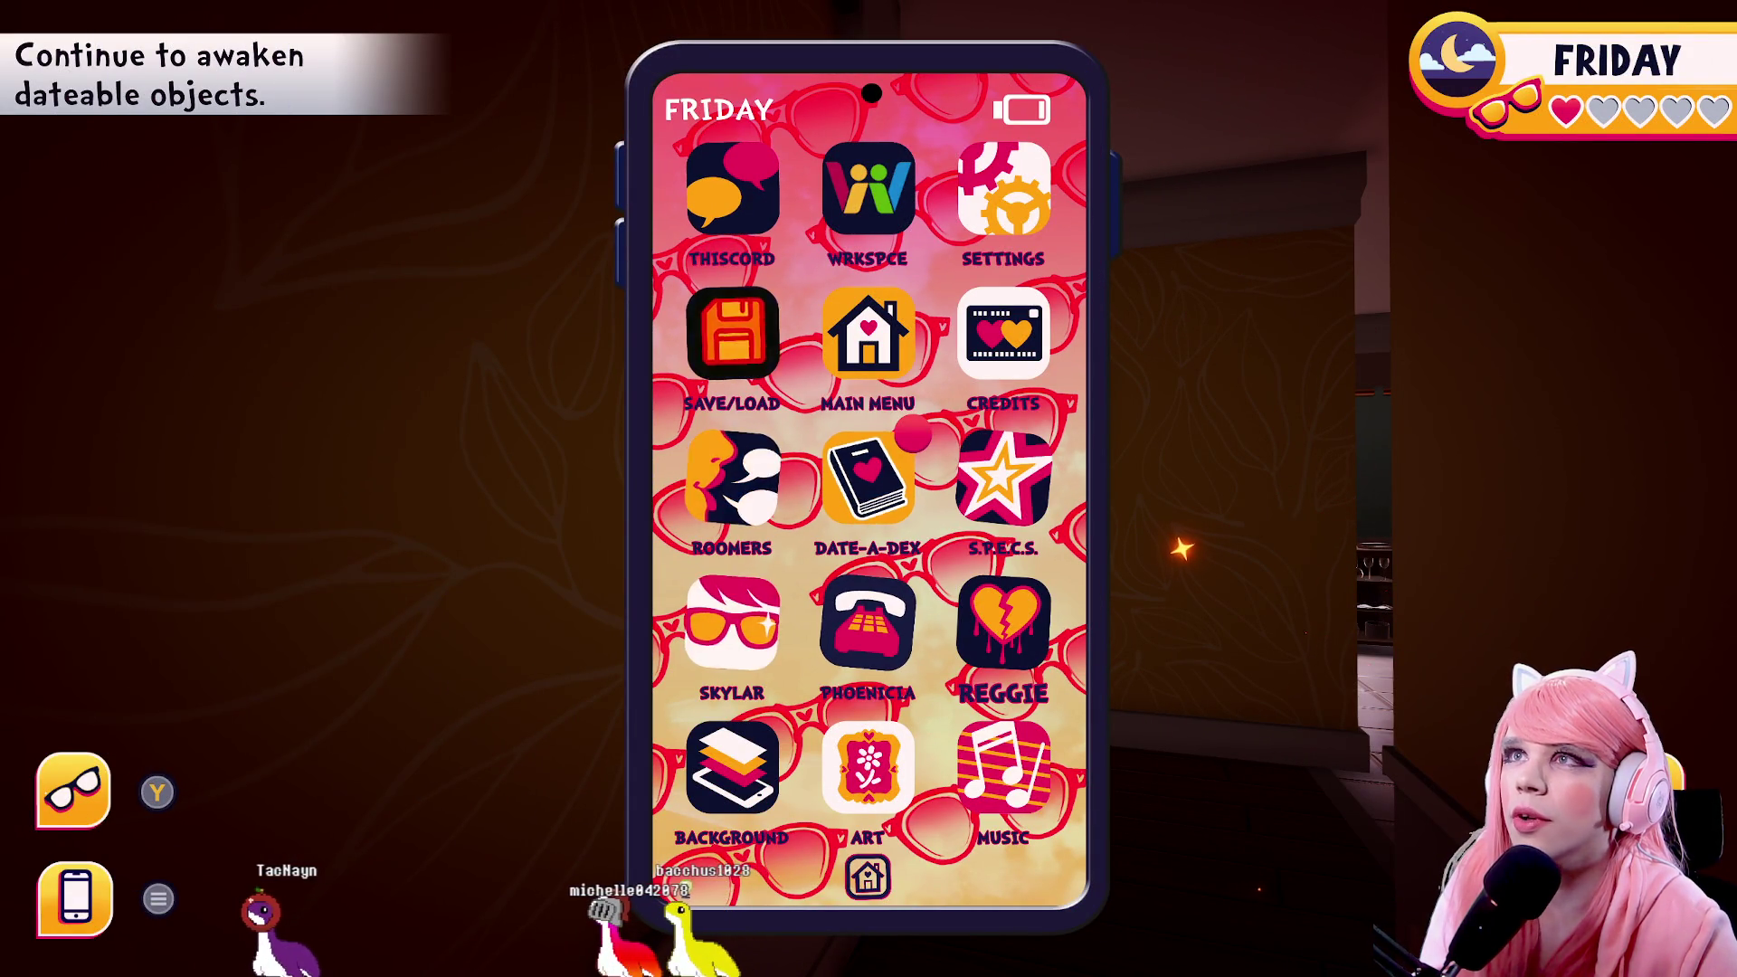
Check the WRKSPCE work chat, put the phone away and talk to the object in view
key(Return)
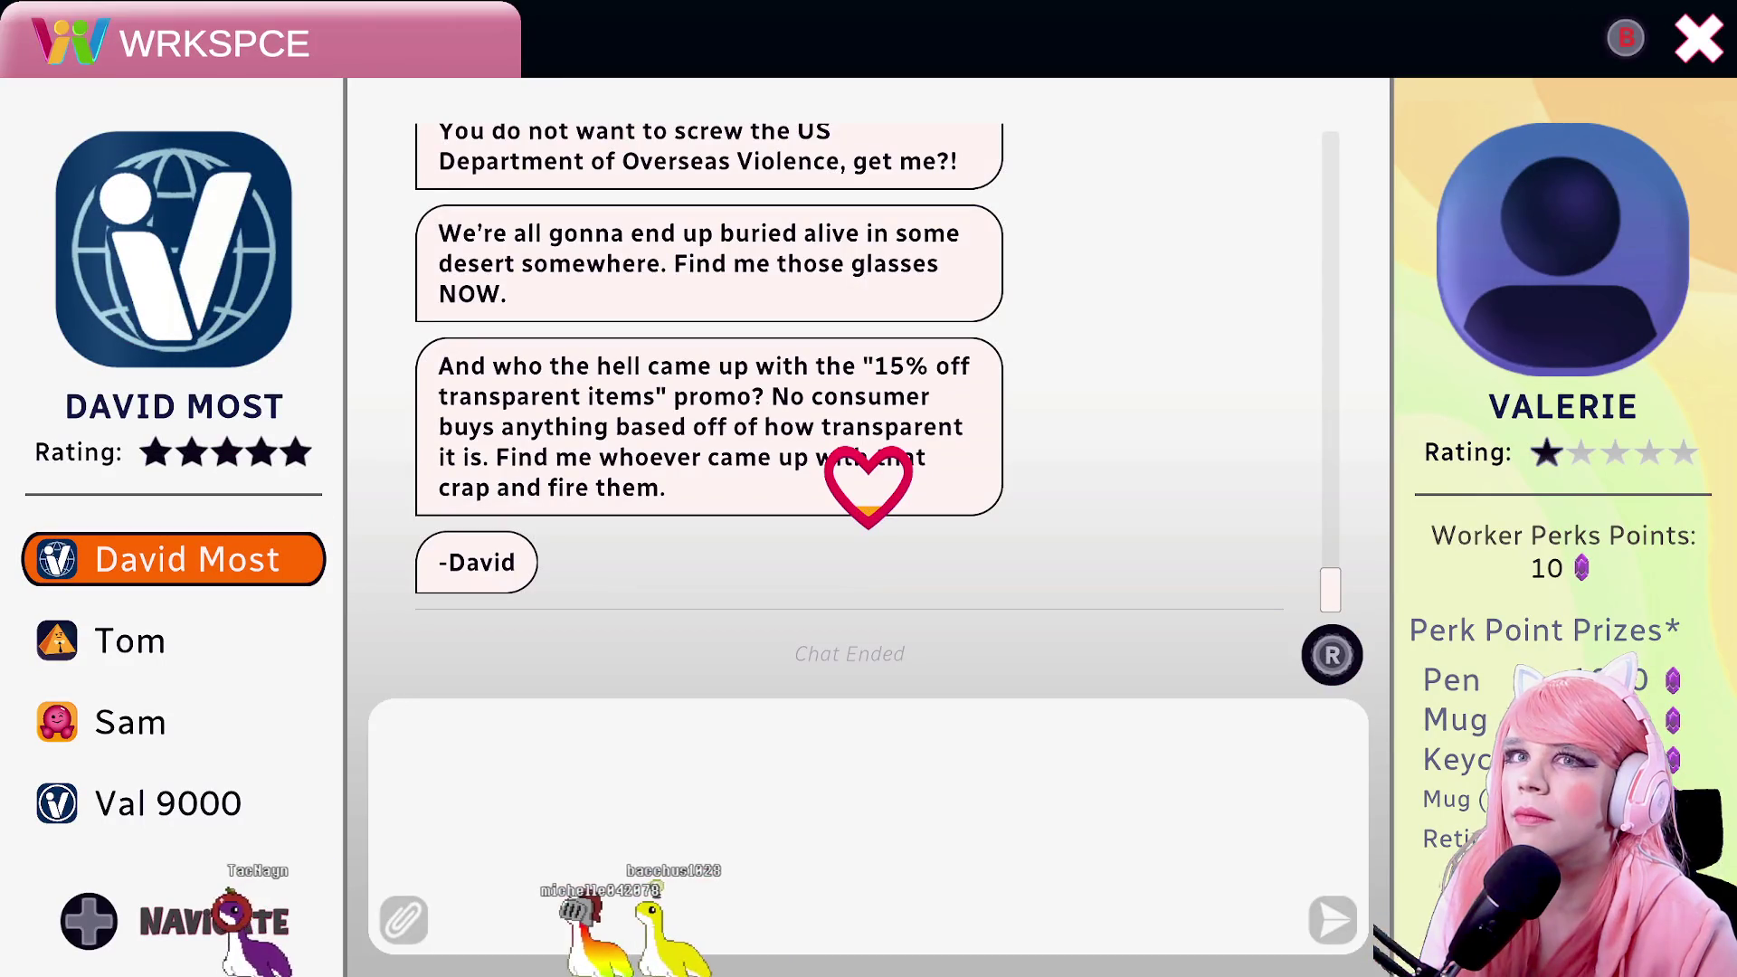
key(Escape)
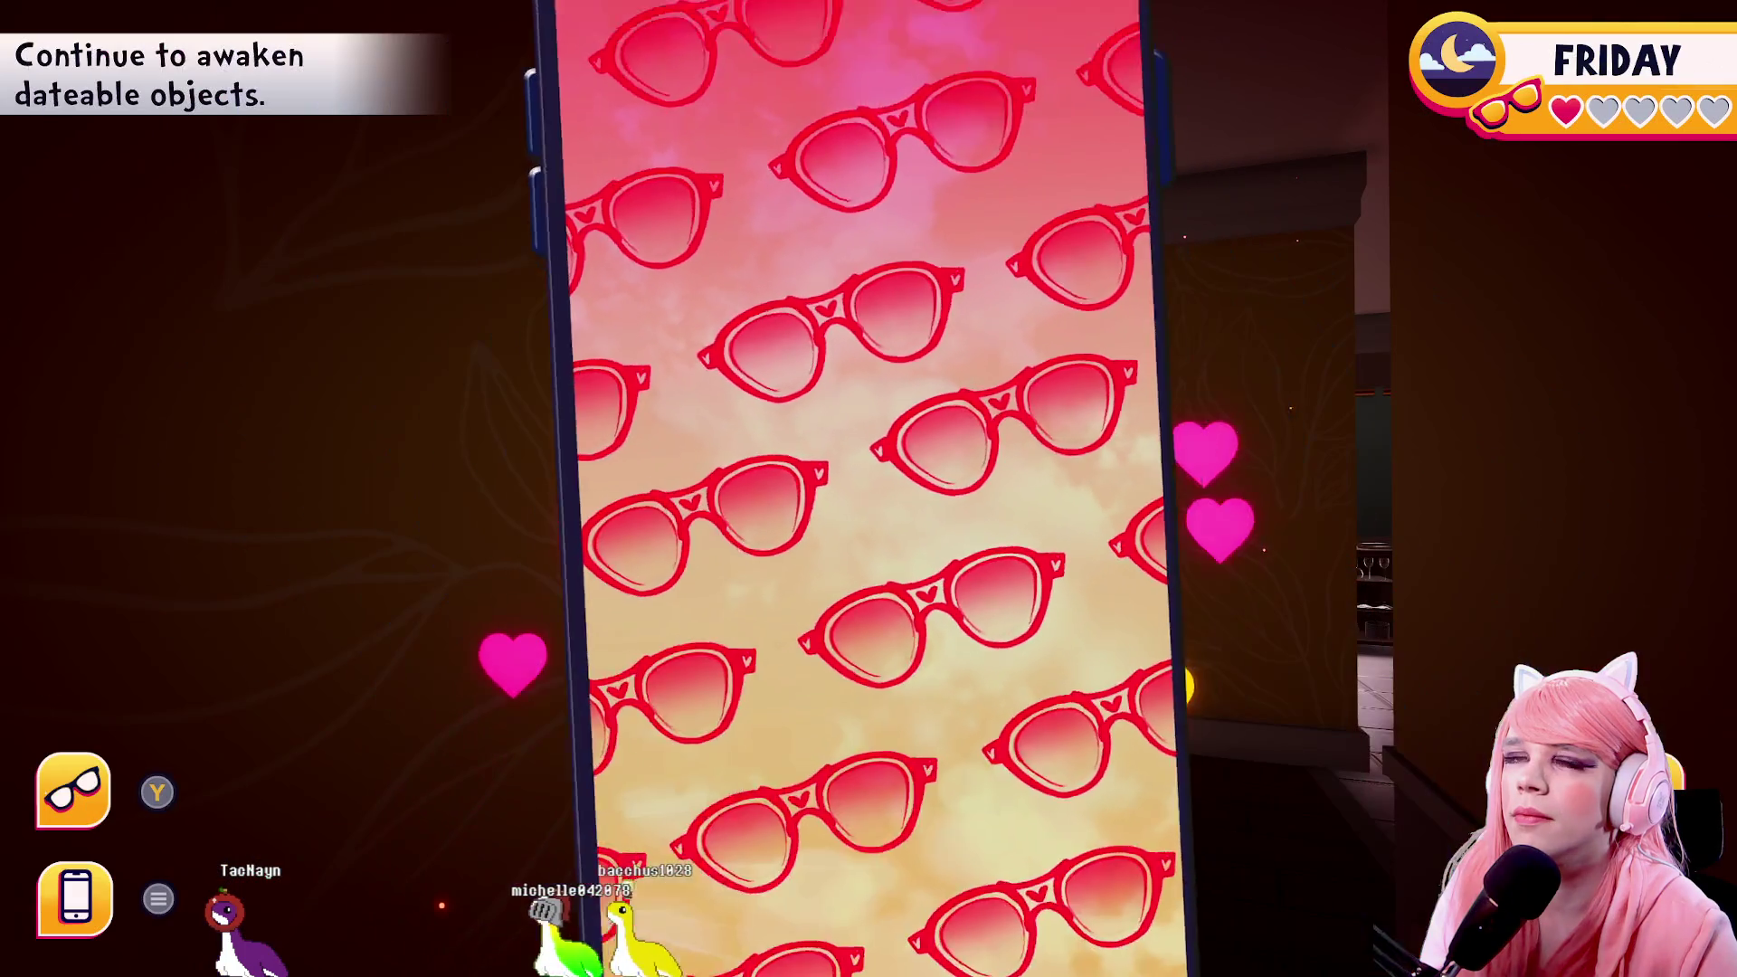
key(Escape)
click(868, 489)
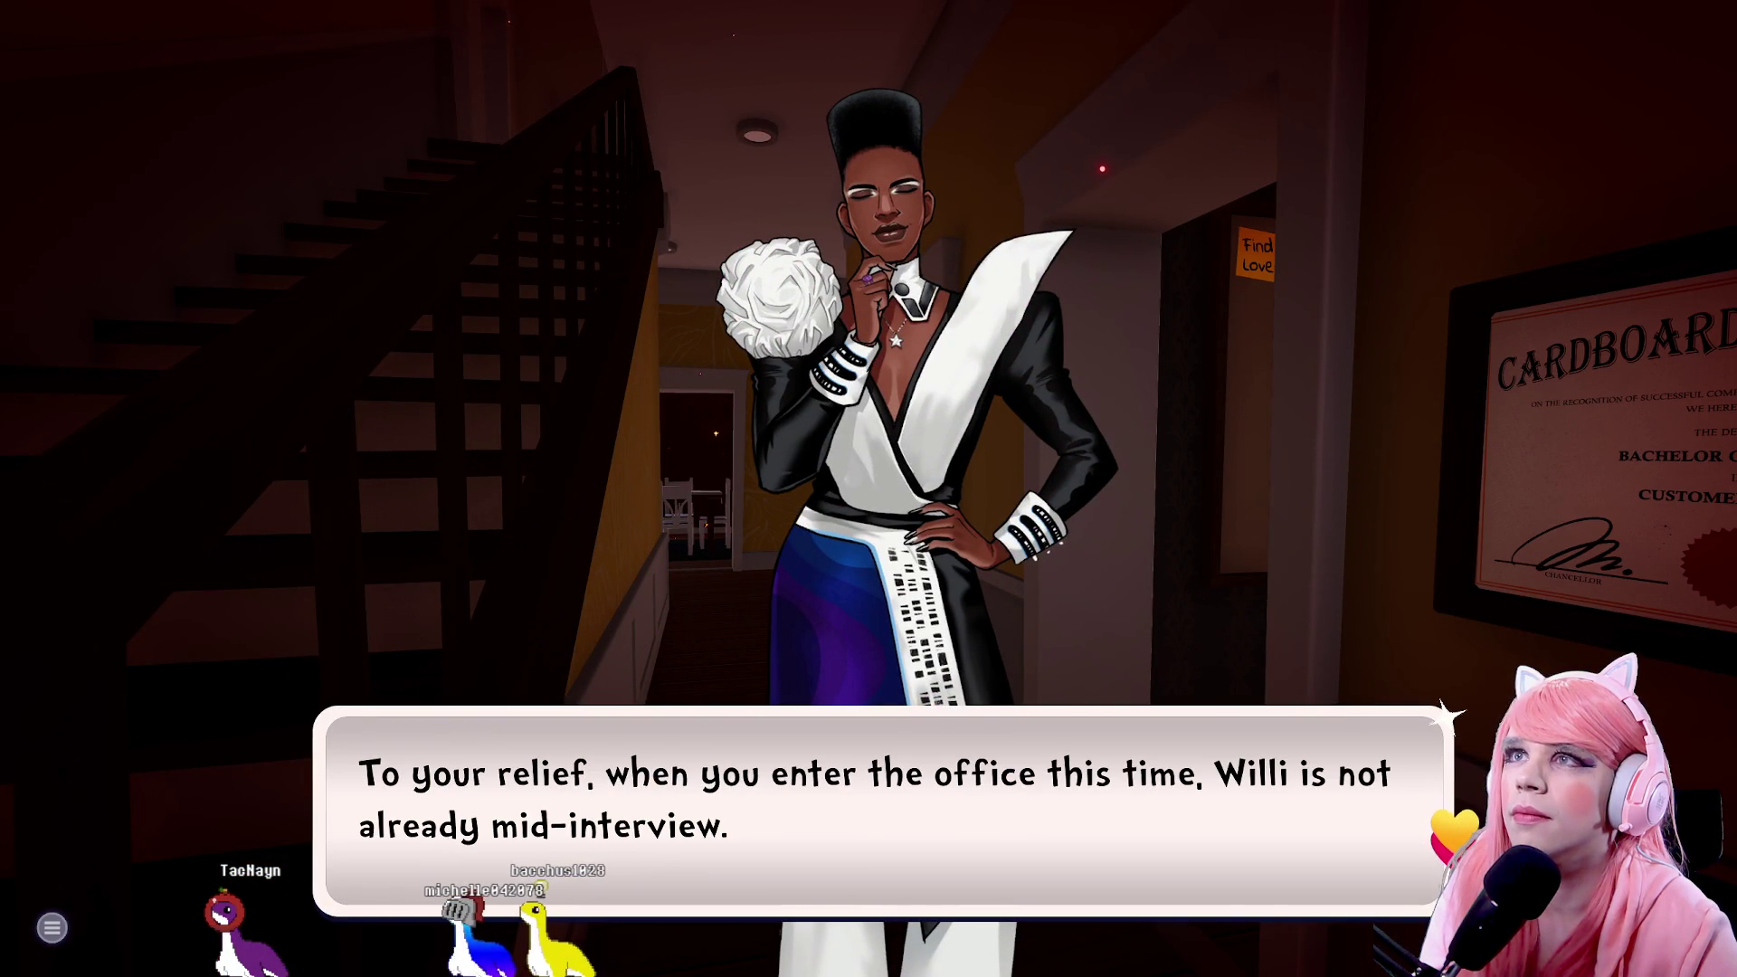
Reply 'Yeah. If you're not early to an interview you're late.' and advance past the airhorn to Dunk's entrance
key(space)
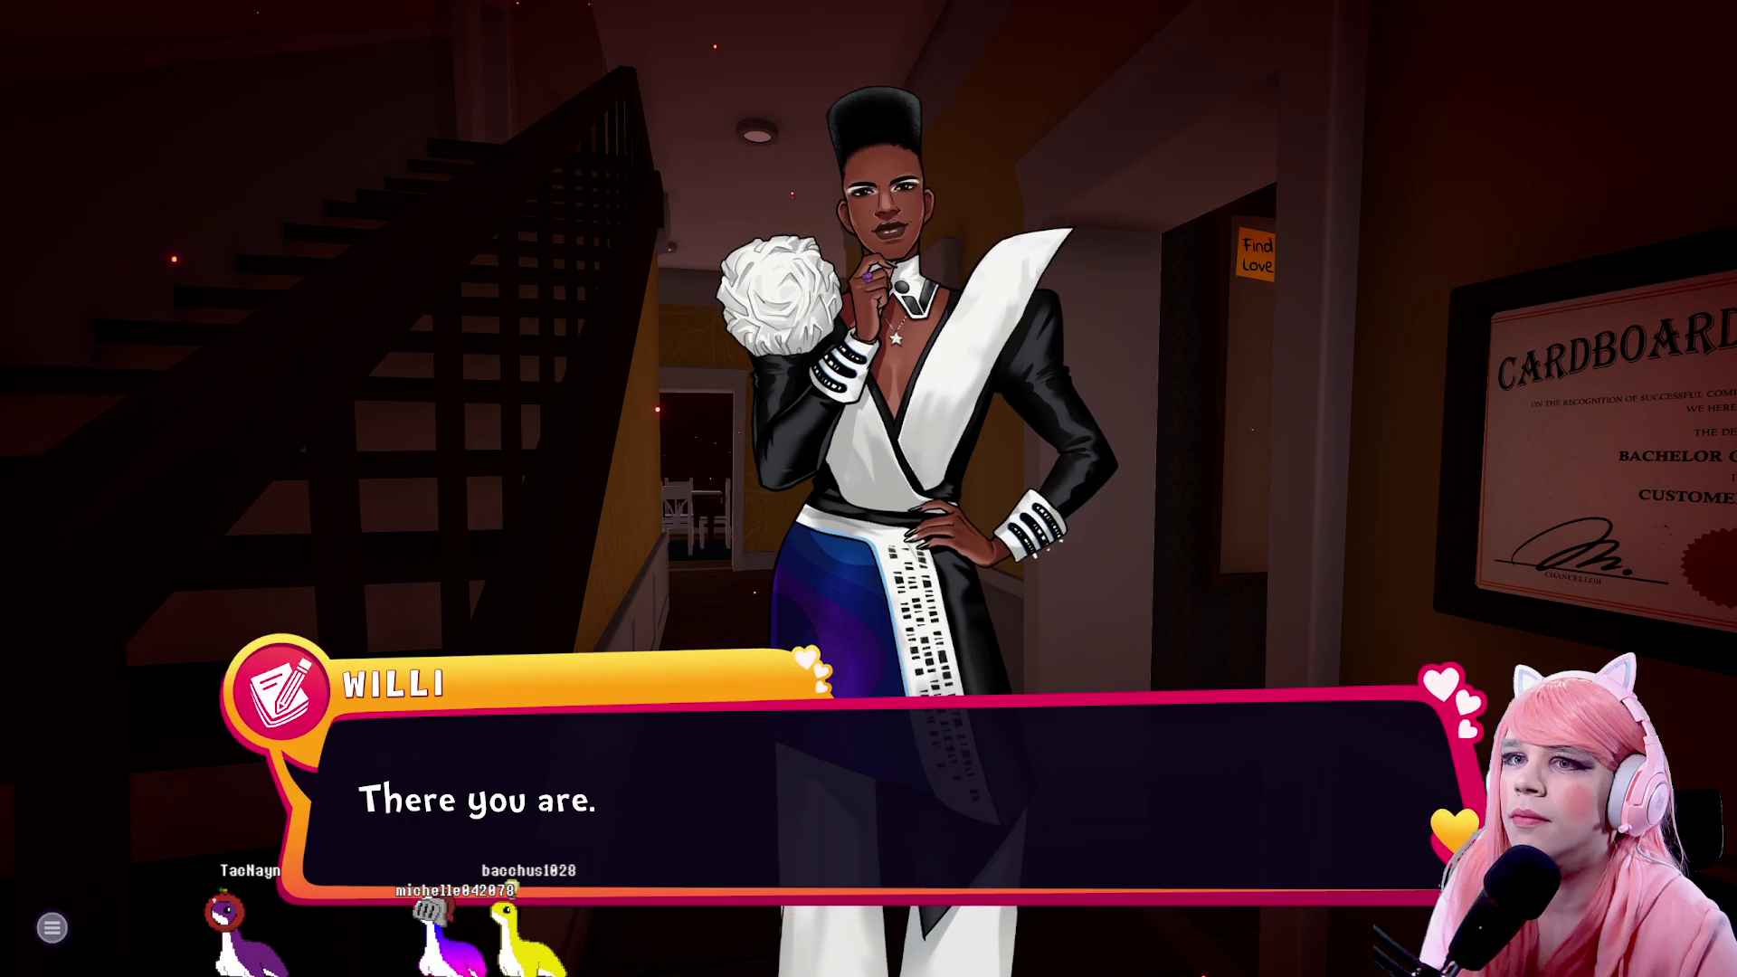
key(space)
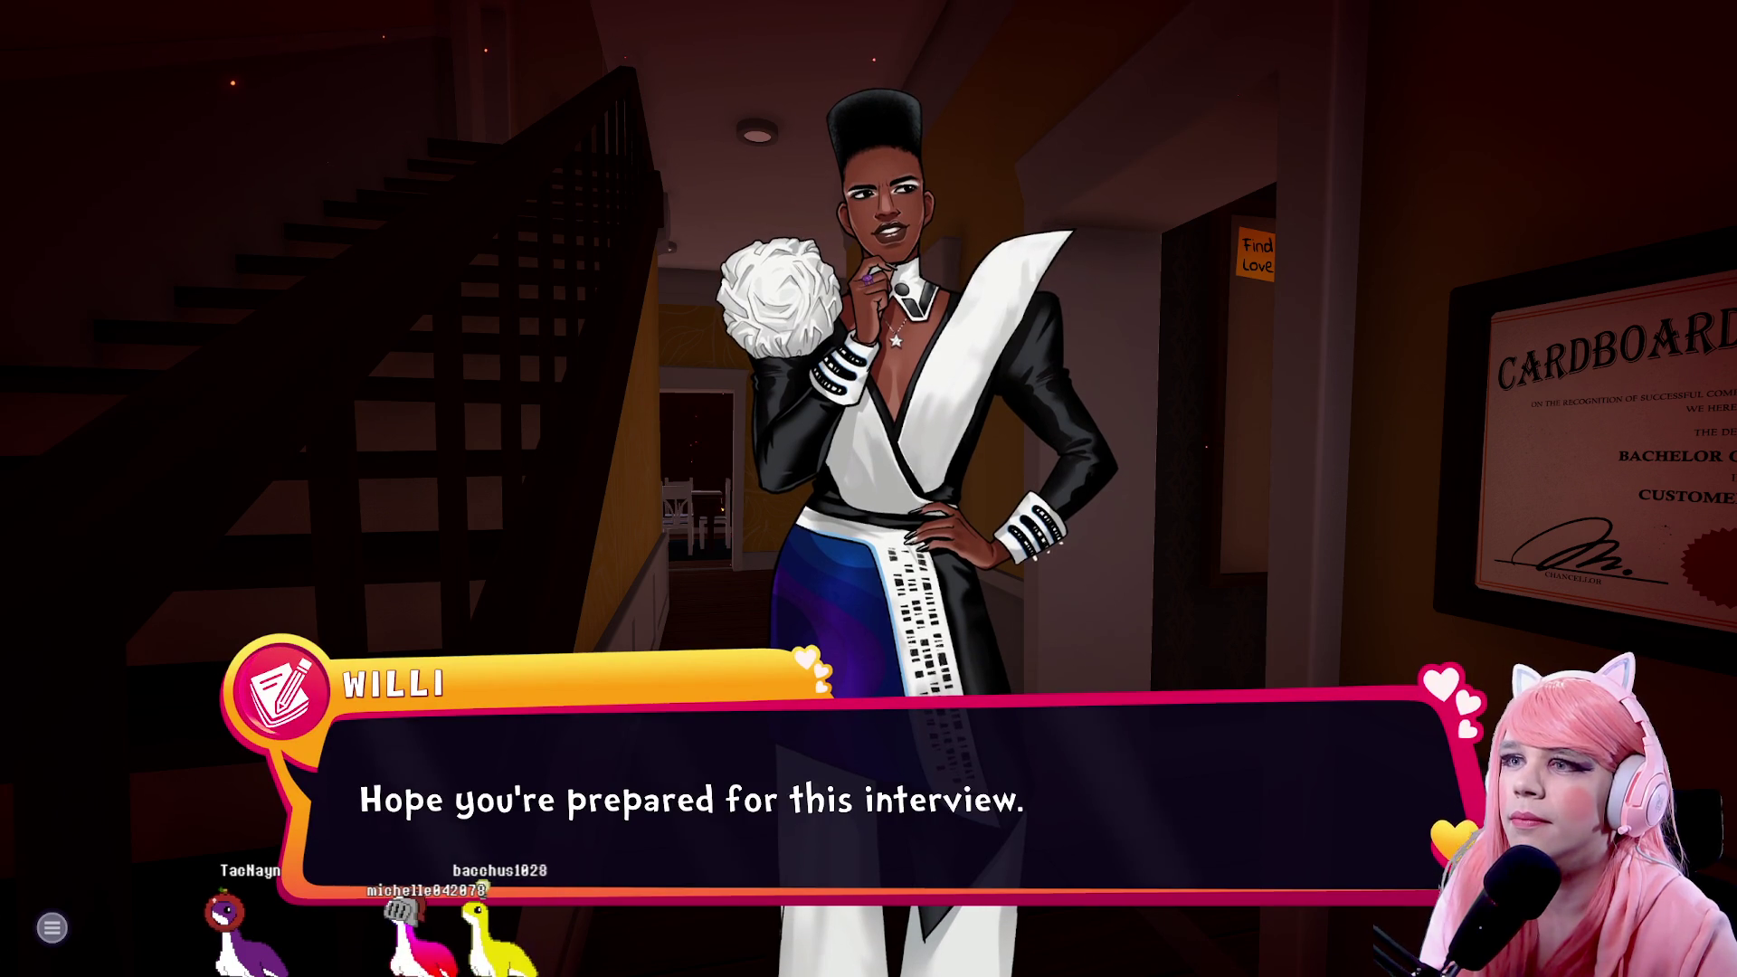
key(space)
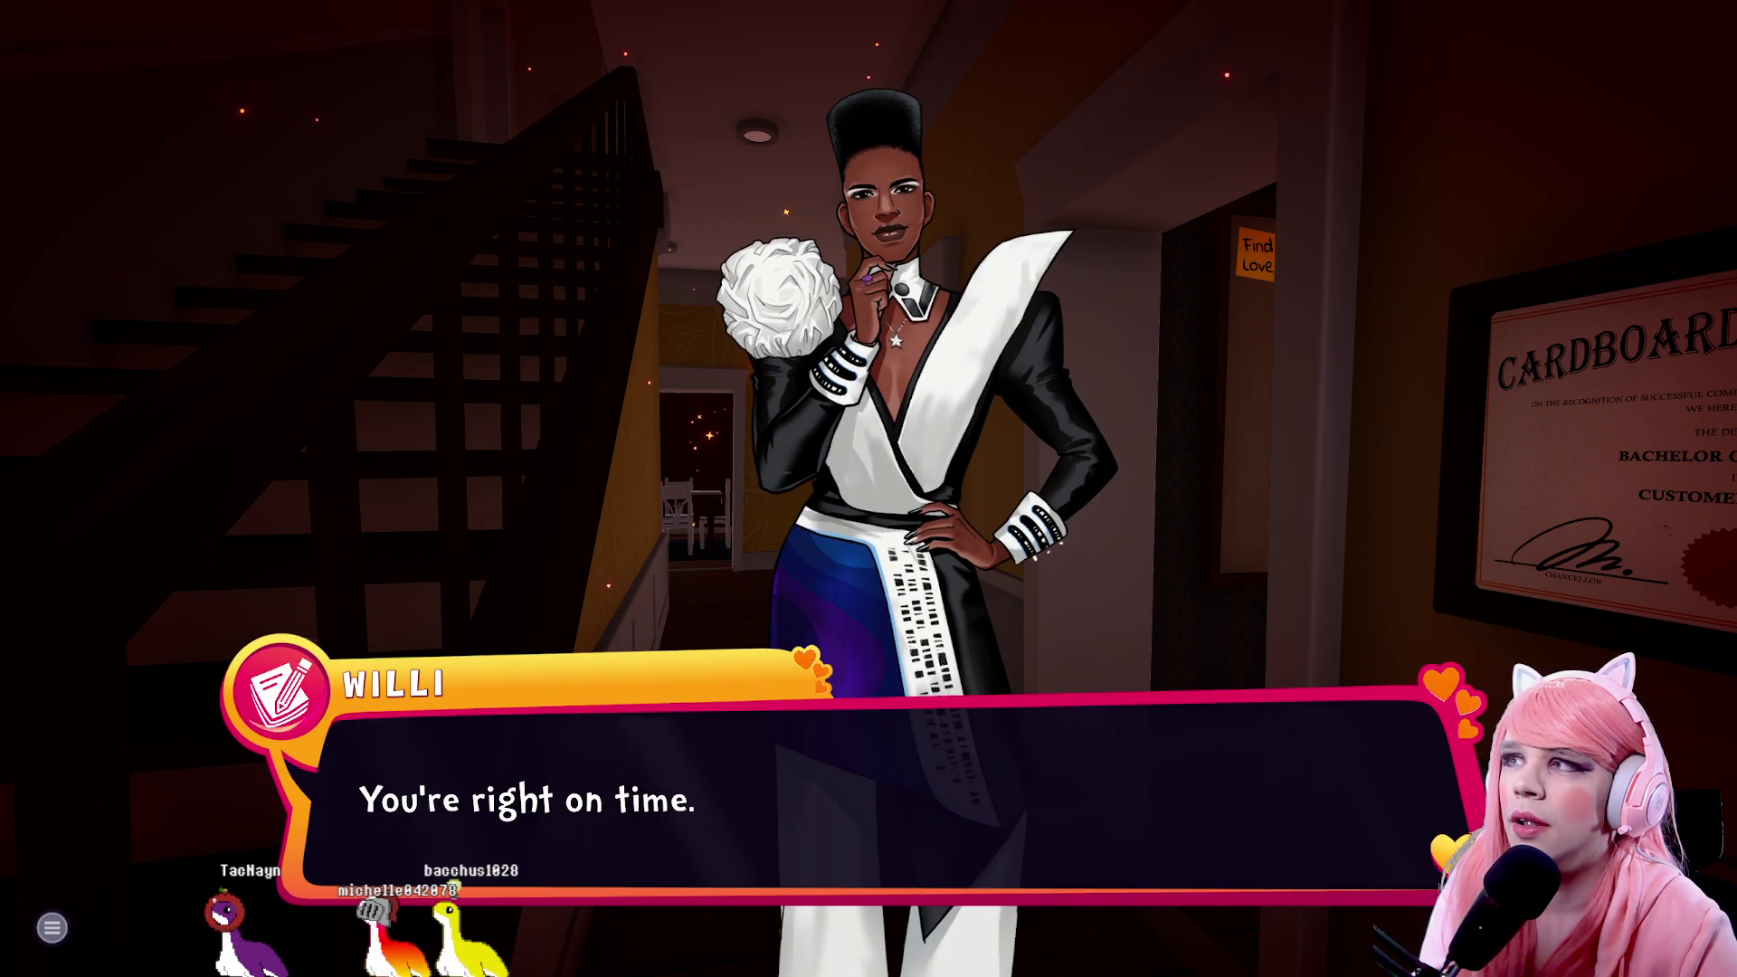
key(space)
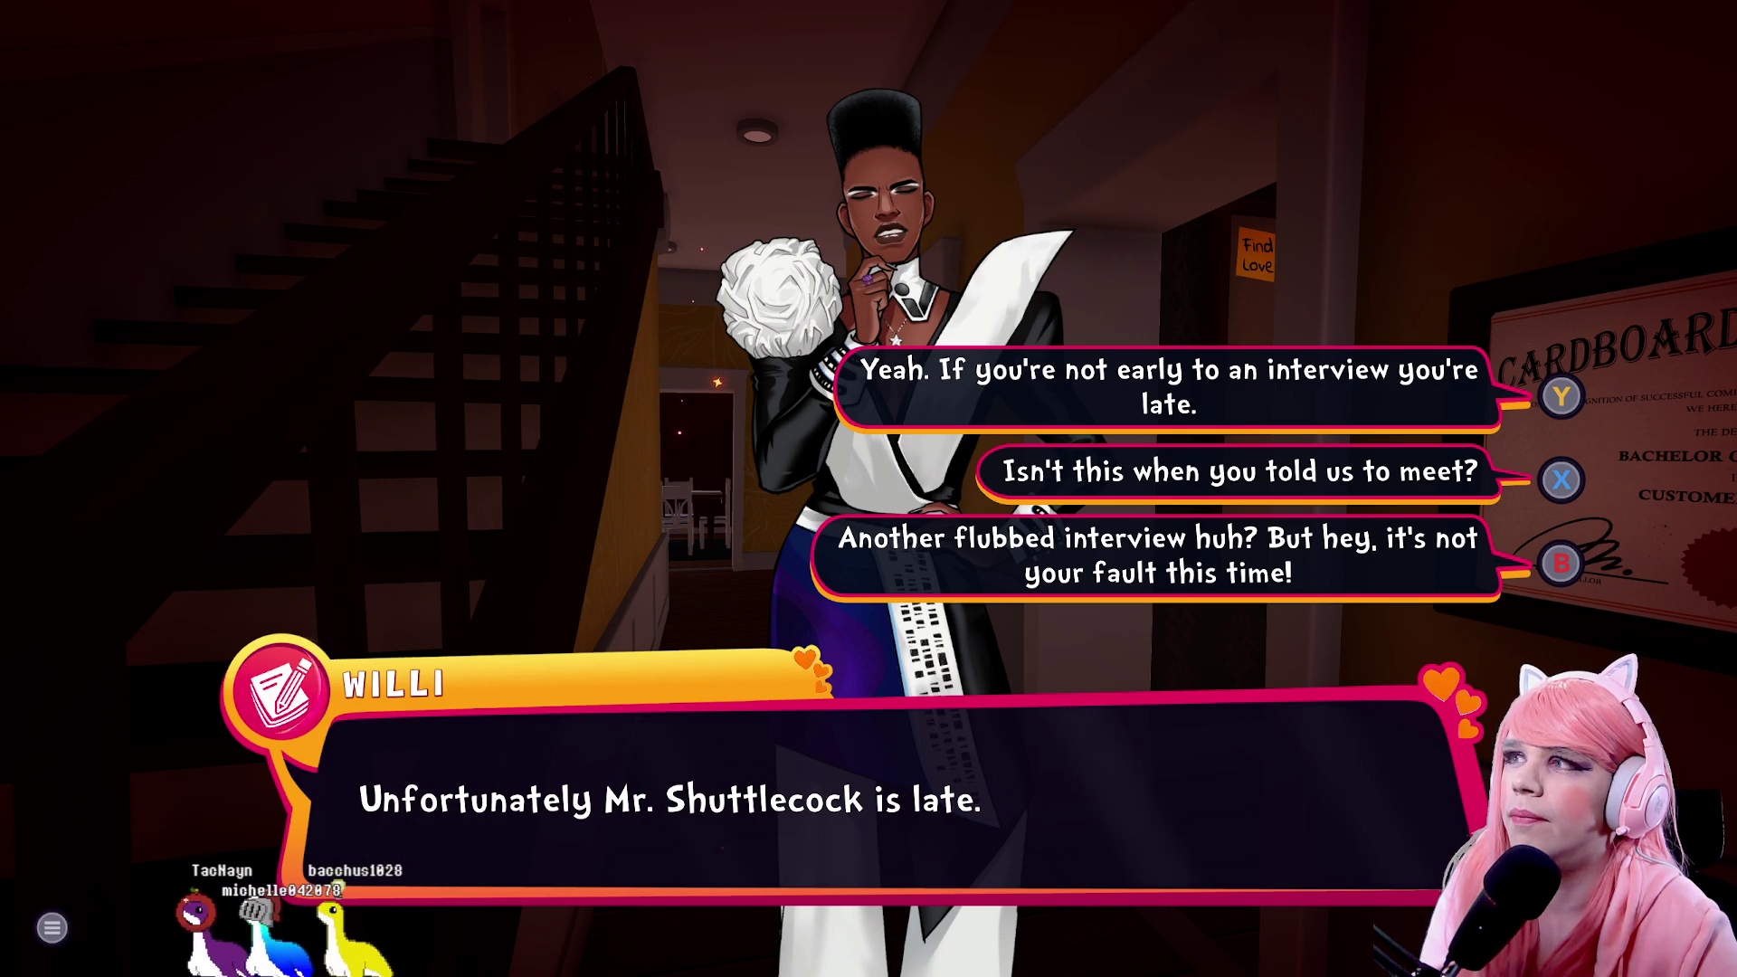
key(Up)
key(Return)
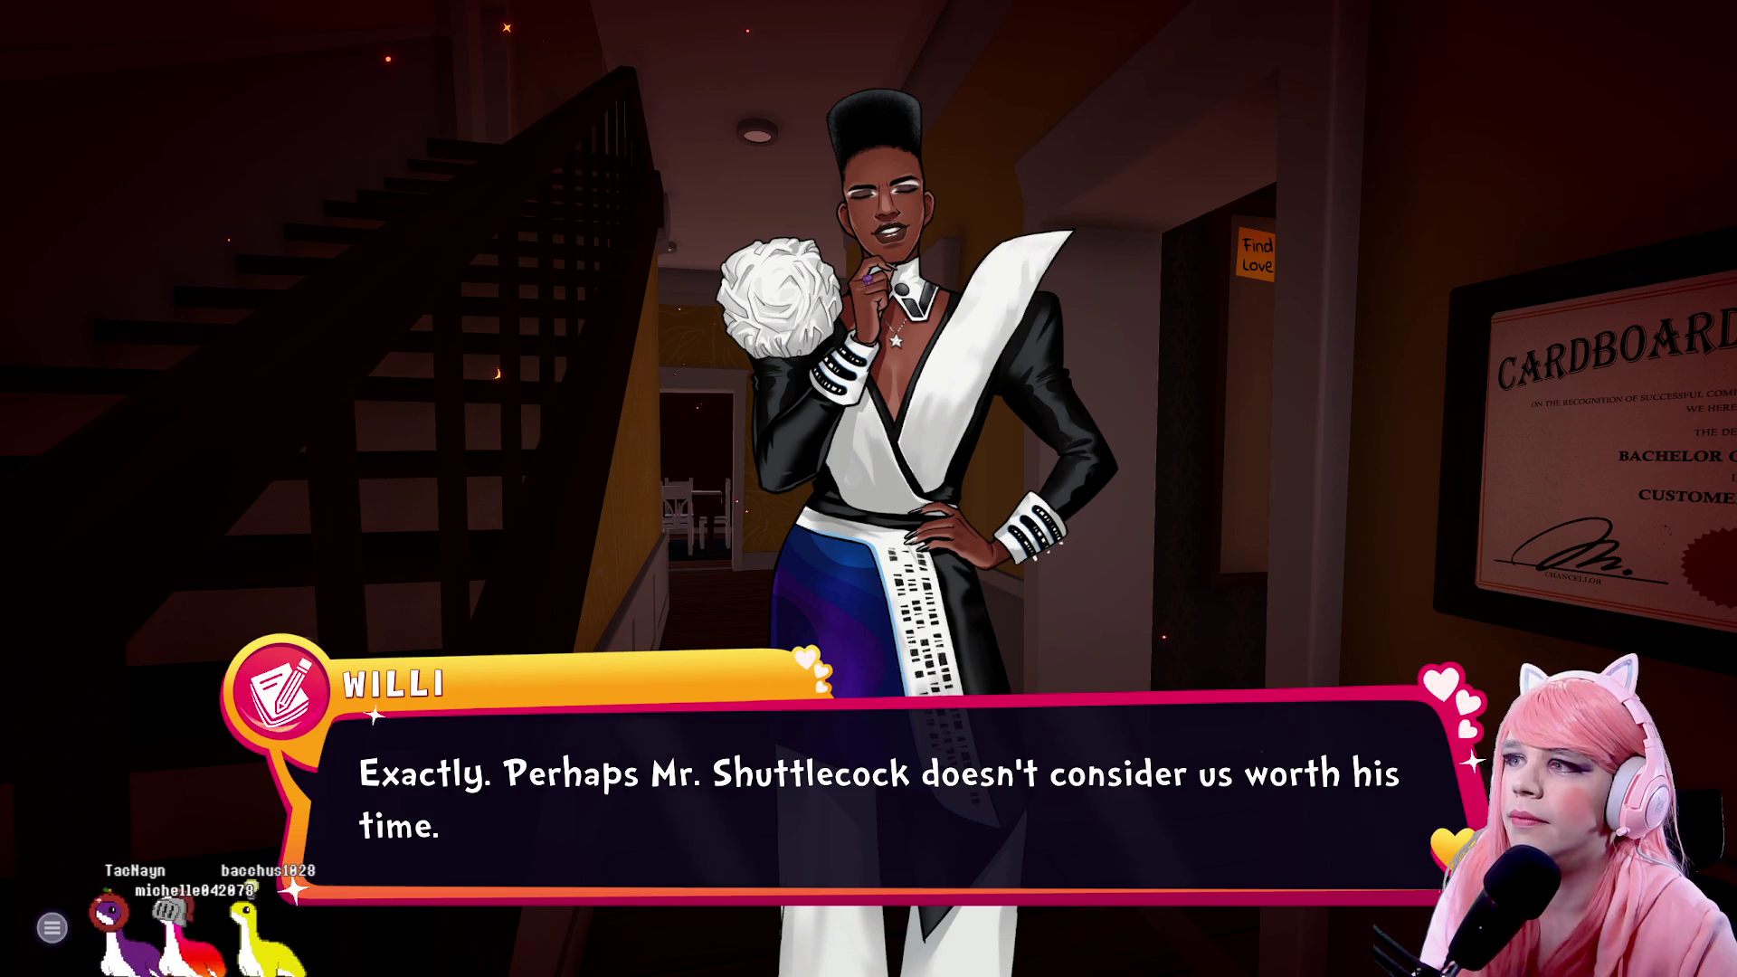
key(Return)
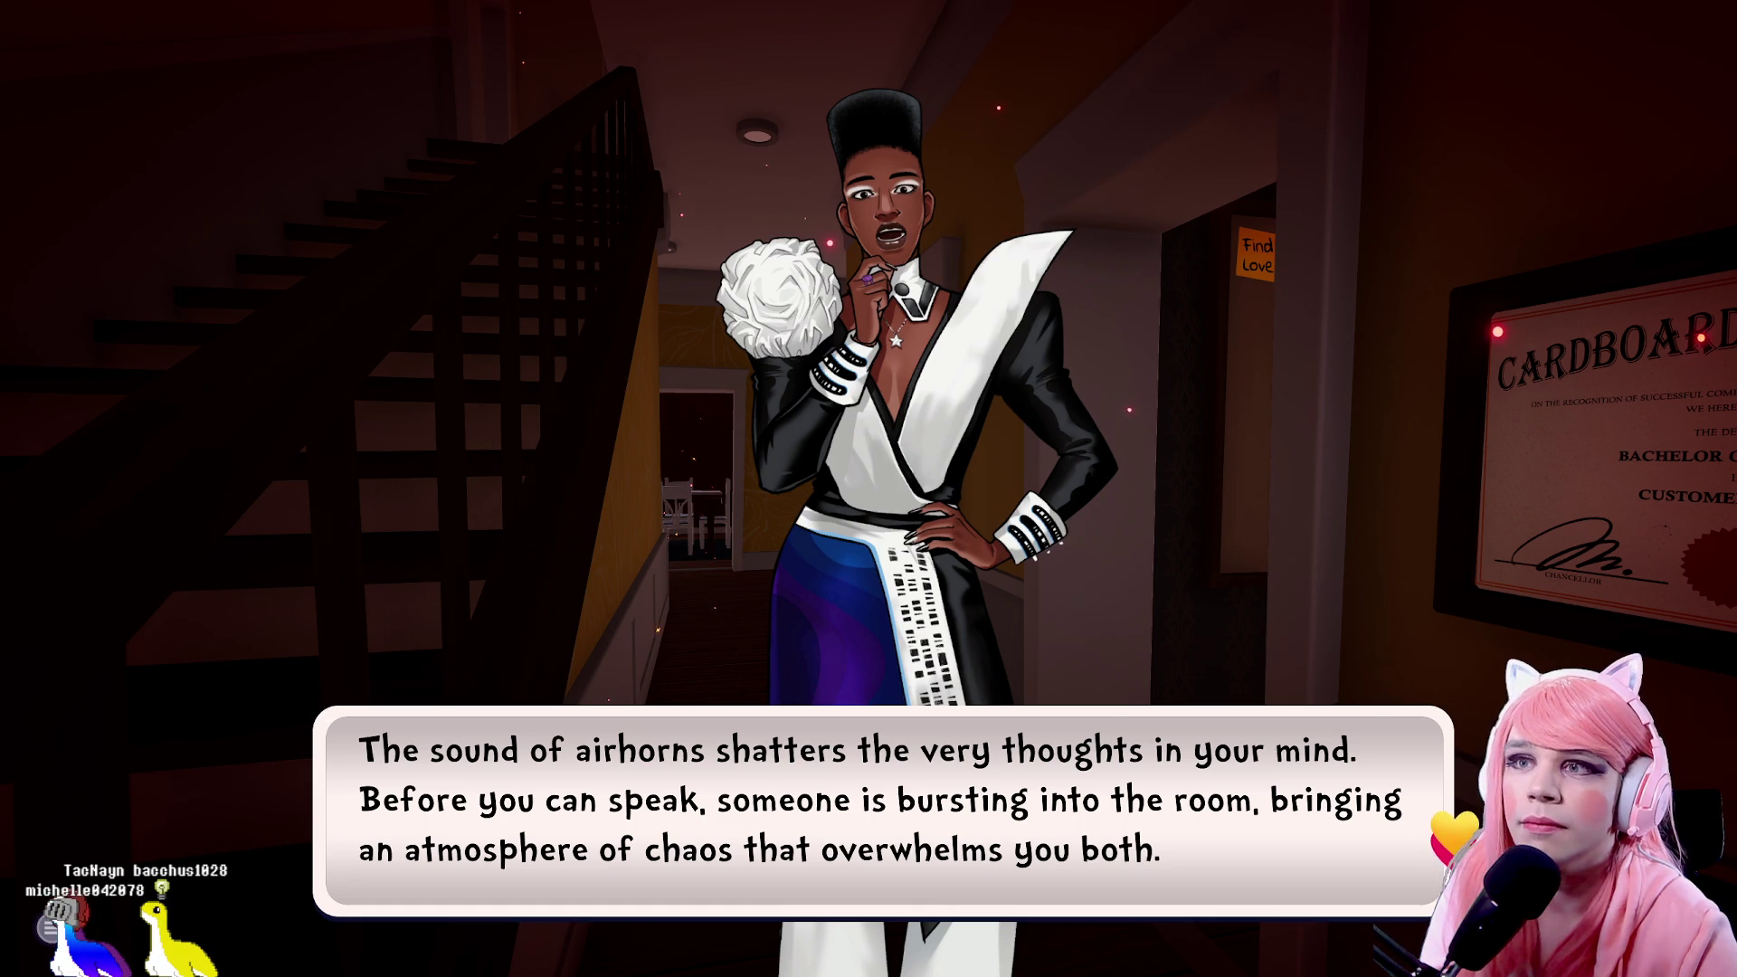
key(space)
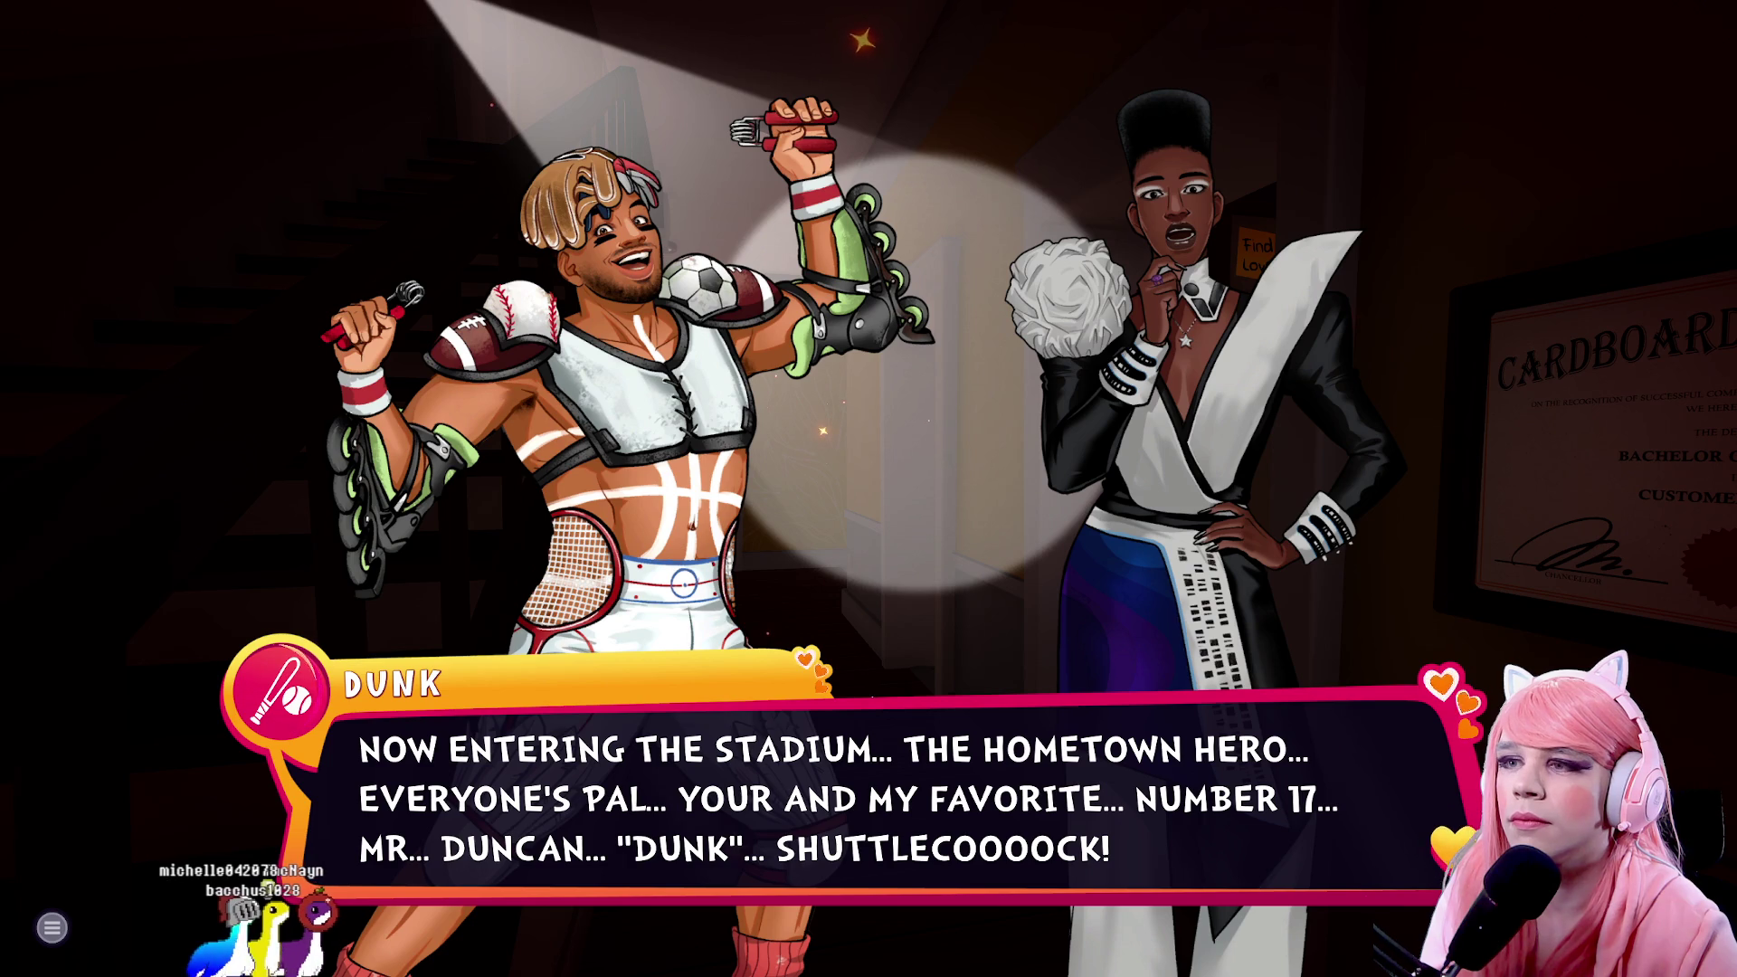
Advance through Willi scolding Dunk's lateness until he gives a confused reply to the elevator-pitch request
click(872, 697)
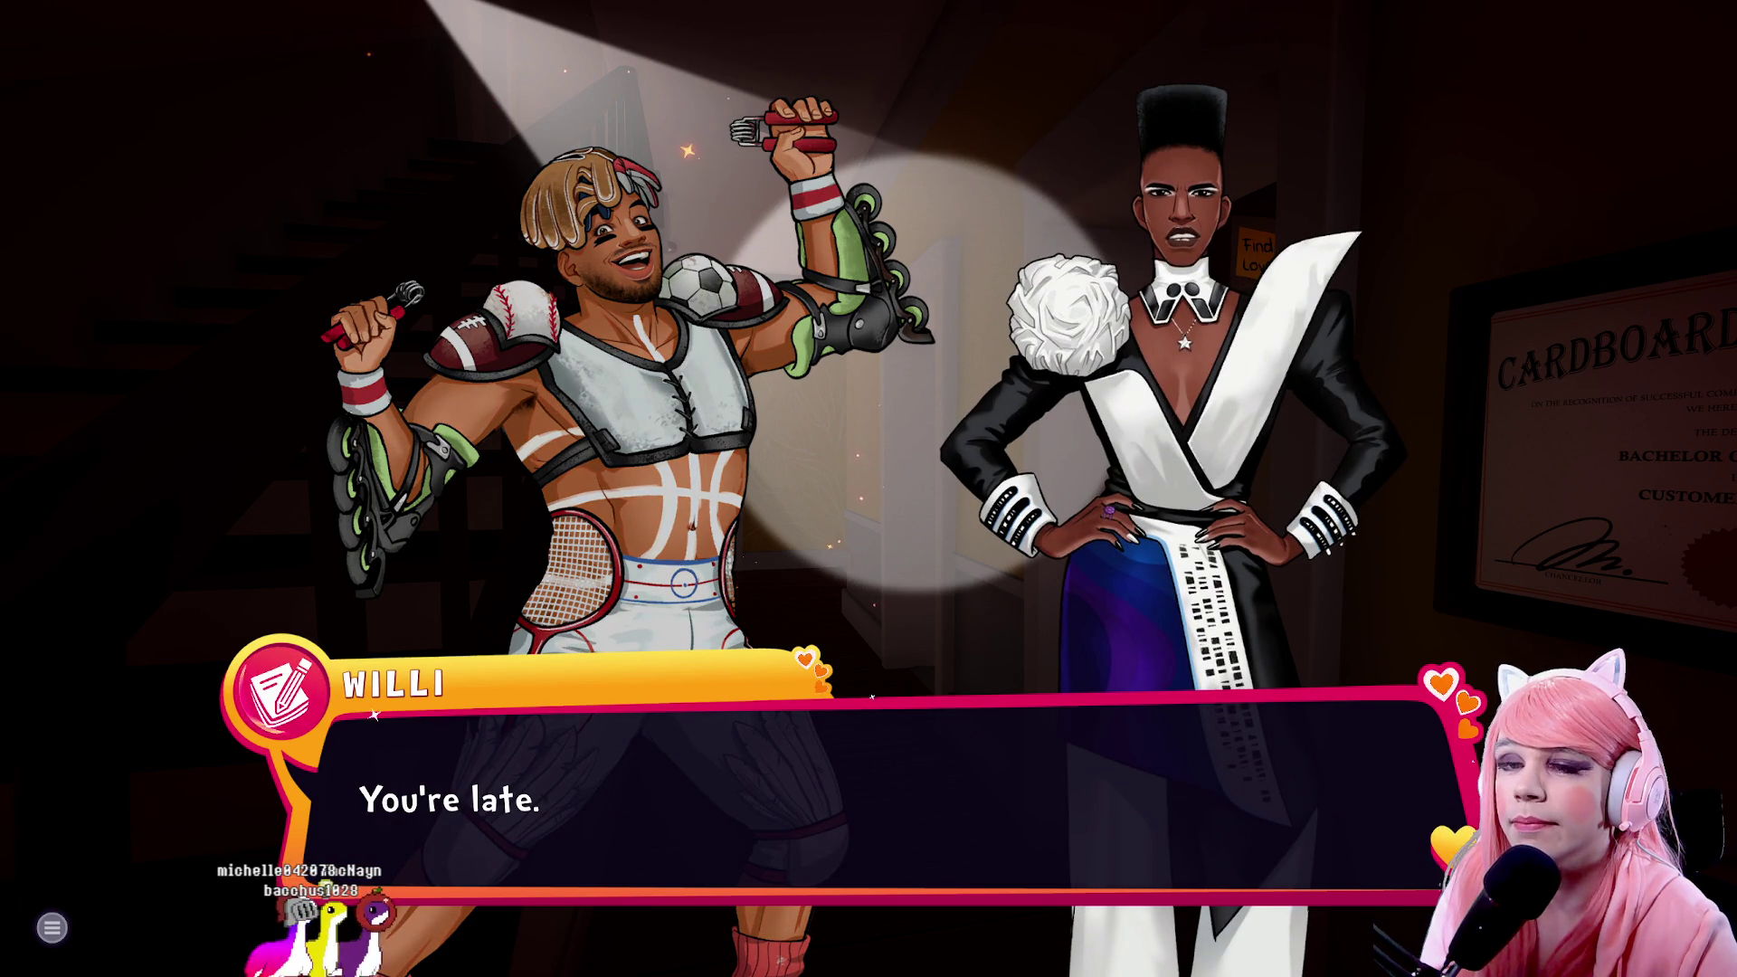
click(872, 697)
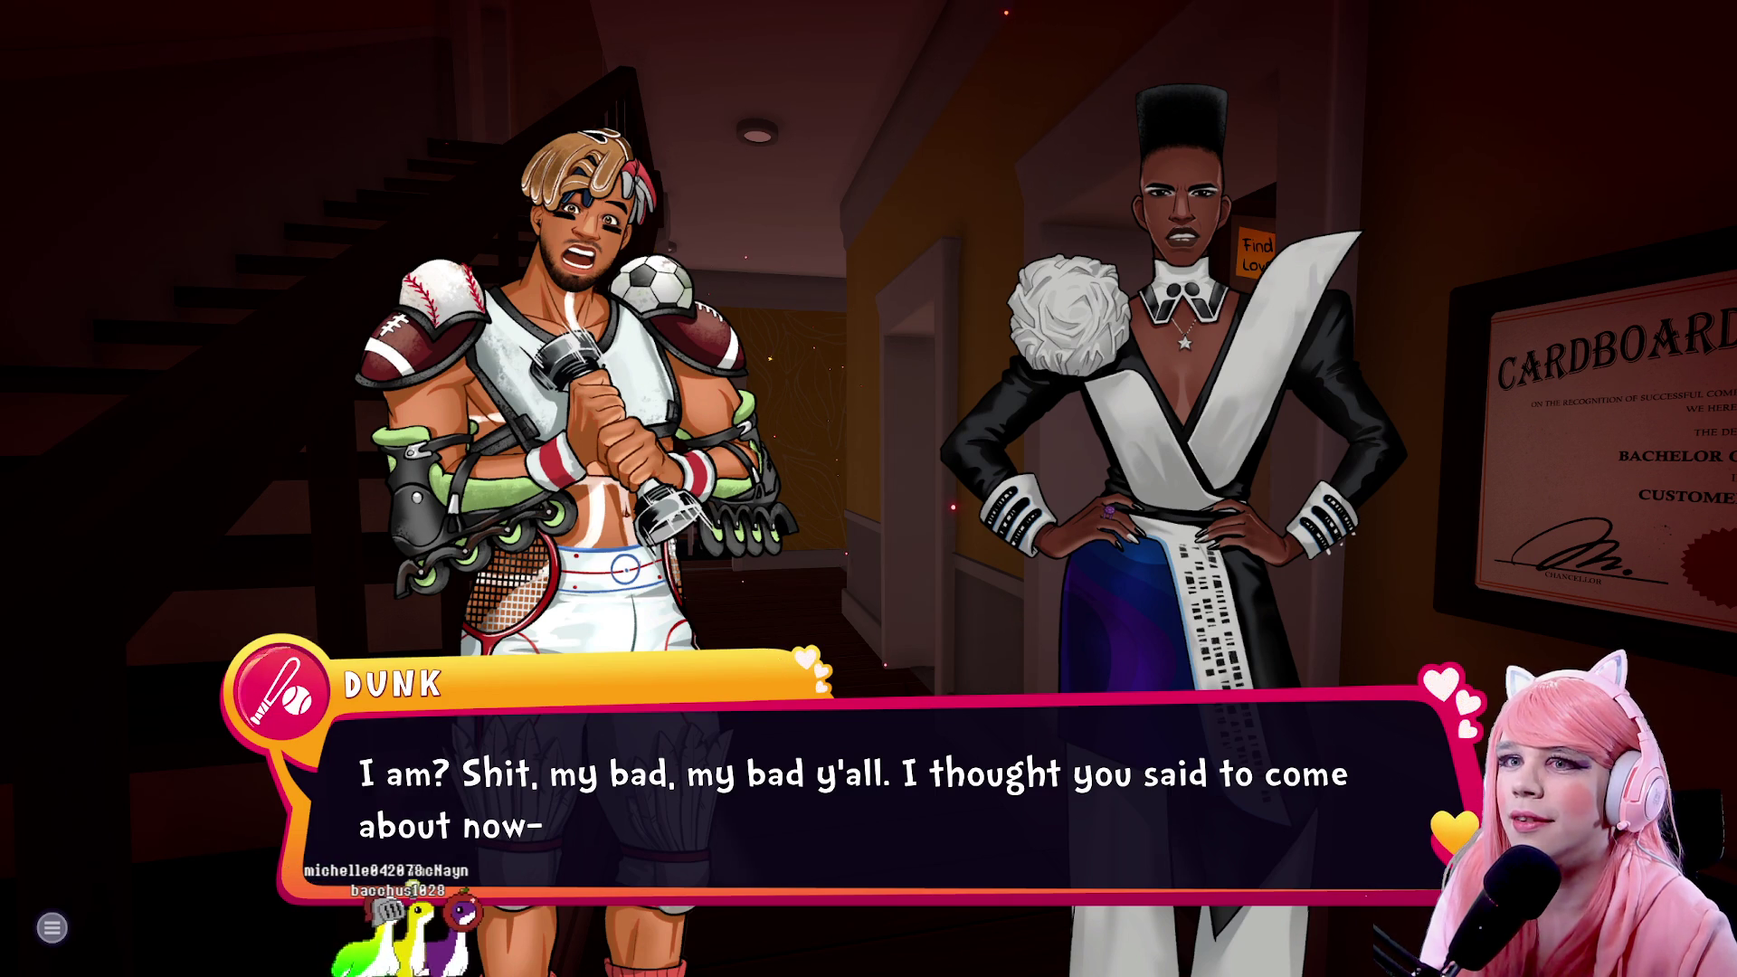
key(space)
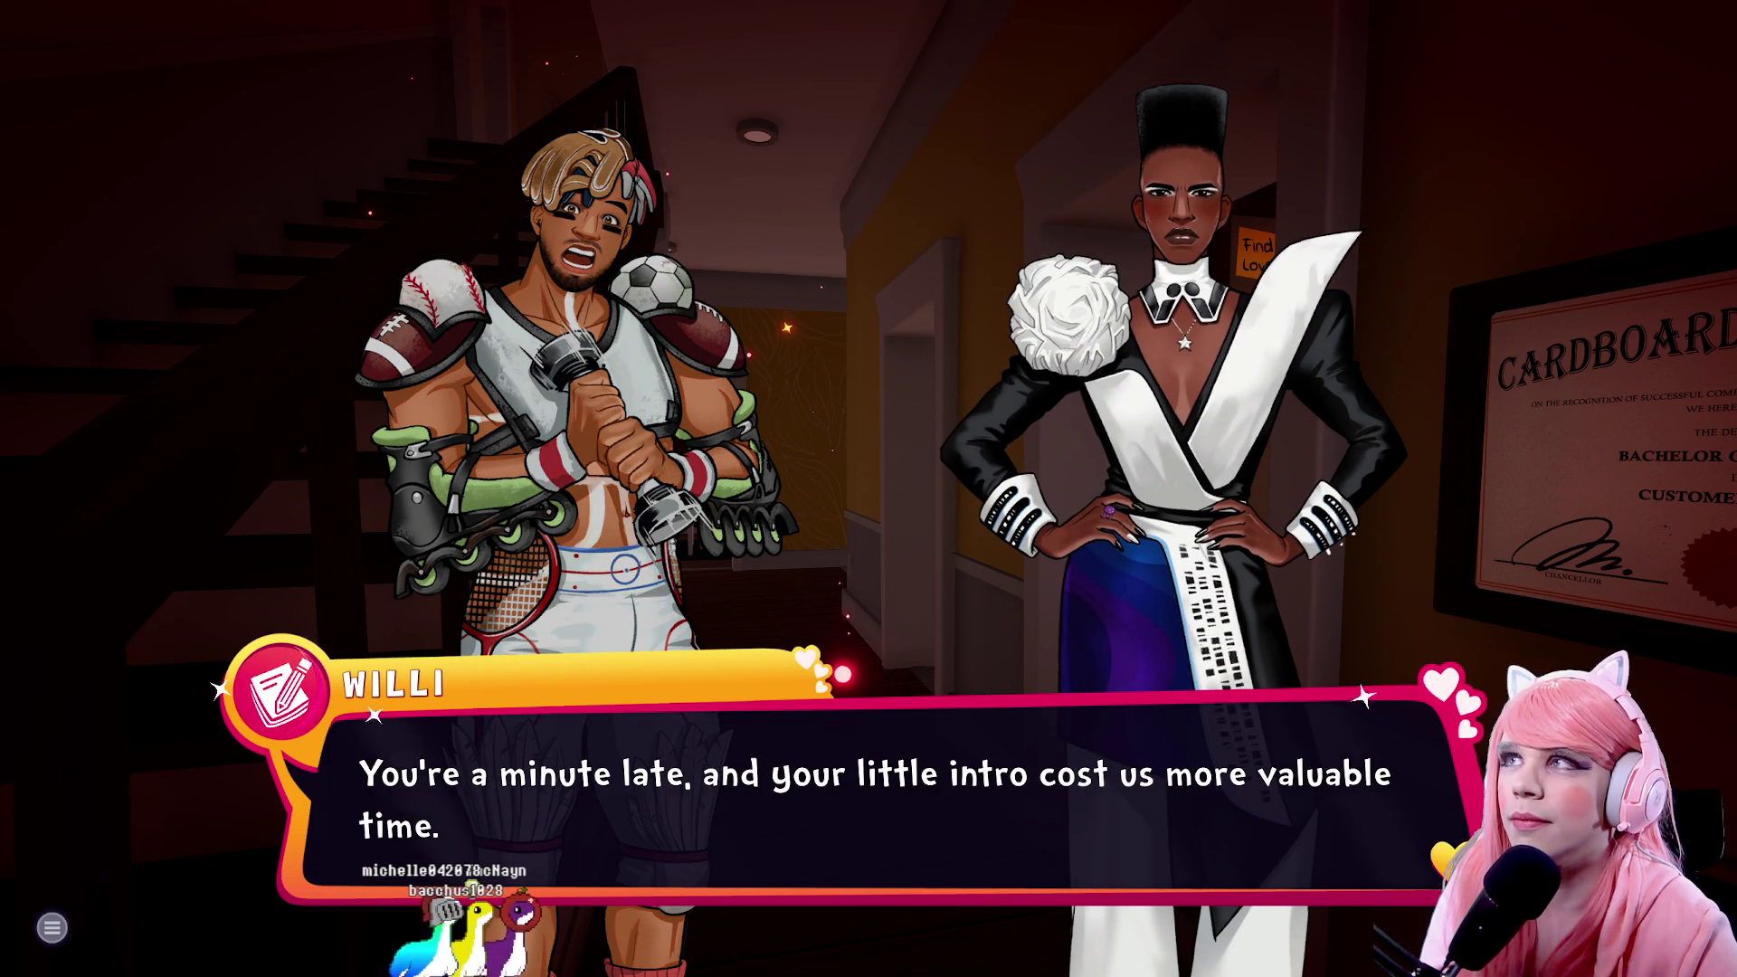
key(space)
key(space)
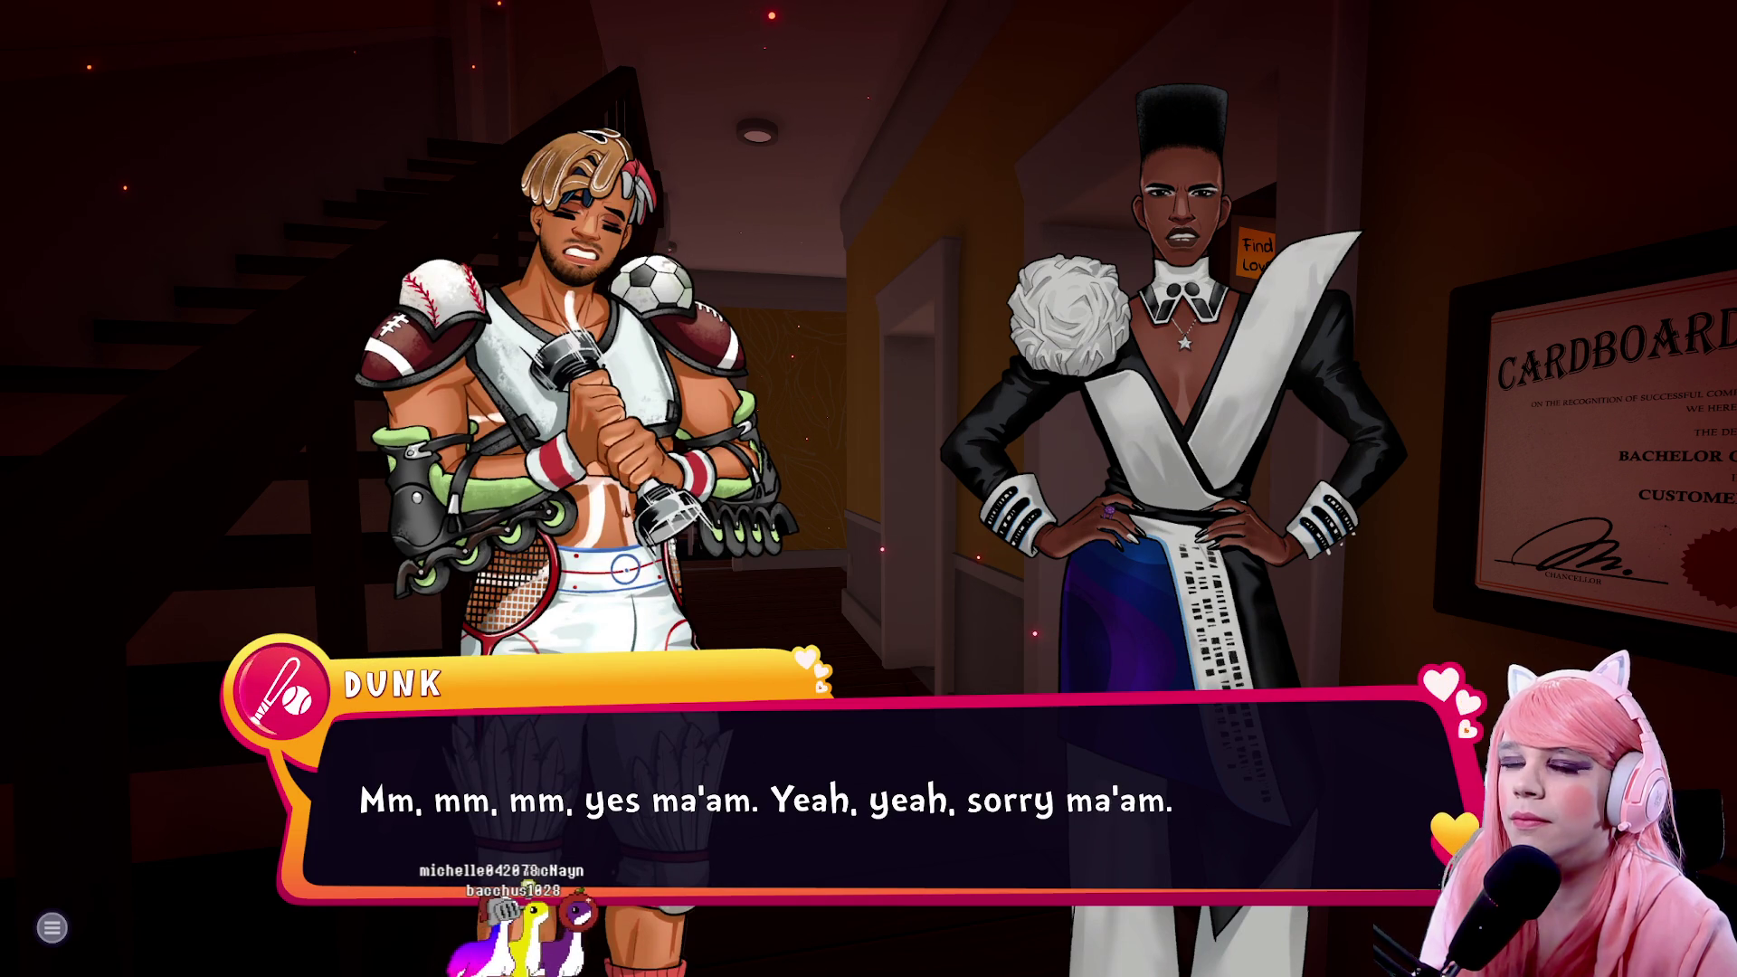
key(space)
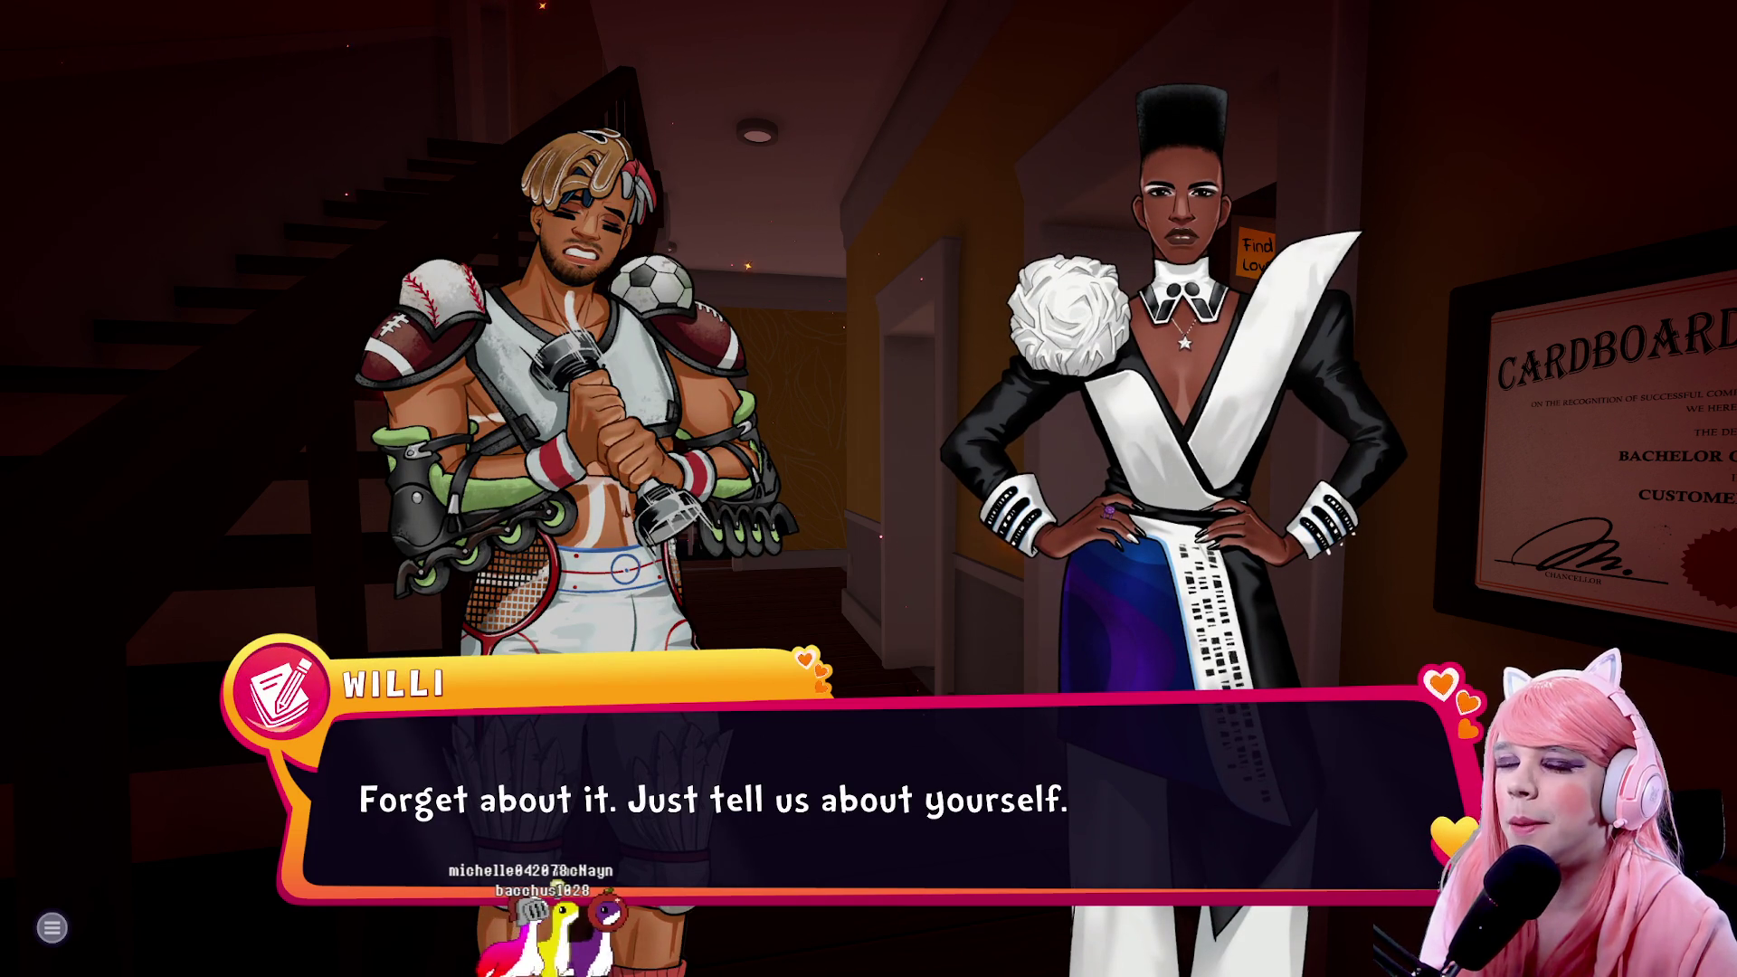
key(space)
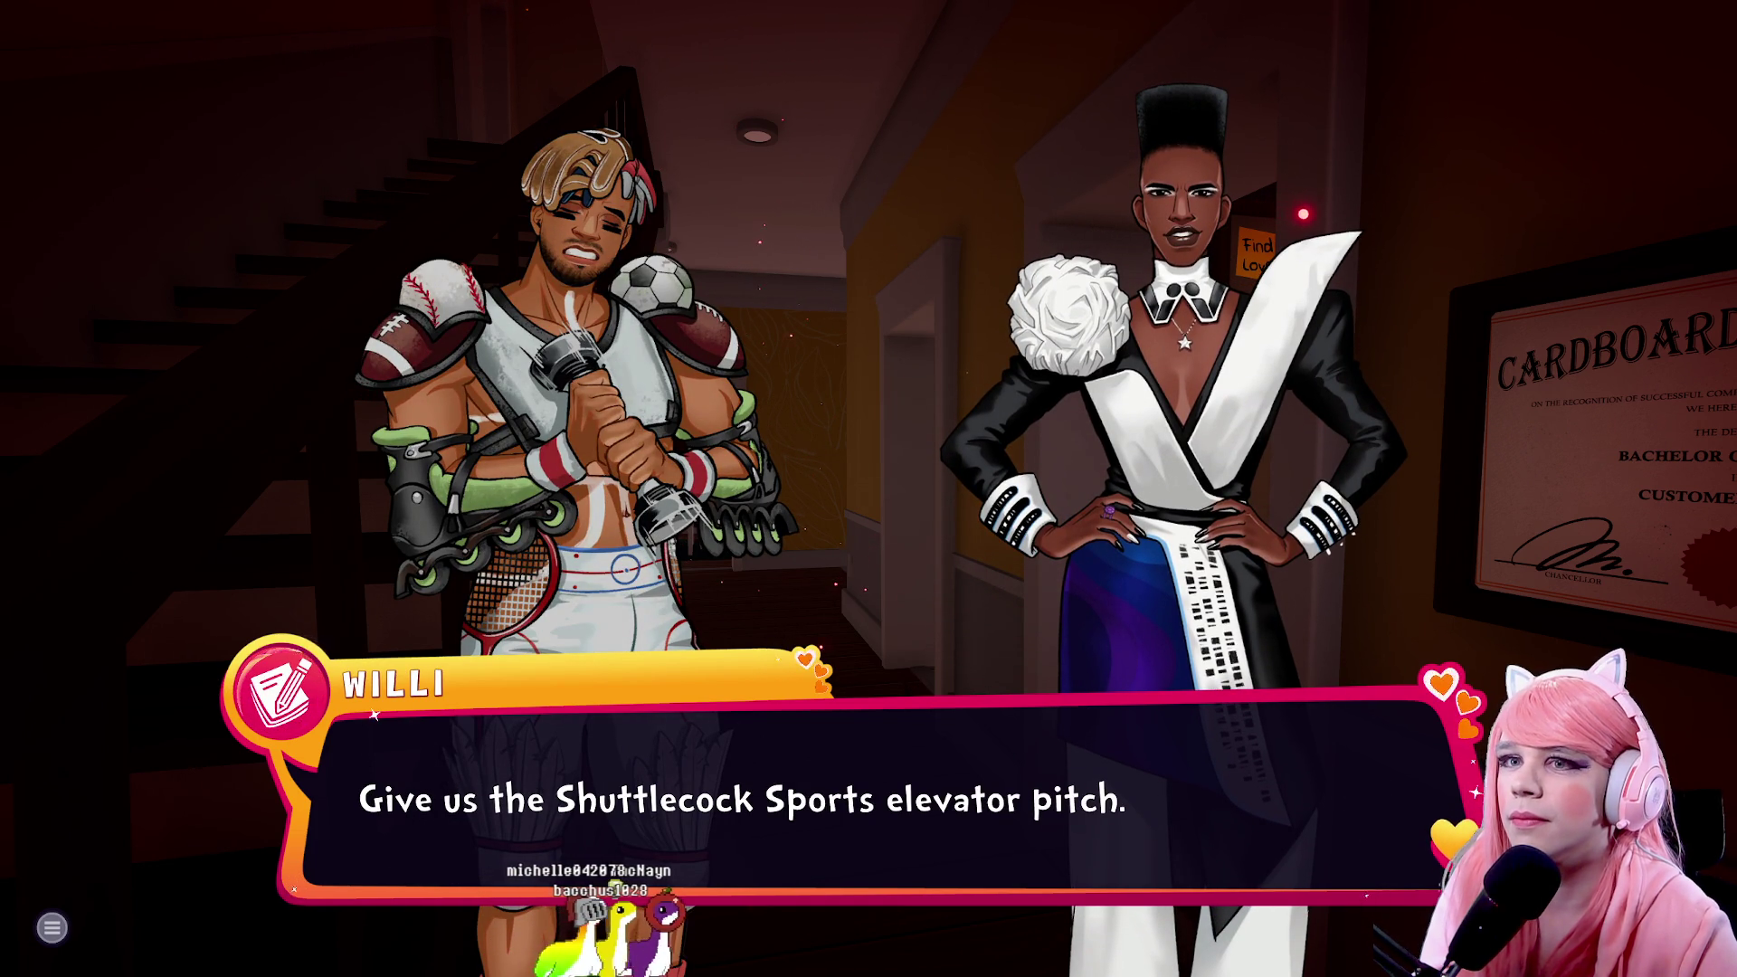
key(space)
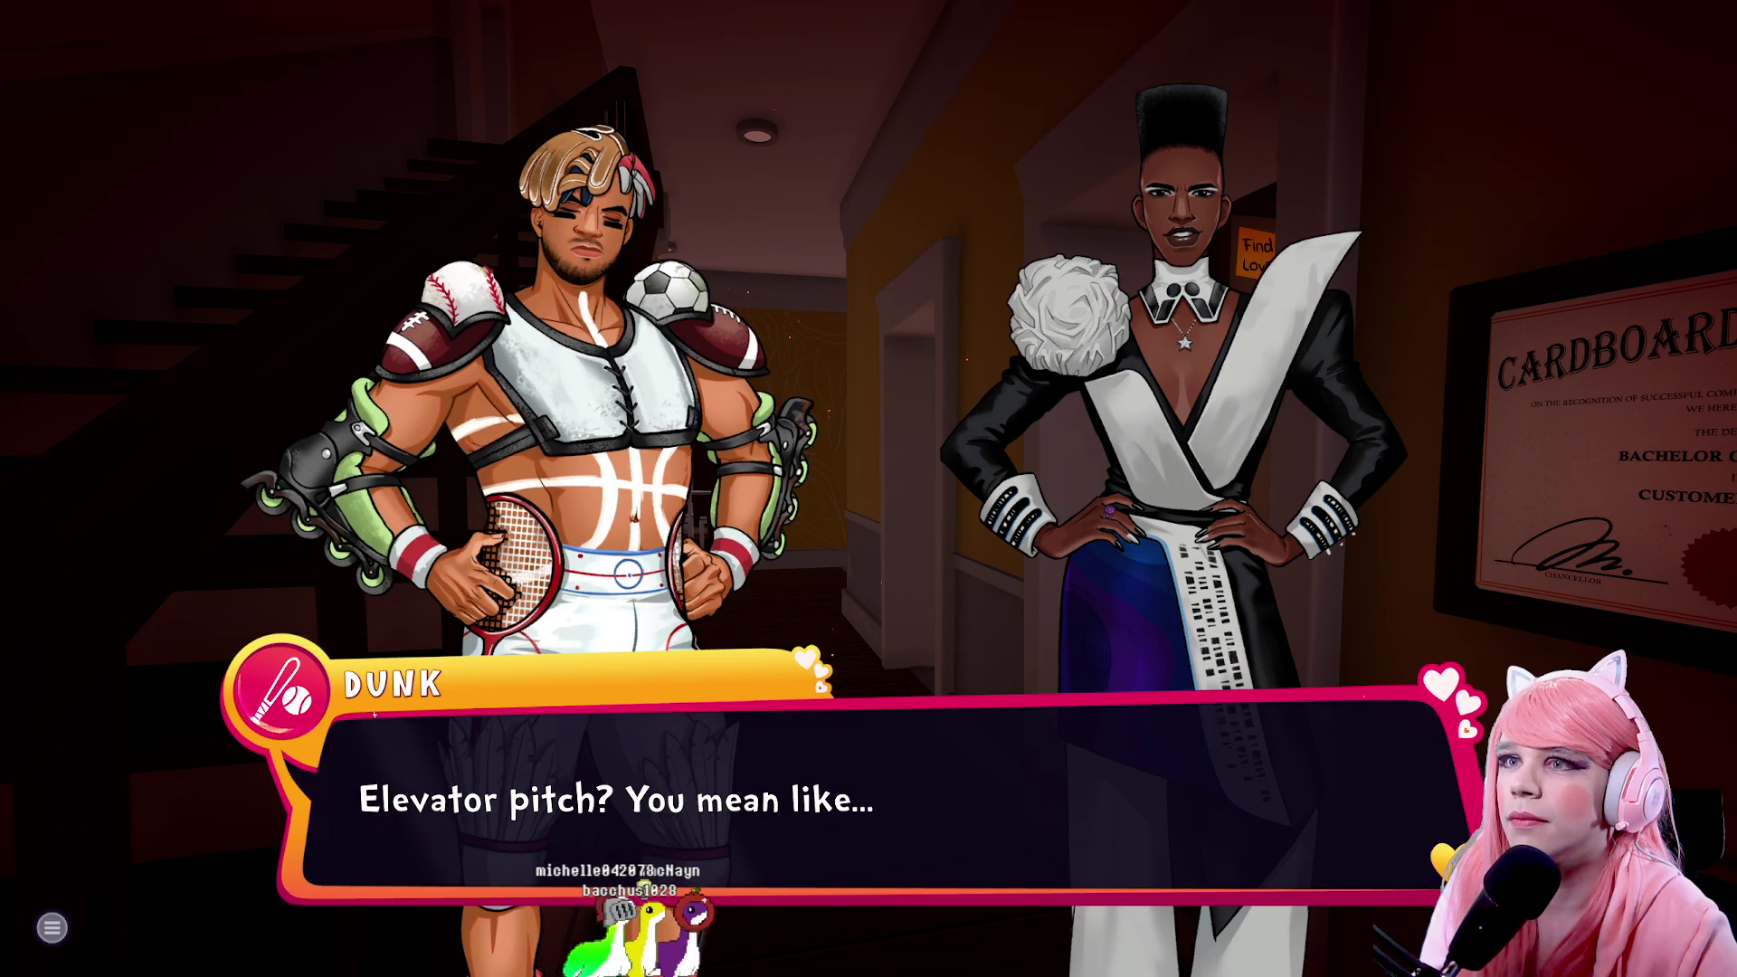
Continue through Dunk's baseball and crouching elevator mimes until he hands over a cleat
key(space)
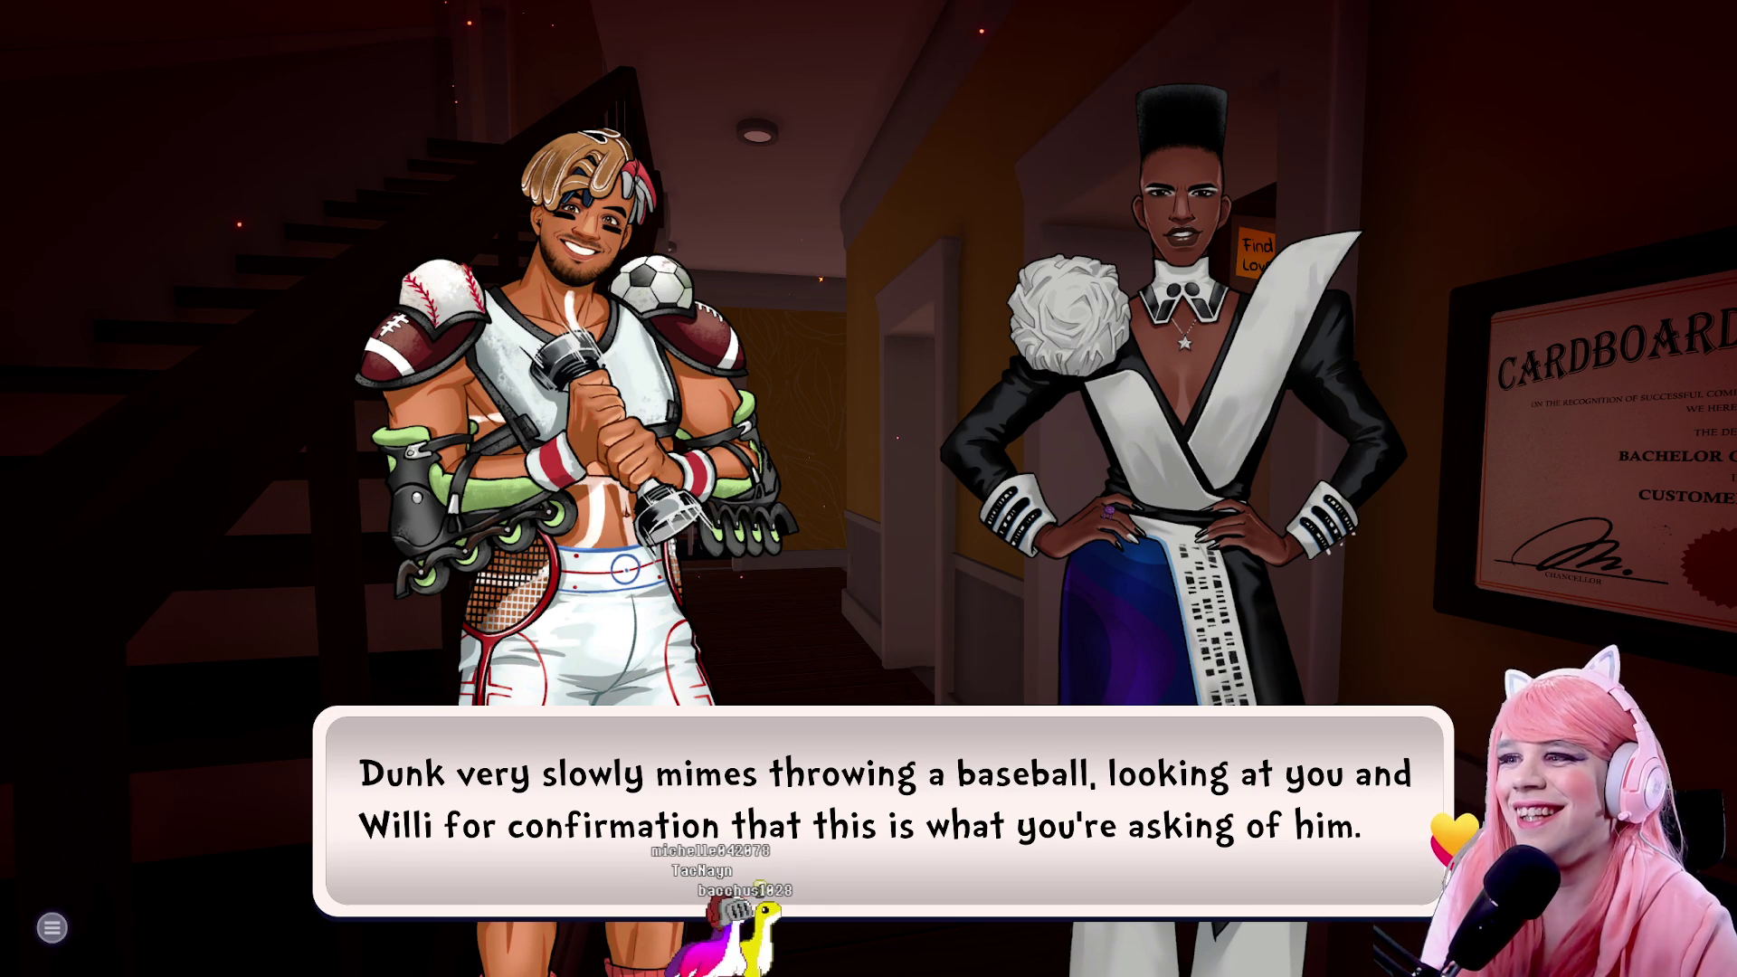
key(space)
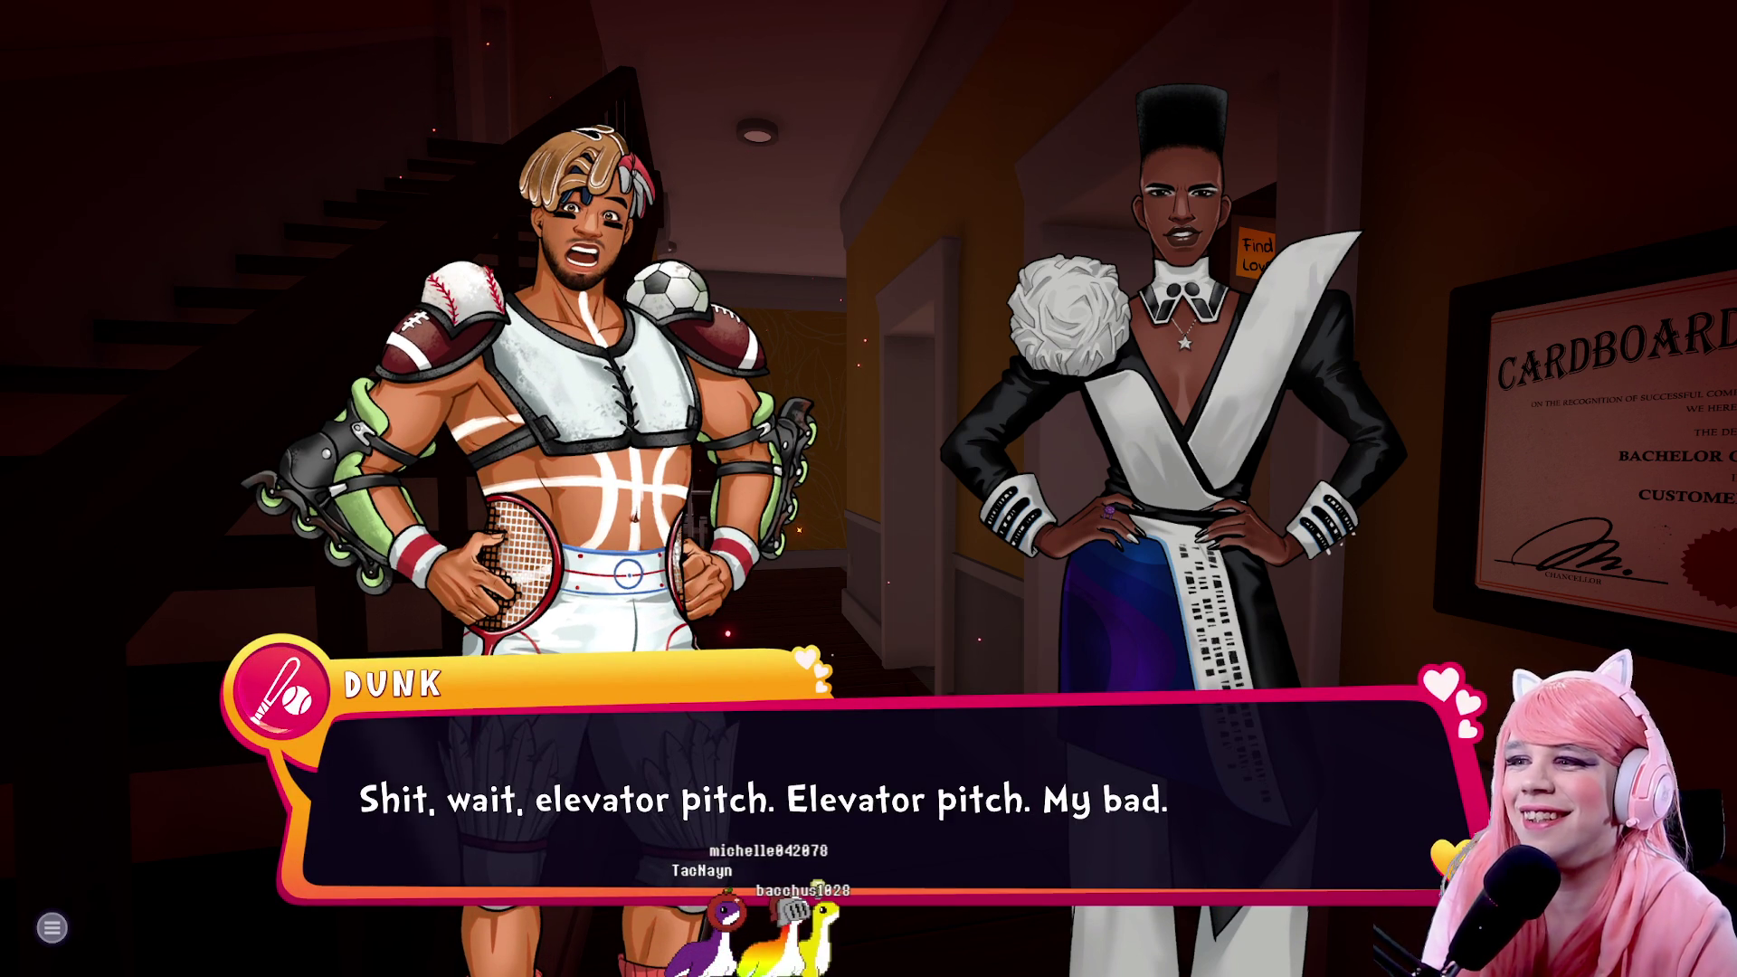
key(space)
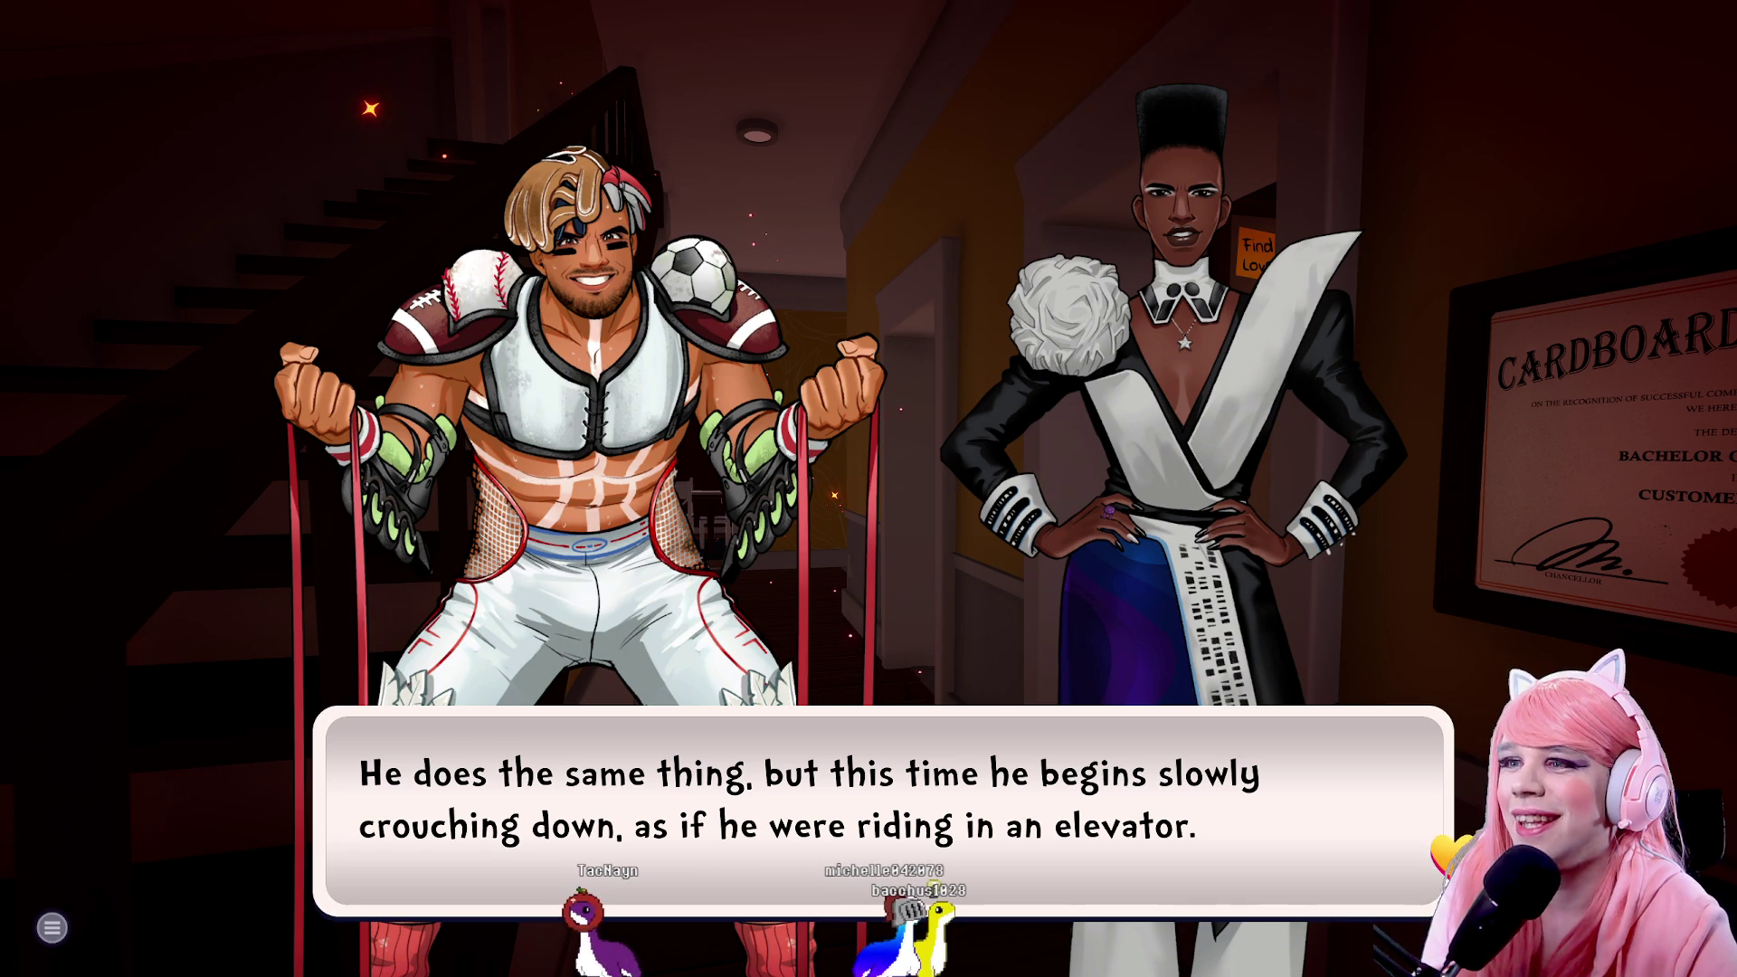
click(317, 712)
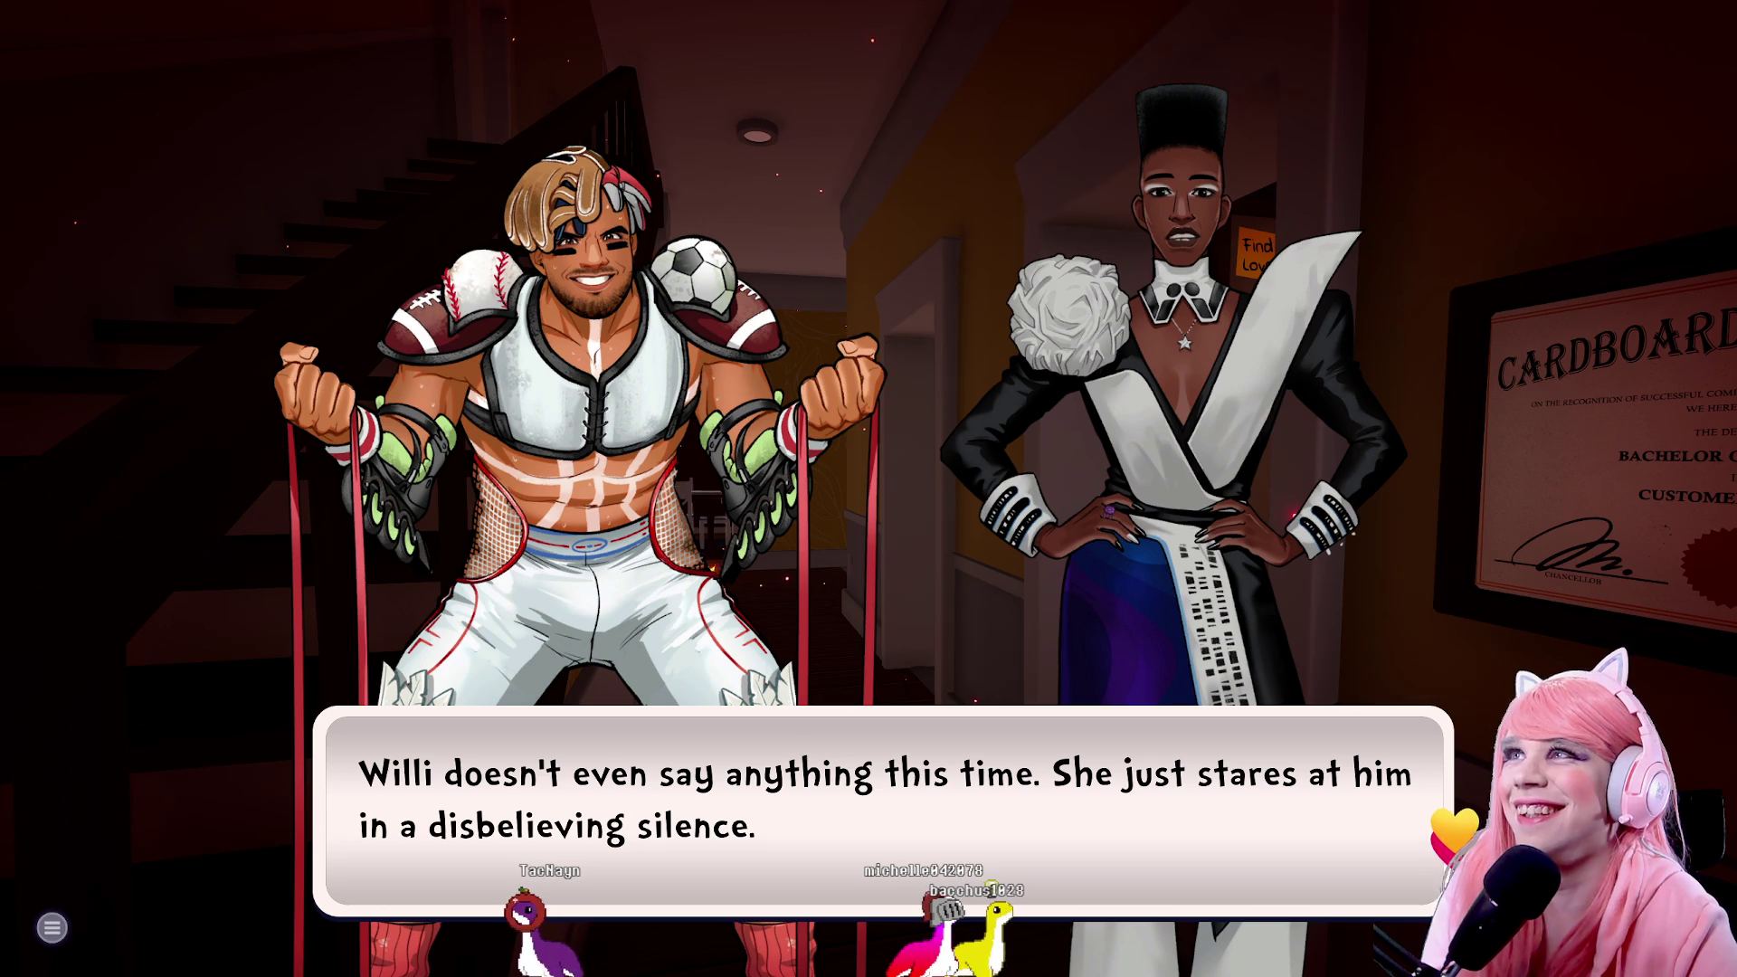
key(space)
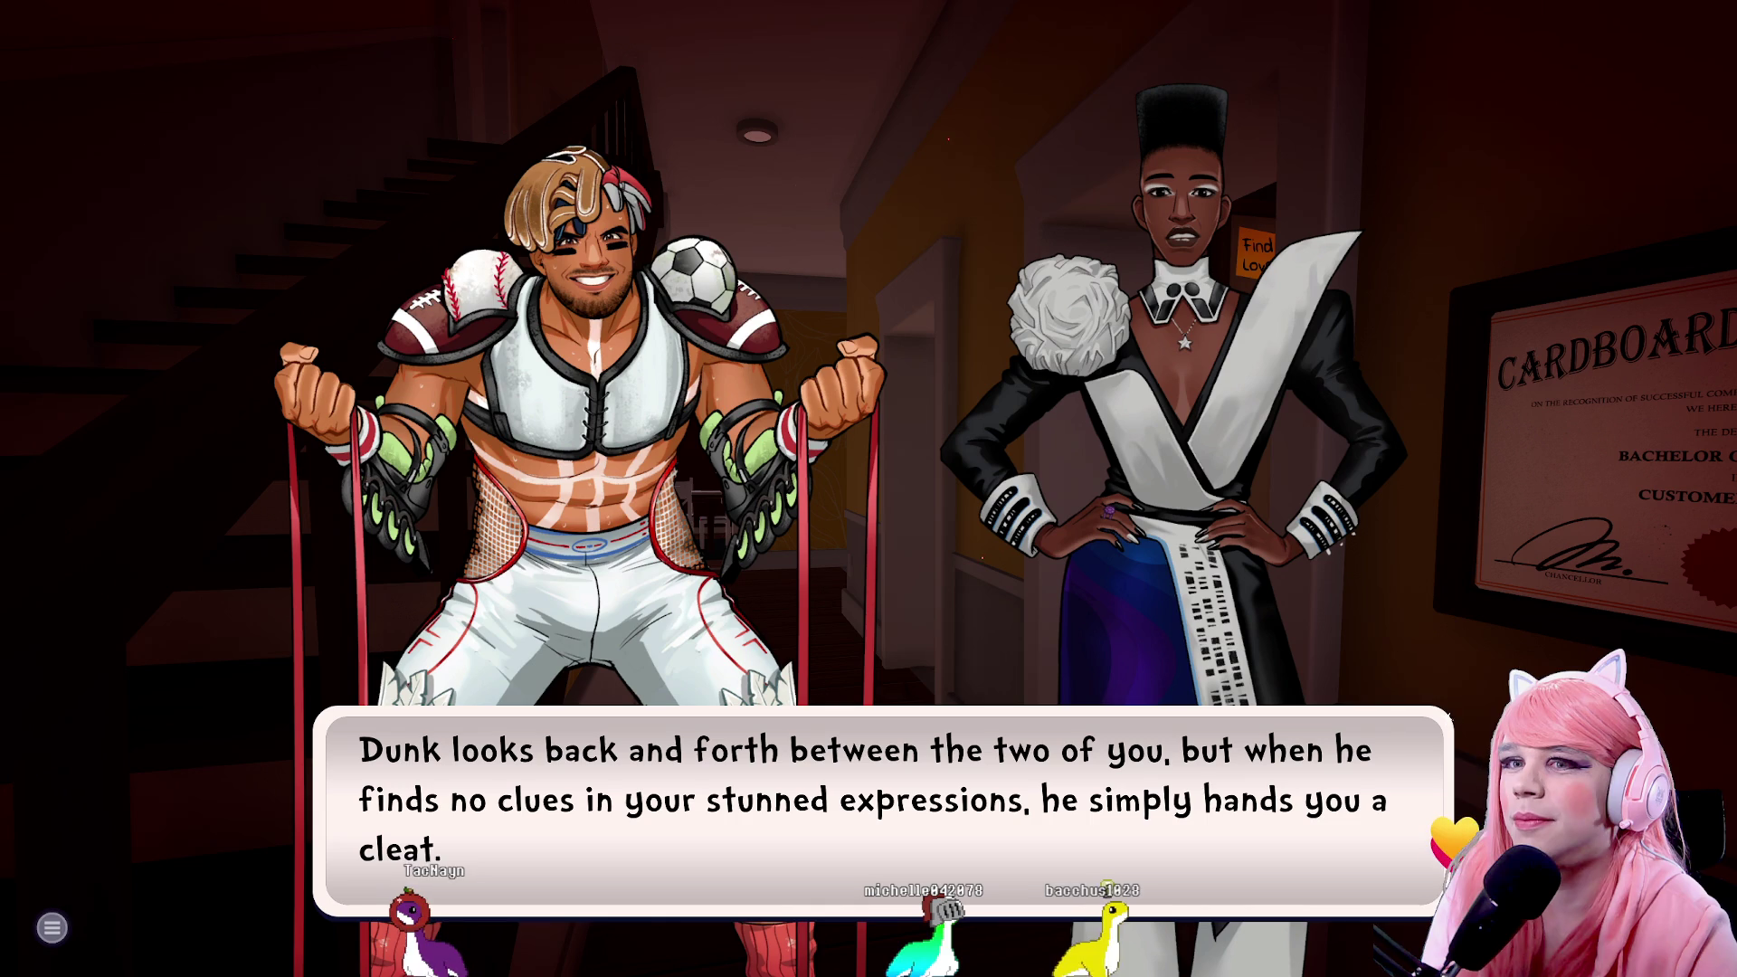
key(space)
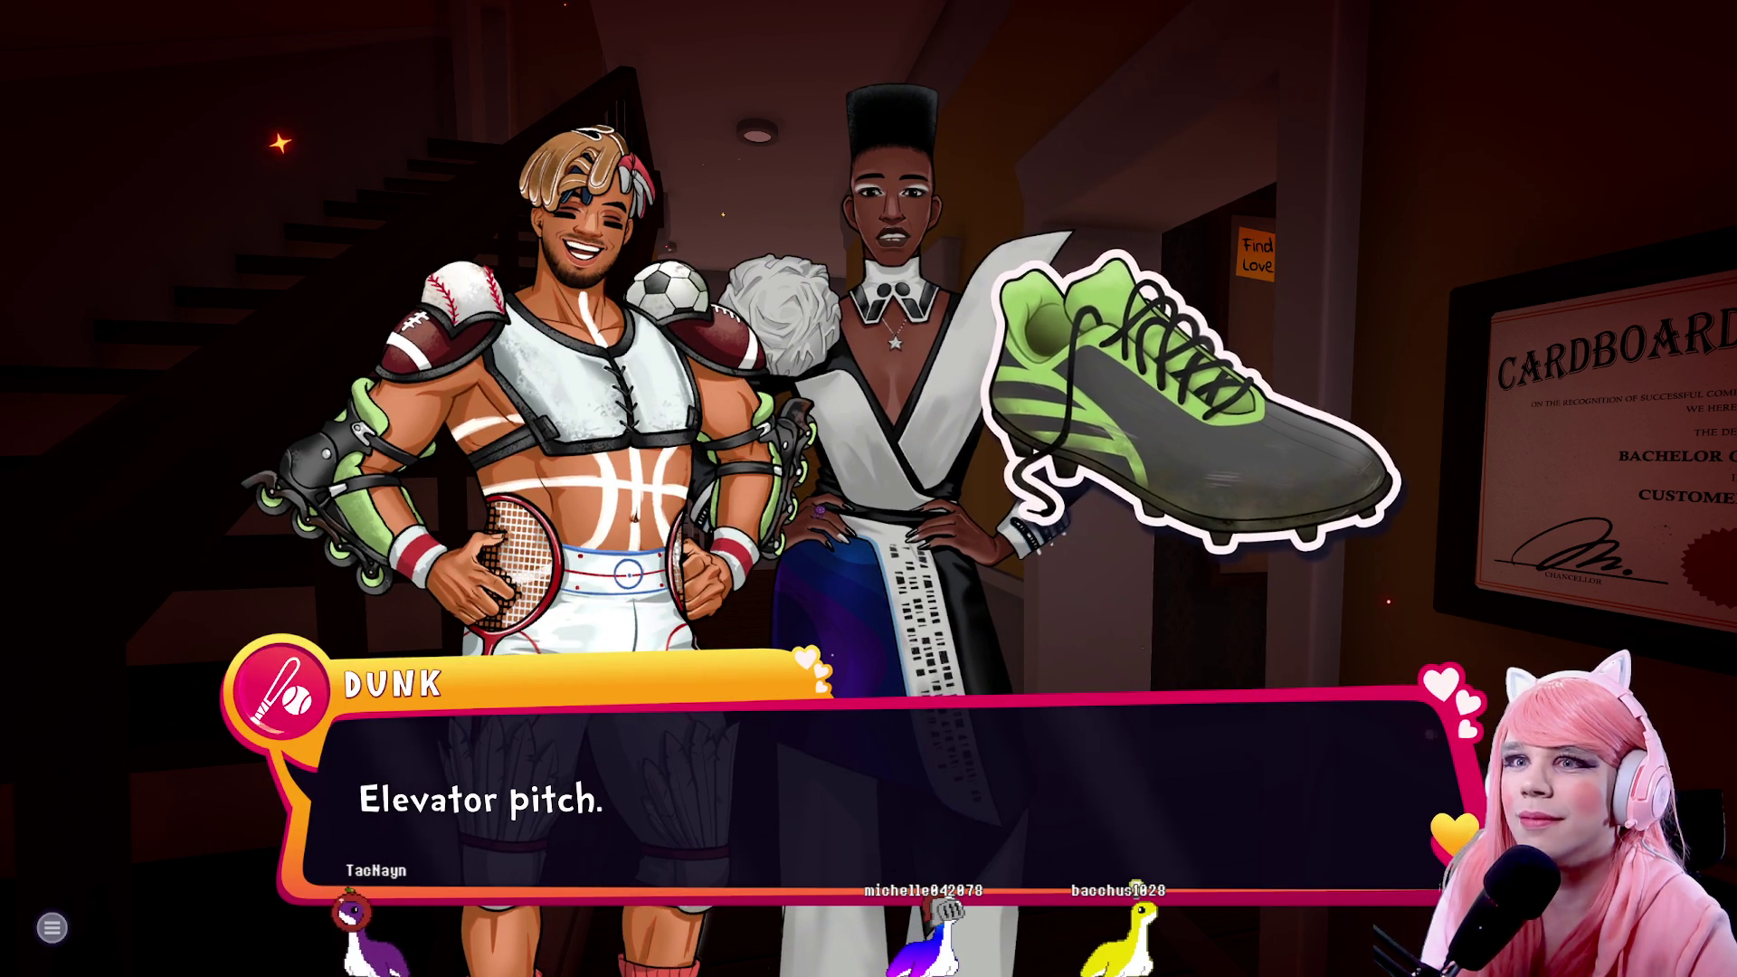
Advance through Dunk agreeing to sum himself up and flexing until Willi questions the flexing
key(space)
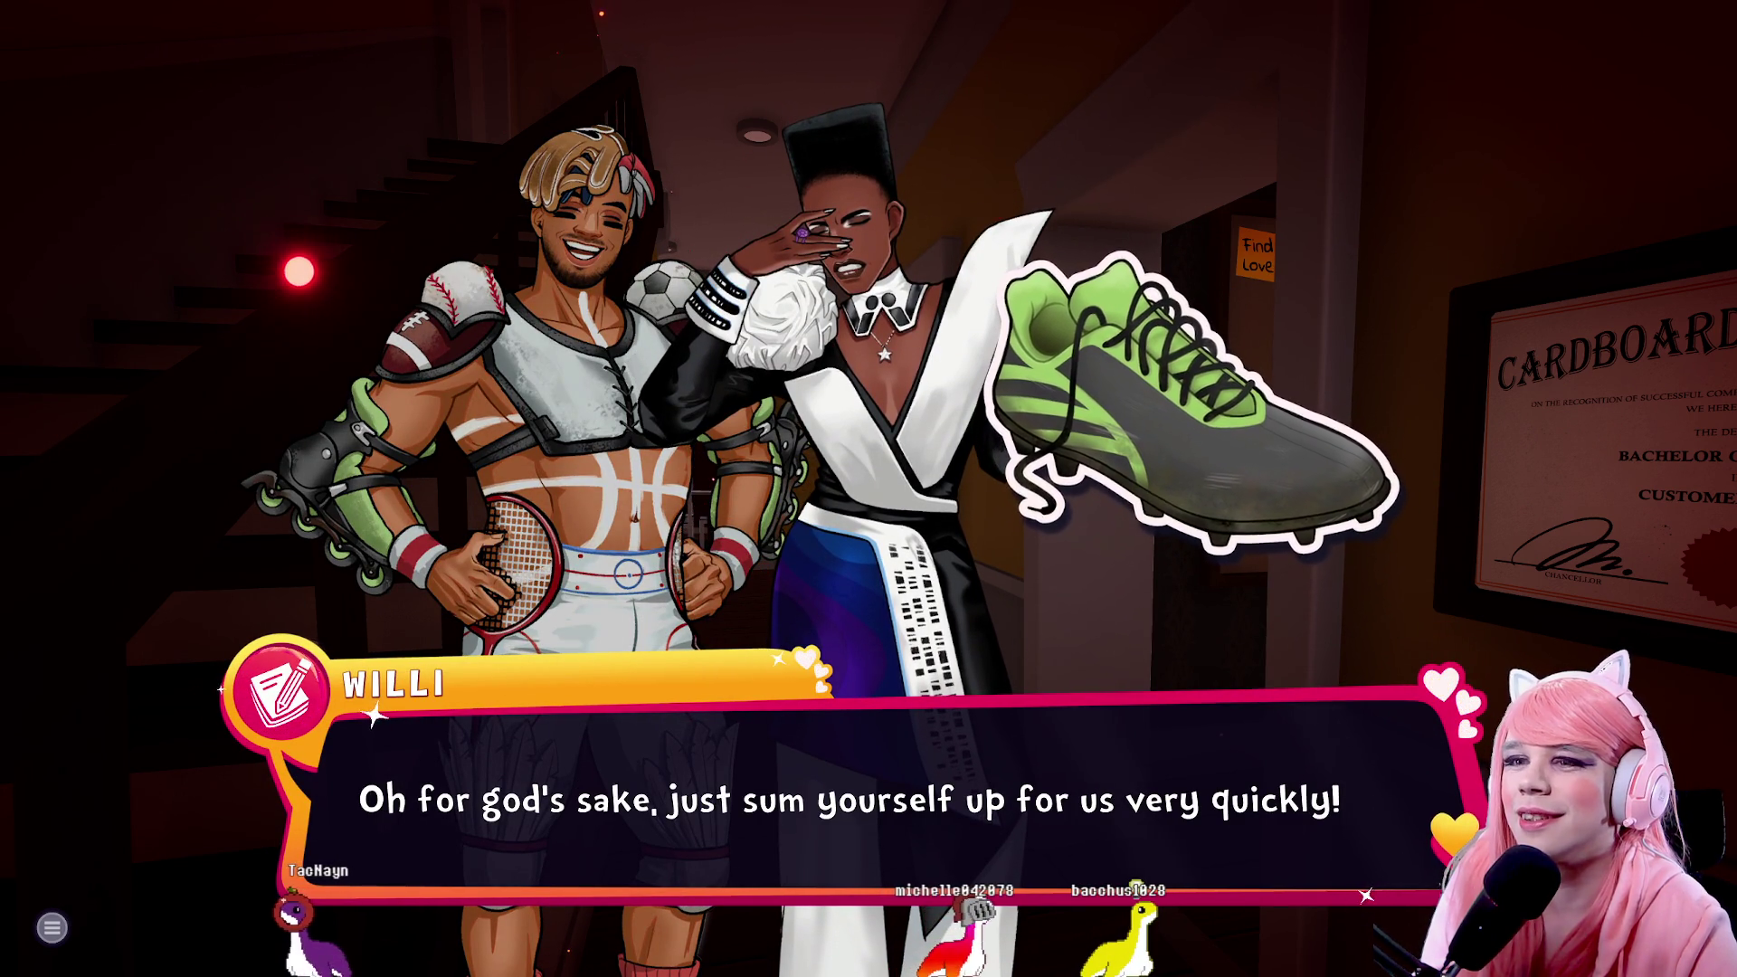
key(space)
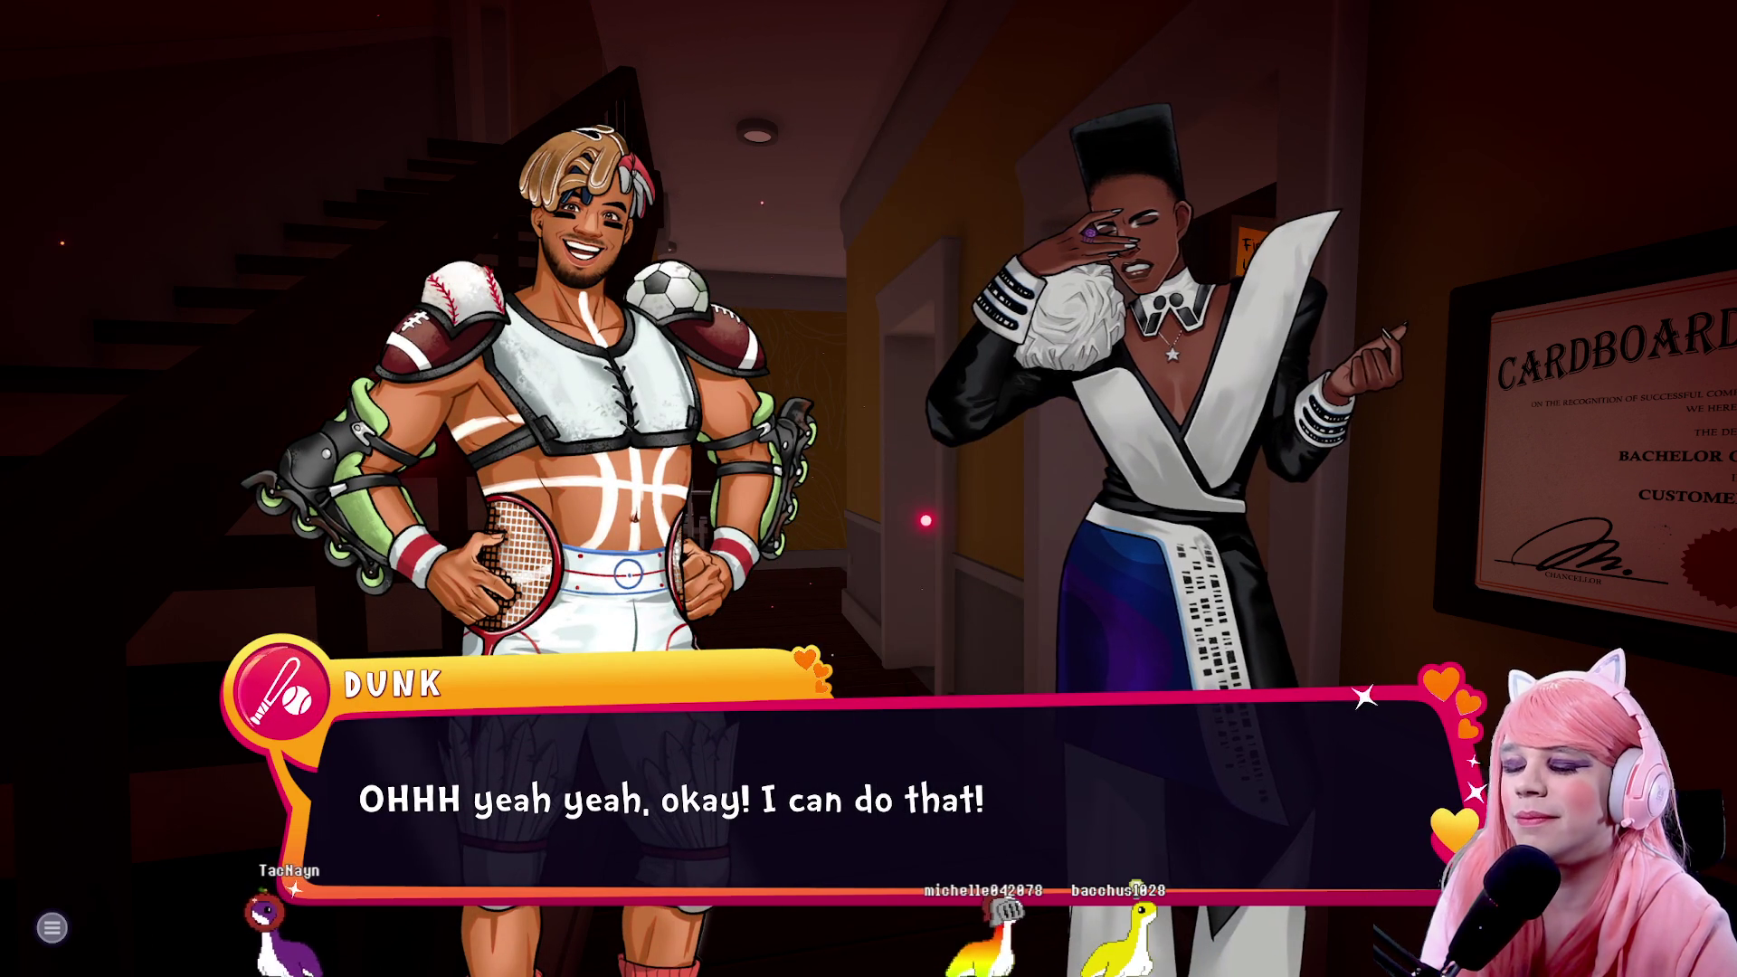
key(space)
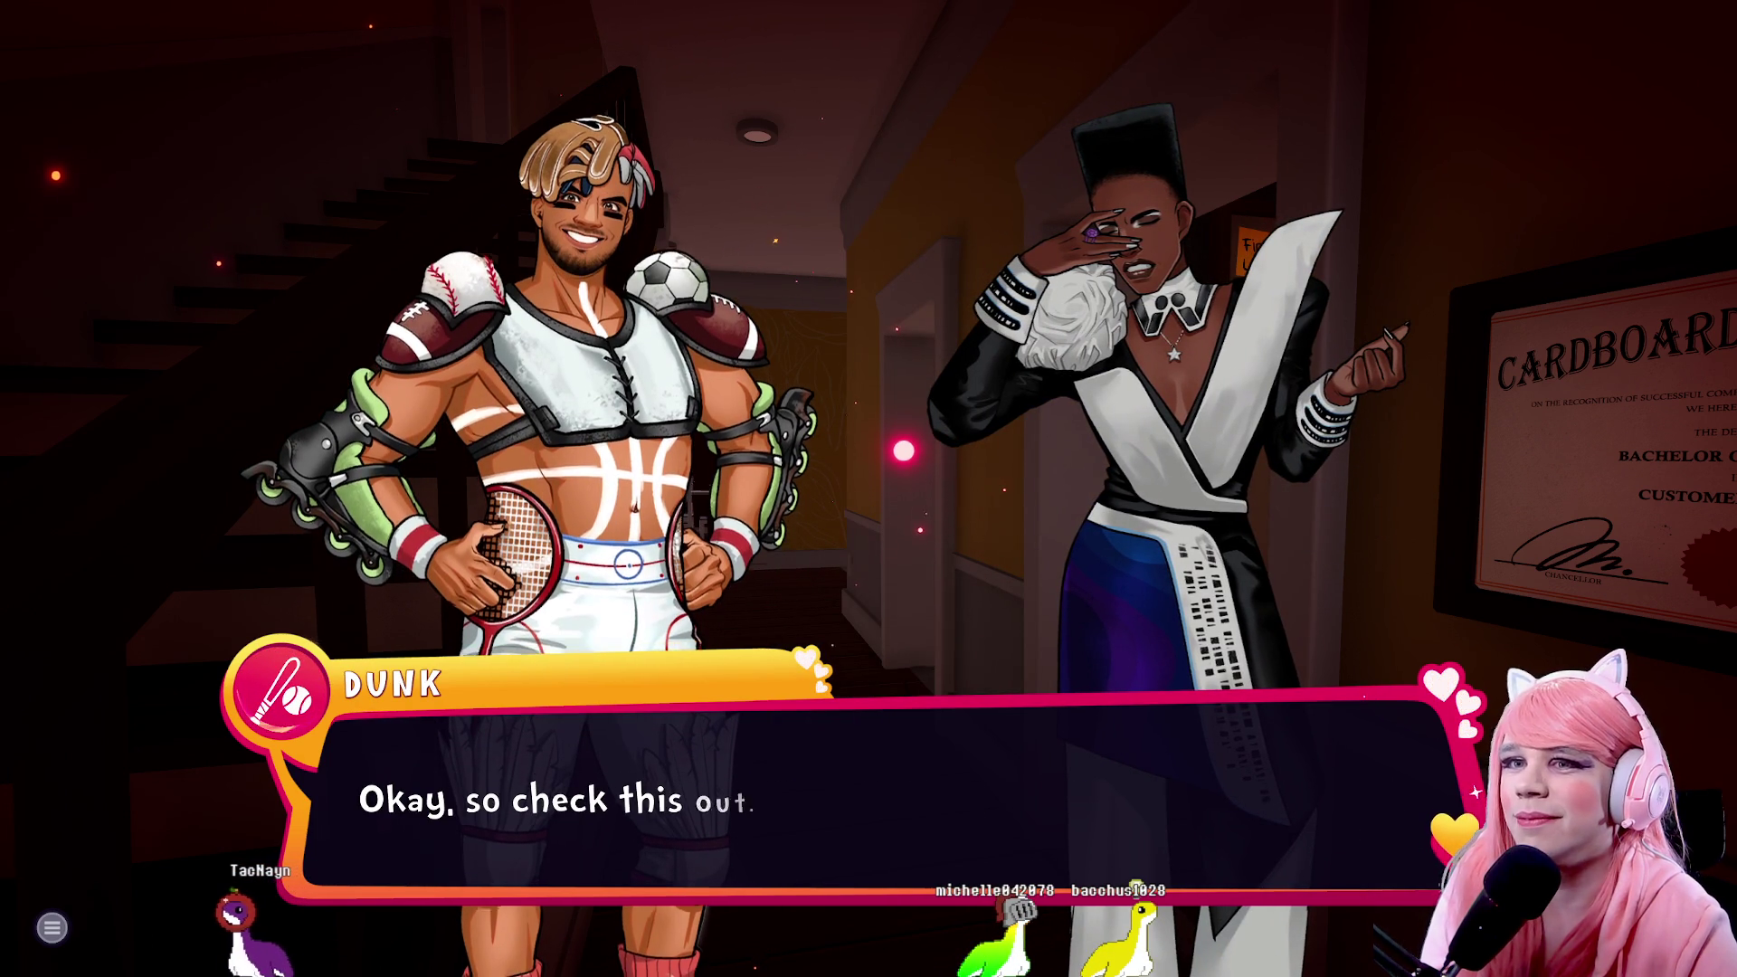
key(space)
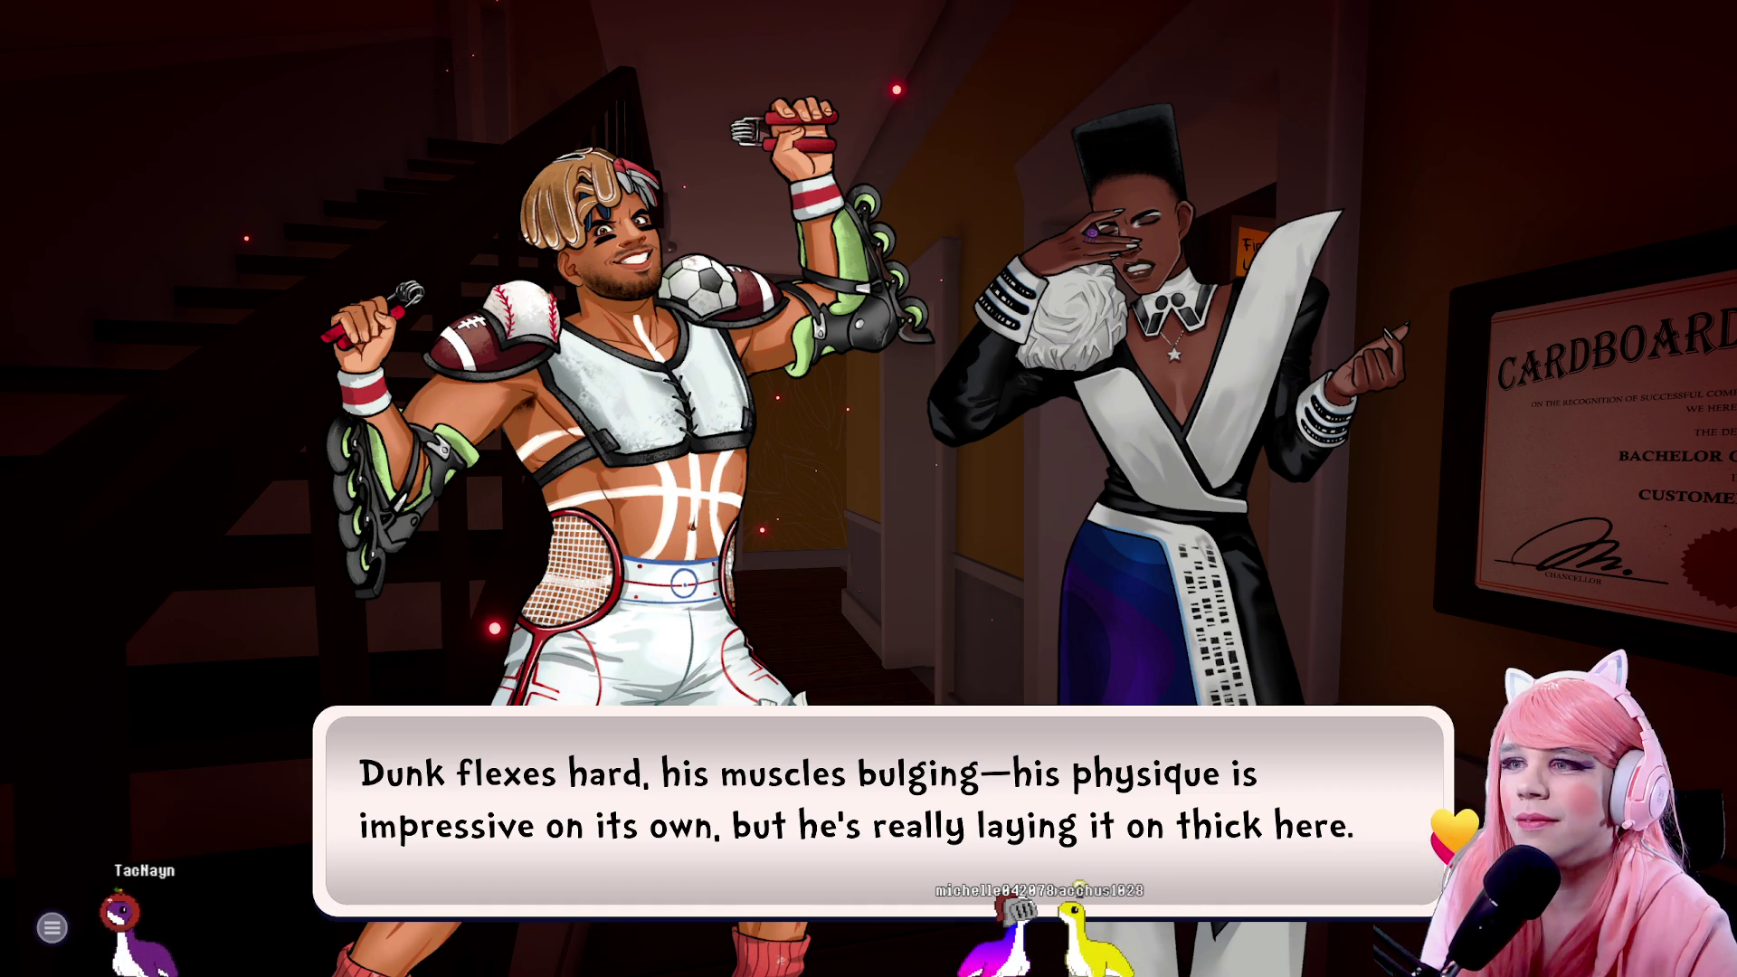
key(space)
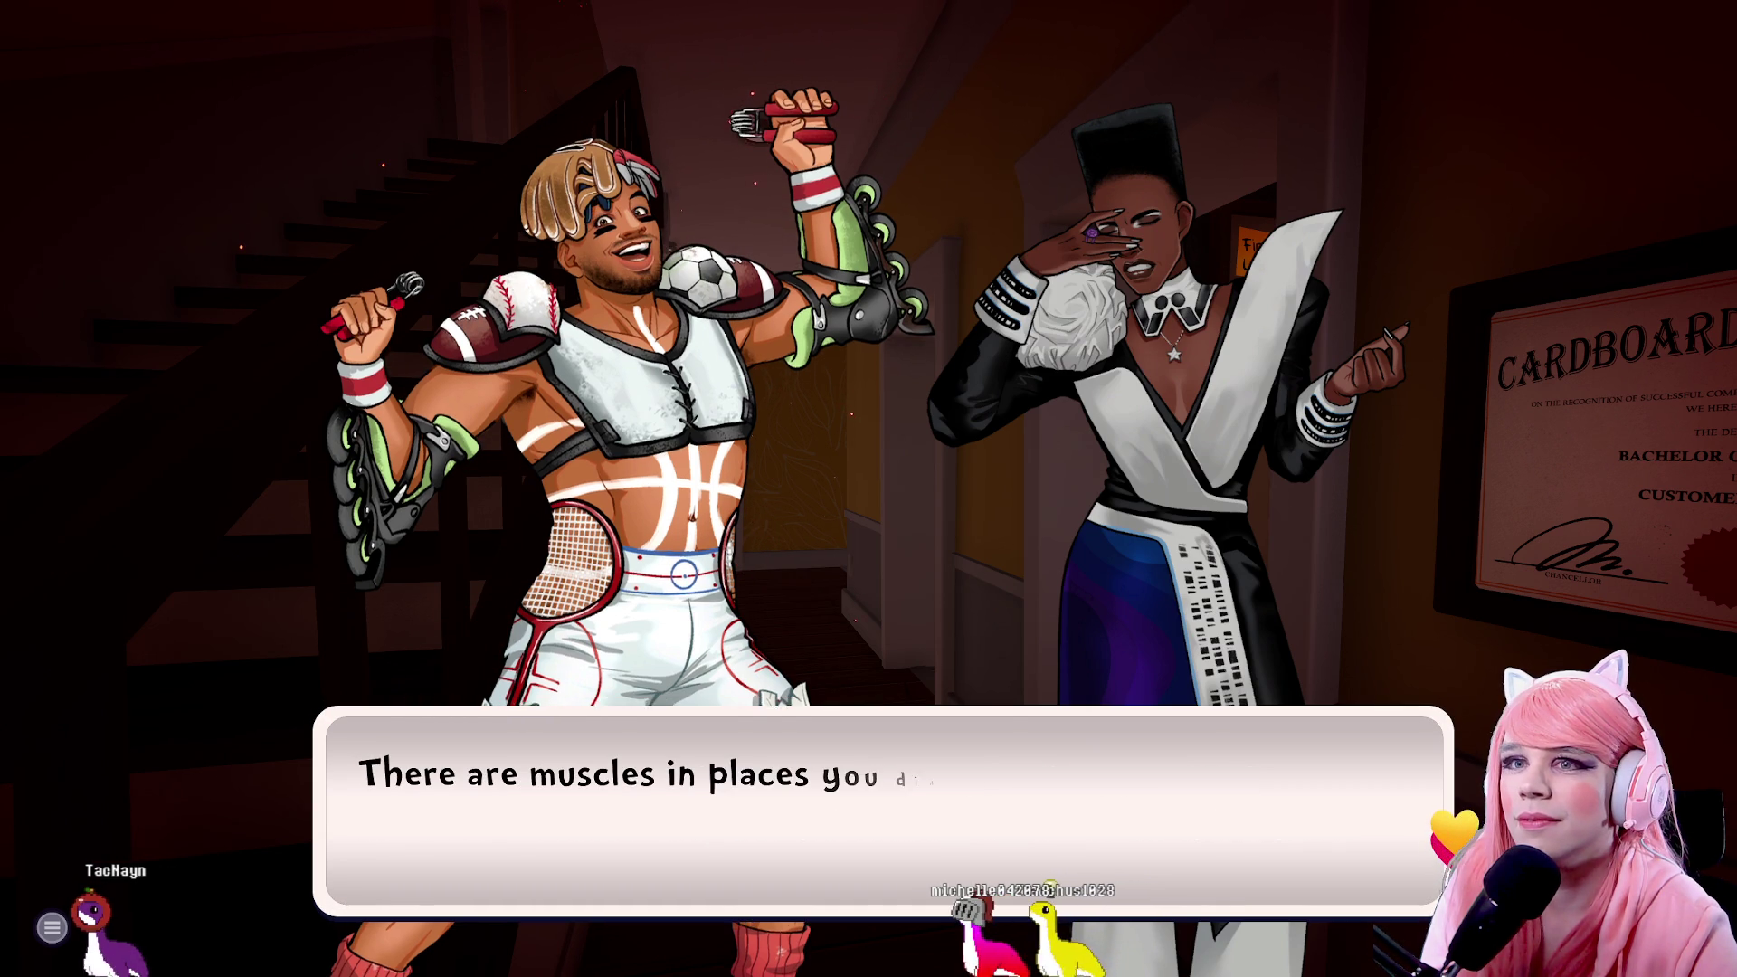
key(space)
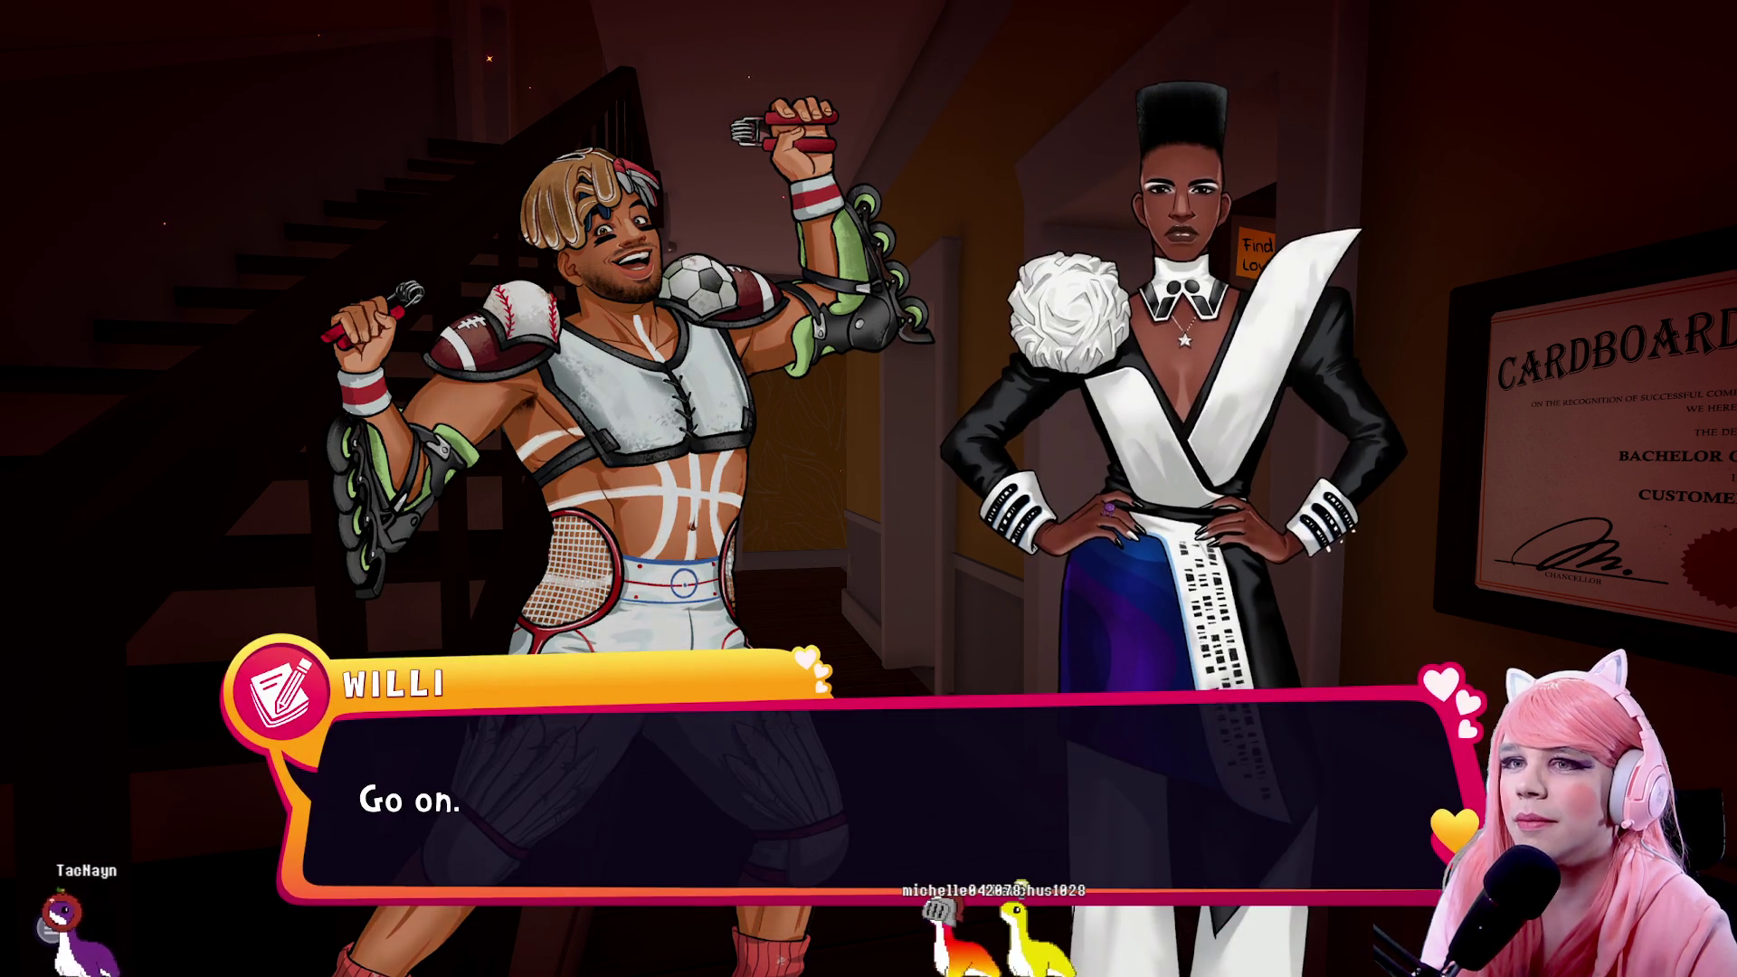
key(space)
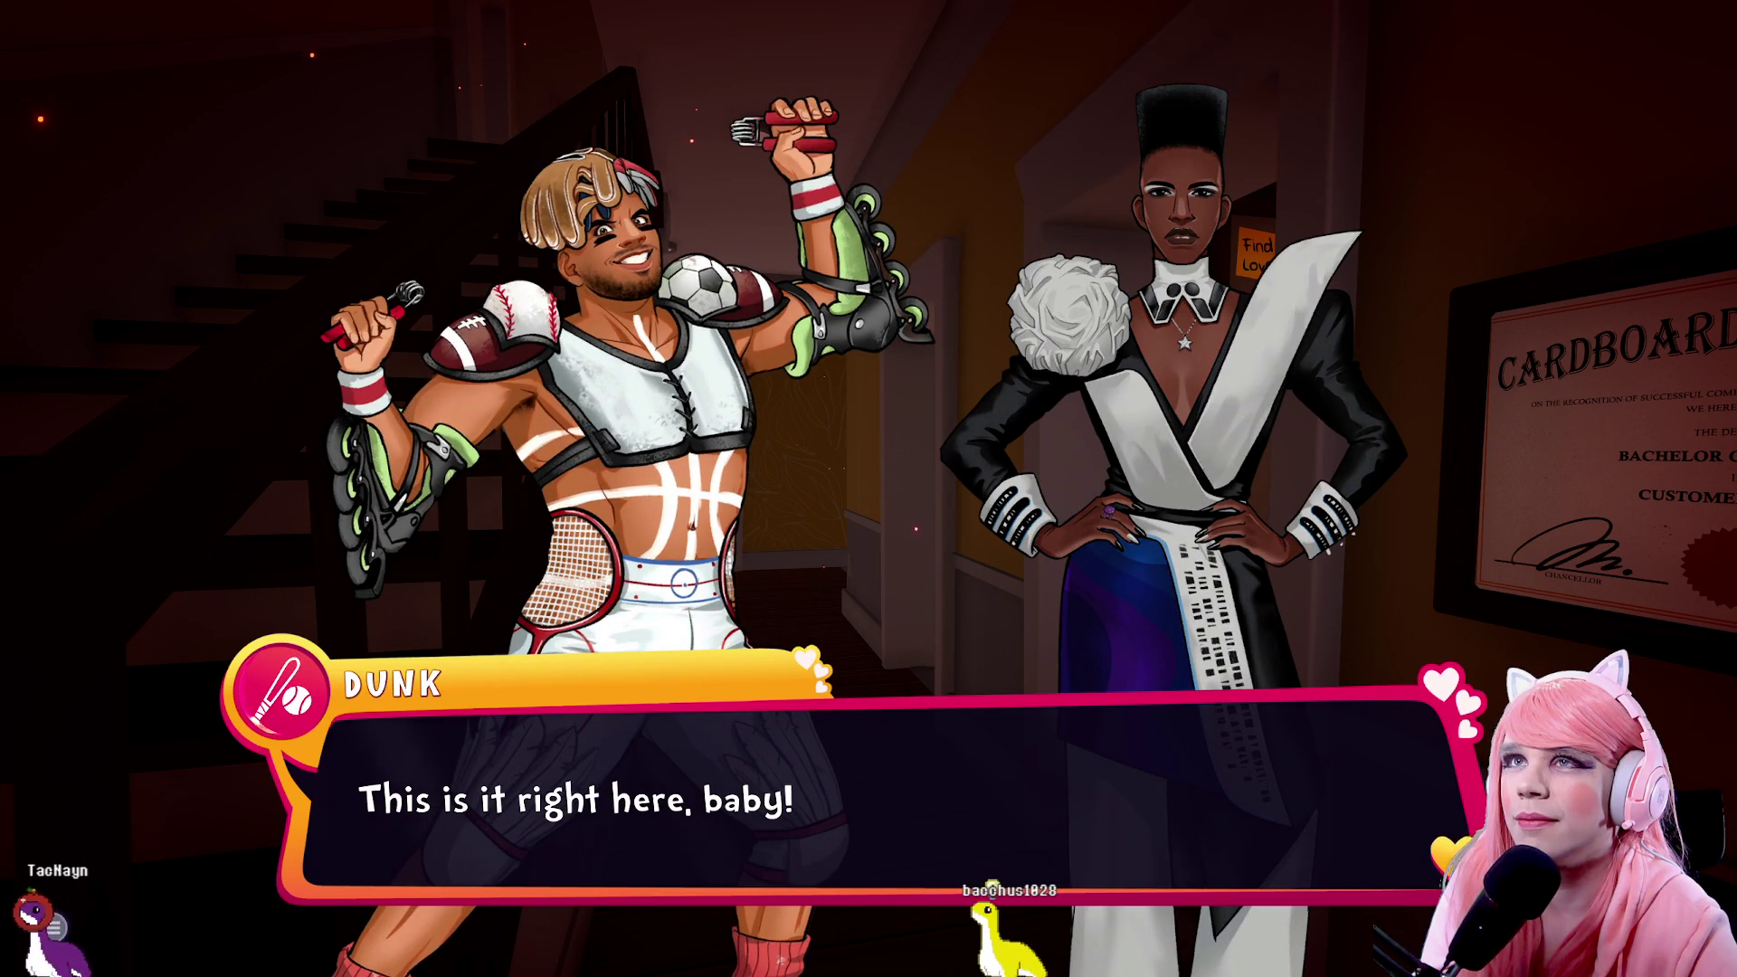
key(space)
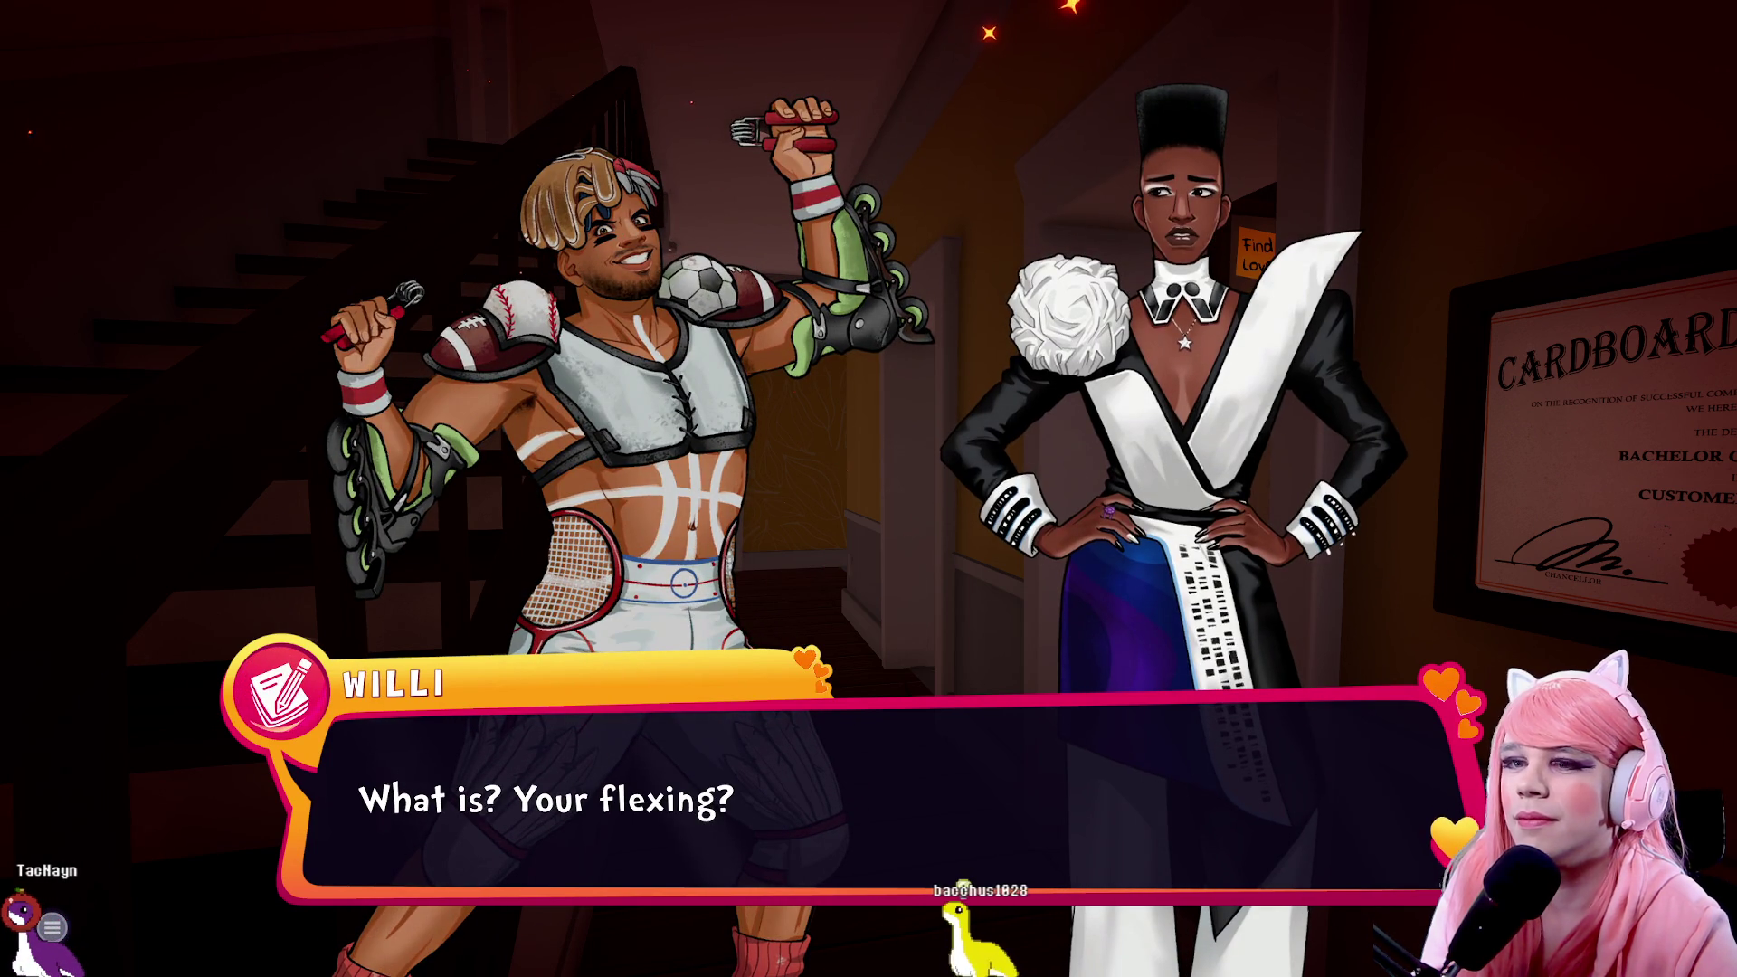
Continue past Dunk's muscle pitch and Willi's speed-dating retort to her ten-word pitch demand
key(space)
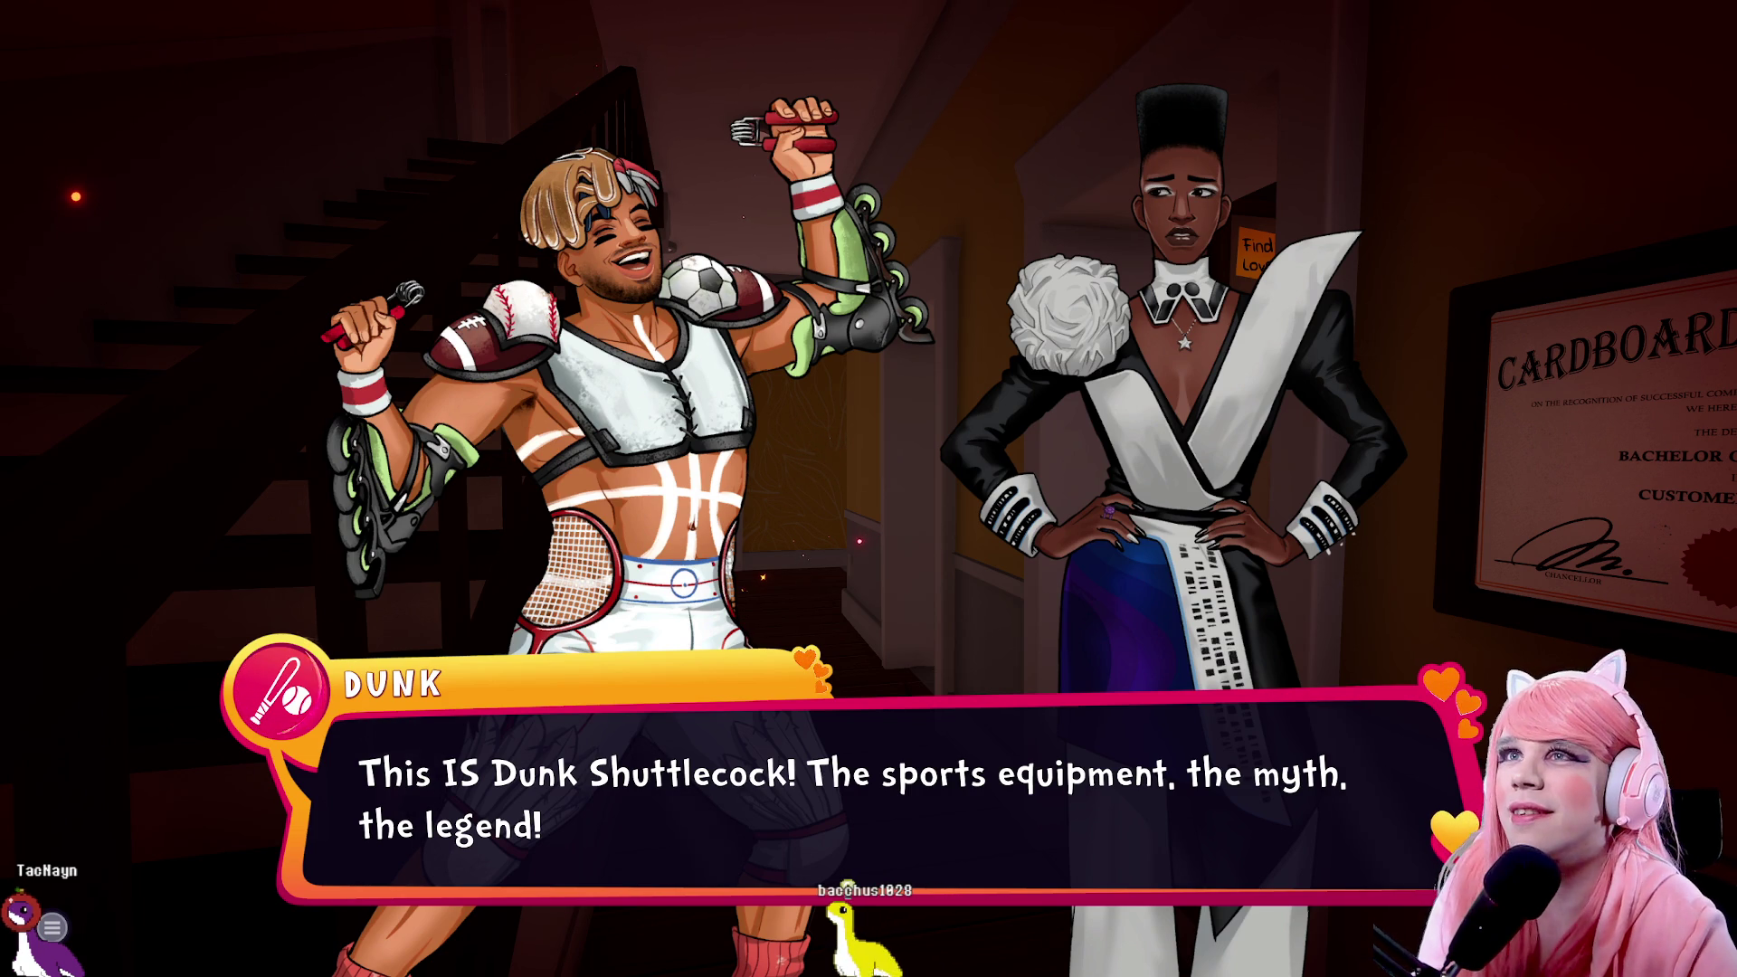
key(space)
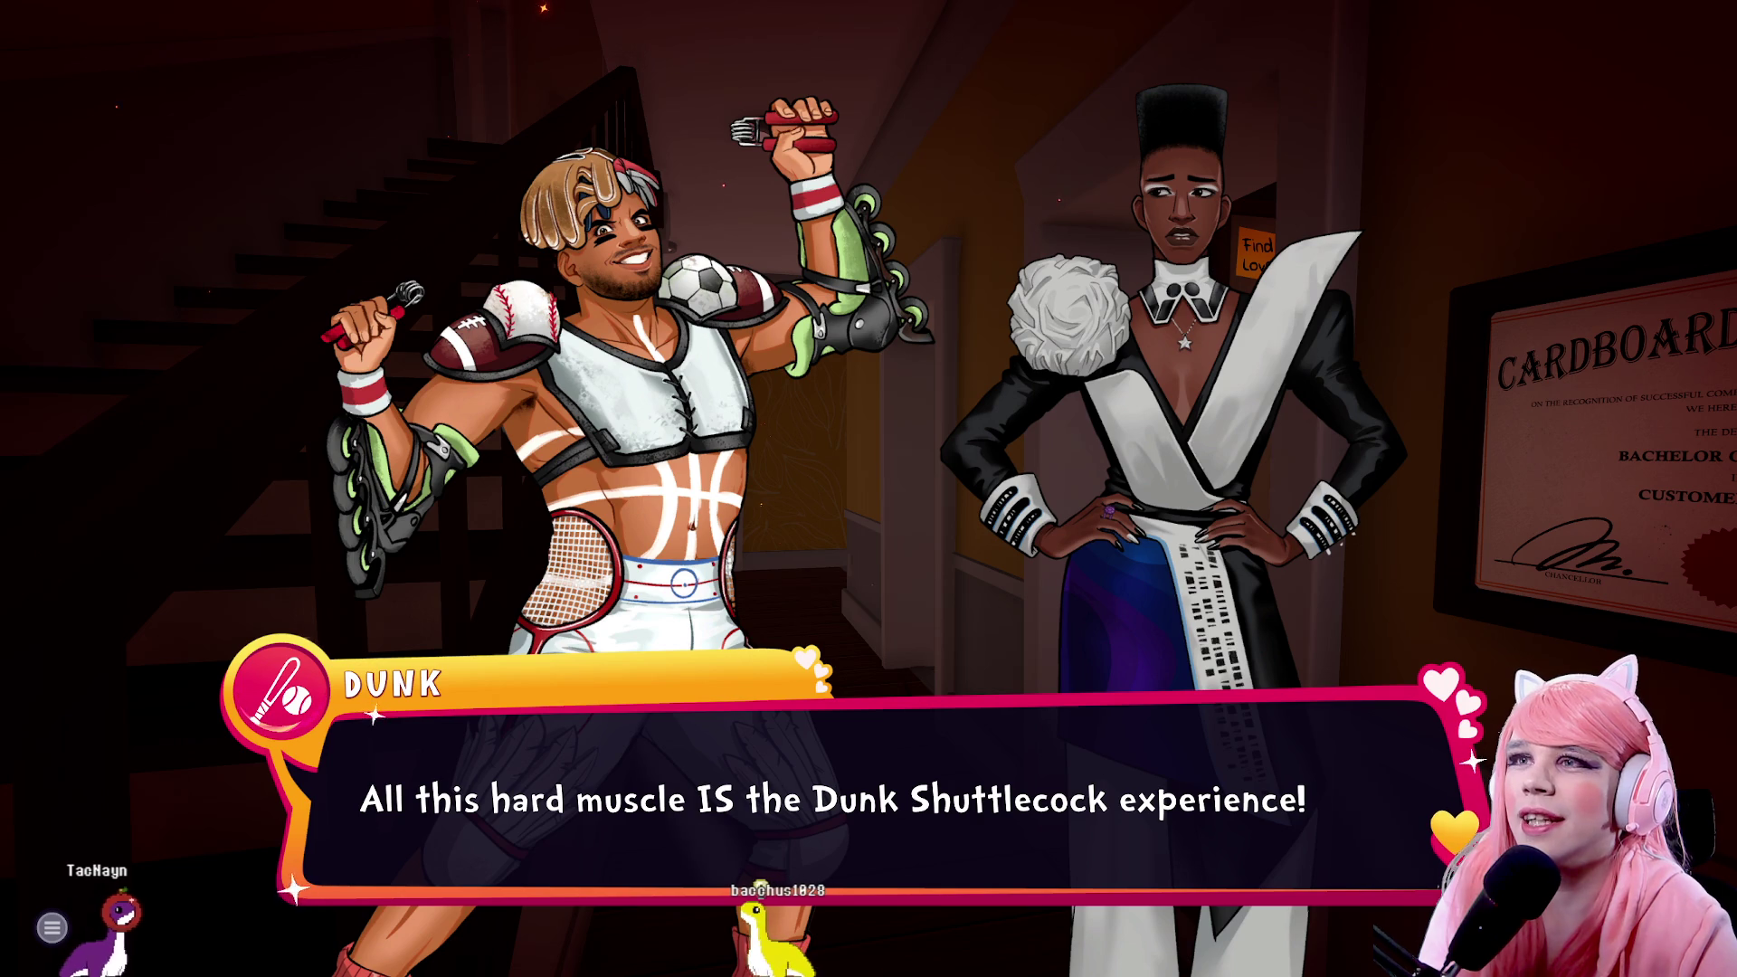
key(space)
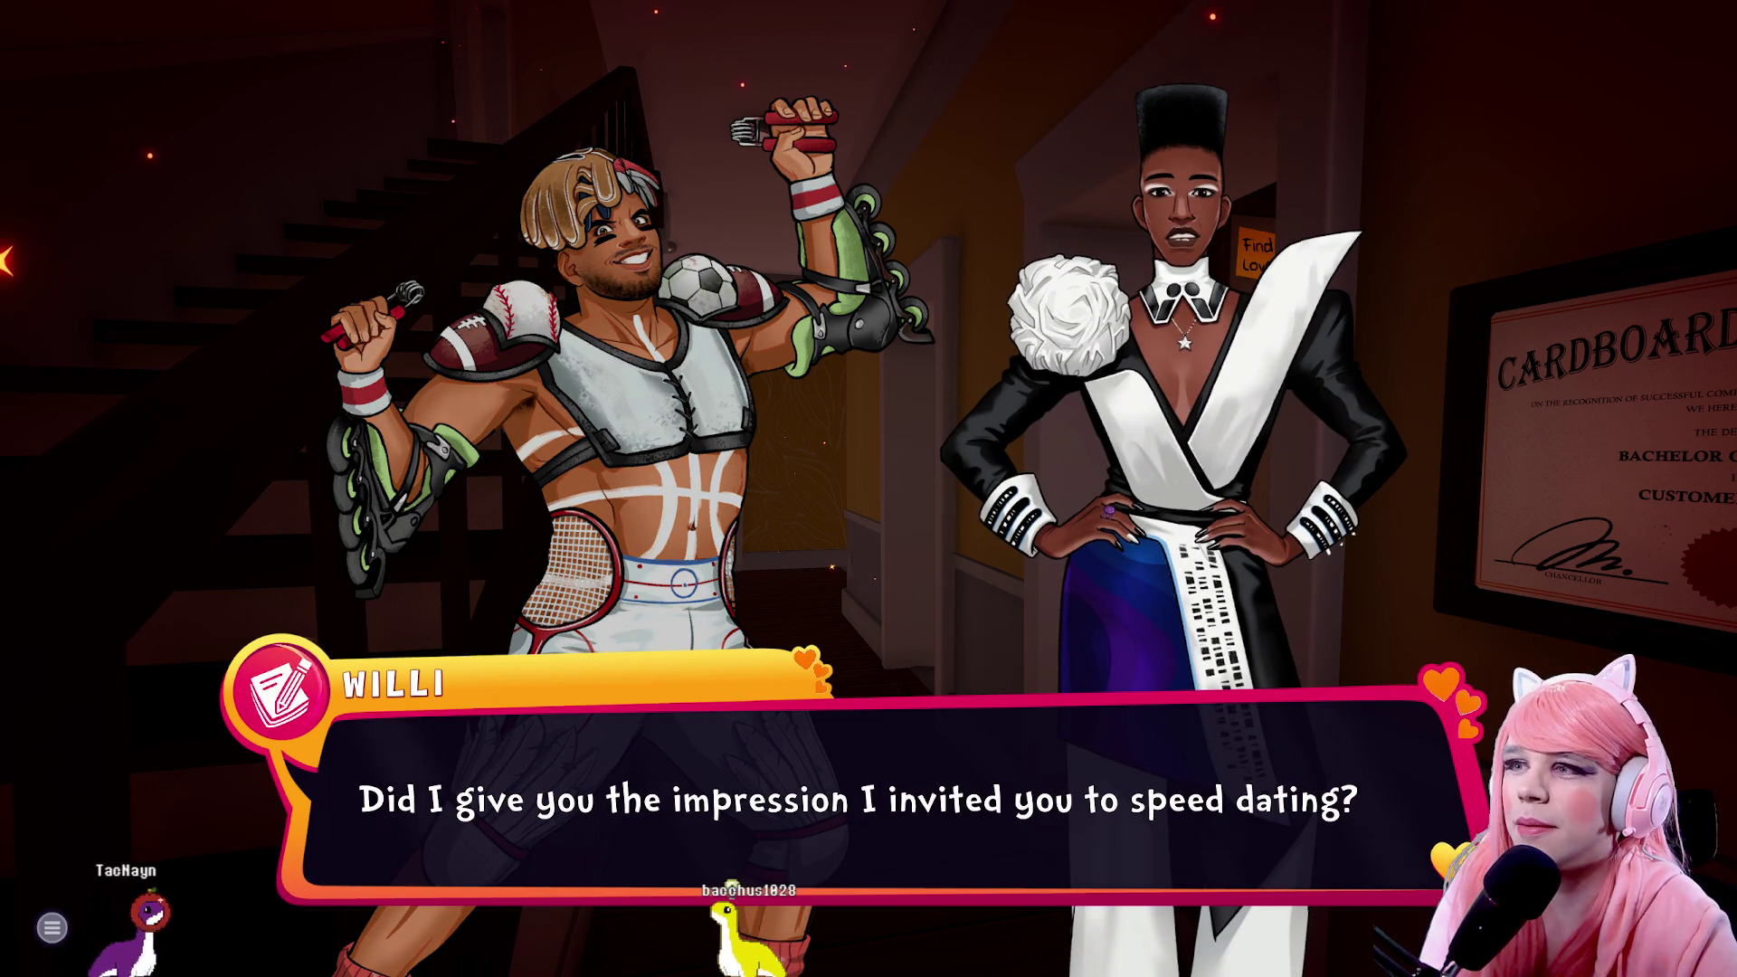
click(1366, 895)
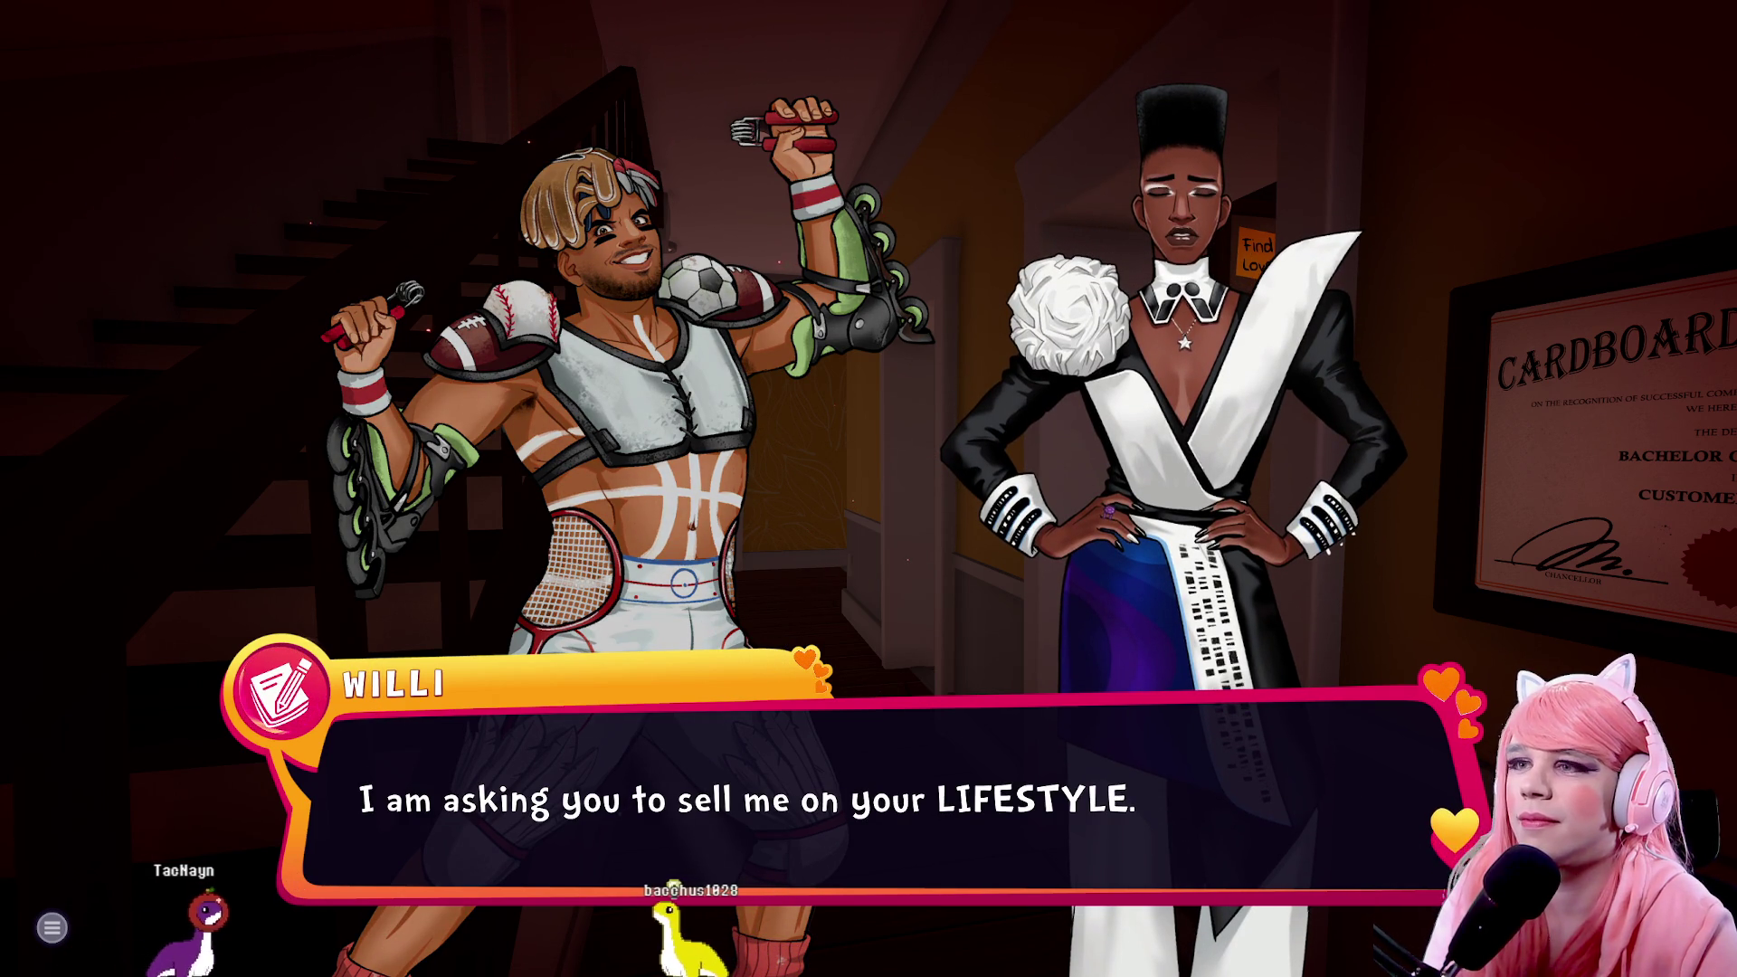
click(1365, 696)
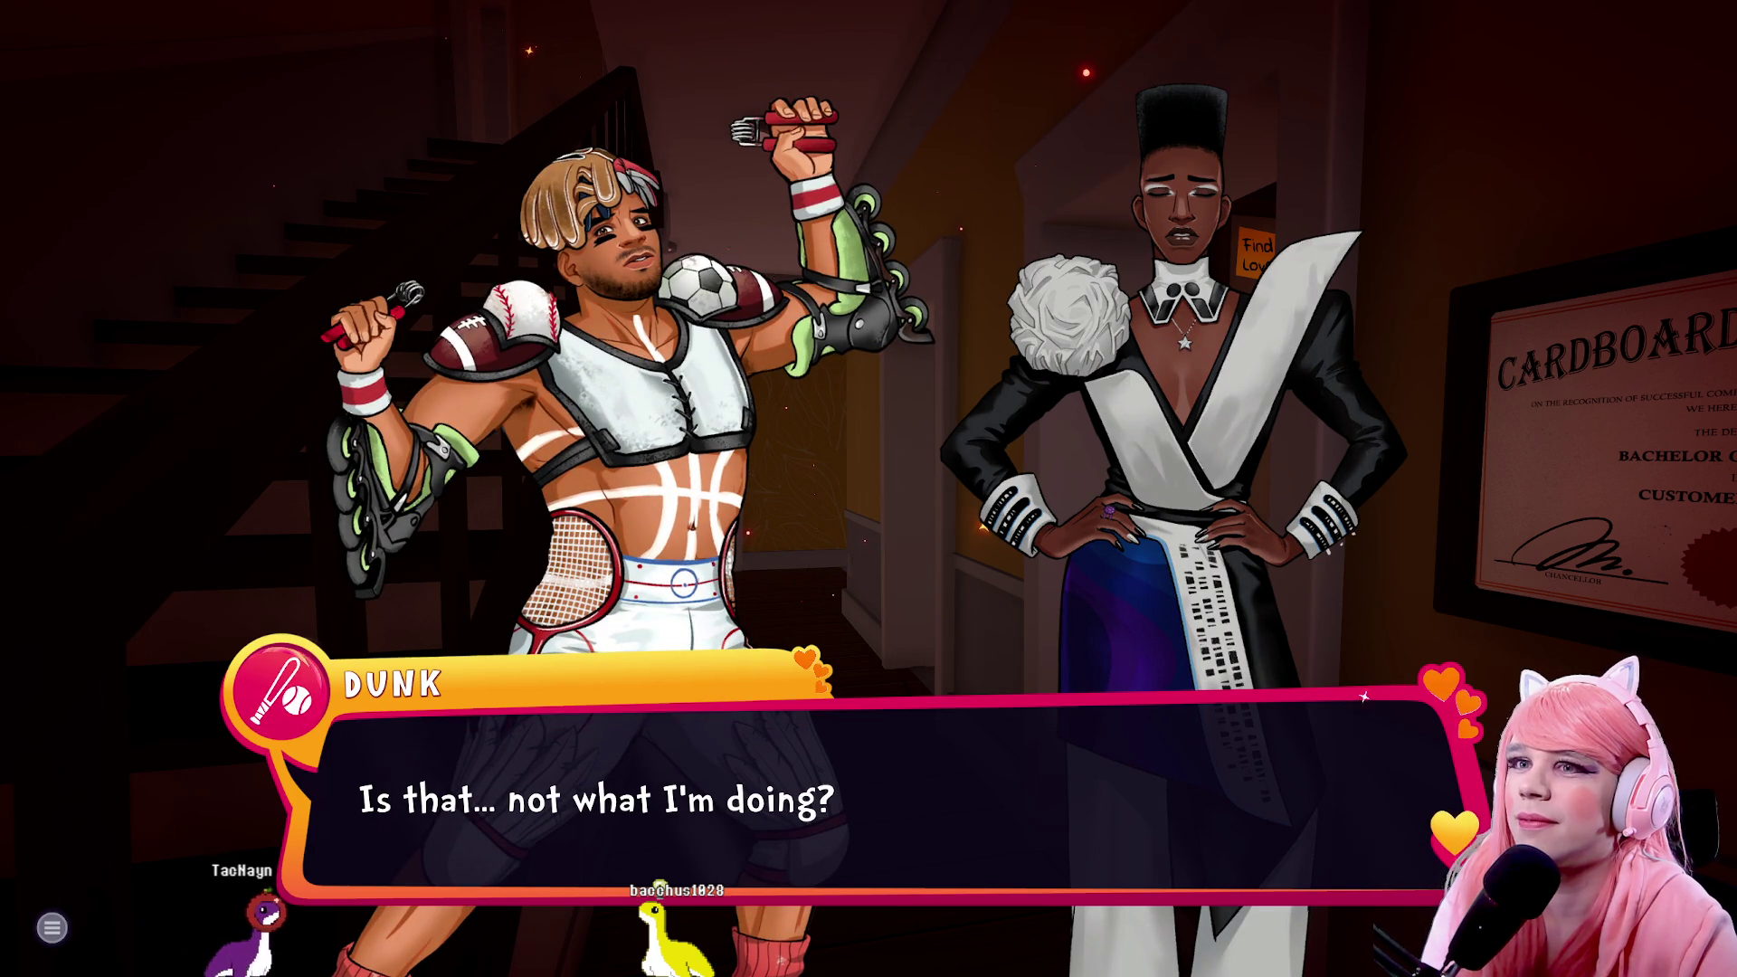
click(1365, 696)
click(1364, 695)
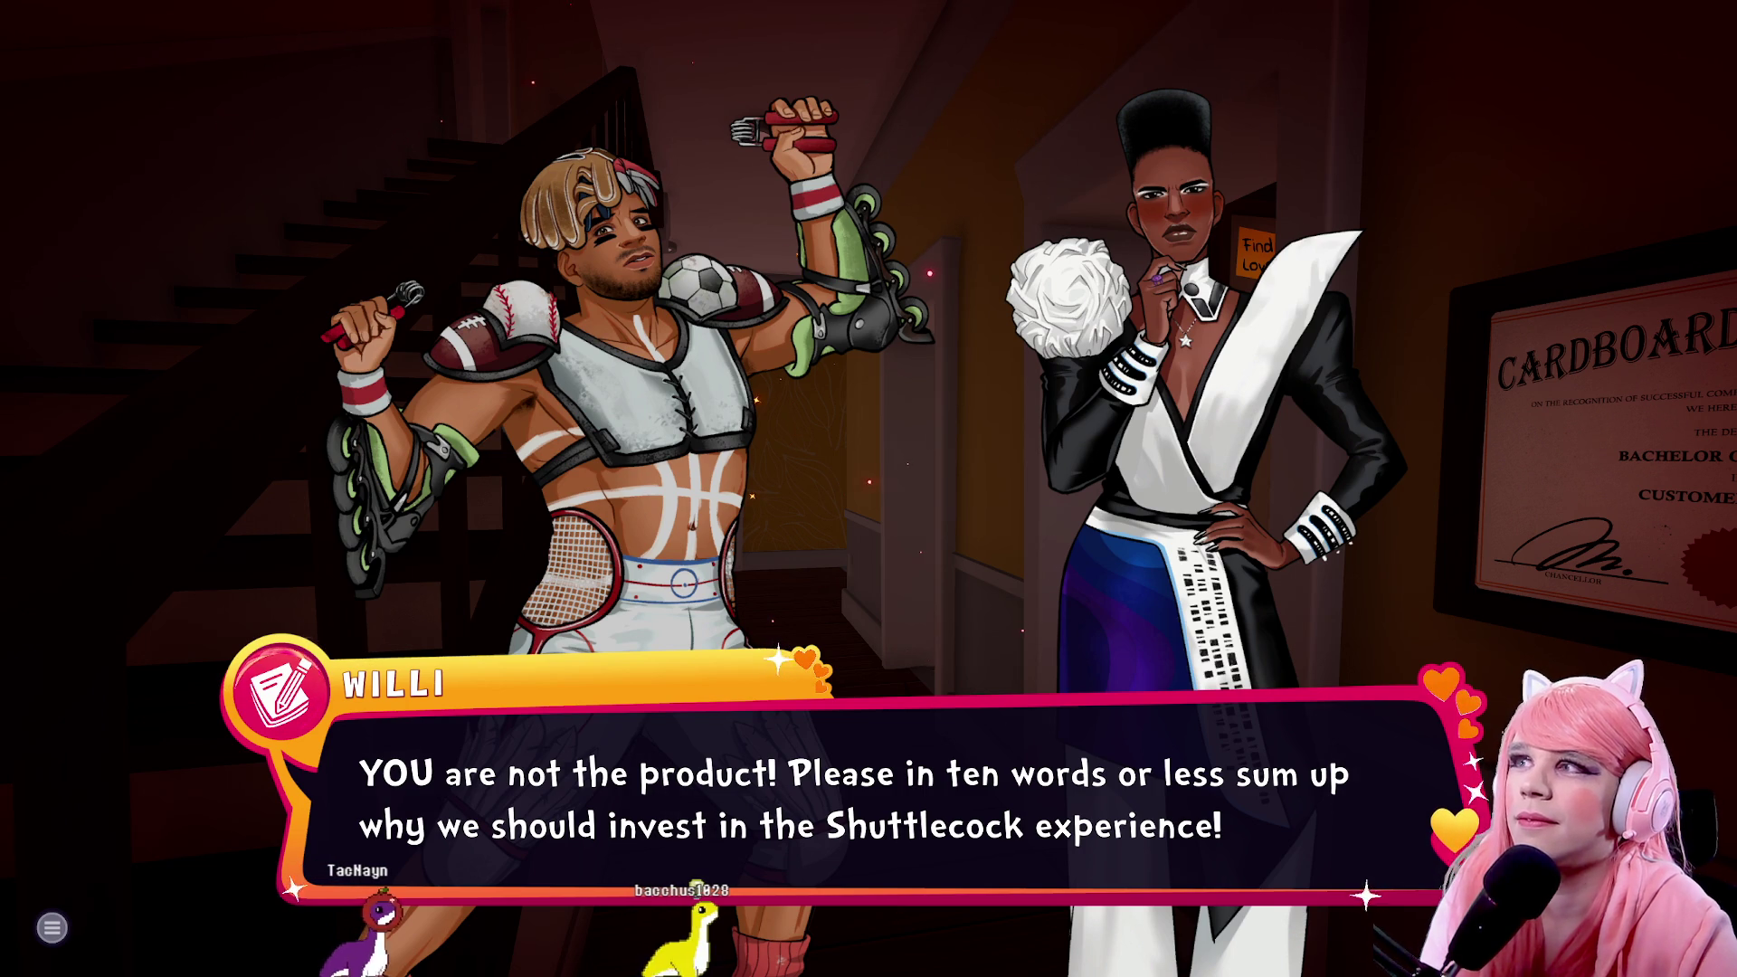
Advance through Dunk's ten-word sports pitch, Willi's thanks and his goodbye until Willi's outburst
click(1364, 696)
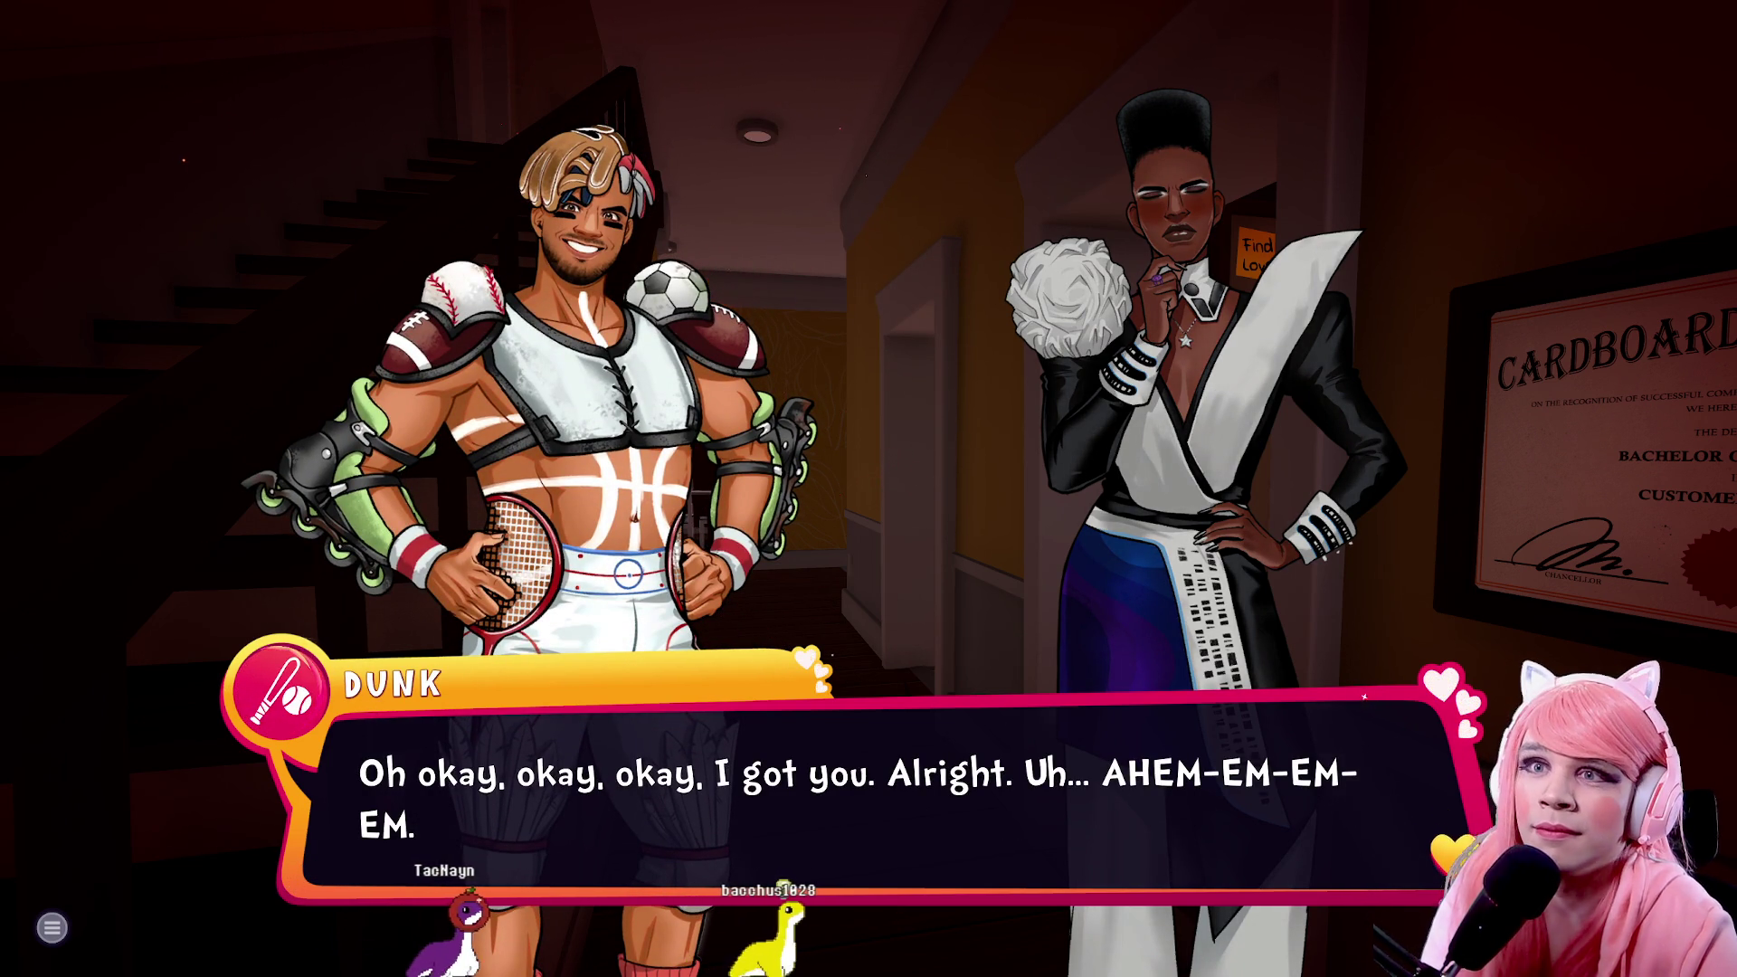
click(1364, 695)
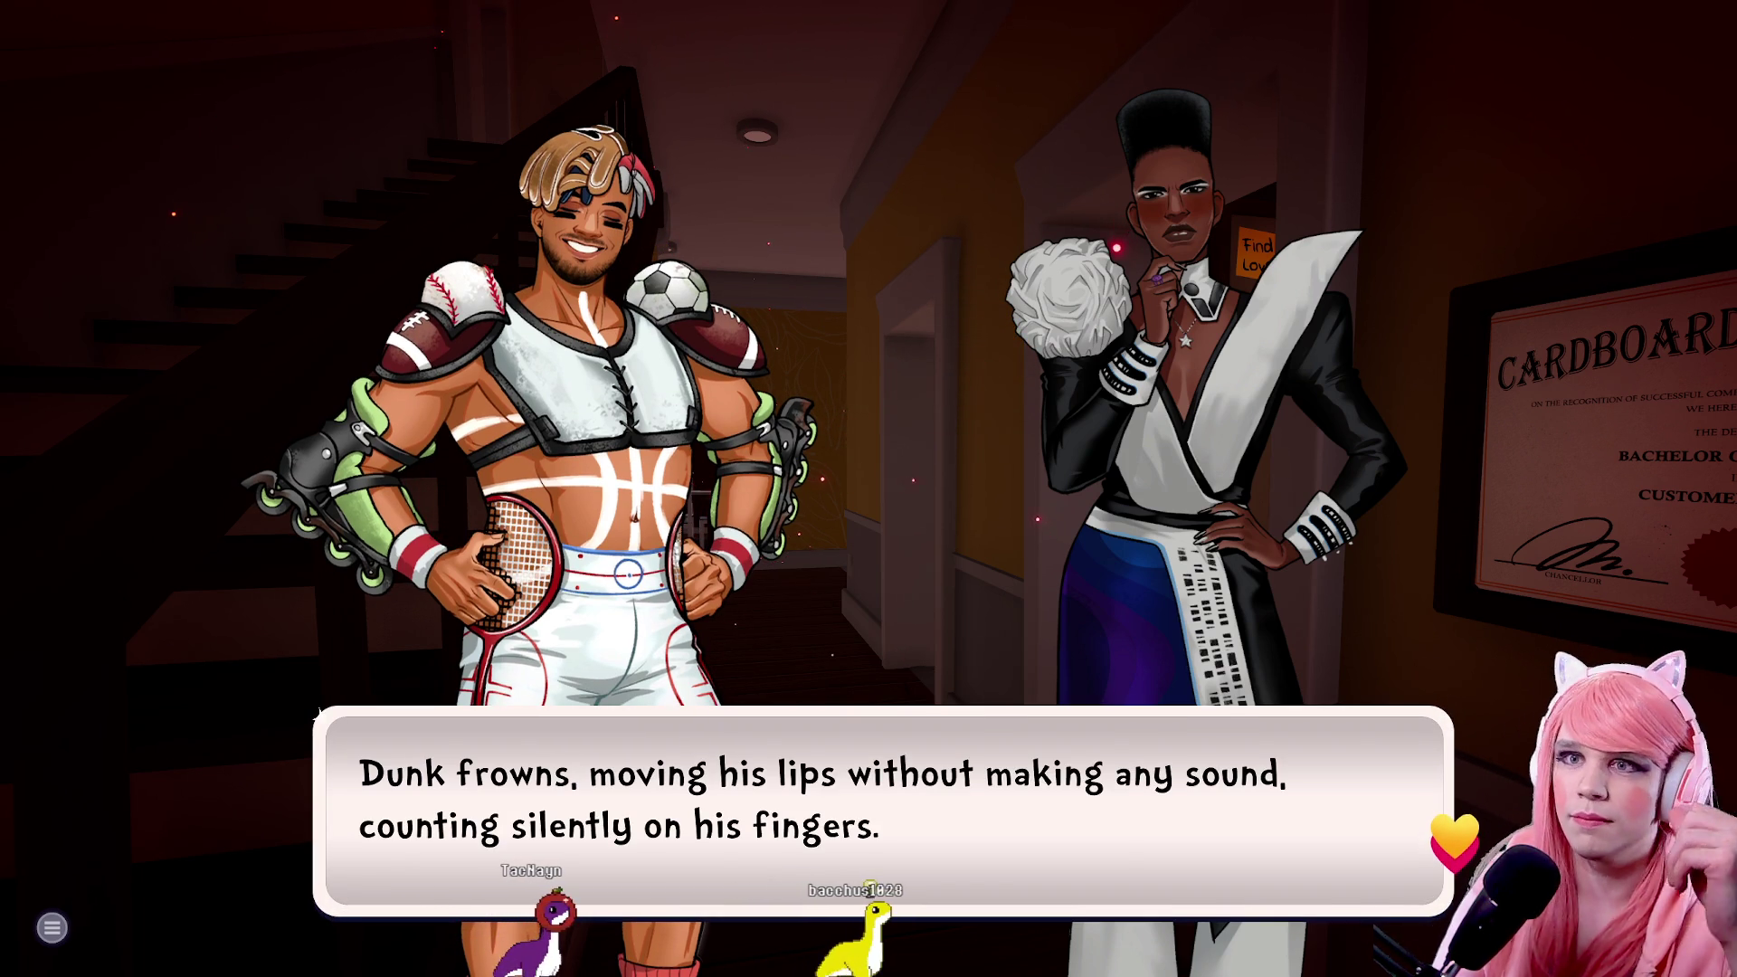
key(space)
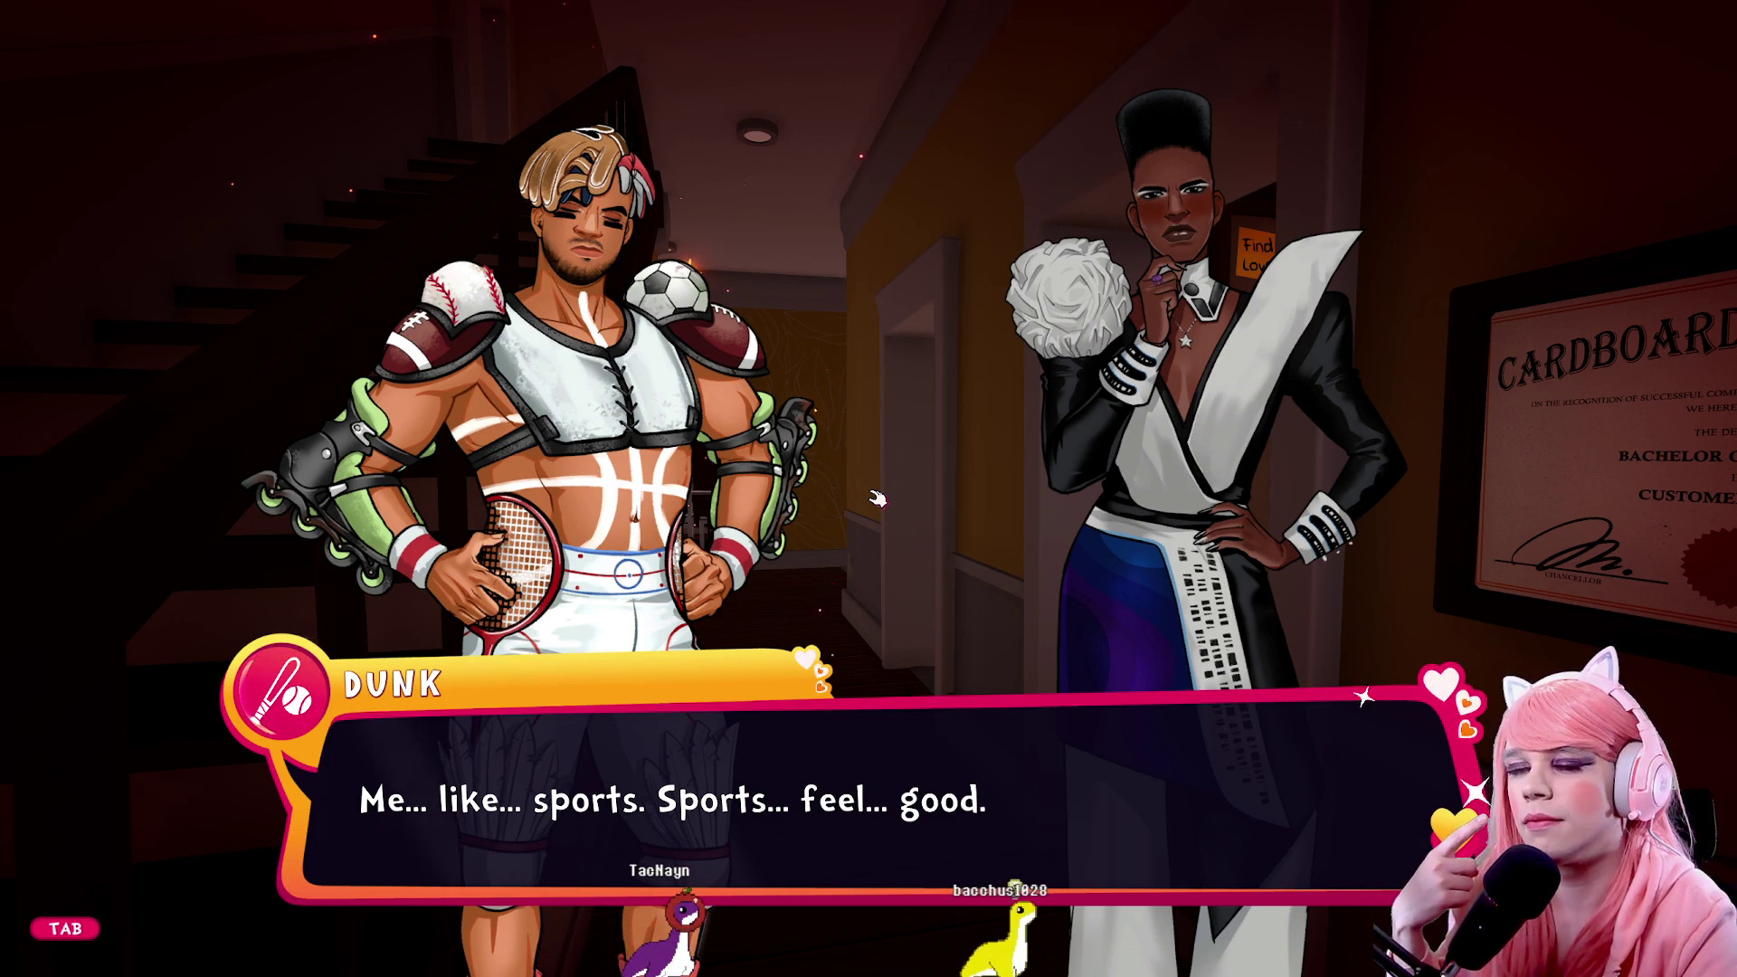
key(space)
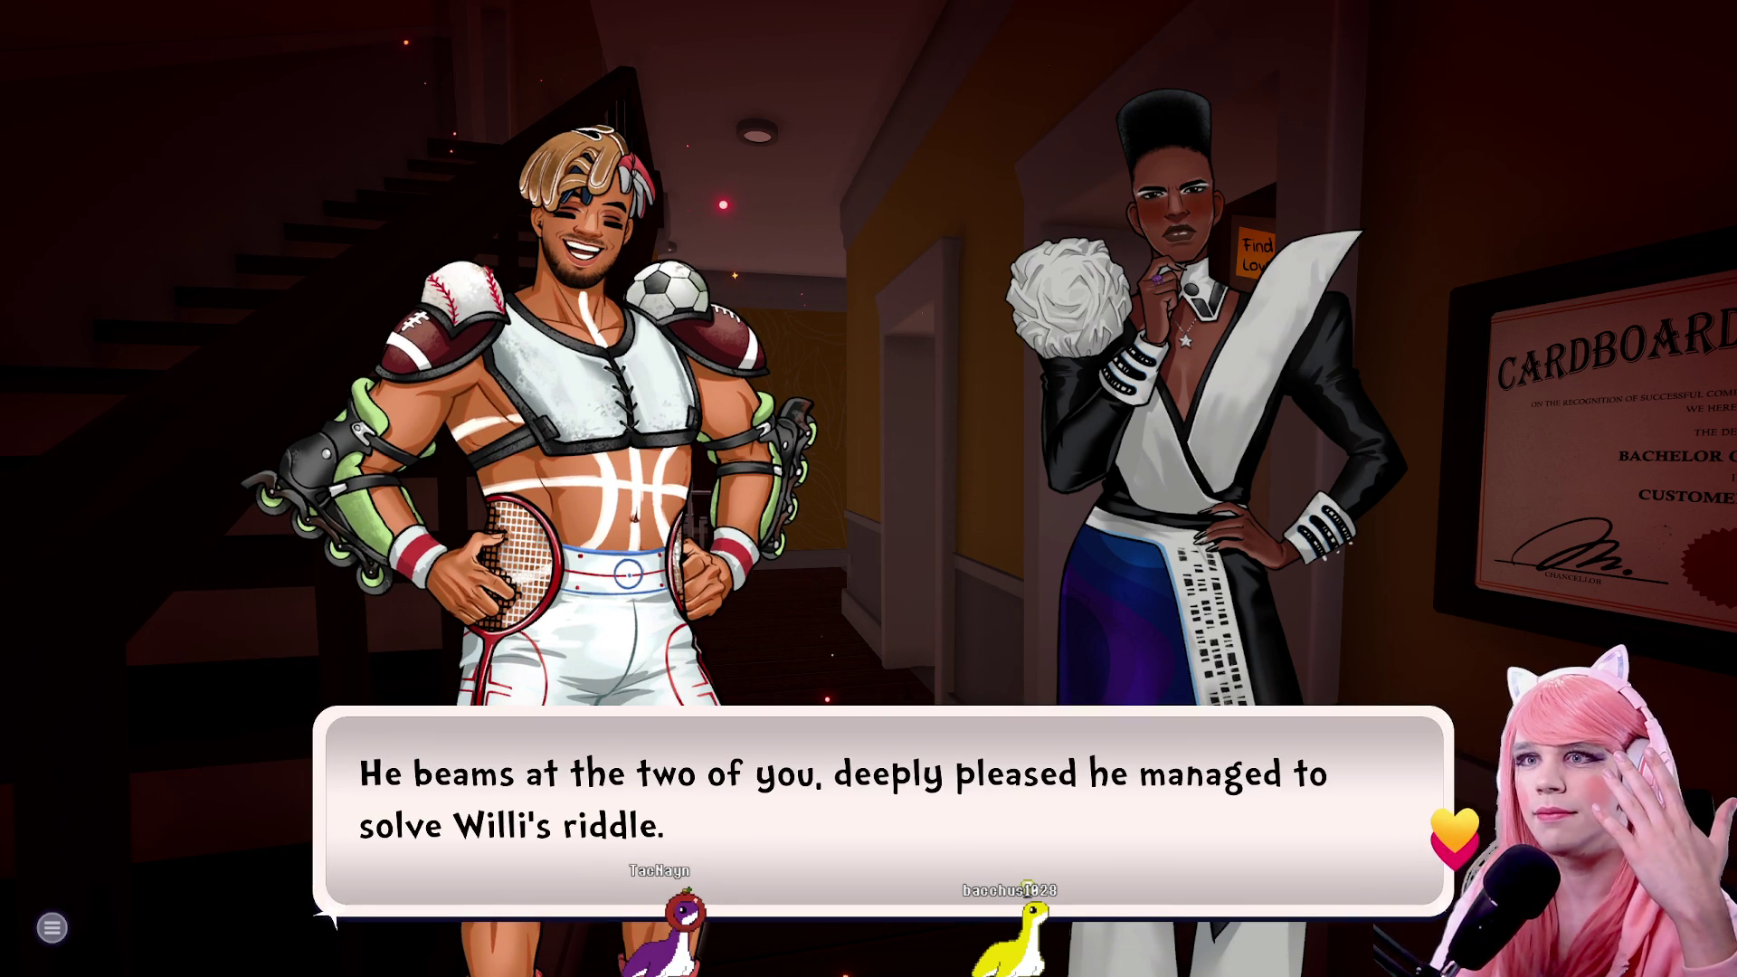
key(space)
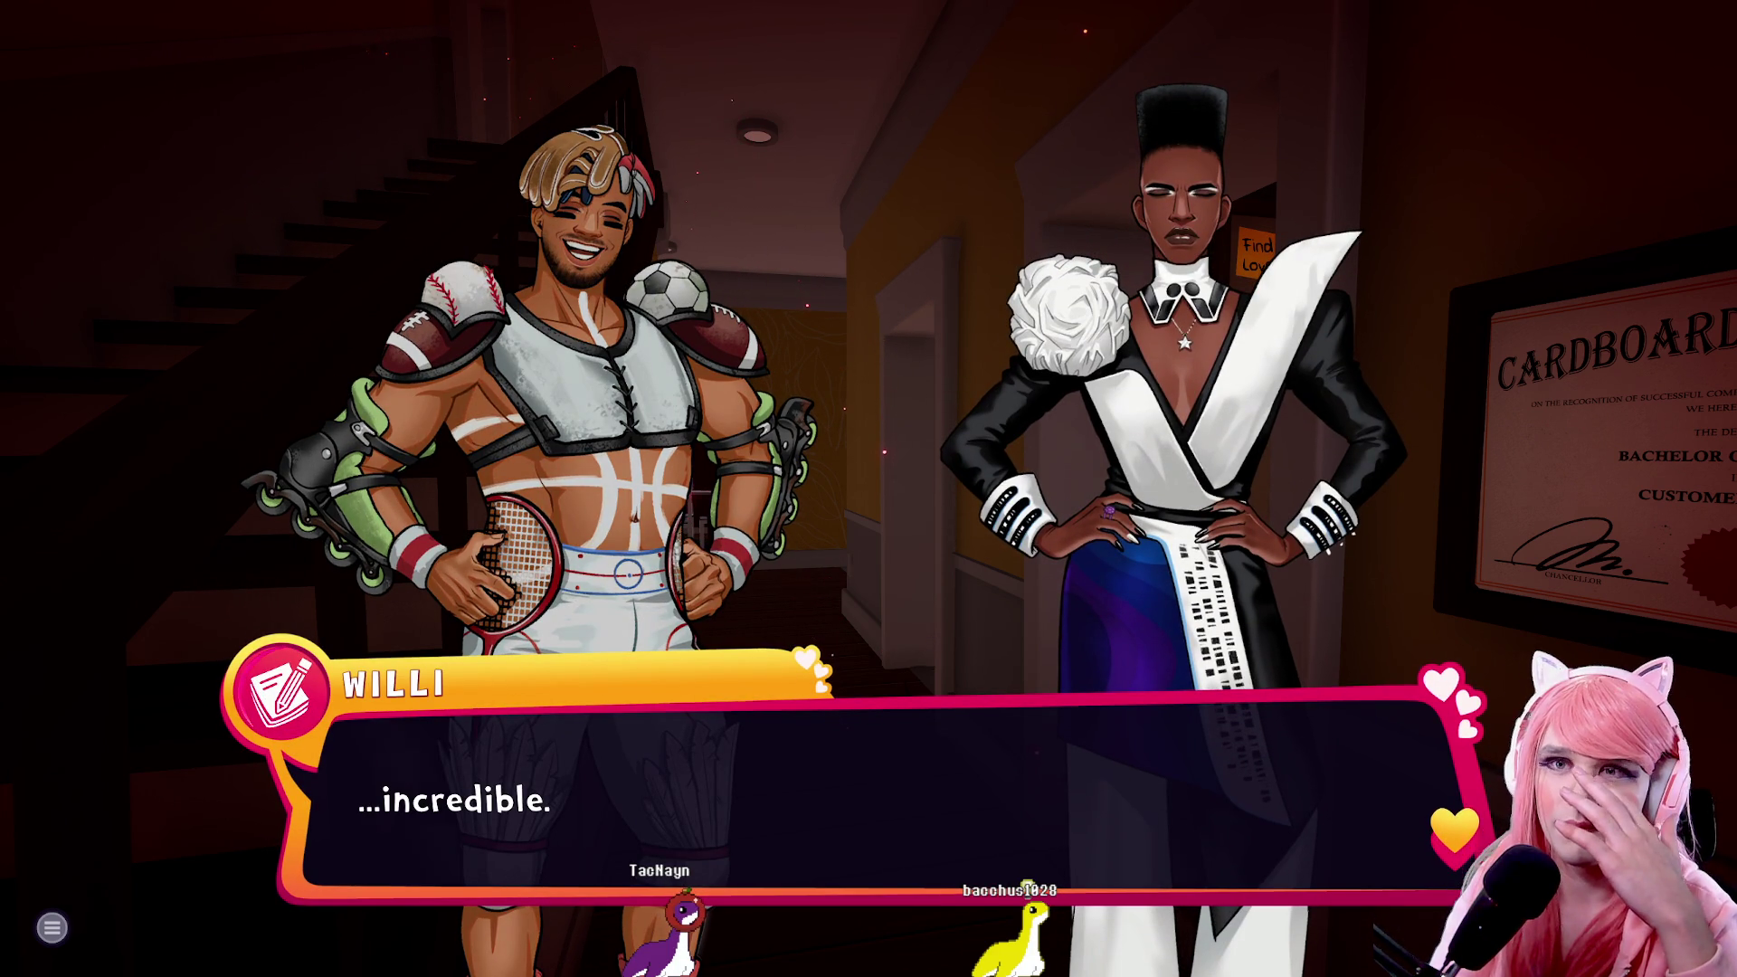
key(space)
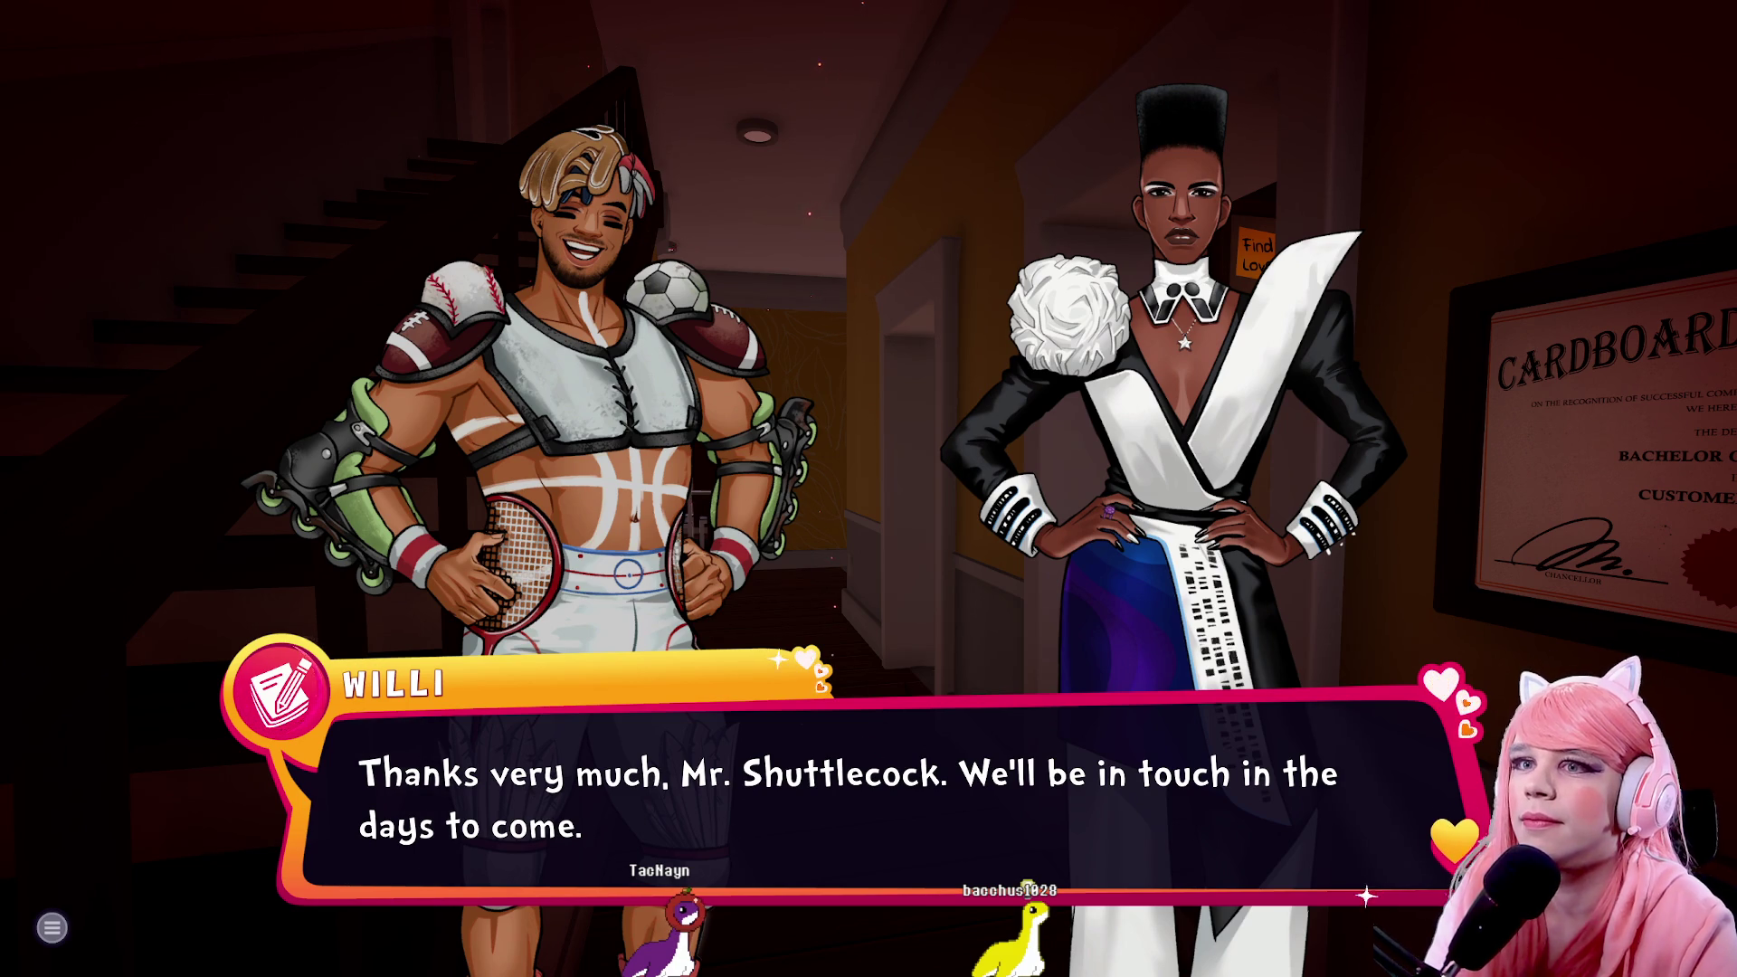
key(space)
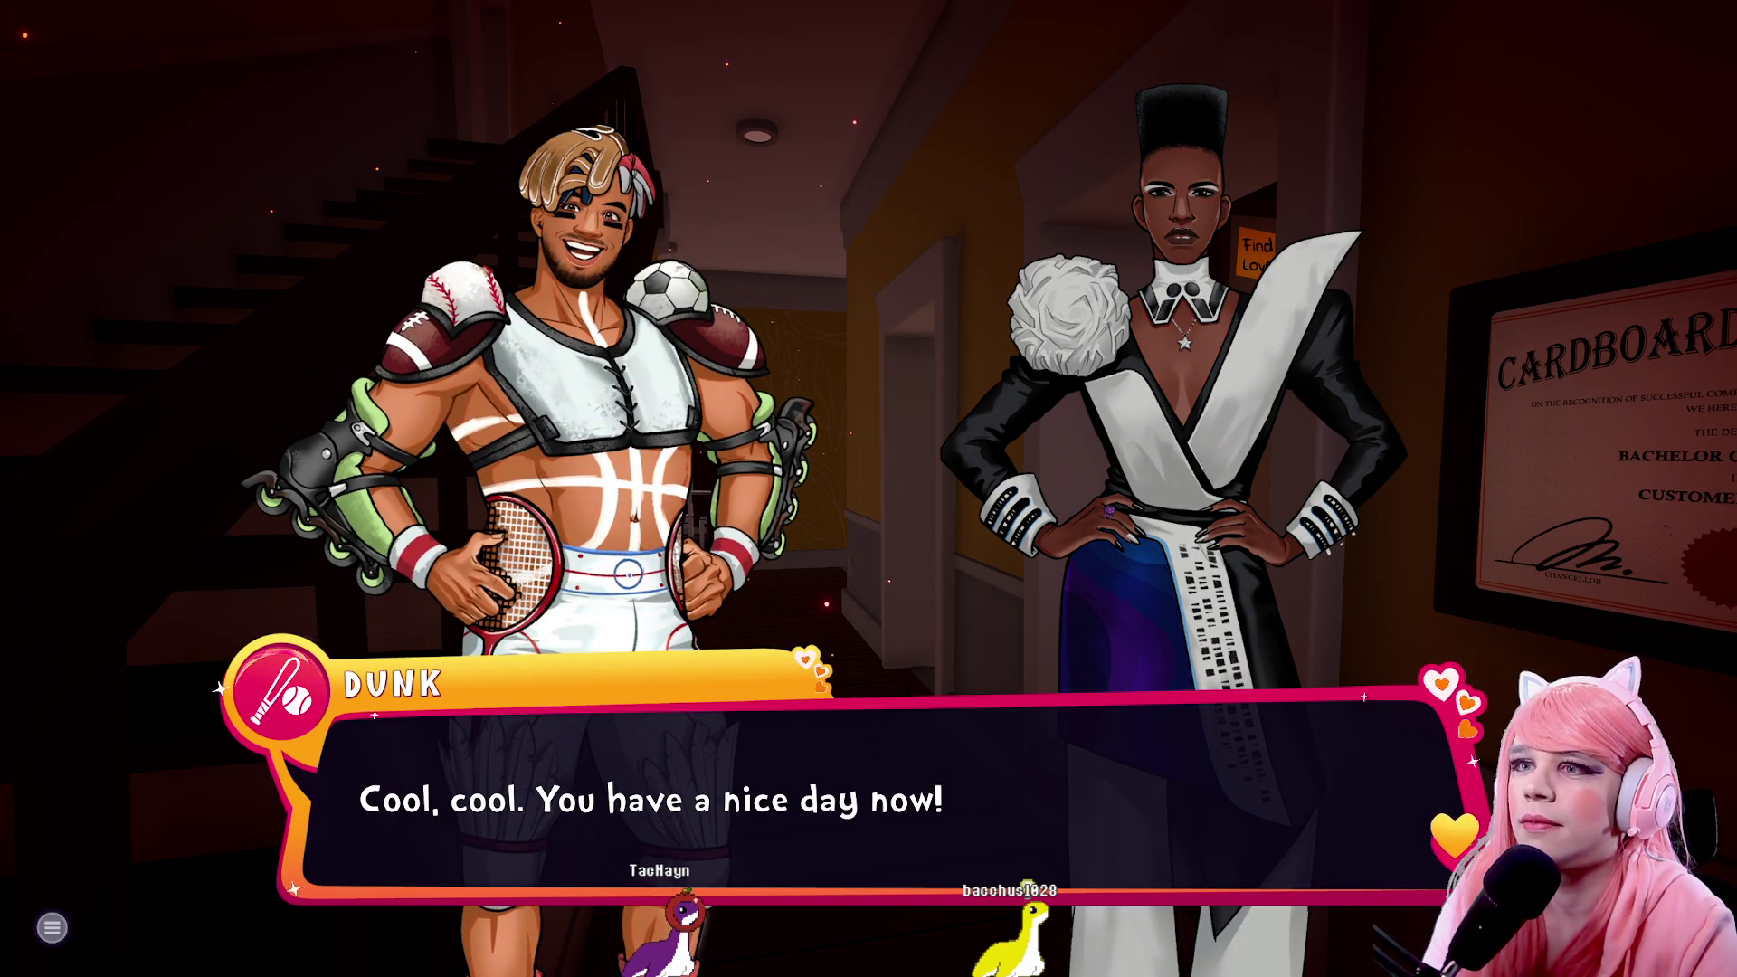
key(space)
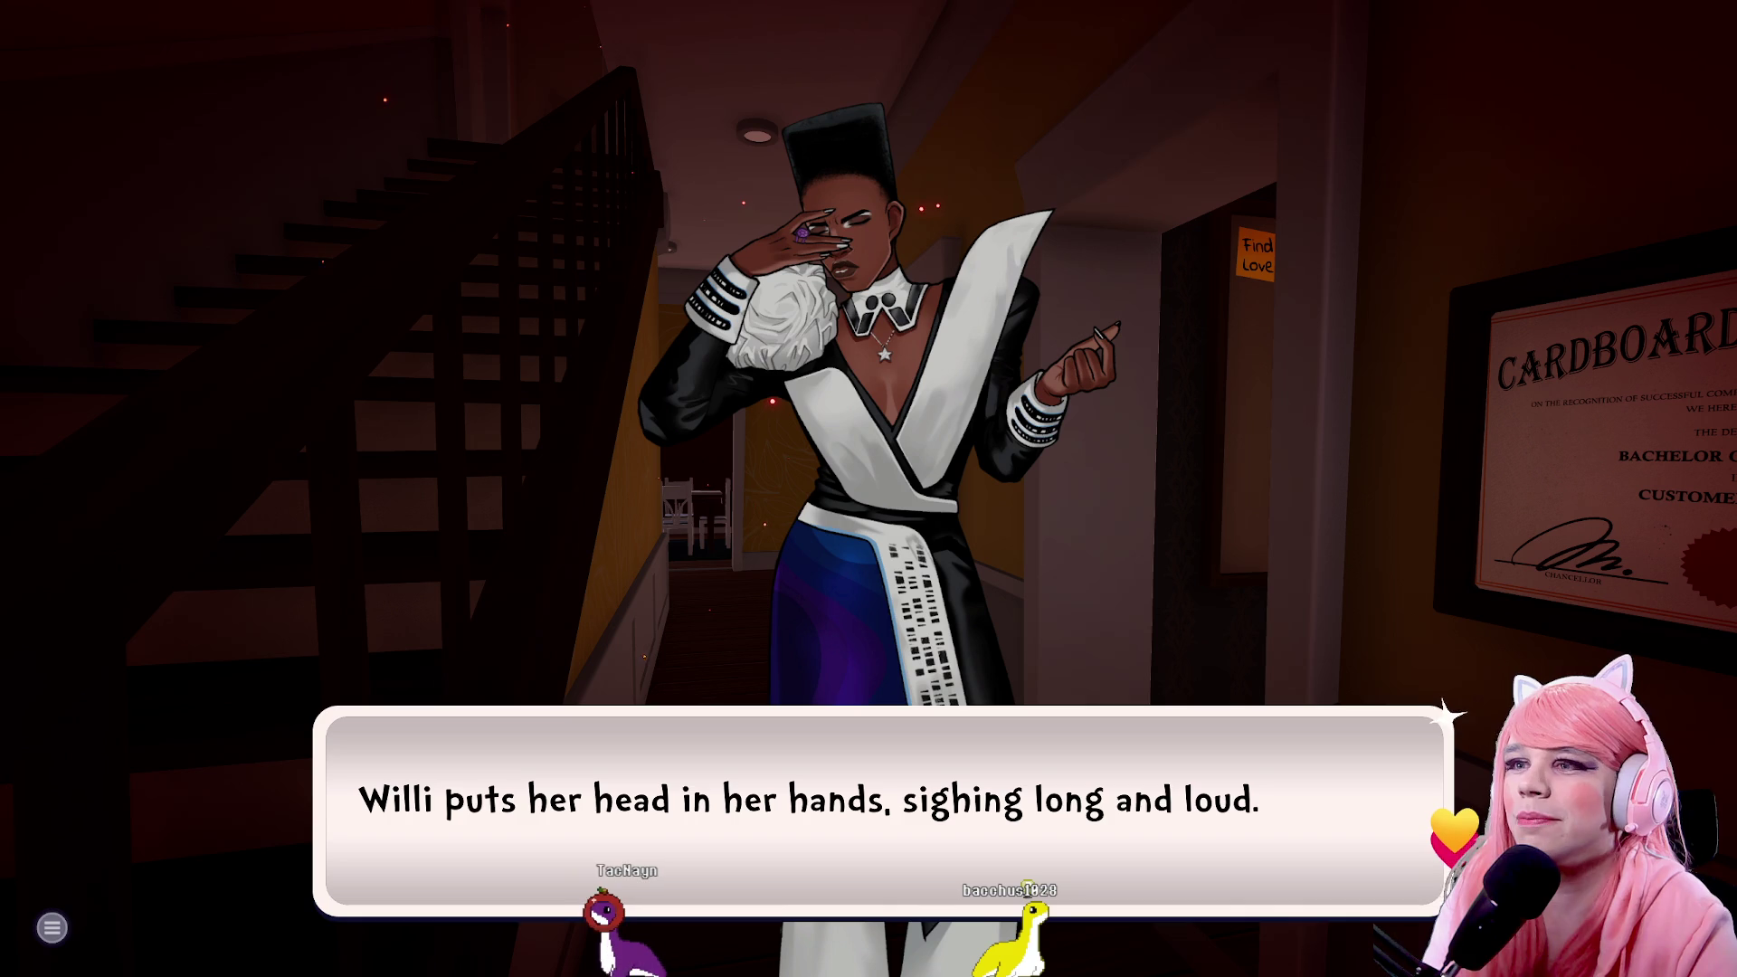
key(space)
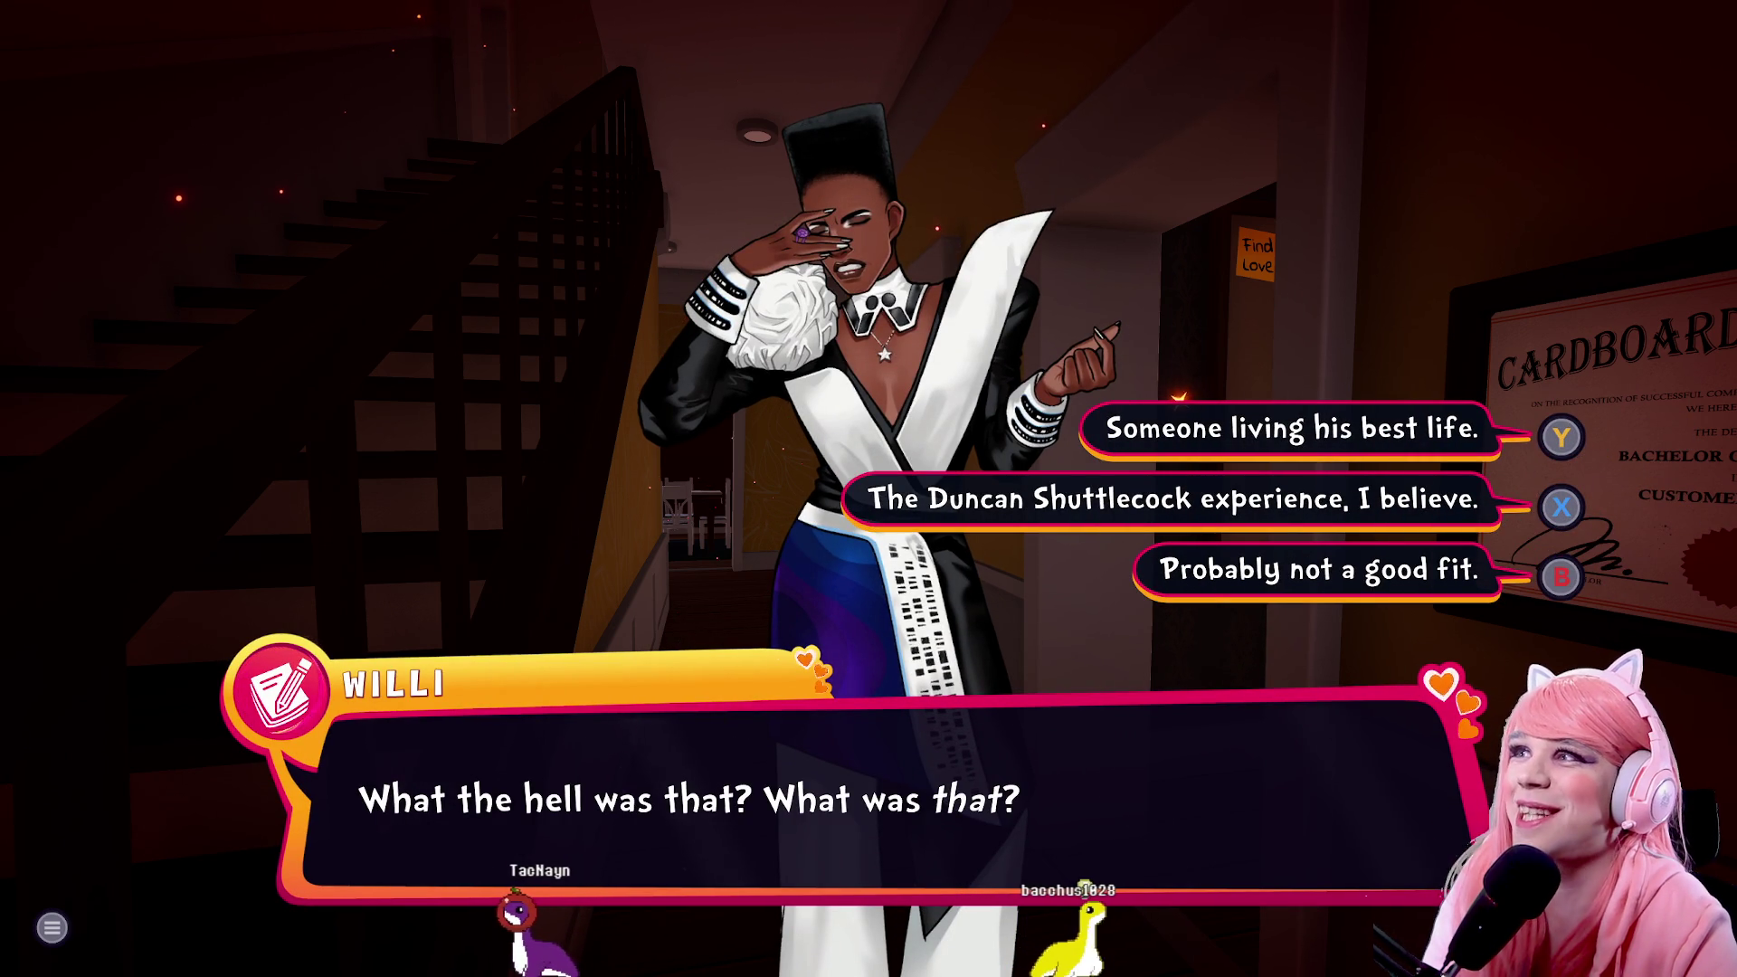
Answer 'The Duncan Shuttlecock experience, I believe.', hear Willi's athlete rant, then reply that jealousy is a bad look
key(x)
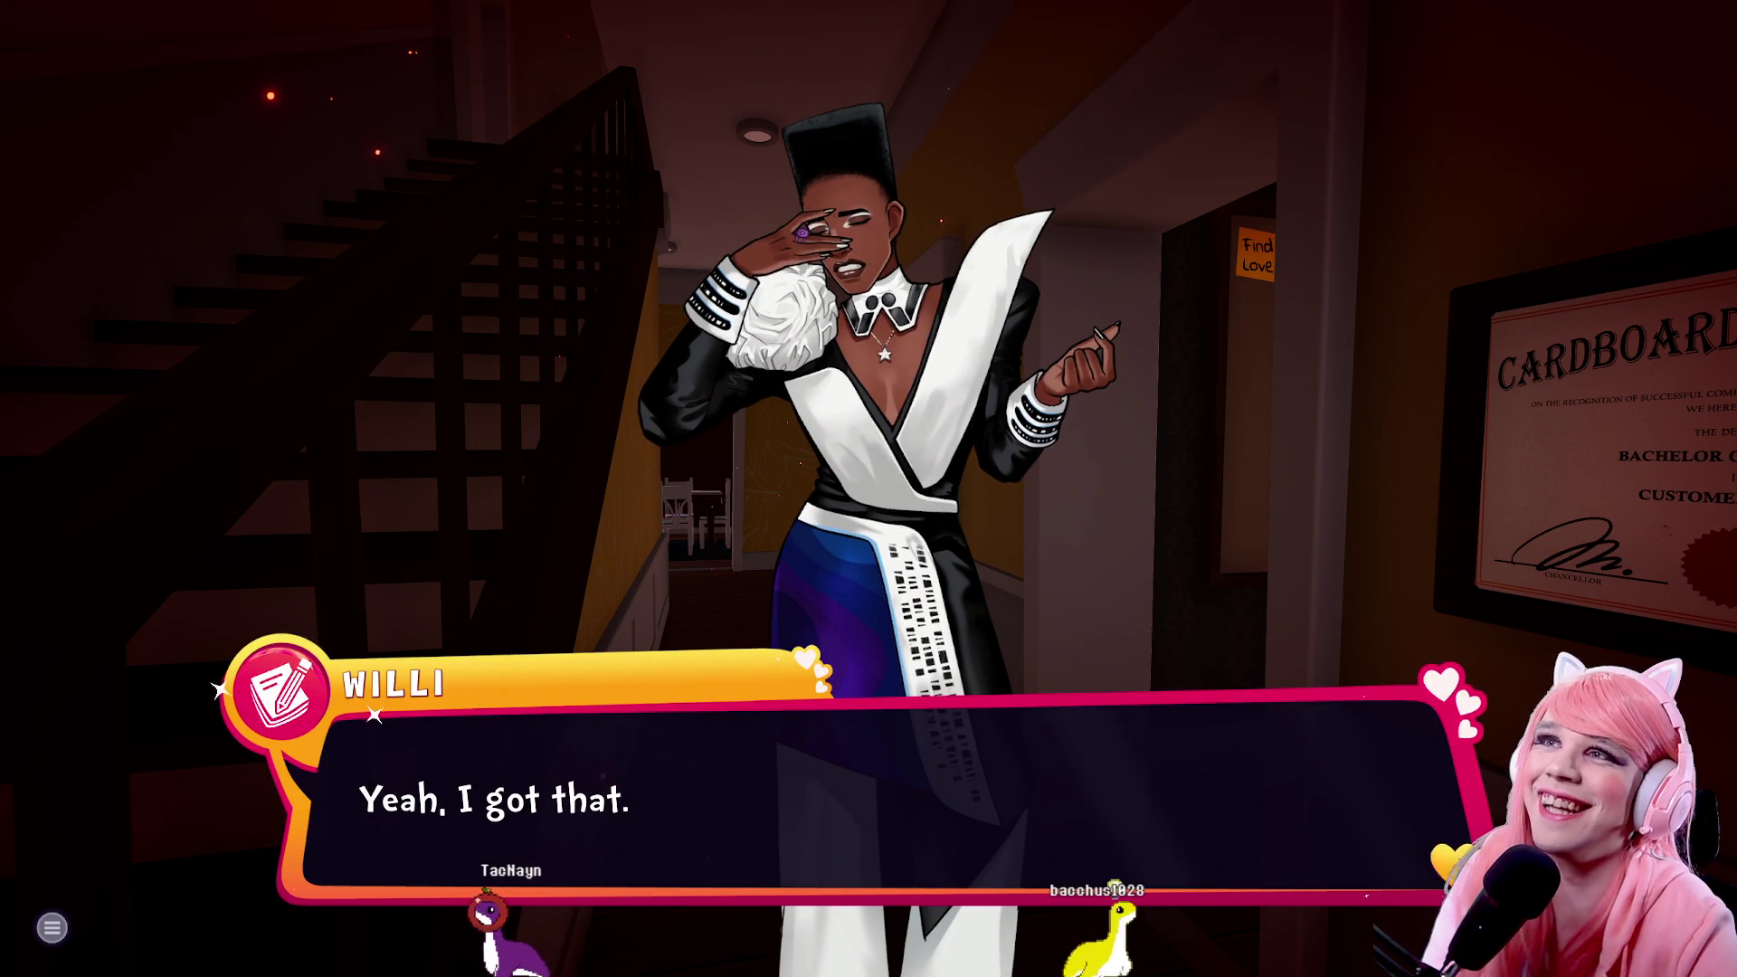
key(space)
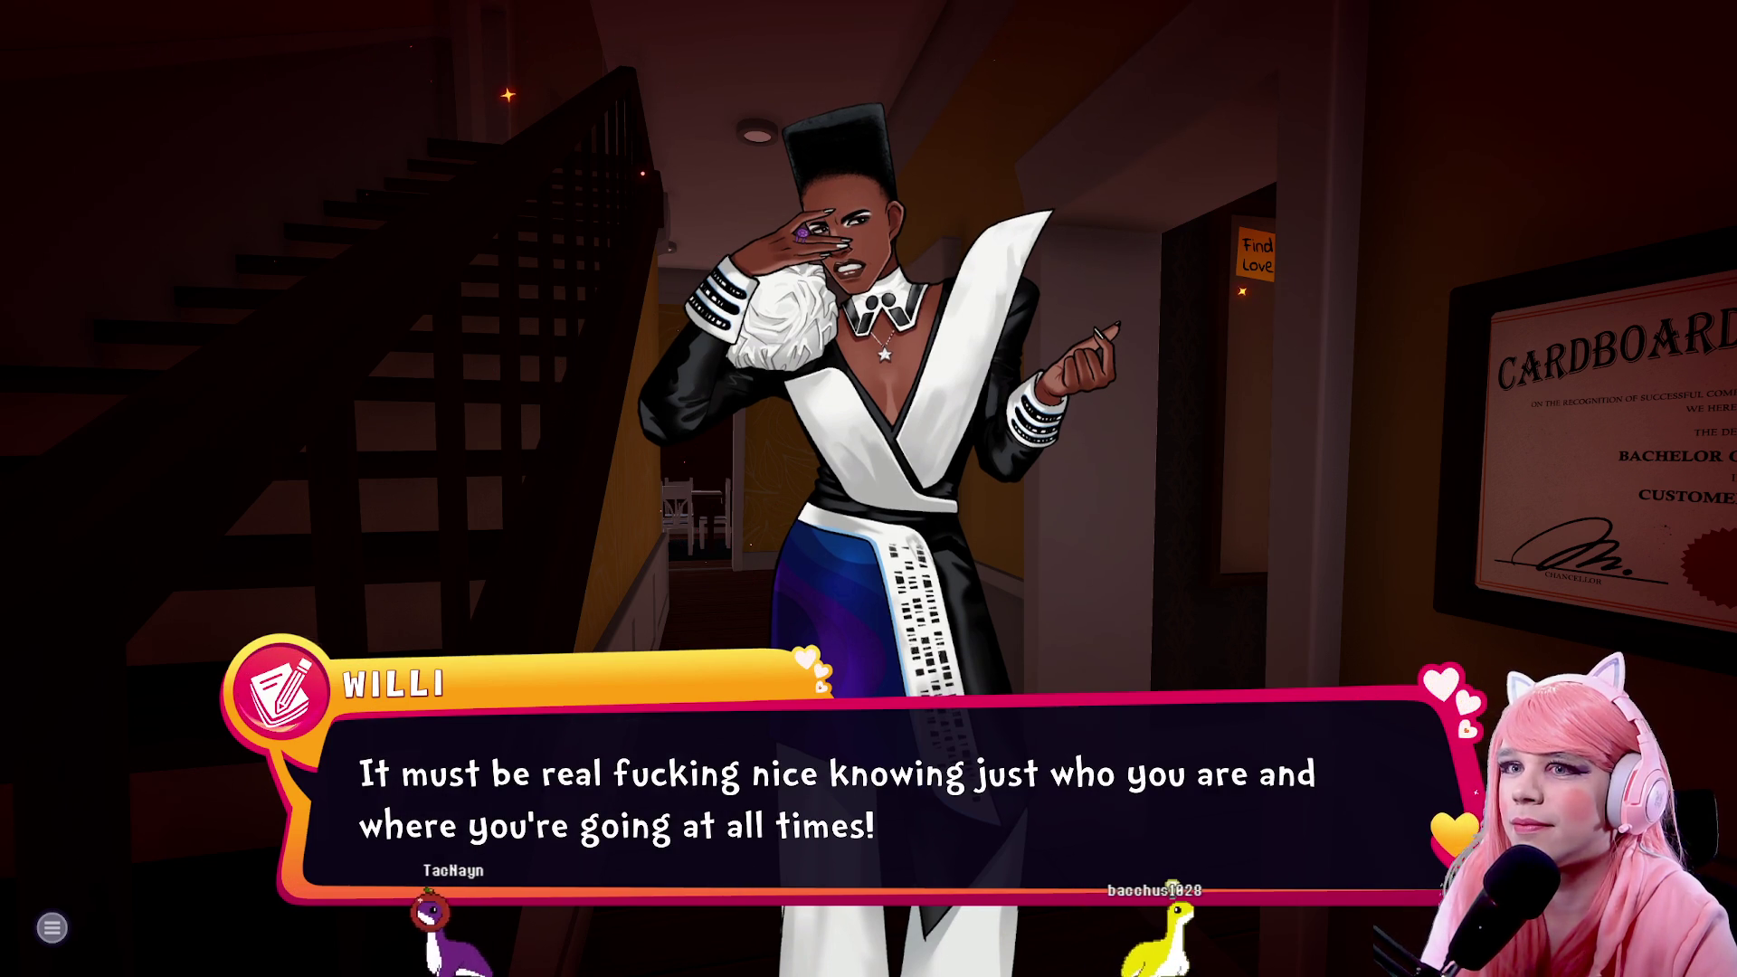
key(space)
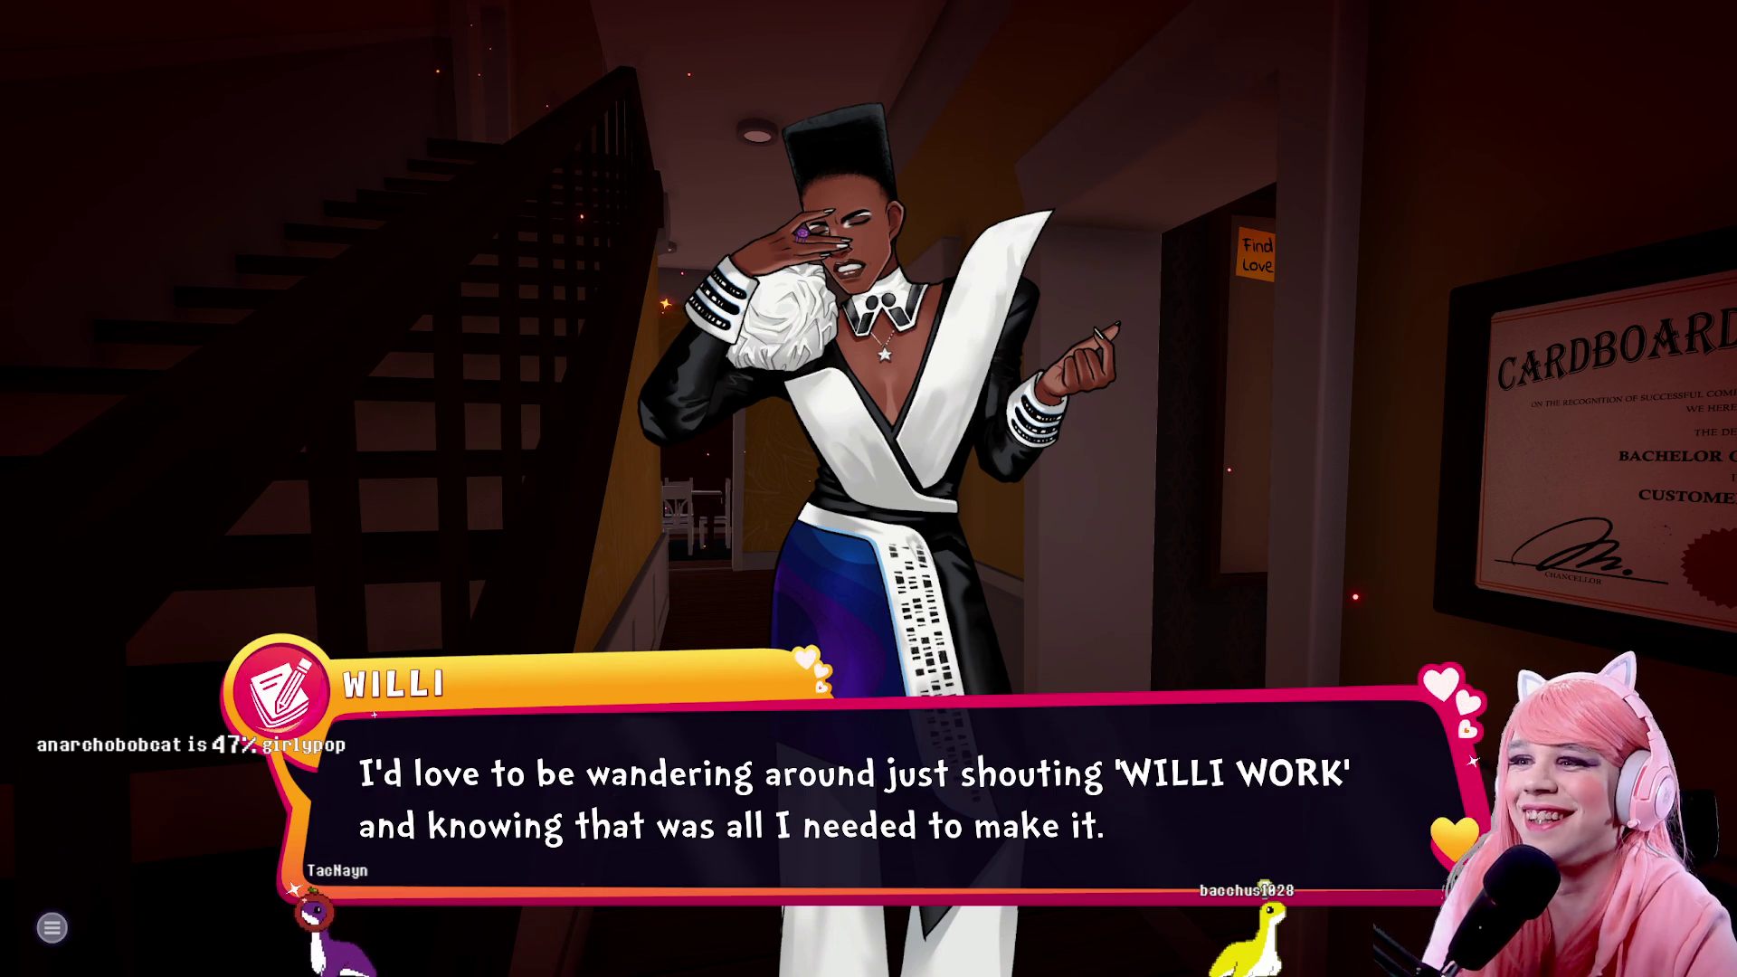
key(space)
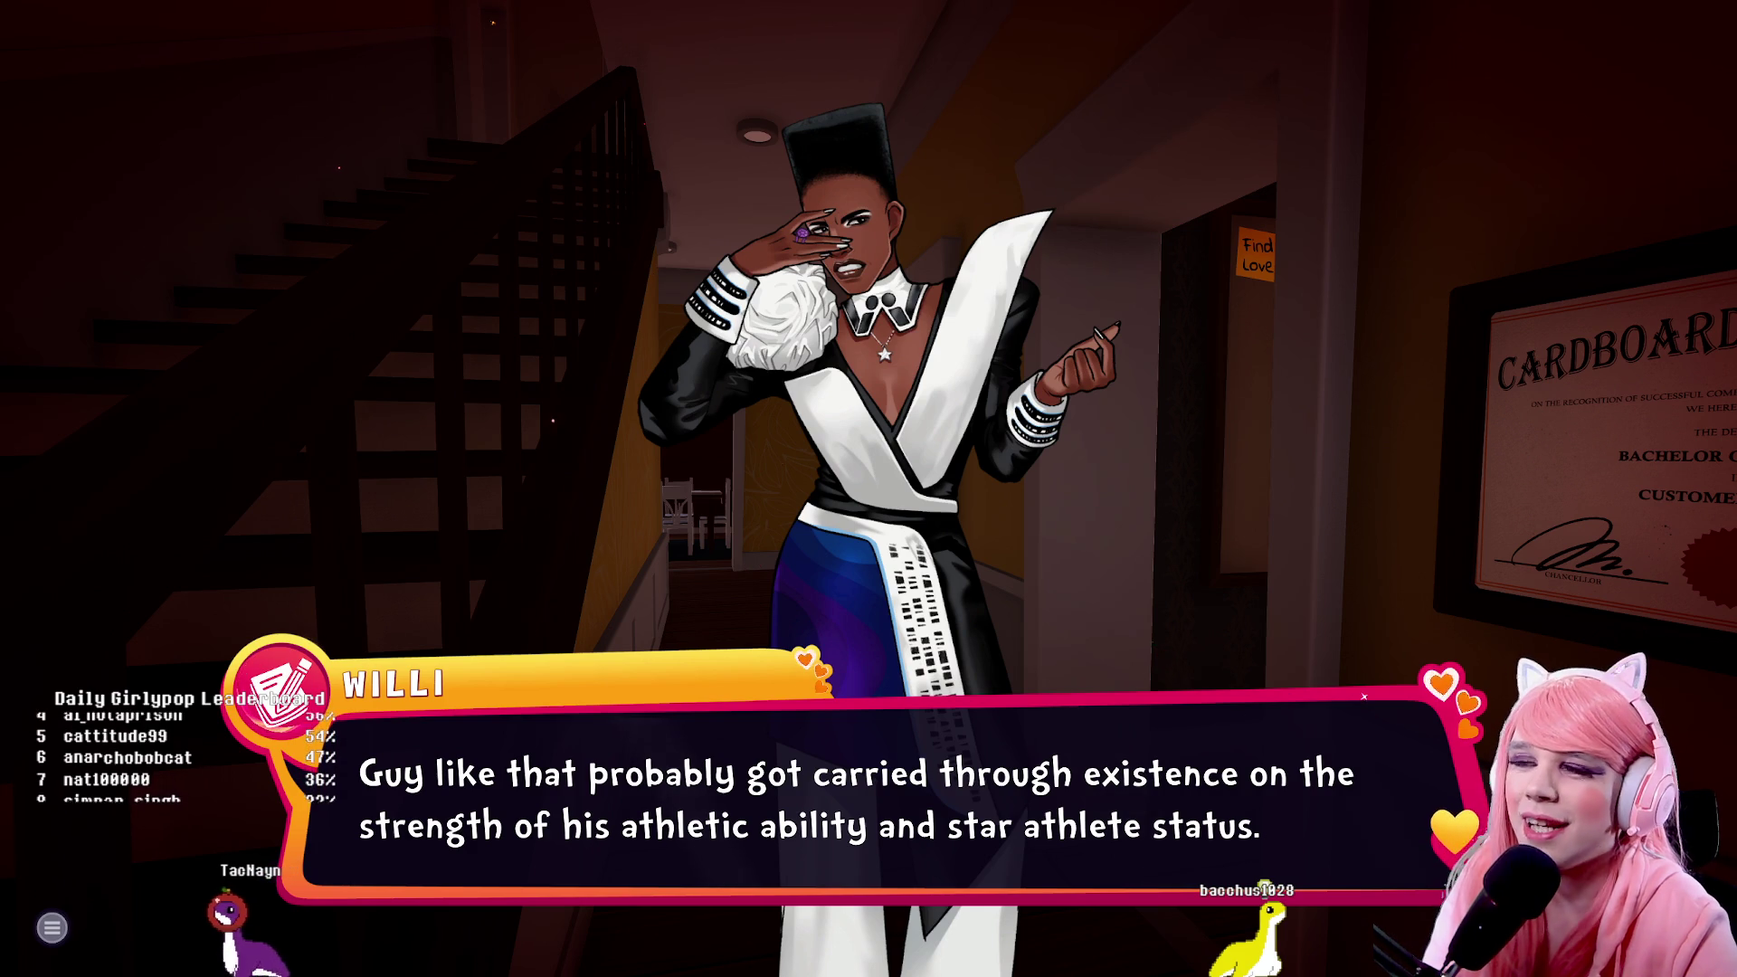
key(space)
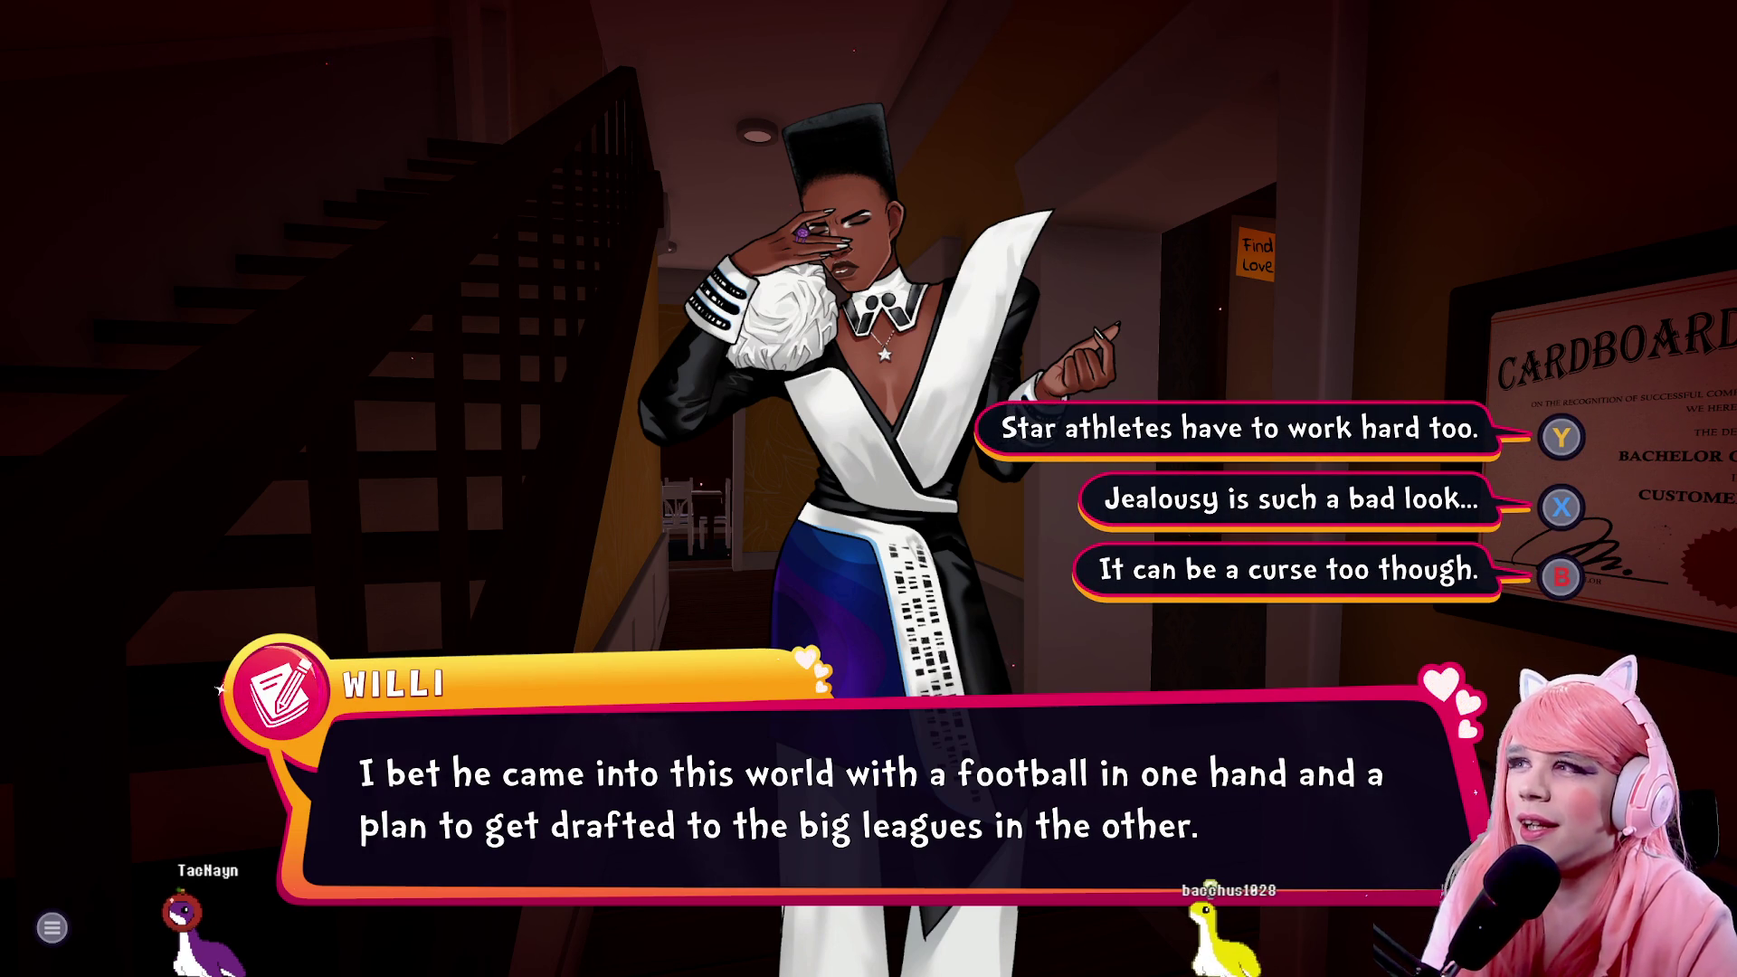
key(x)
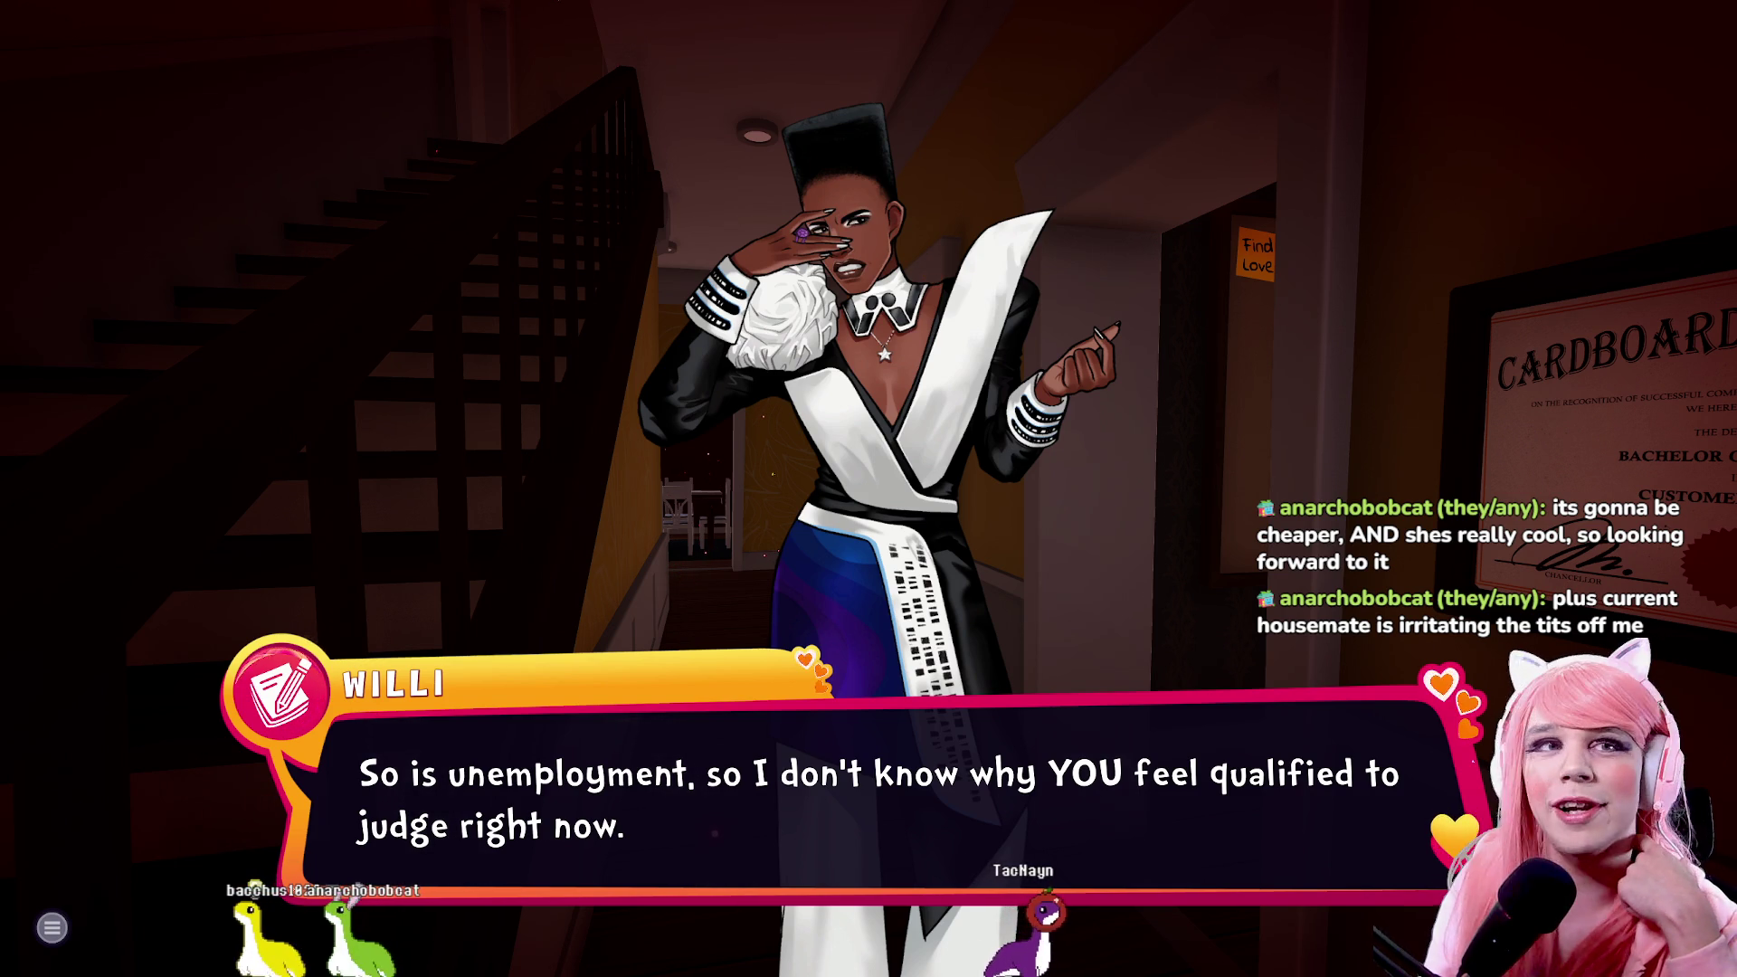
Advance through Willi's snappy retort until she glances at a paper
key(space)
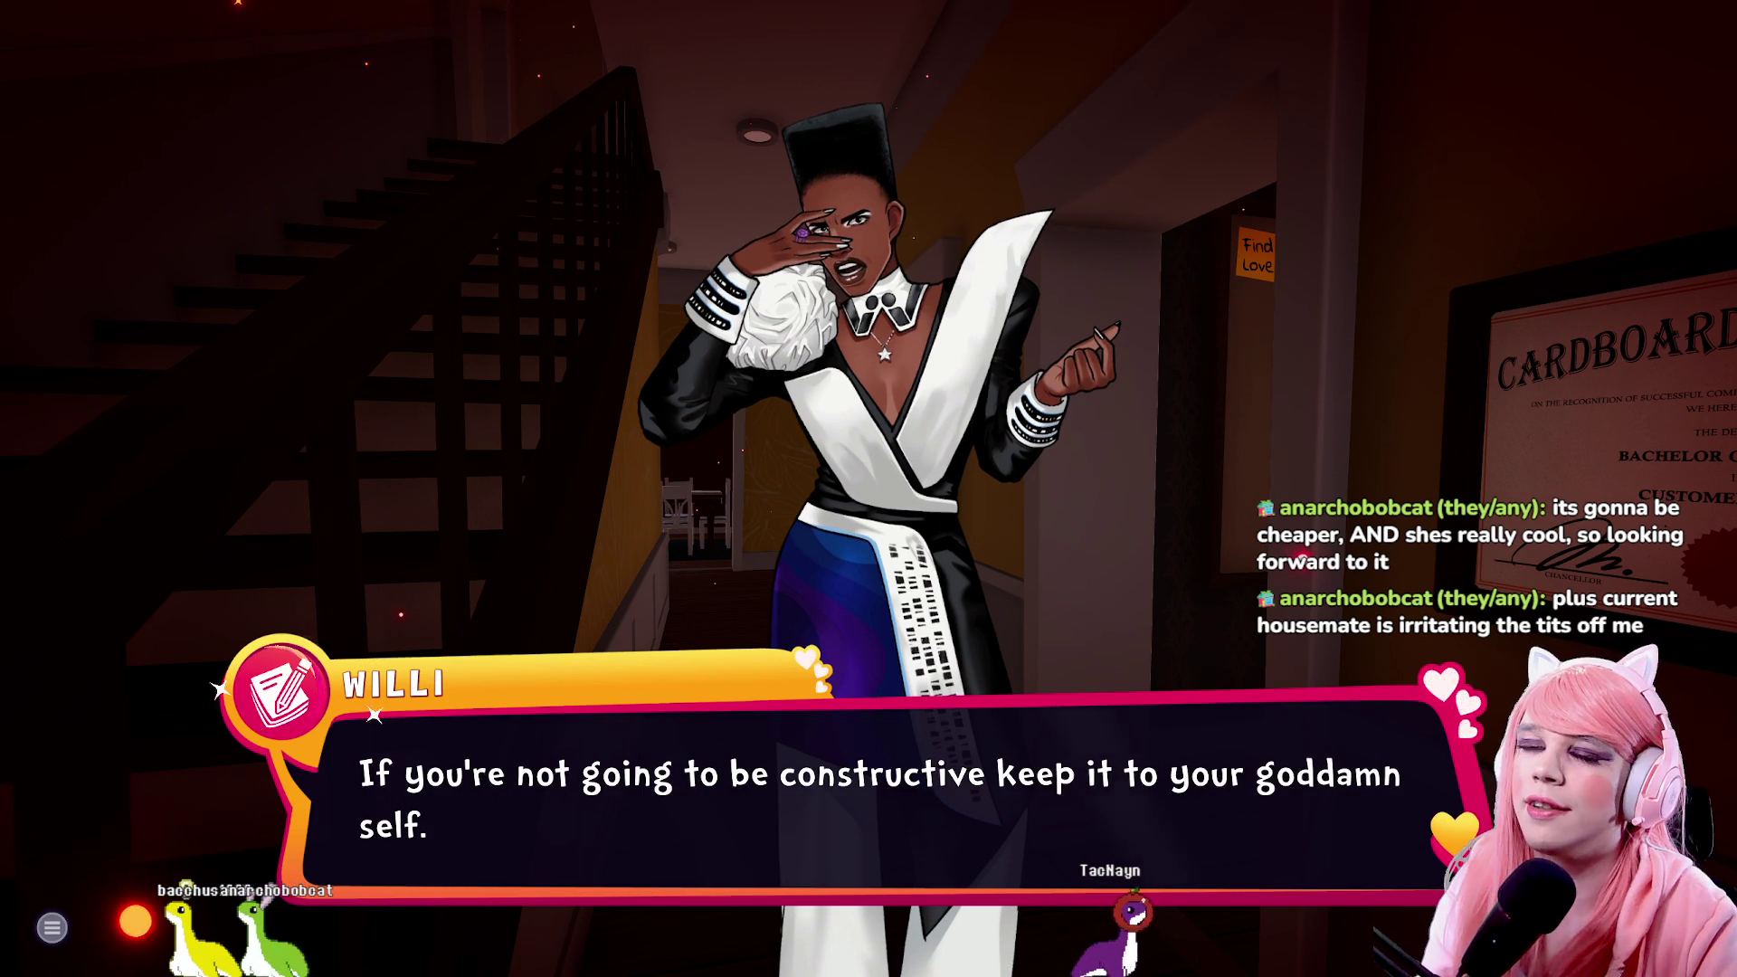
key(space)
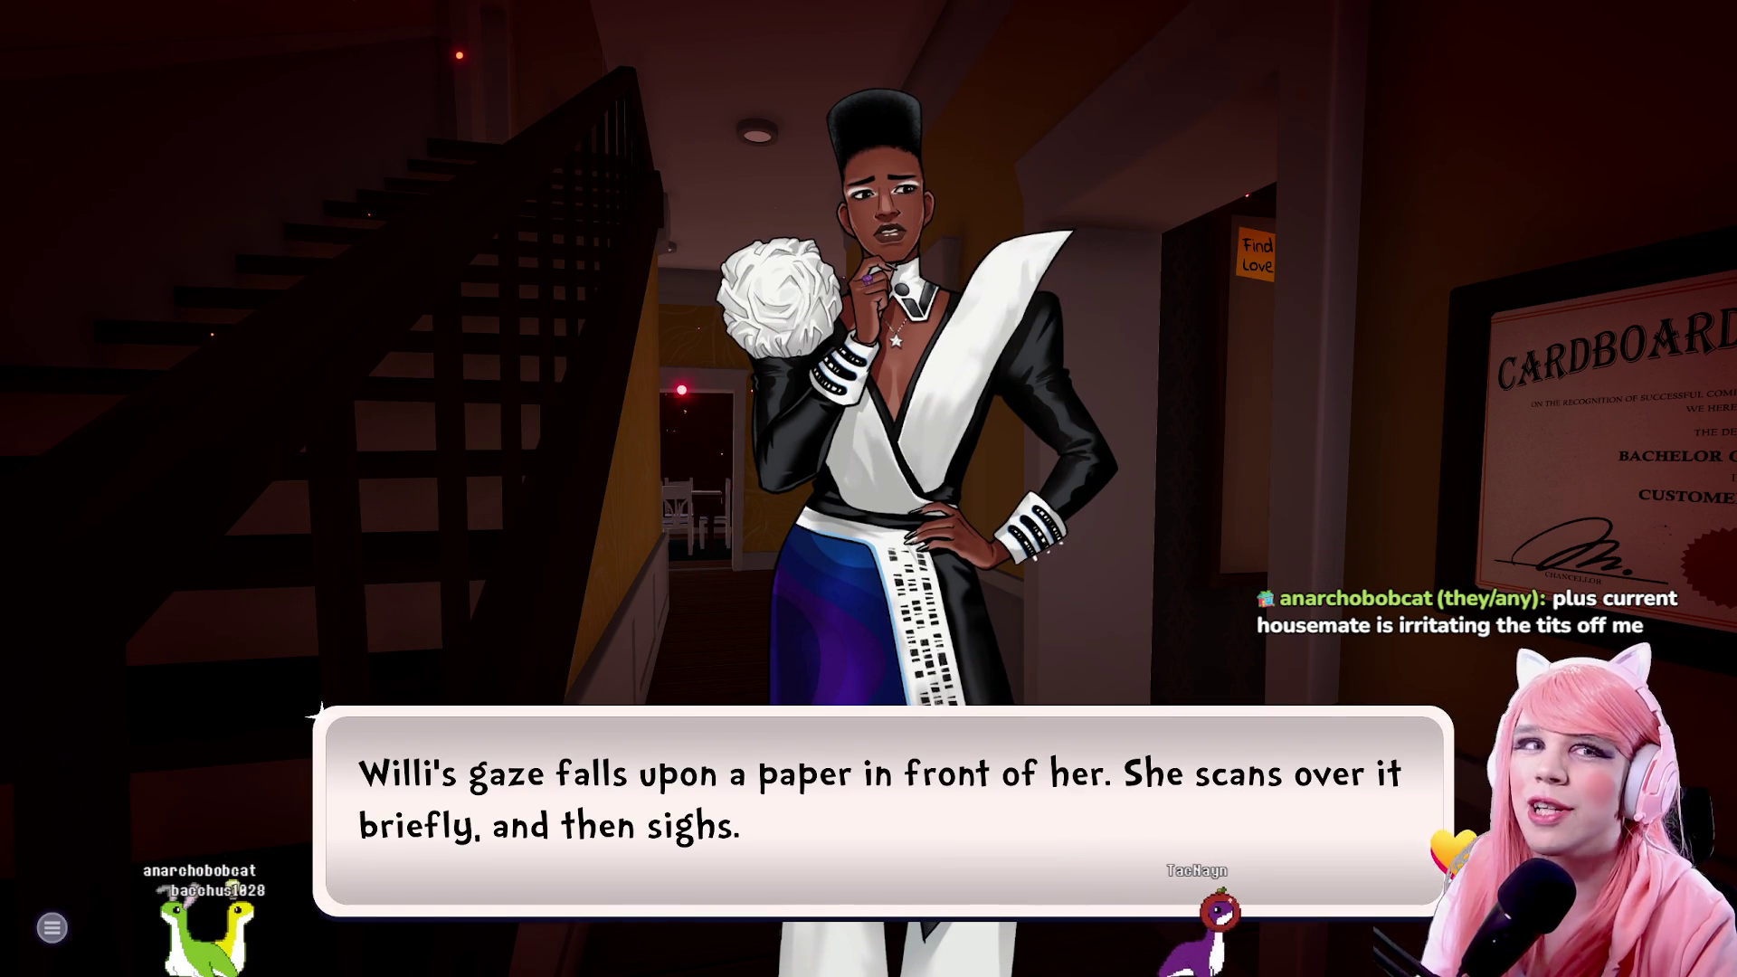
Advance through Willi's doubts about the Jean Loo coffee and Scandalabra lunch until reply choices appear
key(space)
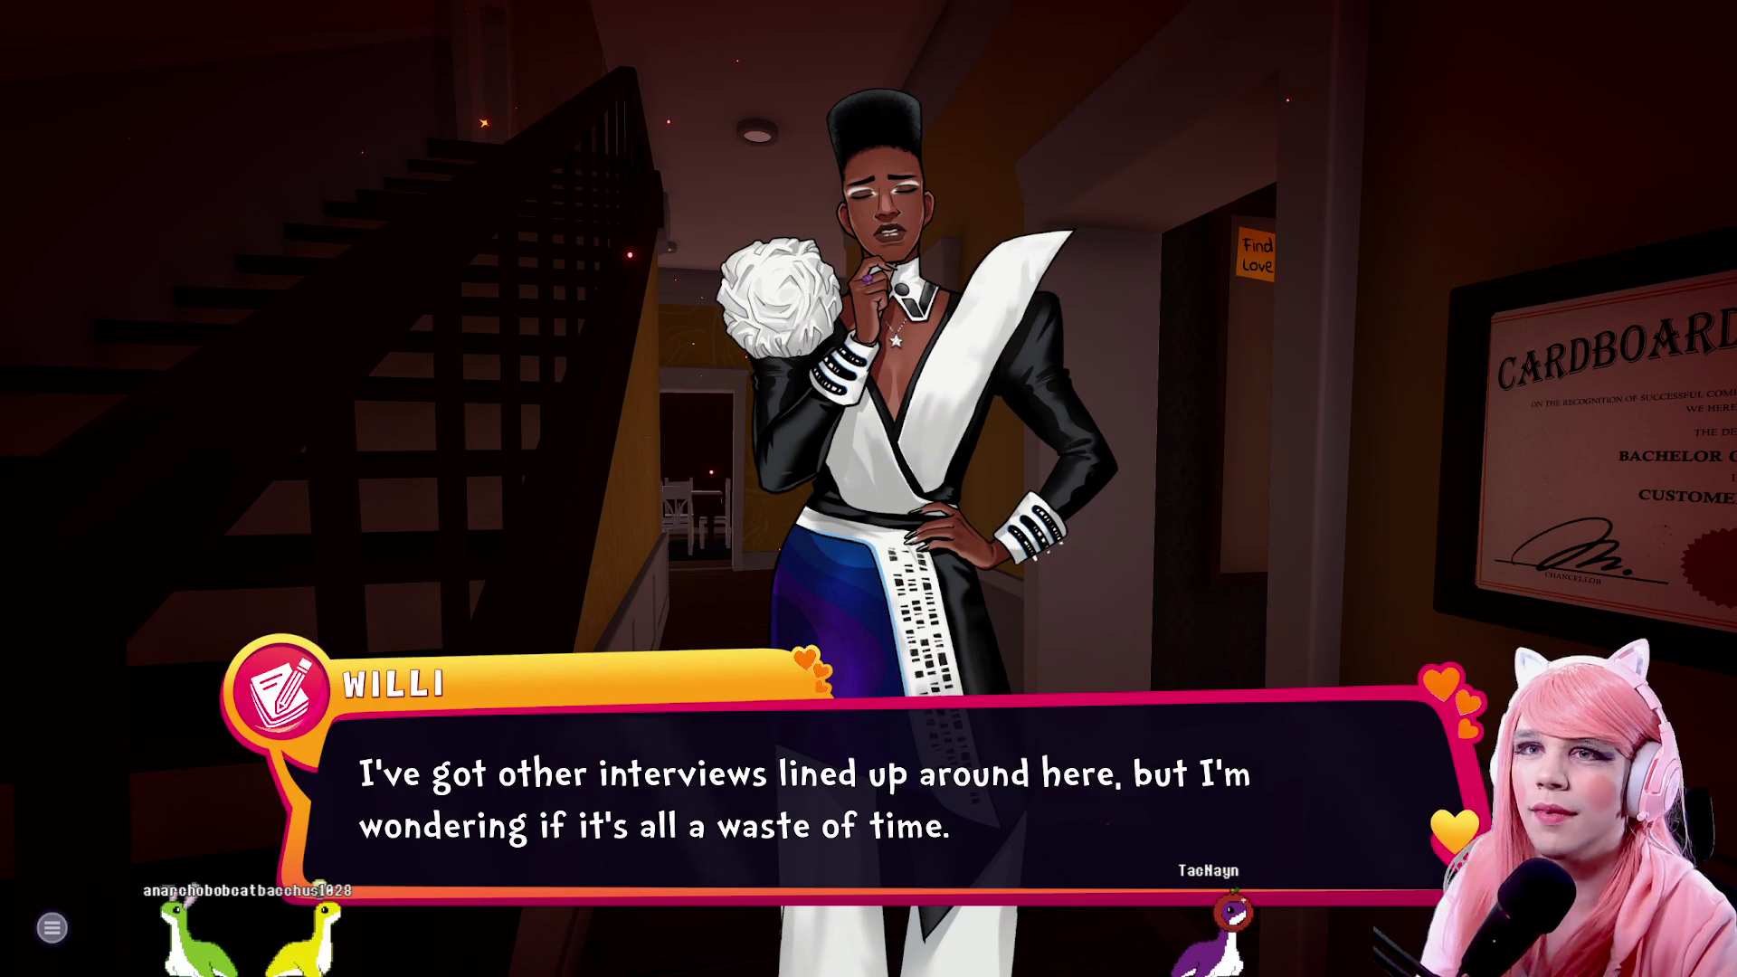
key(space)
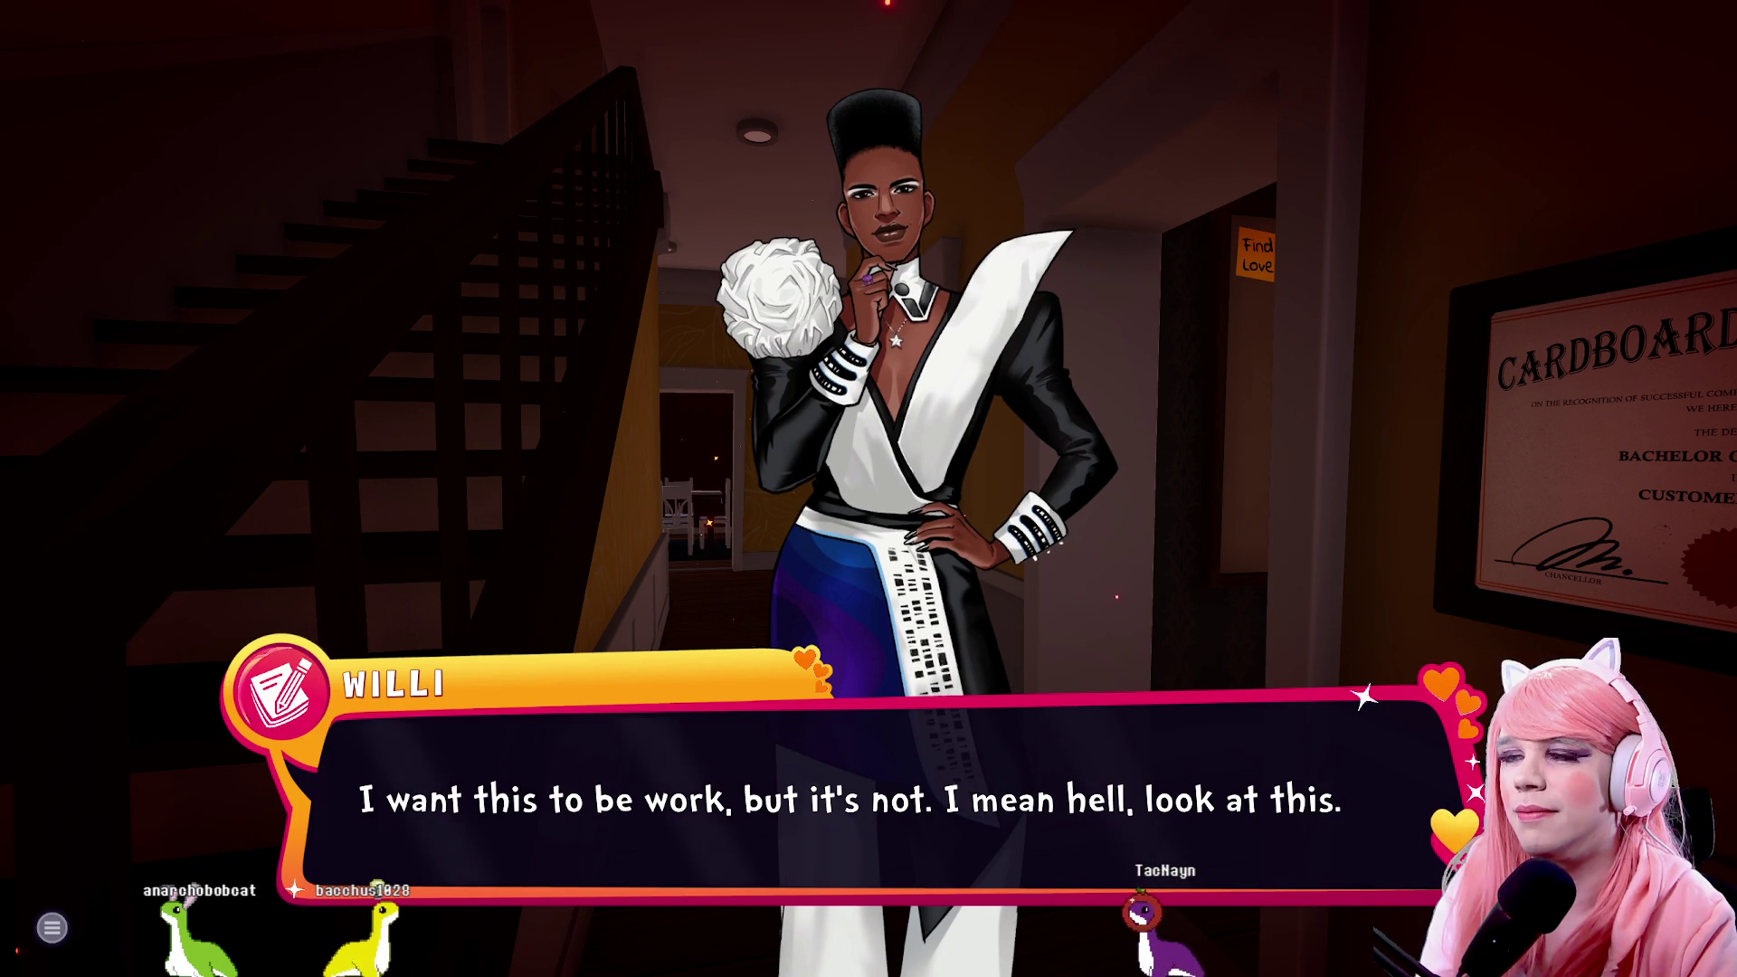
key(space)
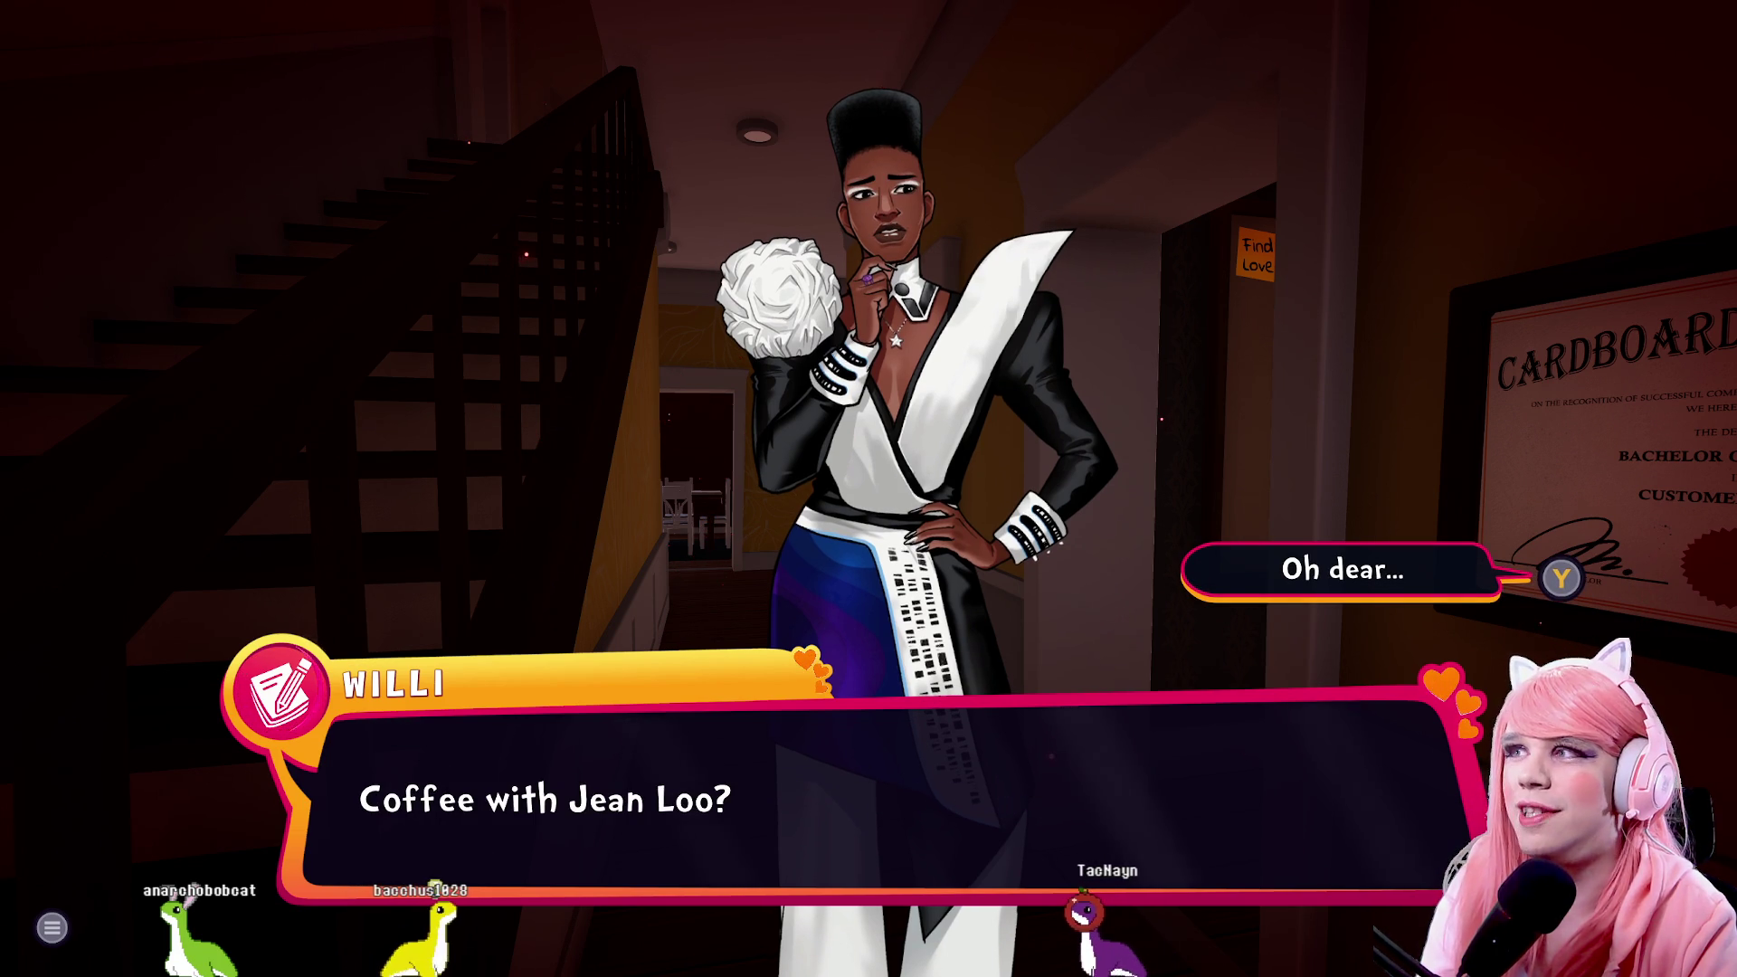
key(space)
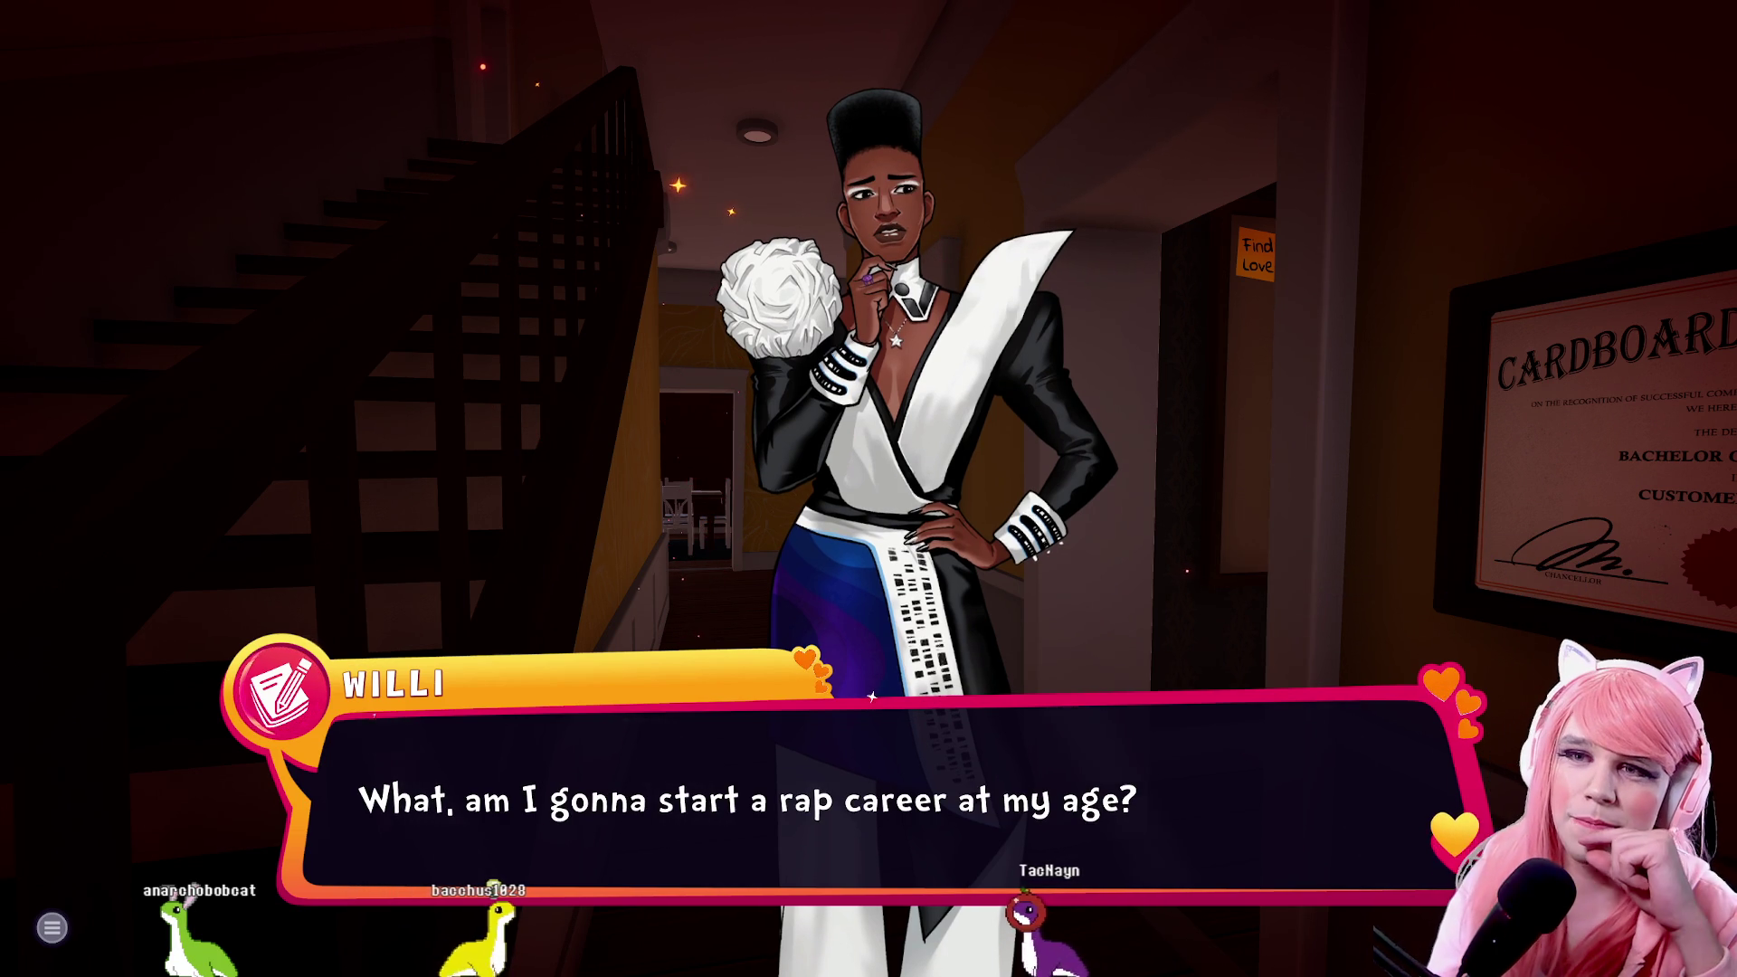
key(space)
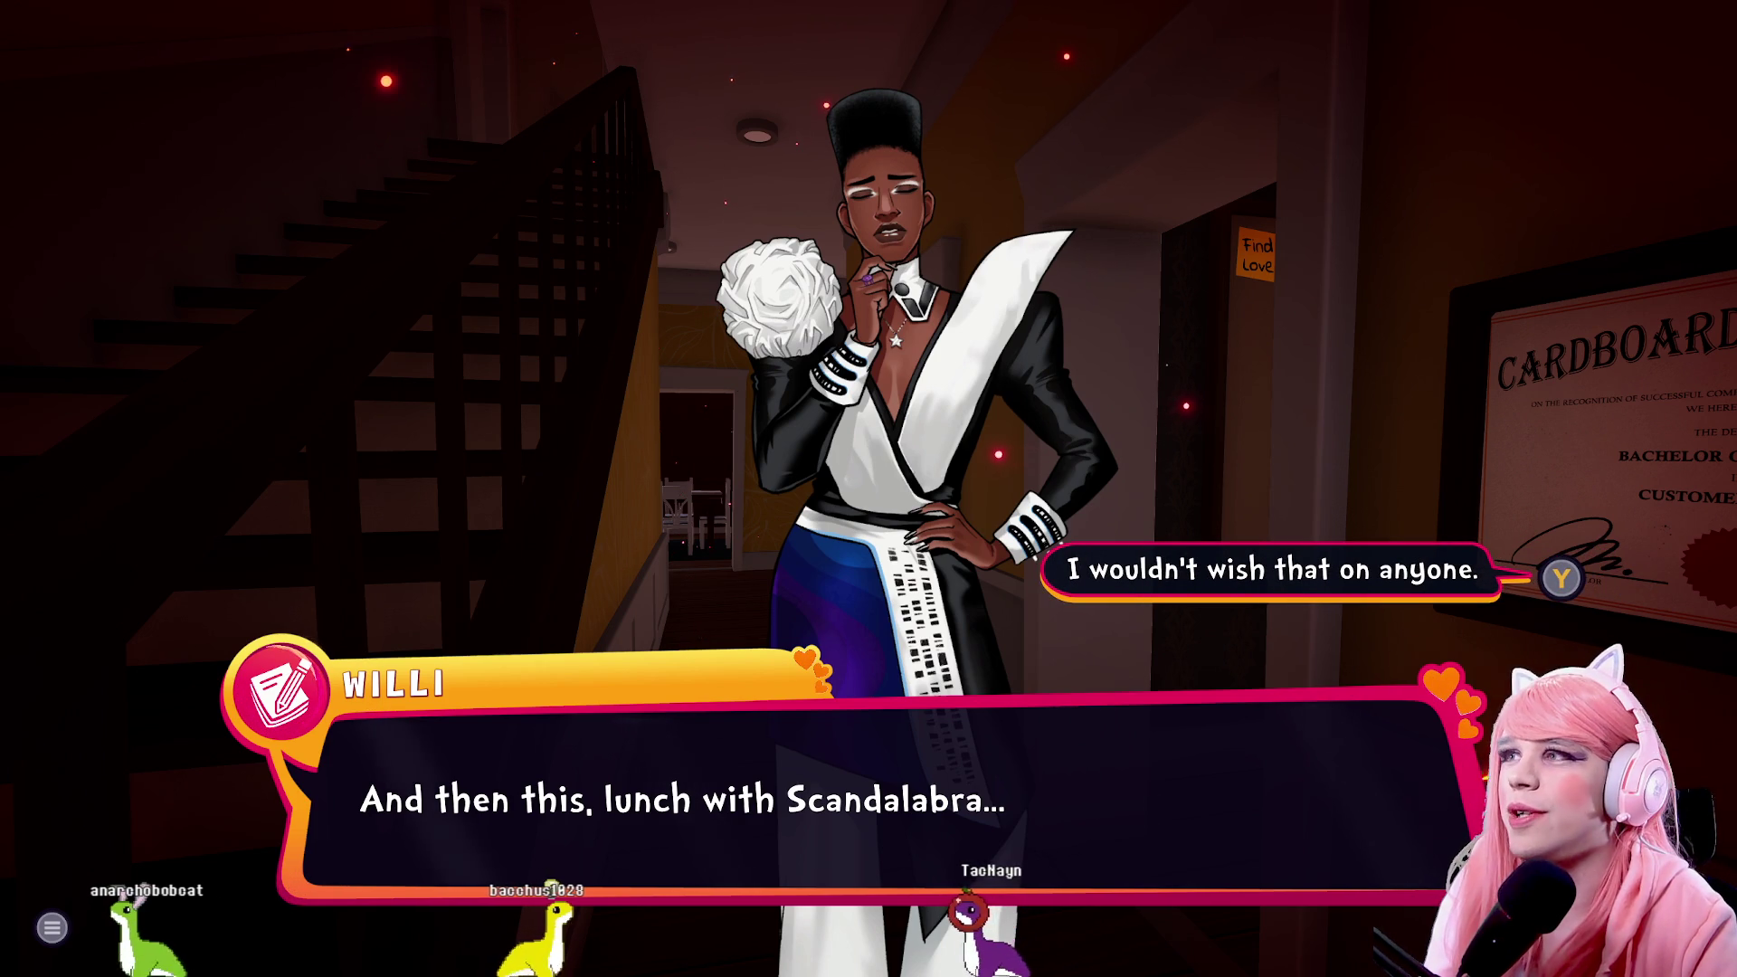
key(space)
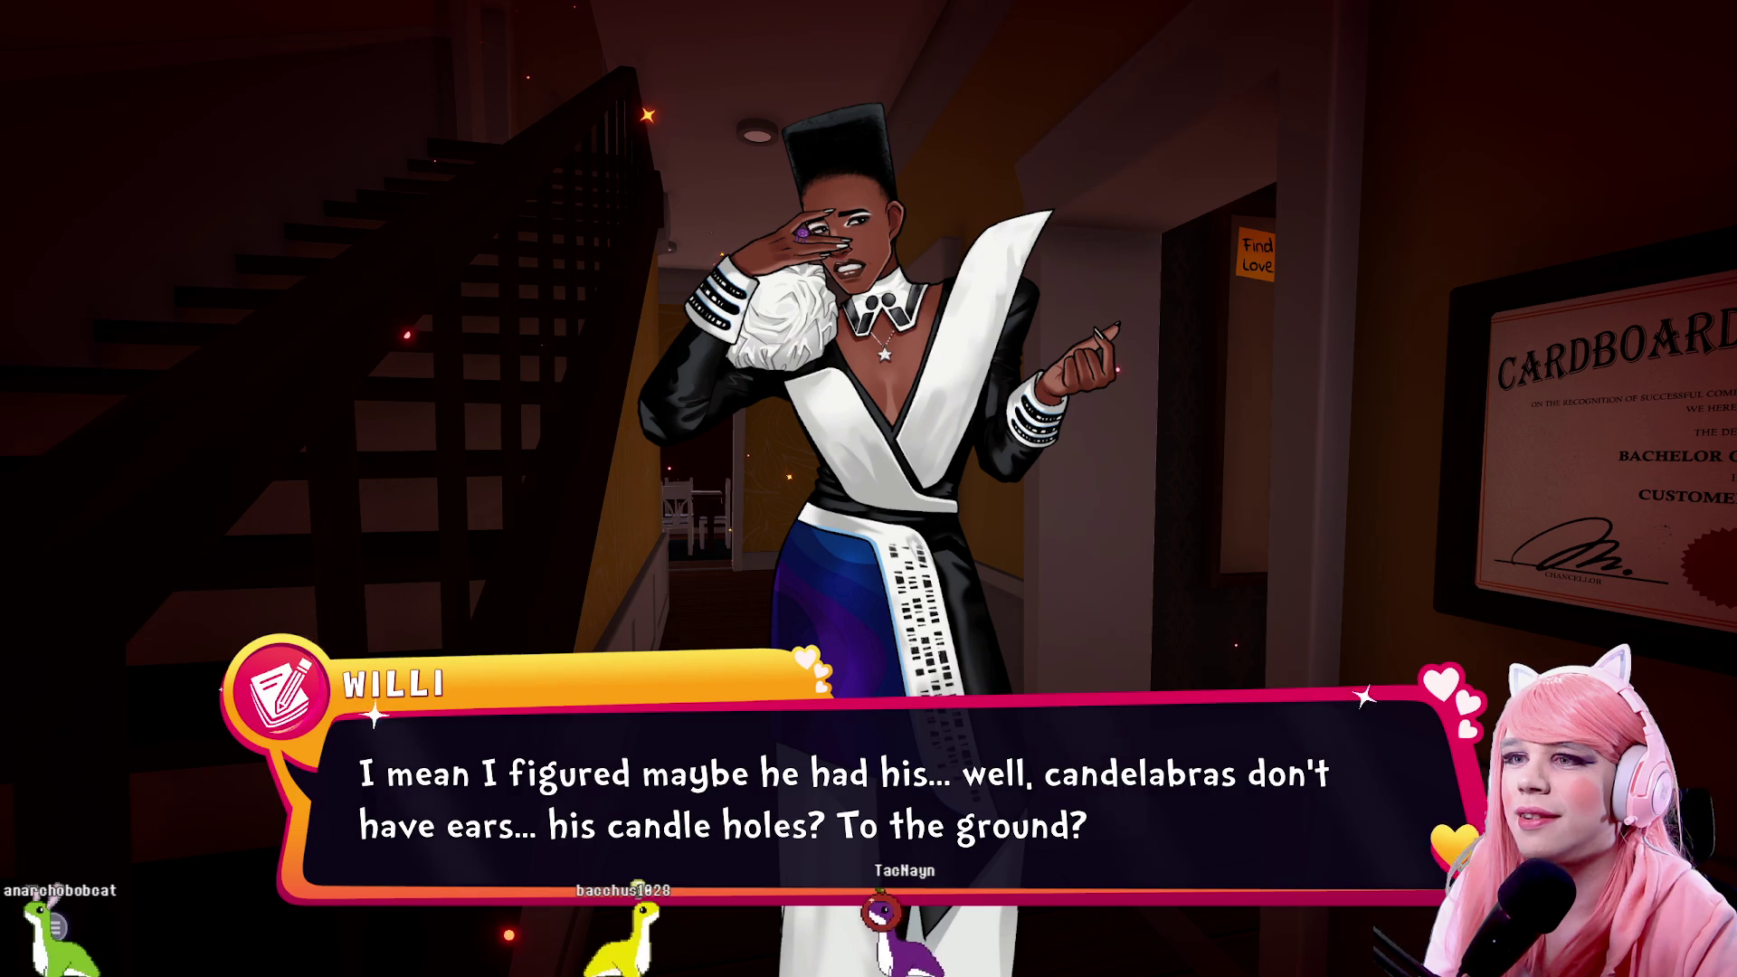
key(Return)
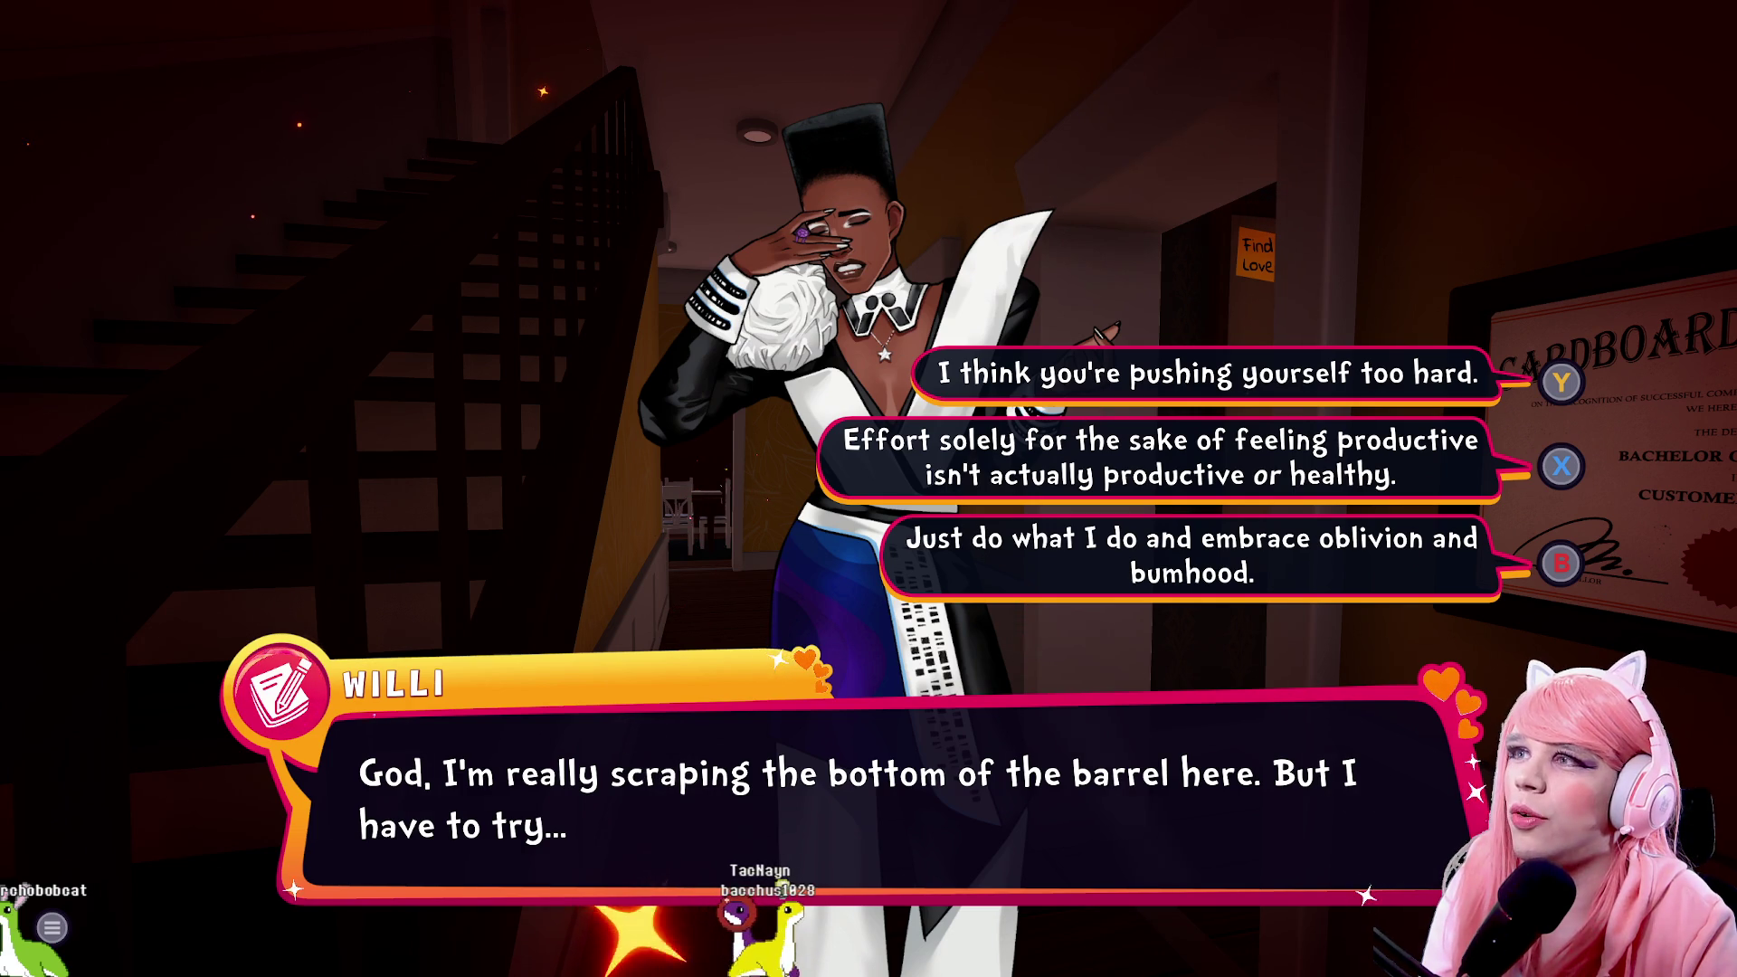
Reply that effort for its own sake isn't healthy, then advance until Willi says to meet back later
key(x)
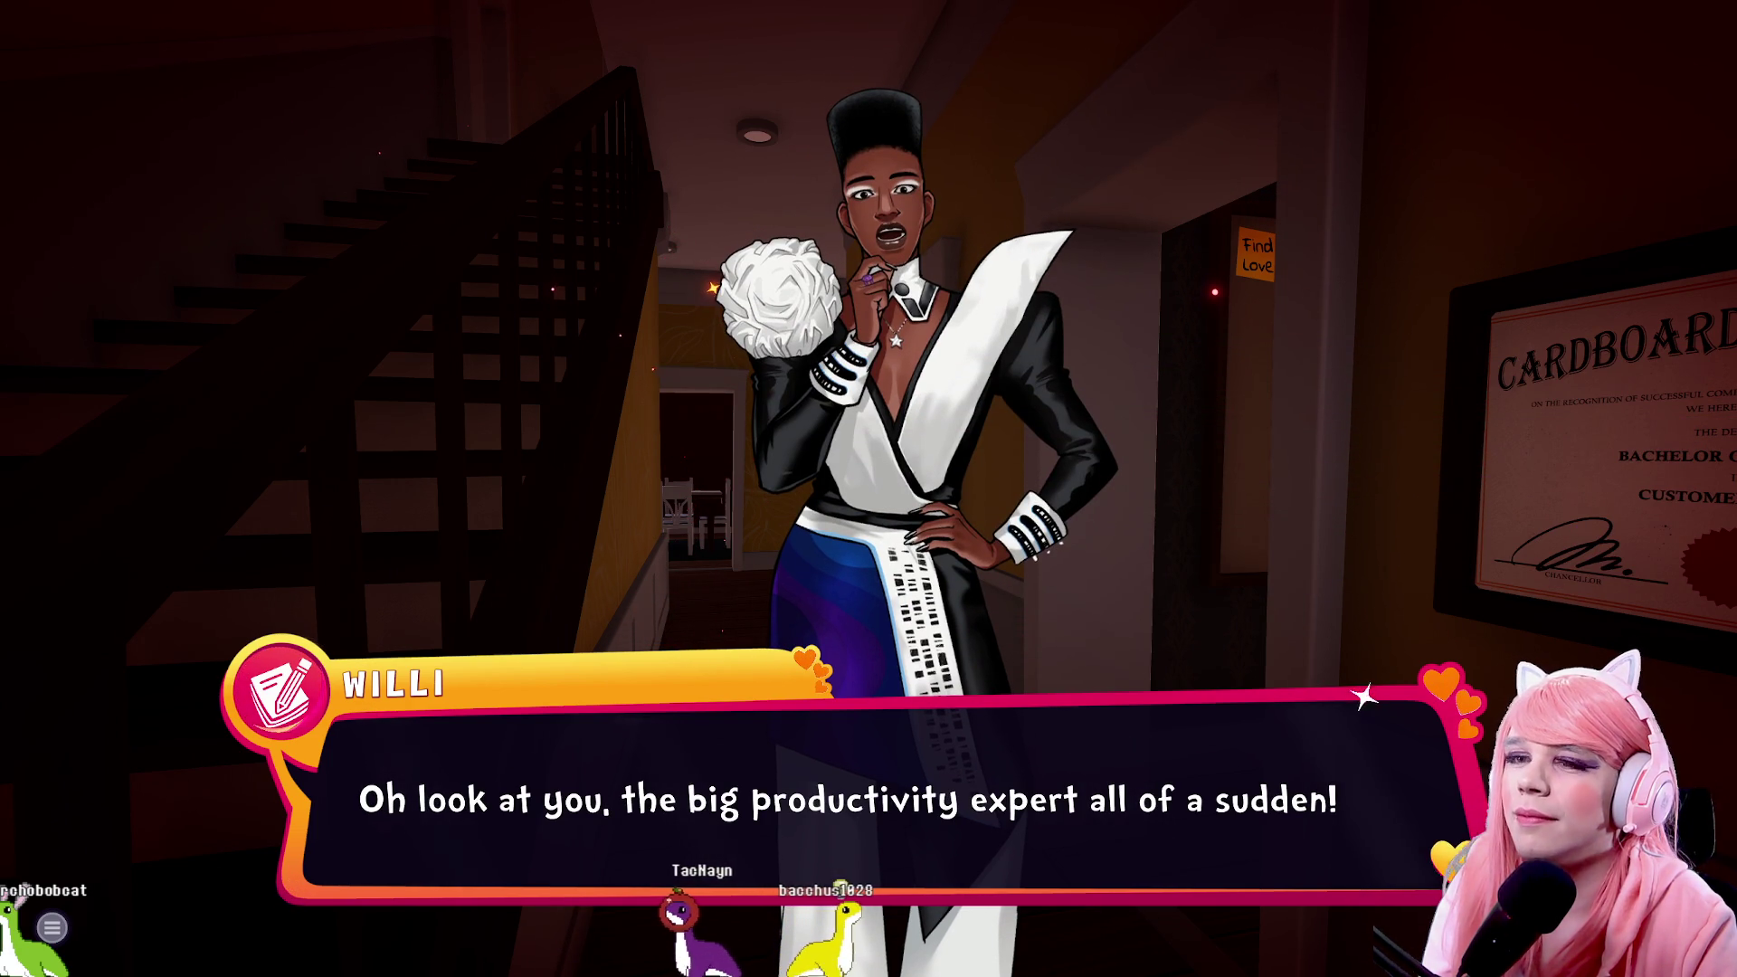
key(x)
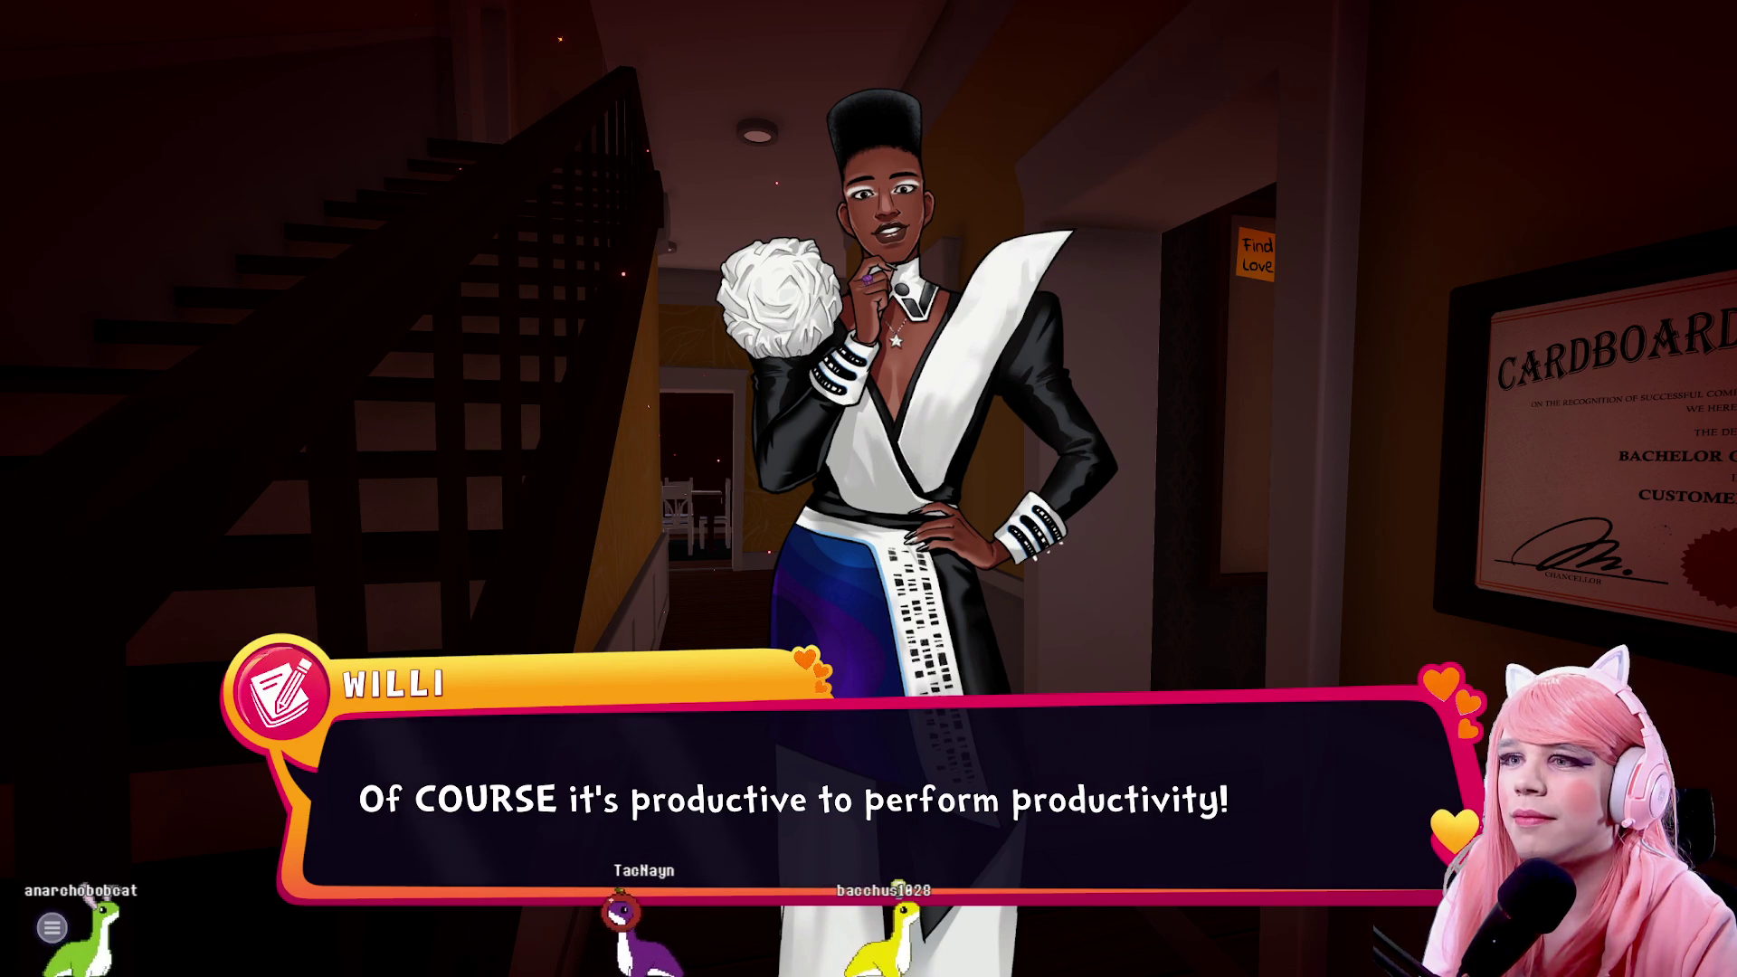
key(x)
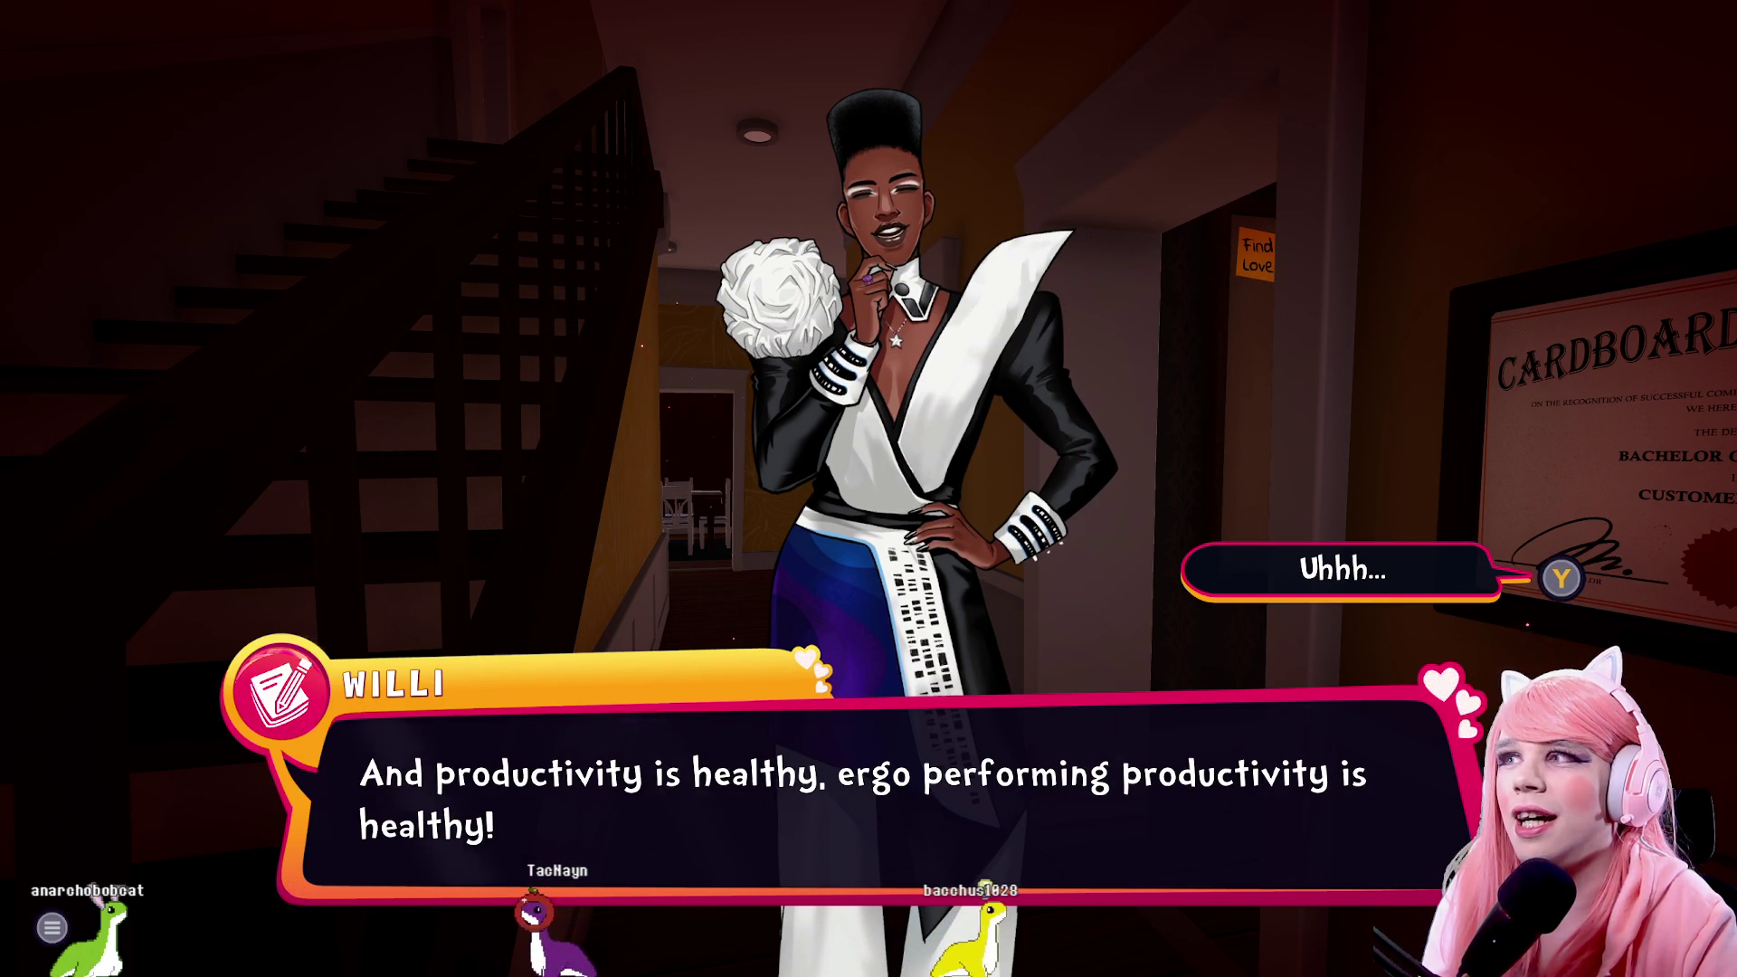
key(y)
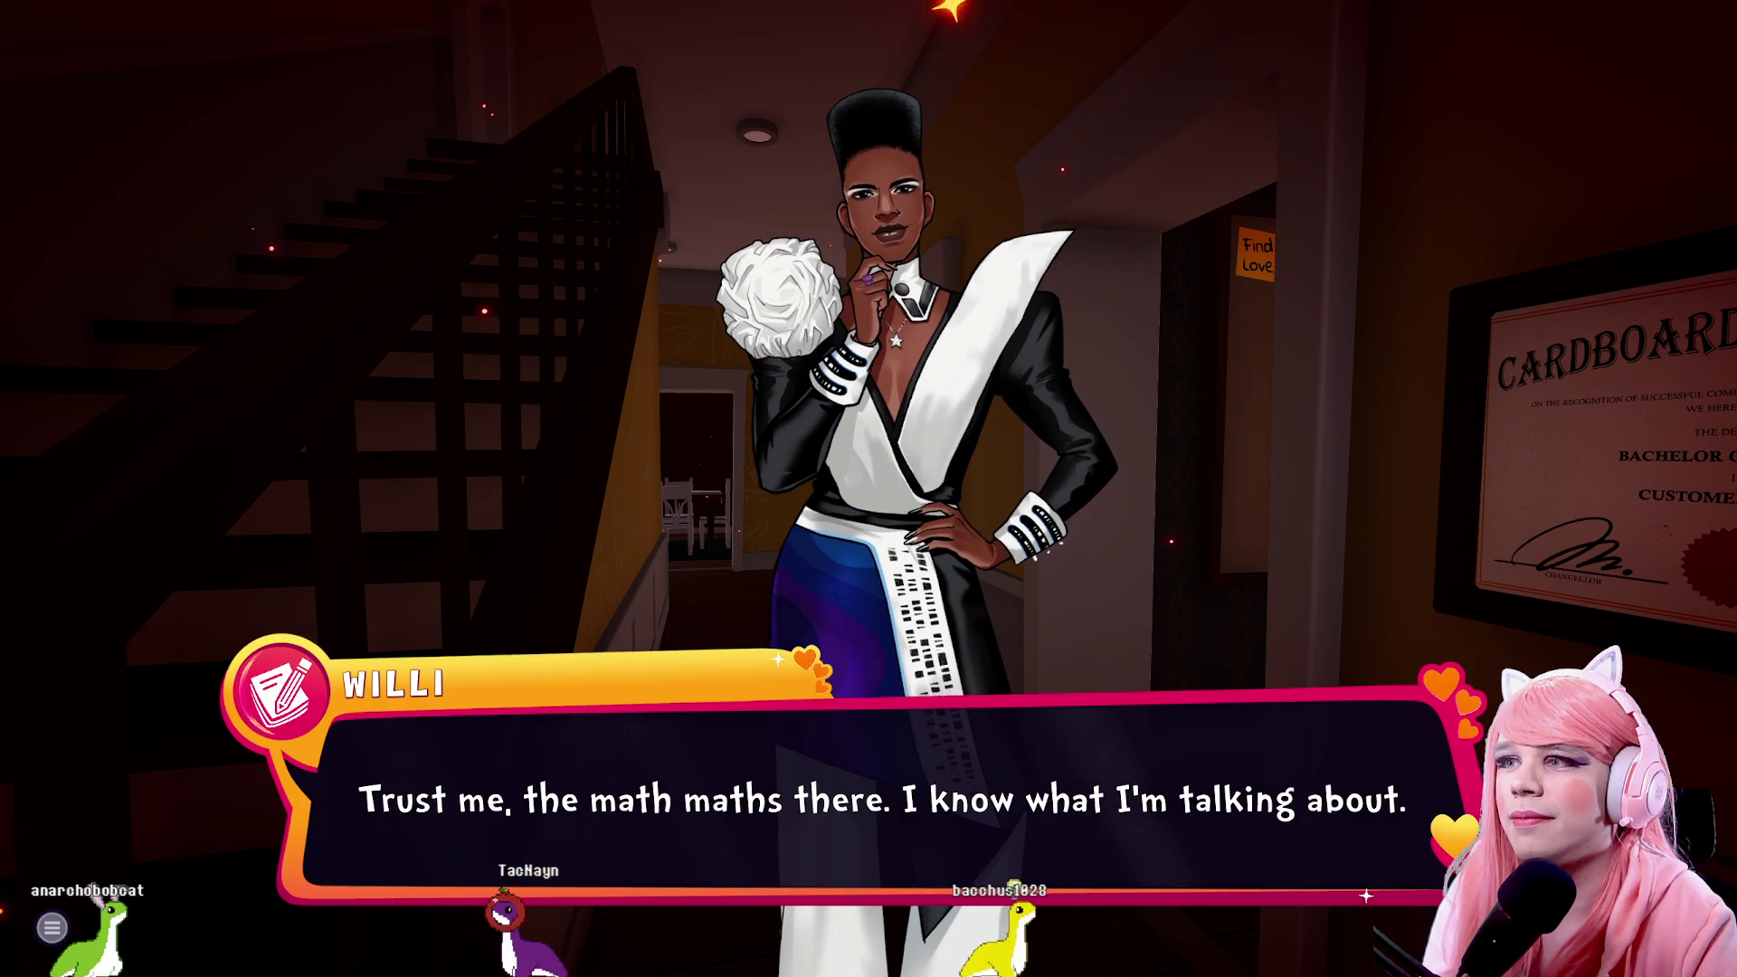
key(x)
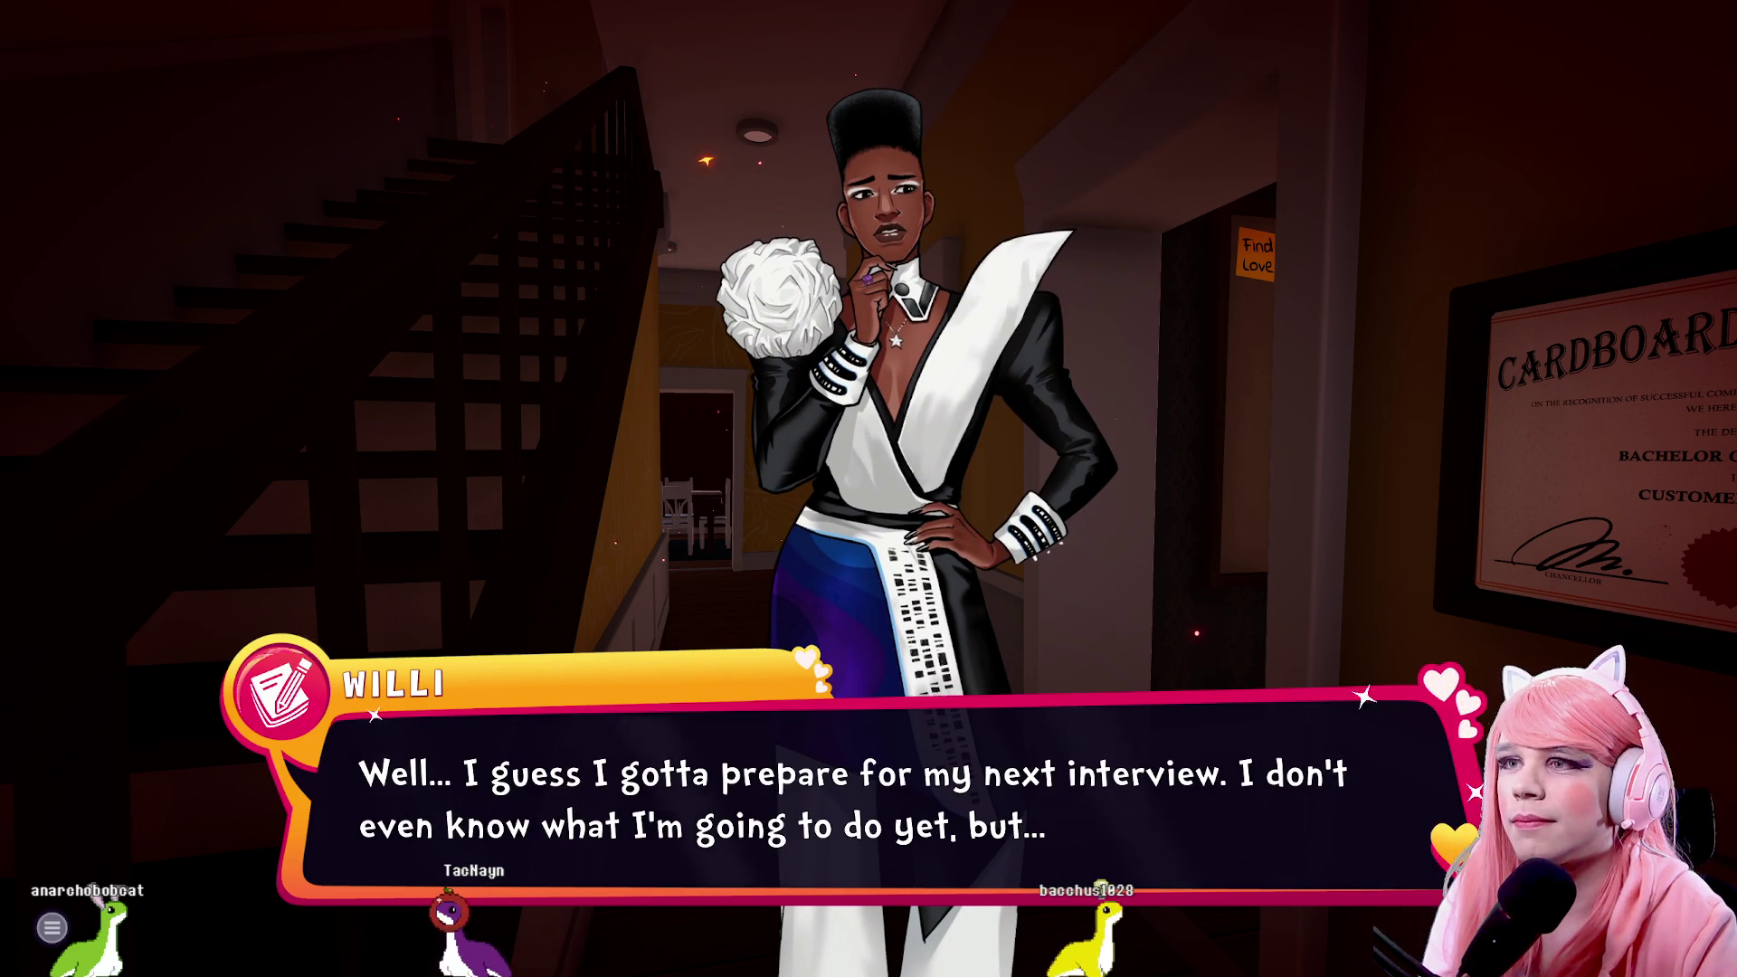
key(x)
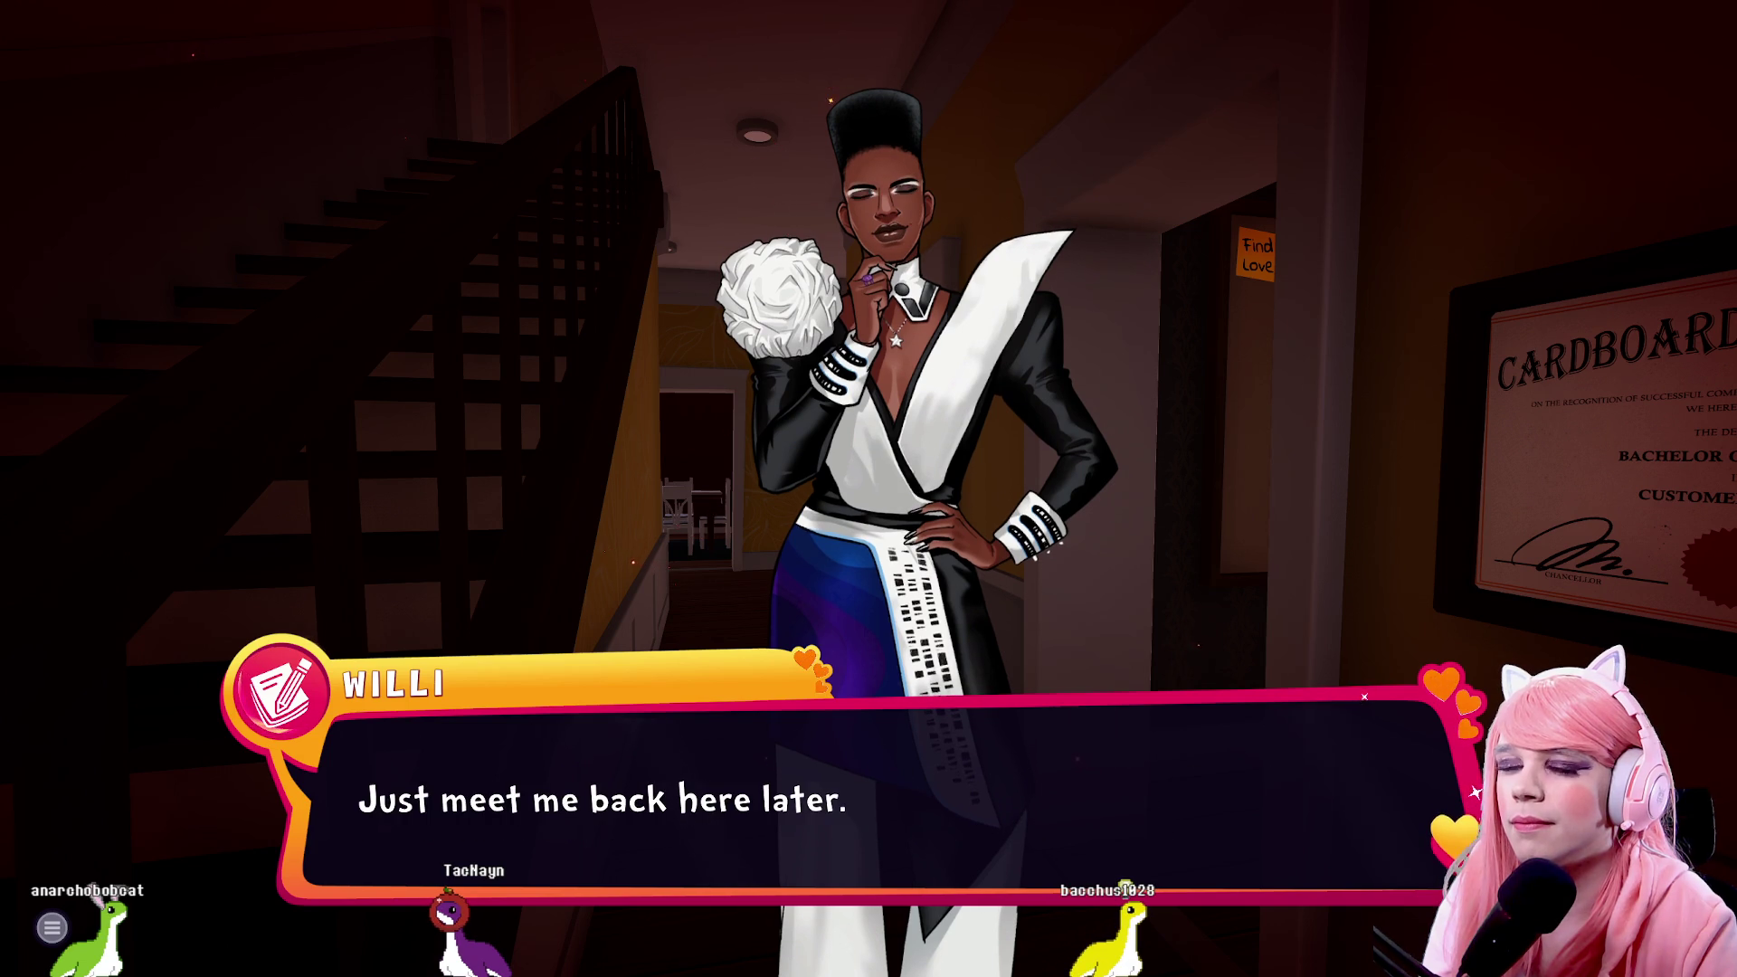
key(y)
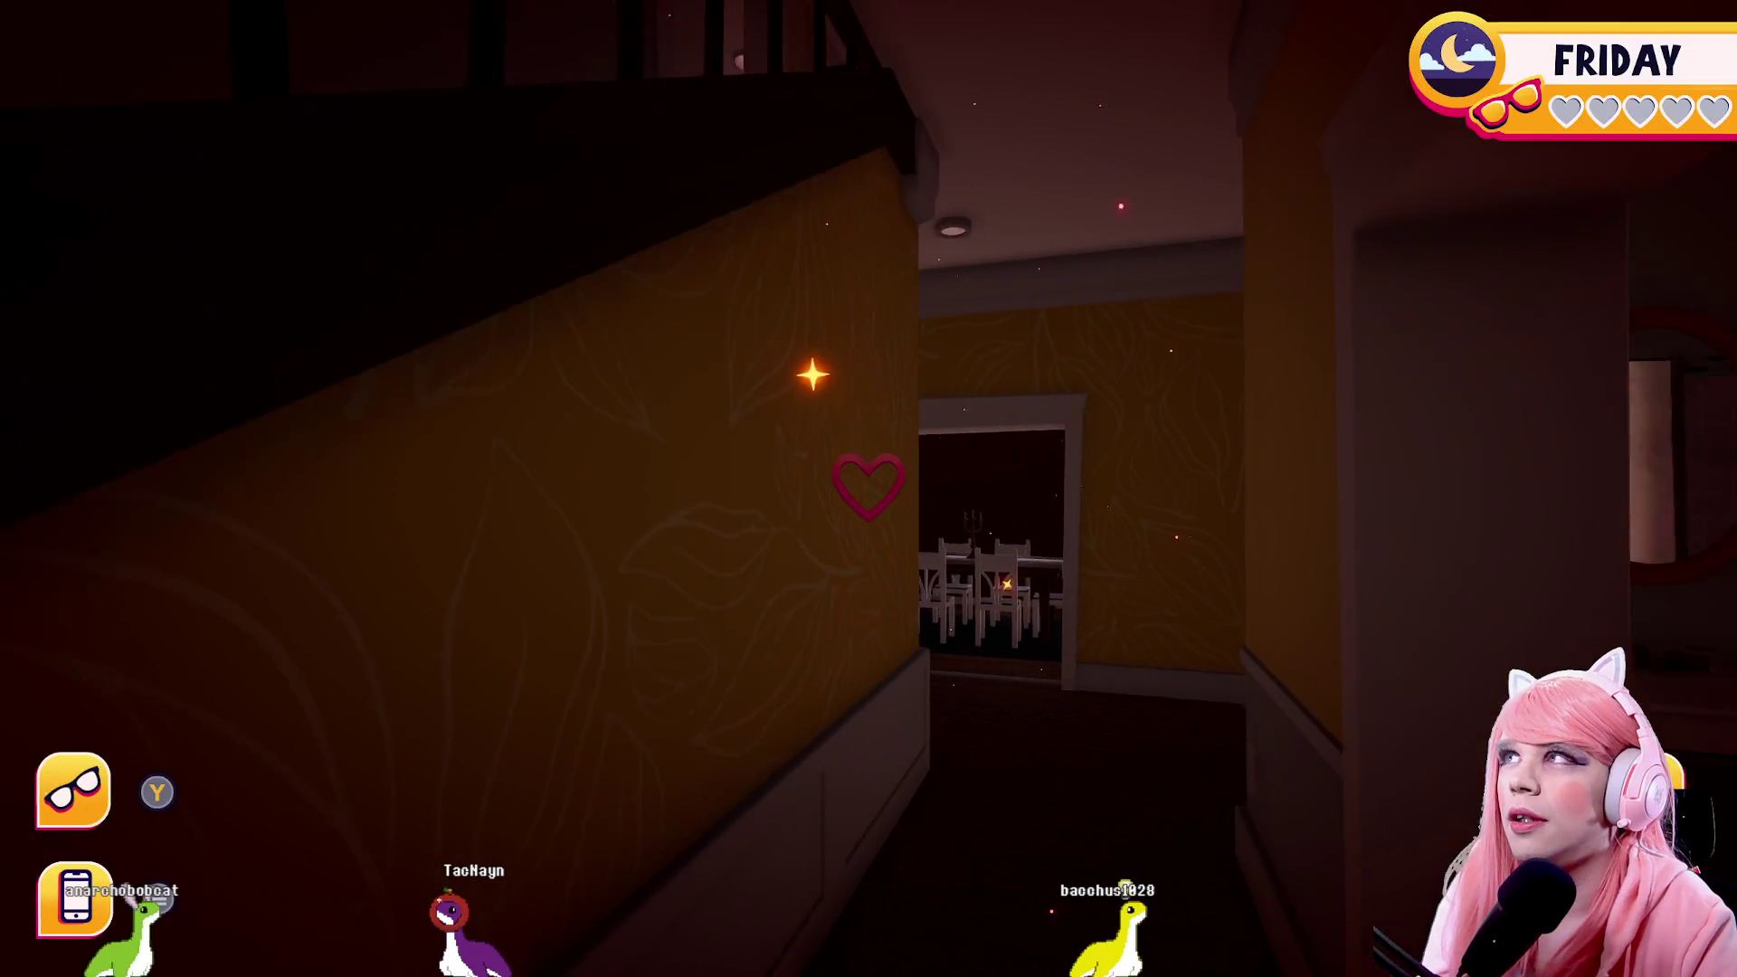
Sleep in the upstairs bedroom, then on Saturday walk down to the dining room and awaken the table
key(w)
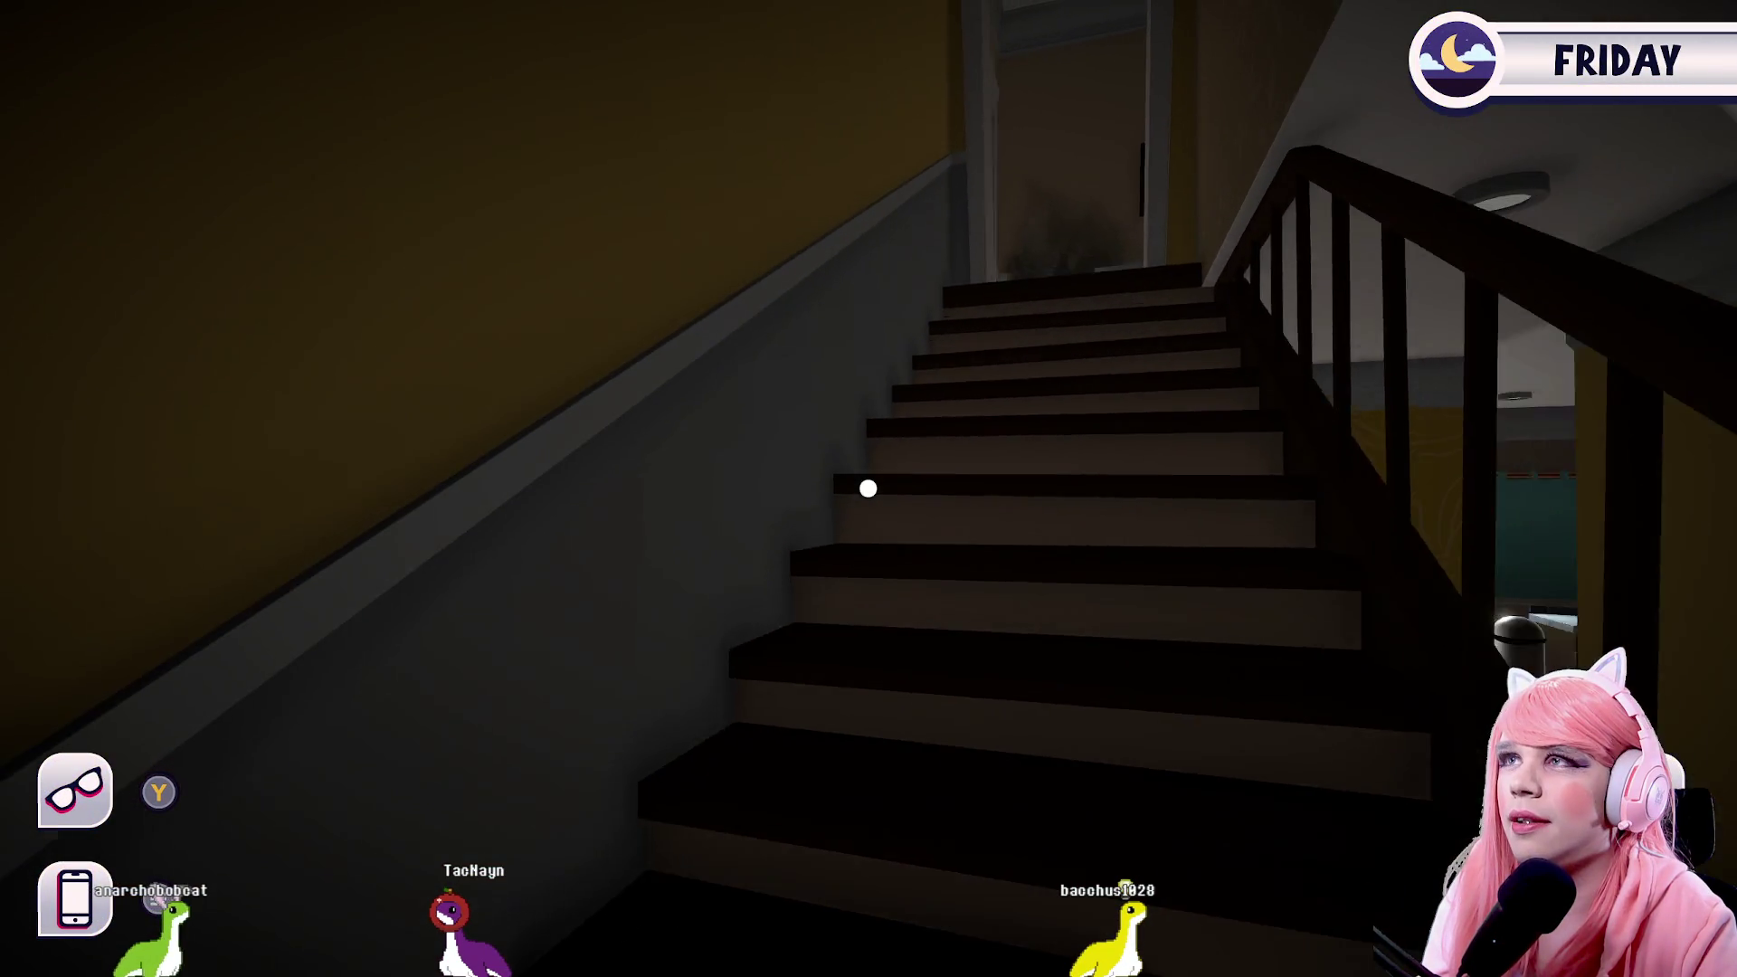
key(w)
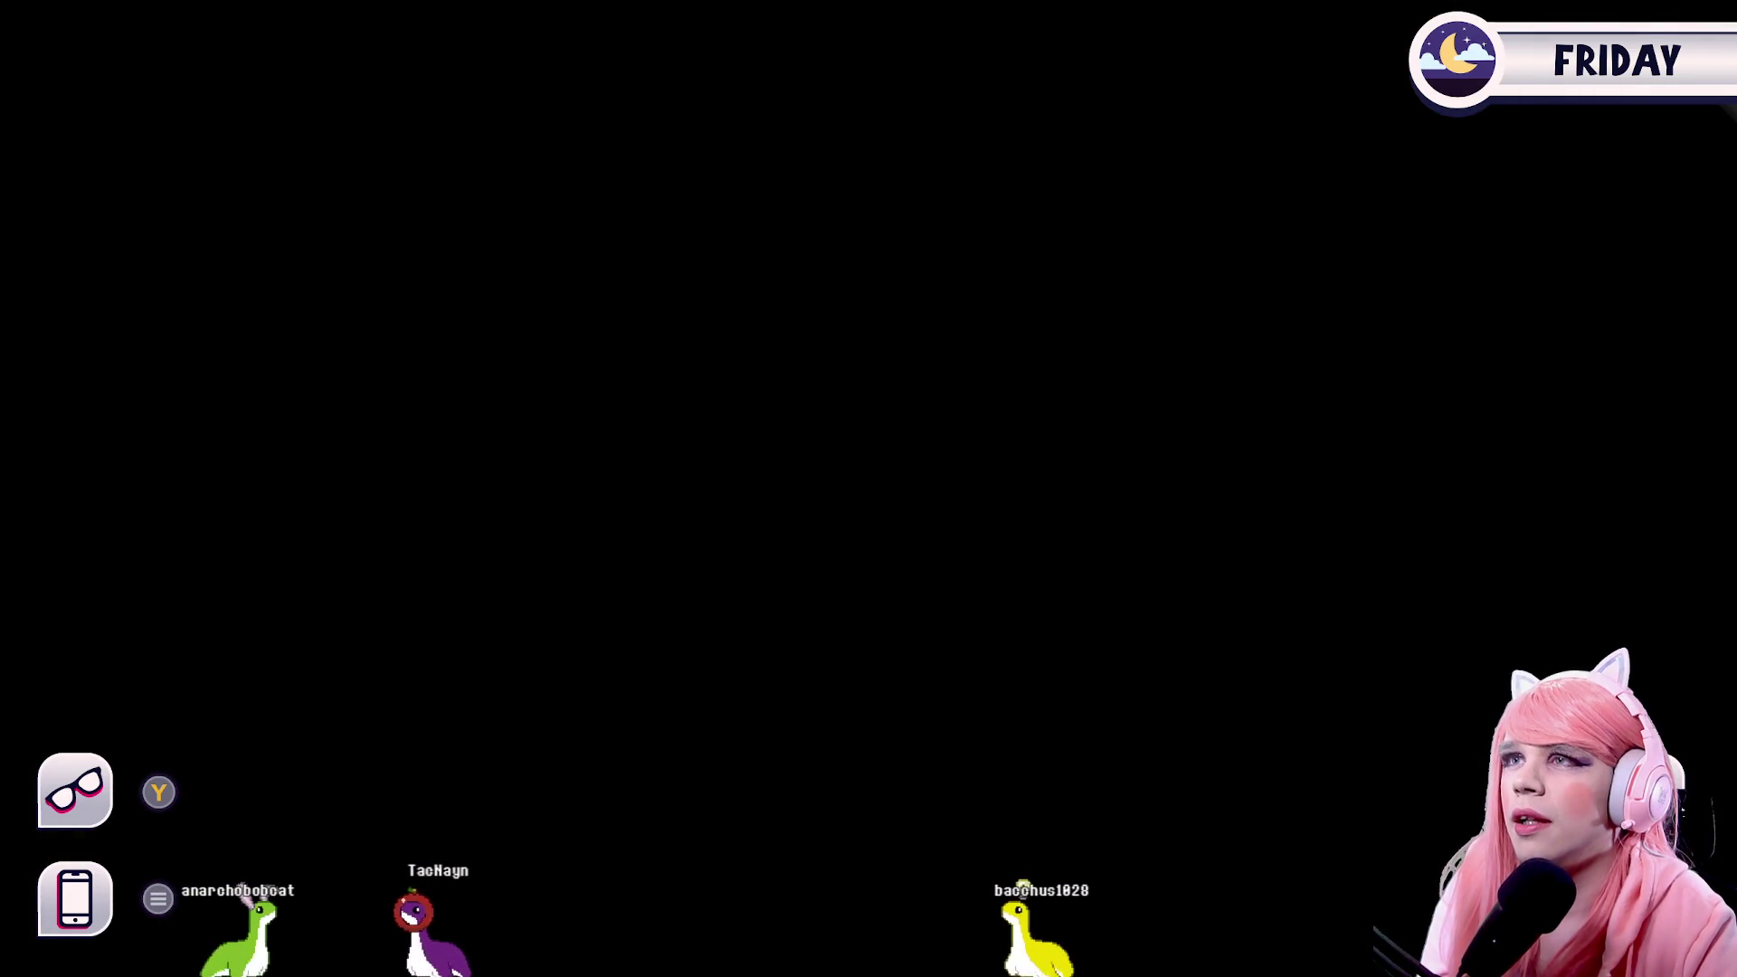
key(w)
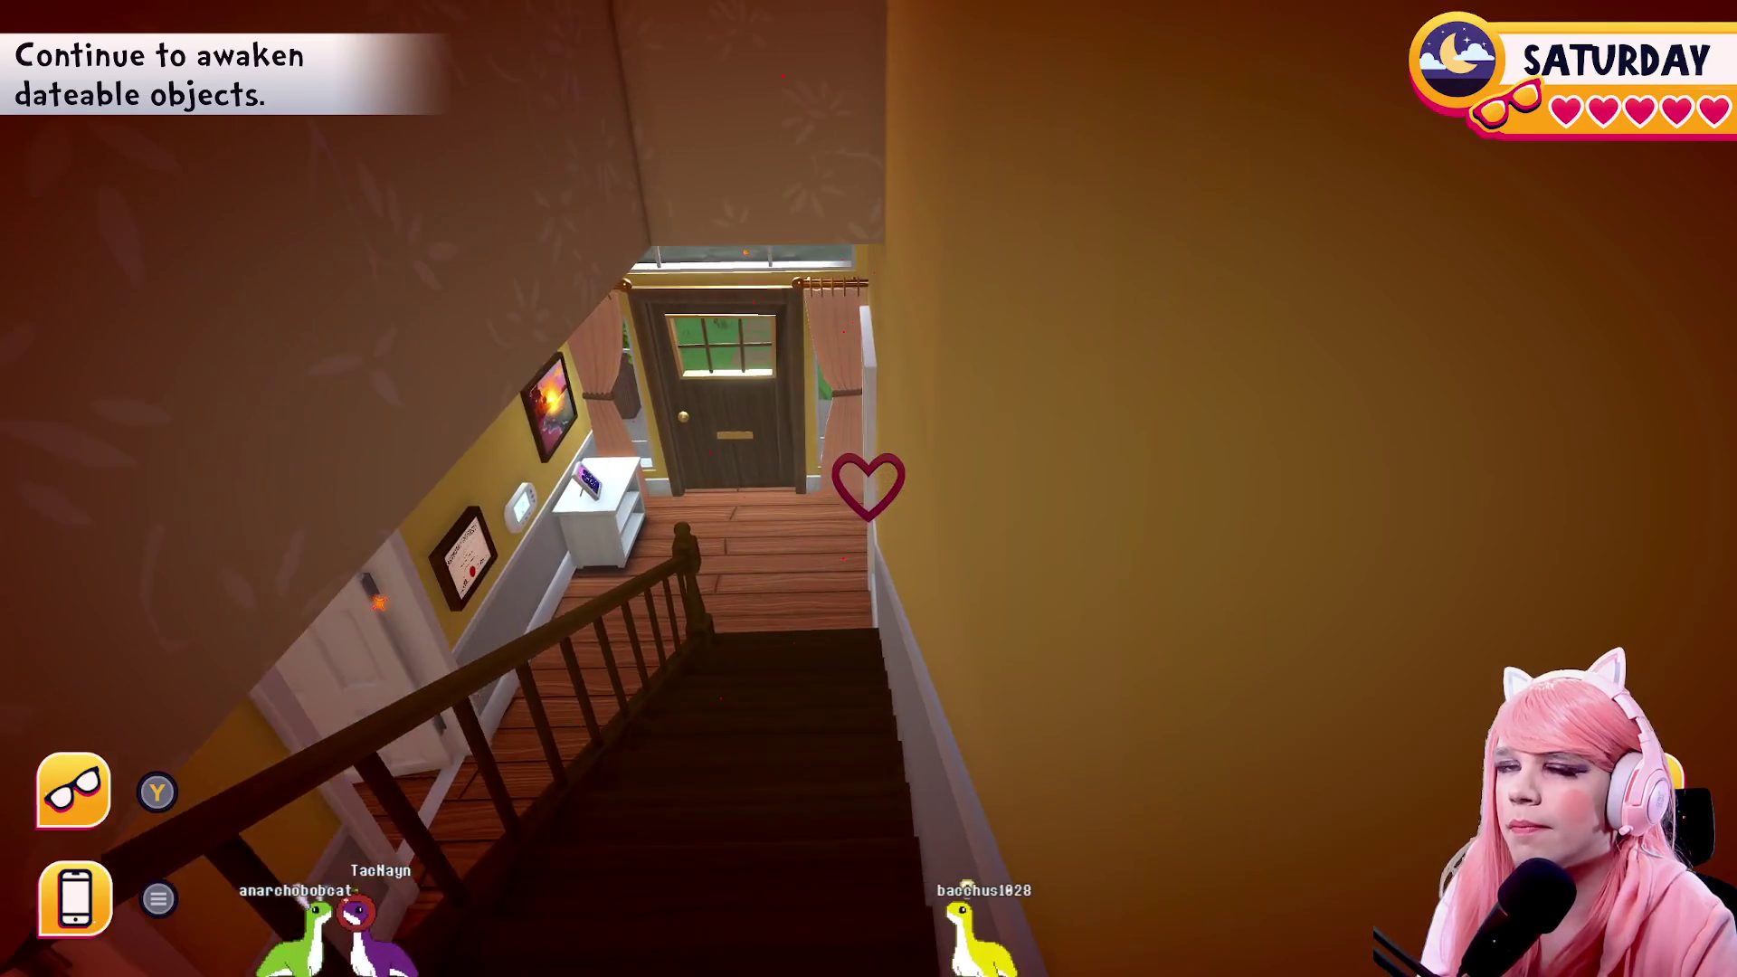
key(w)
key(w)
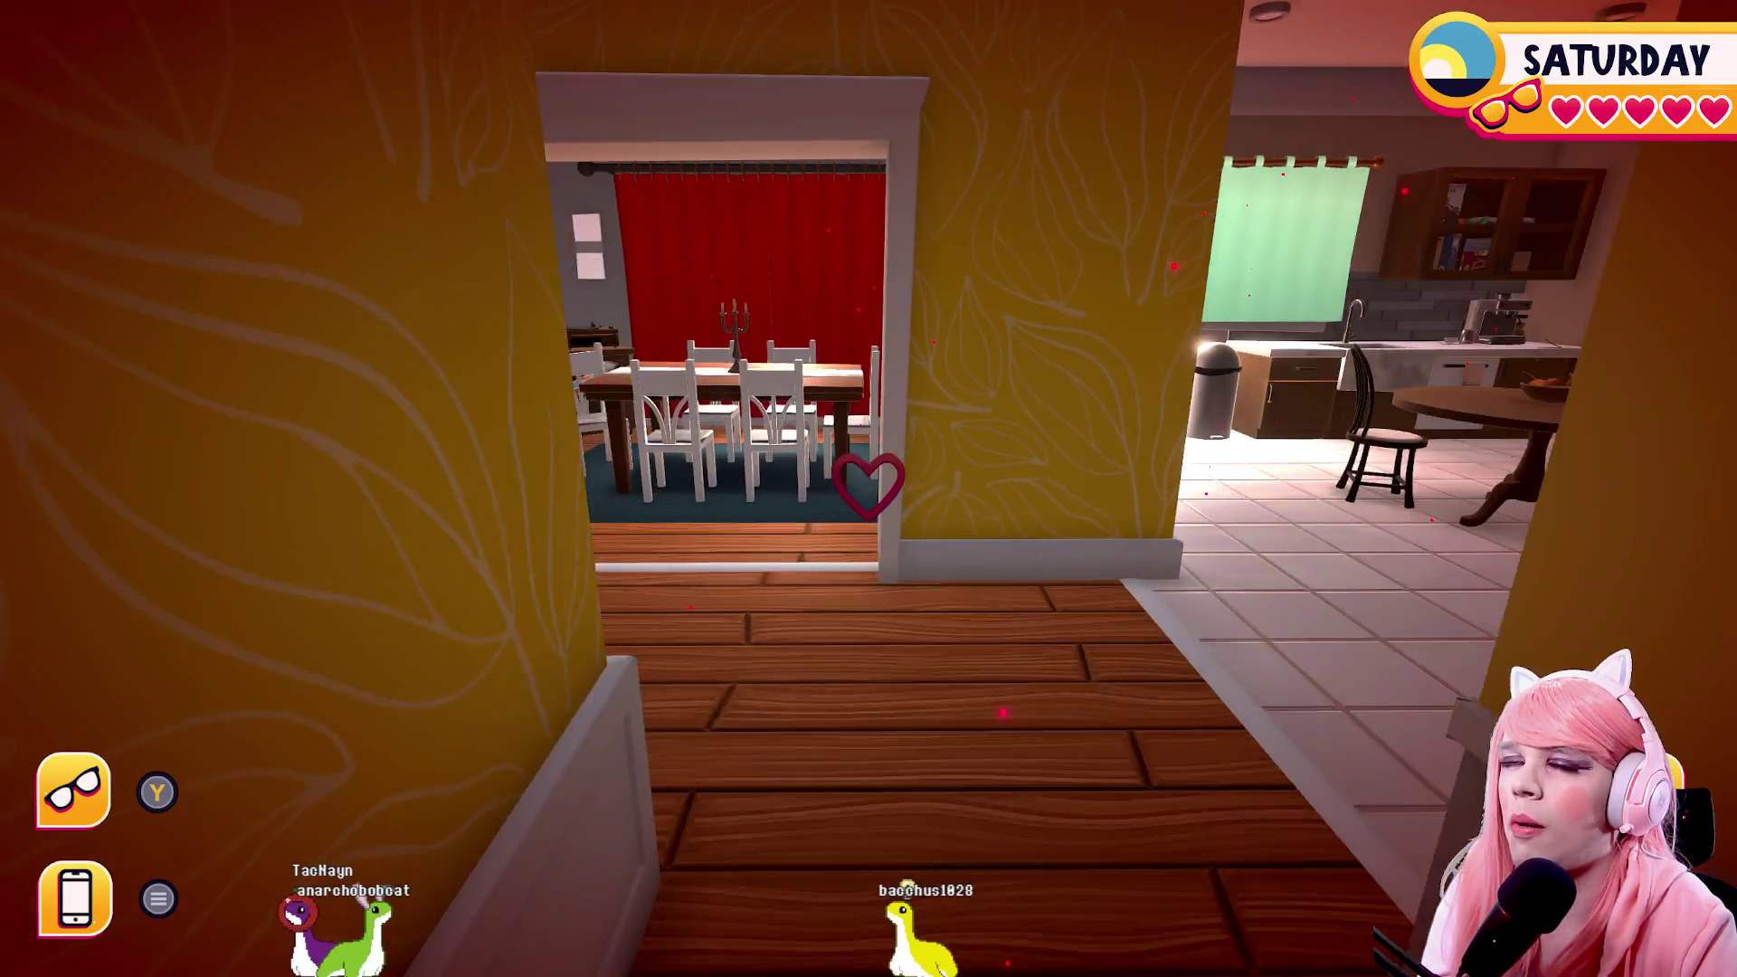
key(w)
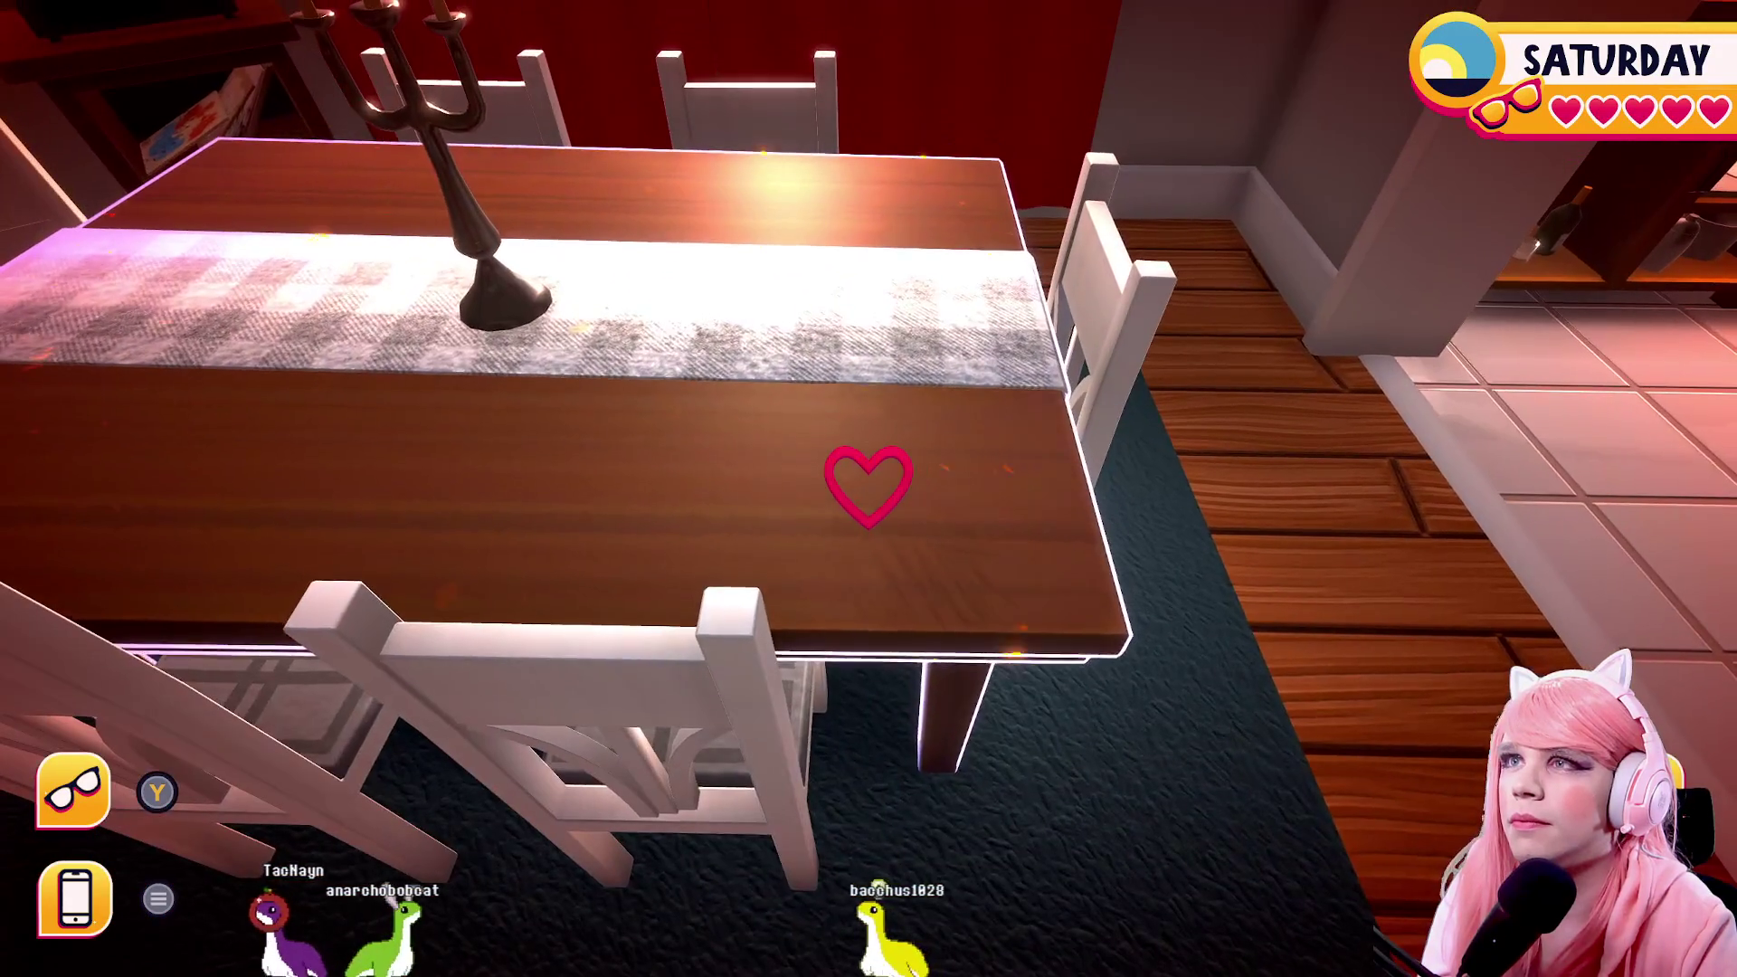
key(e)
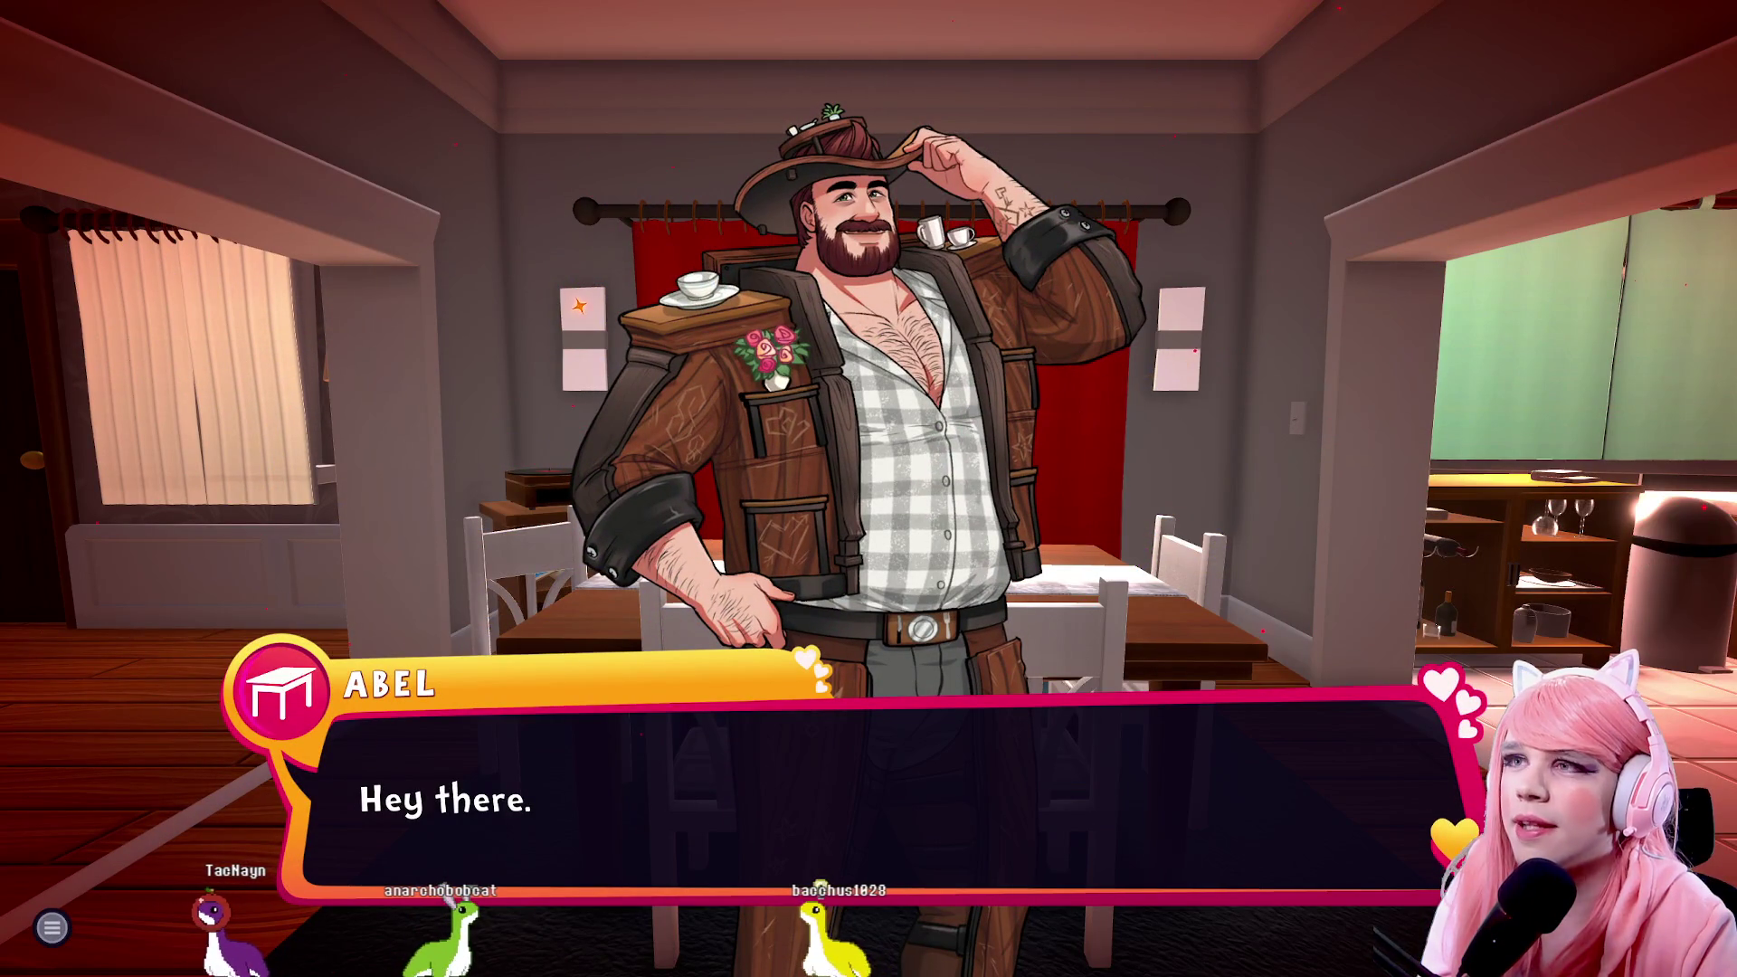
Tell Abel he was called a boring table and agree Dasha is a nice lady
key(space)
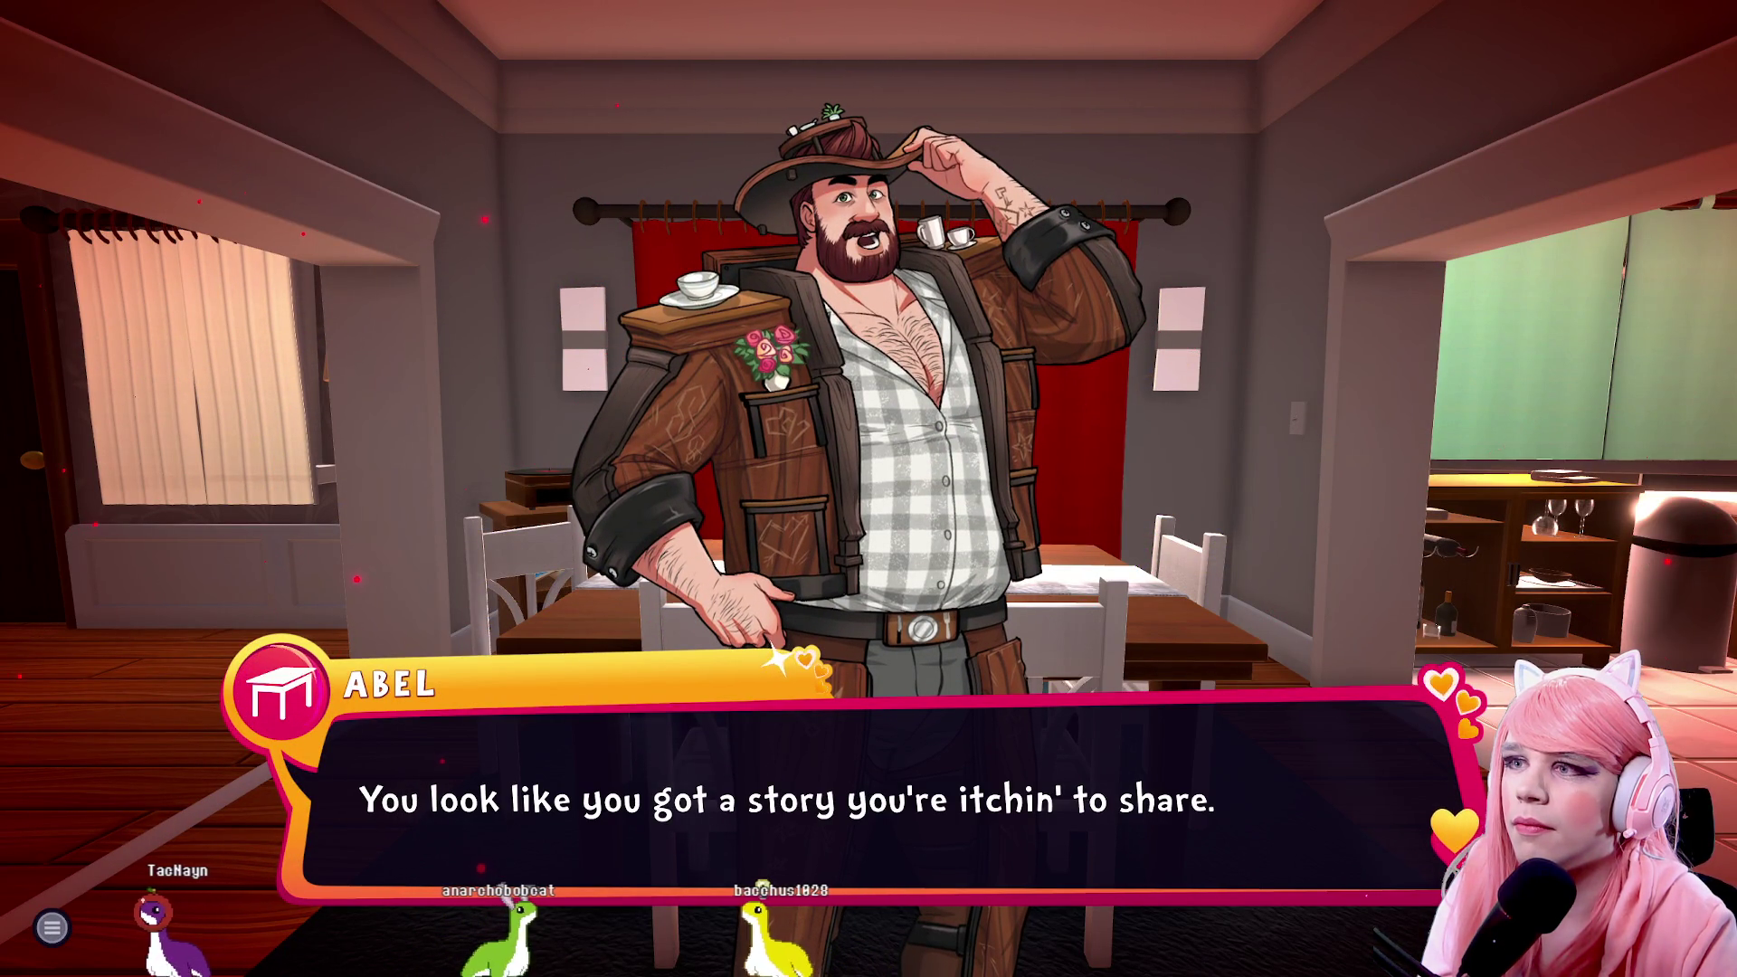
key(space)
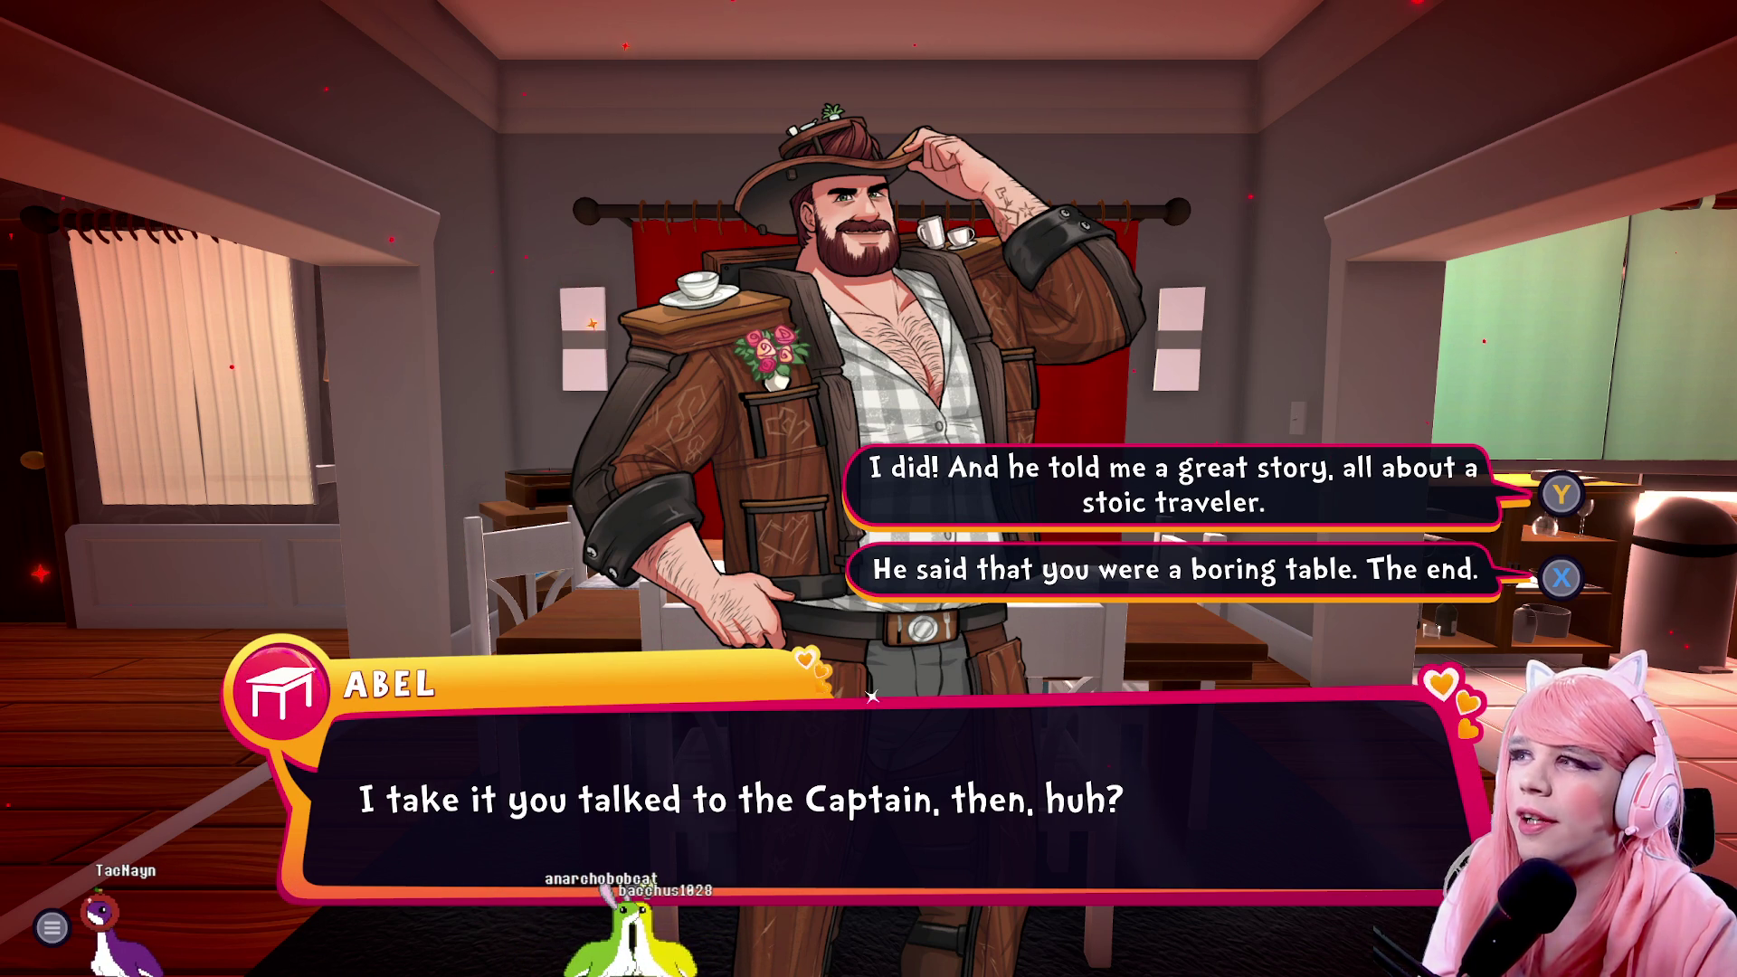
key(x)
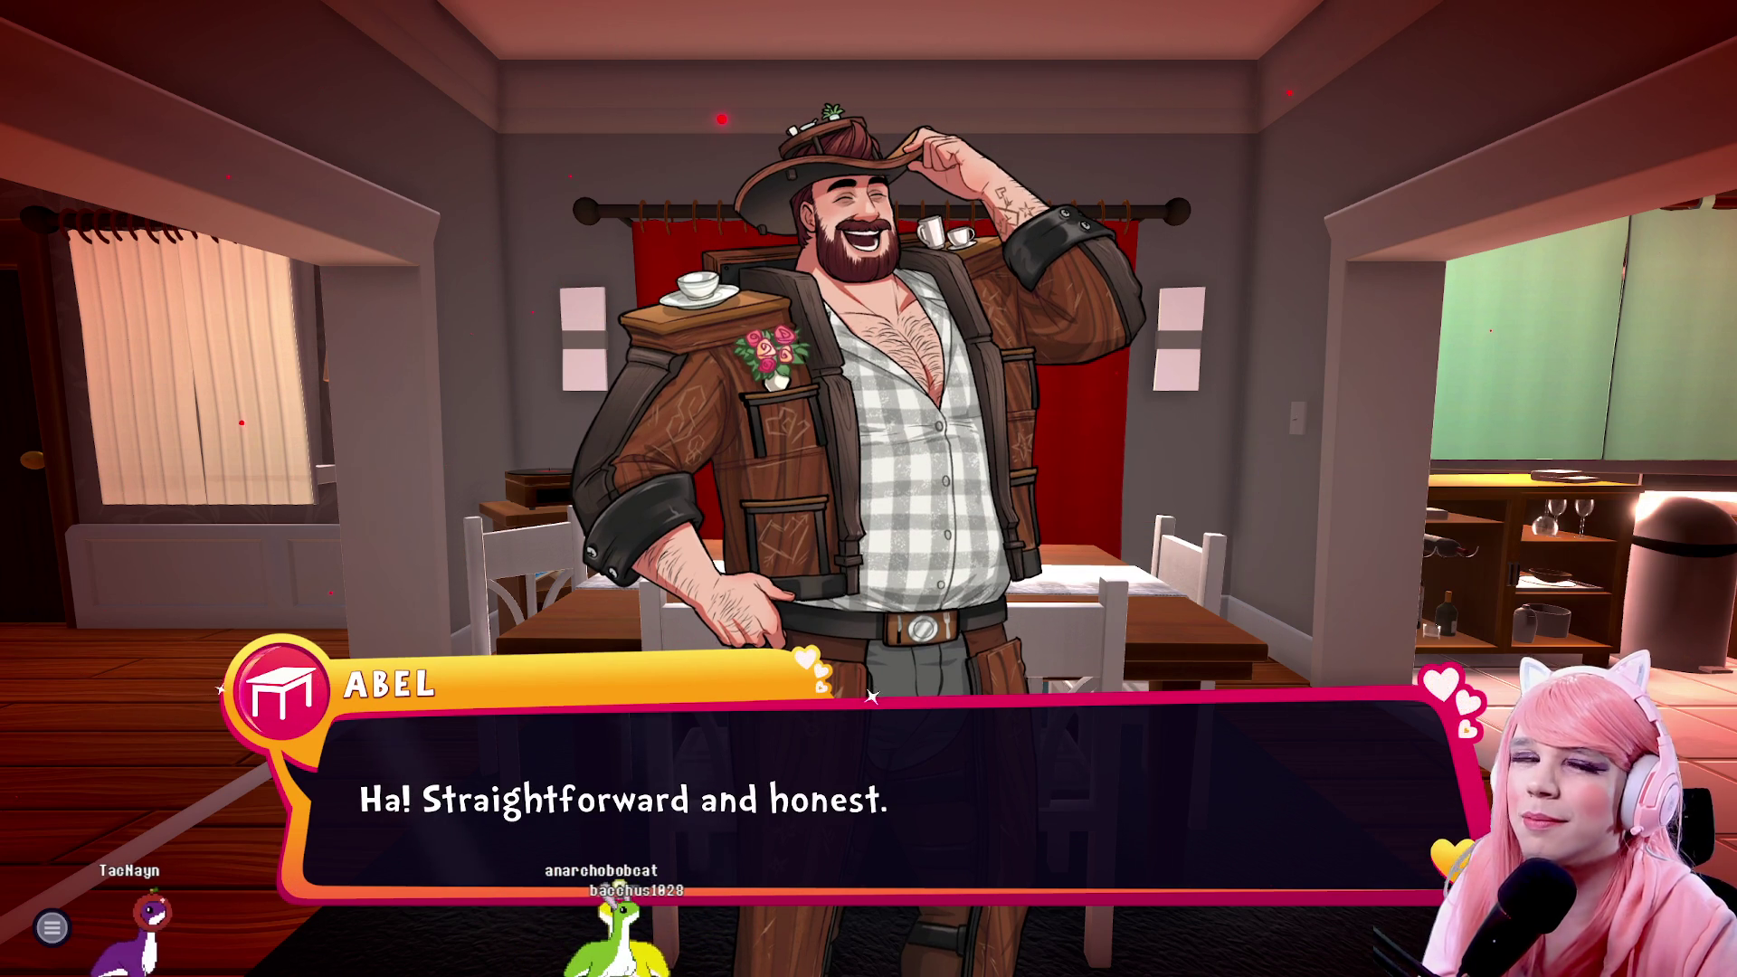
key(space)
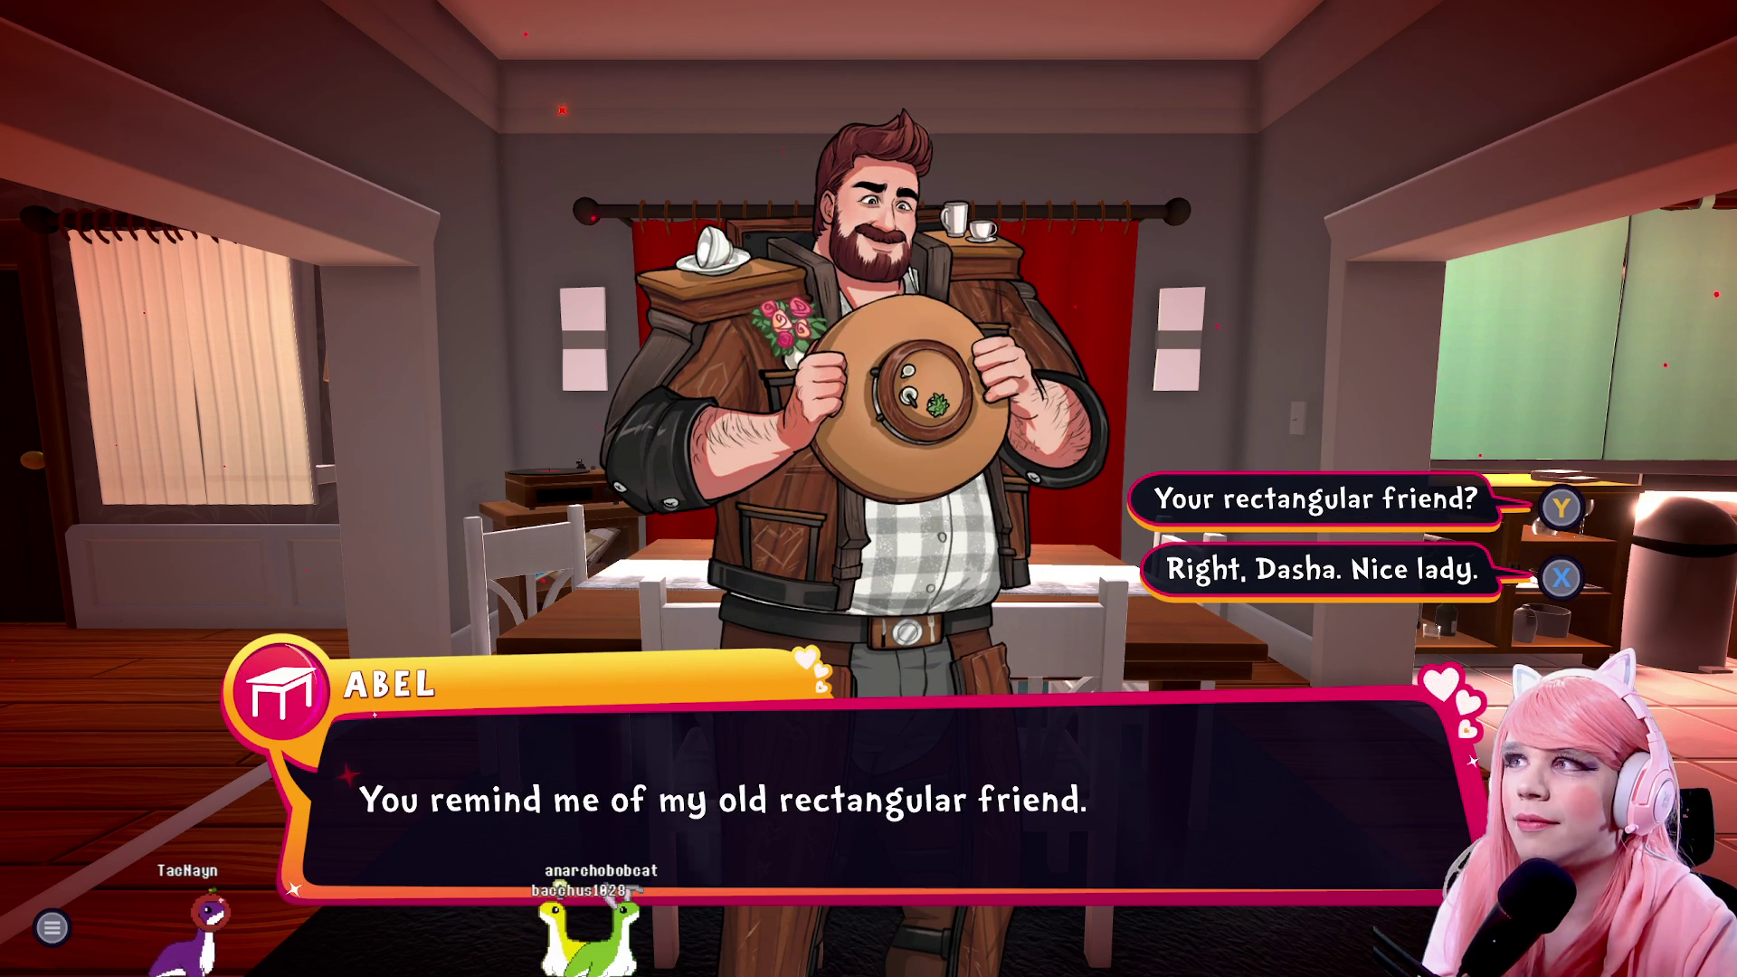
key(x)
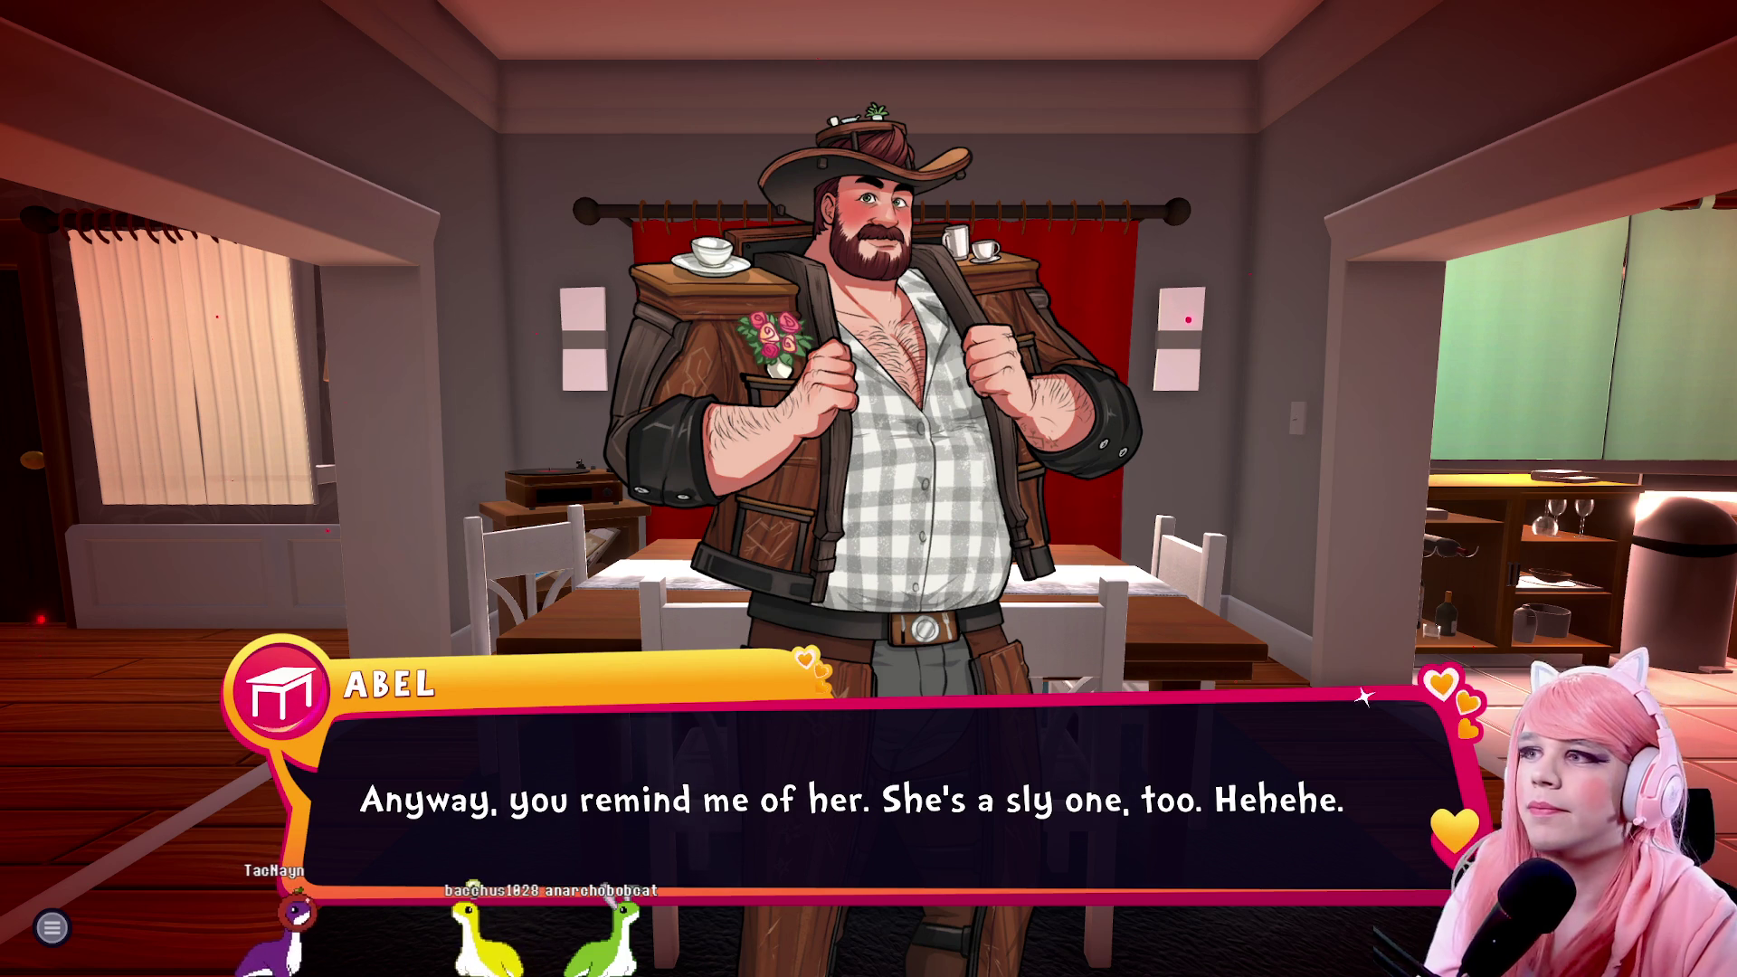
Tell Abel he's more interesting than he thinks, then agree to give him time alone
key(space)
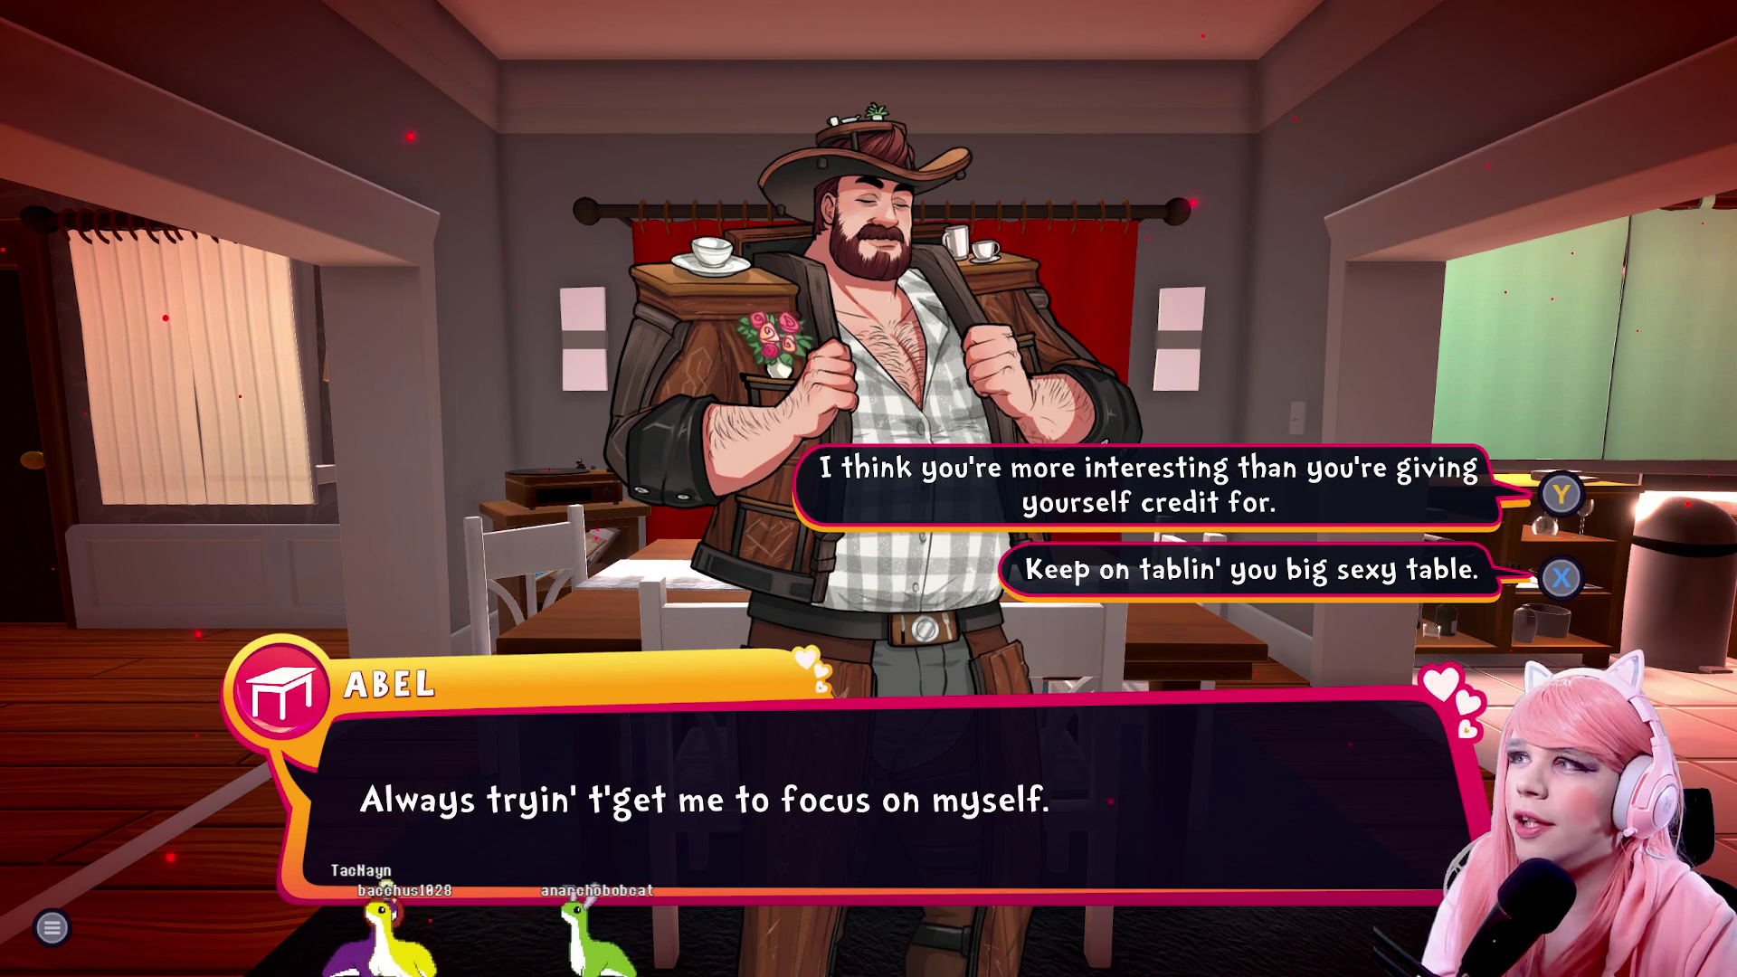
key(Return)
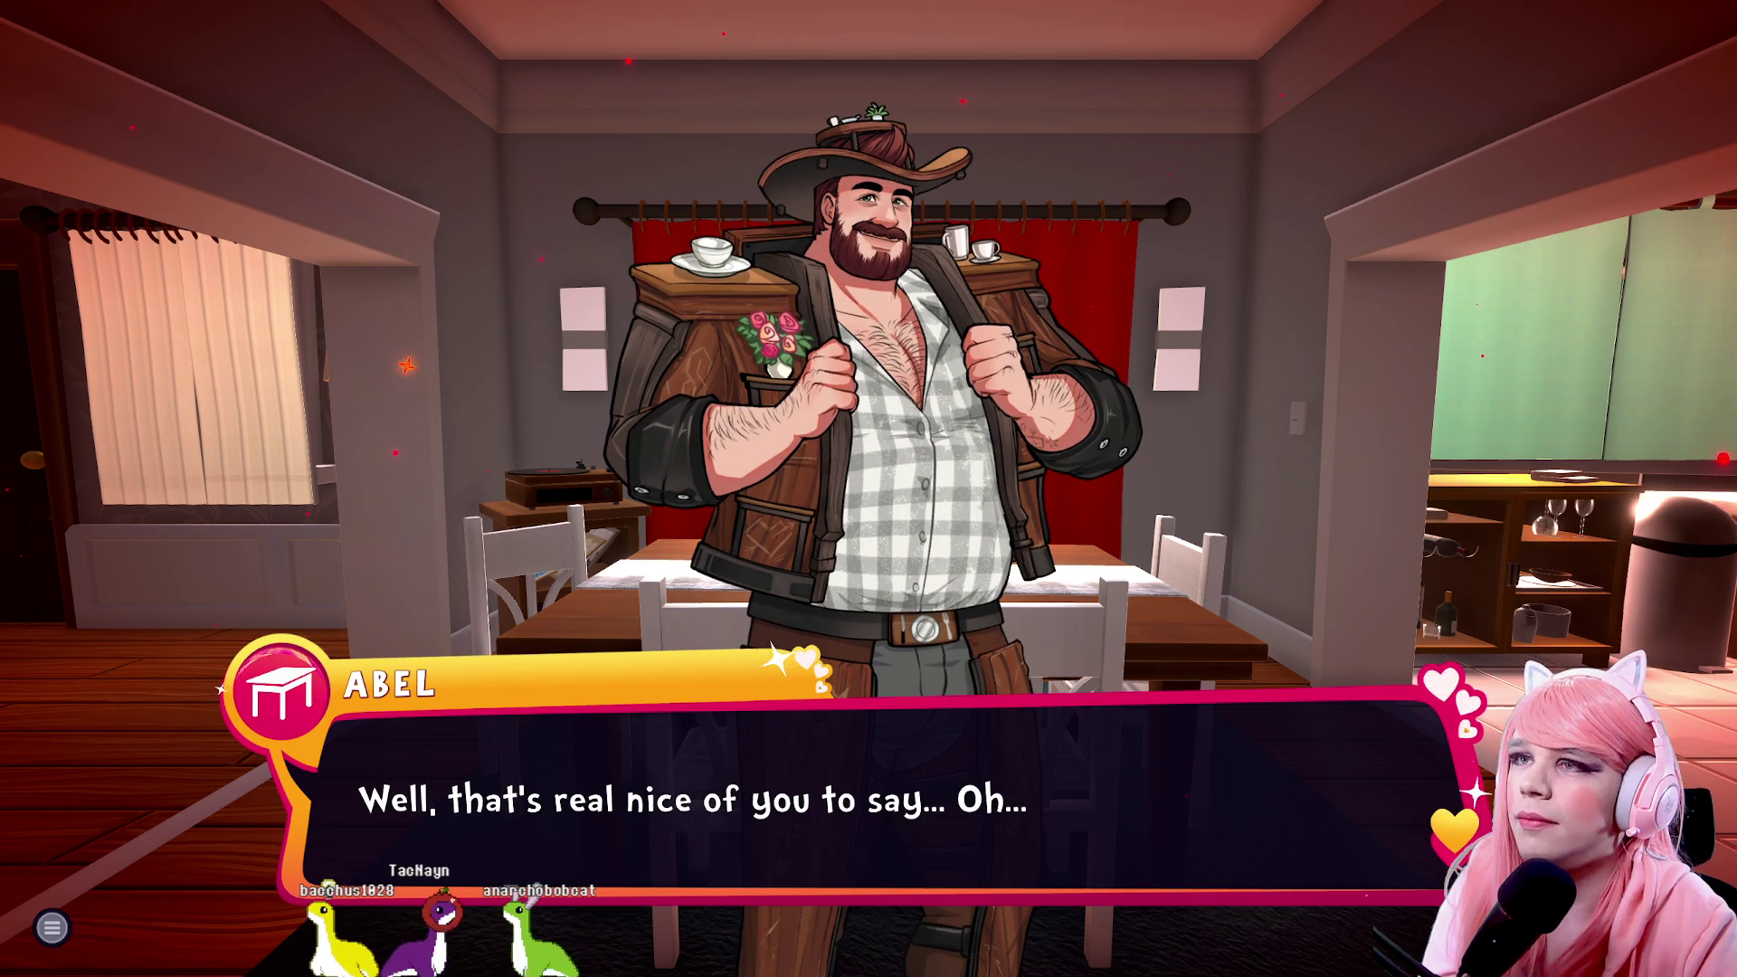
key(Return)
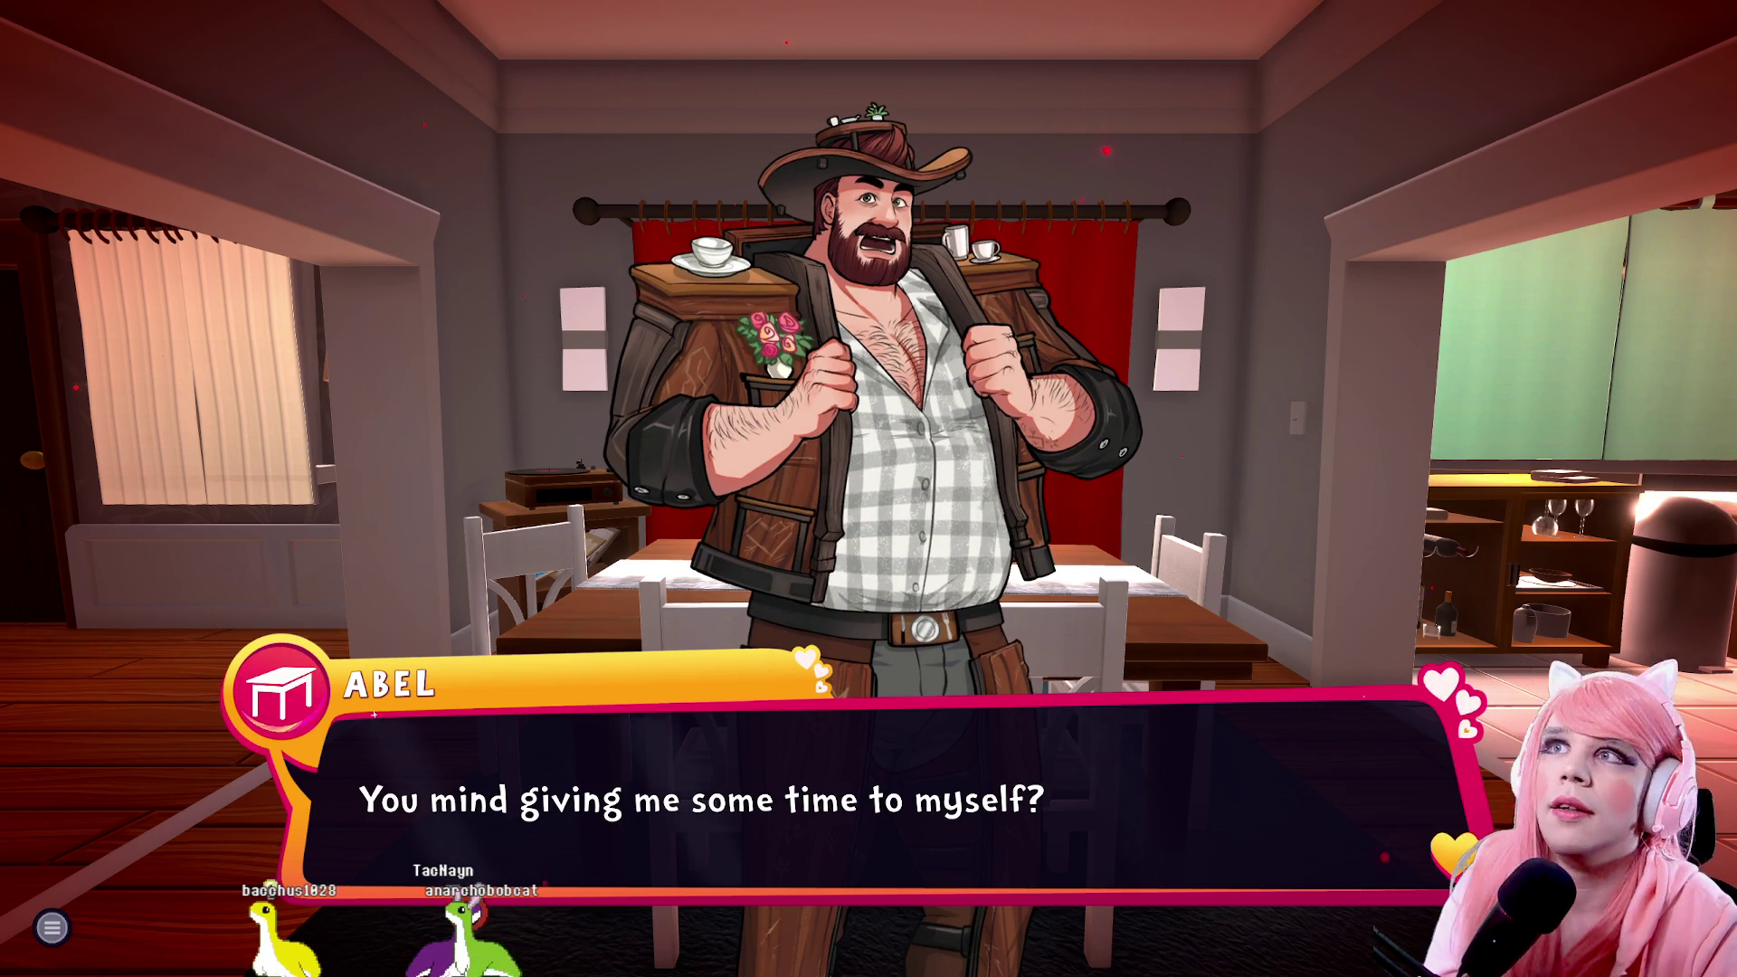
key(Return)
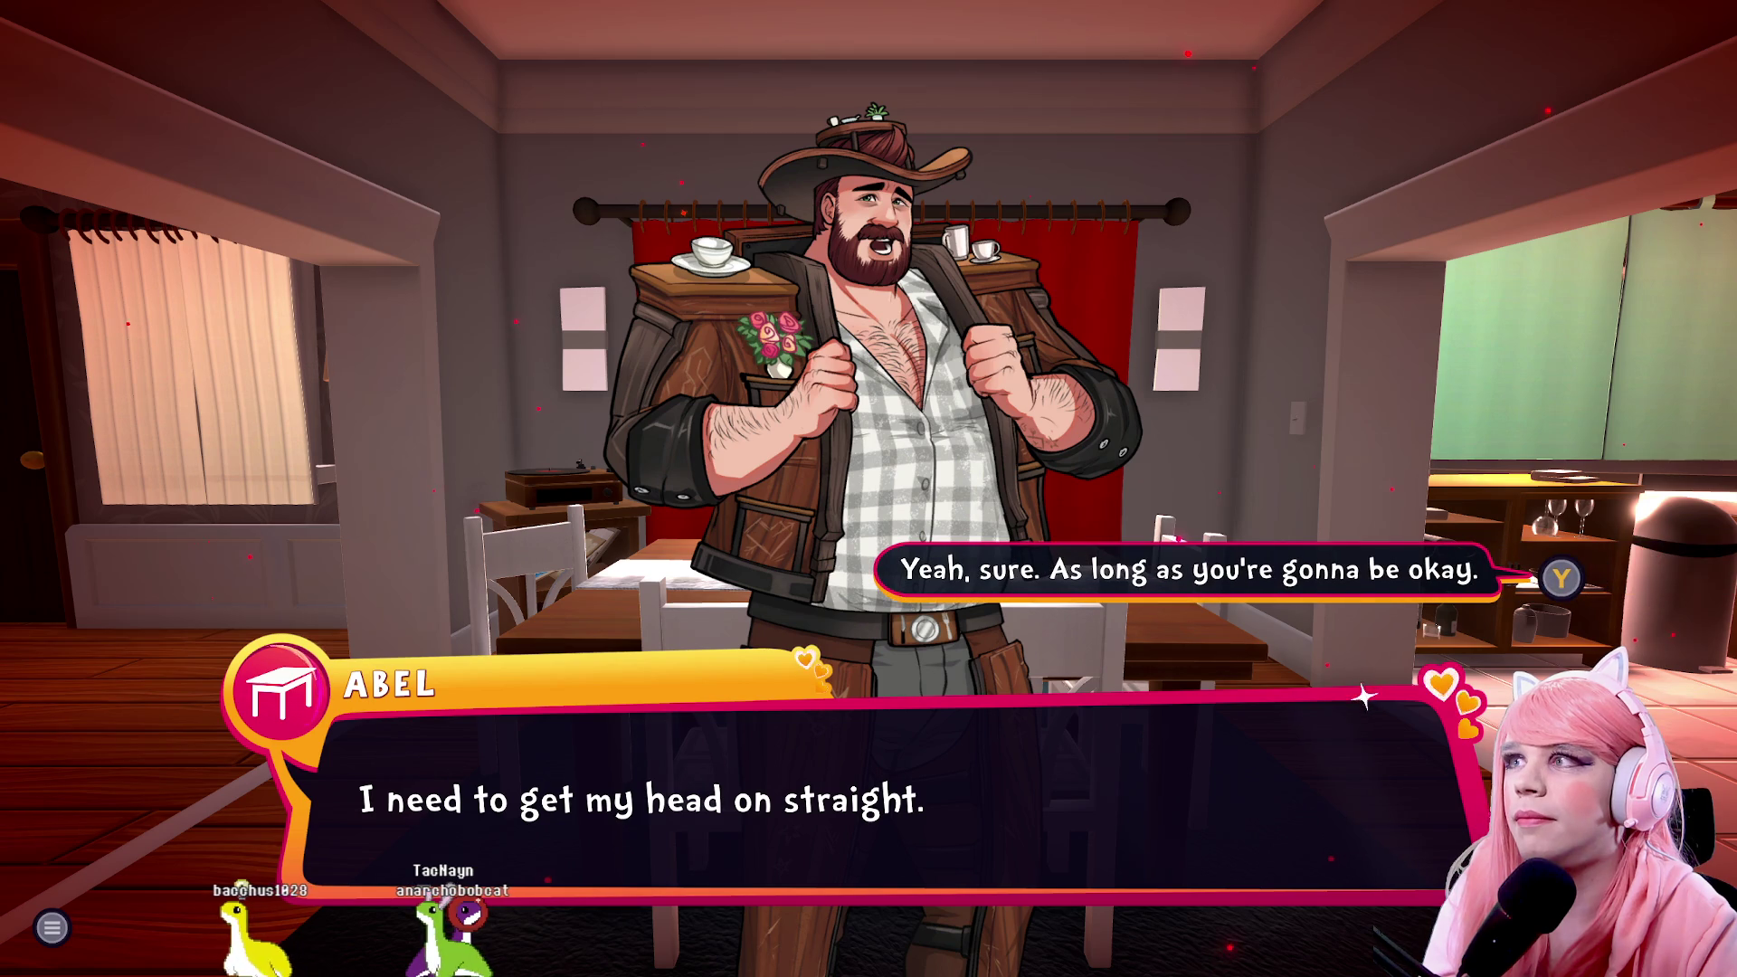
key(Return)
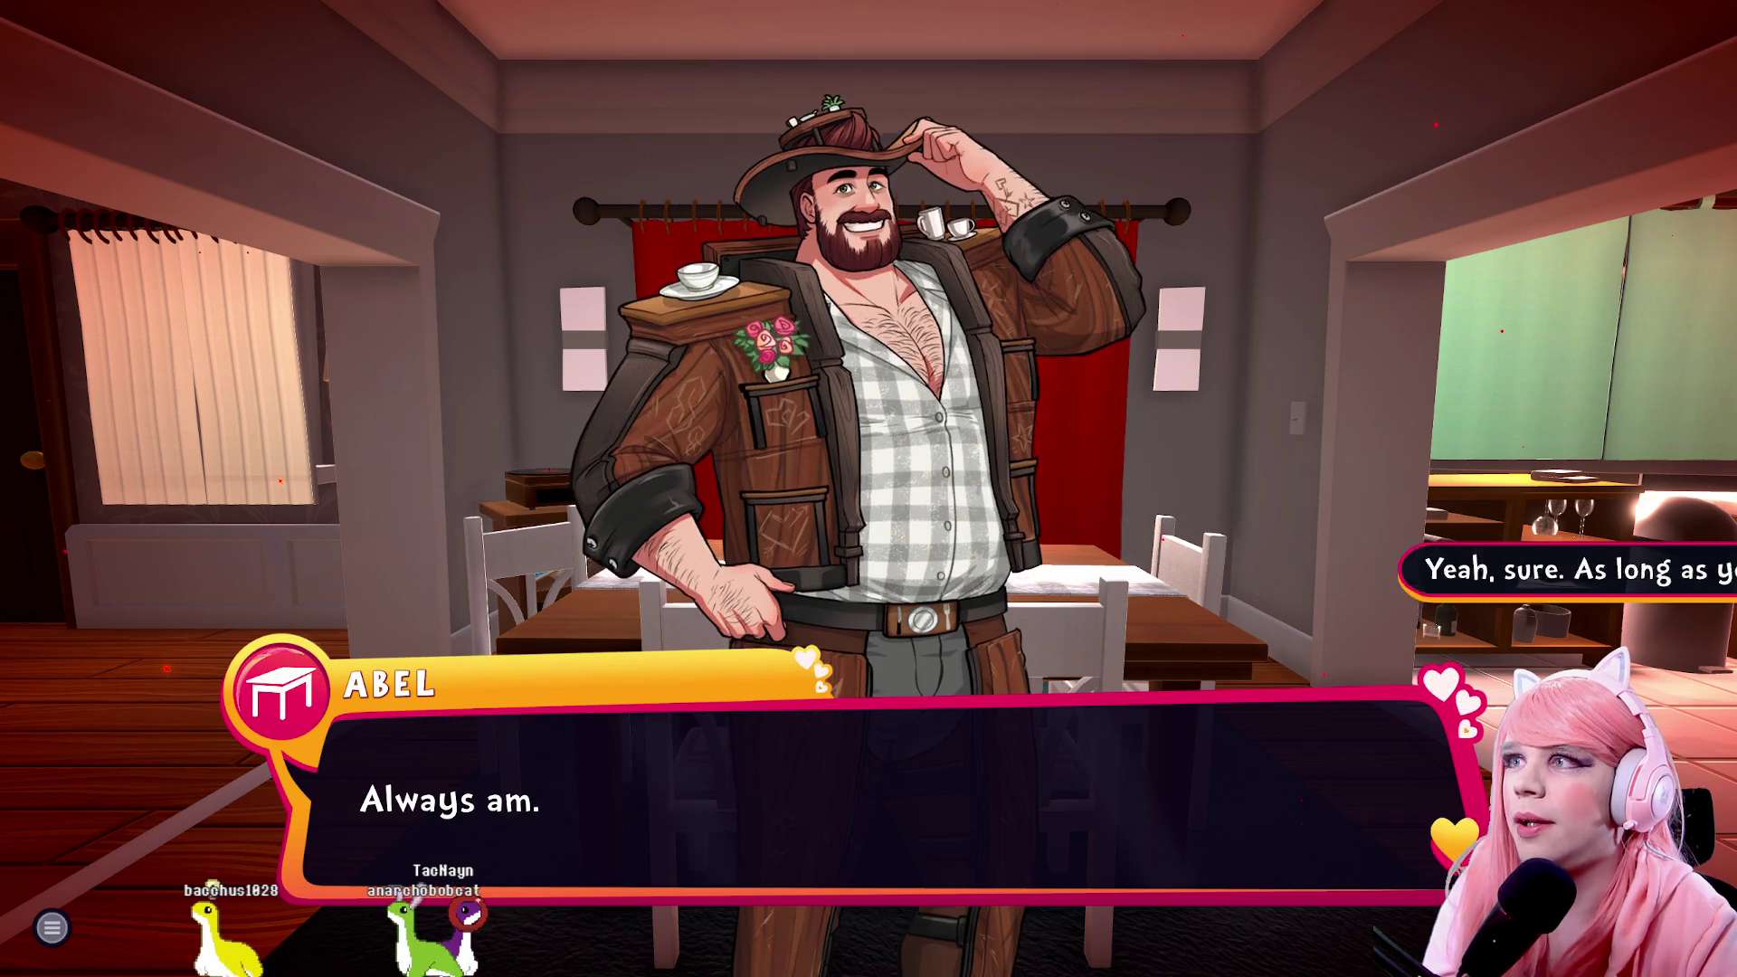
key(Return)
Walk down the hallway into the bathroom and awaken the oval mirror
key(w)
key(w)
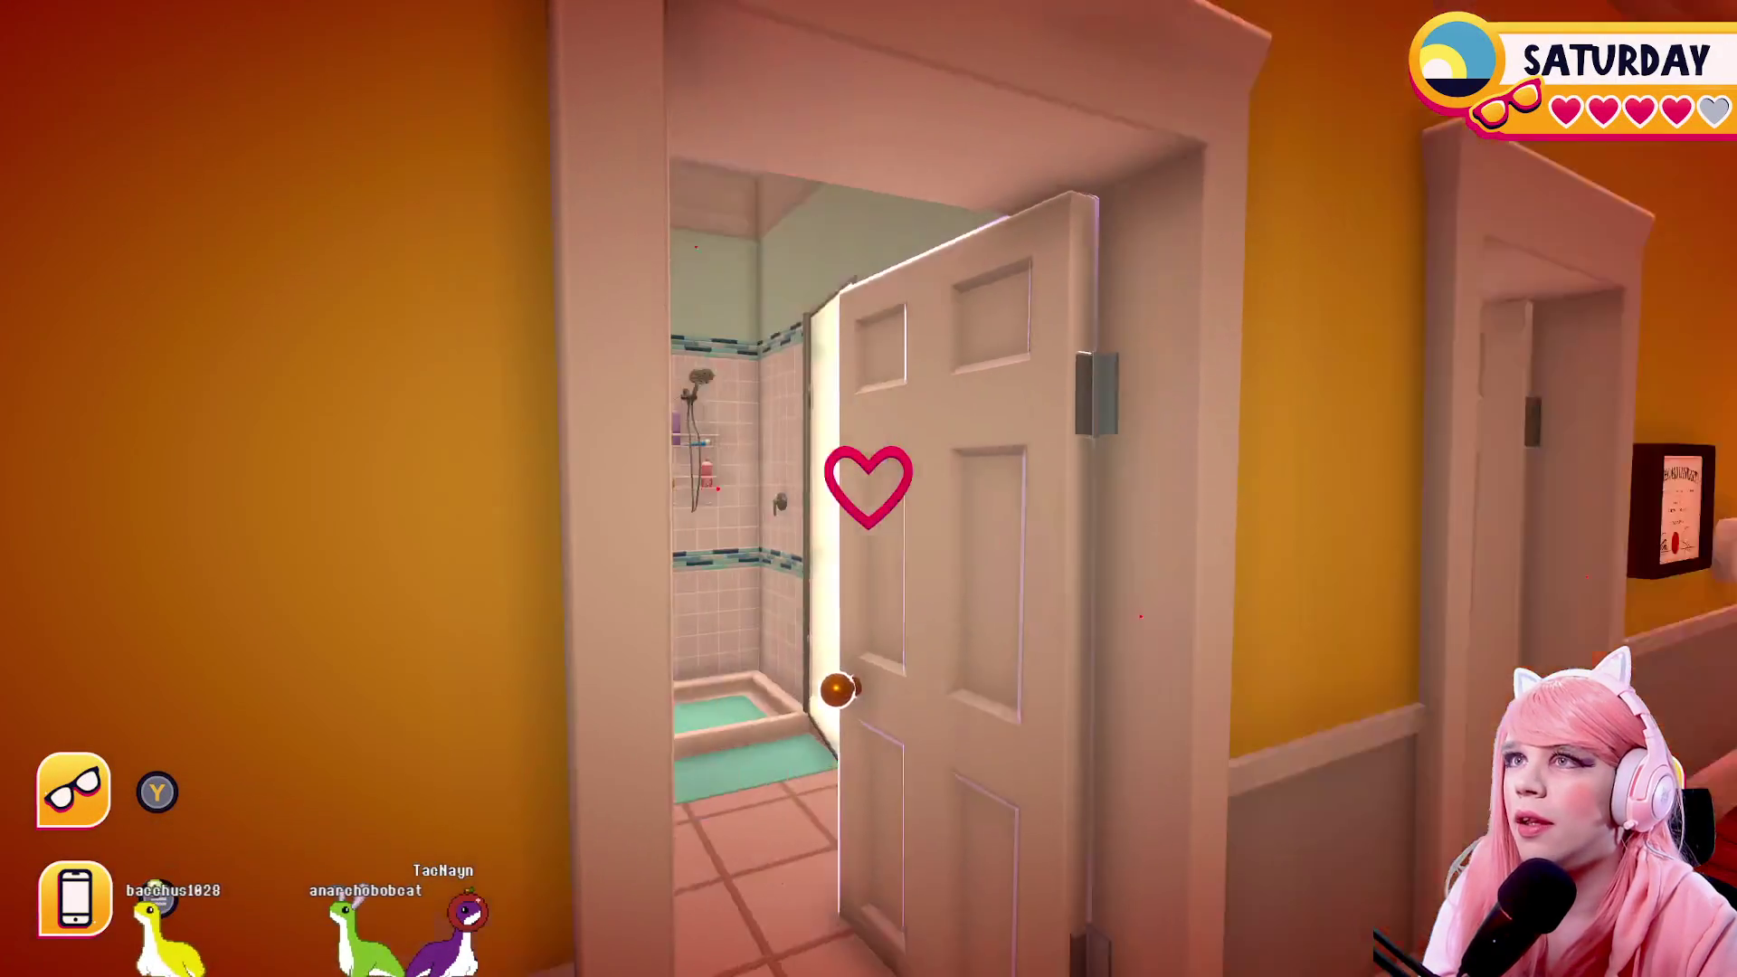
key(e)
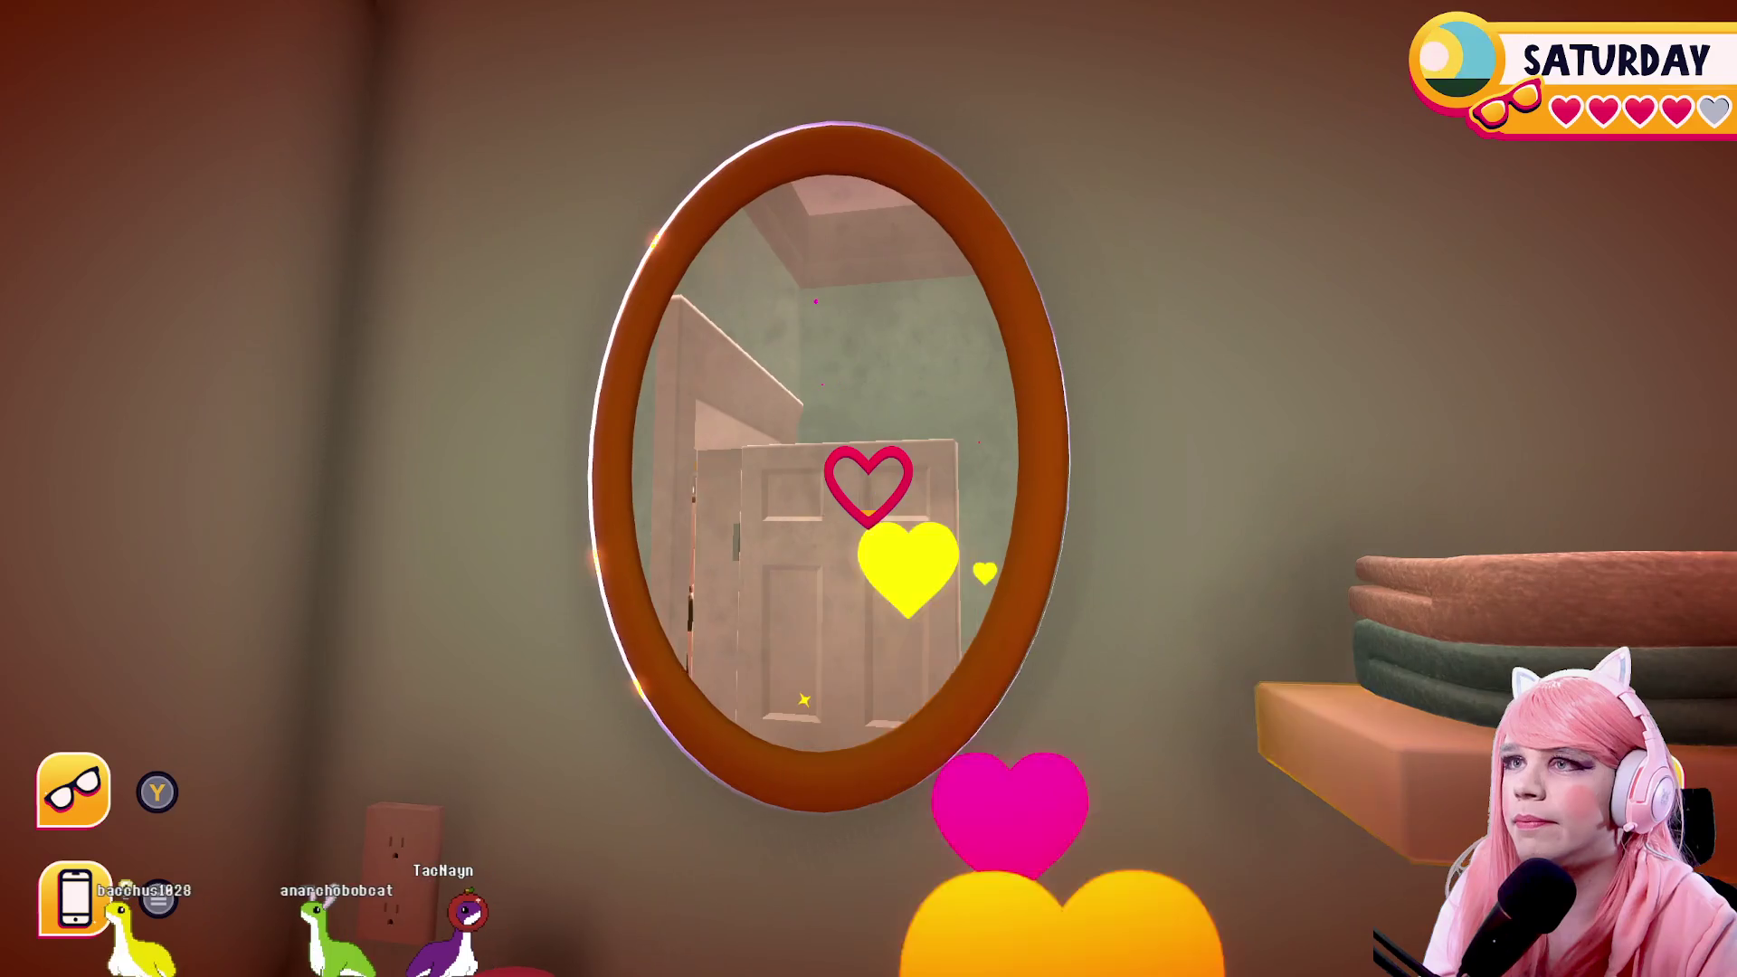